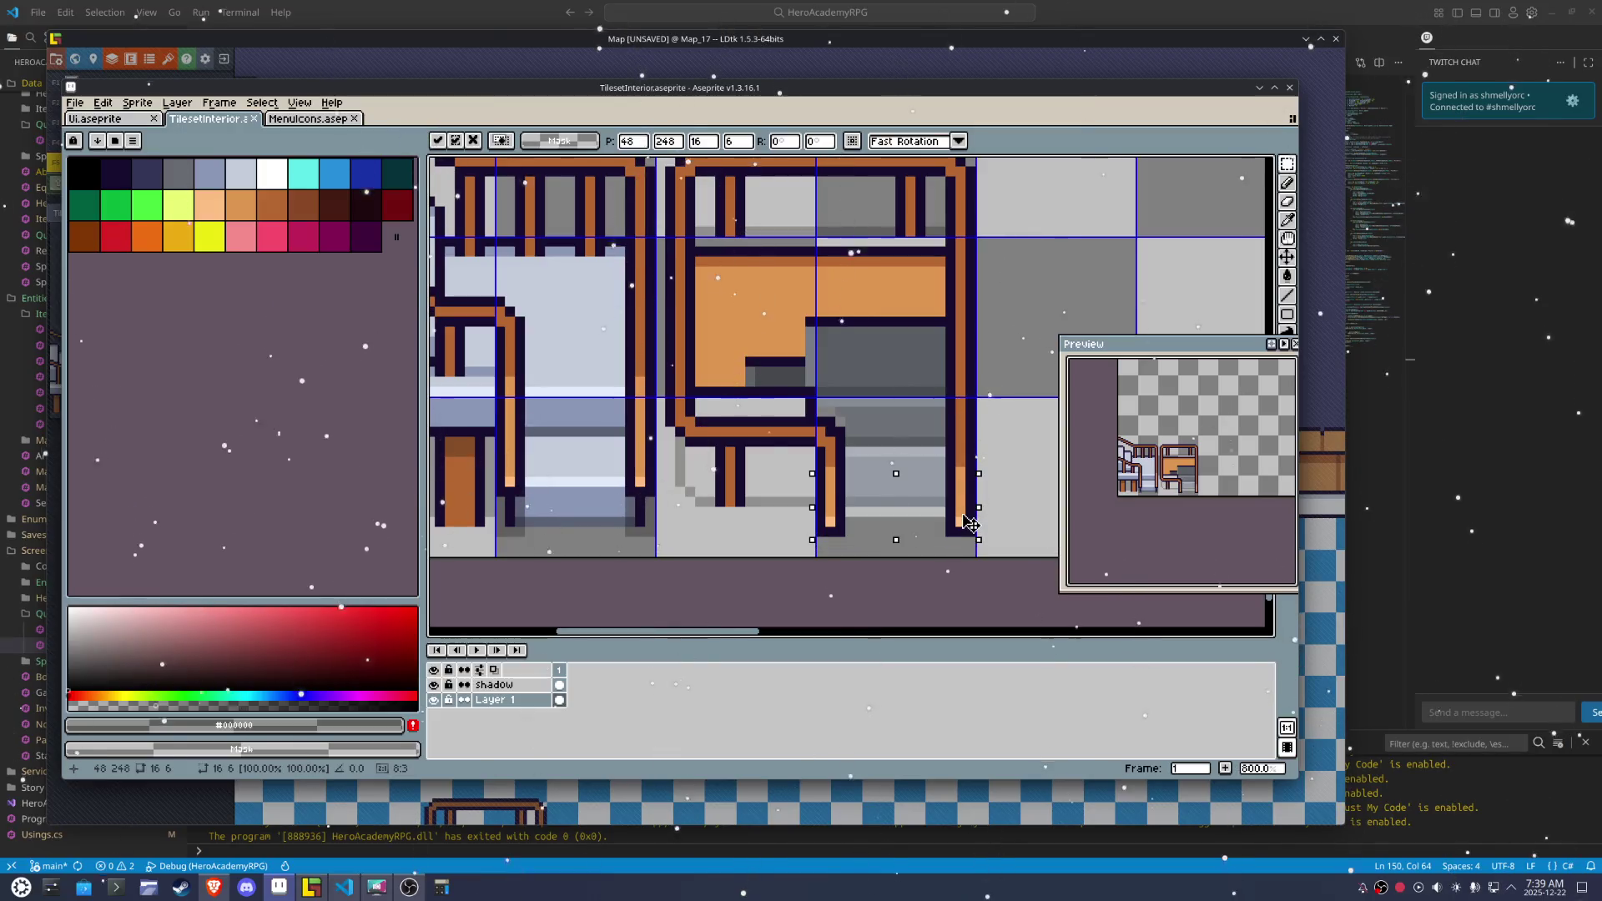
Nudge the desk leg pixels up one, shade dark grey under the right leg, and save TilesetInterior.aseprite
key(Up)
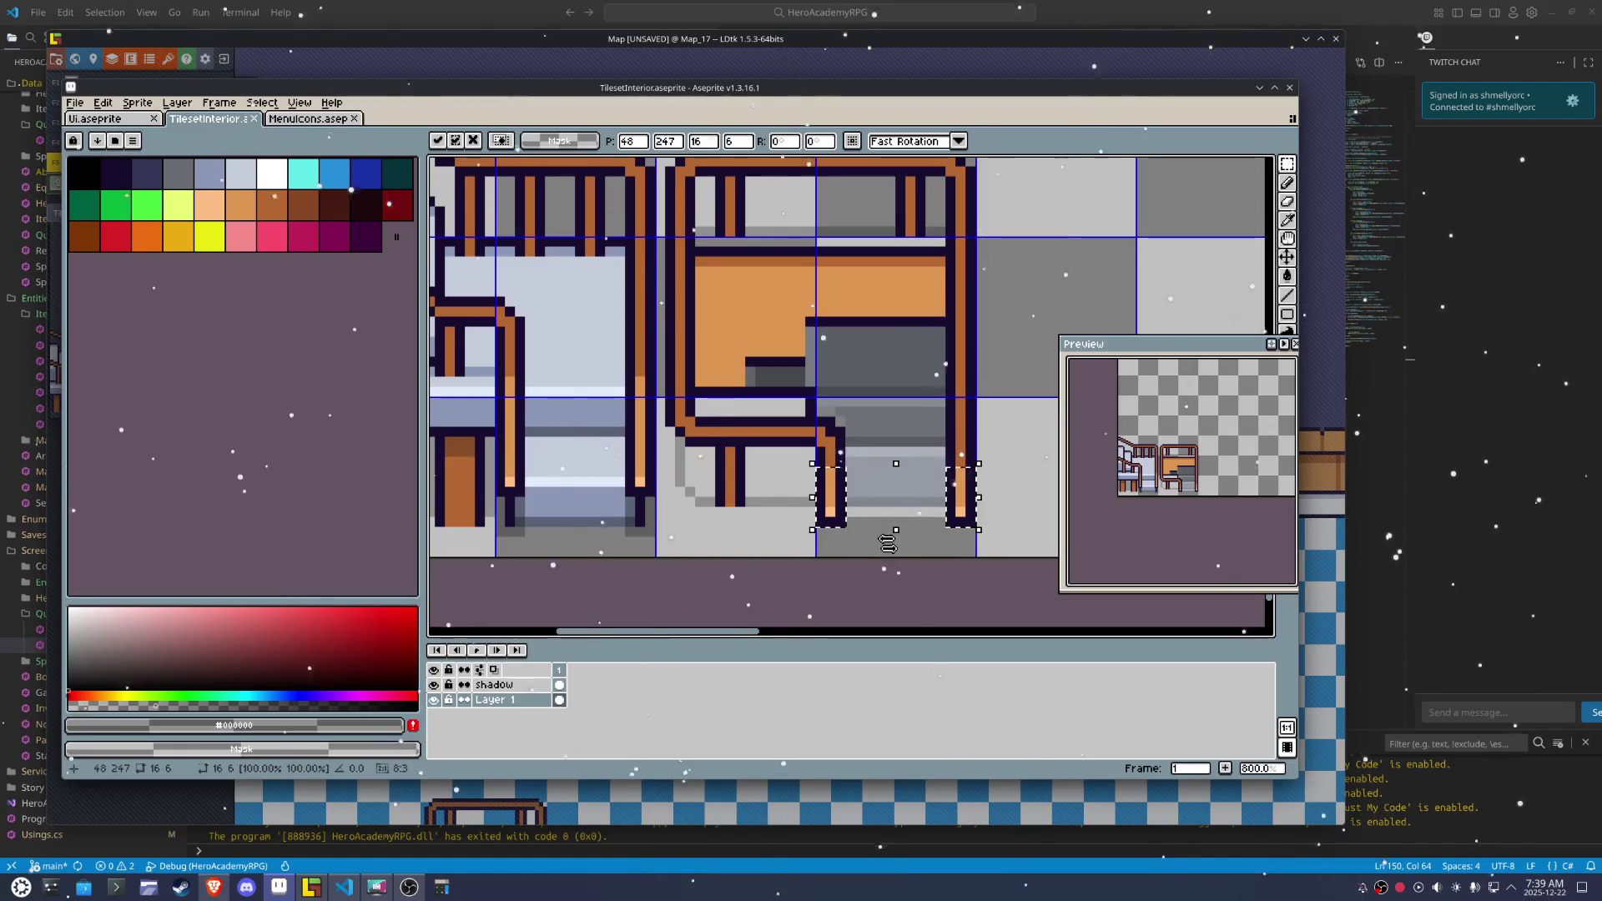
key(Return)
key(i)
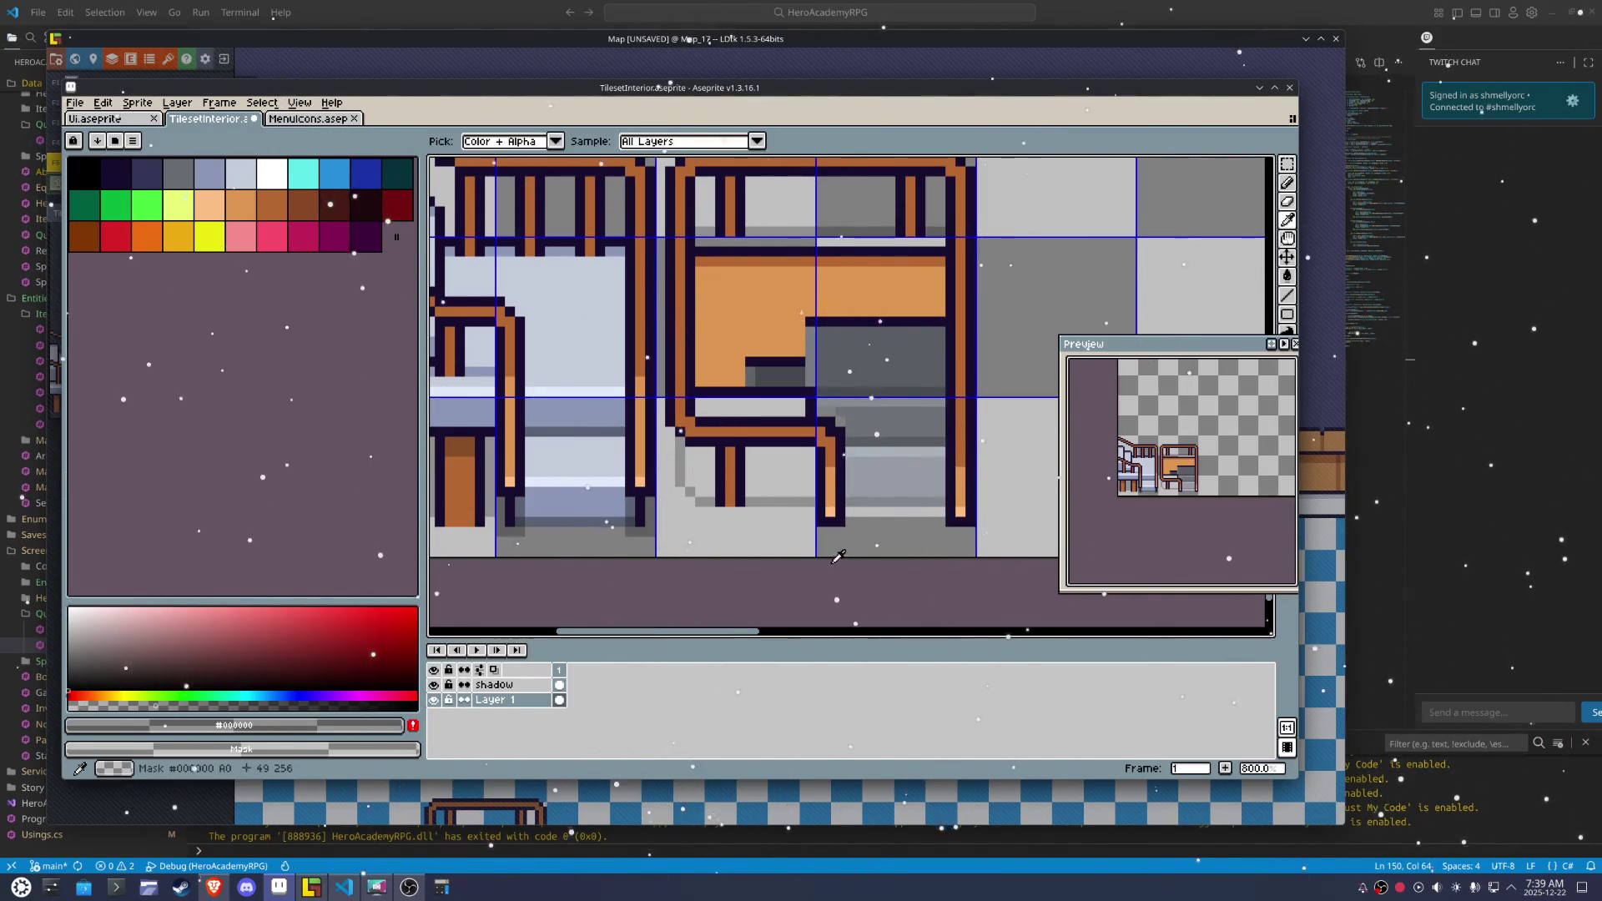
key(b)
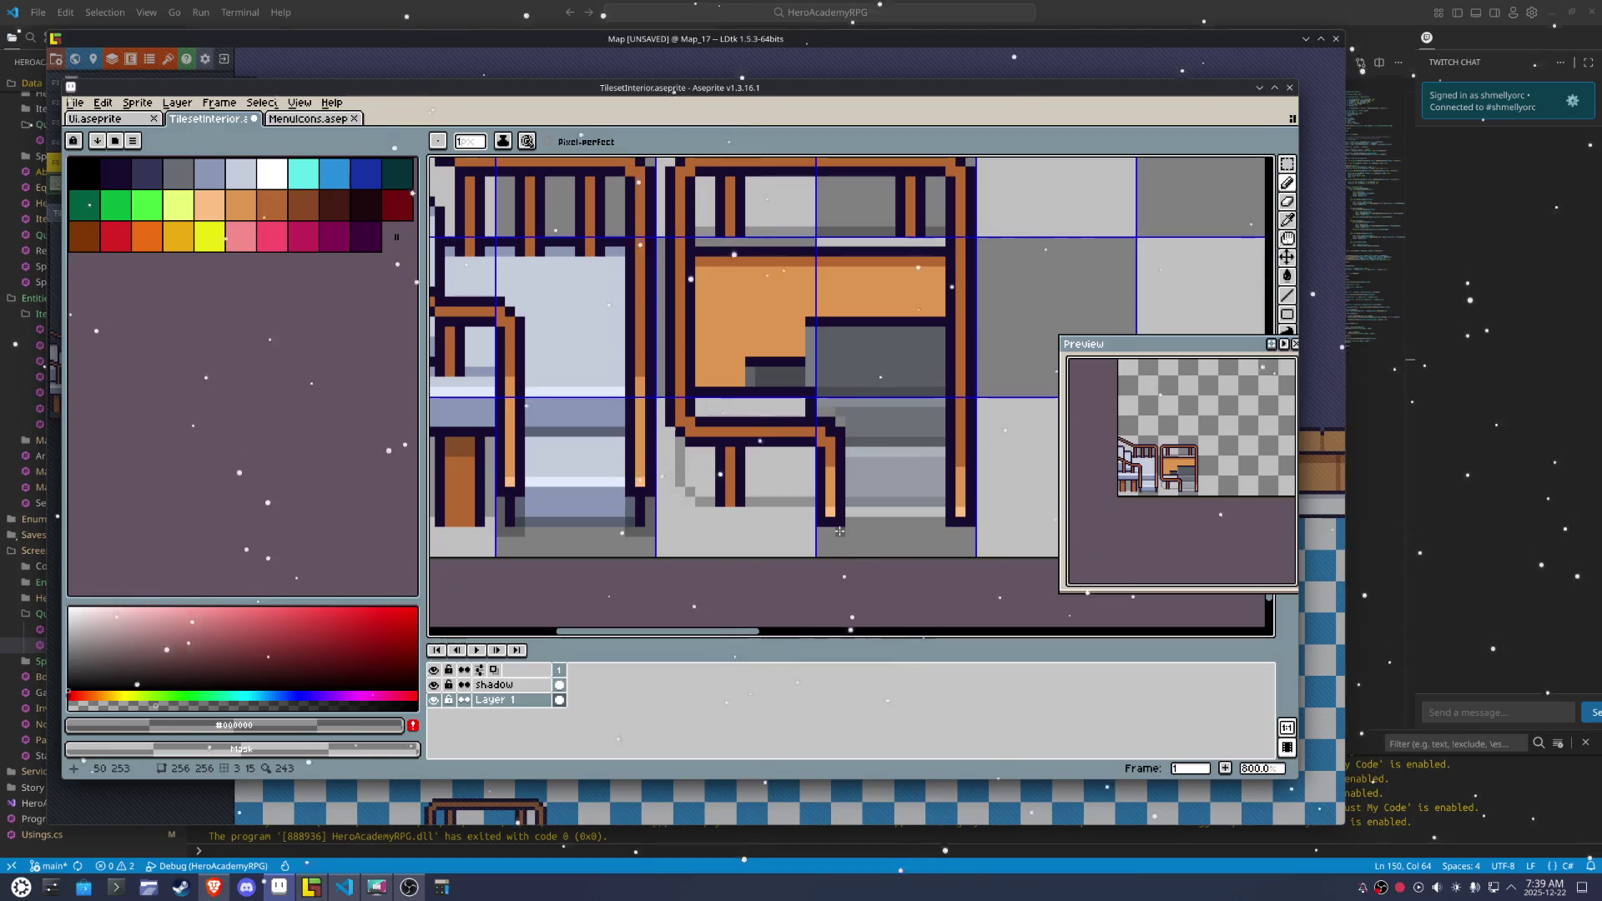
drag(822, 530, 834, 544)
drag(949, 530, 959, 590)
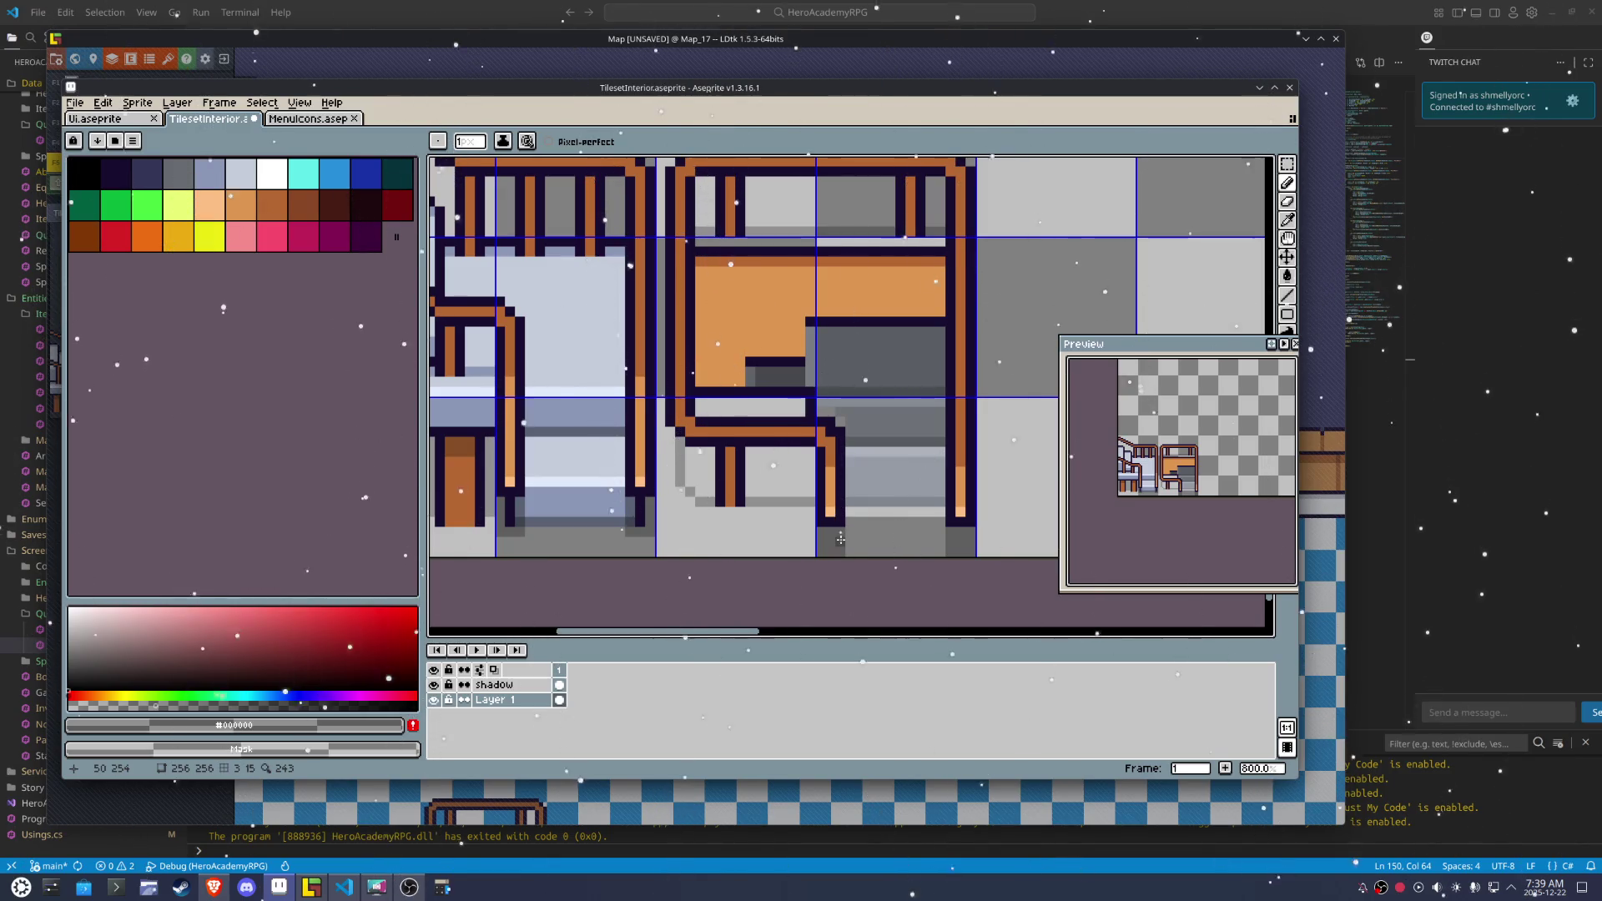
key(ctrl+s)
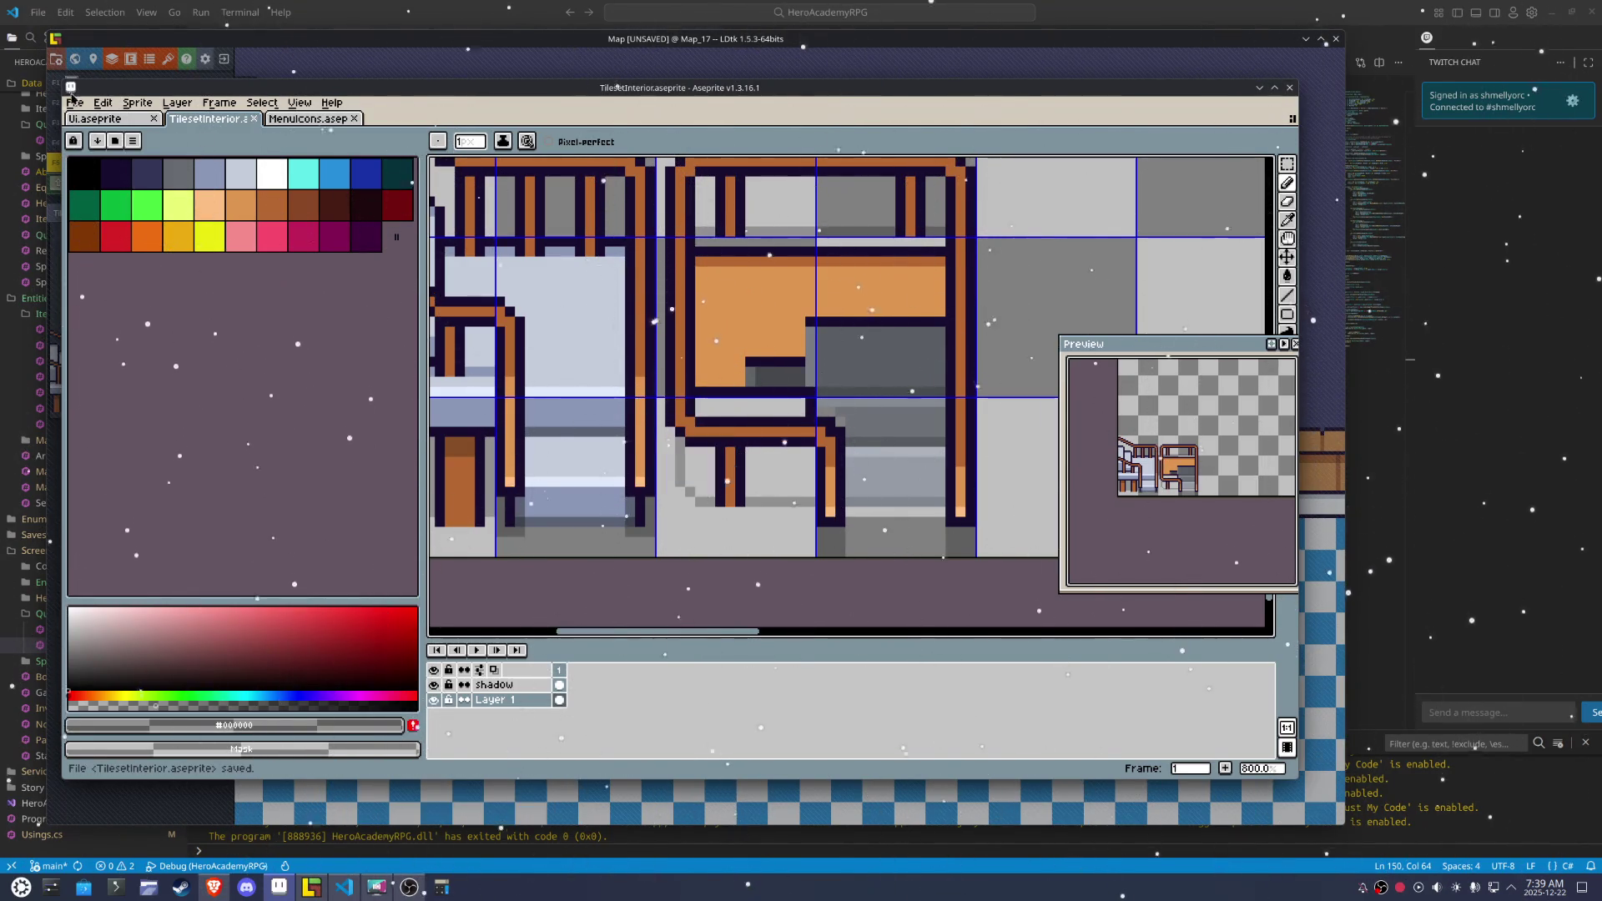
Re-export the tileset image with File > Export > Repeat Last Export
click(74, 102)
mouse_move(133, 226)
click(267, 278)
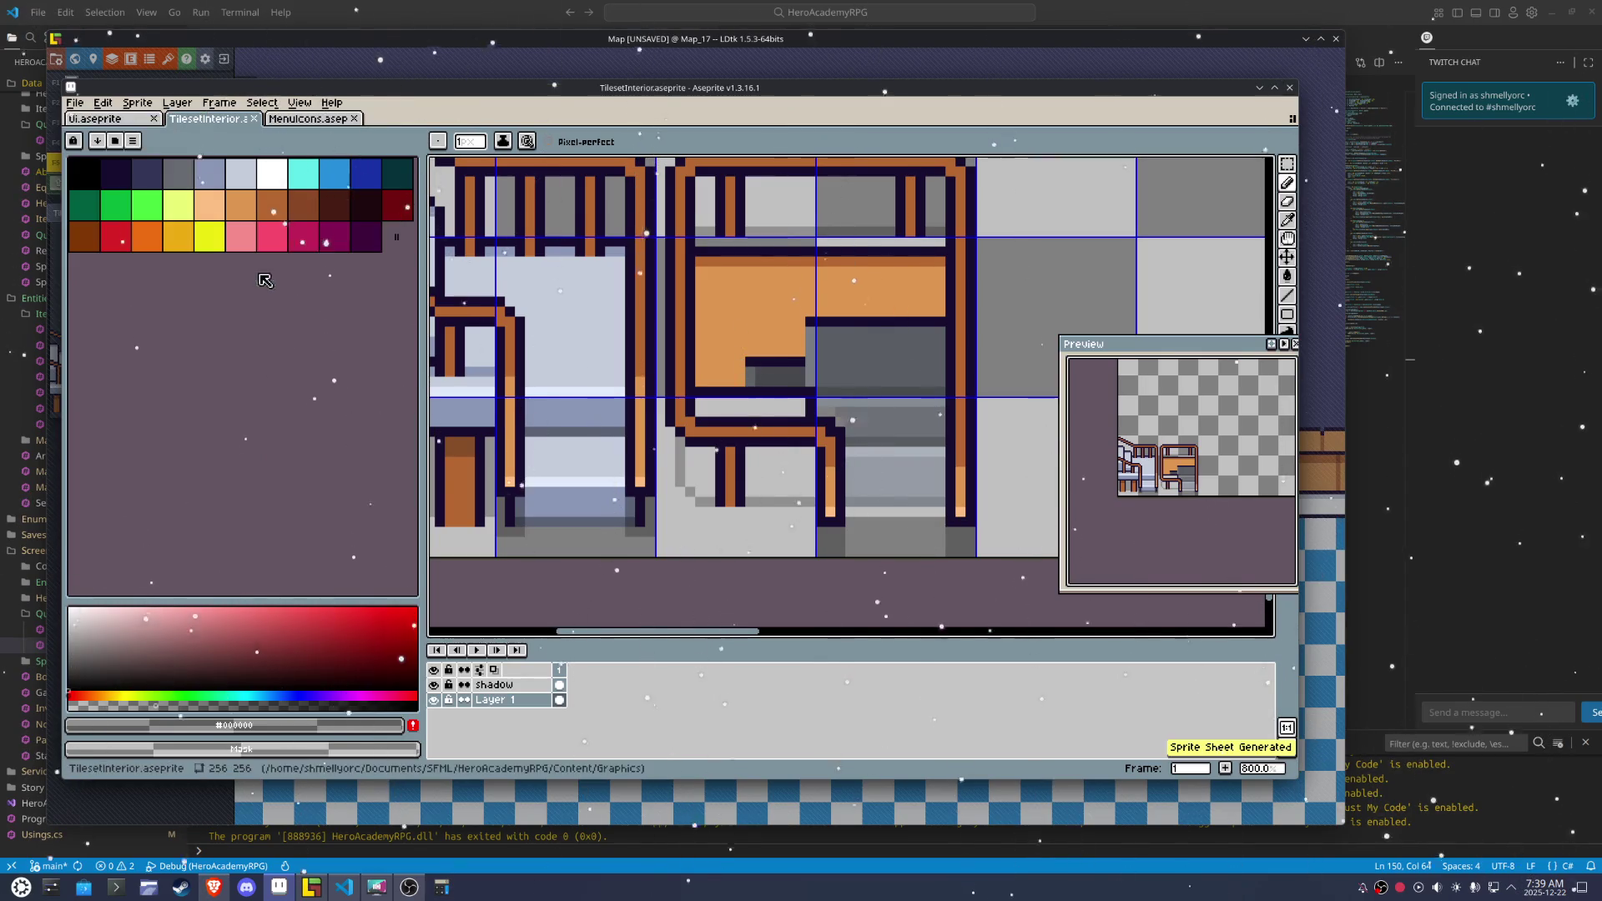
Check the refreshed stair-desk tiles in the LDtk map, then return to Aseprite
key(alt+Tab)
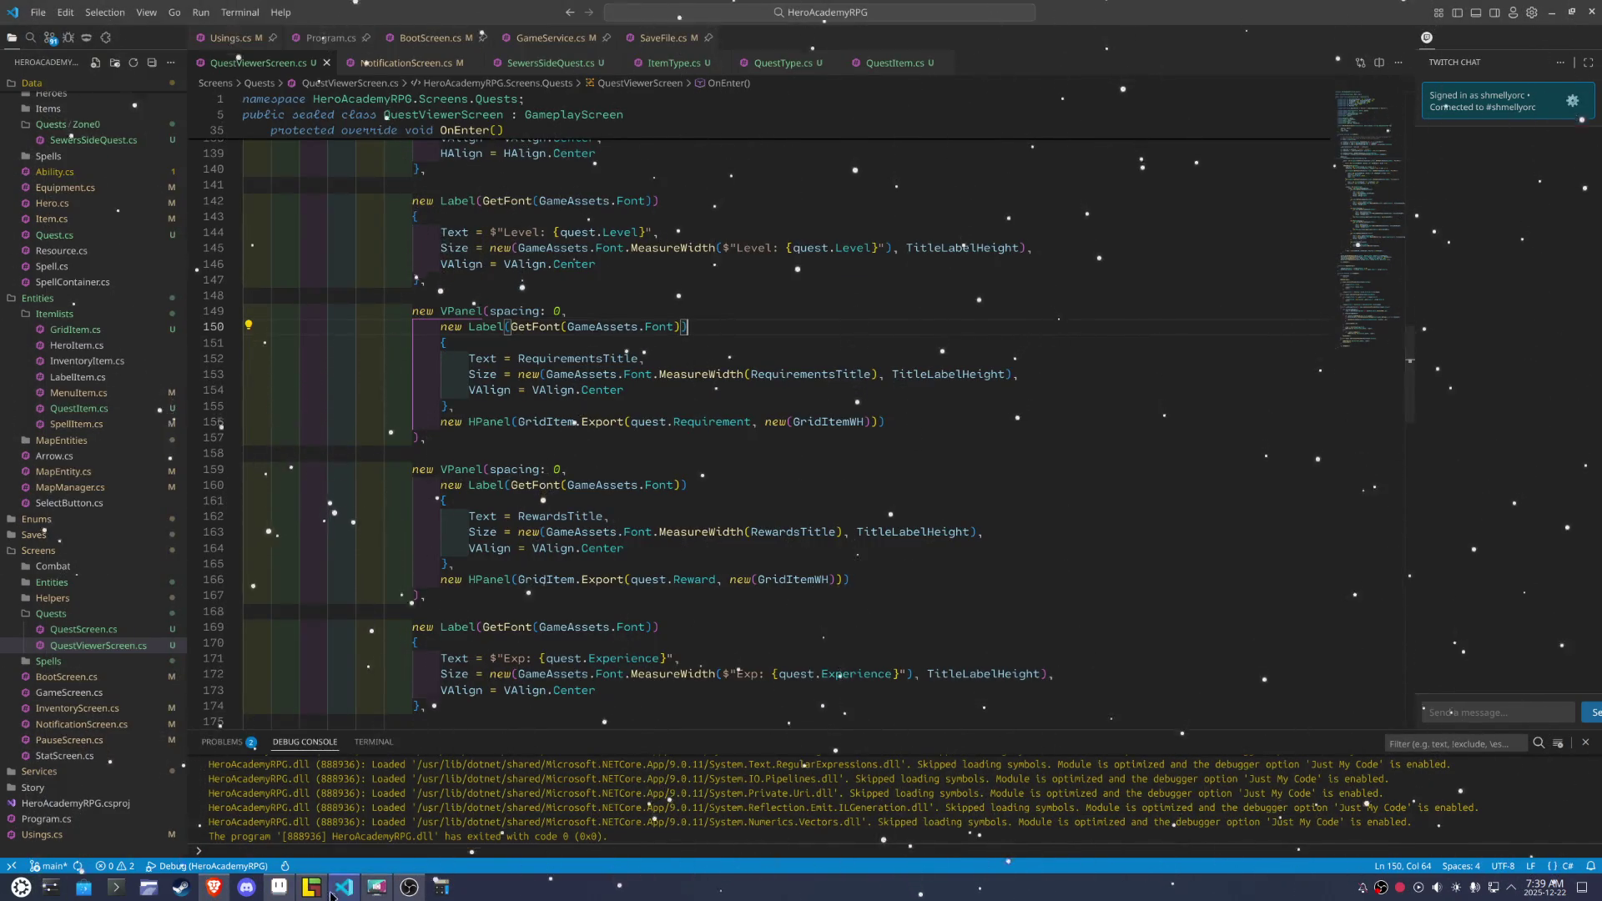
key(alt+Tab)
scroll(up, 3)
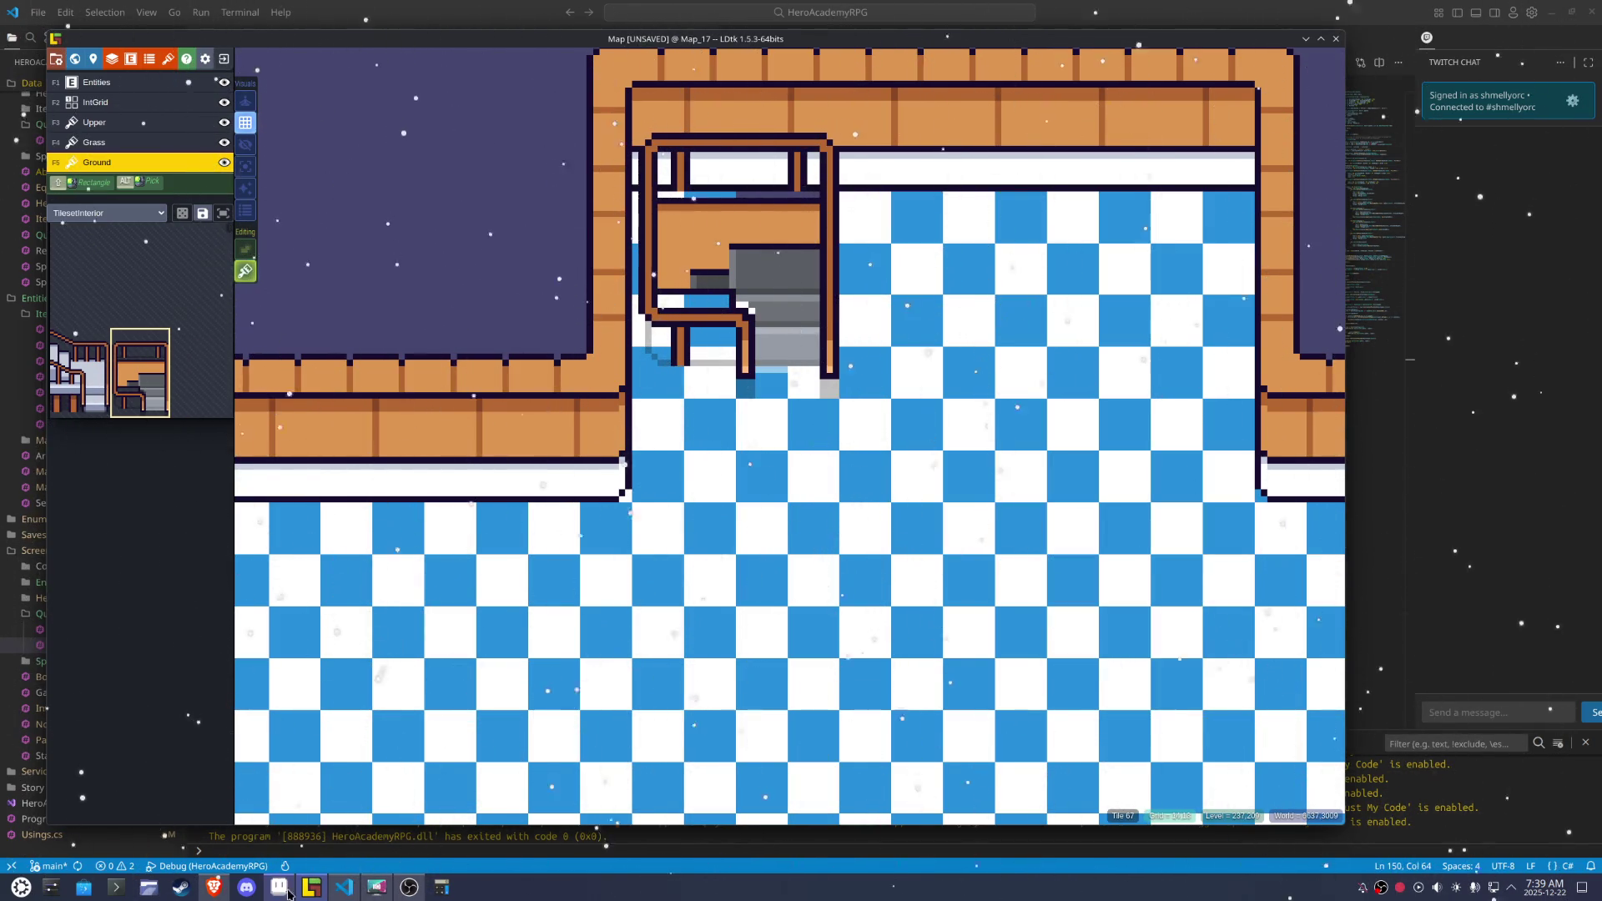
click(276, 895)
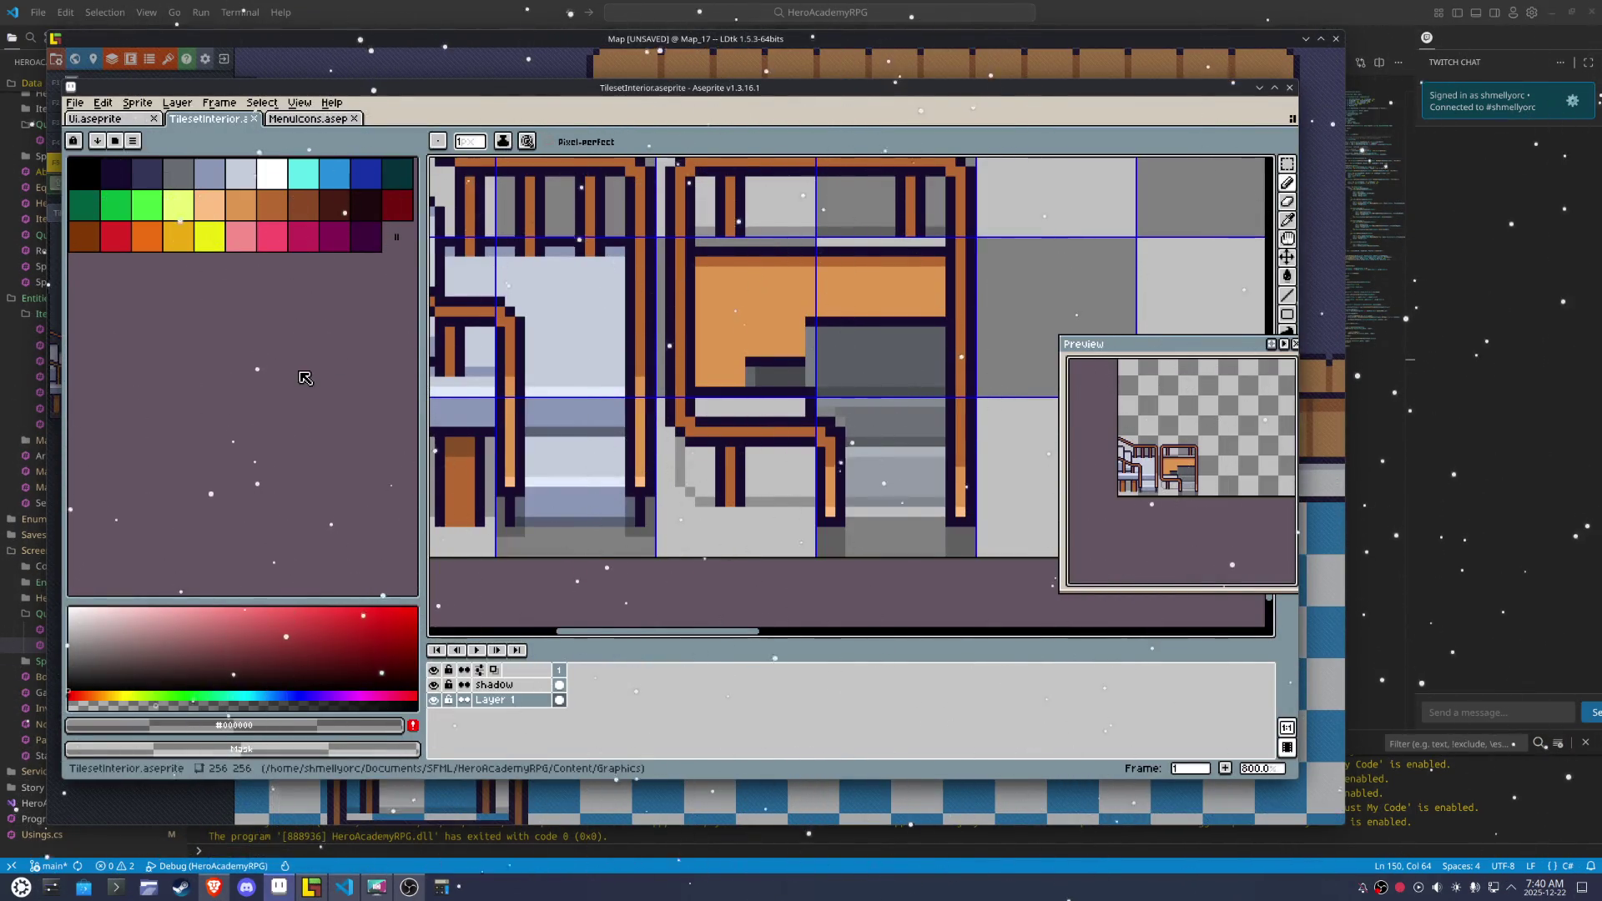
Draw a short dark pixel line, save, and export TilesetInterior.png via Export As before switching to LDtk
drag(788, 241, 716, 240)
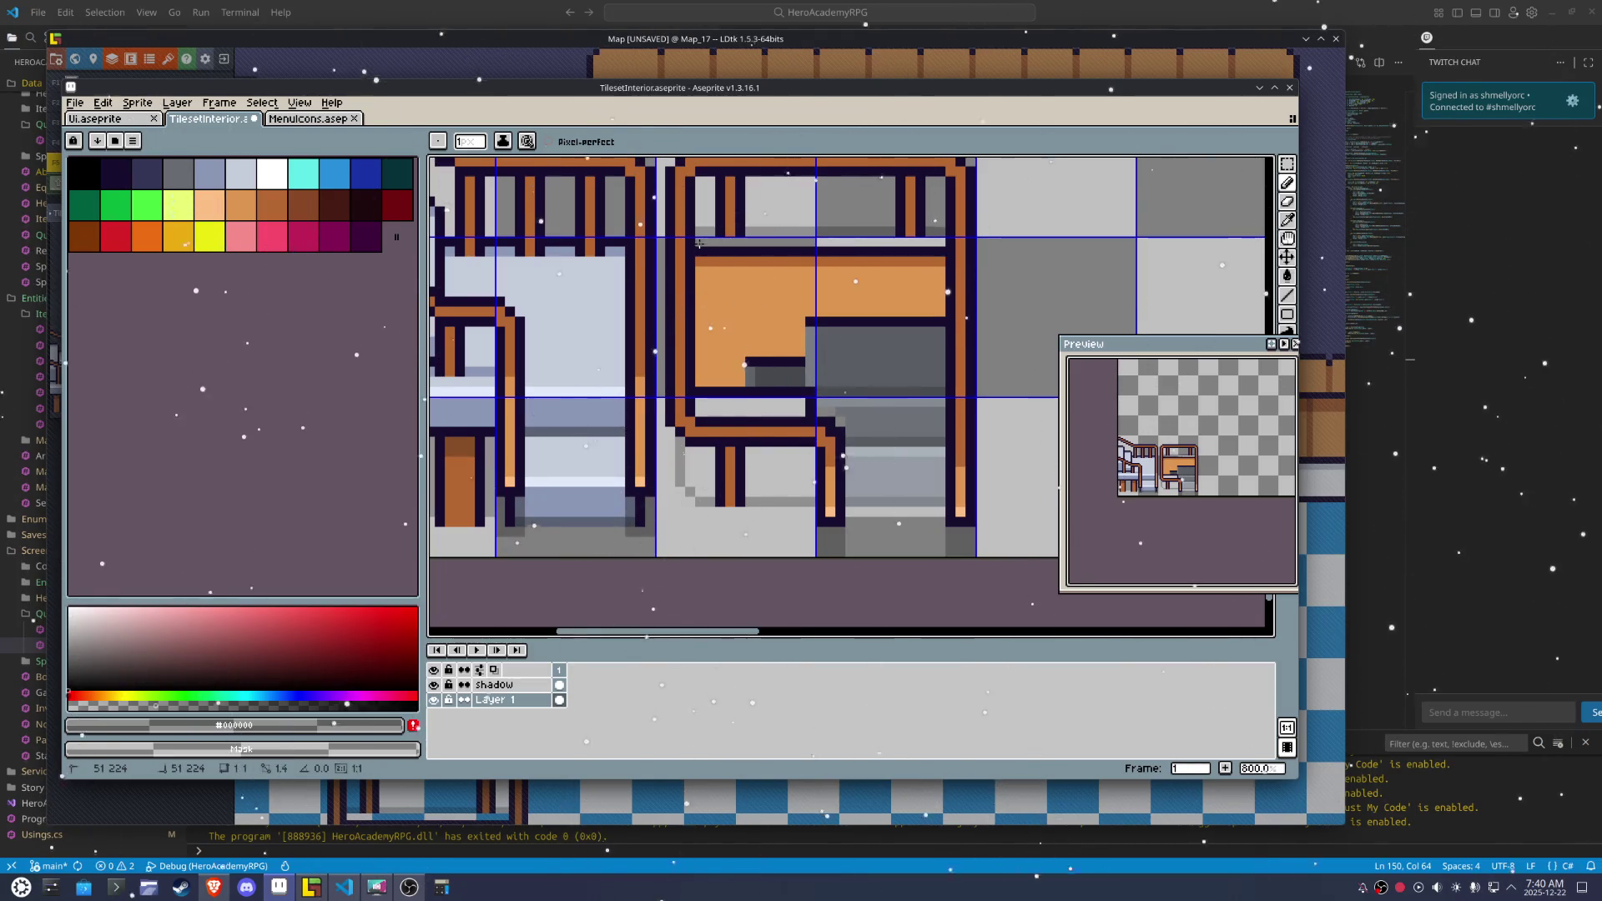
key(ctrl+s)
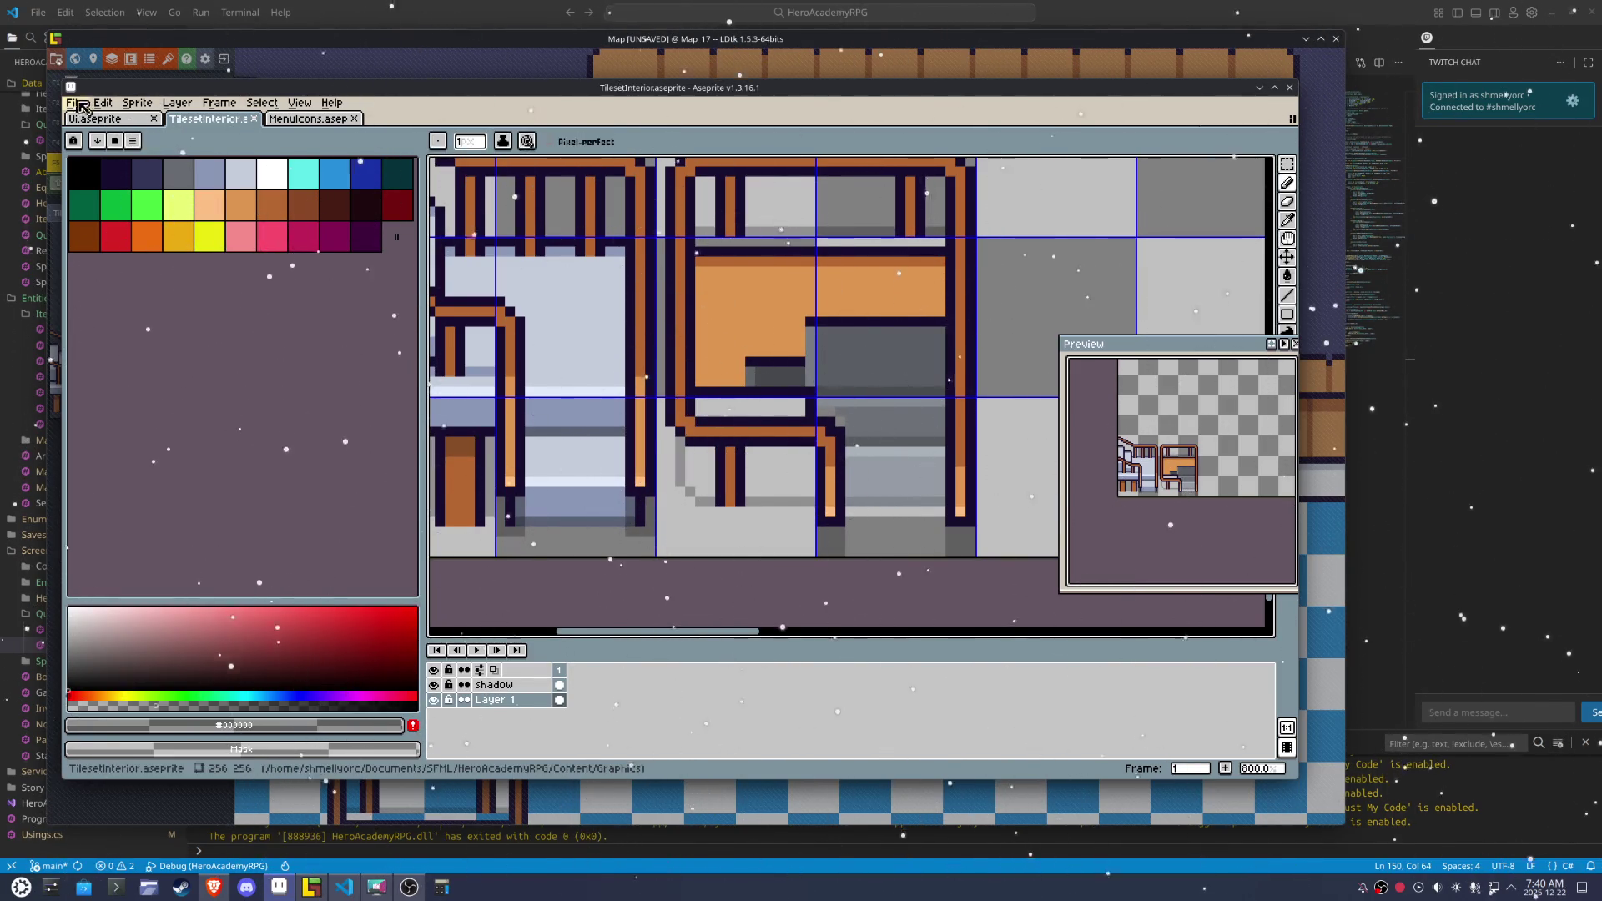
click(76, 103)
mouse_move(121, 236)
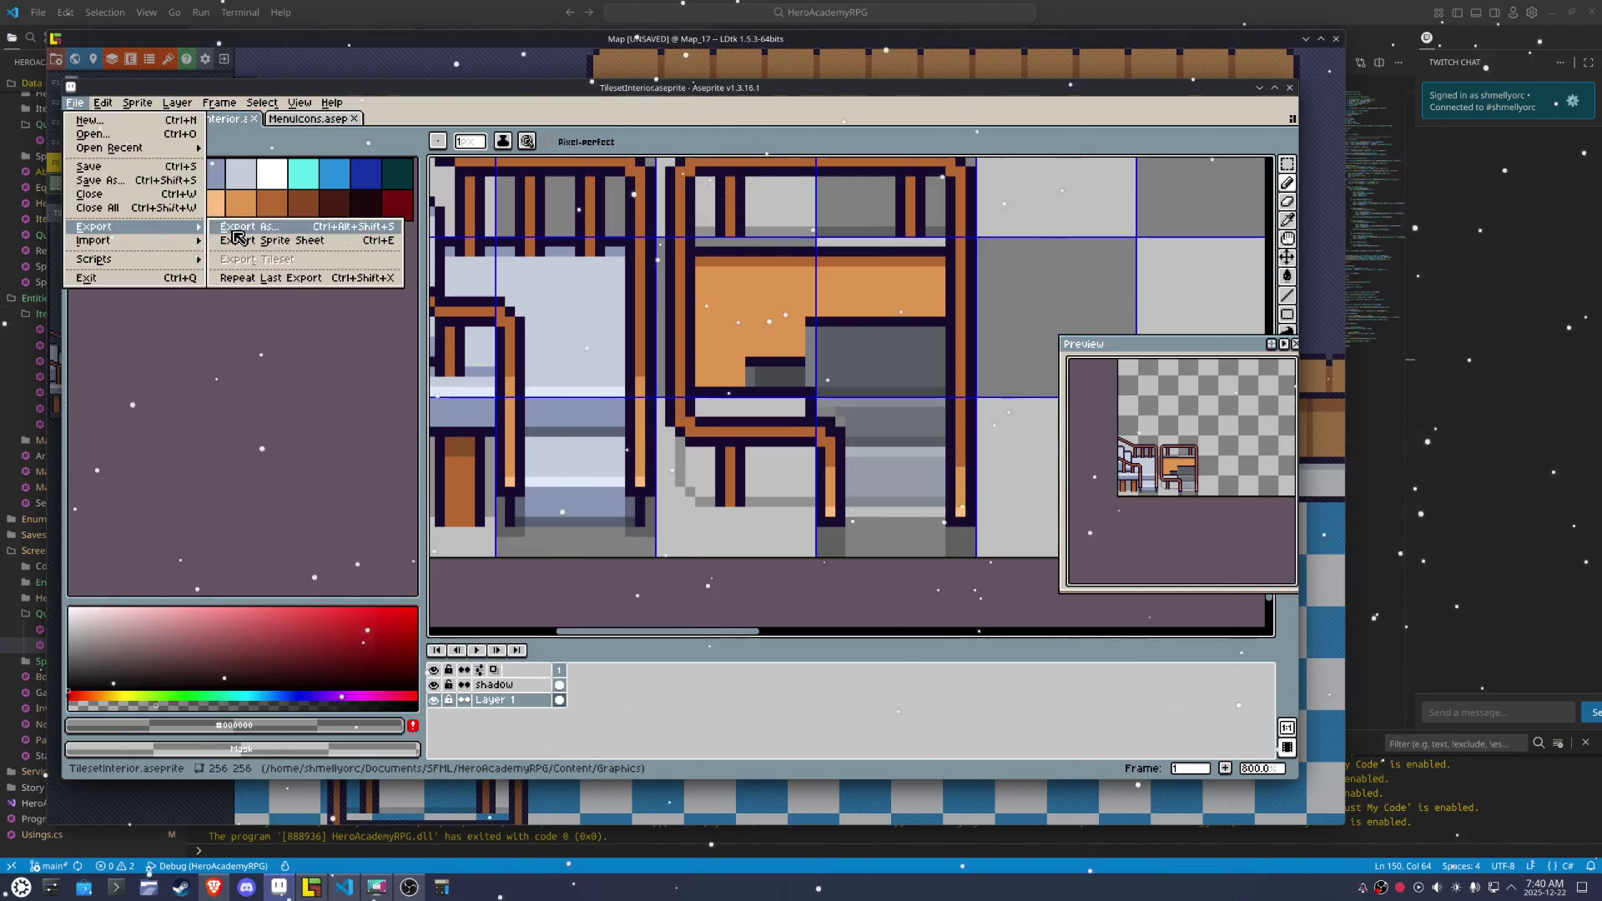
click(234, 229)
click(939, 611)
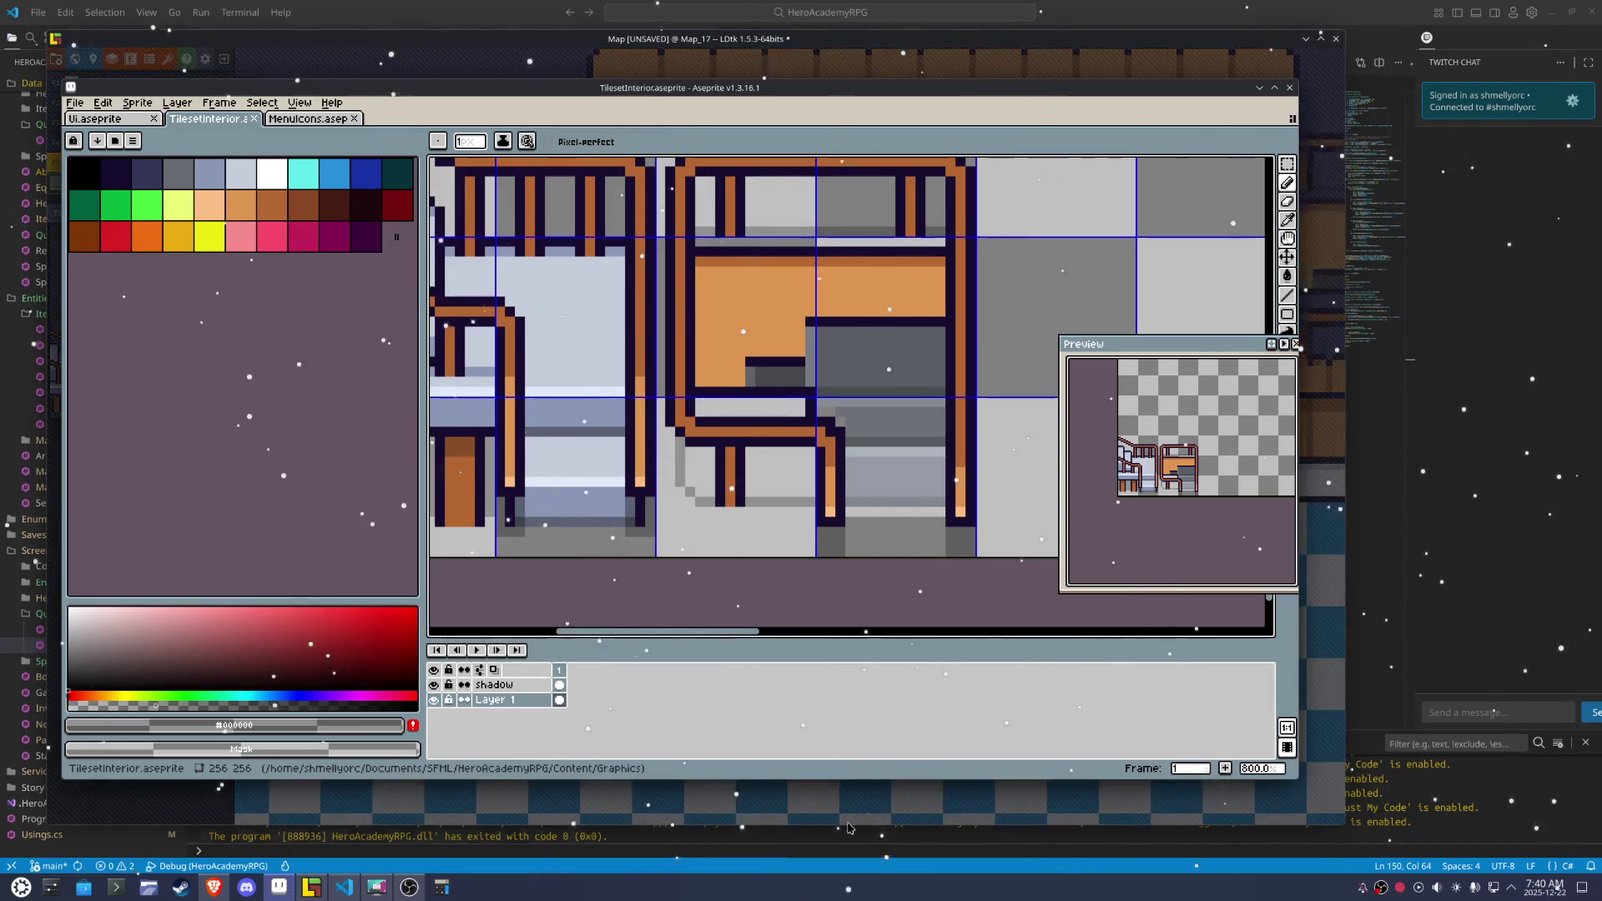
click(310, 887)
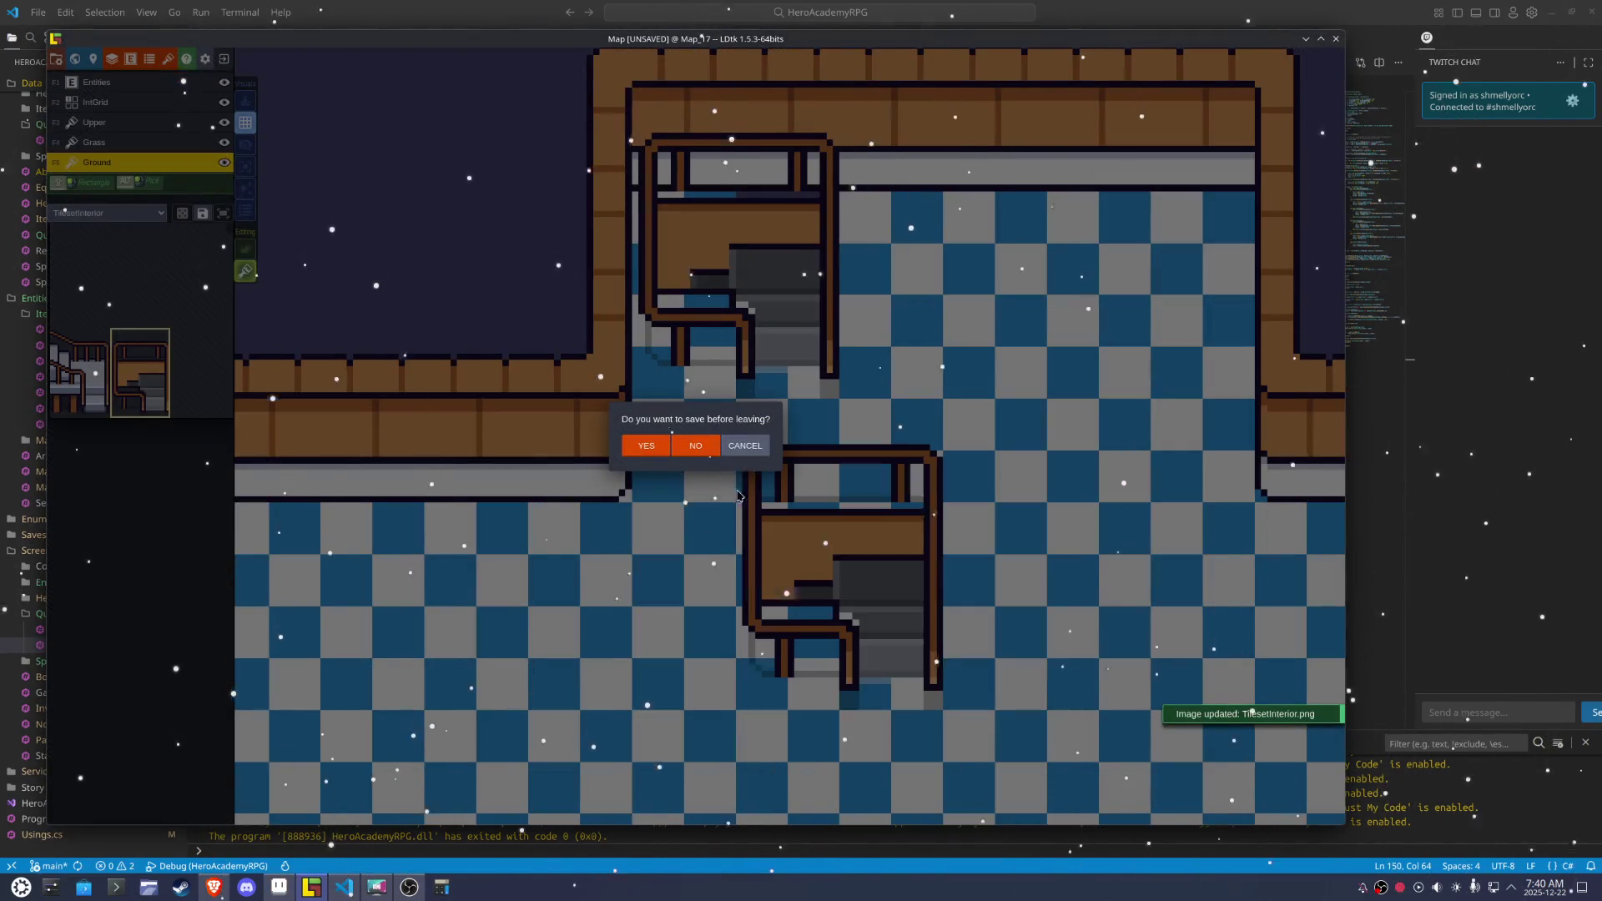
Dismiss the leave prompt, save the LDtk Map project, and go back to the TilesetInterior tileset
click(746, 446)
key(ctrl+s)
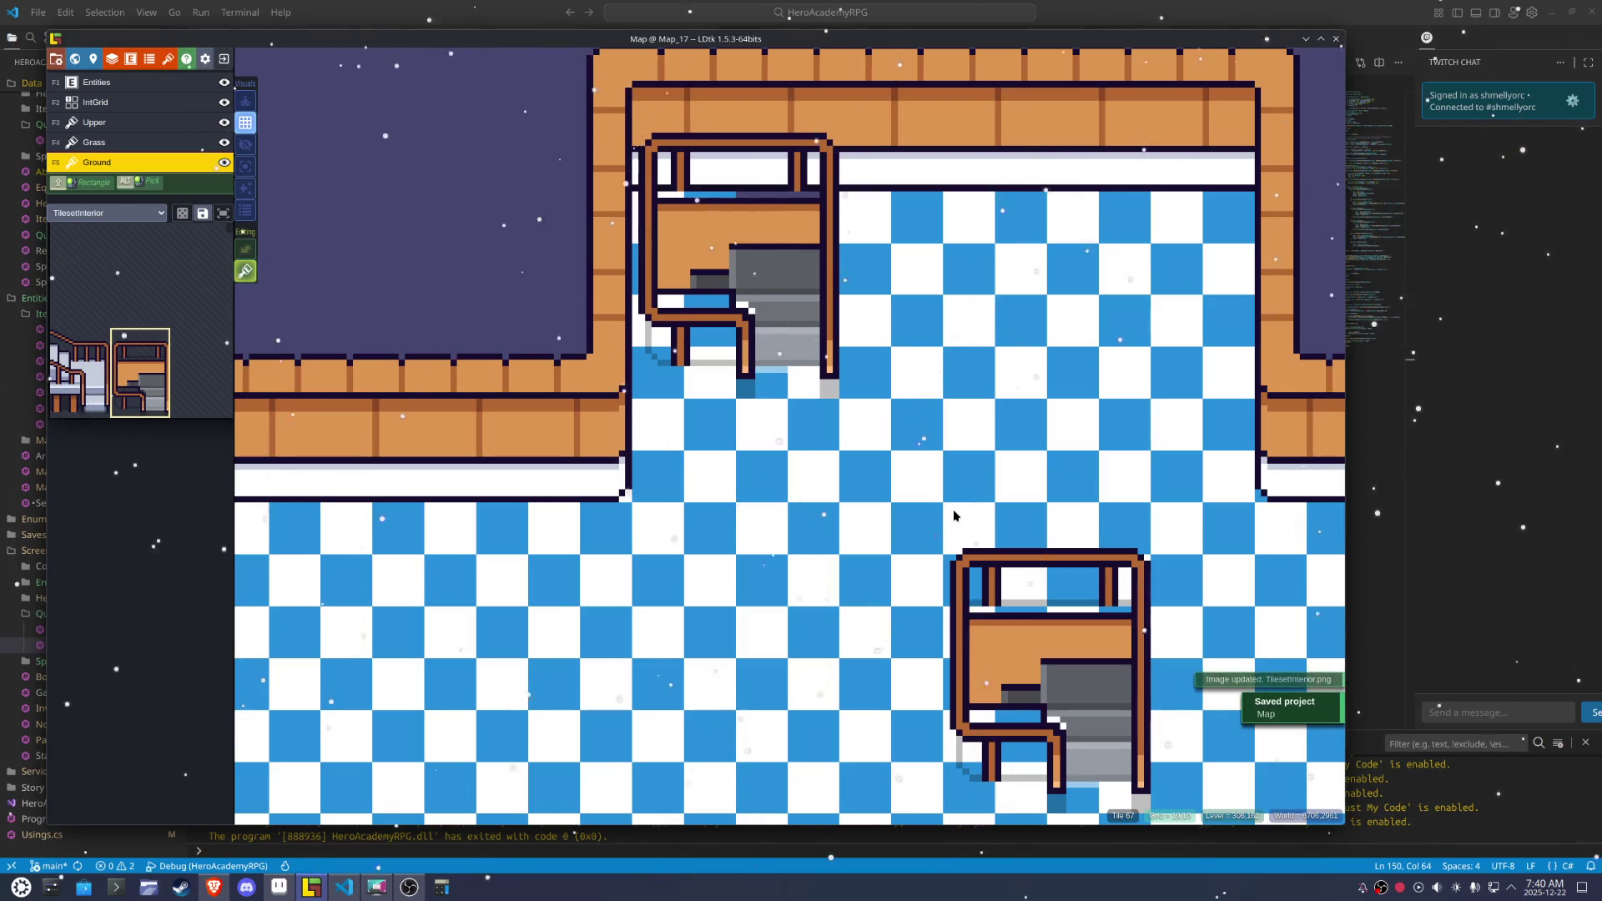
scroll(down, 3)
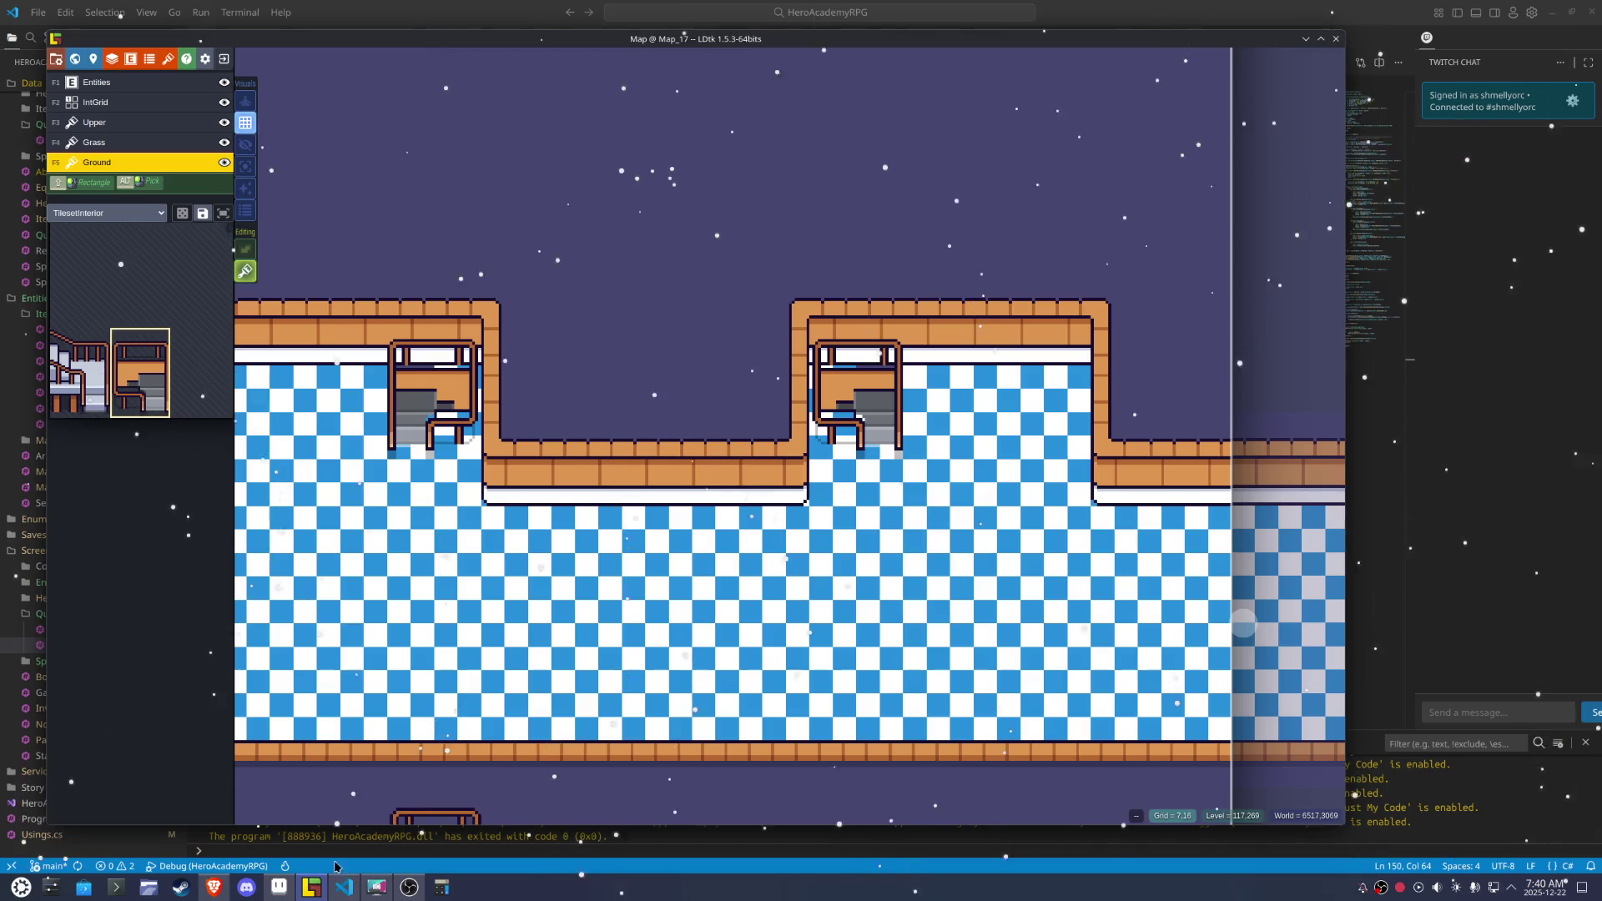
click(376, 887)
scroll(up, 3)
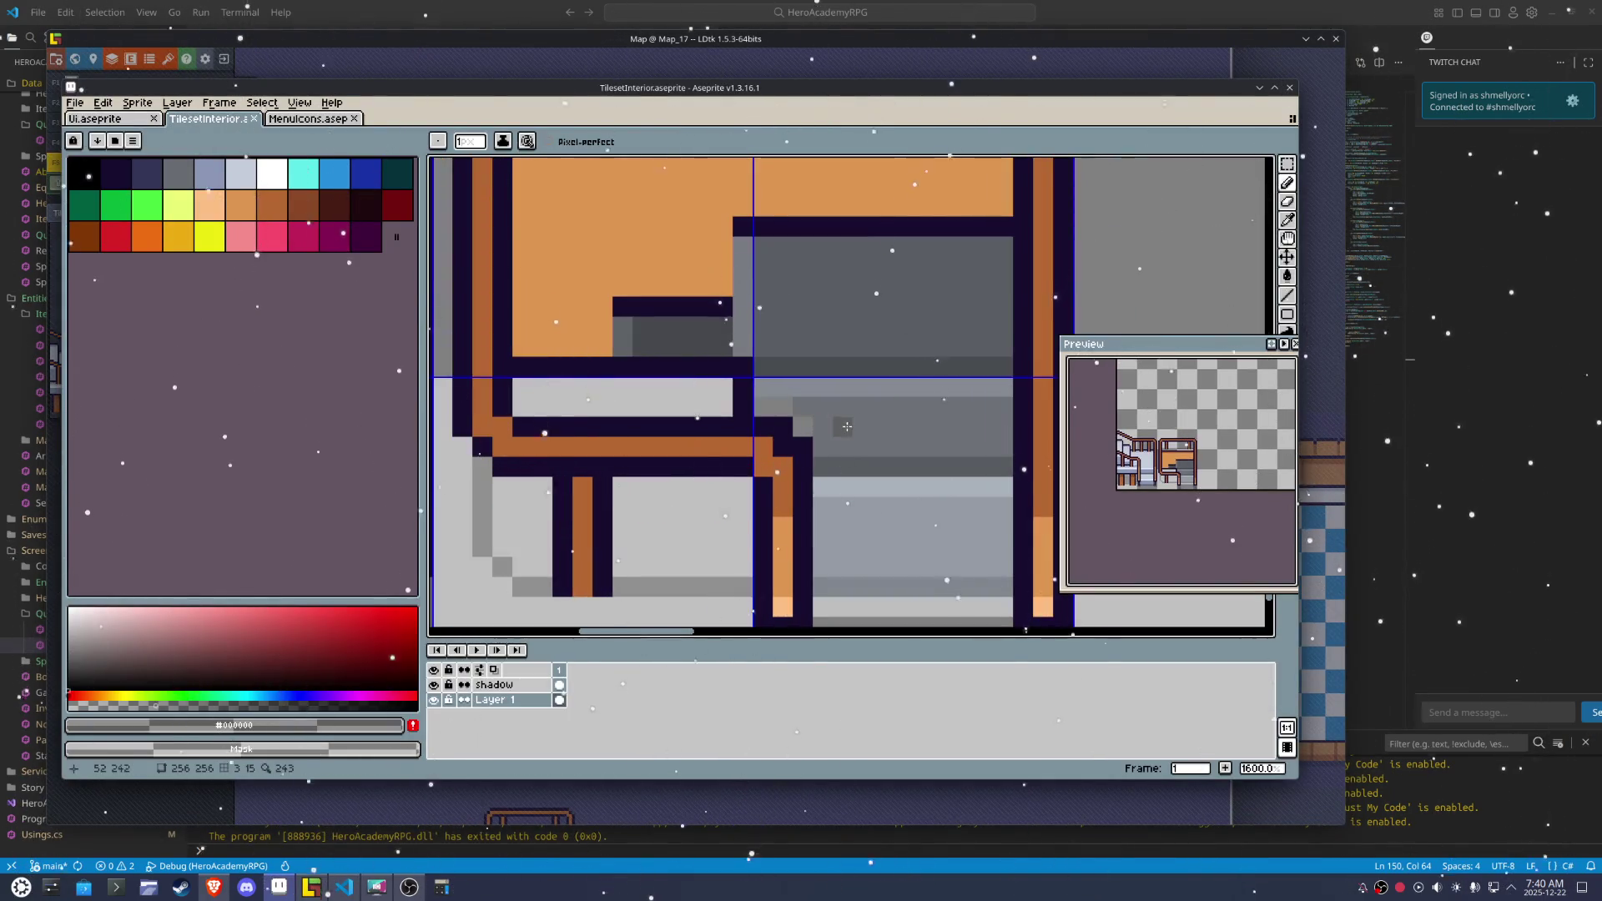
Sample the desk grey #6d7278, repeat the last export, and check the refreshed tiles in LDtk
click(810, 422)
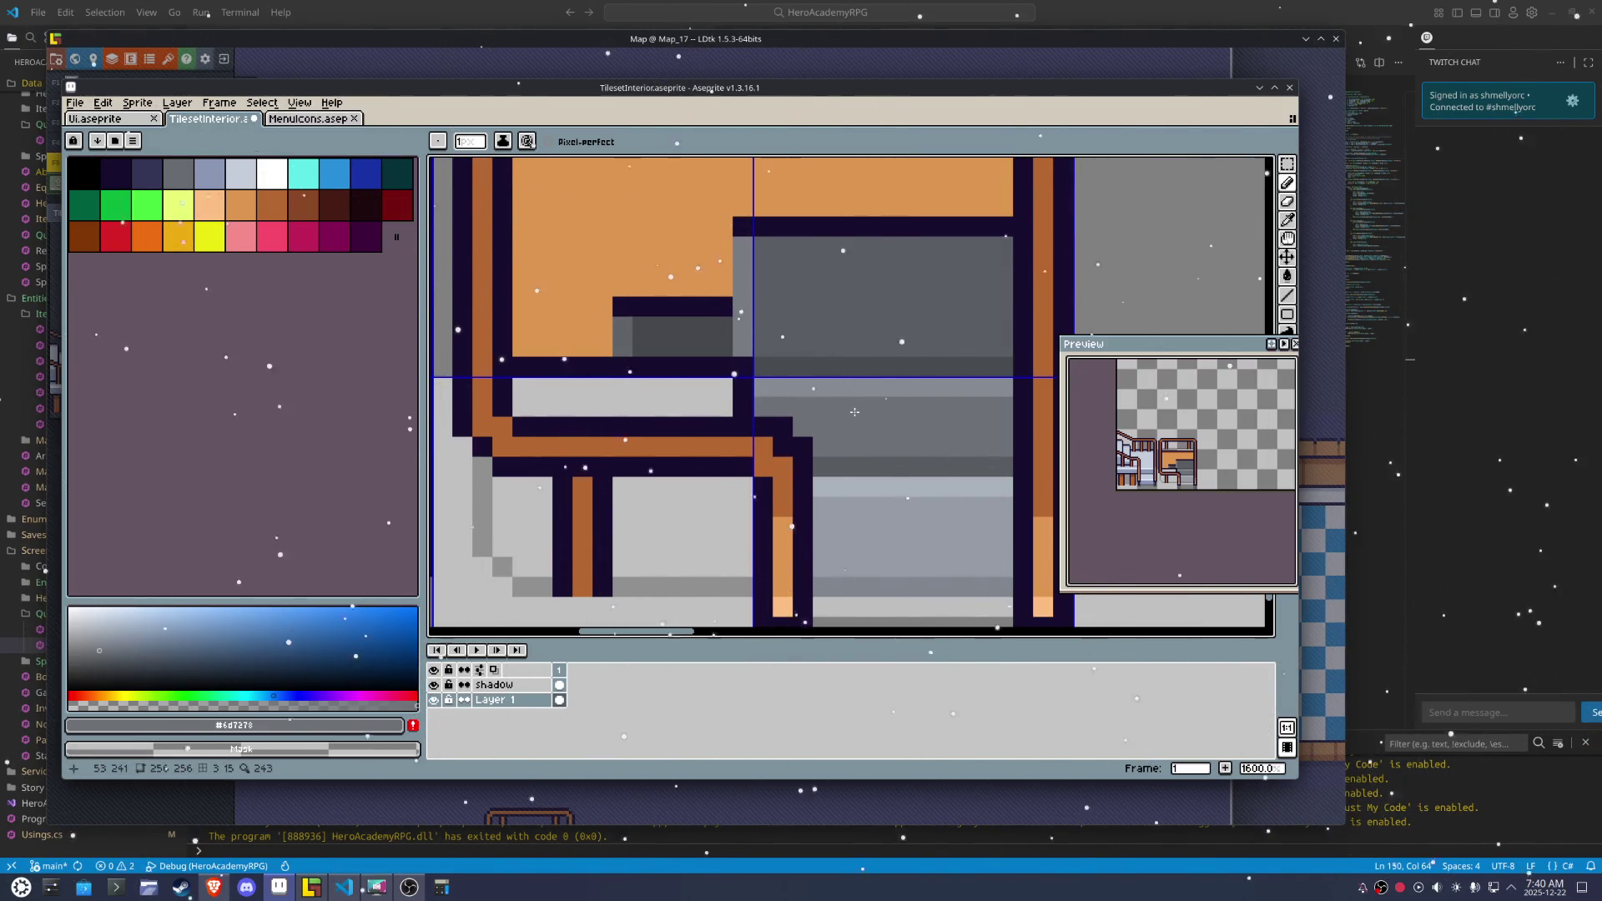
scroll(down, 3)
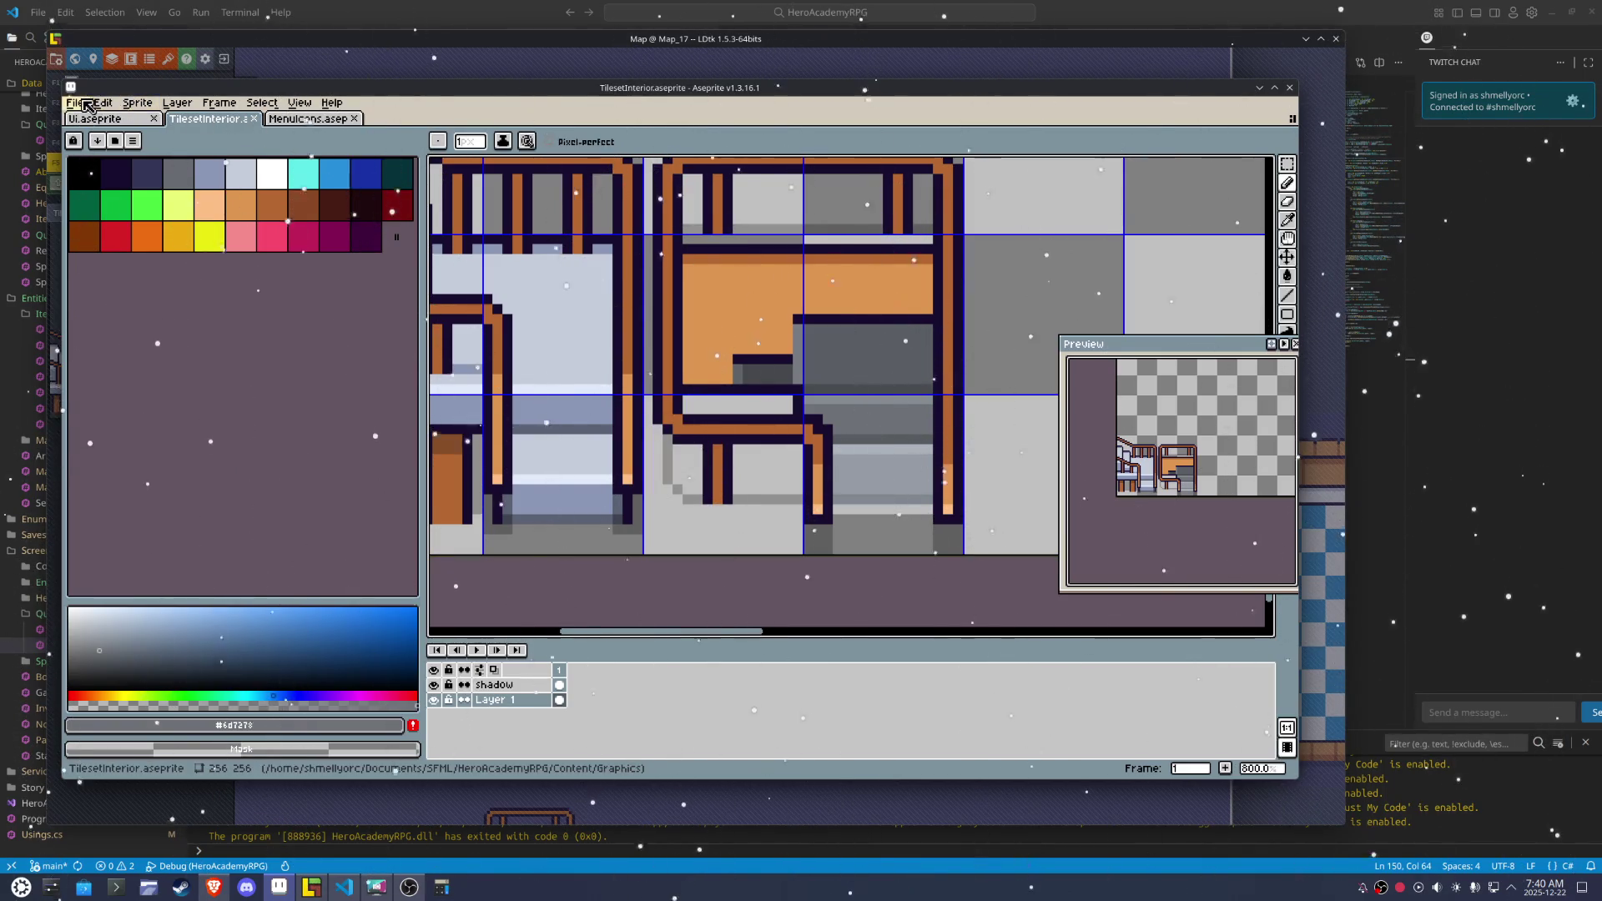
click(74, 101)
mouse_move(133, 226)
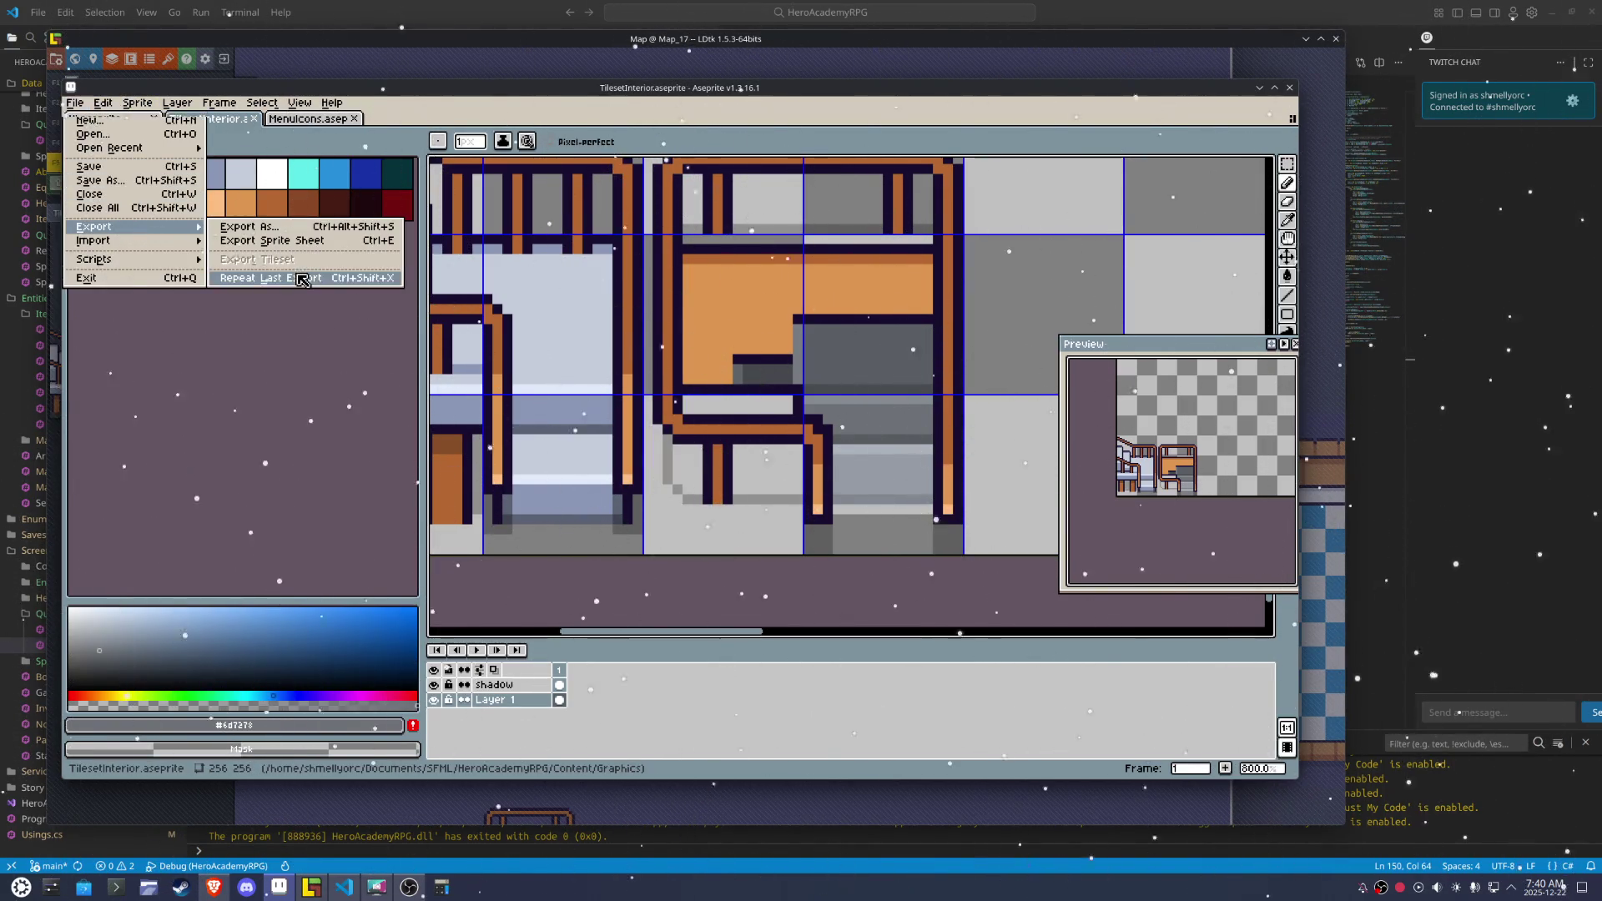
click(300, 278)
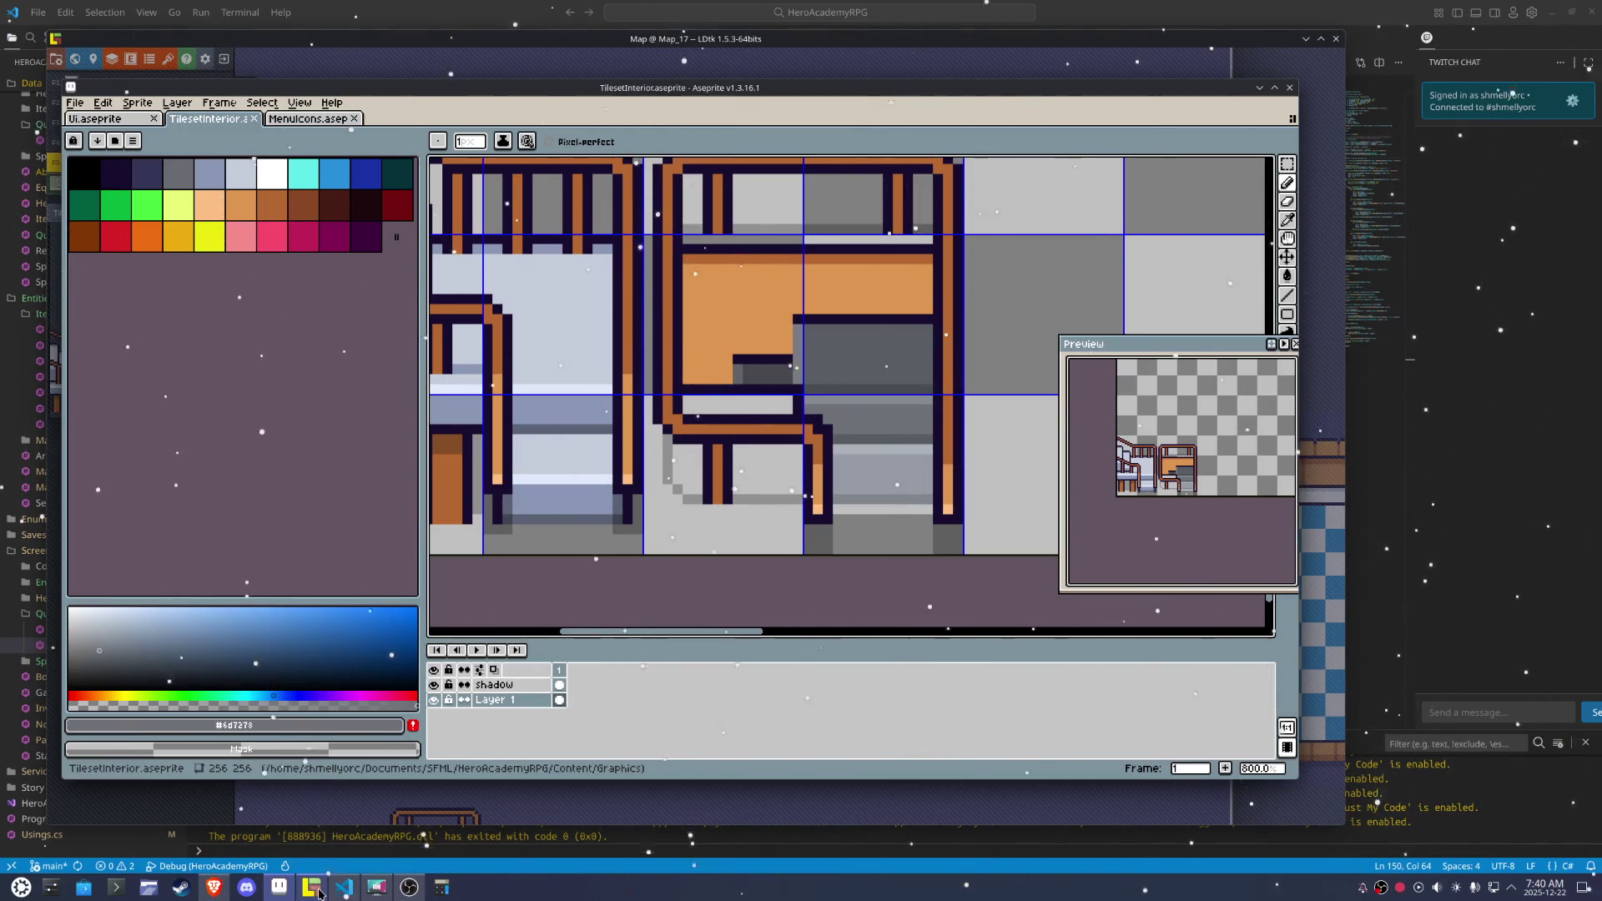
click(315, 890)
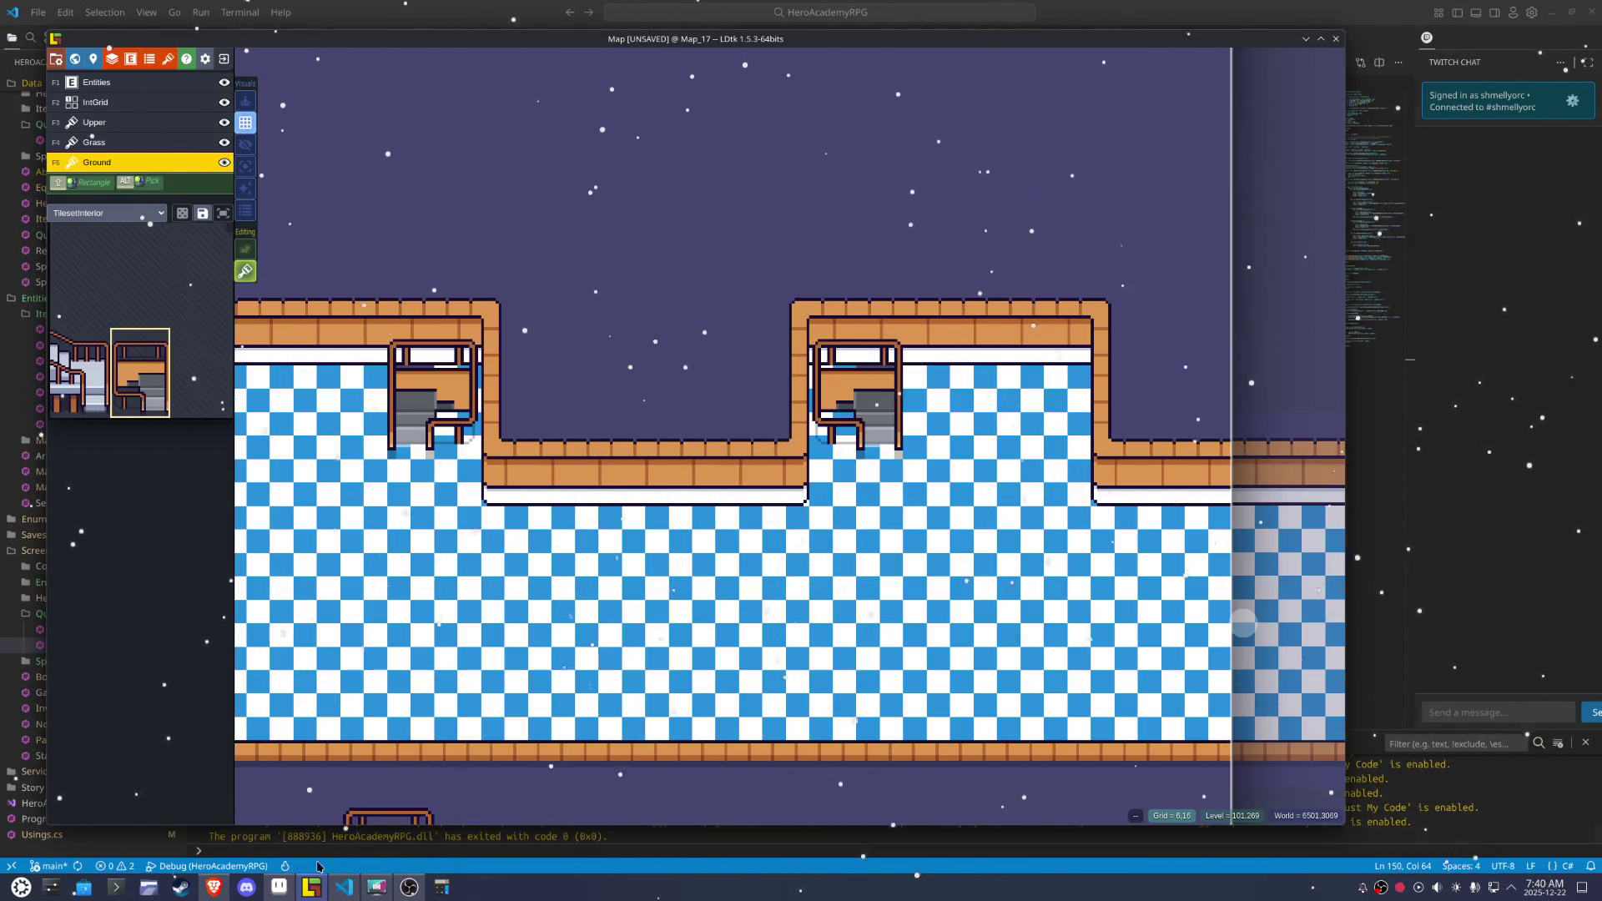
click(277, 890)
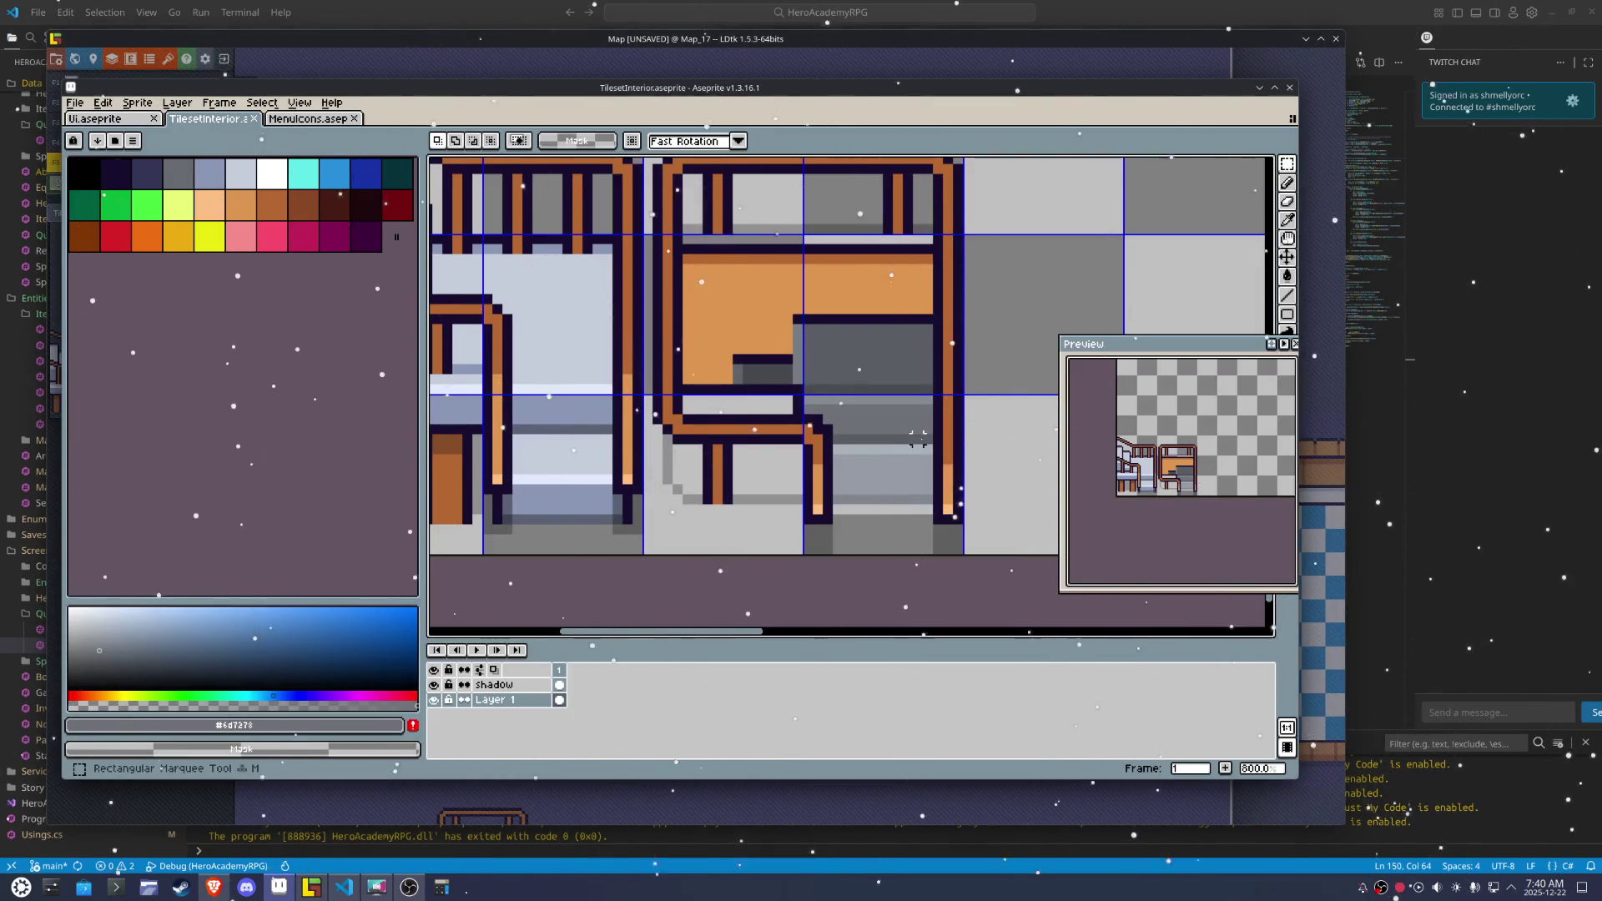
Shift a 10×3 block of grey desk pixels and commit the move
drag(936, 421, 872, 455)
click(1052, 344)
scroll(down, 3)
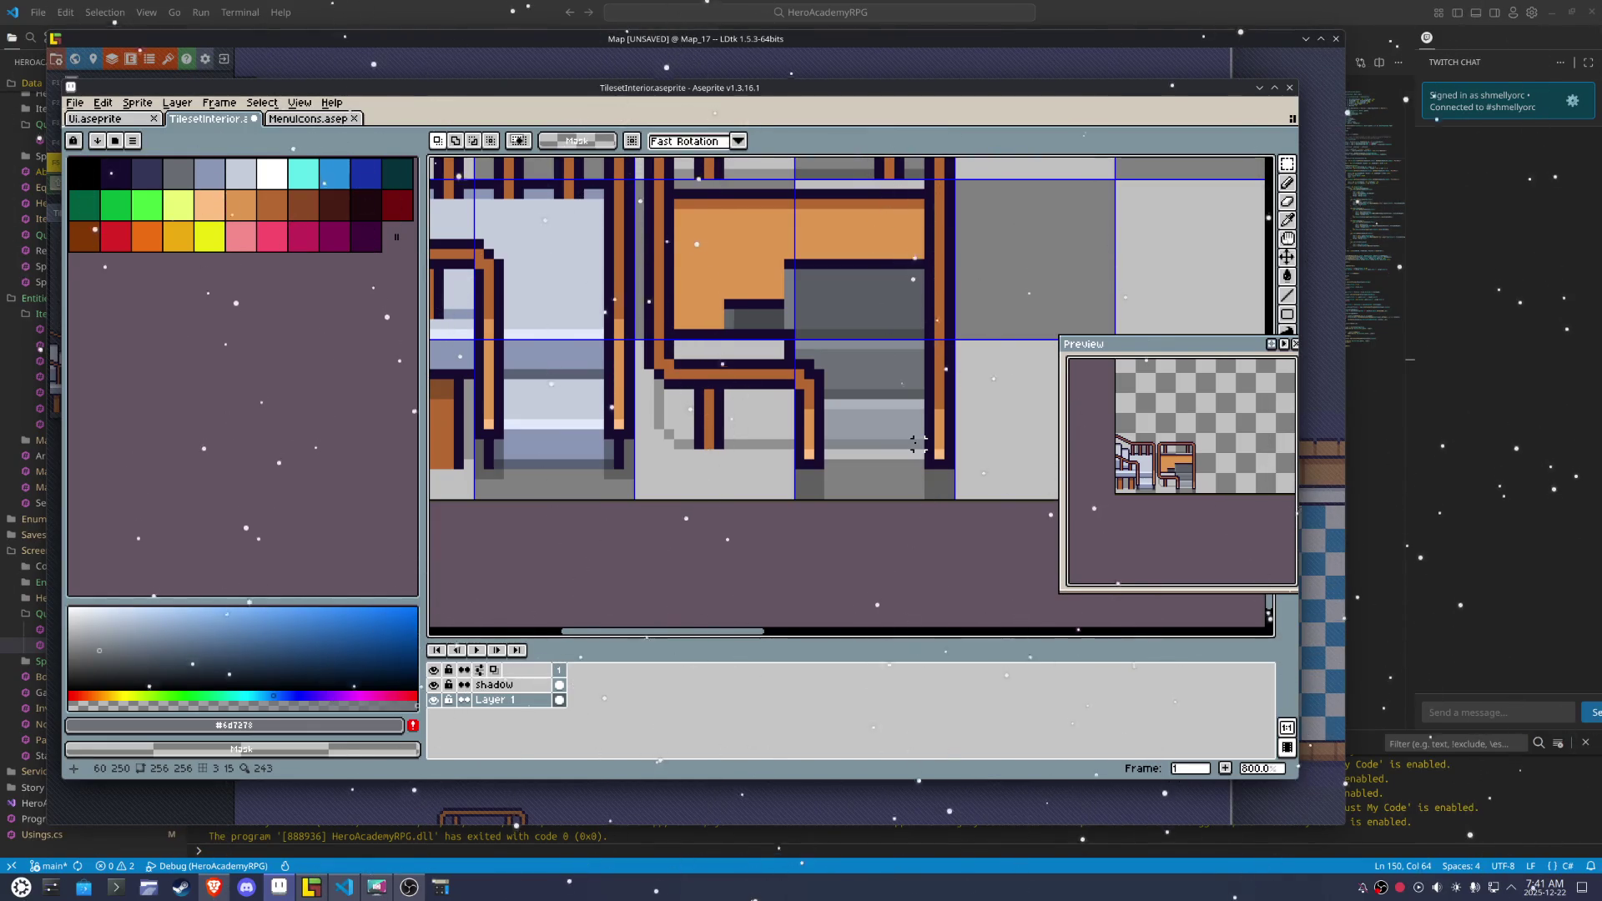
drag(889, 383, 888, 343)
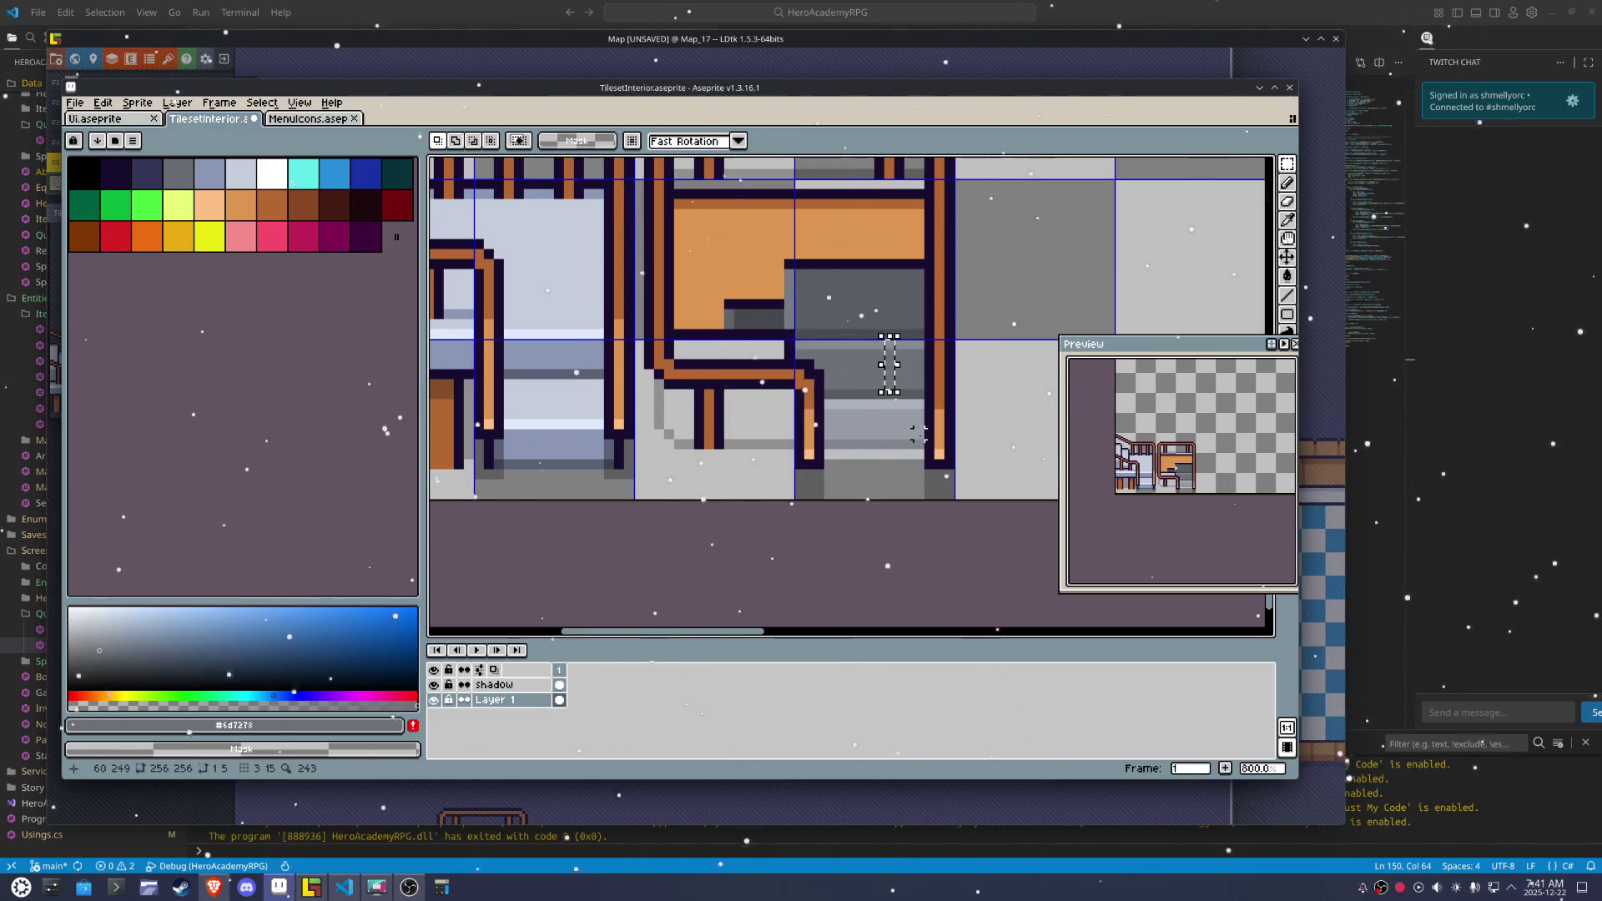
click(909, 424)
drag(888, 406, 870, 446)
click(899, 474)
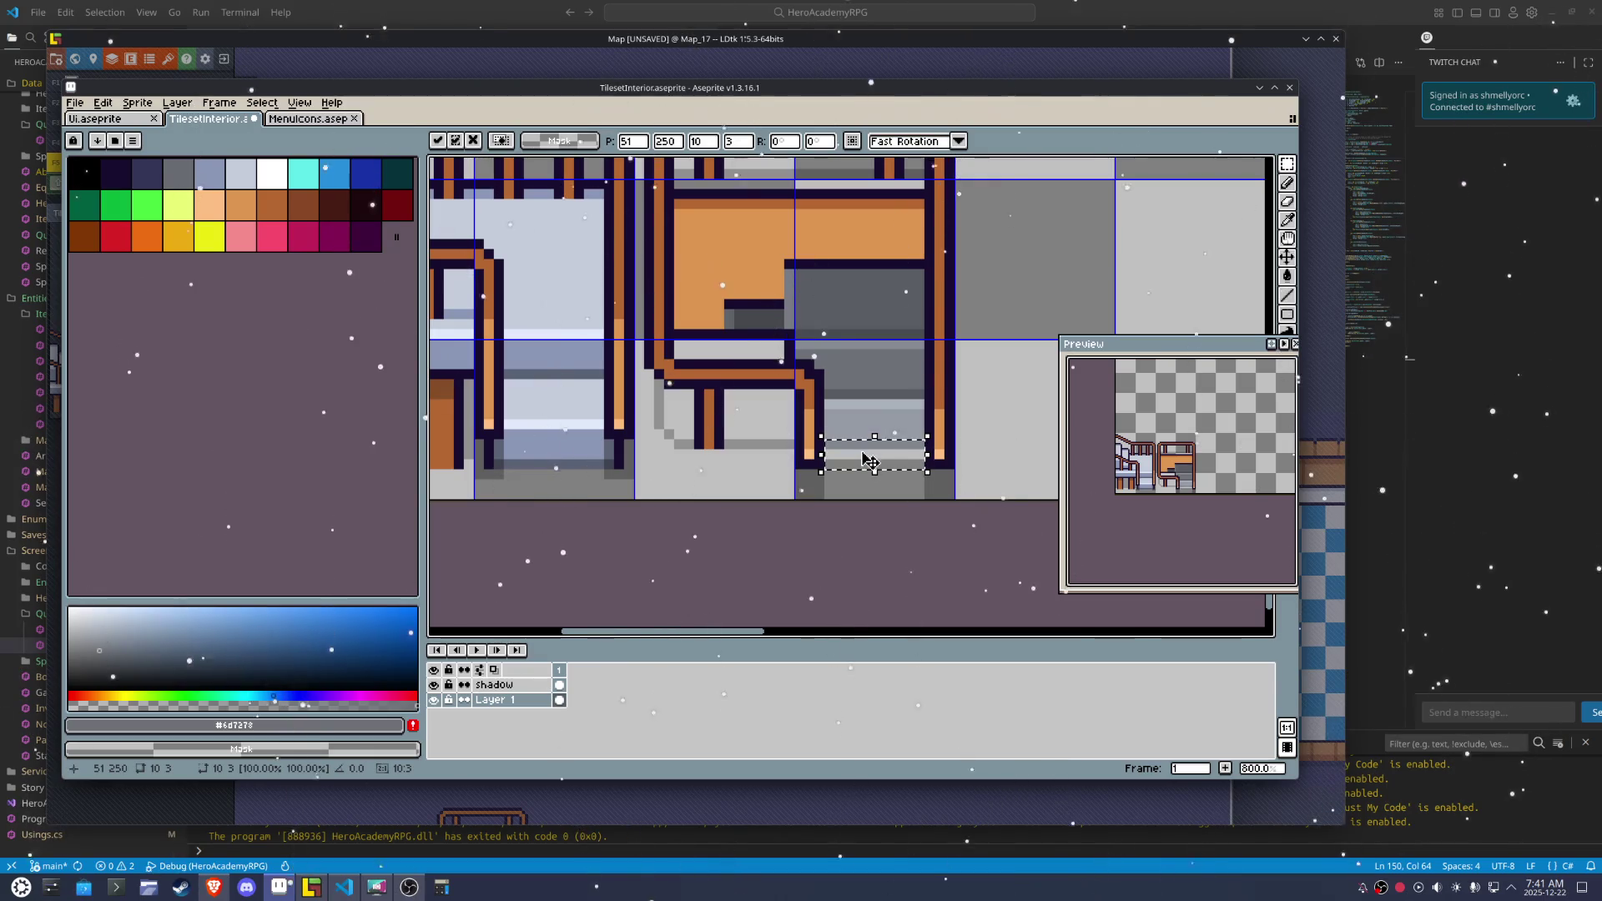
scroll(up, 3)
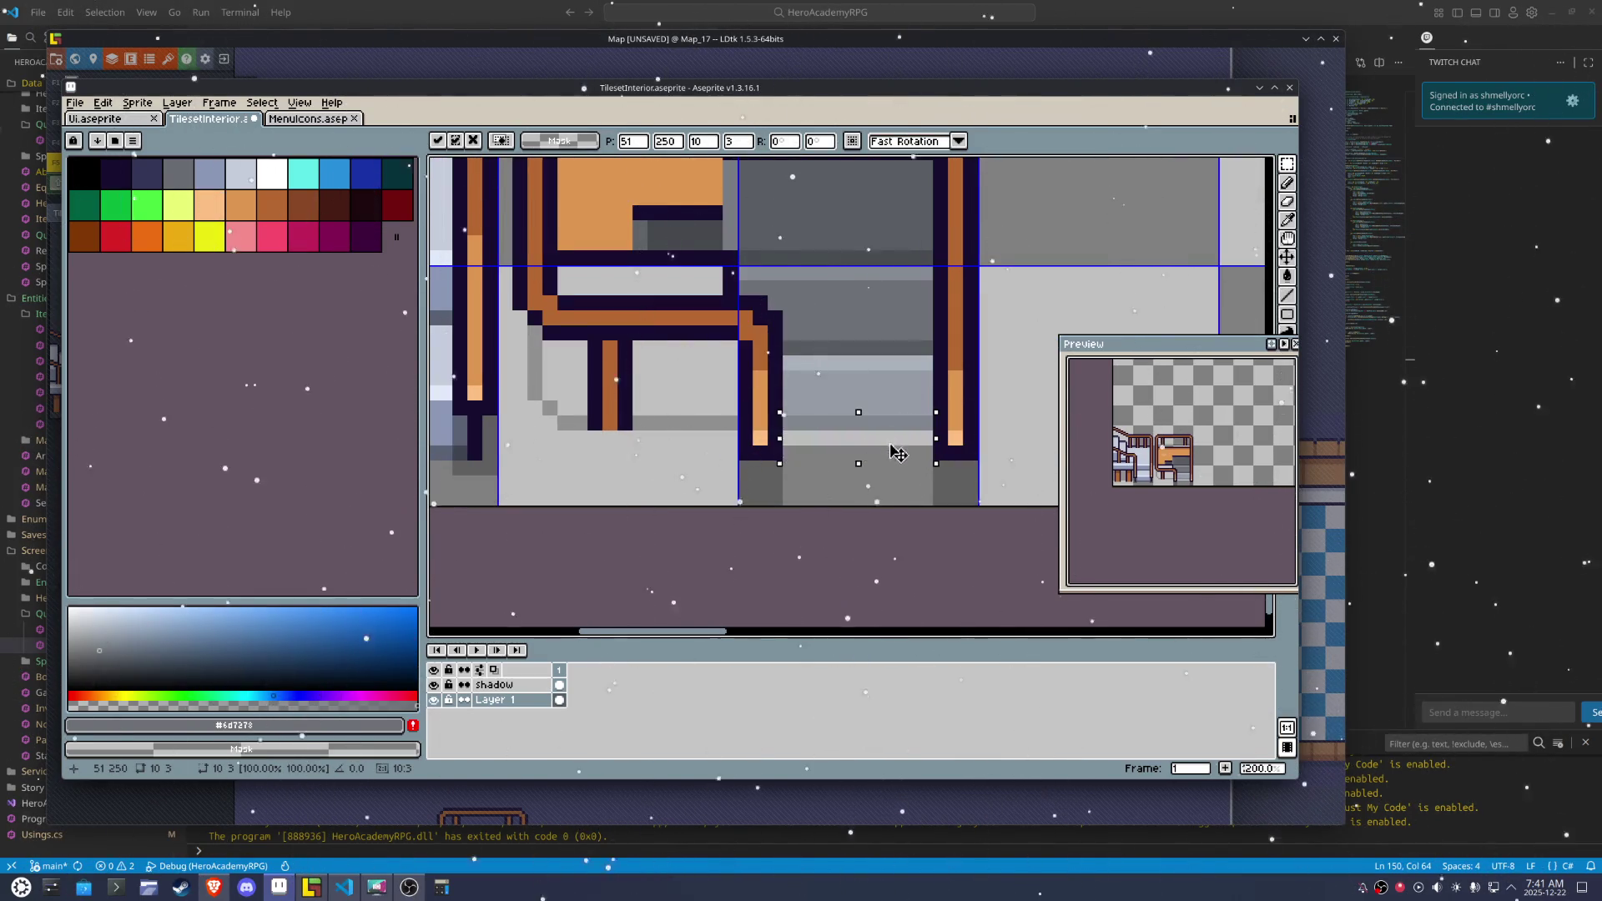
key(ctrl+d)
Repaint the dark row beneath the desk in lighter grey #959ba5
key(b)
click(881, 392)
drag(926, 423, 793, 424)
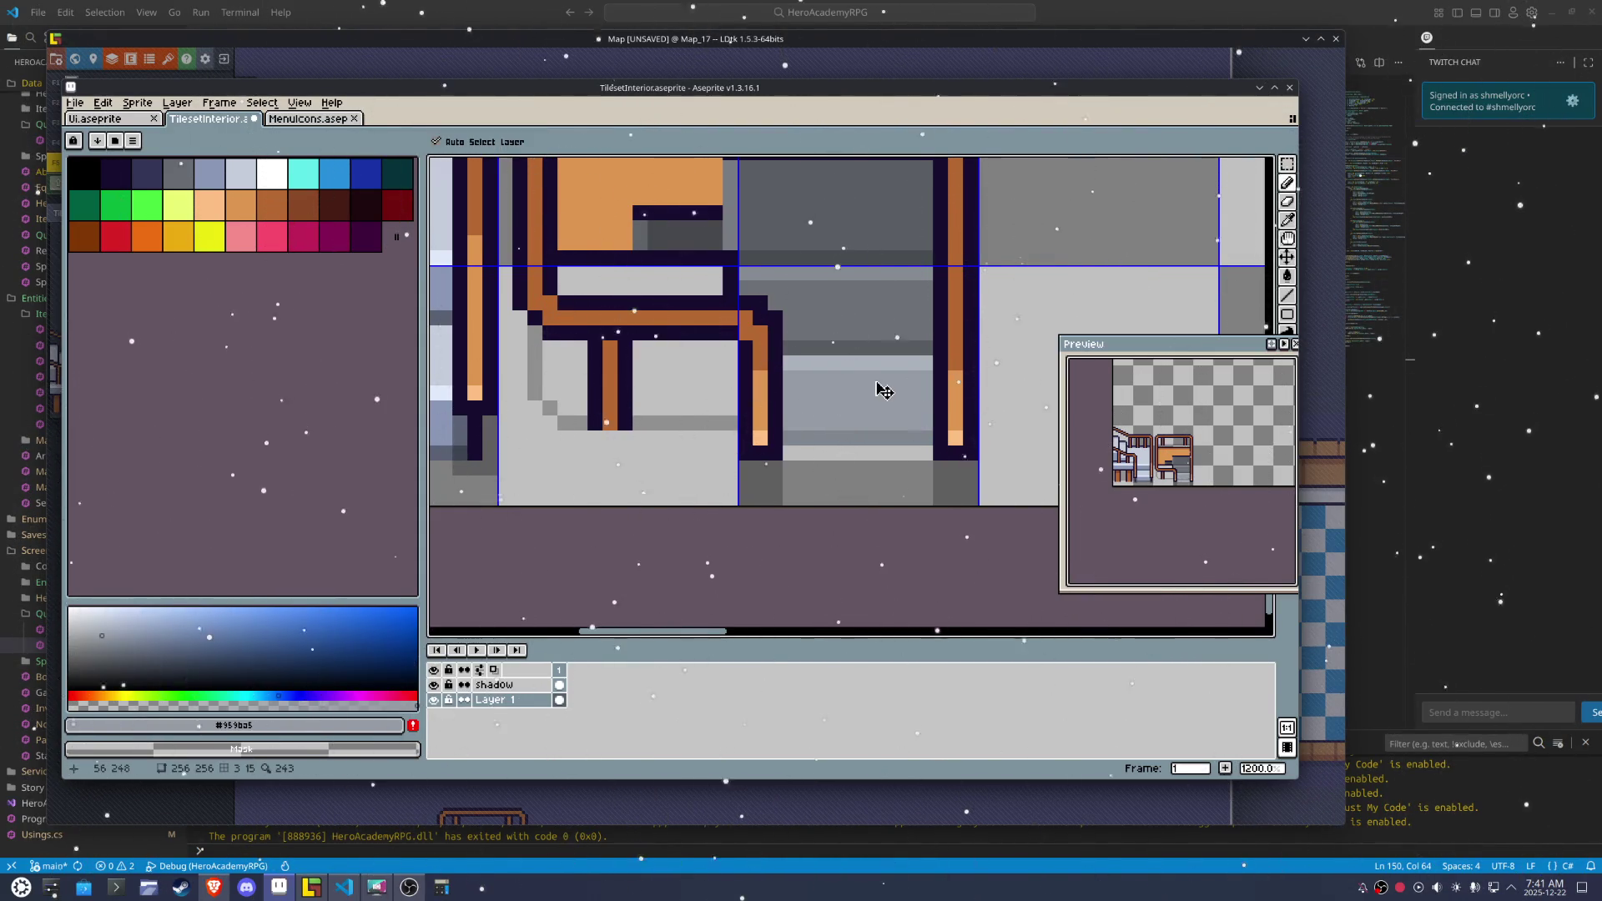
Re-export the tileset using Repeat Last Export from the File menu
key(alt+f)
key(Down)
key(Down)
key(Down)
key(Right)
key(Down)
key(Return)
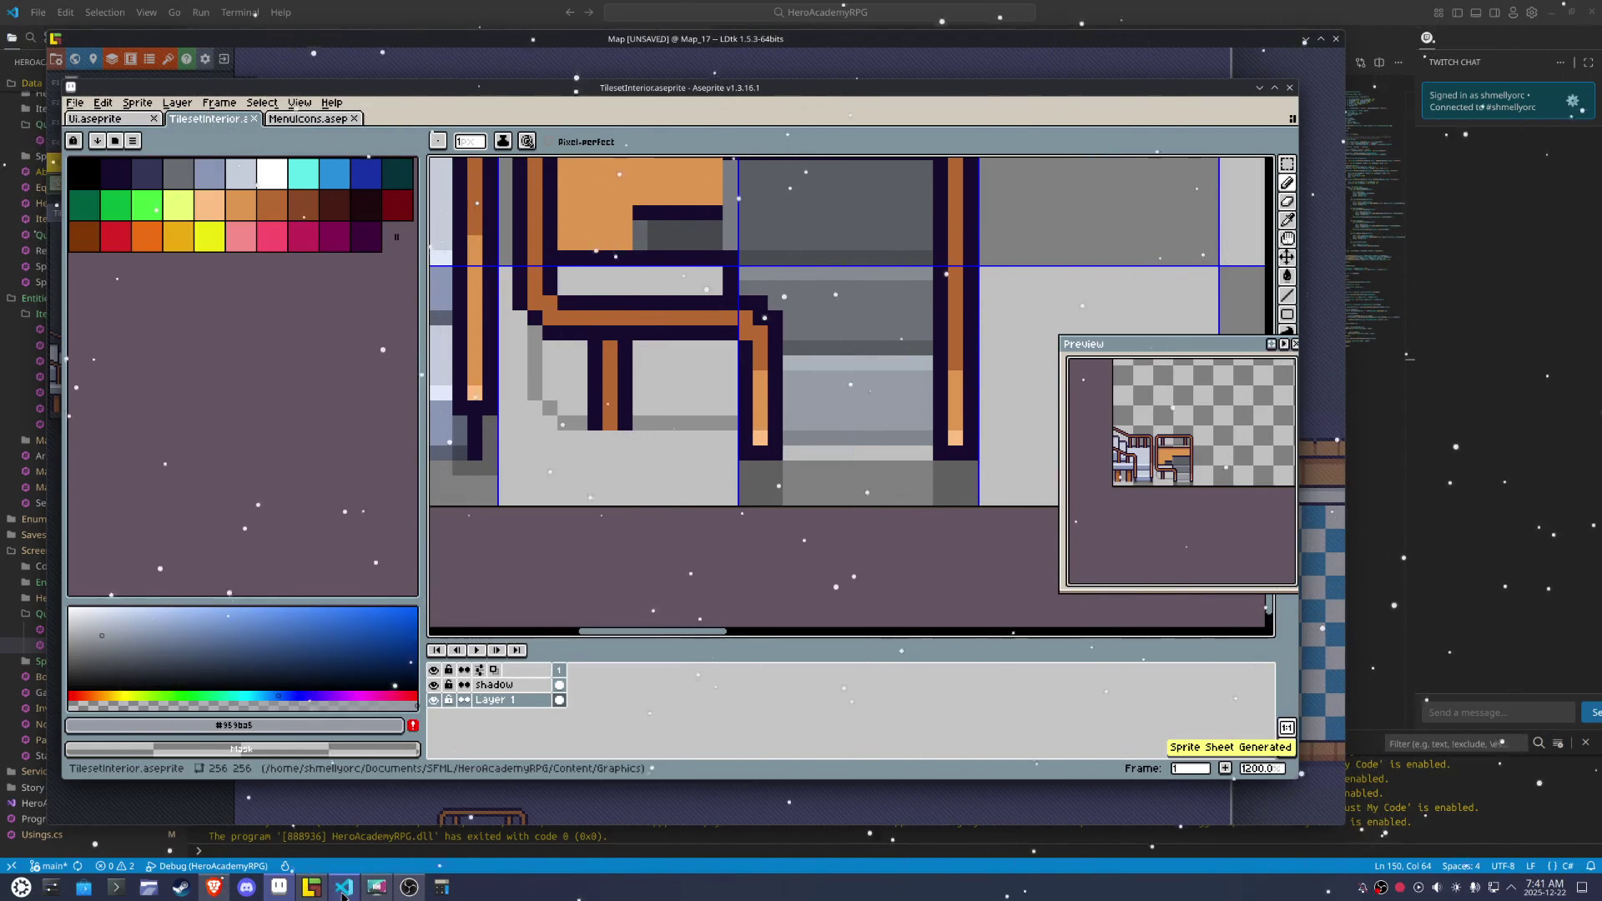
click(482, 803)
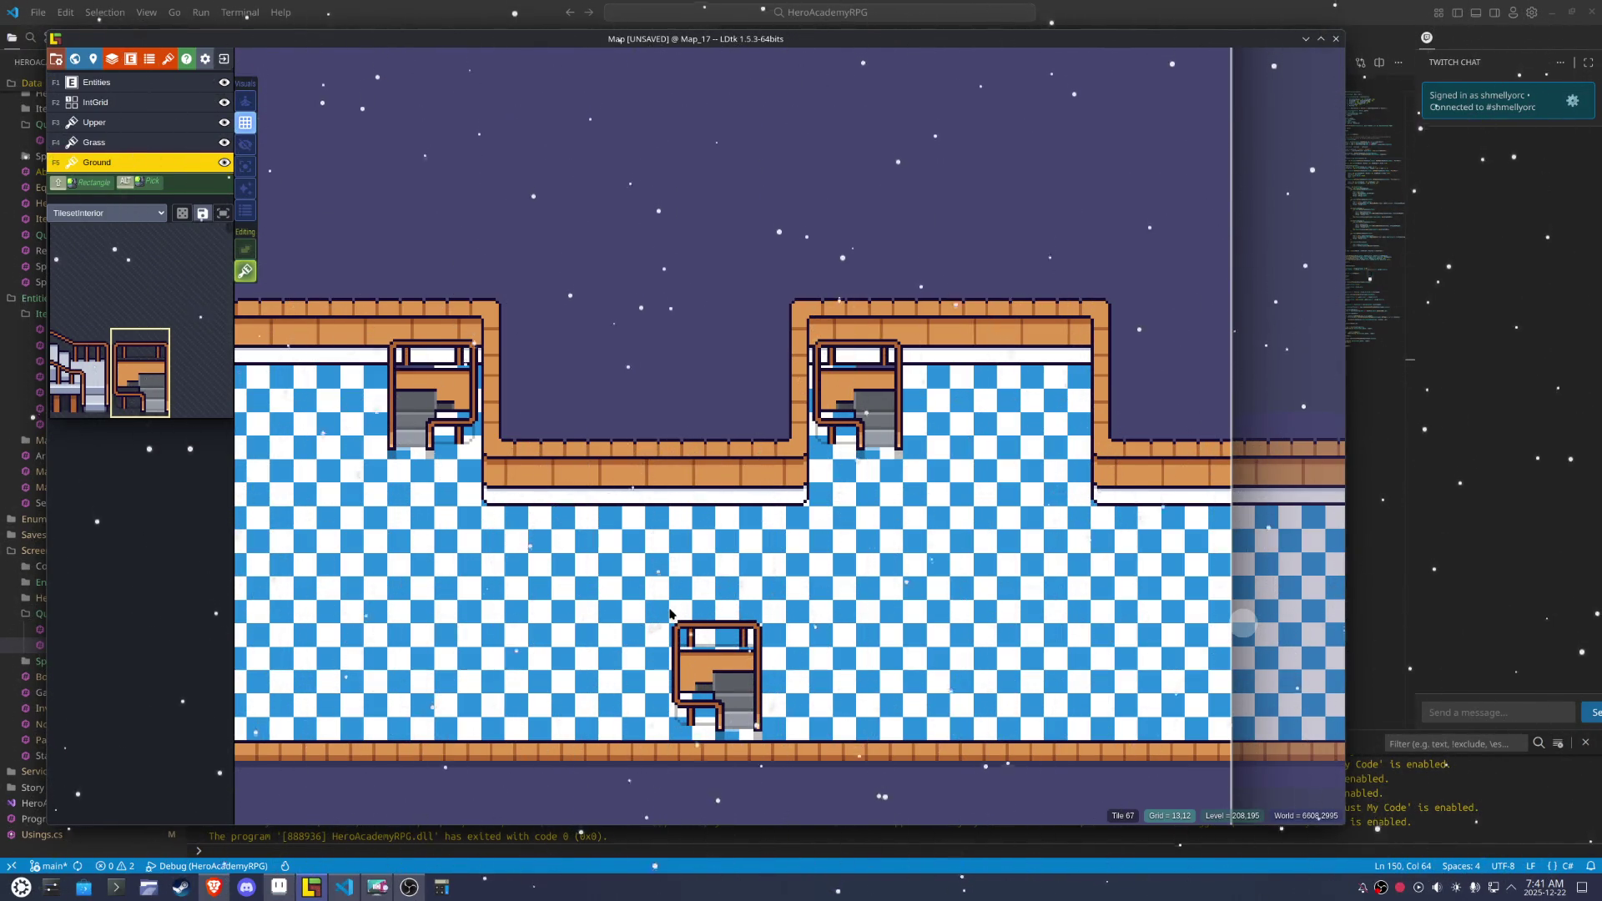
Save the LDtk Map project with the refreshed desk tiles and return to VS Code
key(ctrl+s)
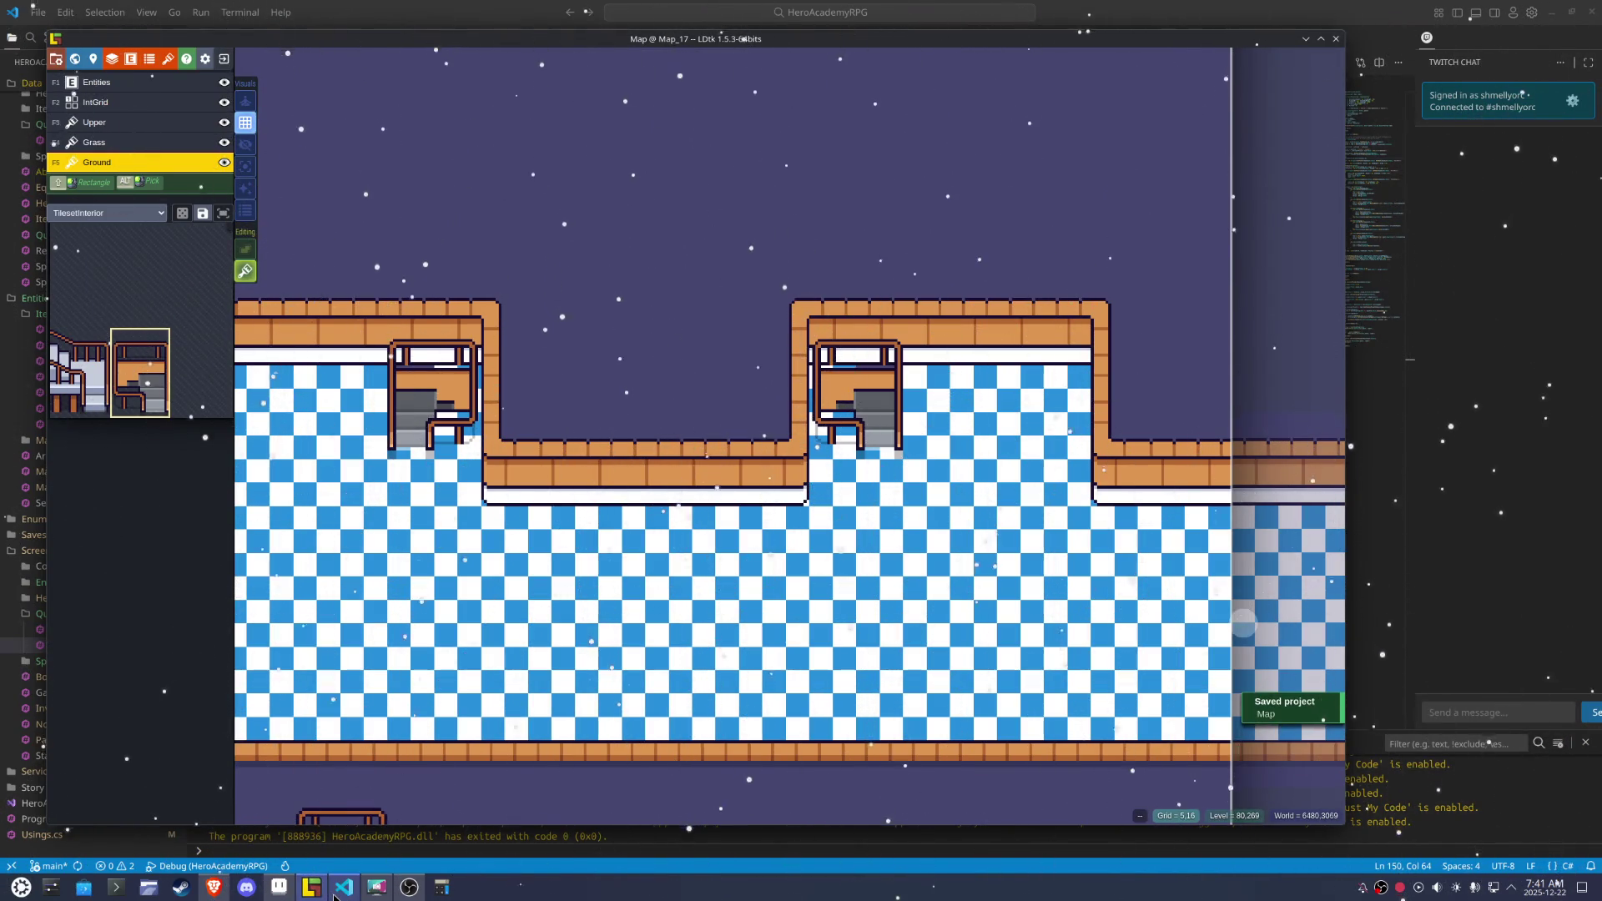
click(338, 890)
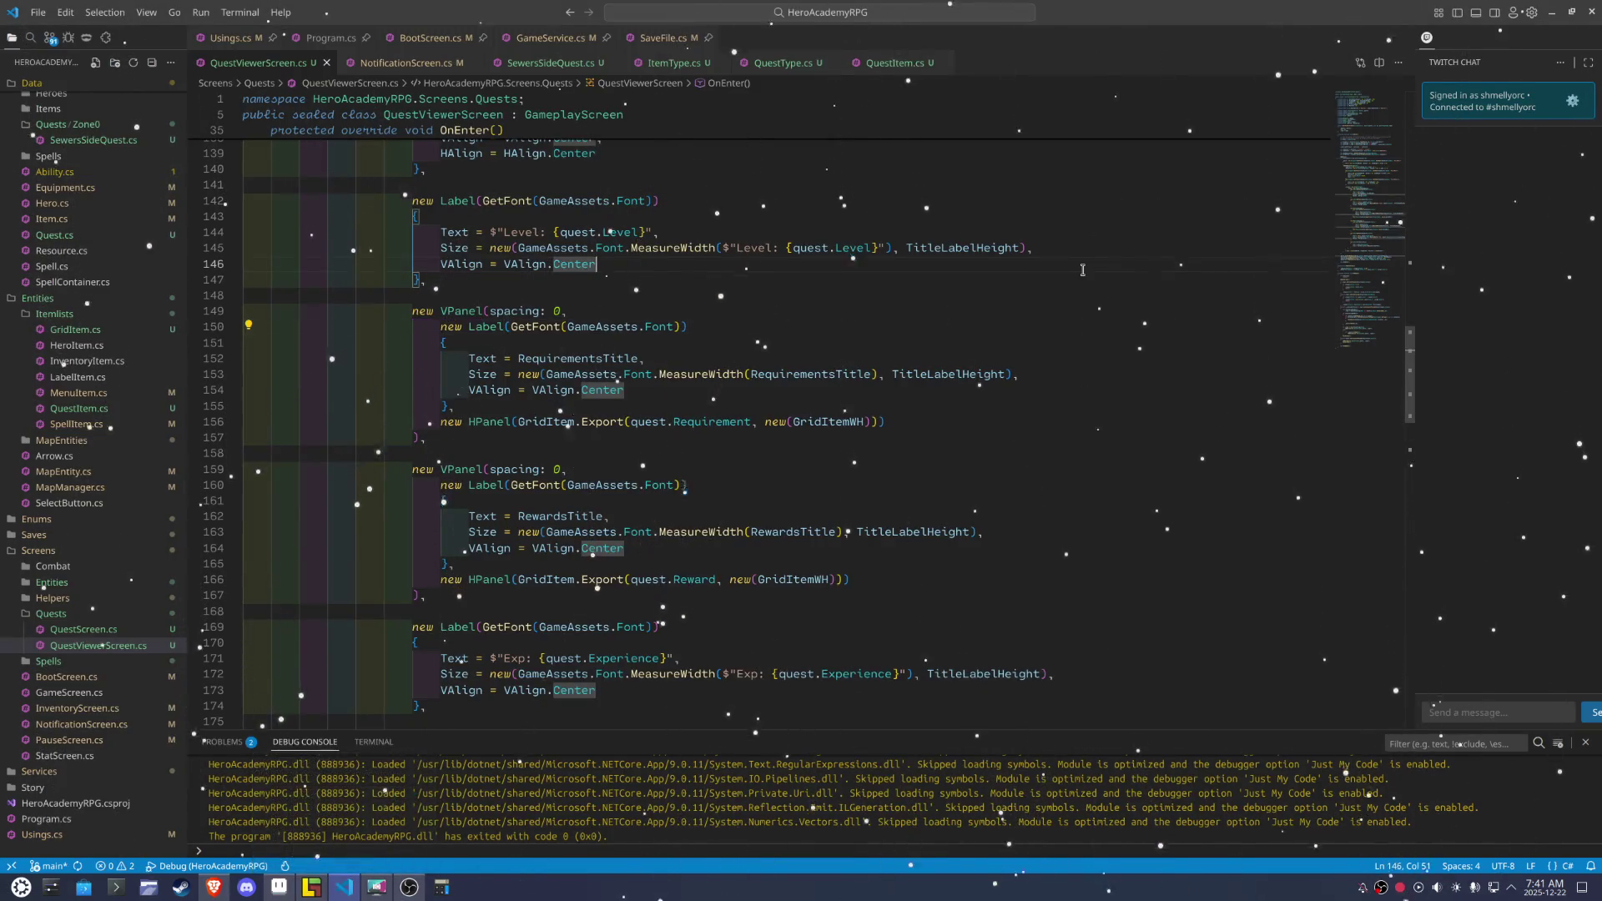
Launch the debug build and walk the hero across the lobby to the counter quest terminal
key(F5)
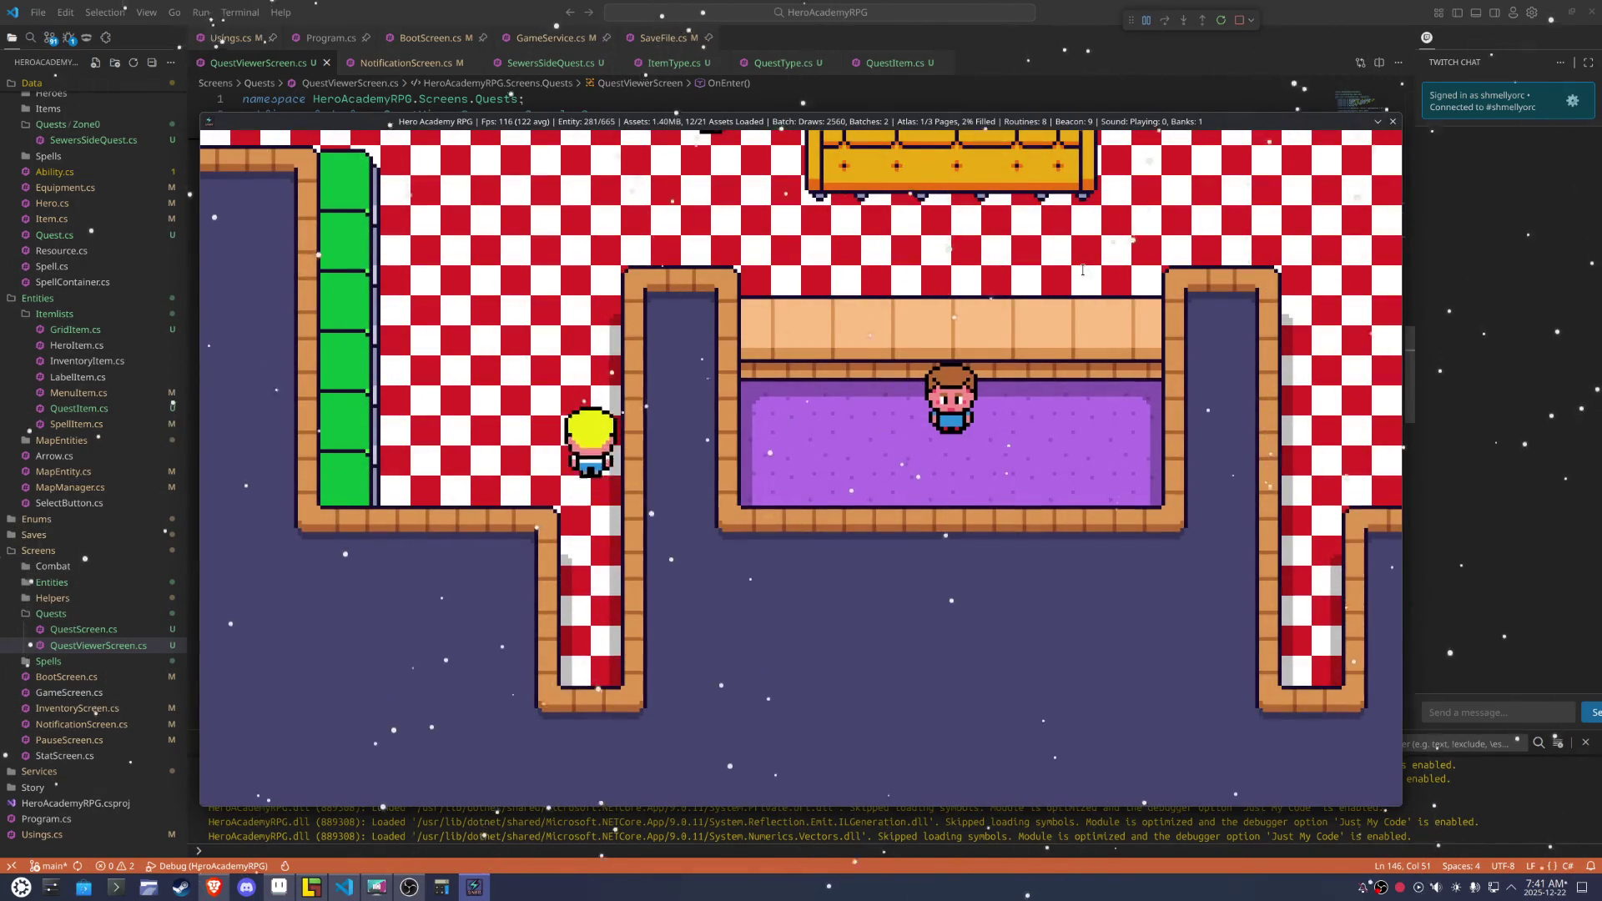
key(Up)
key(Right)
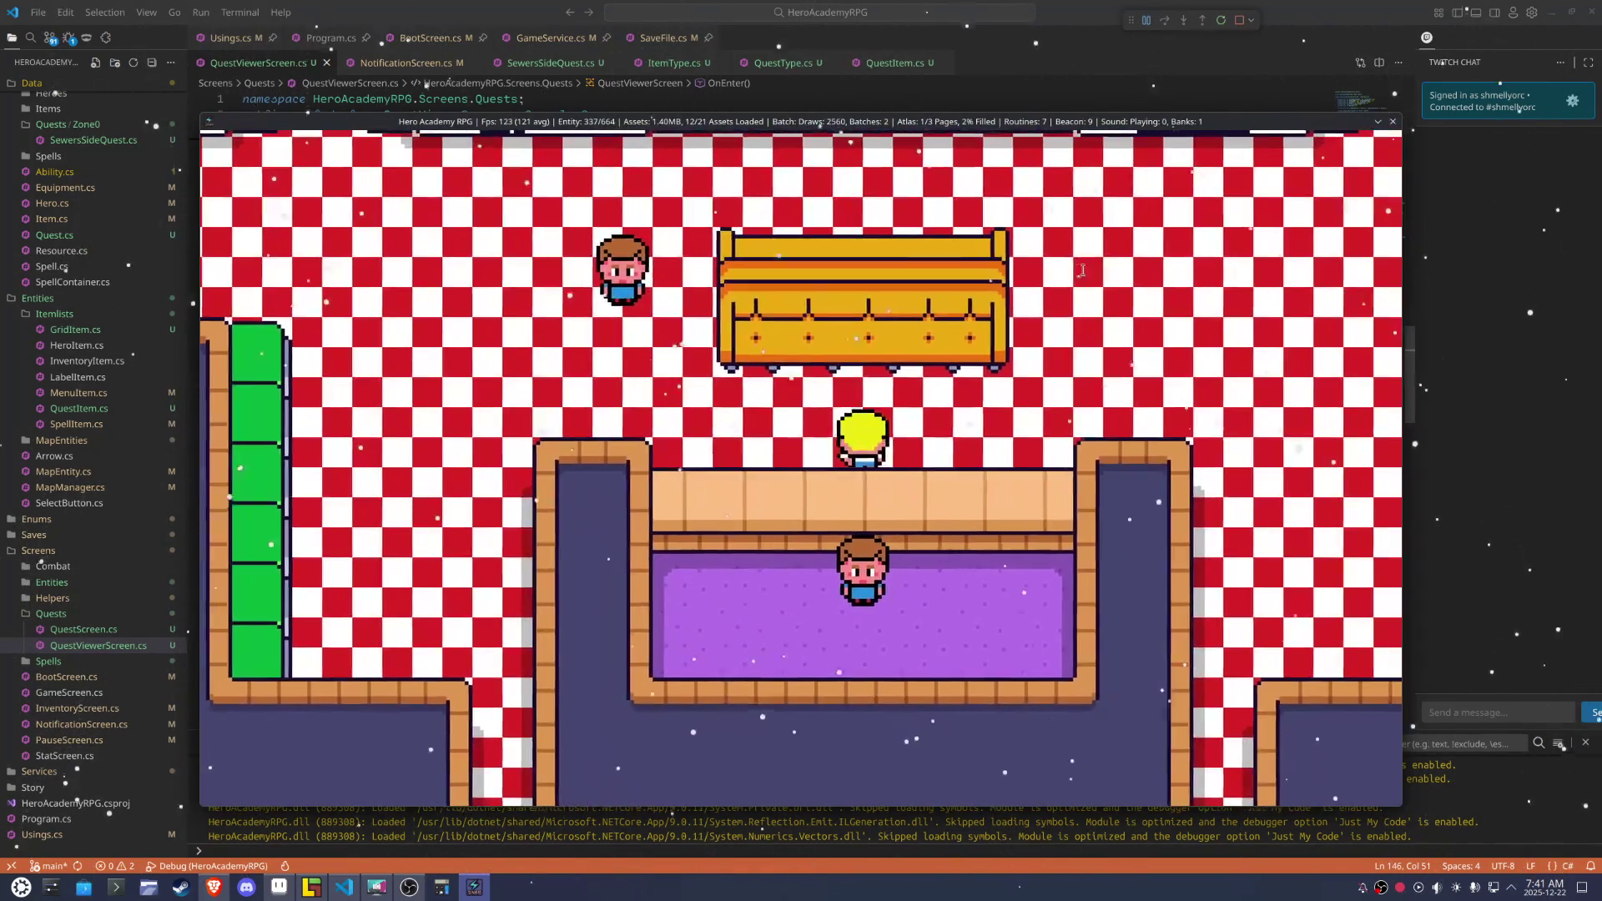
key(Up)
key(Right)
key(Up)
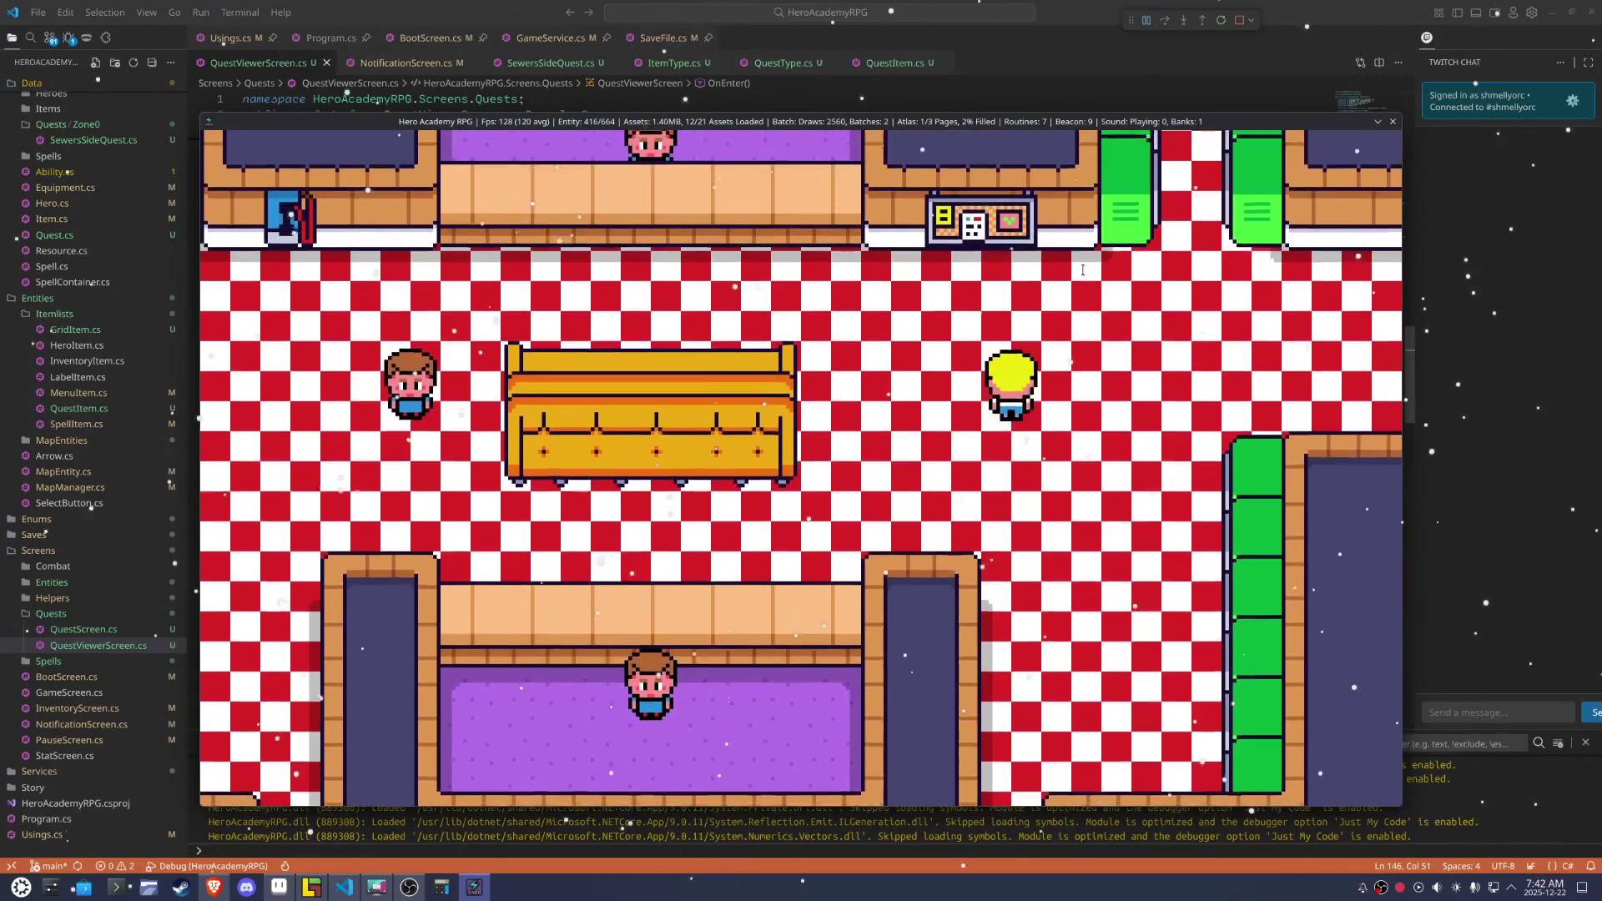
key(Up)
key(Left)
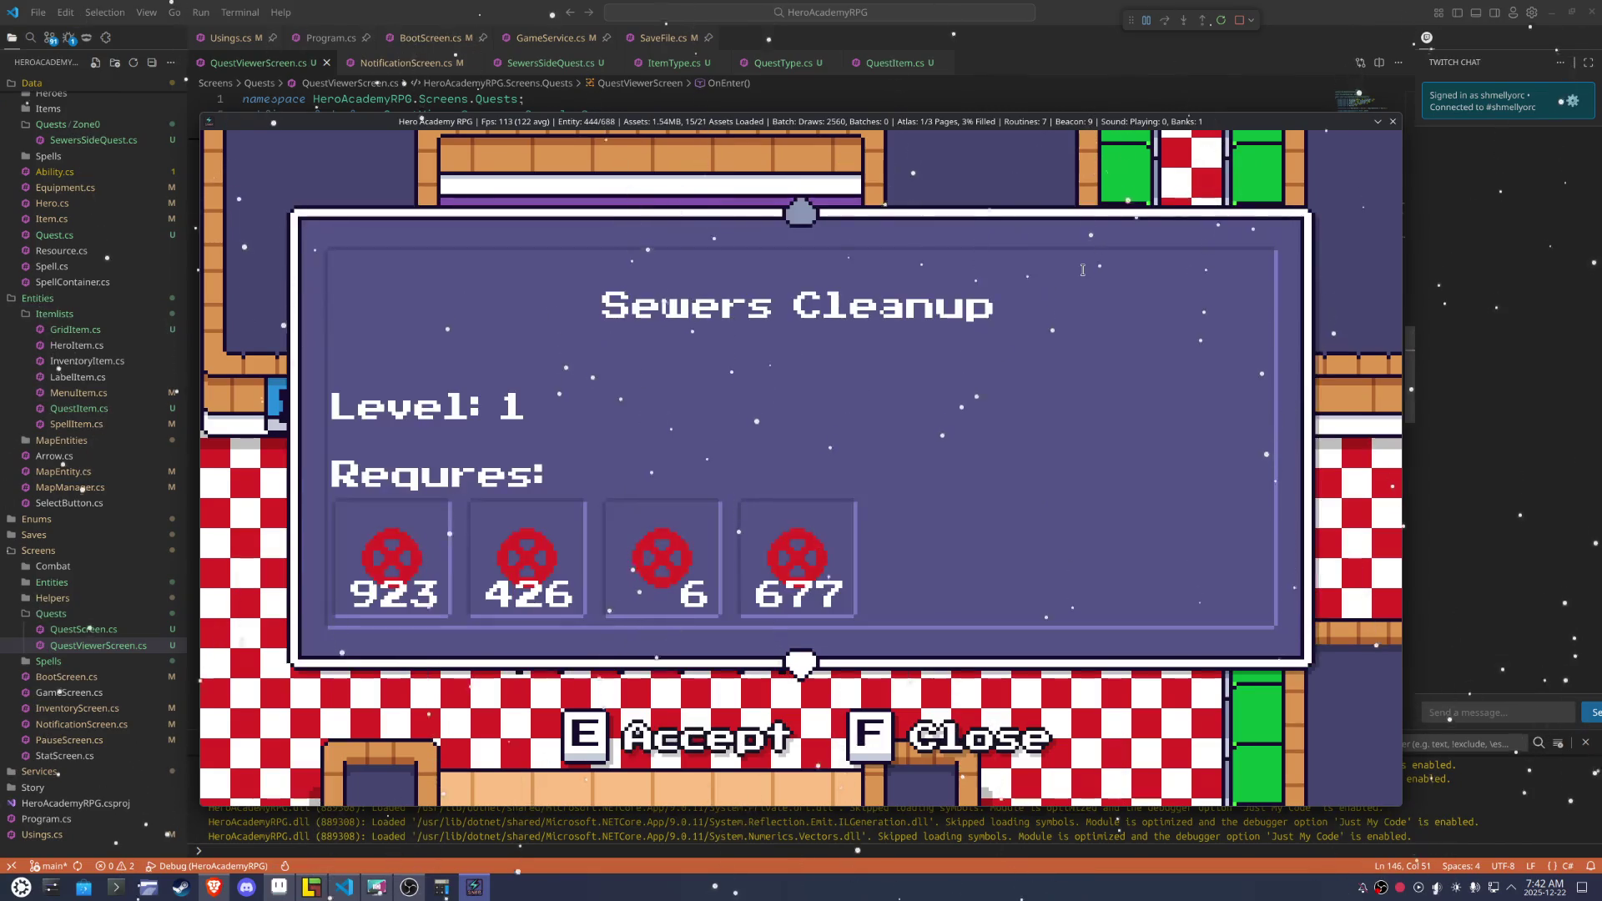
View the Sewers Cleanup quest details, close the quest list, and head for the right-hand door
key(f)
key(f)
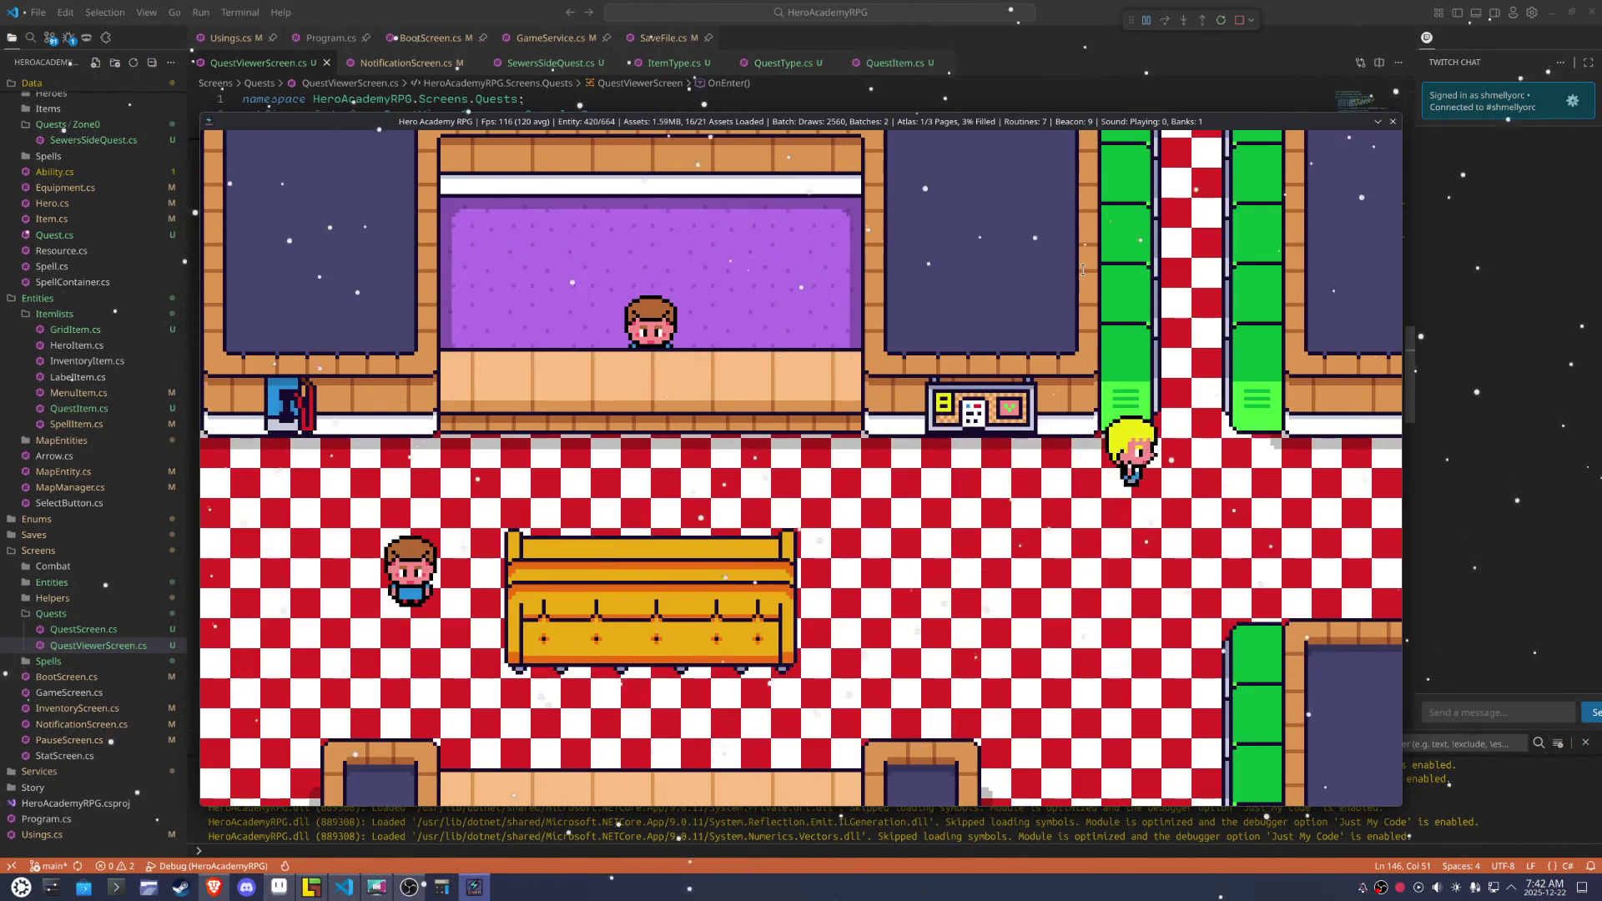
key(e)
key(e)
key(f)
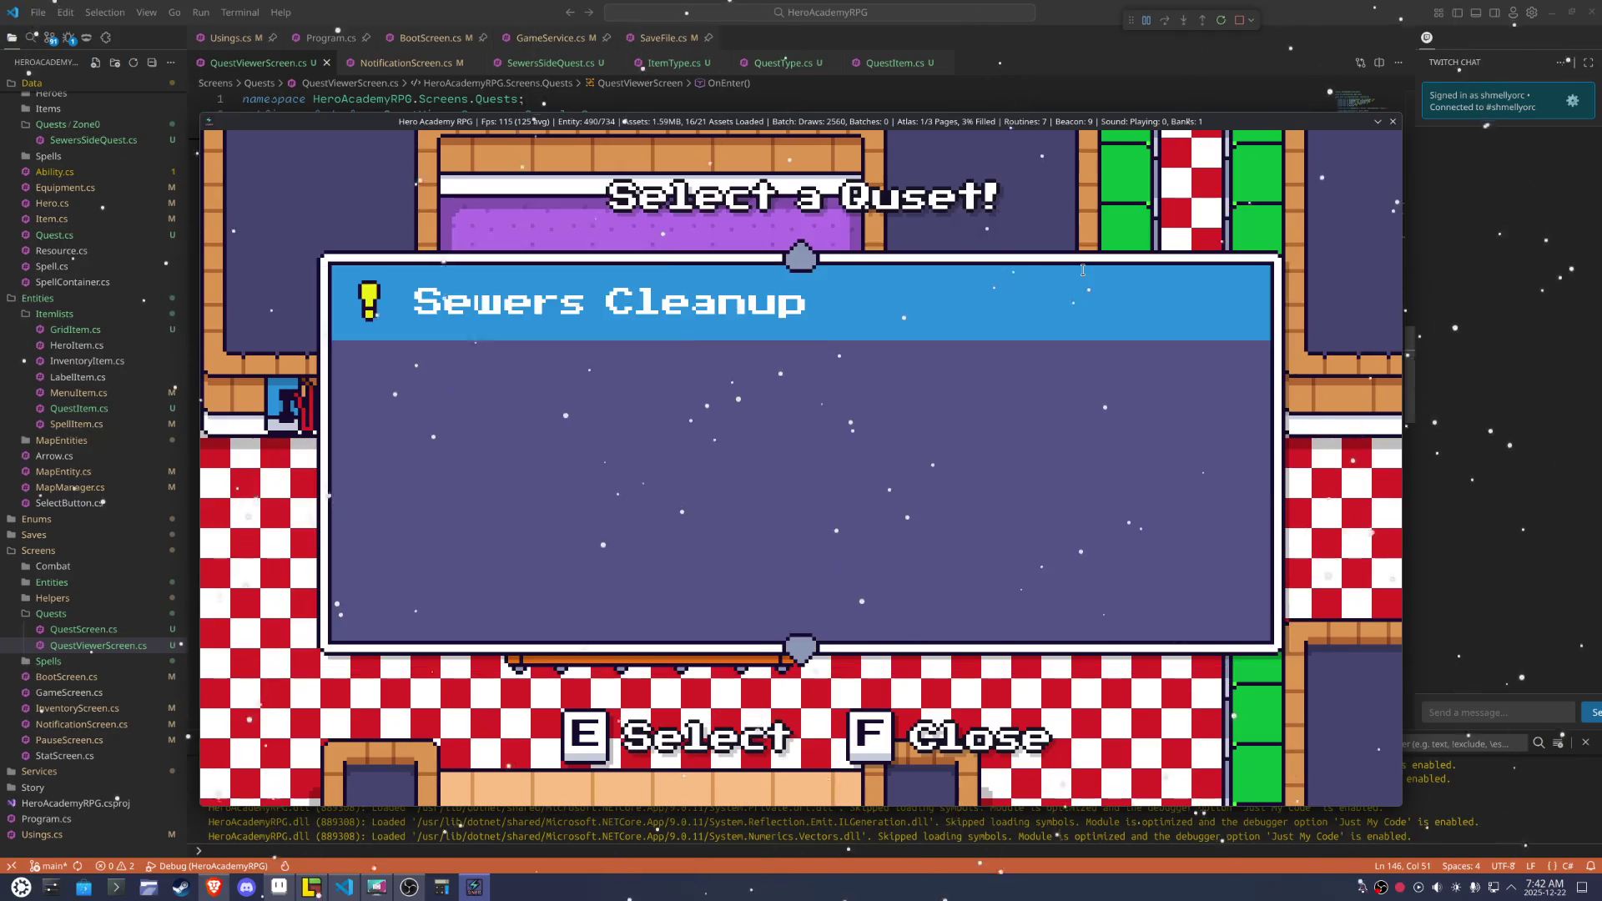
key(f)
key(Right)
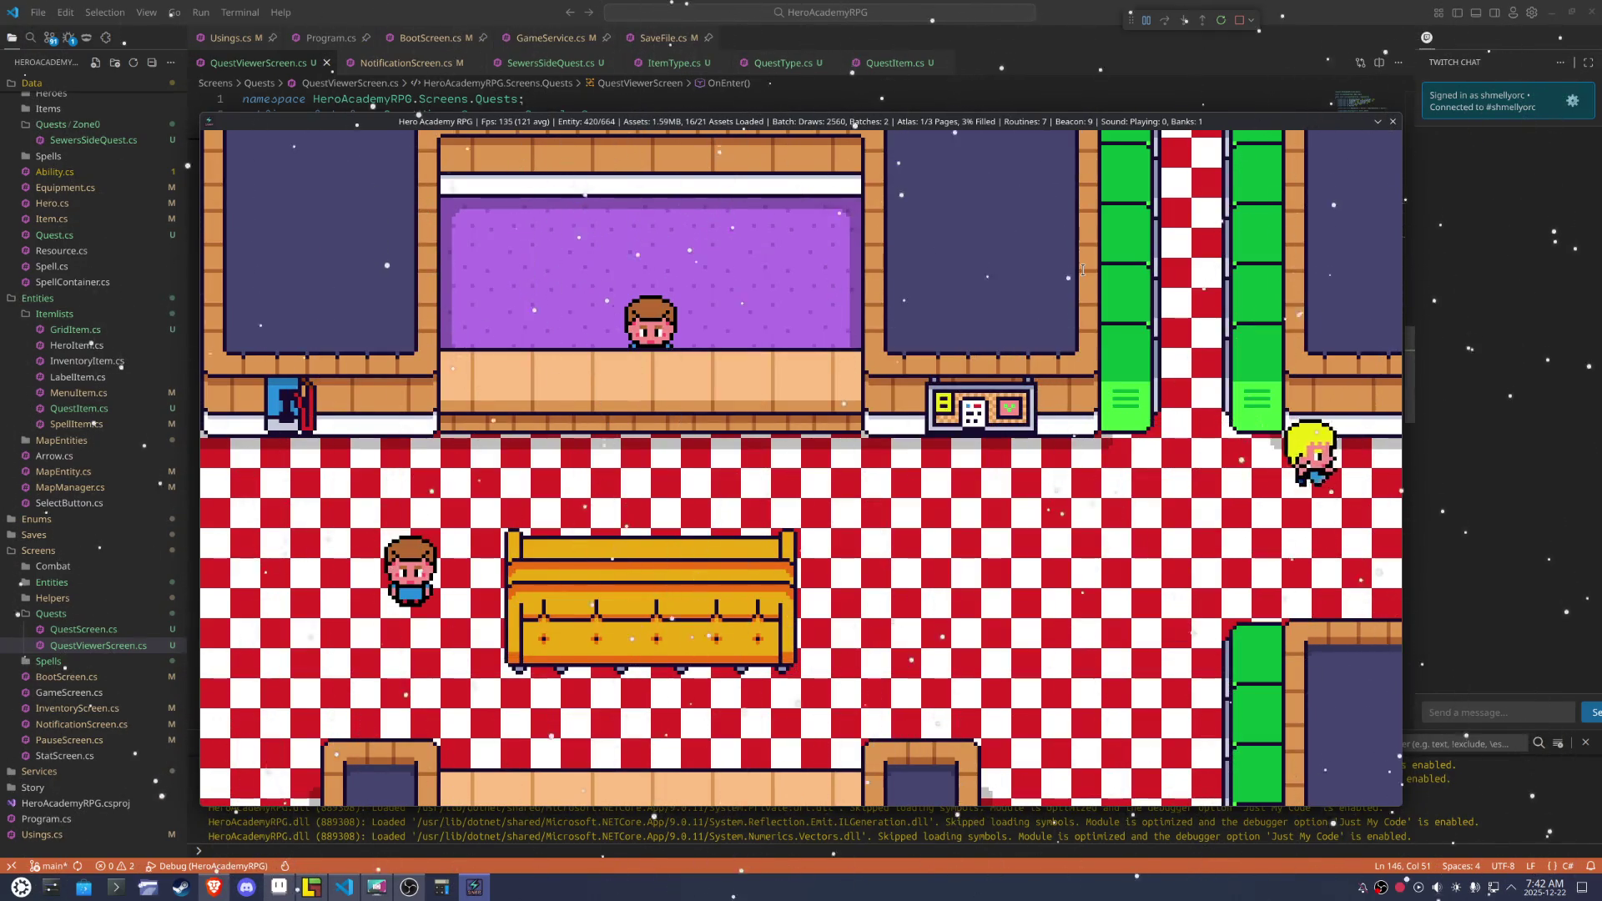
key(Right)
key(Right)
Walk the hero up the corridor and left to the doorway by the stairs
key(Up)
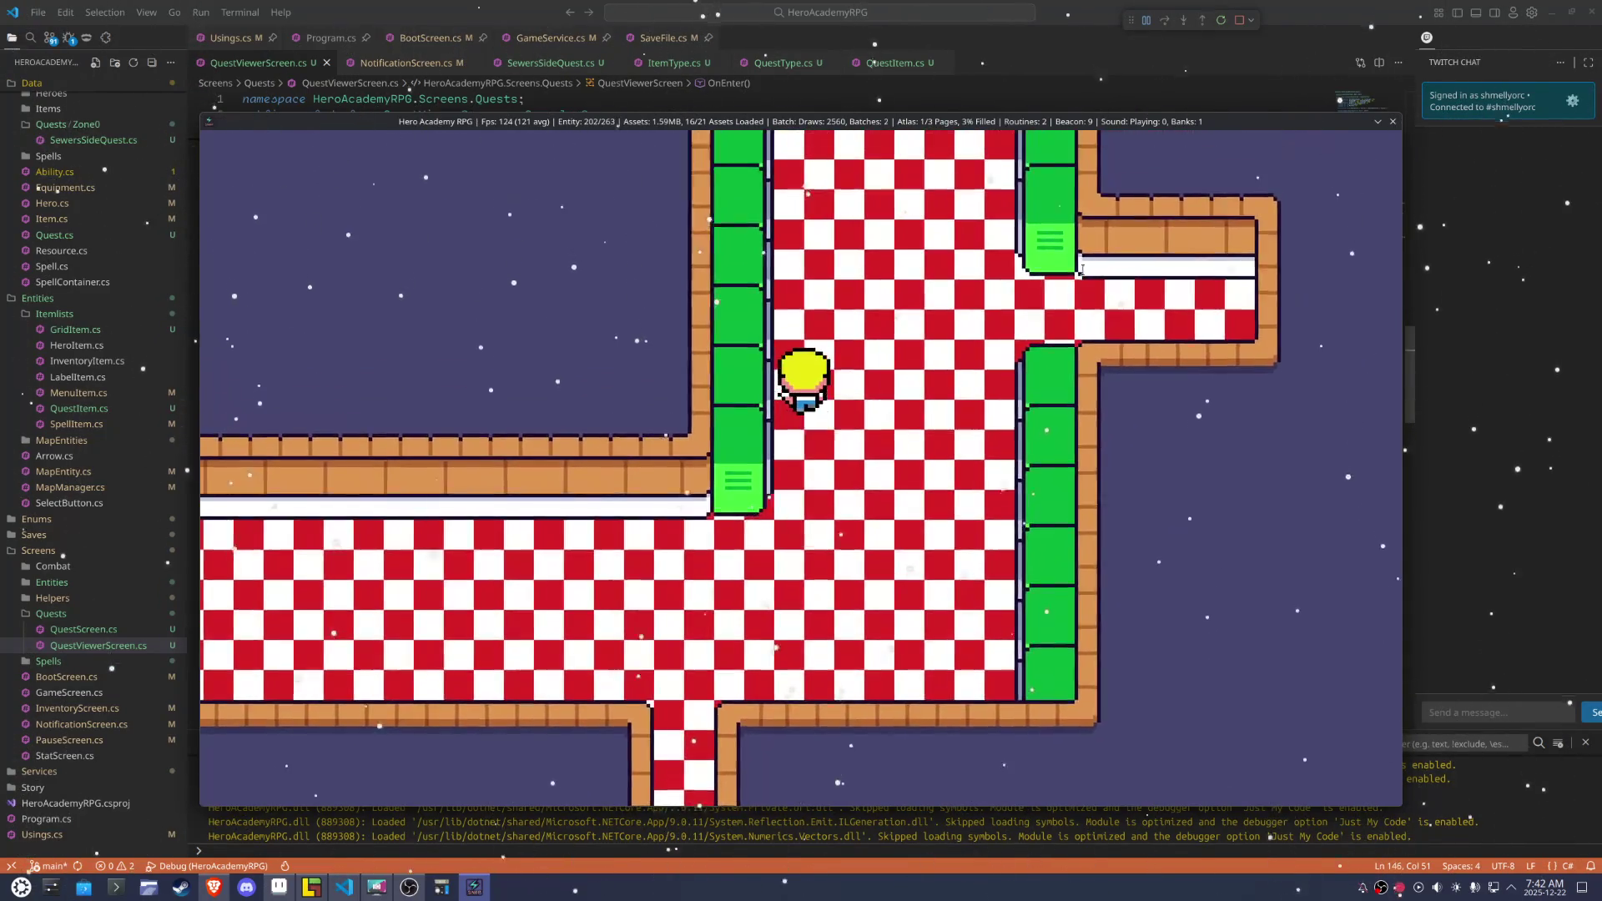
key(Up)
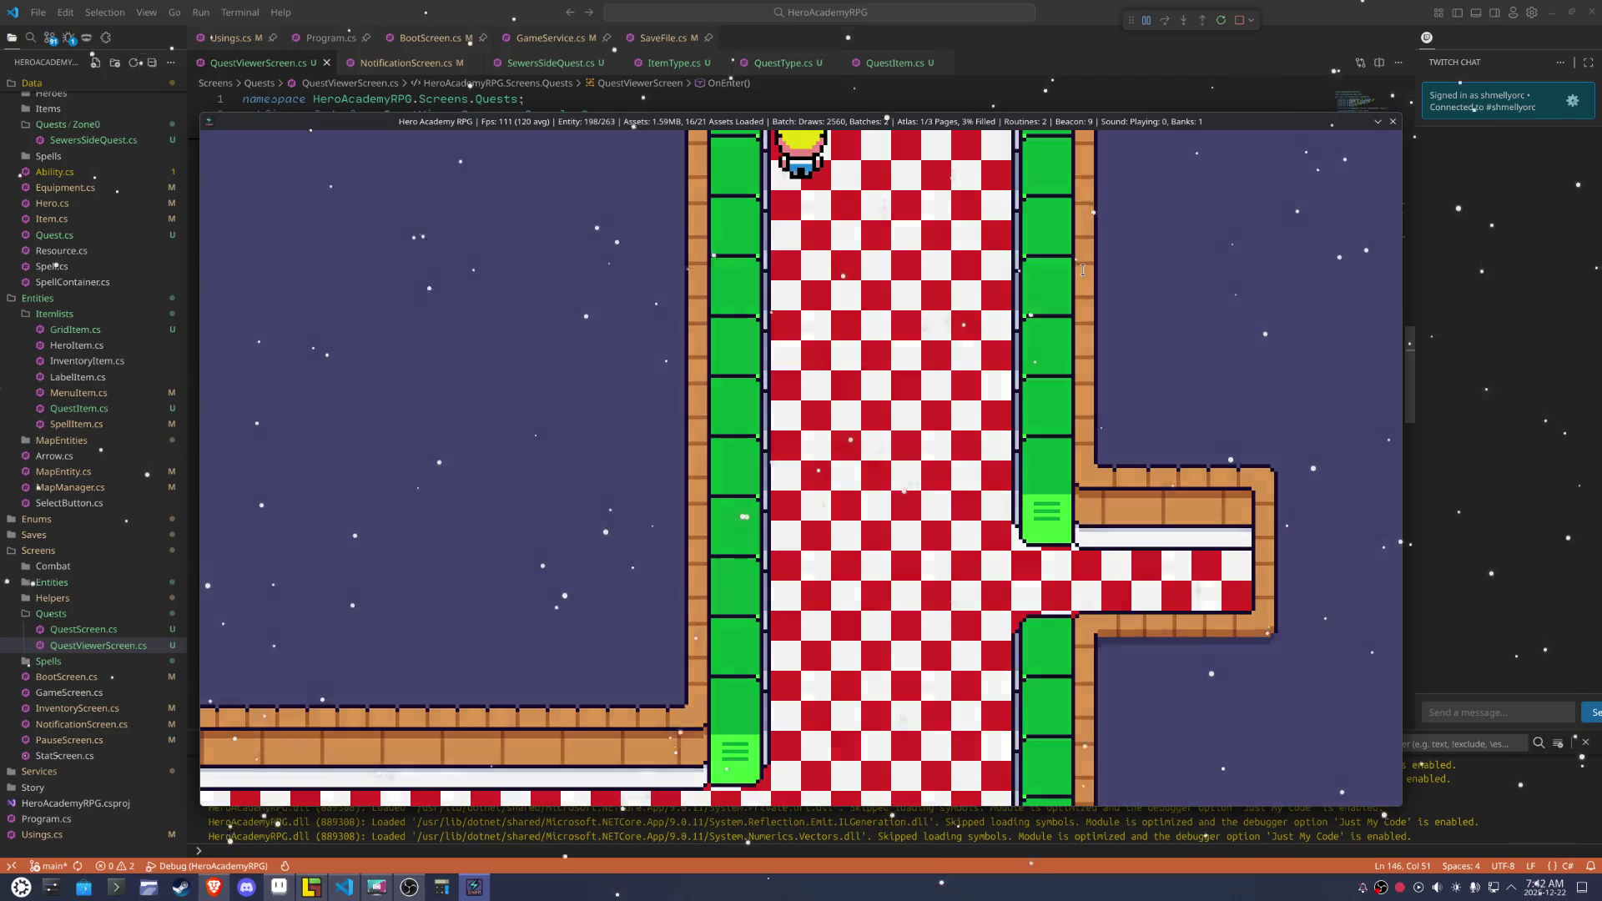
key(Up)
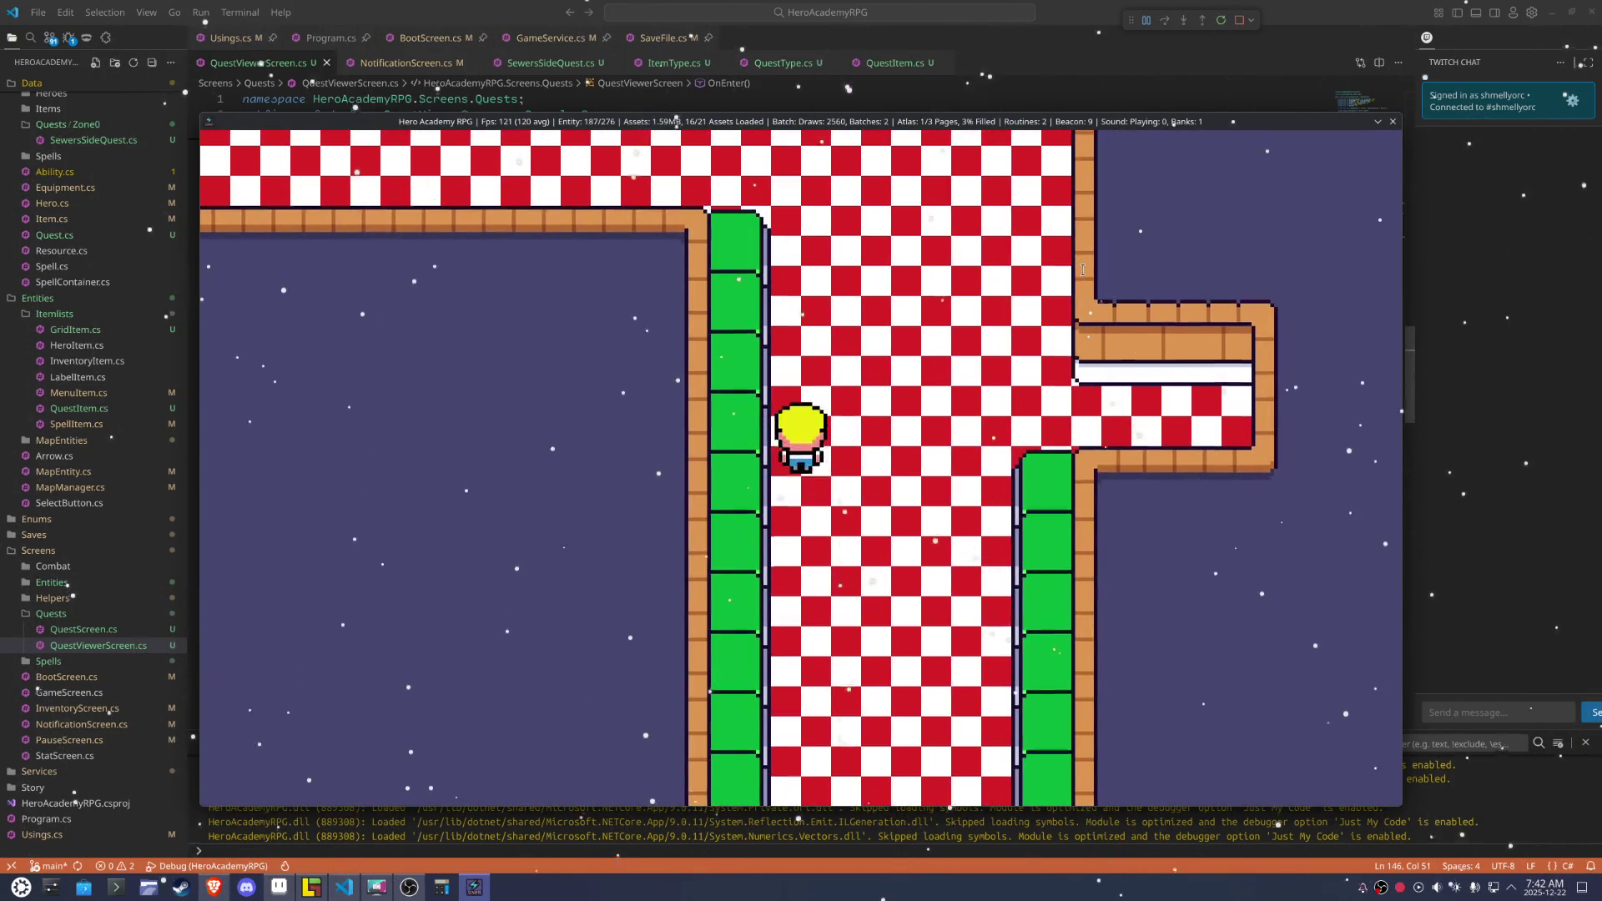
key(Up)
key(Left)
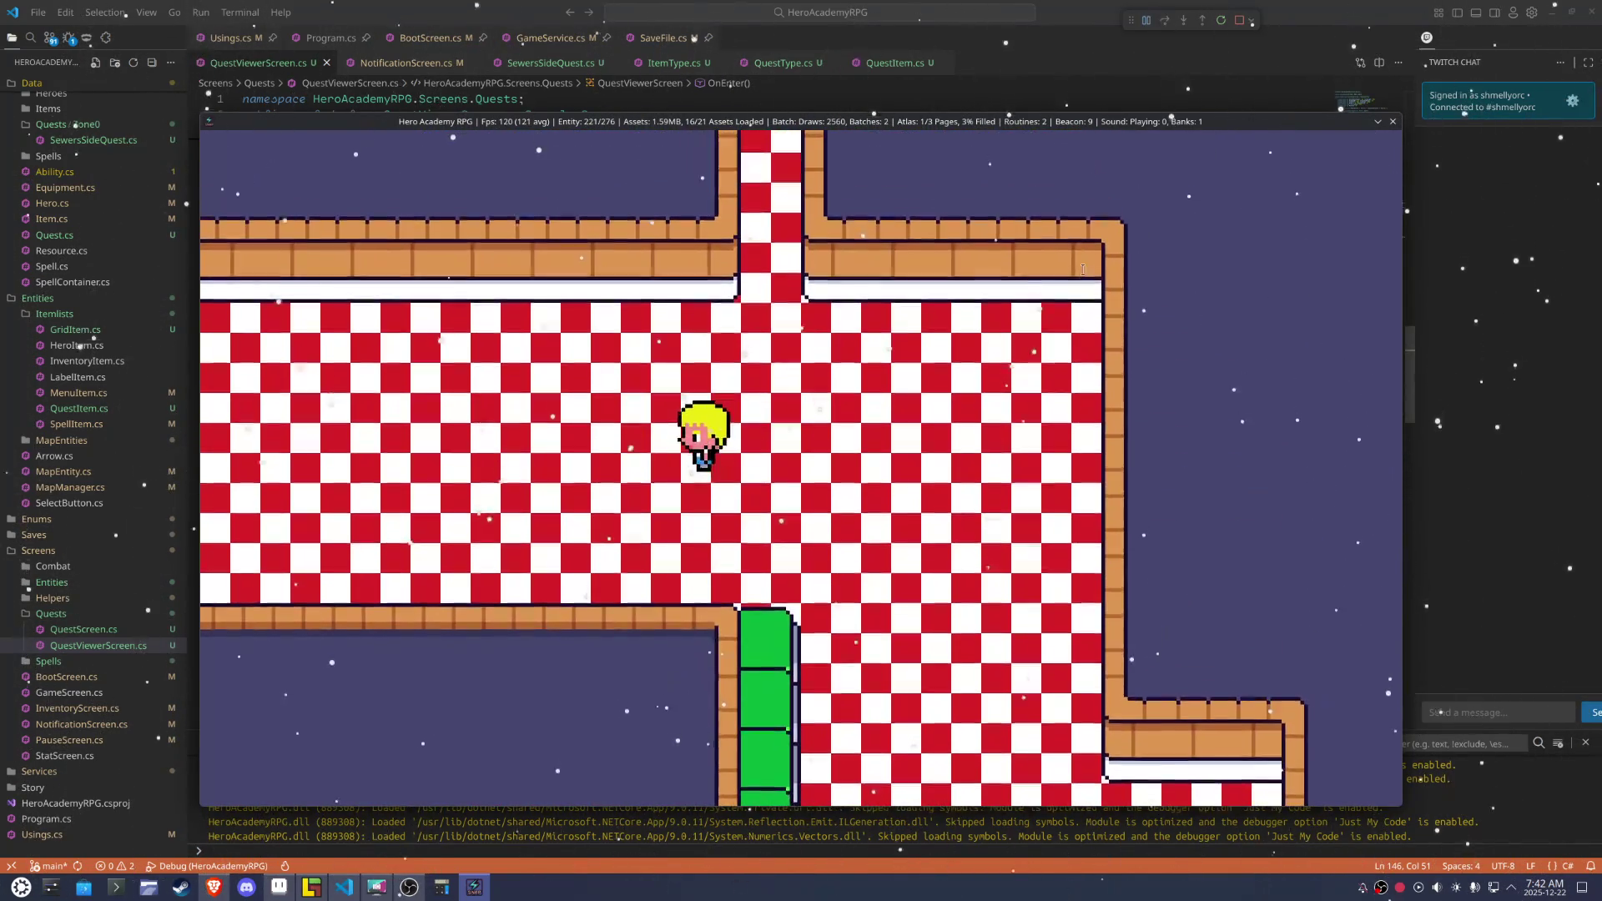
key(Left)
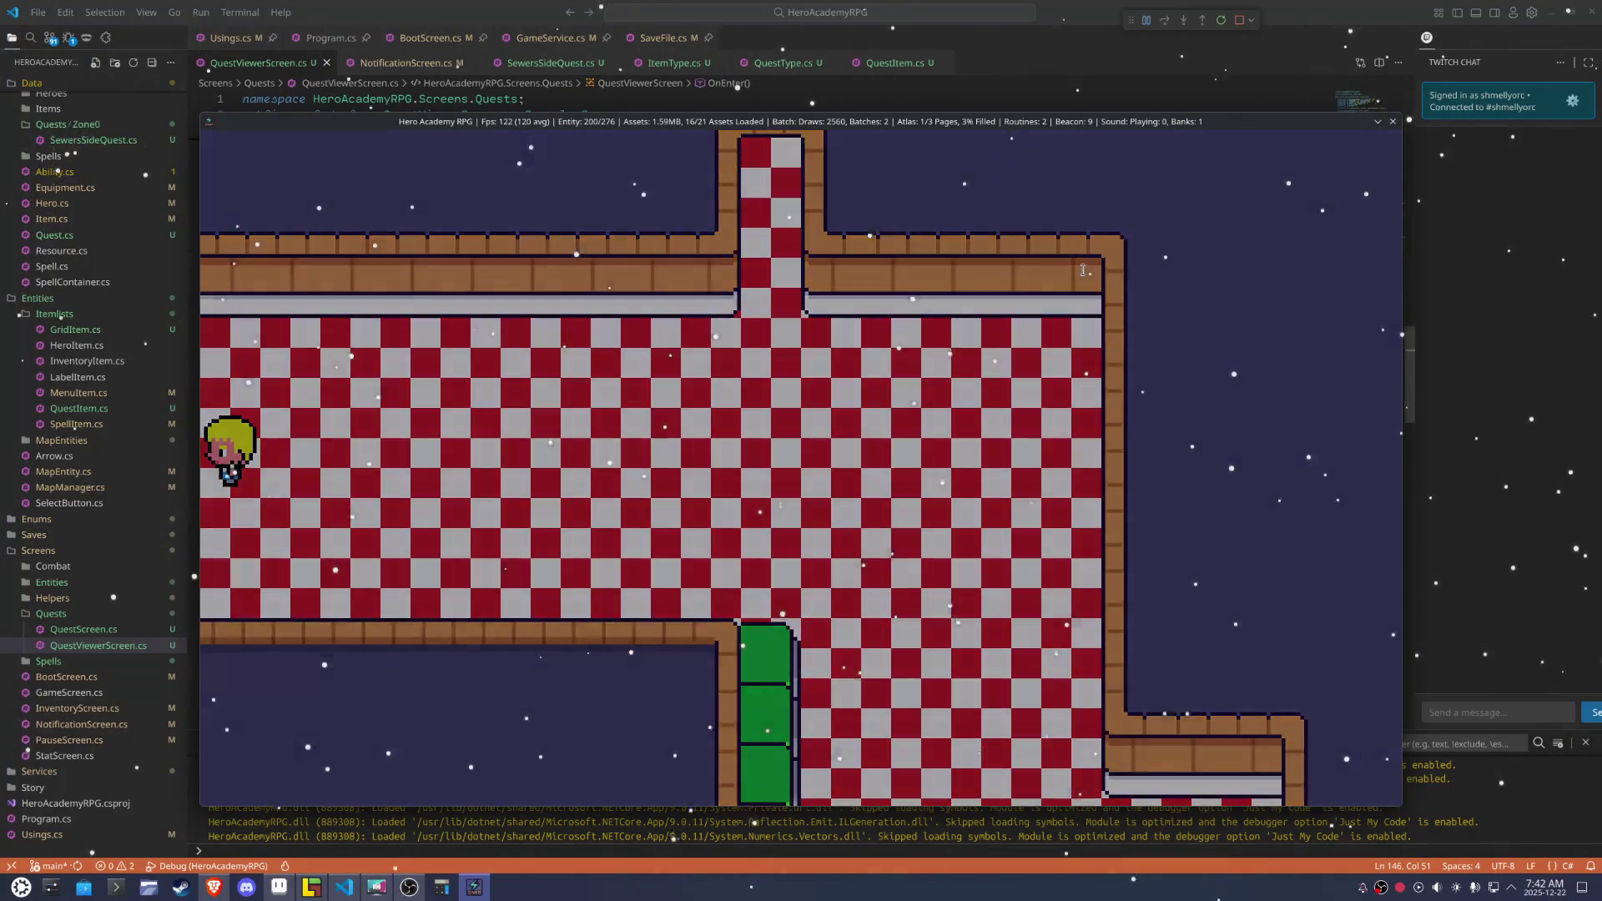
key(Left)
key(Up)
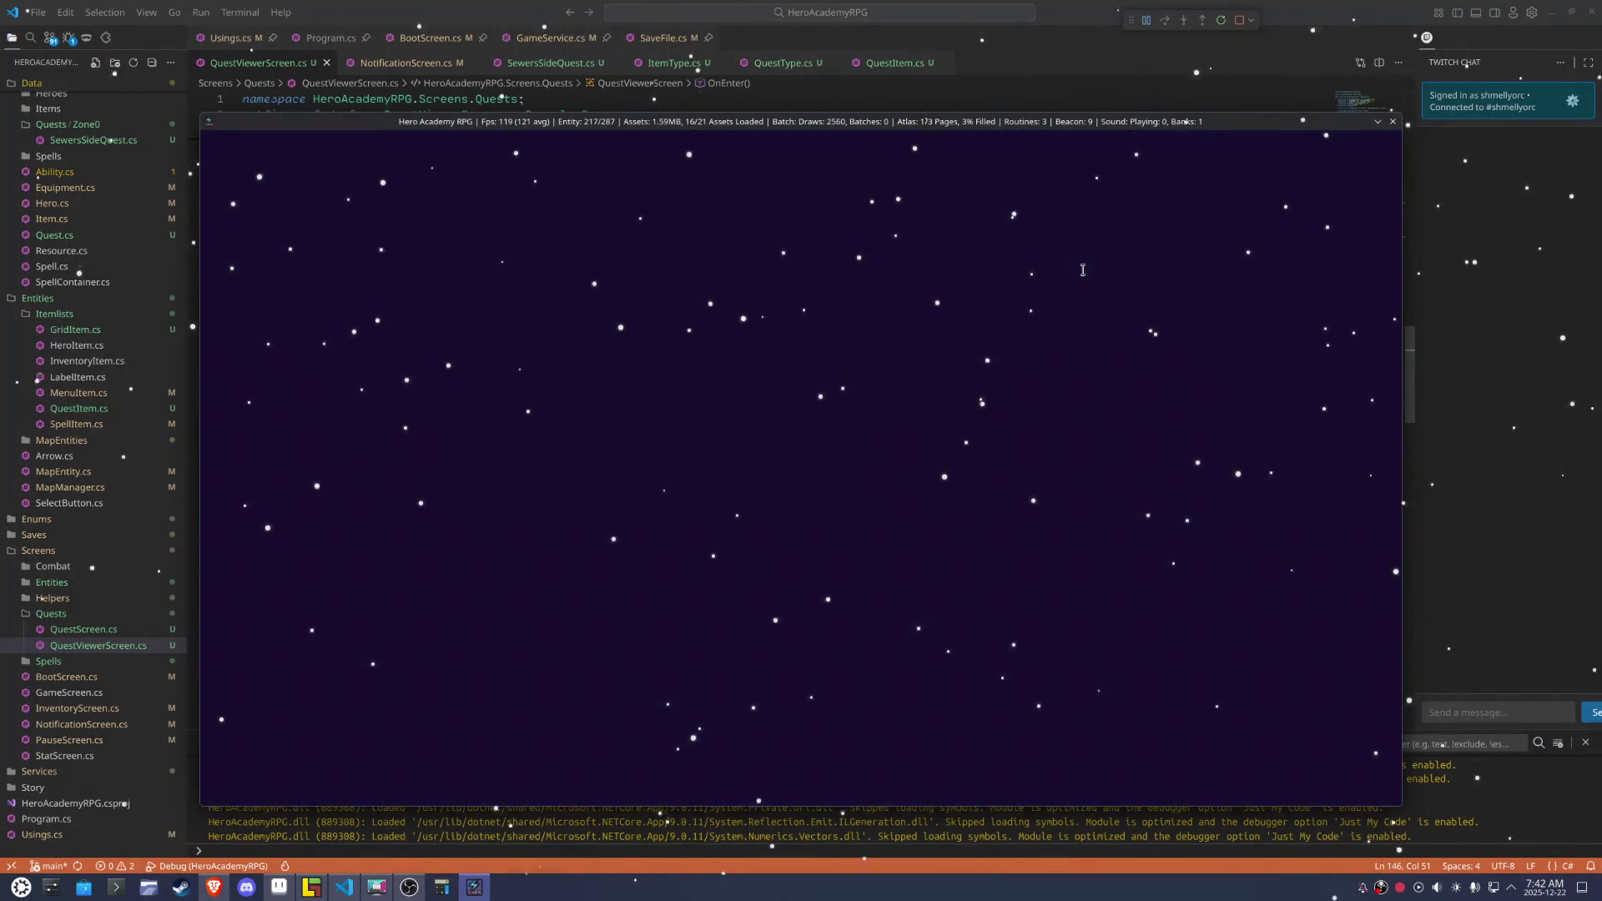
Tour the blue-checker room past the new stairs and desk counter, then close the game
key(Right)
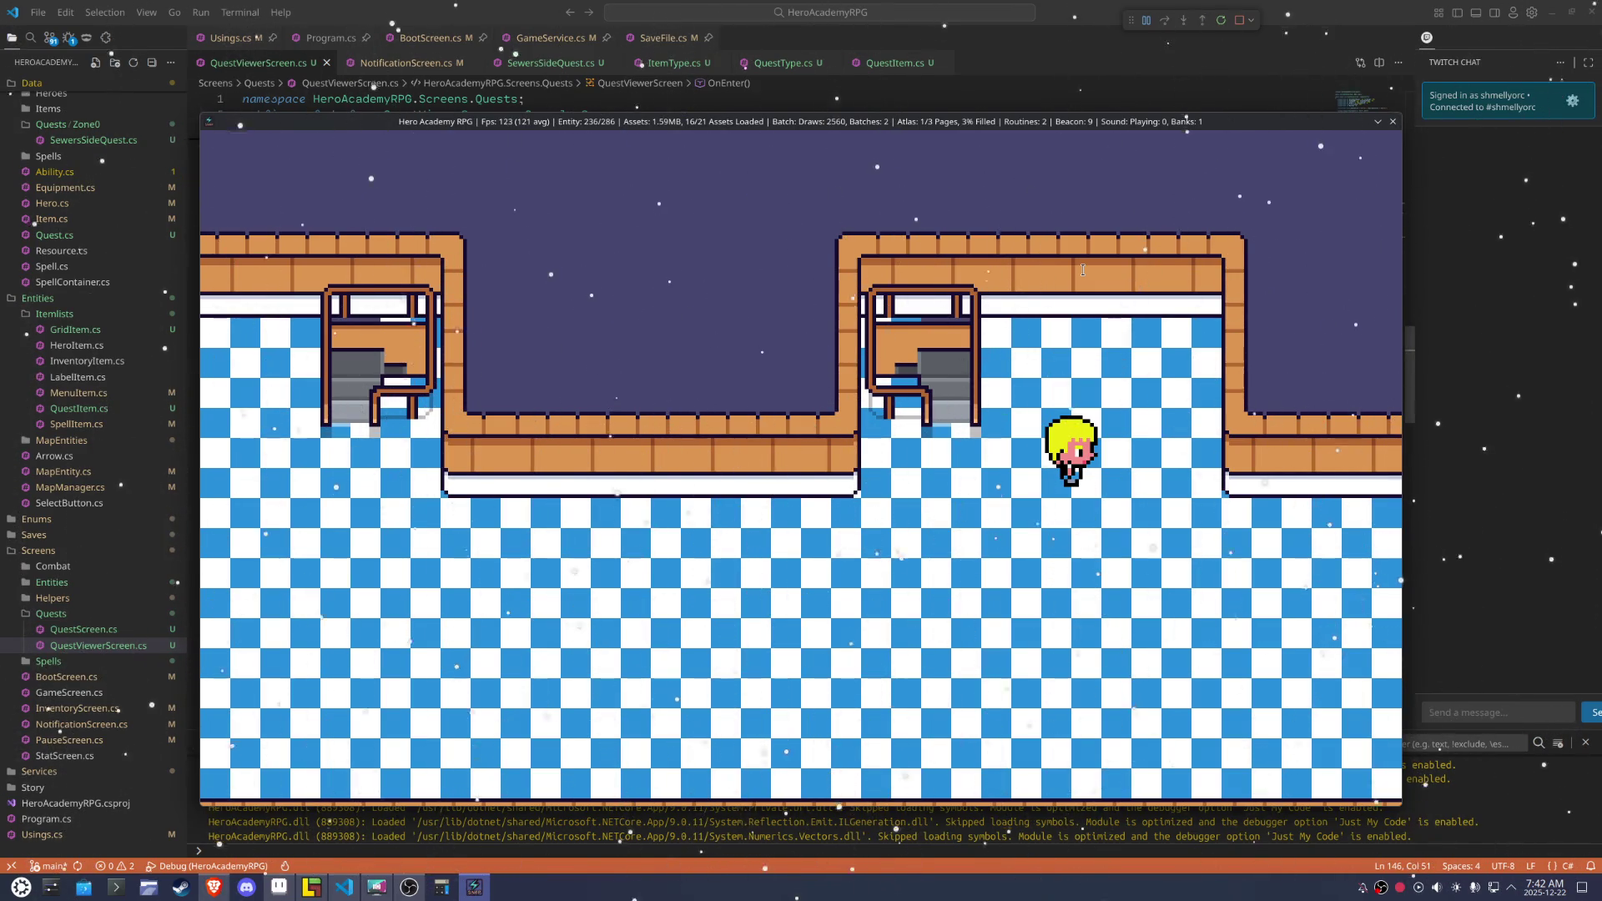
key(Down)
key(Left)
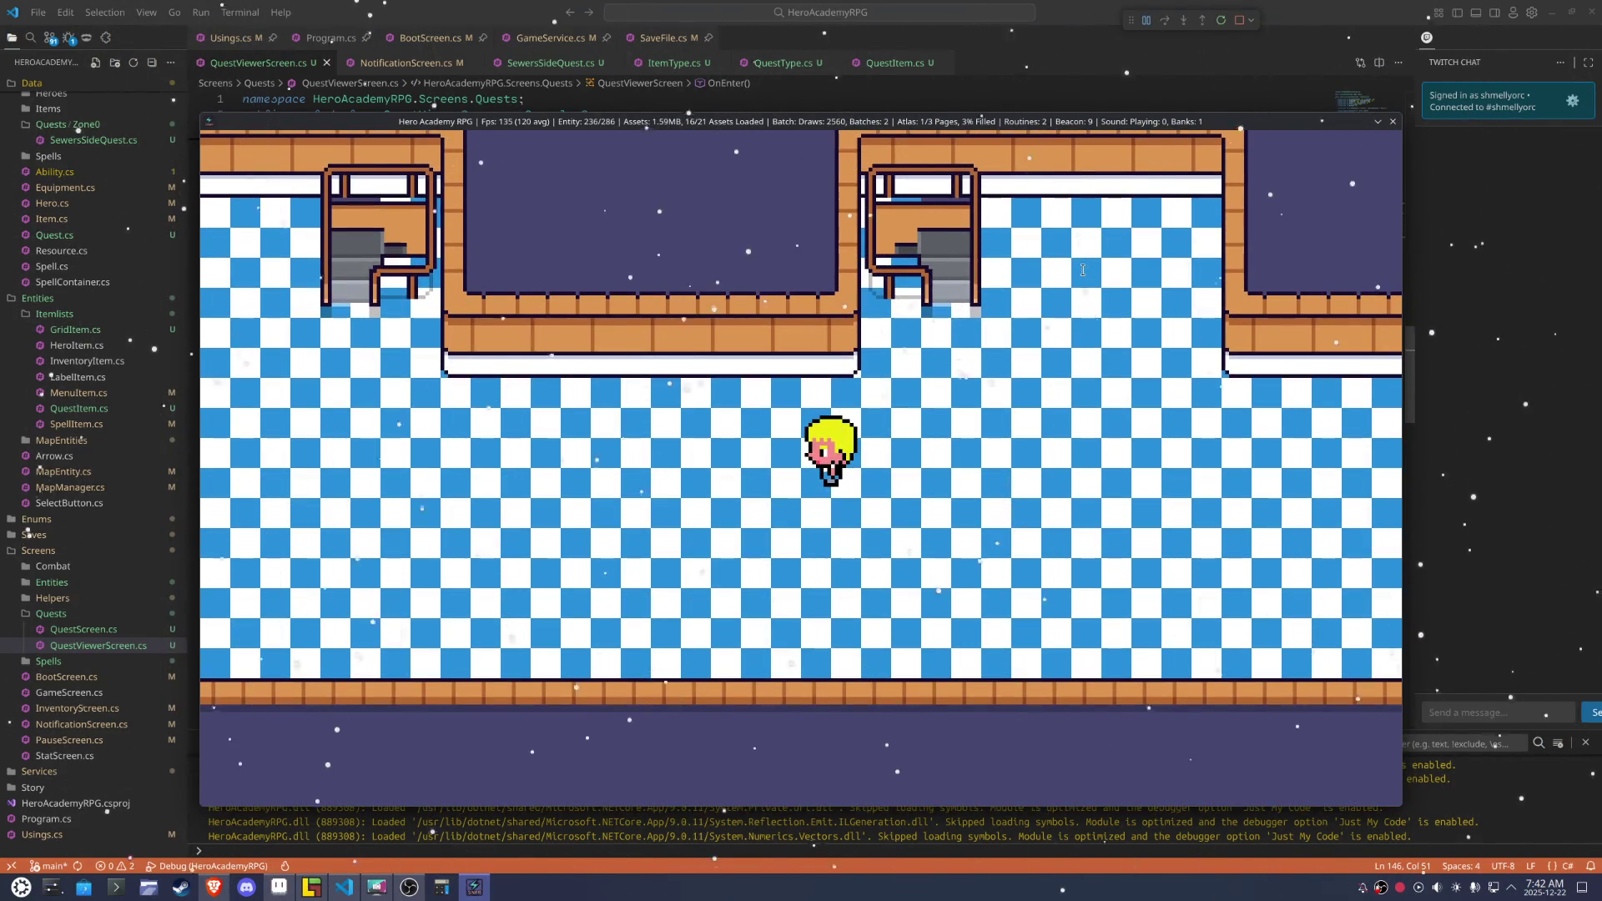
key(Left)
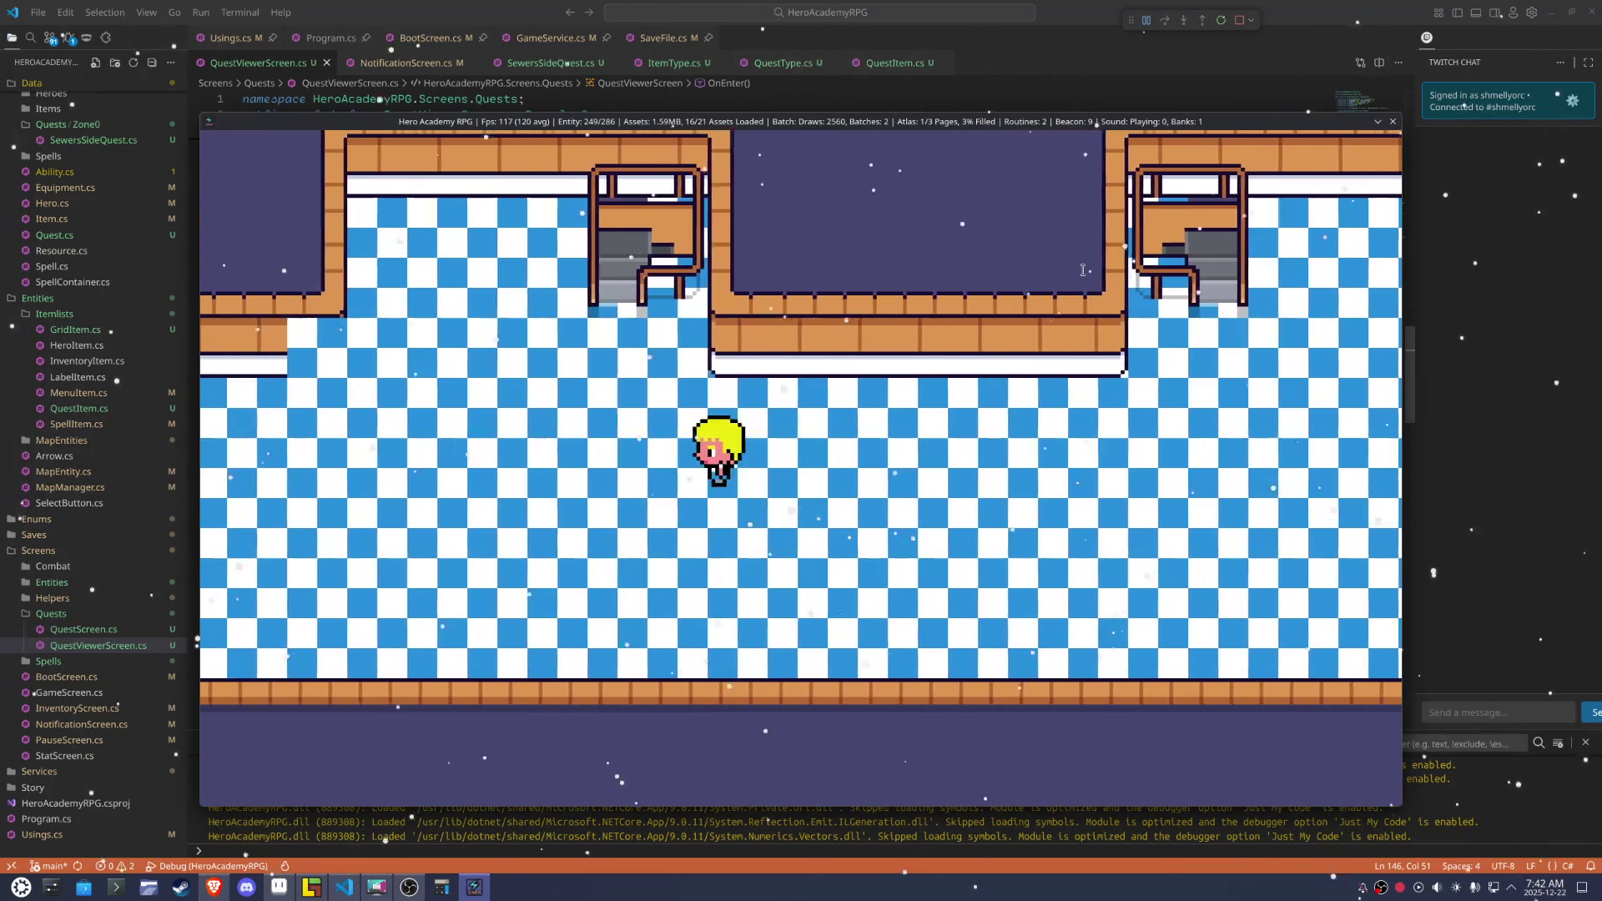
key(Left)
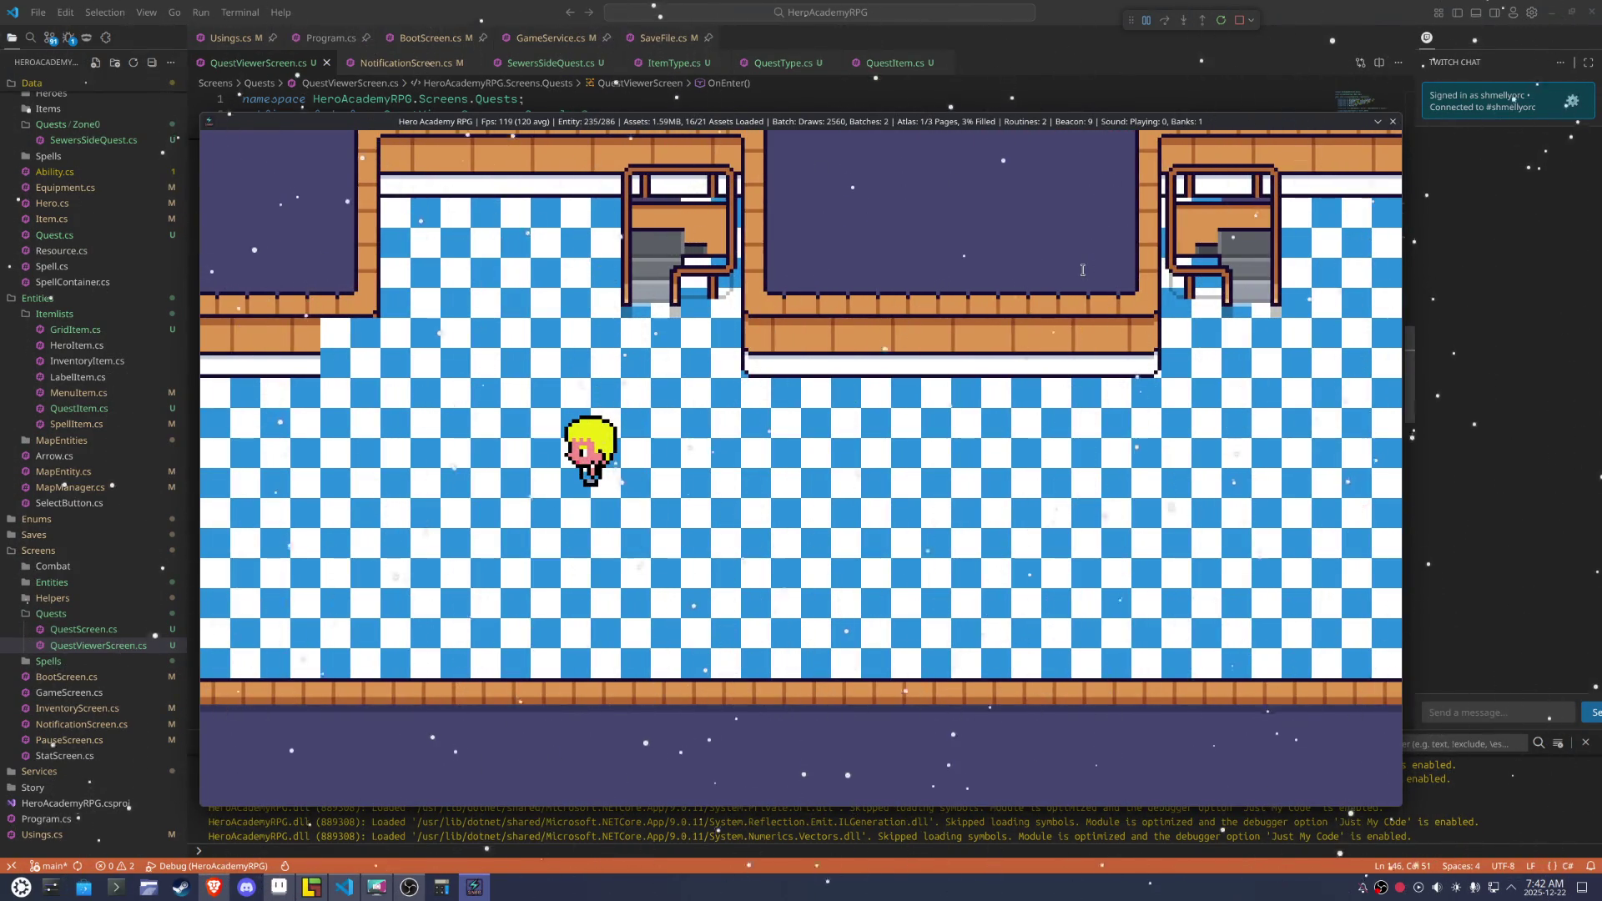
key(Left)
key(Right)
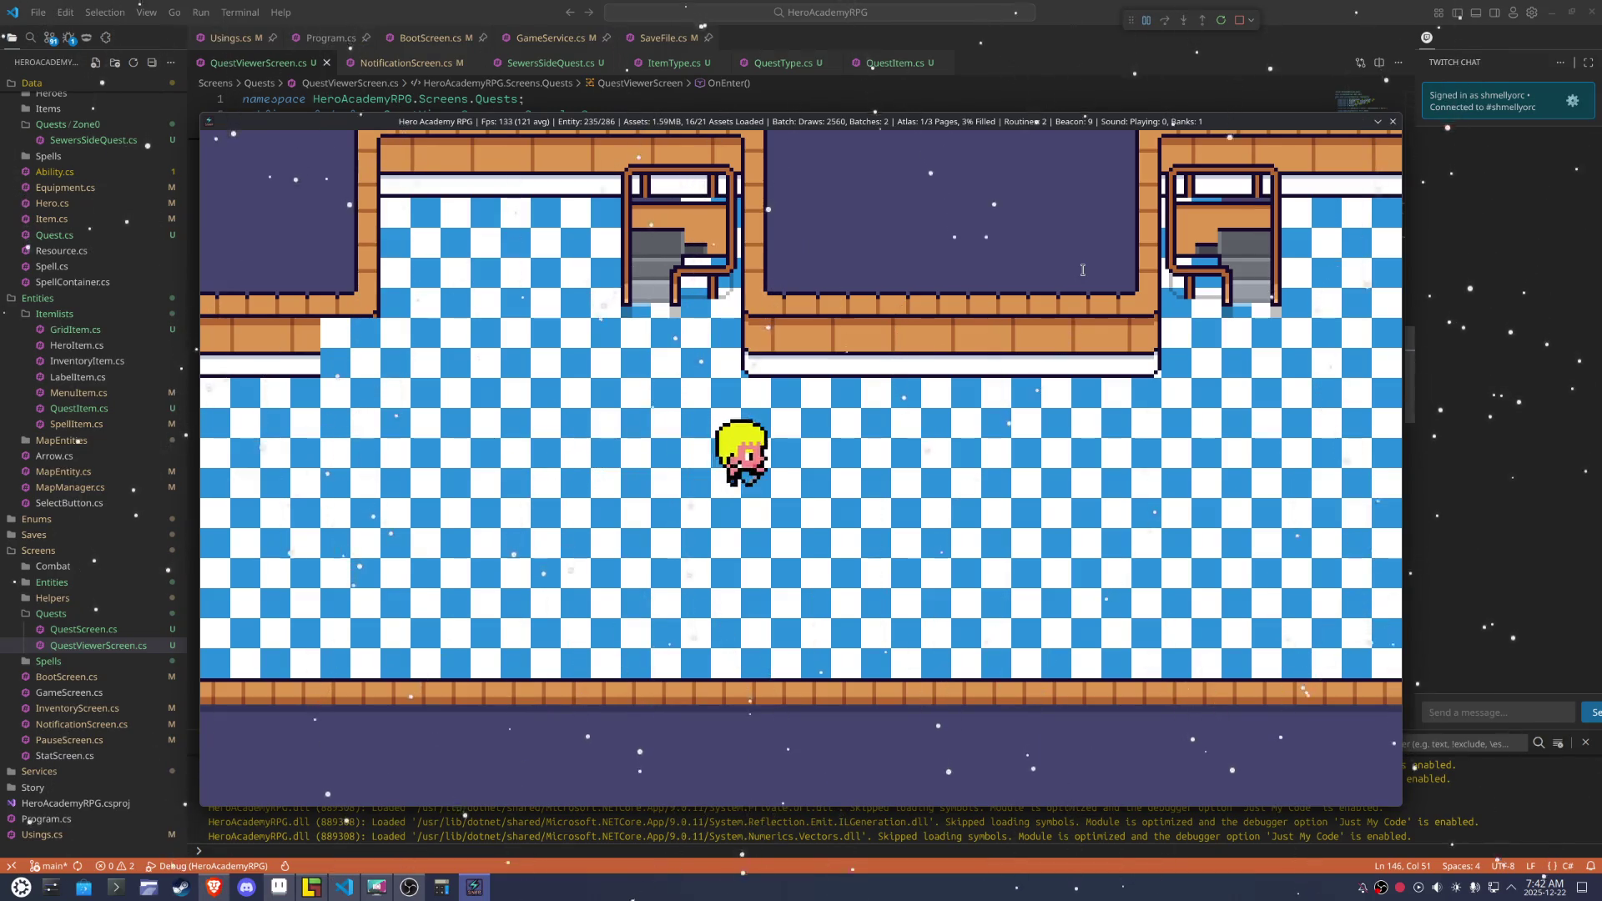
key(Up)
key(Left)
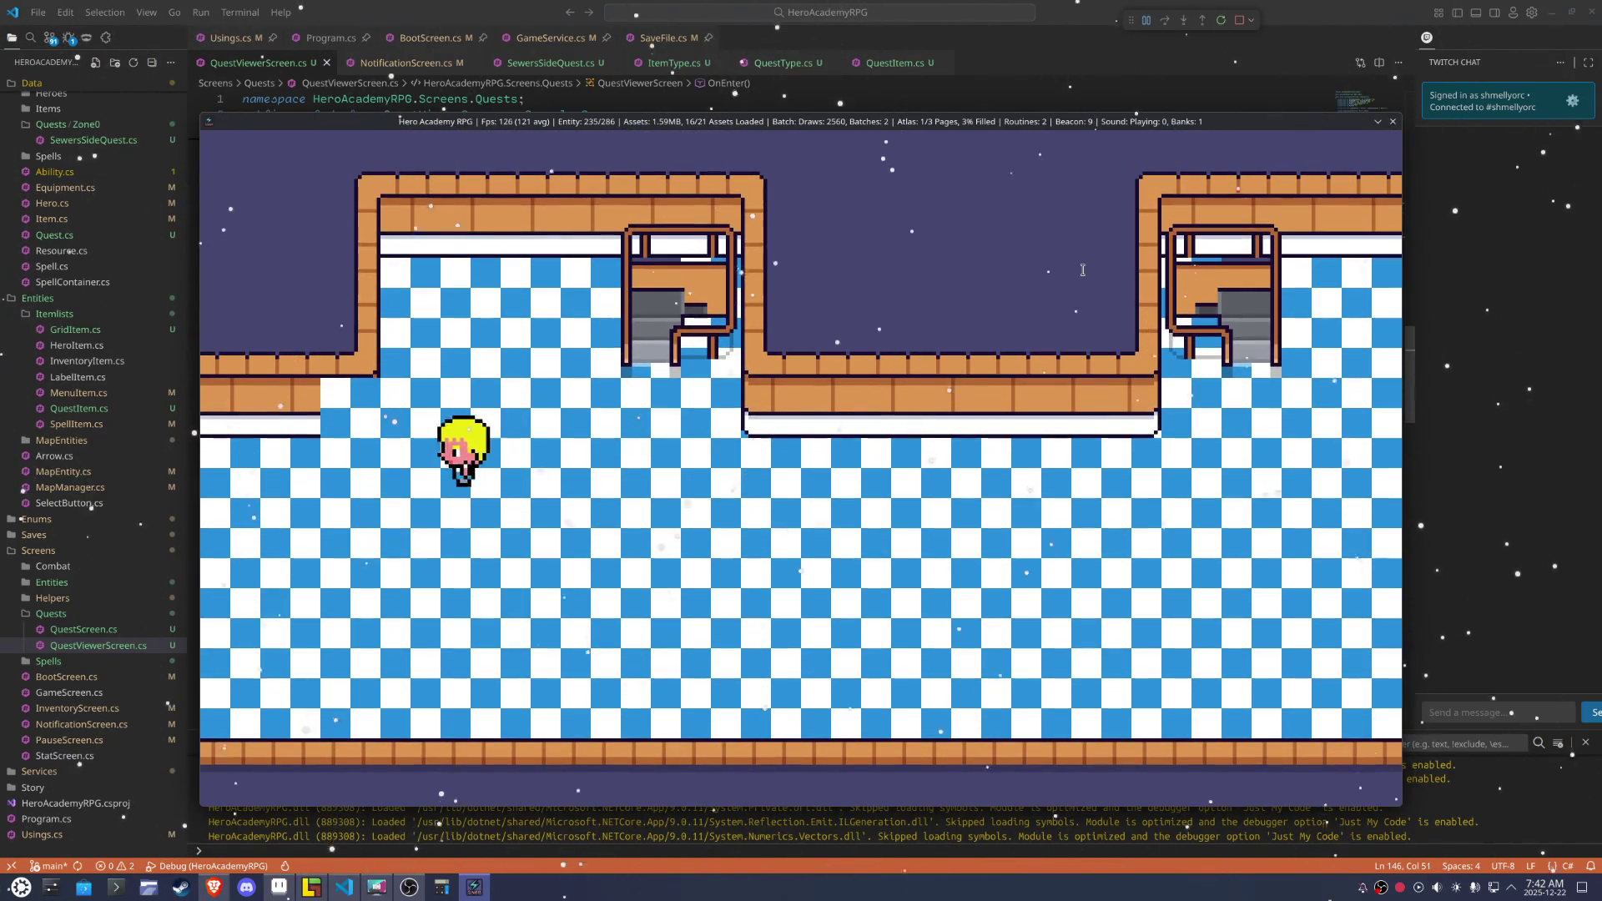
key(Down)
key(Right)
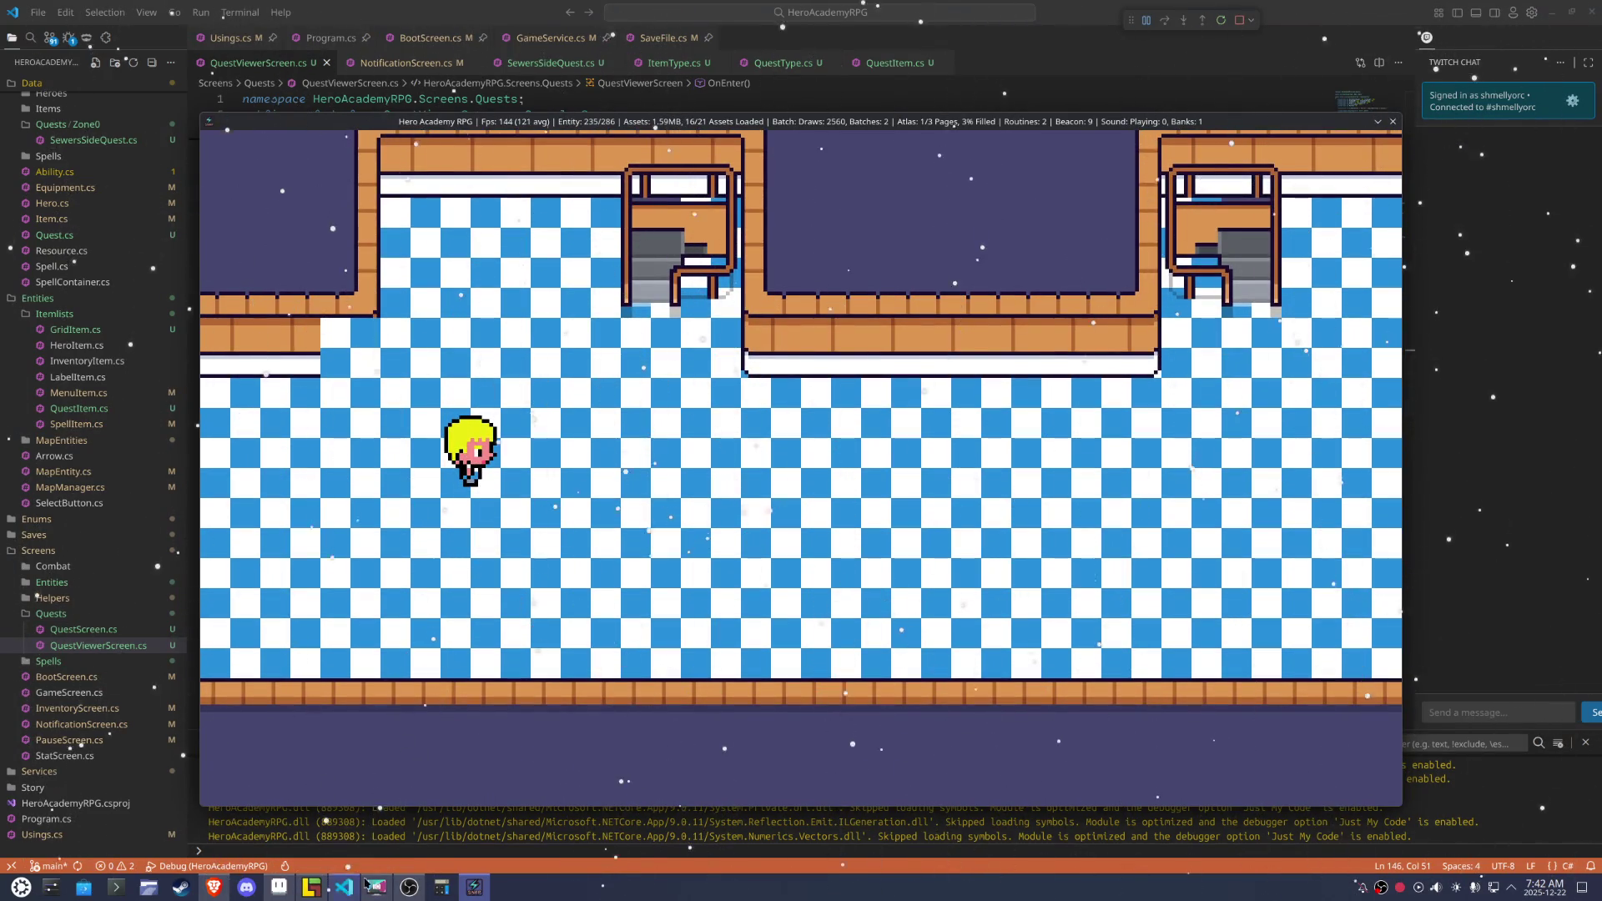
click(1391, 121)
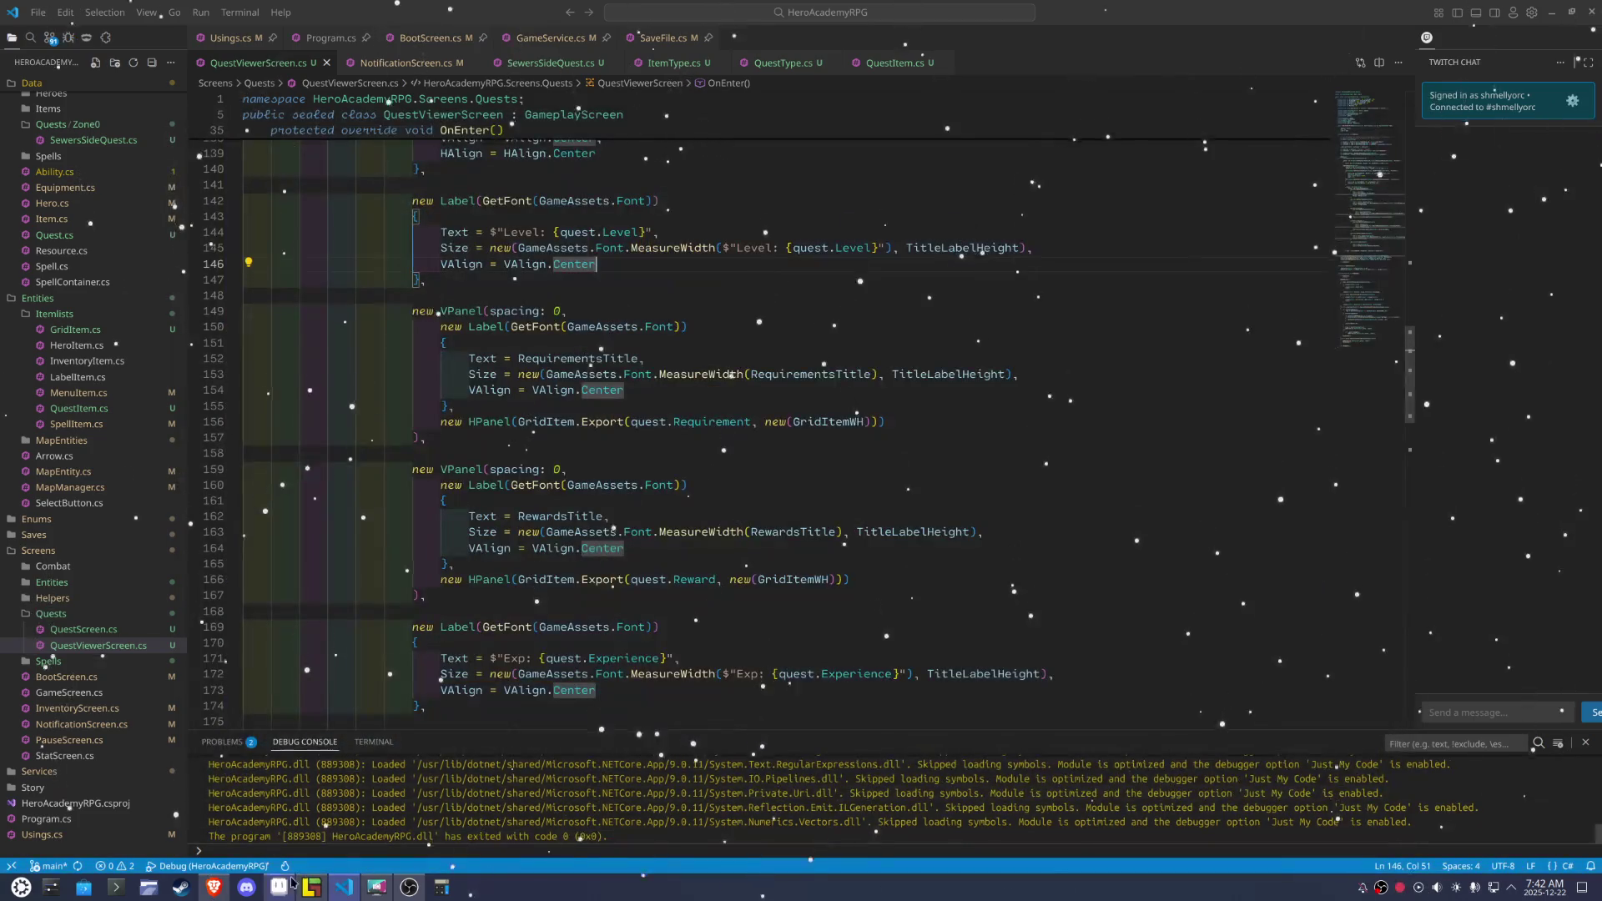
Stamp a desk counter tile from the Interior tileset onto Map_17's checkered floor
click(311, 887)
click(738, 540)
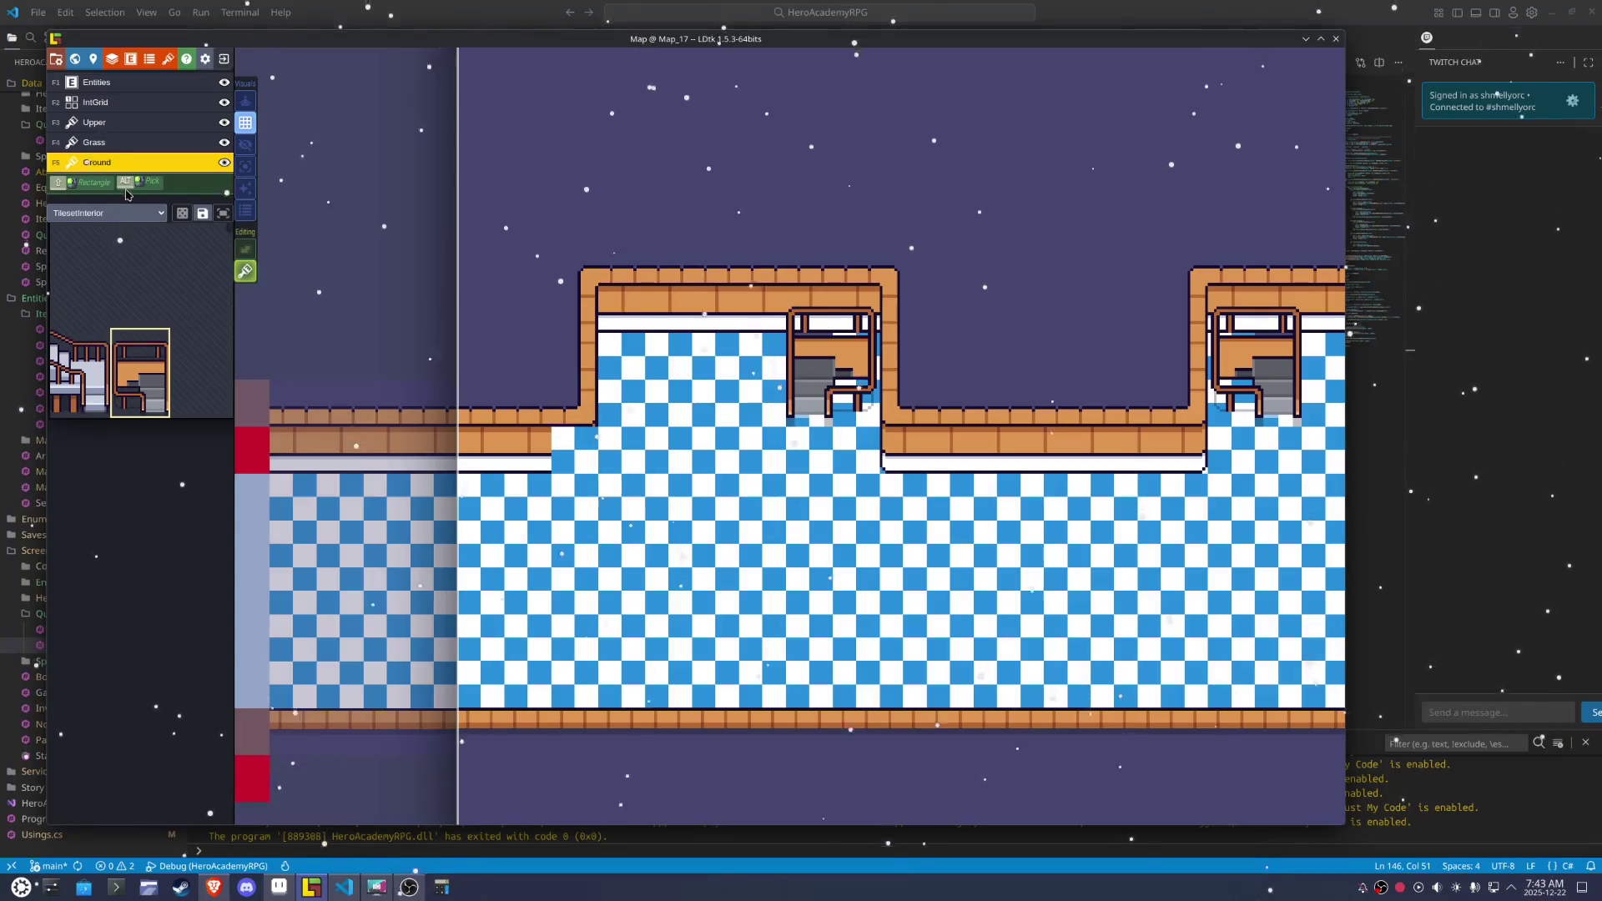
mouse_move(138, 333)
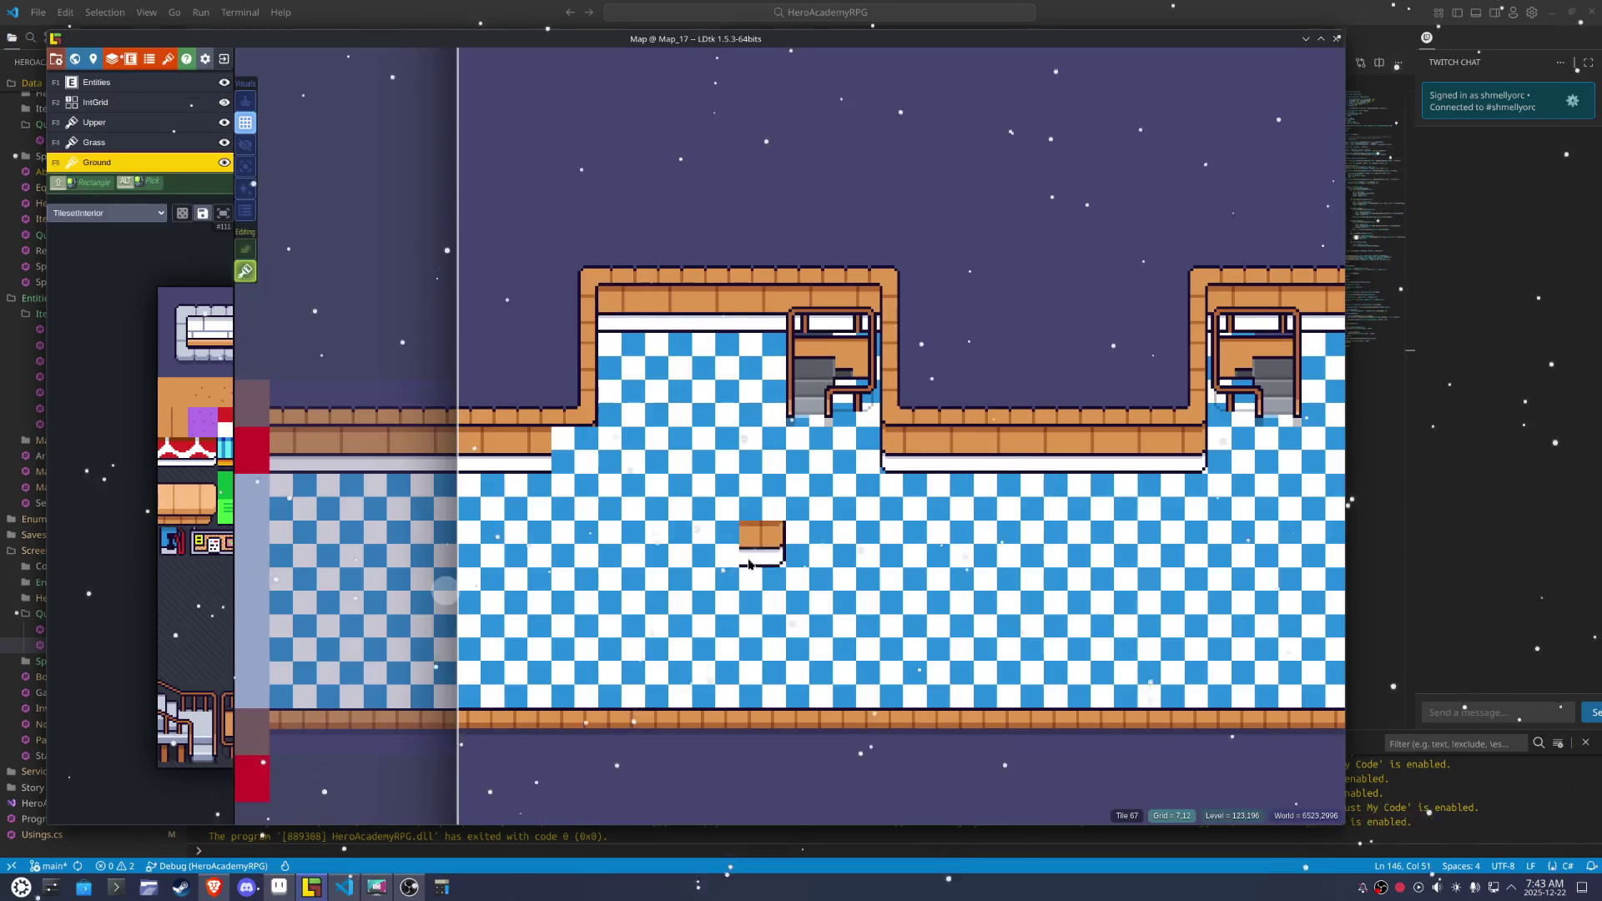
click(493, 570)
Paint wall-edge tiles at Map_19's corridor opening and switch painting to the Upper layer
click(450, 570)
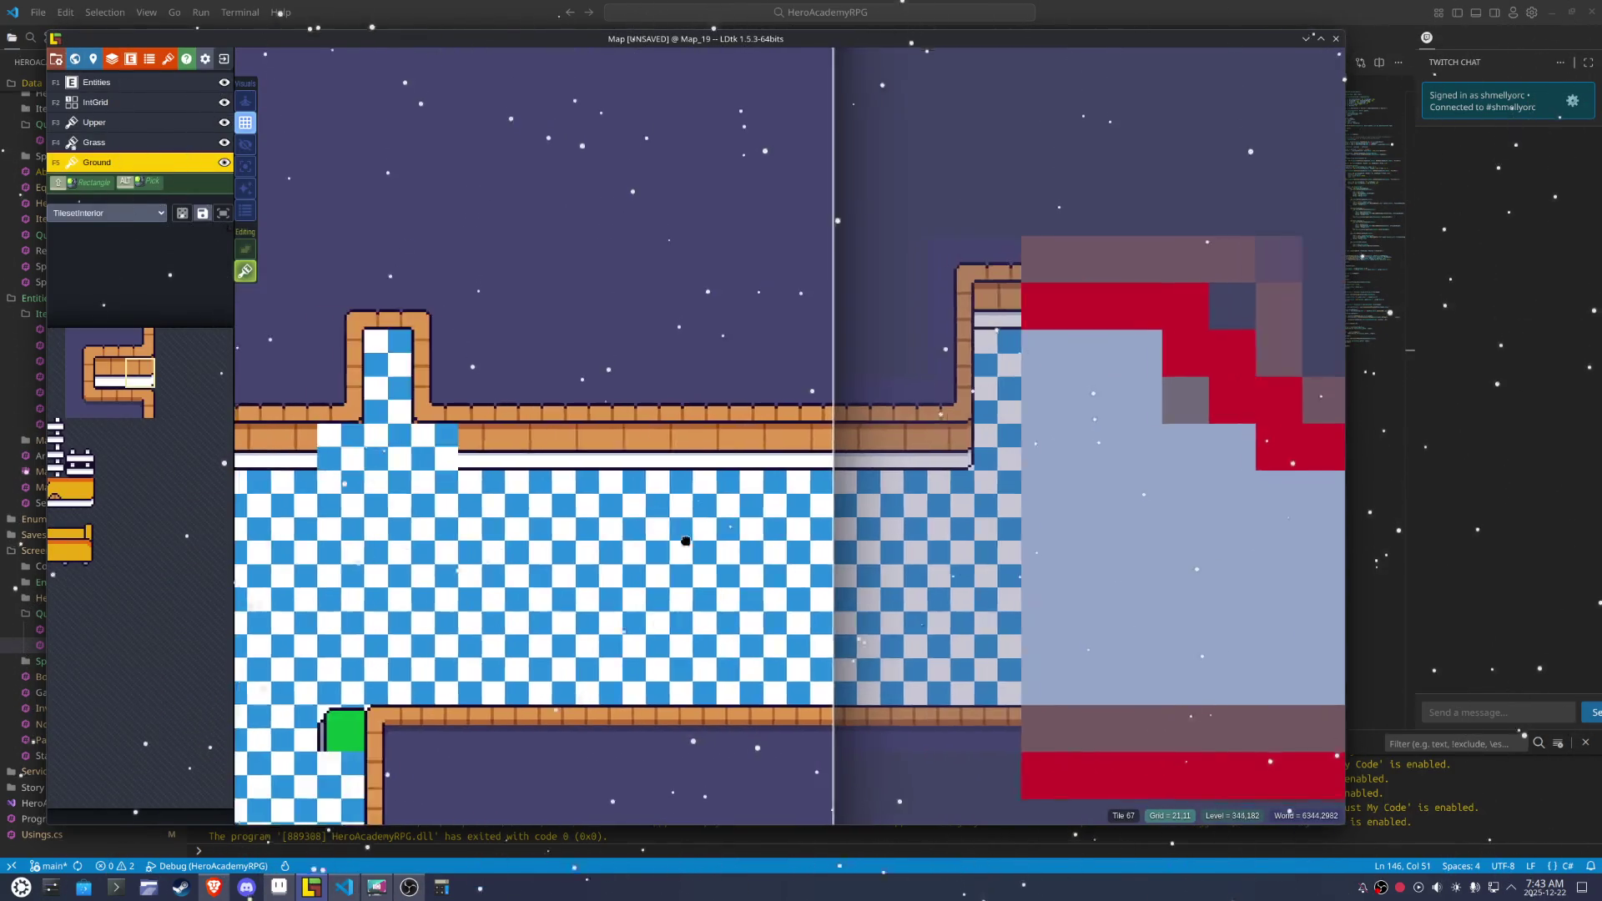
click(570, 471)
key(x)
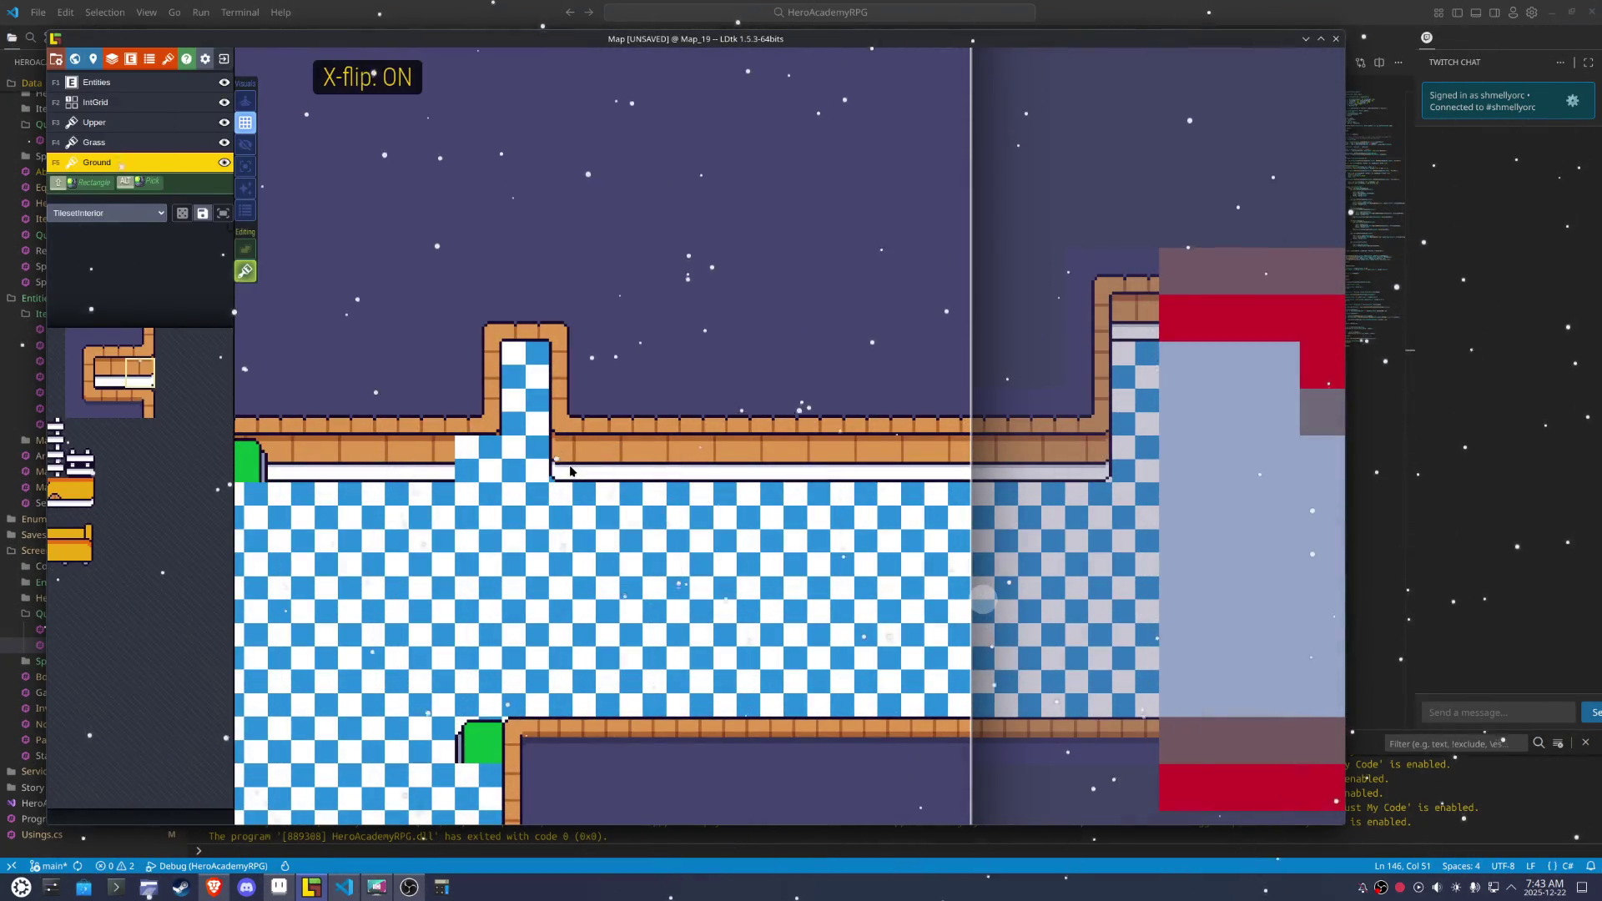
key(x)
click(493, 465)
drag(440, 589, 641, 342)
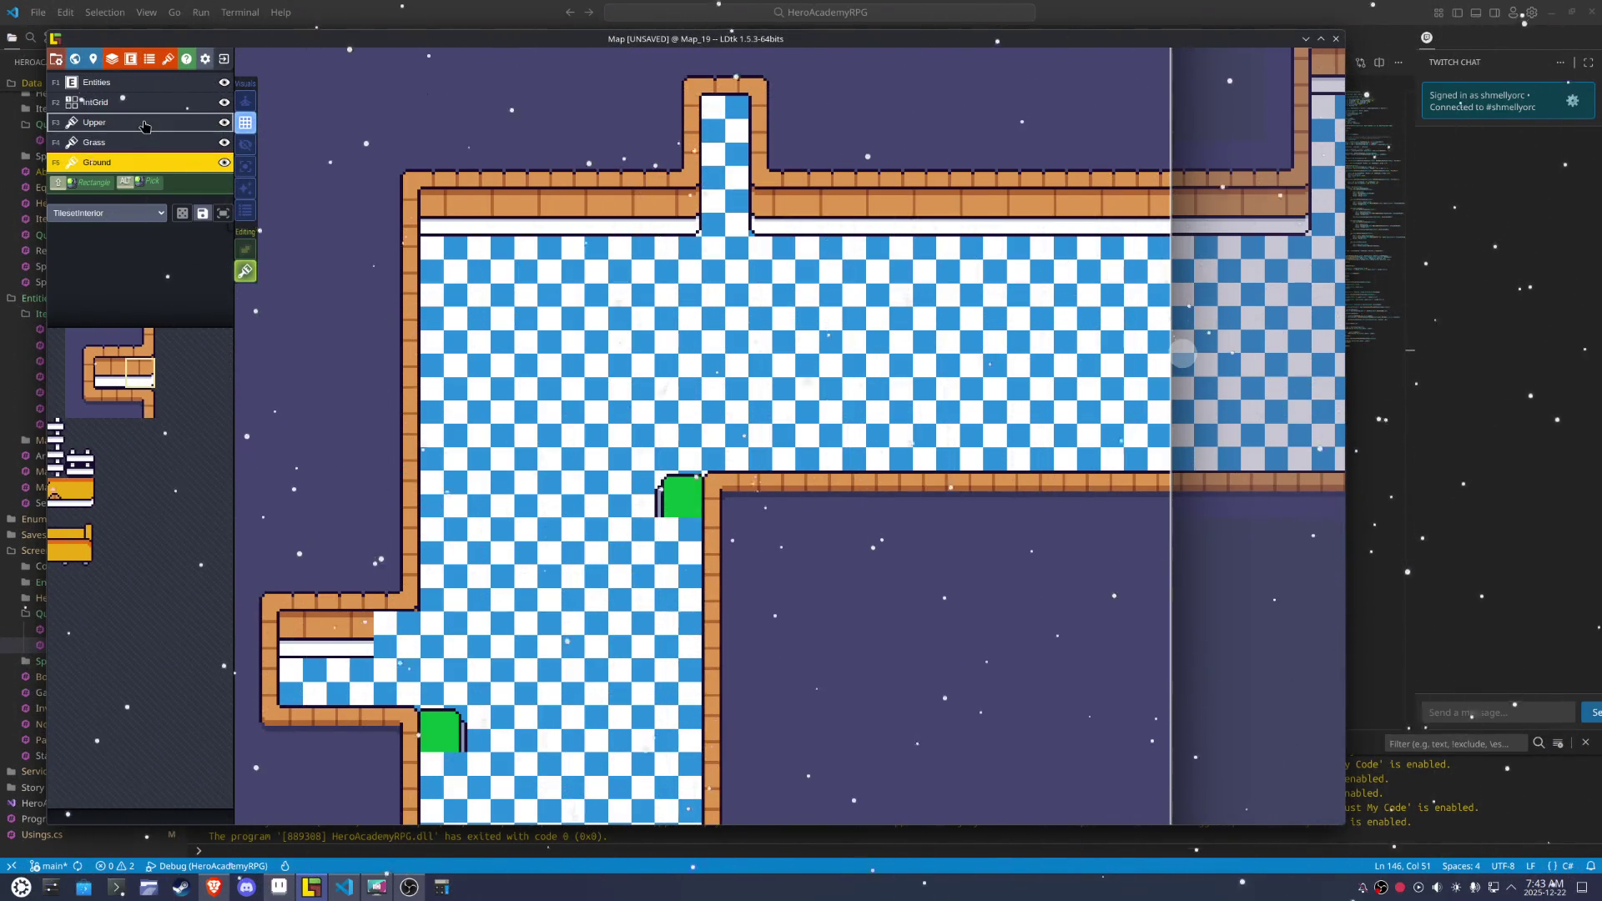
click(144, 126)
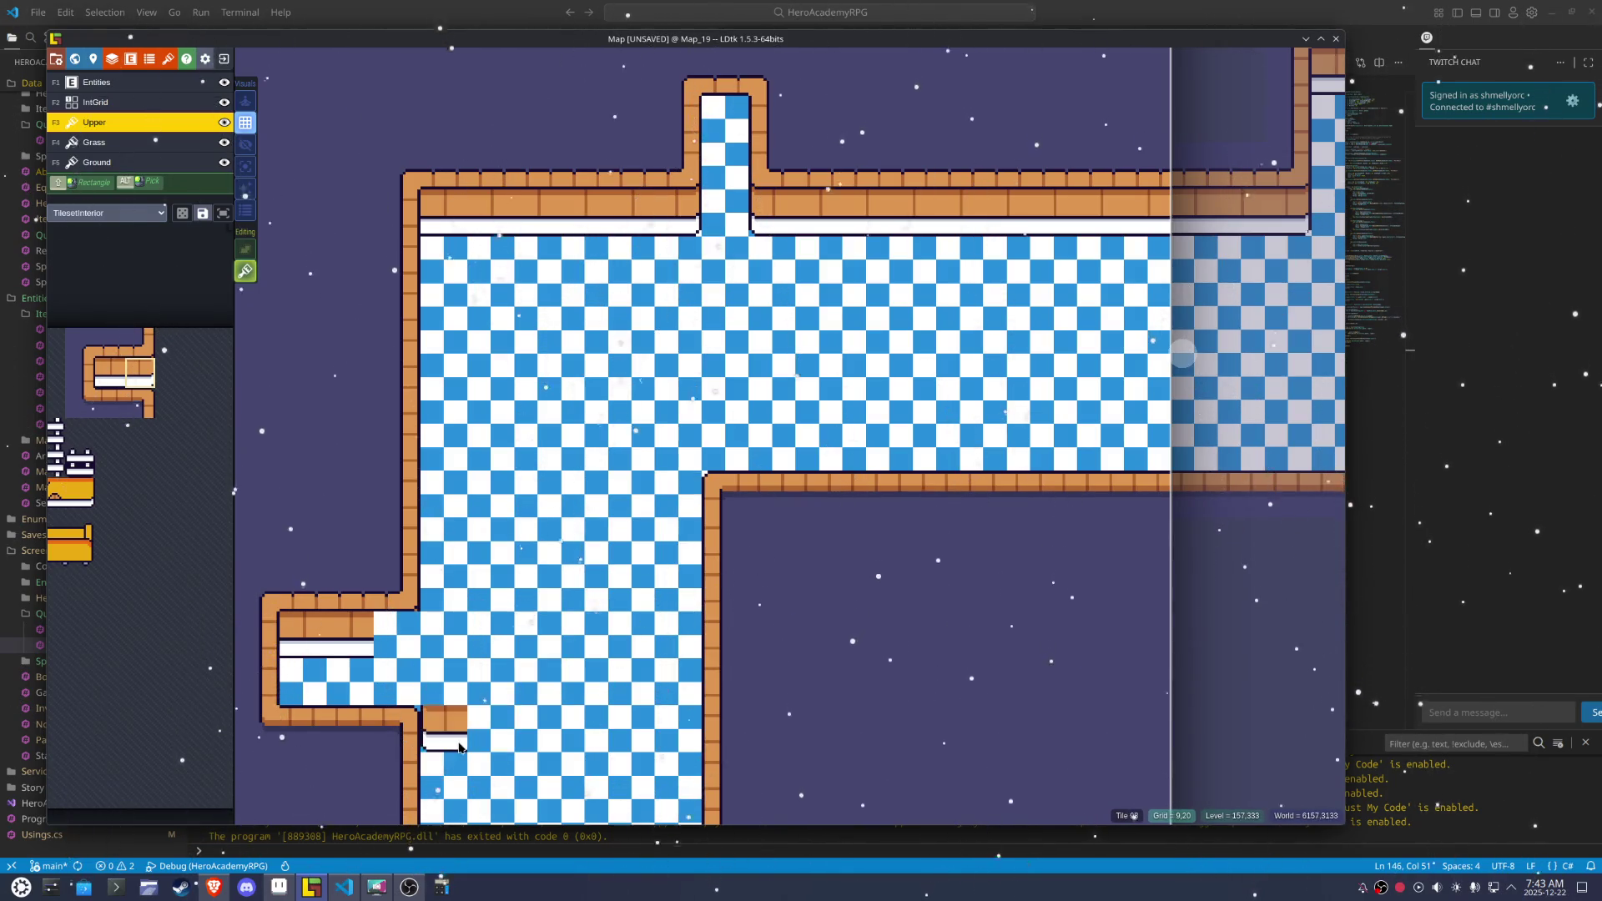
Pan past levels Map_15 and Map_8, switch painting to the Ground layer, and activate Map_13
drag(459, 747, 607, 296)
drag(510, 609, 484, 259)
scroll(up, 3)
drag(1283, 502, 753, 620)
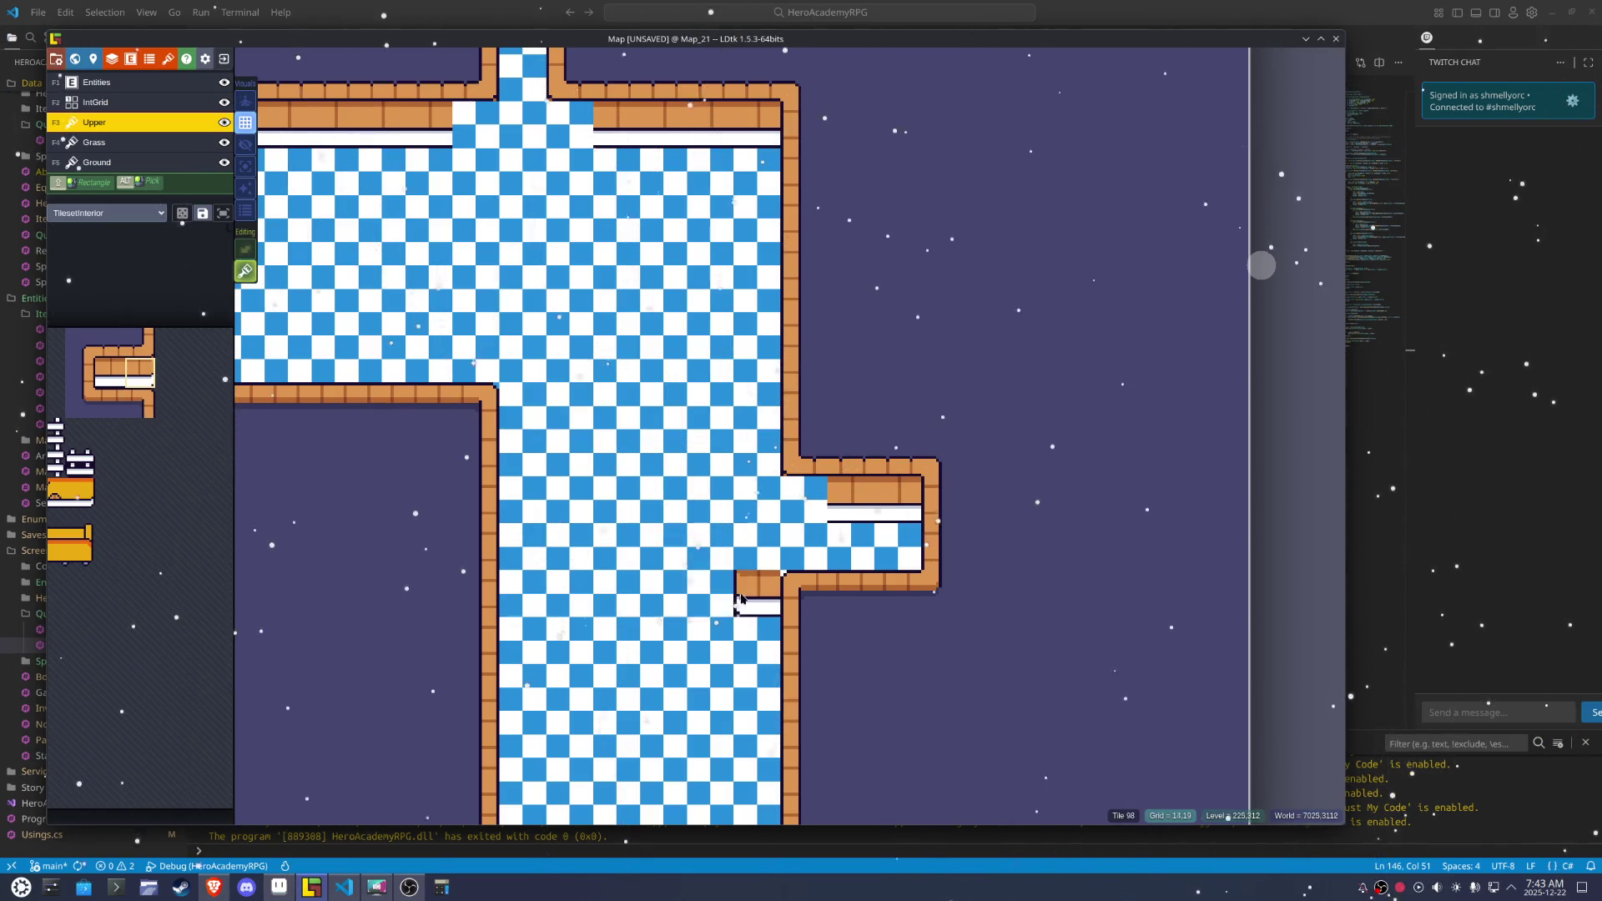
click(109, 162)
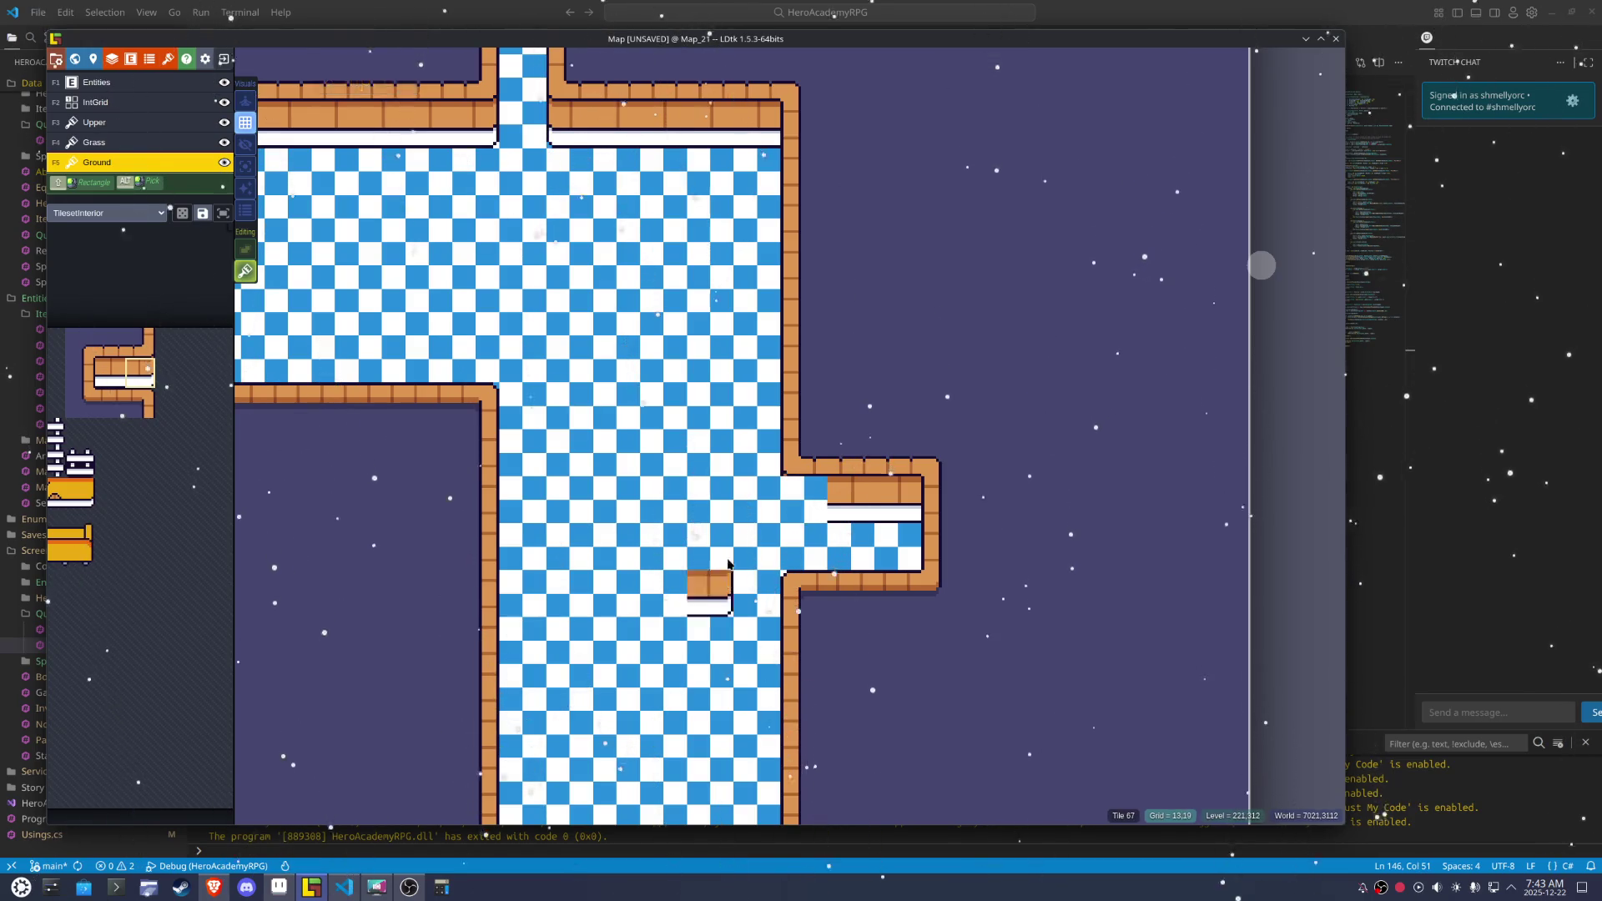
drag(773, 510, 669, 332)
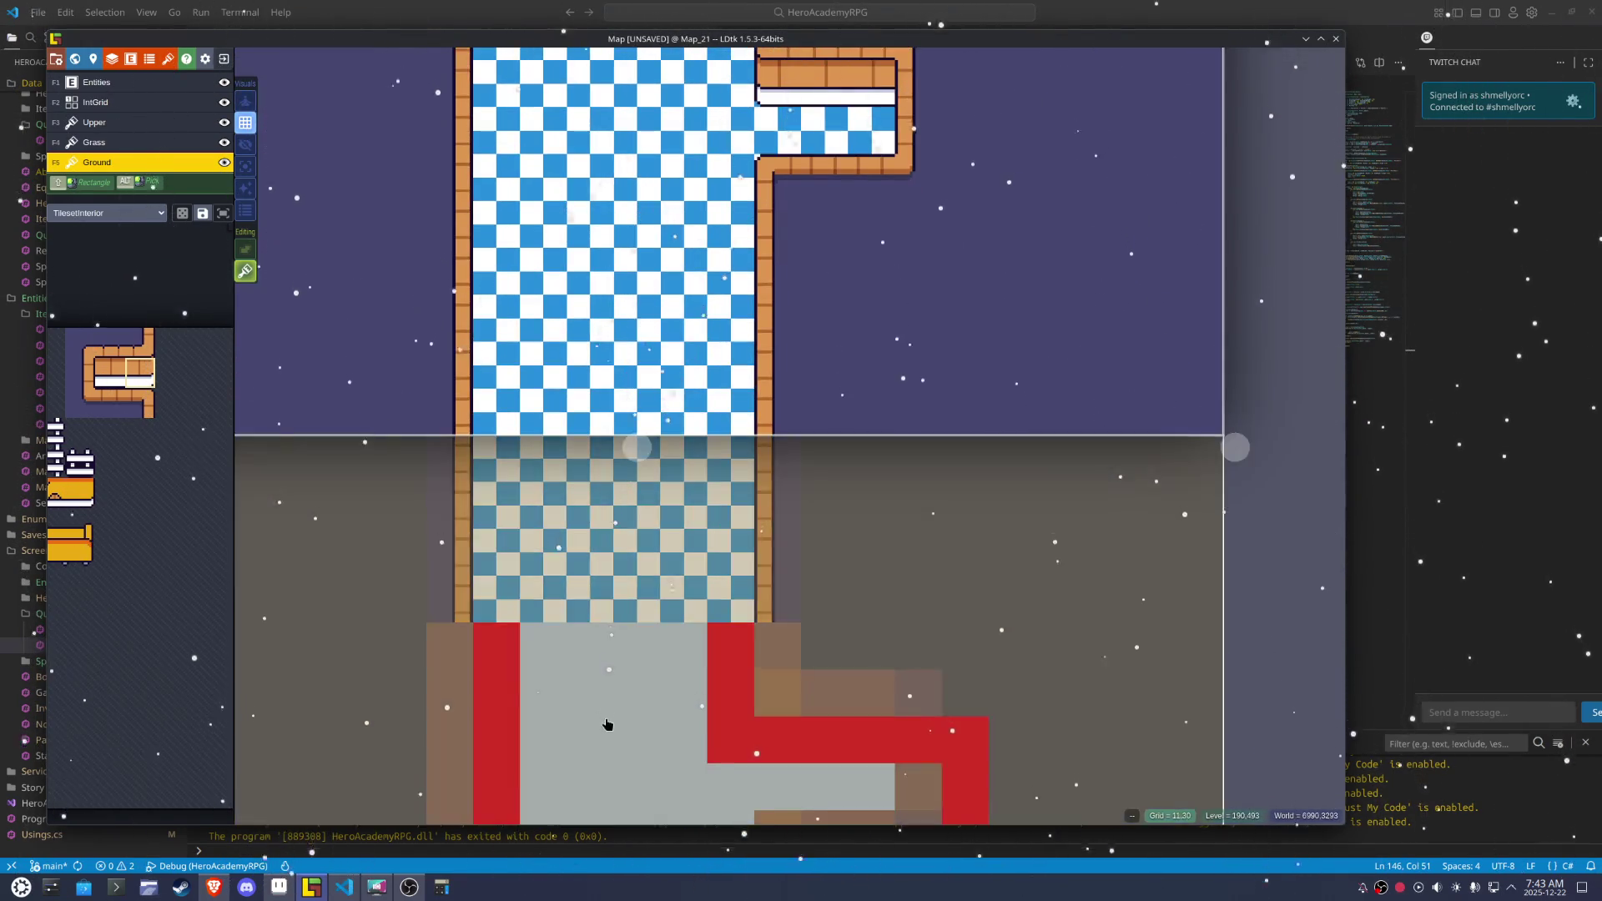
click(607, 726)
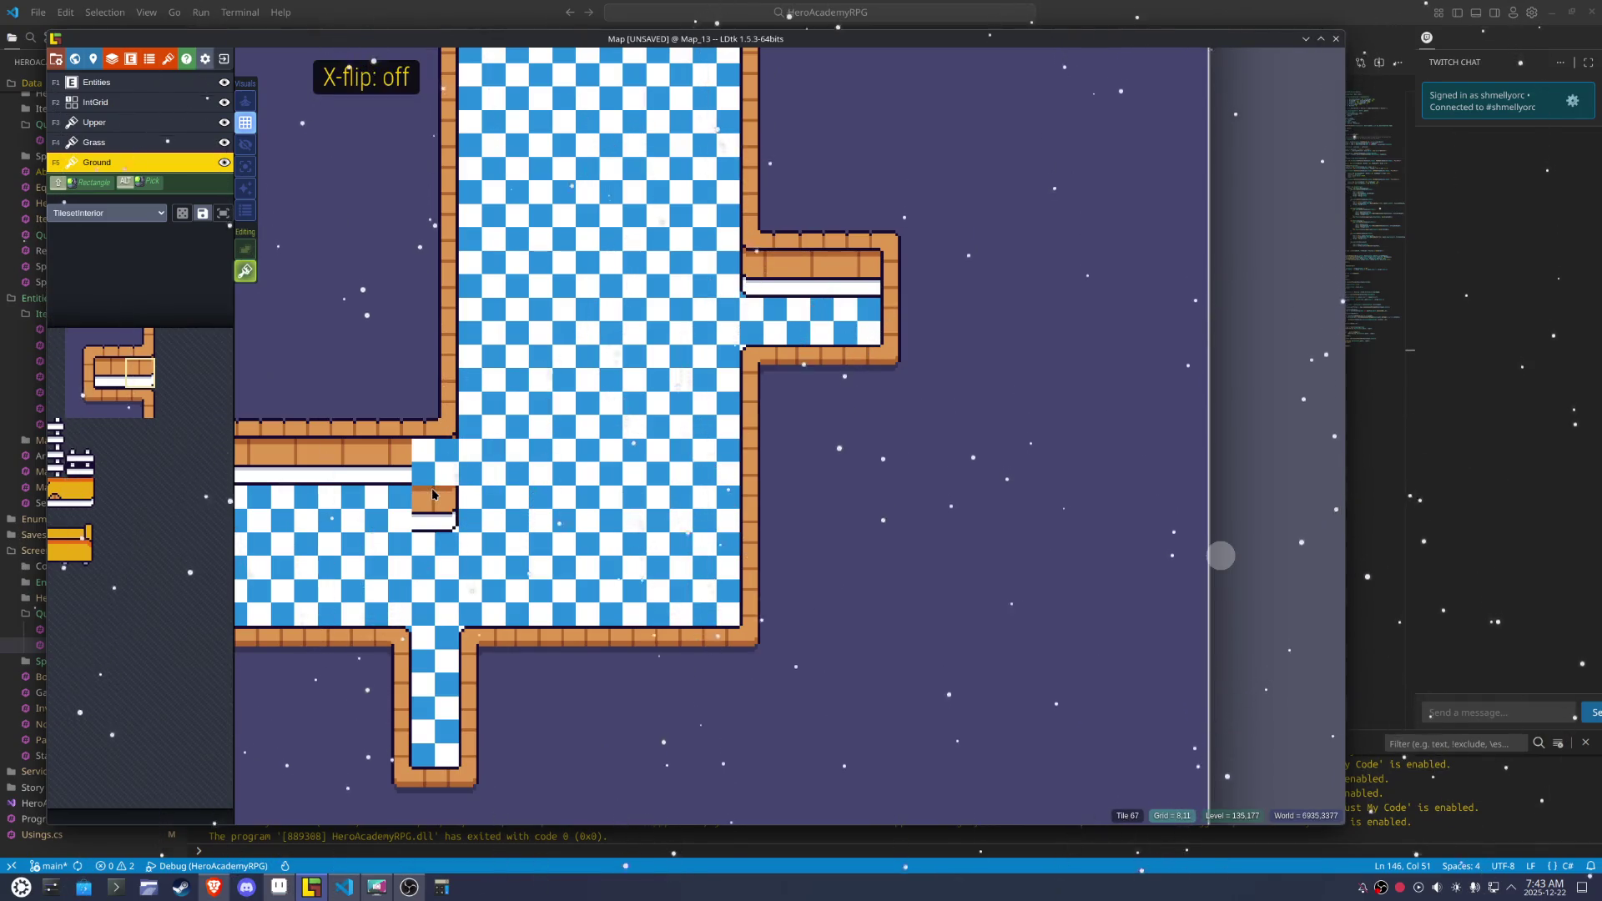
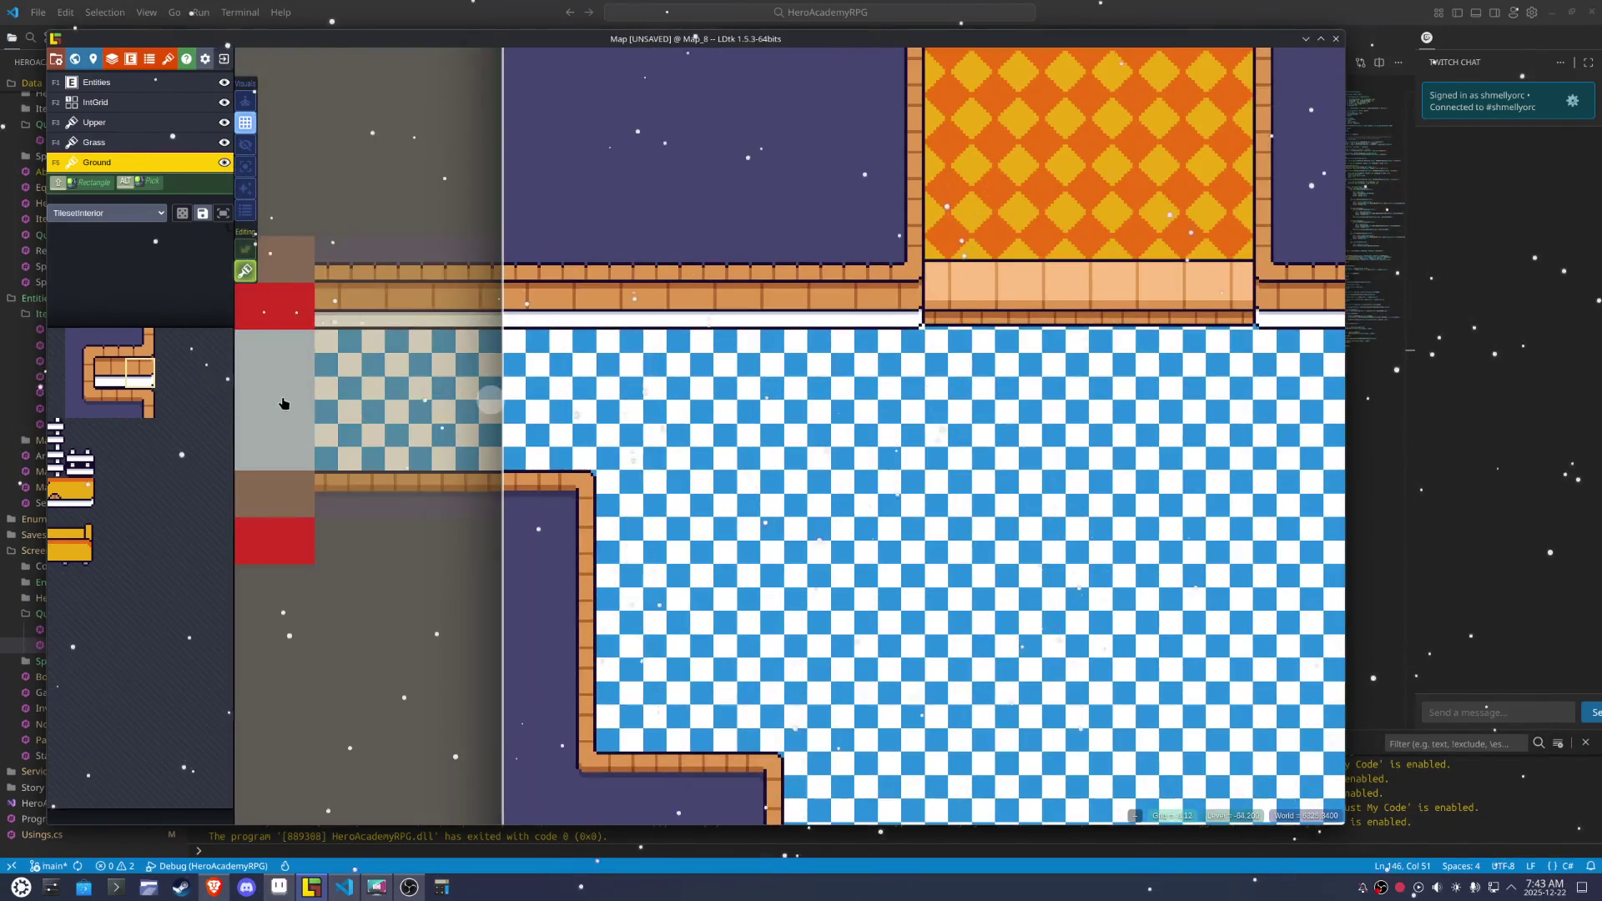
Browse the Map_15, Map_19 and Map_17 levels and save the LDtk project
click(342, 410)
key(x)
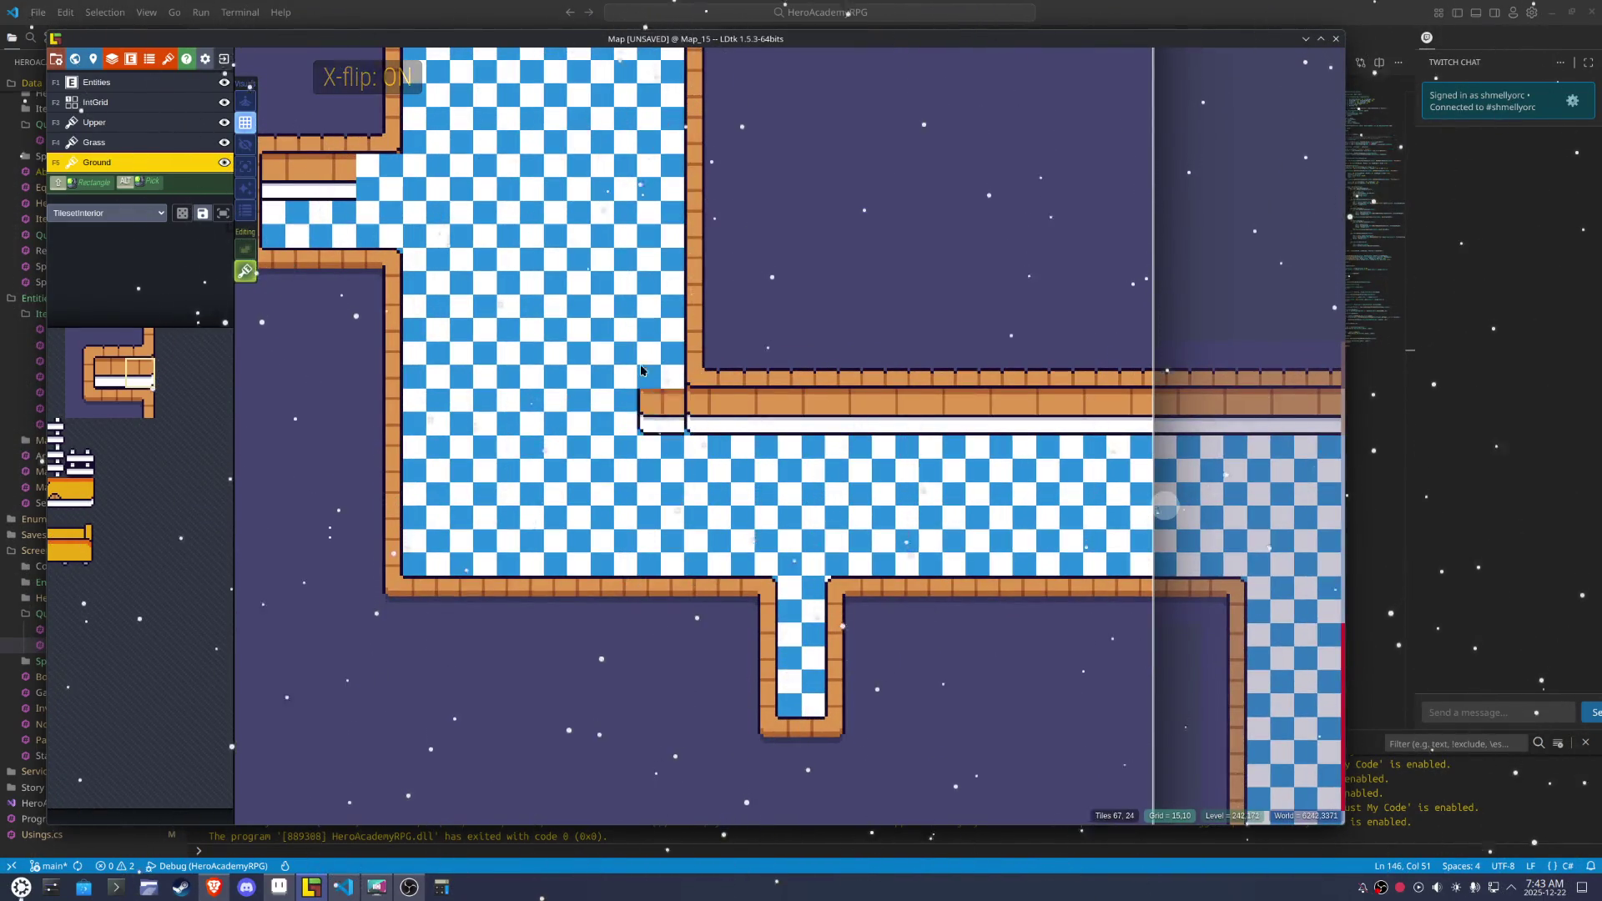
key(x)
click(666, 490)
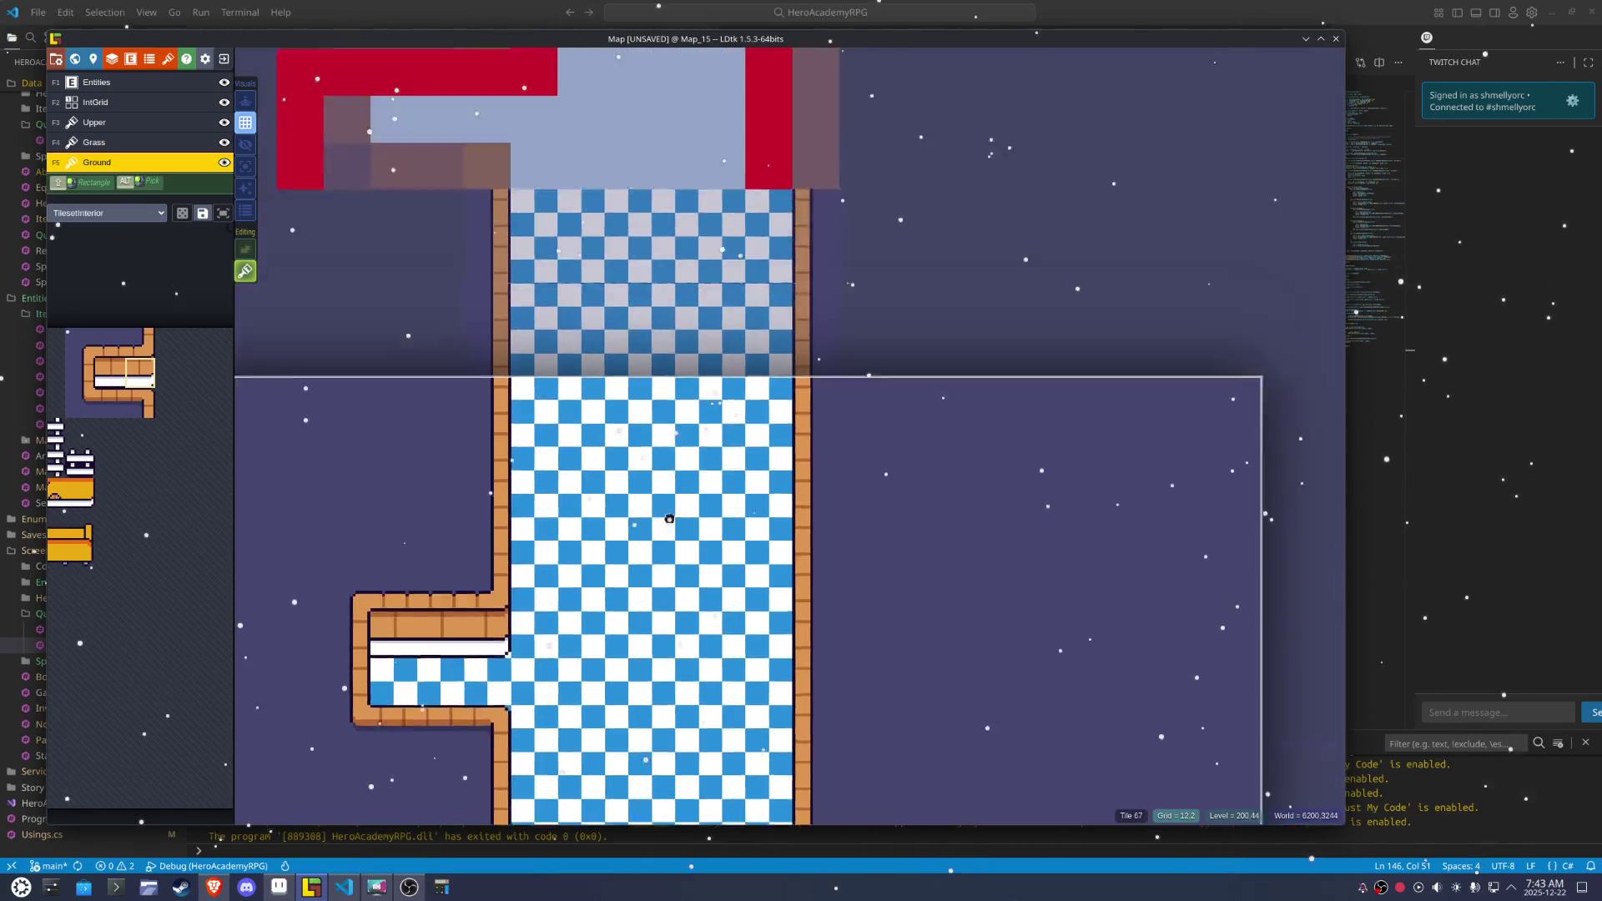
click(622, 236)
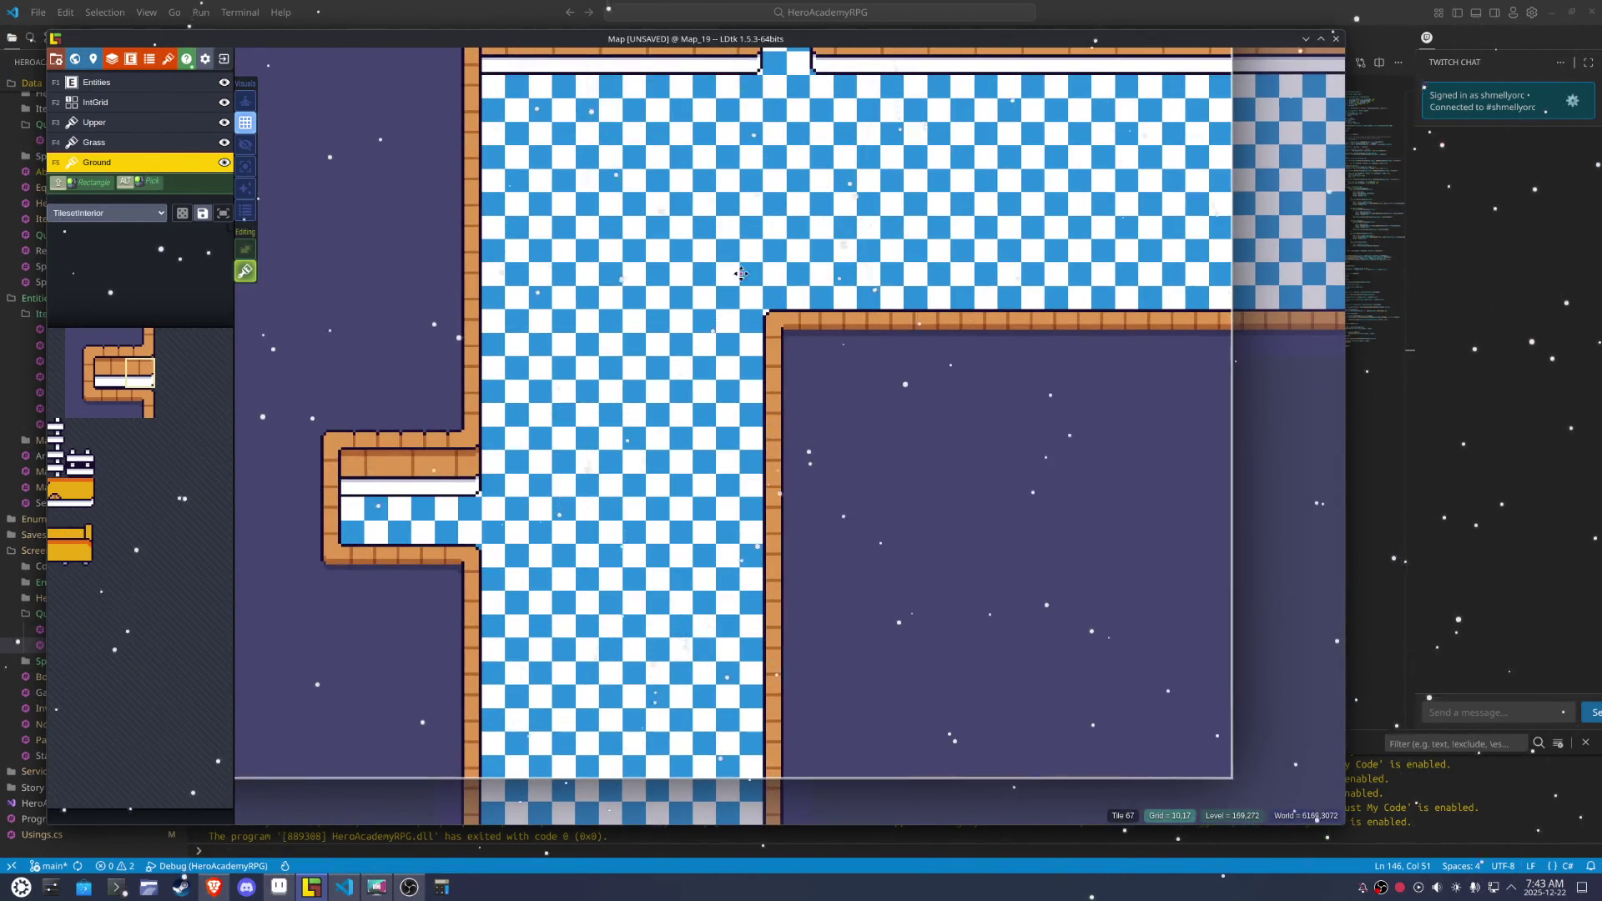
click(843, 459)
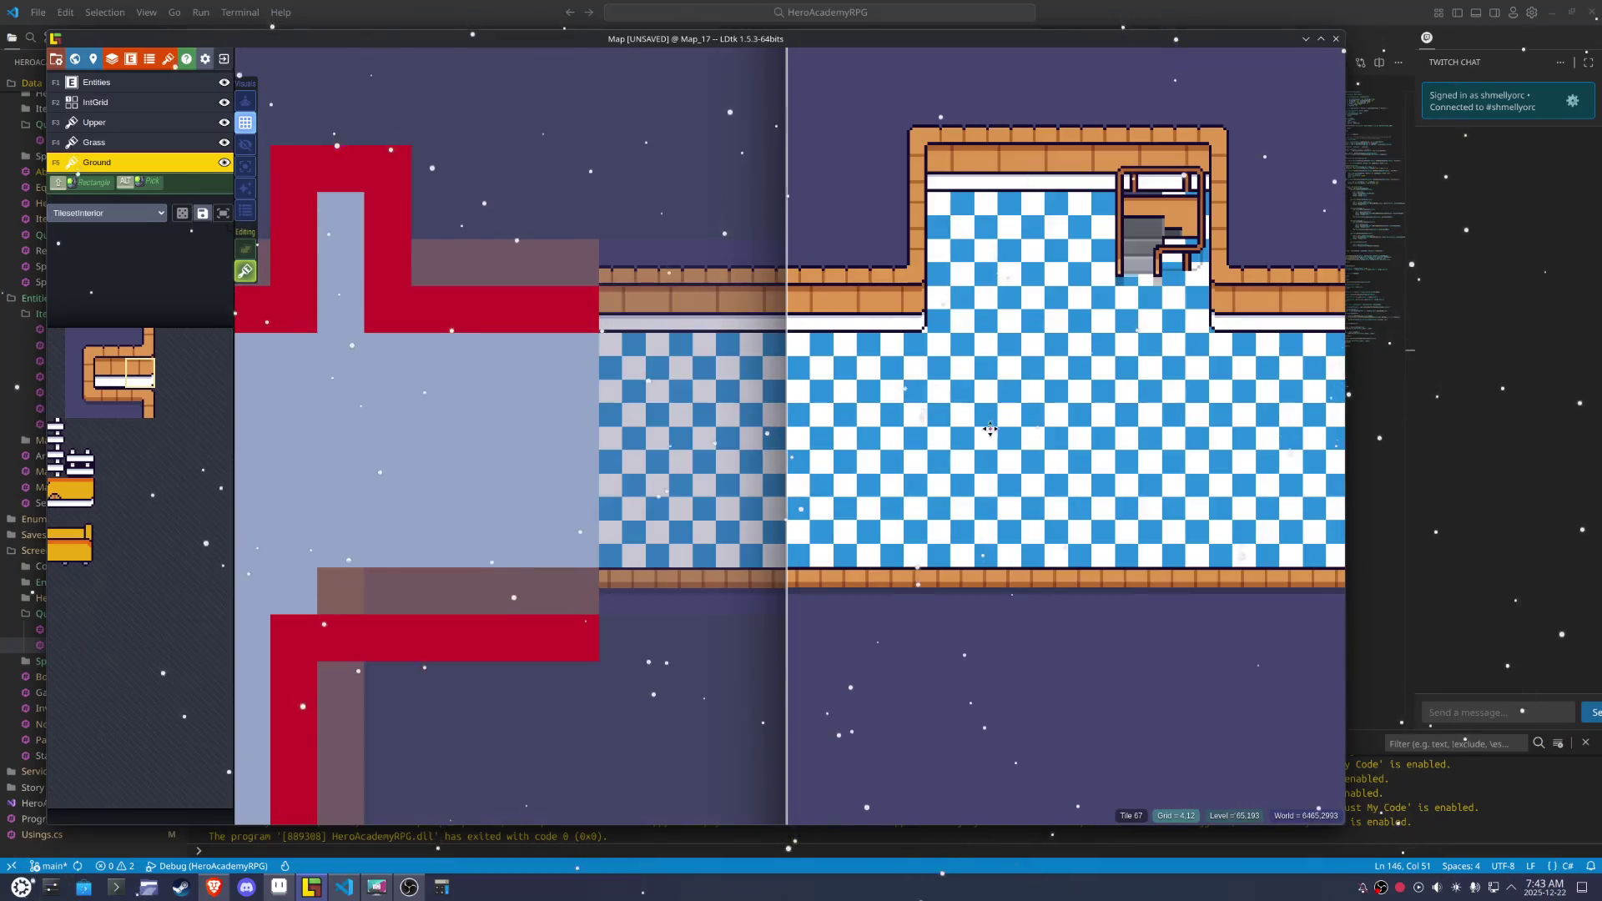
key(ctrl+s)
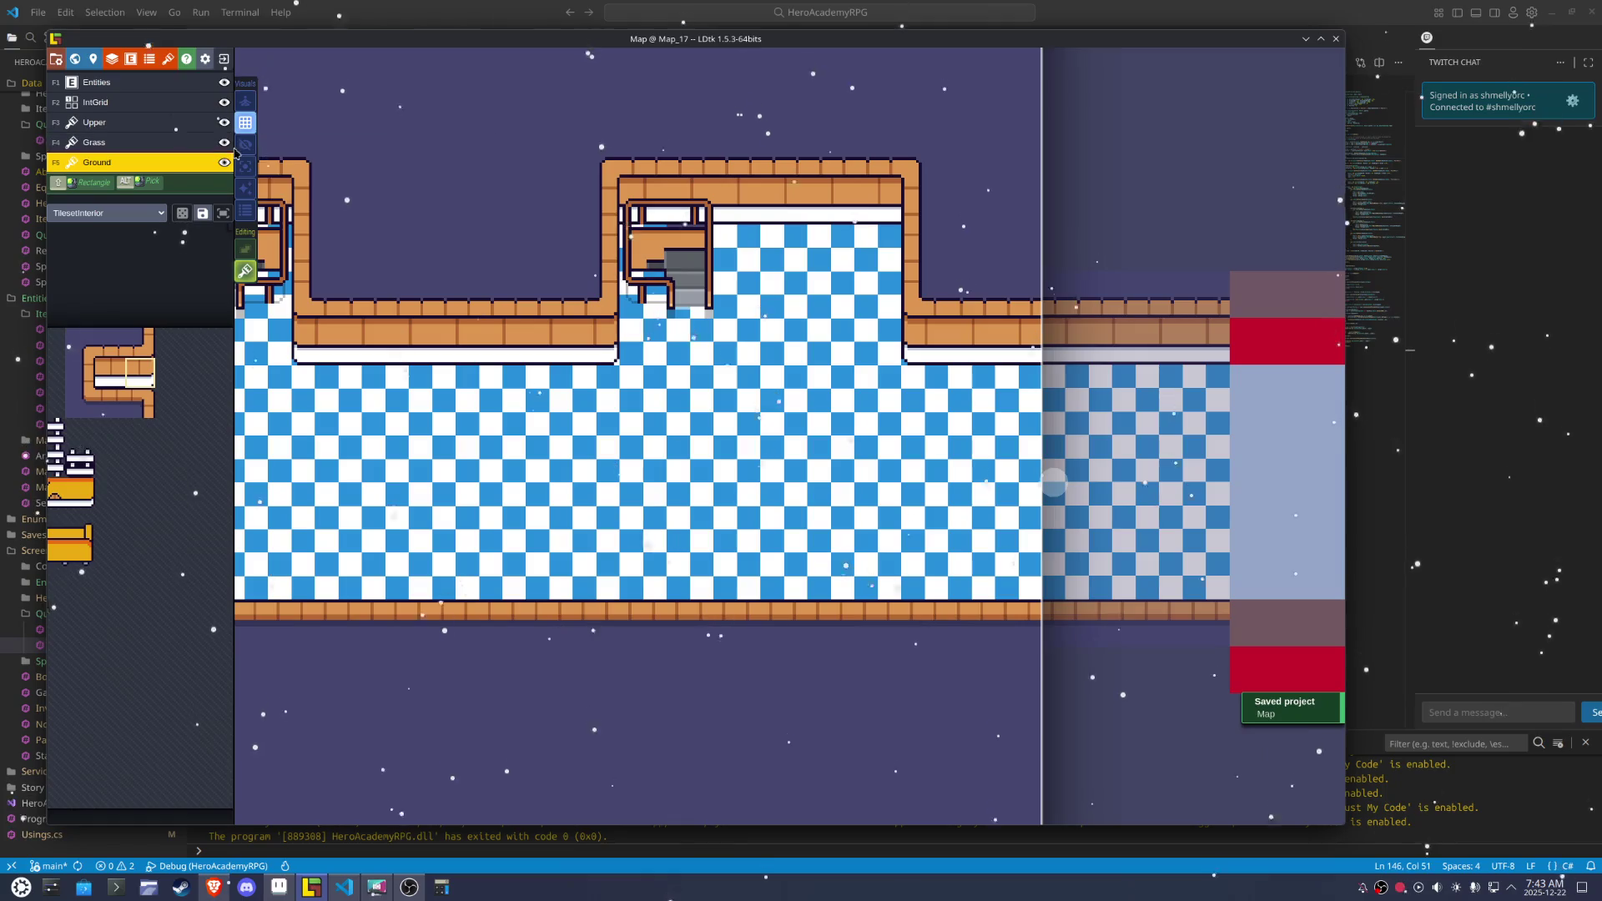
Show all layer details, then open level Map_36 from the world overview
click(245, 150)
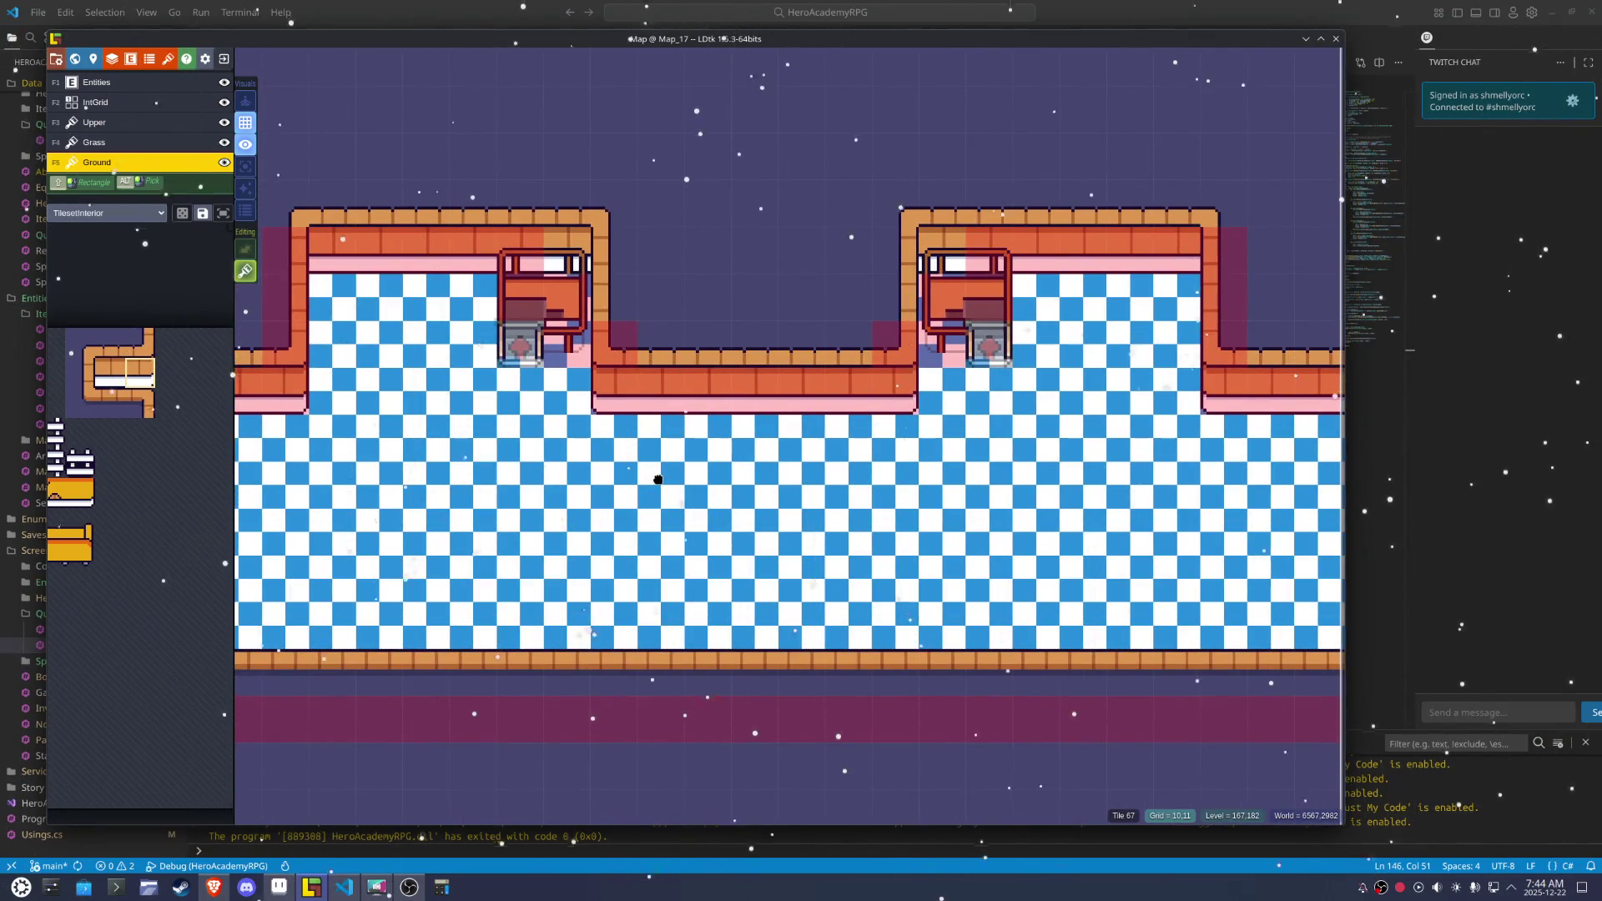
click(878, 448)
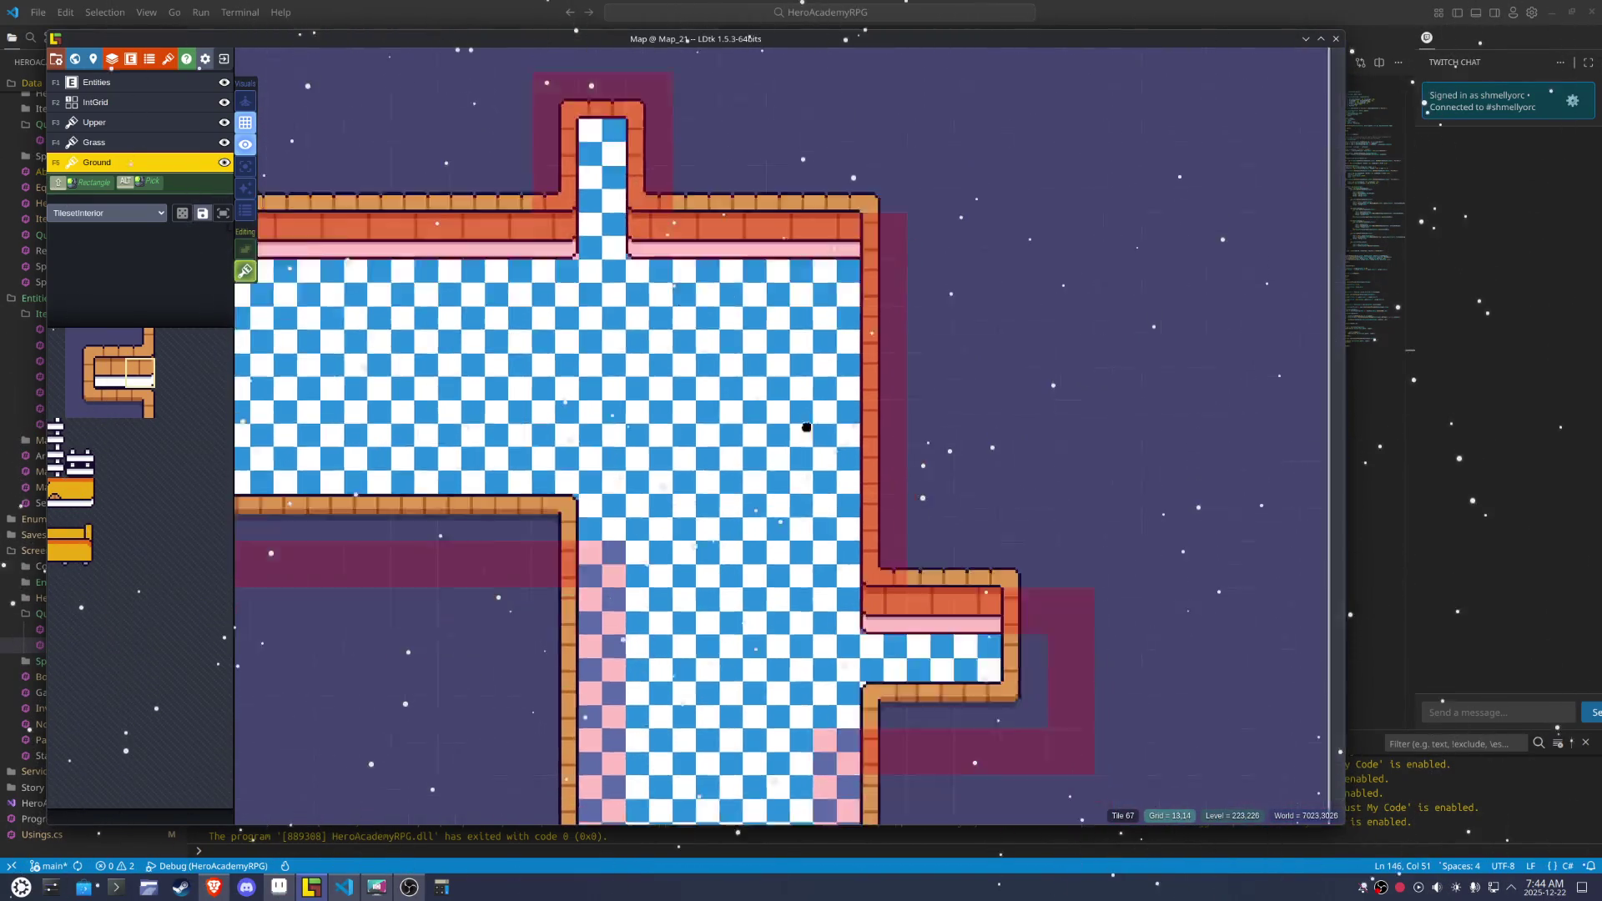
scroll(down, 3)
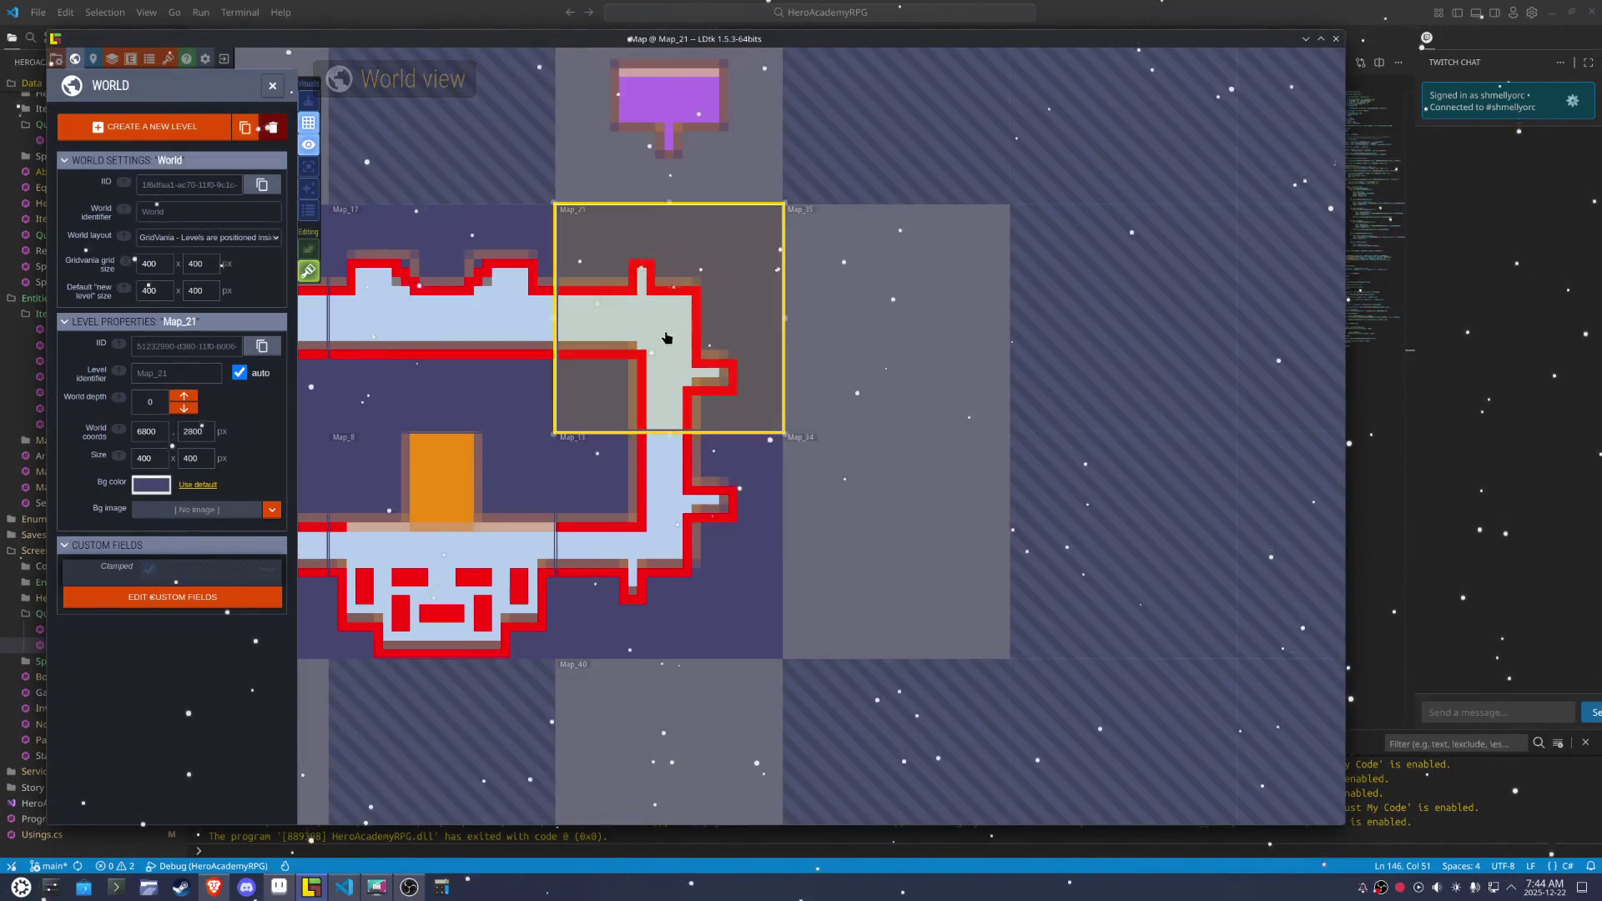
double_click(687, 253)
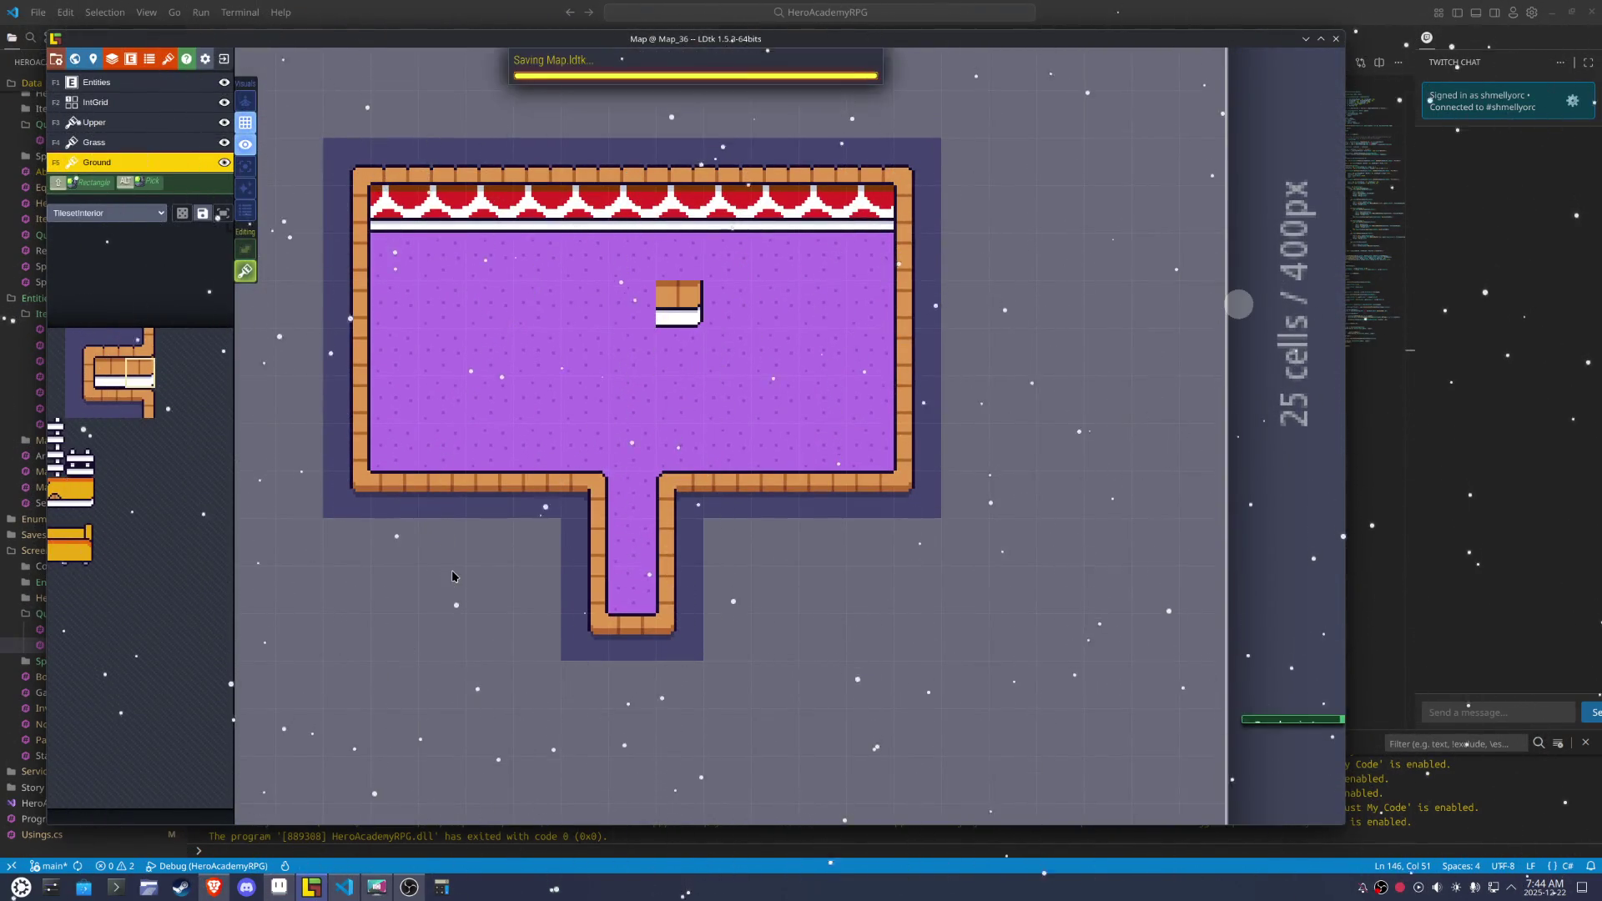
Zoom into TilesetInterior and pencil the bed frame's top edge and side in dark purple
click(292, 893)
scroll(down, 3)
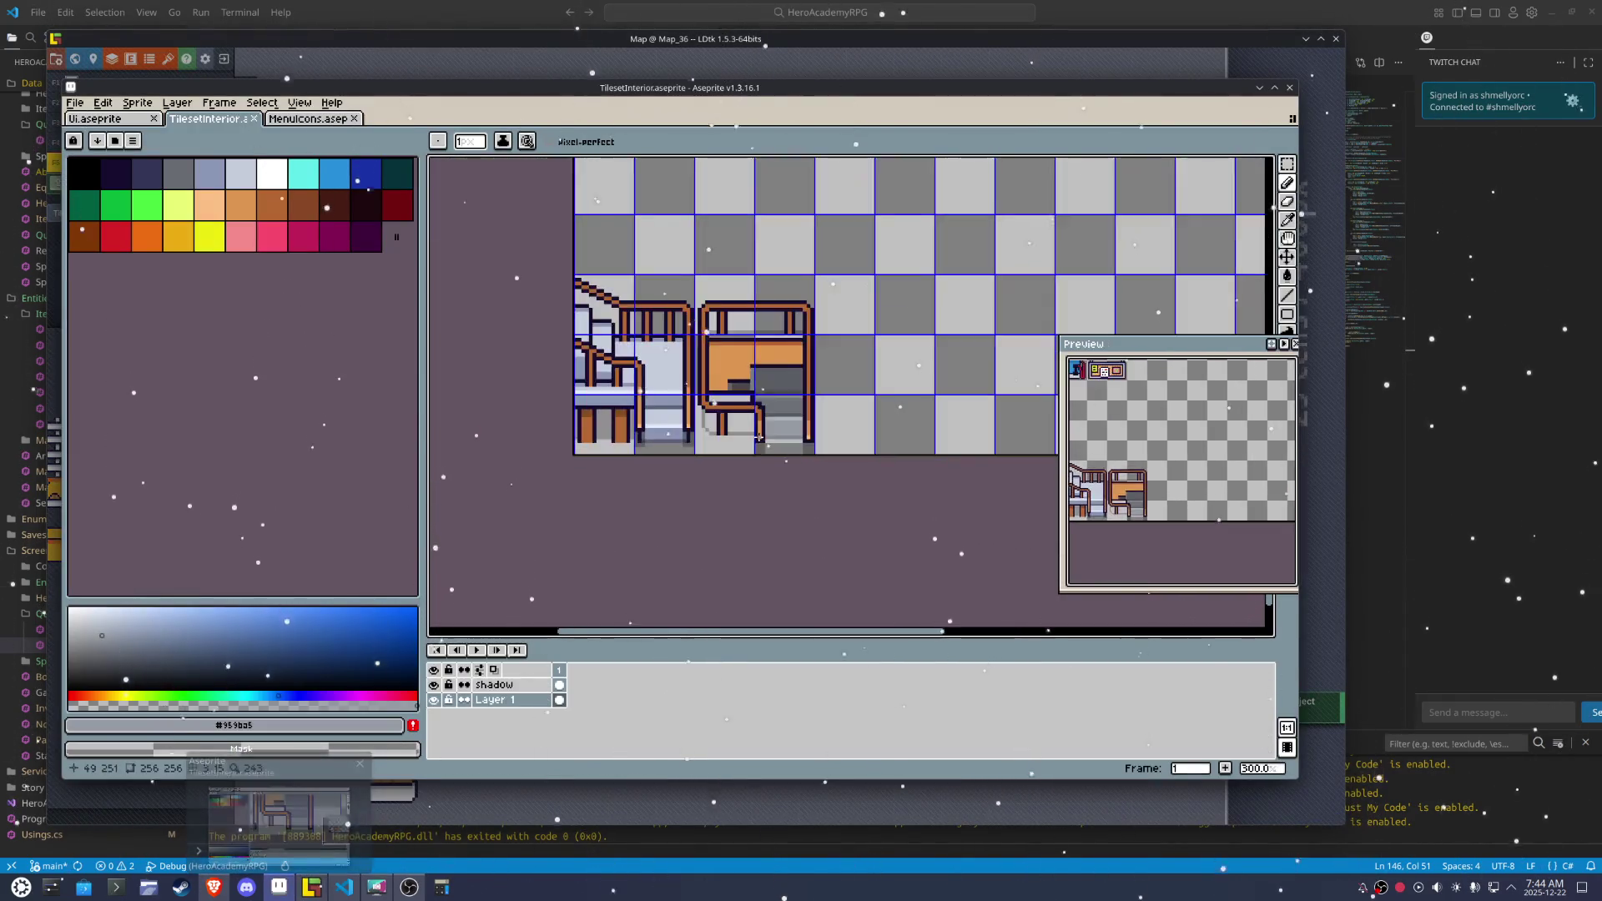
scroll(up, 3)
scroll(up, 3)
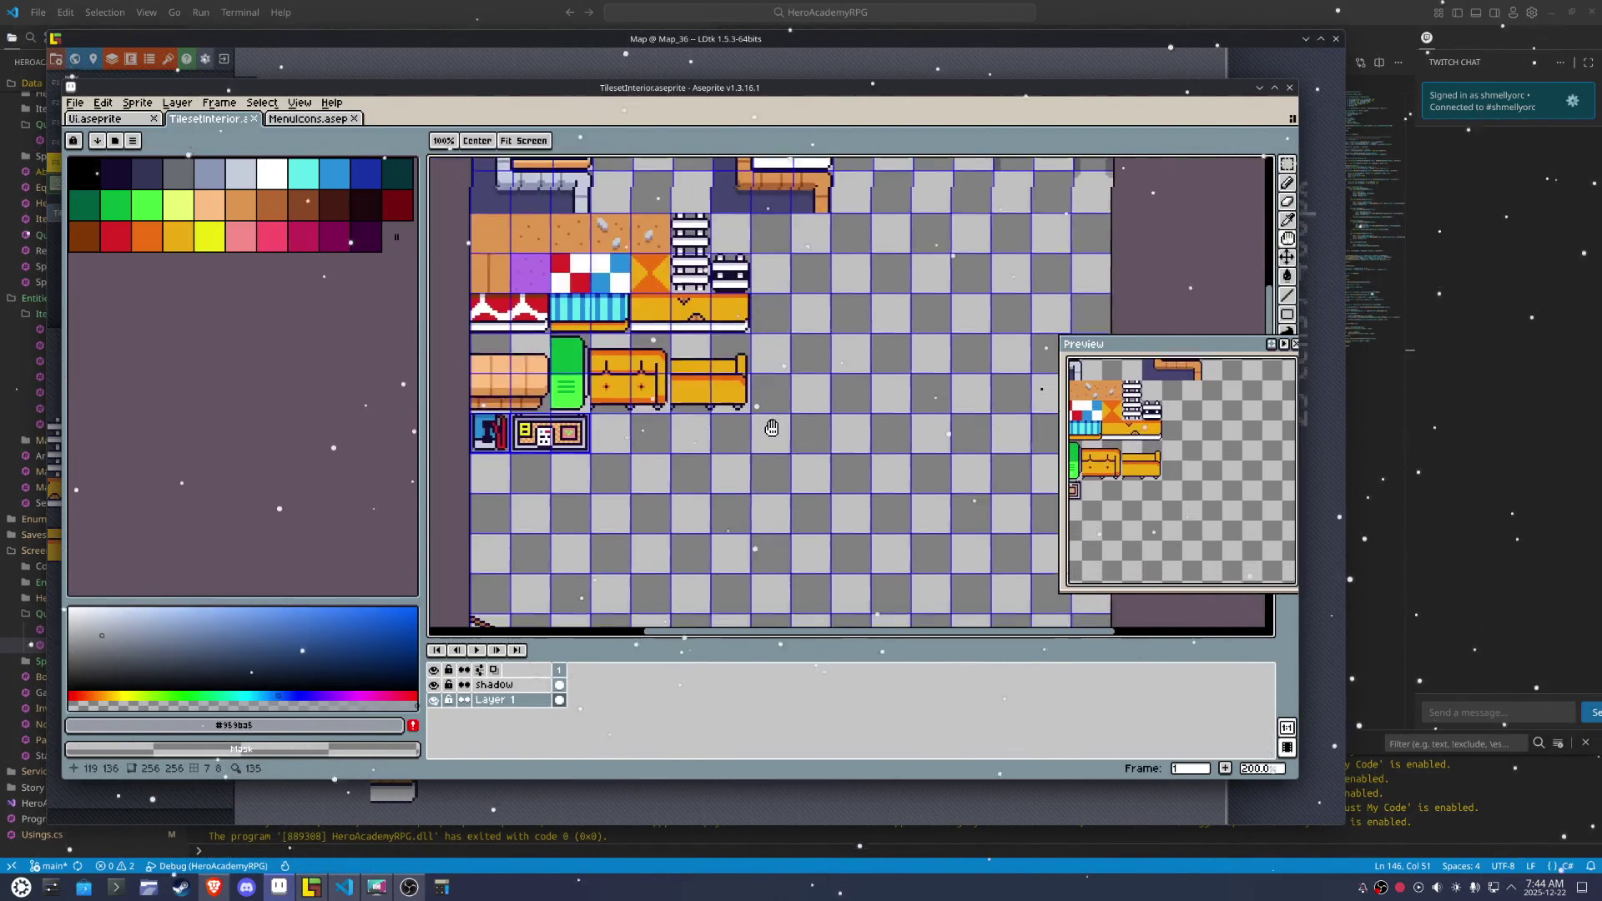
scroll(up, 3)
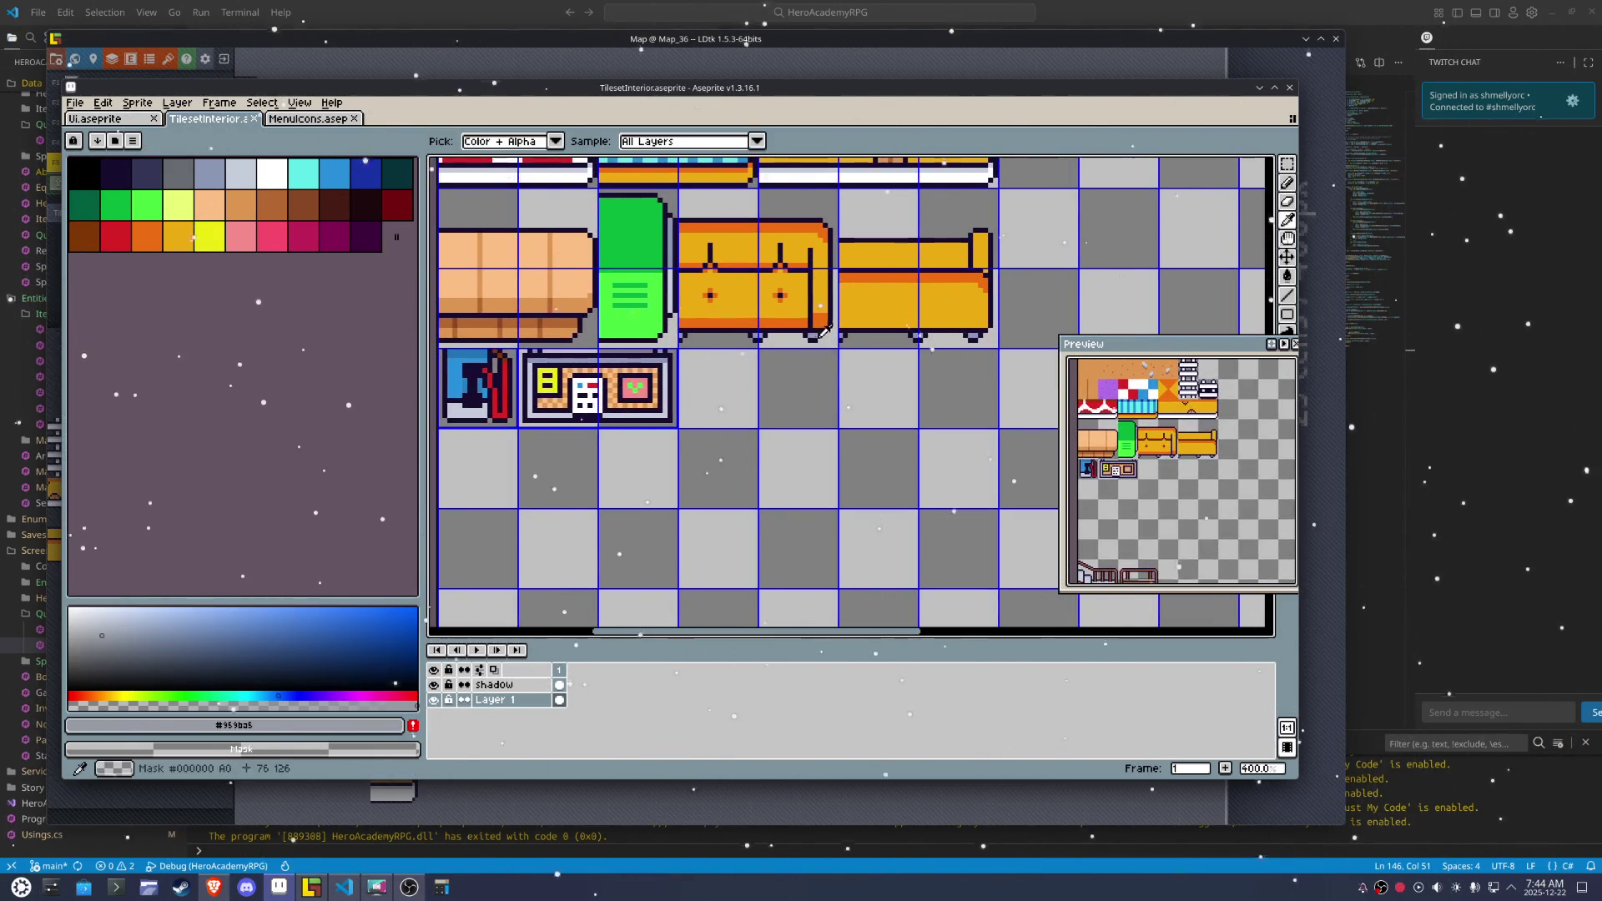
key(x)
key(b)
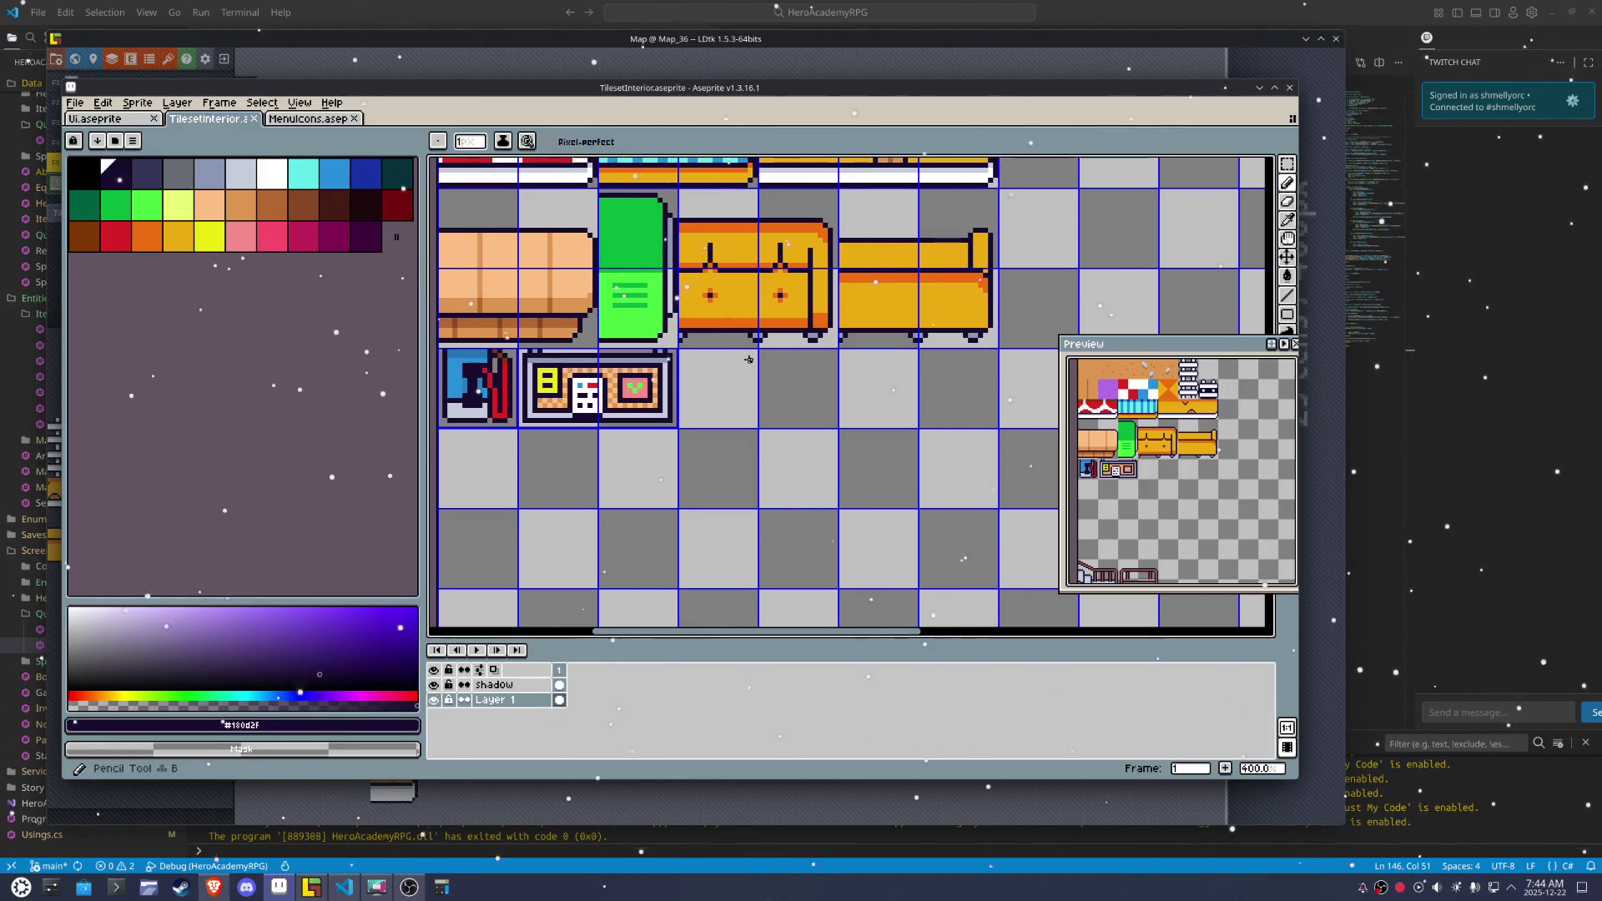
drag(753, 351, 683, 379)
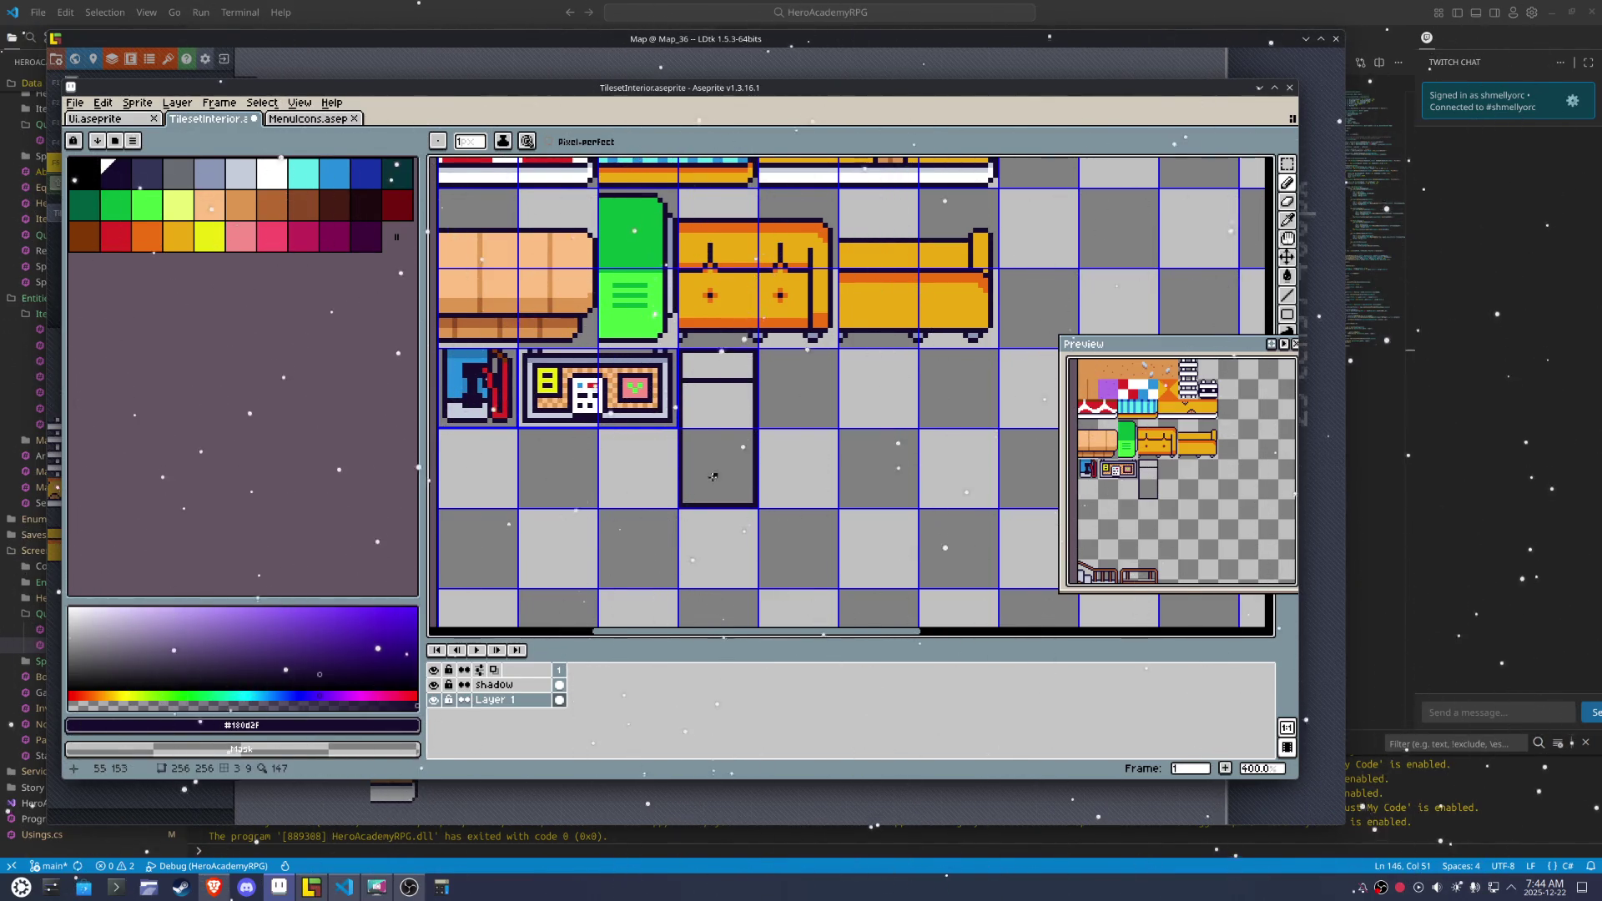
drag(740, 500, 691, 487)
click(695, 493)
Draw the horizontal cross lines and bottom edge of the bed frame
scroll(up, 3)
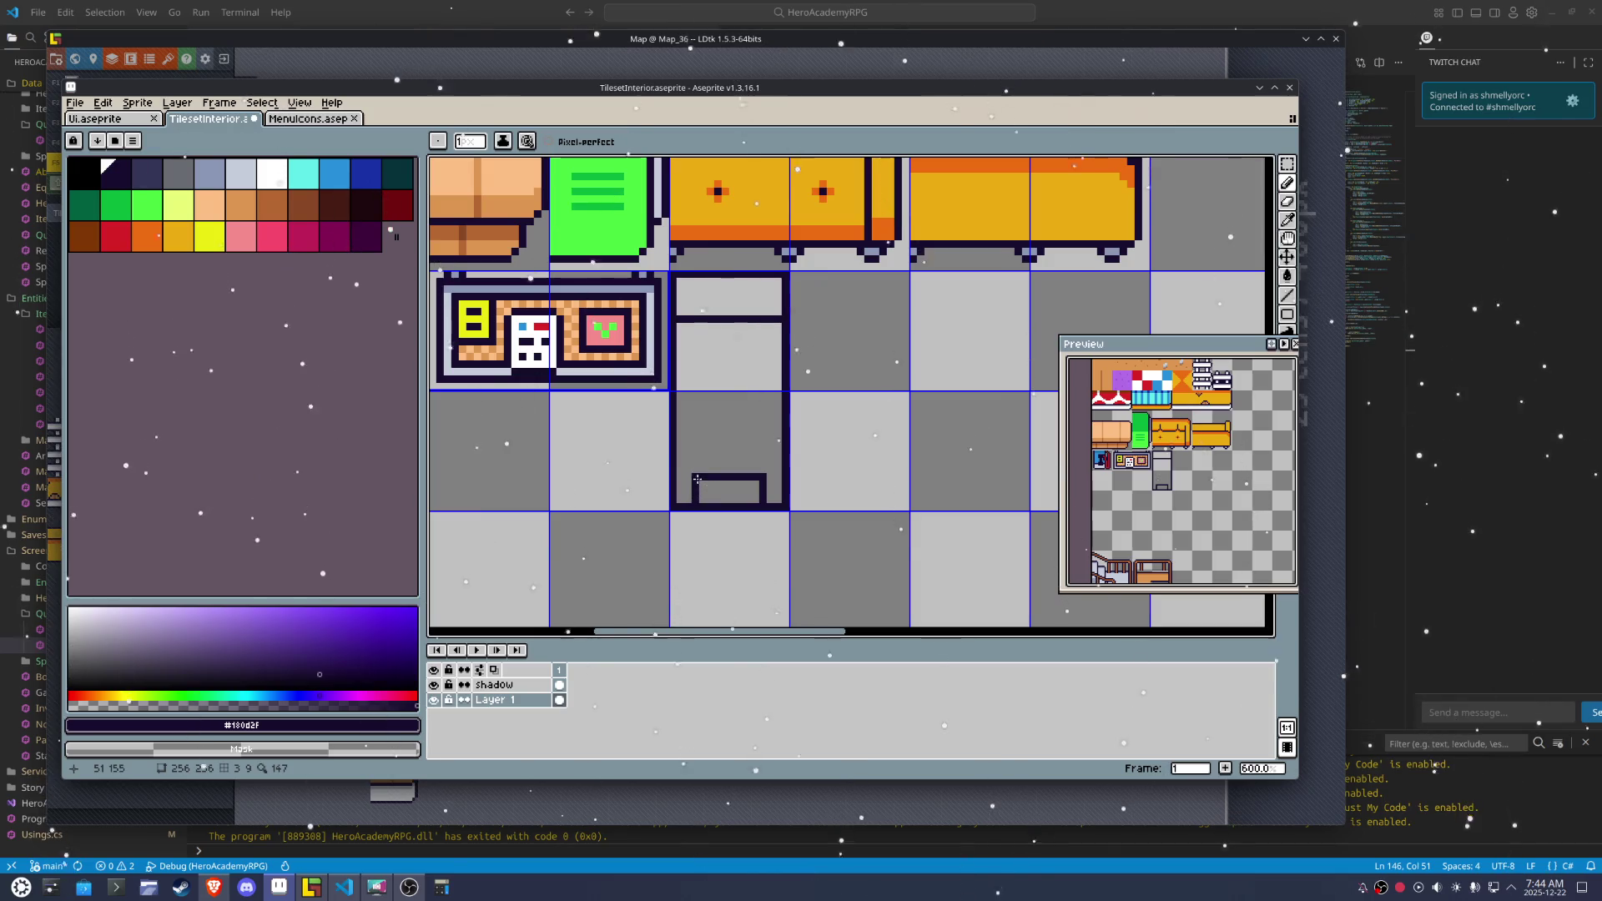
drag(779, 453, 677, 454)
drag(681, 342, 782, 346)
drag(763, 404, 778, 367)
drag(772, 481, 680, 488)
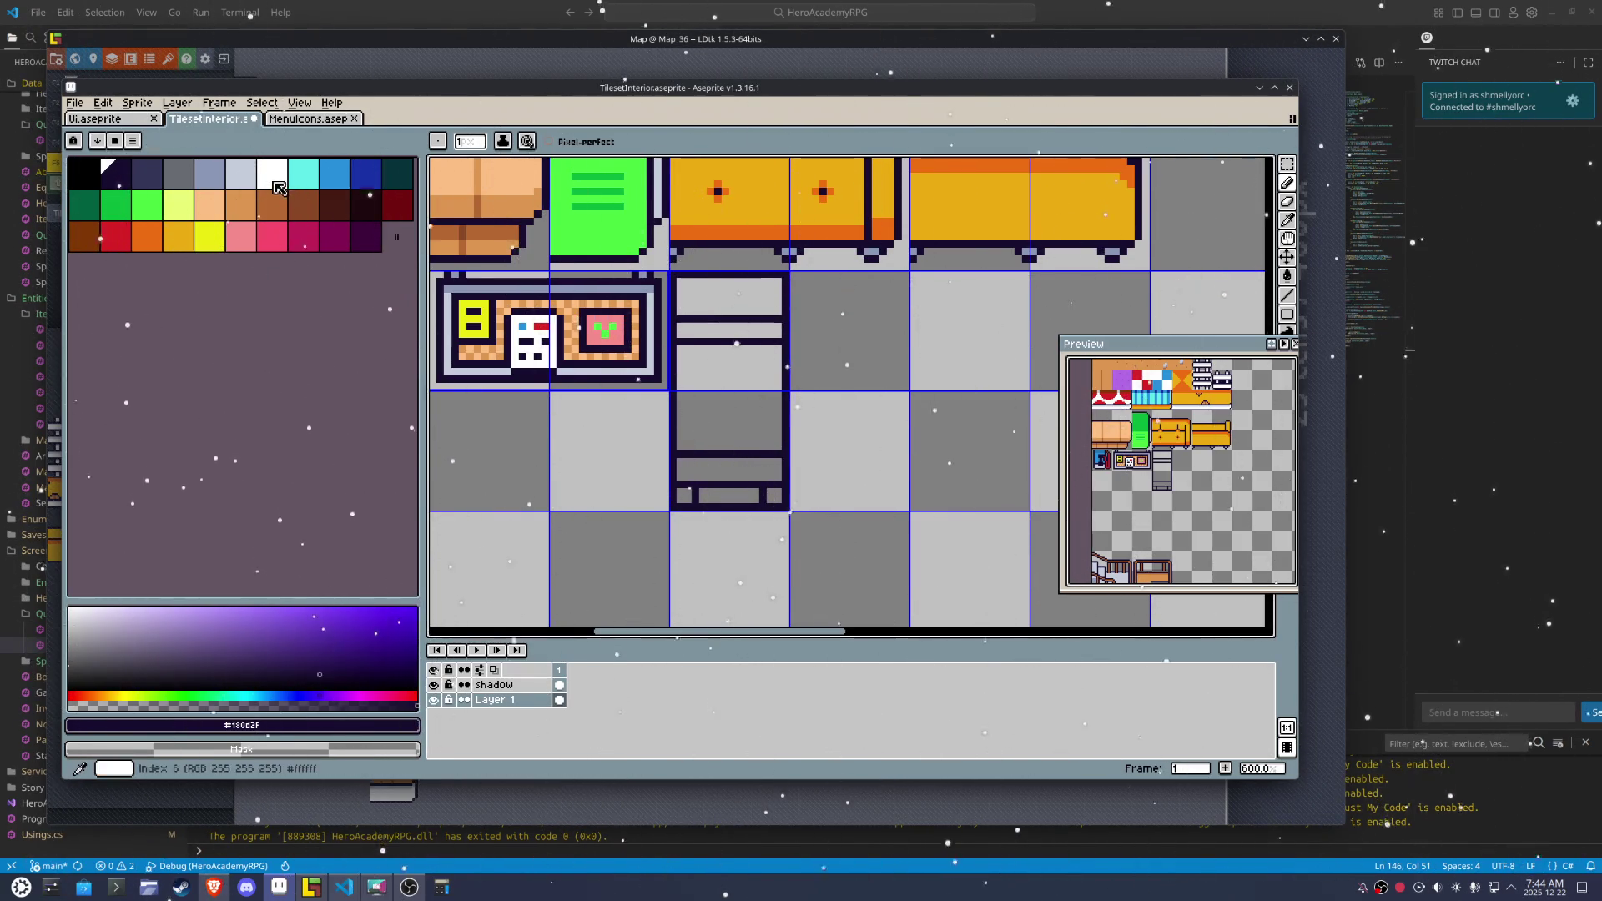
Fill the upper sheet stripe white and pencil a white line near the bed's foot
click(276, 185)
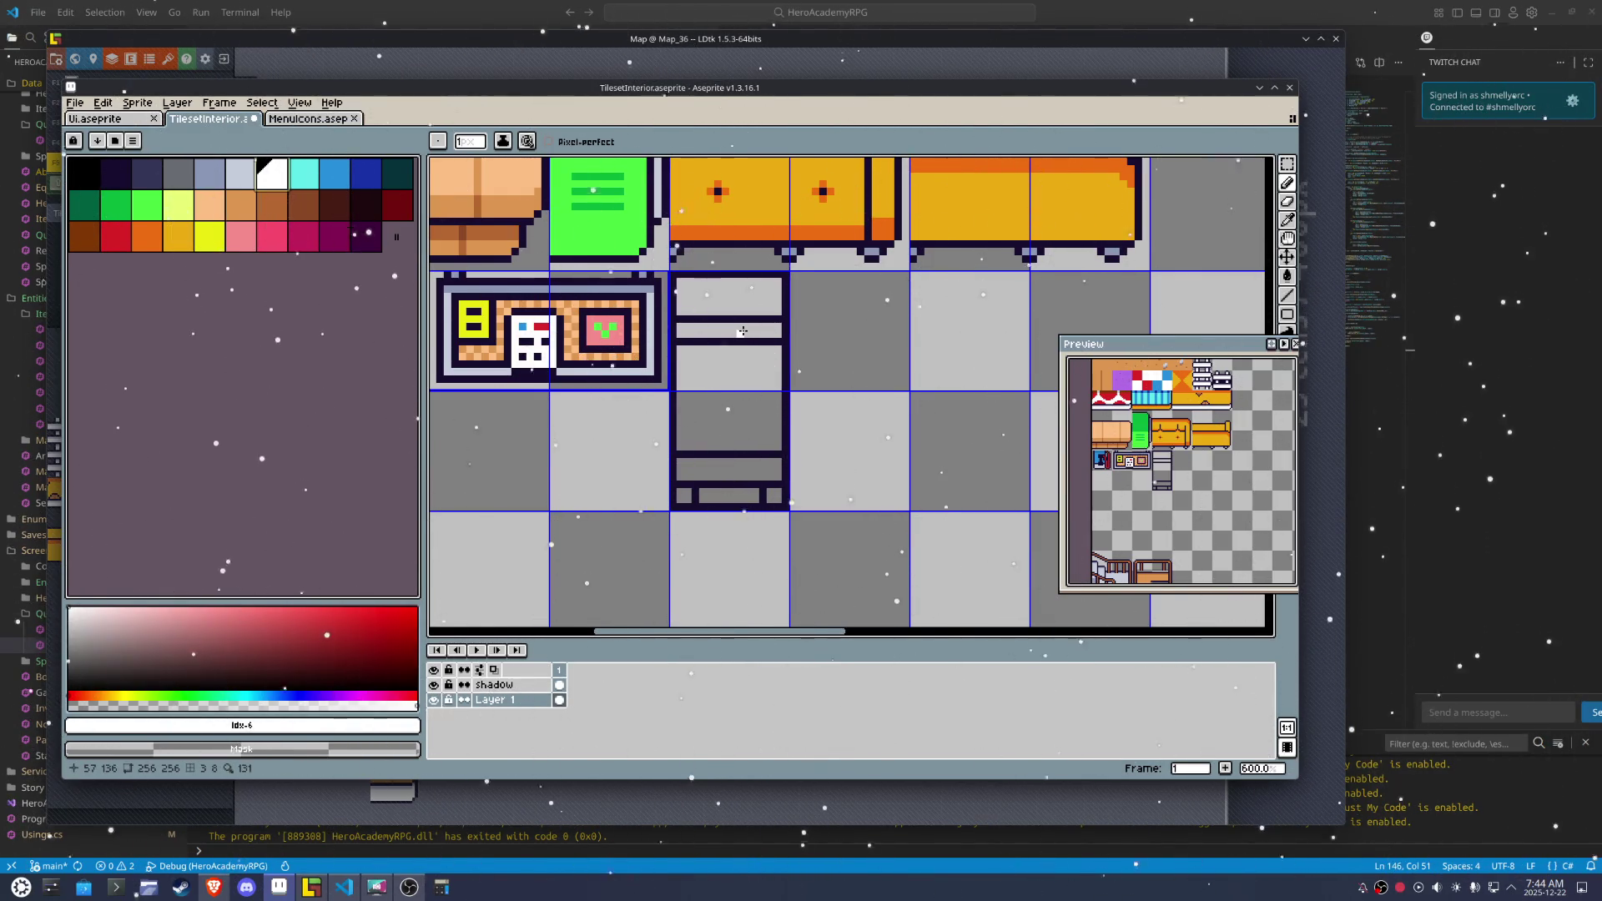
key(g)
click(743, 332)
click(775, 476)
key(ctrl+z)
key(b)
drag(776, 477, 678, 477)
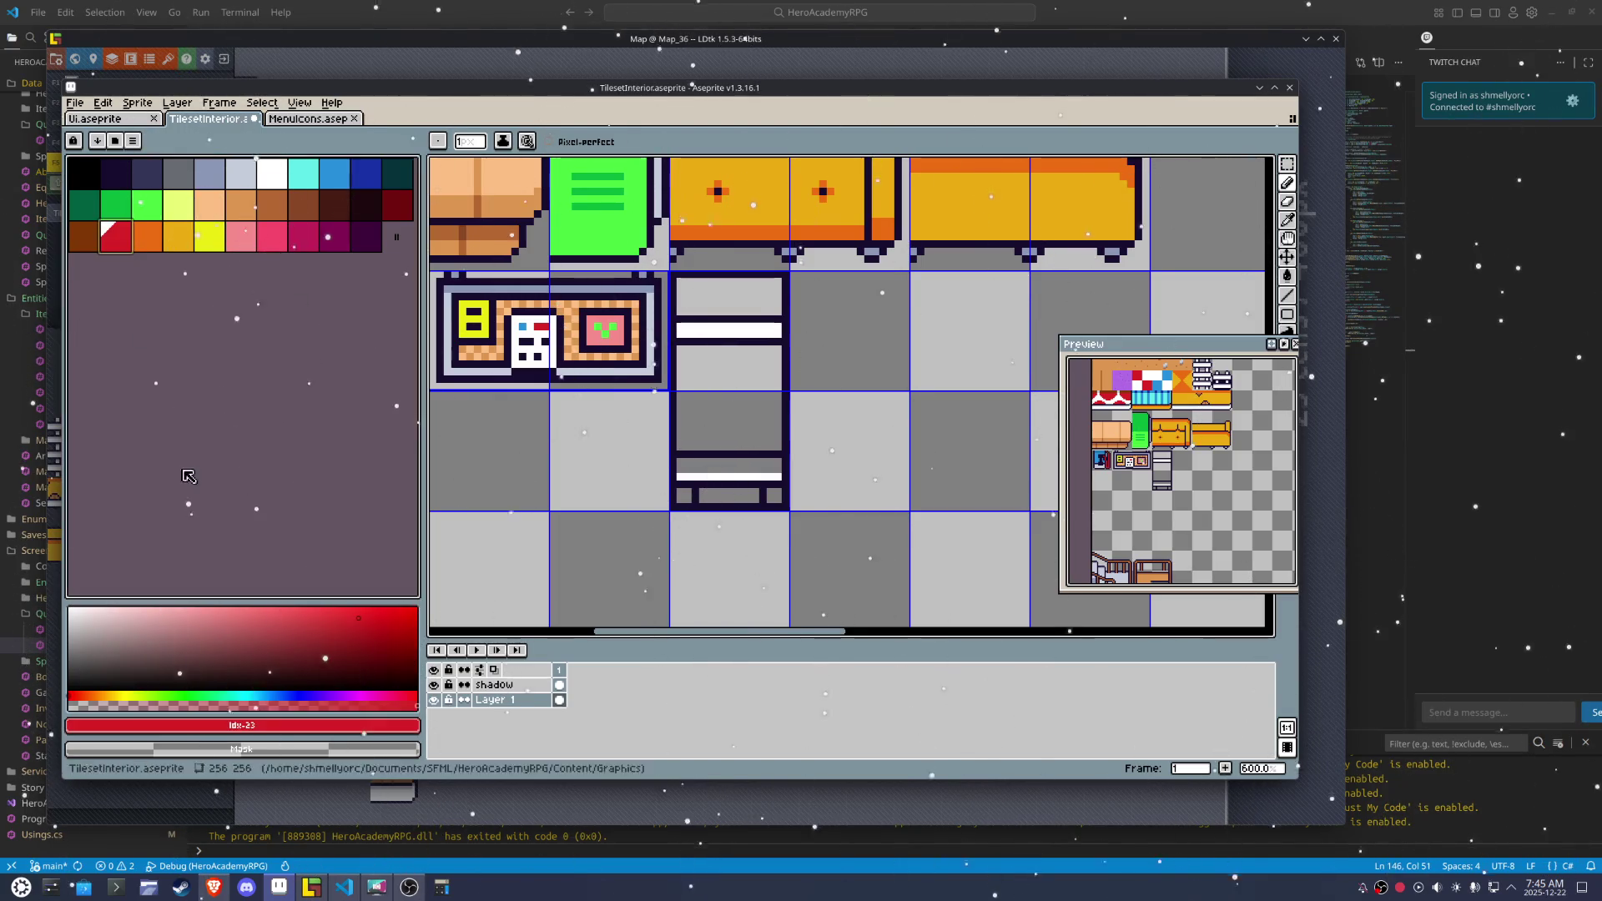
Fill the blanket red and its lower strip a darker red
click(309, 616)
key(g)
click(732, 467)
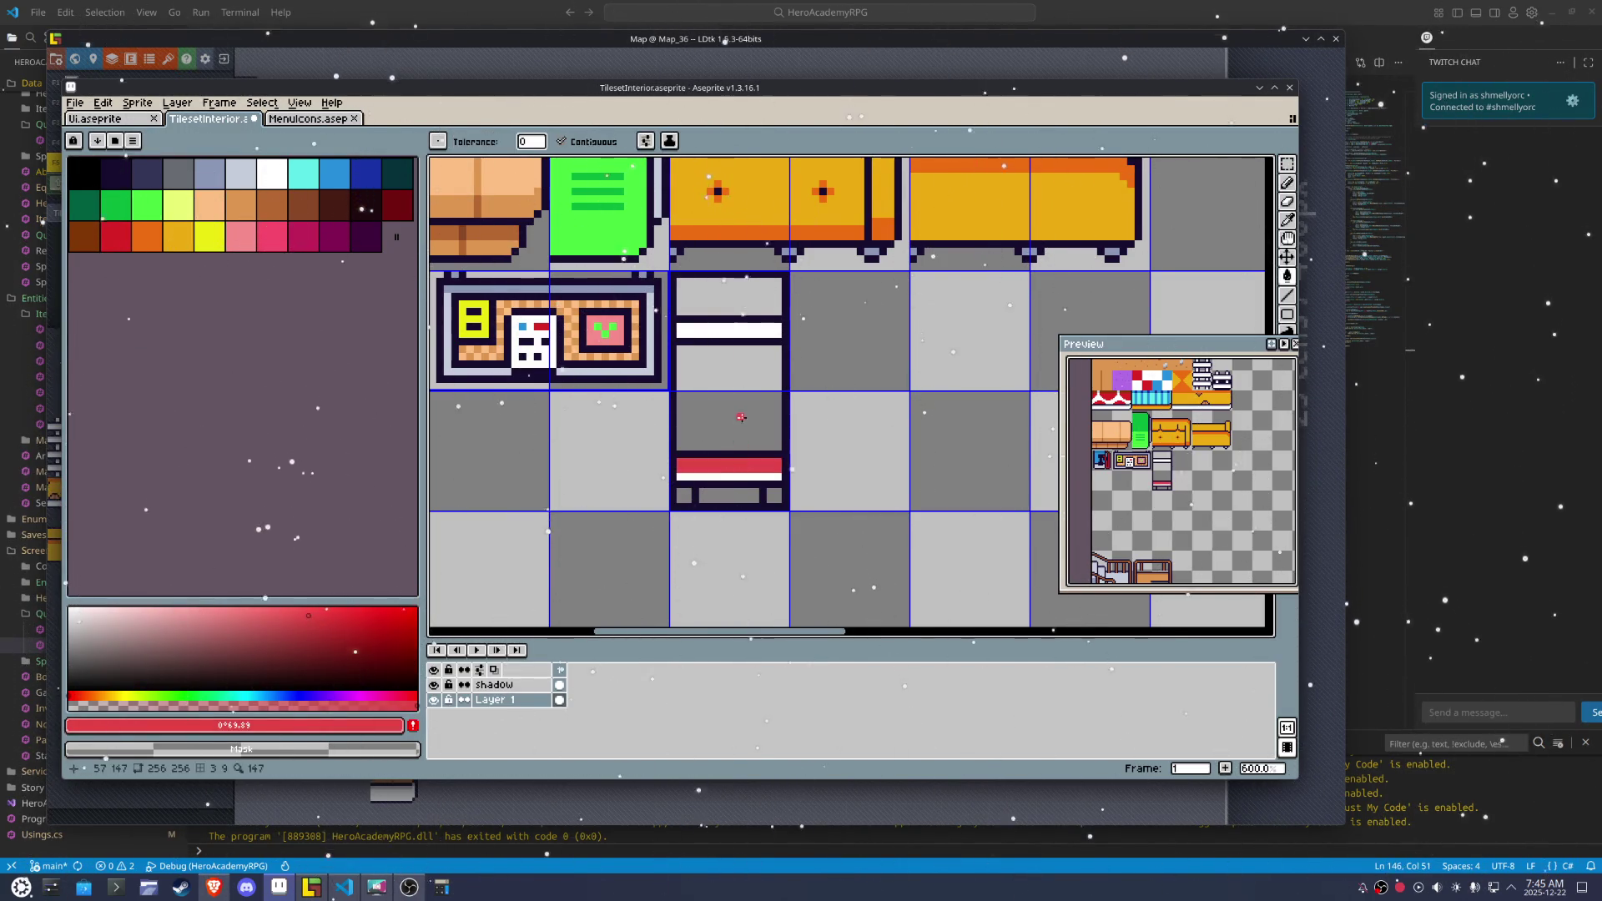
click(748, 424)
key(b)
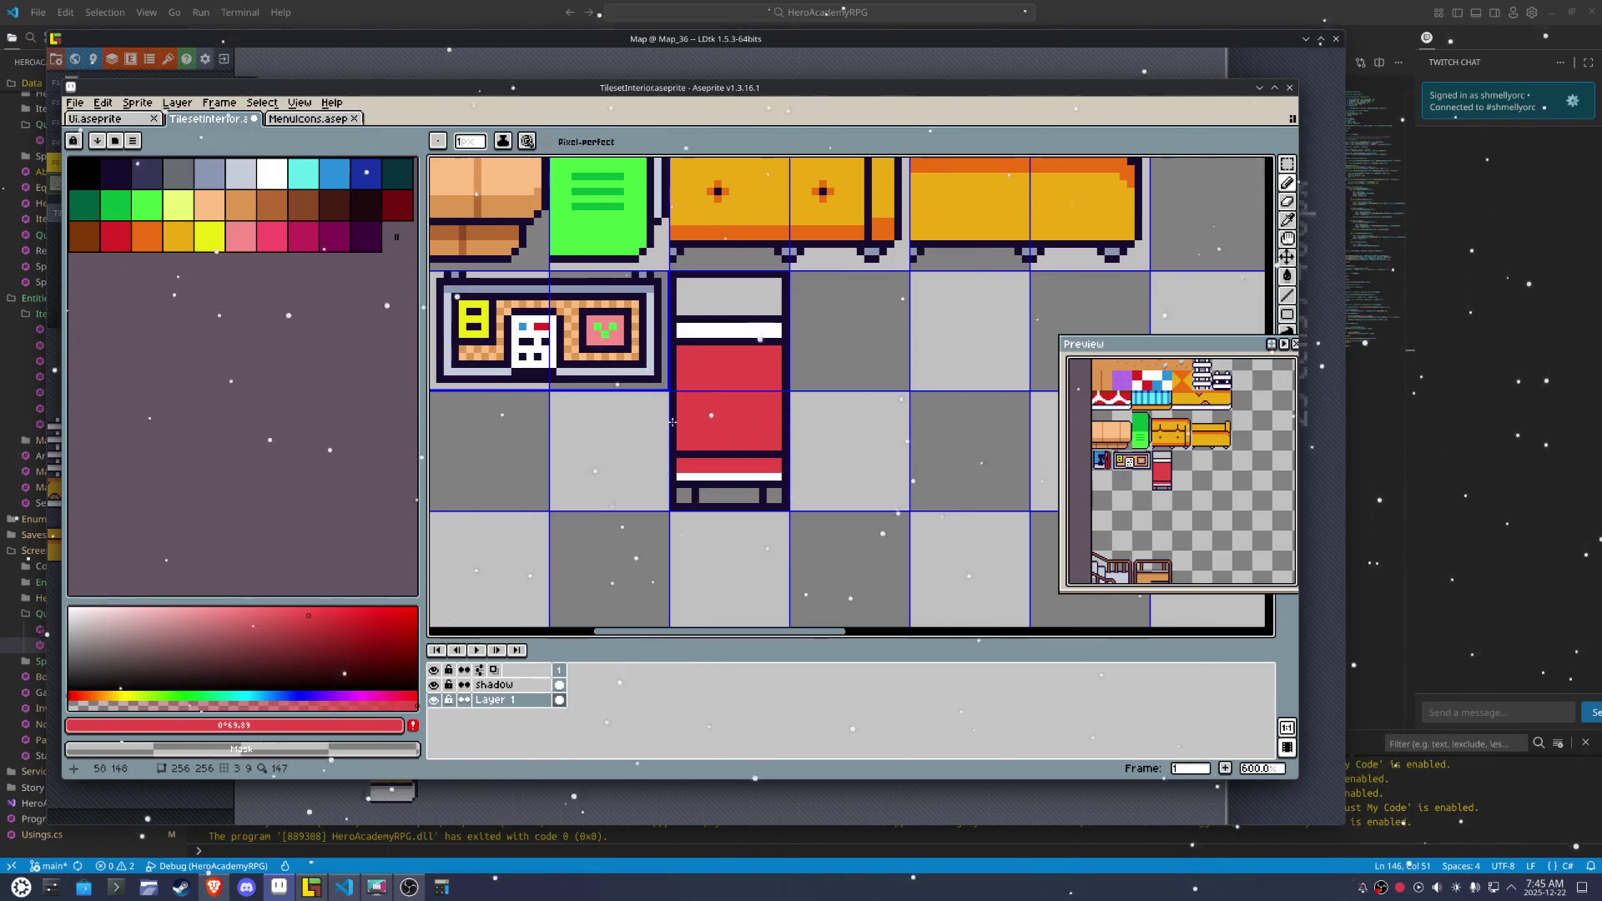
click(306, 630)
key(v)
key(b)
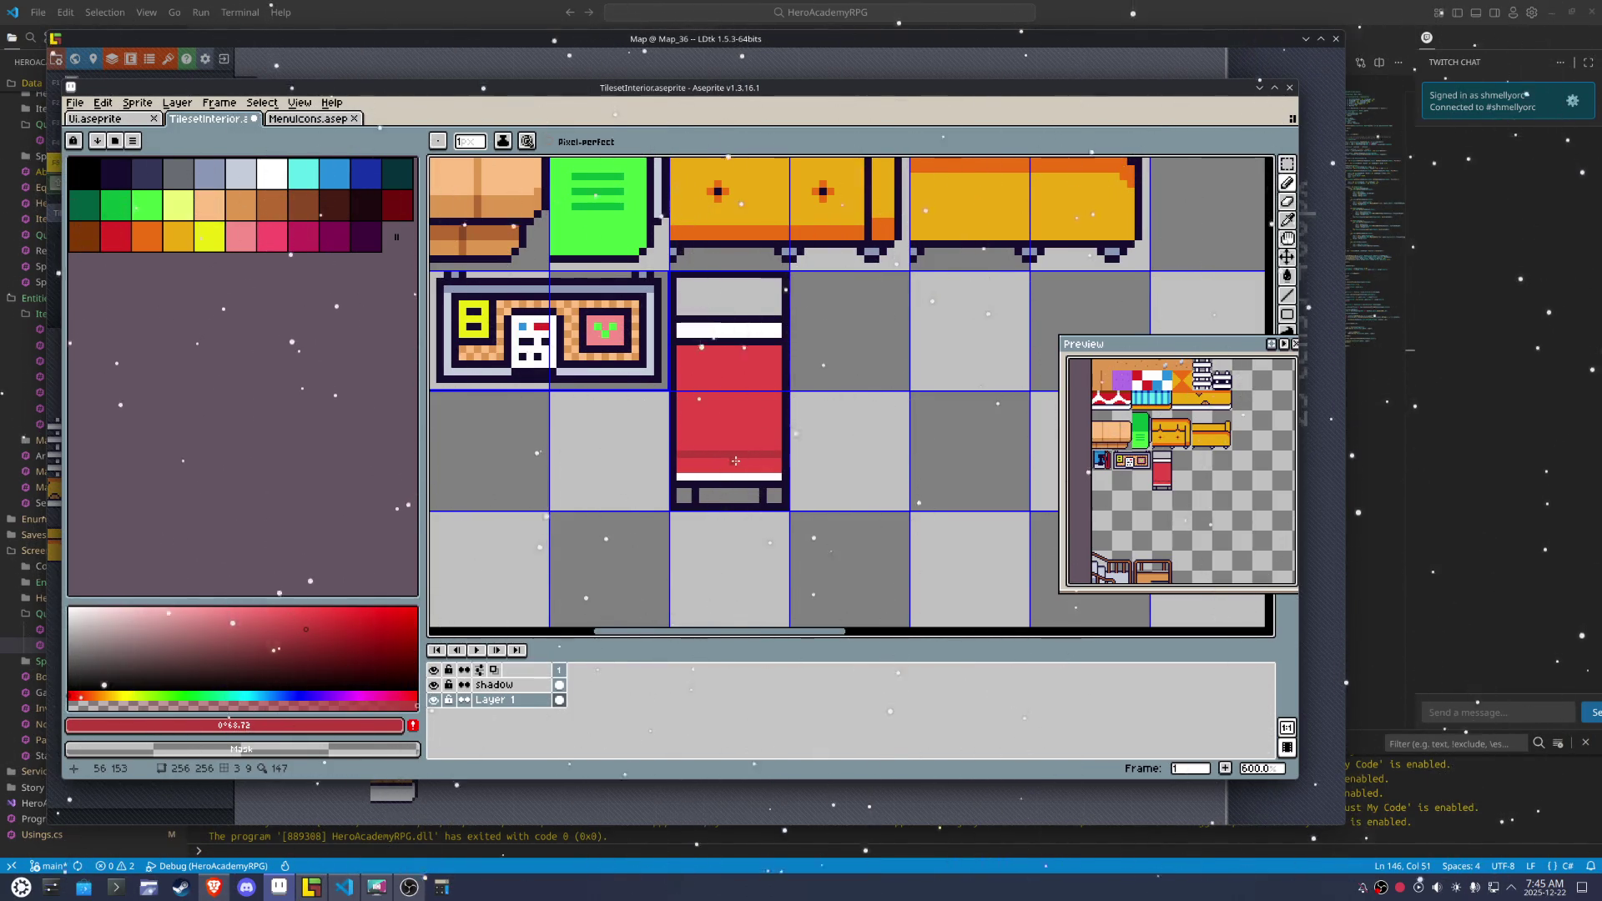
key(g)
click(730, 463)
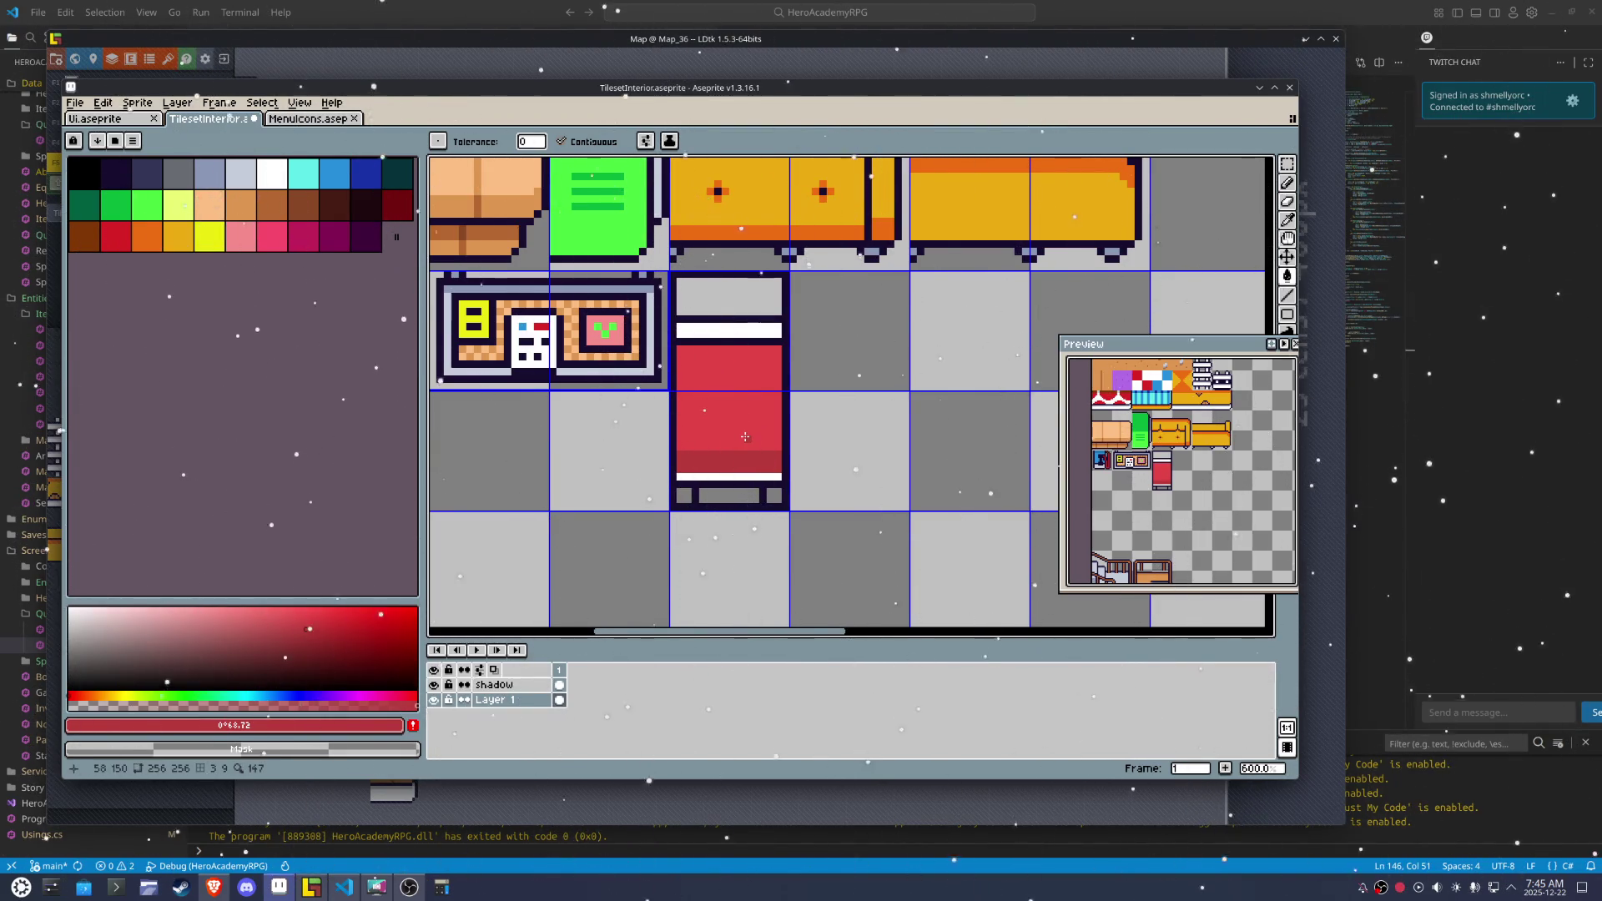
Fill the headboard tan and draw a black line under the bed frame
click(242, 206)
click(707, 292)
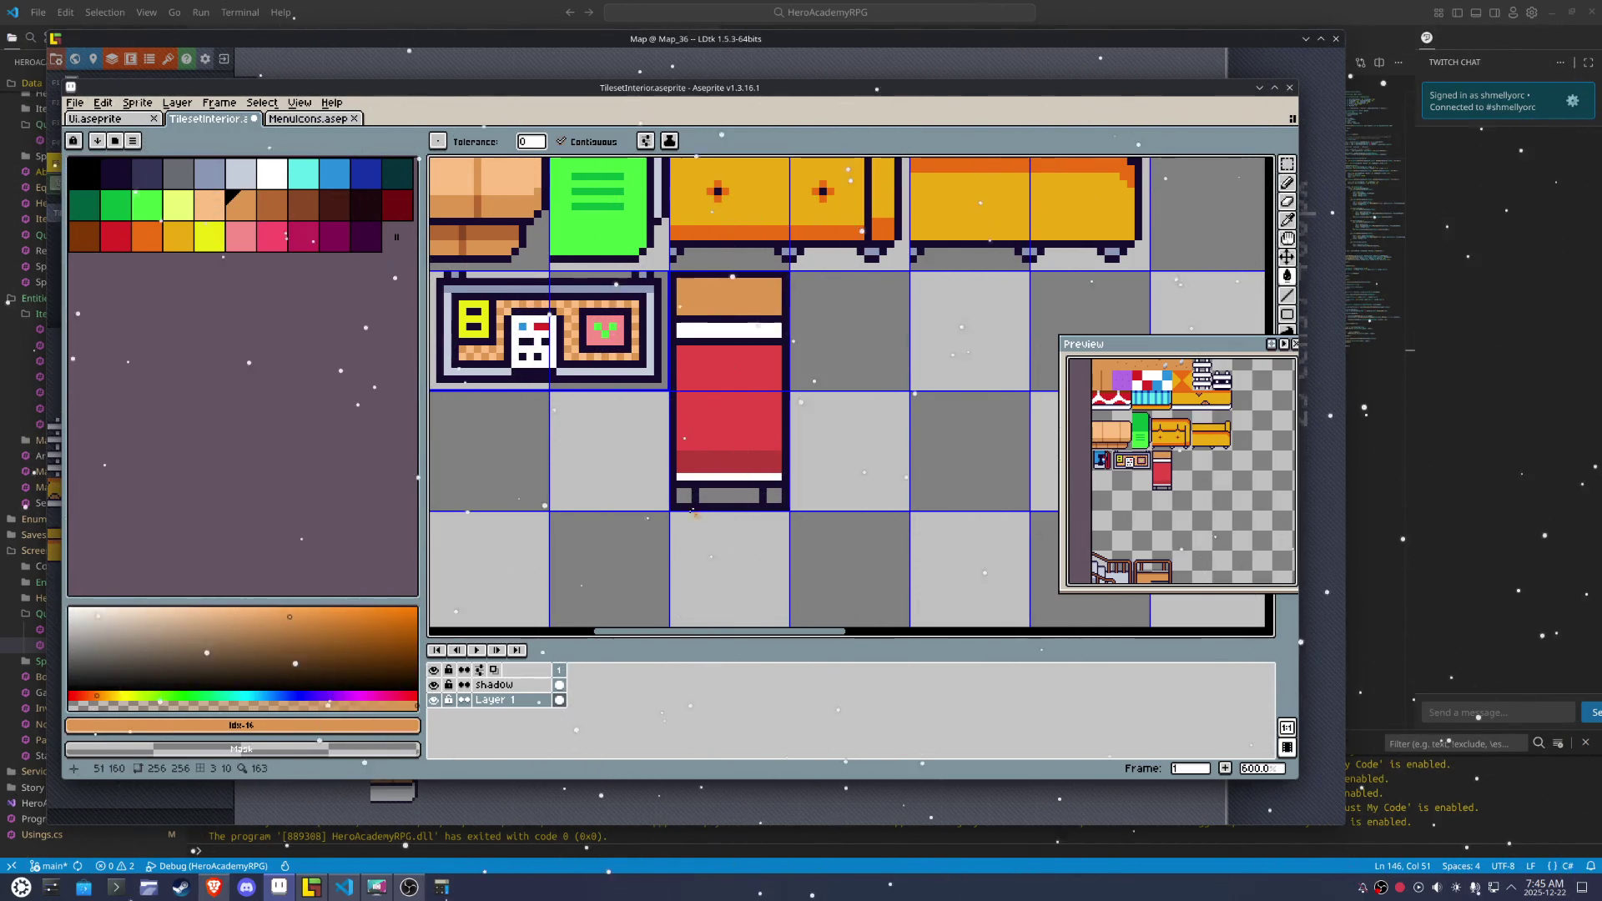
key(b)
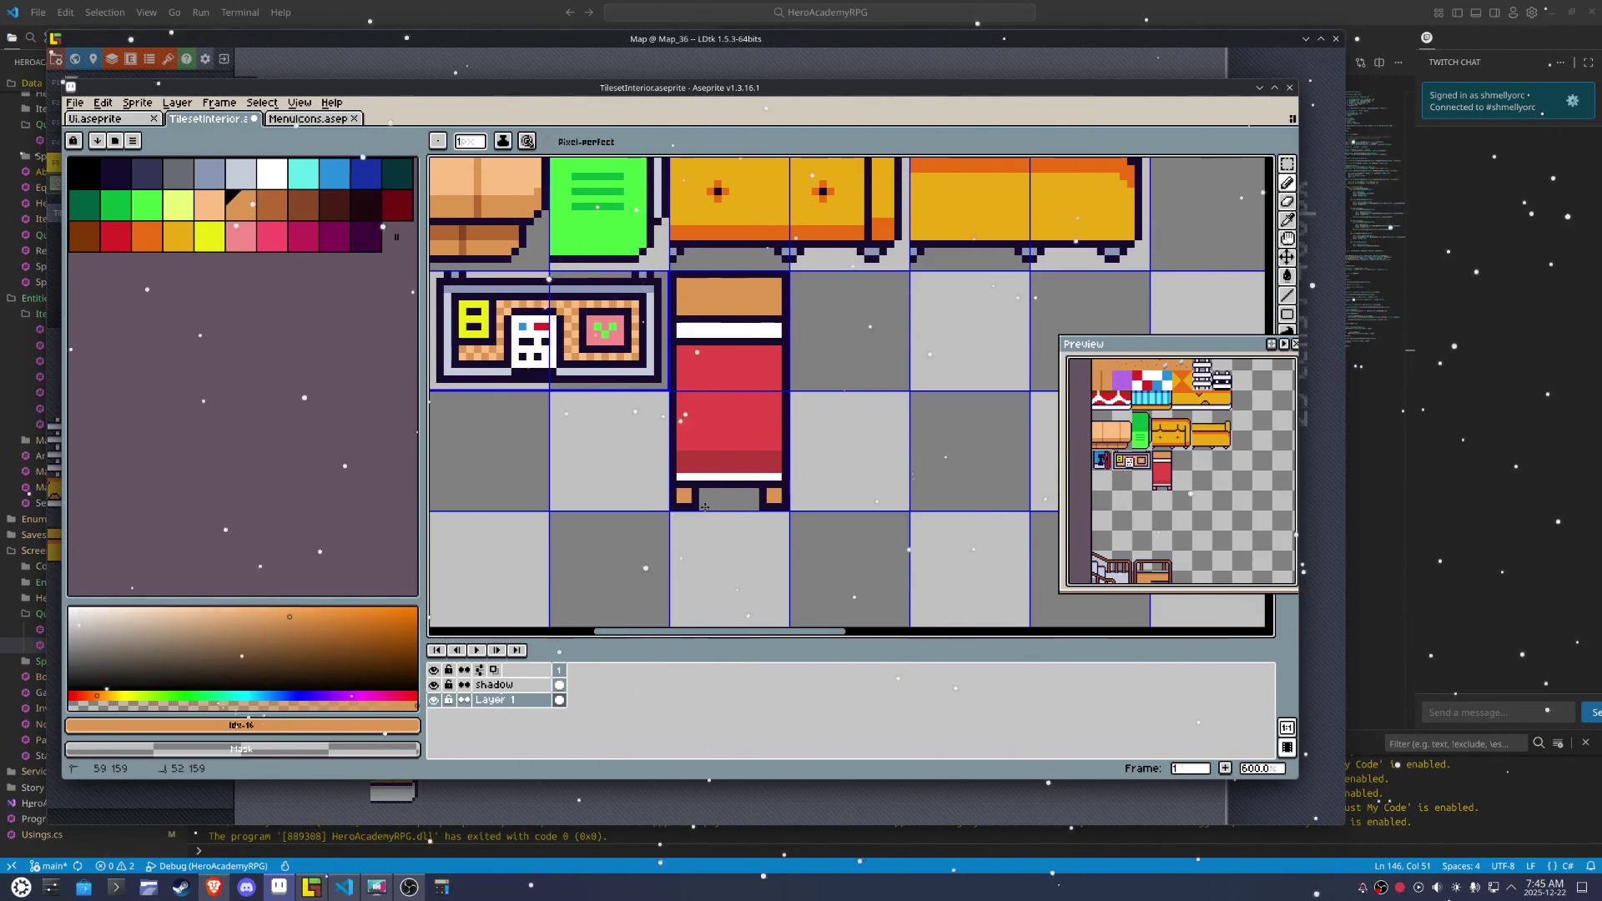
click(83, 174)
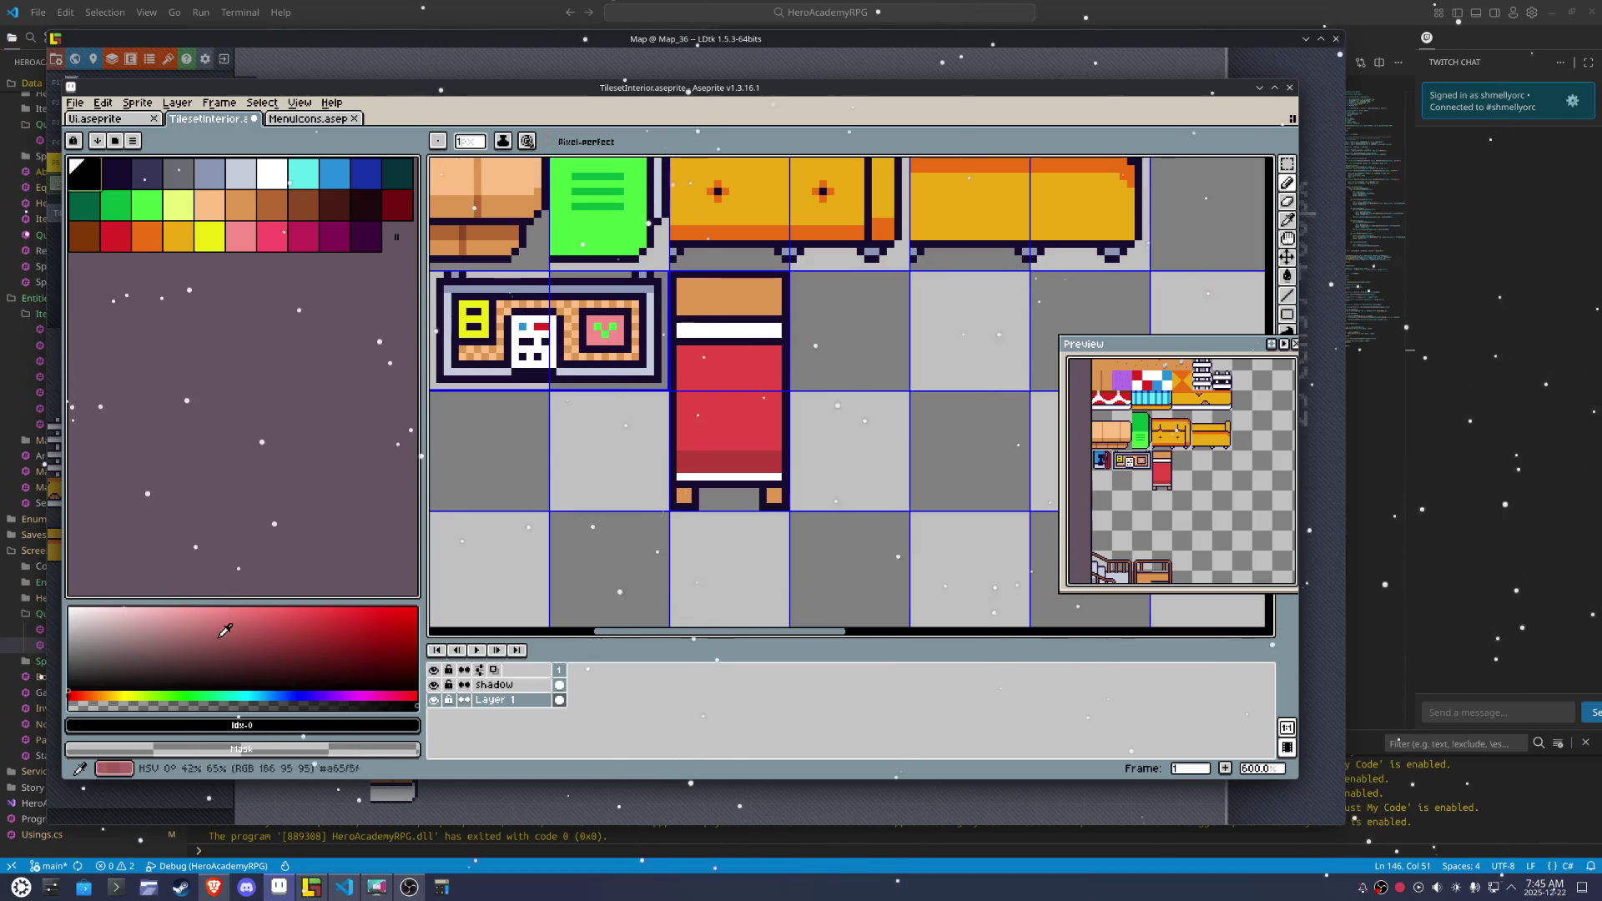
drag(755, 498, 753, 494)
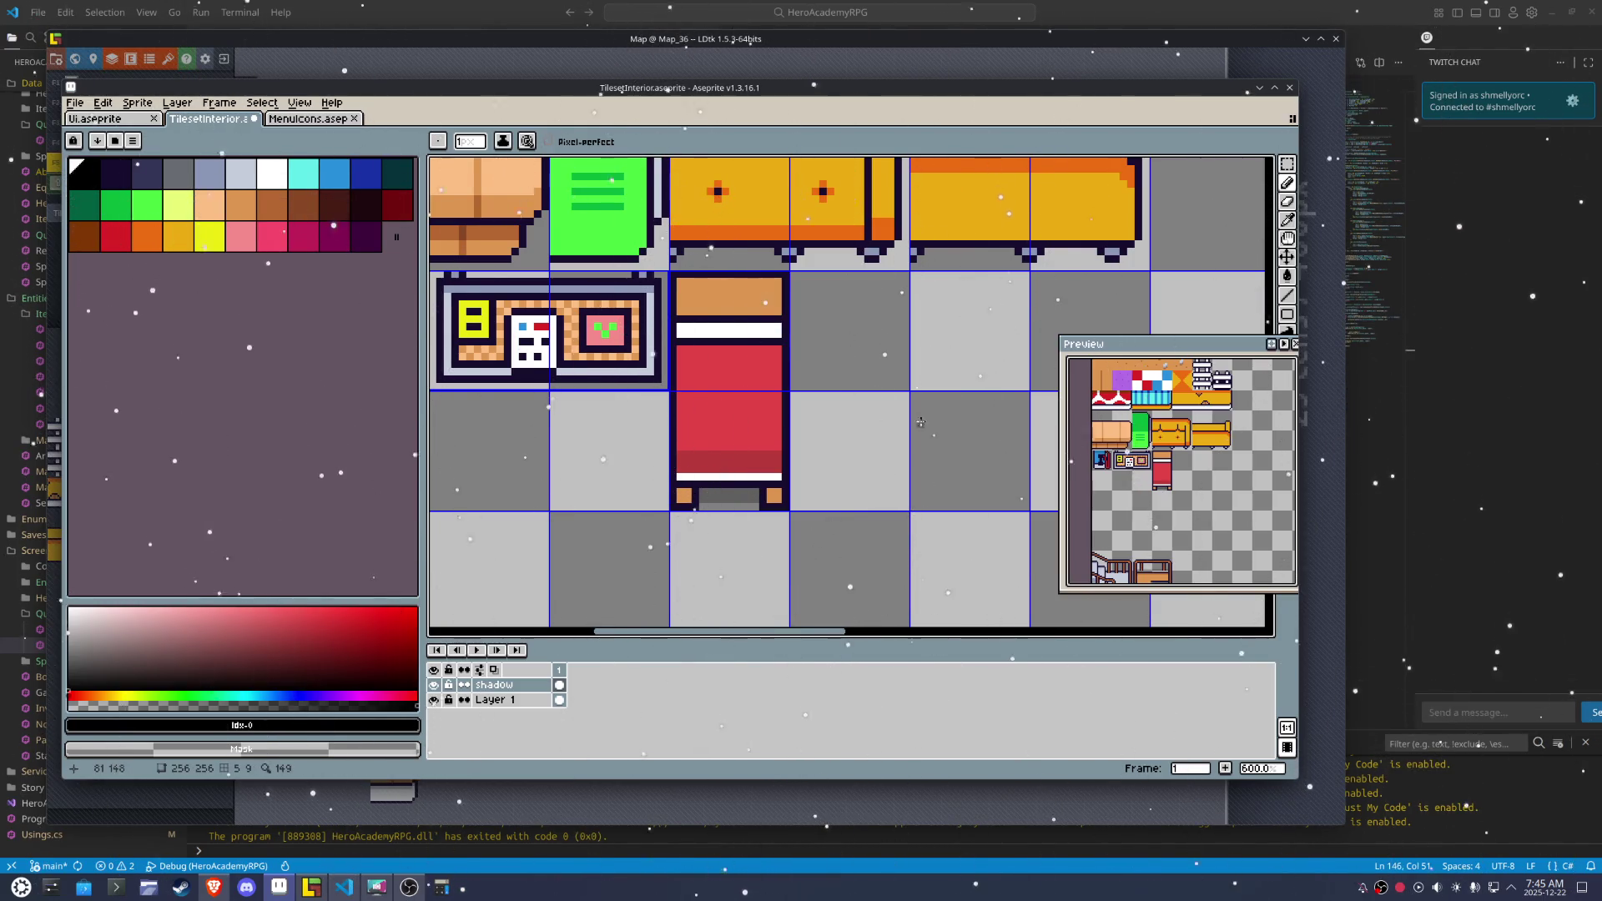
On Layer 1, outline the white pillow at the bed's head in dark, undoing a stray white stroke
scroll(up, 3)
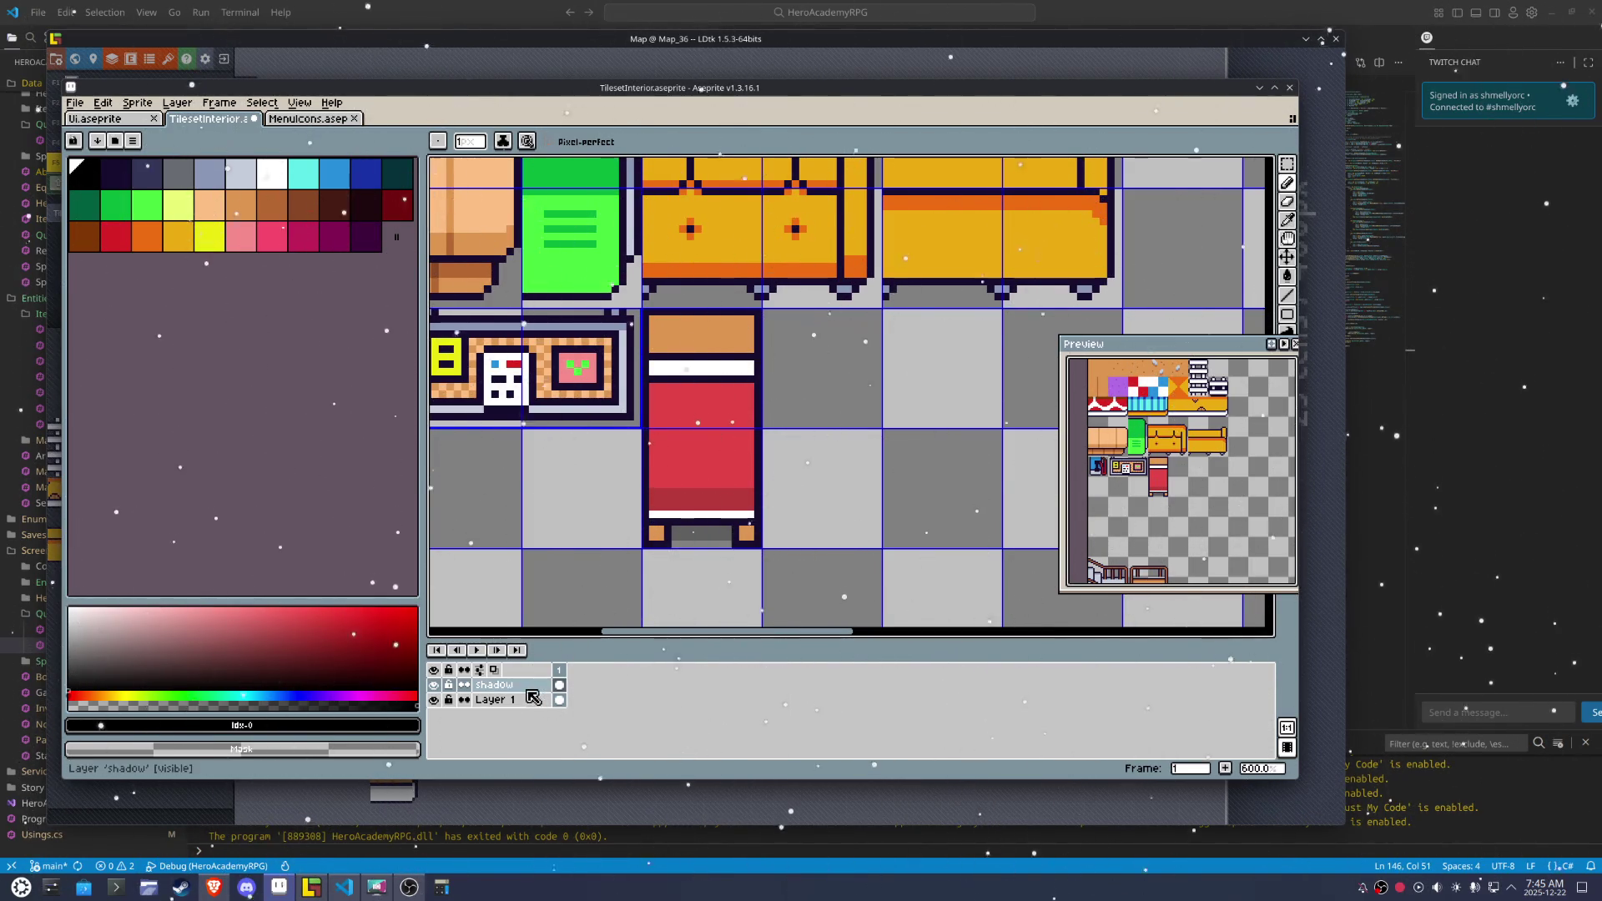
click(500, 699)
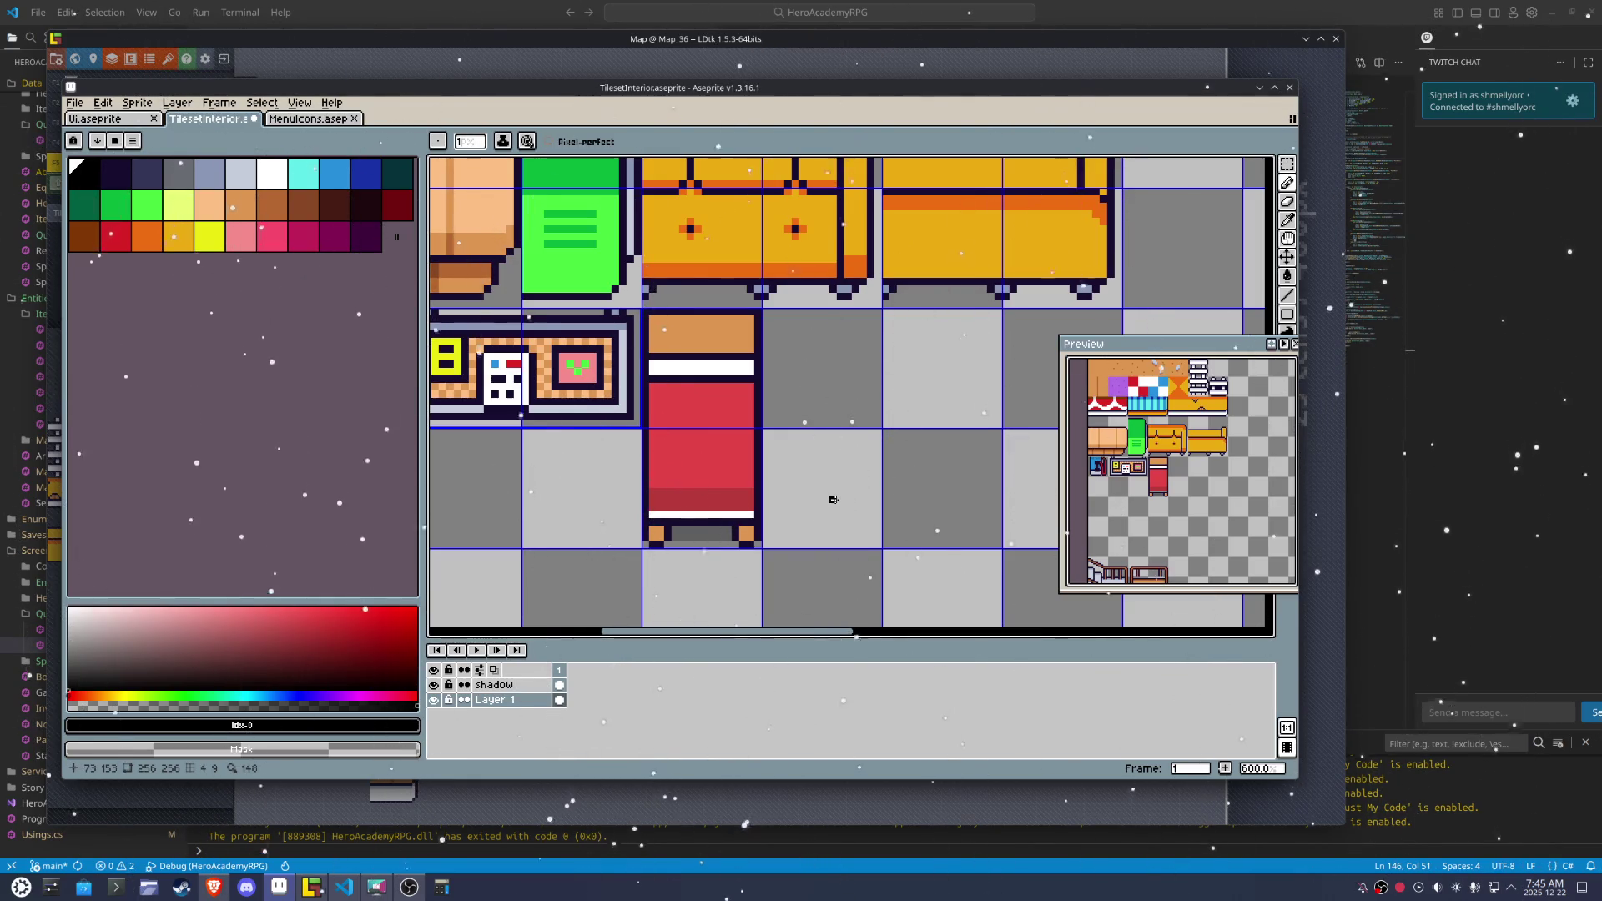
drag(735, 334, 738, 358)
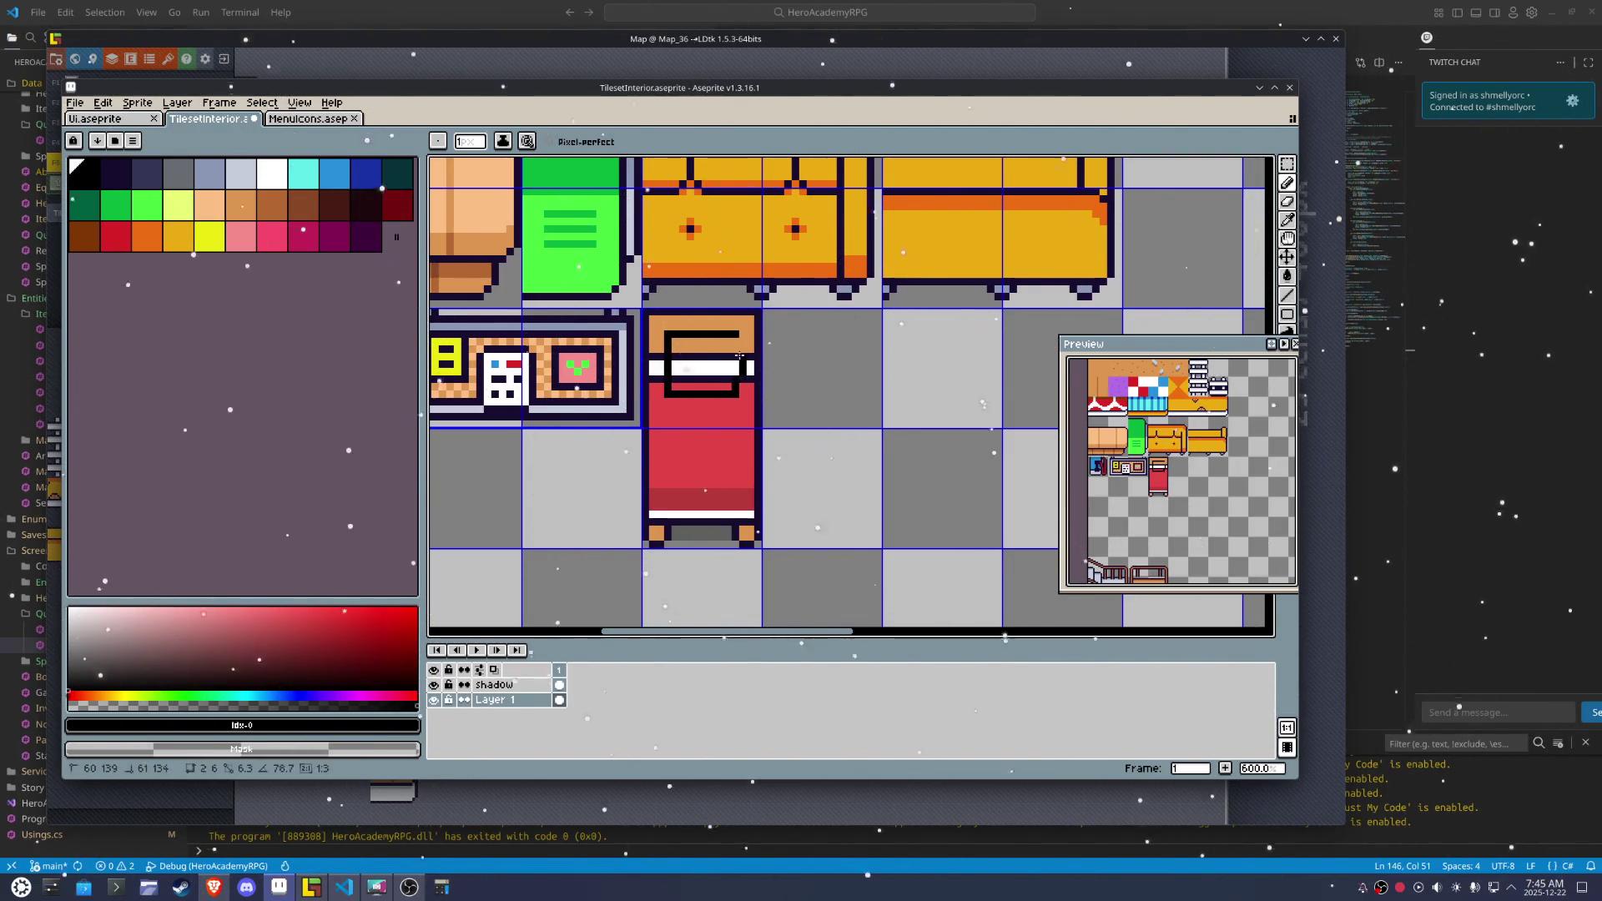
click(733, 344)
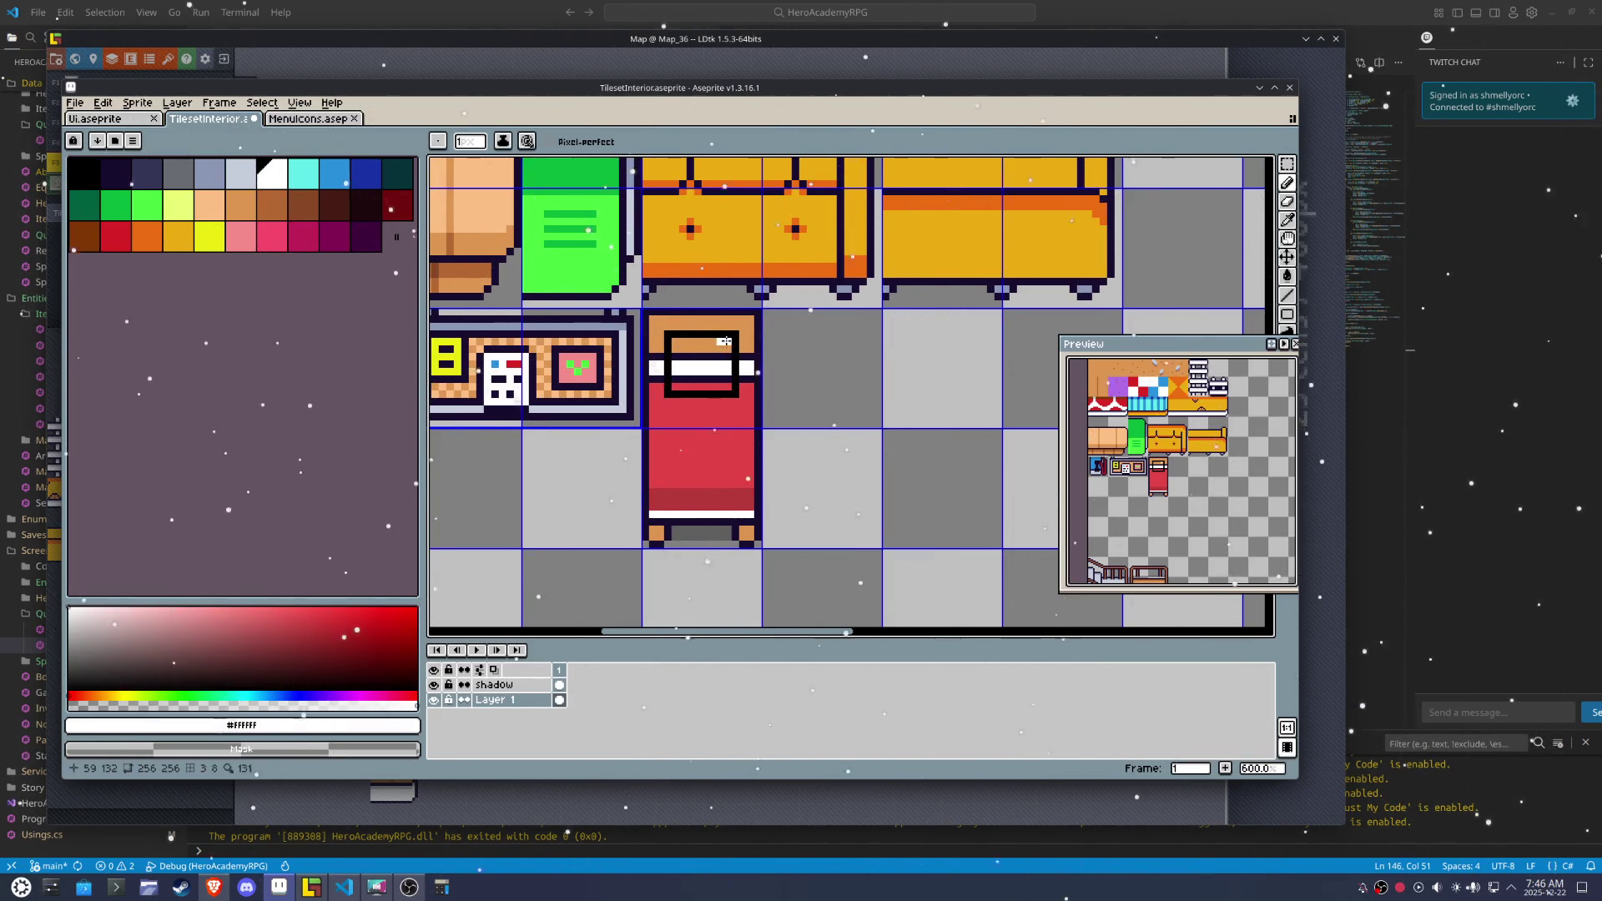
drag(720, 383, 726, 383)
key(ctrl+z)
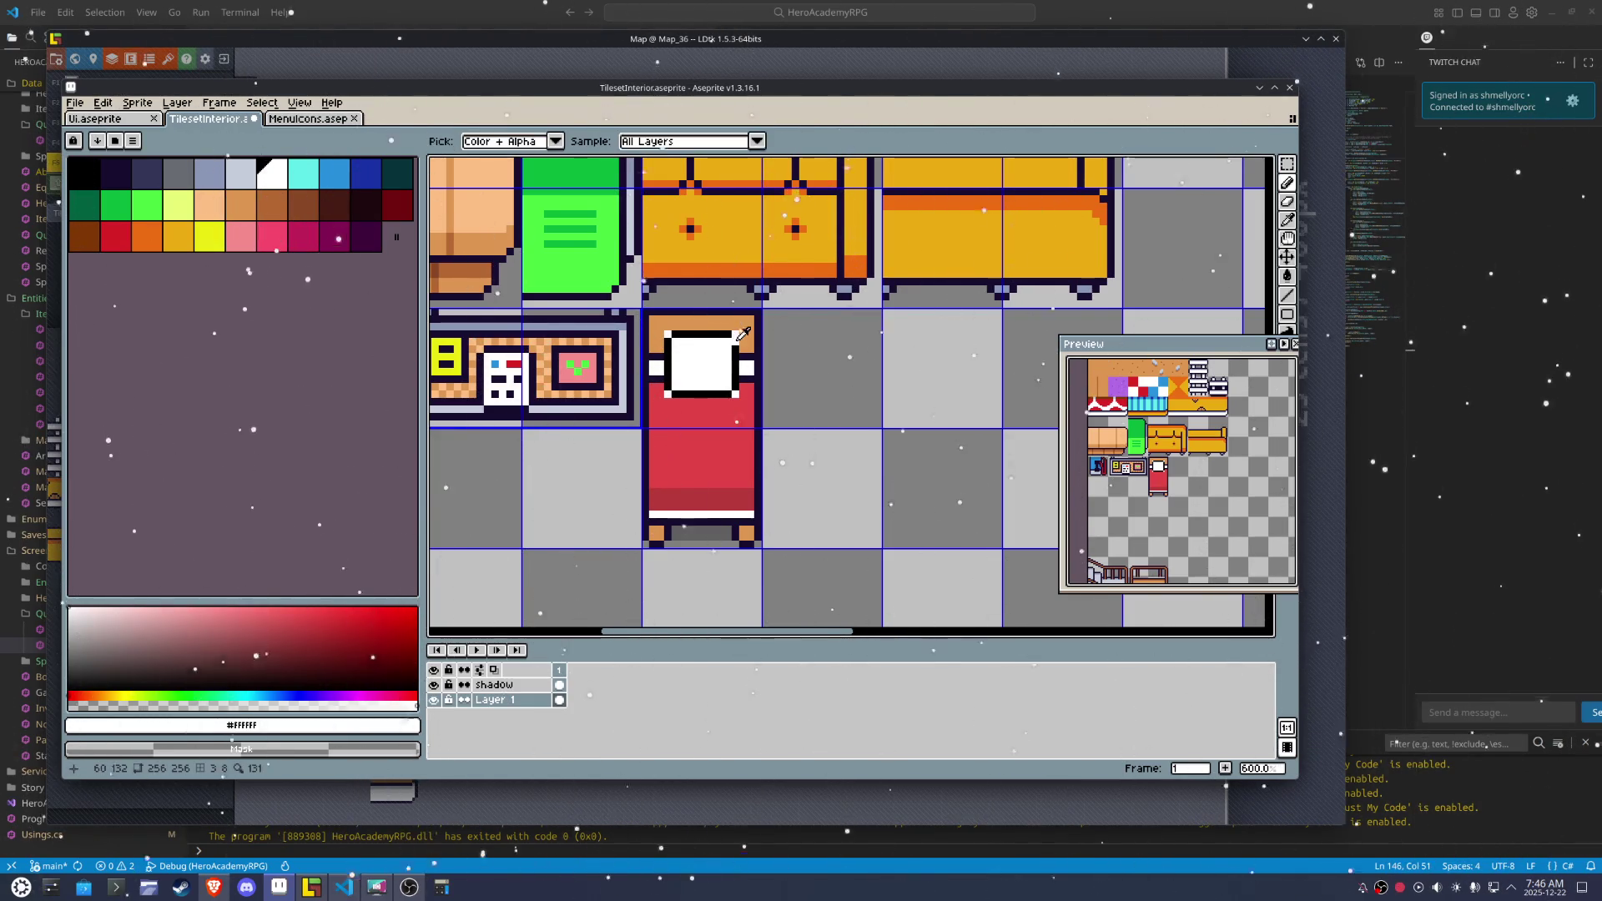
key(x)
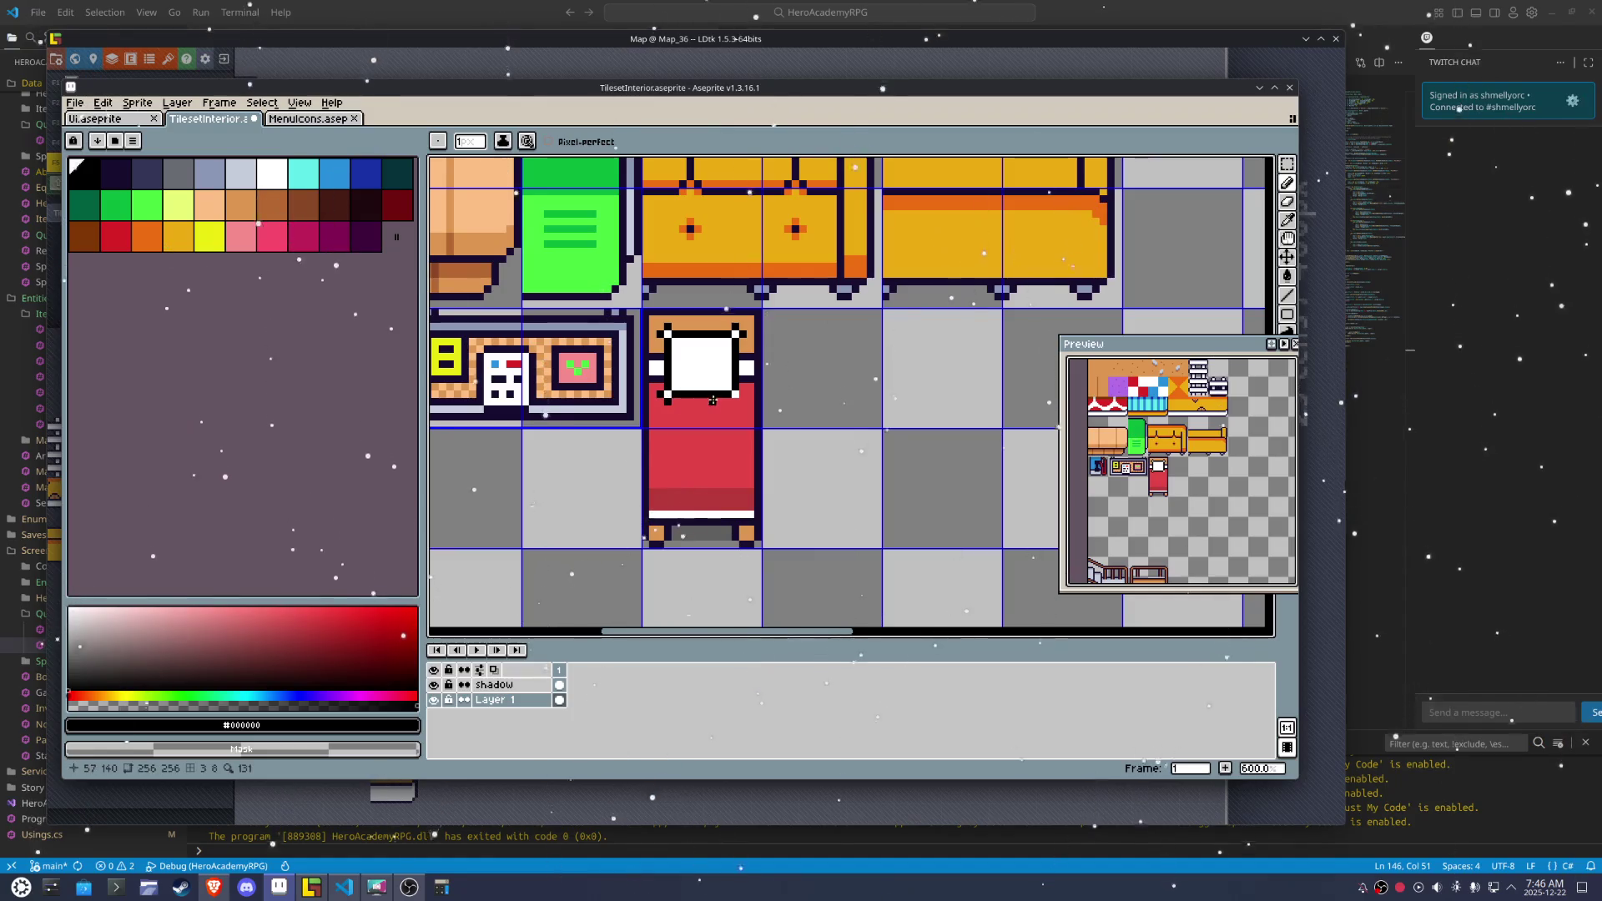
scroll(up, 3)
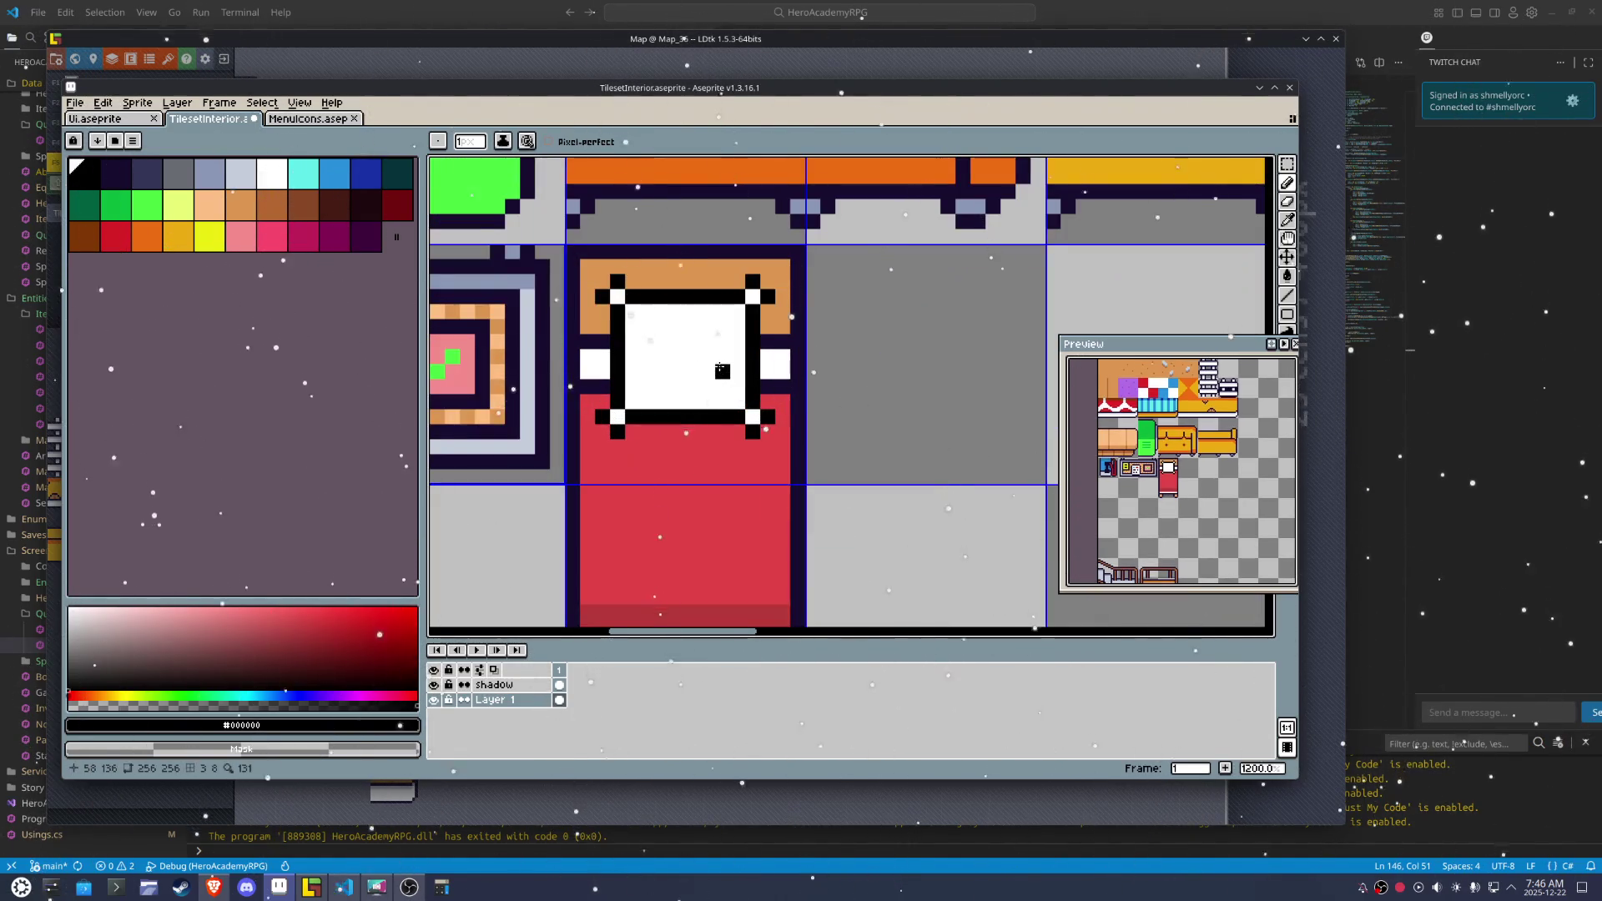
Draw a small four-pixel frown face on the pillow, undoing one mouth stroke
key(ctrl+z)
drag(707, 372, 662, 372)
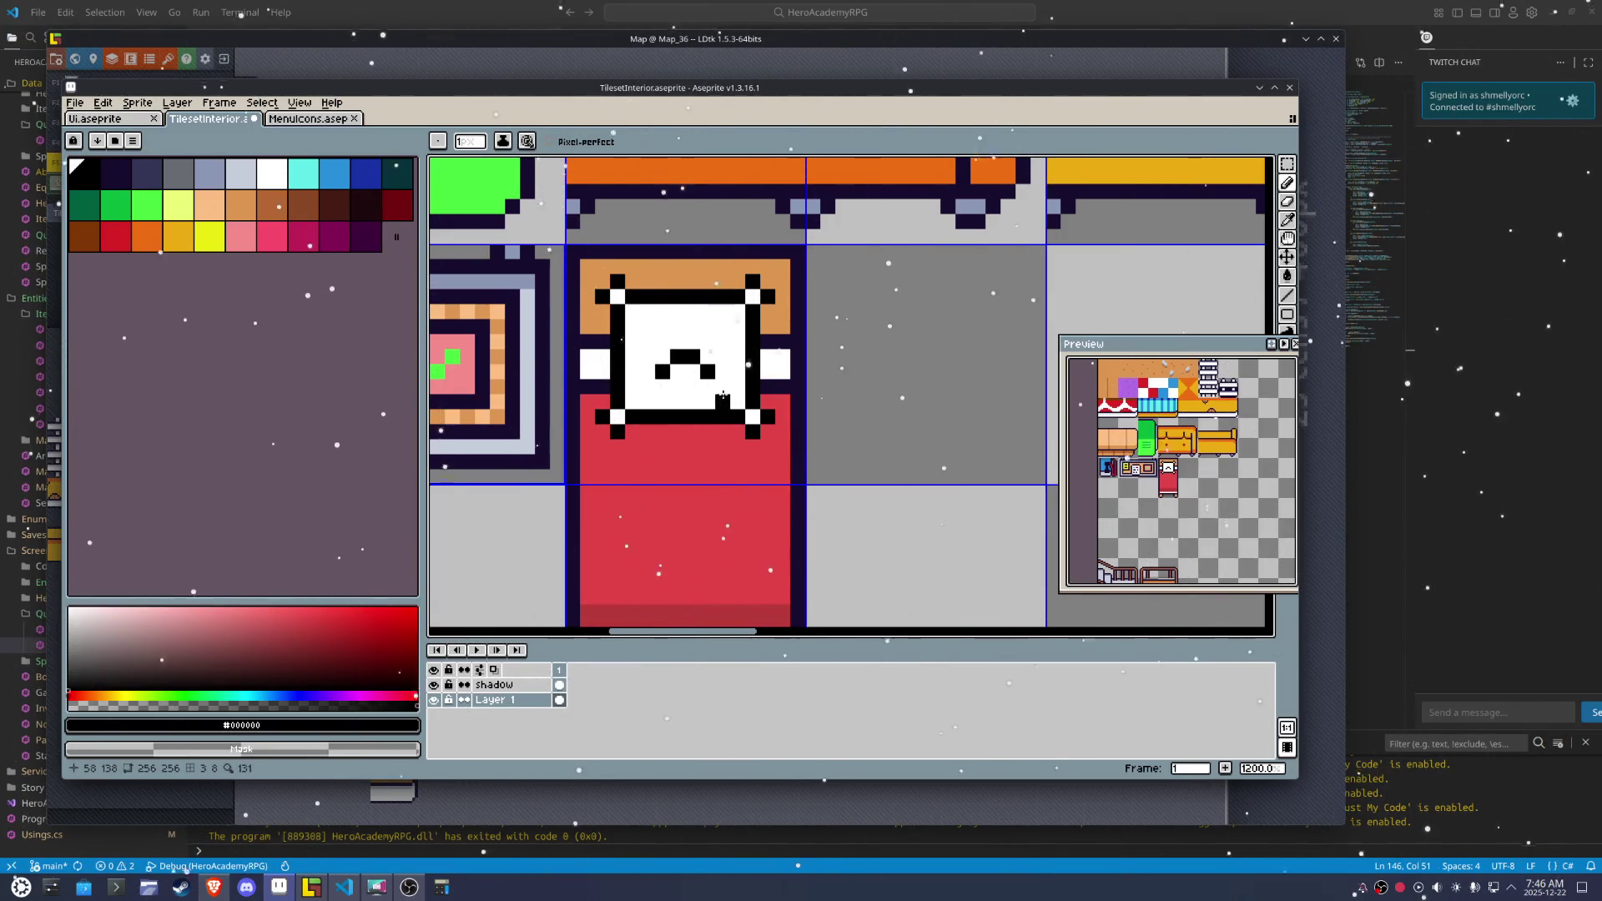
key(i)
key(b)
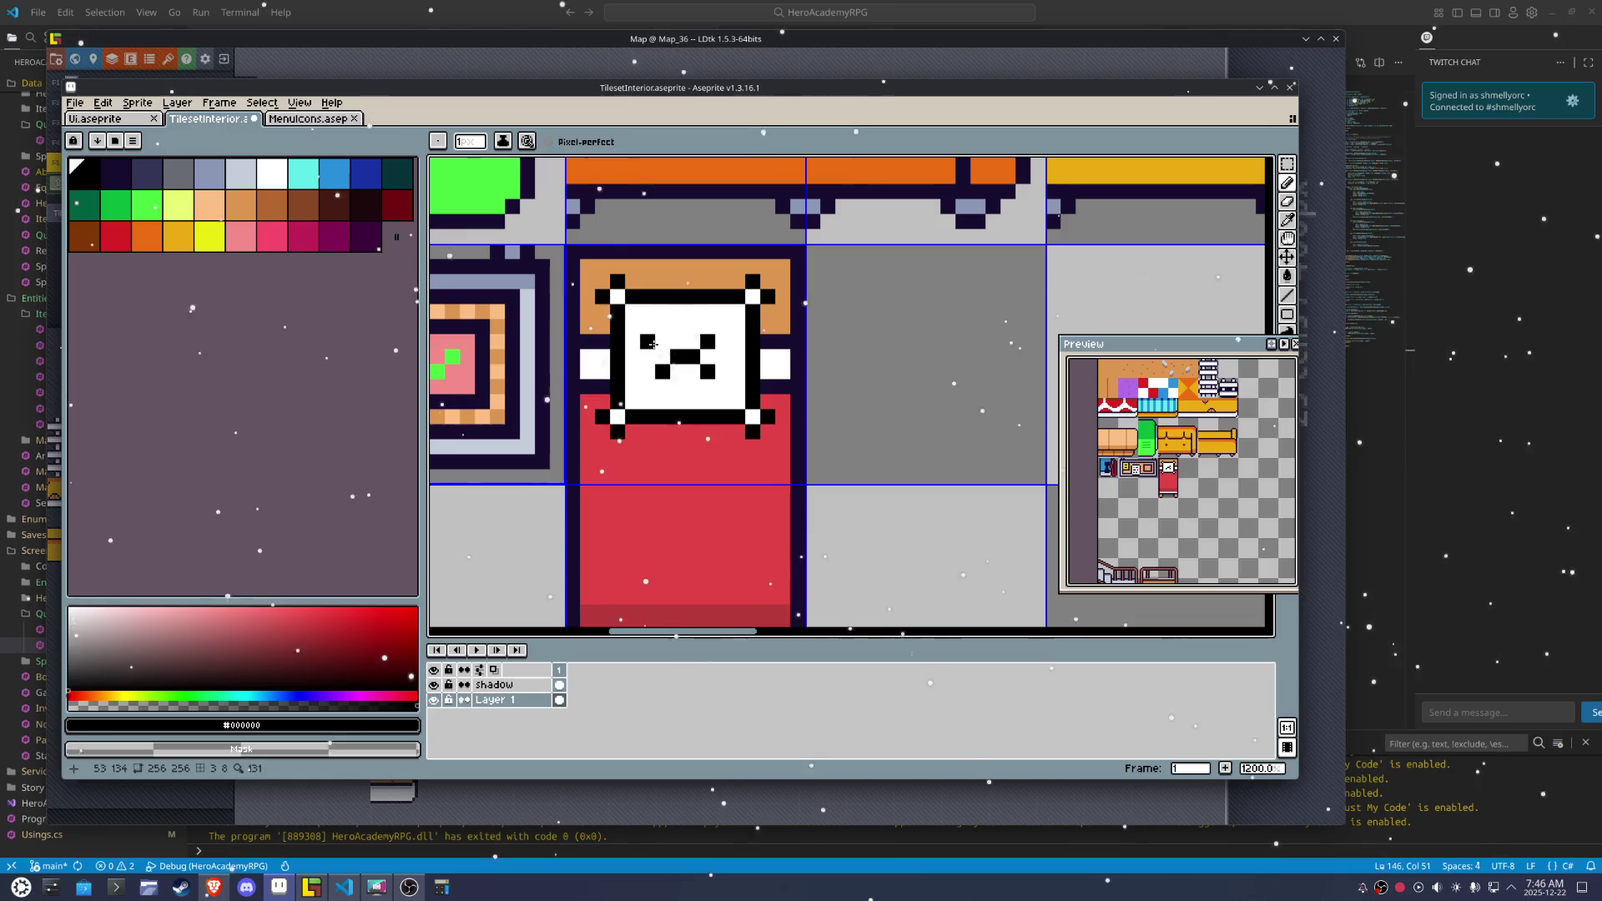
click(653, 353)
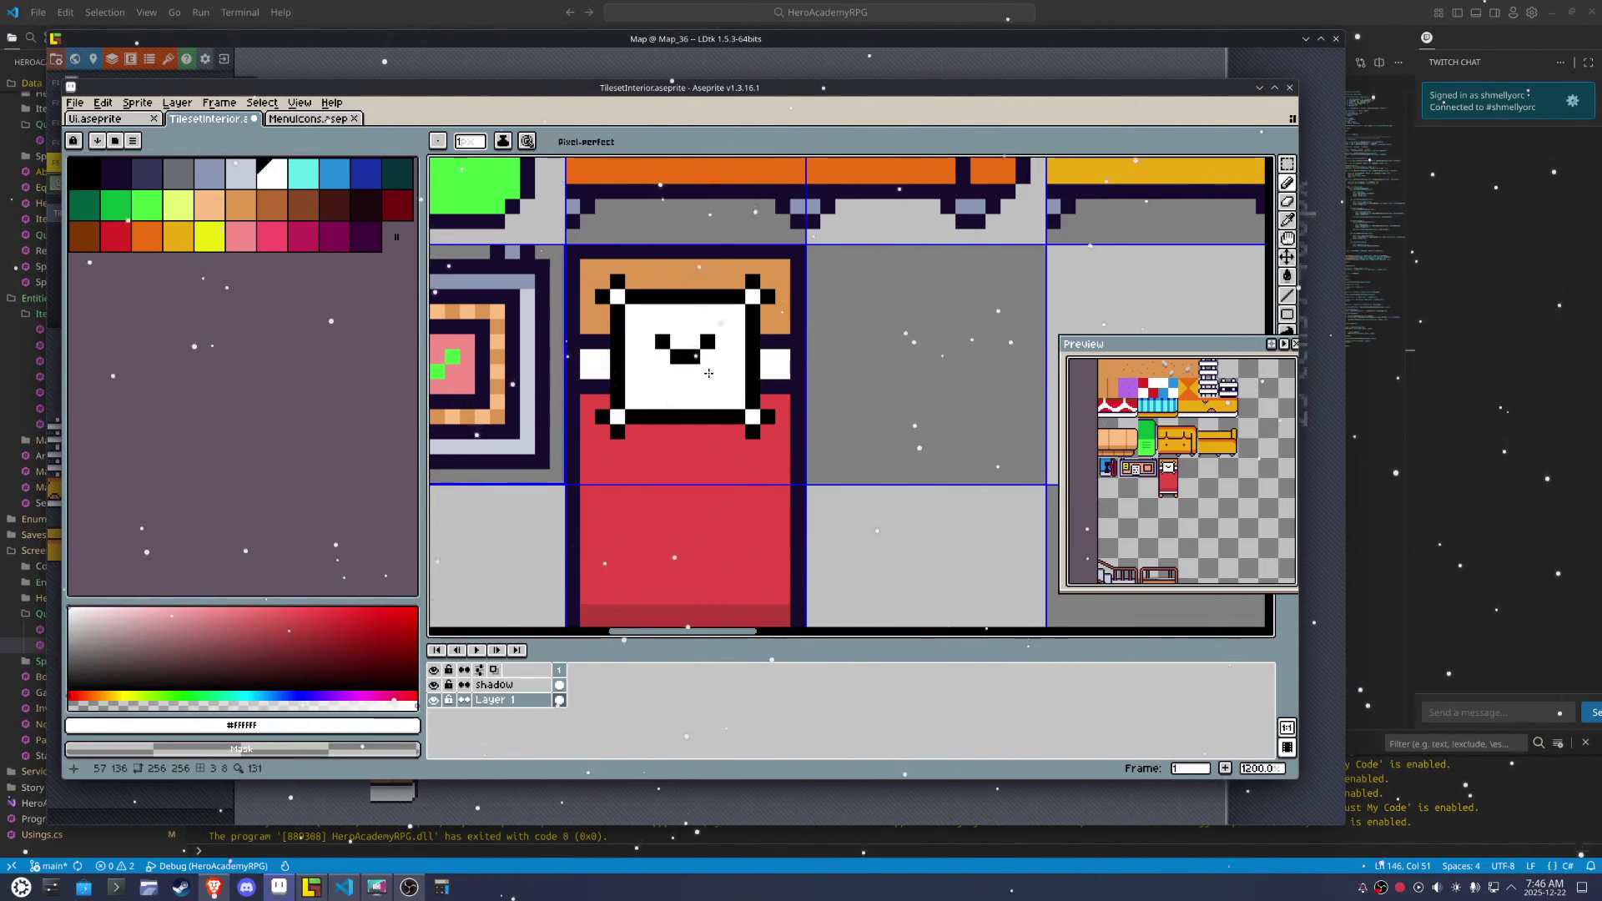
key(ctrl+z)
scroll(down, 3)
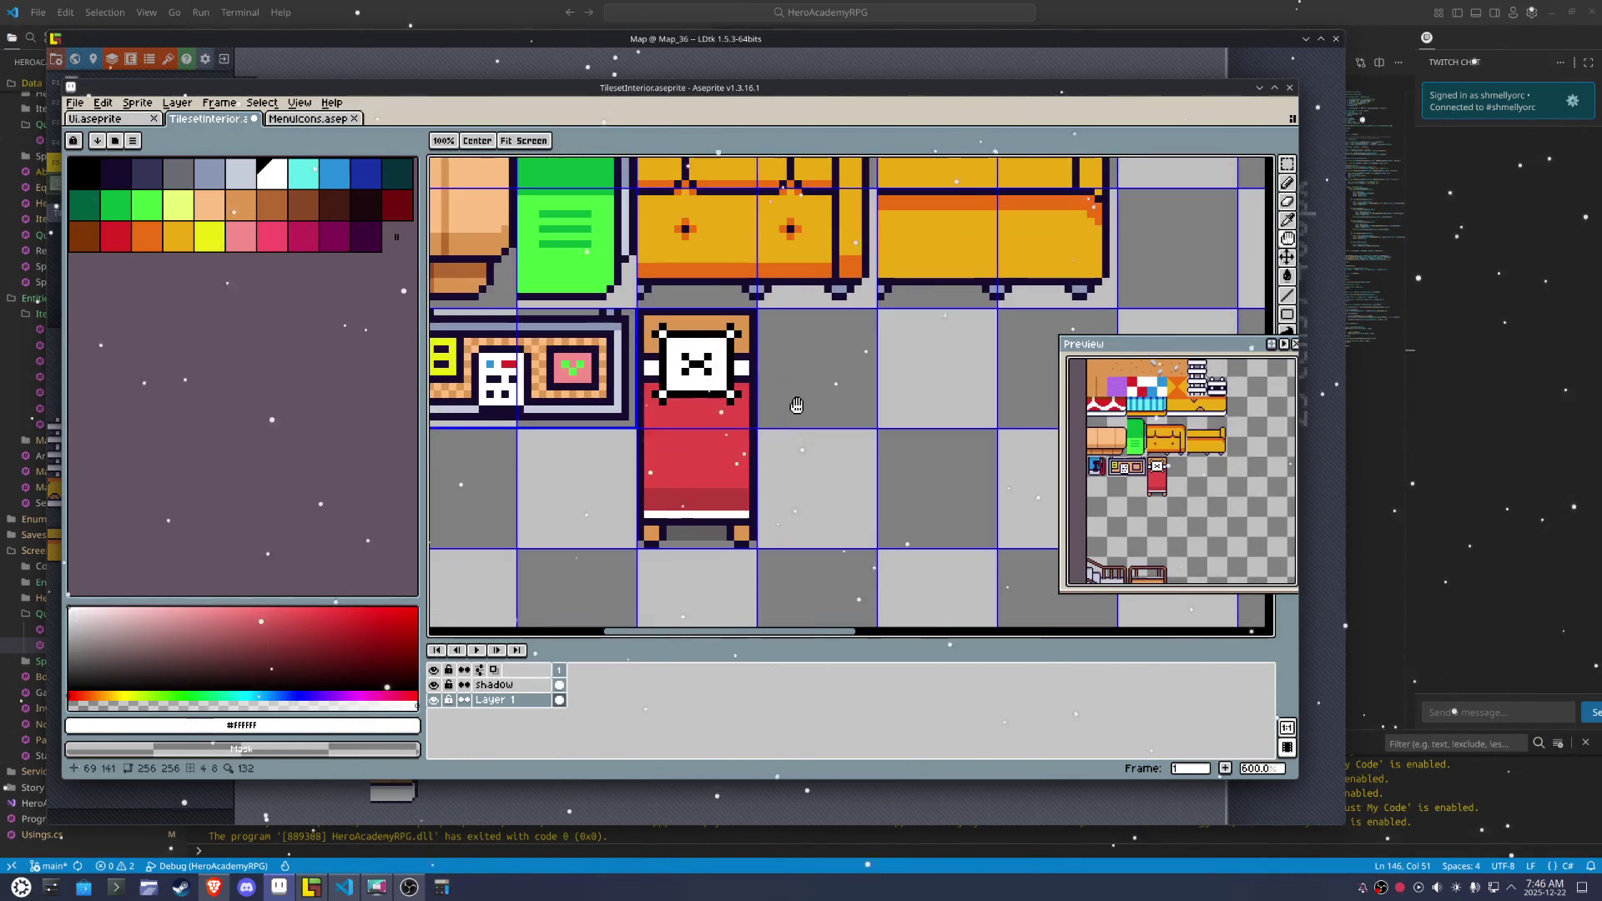
Paint a darker red shadow band across the blanket below the pillow
click(732, 423)
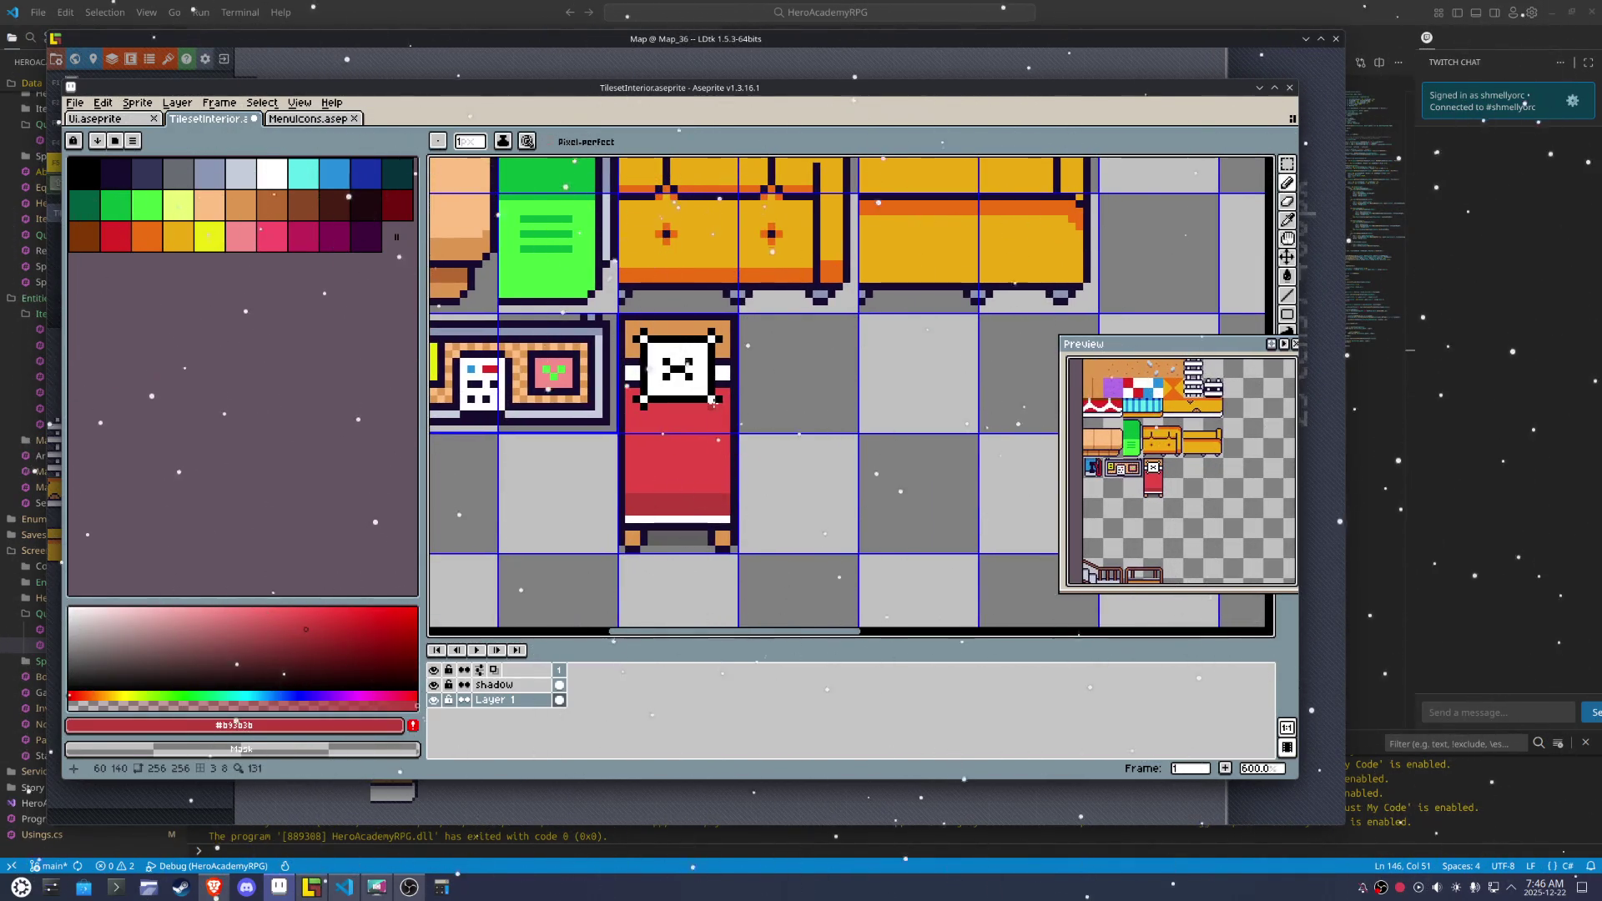
click(711, 412)
drag(706, 406, 657, 415)
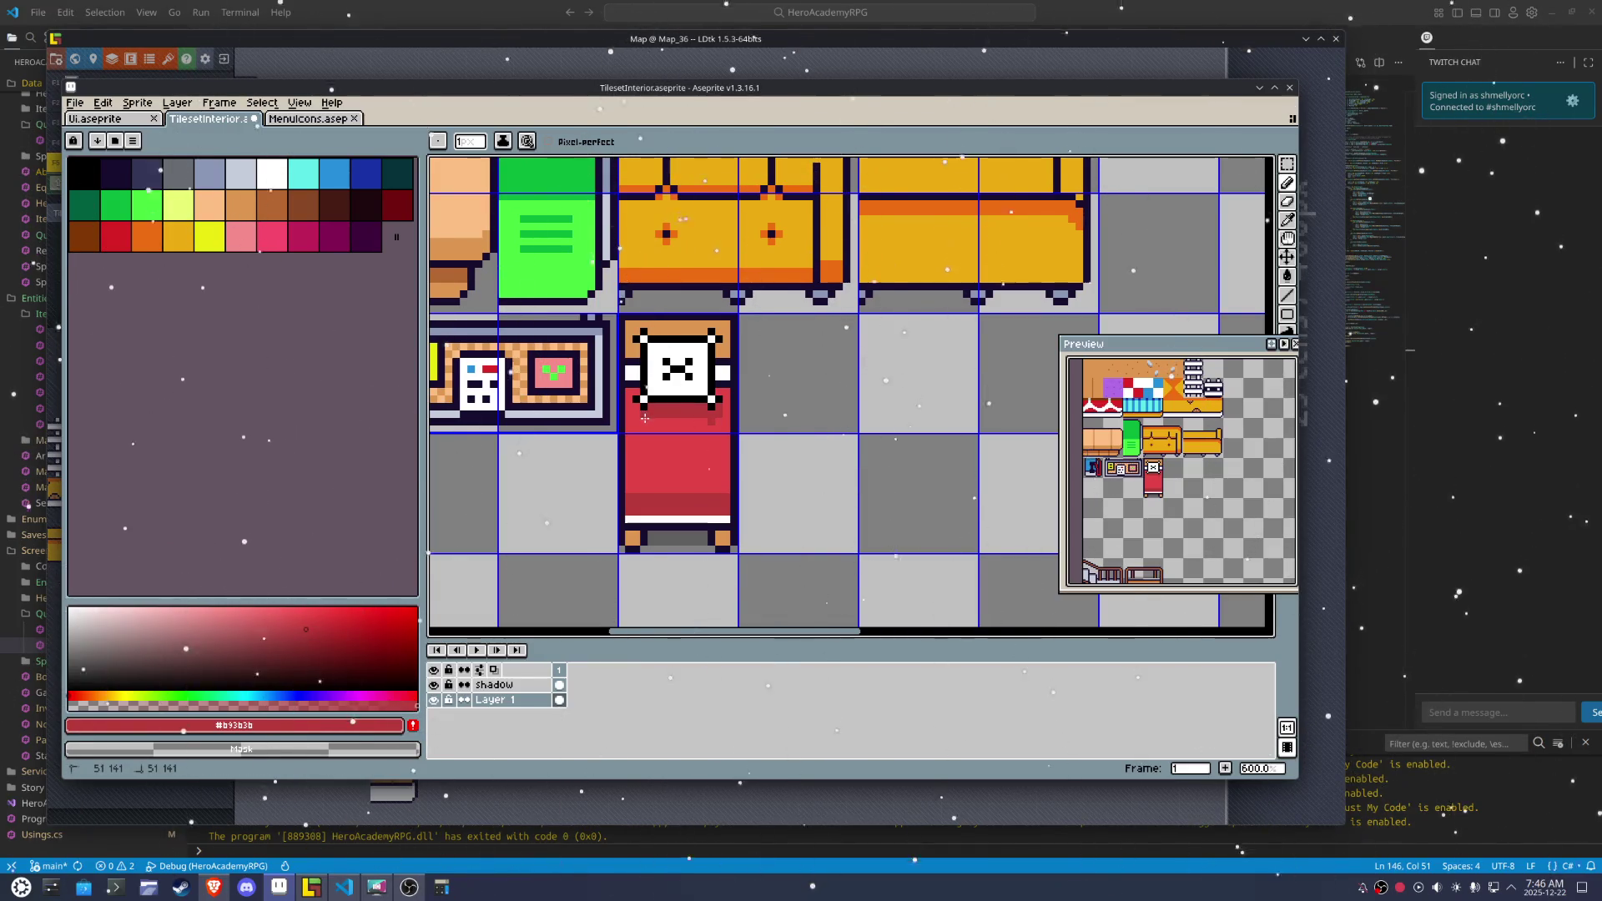
click(638, 412)
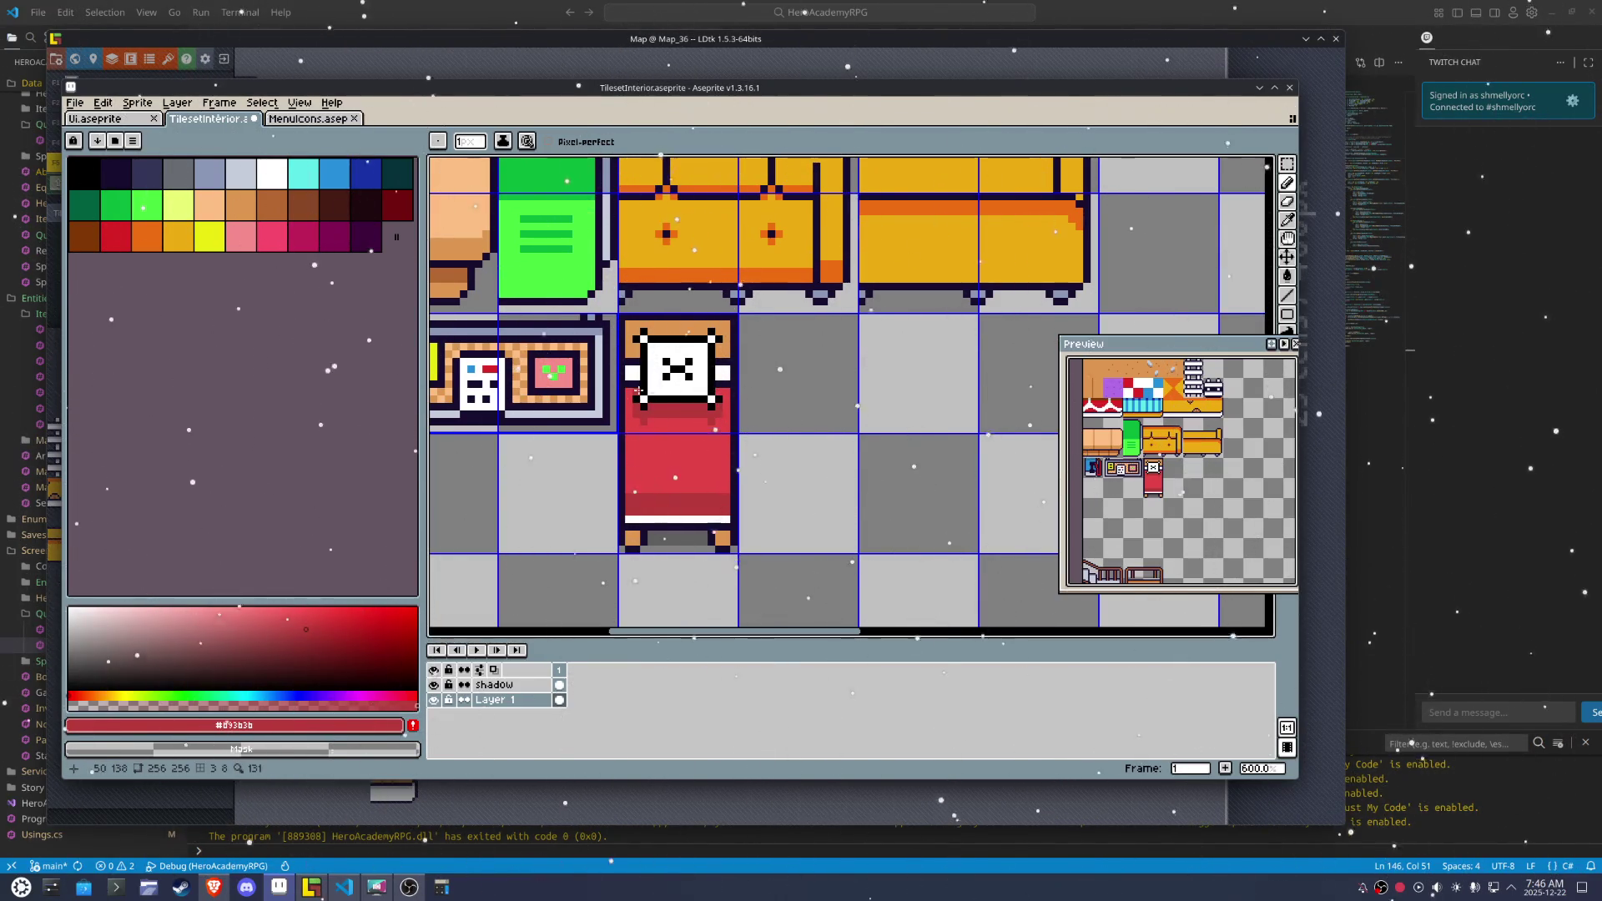
scroll(up, 3)
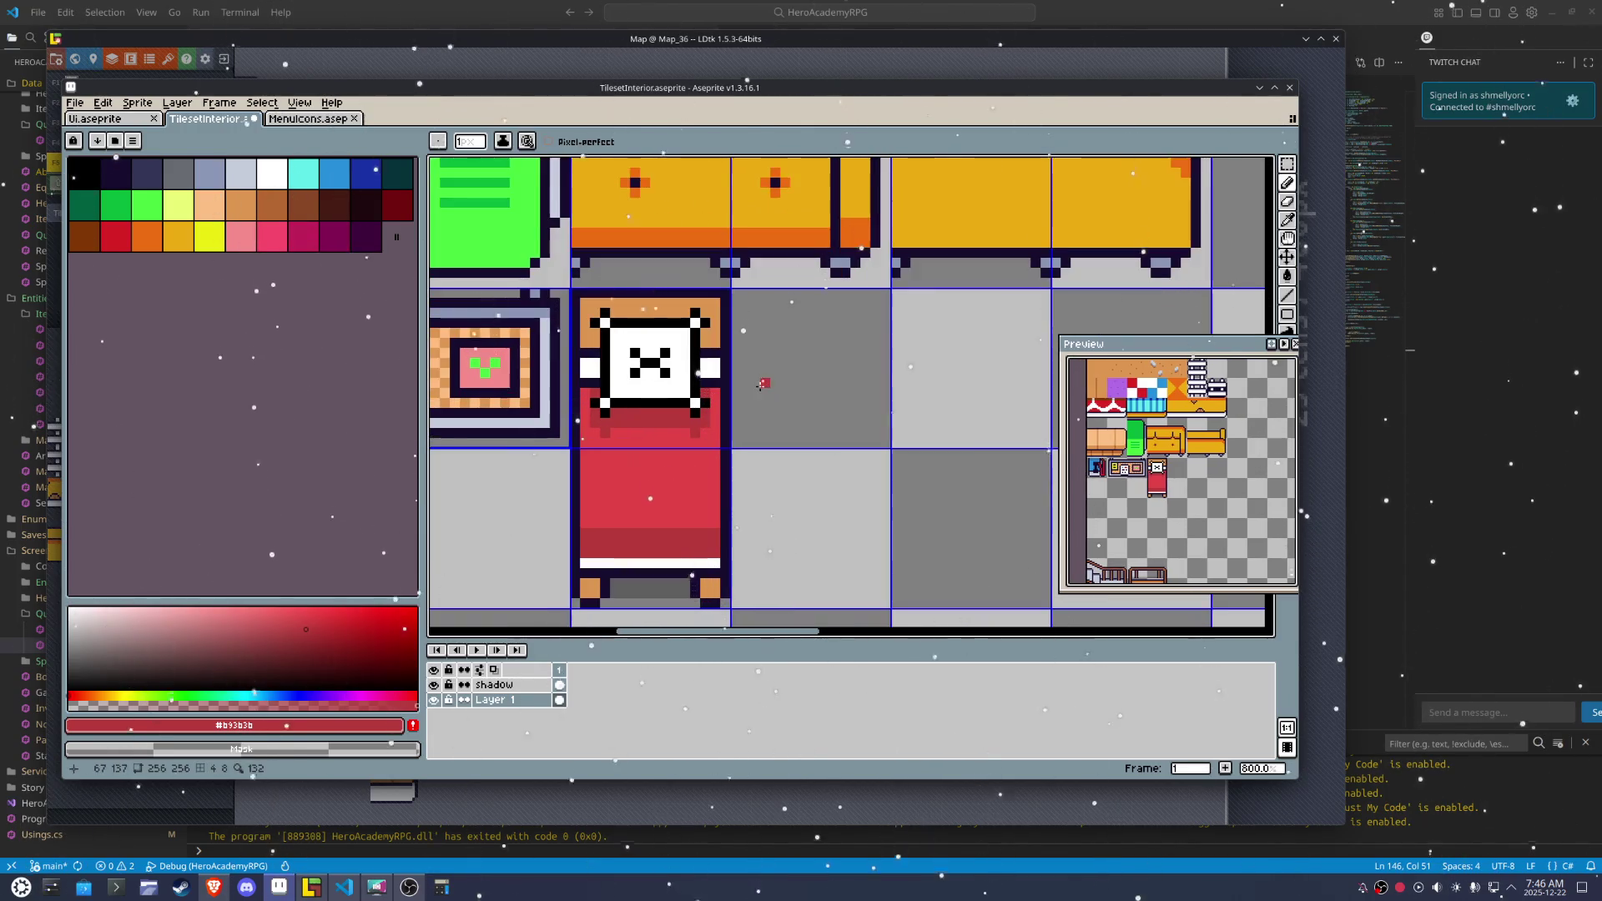
Draw a peach line across the top of the headboard
key(i)
click(716, 369)
click(248, 178)
key(b)
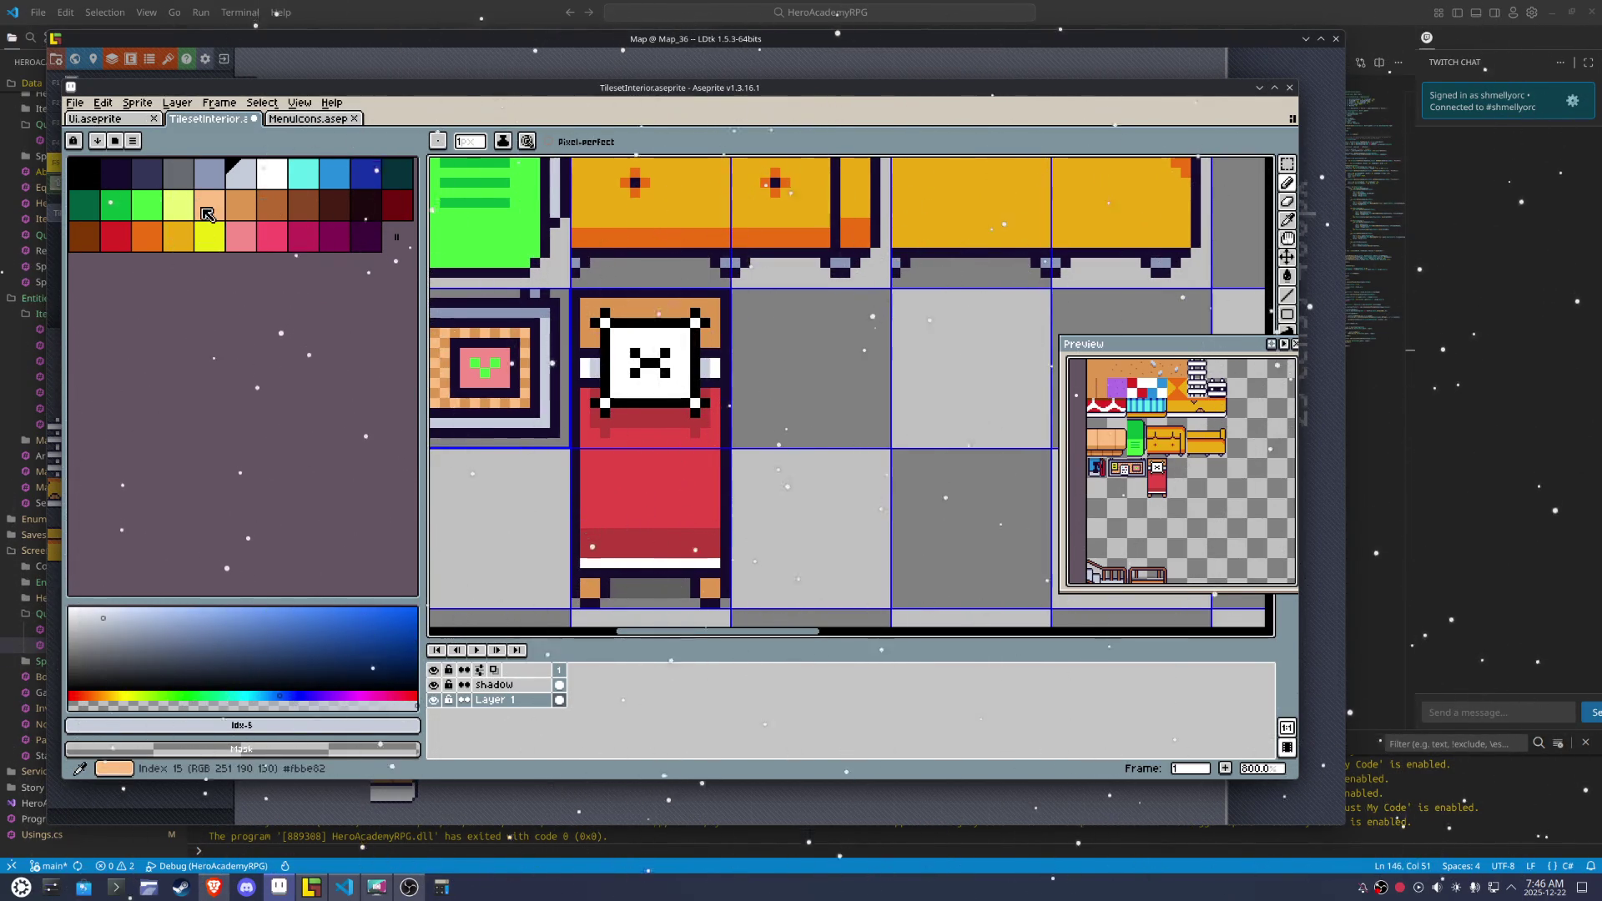
click(596, 300)
drag(598, 304, 683, 310)
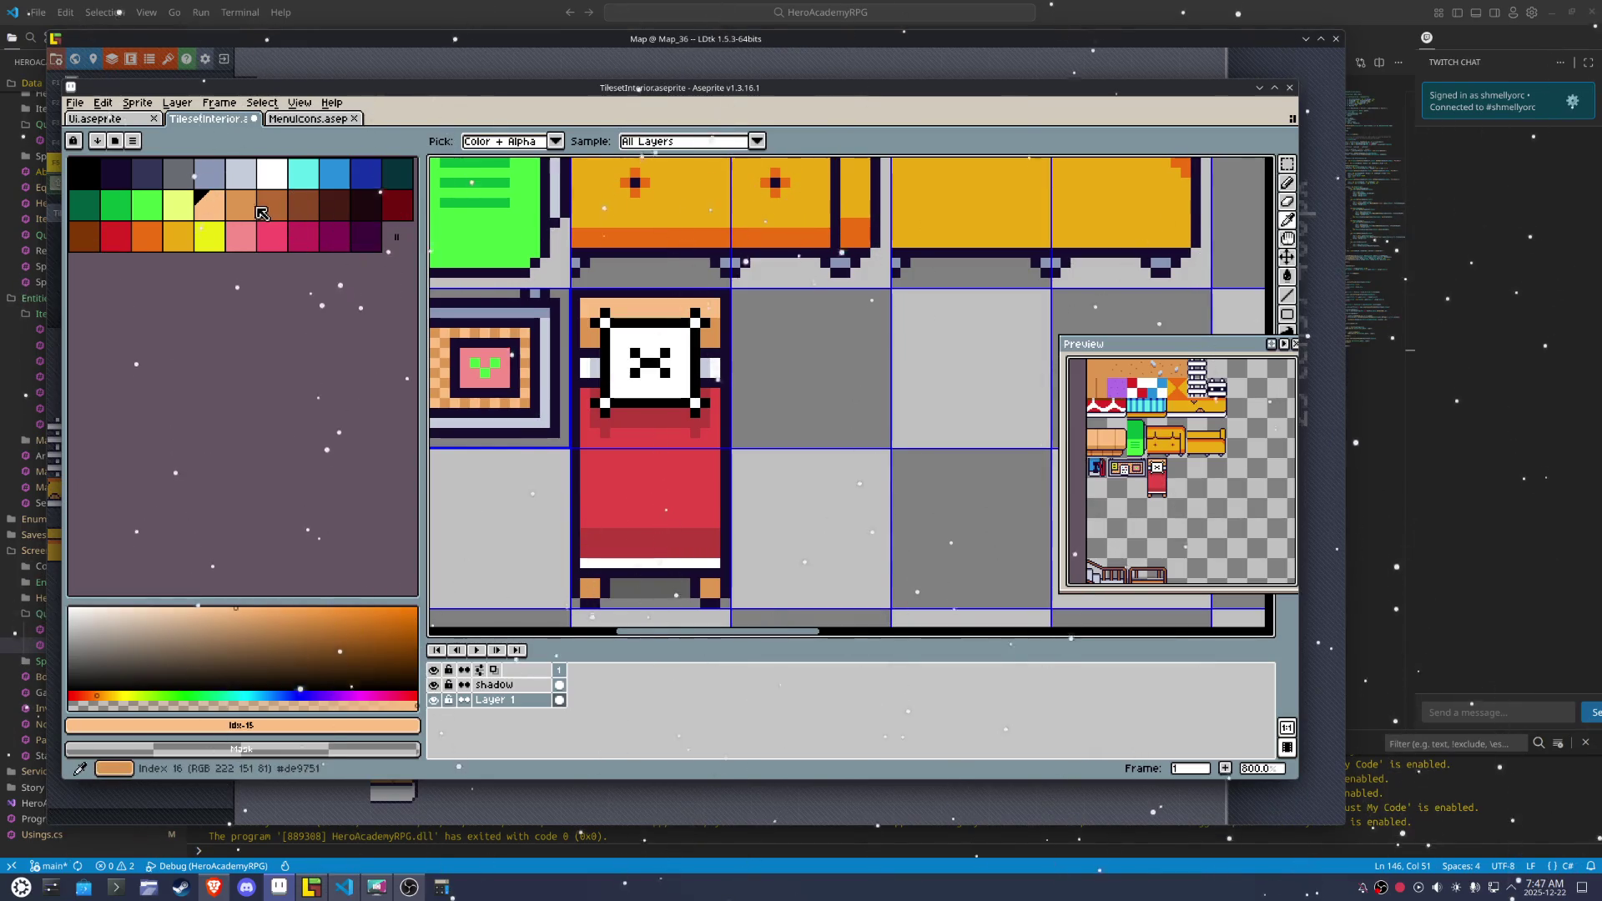
Recolour the pixels beside the pillow in lighter brown and save the sheet
click(527, 324)
click(287, 216)
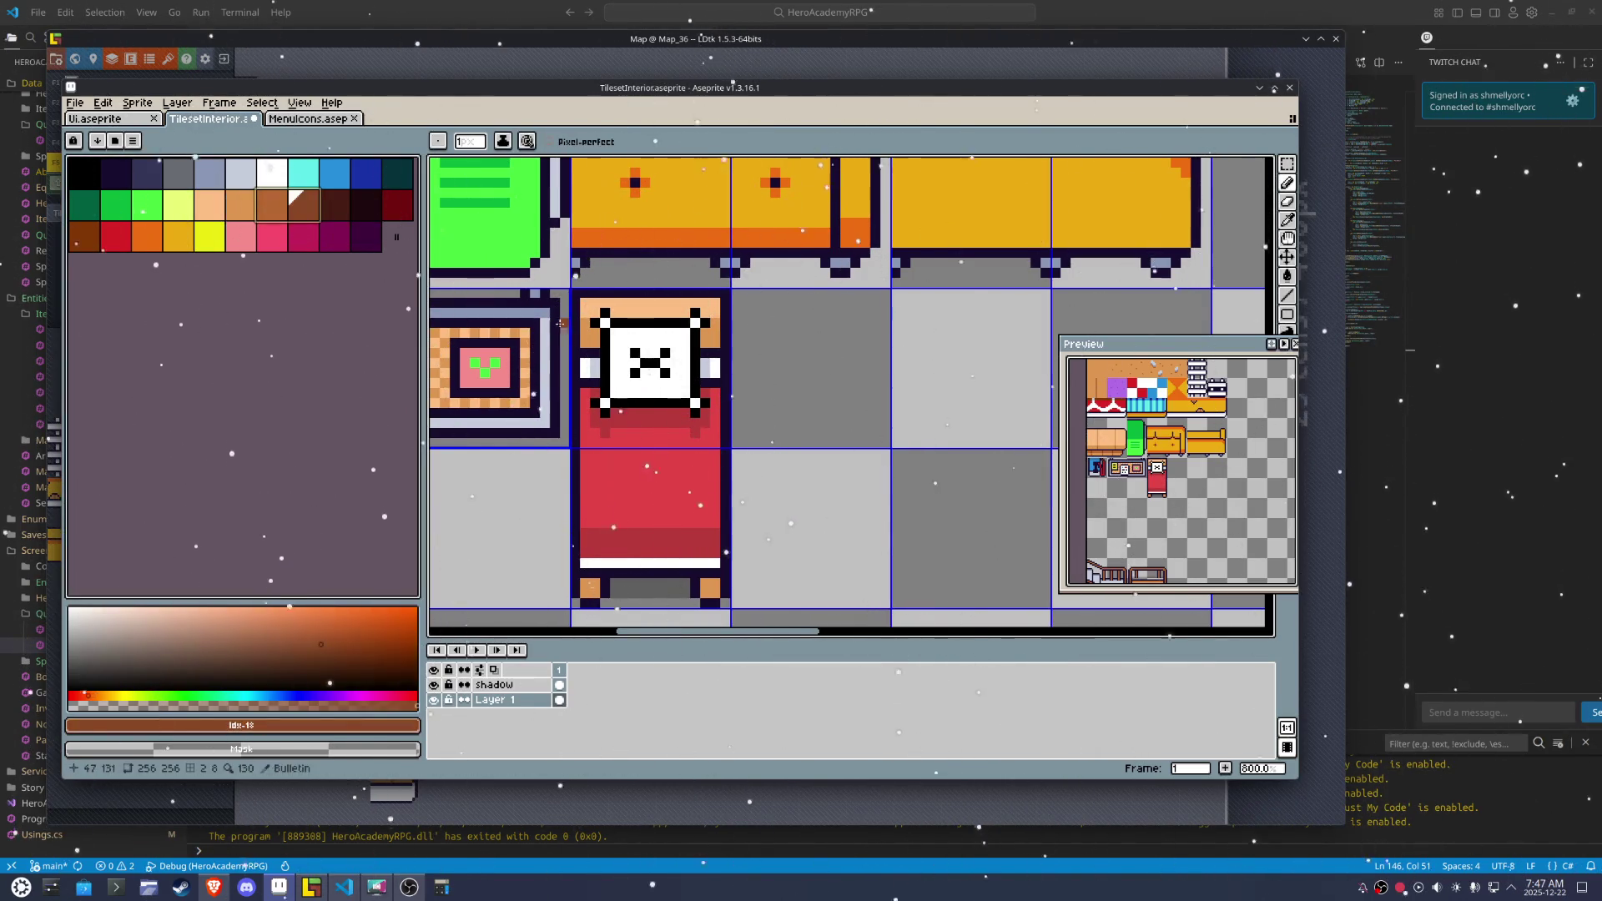
click(590, 335)
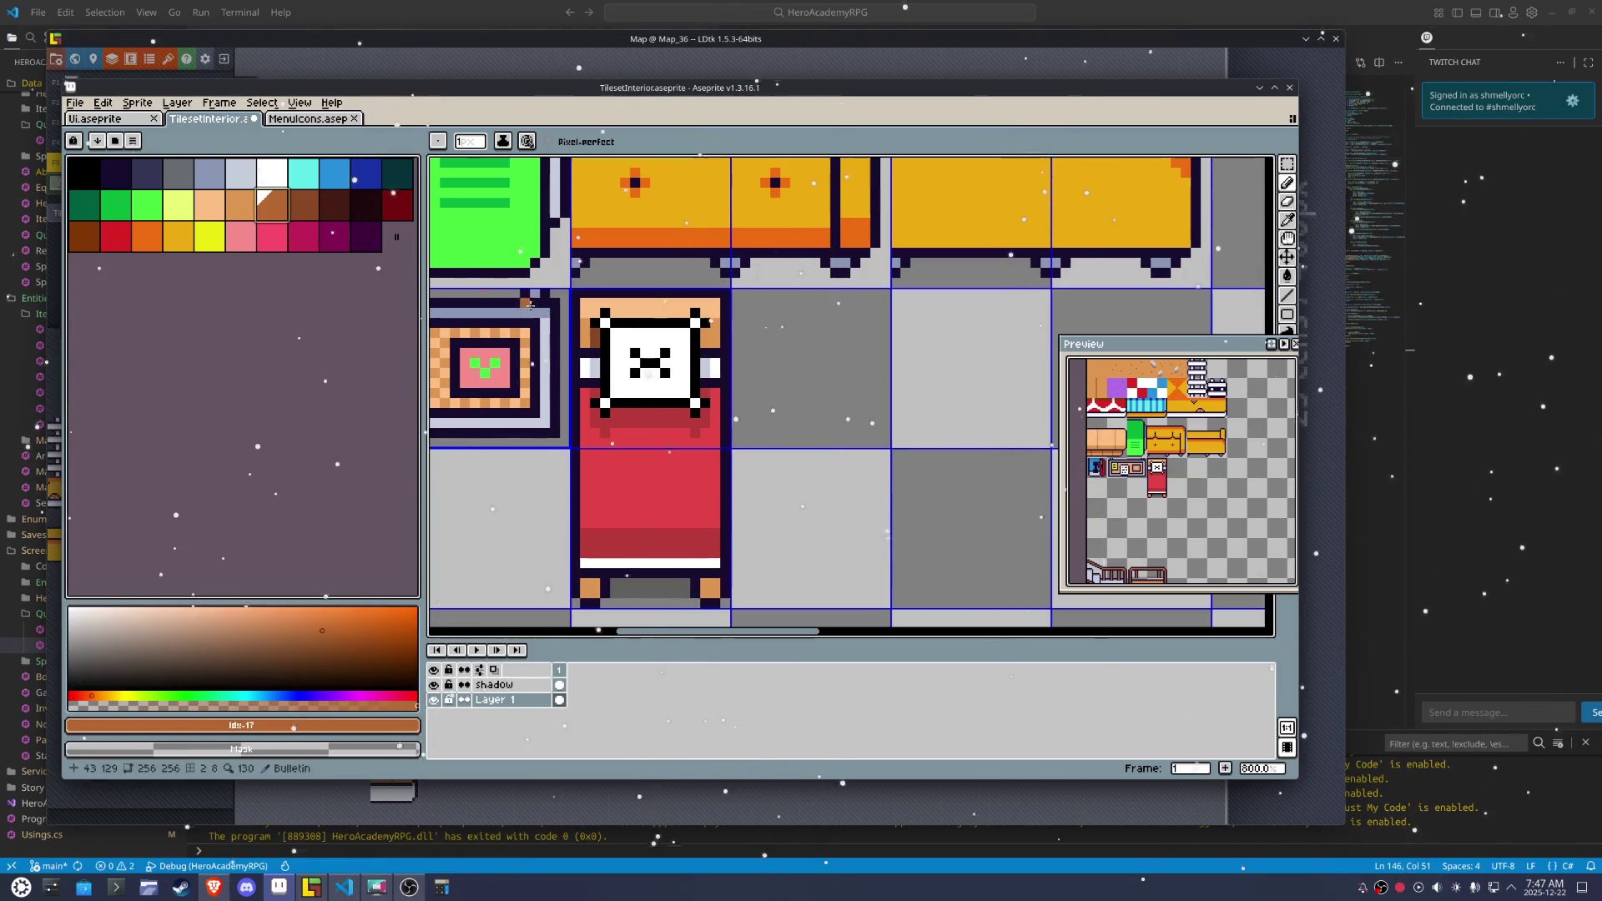
drag(718, 353, 703, 339)
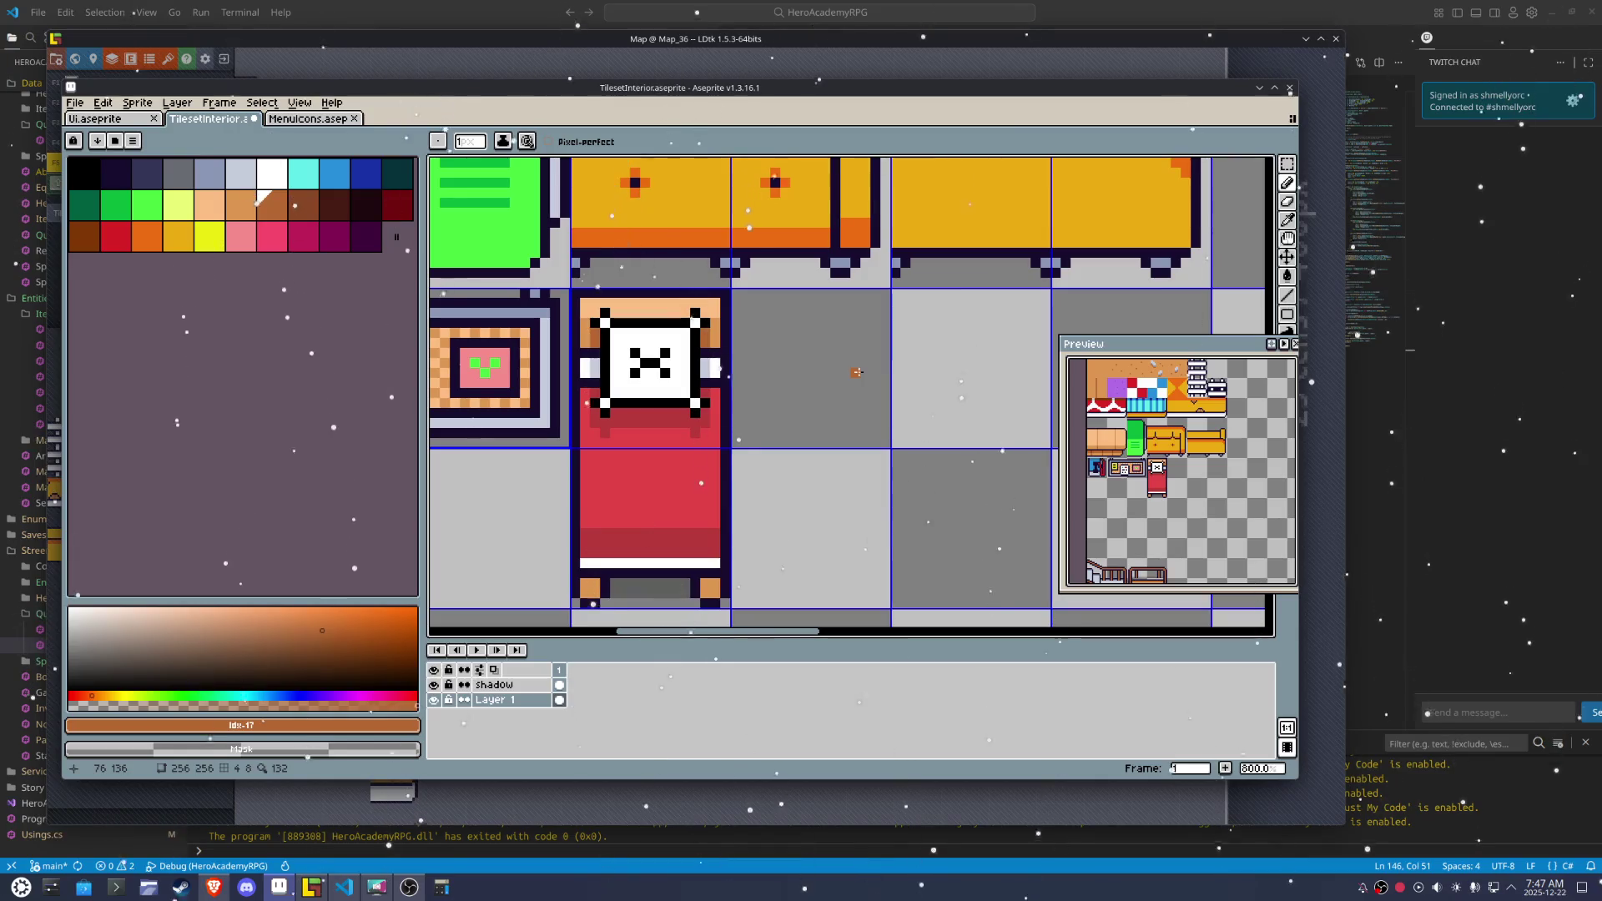
scroll(down, 3)
key(ctrl+s)
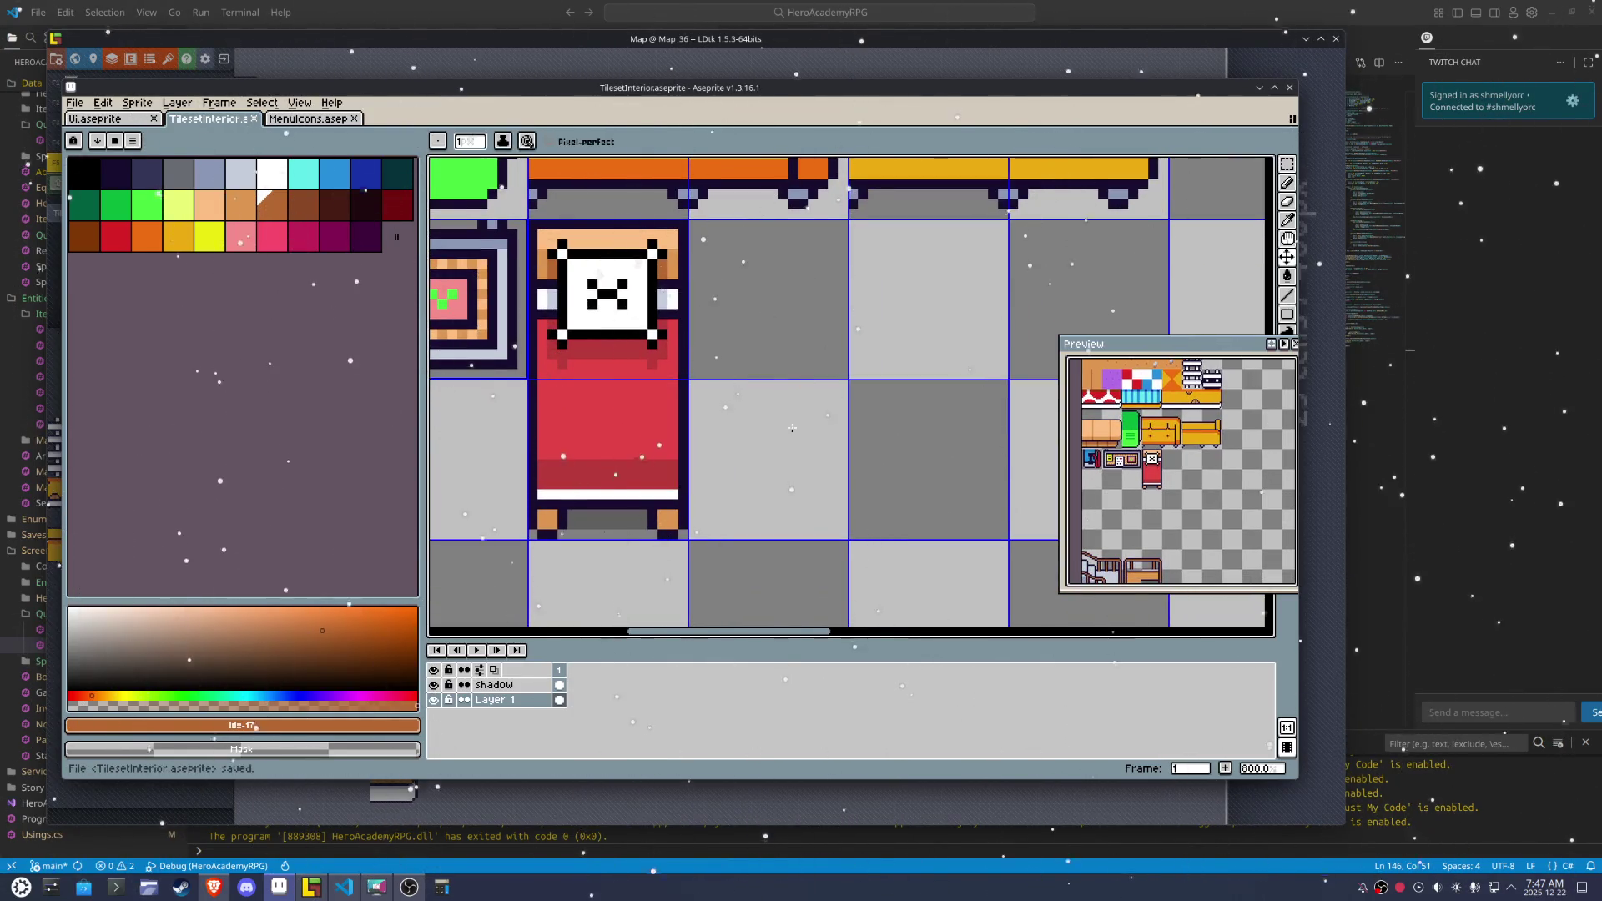
Darken the top row of the bed's right leg with brown Idx-17 and save
scroll(down, 3)
scroll(up, 3)
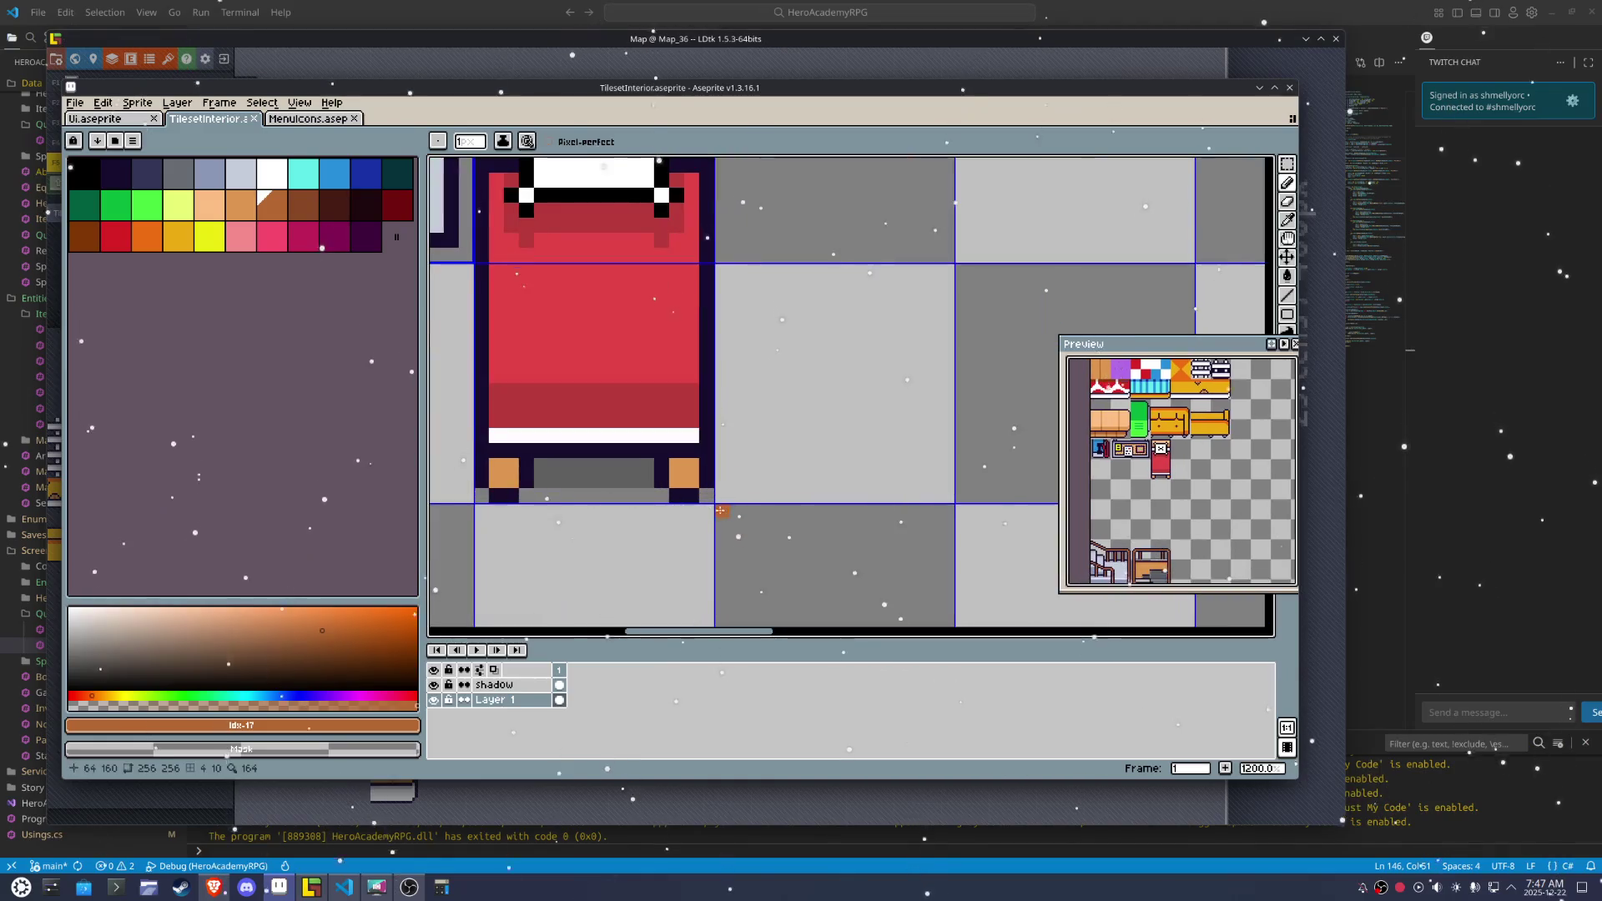
click(272, 204)
drag(677, 466, 691, 466)
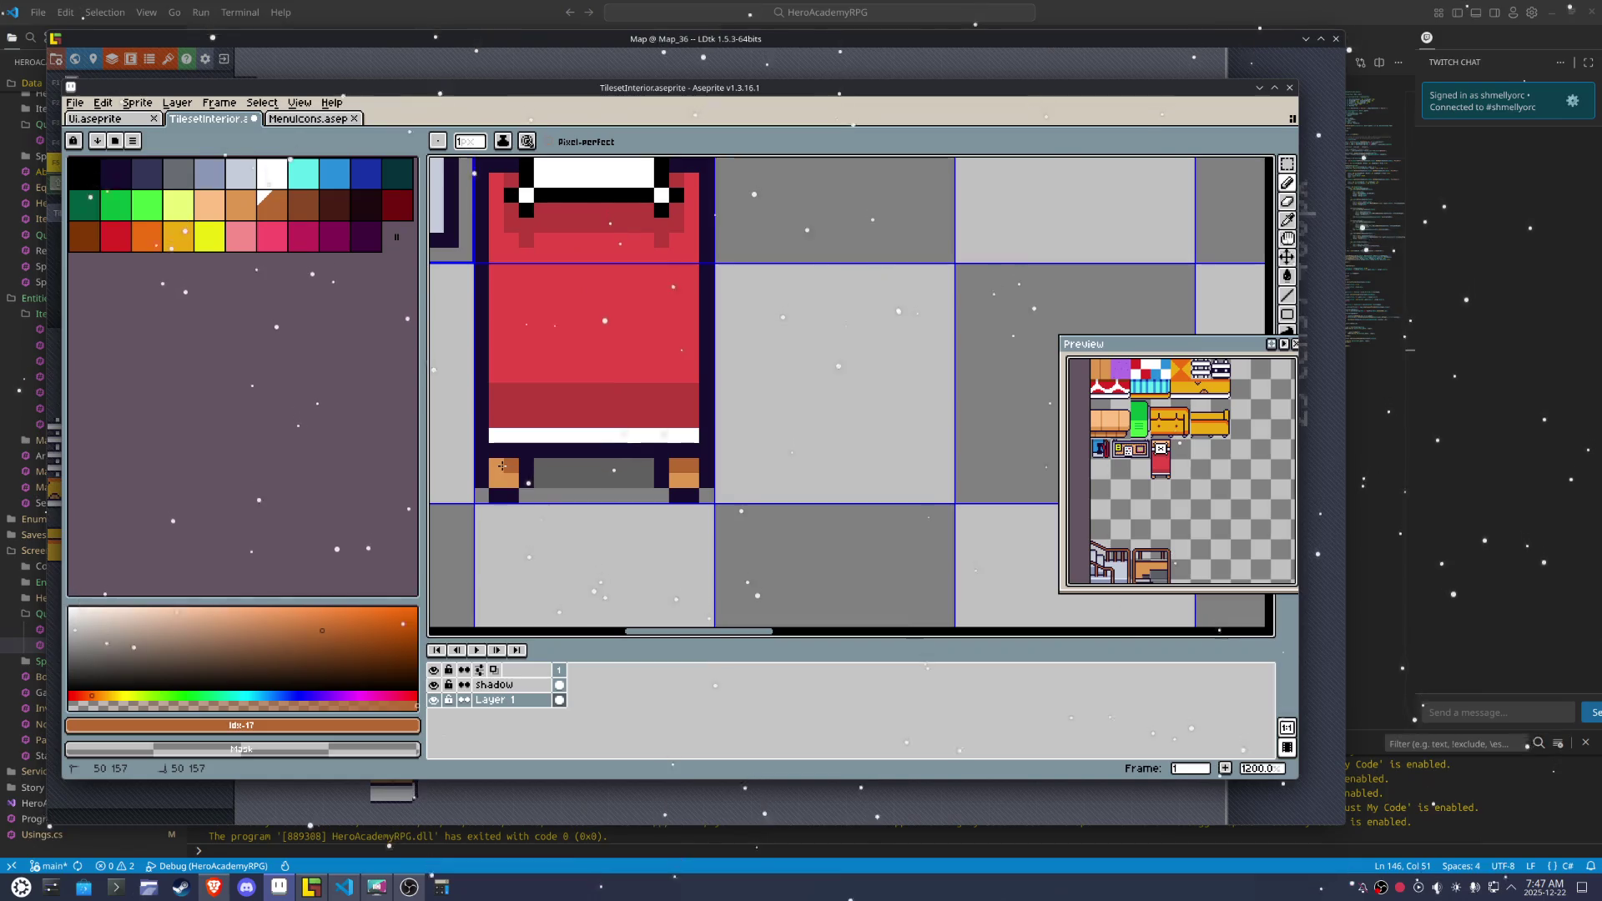
scroll(down, 3)
scroll(down, 3)
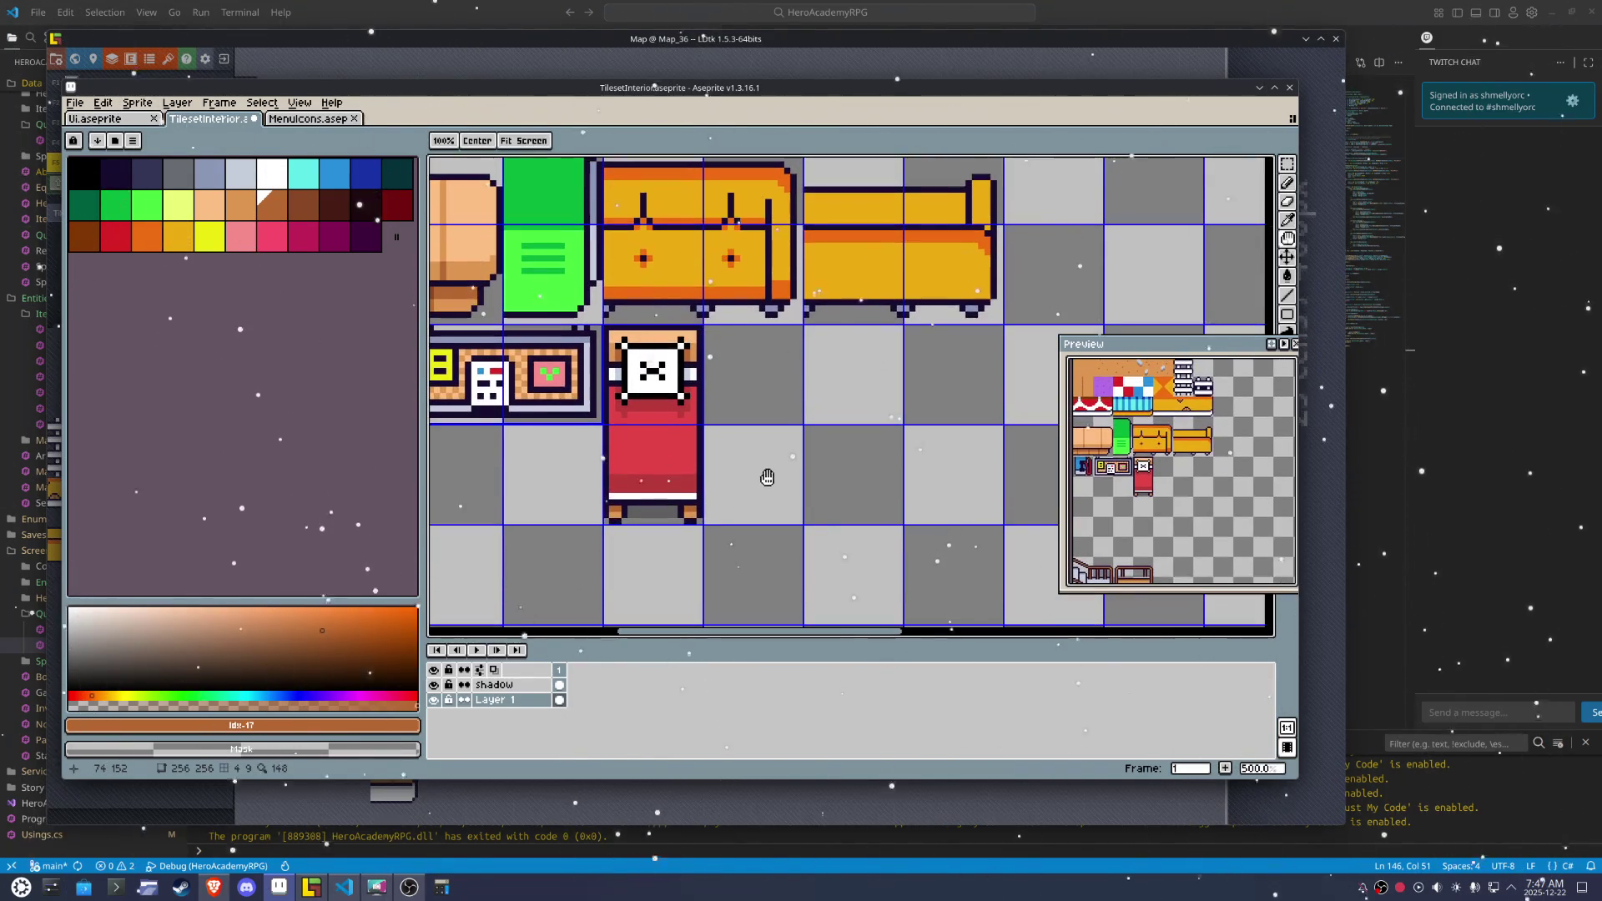
scroll(up, 3)
scroll(up, 3)
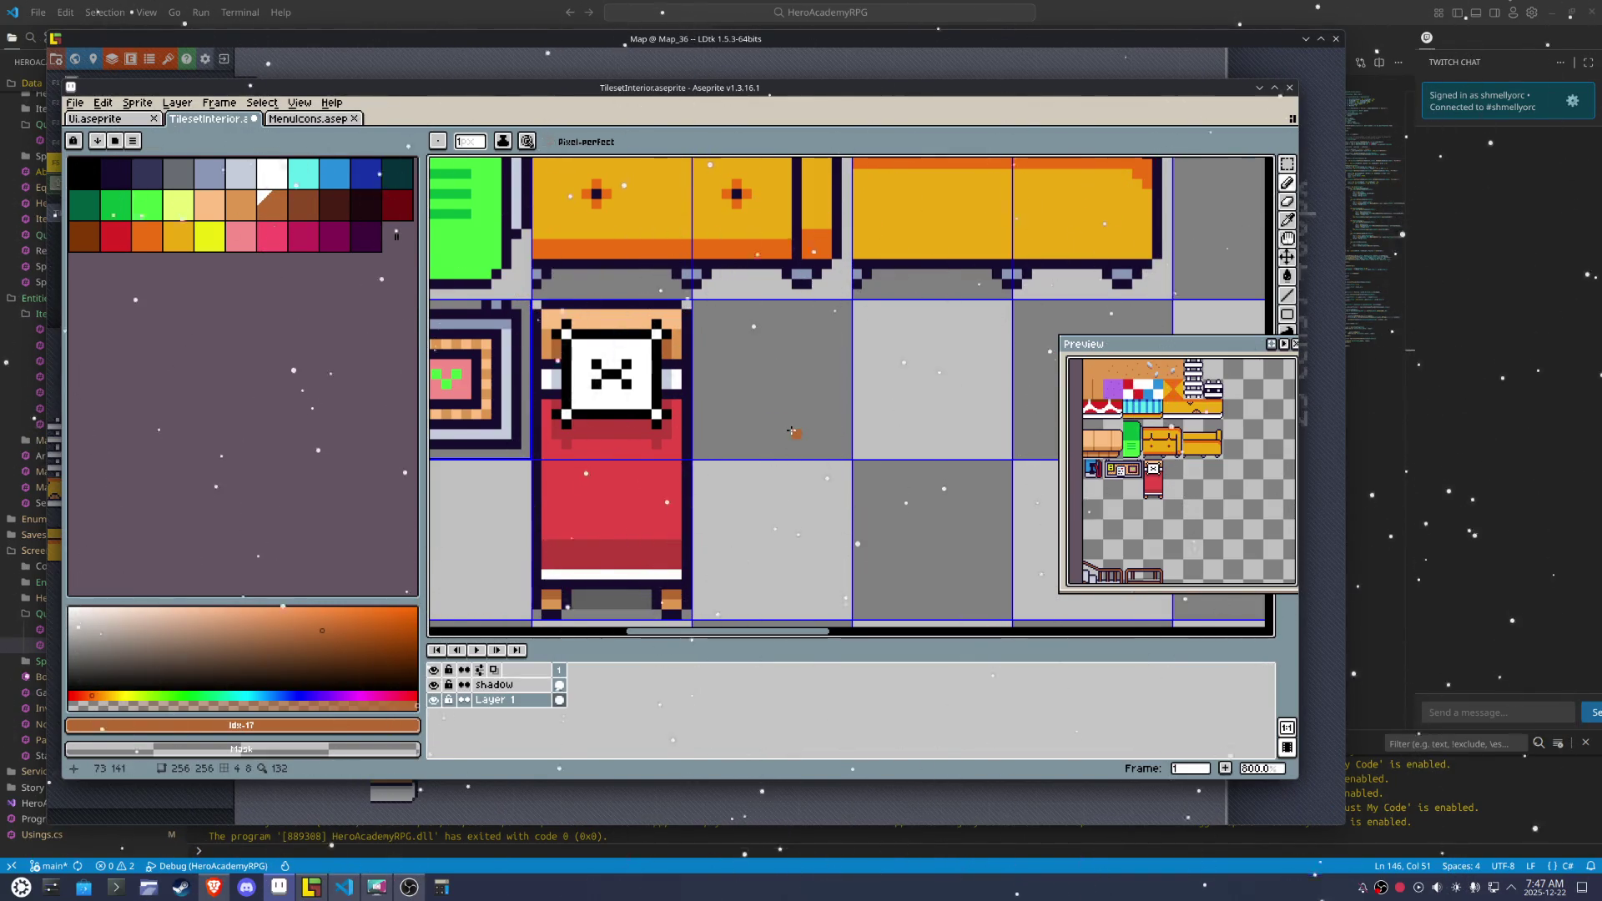
scroll(down, 3)
key(ctrl+s)
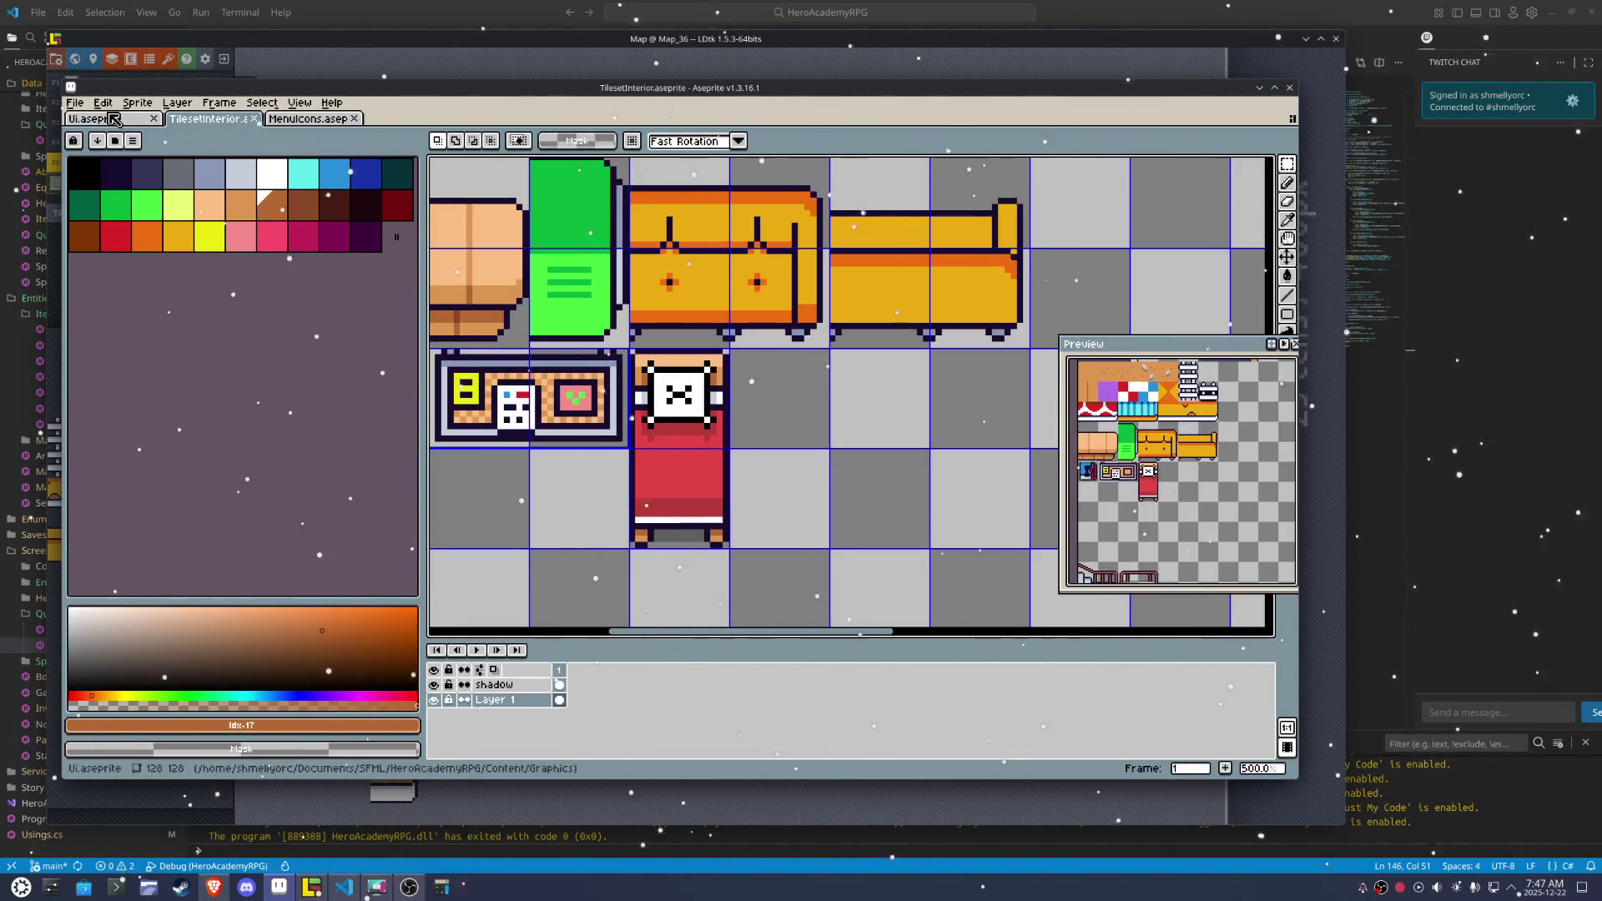
Re-export the tileset image with Repeat Last Export and check it in LDtk
click(75, 102)
mouse_move(94, 226)
click(270, 278)
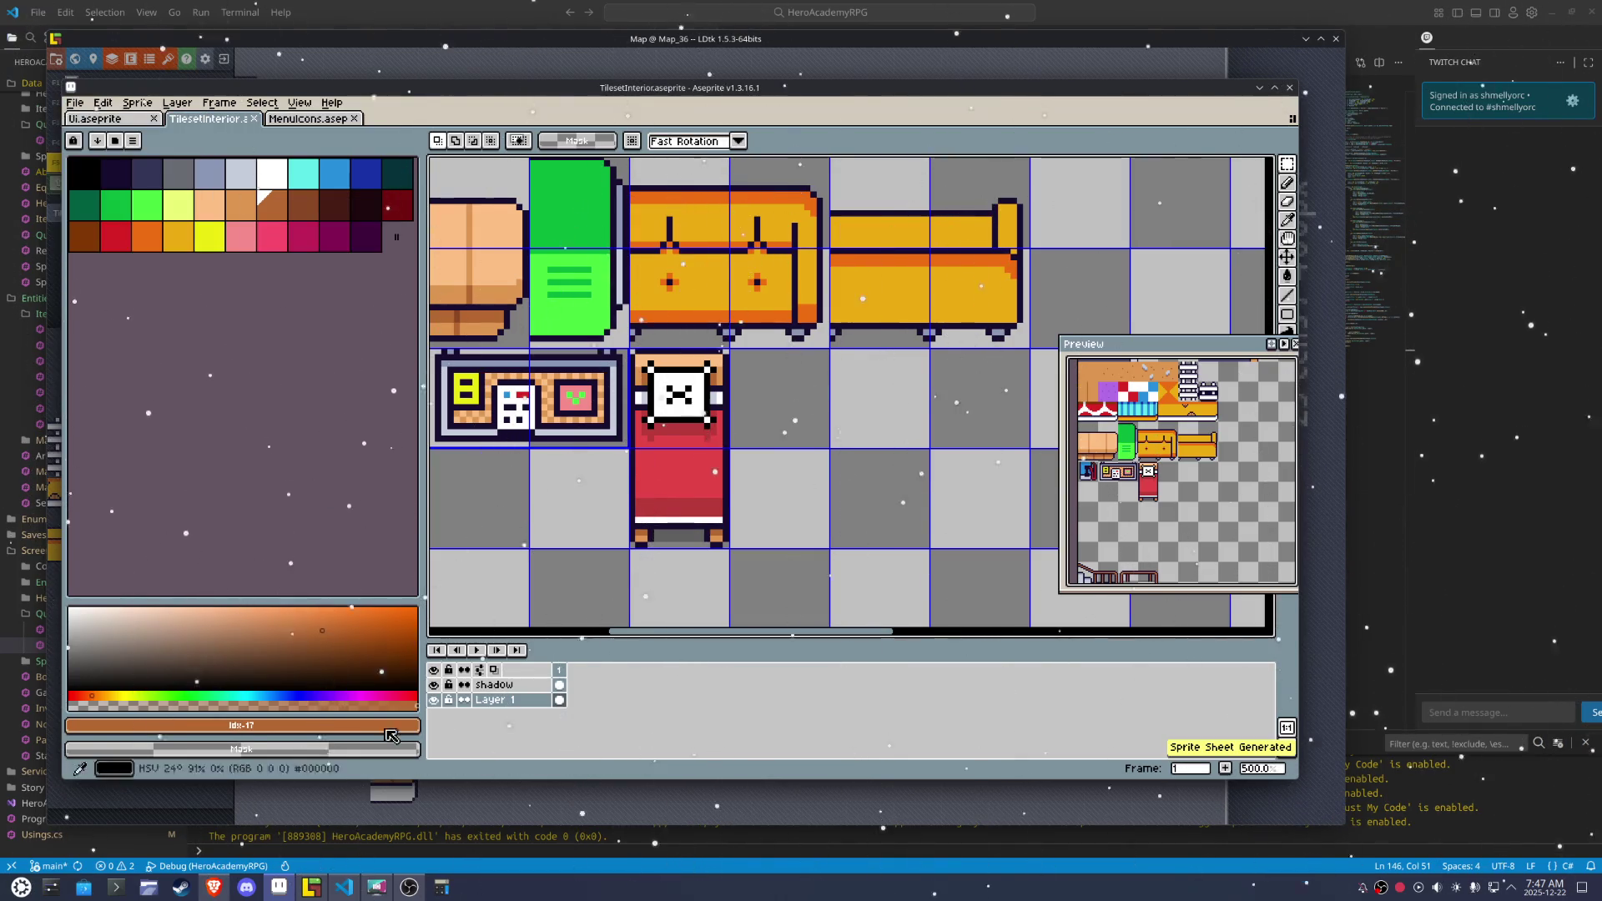
click(346, 801)
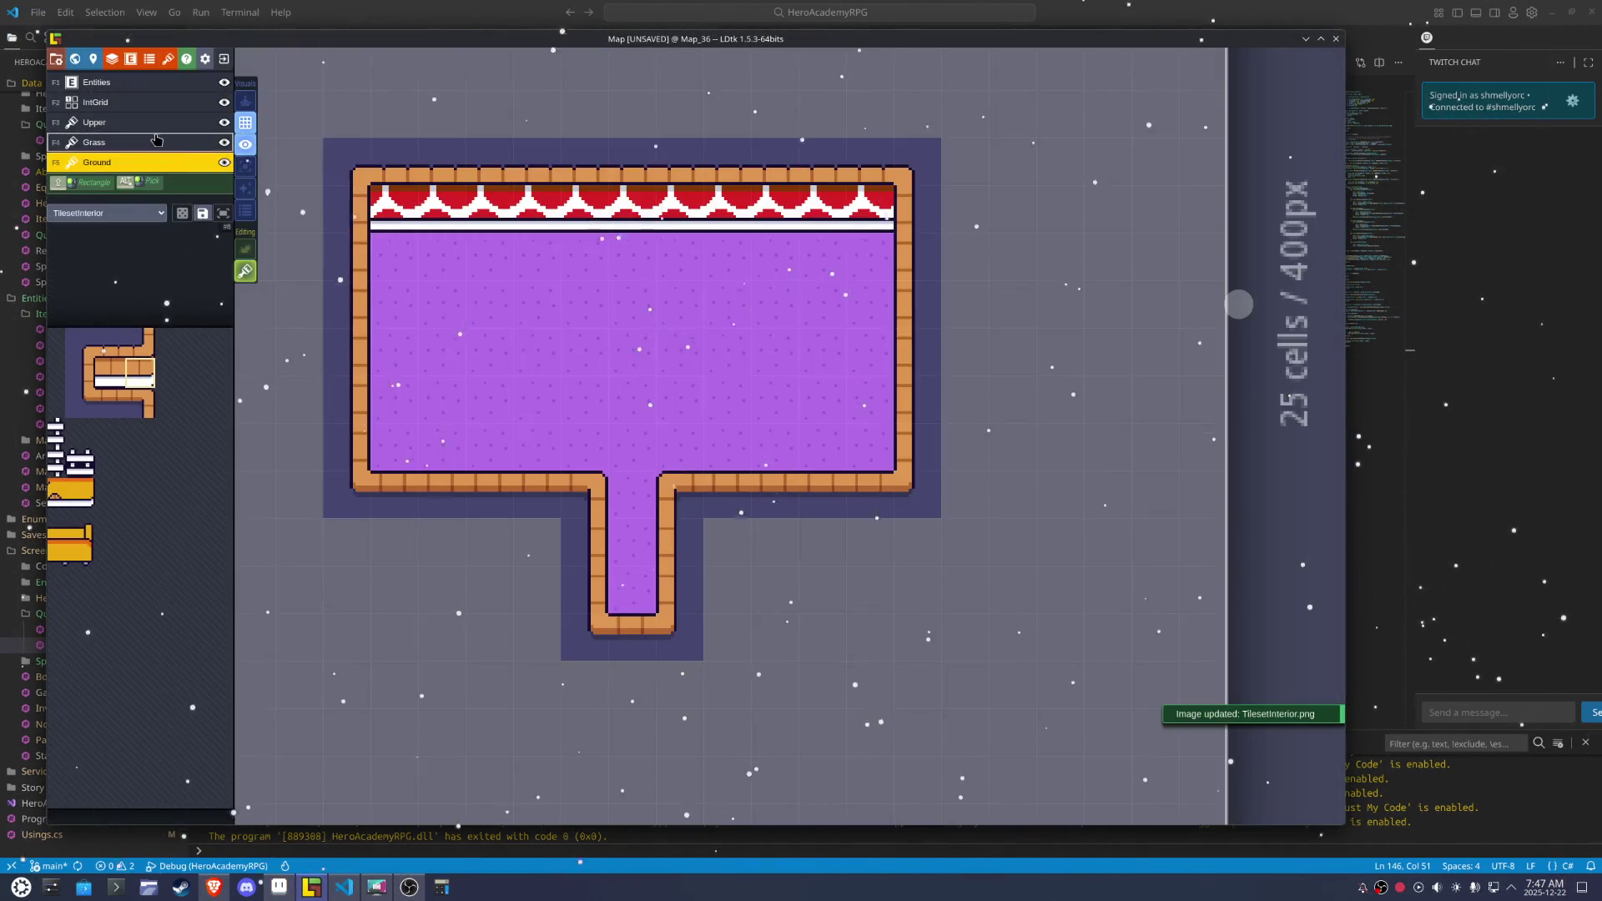
In LDtk, stamp the bed tiles onto the purple floor as a trial
mouse_move(166, 326)
drag(218, 588, 218, 625)
click(771, 331)
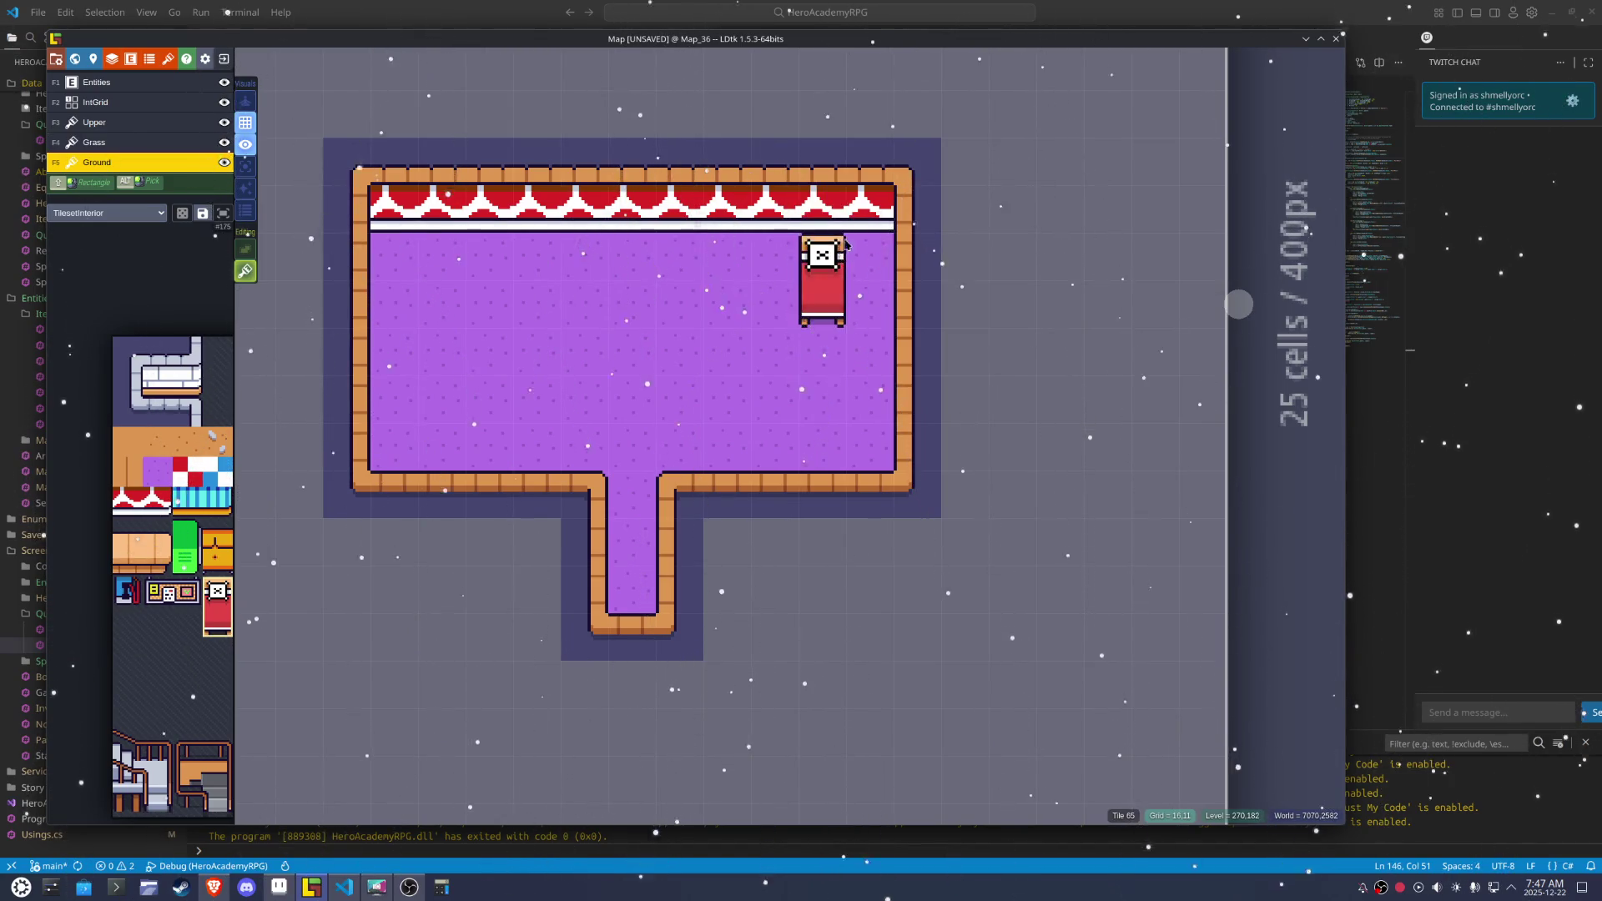
click(645, 483)
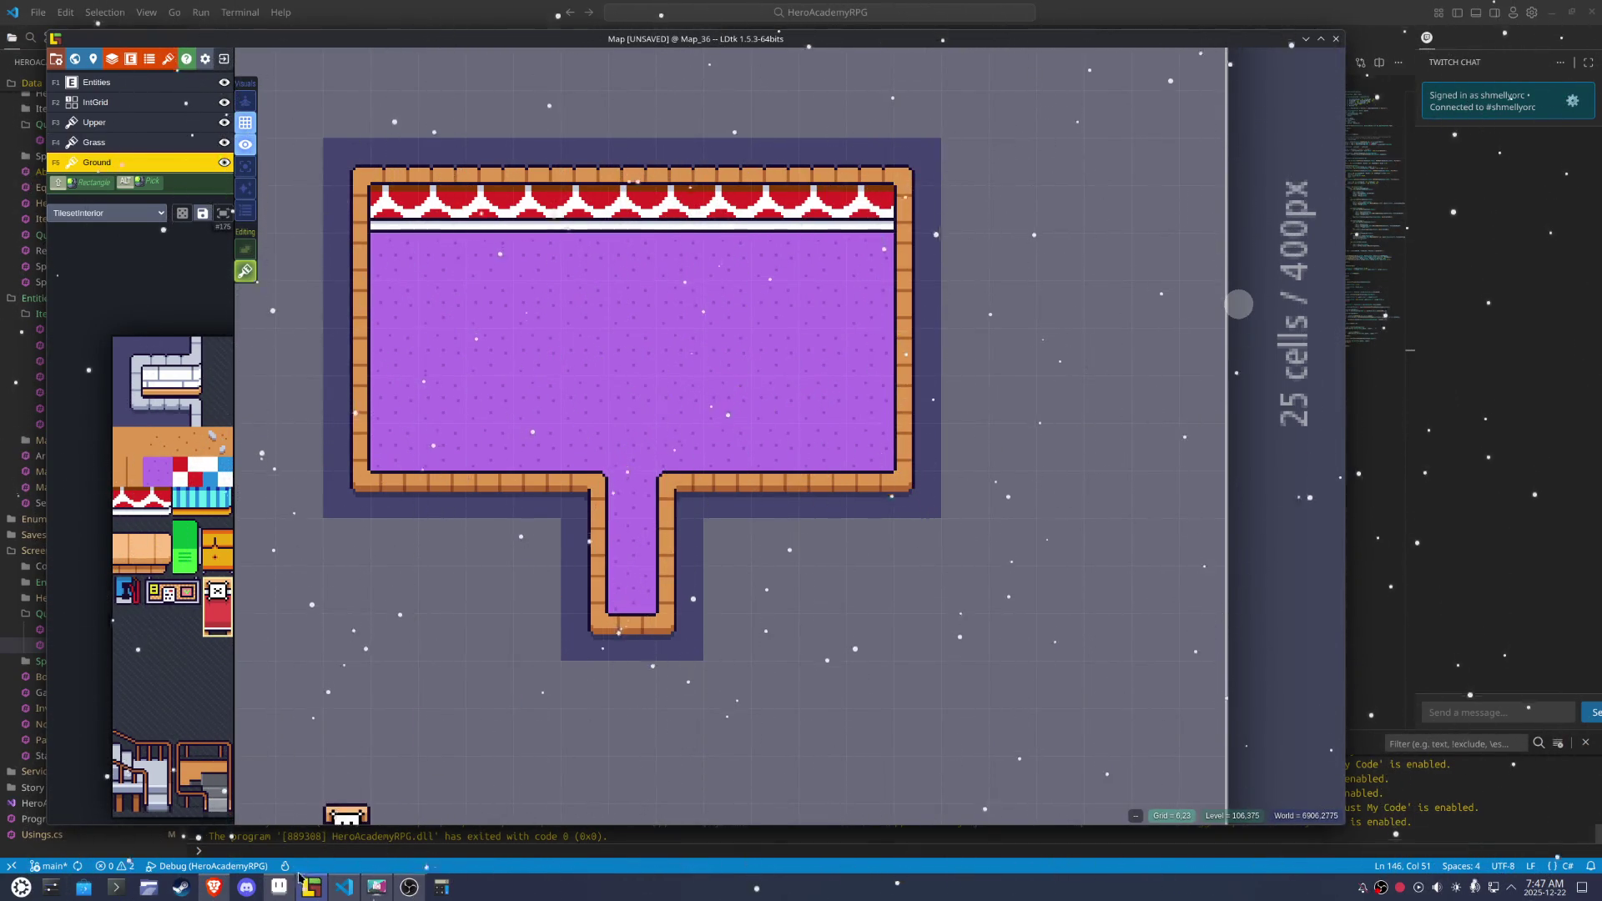
In Aseprite, move the bed sprite four pixels down on the sheet
click(279, 887)
drag(680, 390, 691, 474)
key(Down)
key(Down)
key(Down)
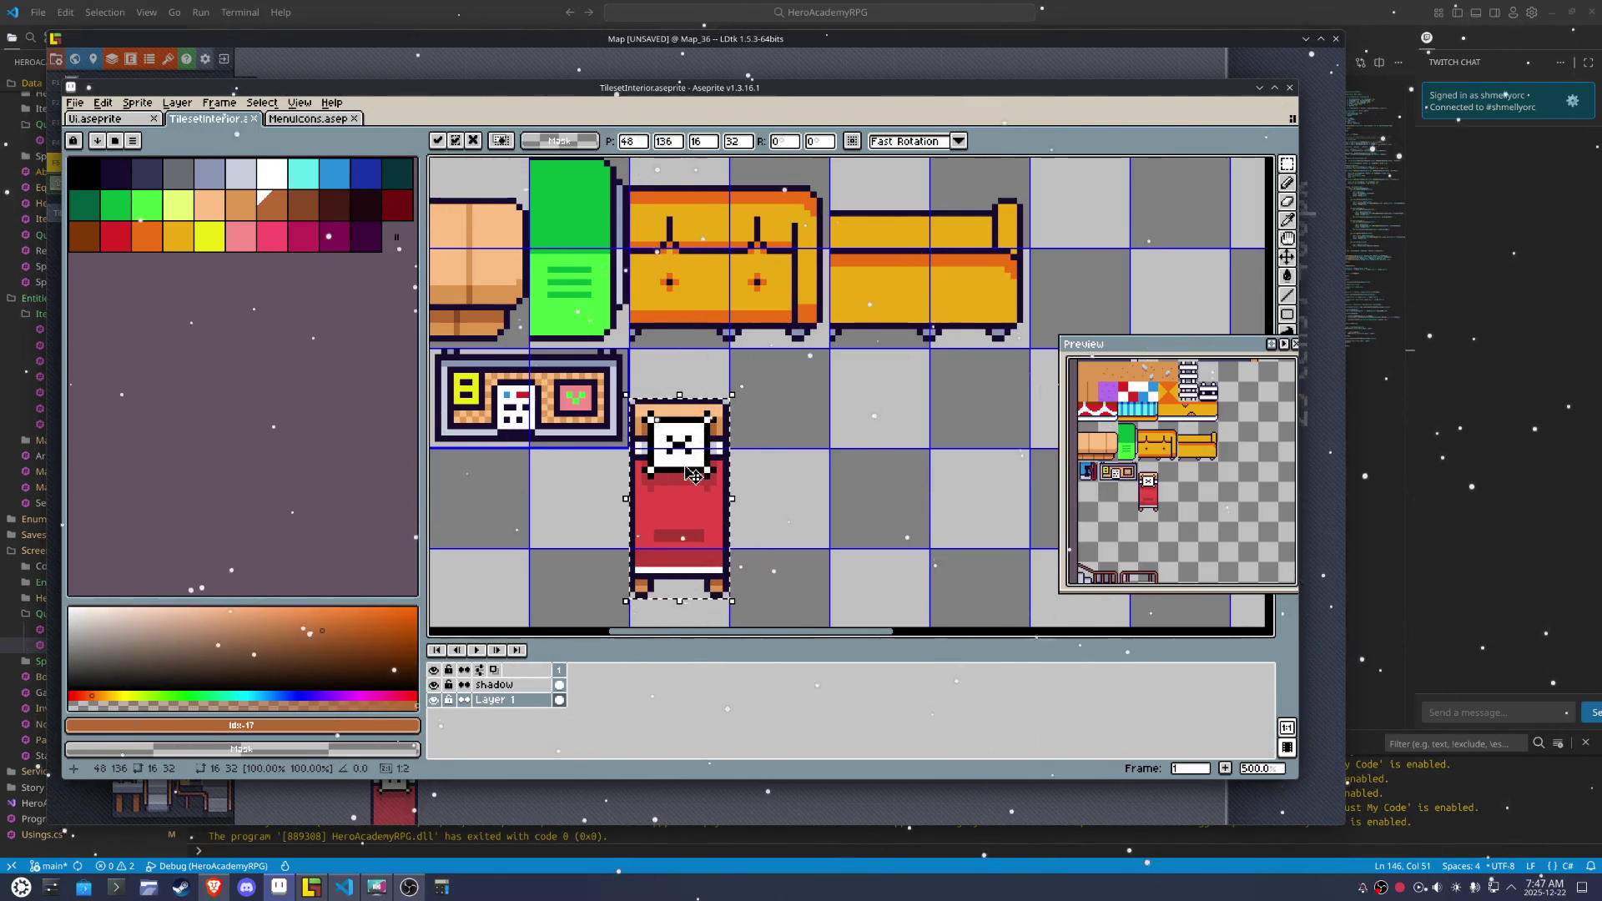
Save and re-export the tileset, then pick the bed tile in LDtk's palette
key(ctrl+s)
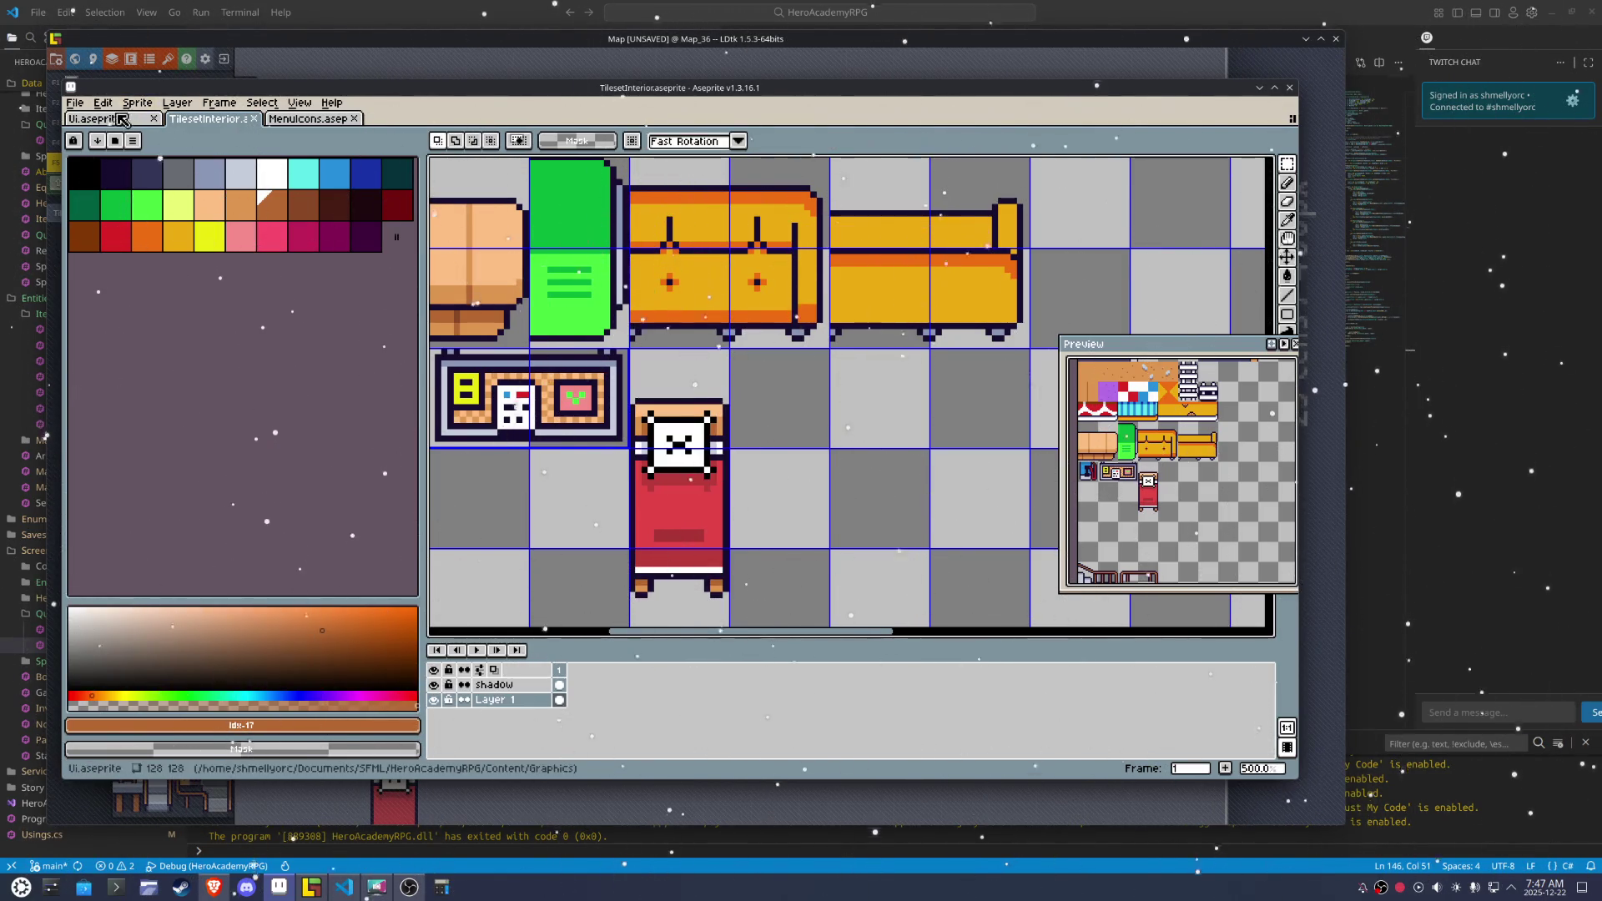
click(75, 103)
mouse_move(159, 227)
click(261, 279)
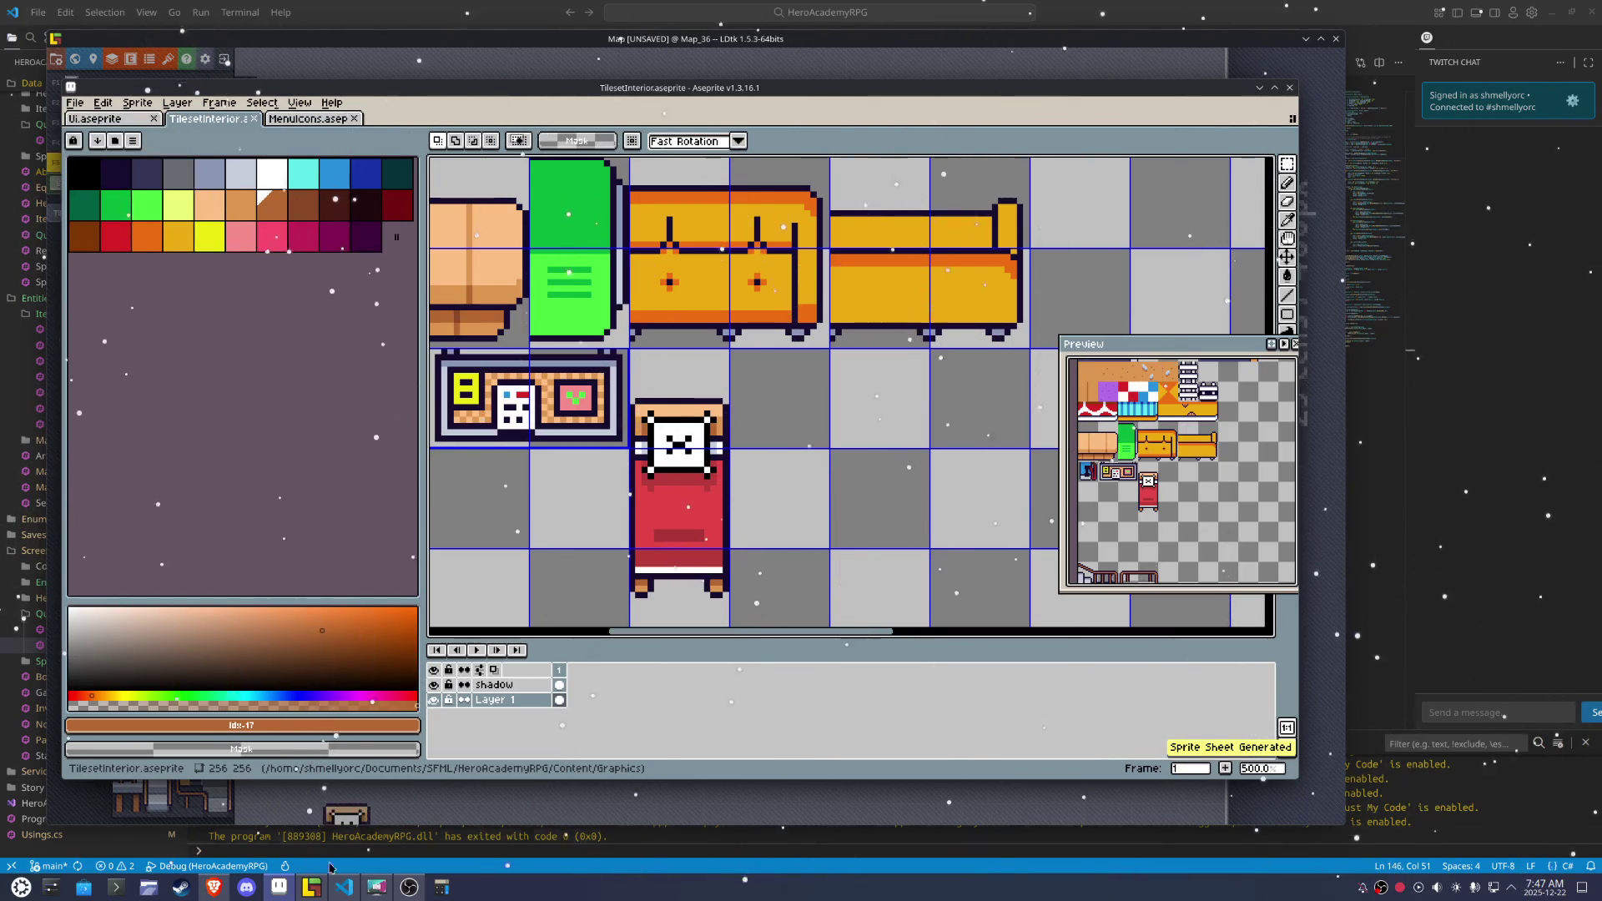
click(312, 887)
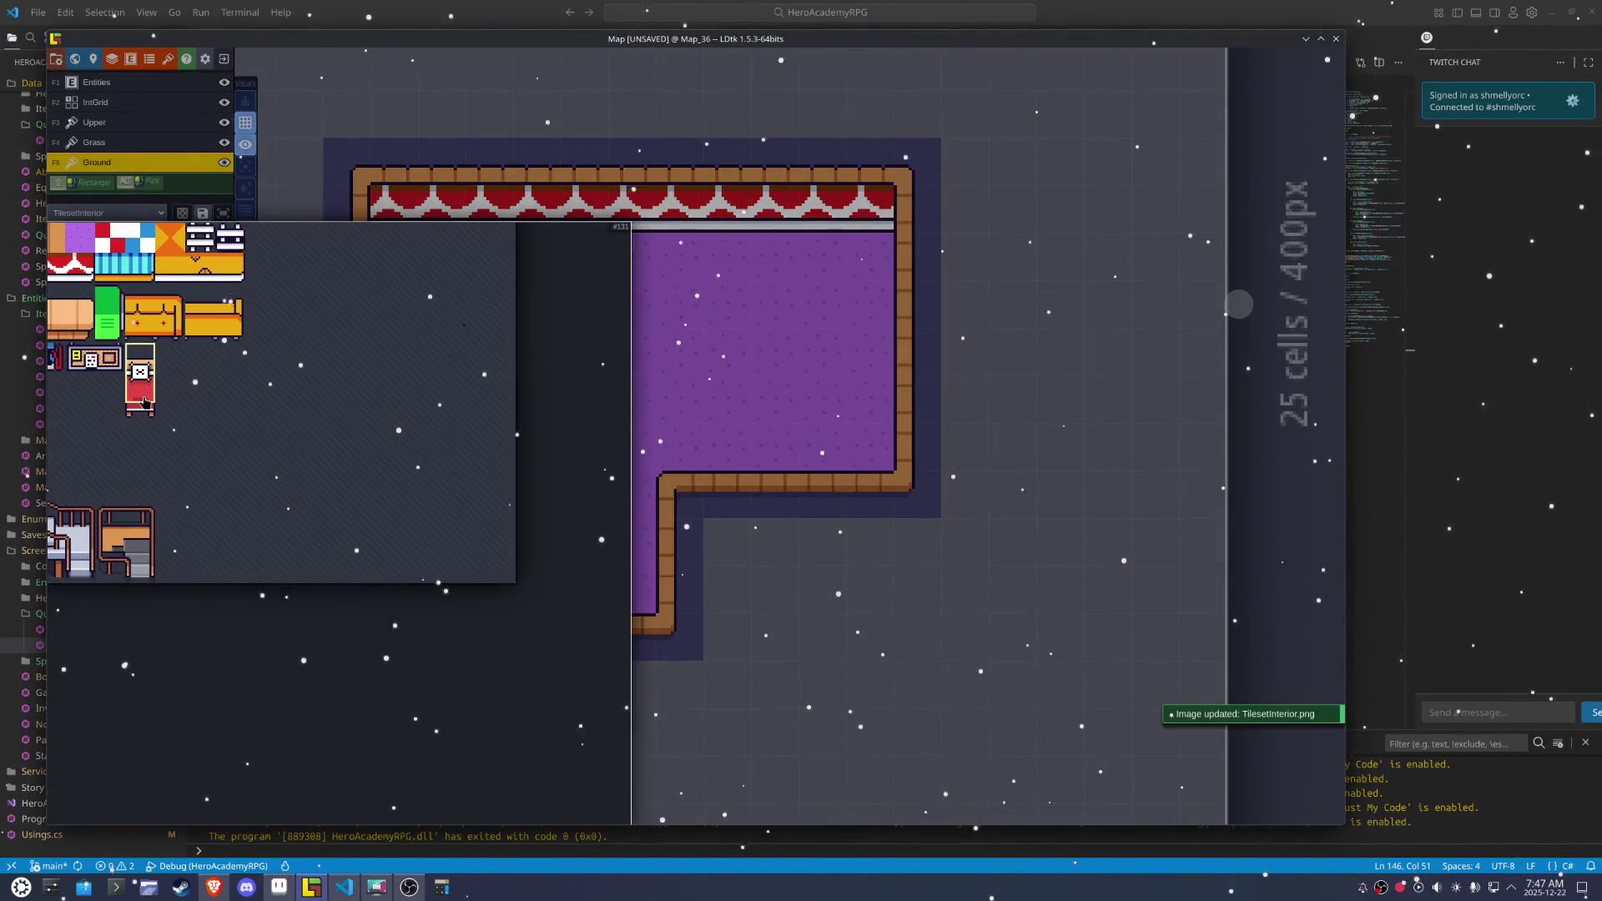
click(144, 411)
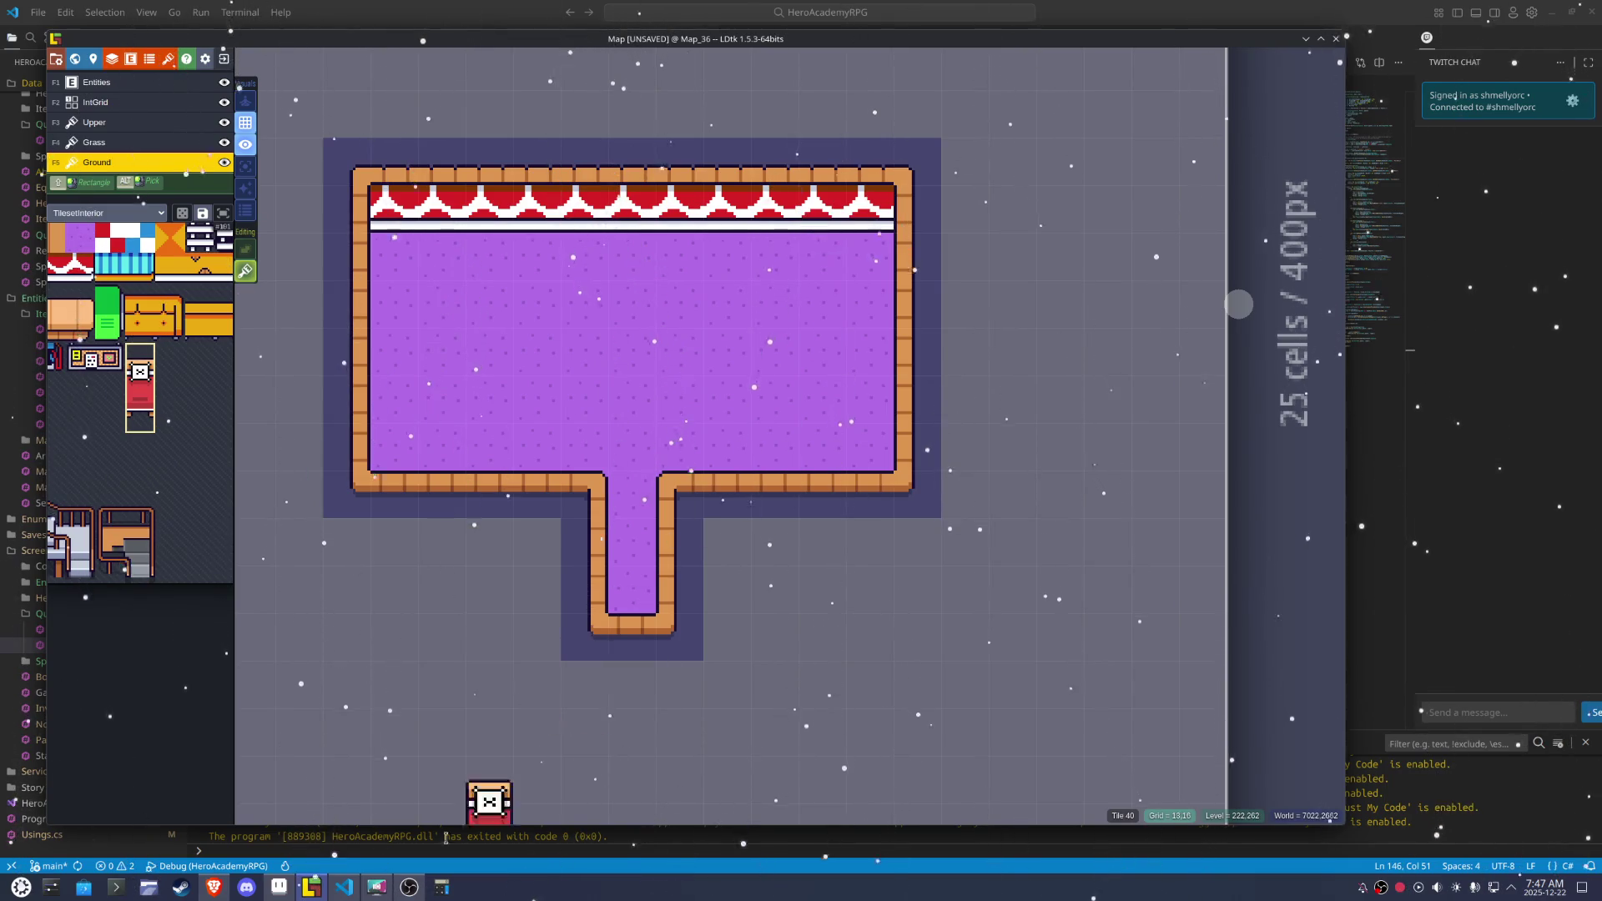
Shift the bed's tile column up about two pixels in Aseprite and export again
click(278, 887)
drag(693, 570, 680, 424)
click(857, 457)
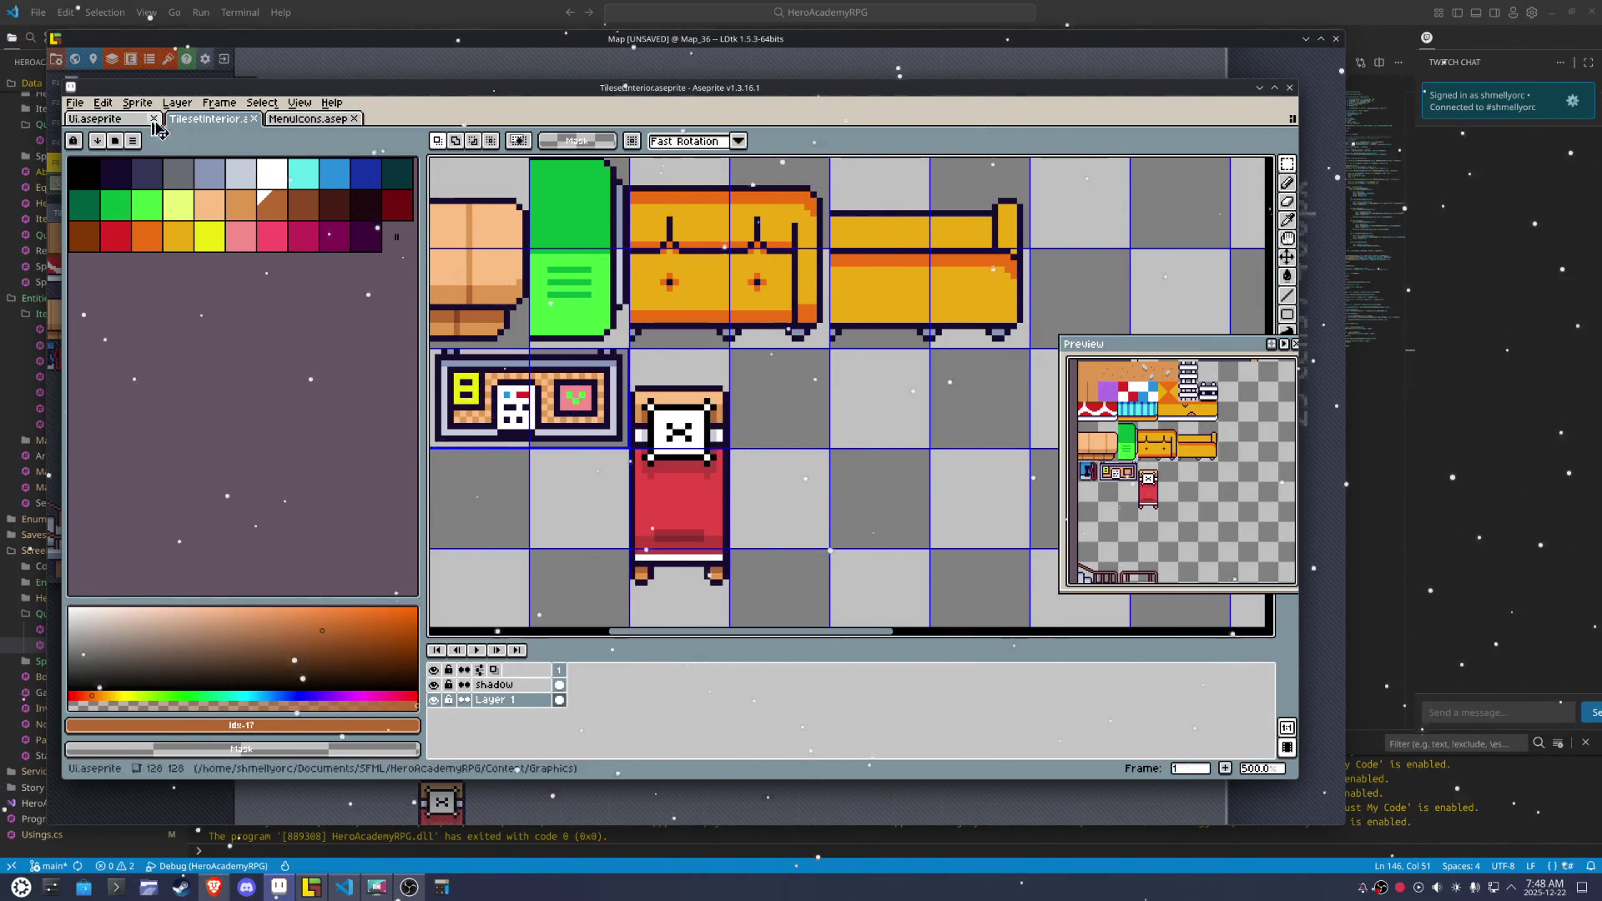
click(74, 102)
mouse_move(94, 227)
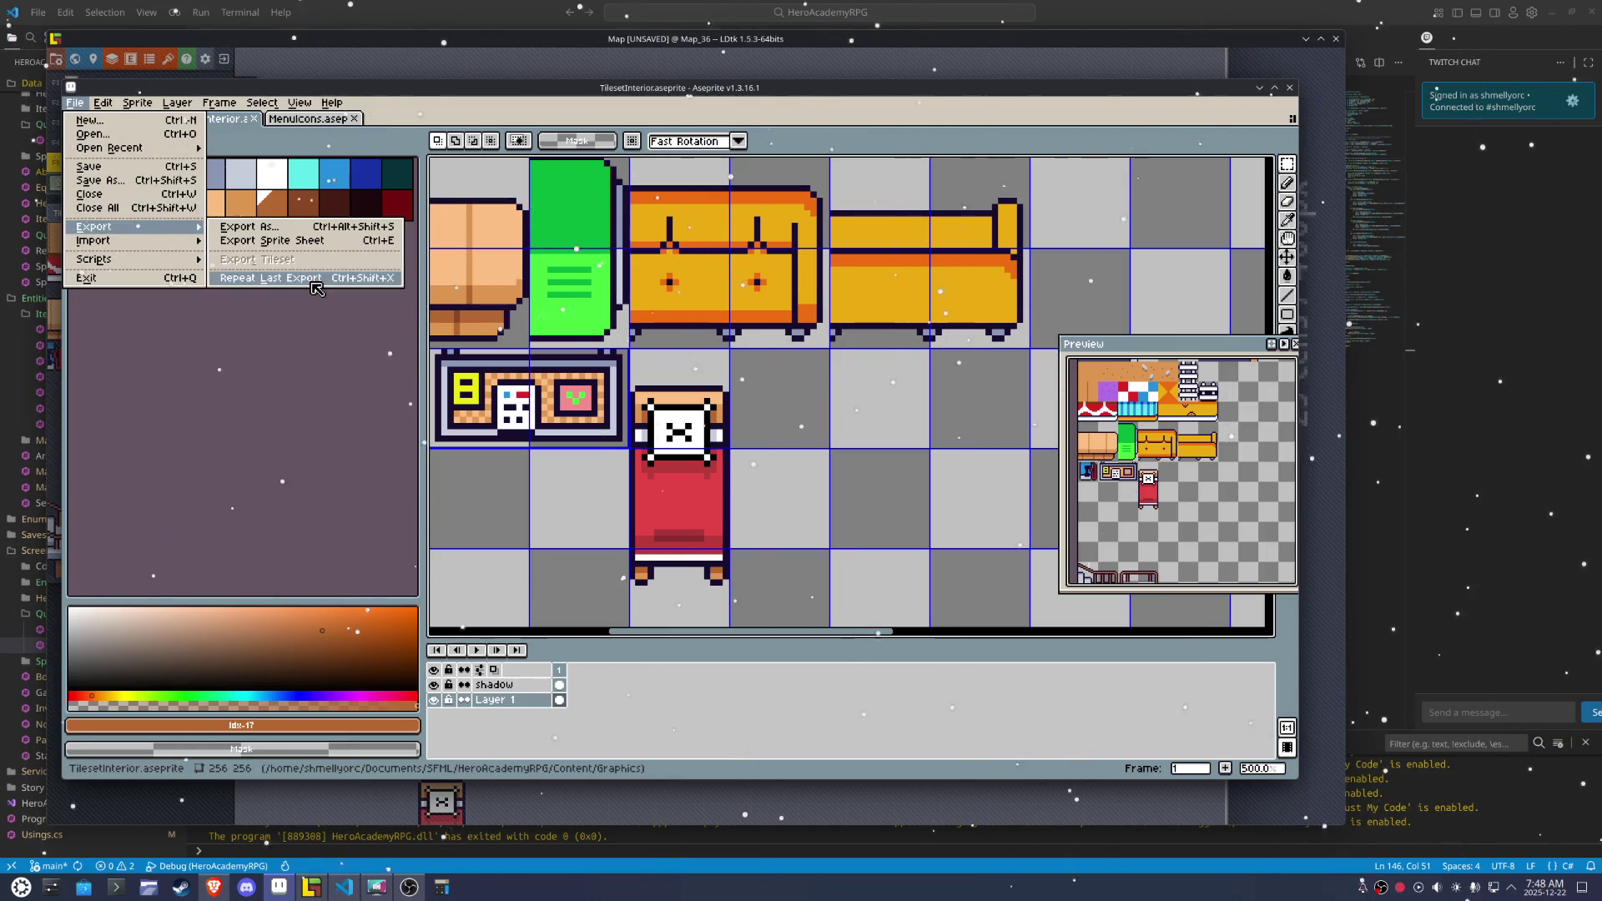
click(275, 277)
Place the bed tile in Map_36's top-right corner against the wall
key(alt+Tab)
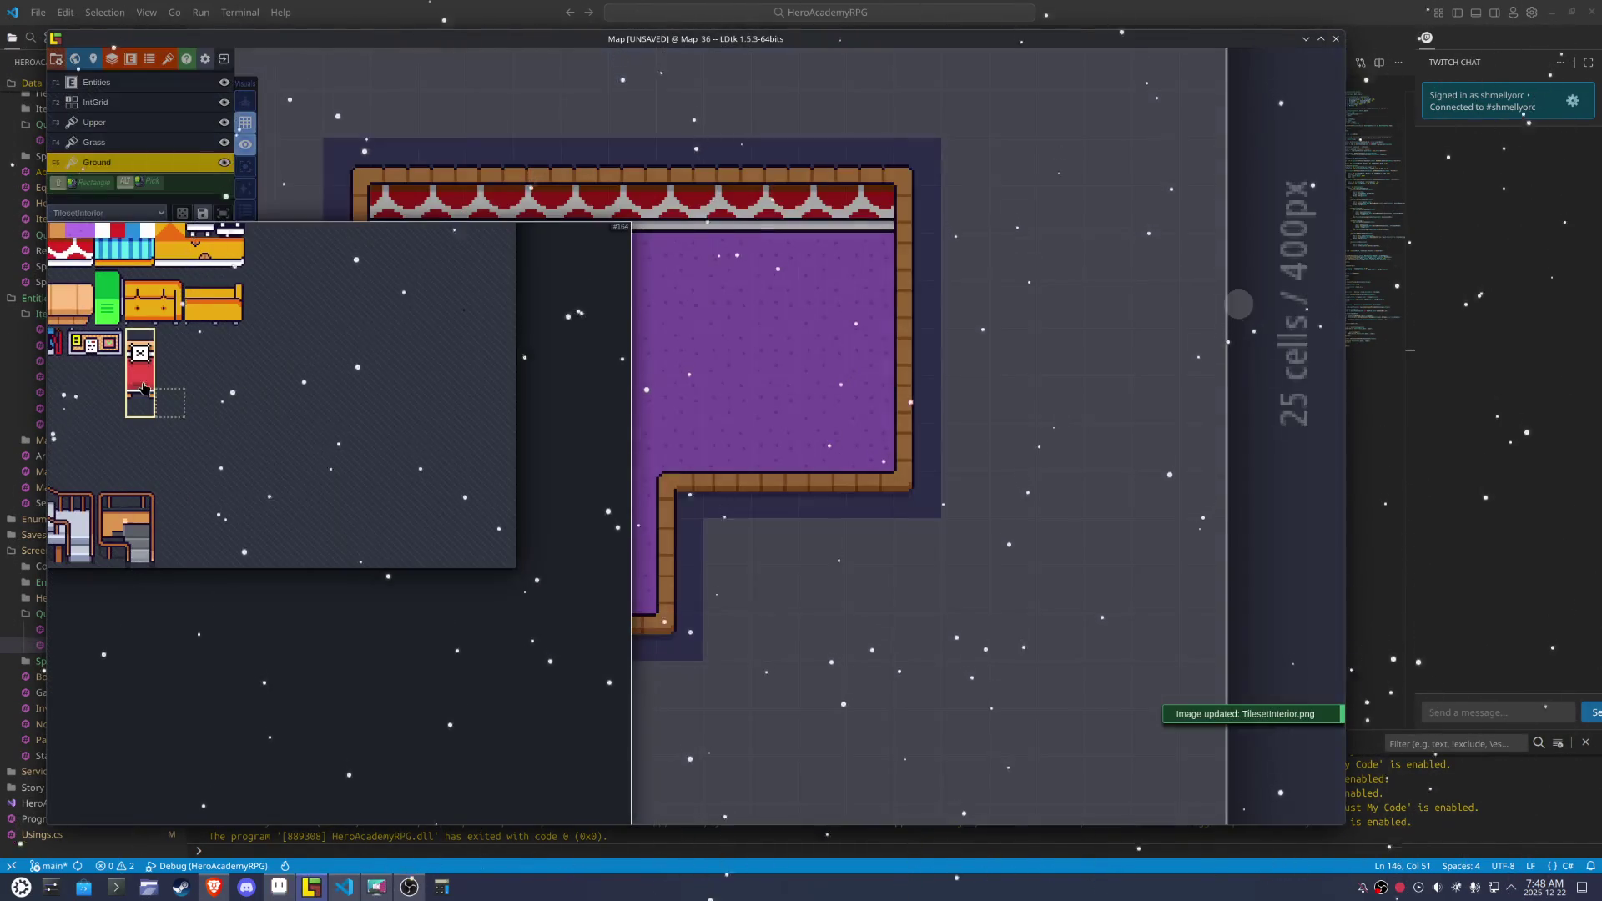
click(847, 215)
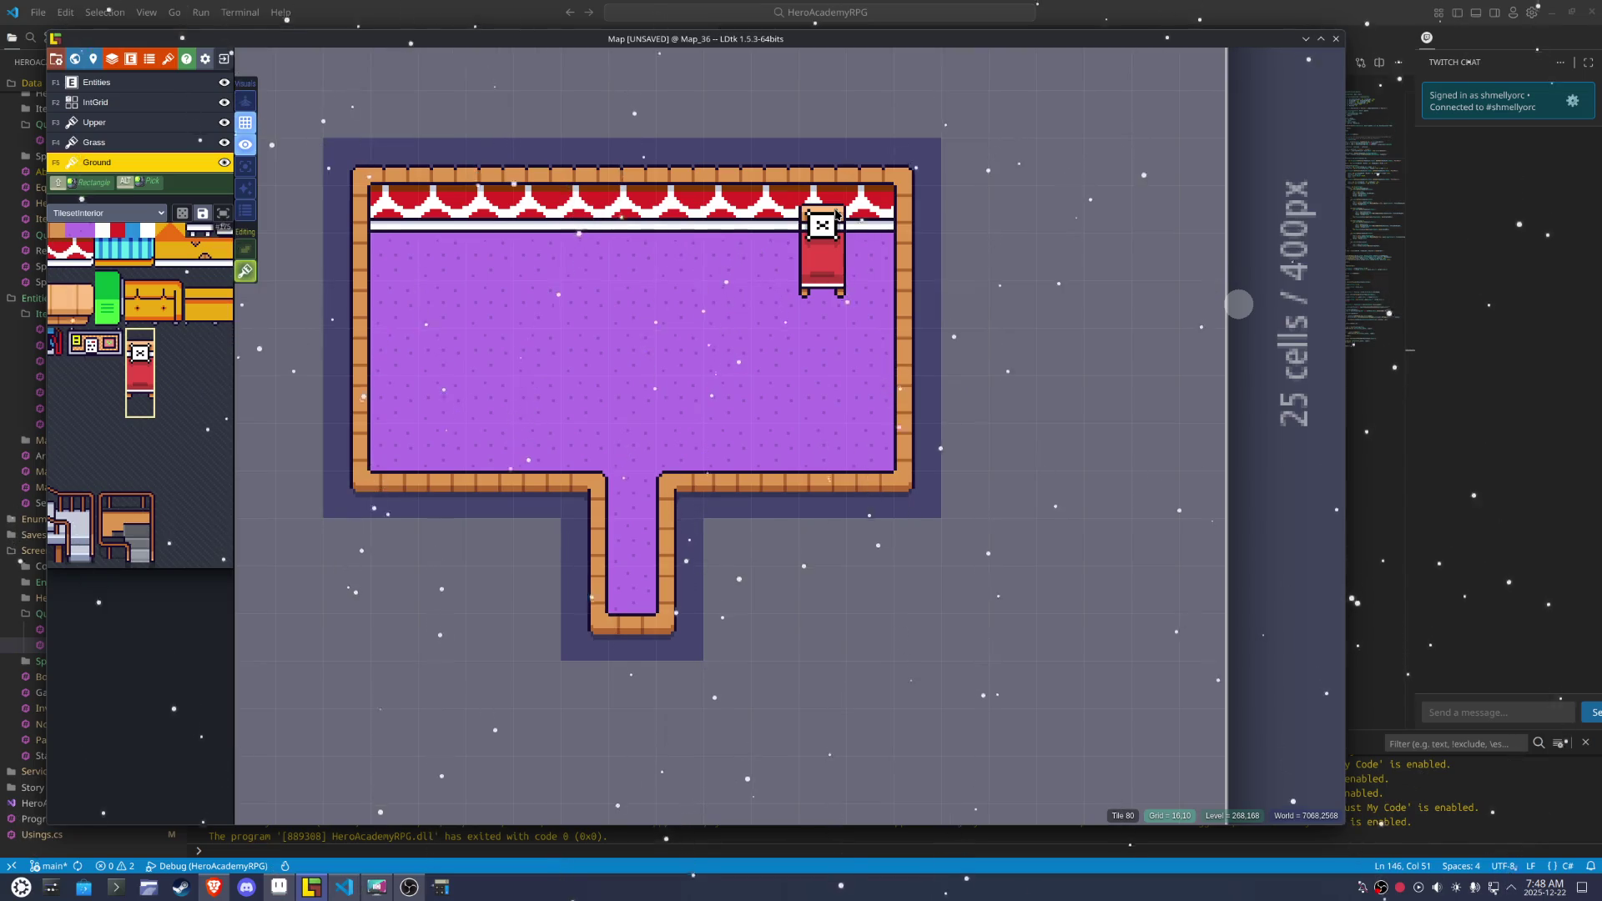
click(279, 887)
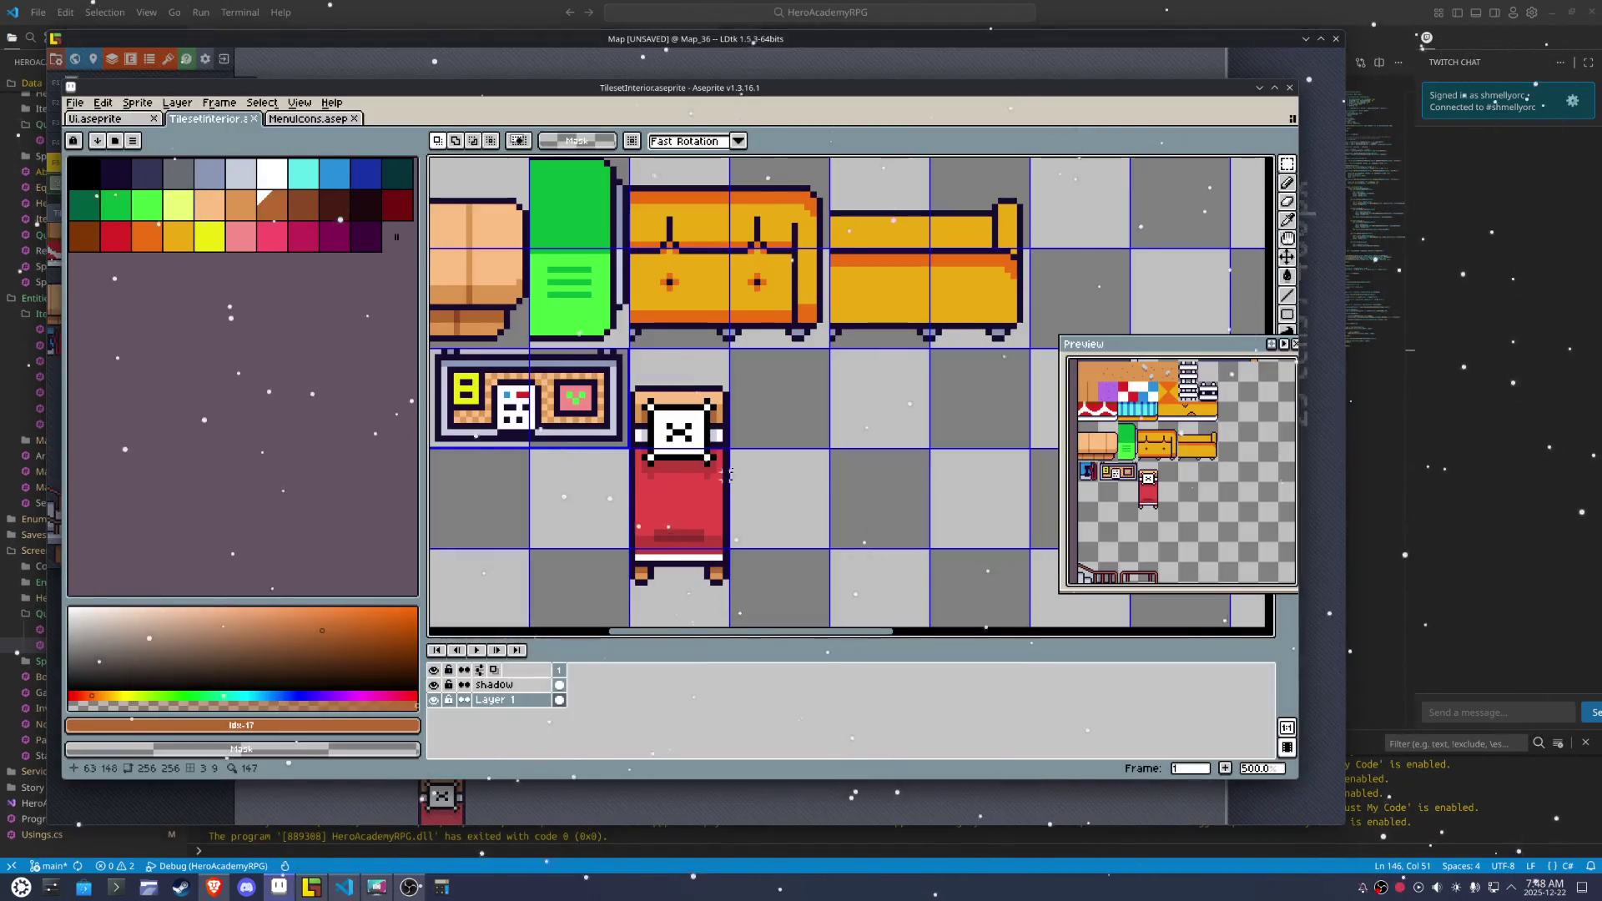
Marquee-select and adjust the bed sprite, shifting its shadow lower
drag(738, 613, 687, 558)
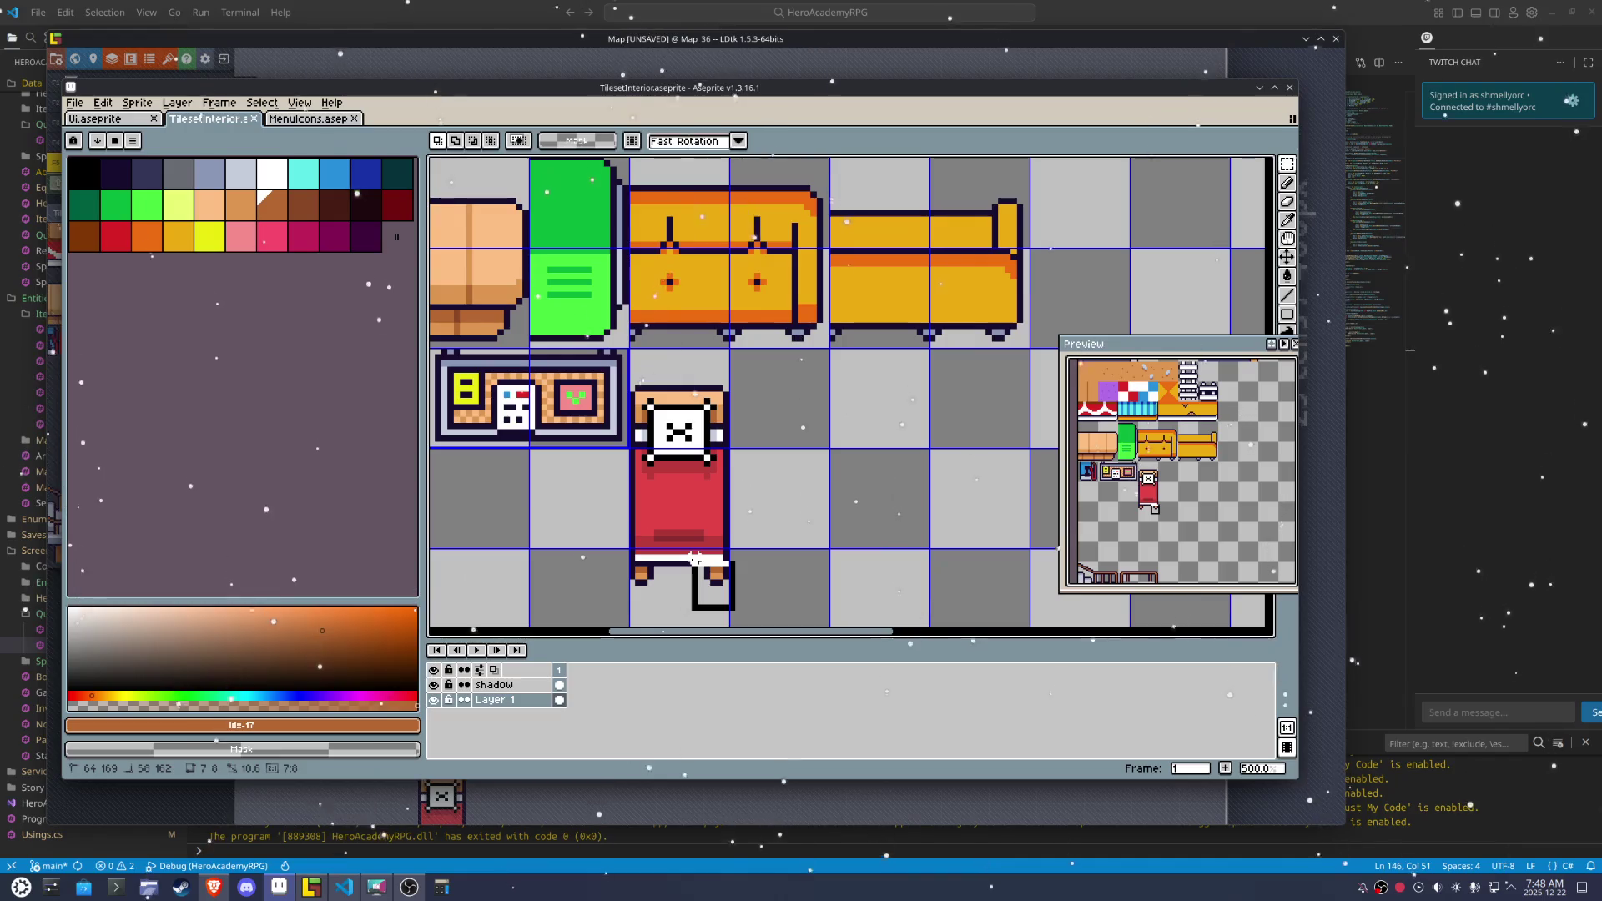
key(ctrl+d)
drag(751, 595, 626, 377)
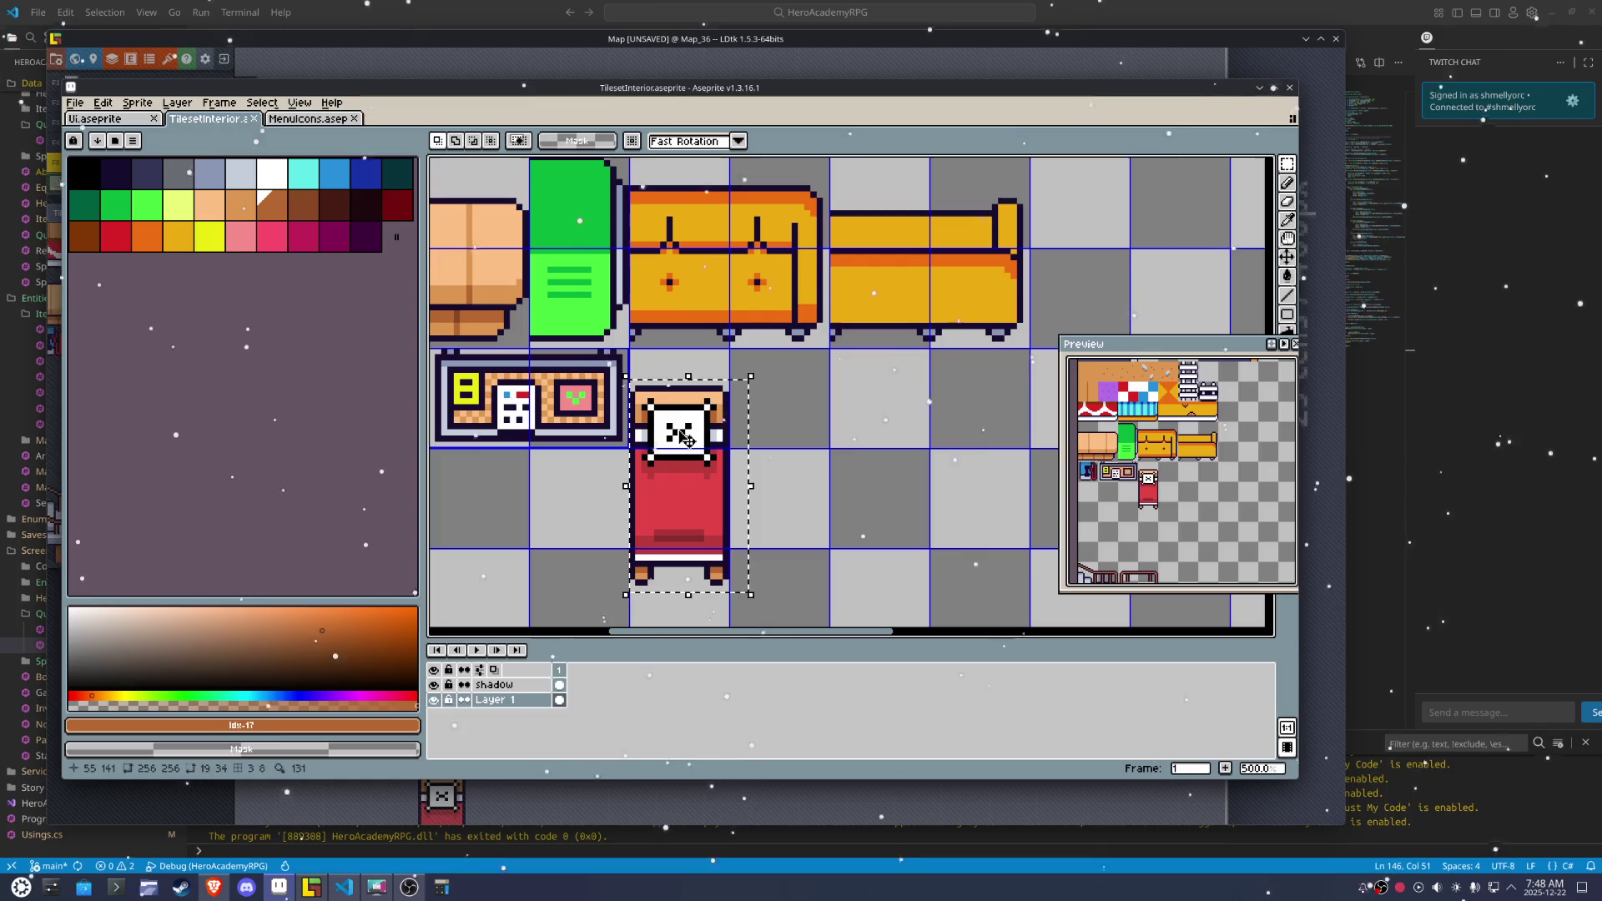
key(ctrl+d)
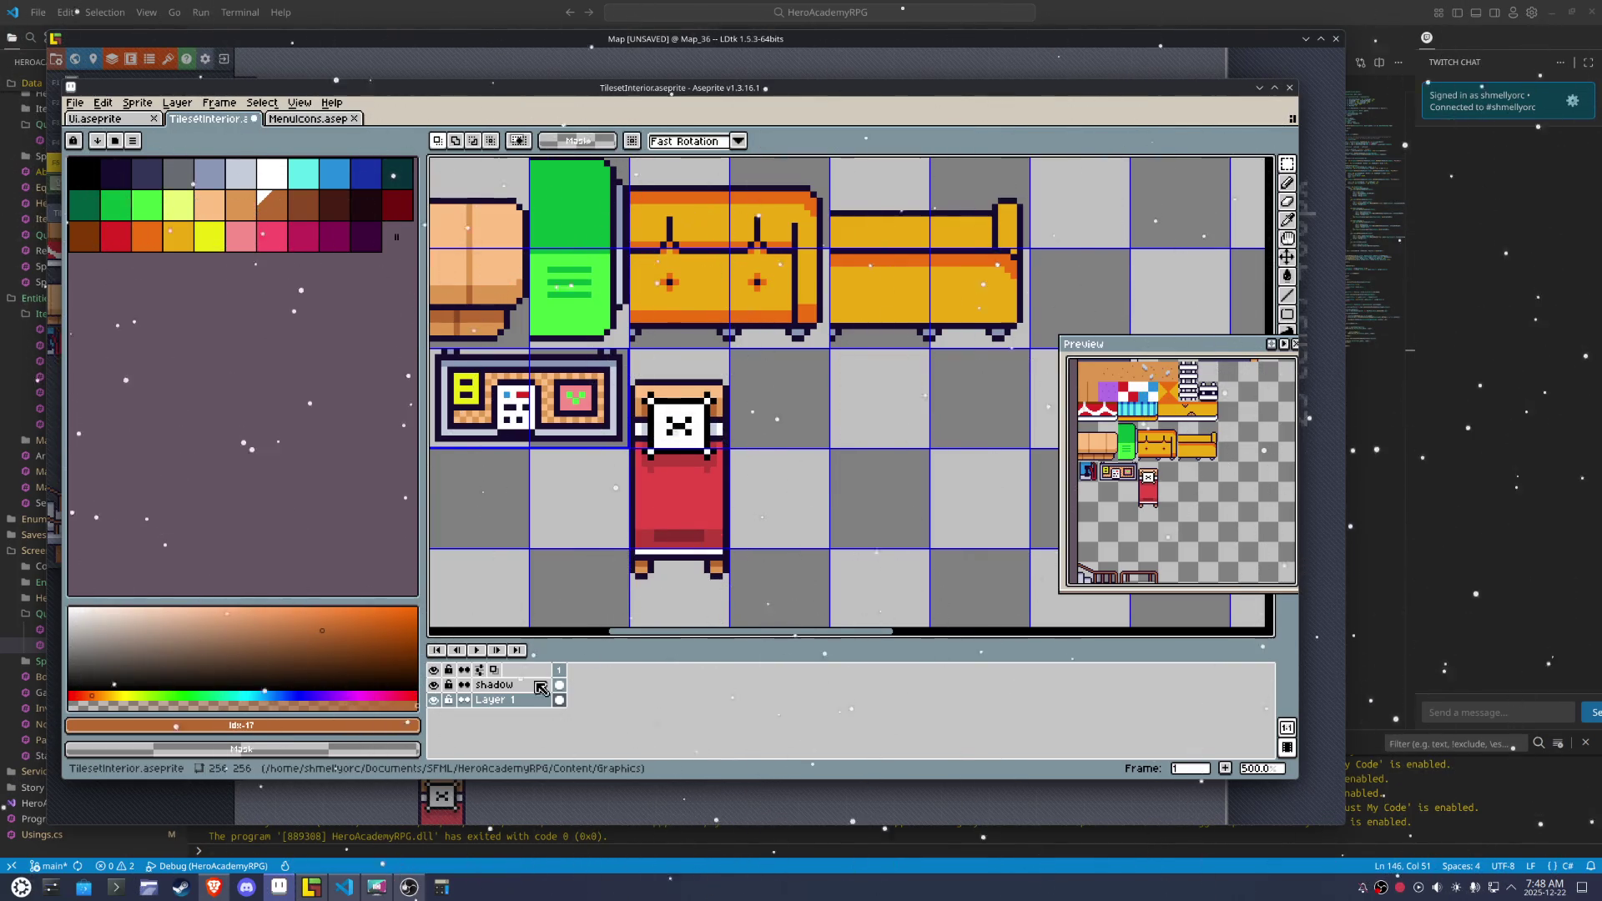
drag(745, 595, 737, 612)
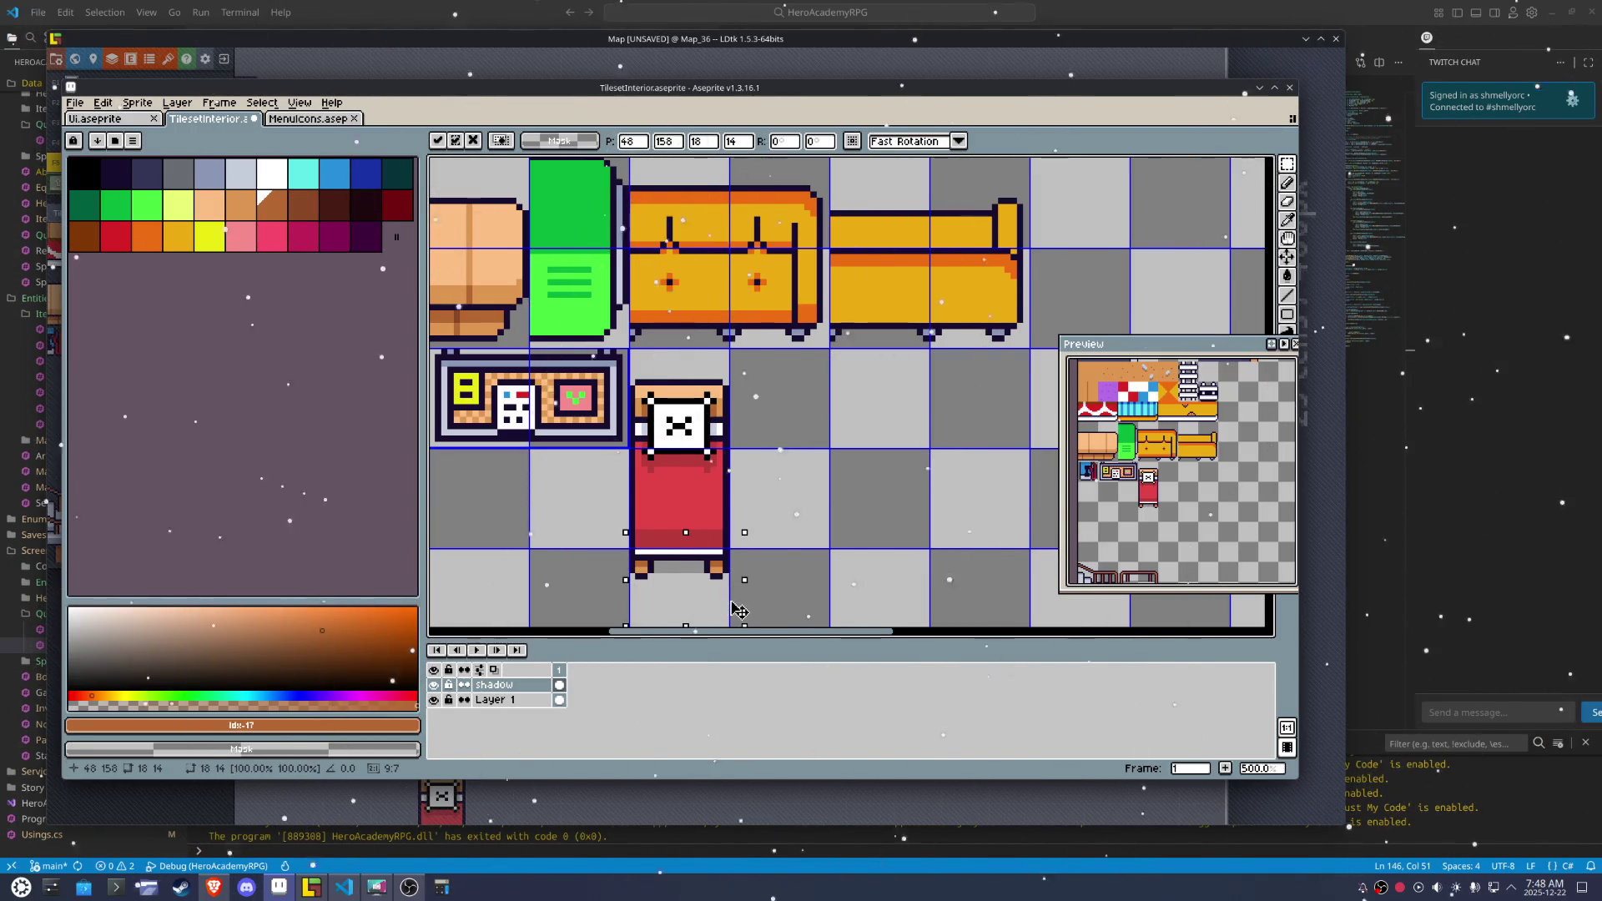
click(863, 501)
Regenerate the TilesetInterior sprite sheet via File > Export and return to the map
click(70, 88)
click(103, 100)
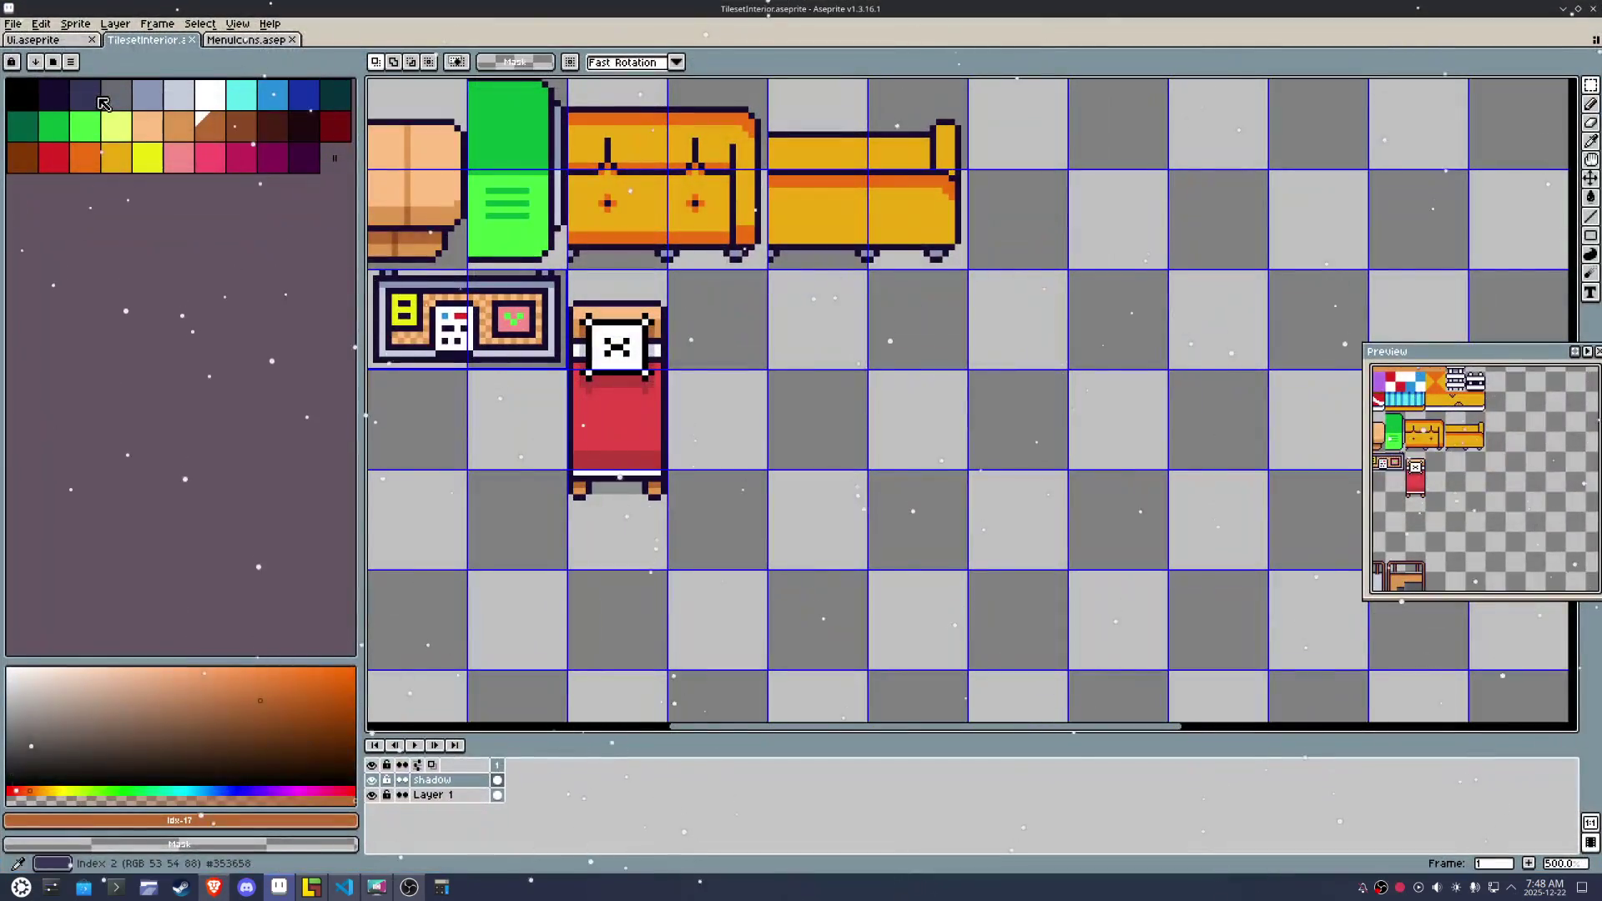
double_click(120, 14)
click(74, 102)
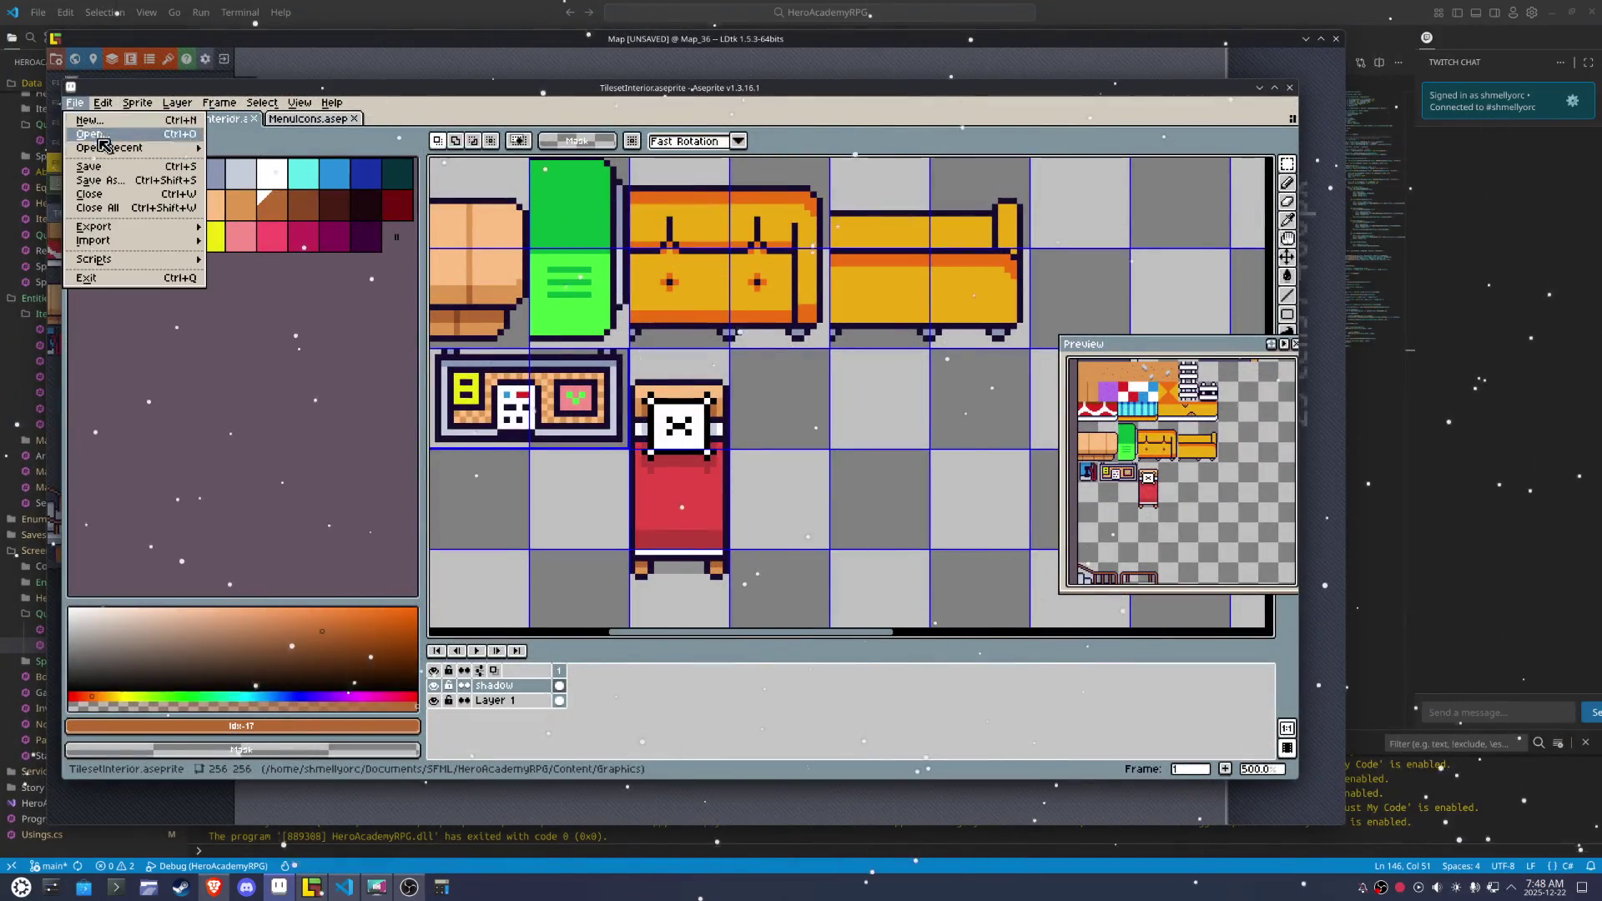
mouse_move(133, 230)
click(250, 260)
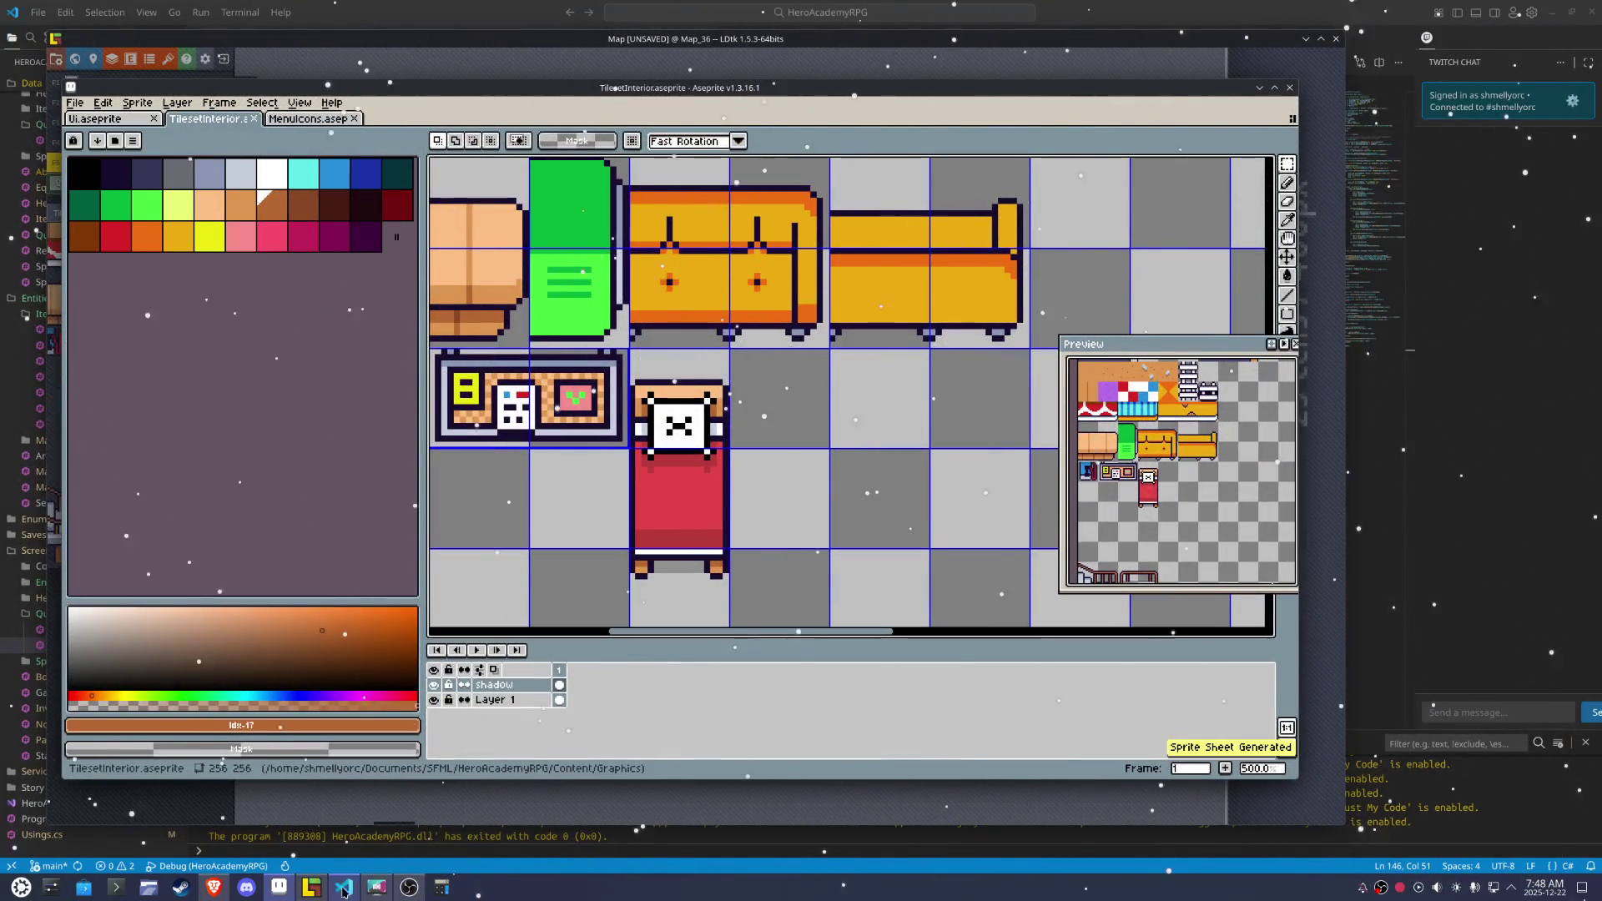
click(311, 887)
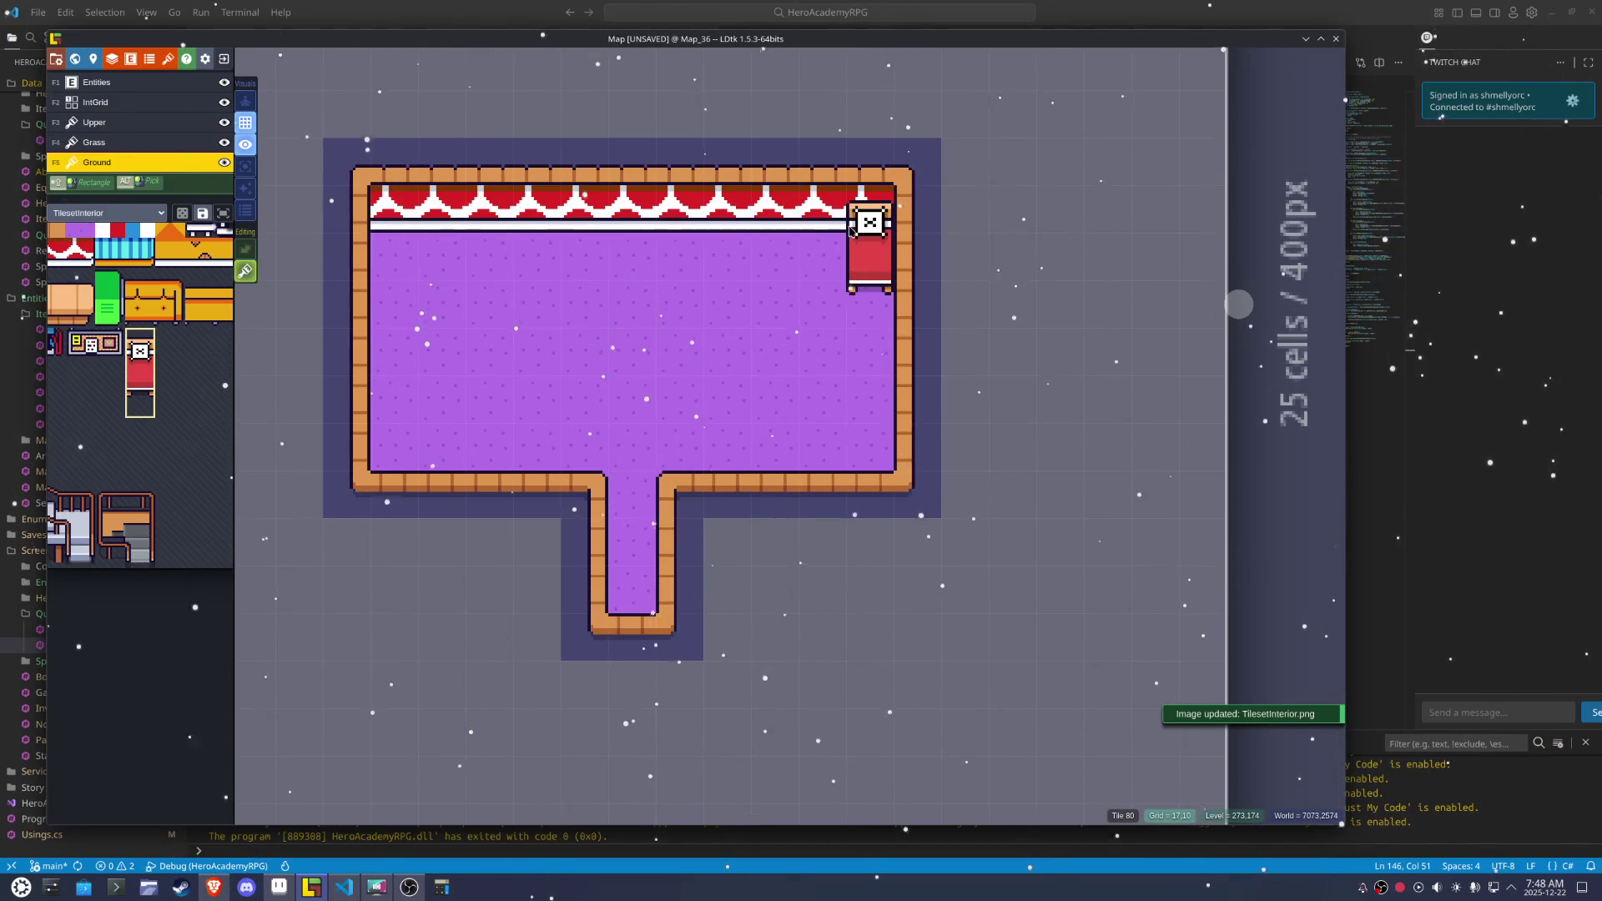
Place the bed in the room's top-right corner, save the project and pan the palette
click(822, 221)
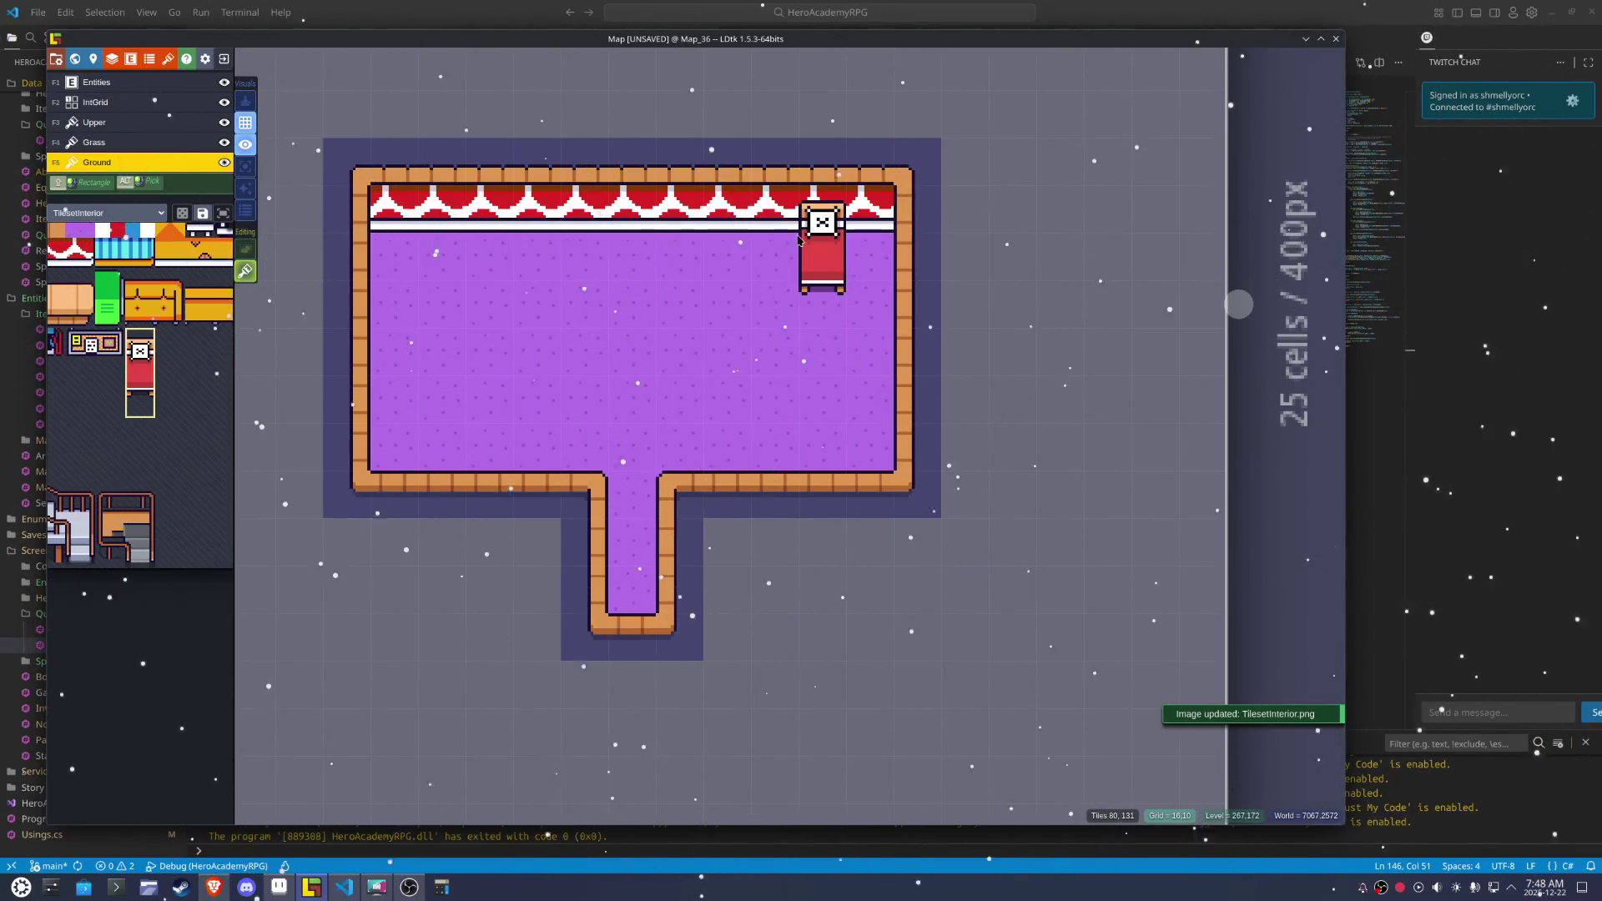
key(ctrl+s)
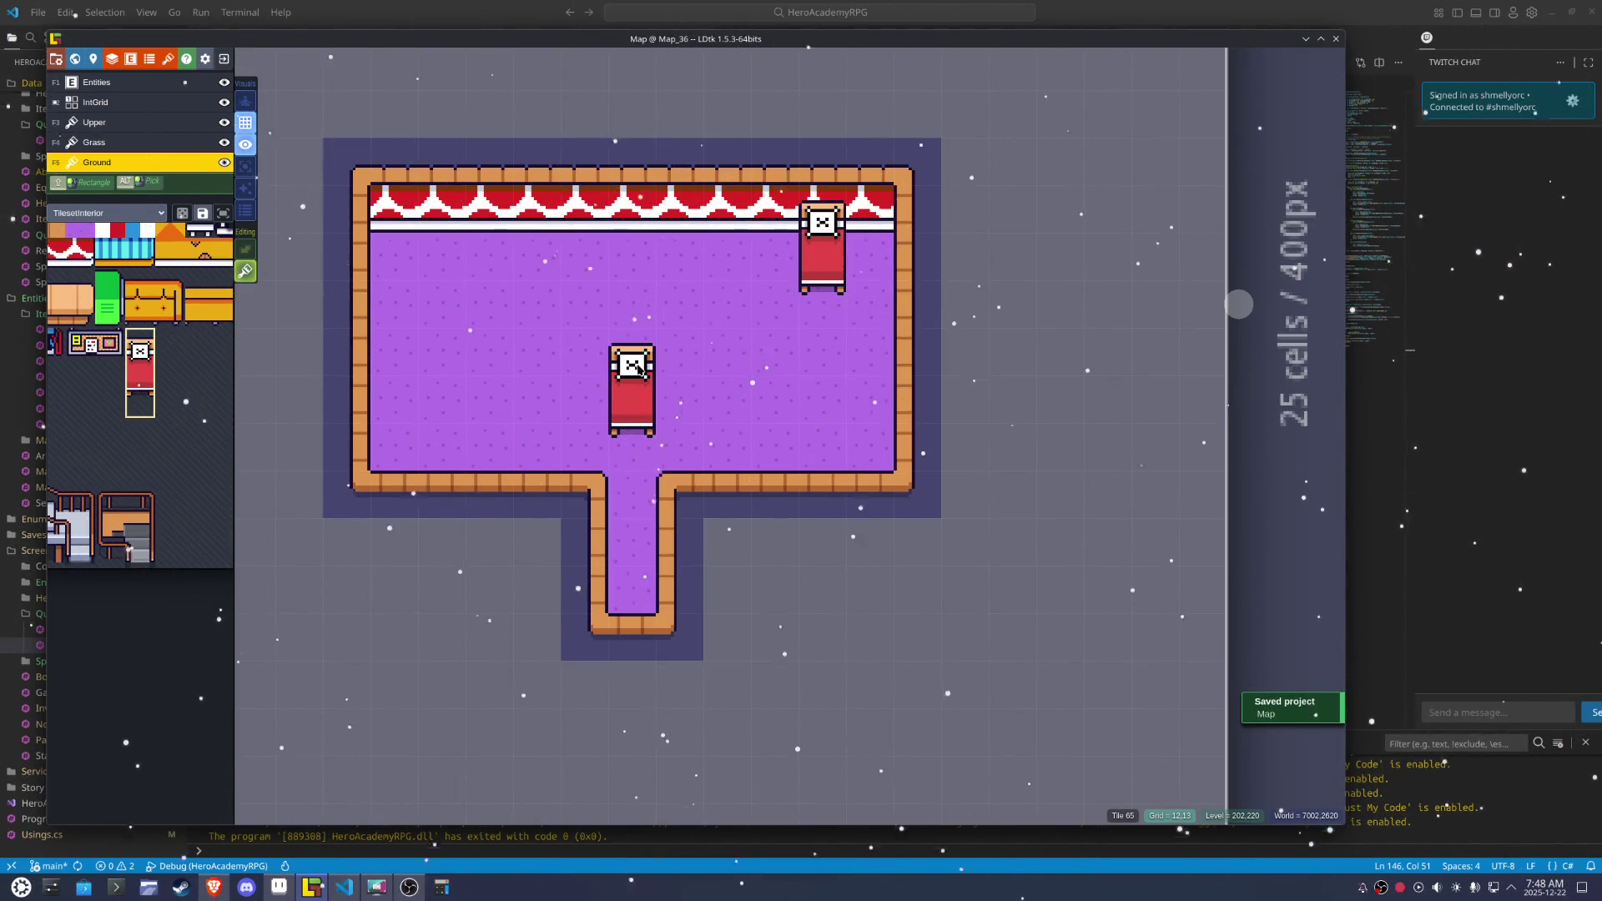
mouse_move(229, 393)
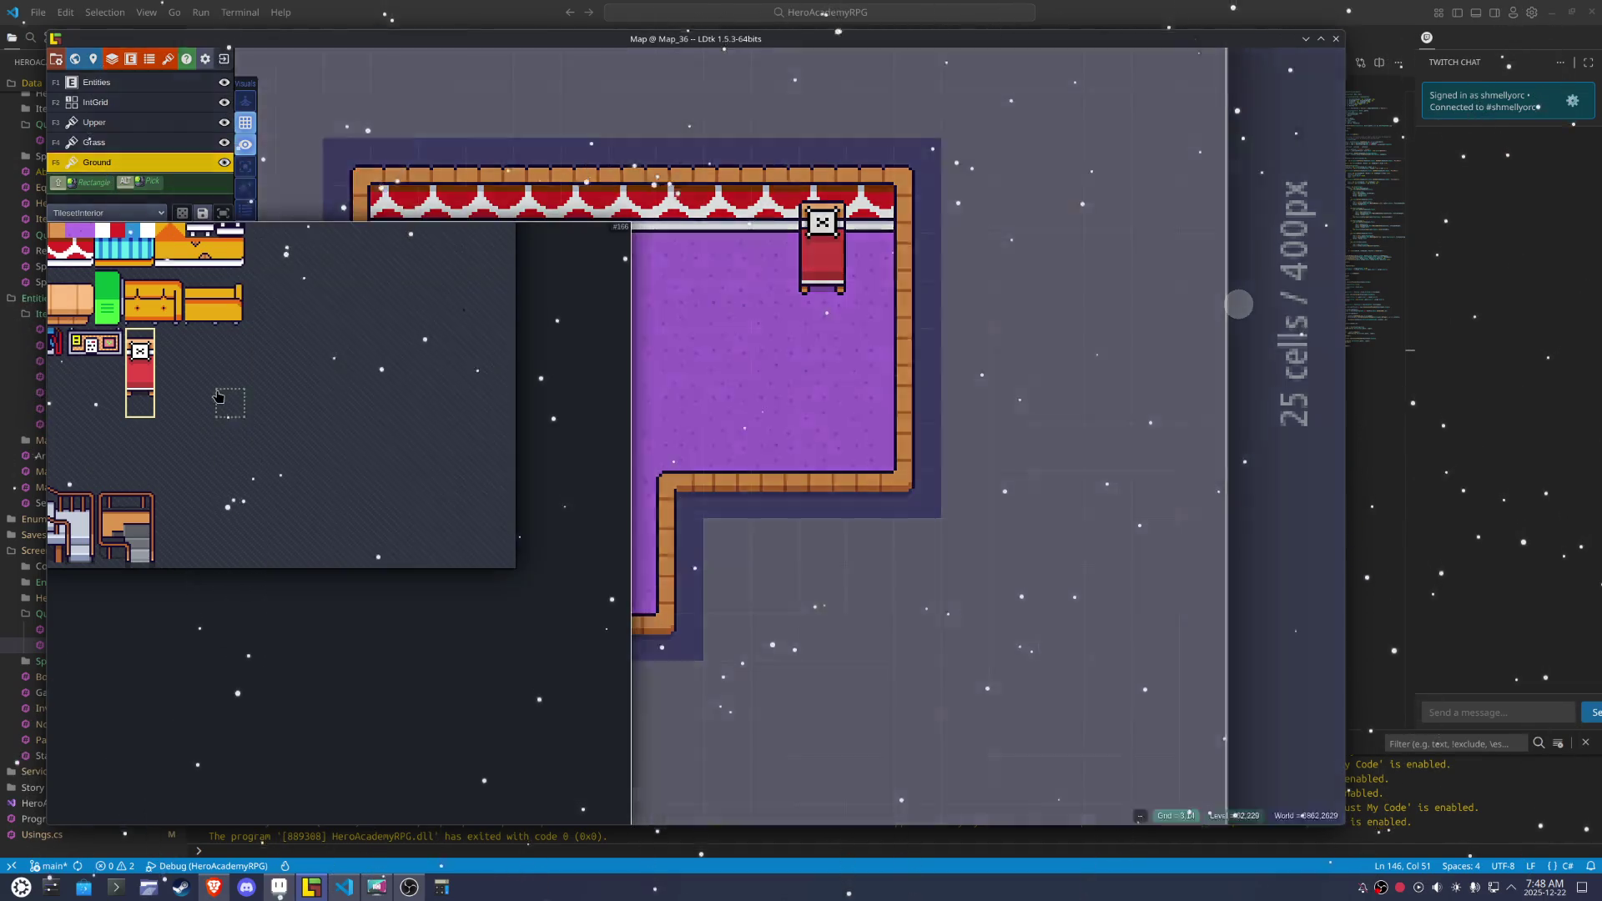
drag(248, 407, 322, 439)
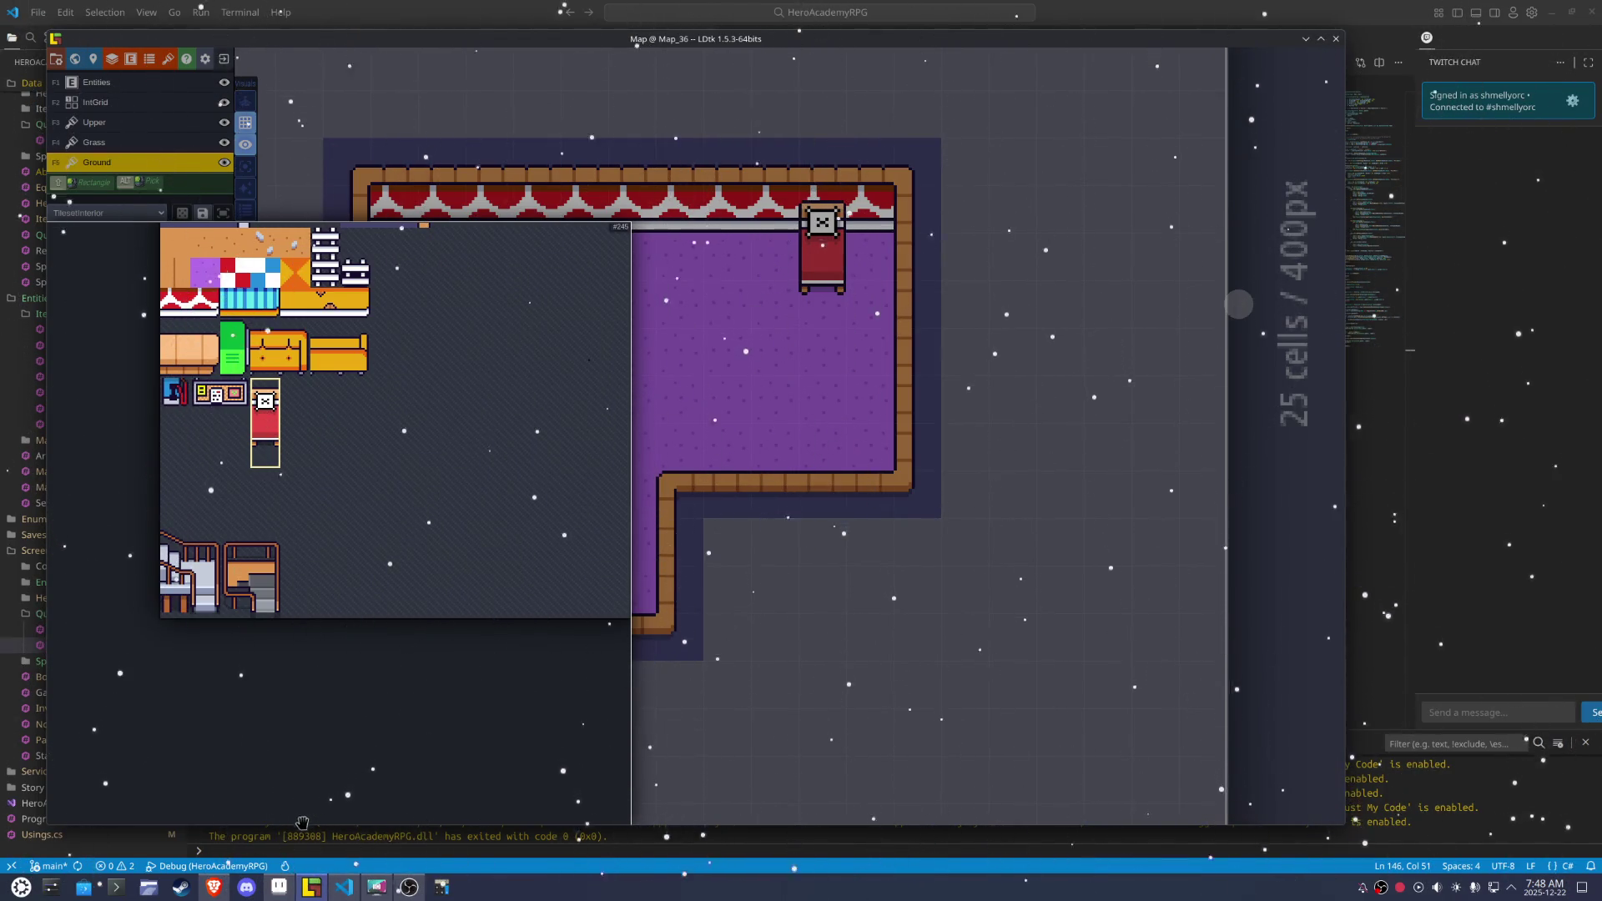
In Aseprite, eyedrop the dark outline colour #180d2f and ready the pencil
click(279, 884)
key(i)
drag(738, 463, 572, 406)
click(570, 405)
key(b)
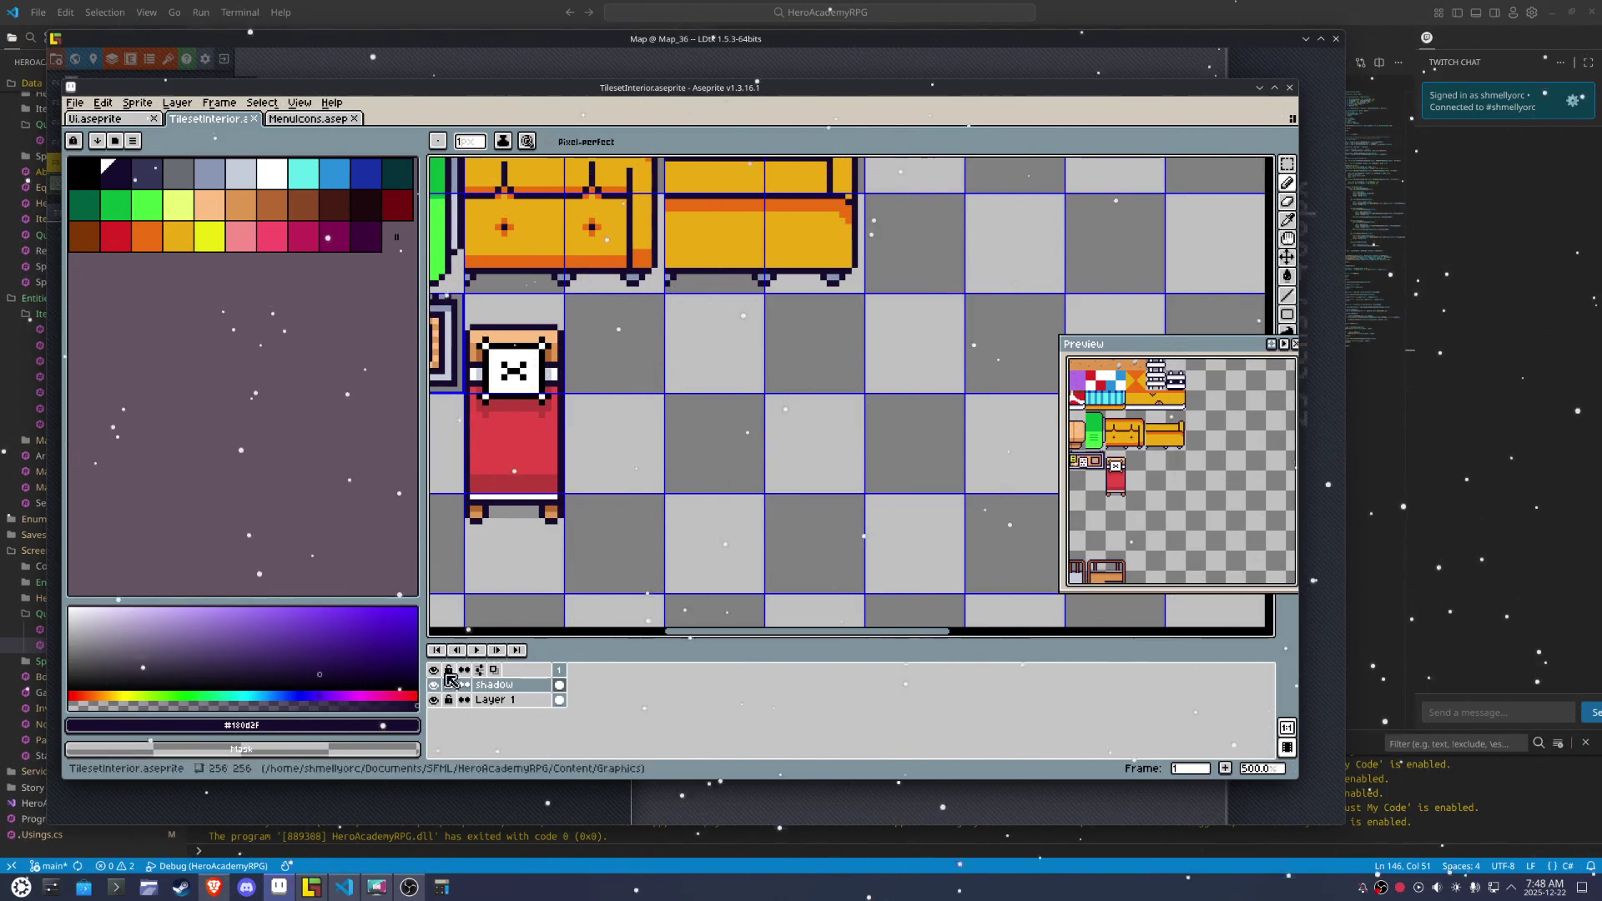
On Layer 1, pencil dark outline lines for the table's top and bottom edges
click(501, 700)
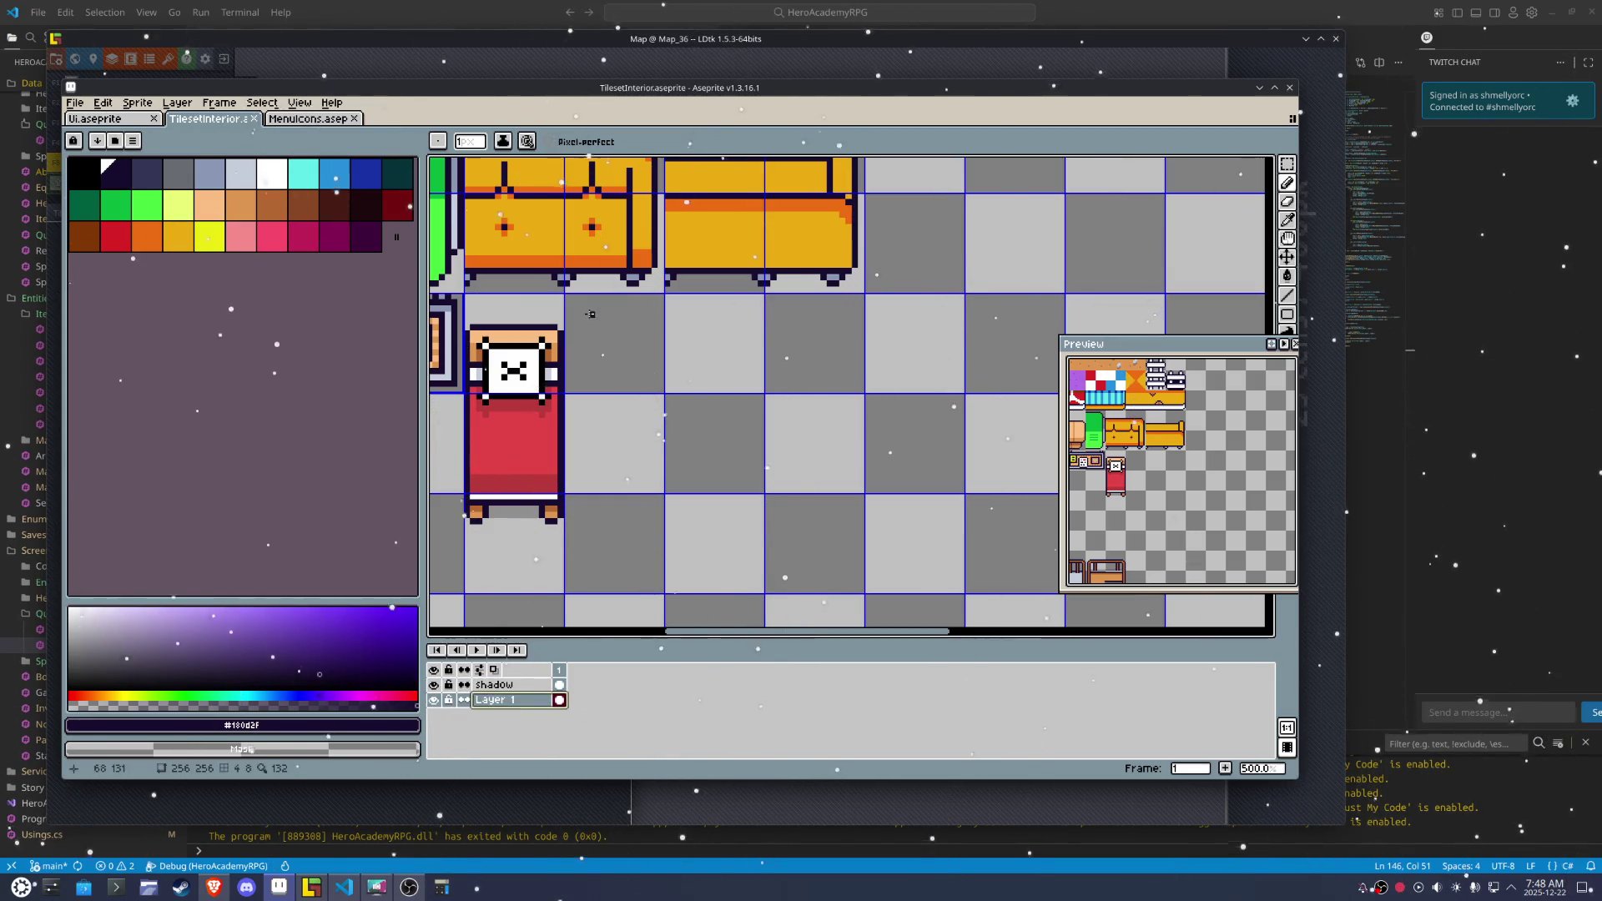
drag(566, 295, 758, 294)
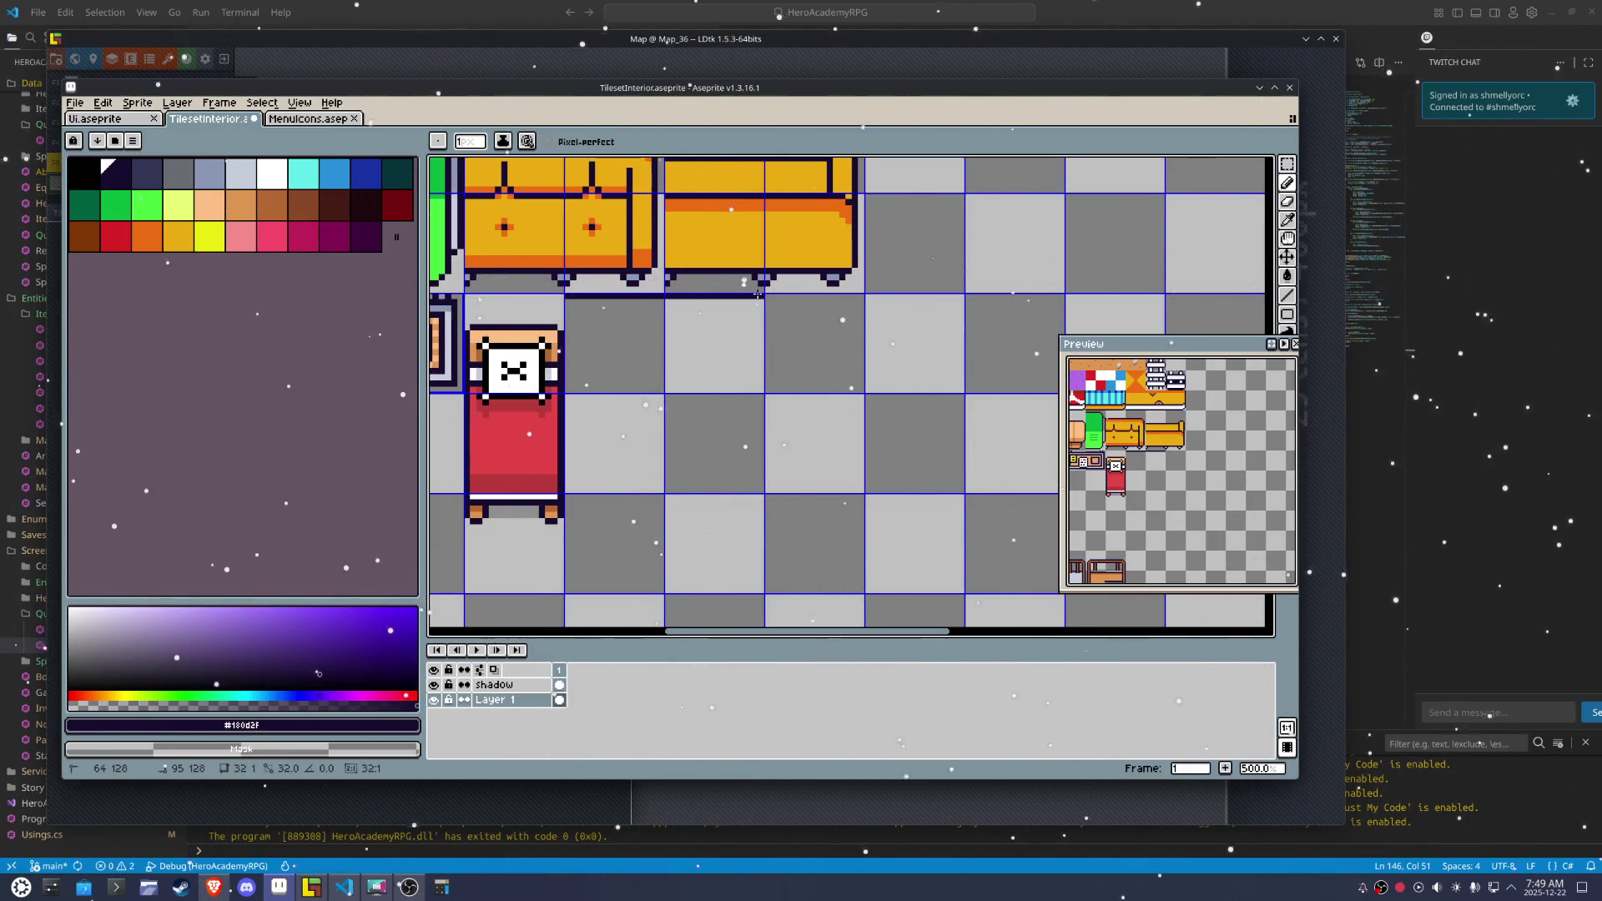
drag(757, 294, 859, 320)
drag(862, 388, 580, 351)
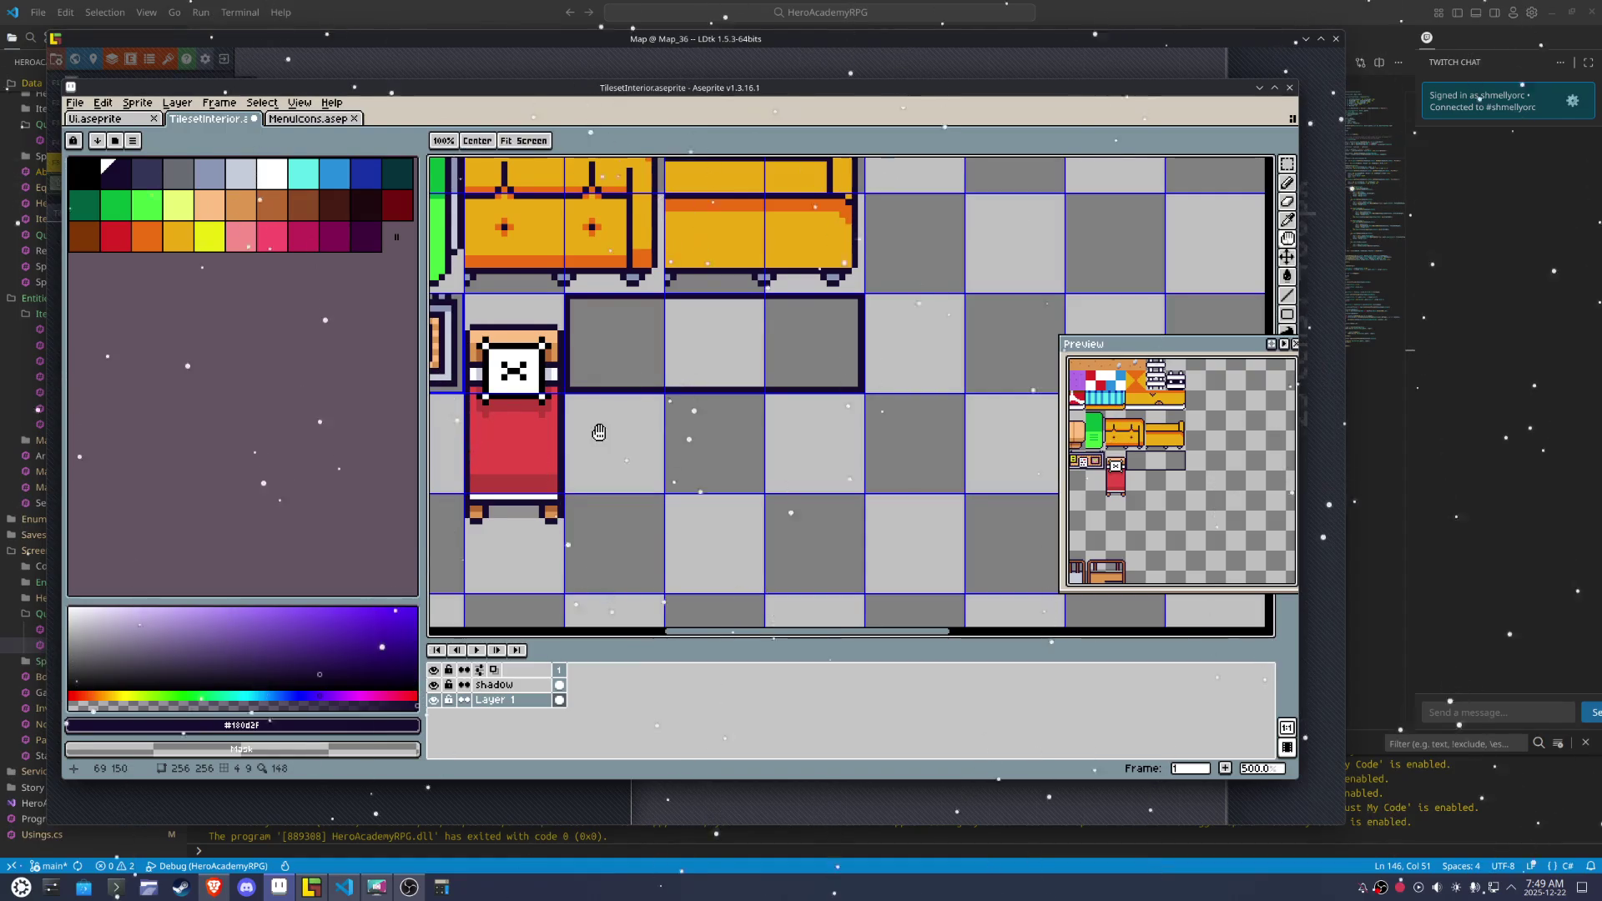
scroll(down, 3)
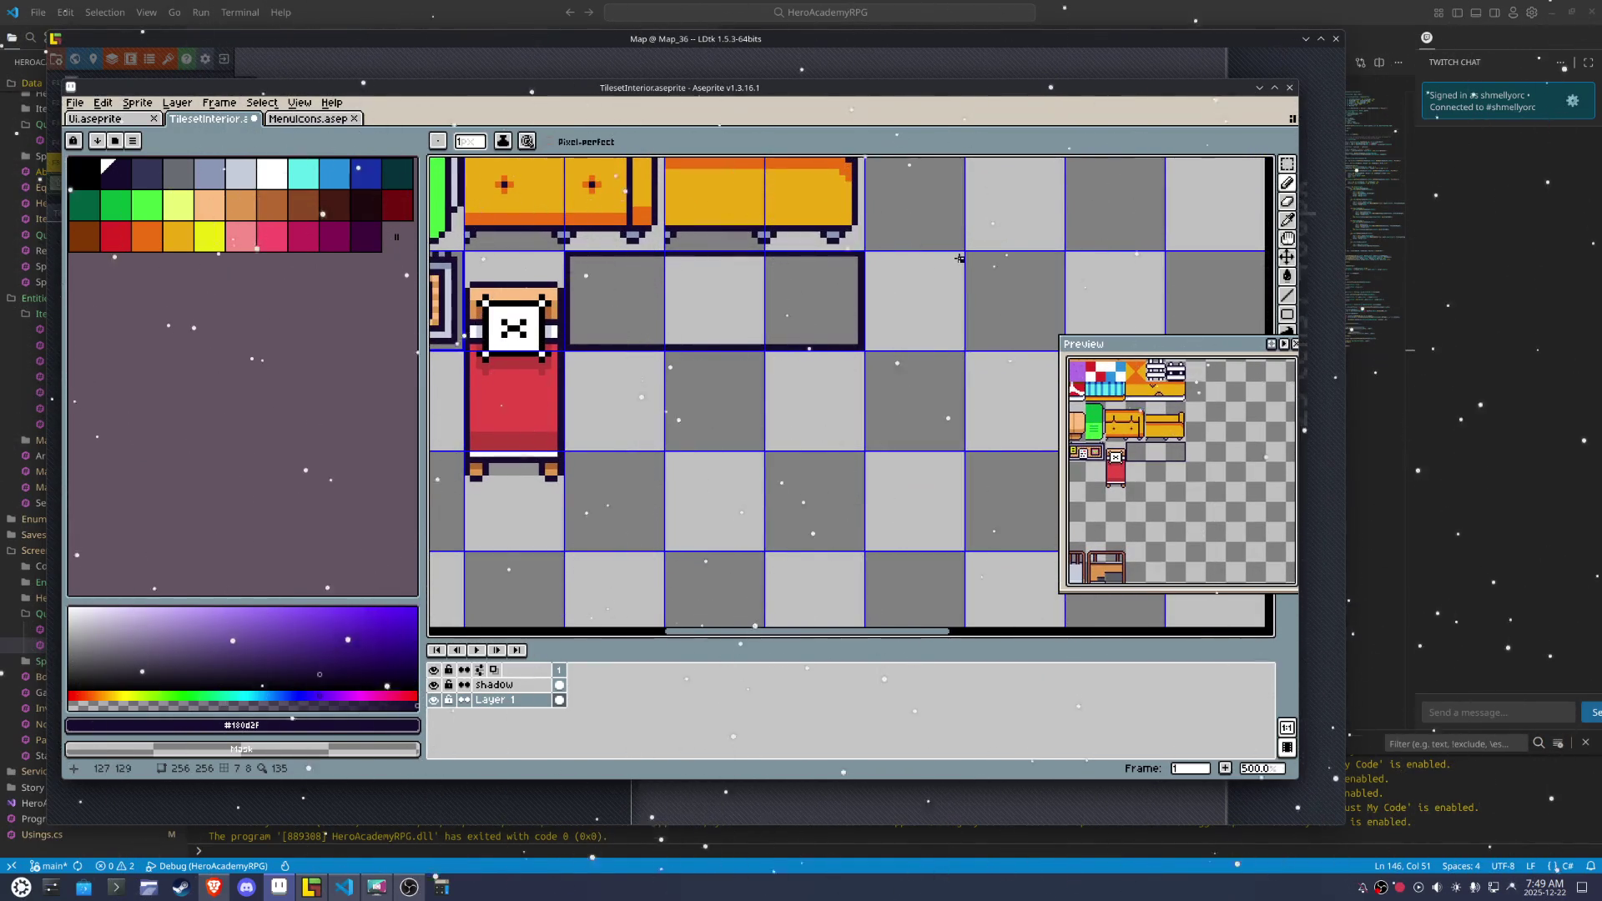
drag(958, 254, 960, 258)
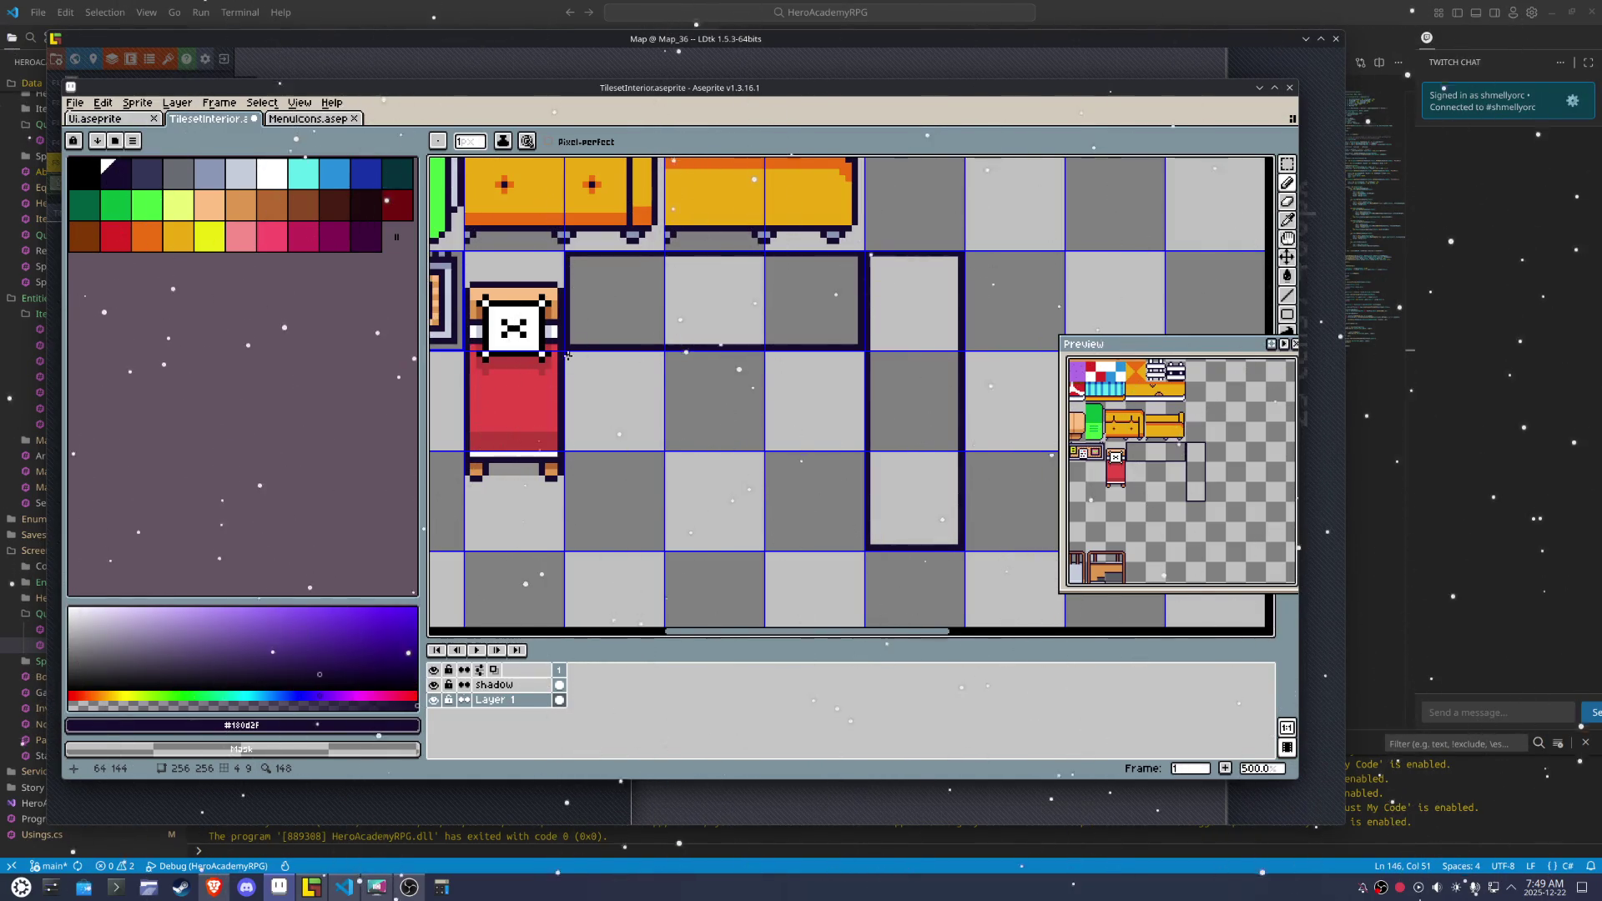
drag(567, 355, 598, 161)
Outline a dark rectangle for the table frame with straight edges
key(Escape)
scroll(down, 3)
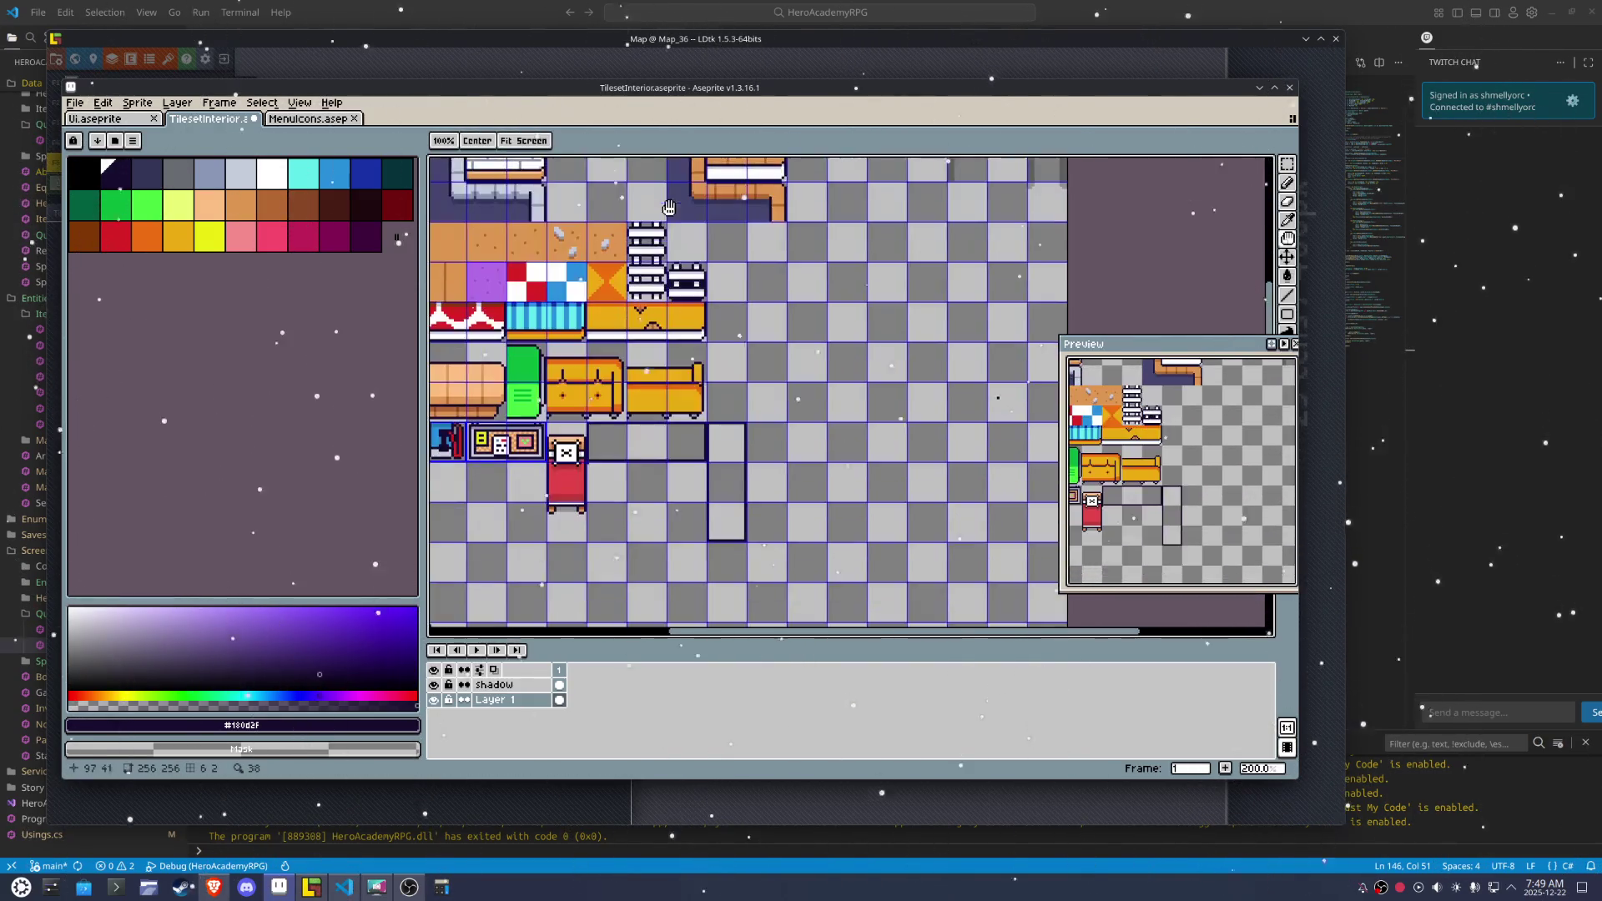
scroll(up, 3)
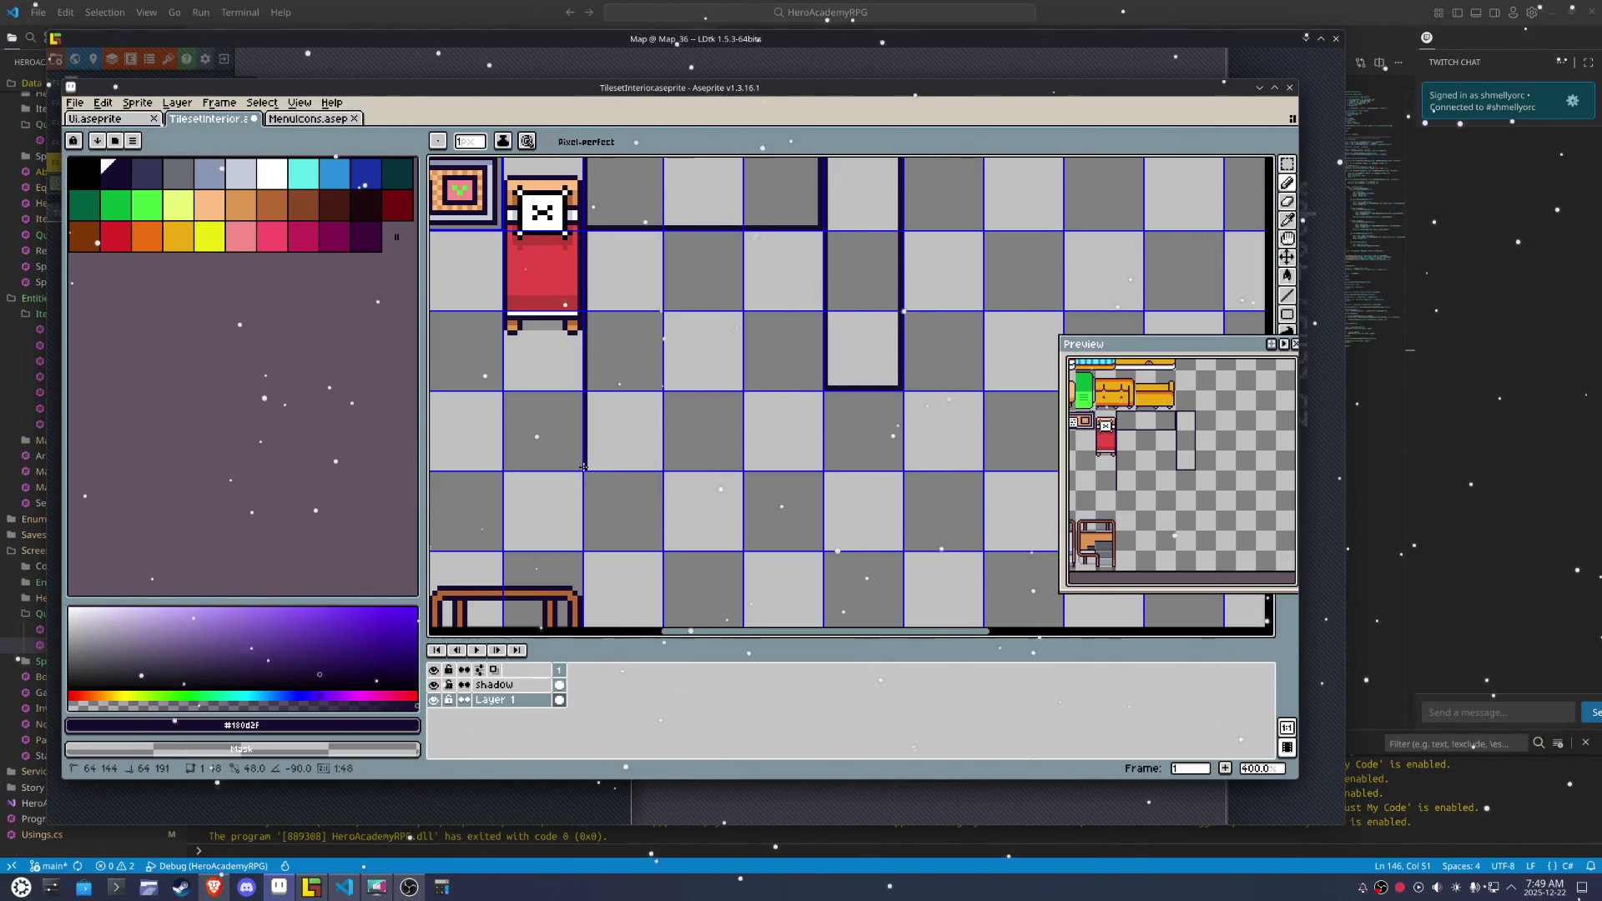
click(583, 467)
click(821, 467)
click(816, 232)
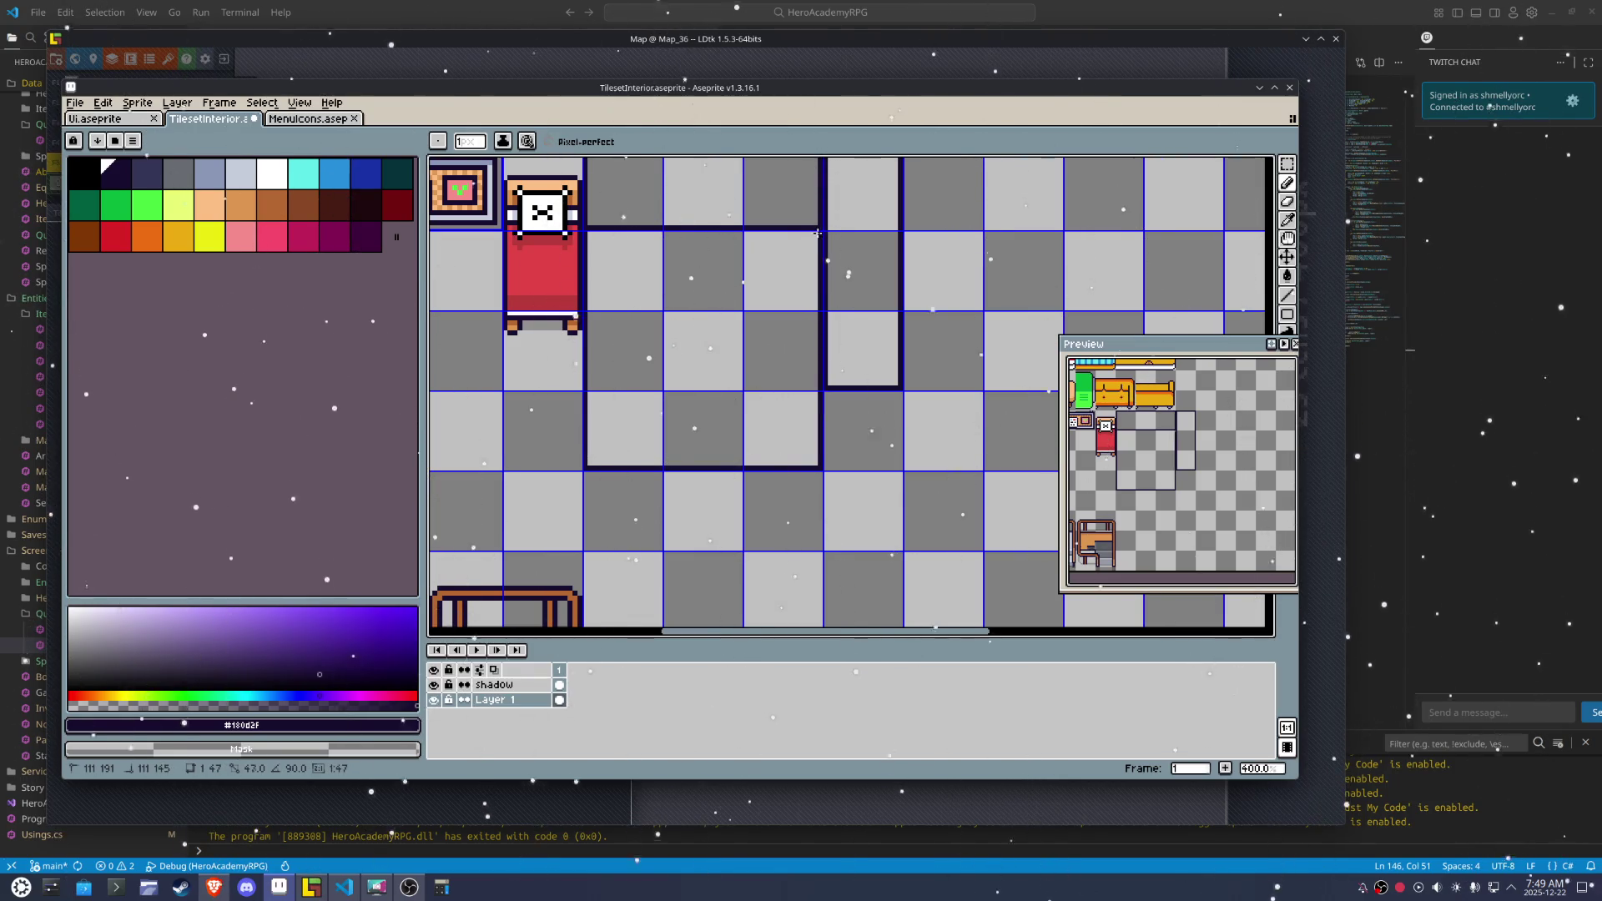
click(588, 232)
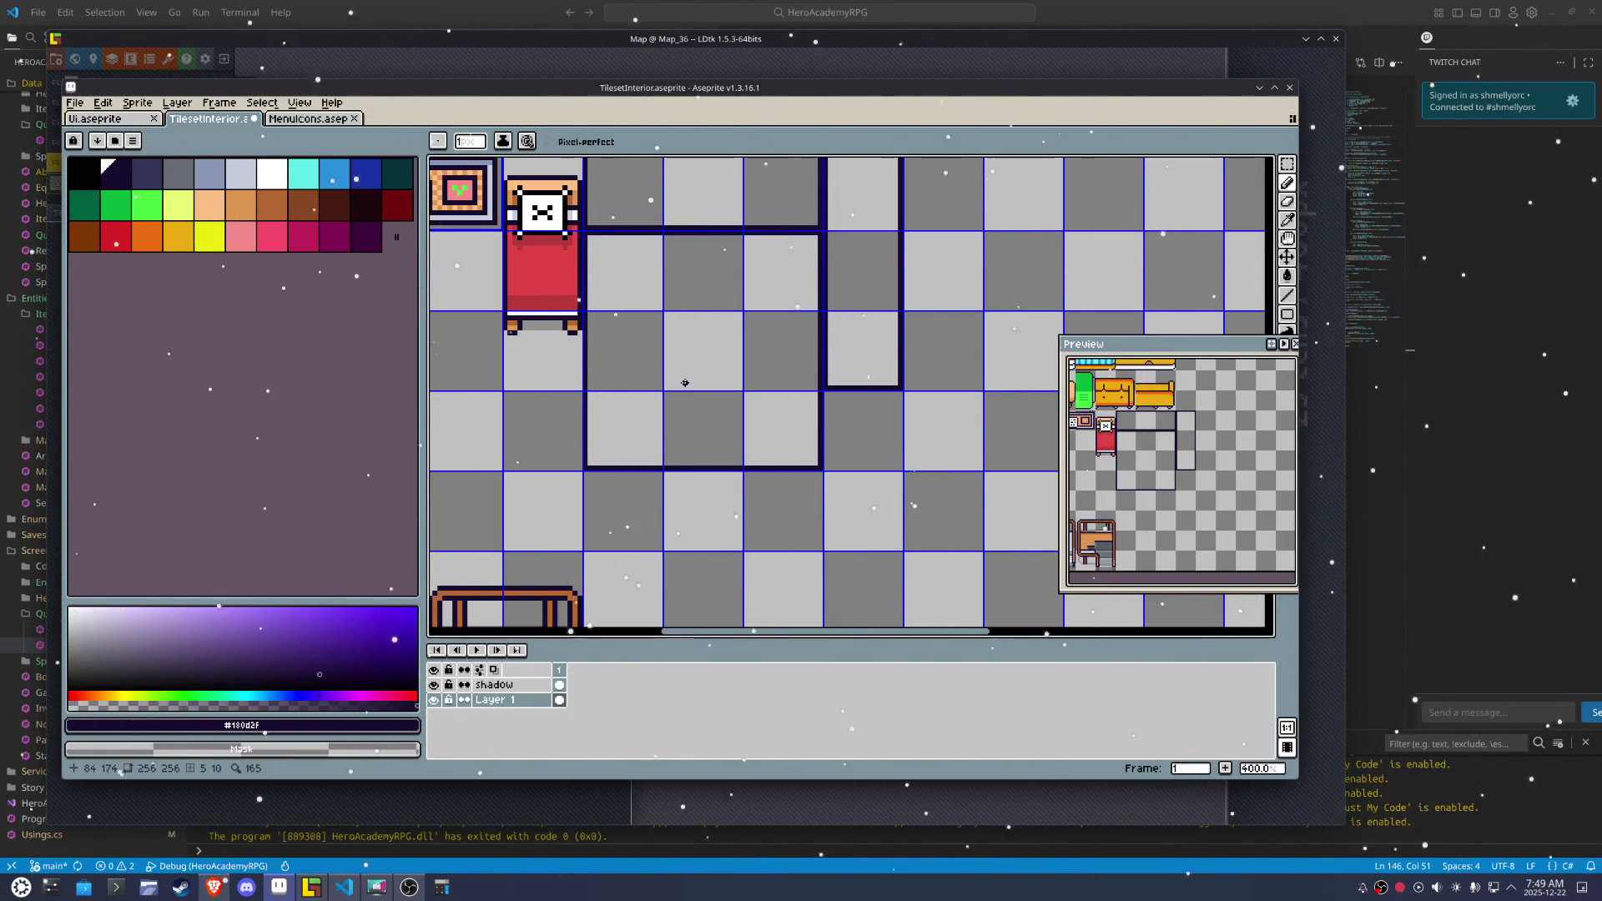
scroll(up, 3)
Draw a line inside the lower rectangle and short legs at each end, undoing stray lines
drag(850, 446, 564, 445)
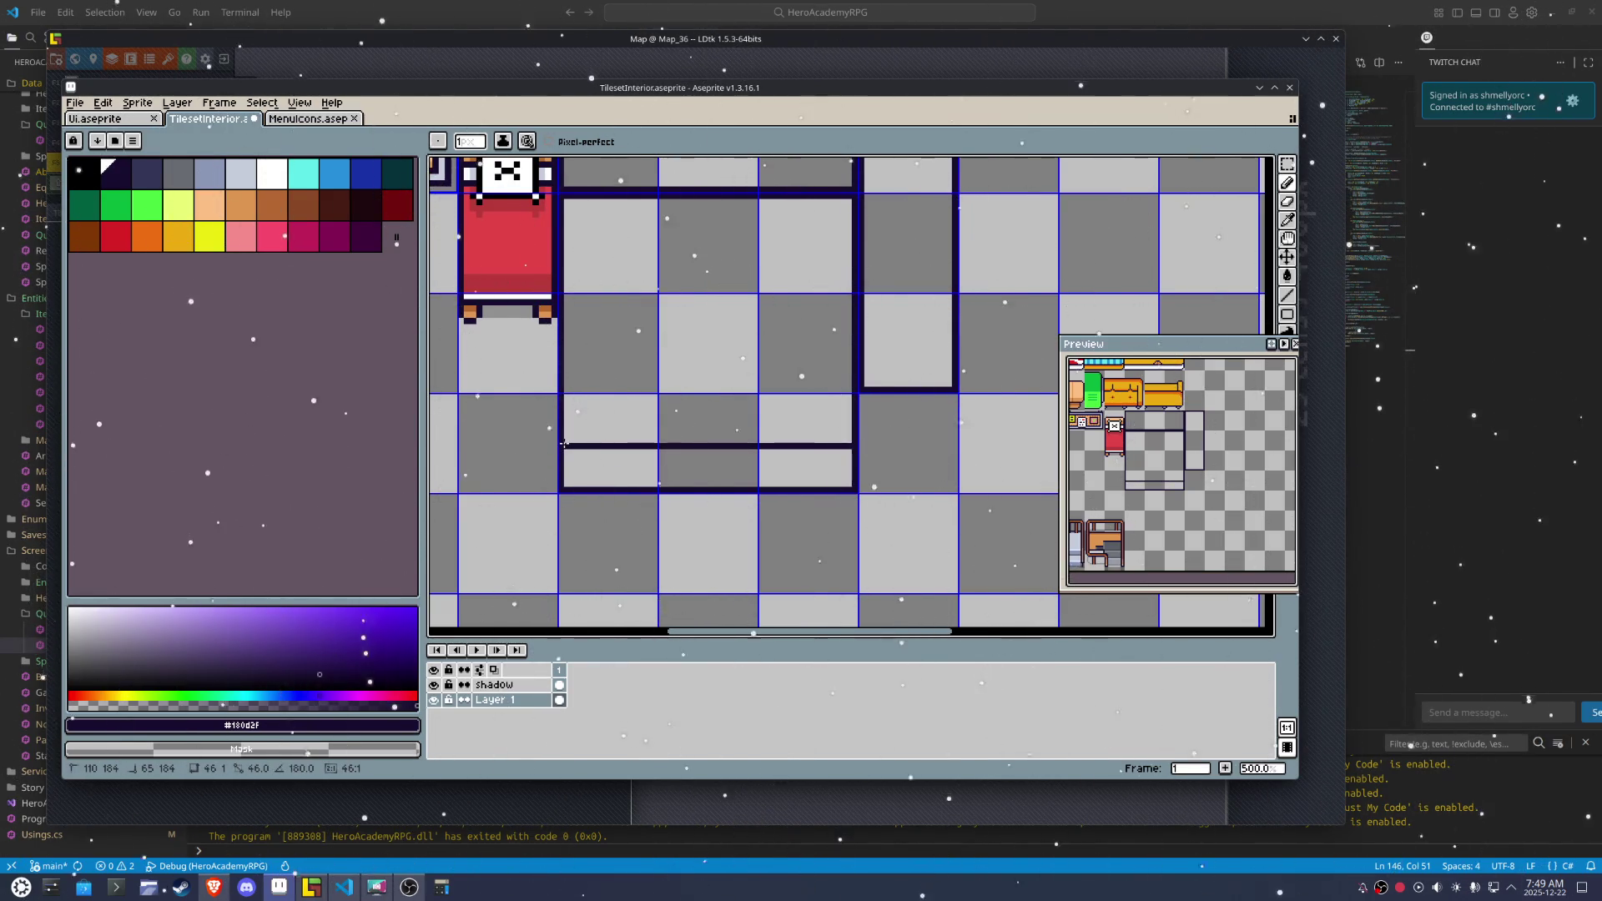
drag(730, 387, 690, 419)
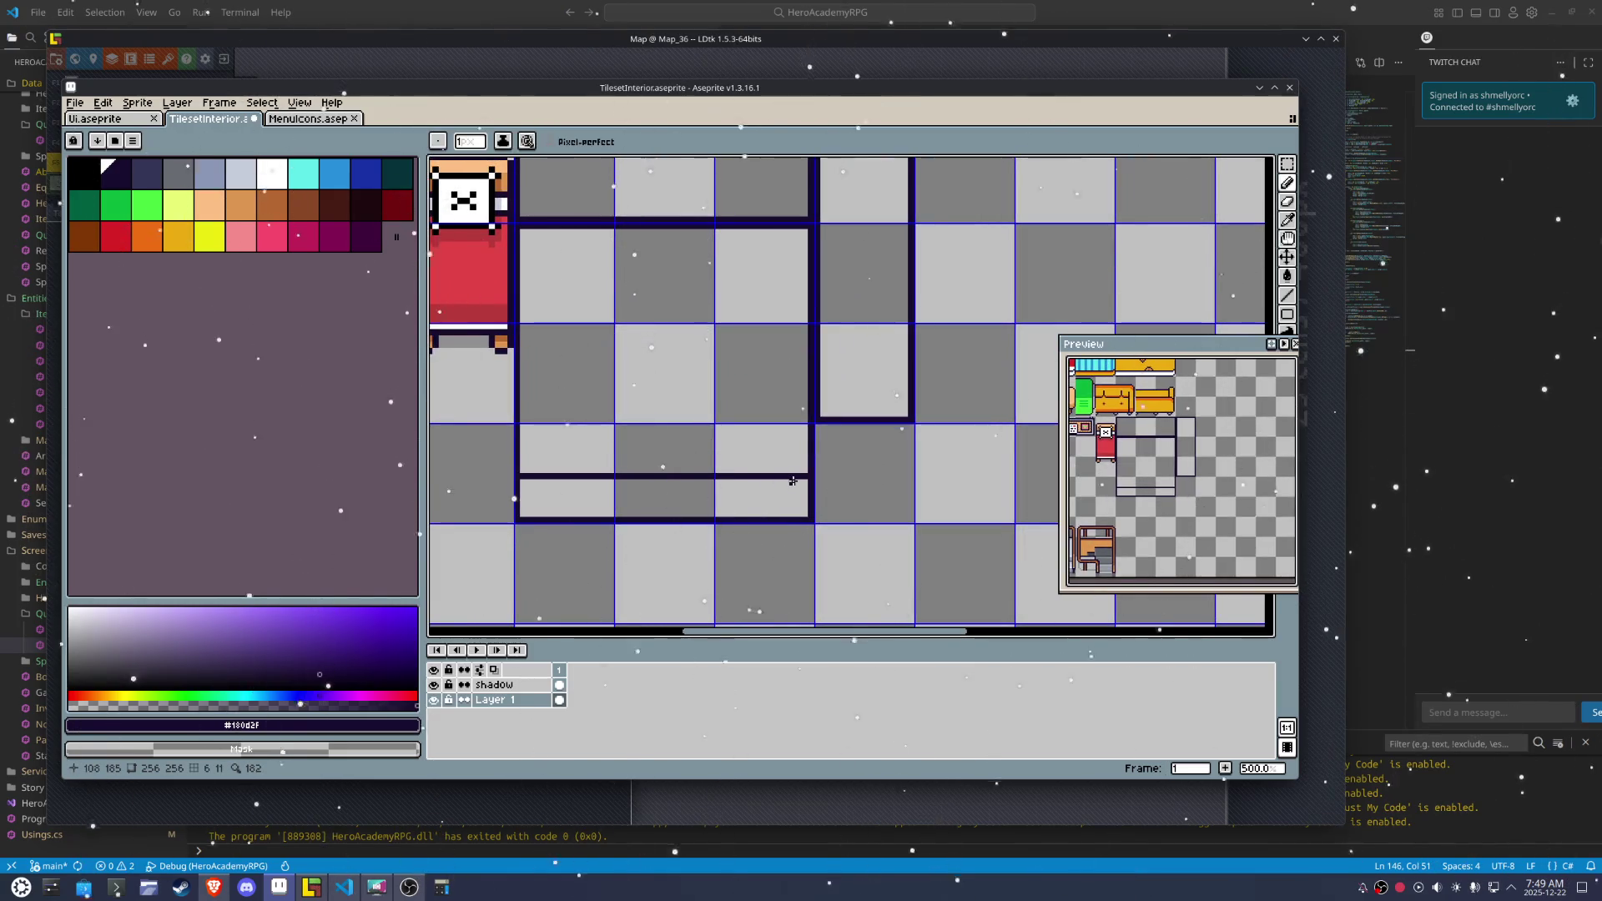
drag(803, 489, 523, 483)
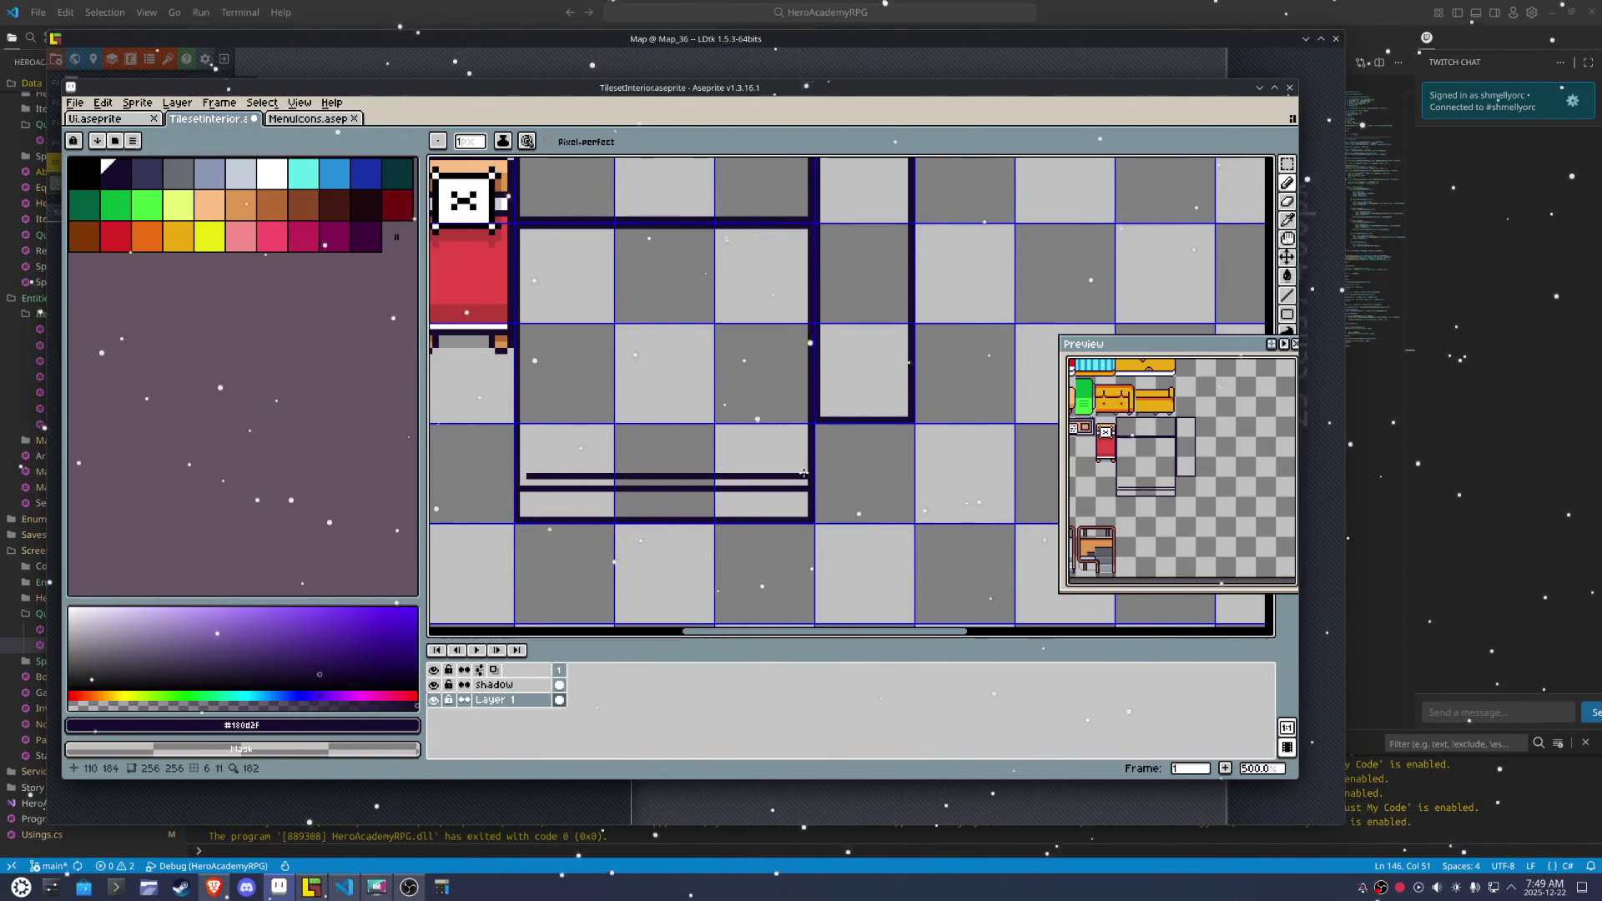
key(Escape)
drag(794, 493, 793, 515)
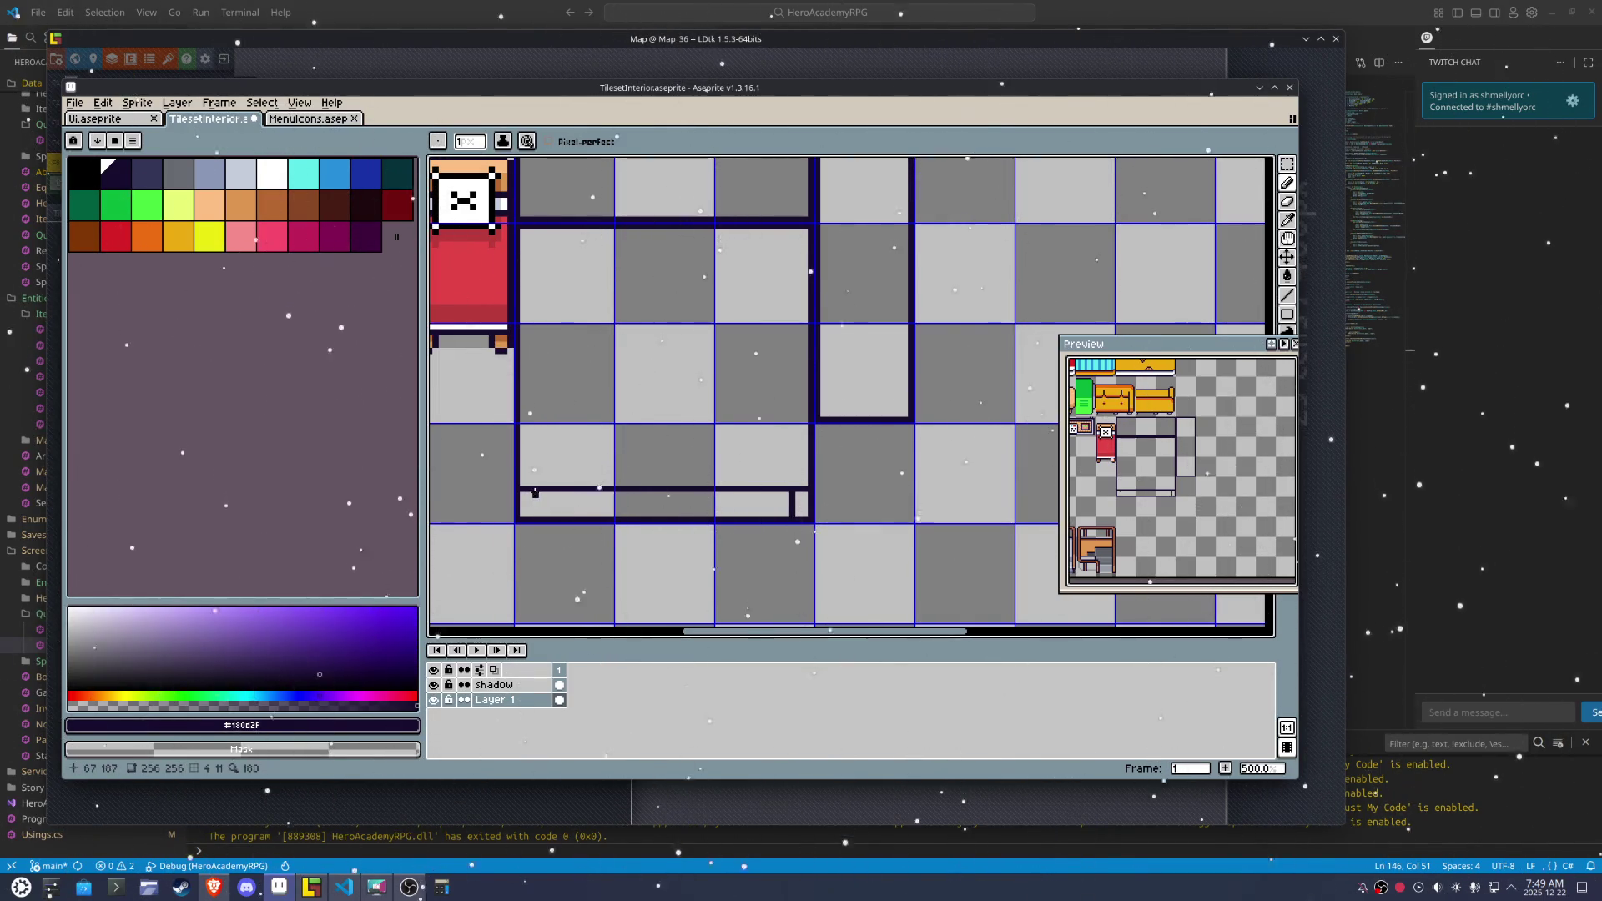
drag(535, 493, 753, 519)
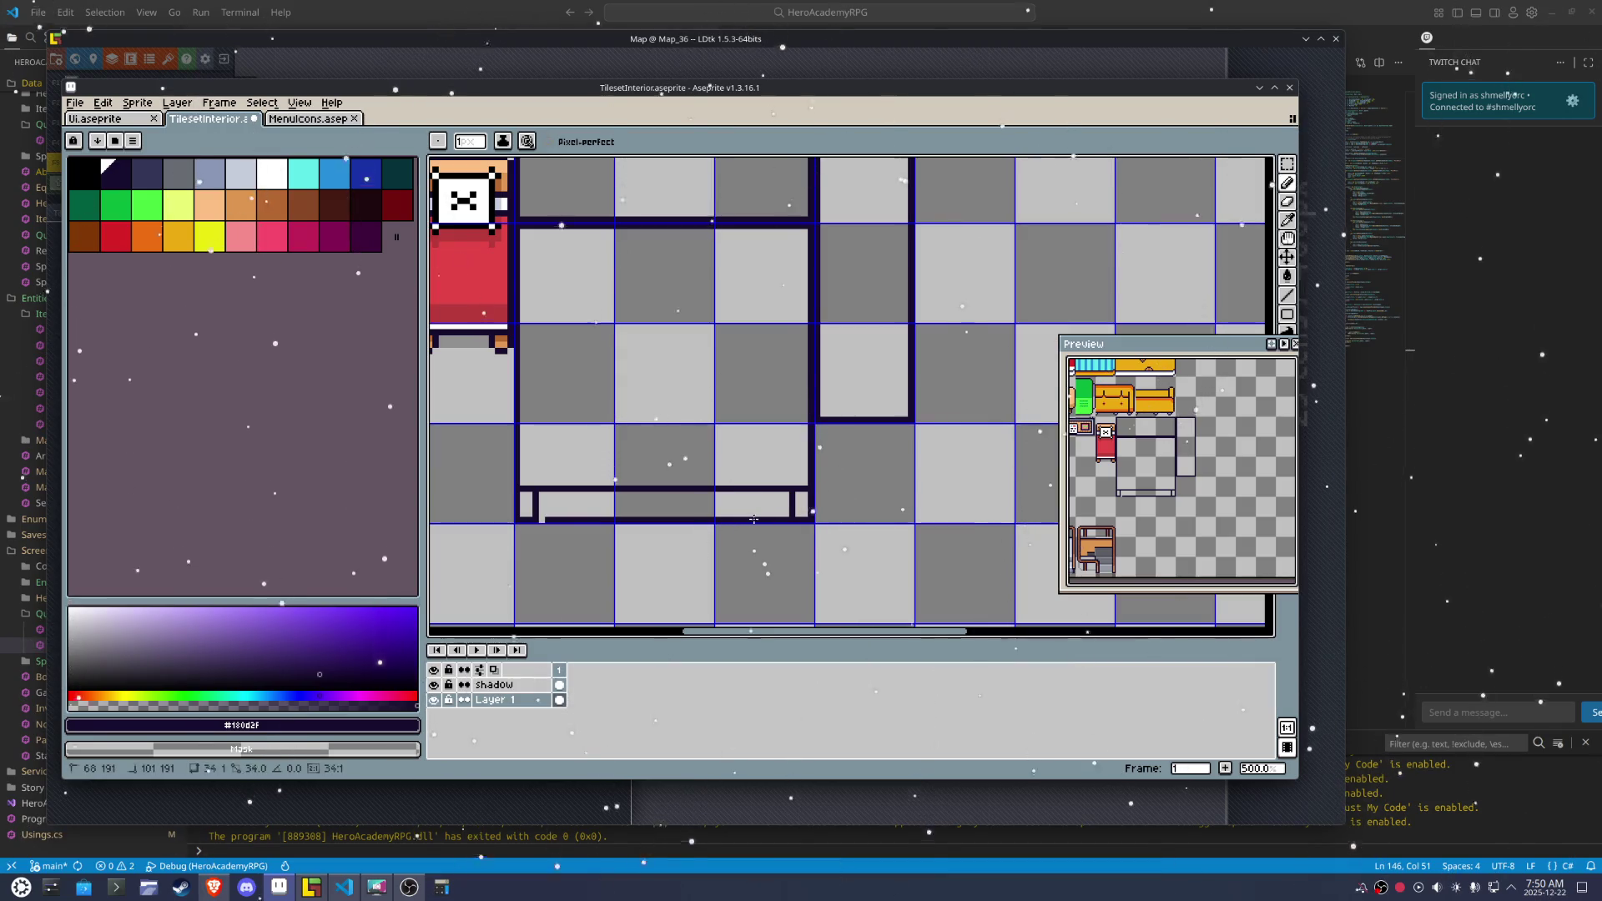
key(Escape)
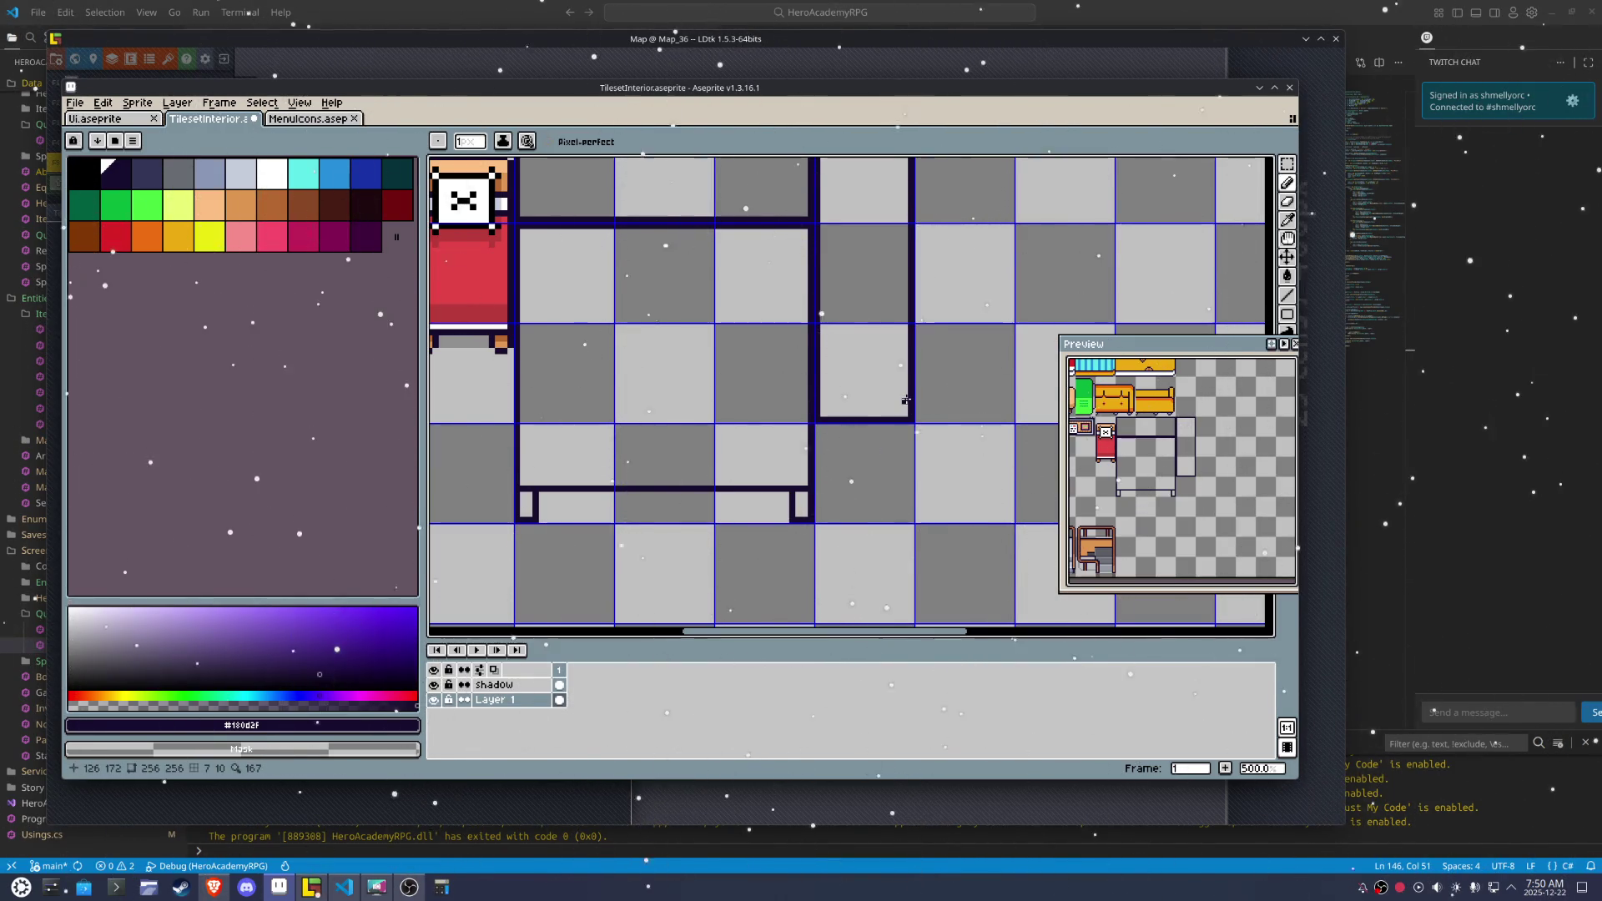
Clear the selection and draw a straight dark line across the table top, undoing the extra line
key(m)
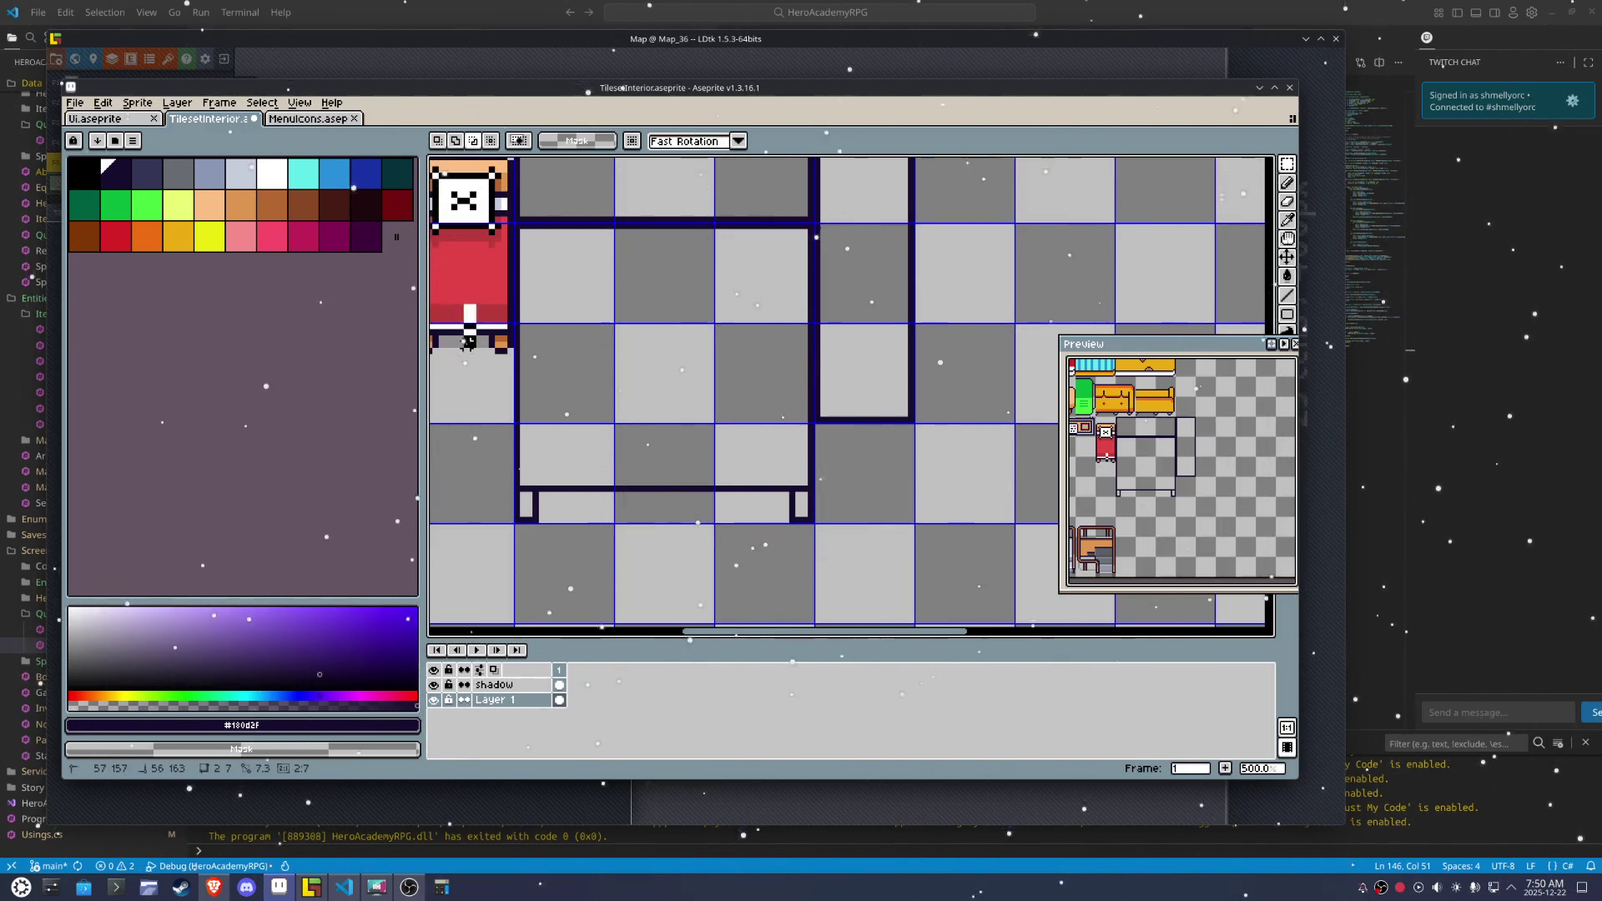
drag(472, 308, 472, 307)
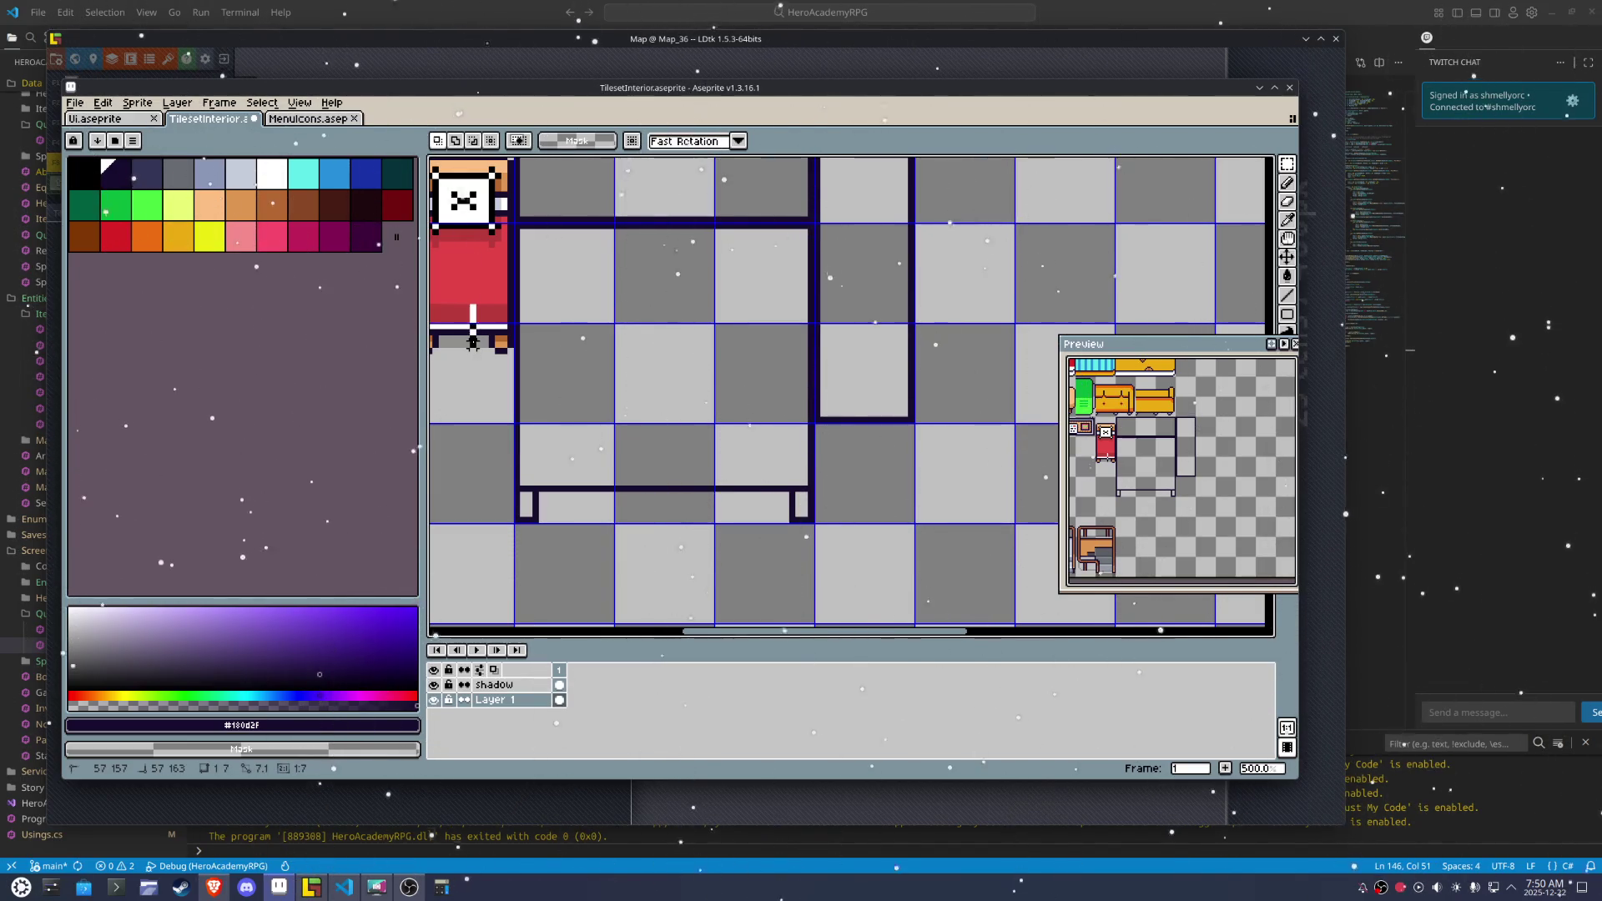
drag(472, 350, 473, 309)
drag(761, 519, 763, 476)
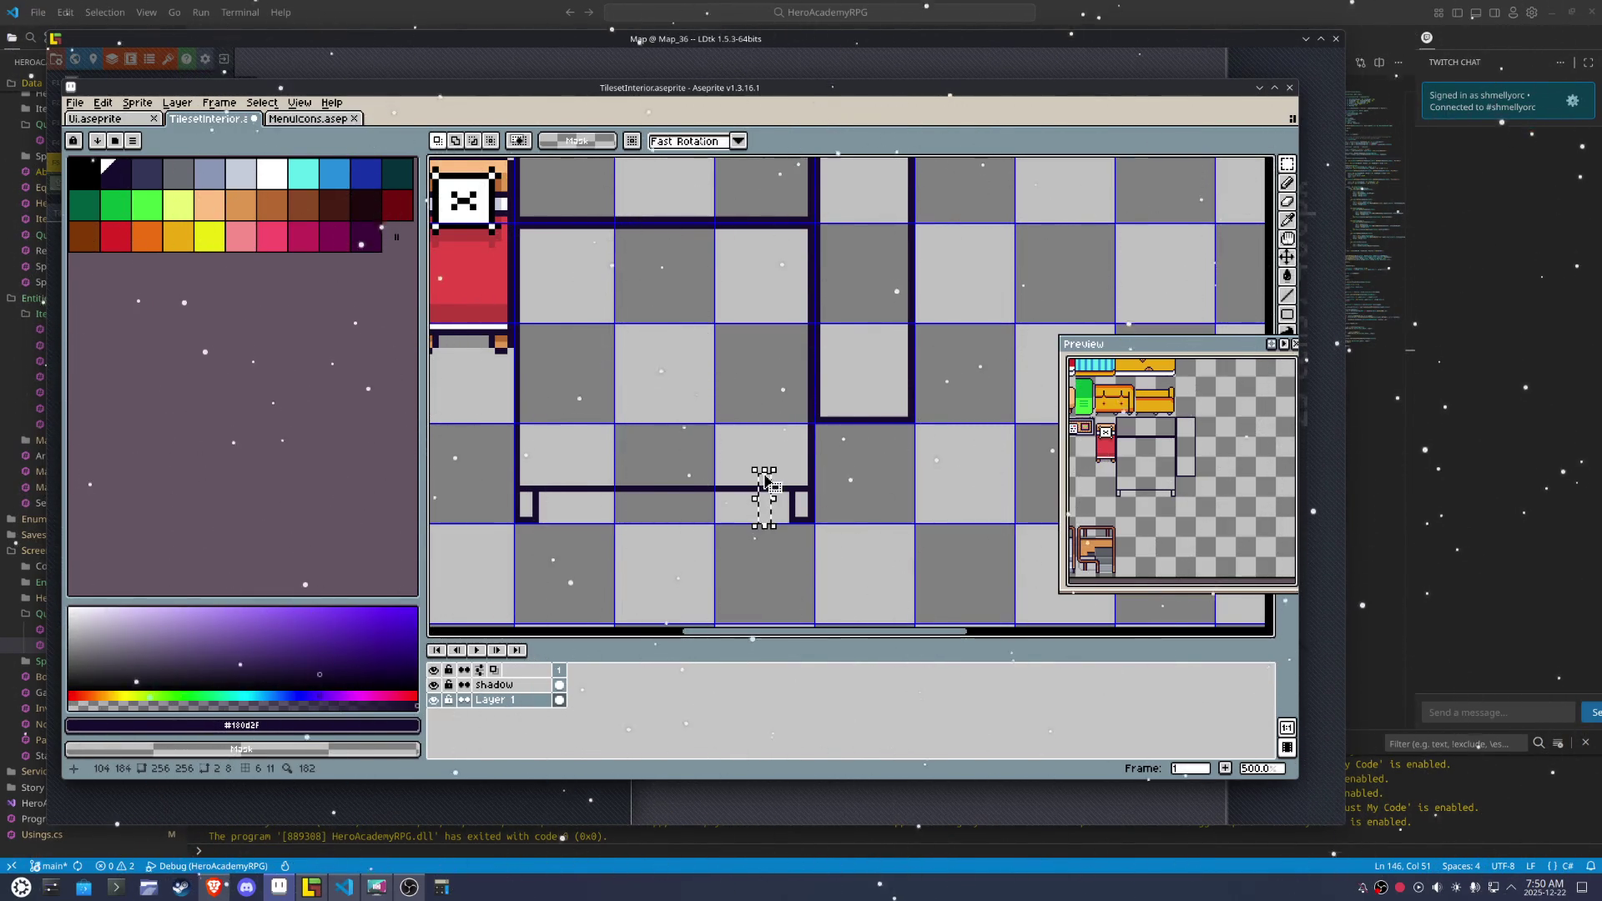
key(b)
click(764, 476)
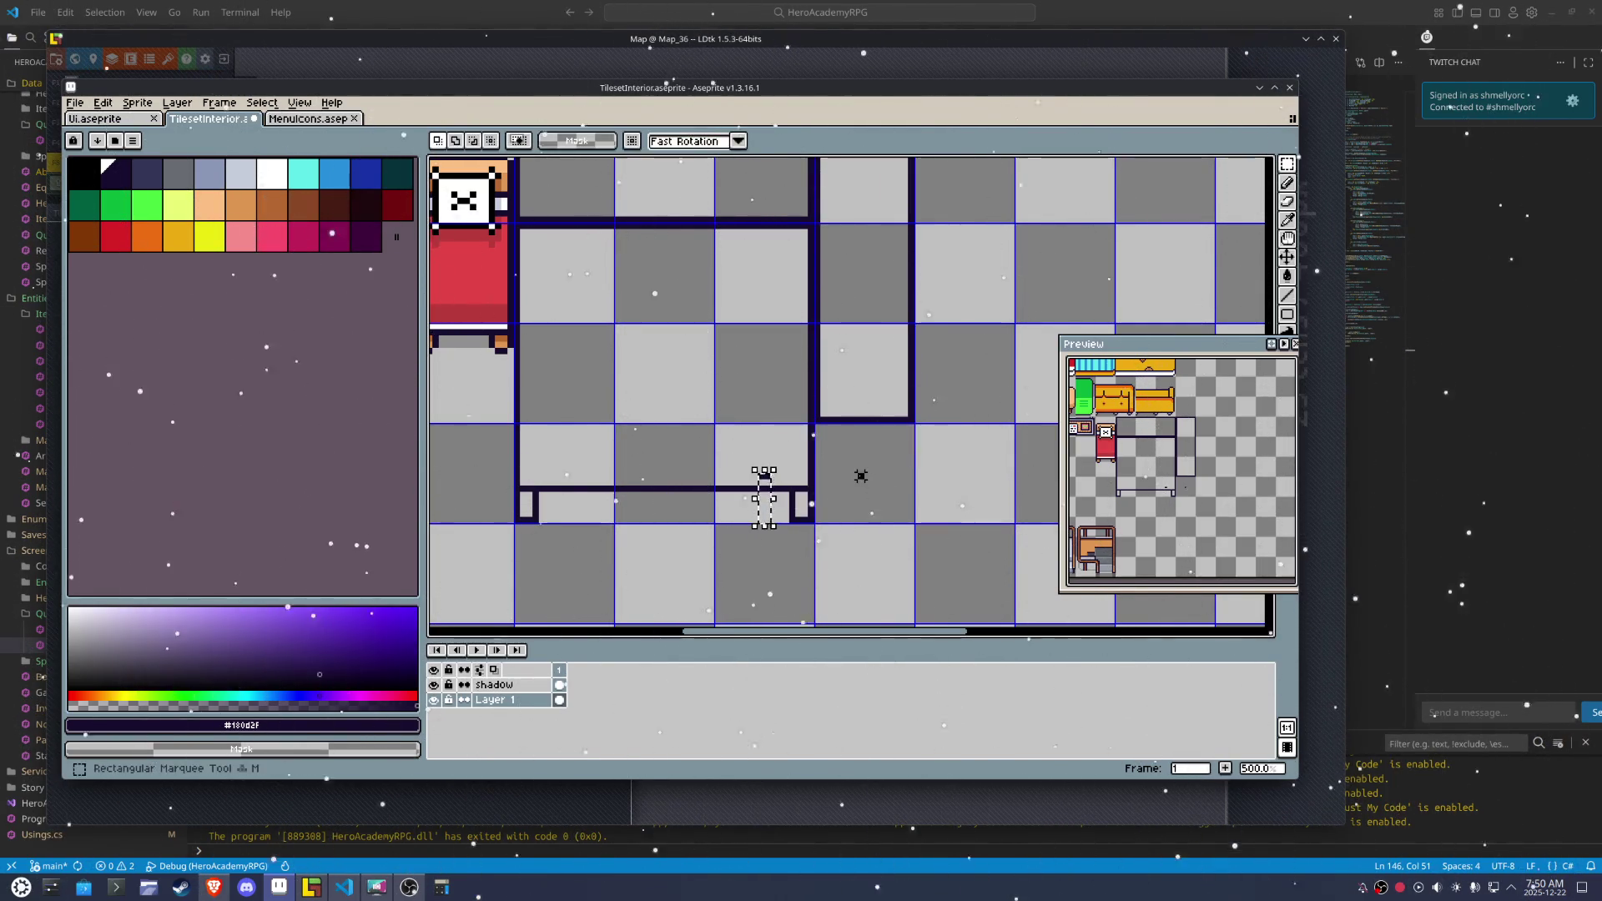
drag(766, 476, 678, 474)
click(523, 476)
click(803, 477)
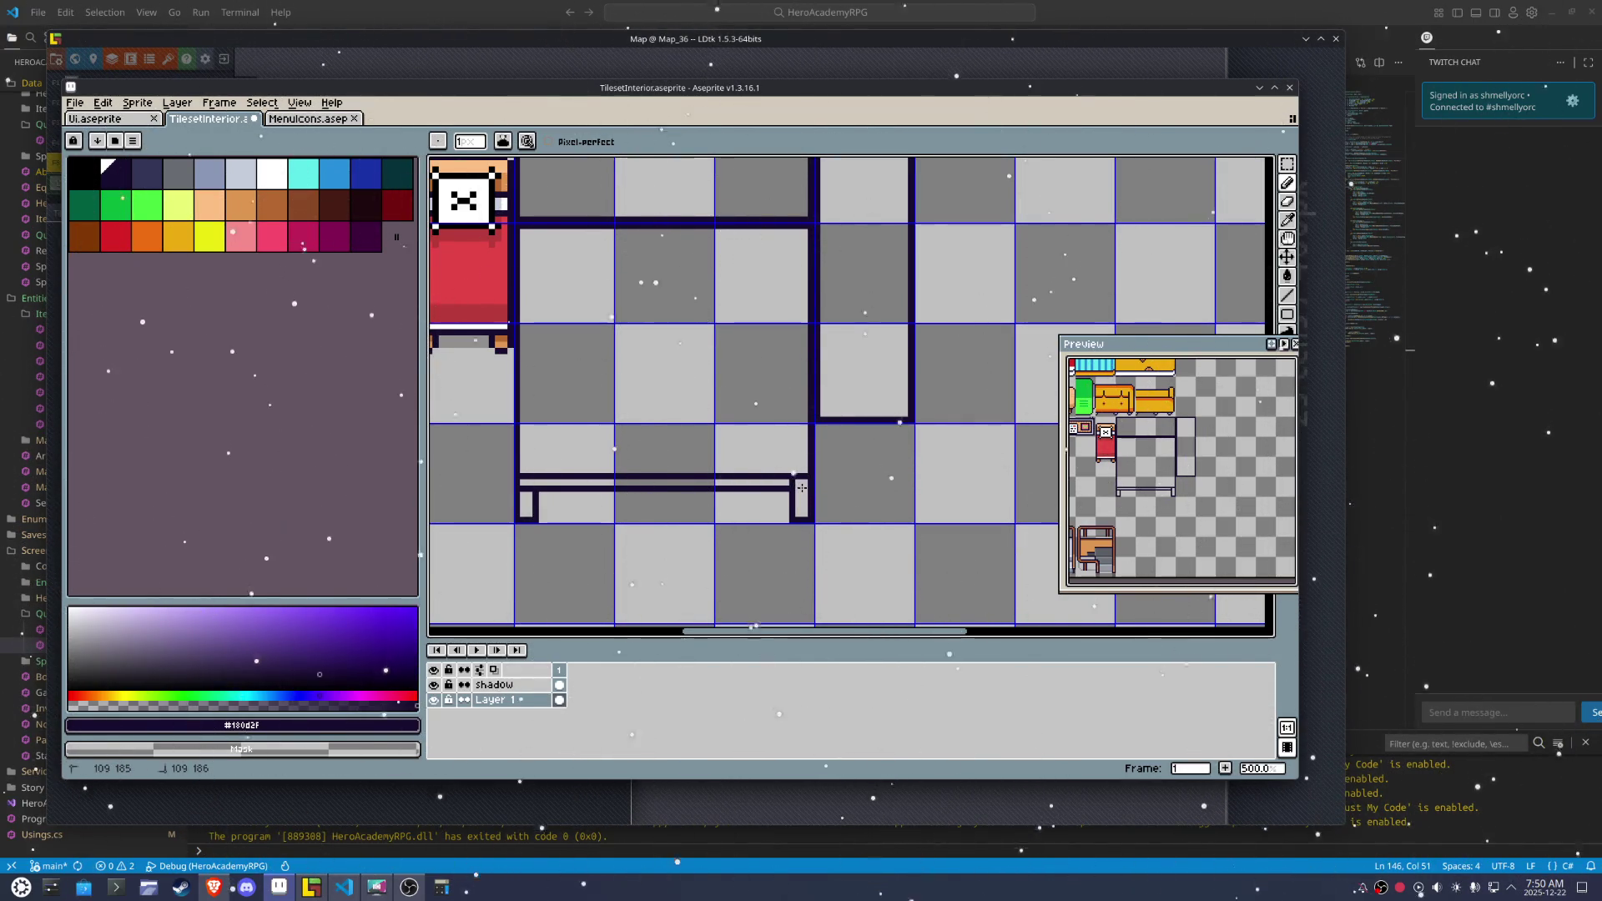
key(ctrl+z)
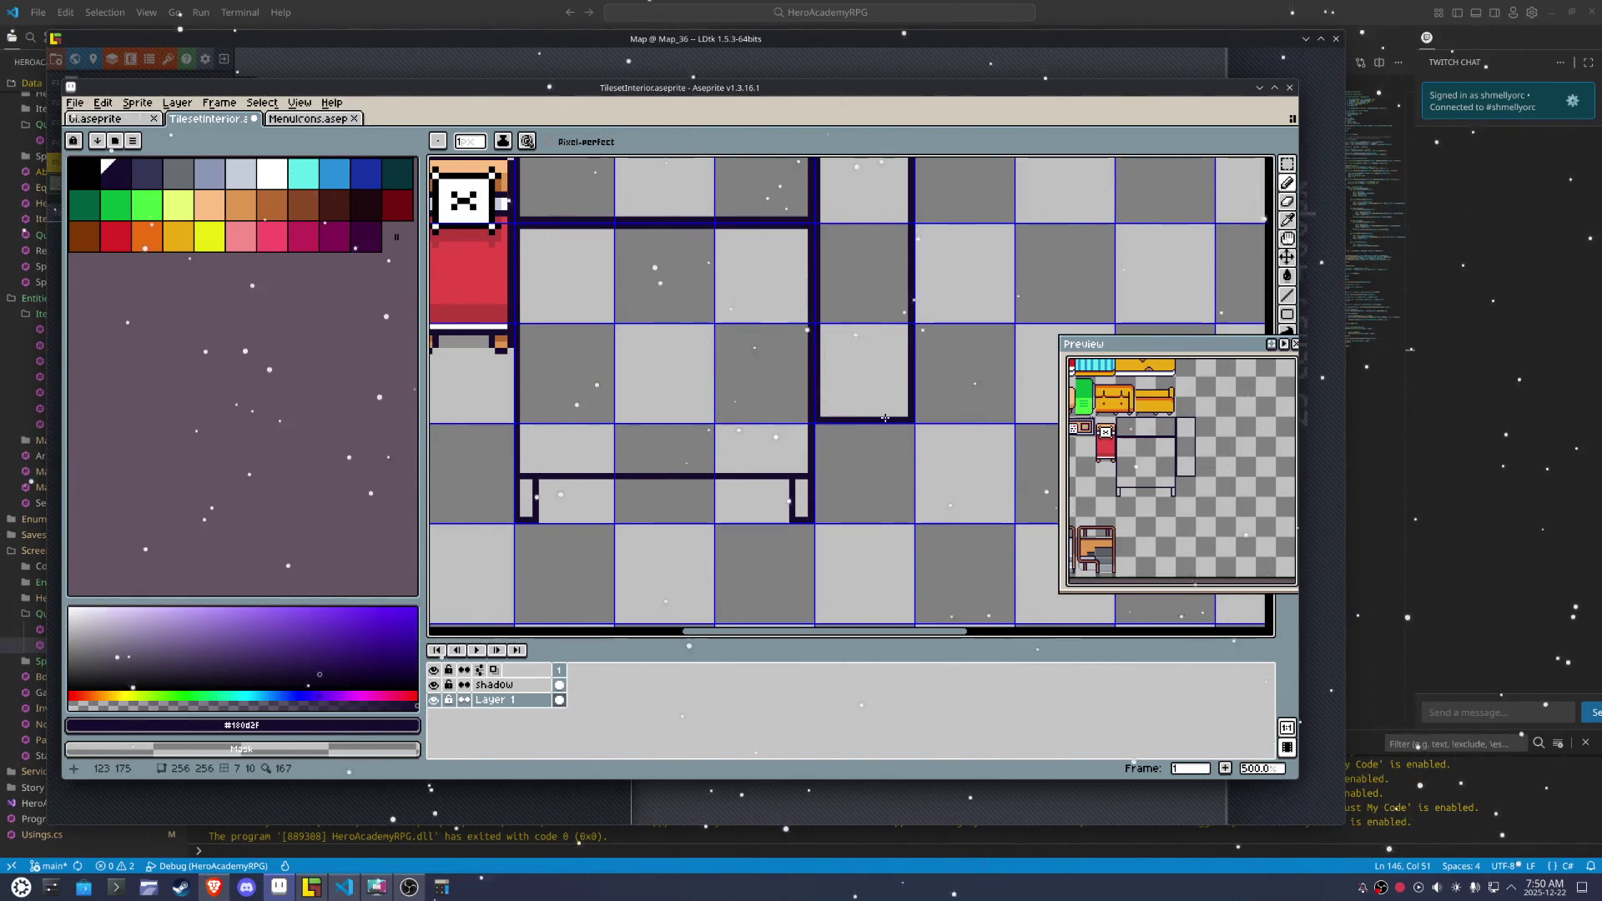
Draw a dark line forming the chair's lower frame
key(m)
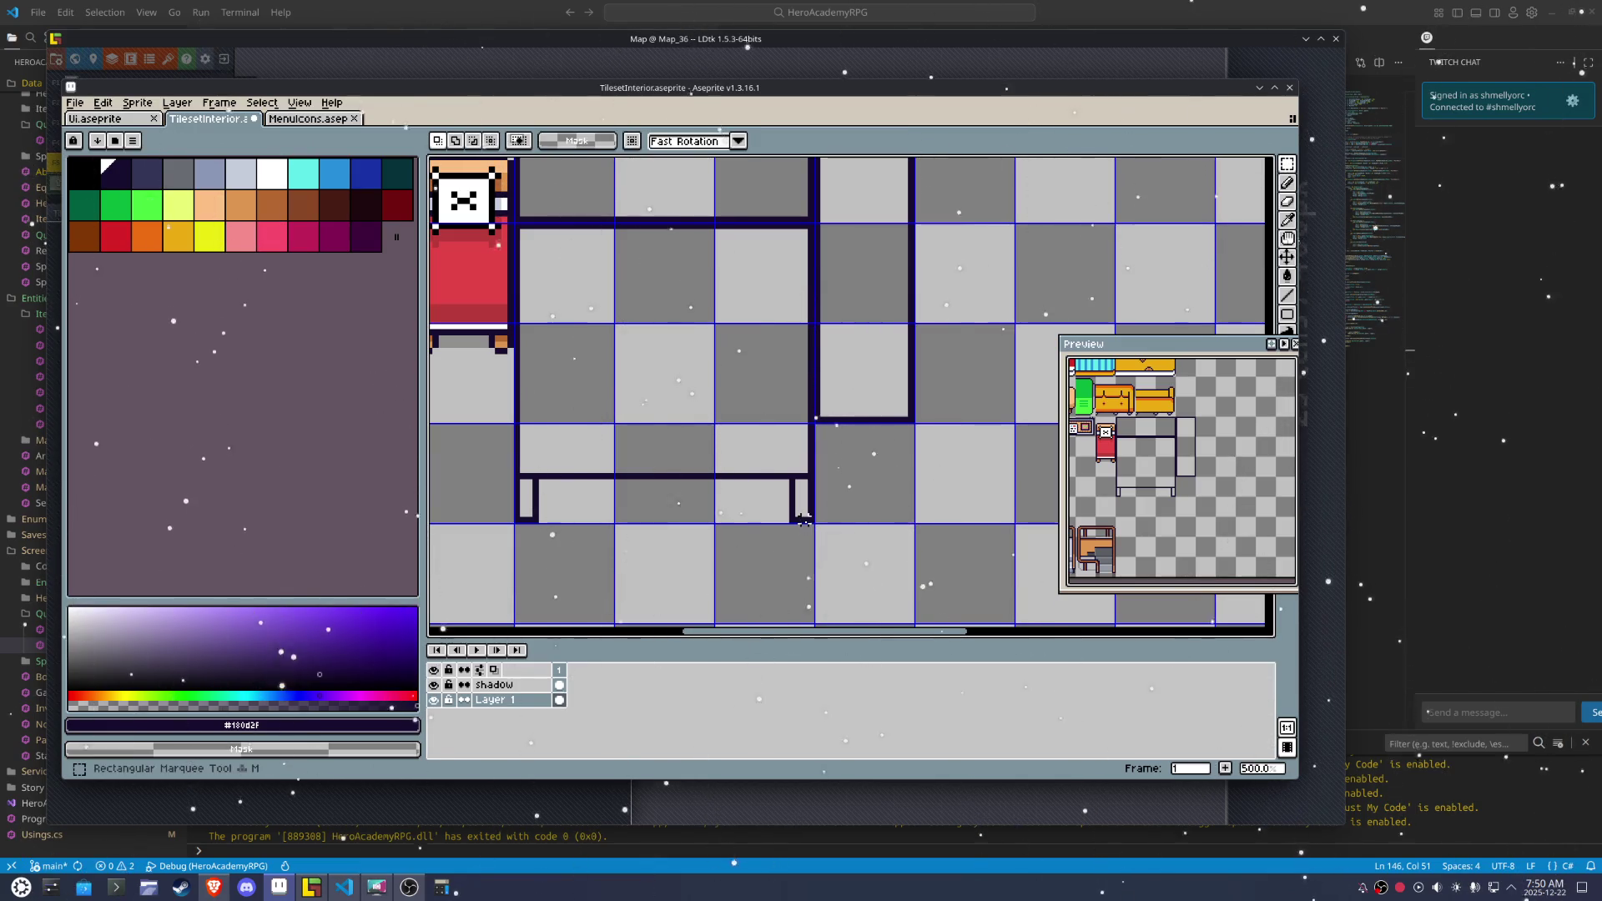
key(b)
drag(891, 418, 837, 419)
scroll(up, 3)
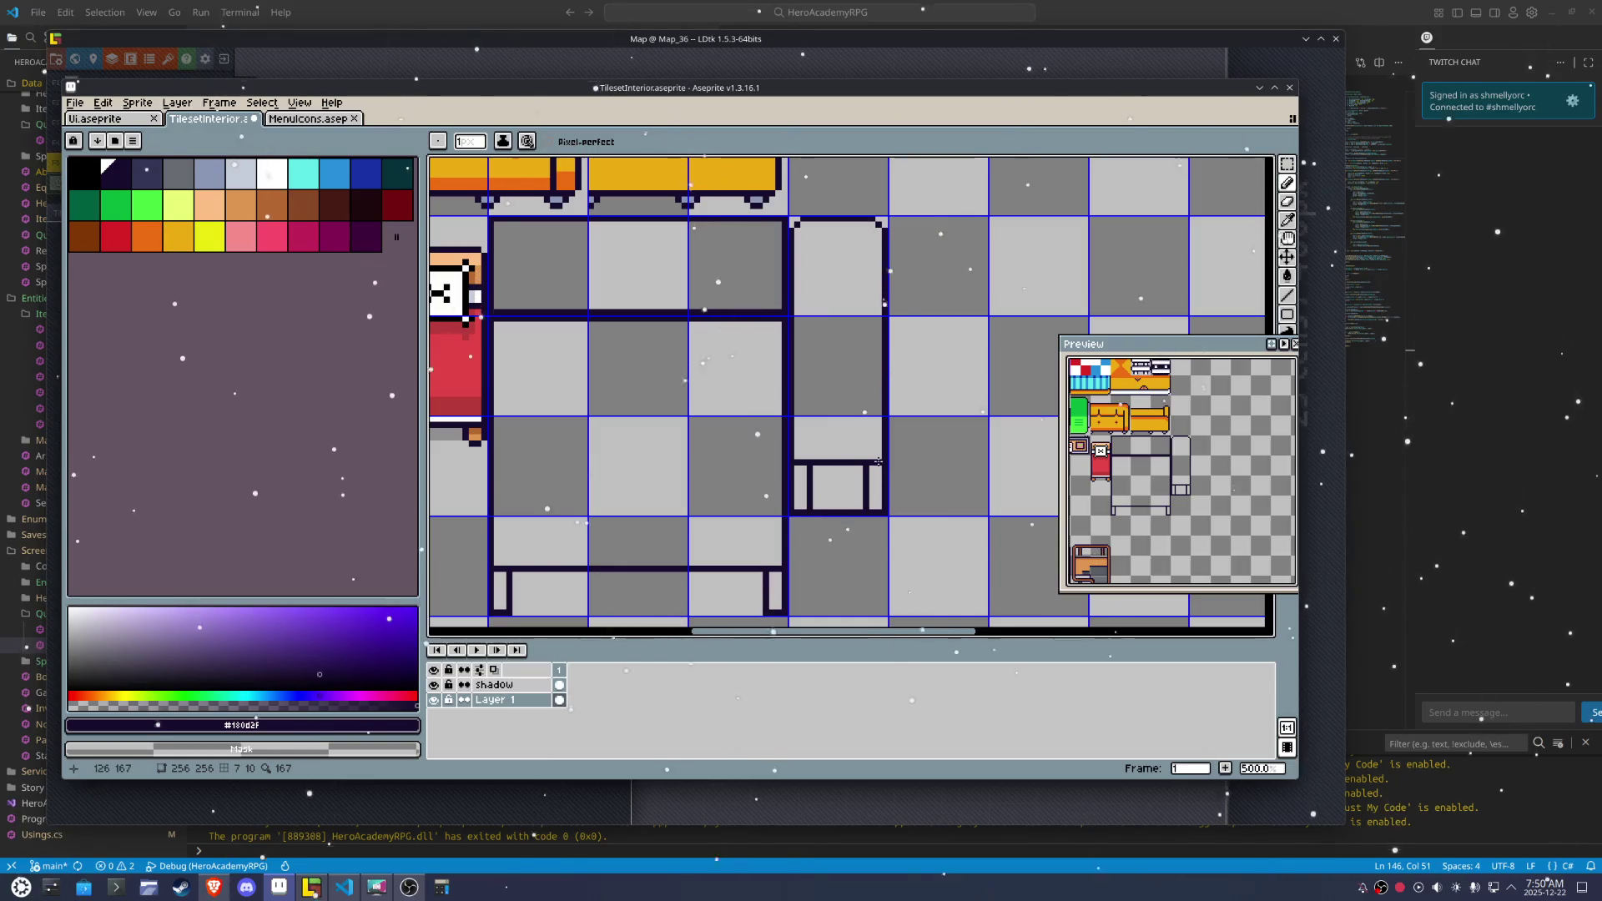
Add dark pixels at the chair's upper corners, undoing a stray bottom pixel
scroll(up, 3)
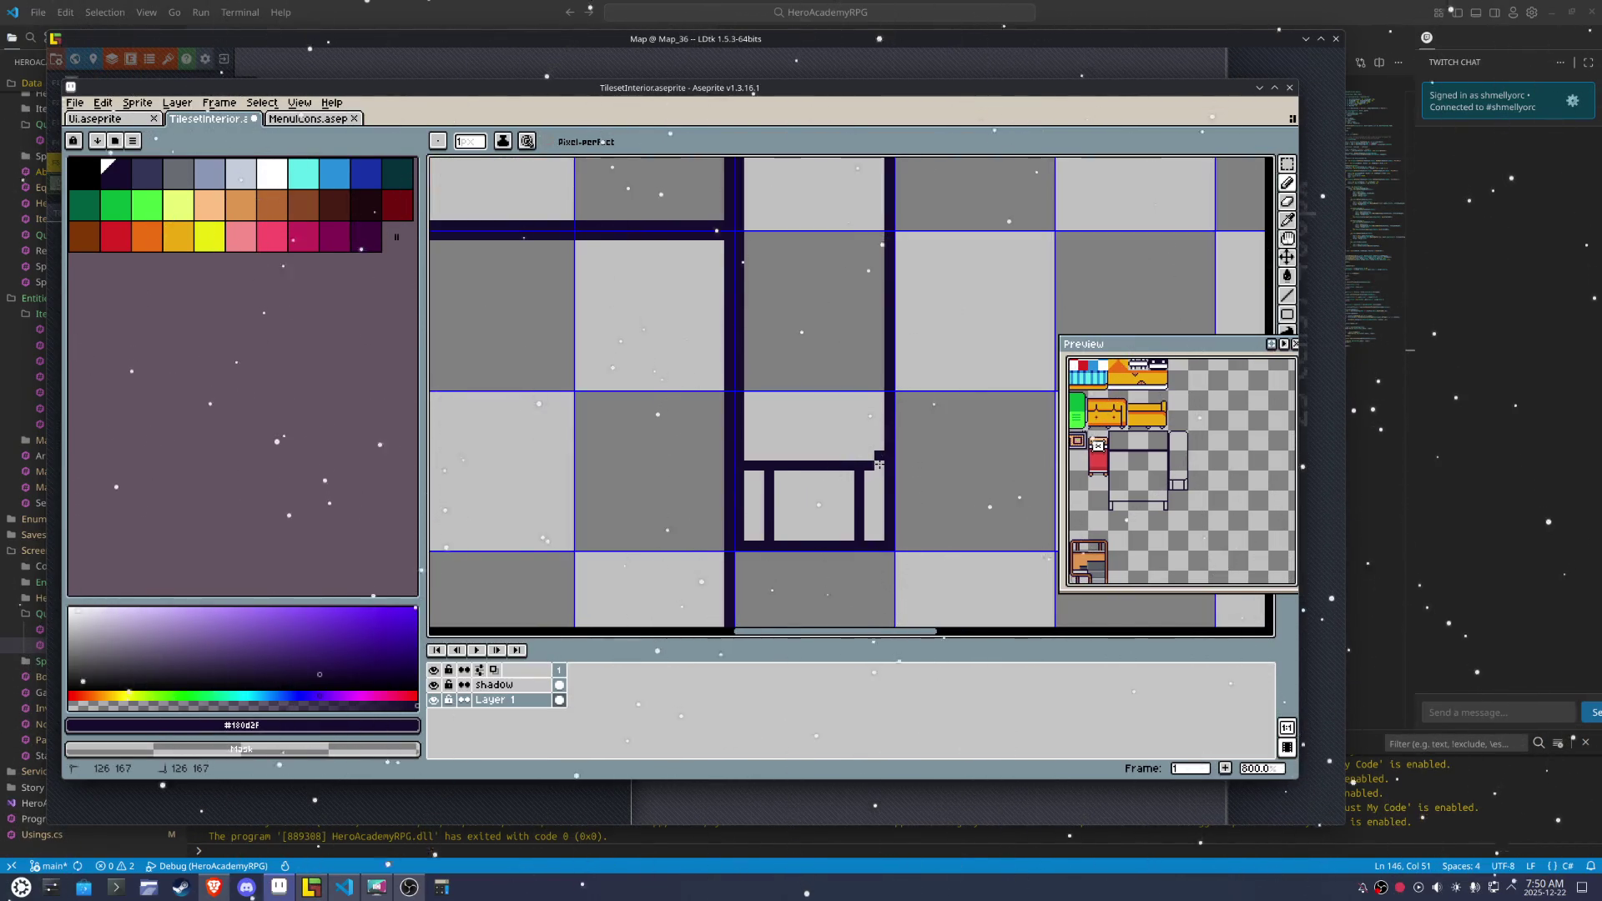
click(871, 449)
click(758, 457)
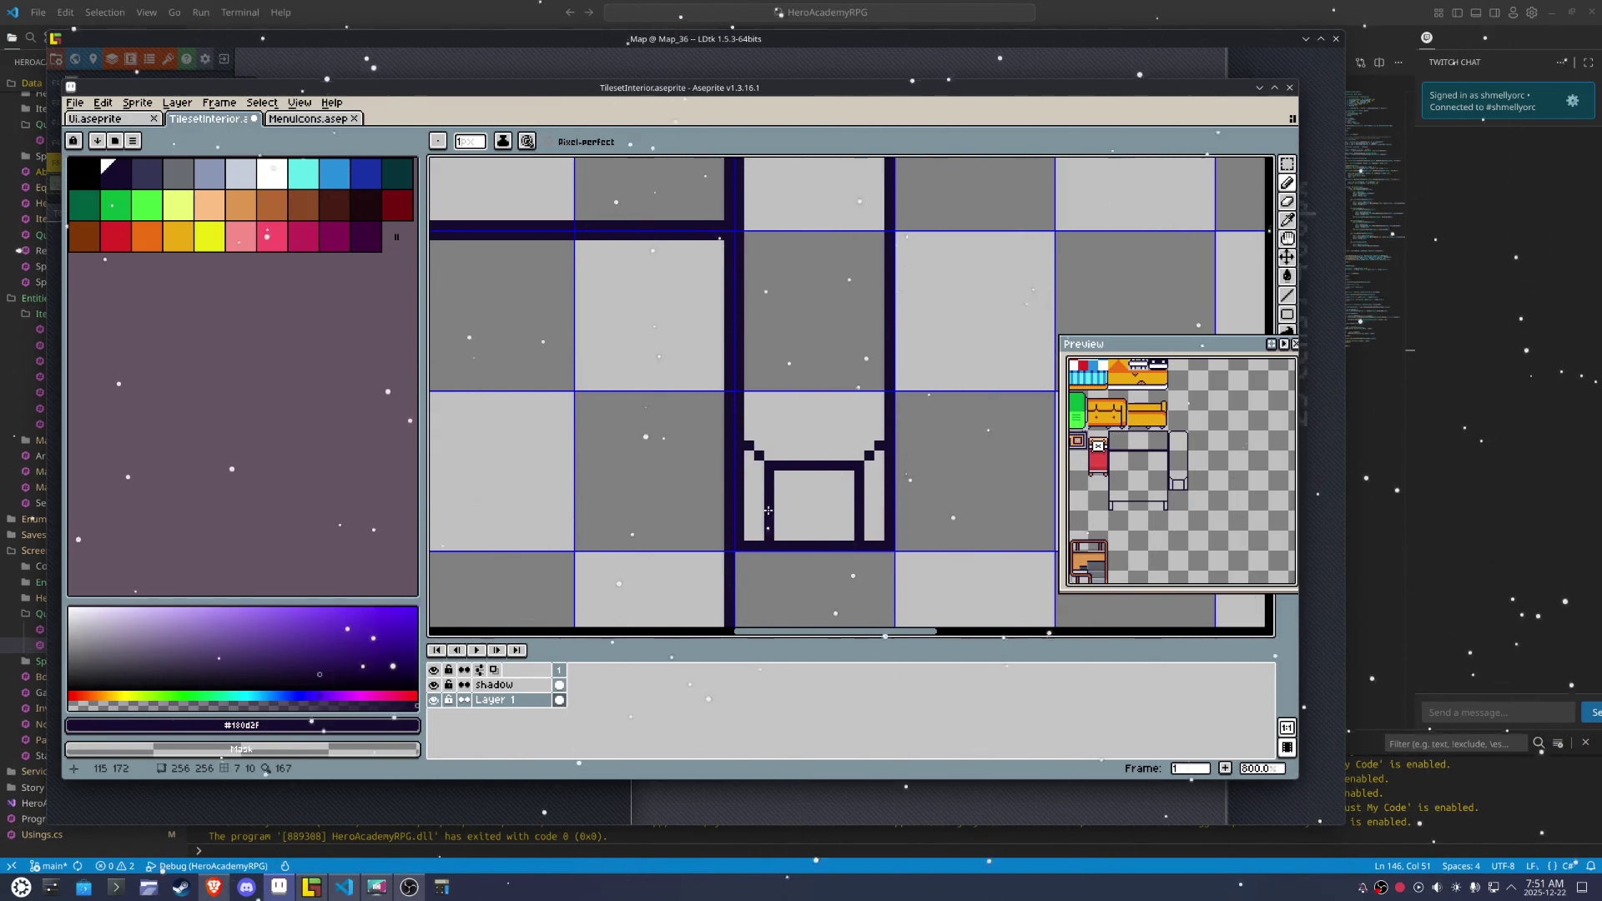
click(842, 543)
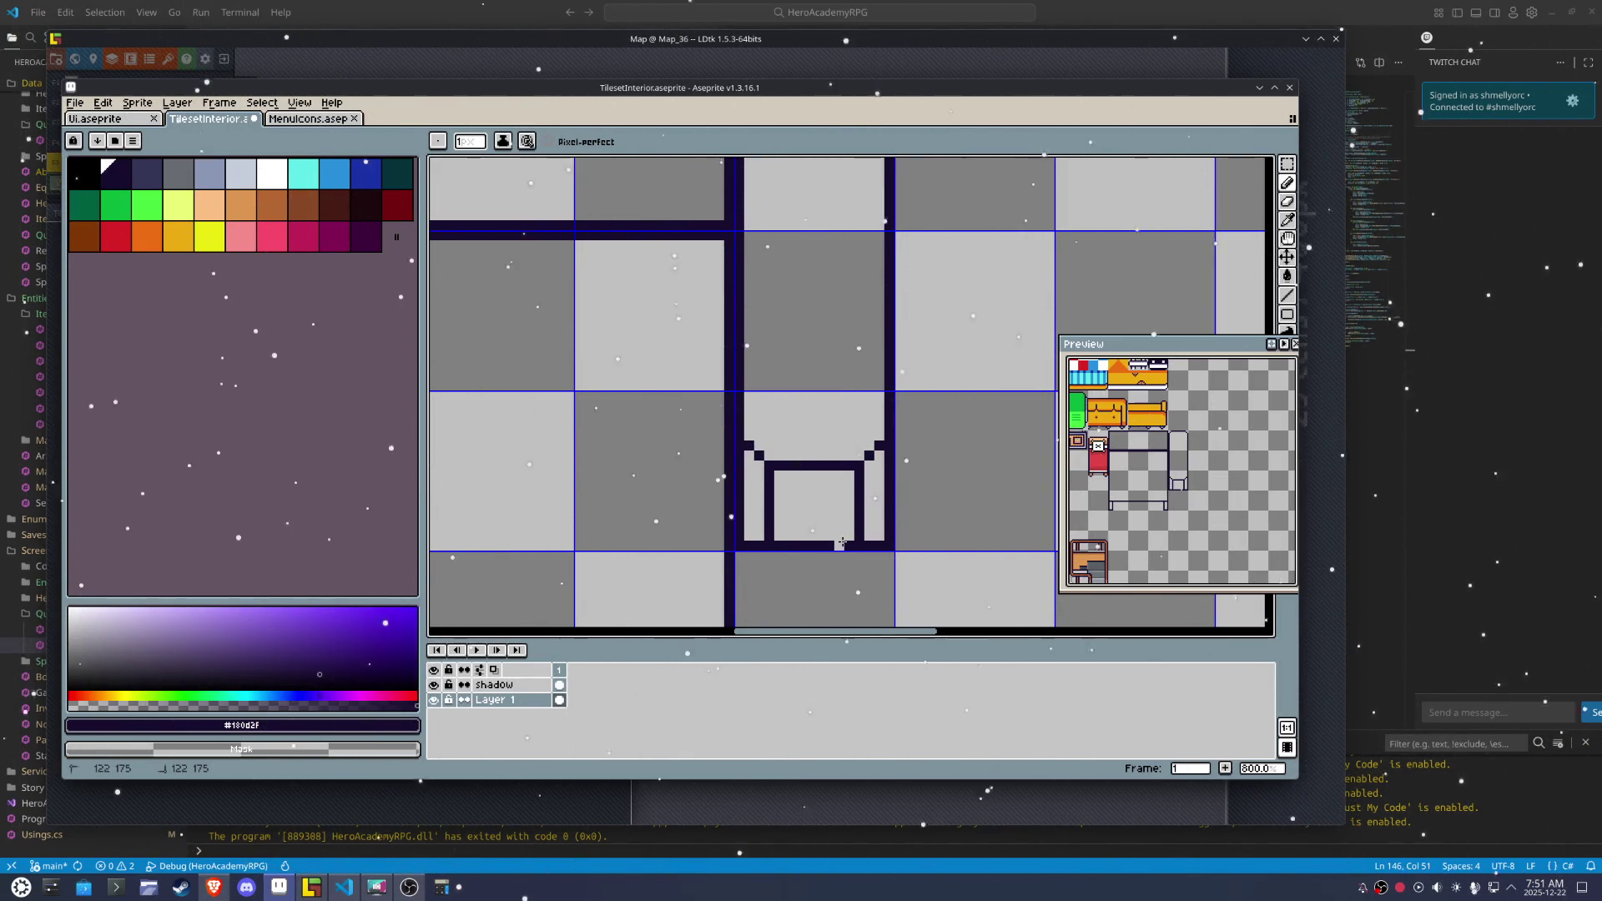
key(ctrl+z)
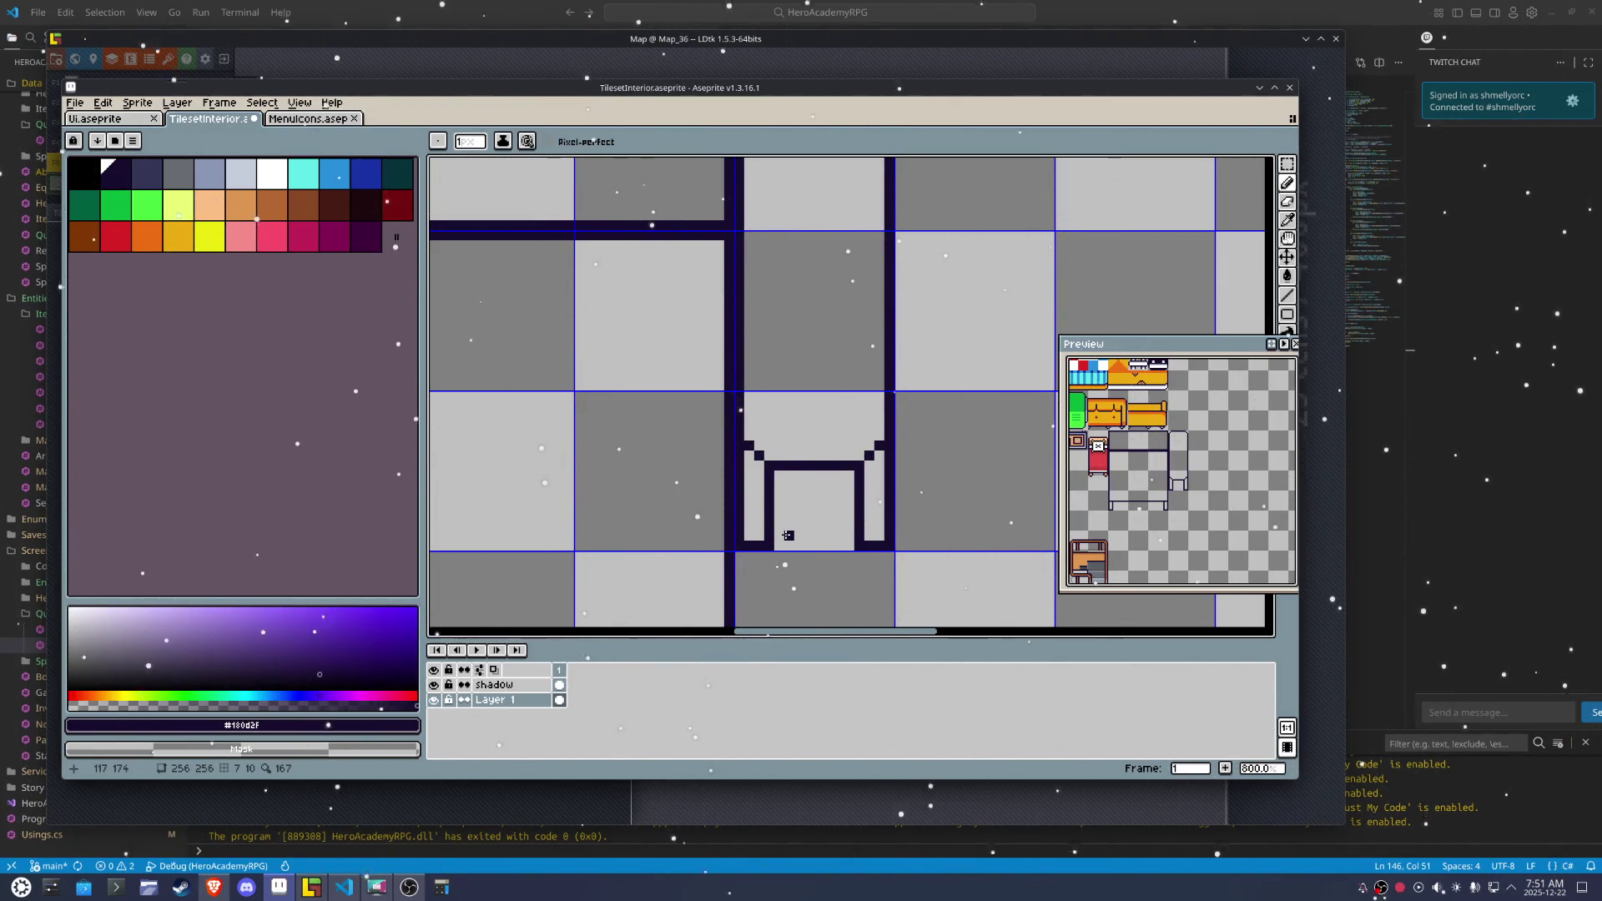
Delete the pixels along the chair's right edge and repaint its top corners
key(m)
drag(892, 549, 888, 456)
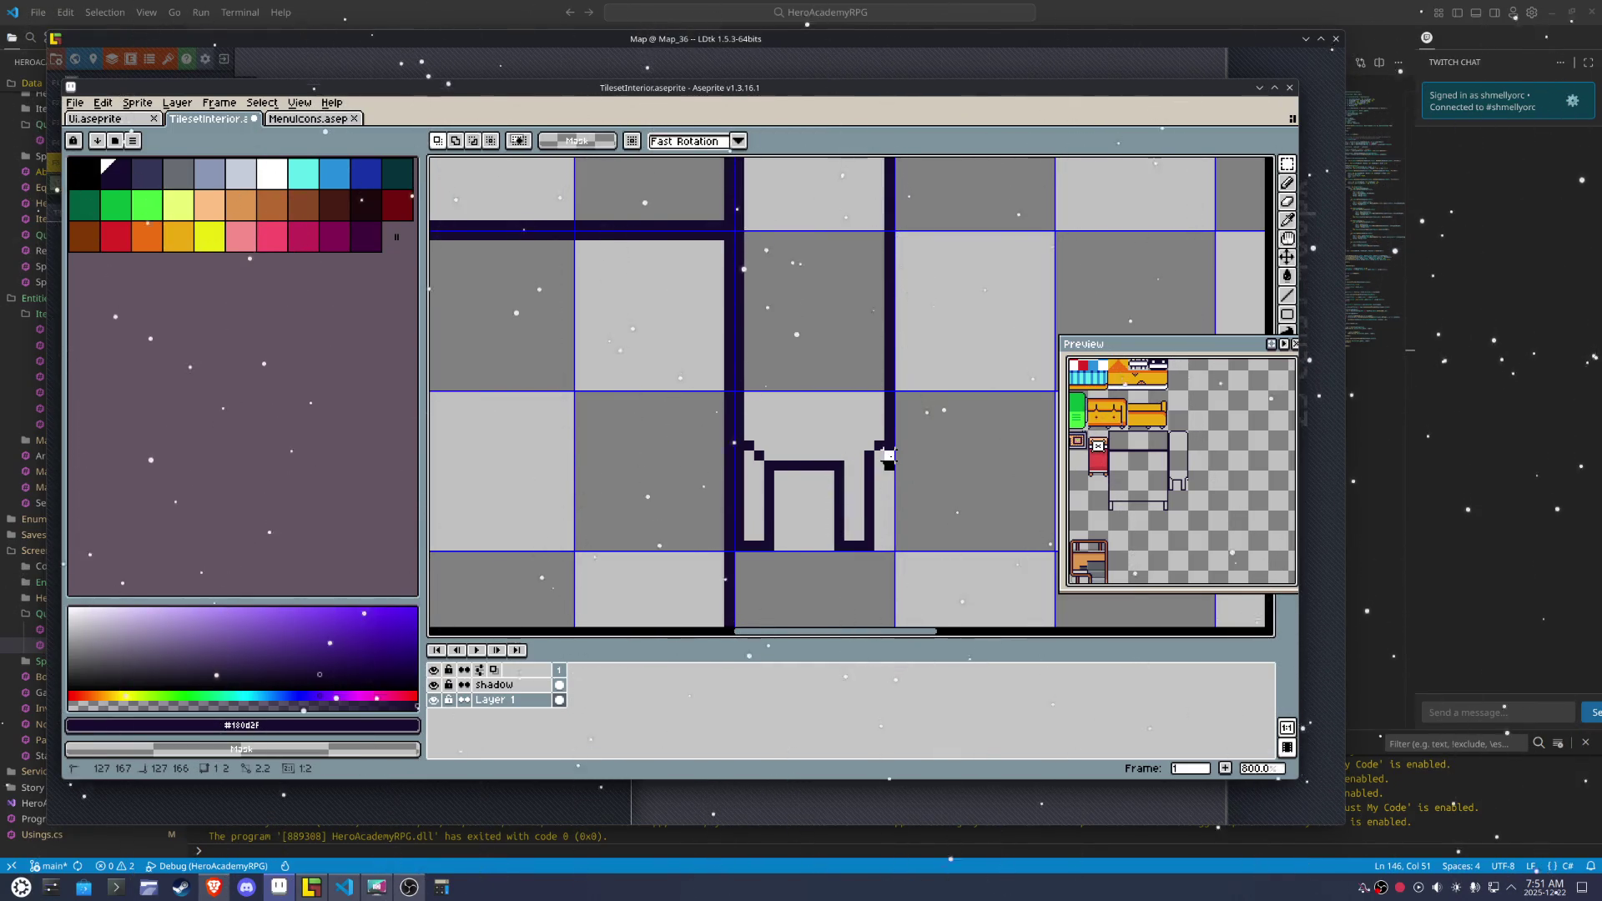
key(Delete)
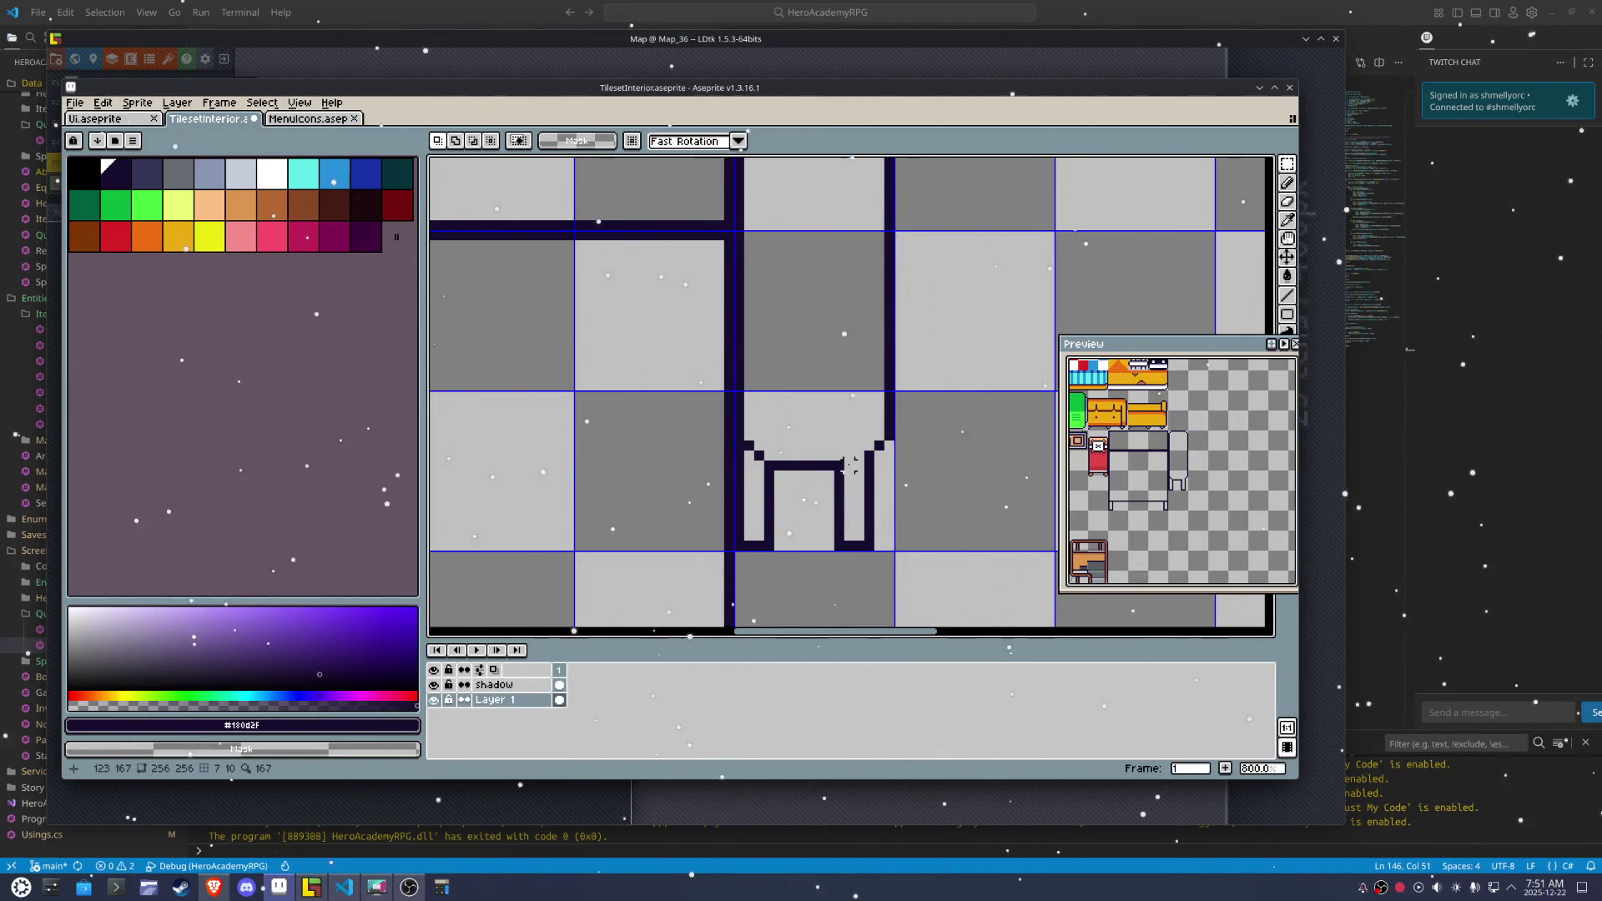
key(b)
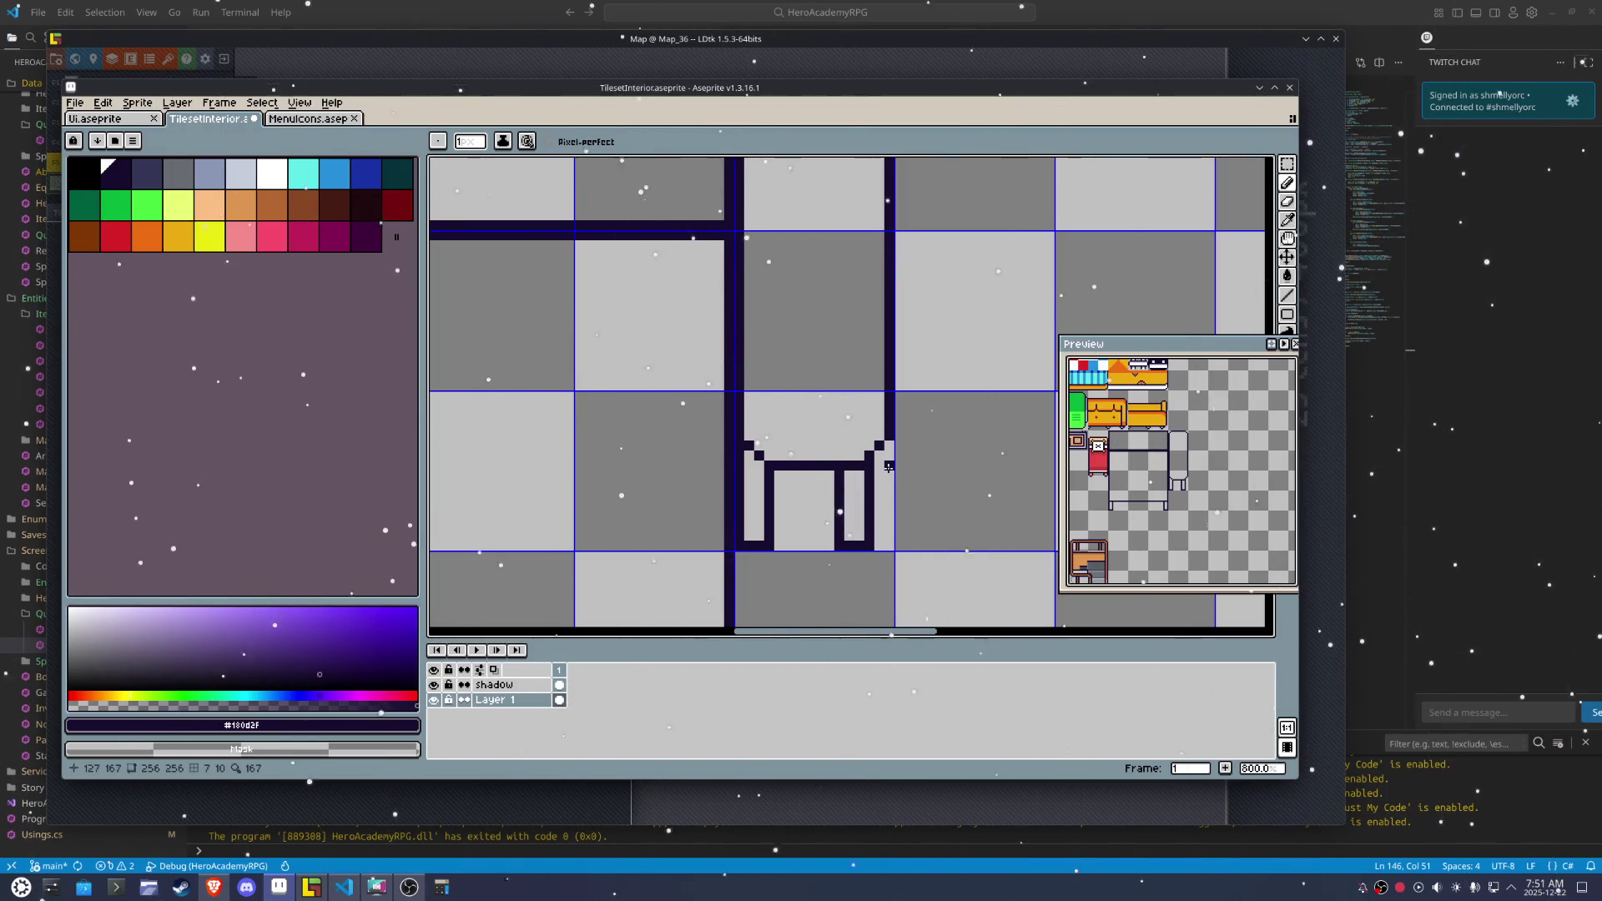
click(871, 455)
click(758, 457)
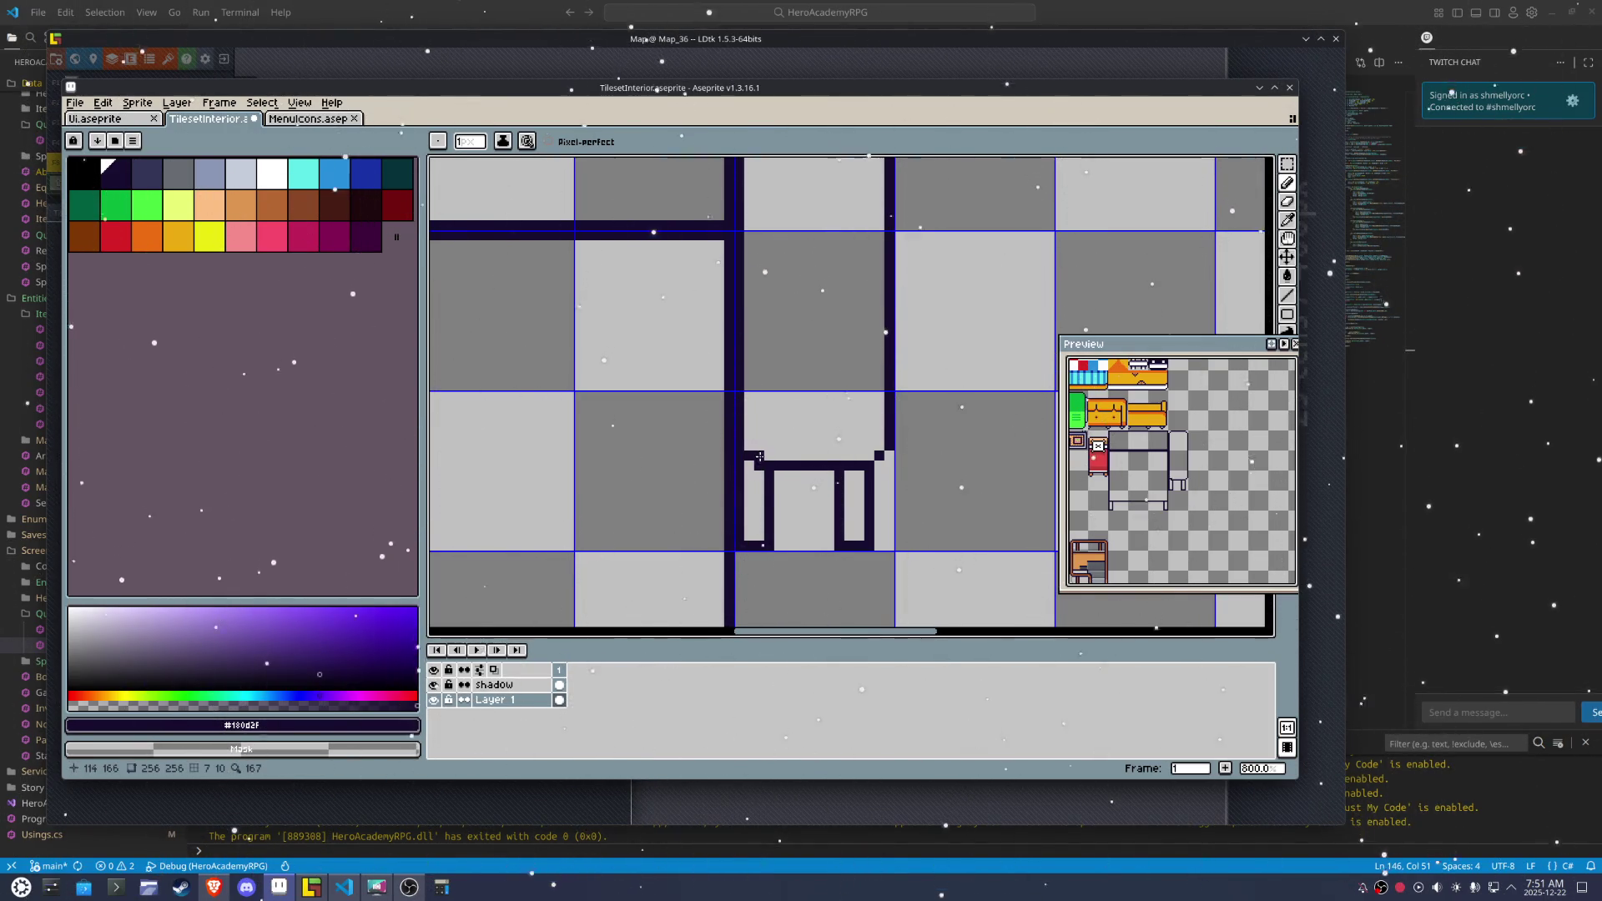
Shift the chair's left edge one pixel right and redraw it
key(m)
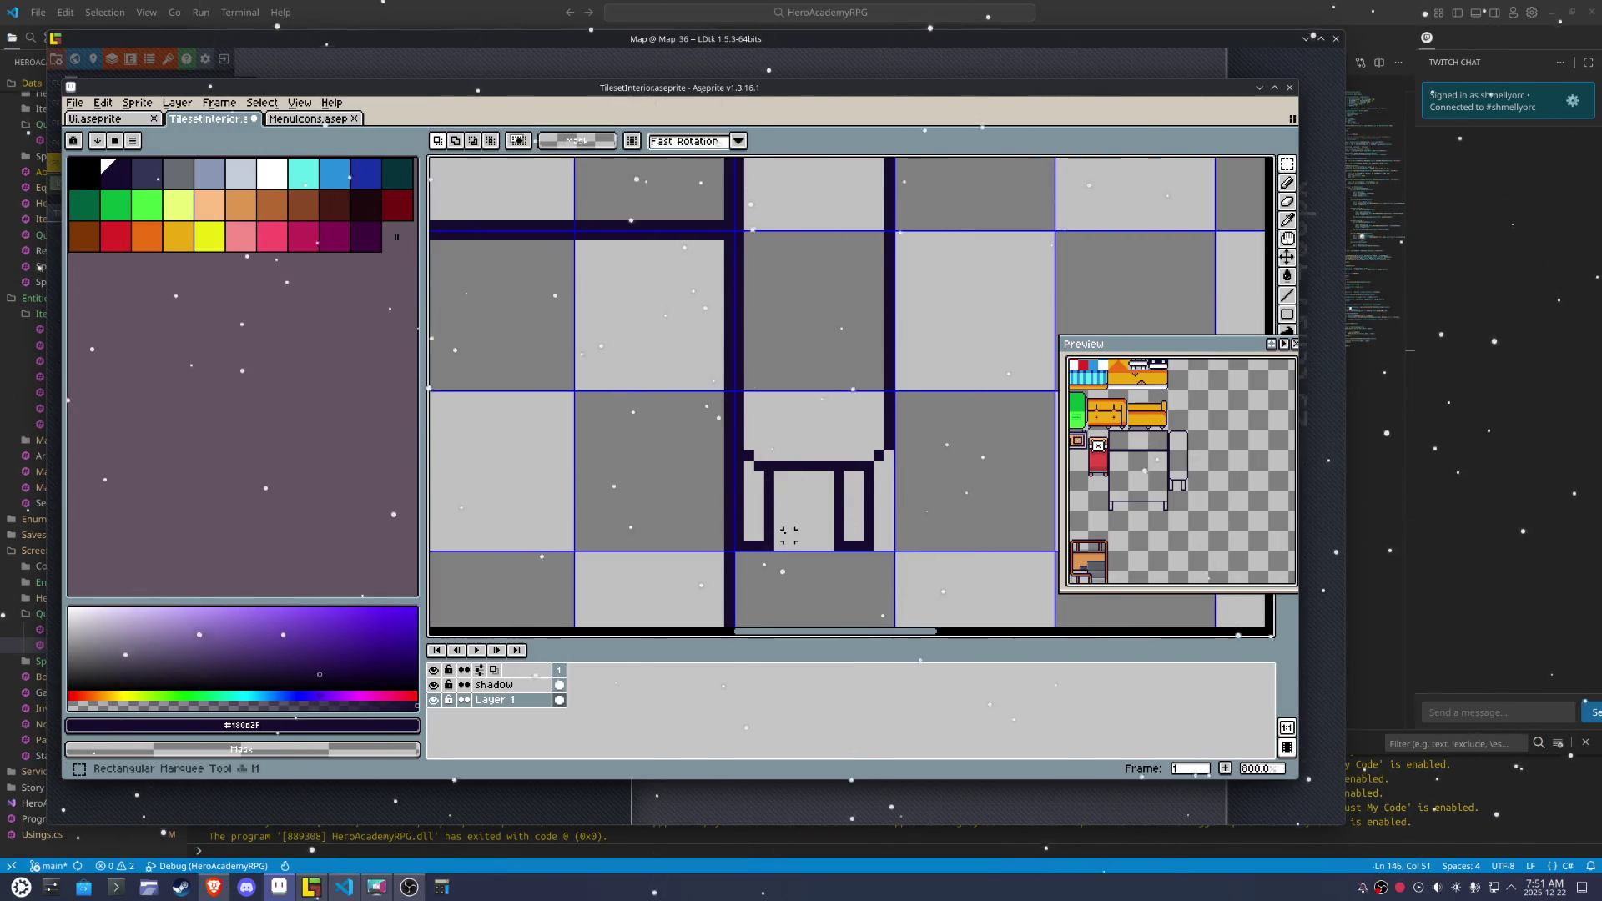
drag(777, 549, 749, 466)
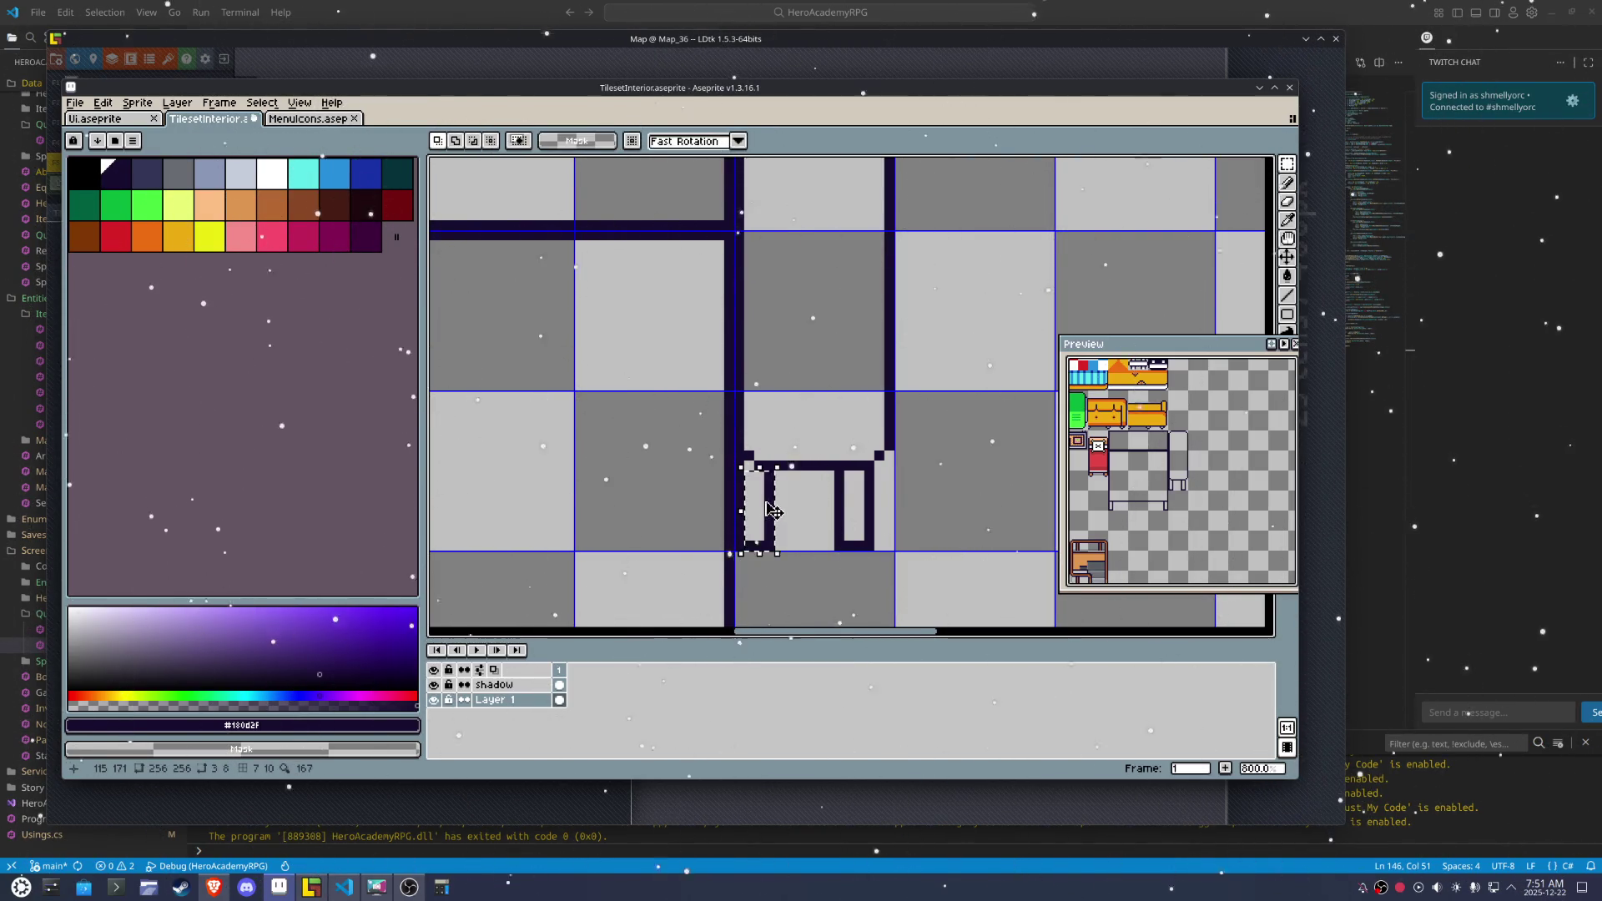
key(Right)
key(Right)
key(Return)
key(b)
drag(759, 472, 760, 542)
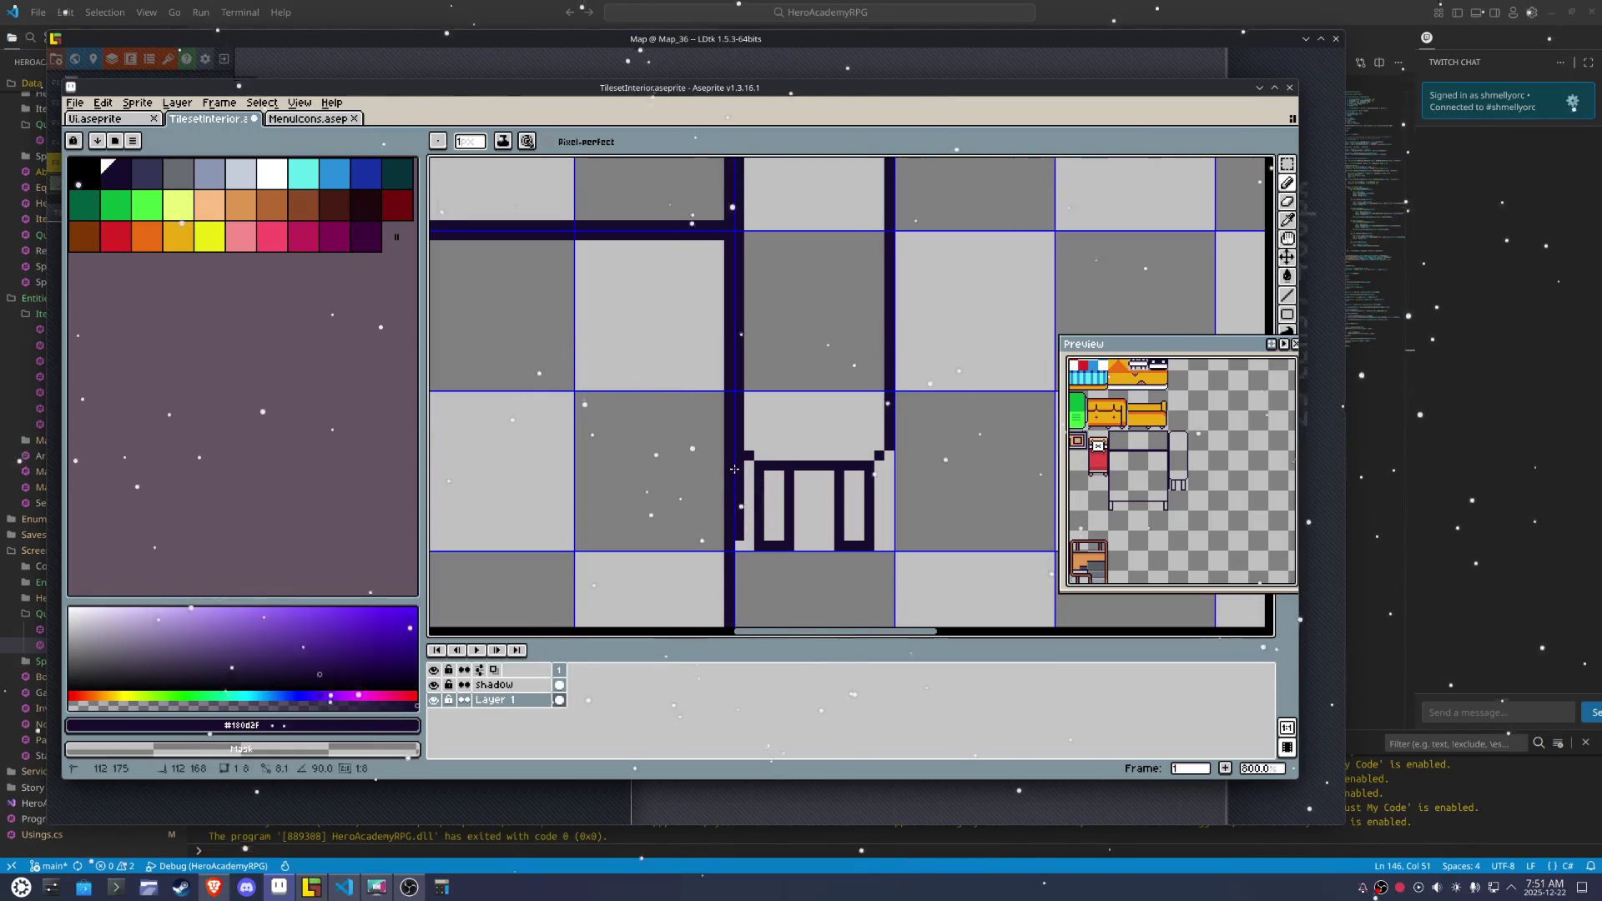
key(ctrl+z)
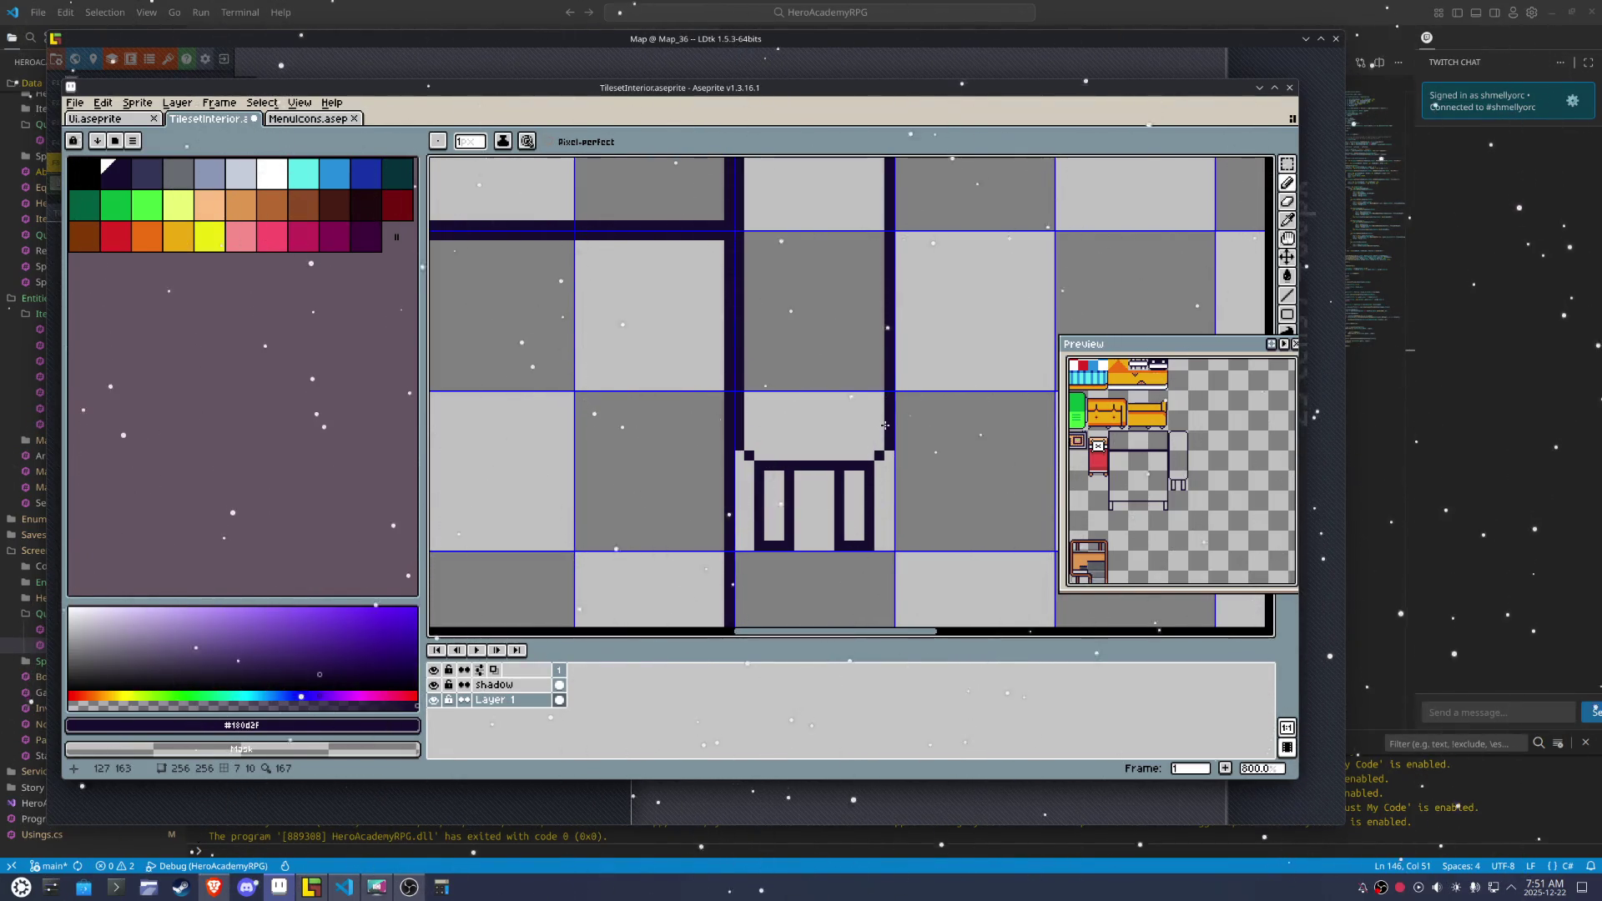
Draw a crossbar across the chair back with notched corner pixels at its left end
drag(858, 433, 760, 433)
click(749, 425)
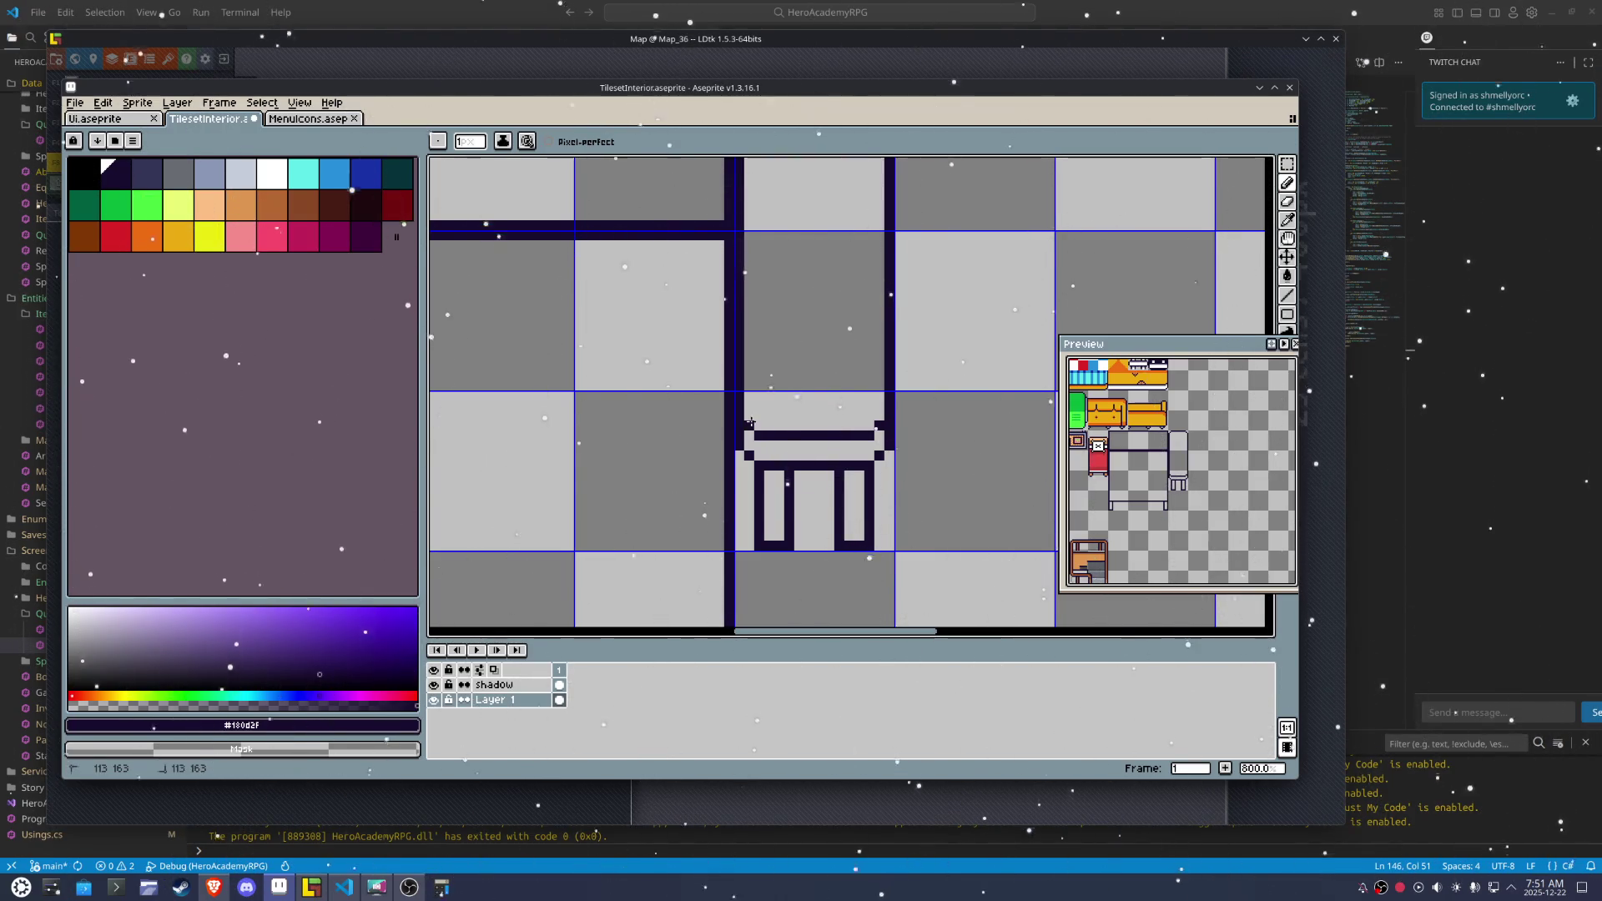
click(748, 414)
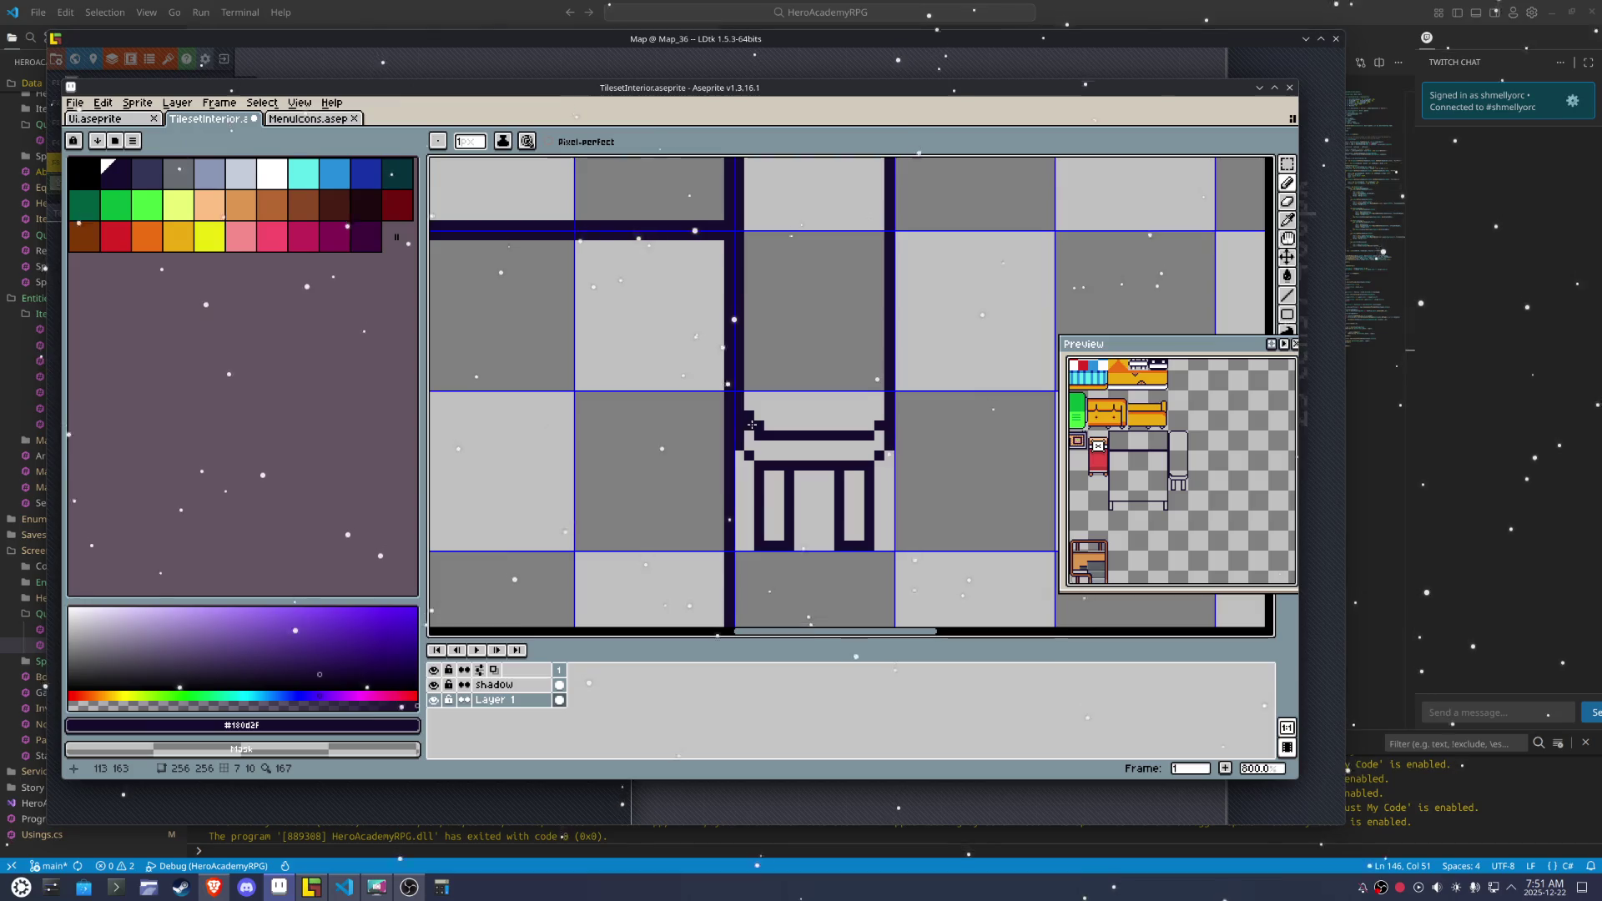
scroll(down, 3)
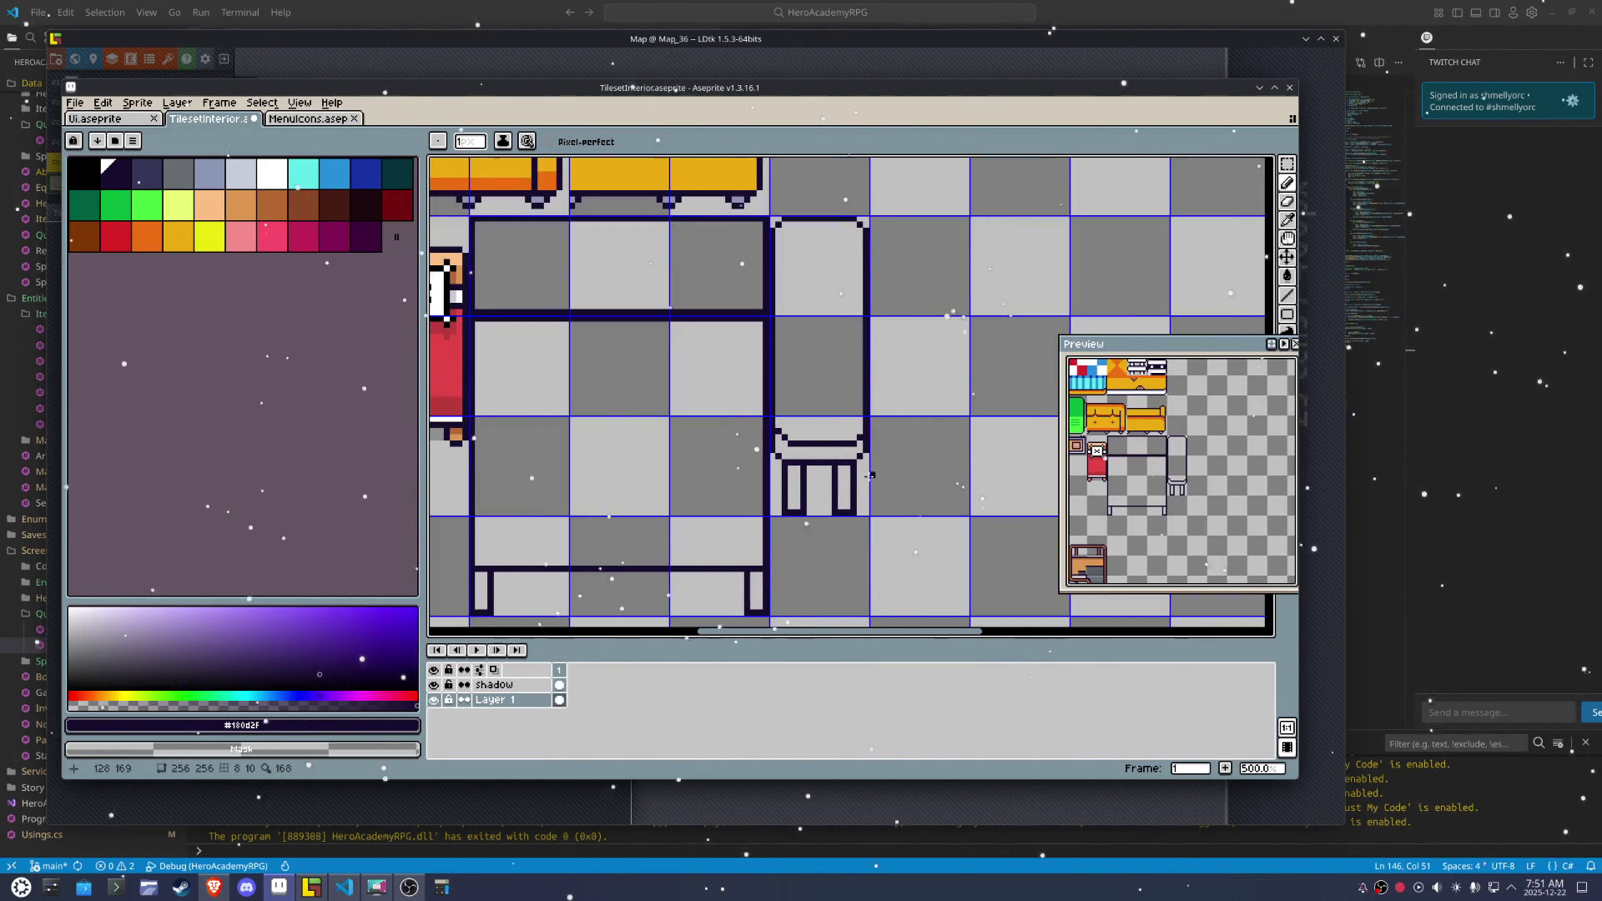
scroll(up, 3)
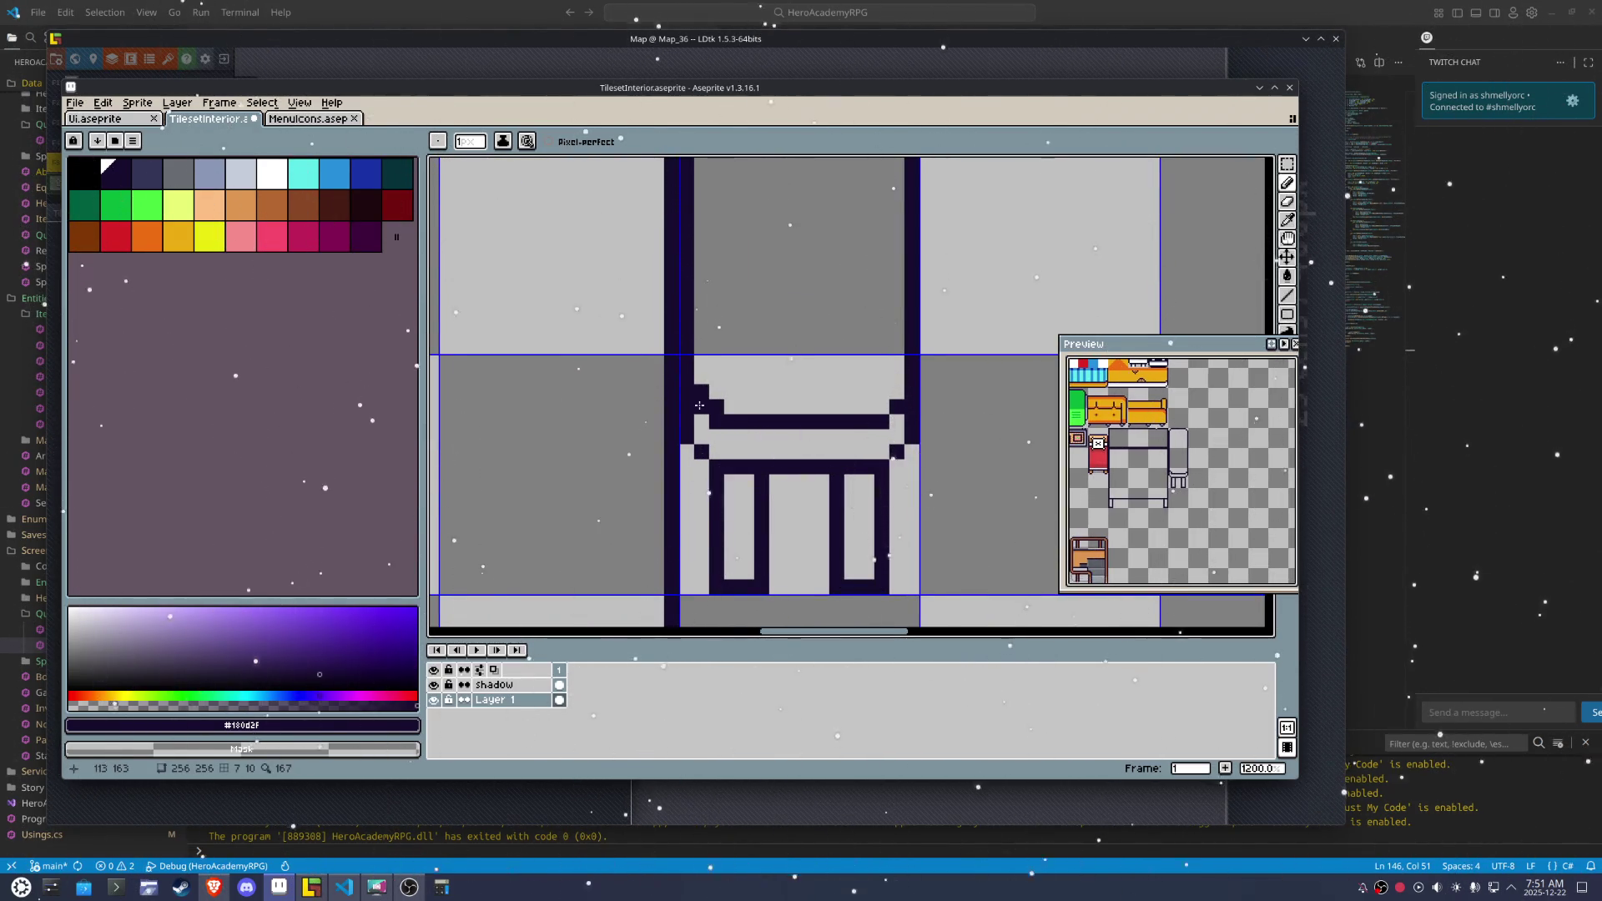
scroll(down, 3)
drag(748, 369, 780, 452)
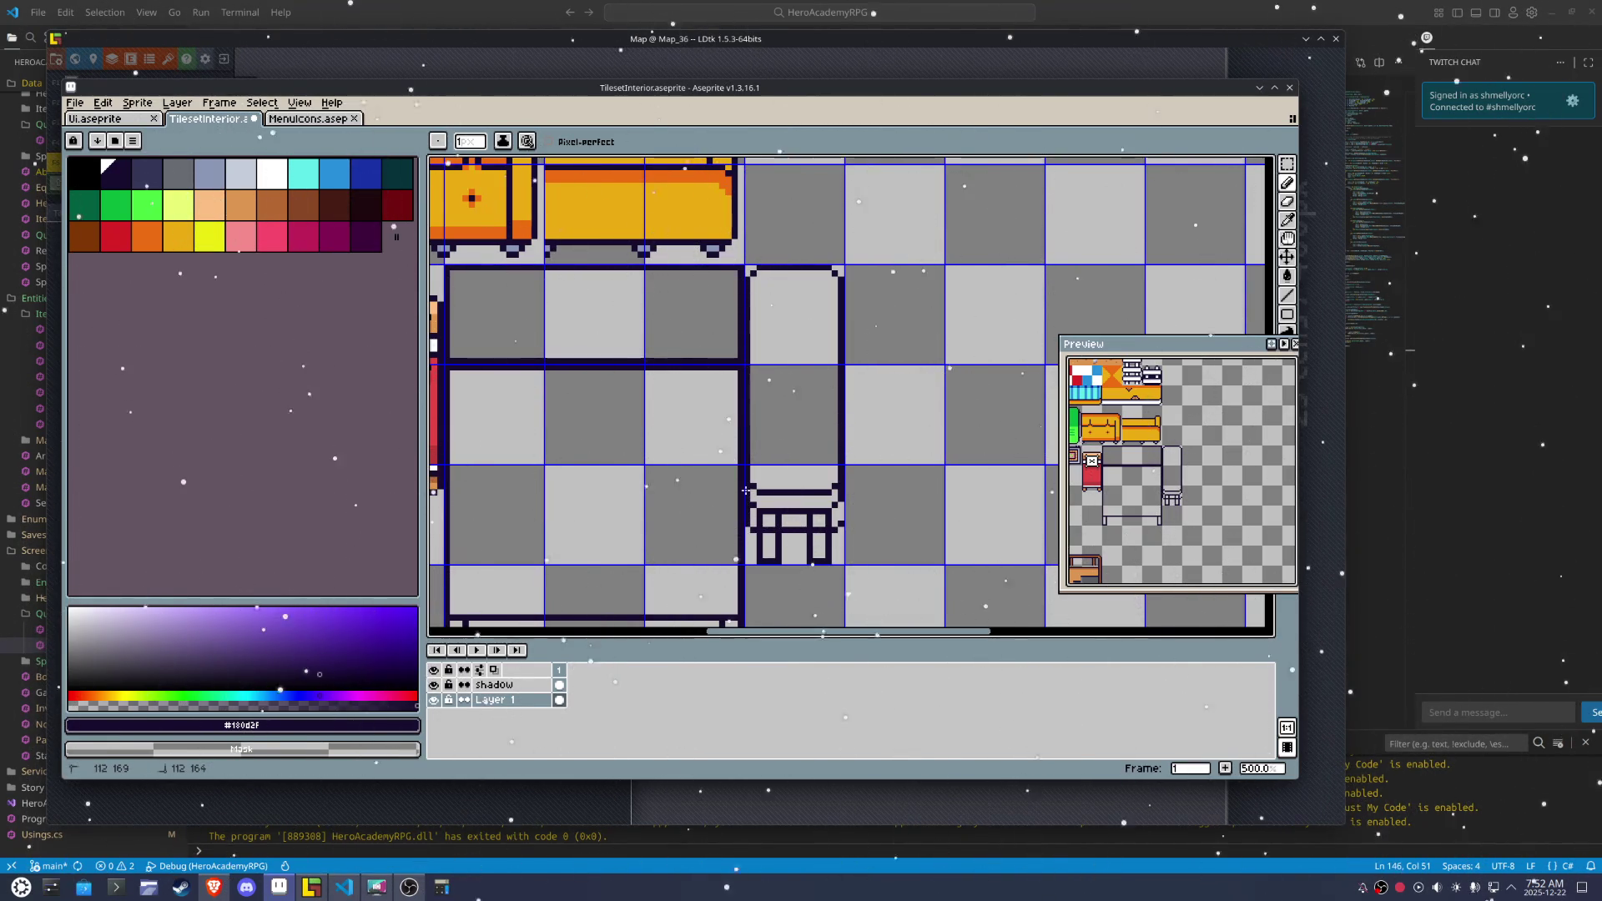
Erase the chair's lower bar, then restore it with undo
drag(839, 514, 833, 506)
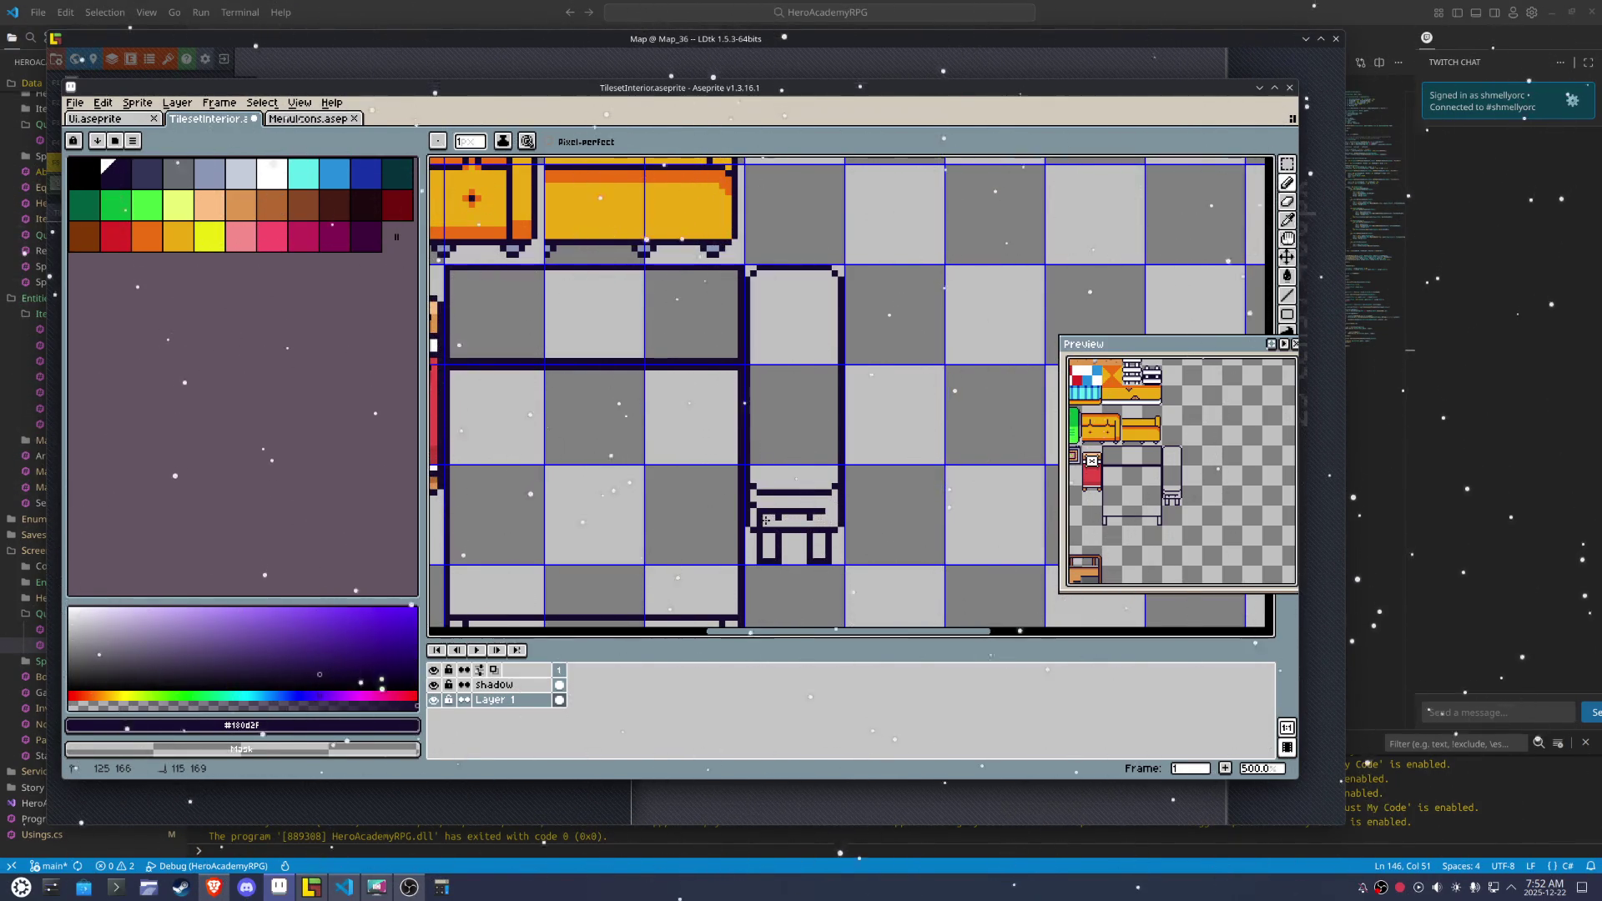
drag(755, 509, 809, 511)
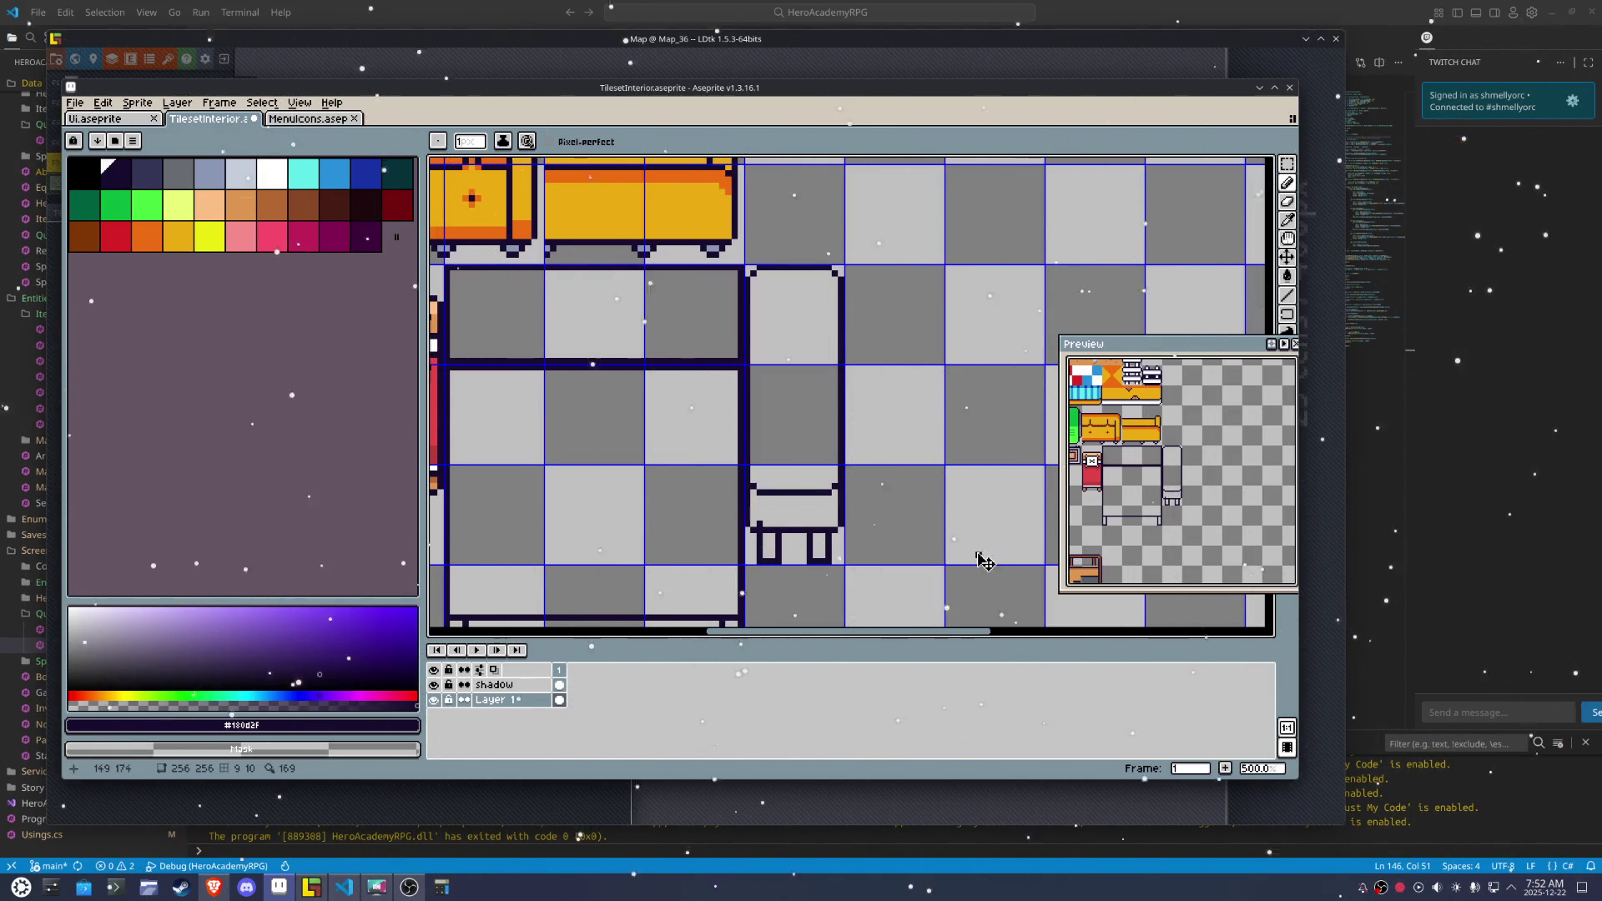
key(v)
key(ctrl+z)
key(ctrl+z)
key(ctrl+z)
key(ctrl+z)
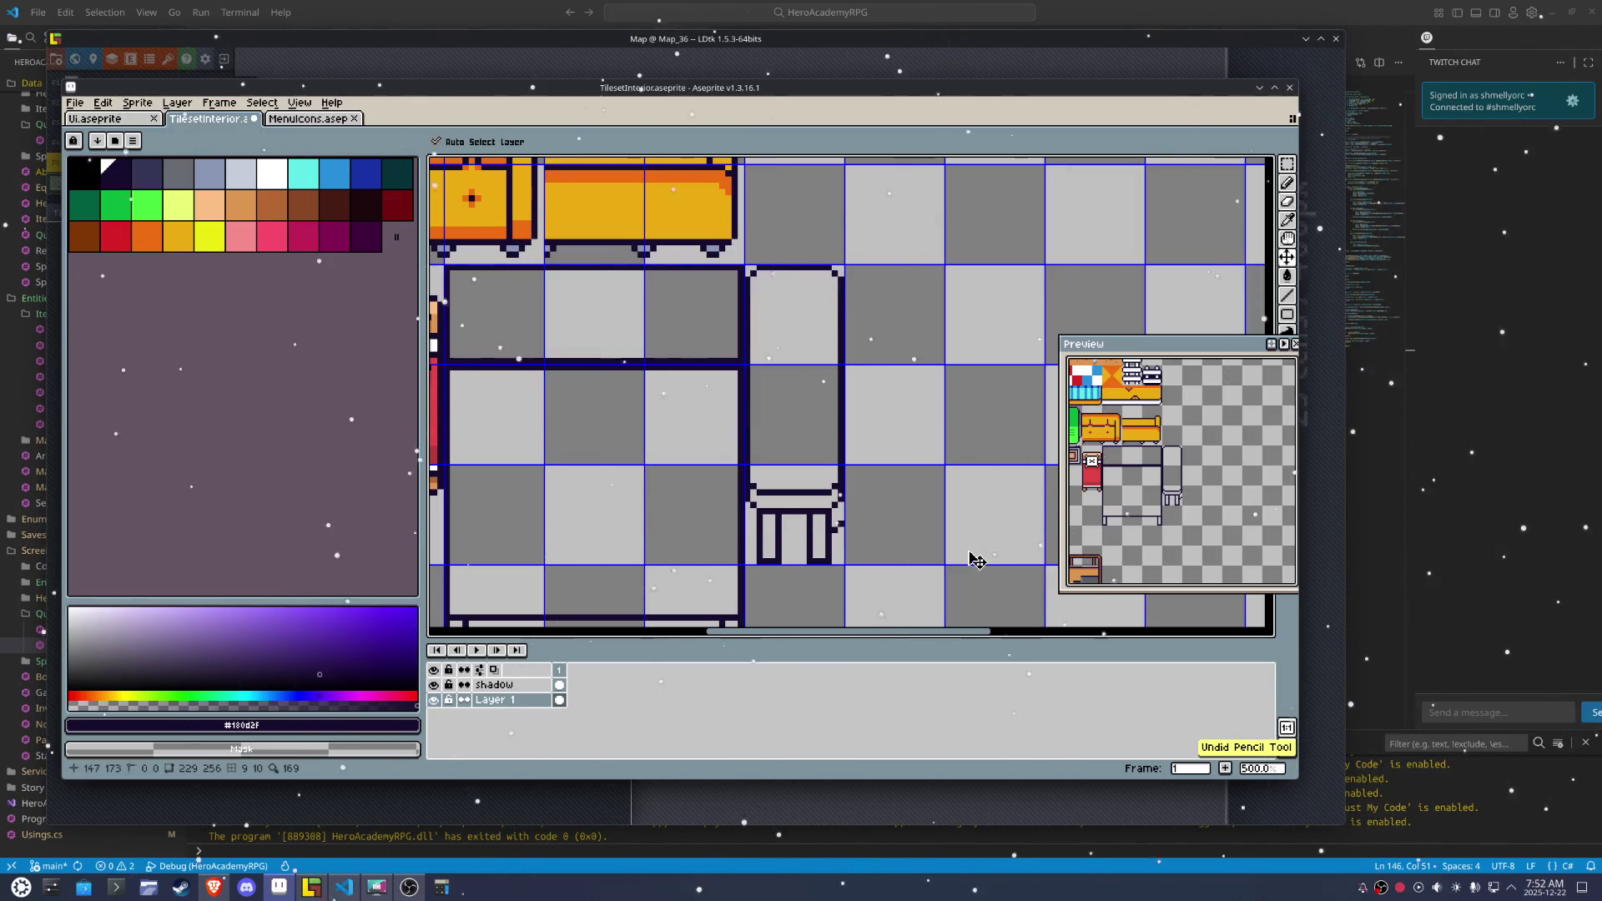
Select the chair's seat and legs and nudge them down a few pixels
key(m)
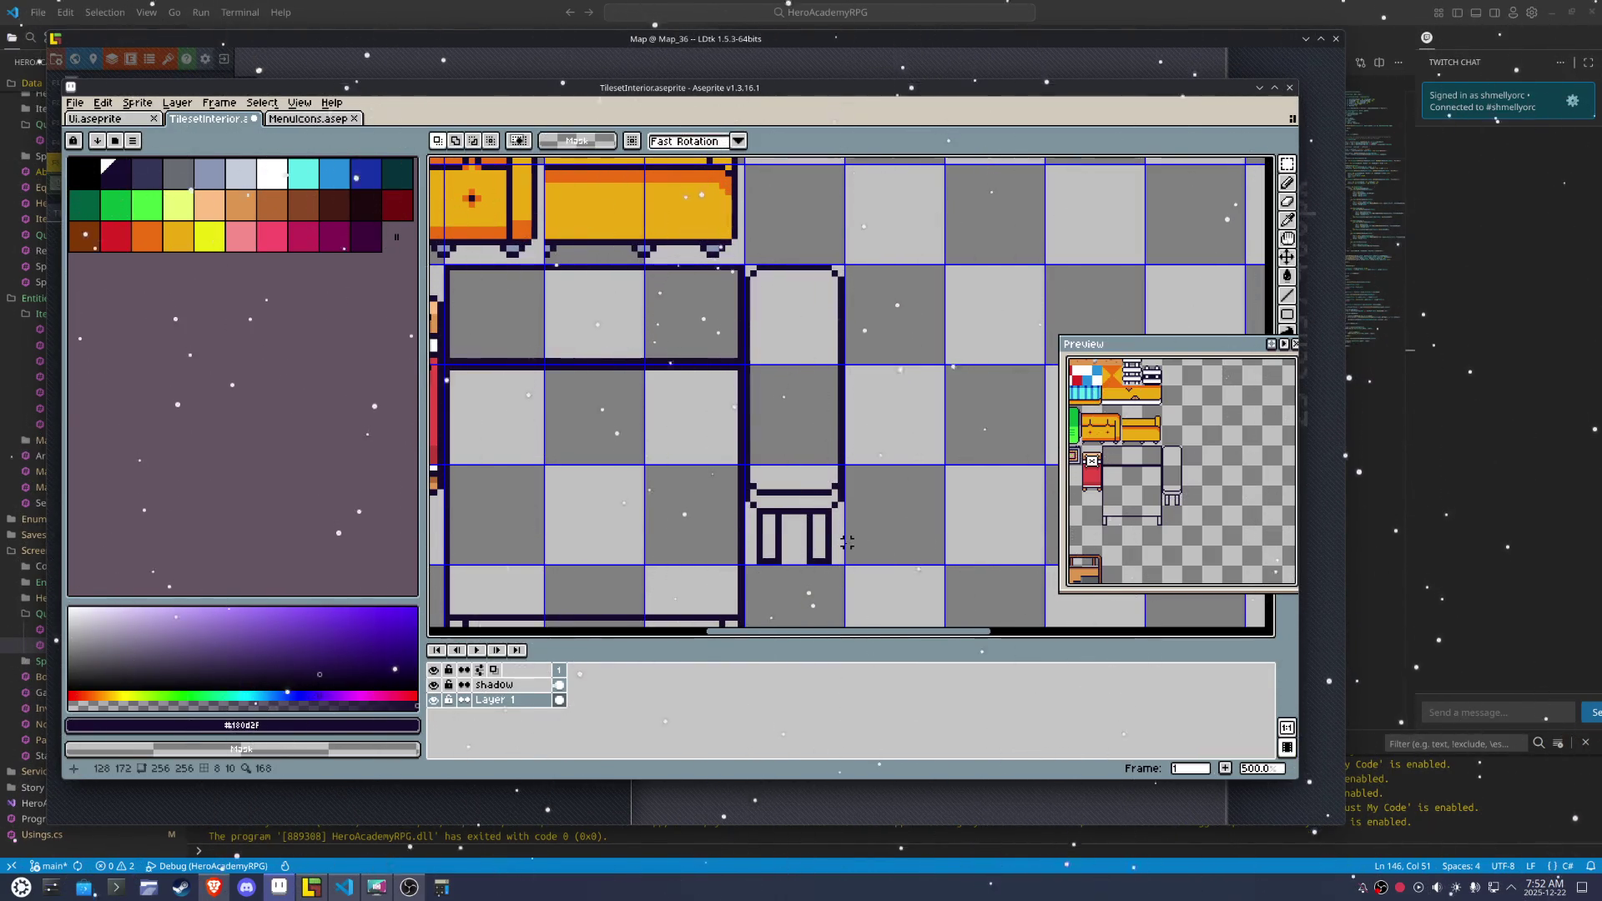
drag(847, 548, 741, 461)
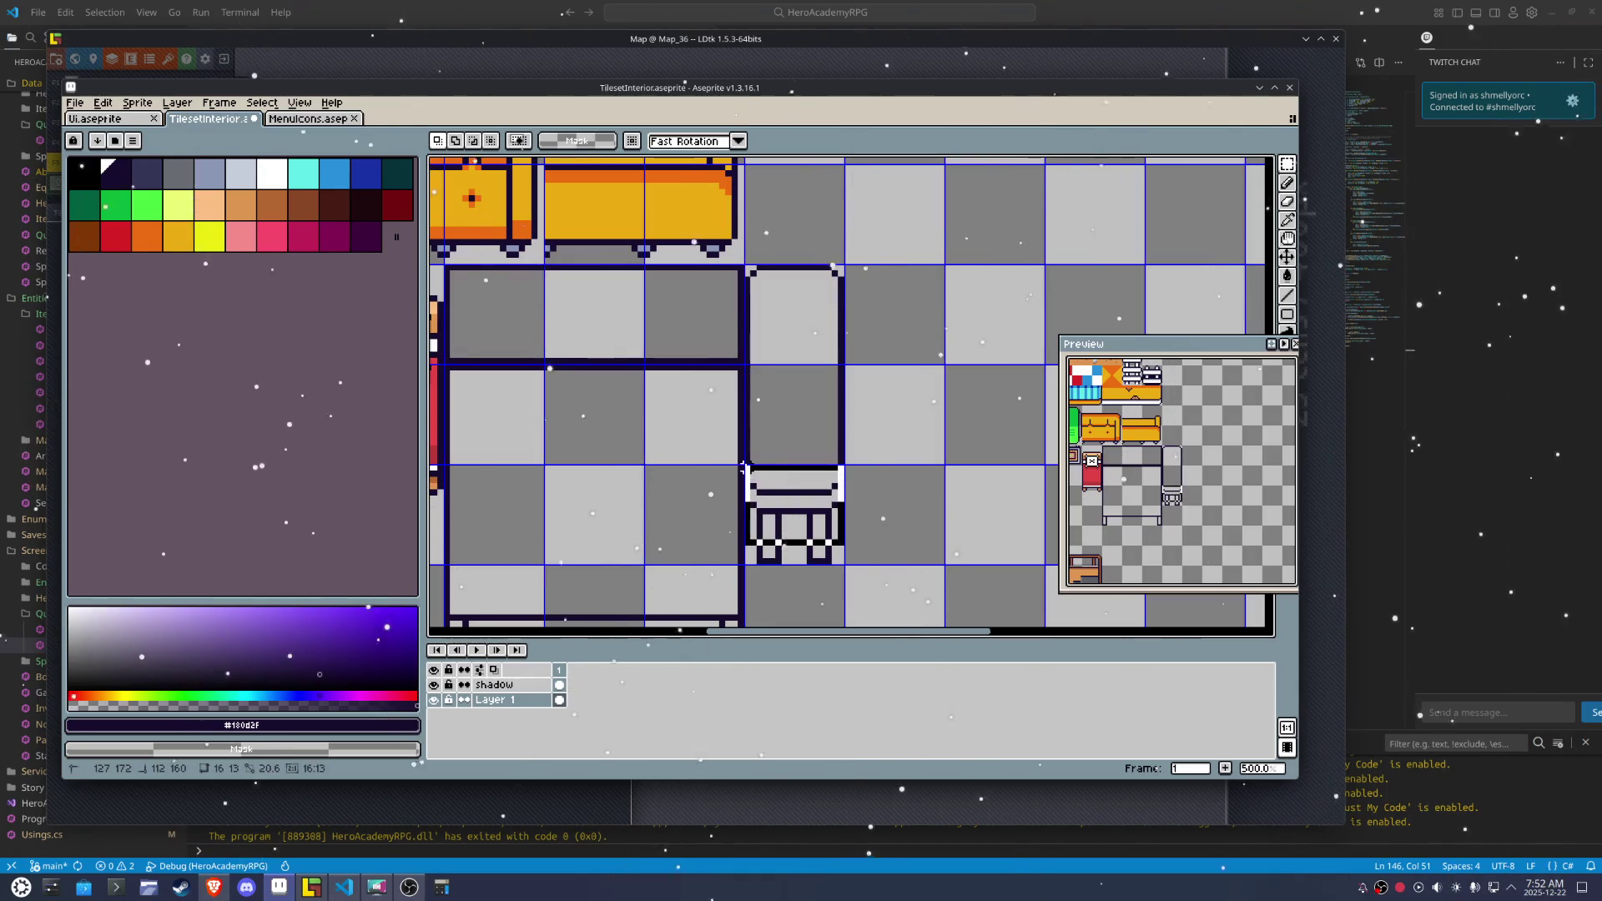
key(Down)
key(Down)
key(Down)
key(ctrl+d)
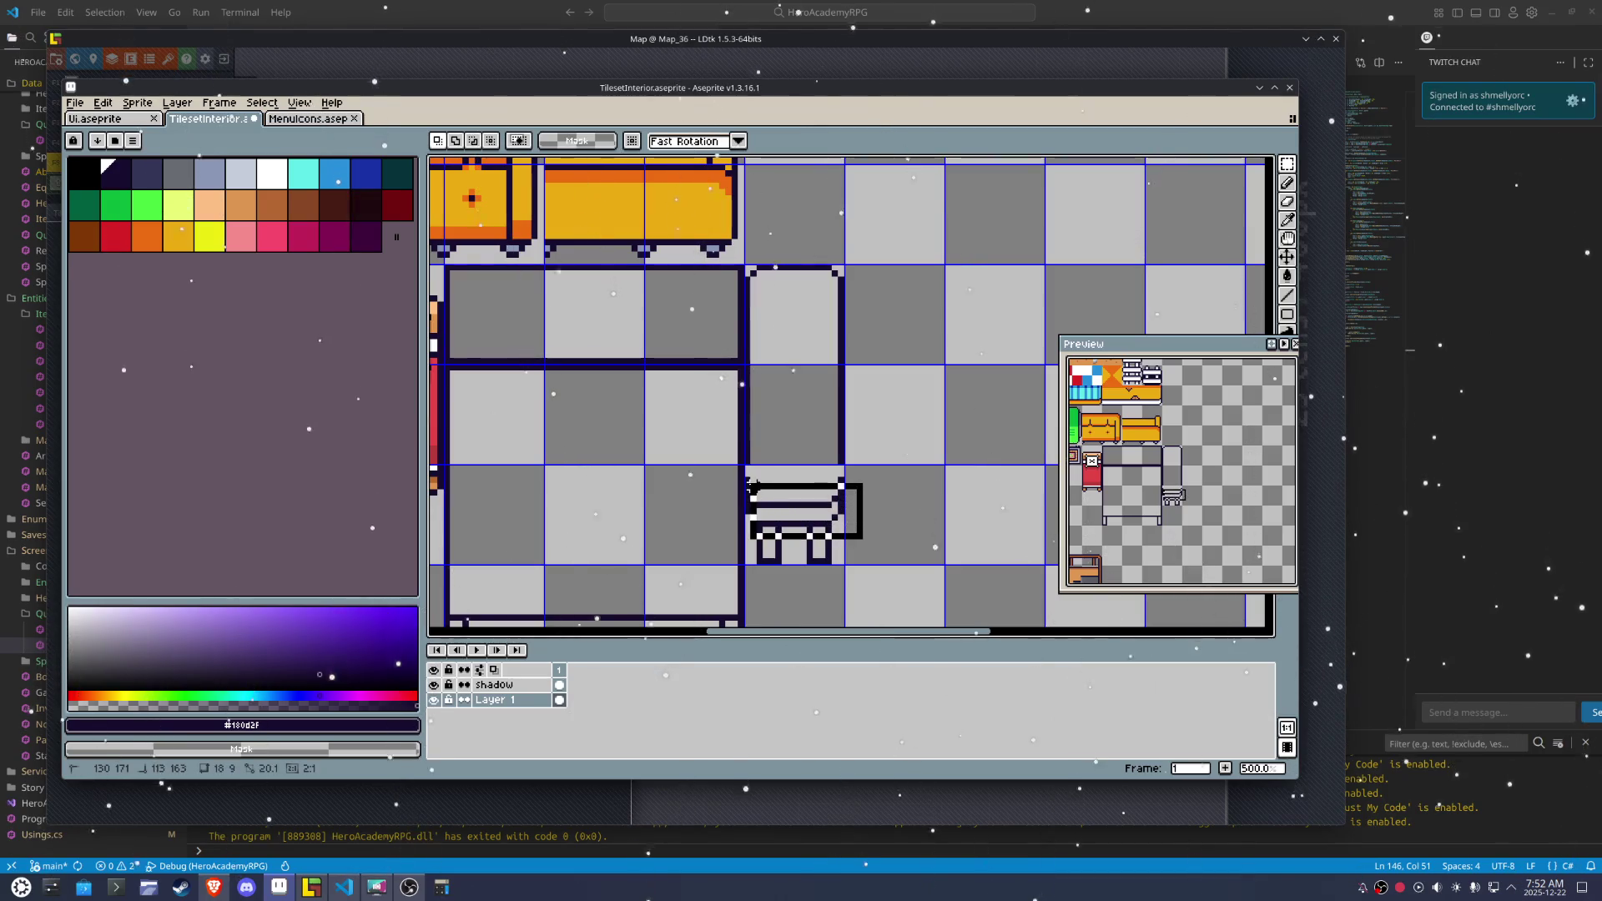
drag(740, 473, 824, 524)
key(b)
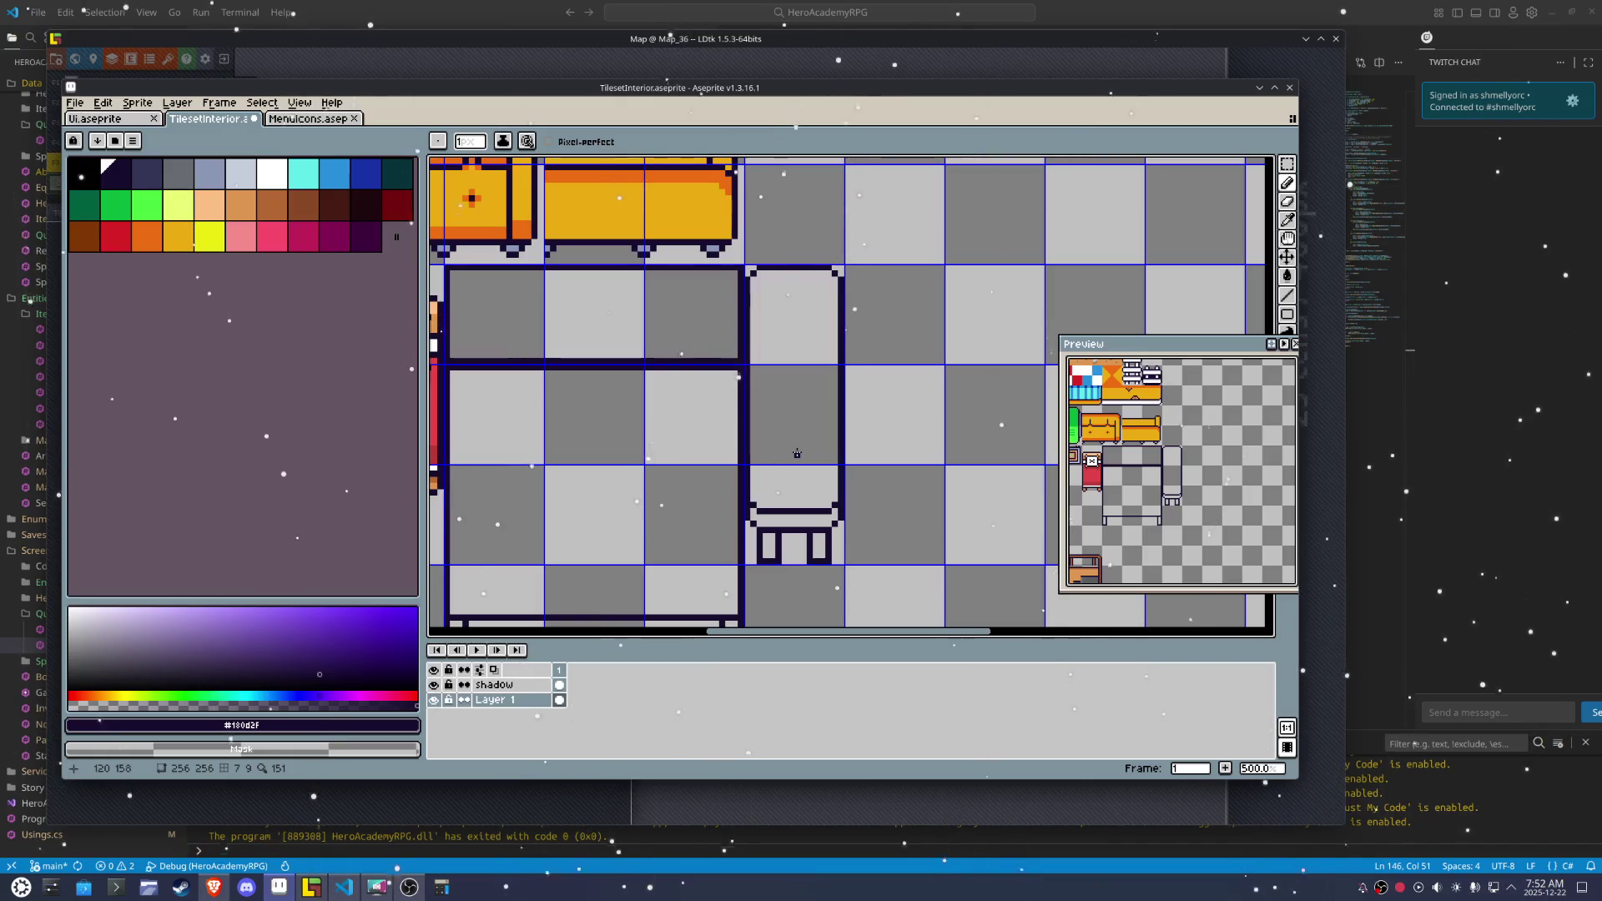
Bucket-fill the chair's inside white and its lower strip light grey
click(272, 173)
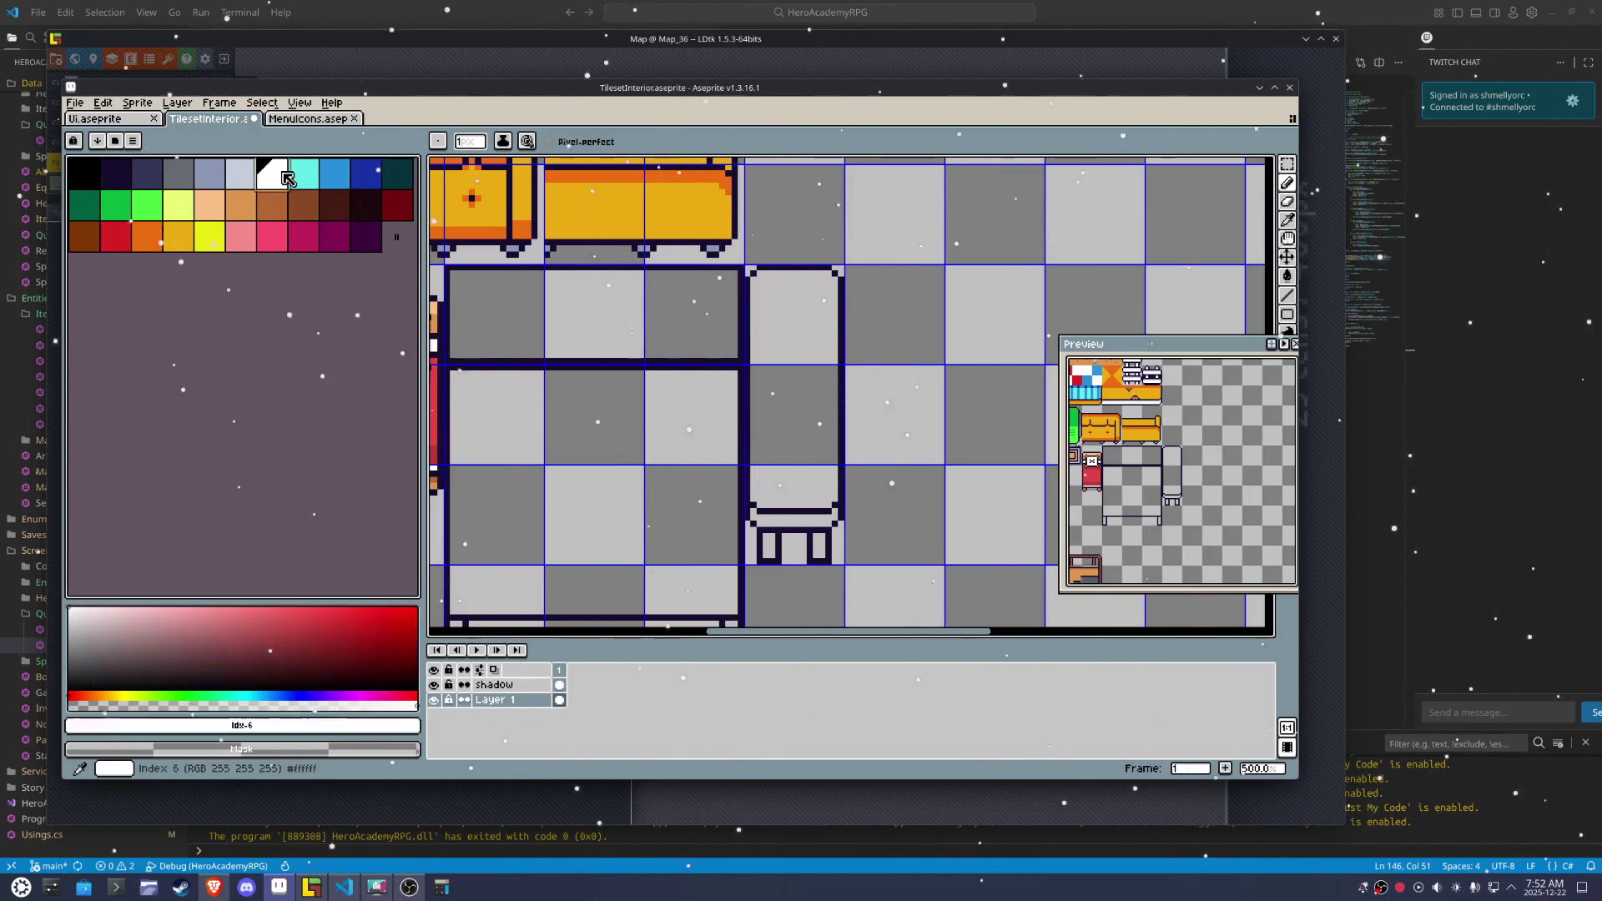
key(g)
click(793, 375)
key([)
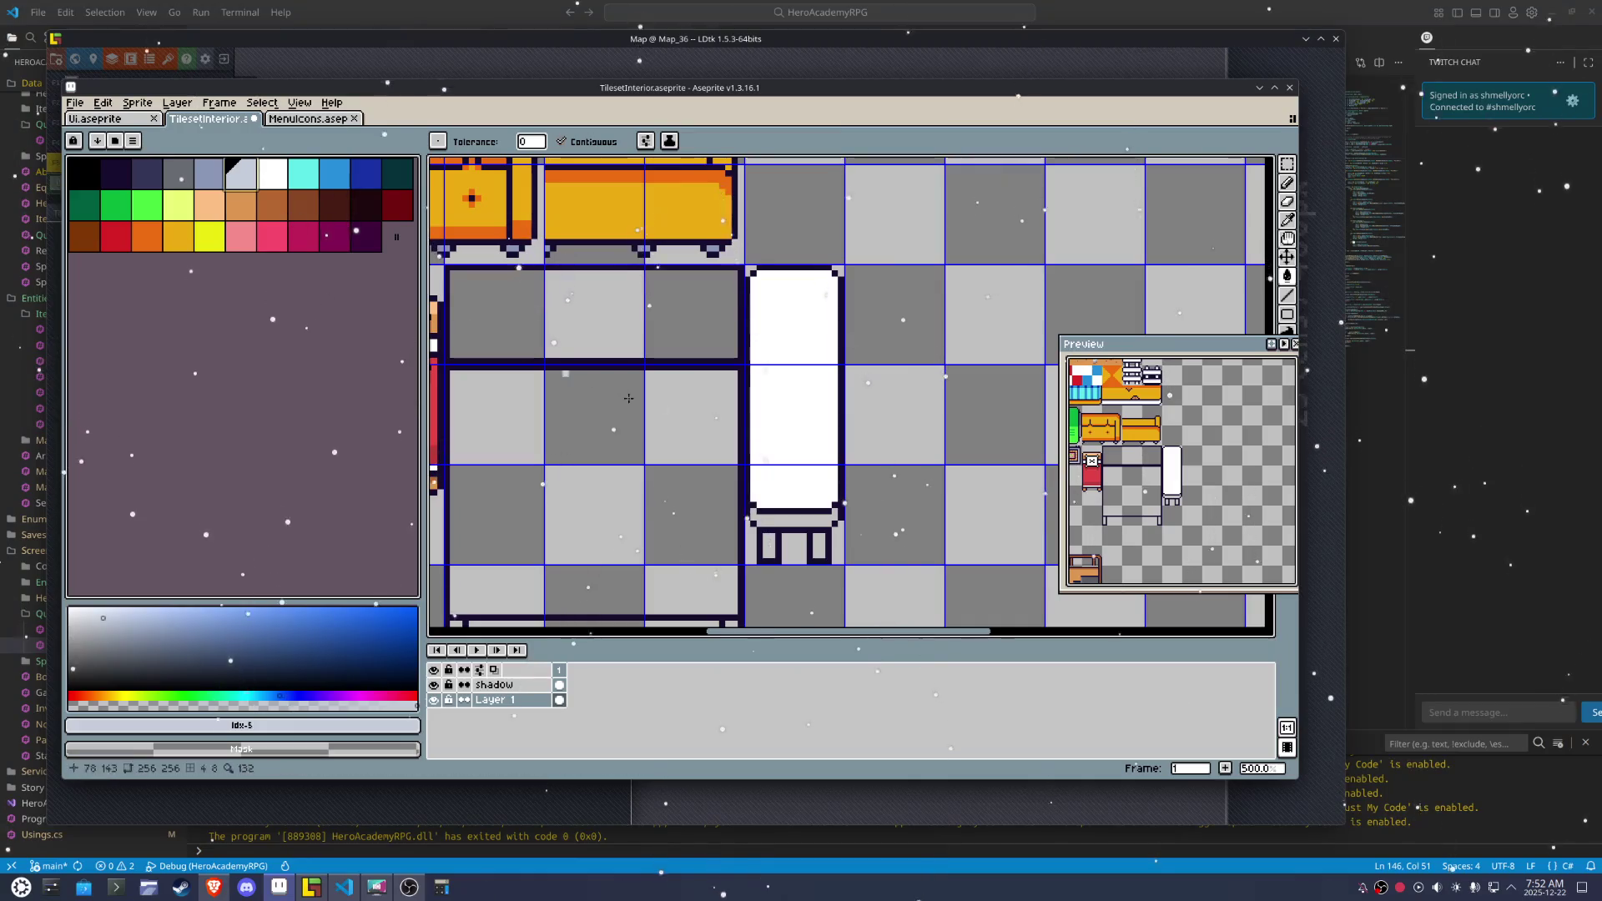
click(795, 518)
Pencil the remaining dark strip at the chair's base light grey
key(b)
scroll(up, 3)
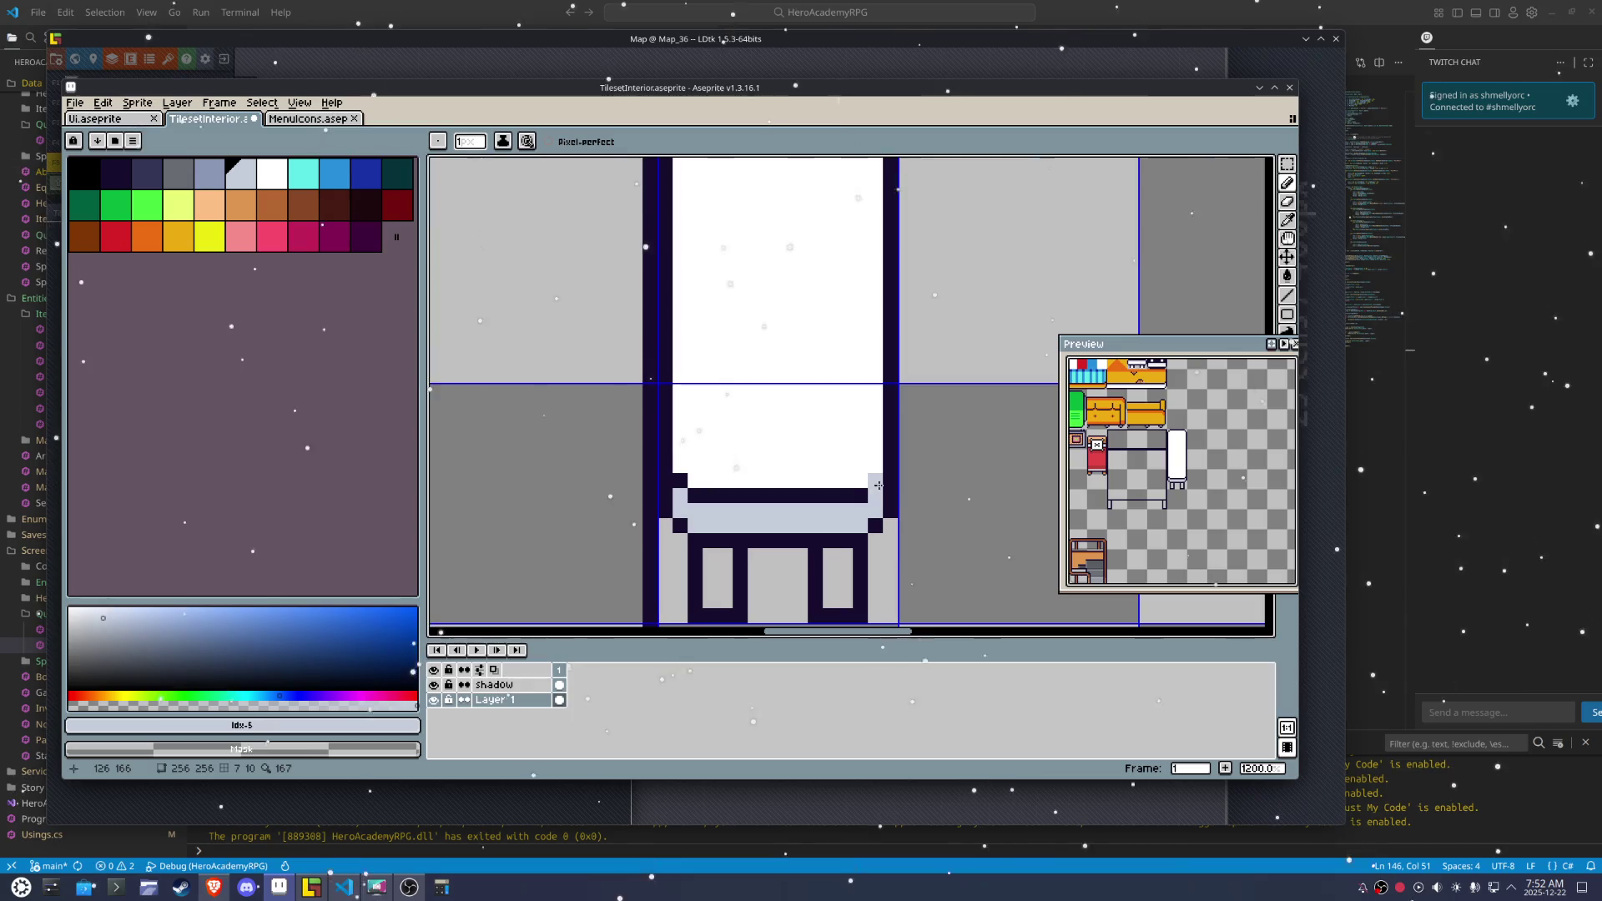
click(815, 497)
drag(857, 497, 715, 501)
scroll(down, 3)
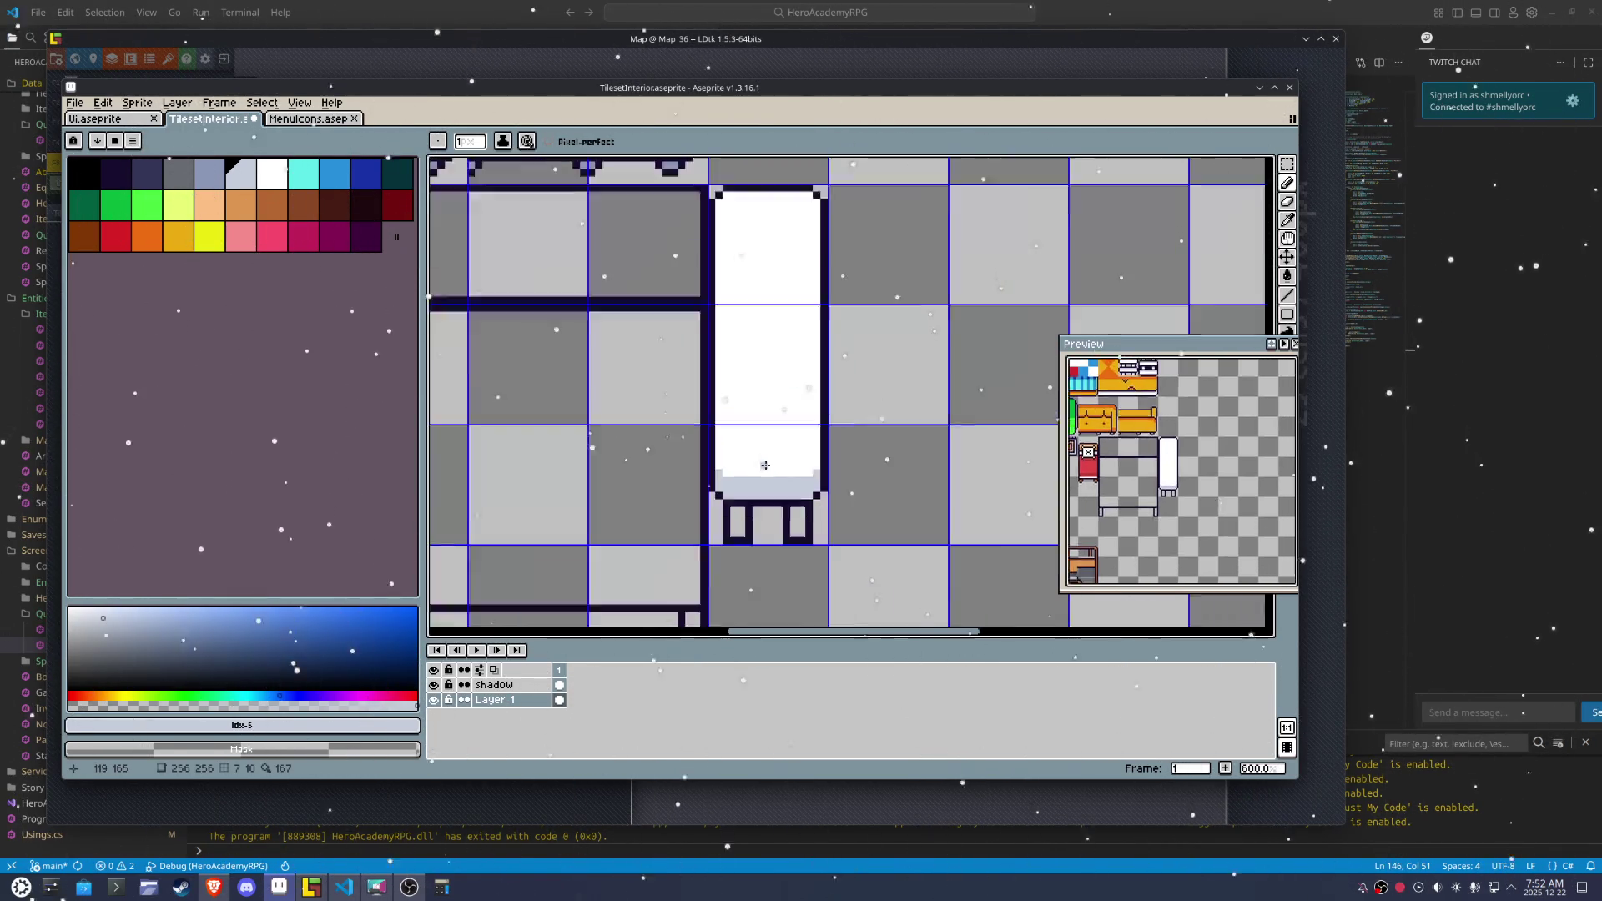
scroll(up, 3)
scroll(down, 3)
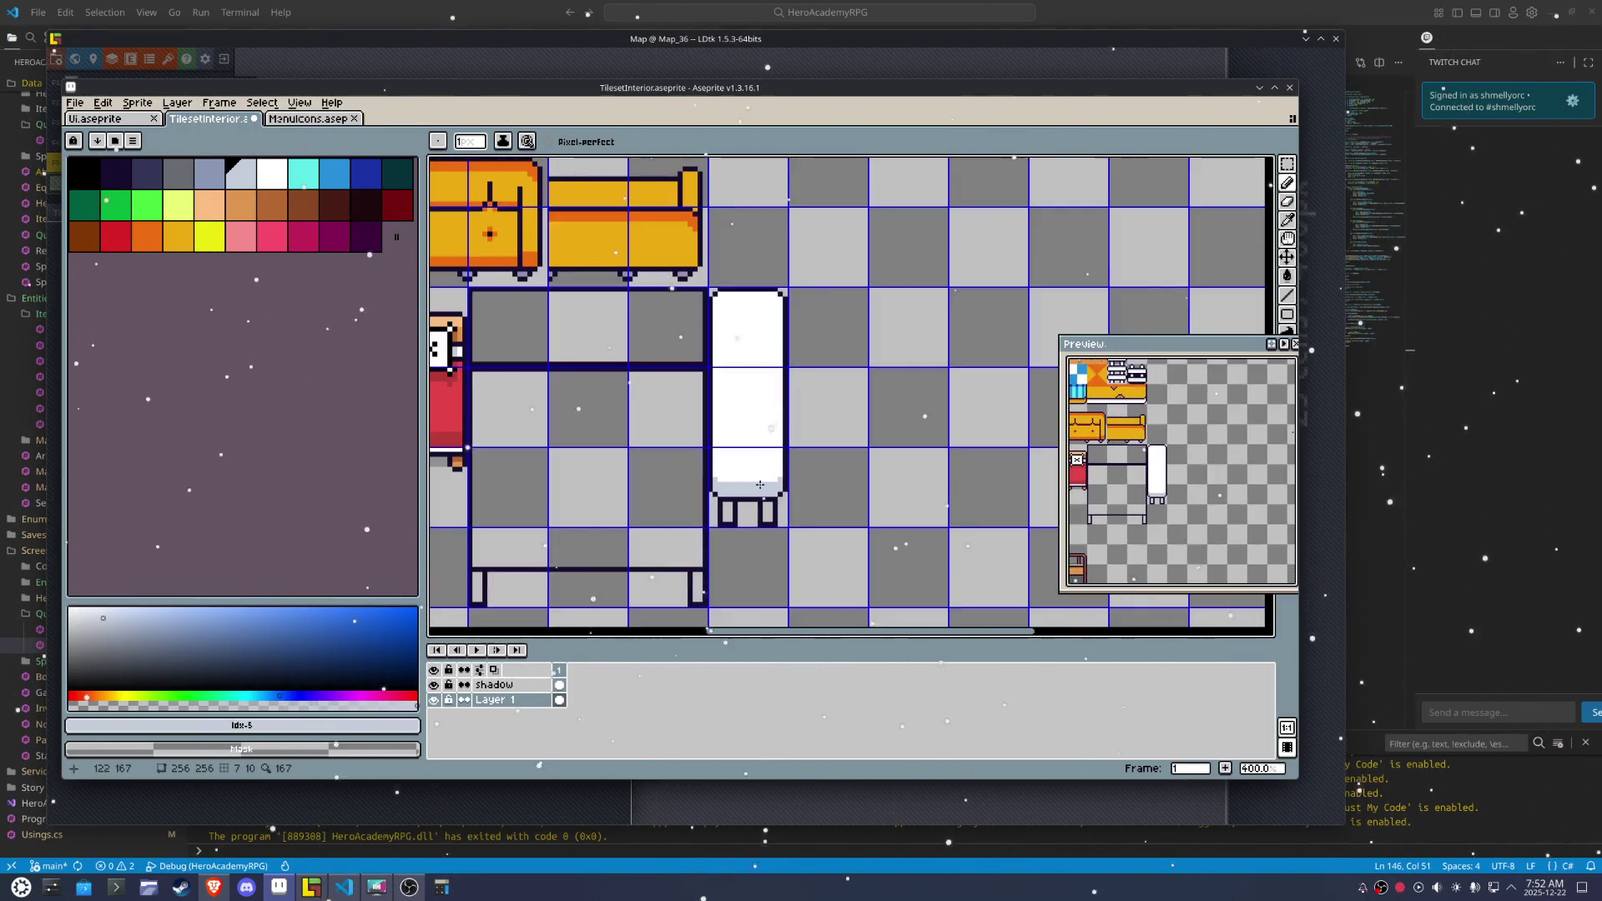
scroll(up, 3)
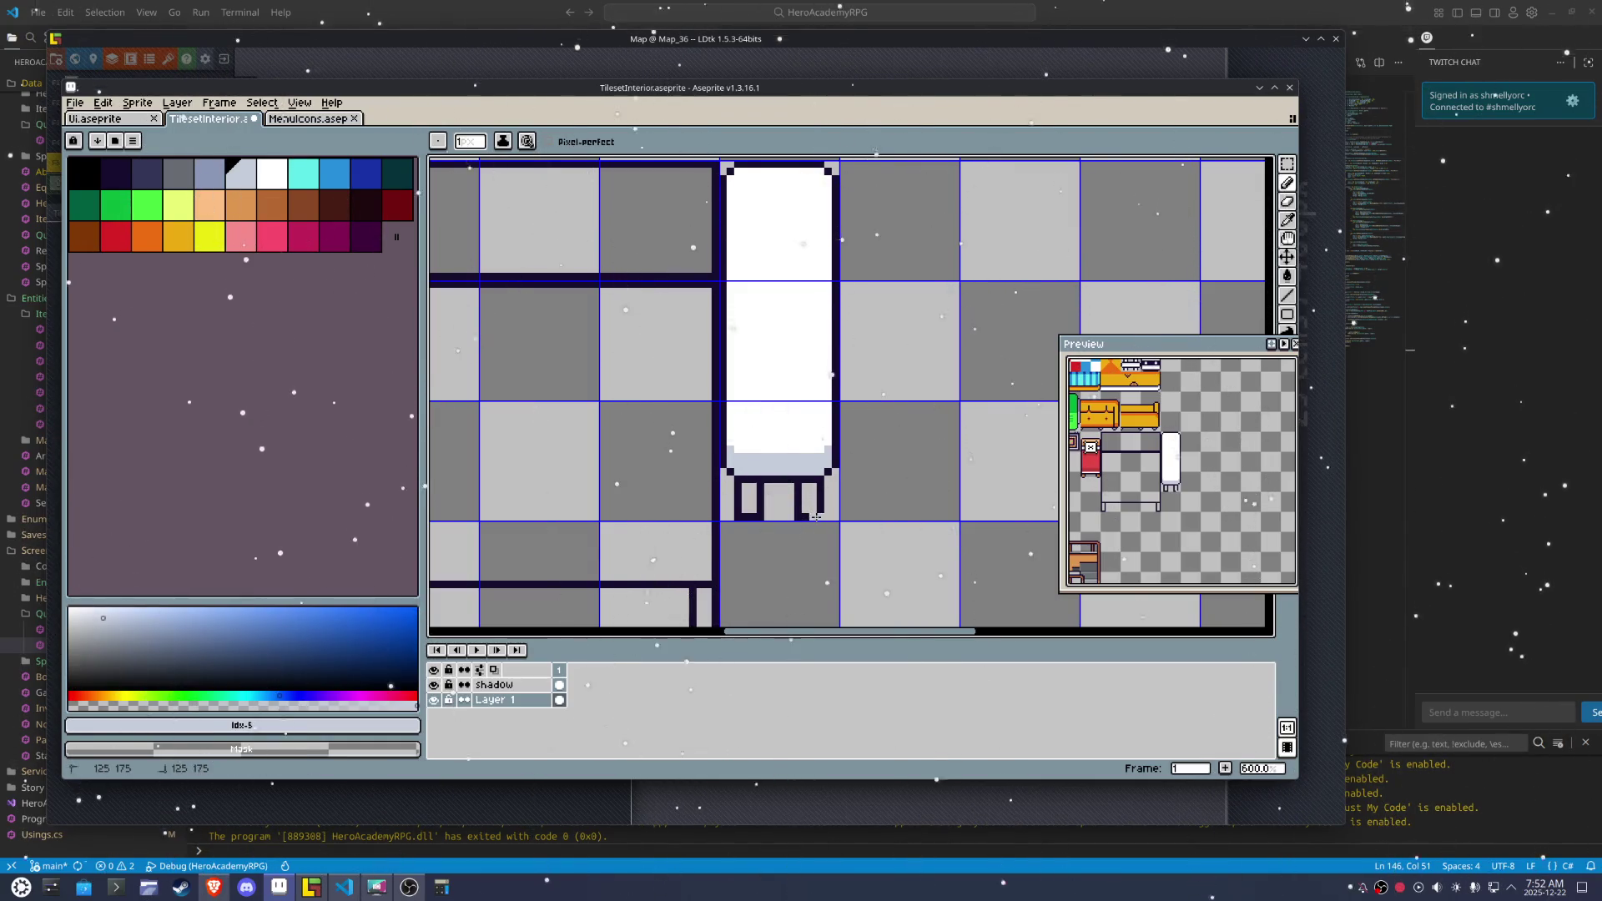
Add dark pixels at the legs and fill both leg gaps white
scroll(up, 3)
click(782, 514)
click(801, 513)
click(803, 493)
click(733, 278)
key(ctrl+z)
key(g)
click(793, 455)
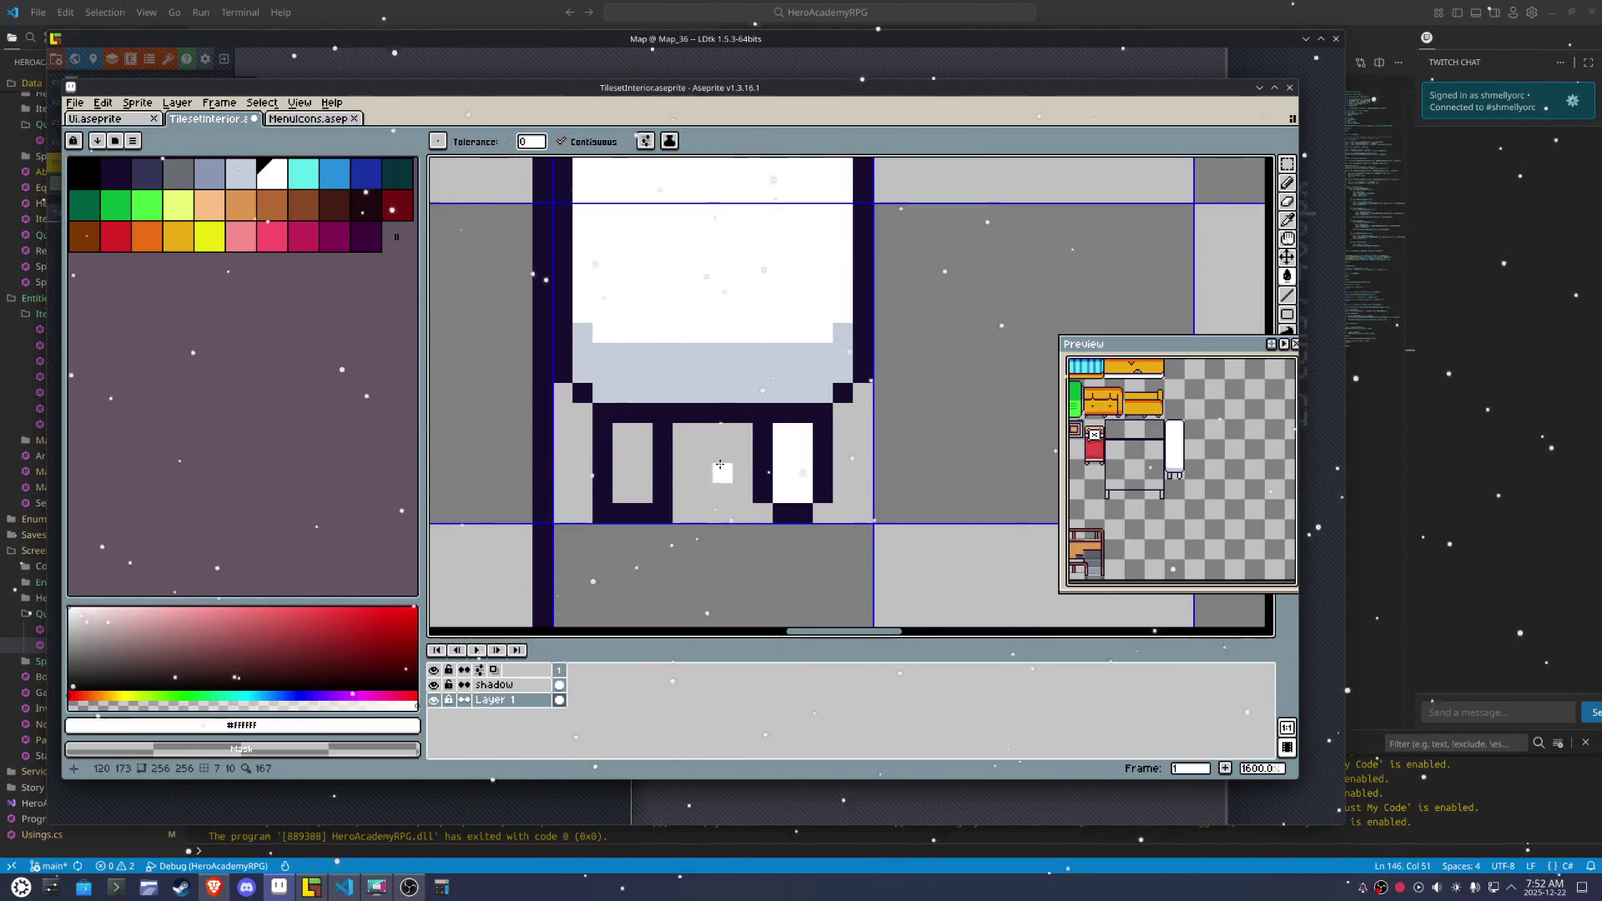
click(642, 471)
key(b)
click(658, 505)
key(ctrl+z)
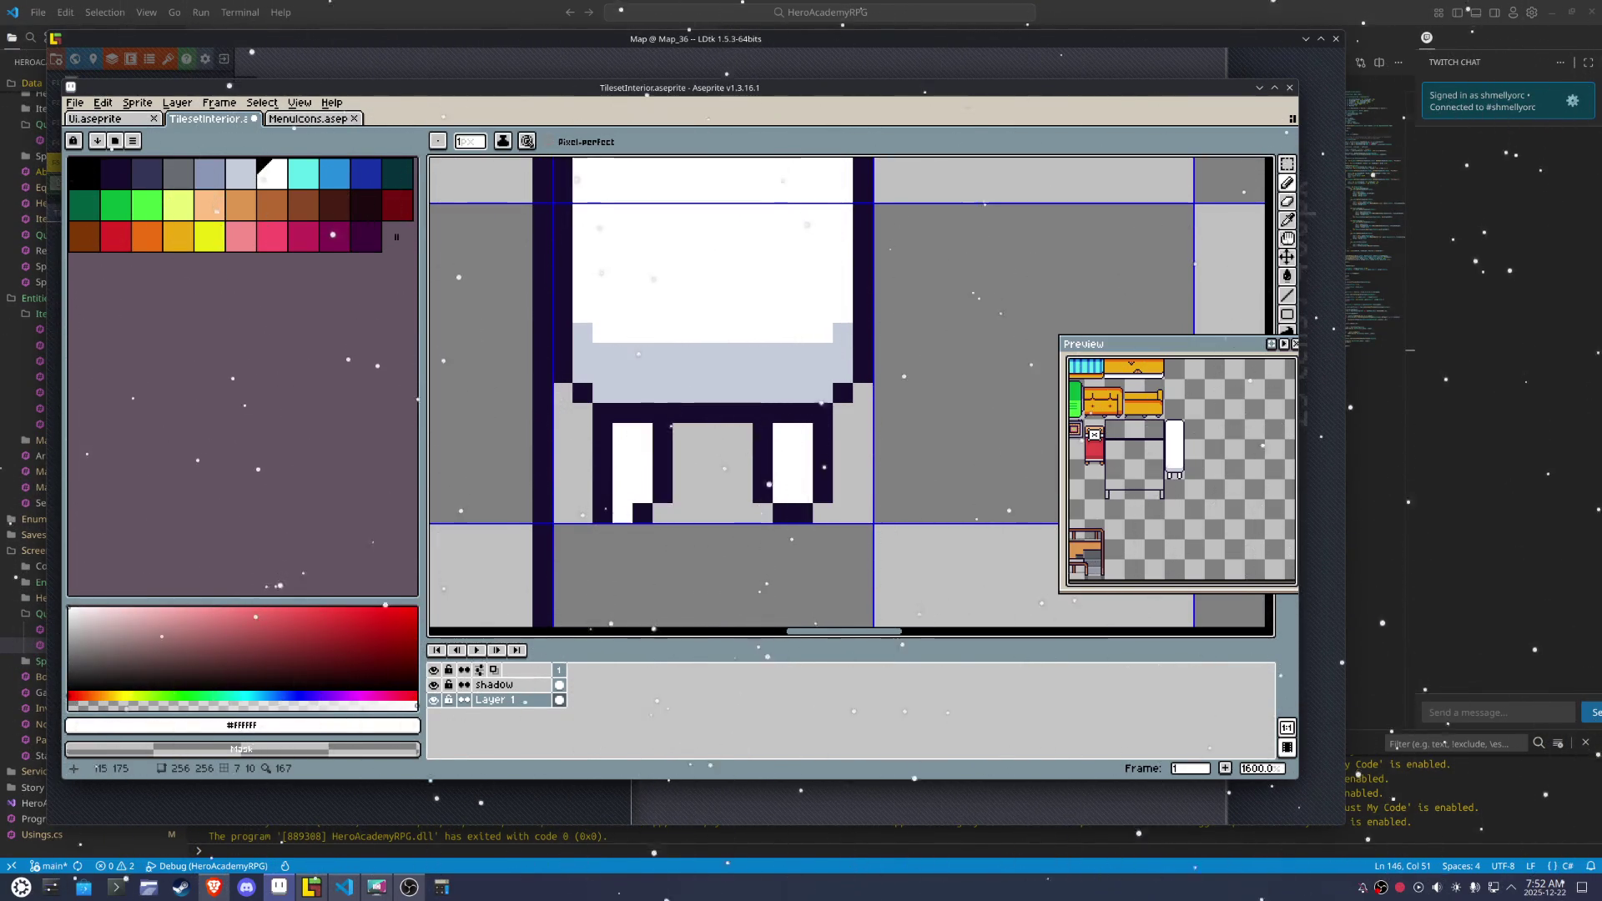
Shade the top rows of both legs grey-blue #c5cddb
click(673, 393)
click(627, 429)
drag(622, 453, 646, 453)
drag(803, 433, 799, 450)
scroll(down, 3)
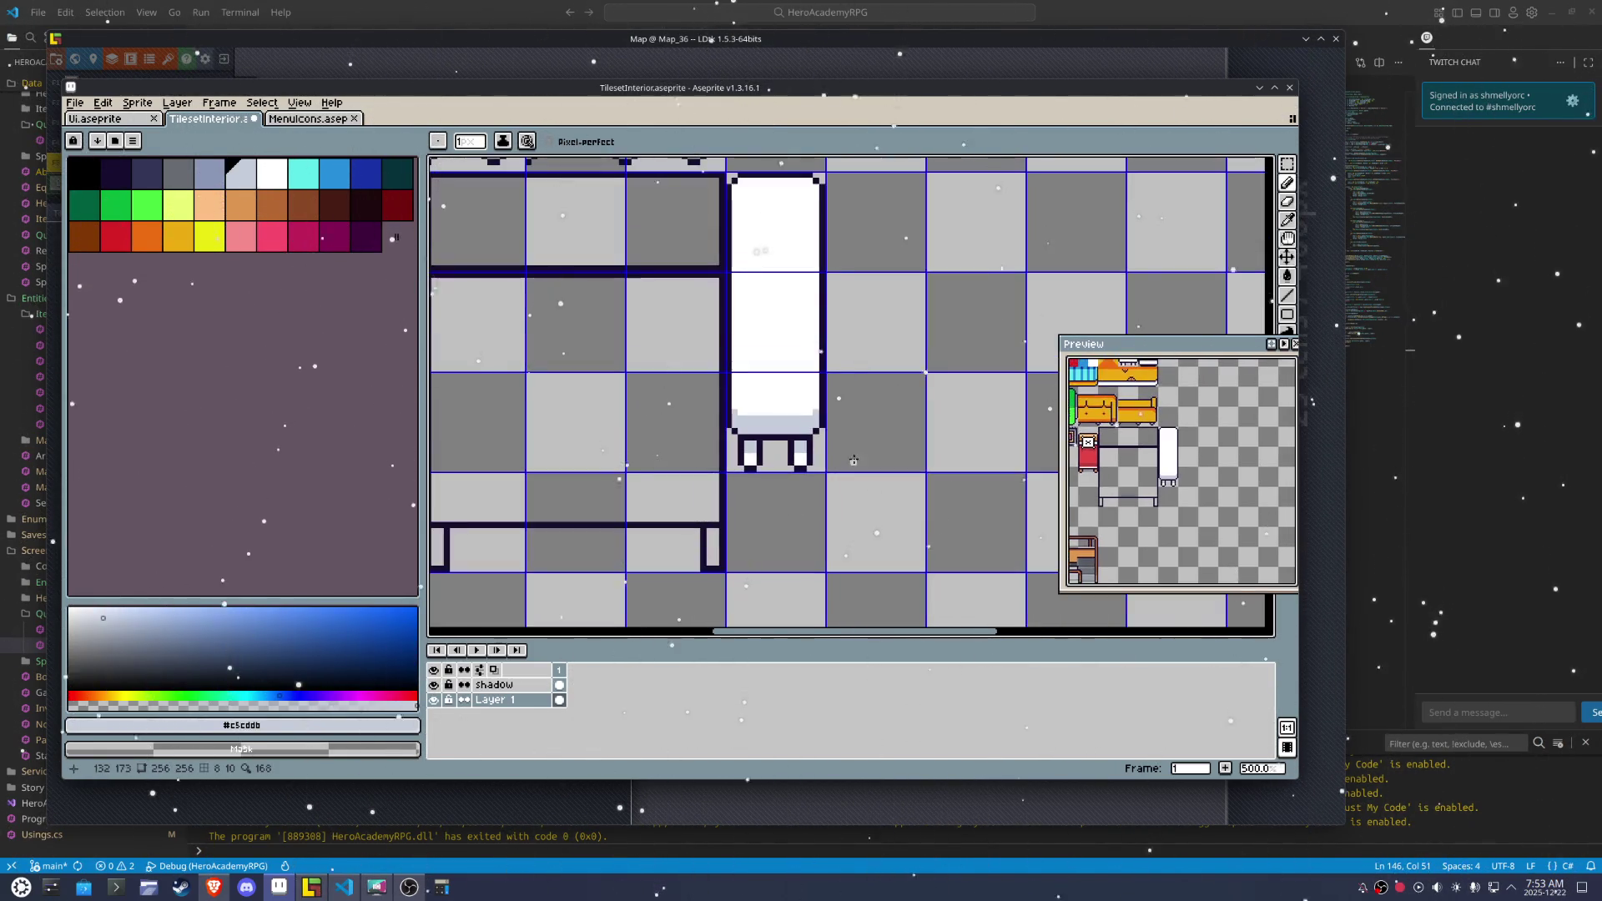
scroll(up, 3)
Repaint four second-row leg pixels white on the left and right legs
click(722, 442)
click(729, 415)
click(718, 420)
click(570, 416)
click(554, 415)
scroll(down, 3)
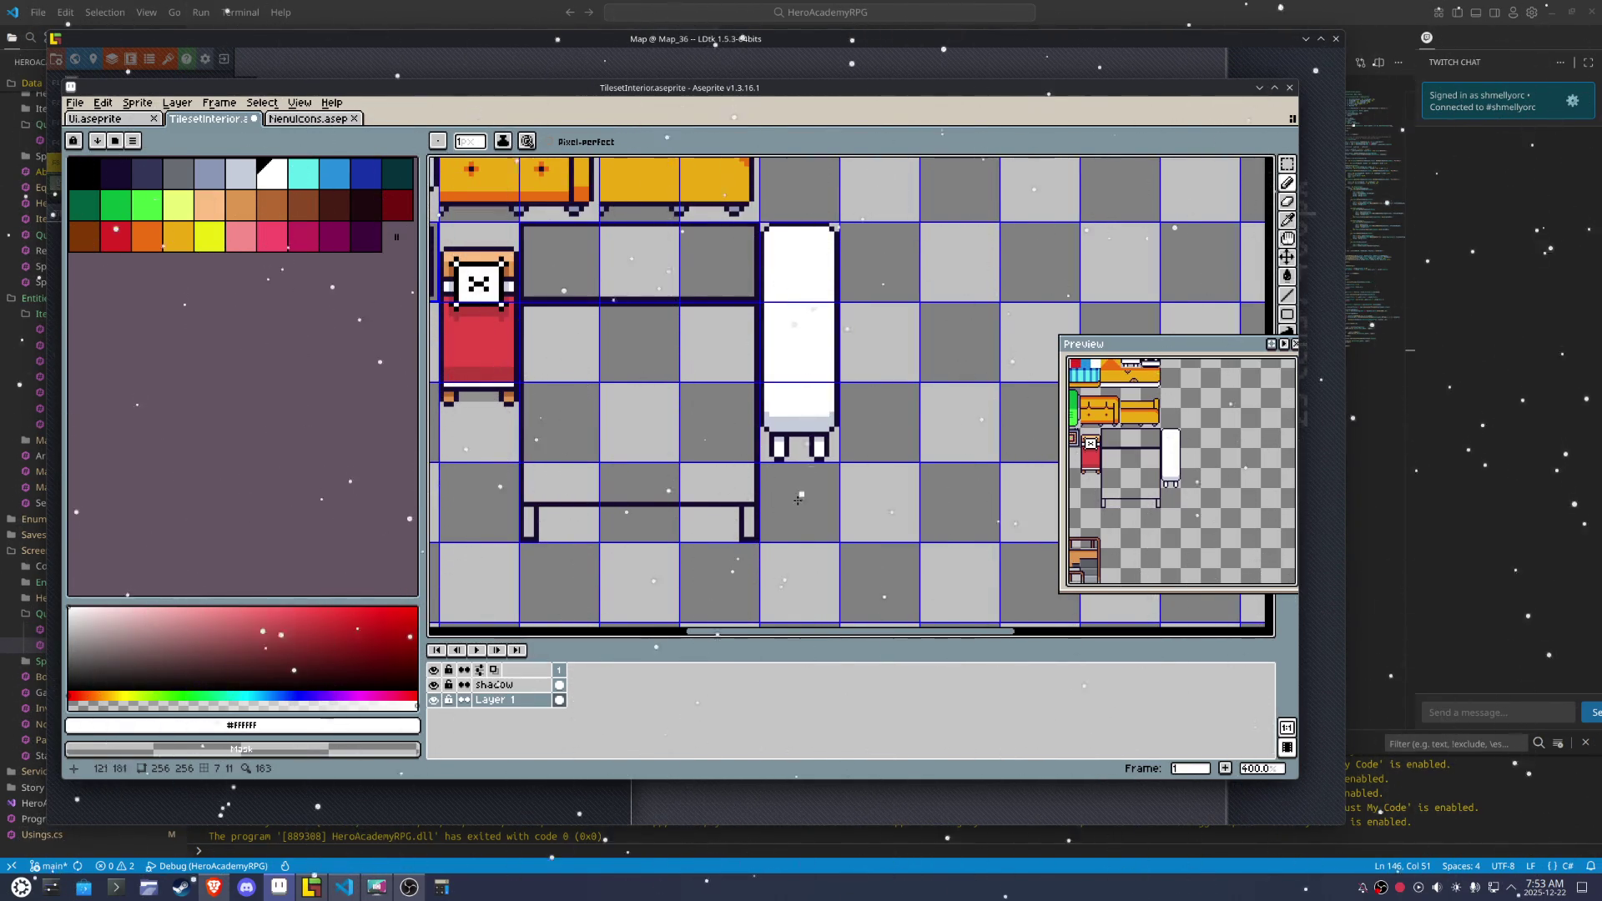
scroll(up, 3)
scroll(left, 3)
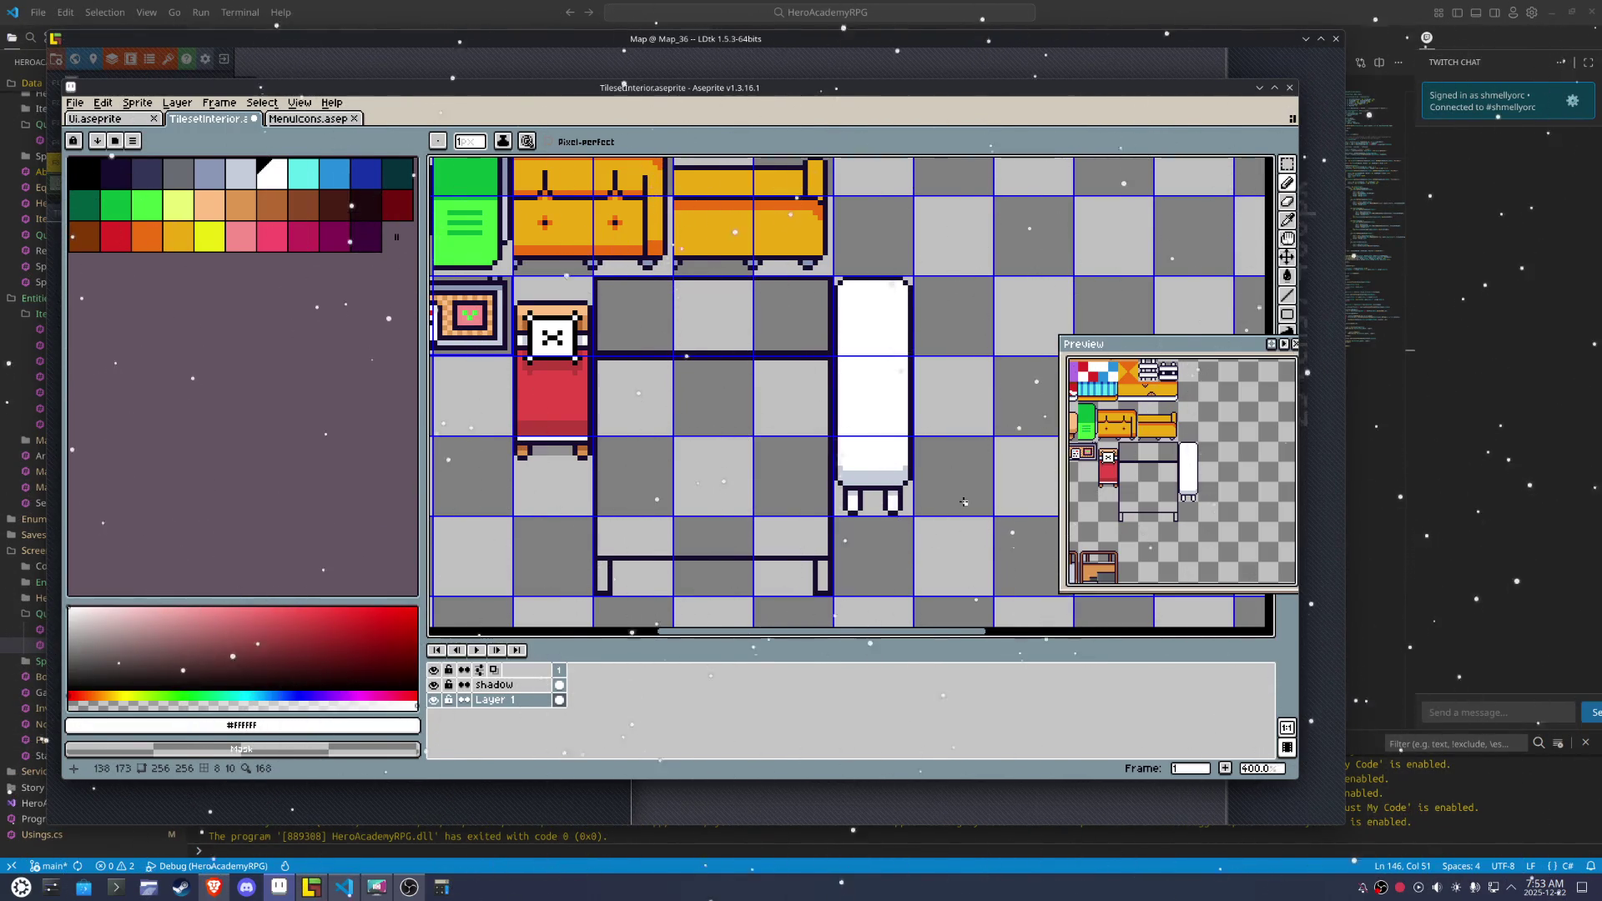
Sample the dark outline colour and pencil a stepped corner on the table tile
scroll(up, 3)
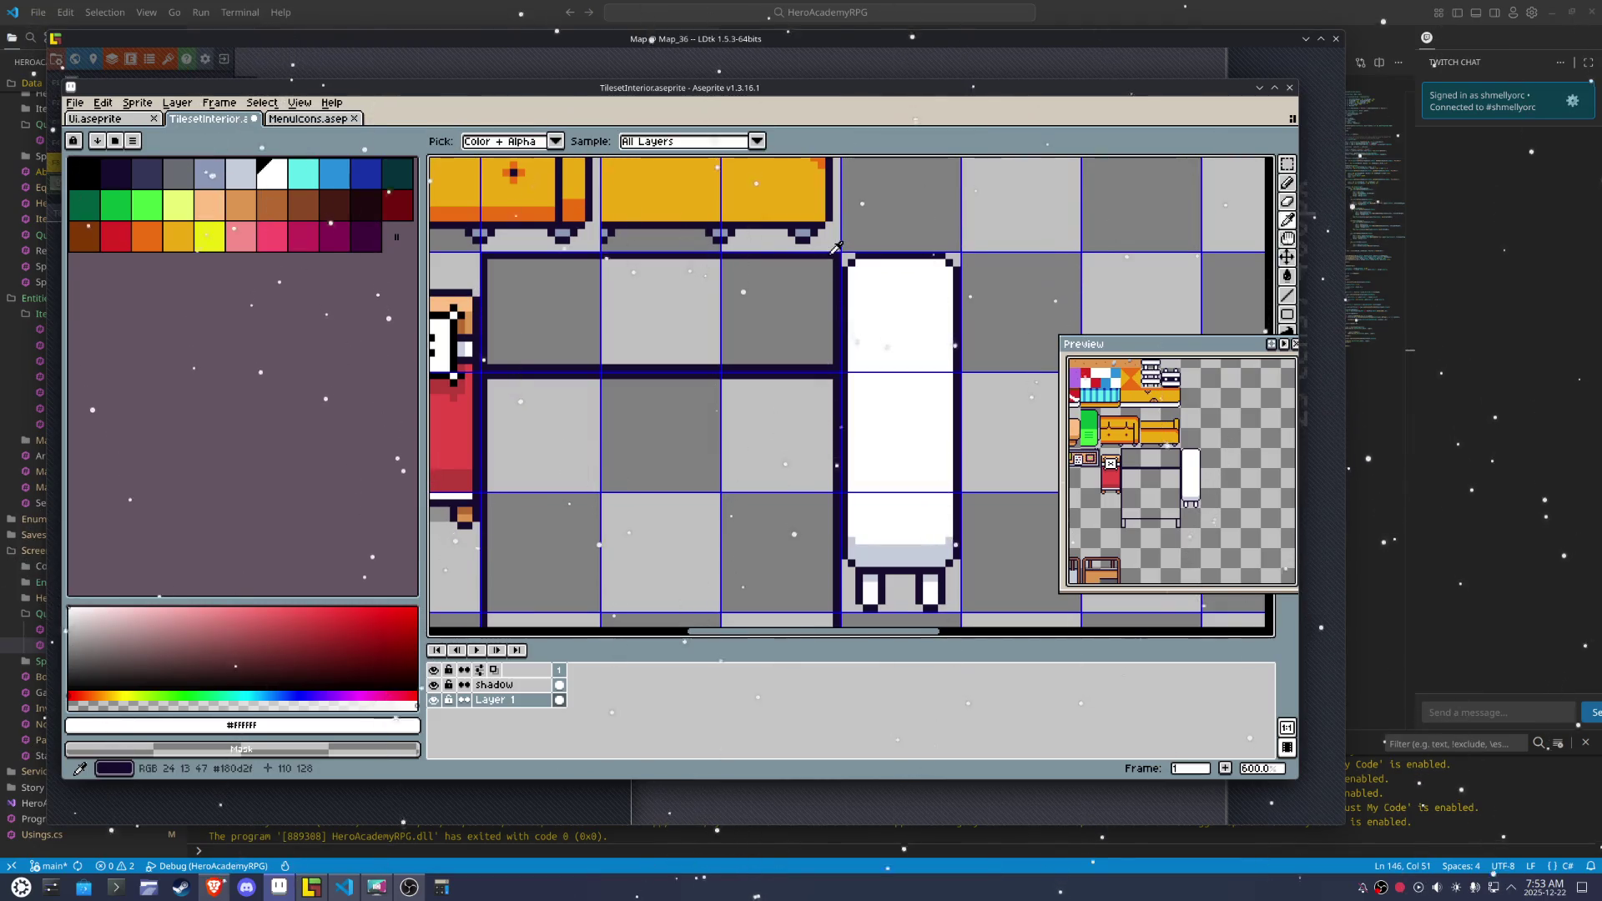
click(828, 261)
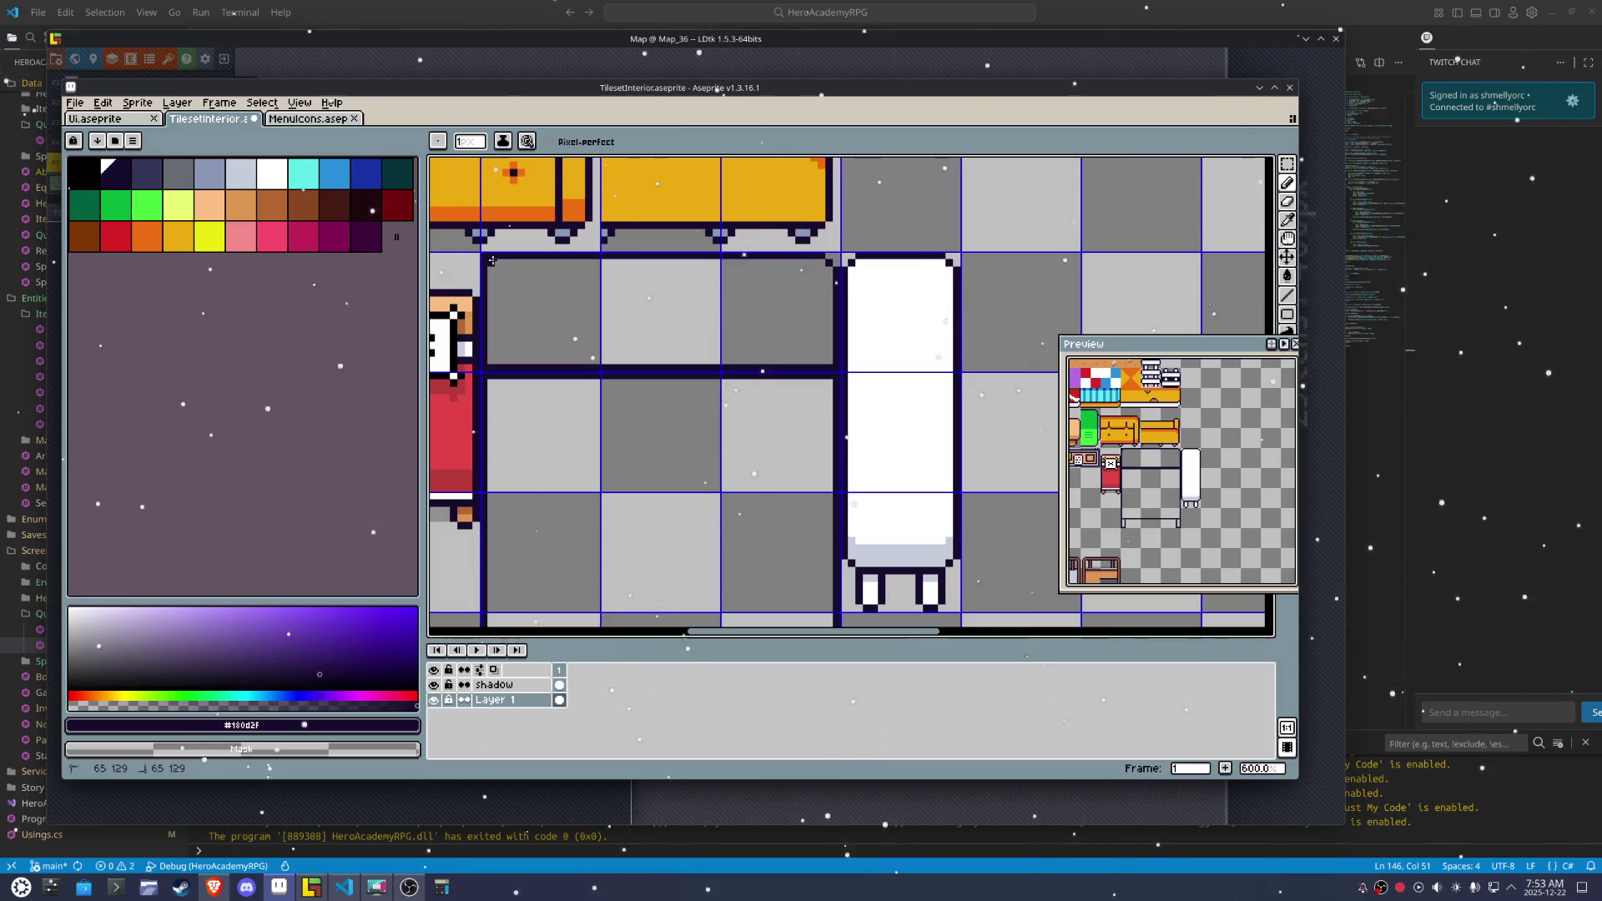
drag(491, 257, 484, 255)
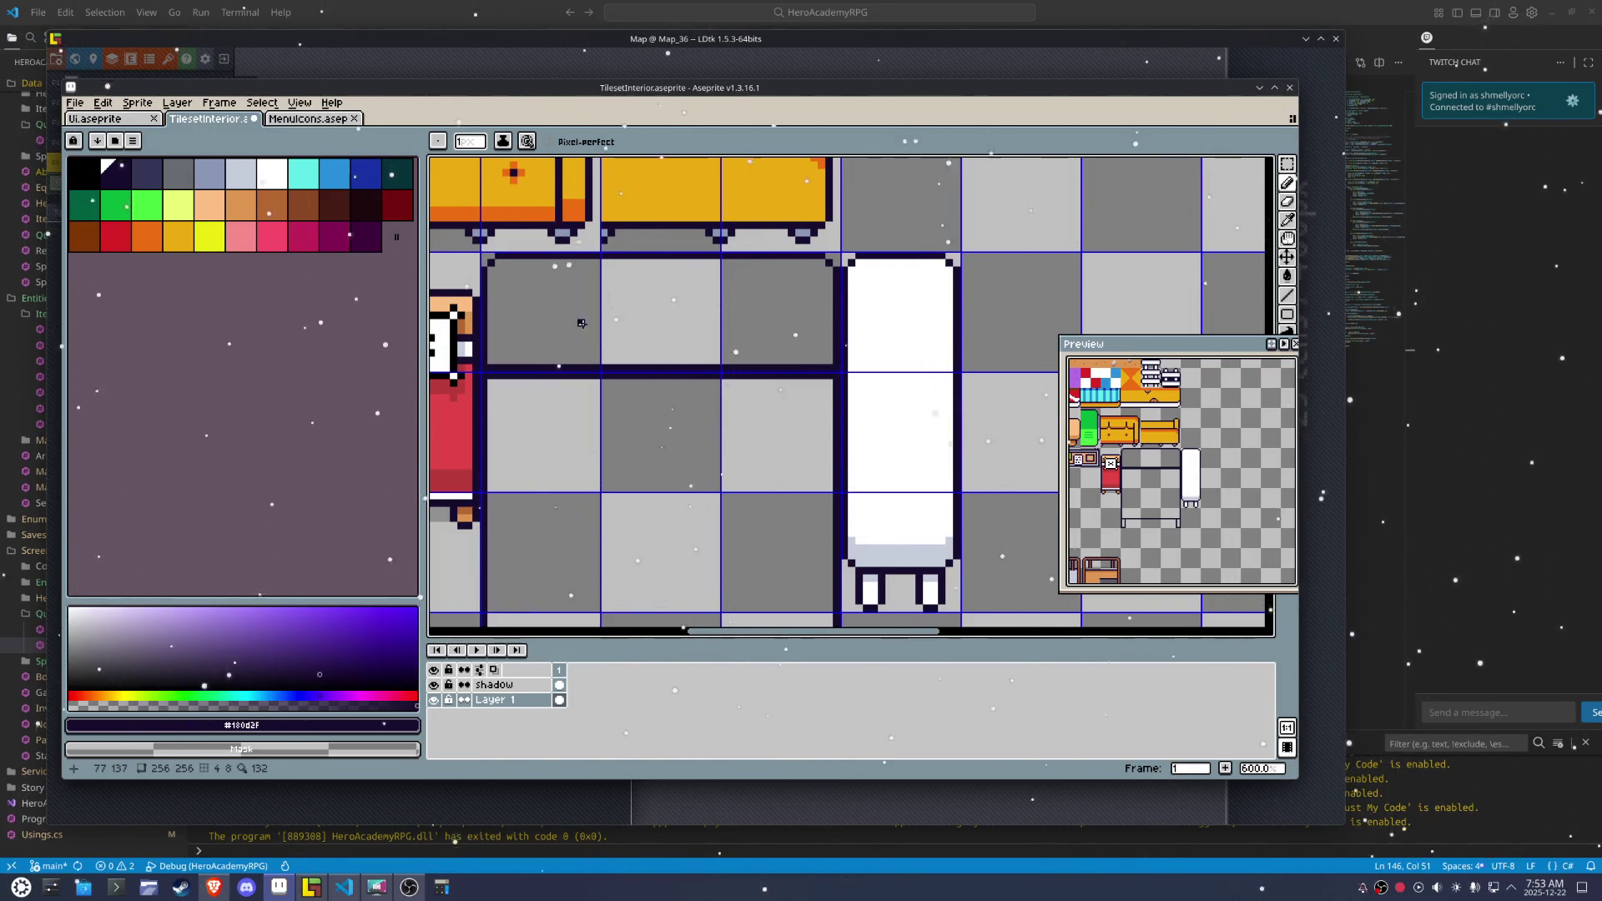
scroll(down, 3)
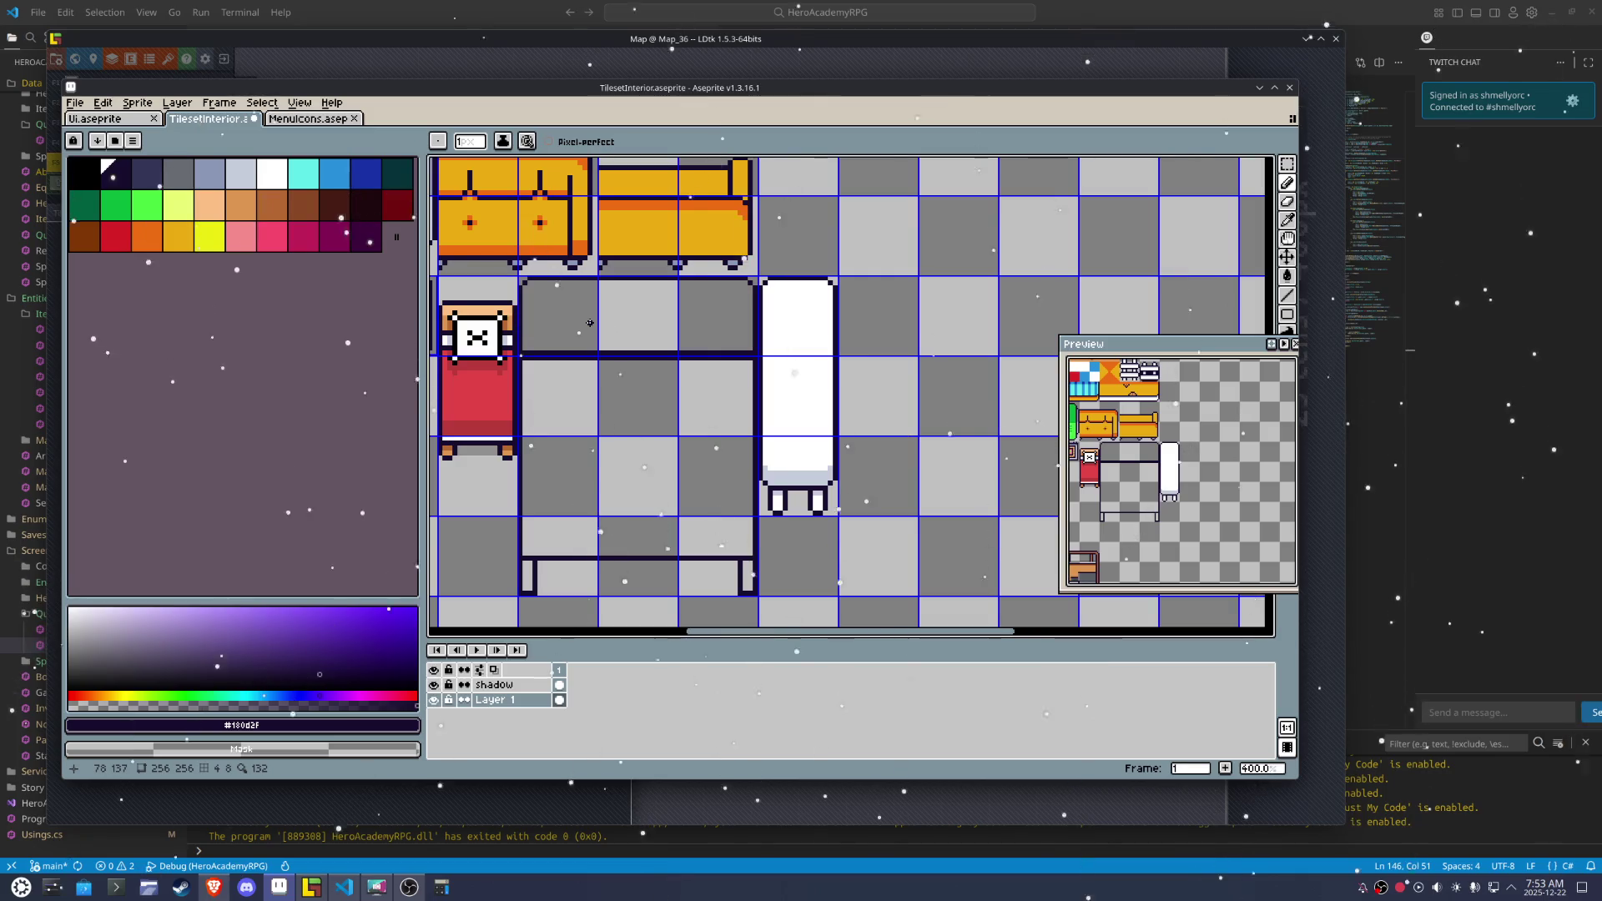
scroll(up, 3)
scroll(down, 3)
scroll(down, 3)
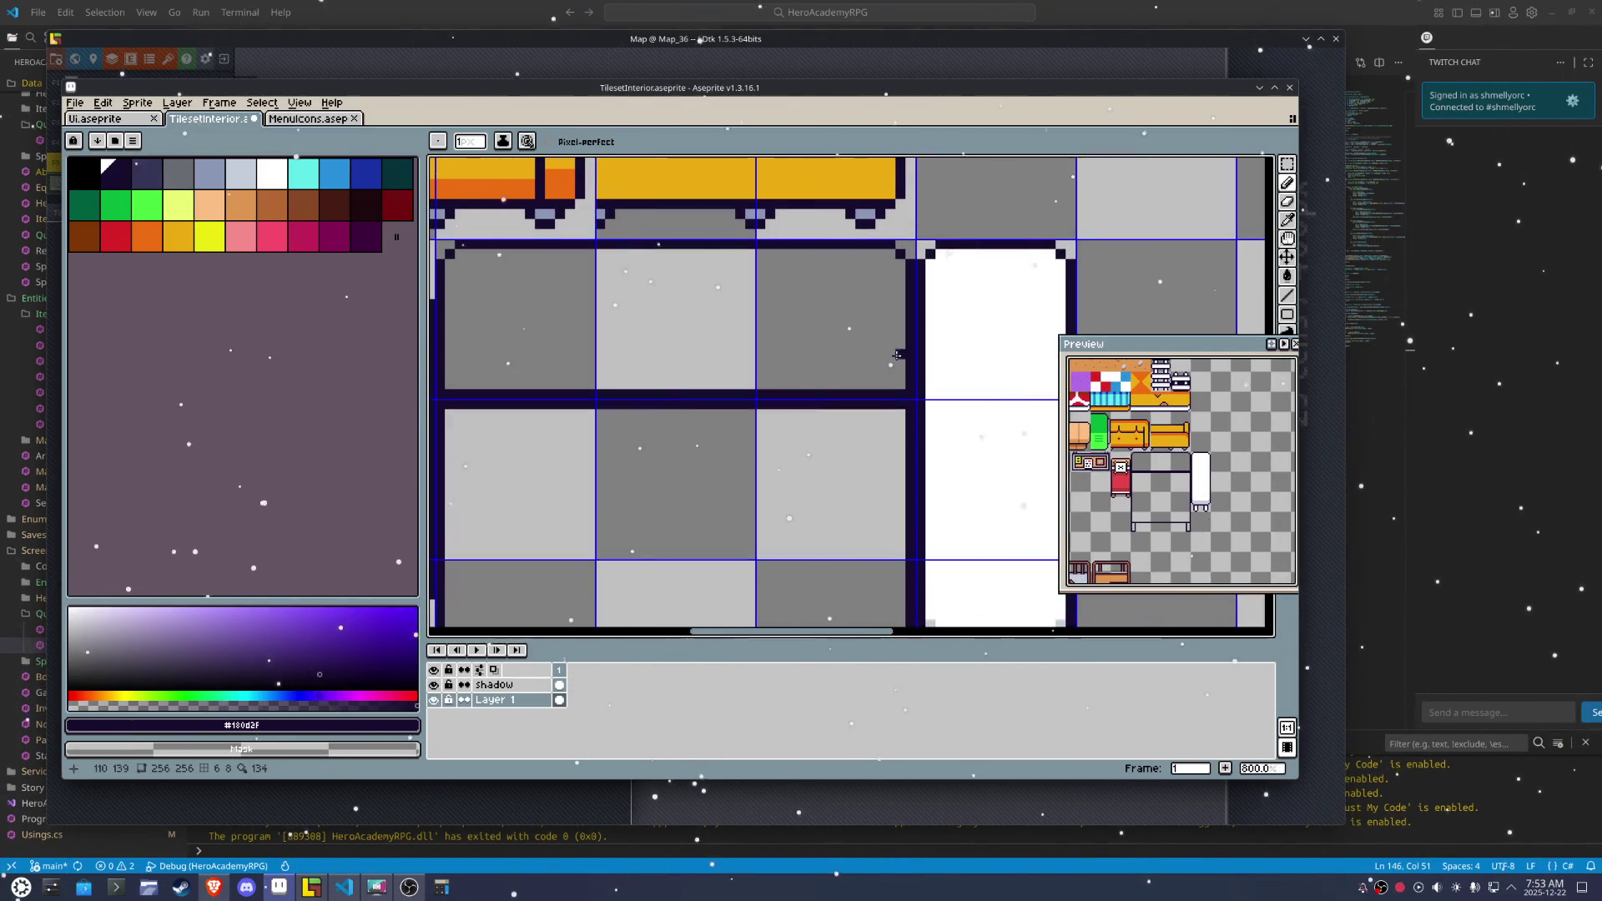
click(900, 343)
drag(889, 352, 460, 350)
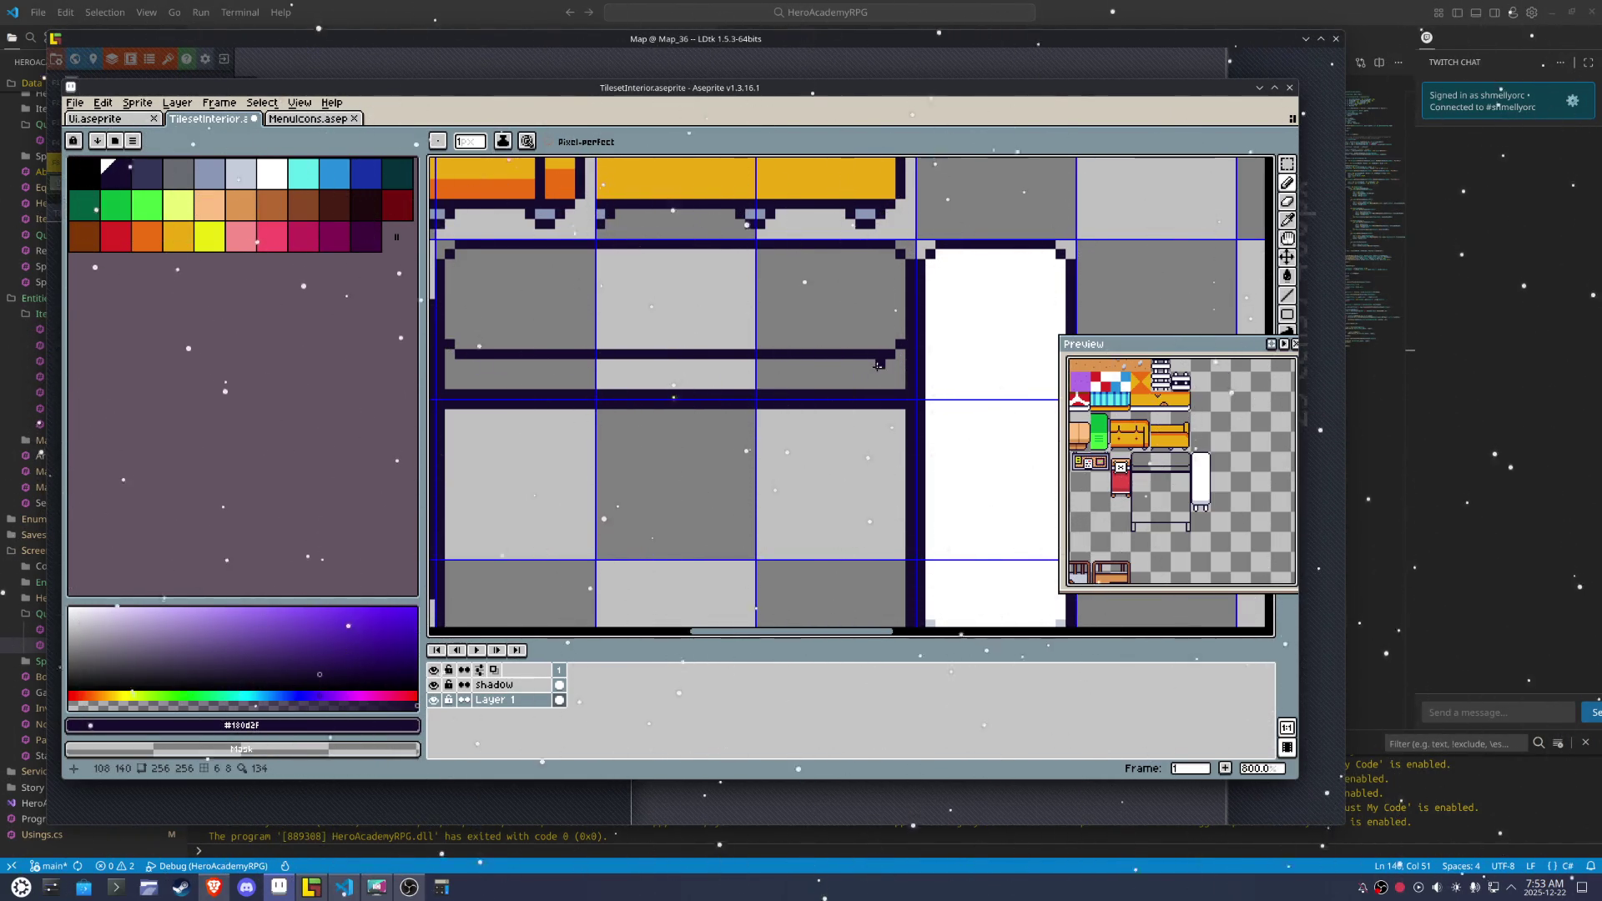
Draw straight dark horizontal lines across the table tile, undoing misplaced strokes
drag(896, 323, 806, 379)
key(ctrl+z)
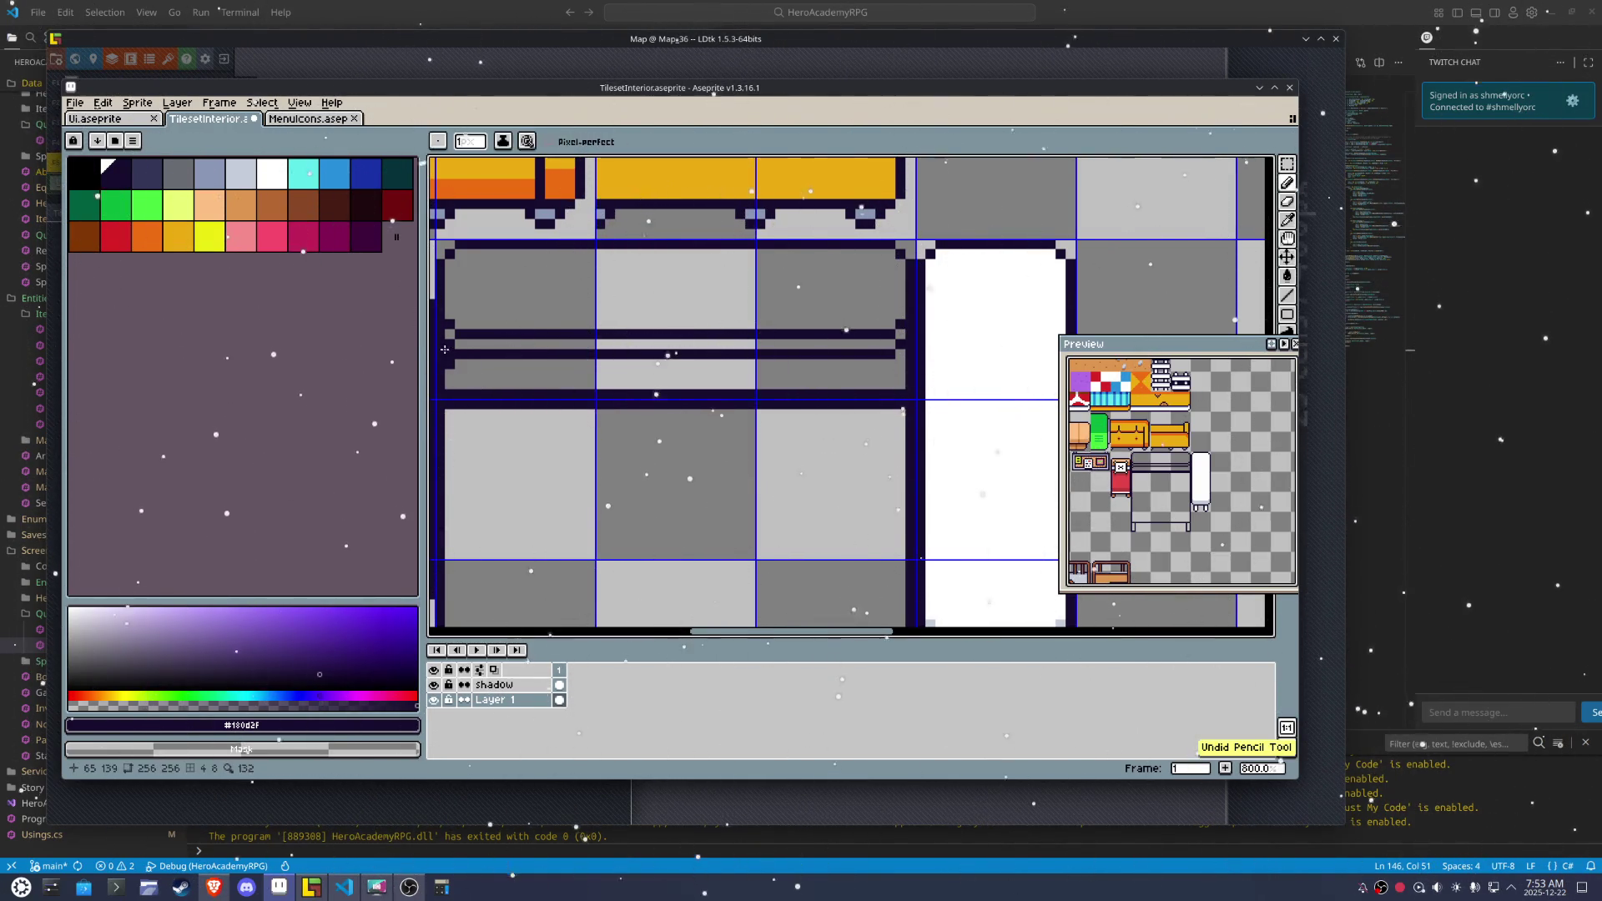
drag(460, 363, 879, 364)
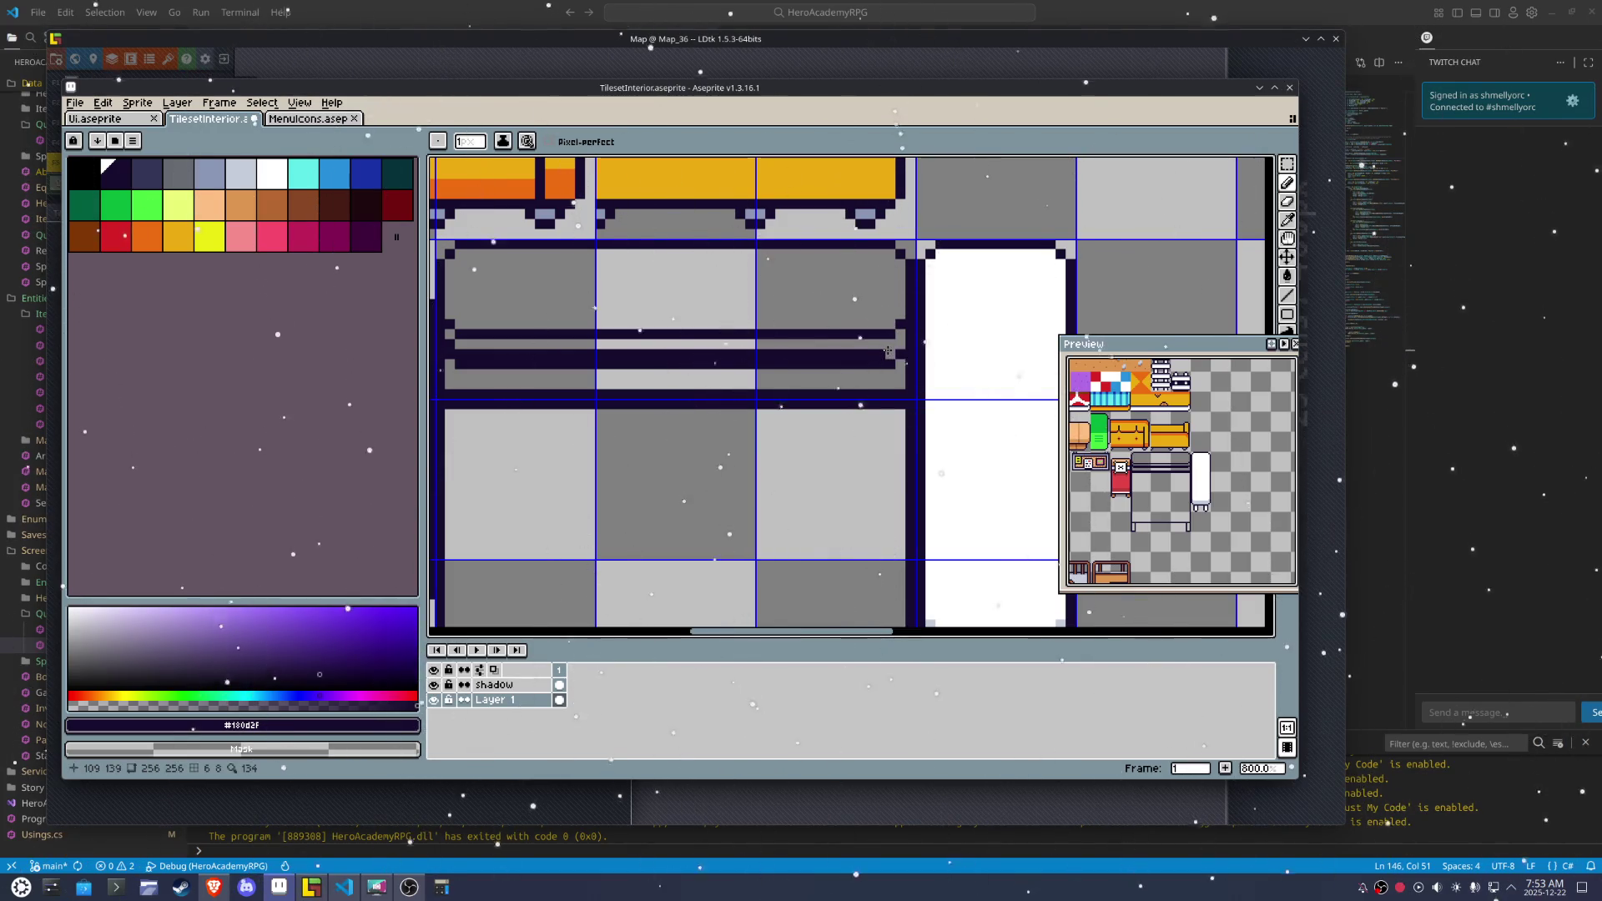
key(ctrl+z)
click(463, 352)
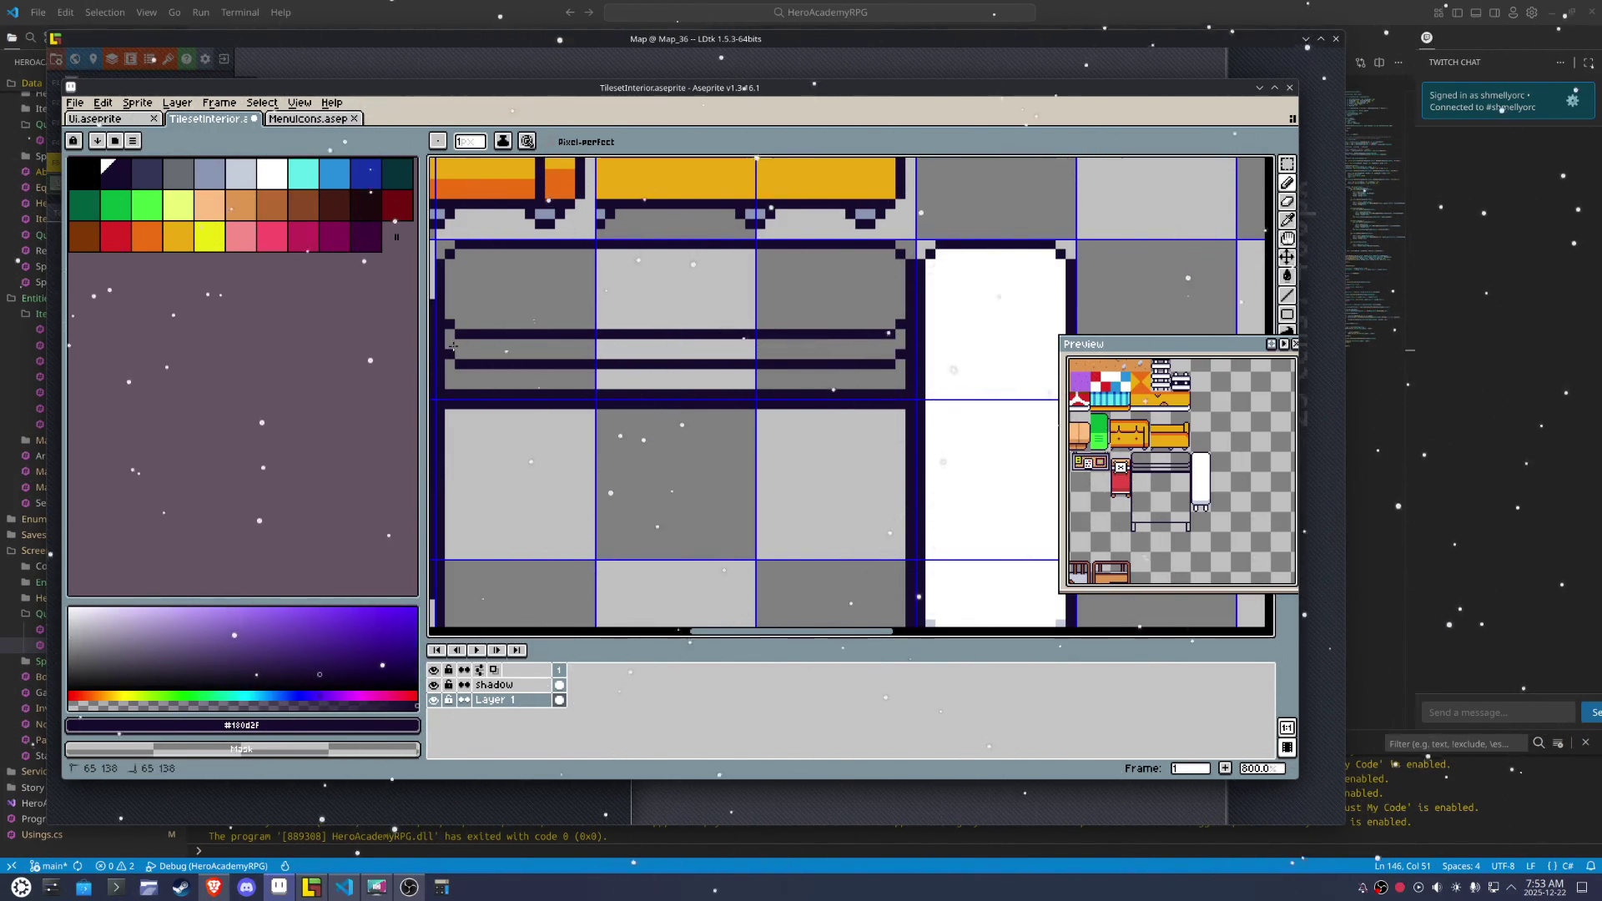
scroll(down, 3)
scroll(up, 3)
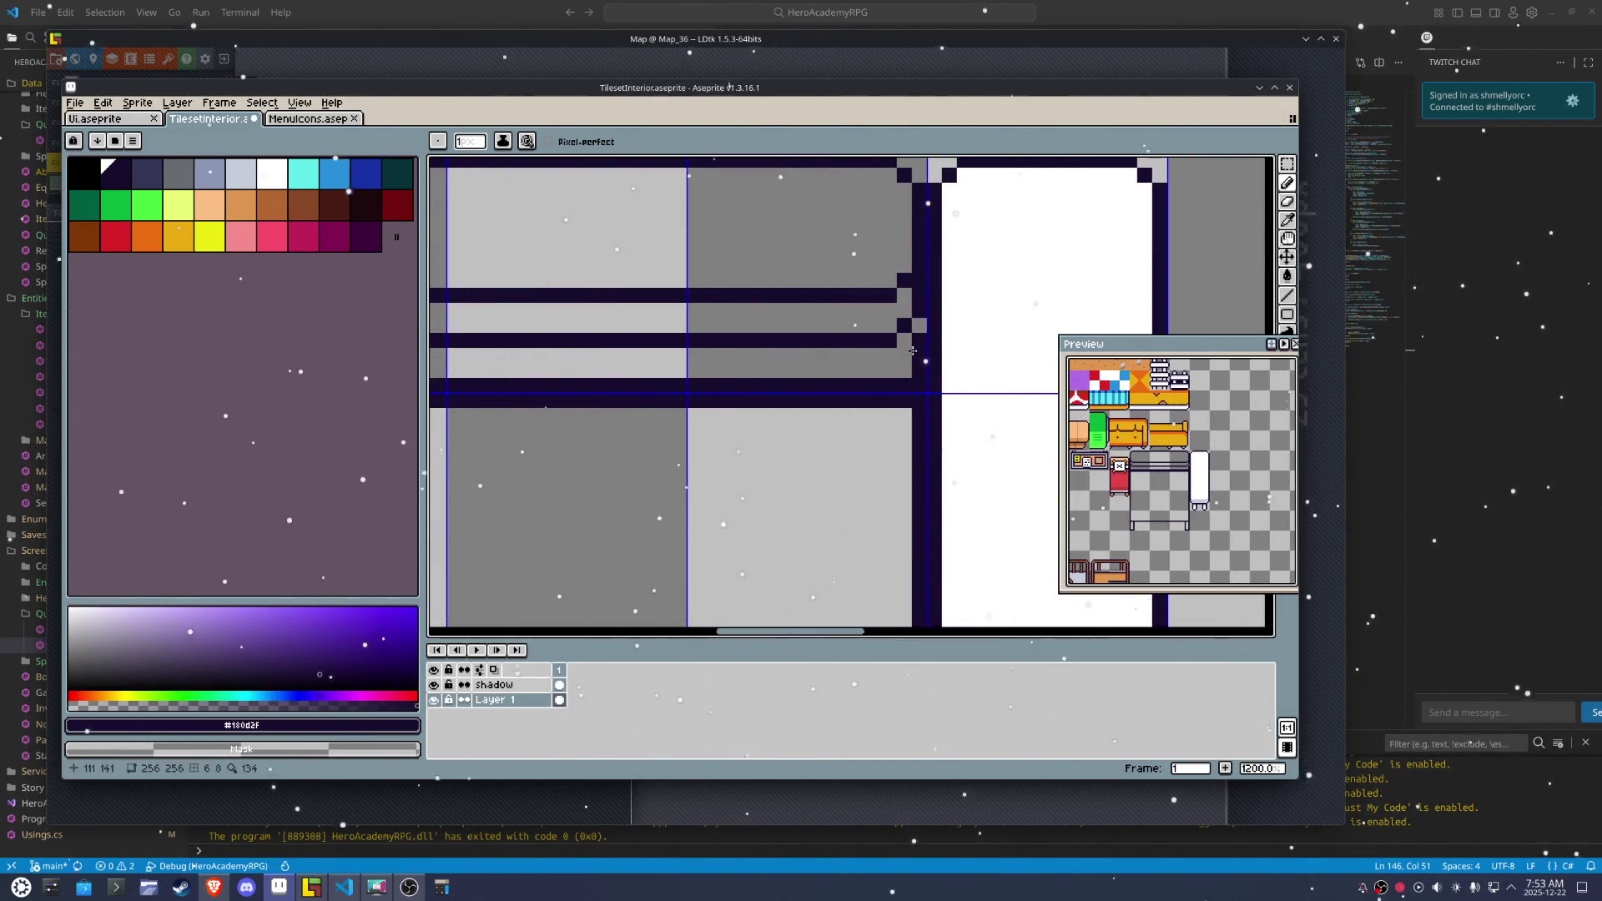
scroll(left, 3)
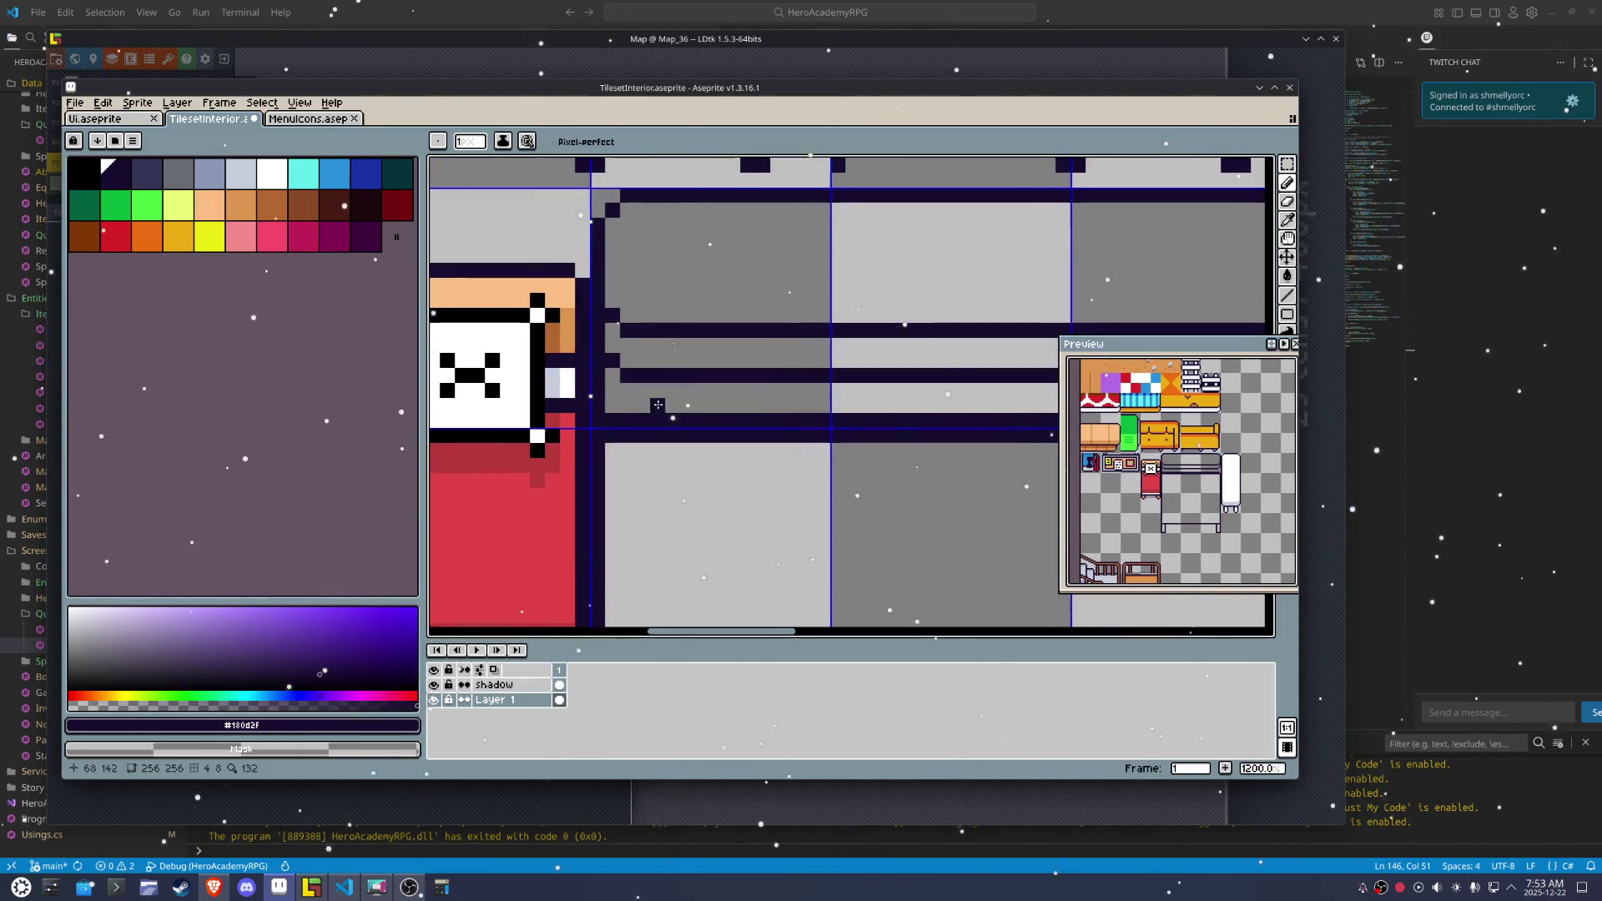
scroll(down, 3)
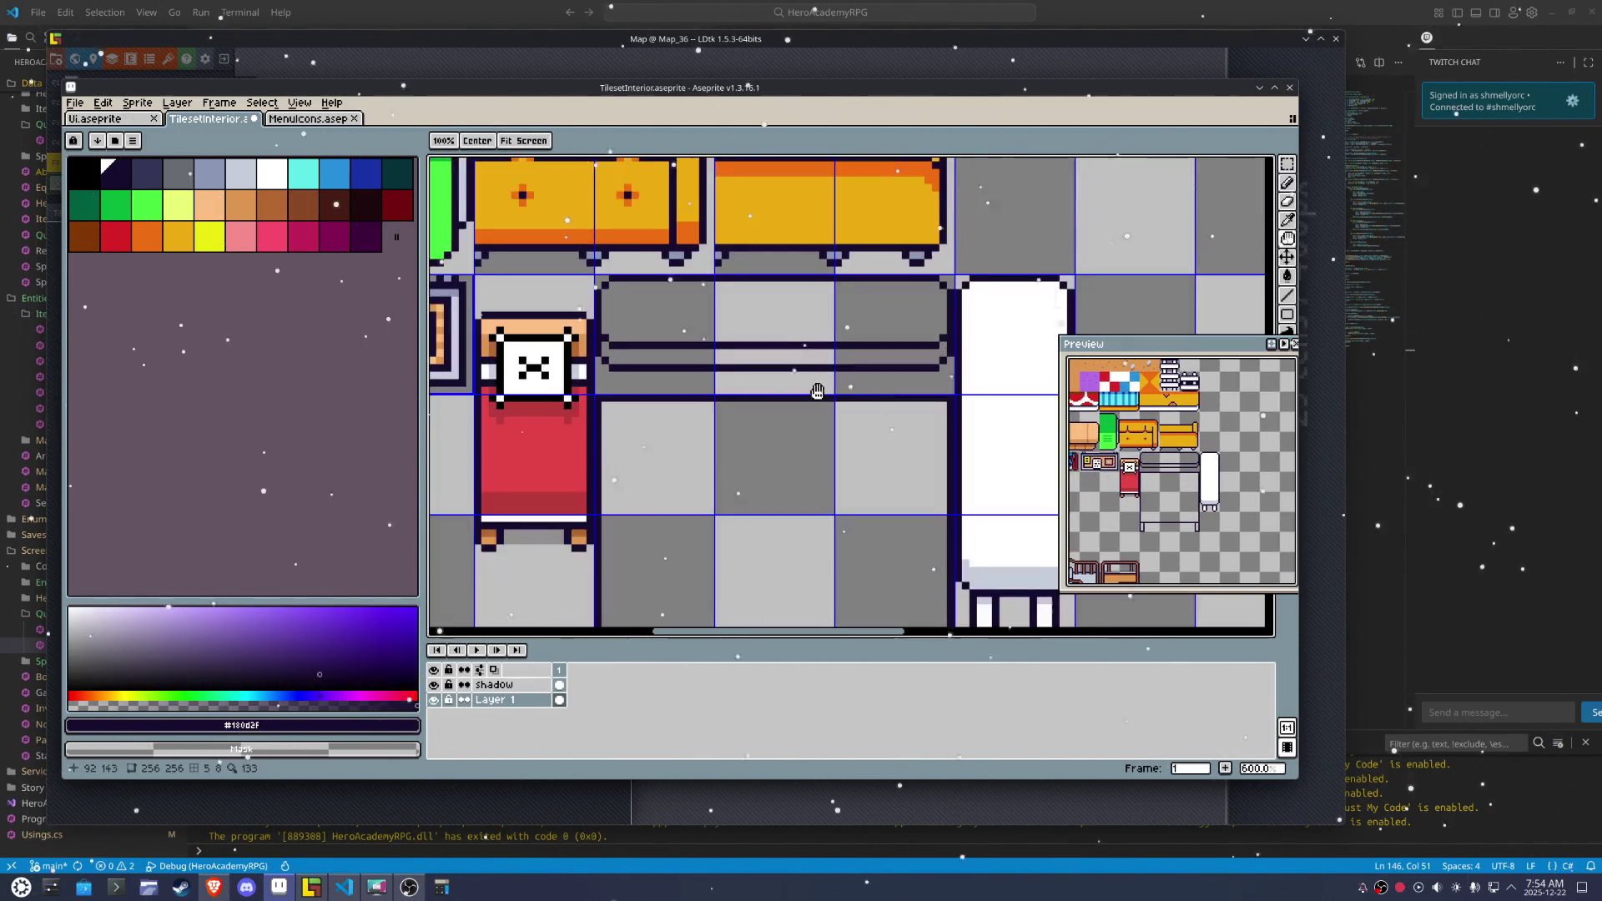
drag(808, 391, 670, 357)
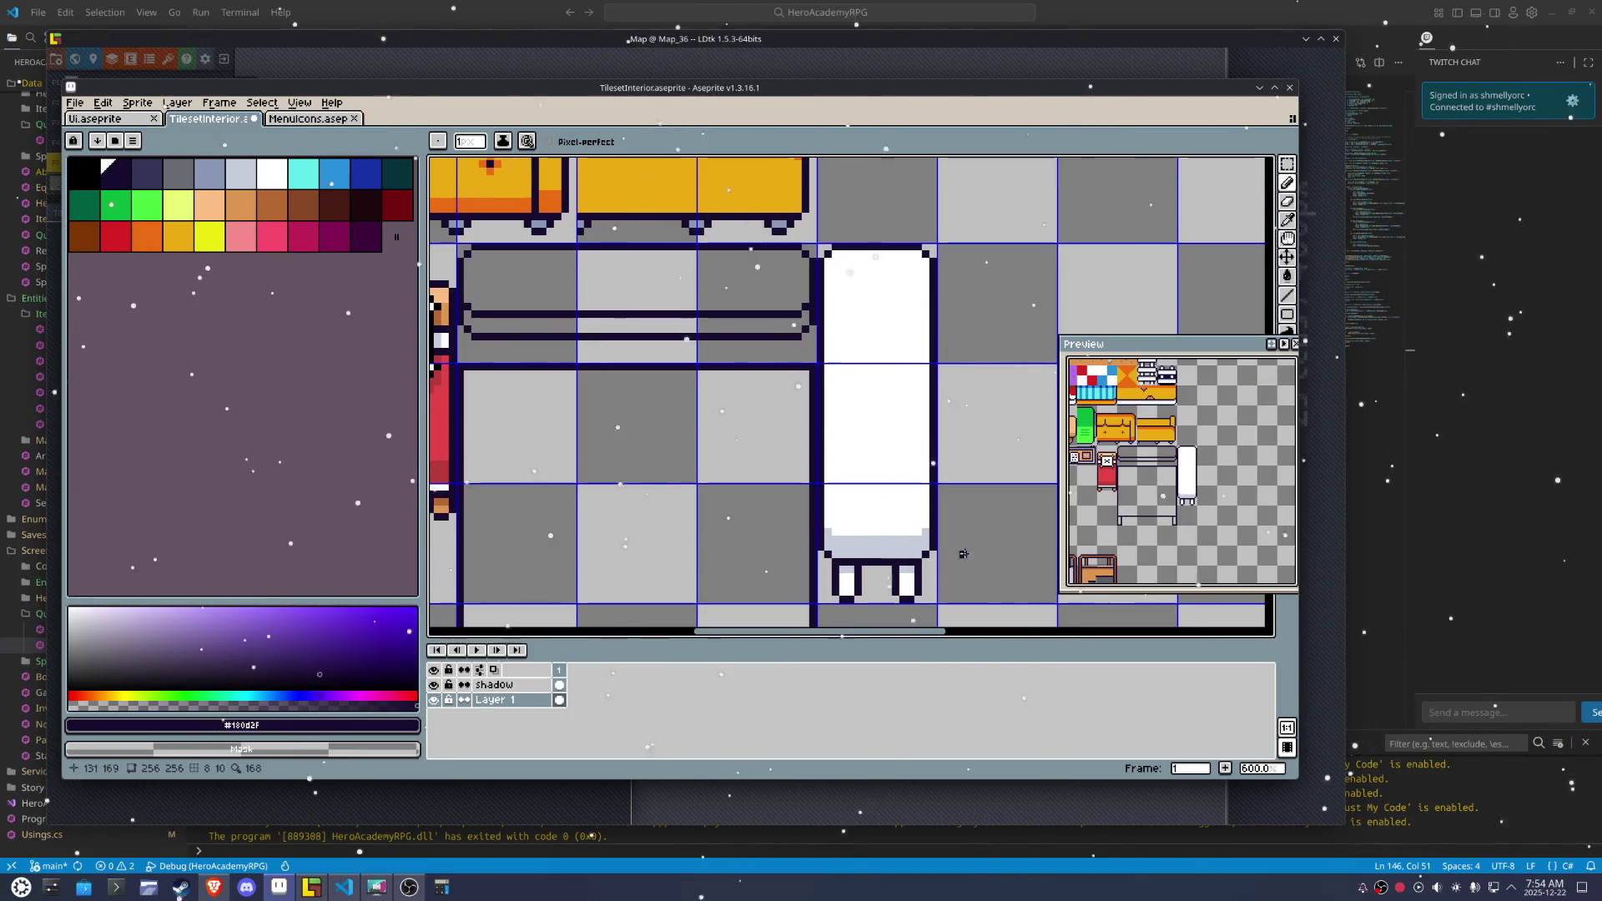
key(m)
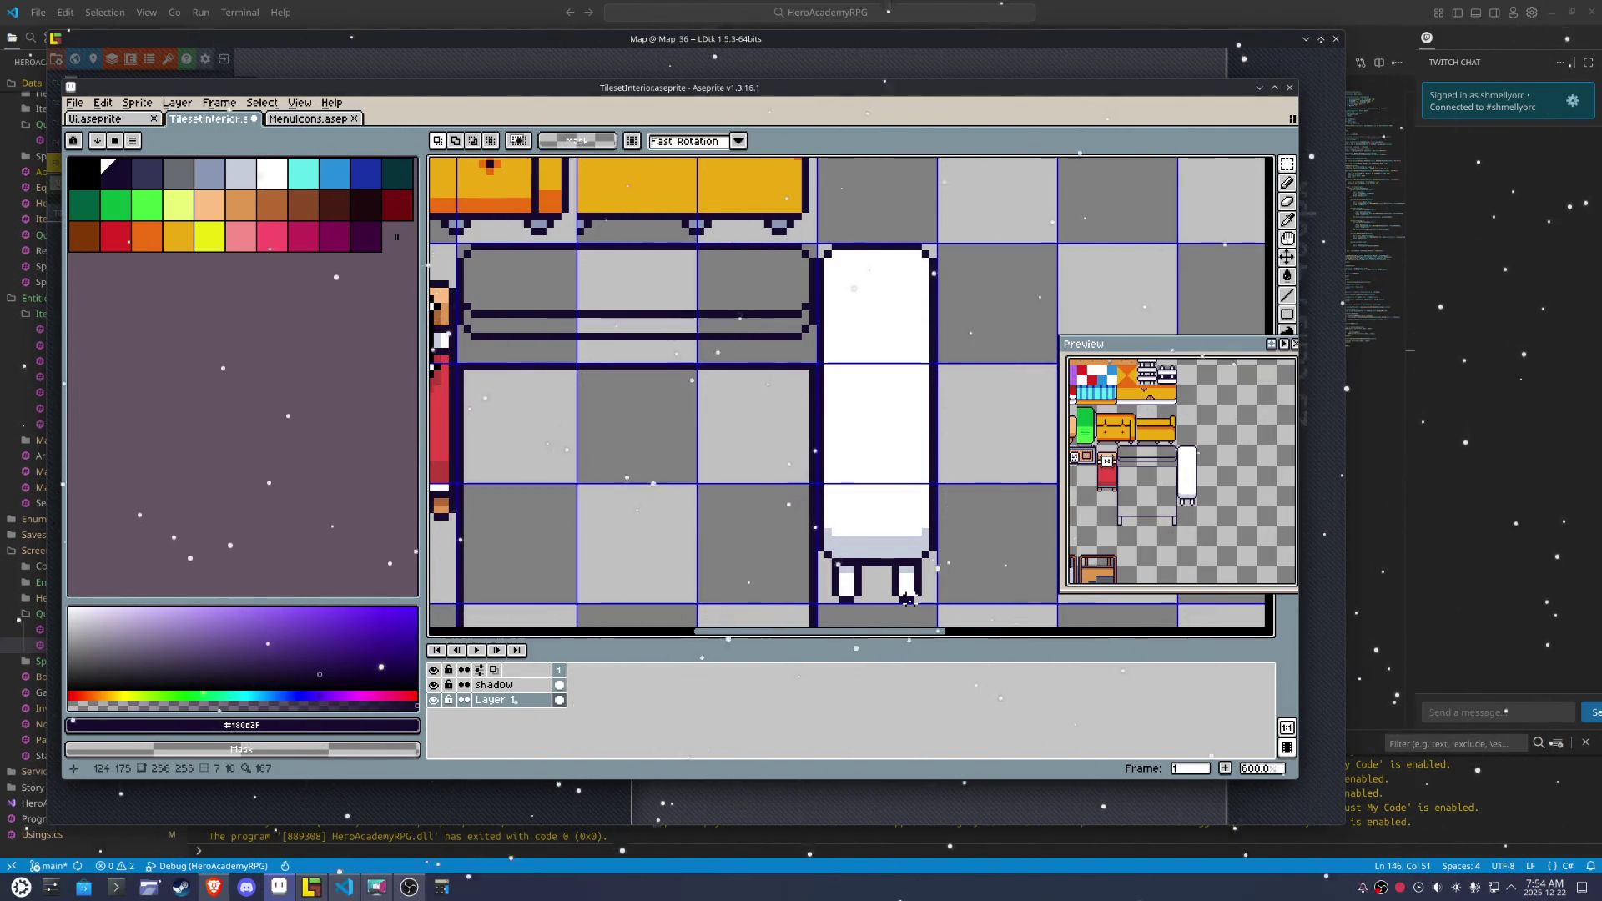
Shift the stepped corner pixels and the two dark lines beside the fridge up one pixel
drag(906, 600, 775, 324)
key(ctrl+d)
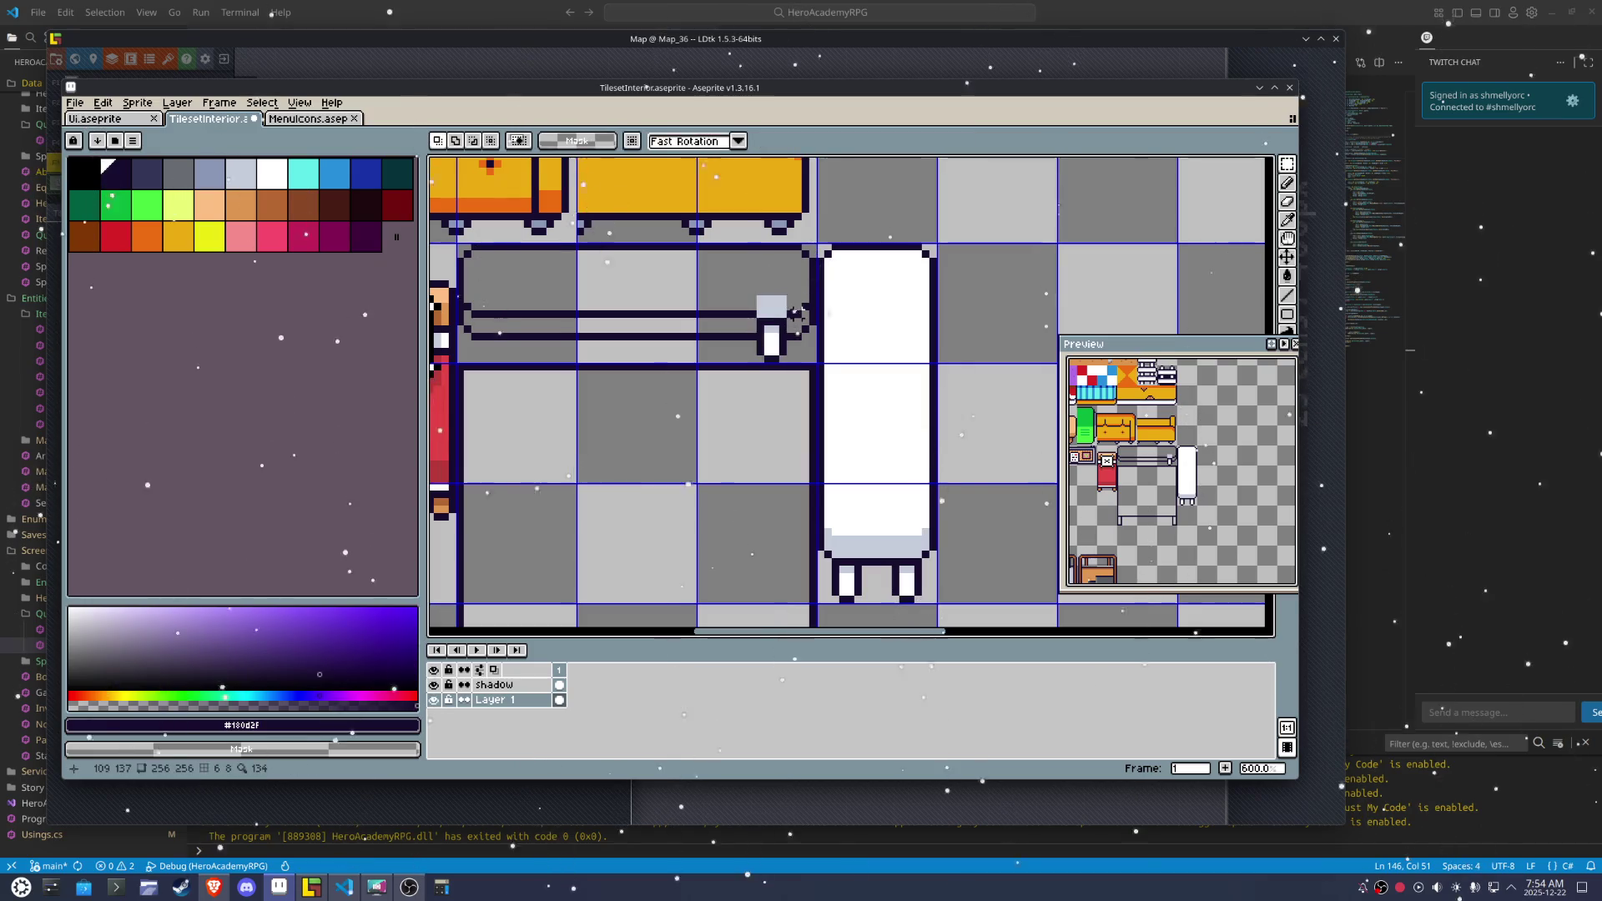
scroll(up, 3)
drag(837, 376, 773, 262)
drag(801, 333, 816, 310)
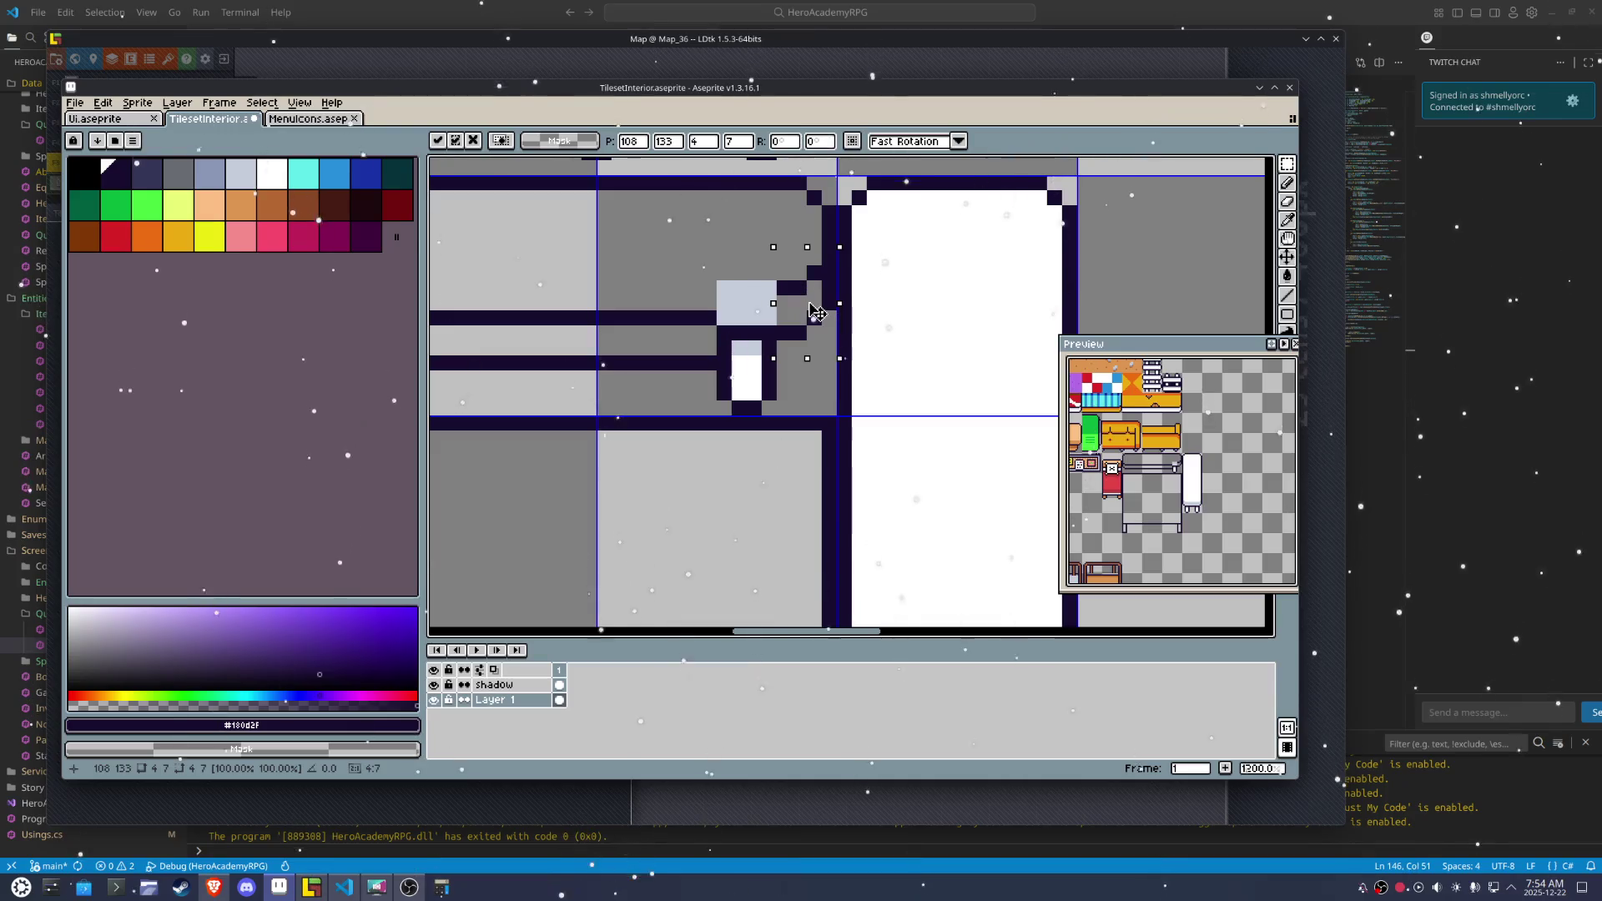
drag(624, 263, 668, 329)
key(ctrl+d)
Erase the long part of the two dark lines and the leftover outline stubs
scroll(left, 3)
scroll(up, 3)
scroll(down, 3)
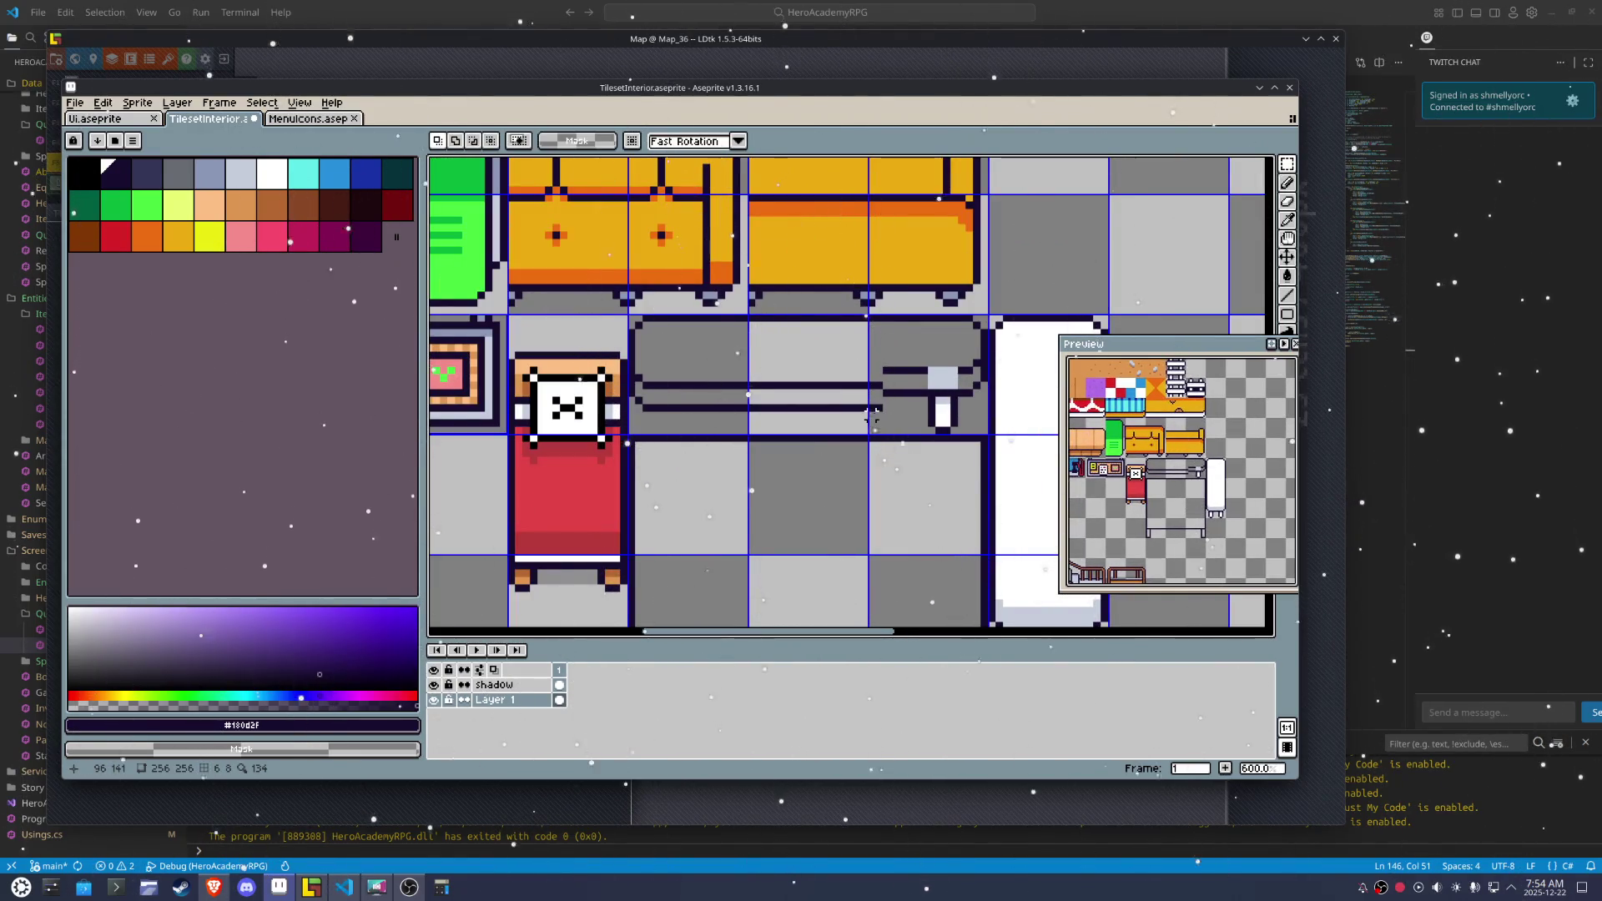
drag(889, 423, 811, 393)
key(Delete)
key(ctrl+d)
key(Delete)
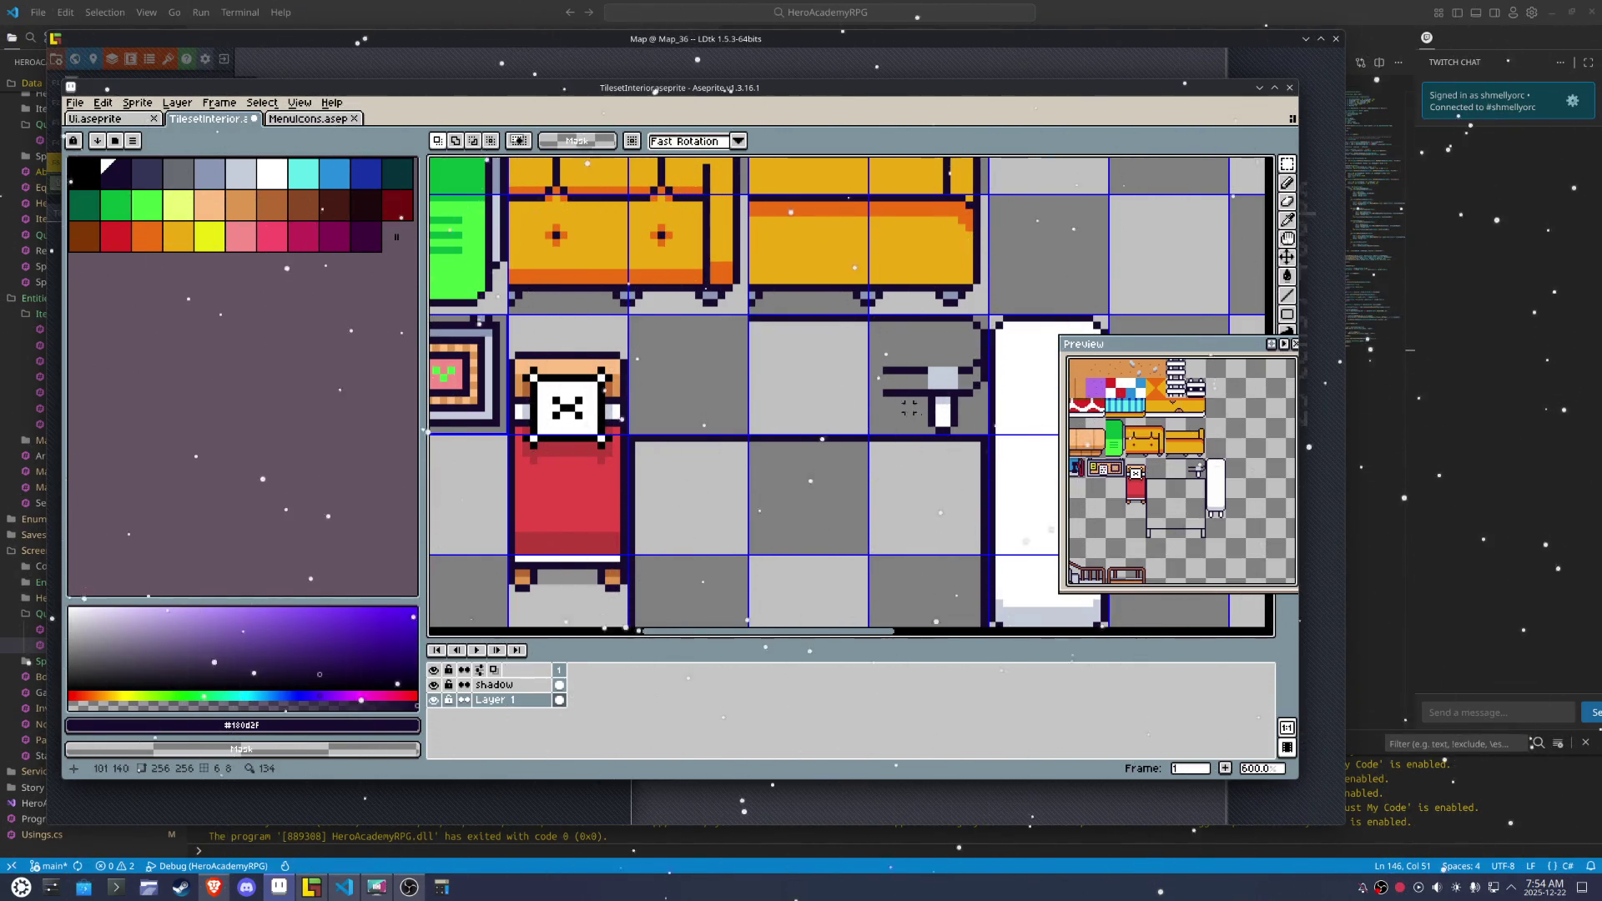
Paint a dark shelf pixel with the Pencil beside the fridge leg
drag(932, 409, 823, 399)
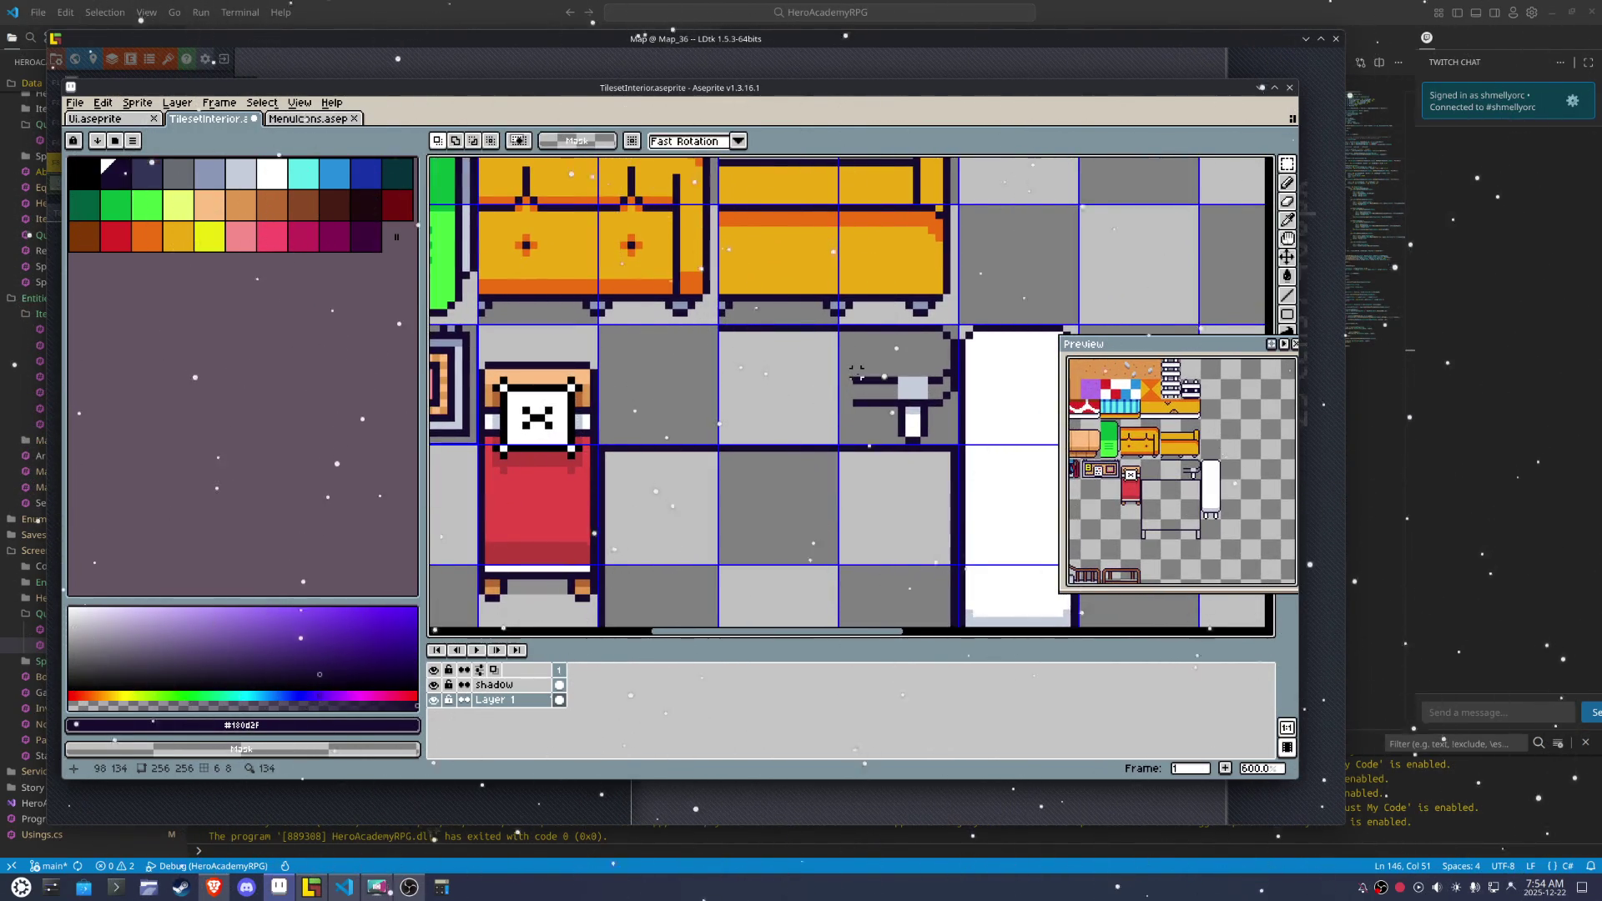
key(b)
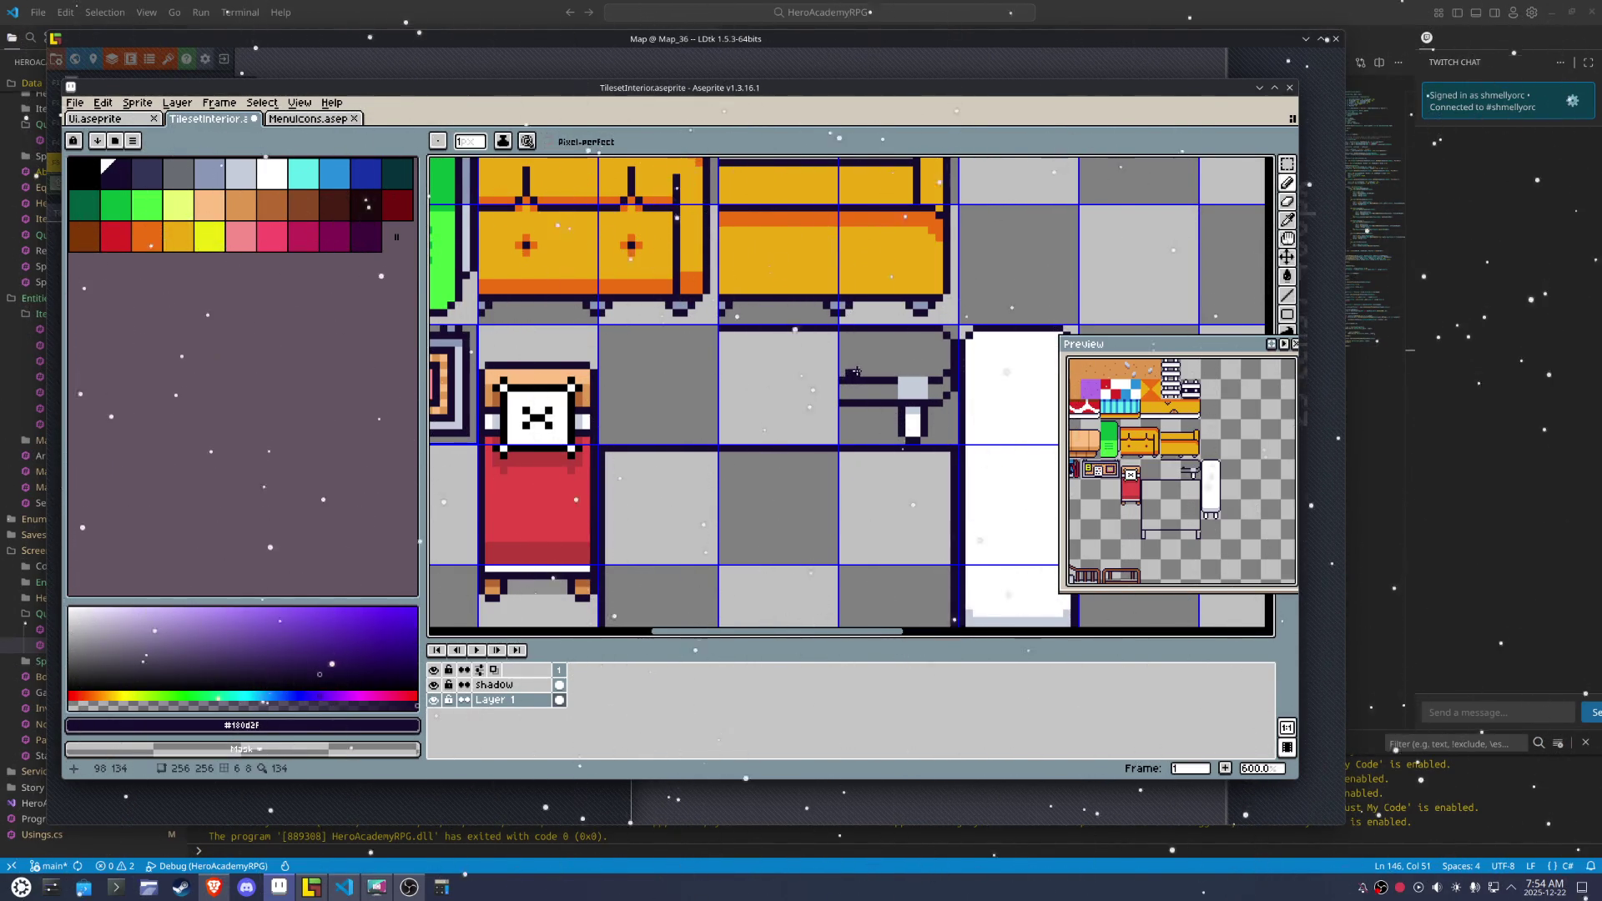
scroll(up, 3)
click(957, 381)
Paint the shelf row and the table edge in light grey-blue
right_click(950, 378)
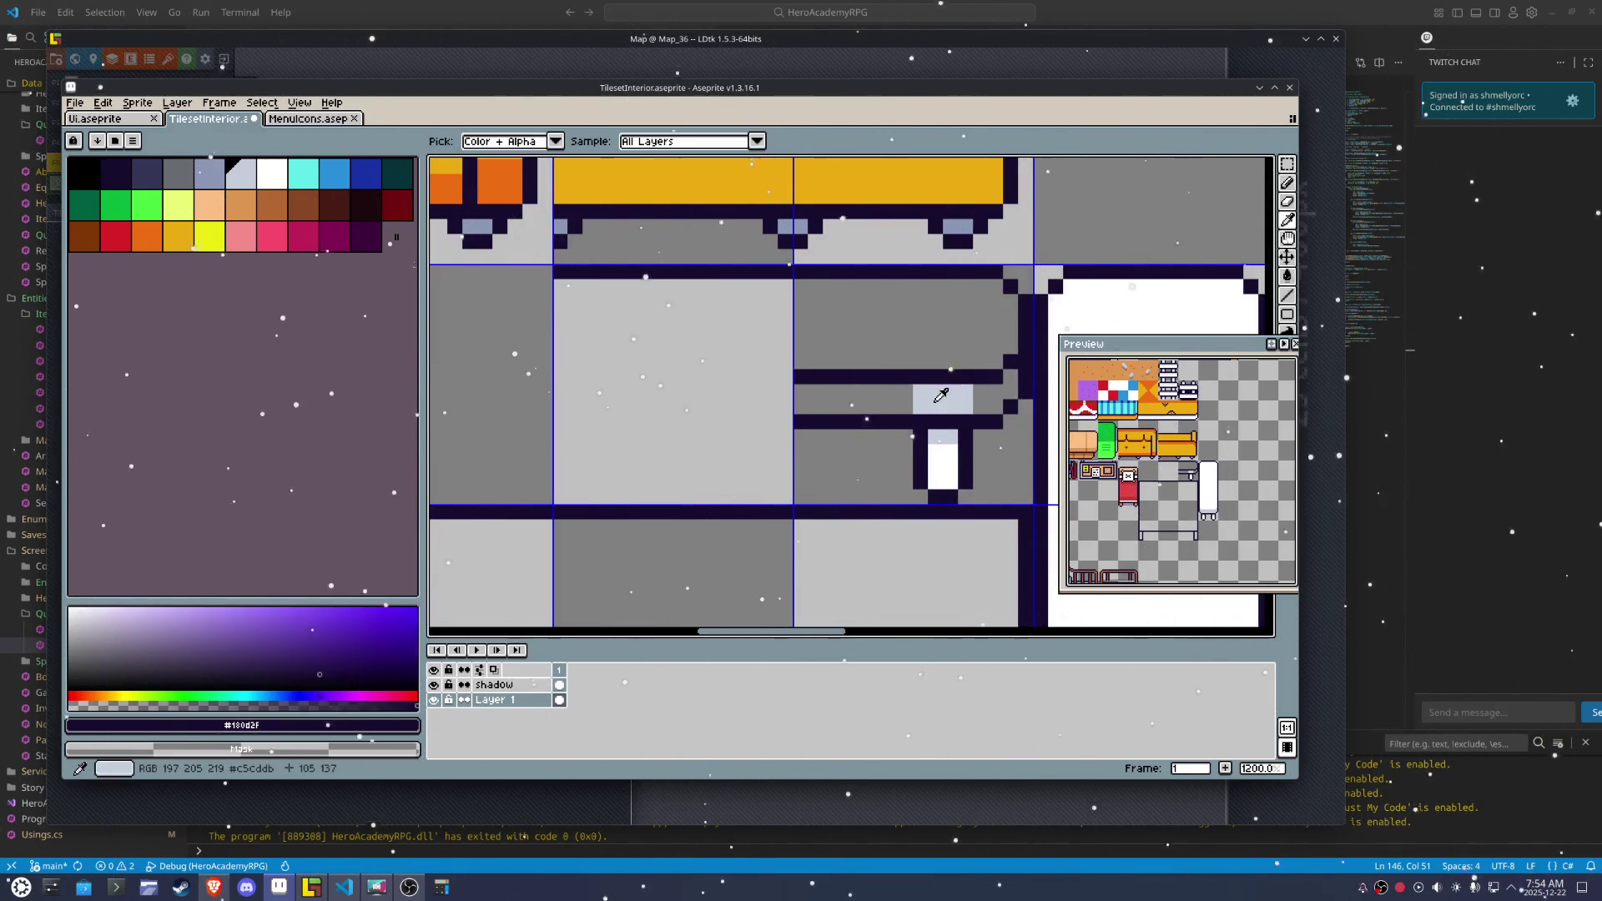
click(936, 393)
drag(851, 401, 974, 401)
scroll(down, 3)
scroll(up, 3)
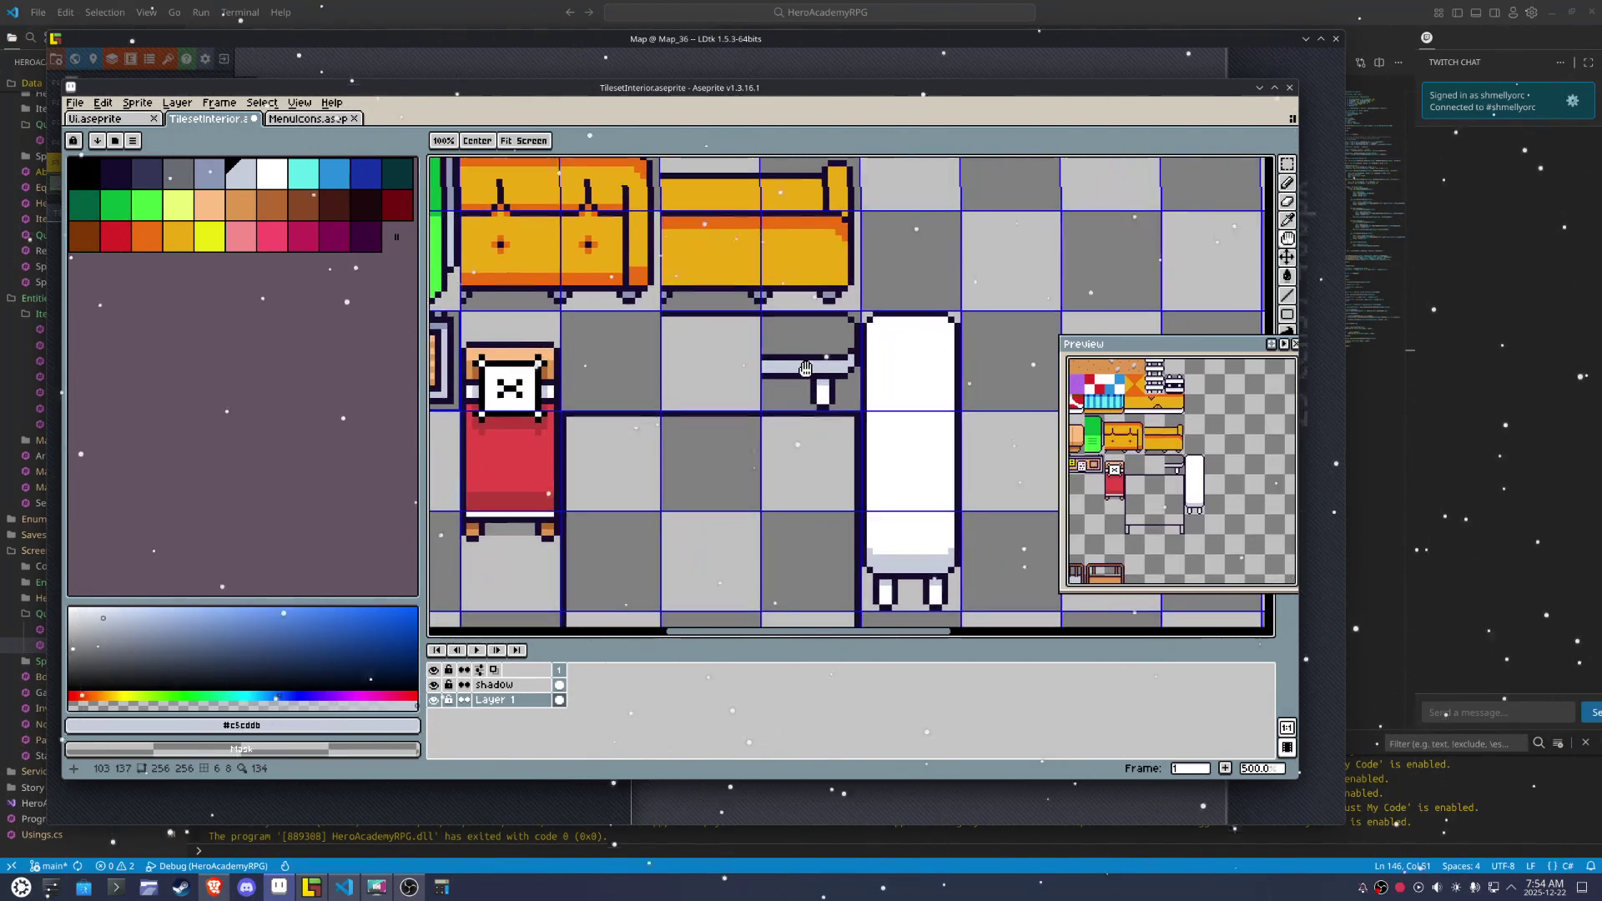
click(899, 338)
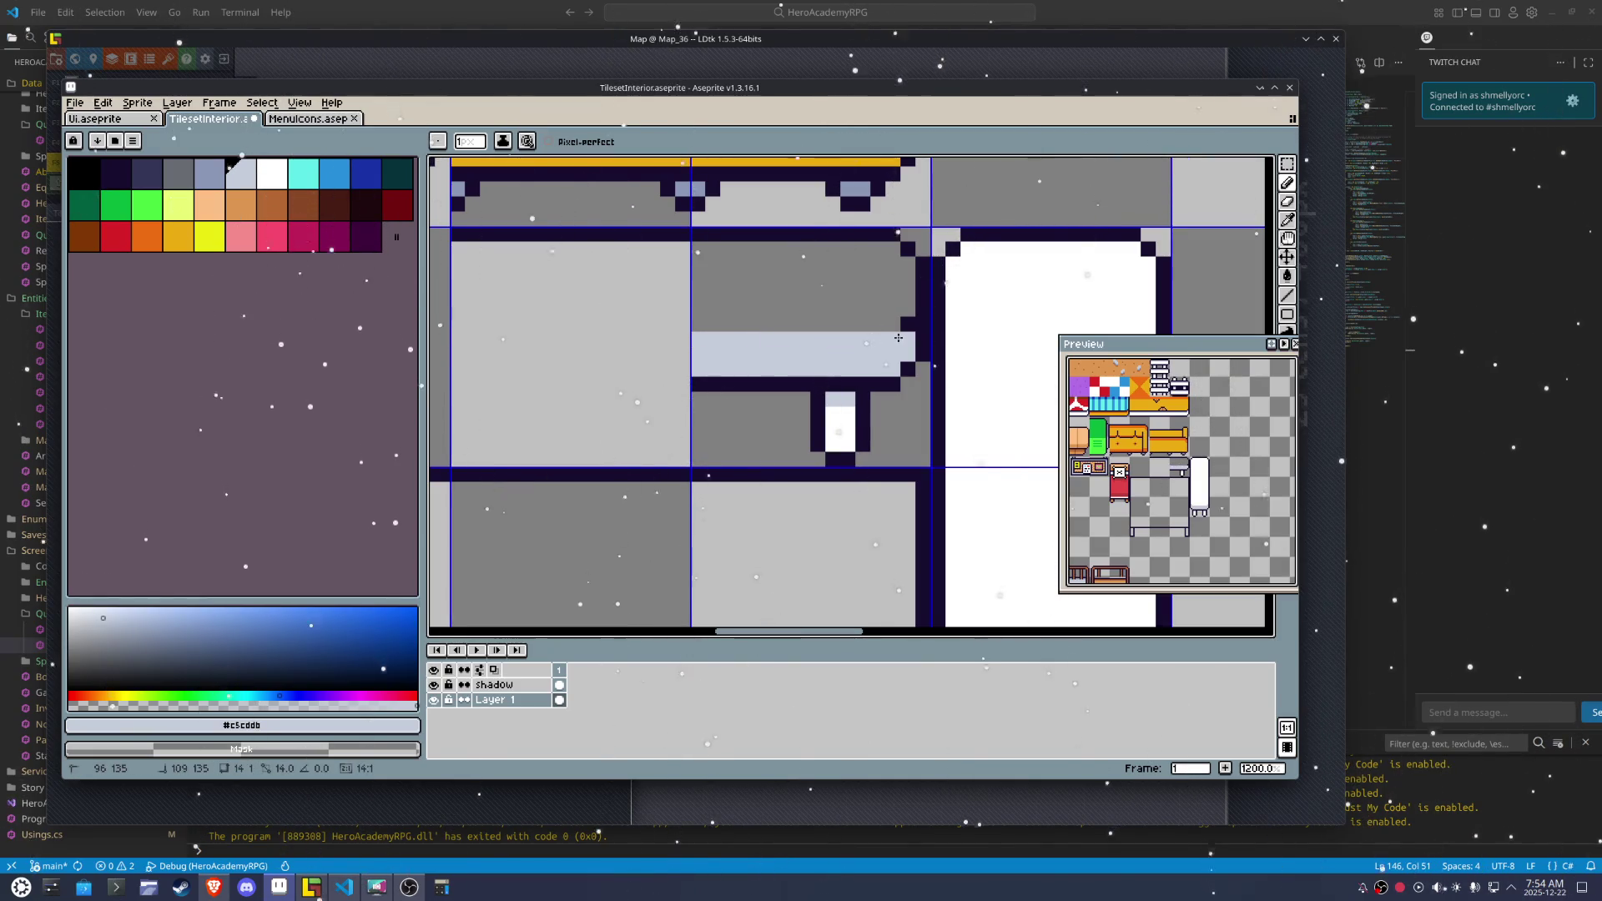
scroll(down, 3)
Stretch the small white table piece into a wide three-tile table
key(x)
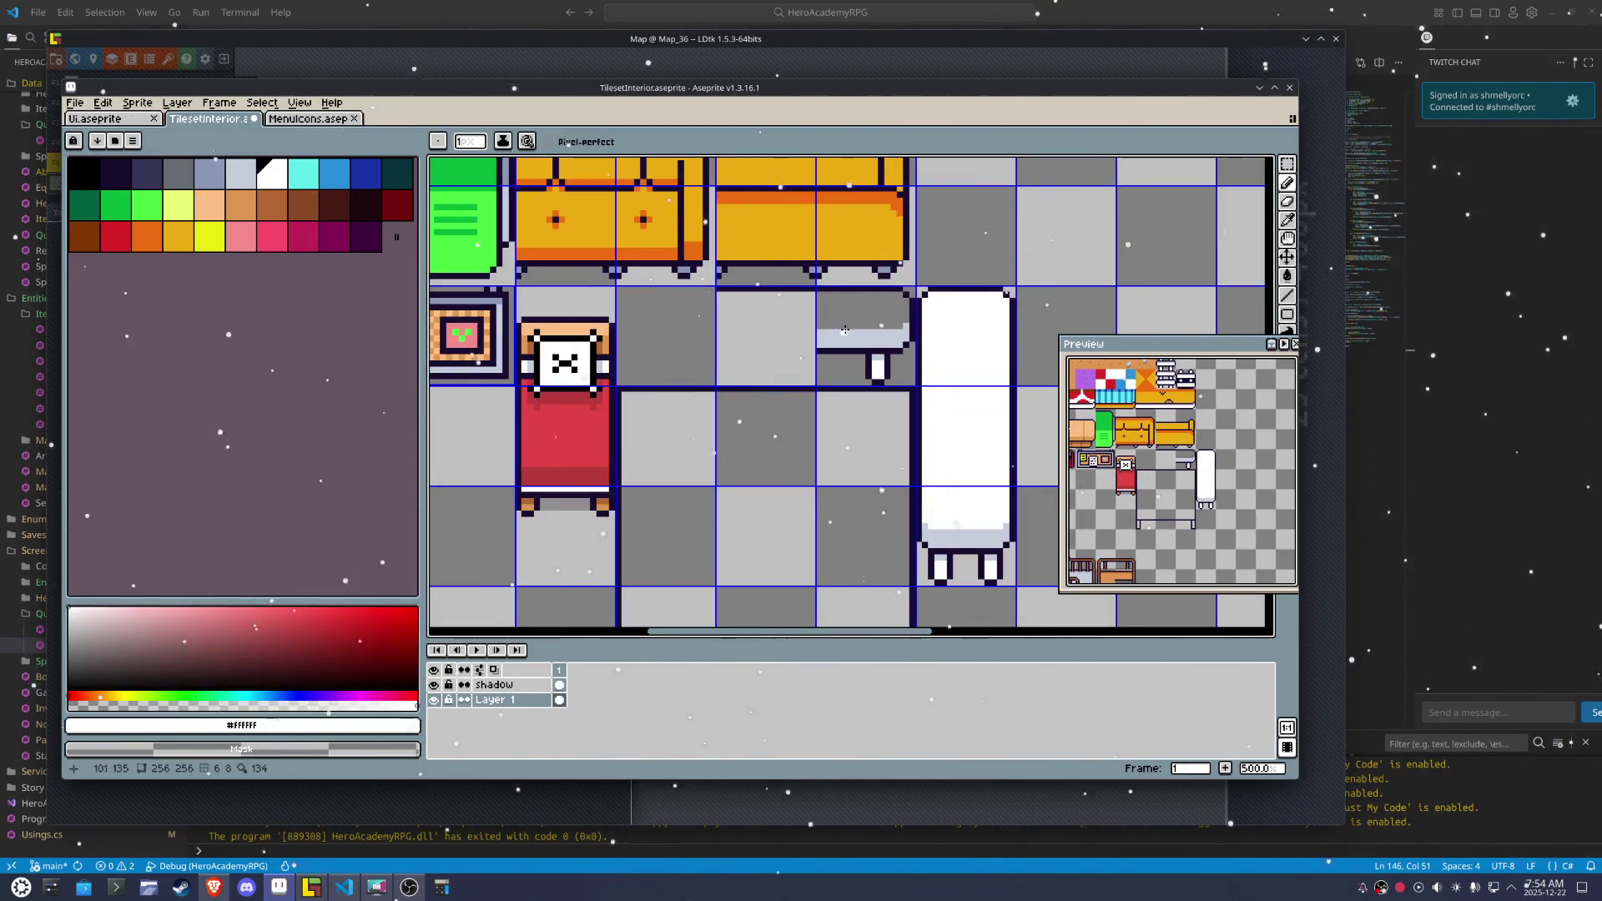
key(m)
drag(837, 293, 703, 327)
drag(822, 294, 711, 373)
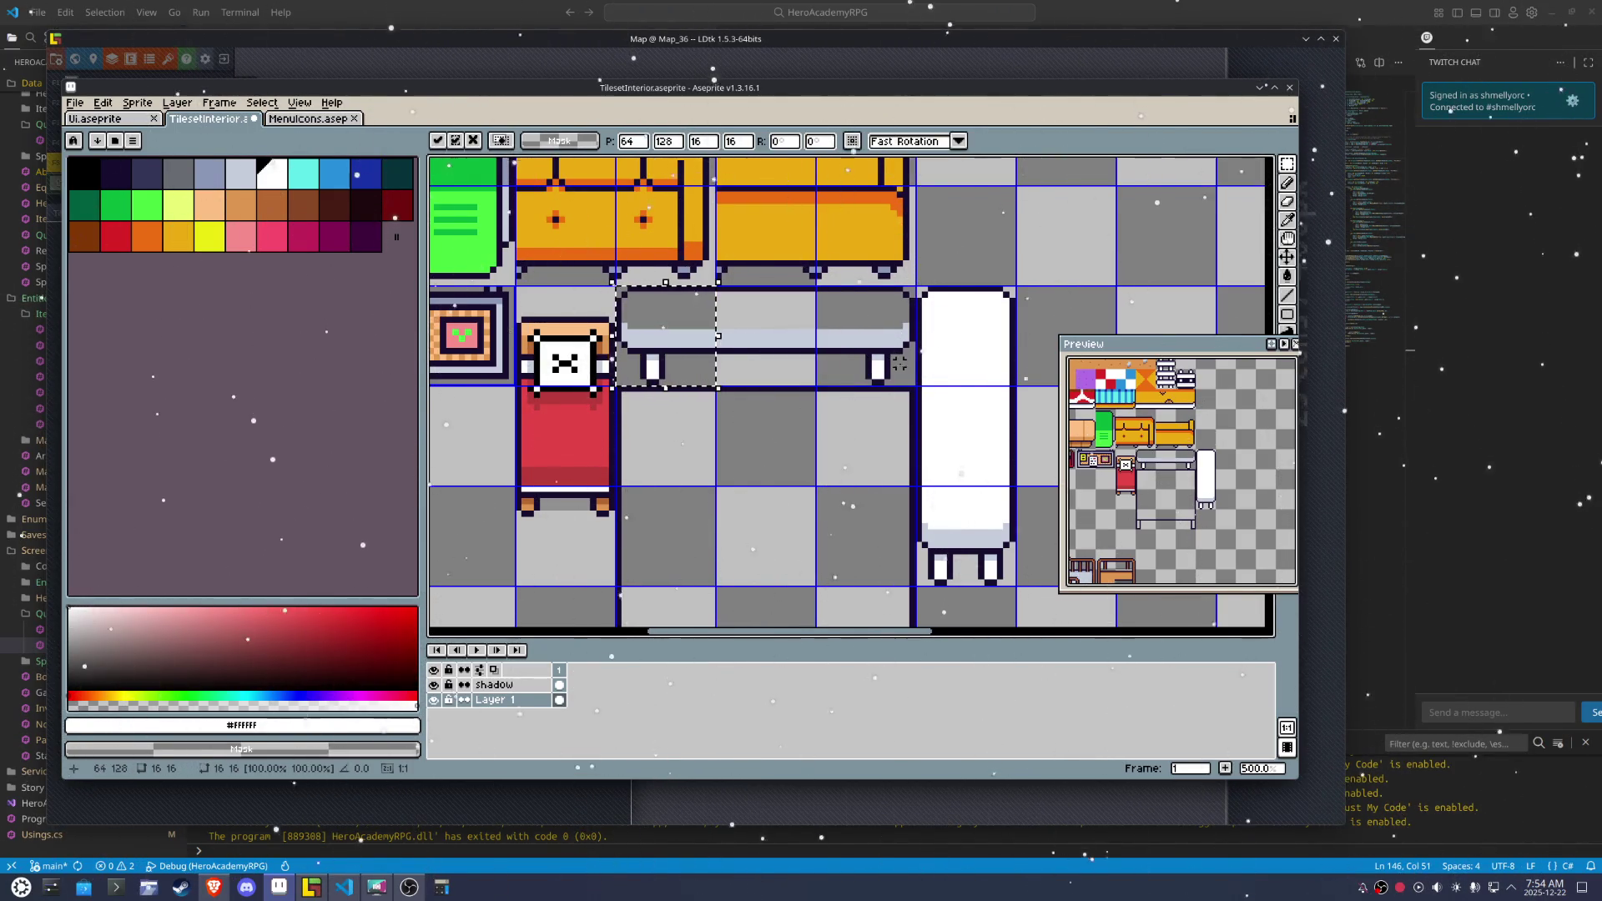
key(ctrl+d)
Draw a short dark outline and a vertical dark leg on the wide table
scroll(up, 3)
drag(647, 477, 567, 469)
drag(910, 317, 651, 411)
drag(722, 351, 634, 342)
key(m)
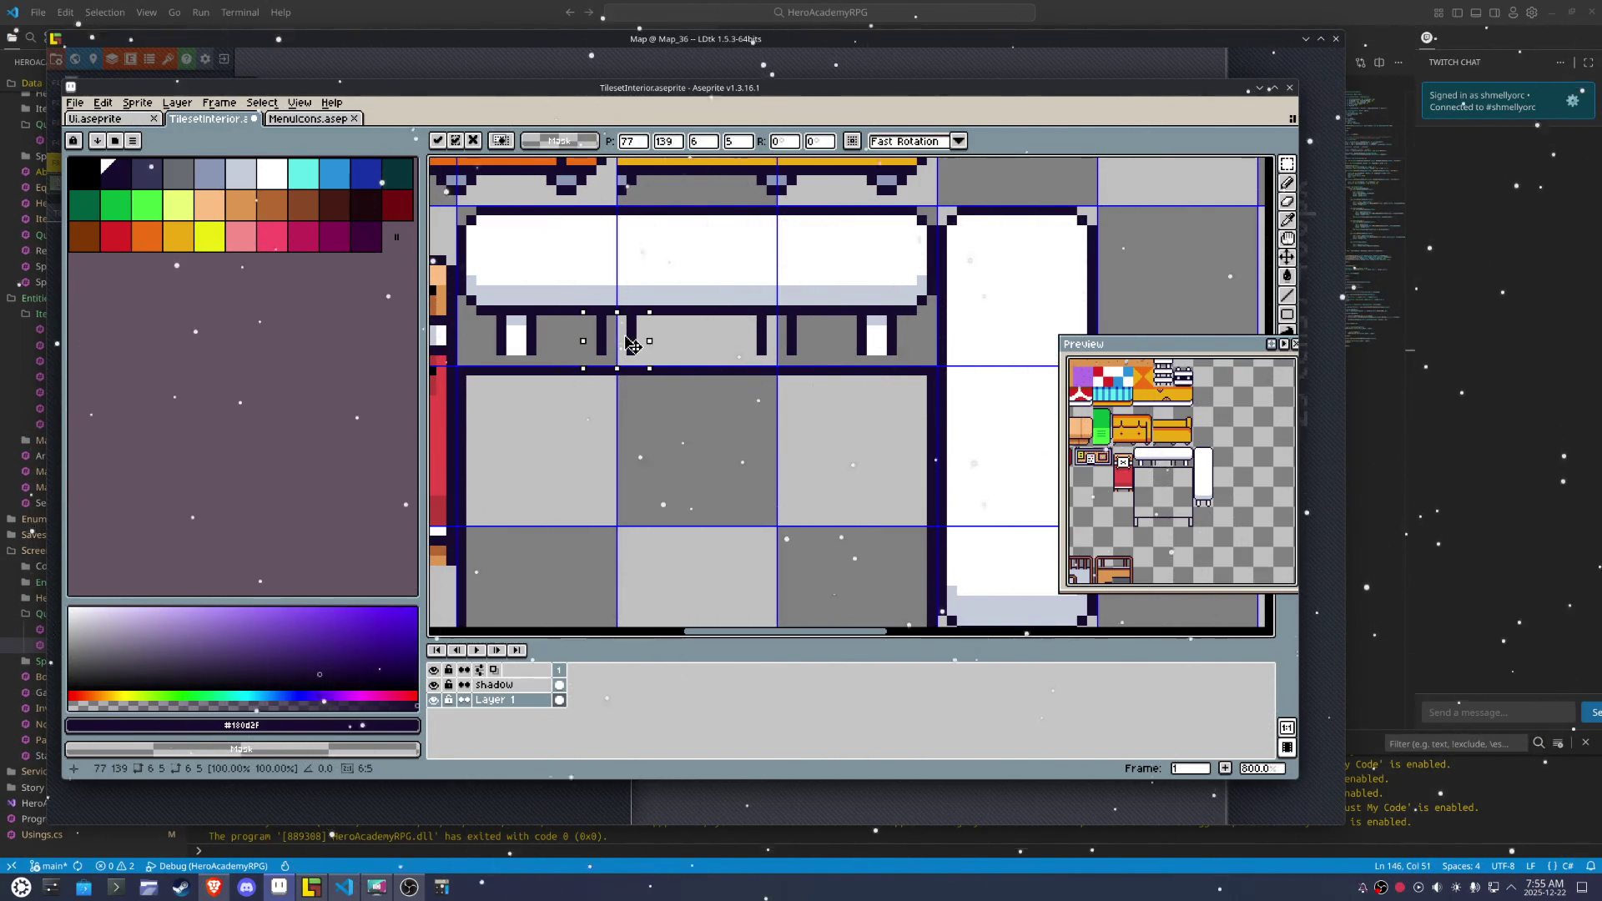
Shade the table legs with white highlights and light grey-blue pixels
key(ctrl+d)
key(i)
click(525, 337)
key(b)
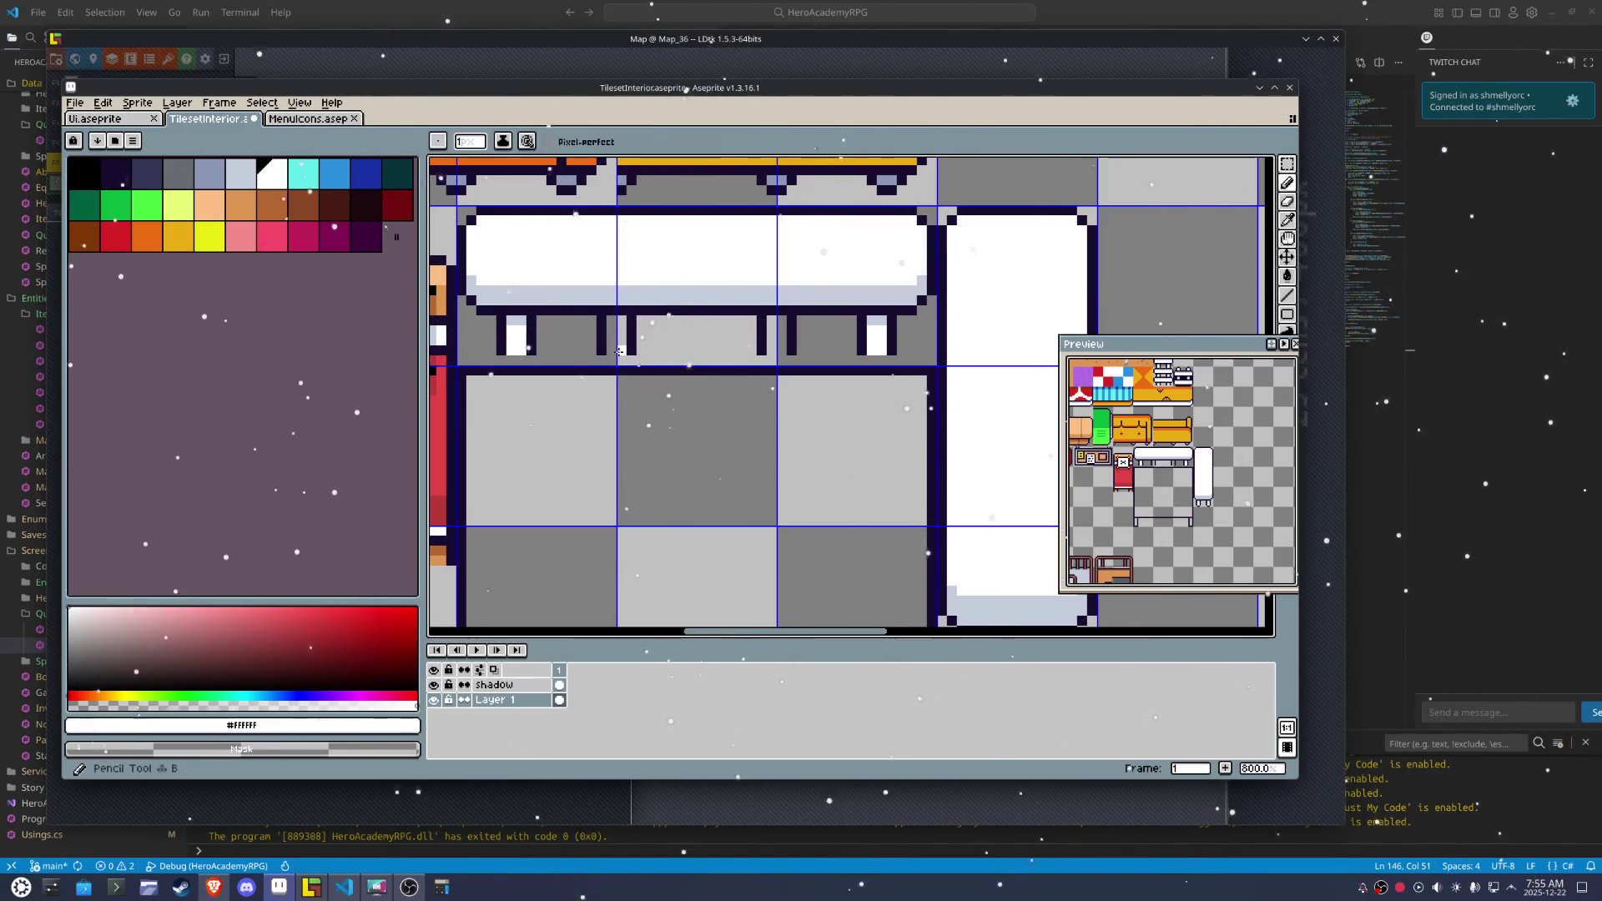
drag(623, 343, 632, 341)
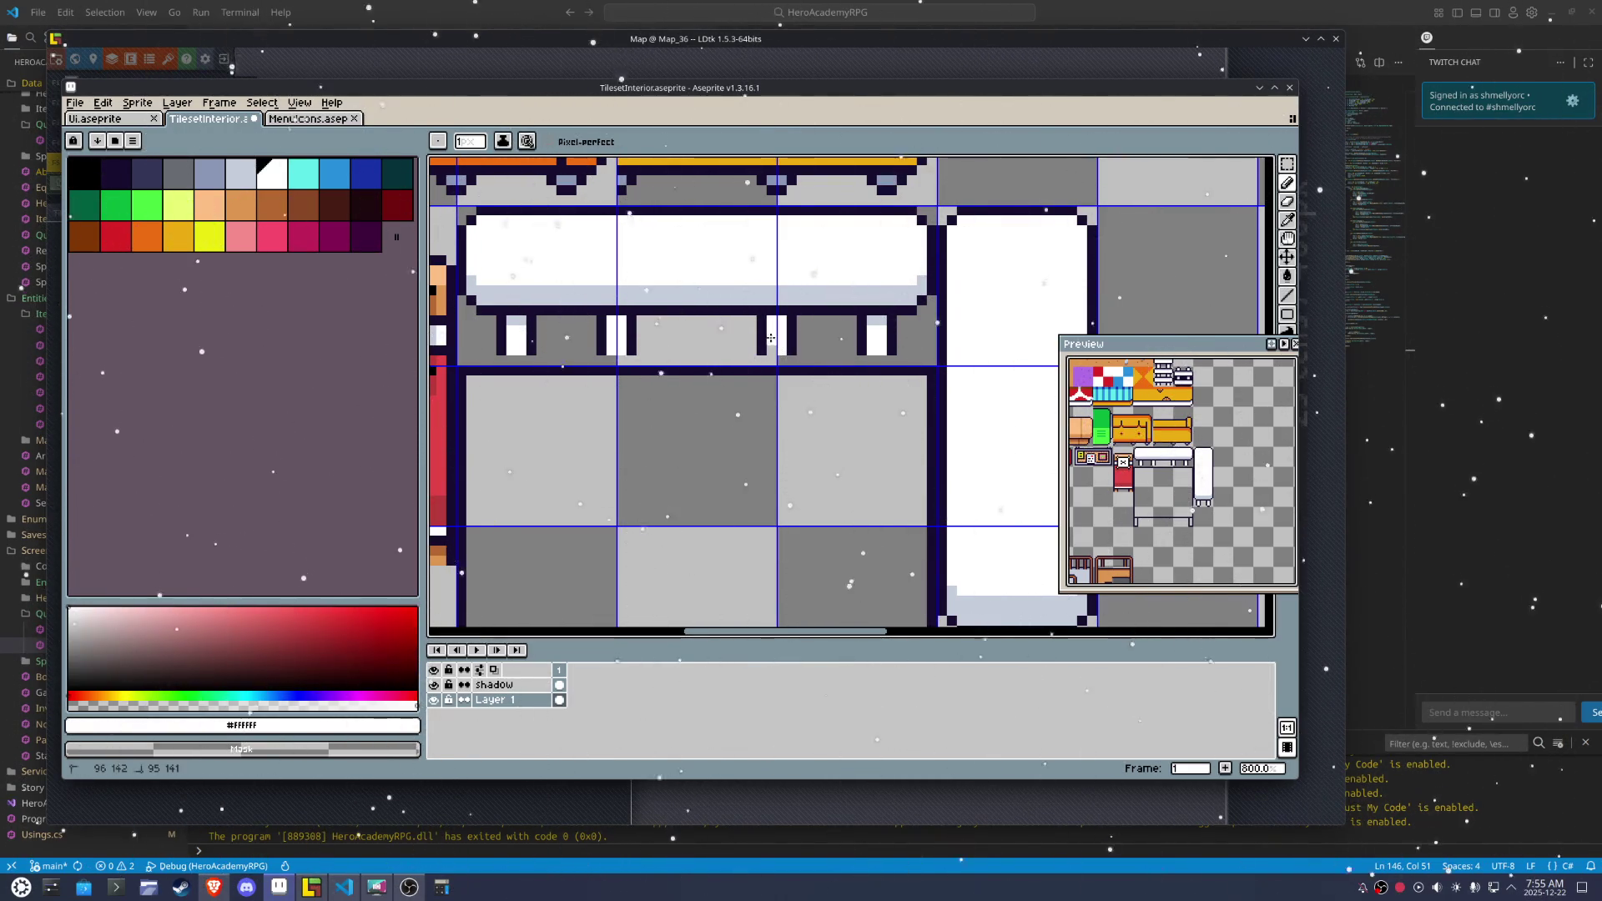
click(781, 321)
click(778, 323)
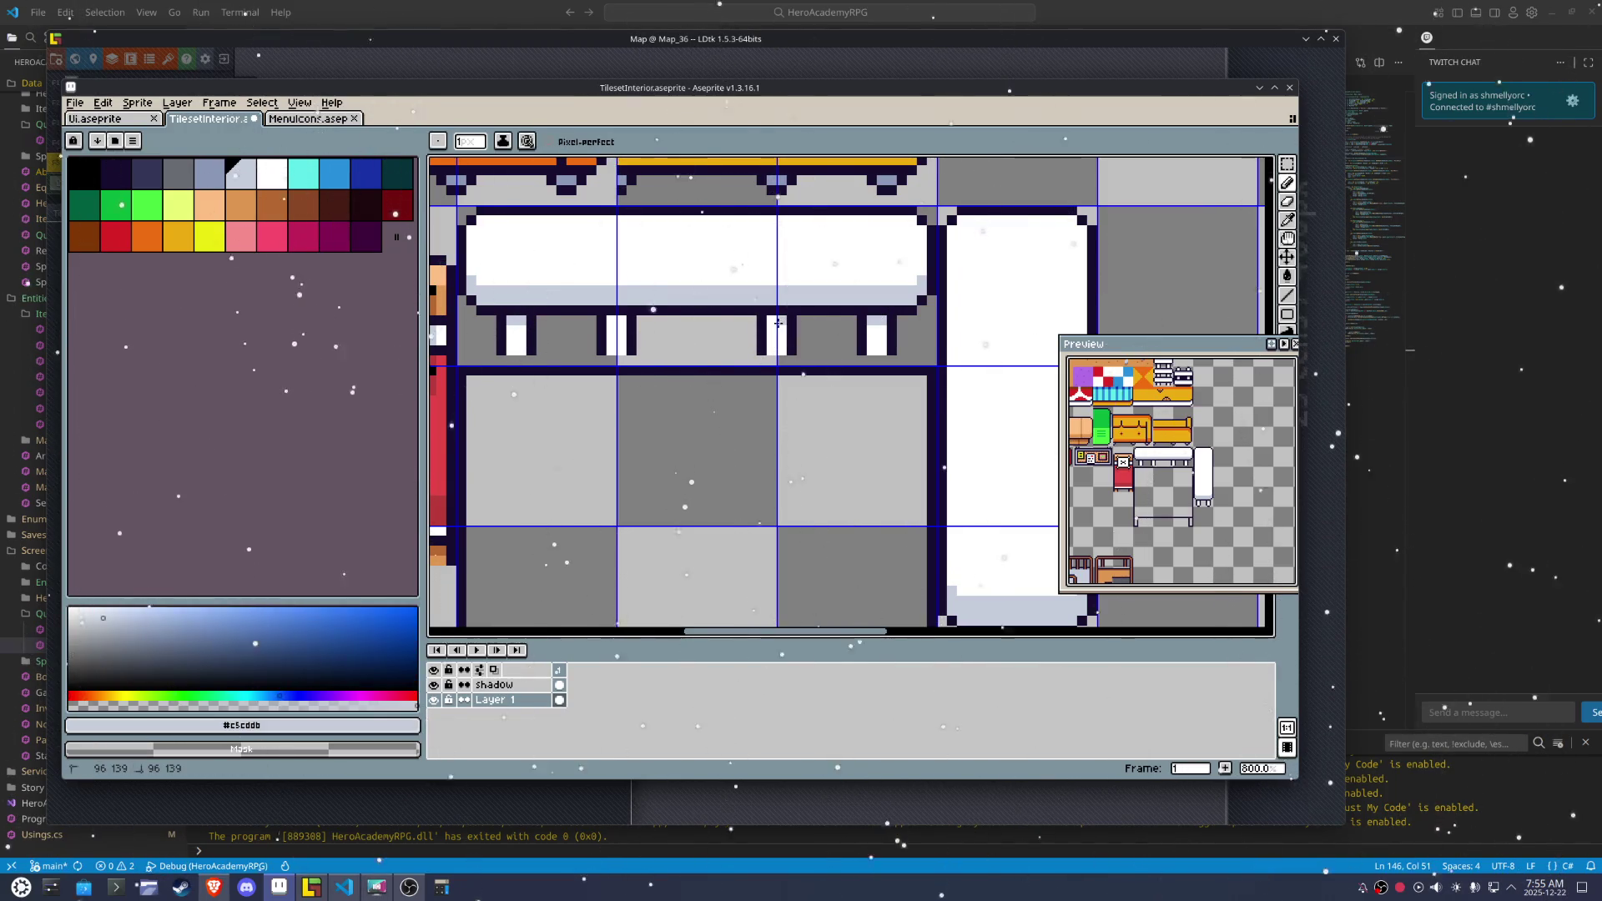
Redraw the dark outline row along the bottoms of the table legs
key(shift)
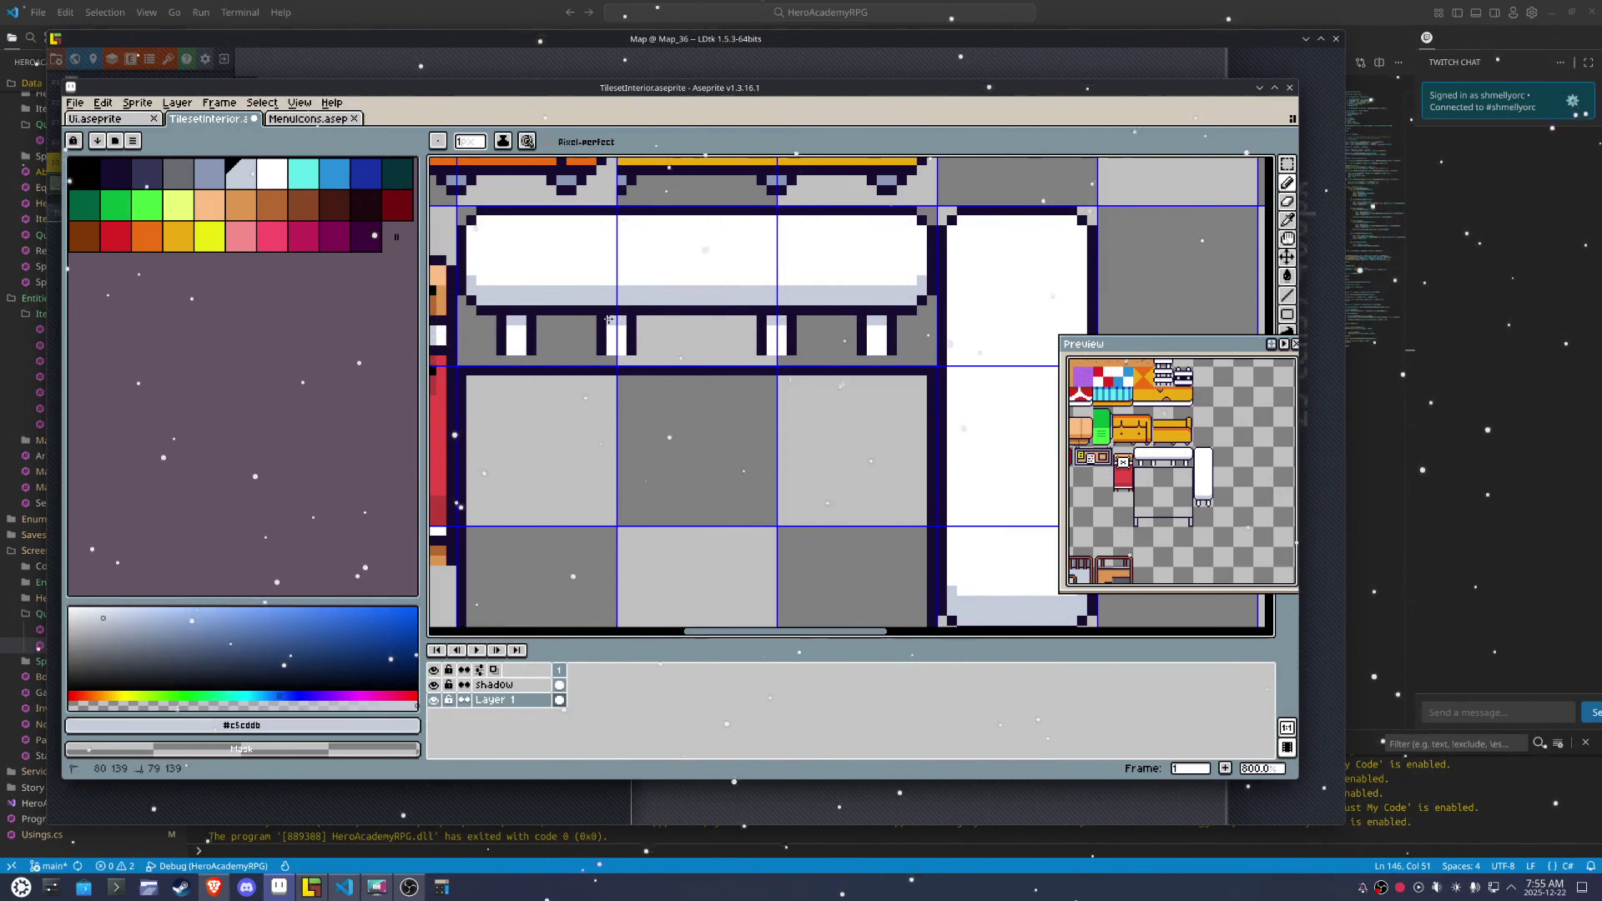
scroll(down, 3)
scroll(up, 3)
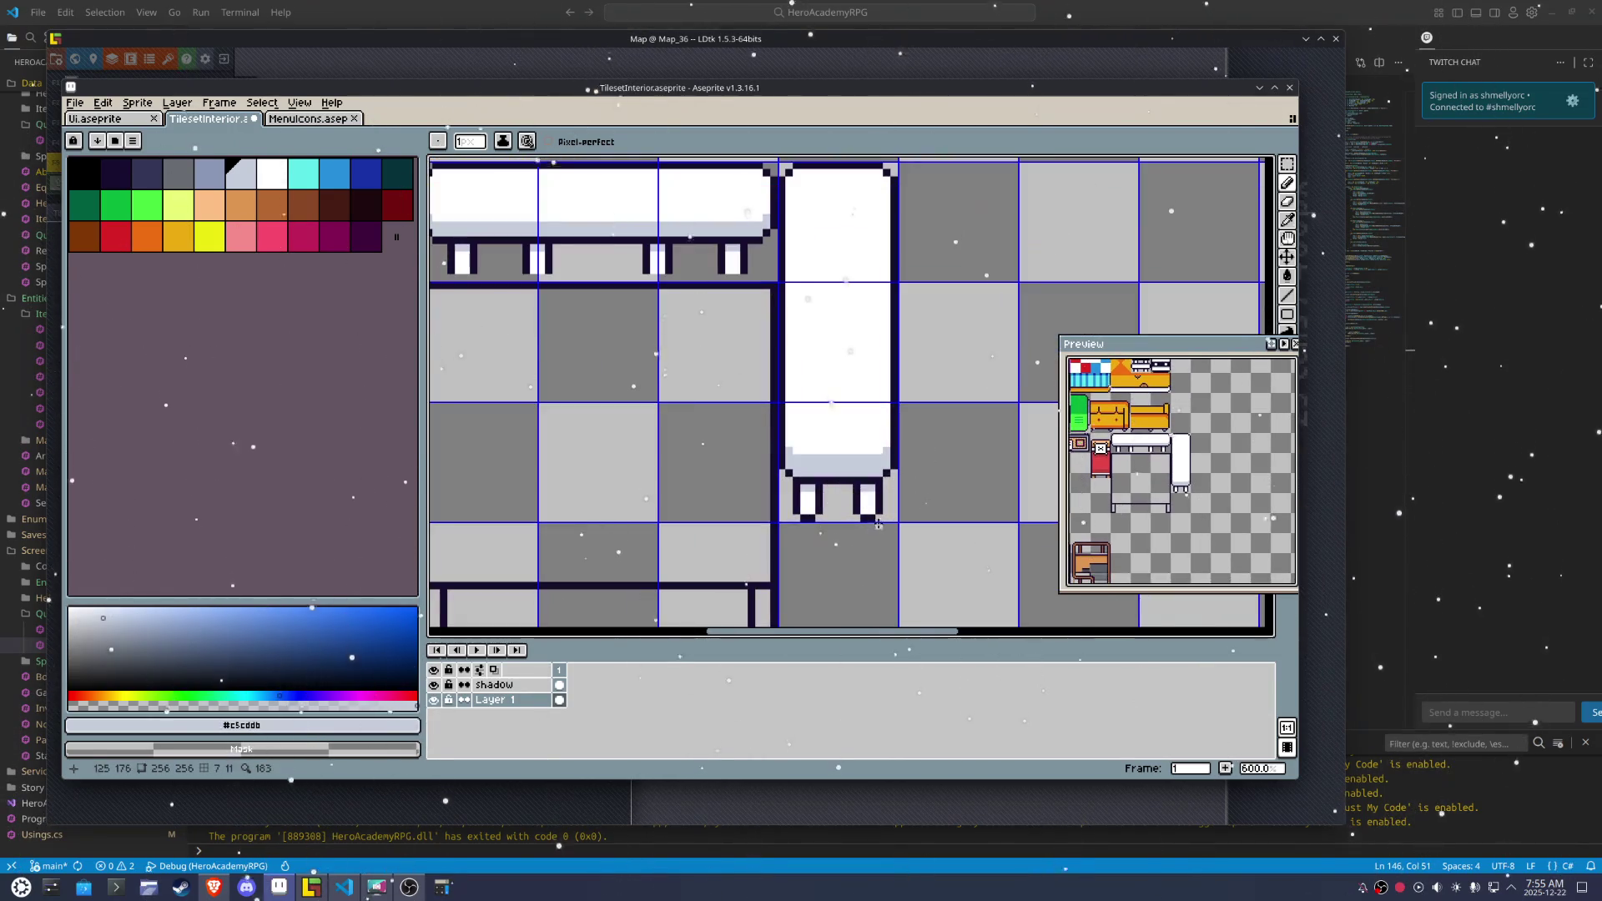
scroll(down, 3)
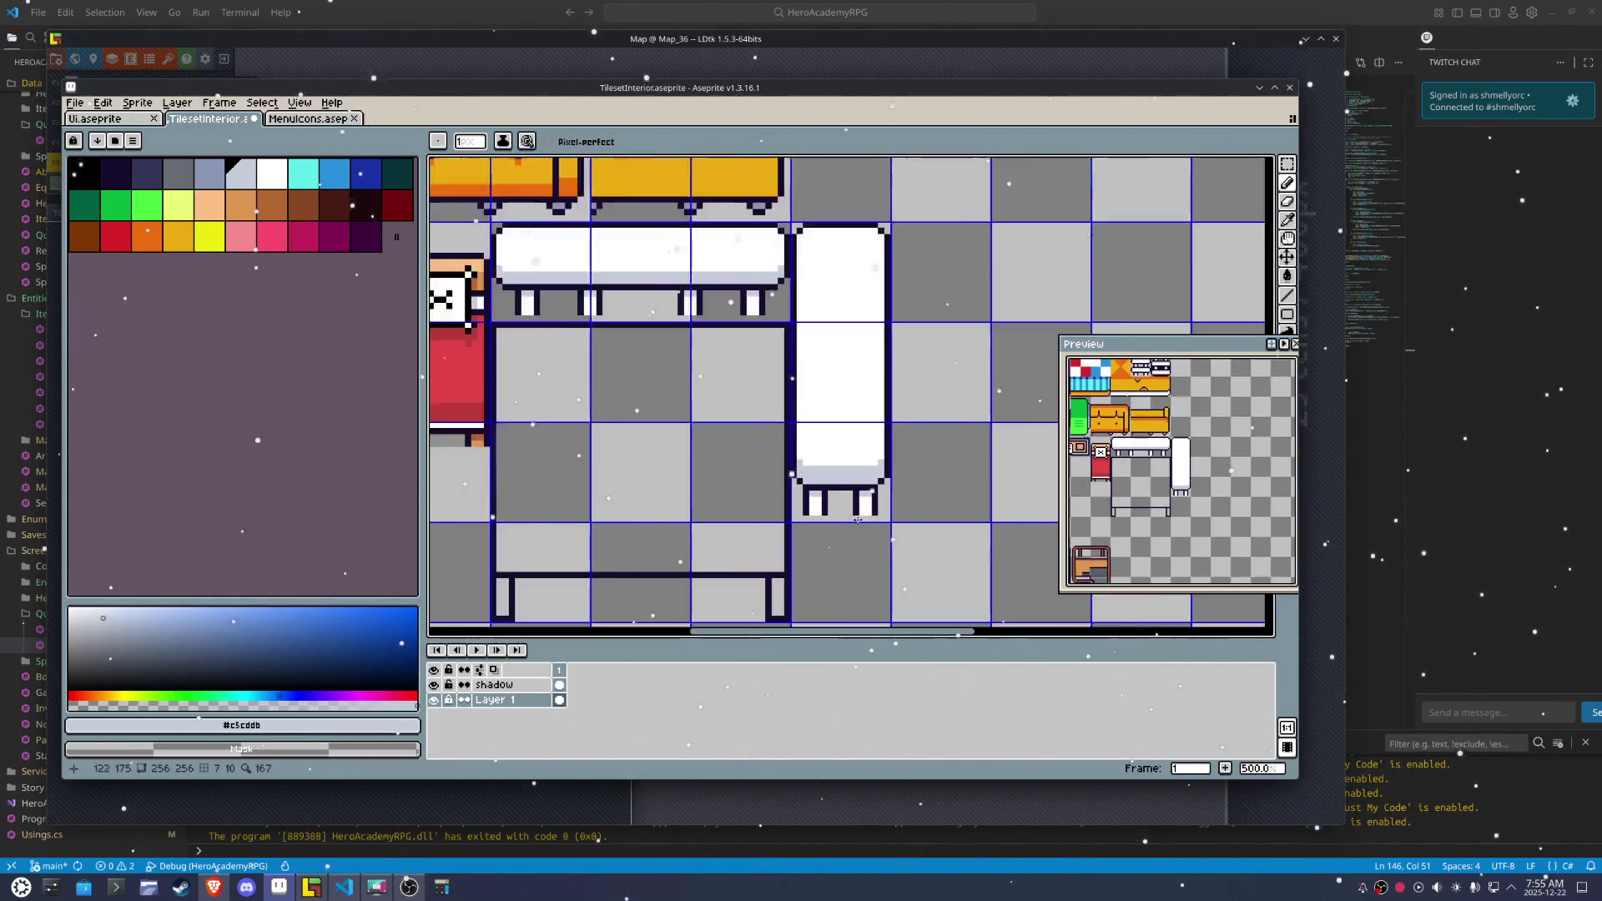
drag(840, 539, 544, 540)
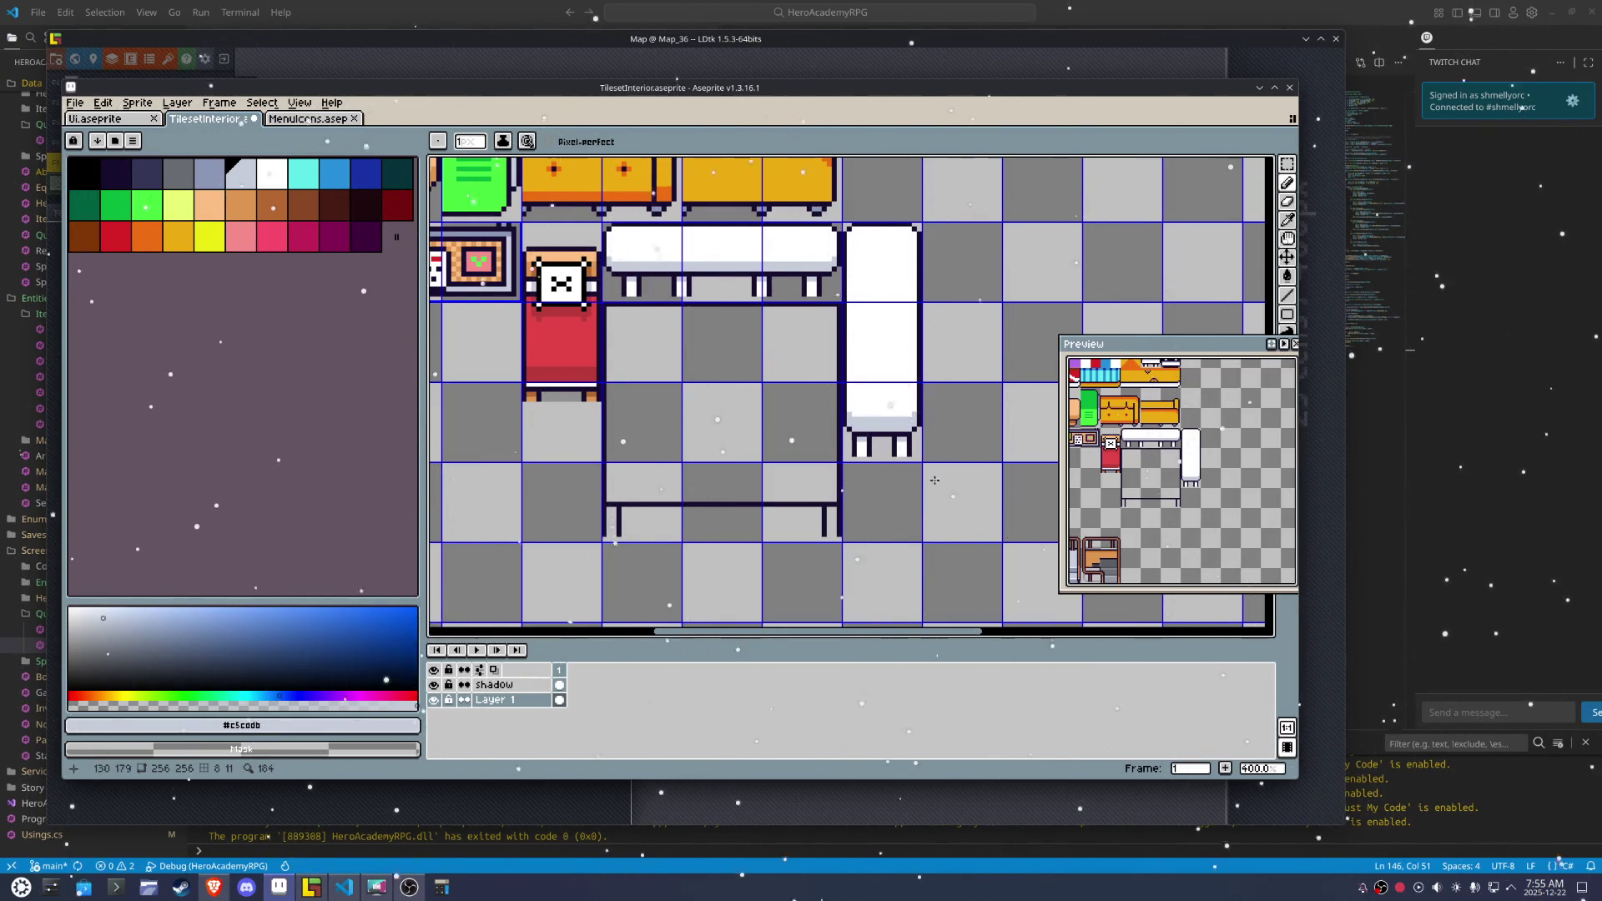
Copy the table's leg corner and place it at the large table's left front corner
key(m)
drag(951, 492, 876, 379)
click(935, 495)
drag(976, 495, 873, 380)
key(shift+Down)
key(shift+Left)
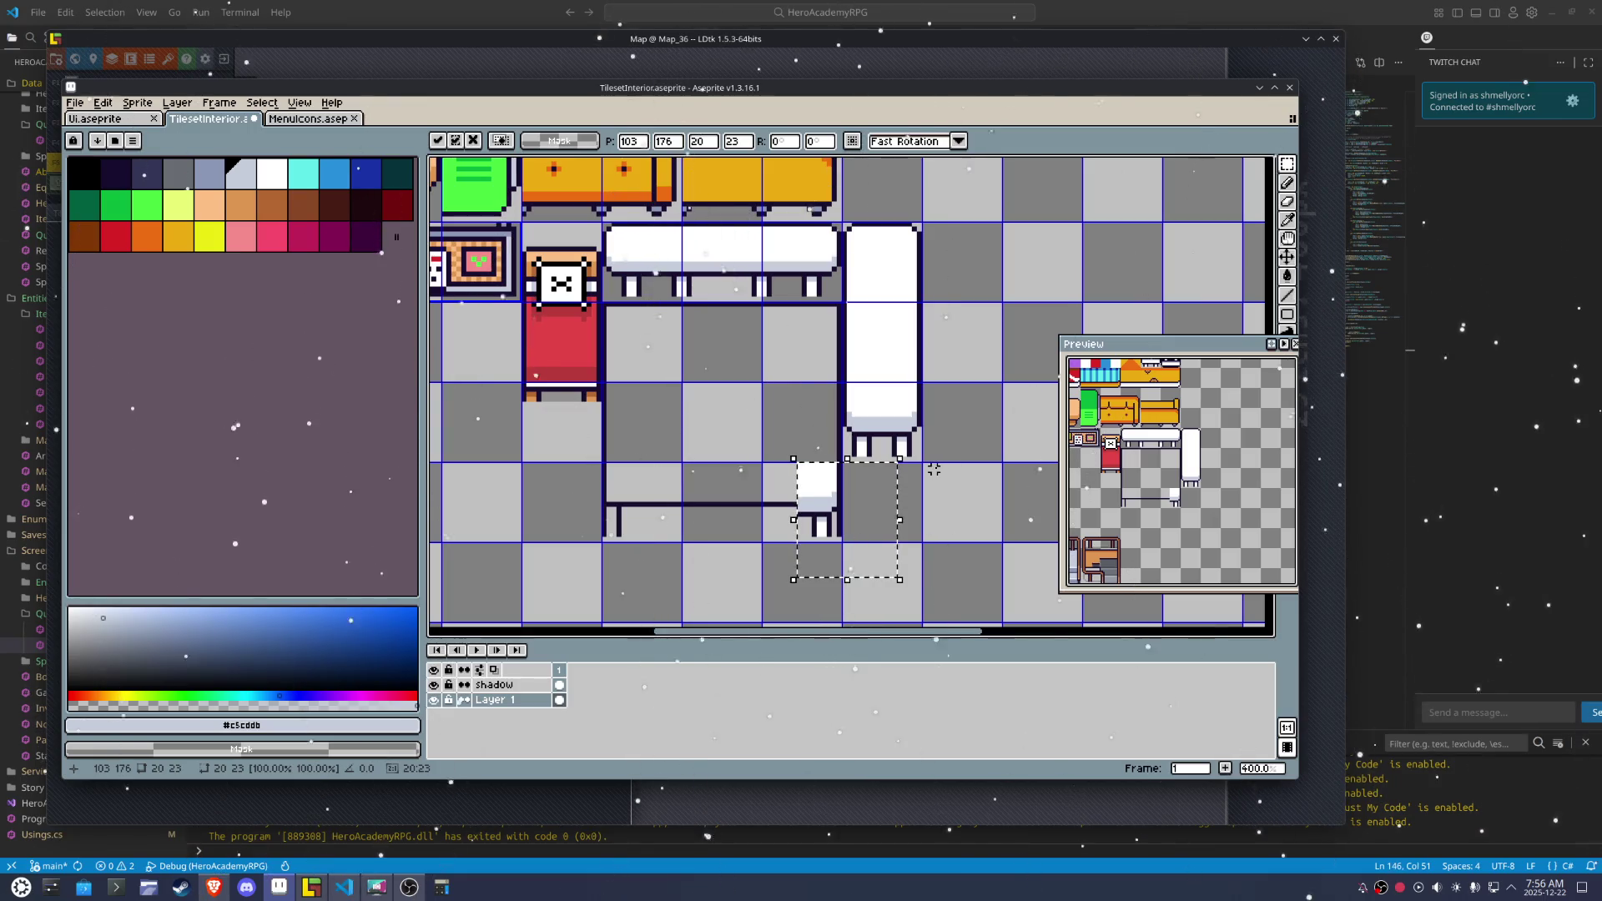
key(shift+Left)
key(shift+Left)
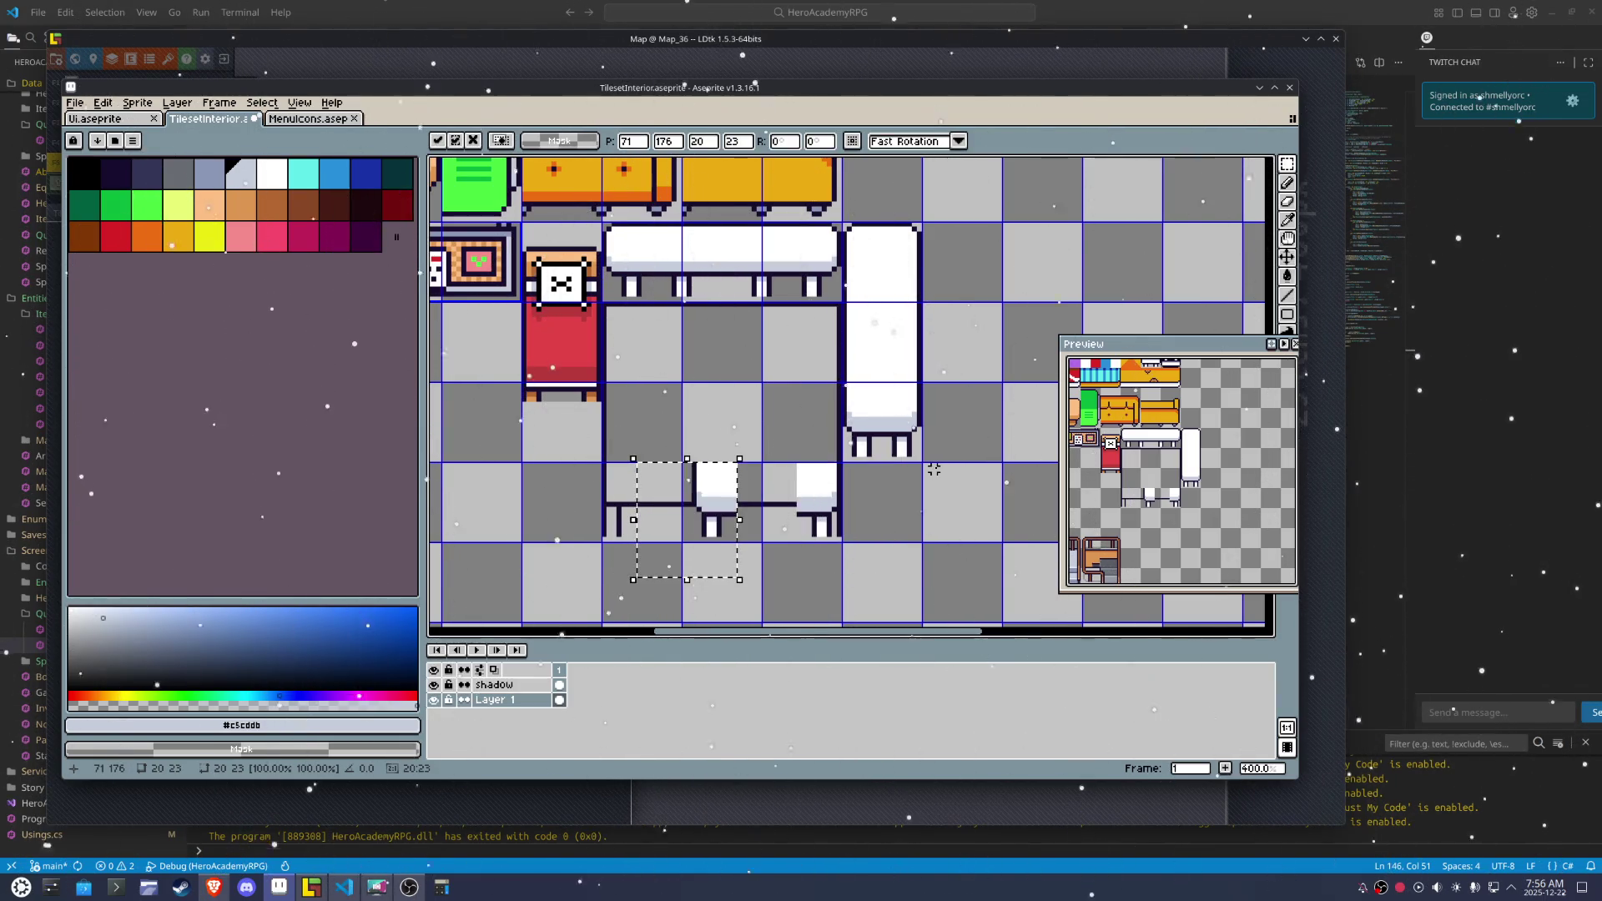
key(shift+Left)
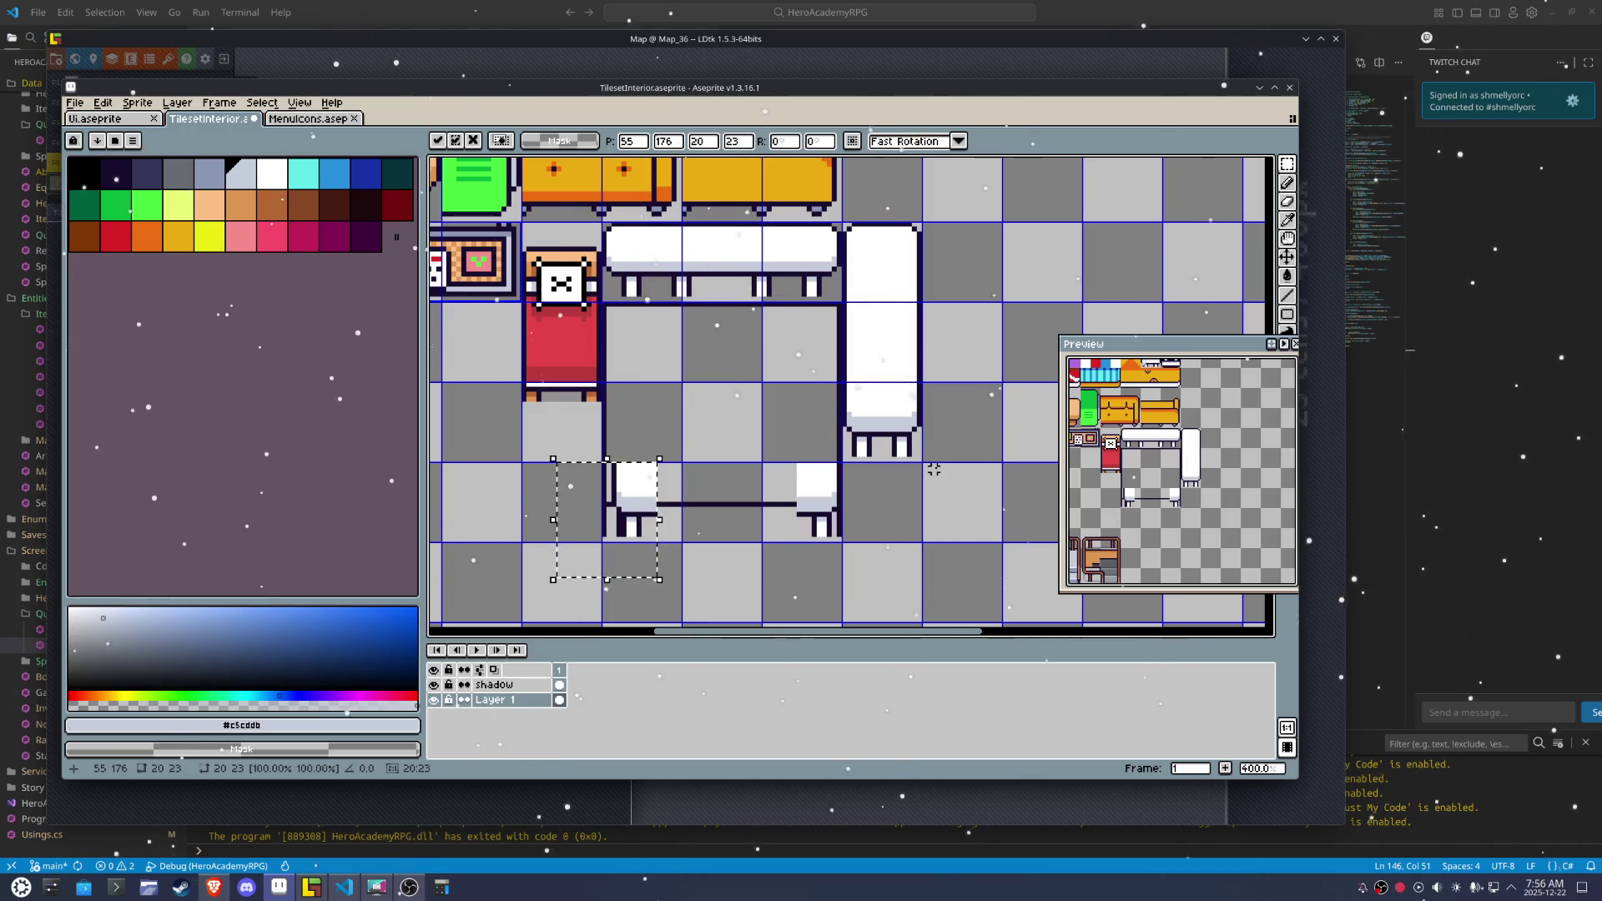
key(Return)
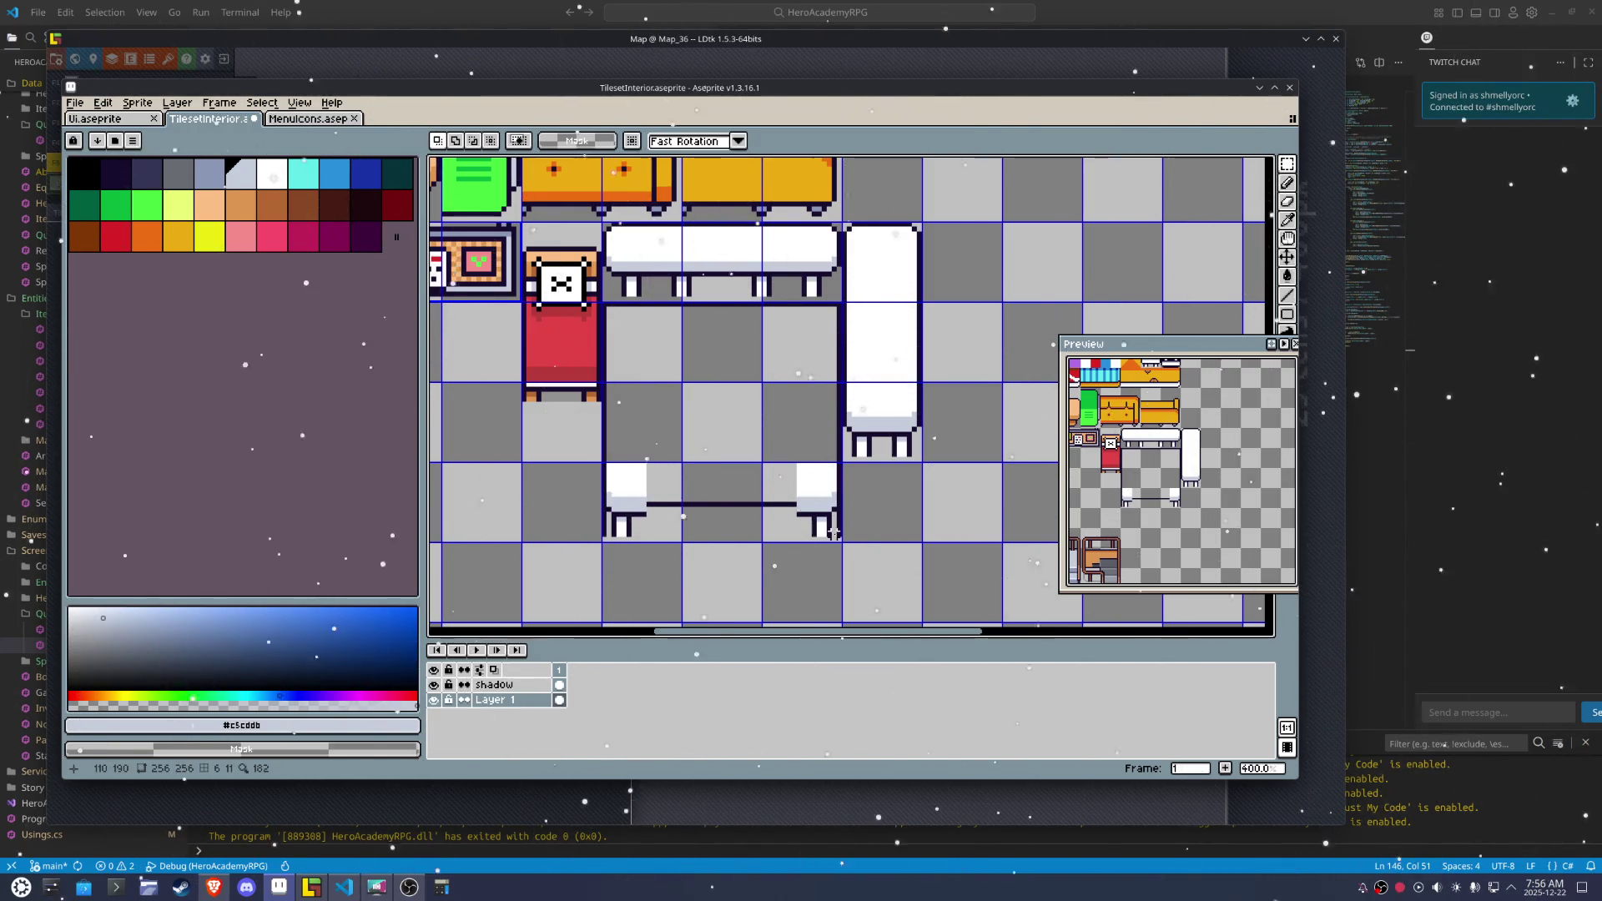
Pick the dark outline colour and remove stray outline pixels beside the new leg
scroll(up, 3)
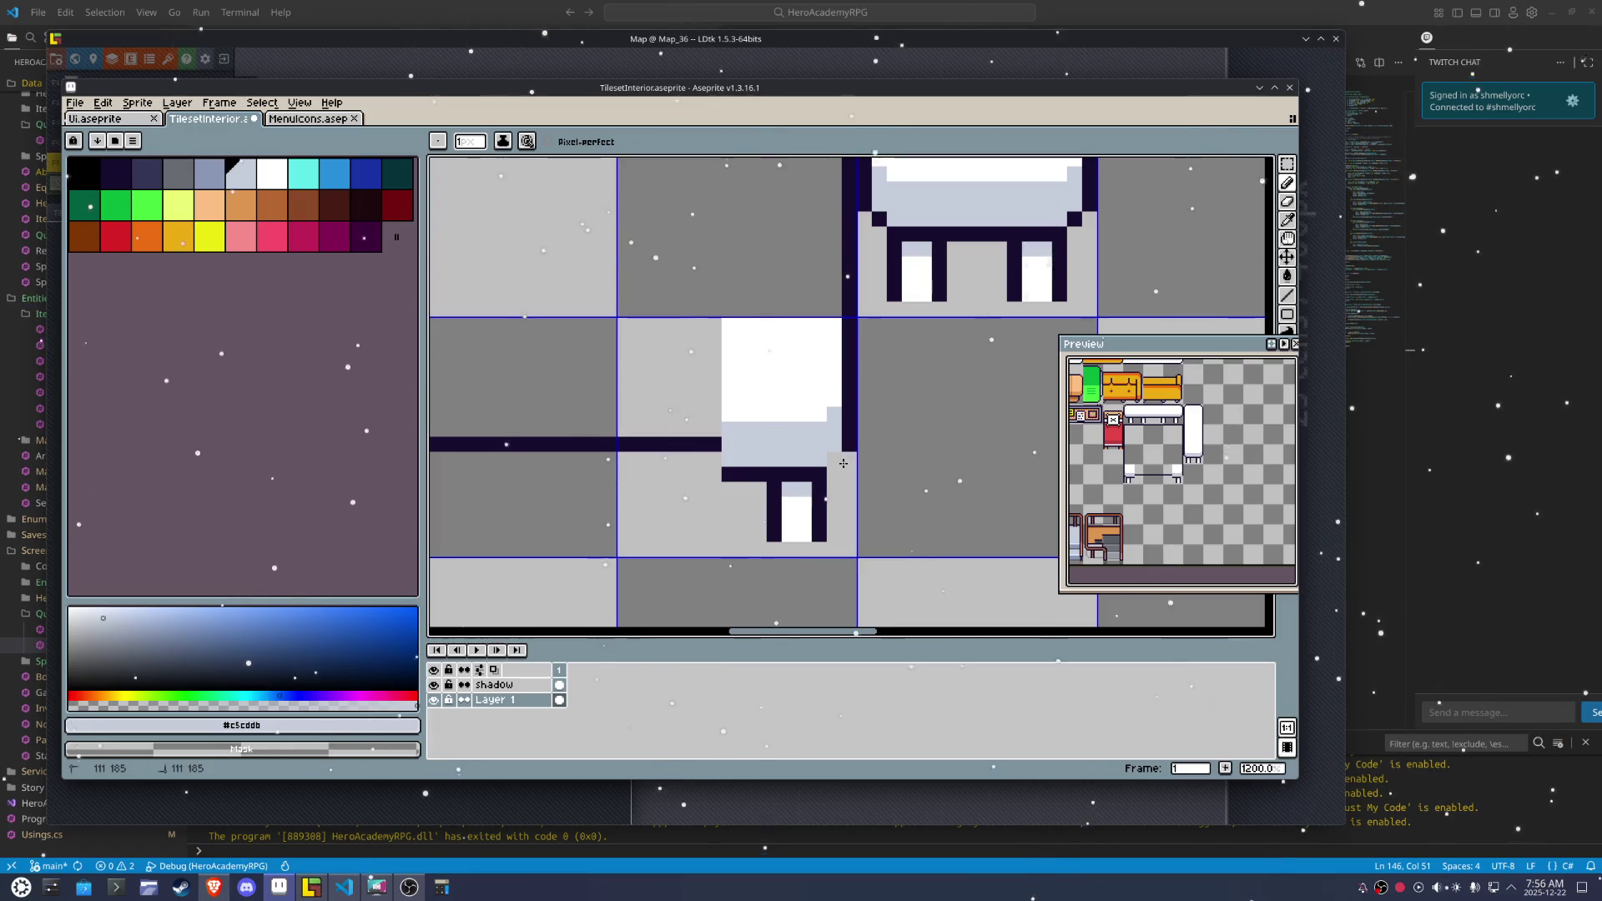
click(845, 460)
scroll(down, 3)
scroll(up, 3)
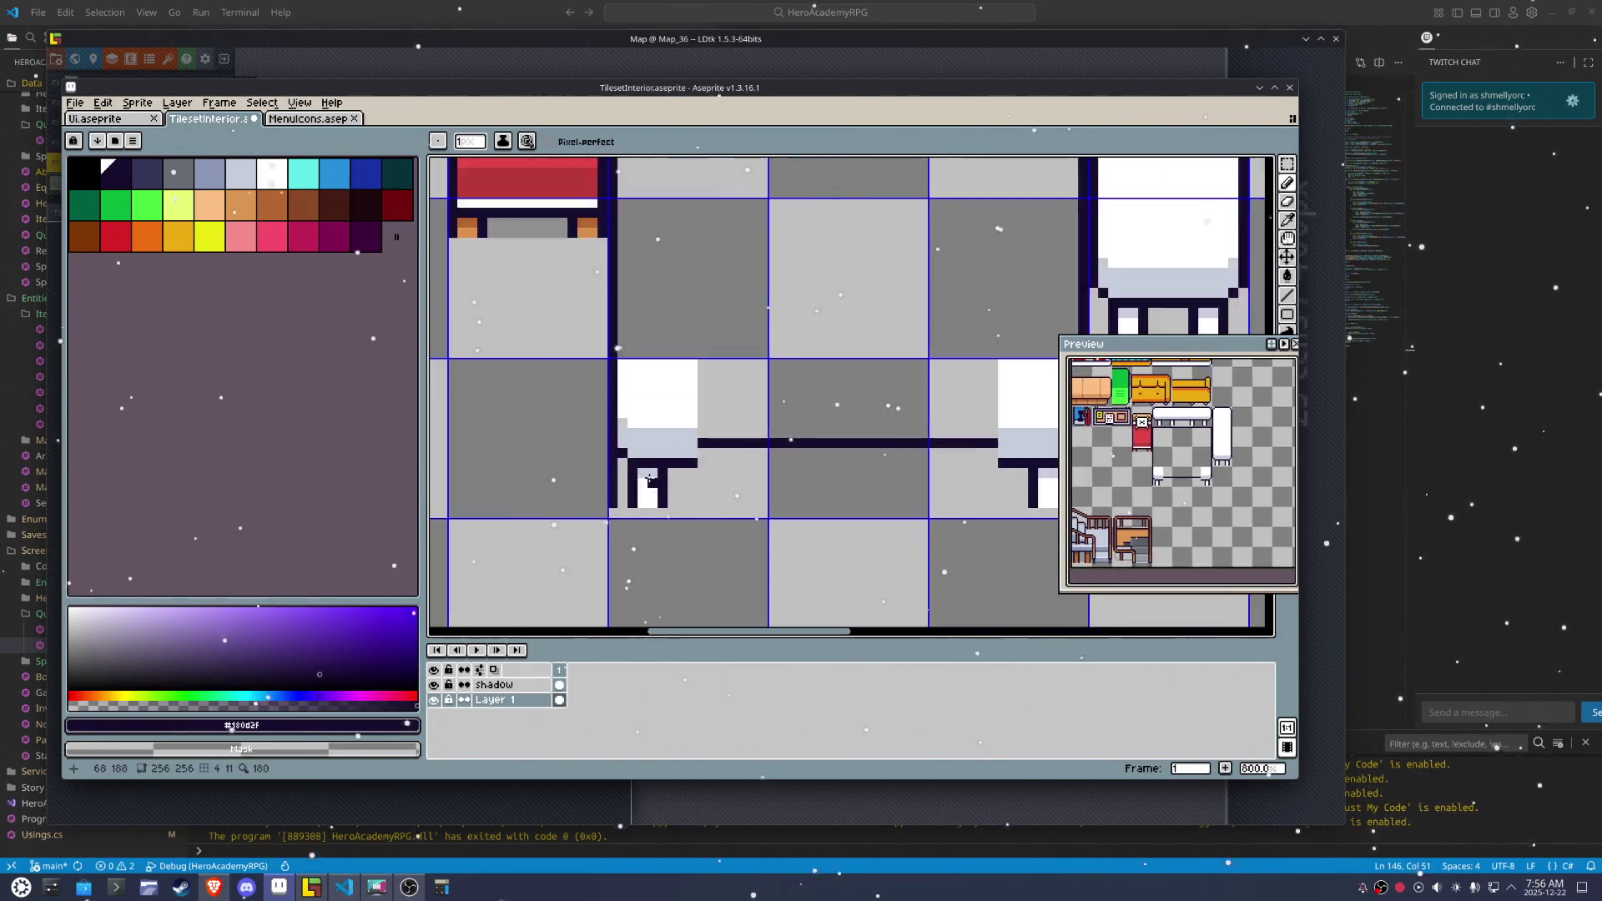
key(ctrl+z)
key(ctrl+z)
scroll(down, 3)
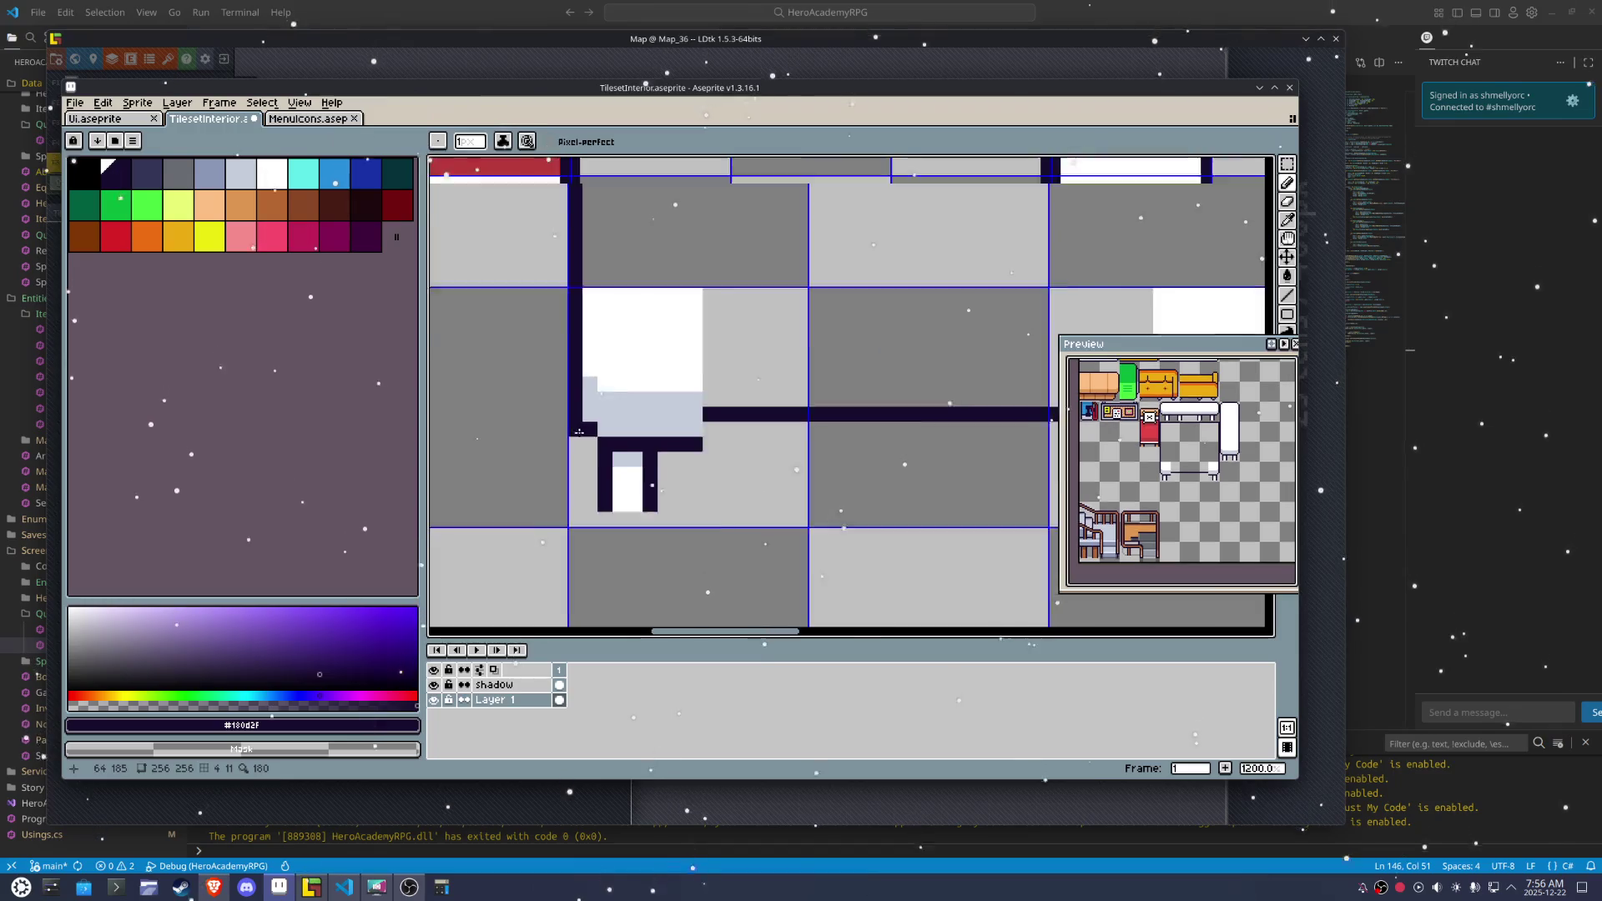
Stretch a one-pixel column of the table front across to the right leg
key(m)
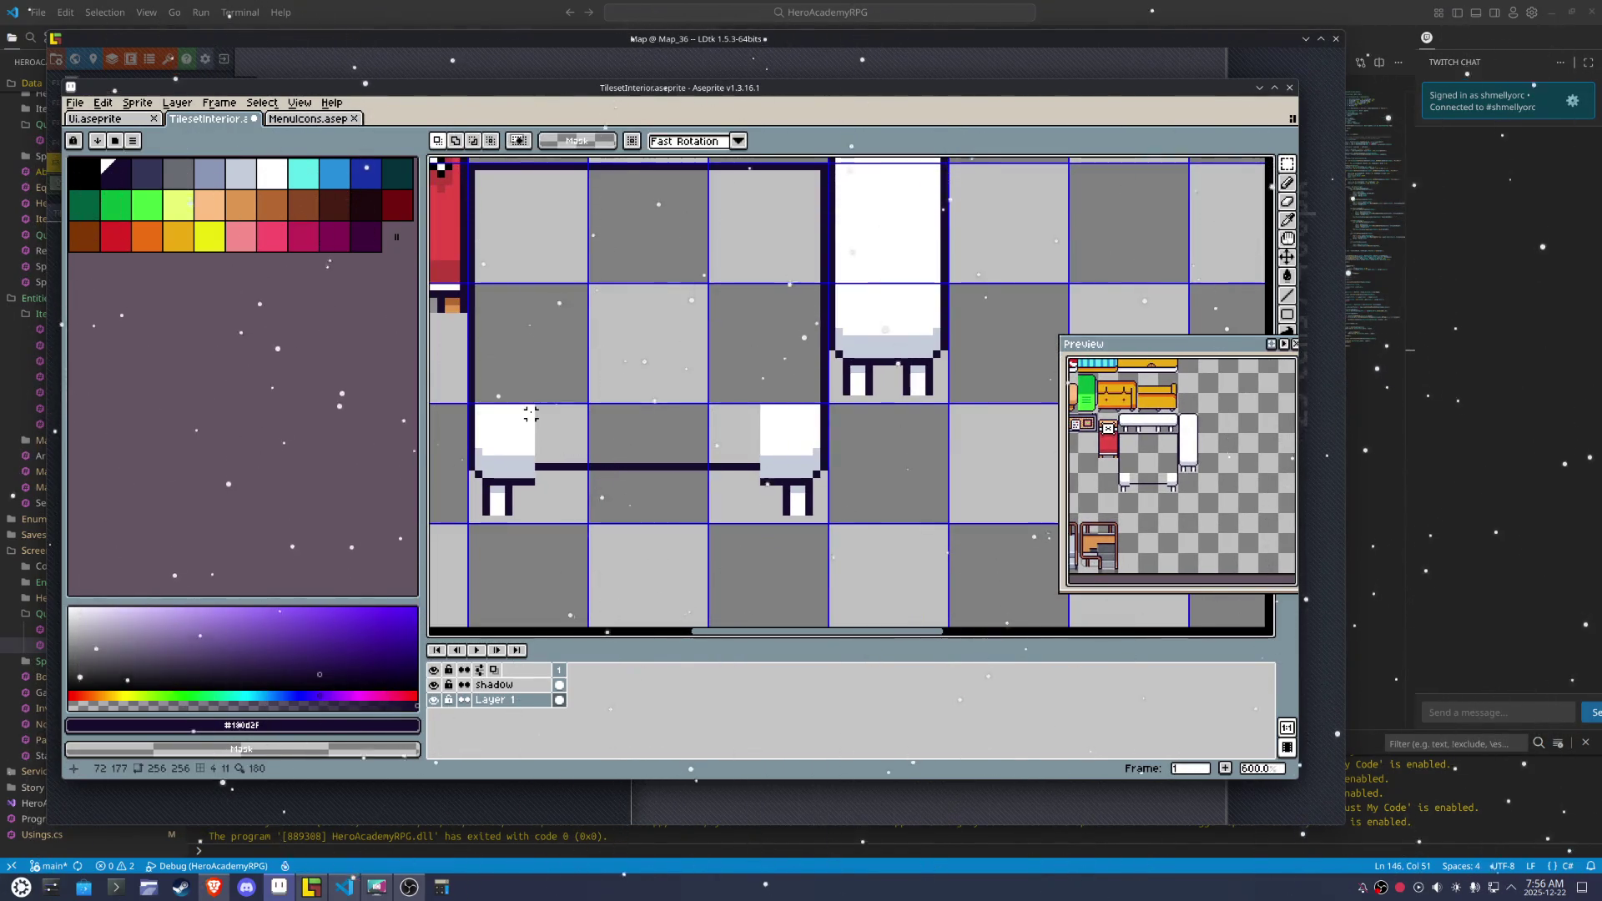
drag(531, 399, 535, 503)
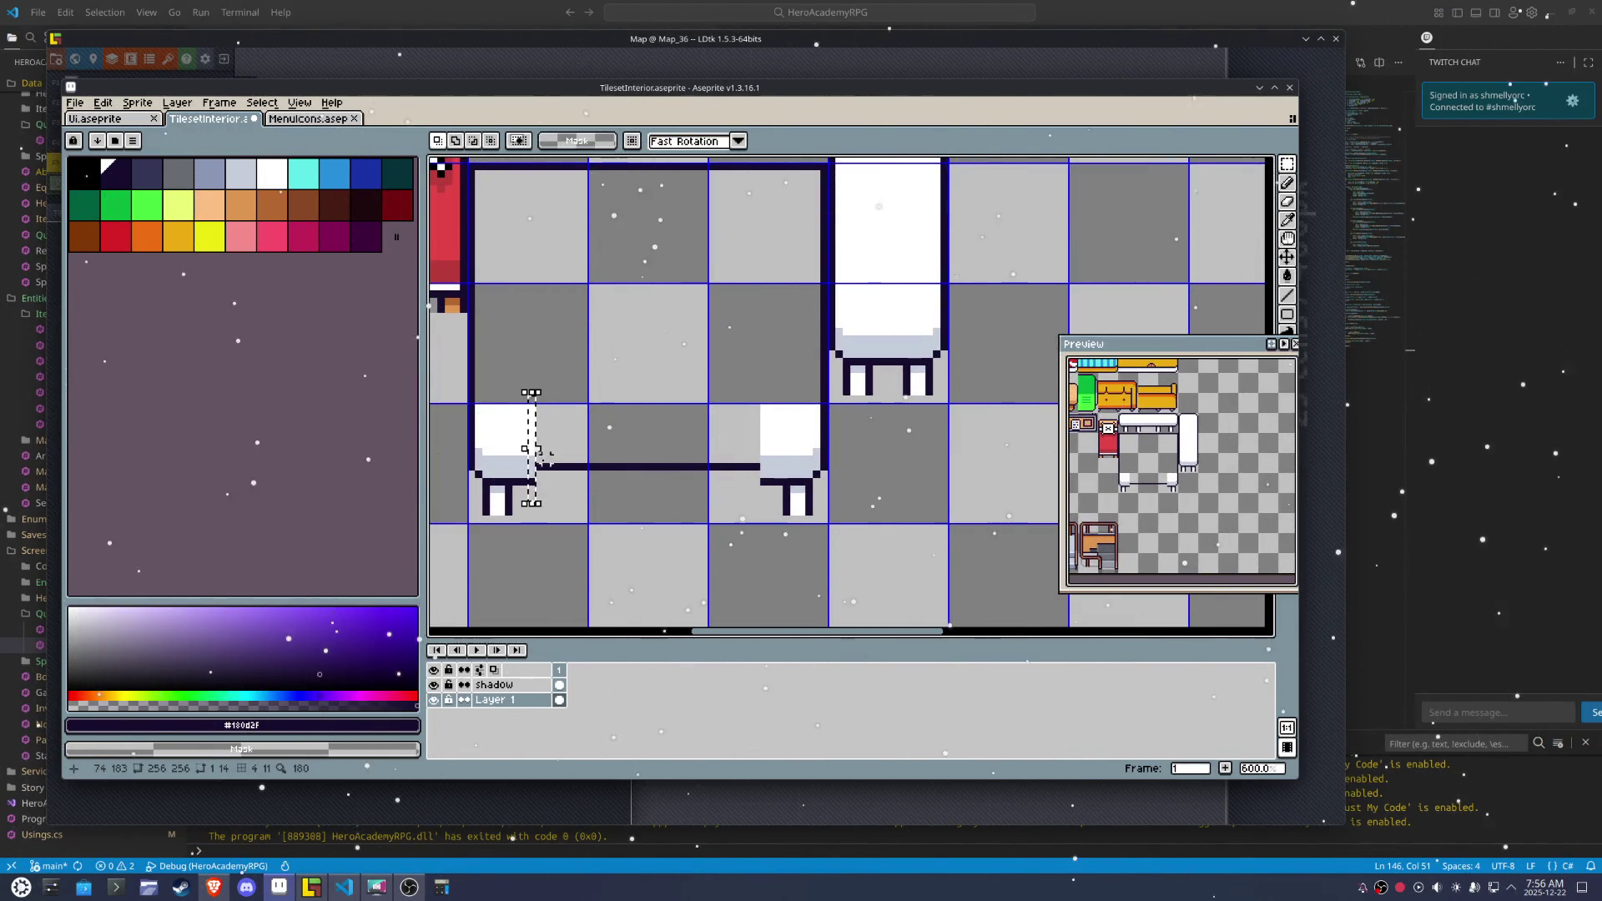
drag(537, 448, 776, 443)
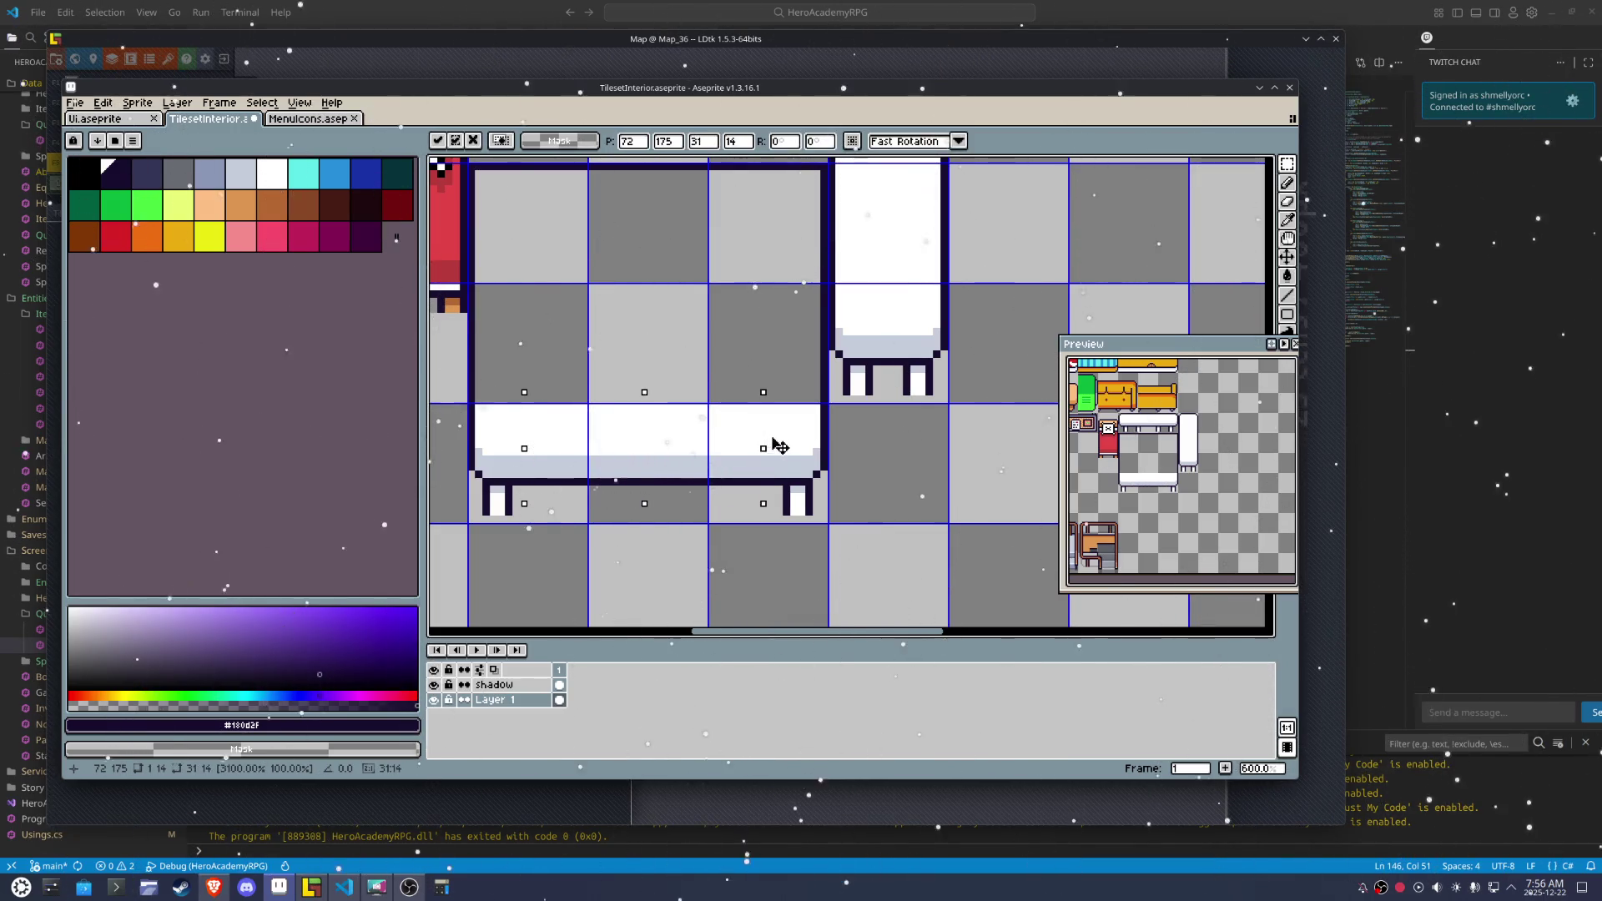
scroll(down, 3)
key(i)
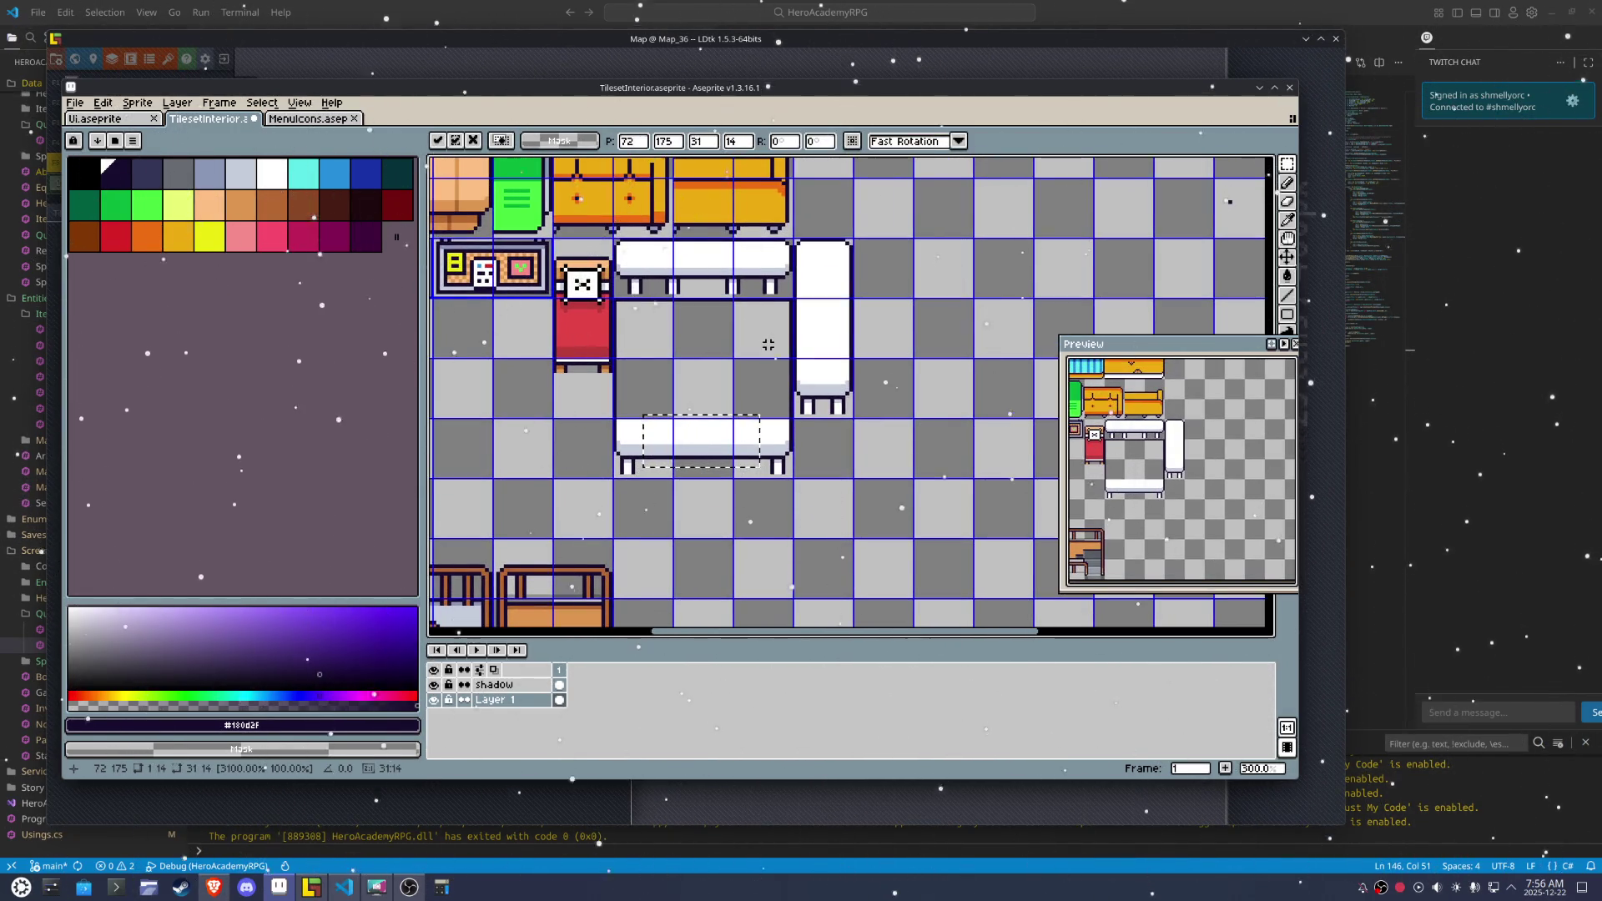
scroll(up, 3)
click(779, 267)
Flood-fill the large table's top with white using the Paint Bucket
key(b)
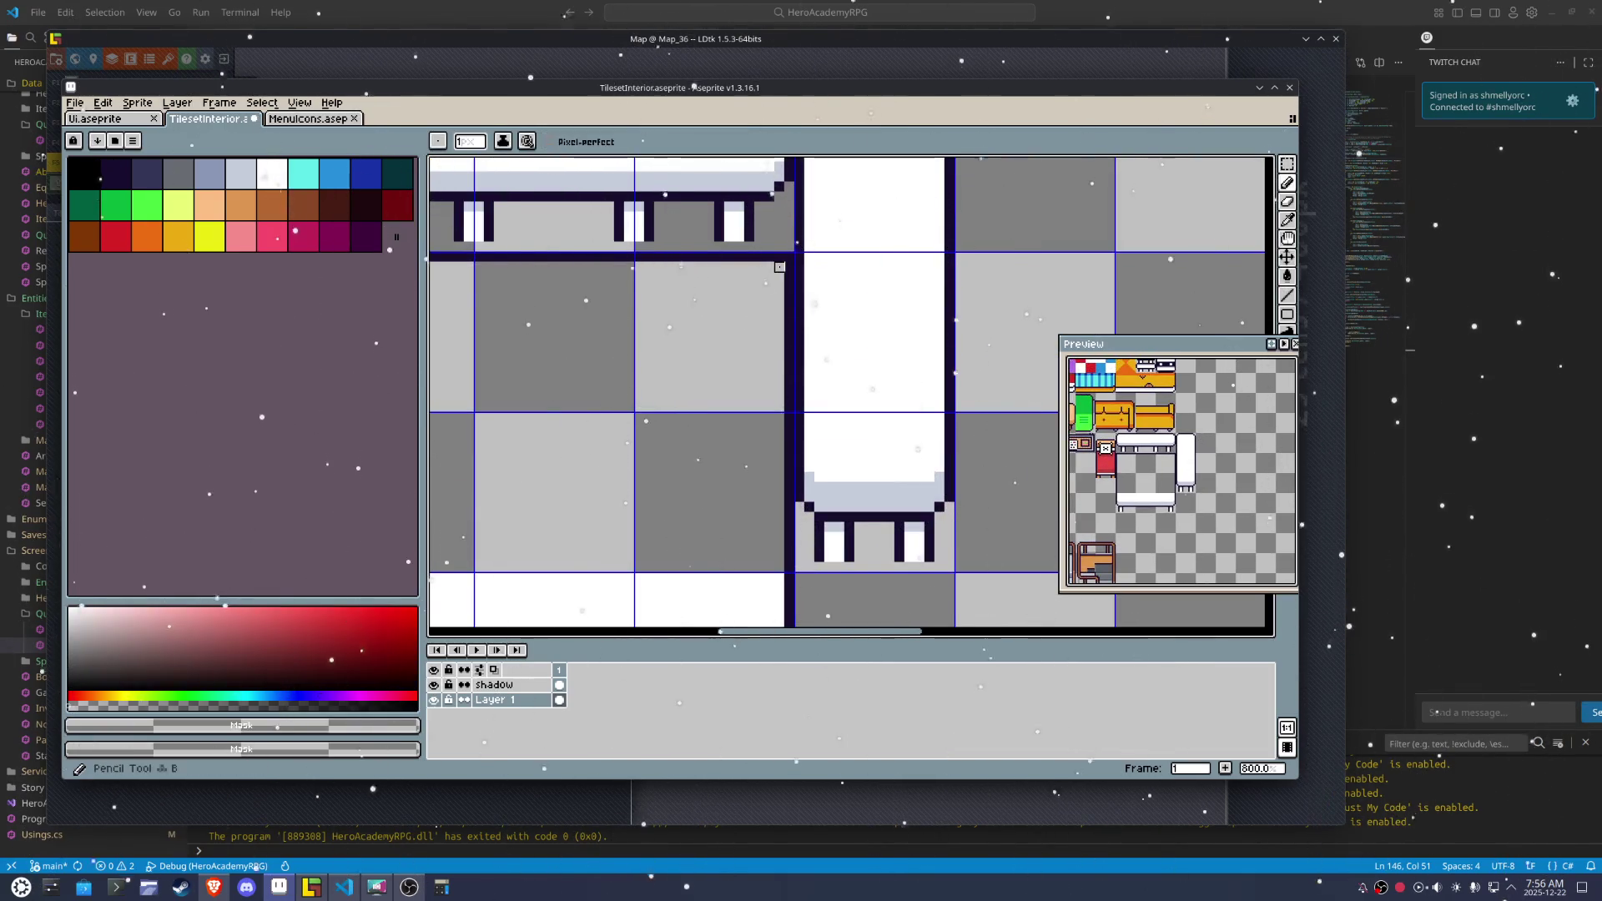
click(784, 267)
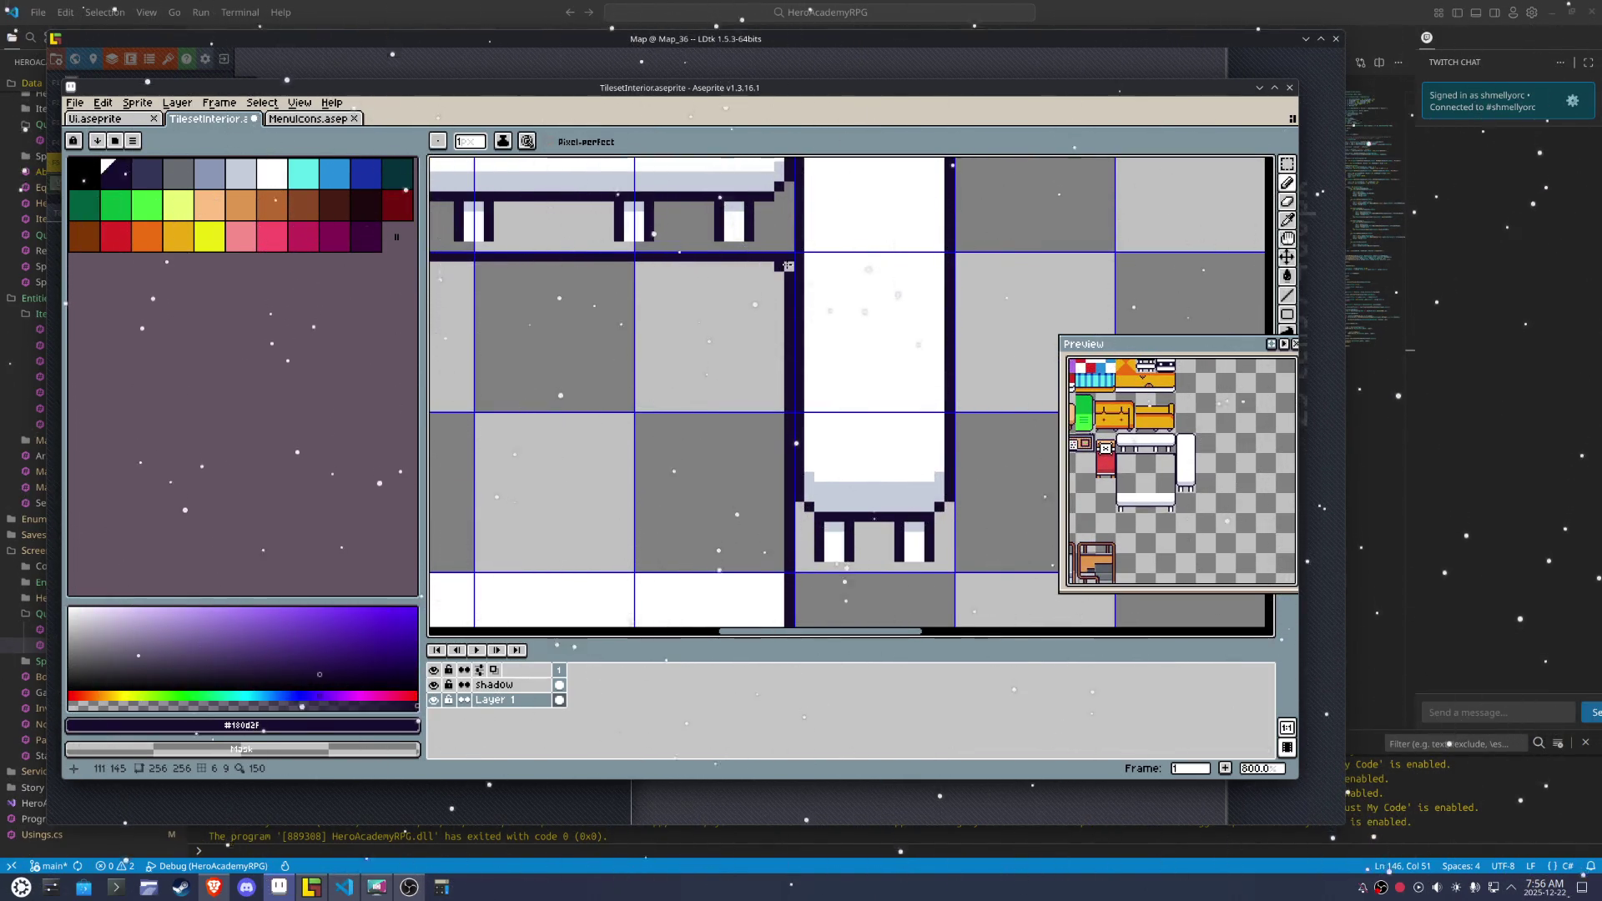
scroll(down, 3)
scroll(left, 3)
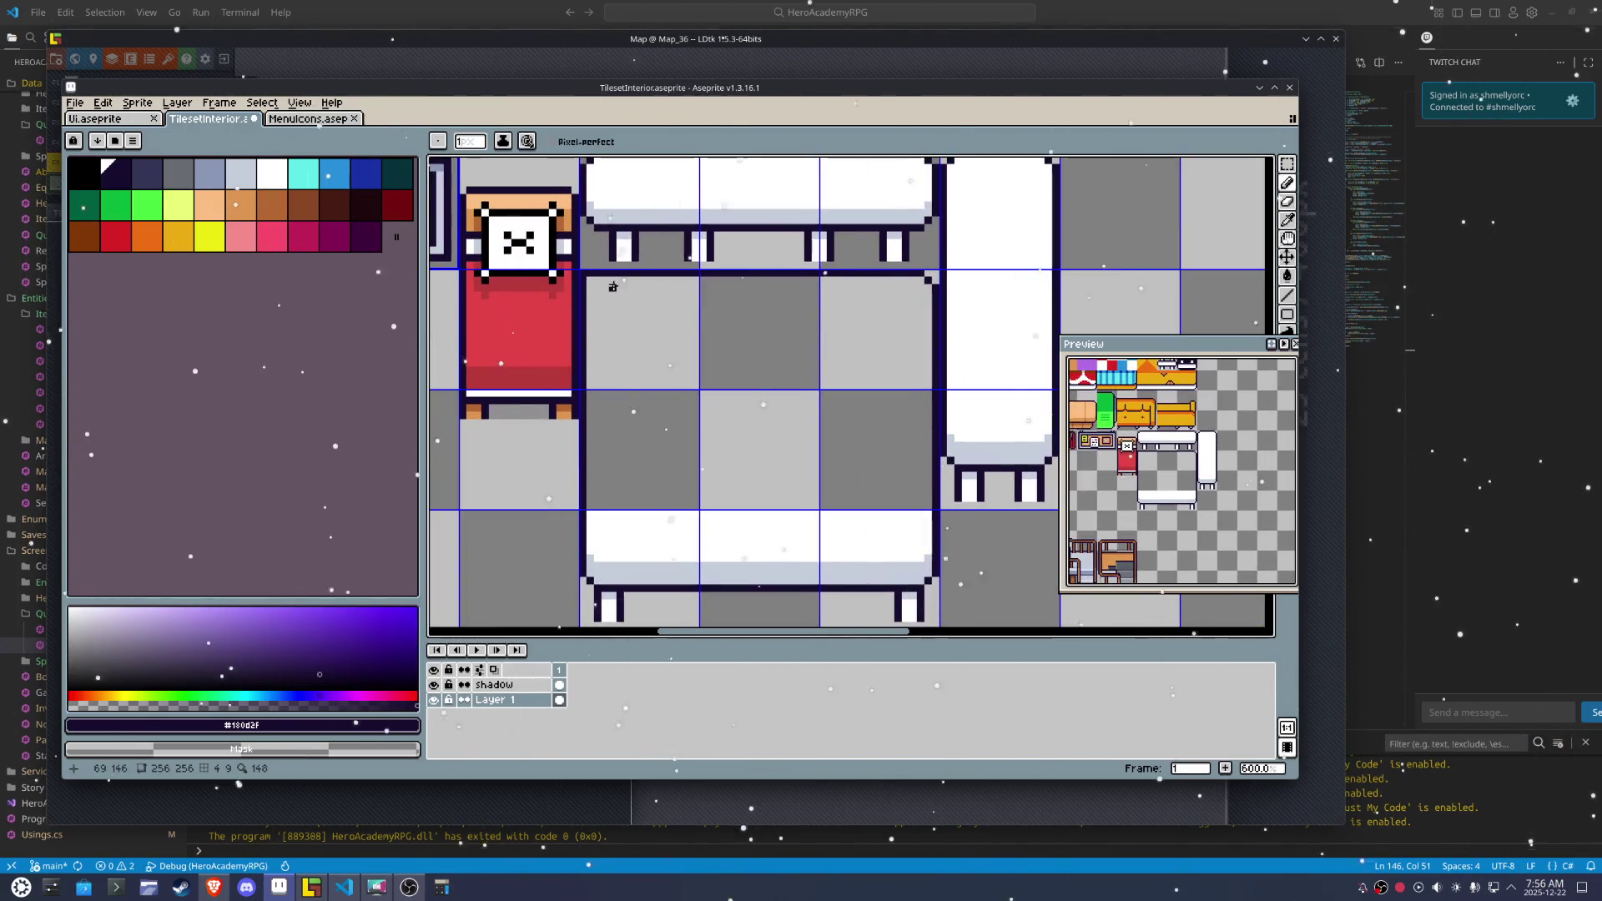
scroll(up, 3)
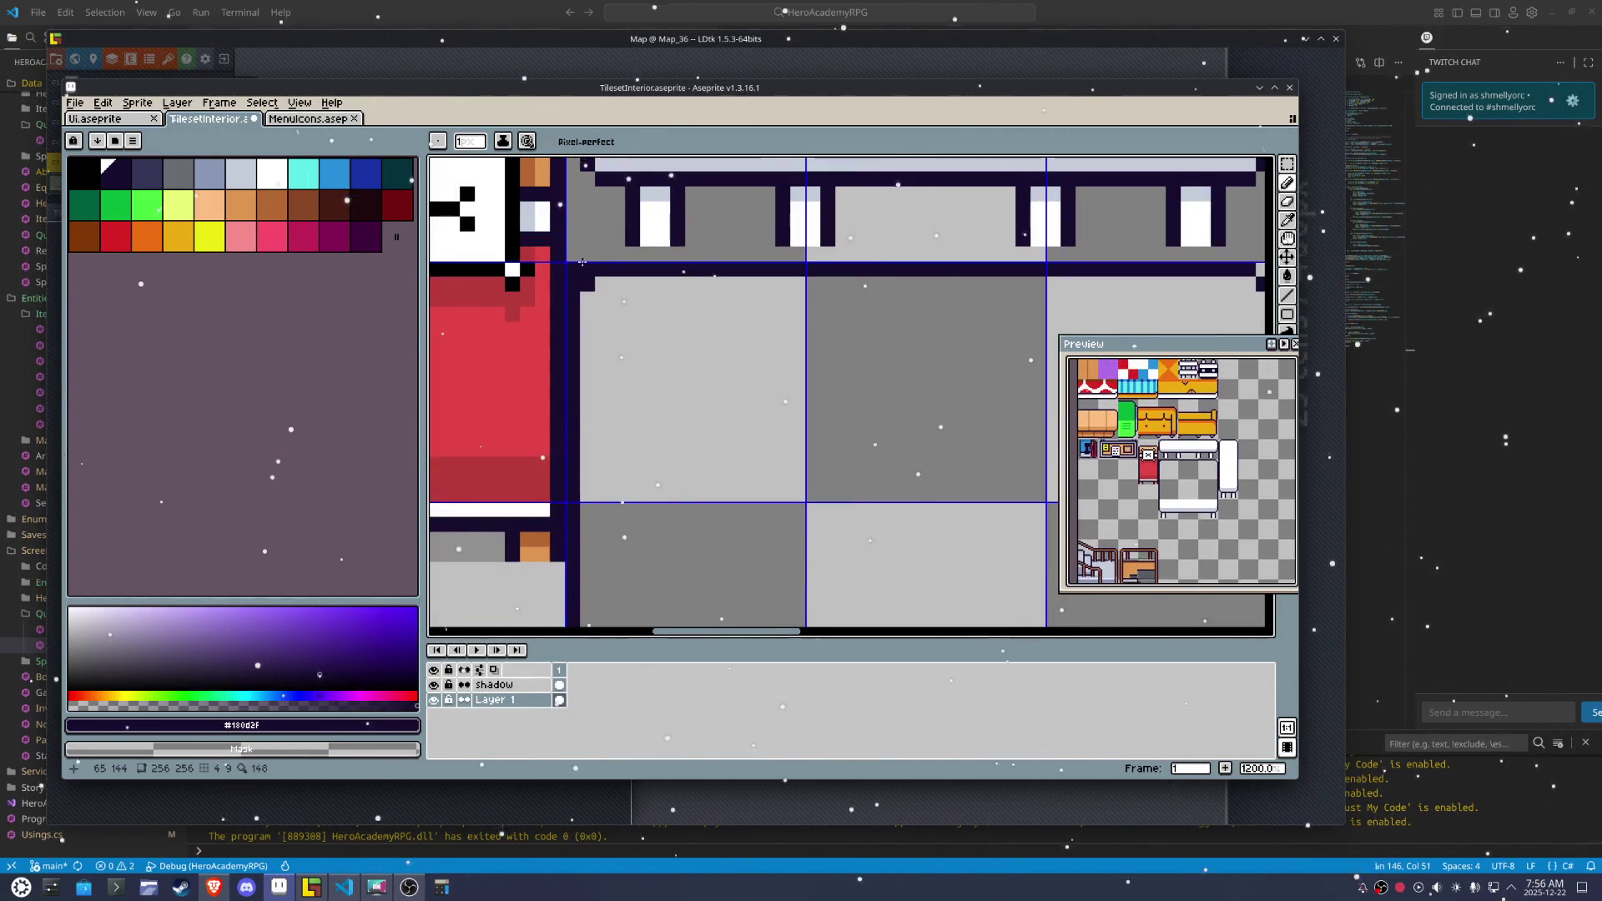
scroll(down, 3)
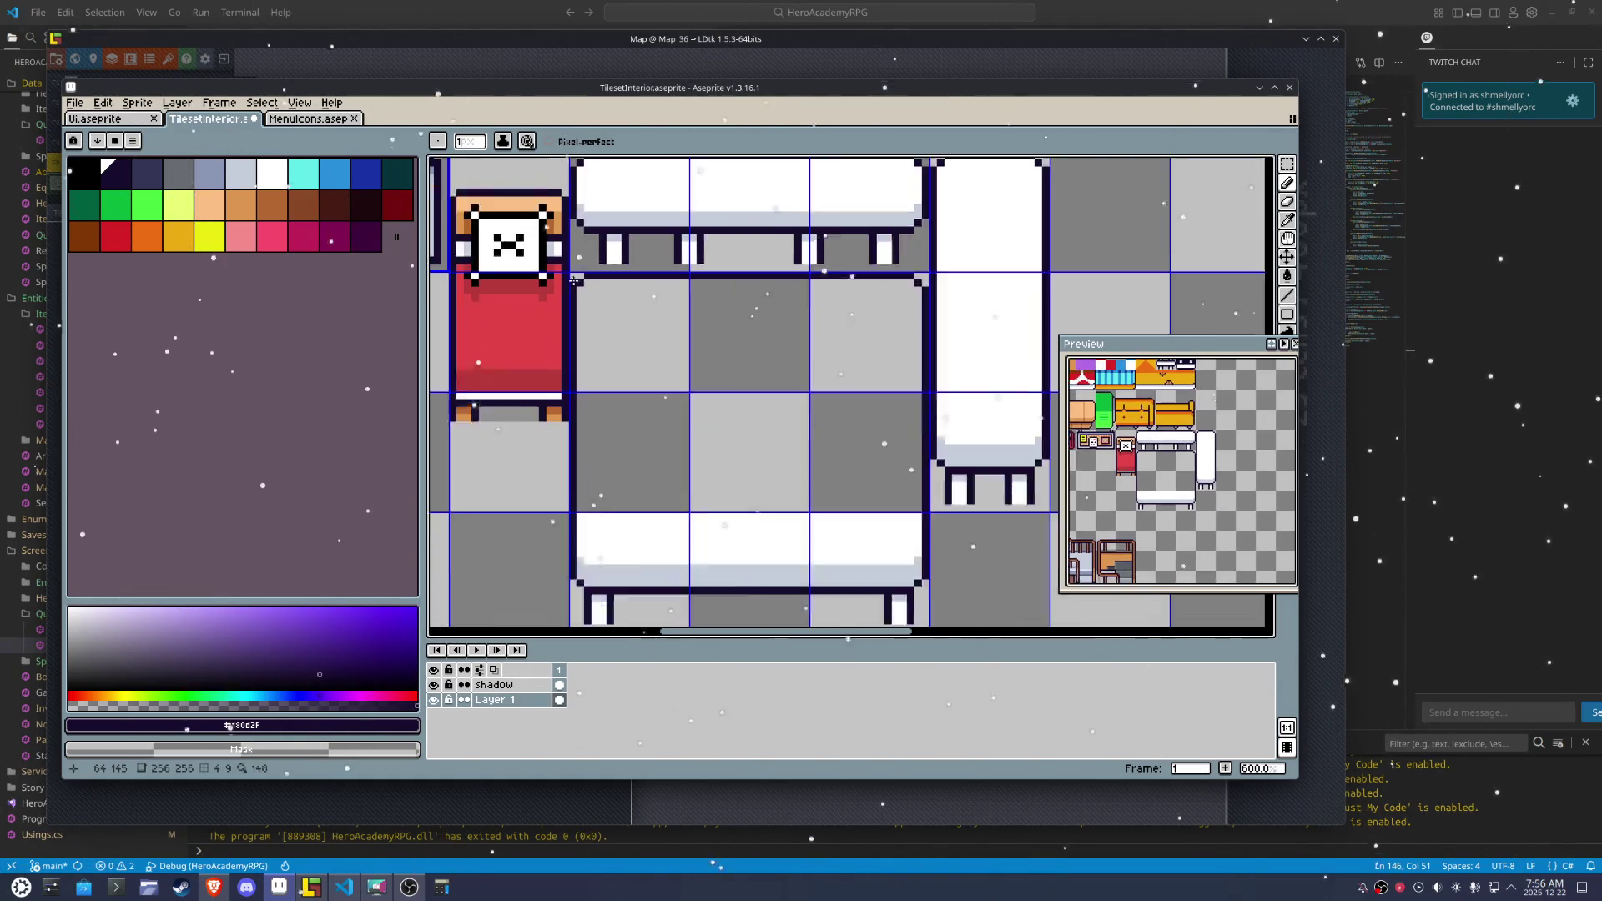
key(x)
key(g)
click(693, 413)
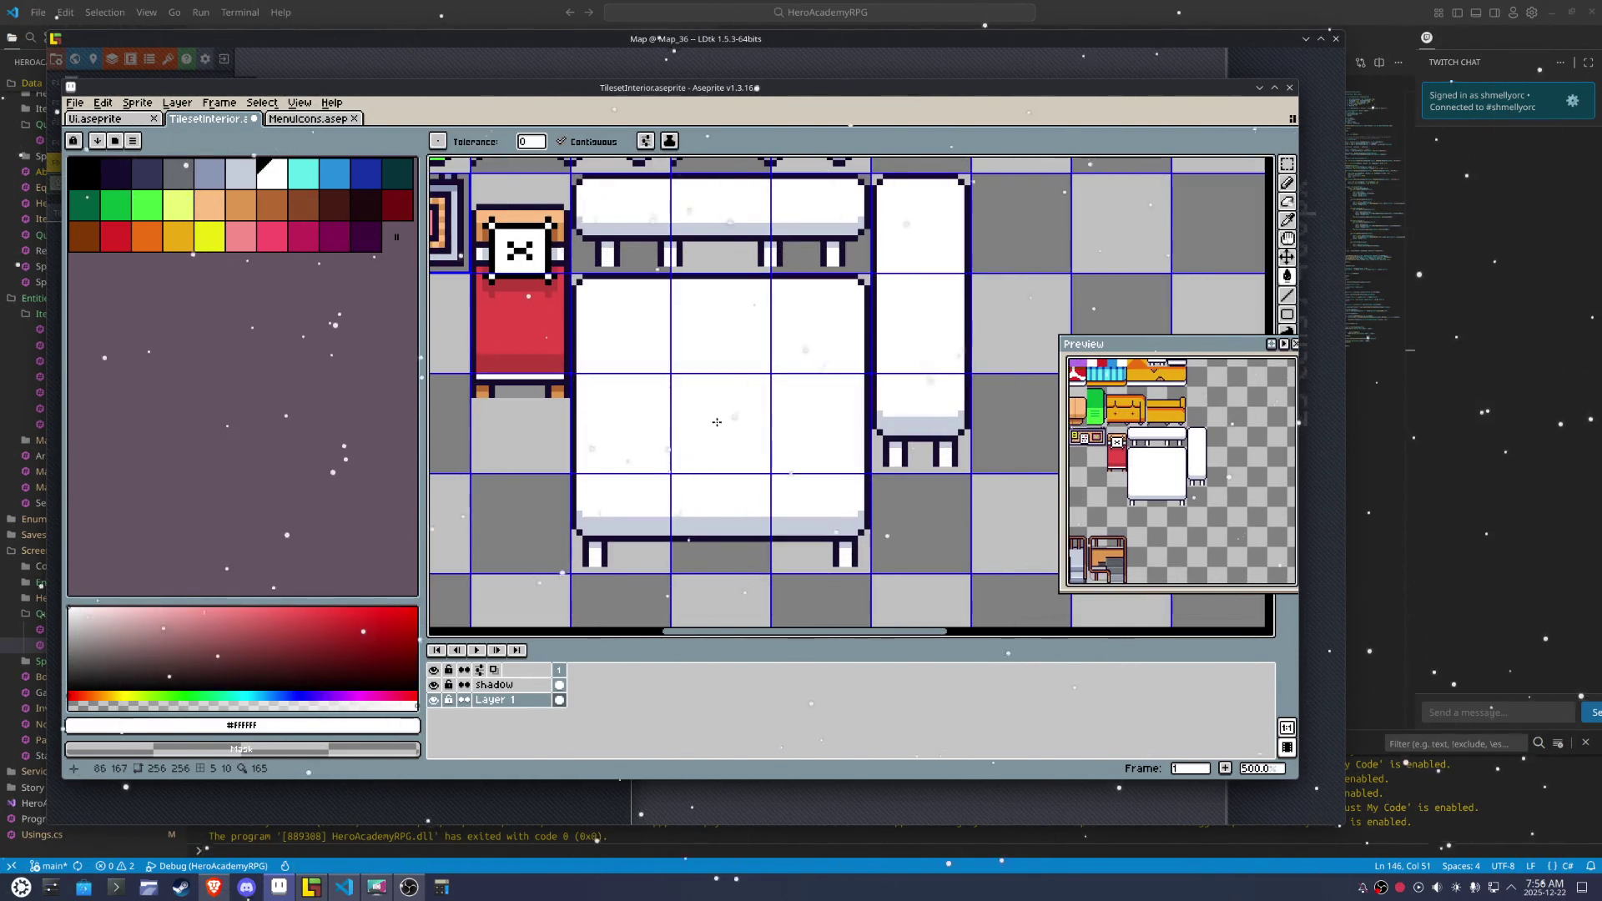
Return to the Pencil with the dark outline colour picked
scroll(right, 3)
key(m)
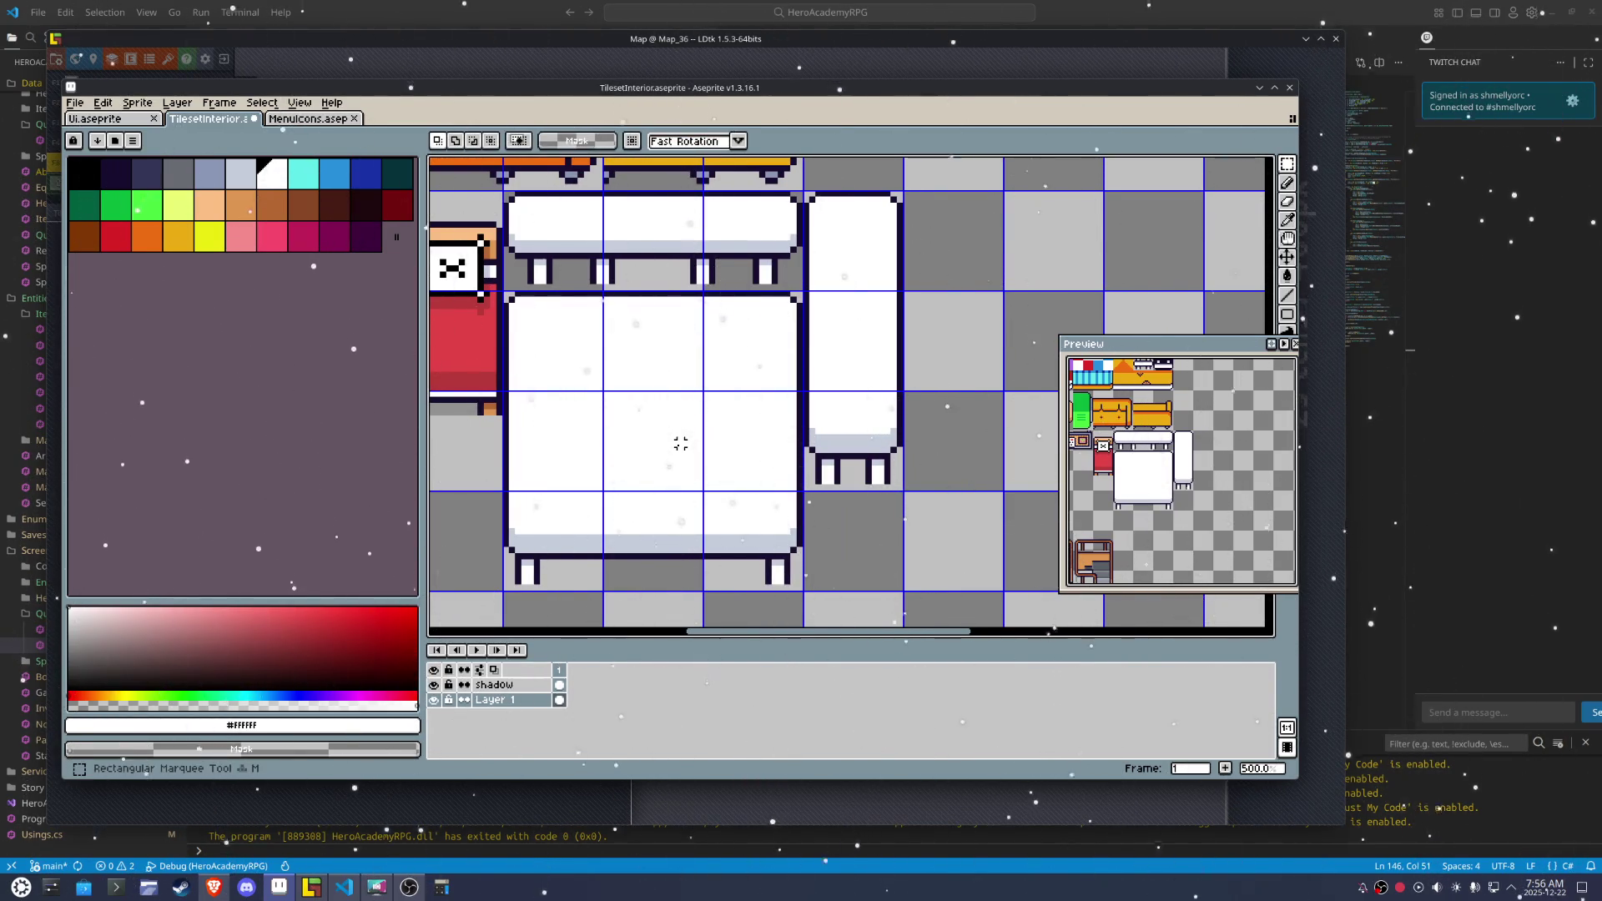
scroll(down, 3)
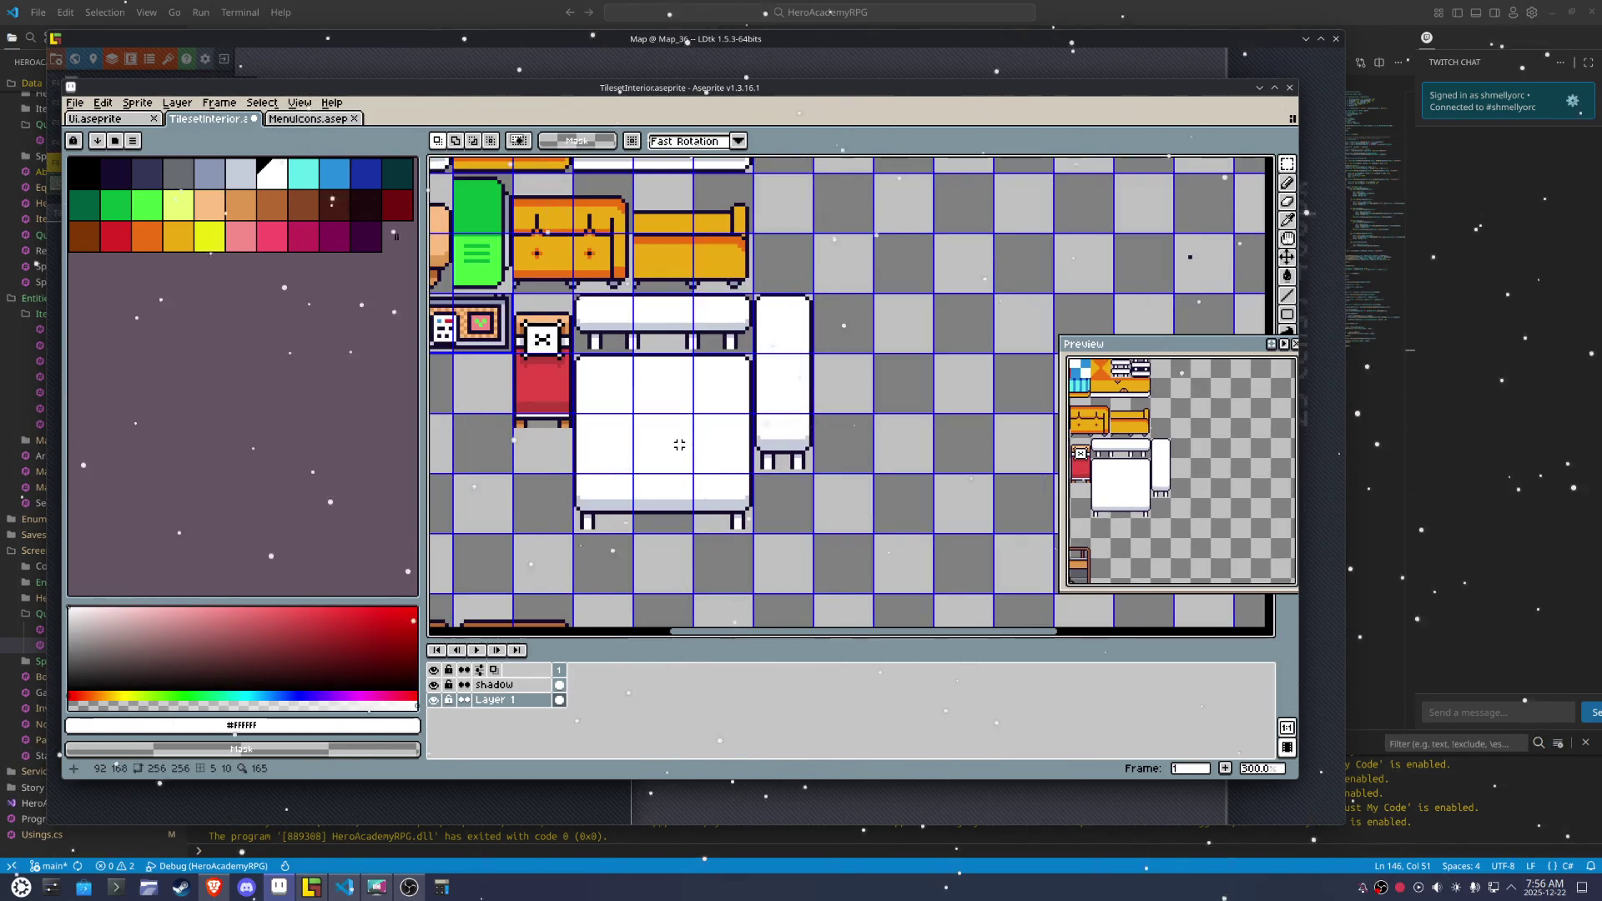
scroll(up, 3)
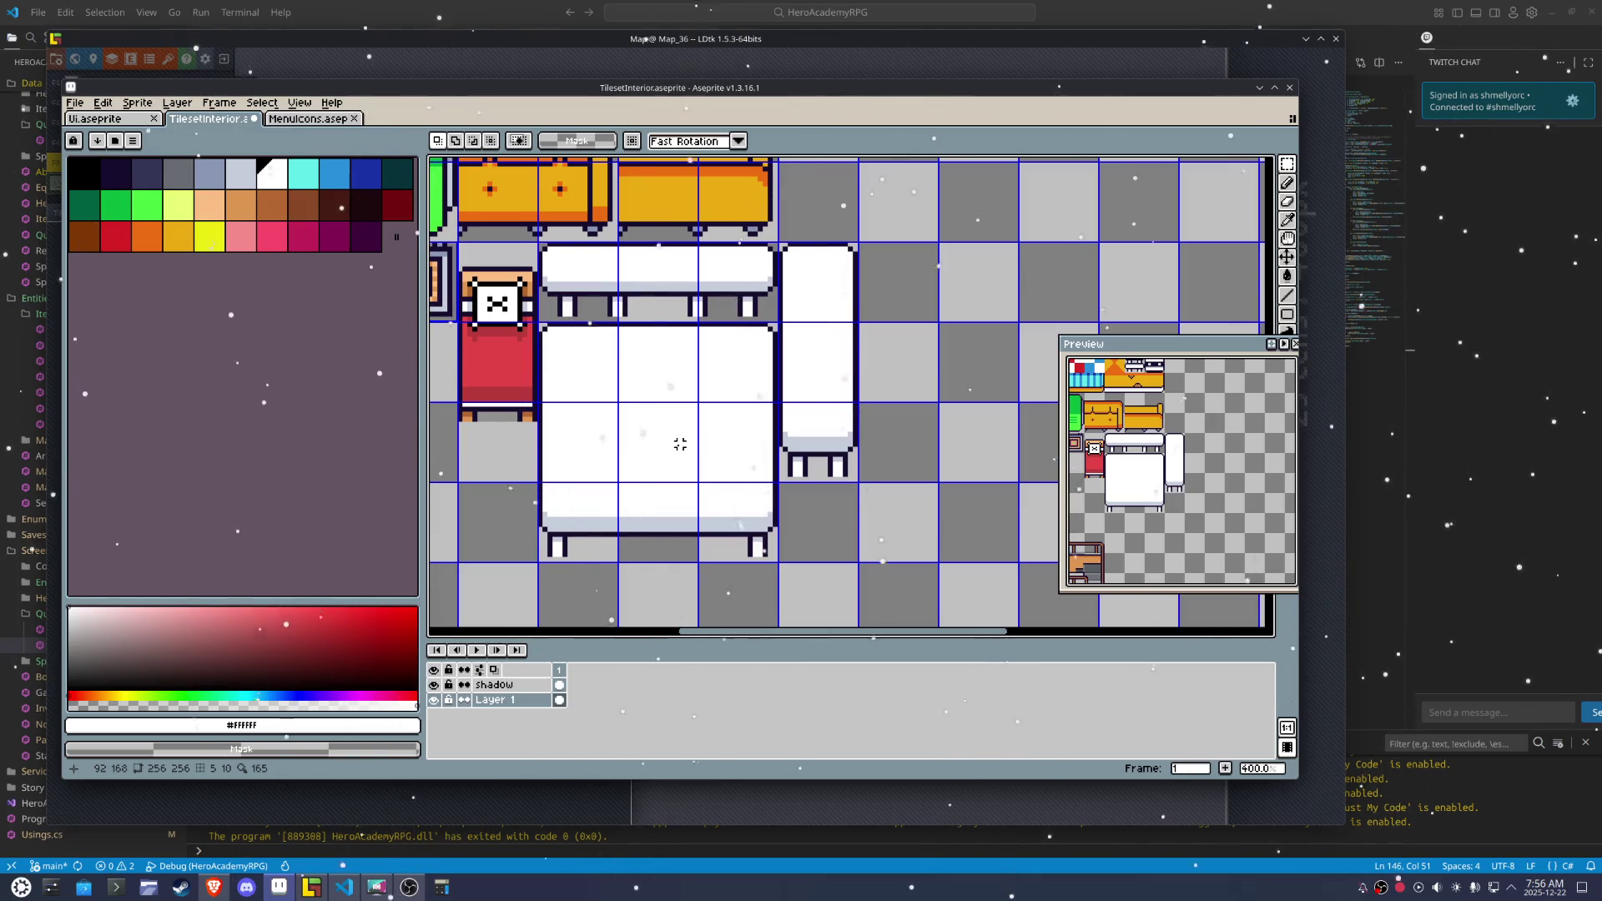
scroll(up, 3)
scroll(up, 3)
key(b)
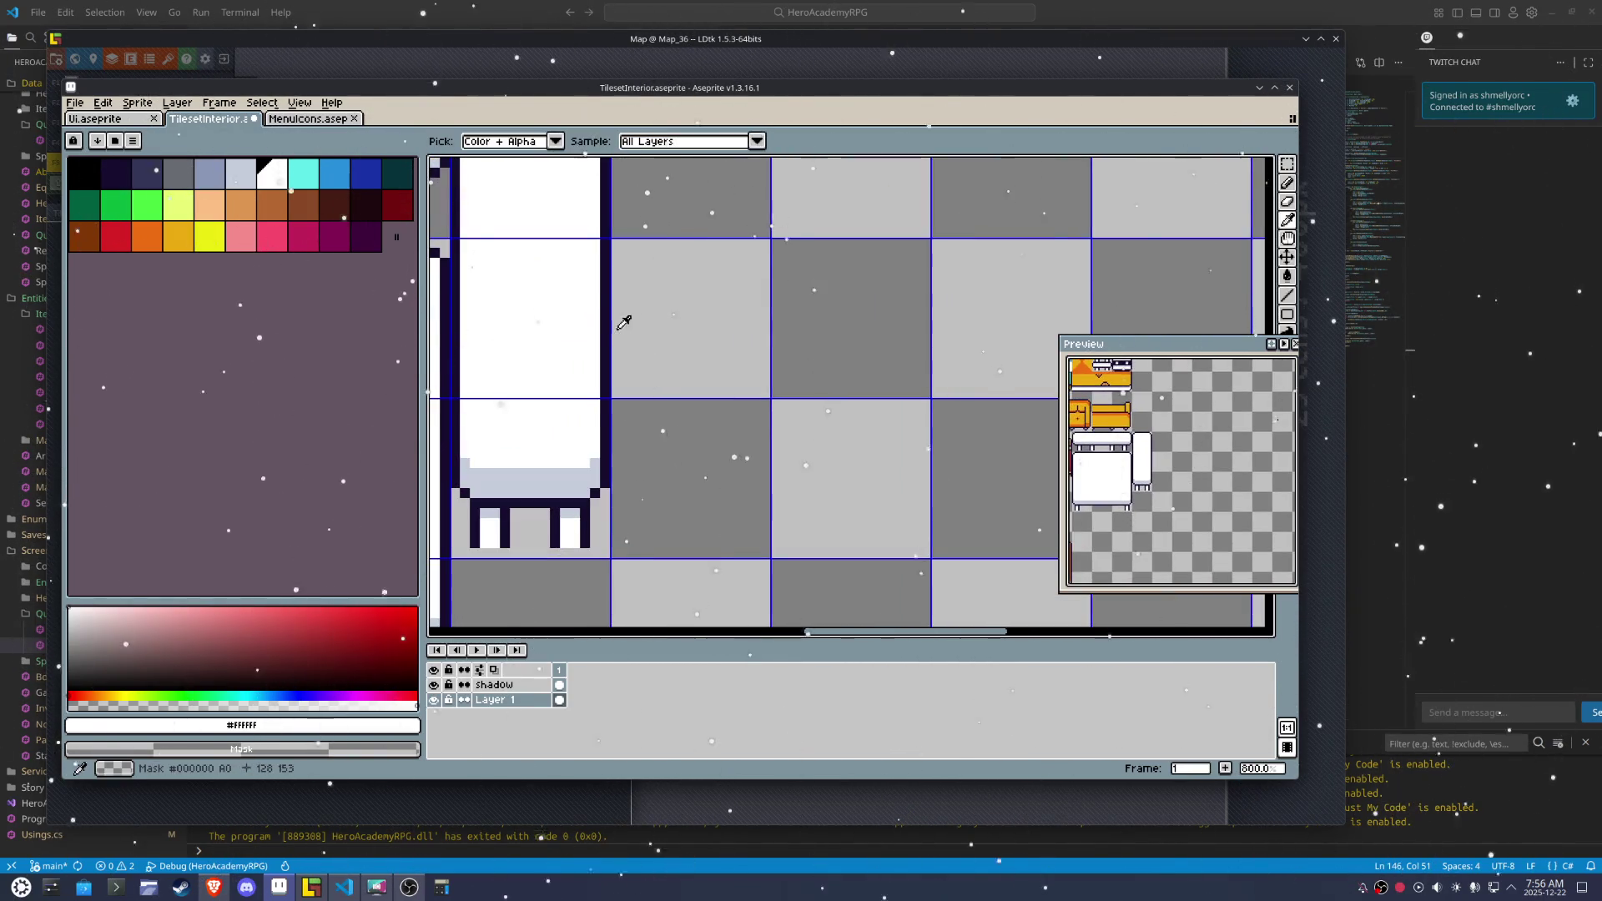
click(626, 324)
Draw the chair's first dark vertical lines, its post and its extended left leg
drag(745, 383, 745, 269)
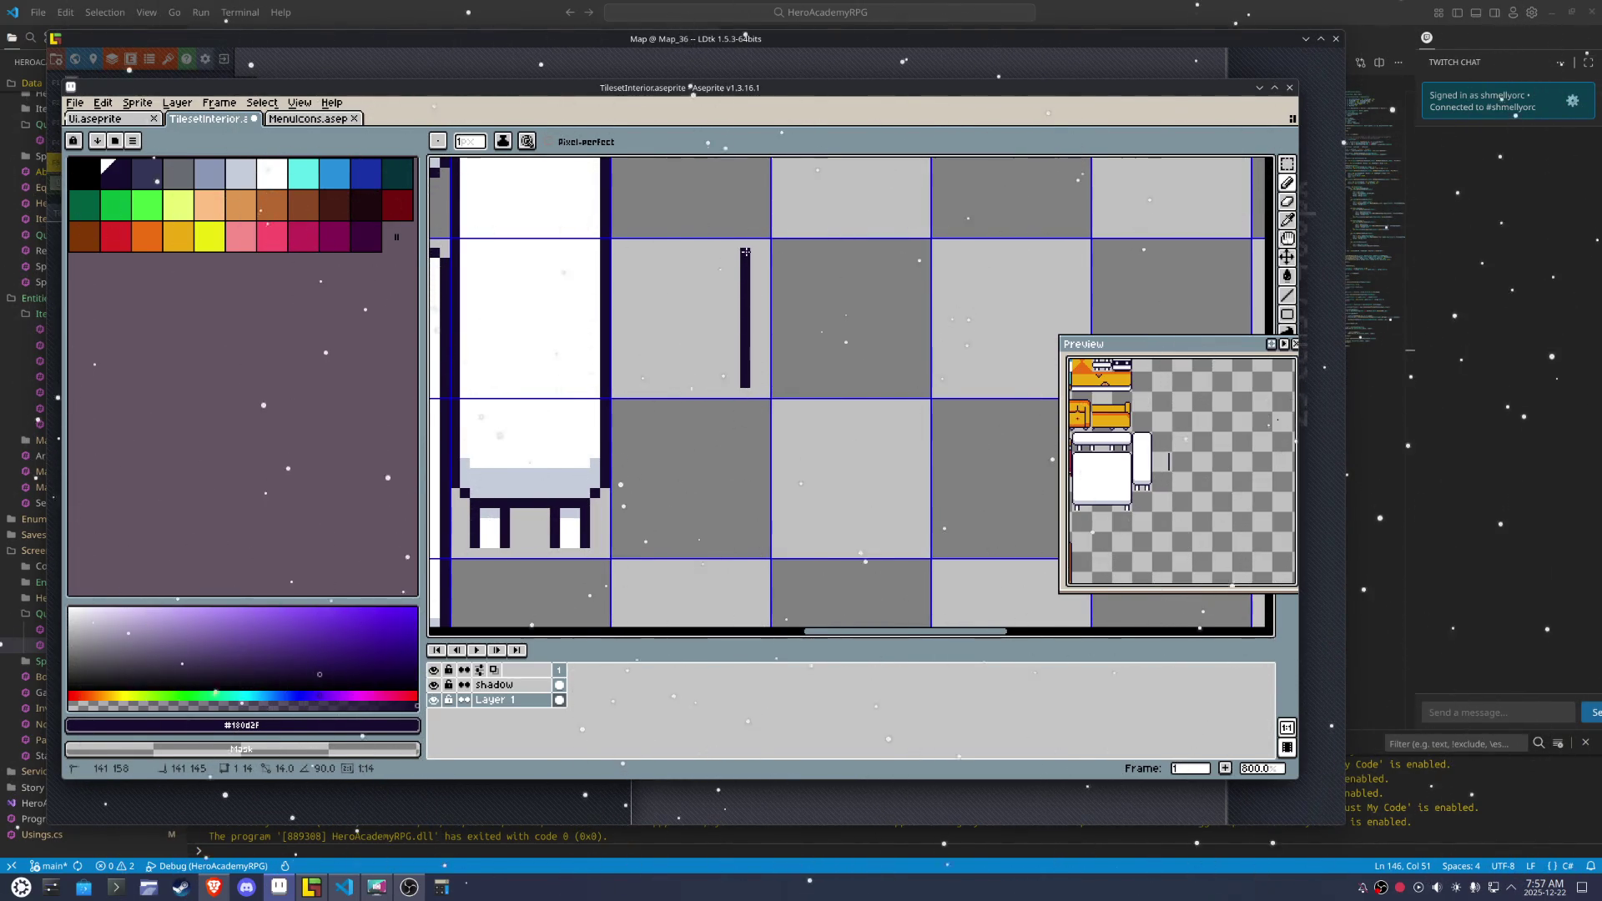
drag(725, 242, 643, 342)
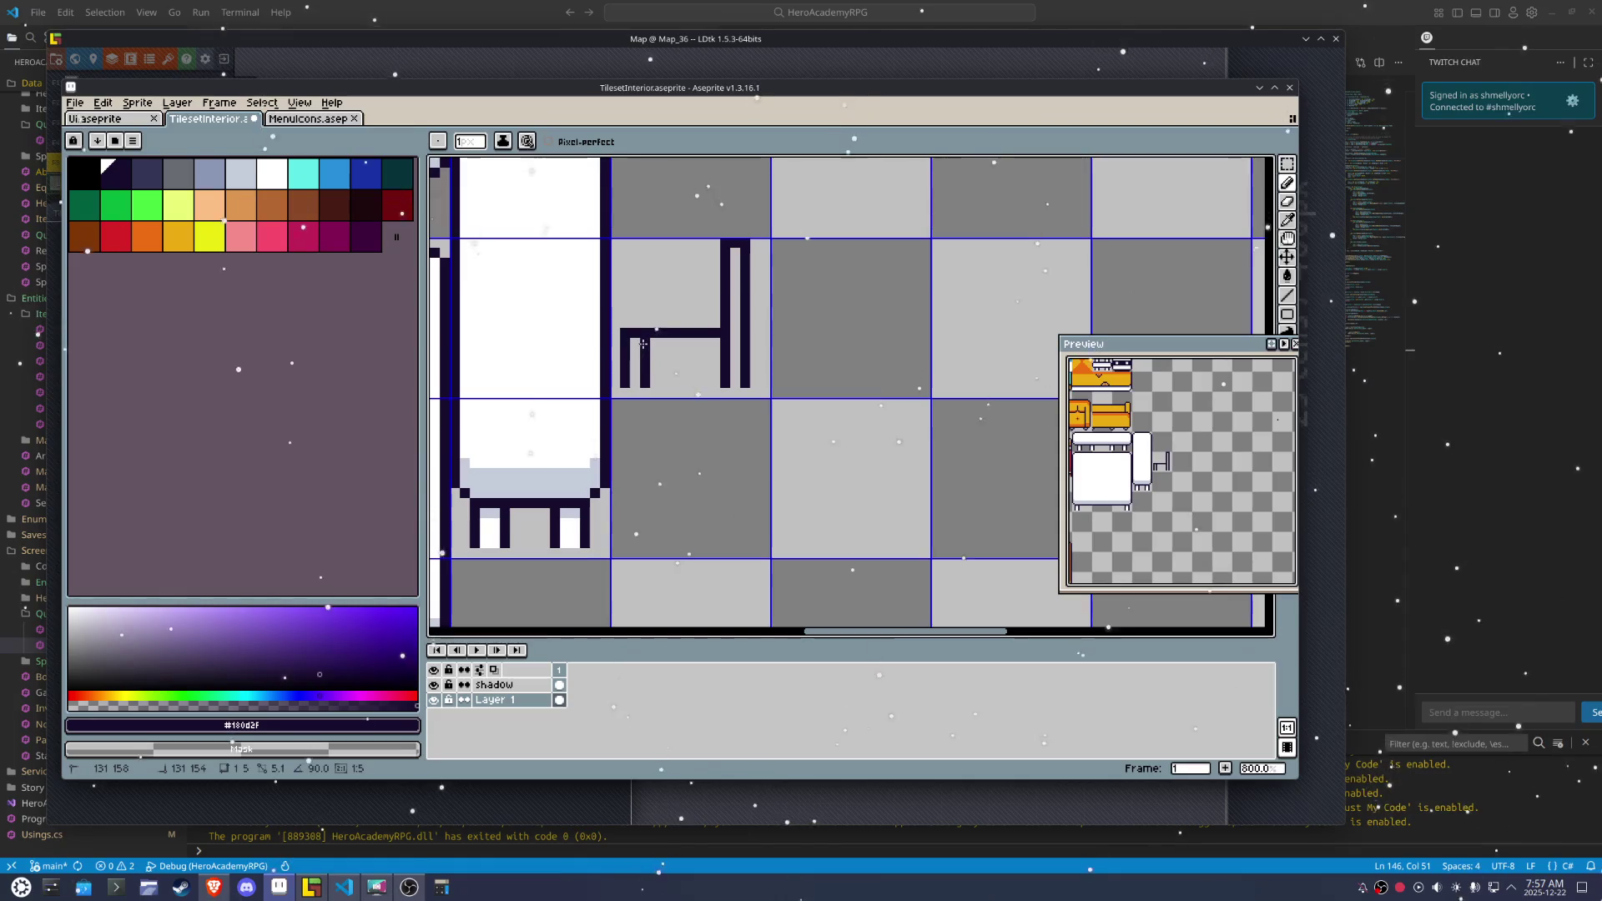
drag(618, 278, 712, 256)
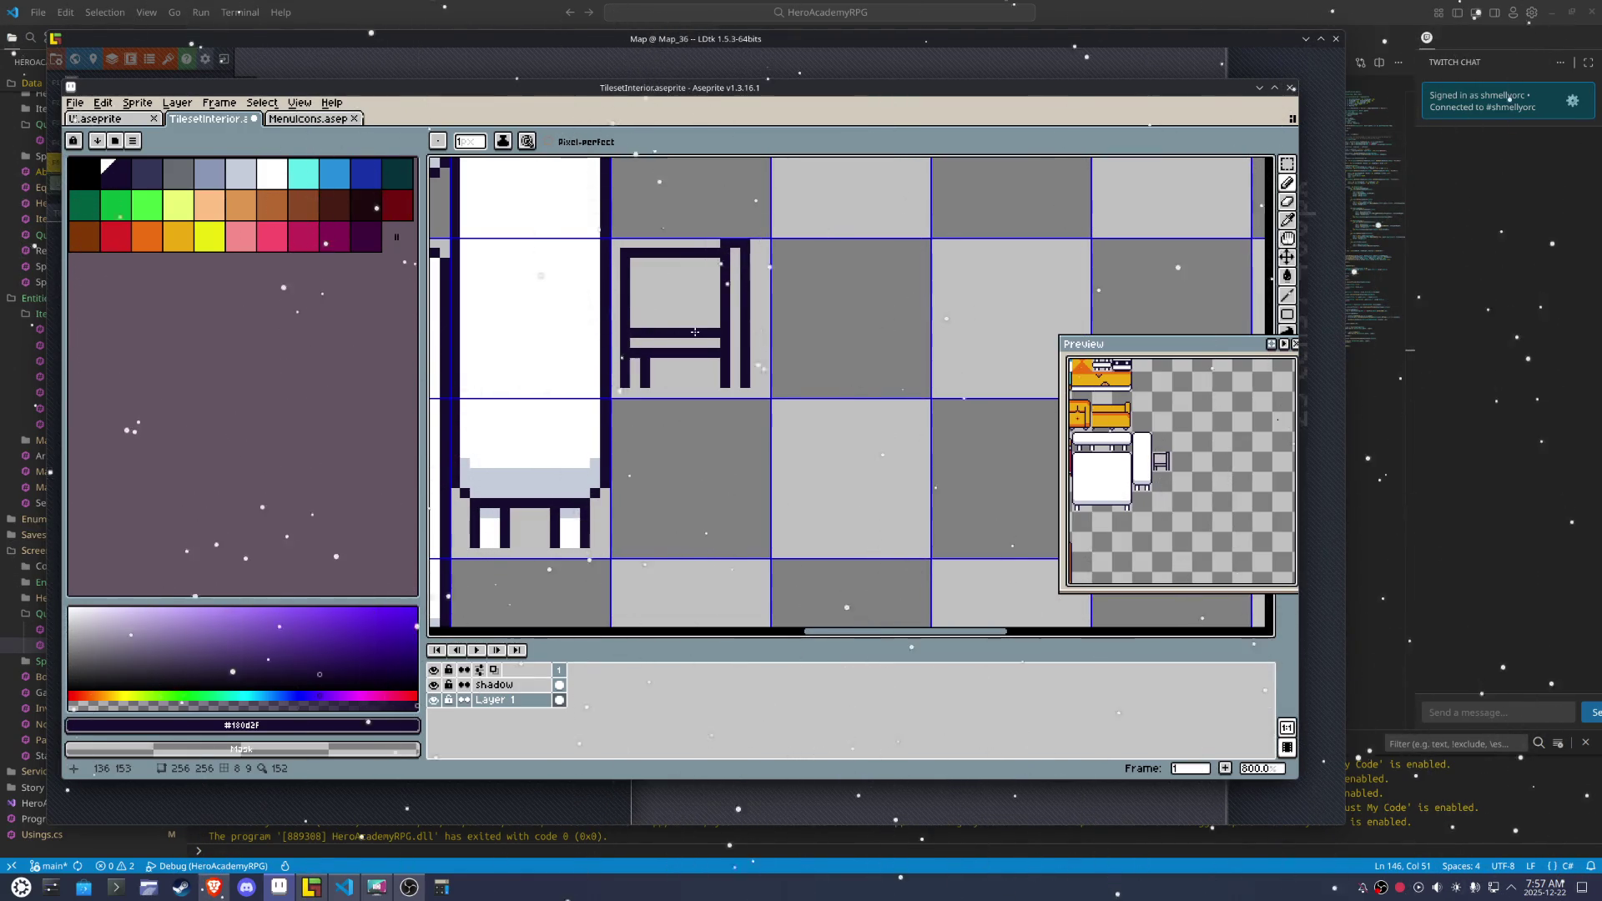
Nudge the chair's right section one pixel right and fill the middle-bar gap
key(m)
drag(775, 393, 701, 219)
drag(756, 338, 763, 348)
key(ctrl+d)
key(b)
click(704, 252)
click(706, 332)
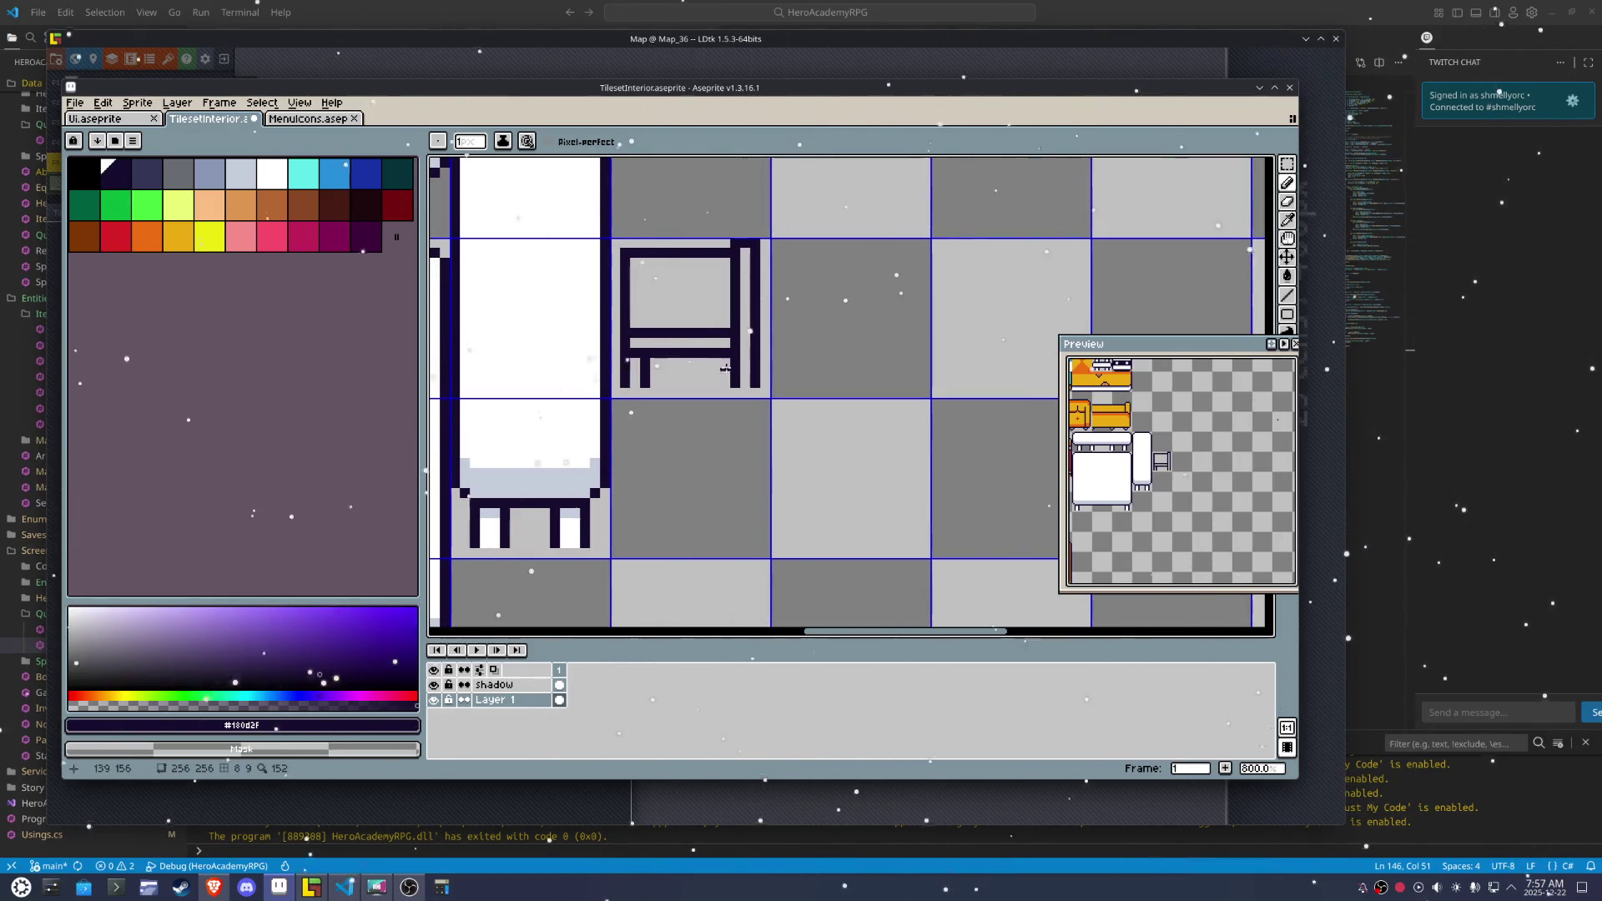
Draw the chair's inner line, right side, lower crossbar joint and top rail
drag(716, 384, 717, 277)
click(725, 244)
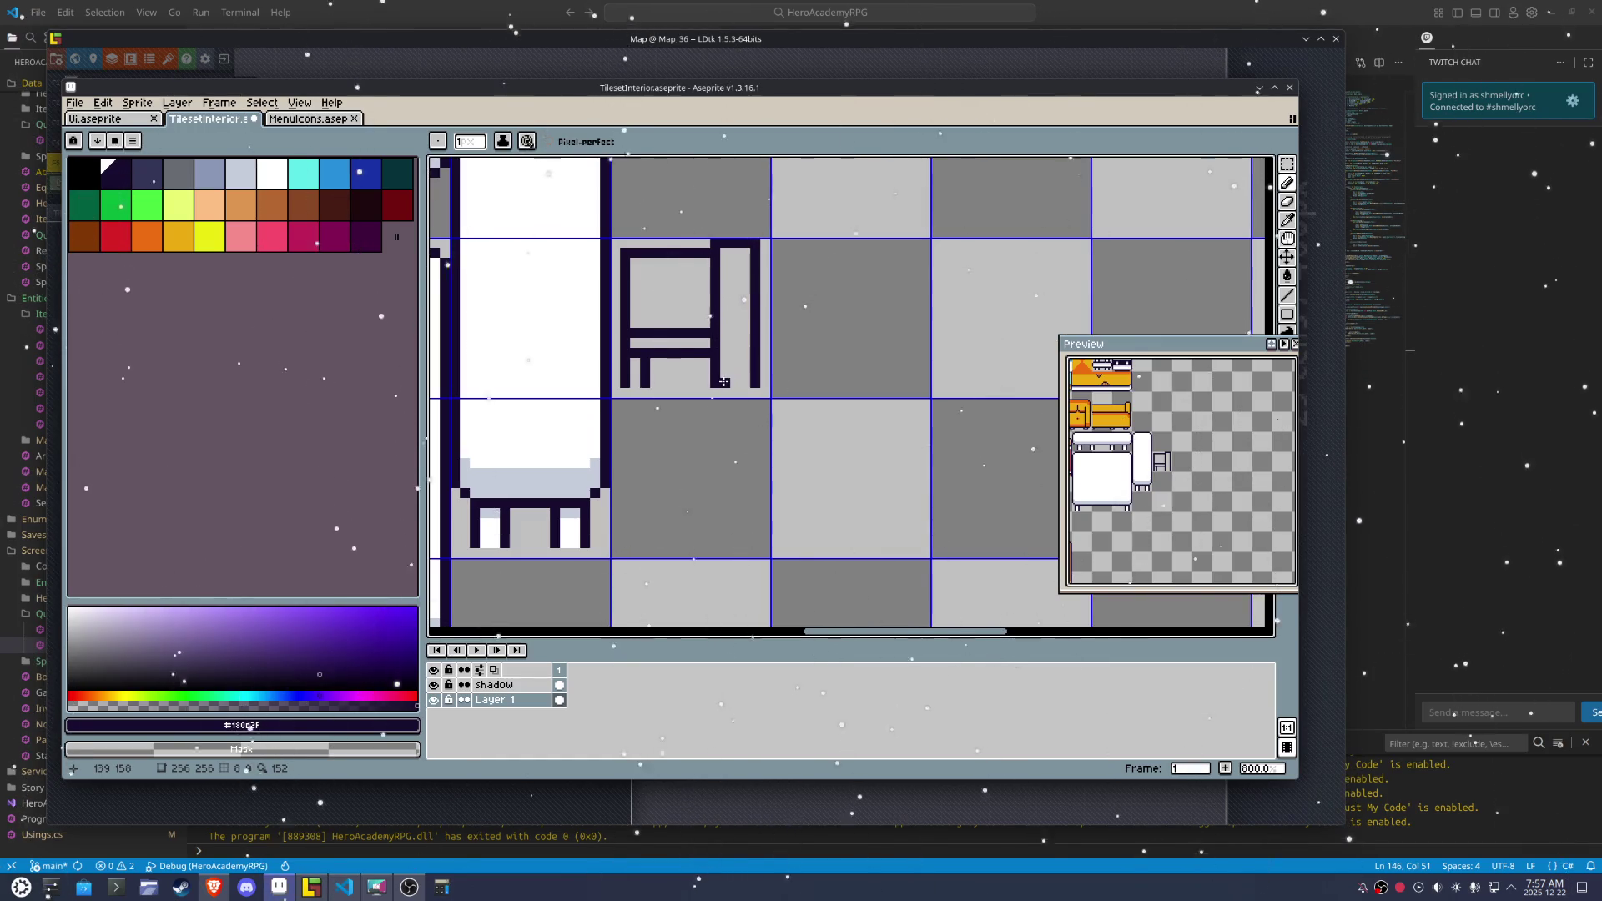
drag(736, 382, 731, 250)
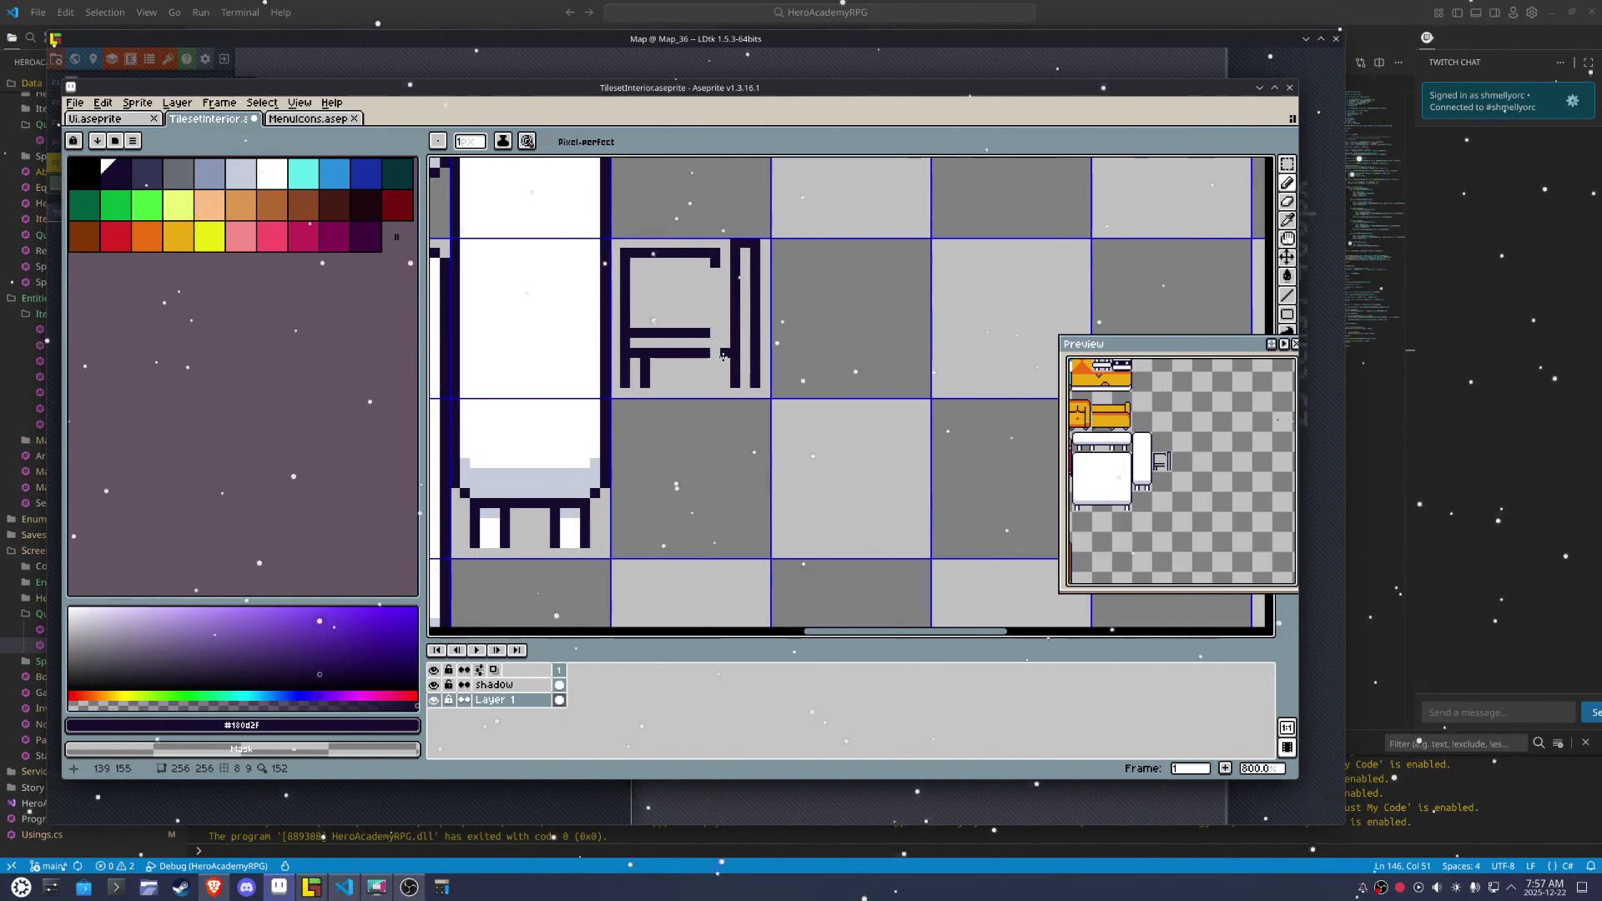
drag(726, 354, 727, 354)
drag(709, 262, 637, 251)
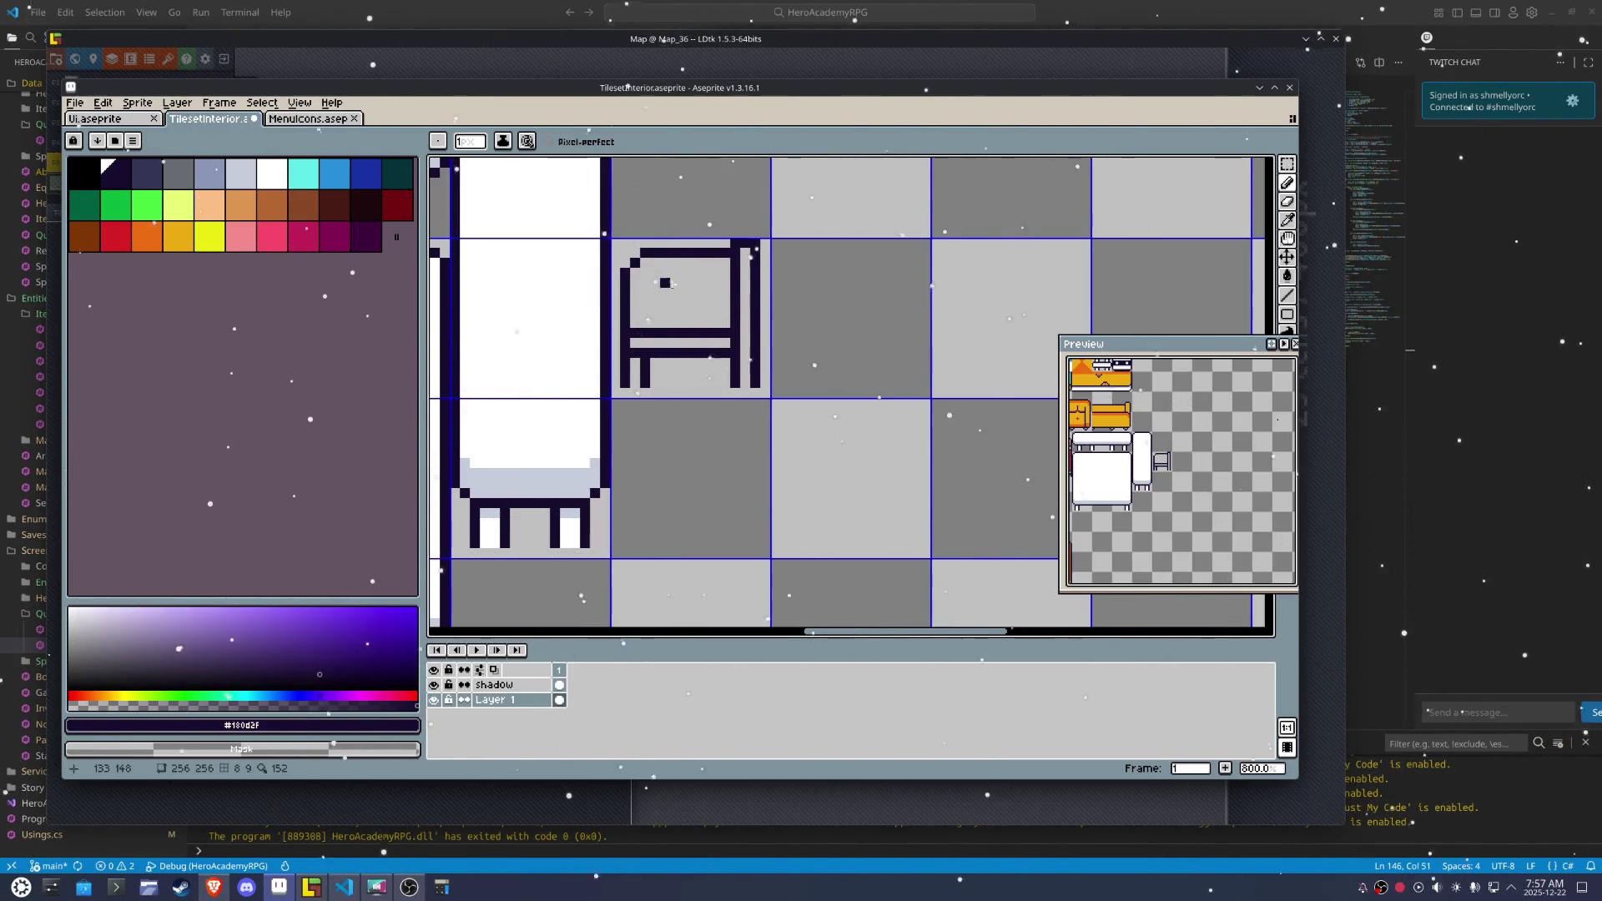
right_click(634, 332)
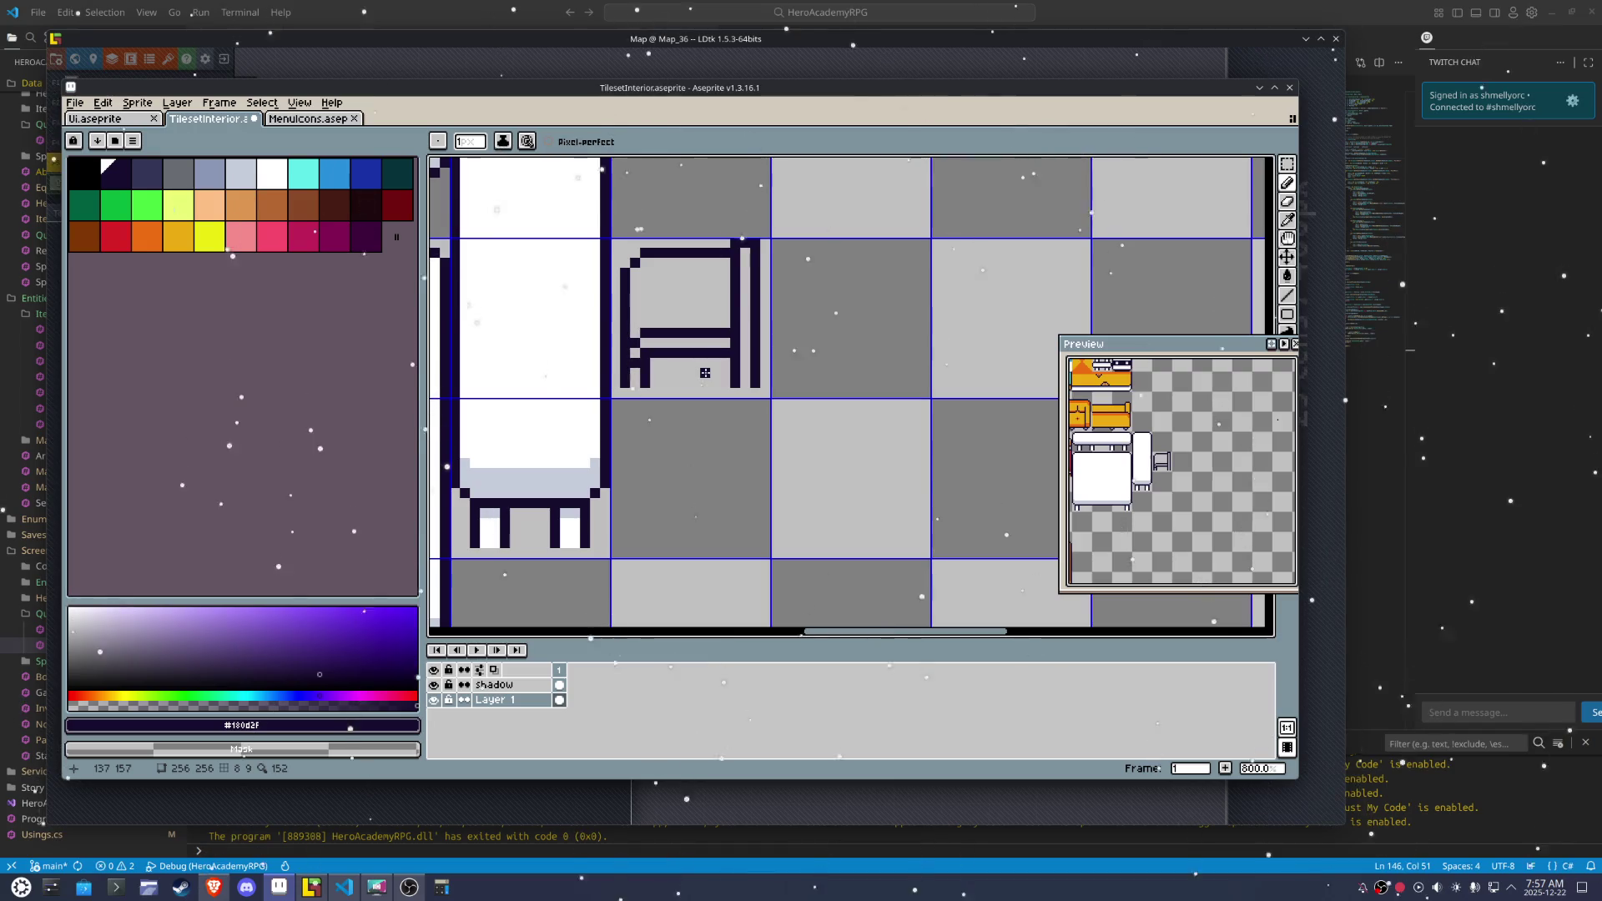
Extend the chair's back post upward and close off its top
scroll(down, 3)
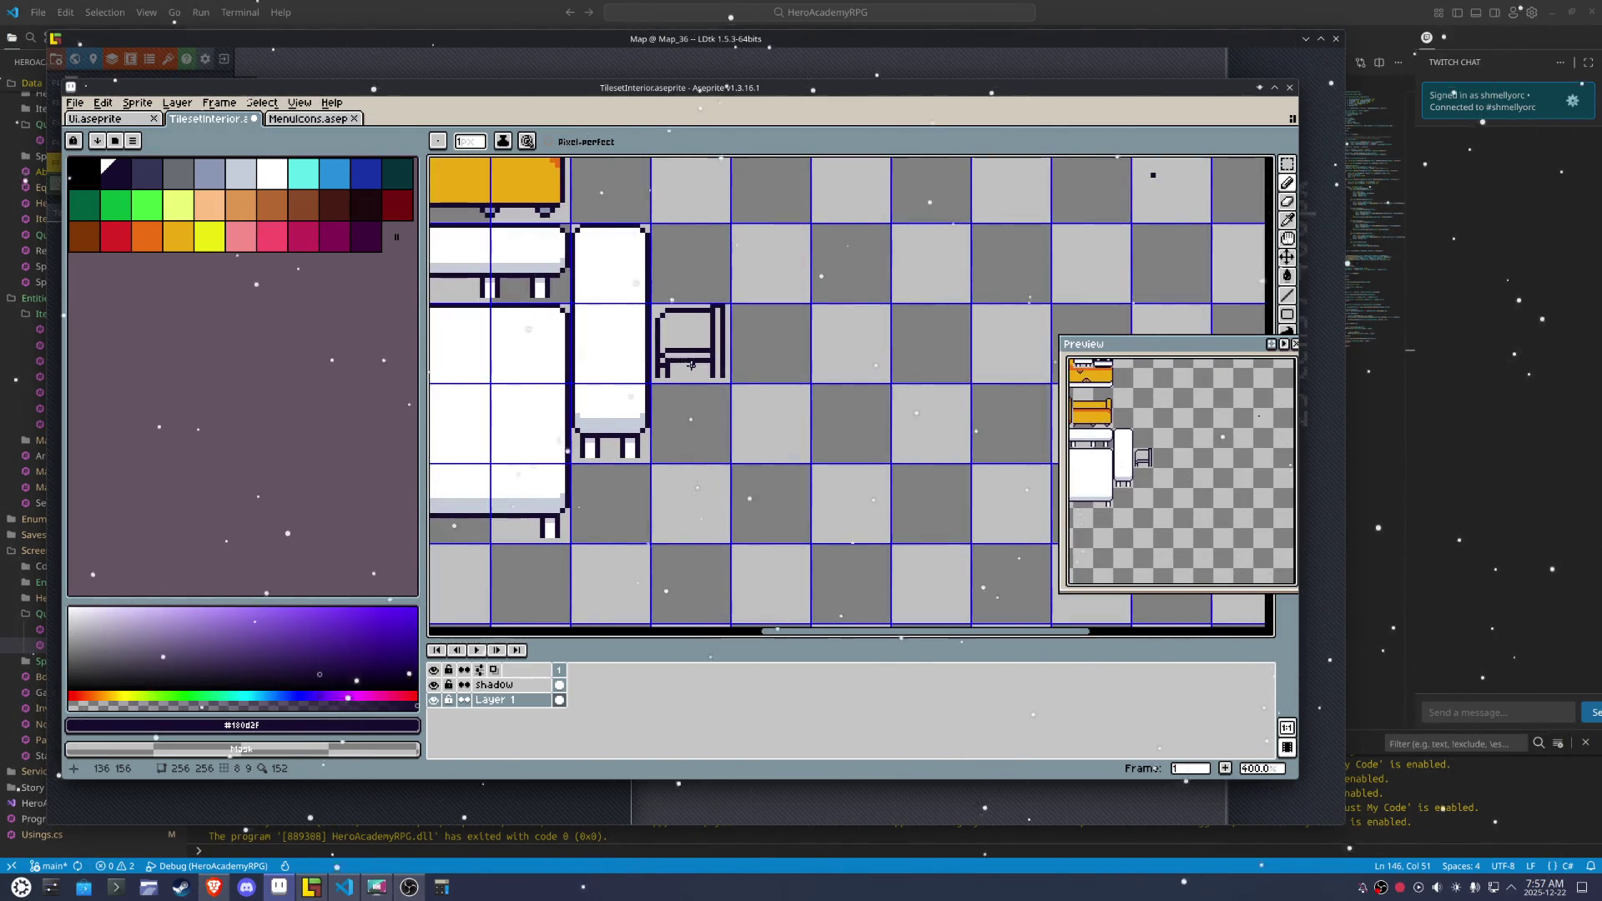
scroll(up, 3)
drag(723, 275, 711, 271)
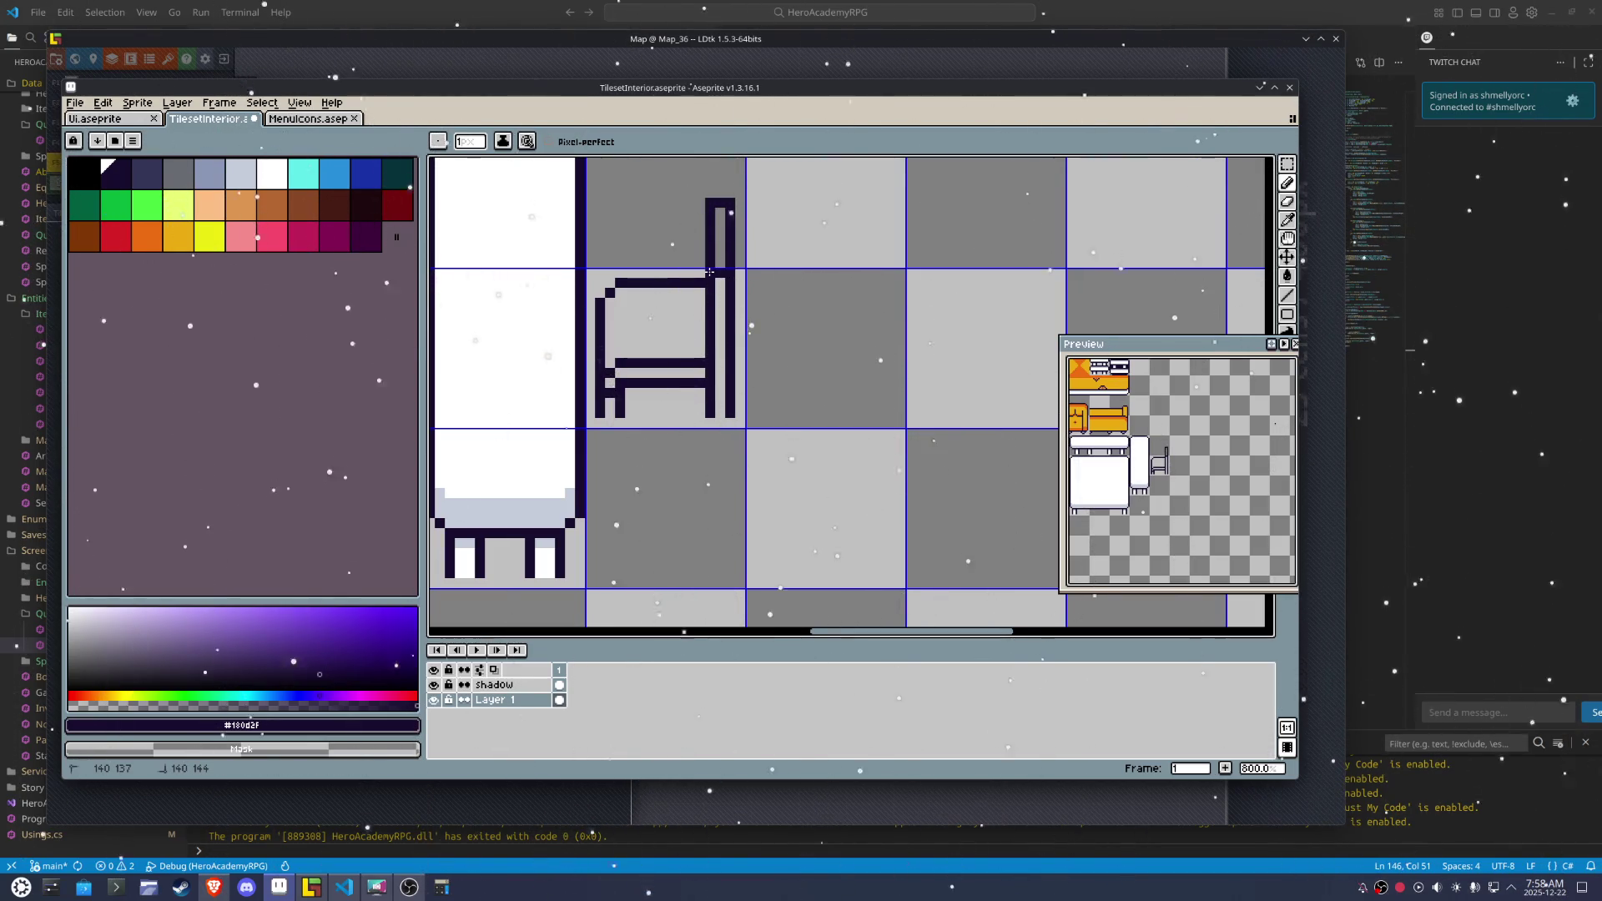
scroll(down, 3)
scroll(up, 3)
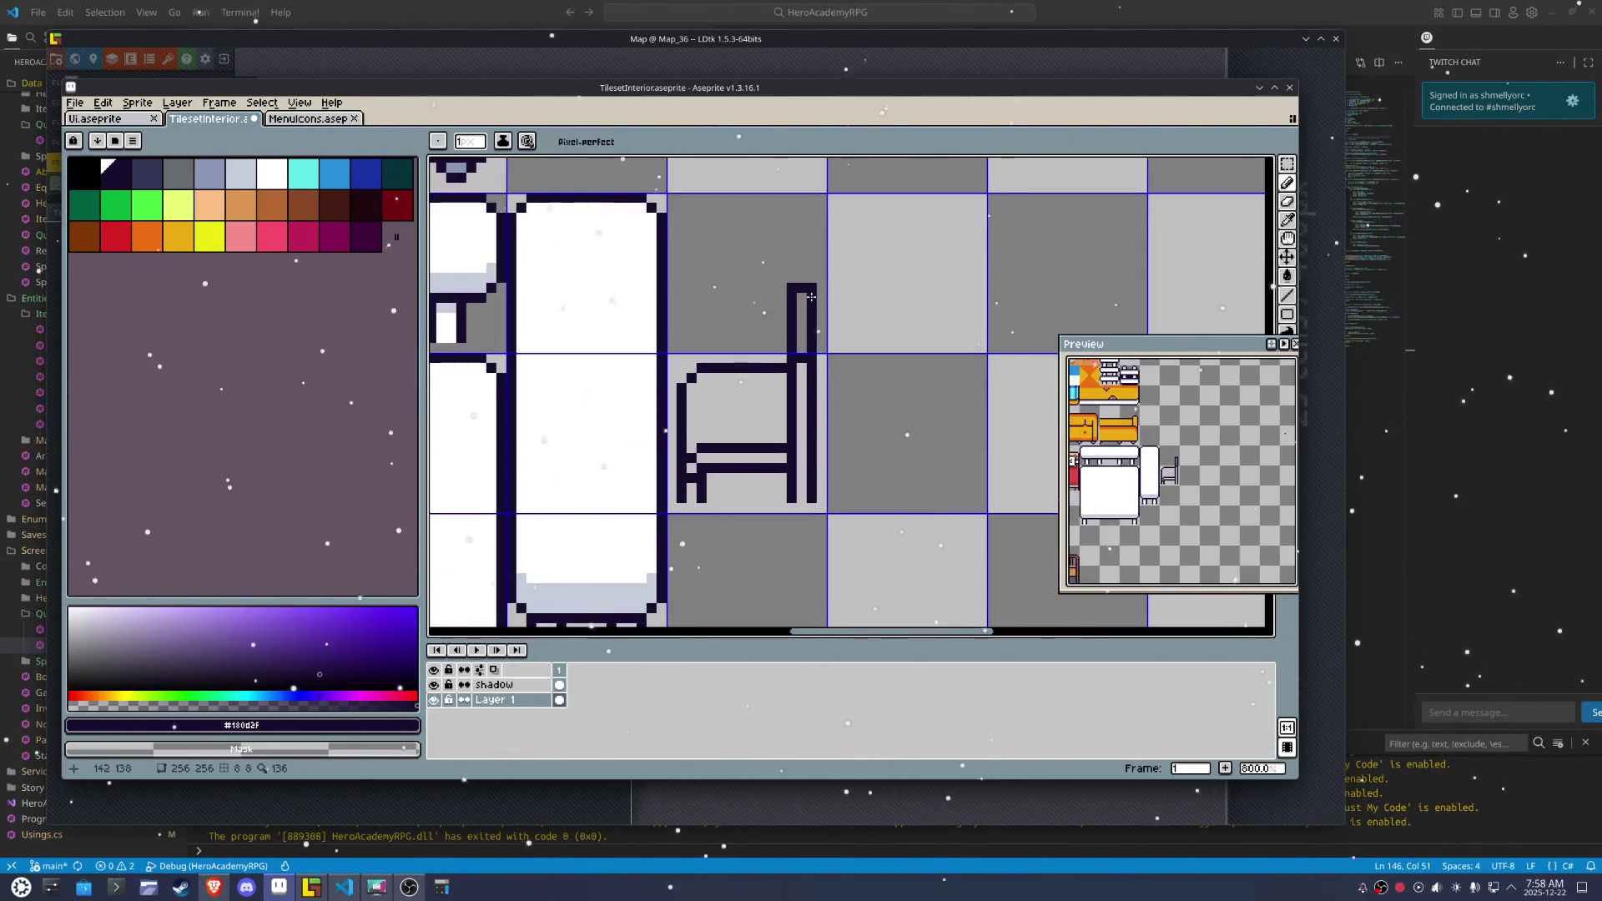
drag(809, 272, 792, 279)
scroll(down, 3)
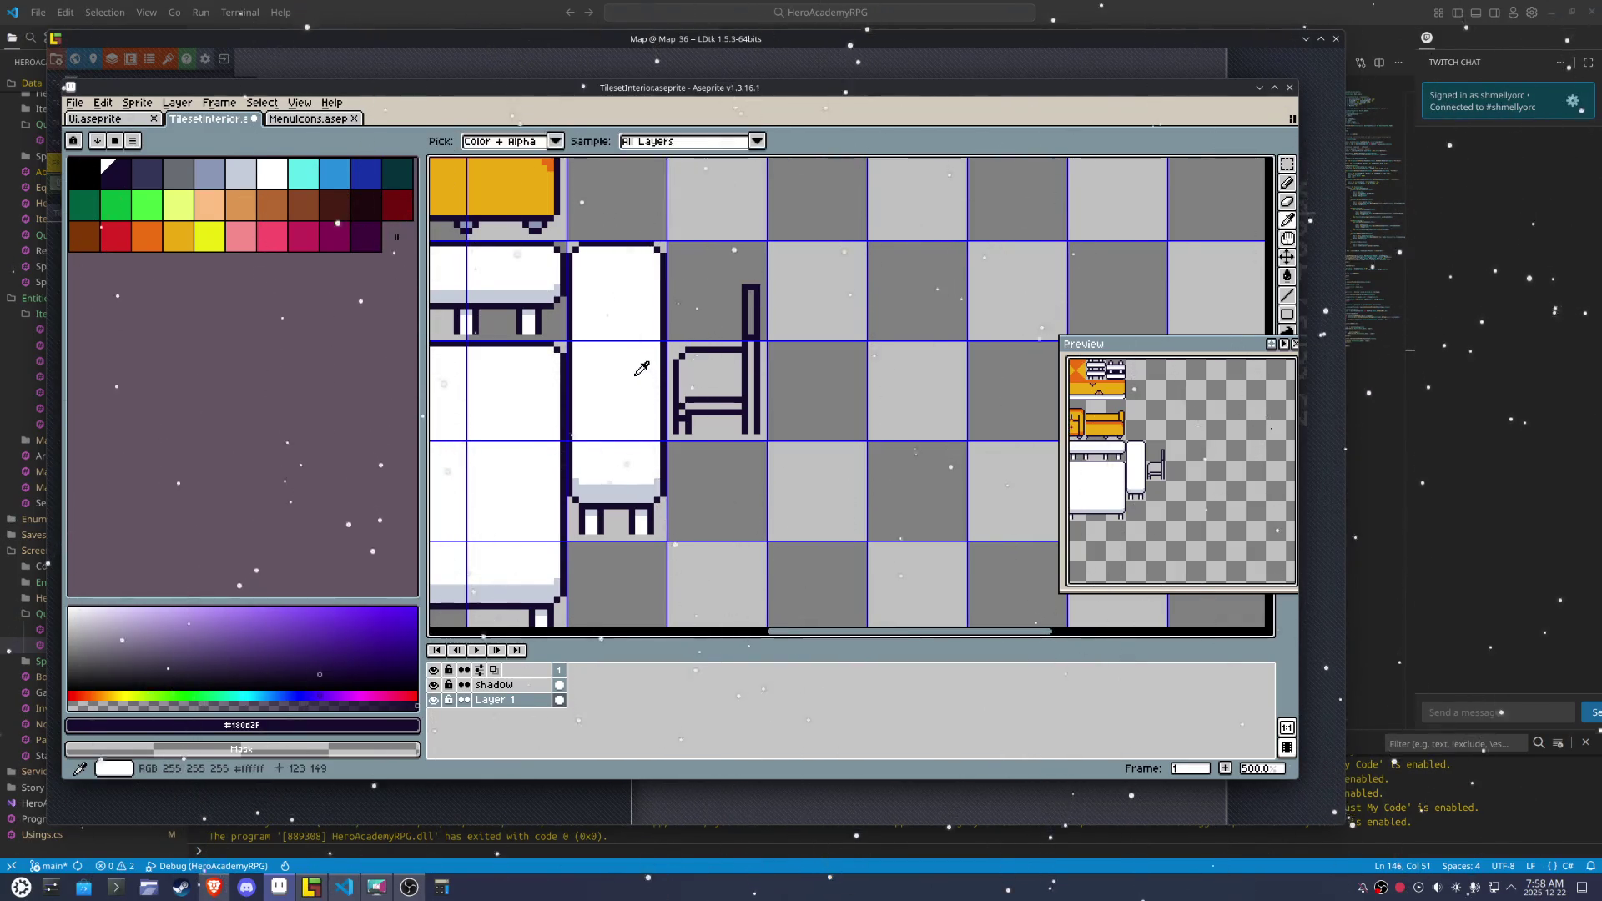
Fill the chair seat white and add a white highlight down the left leg
click(644, 365)
key(g)
click(699, 372)
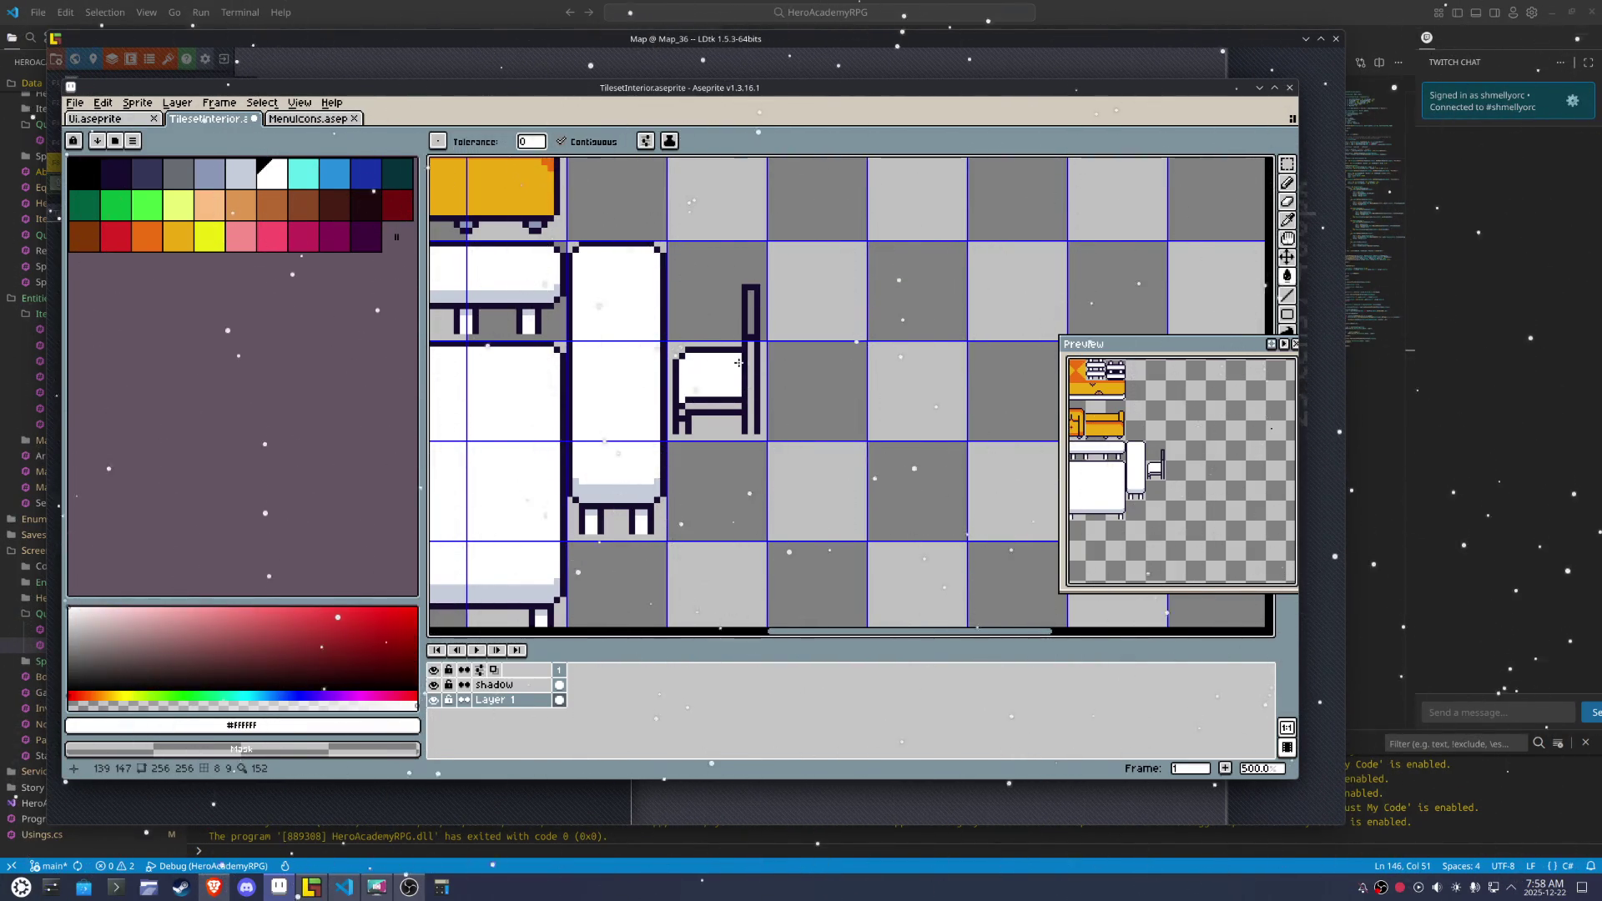
key(b)
scroll(up, 3)
click(752, 453)
click(619, 454)
key(ctrl+z)
drag(588, 453, 713, 393)
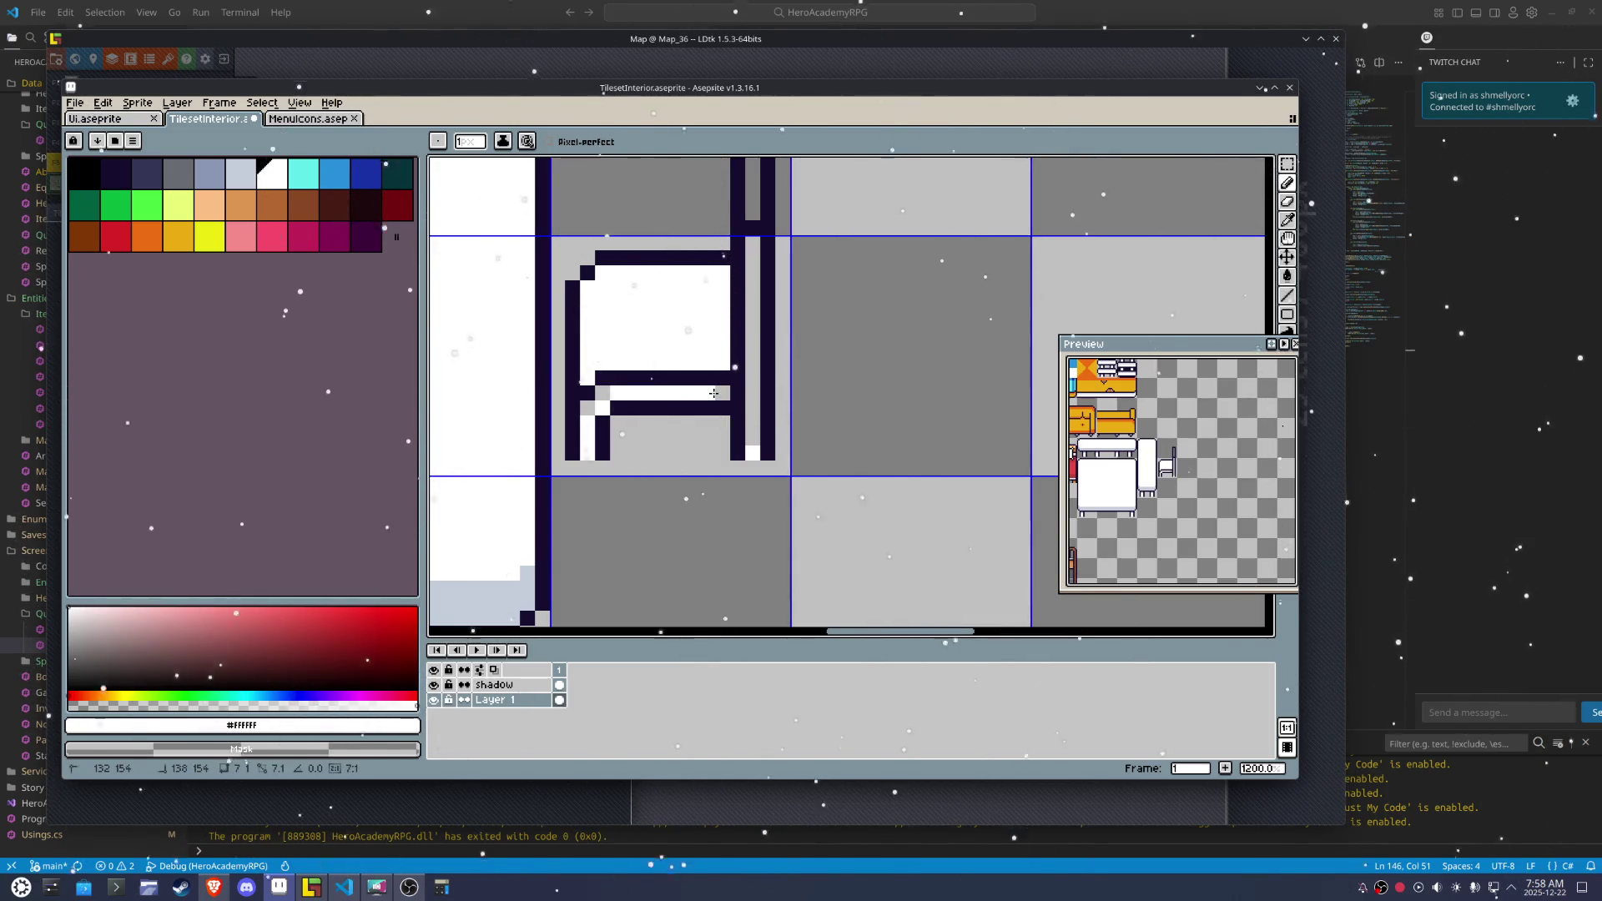
Fill the chair back's inner strip and the seat with light grey-blue
key(alt)
click(617, 376)
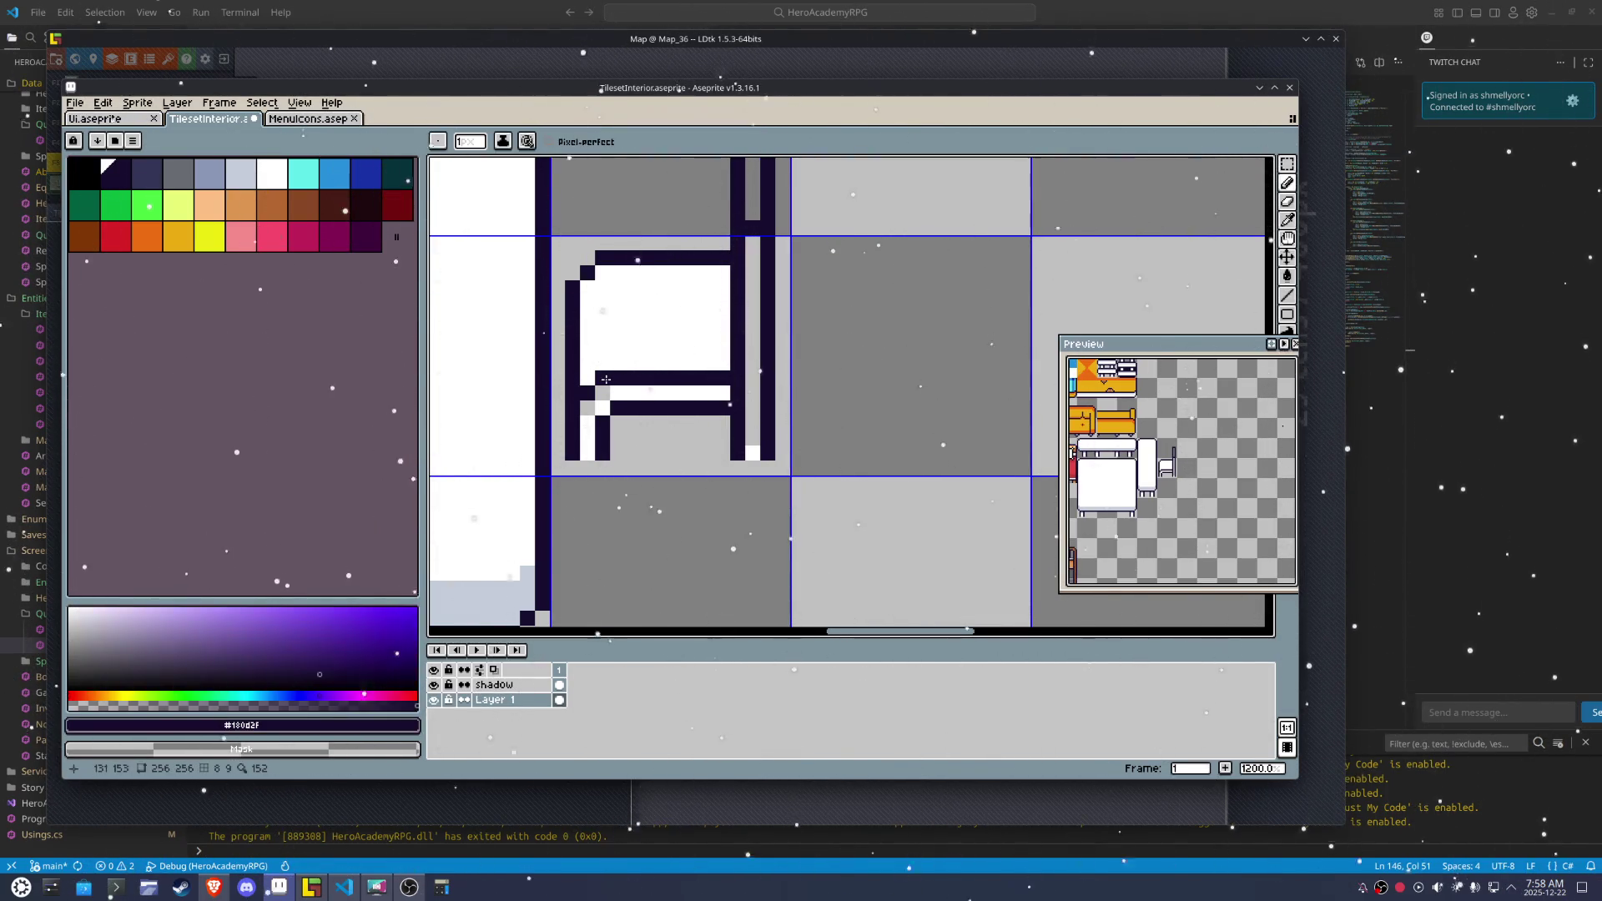
click(601, 403)
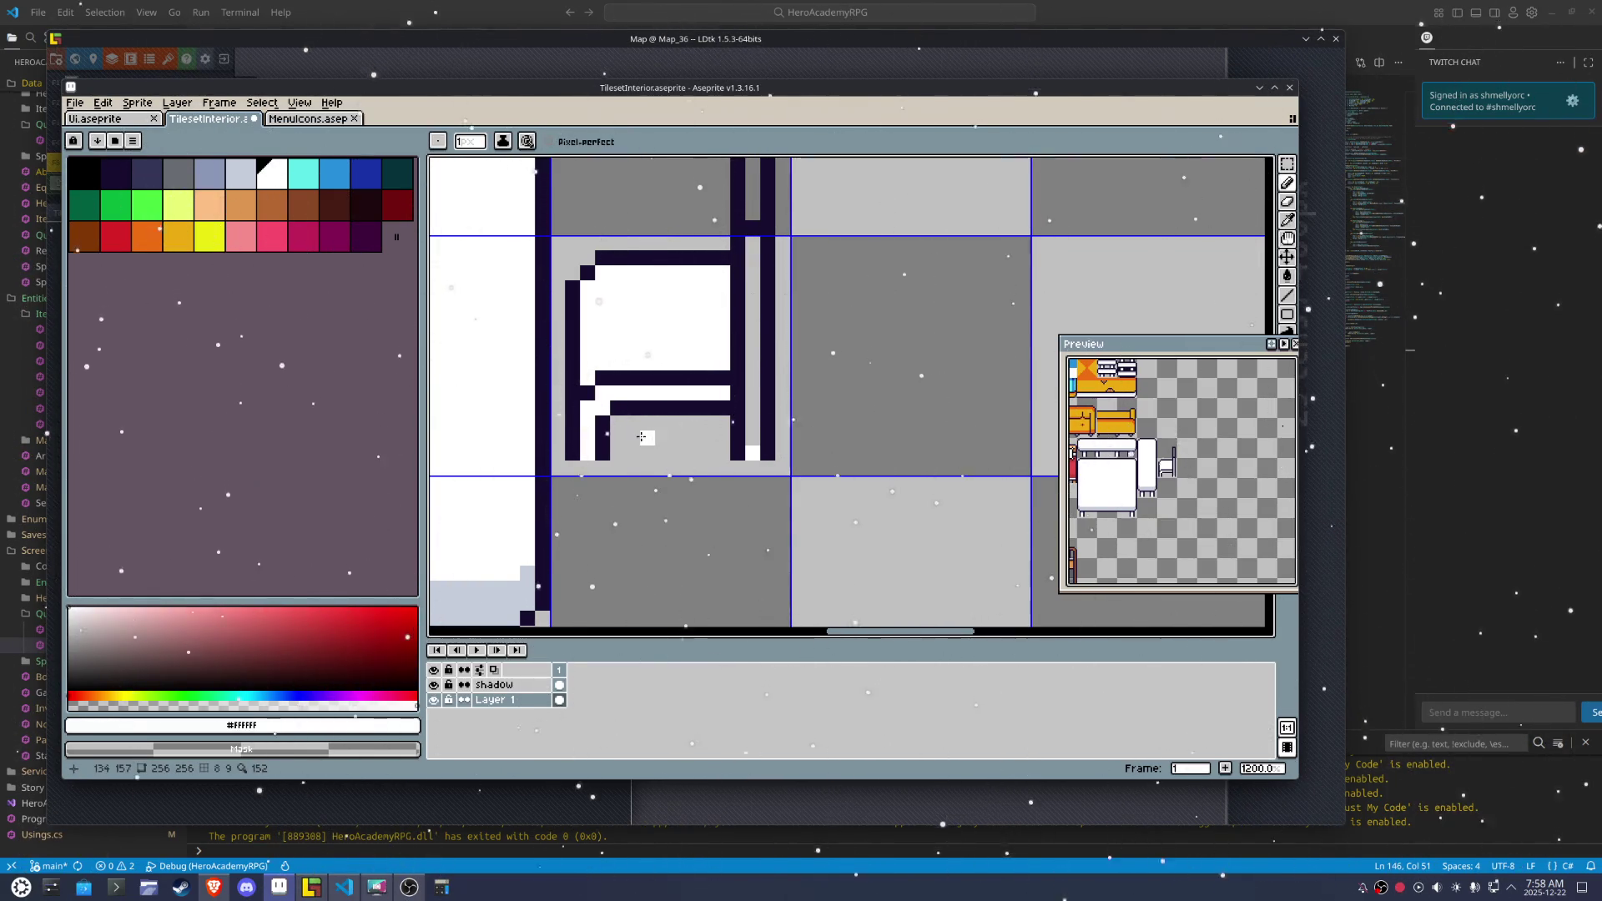
scroll(down, 3)
scroll(up, 3)
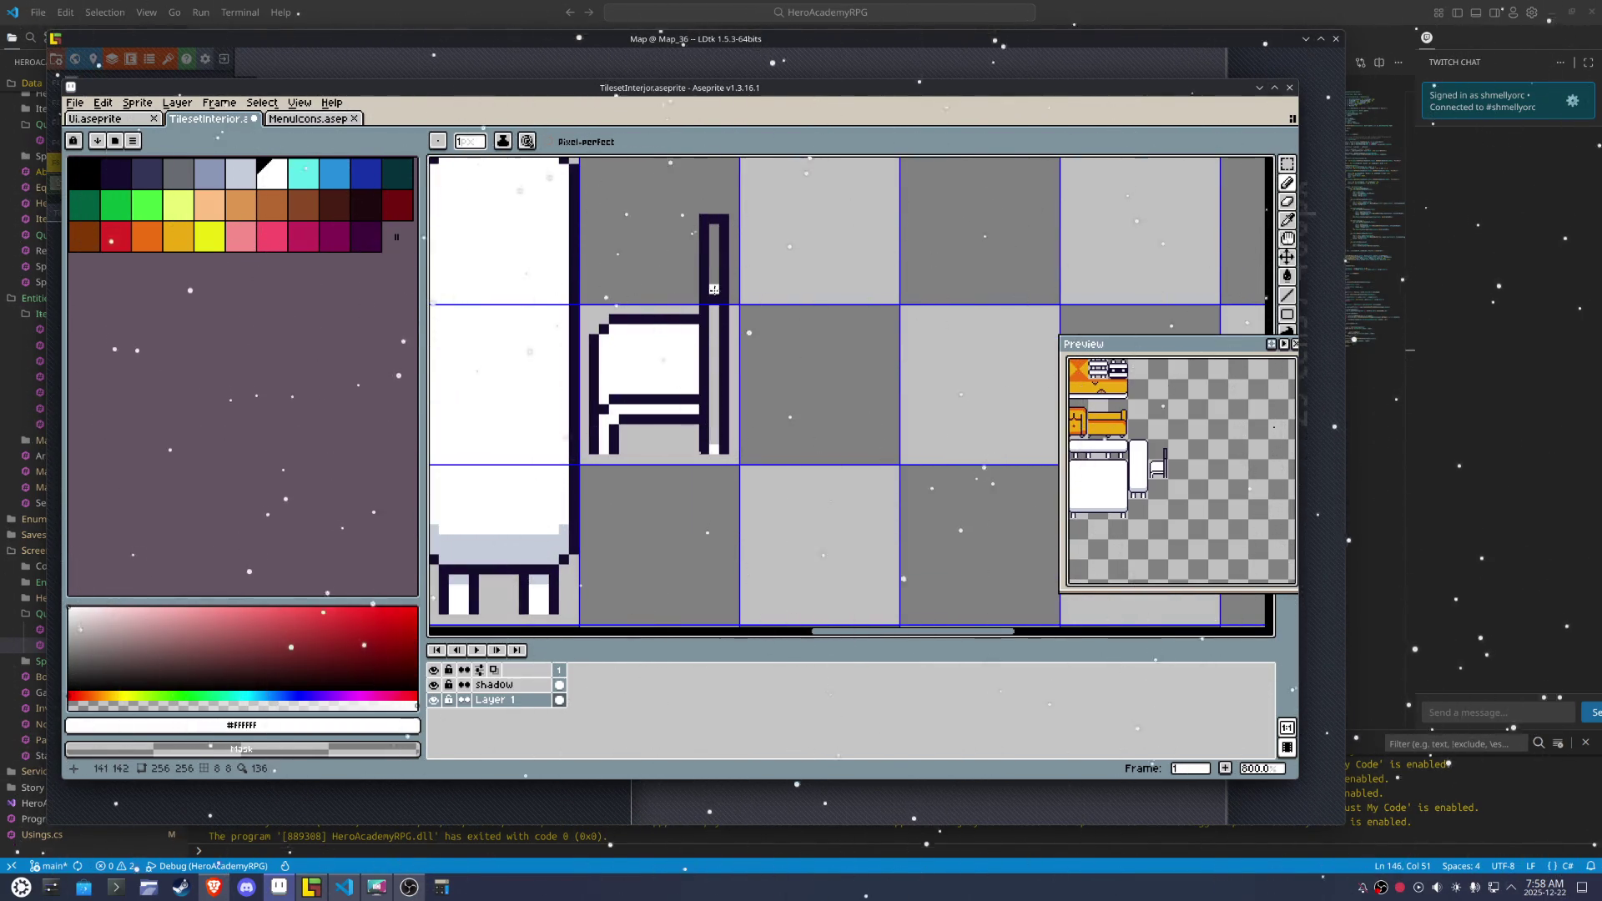
click(240, 174)
key(g)
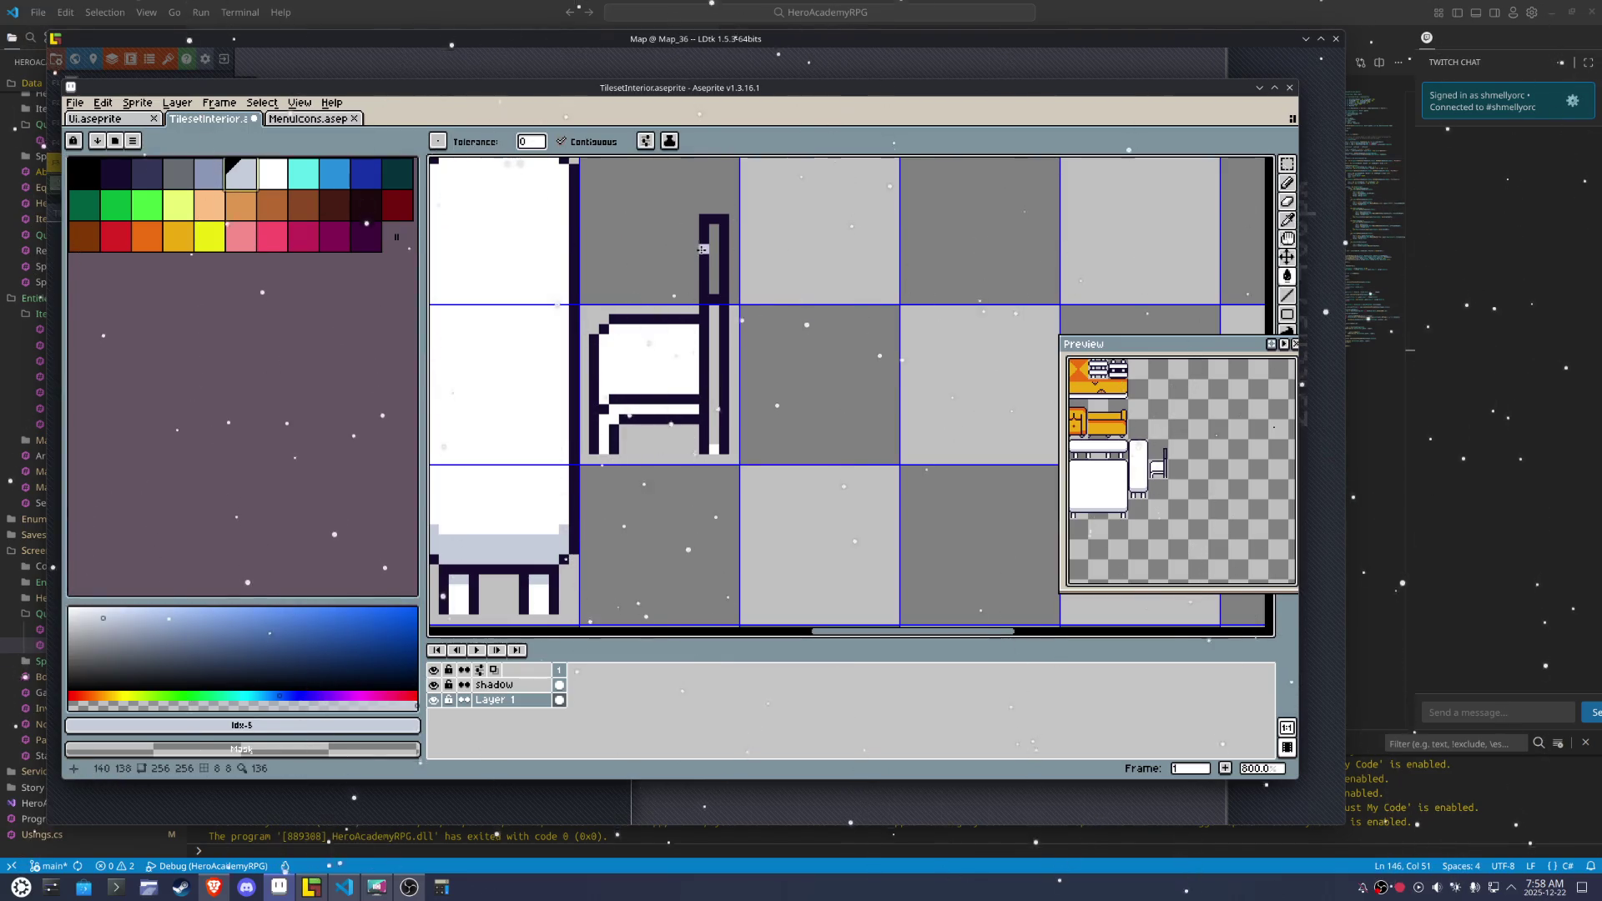
click(711, 250)
click(637, 407)
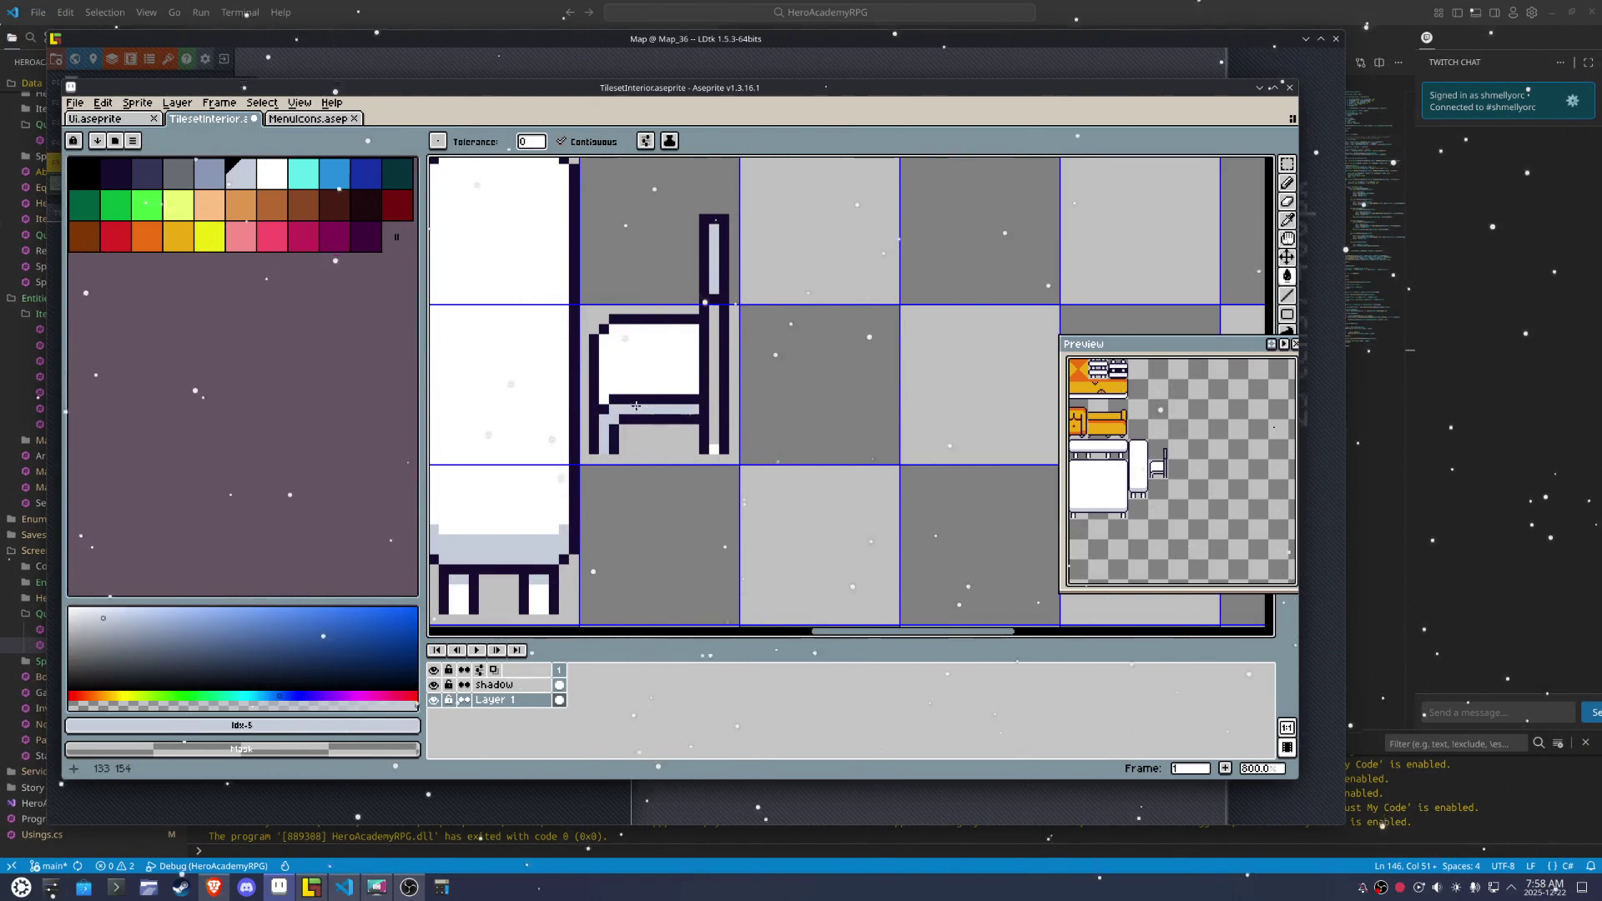
key(ctrl+z)
click(645, 359)
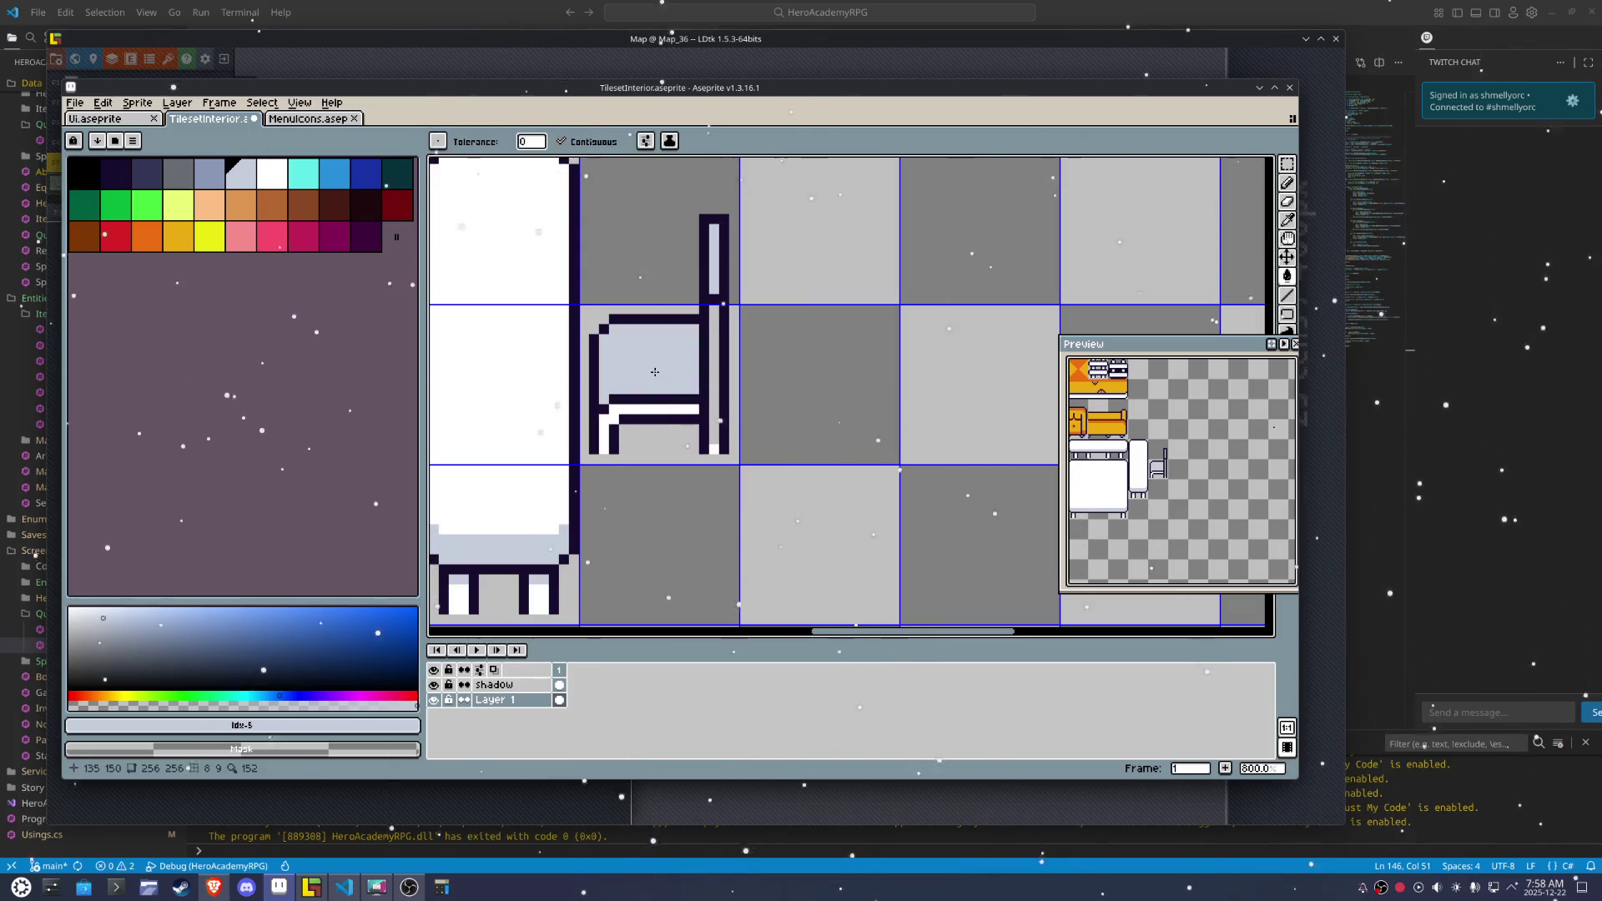
Fill the chair's right inner strip with white
key(i)
click(641, 411)
key(g)
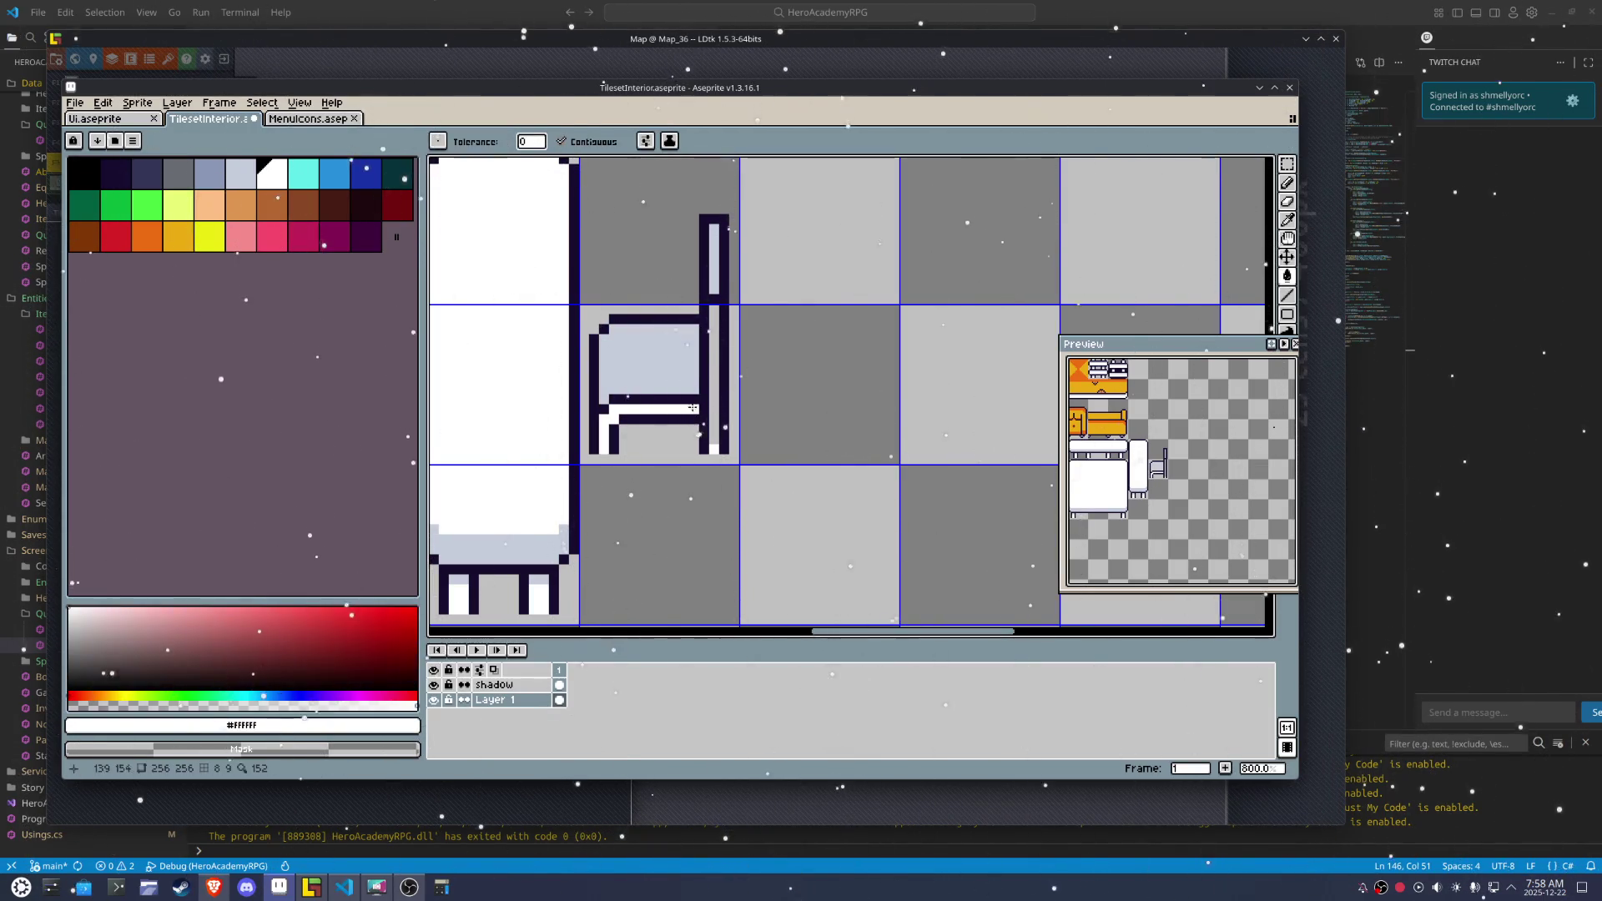
click(710, 385)
key(b)
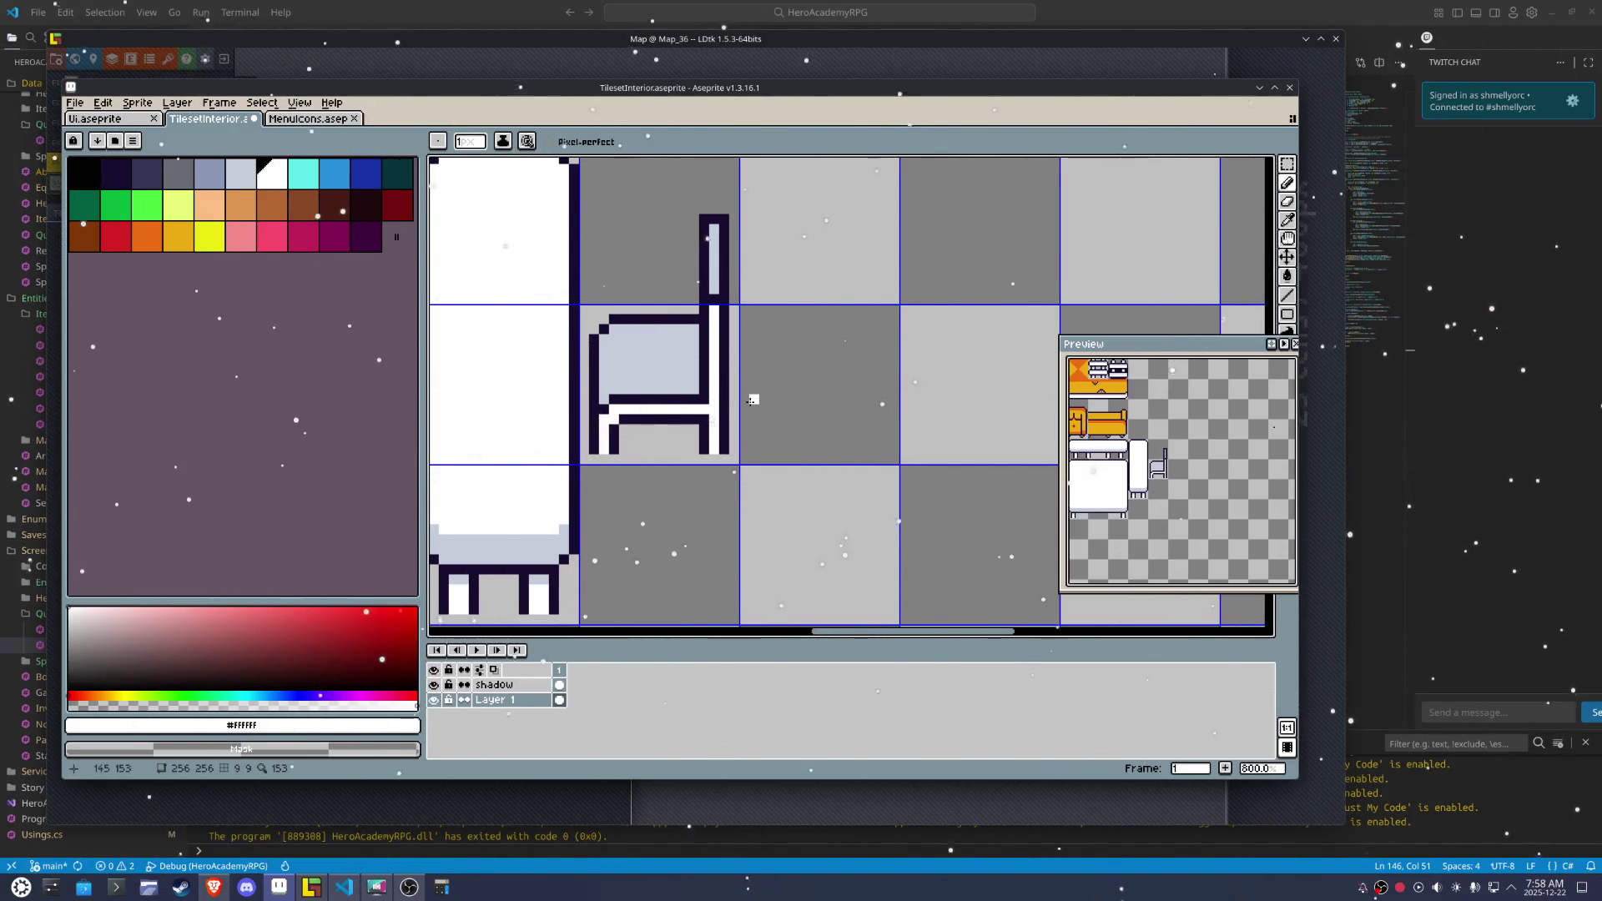
Recolour the chair's dark seat line grey-blue in the tileset
key(i)
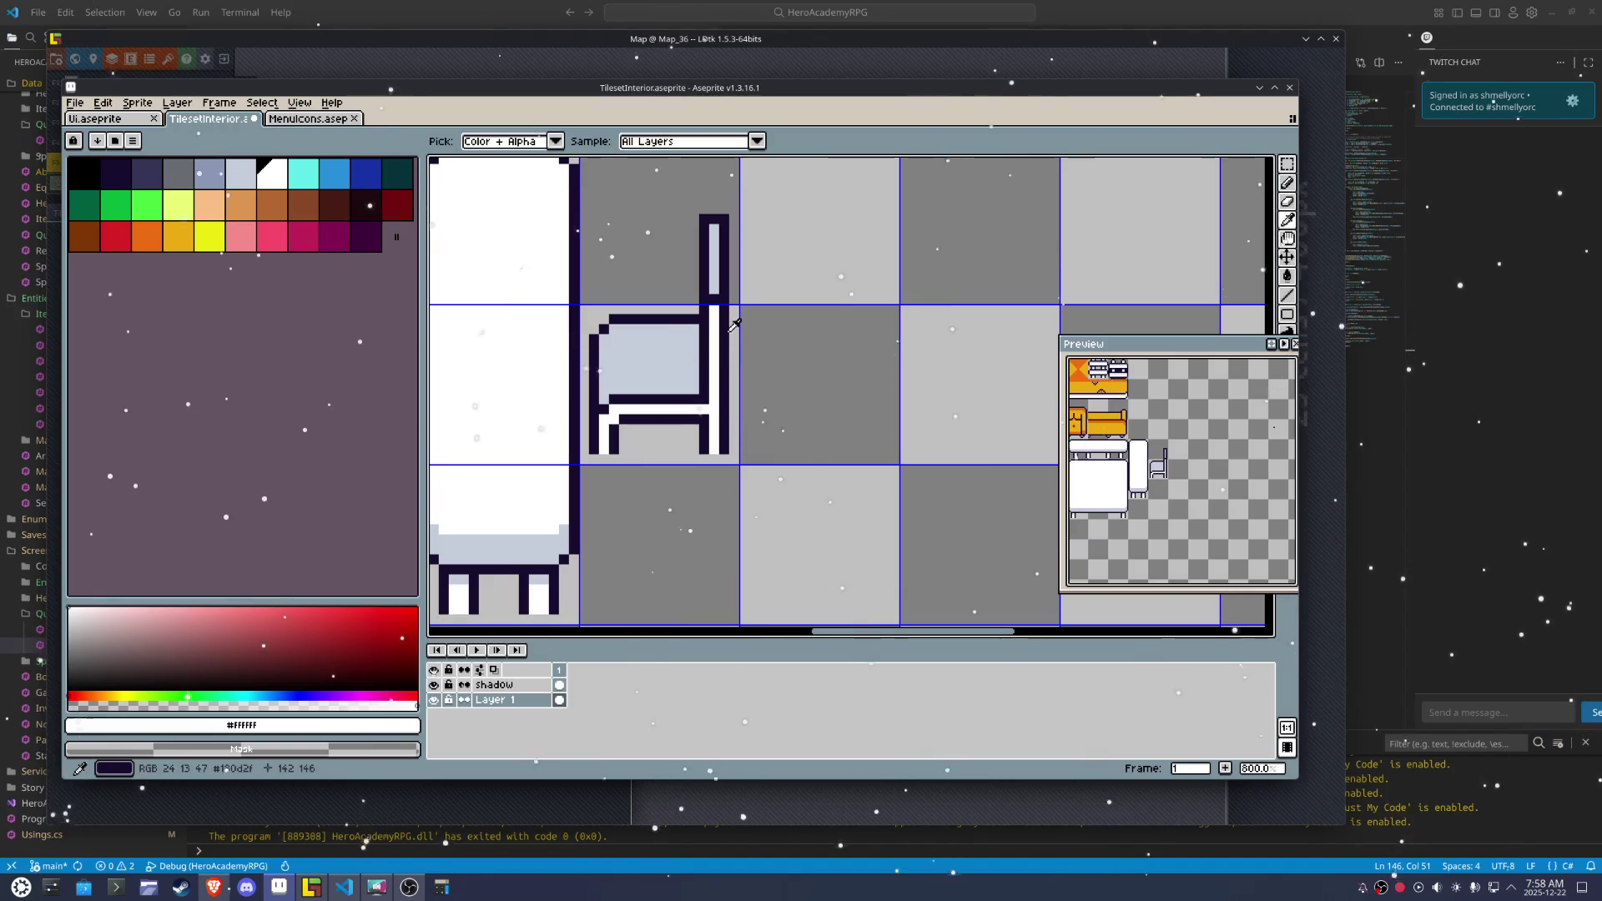
click(714, 271)
key(b)
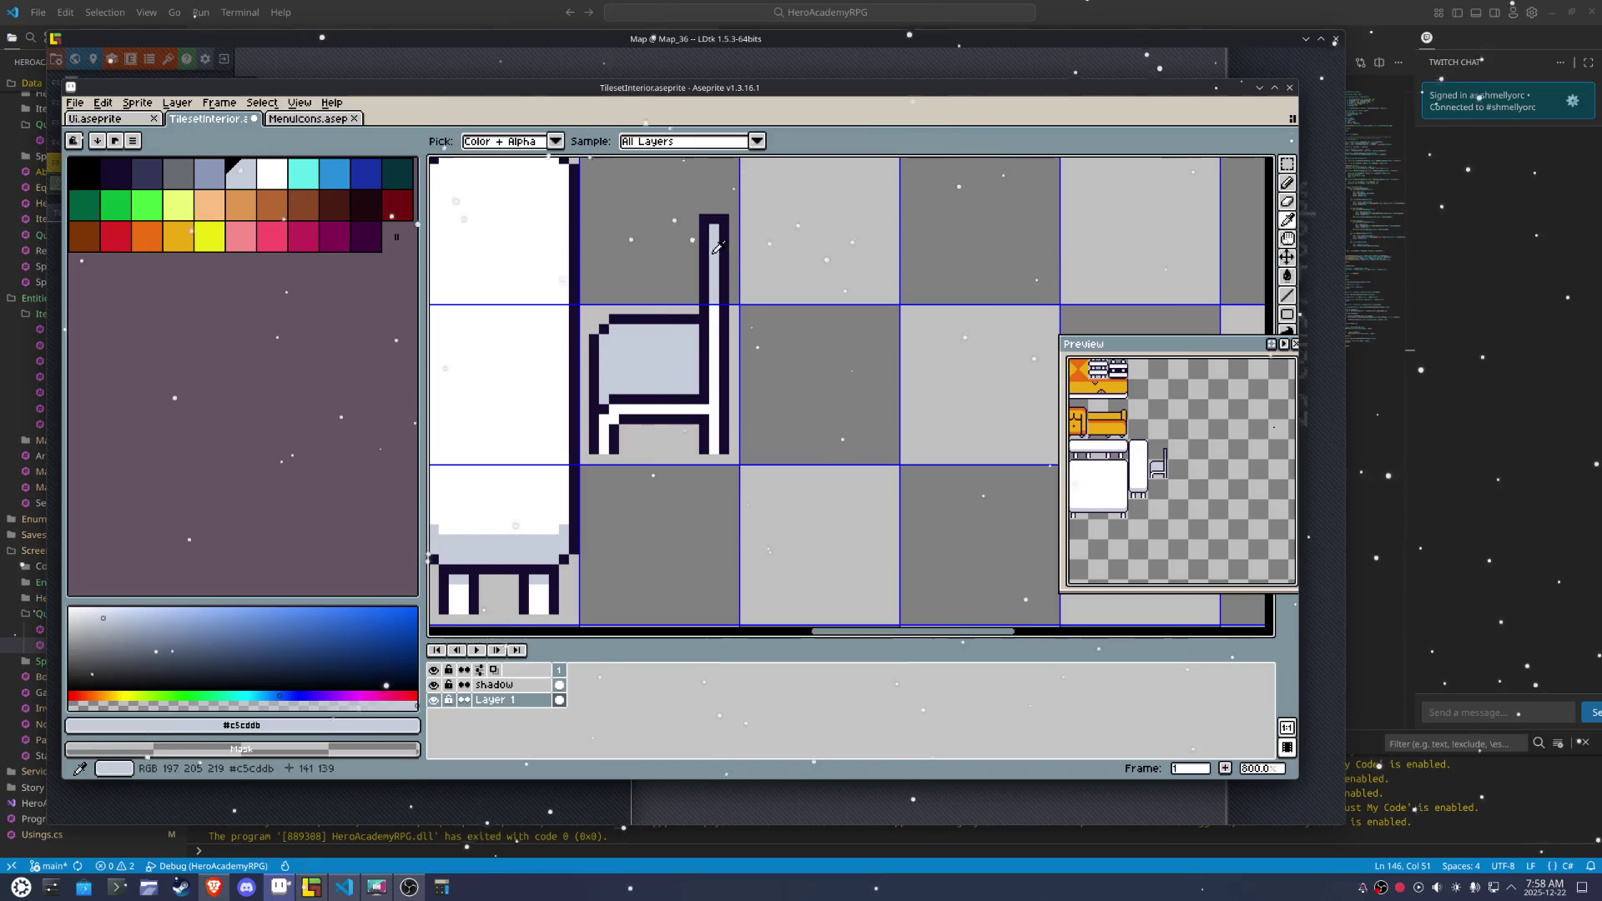
click(721, 211)
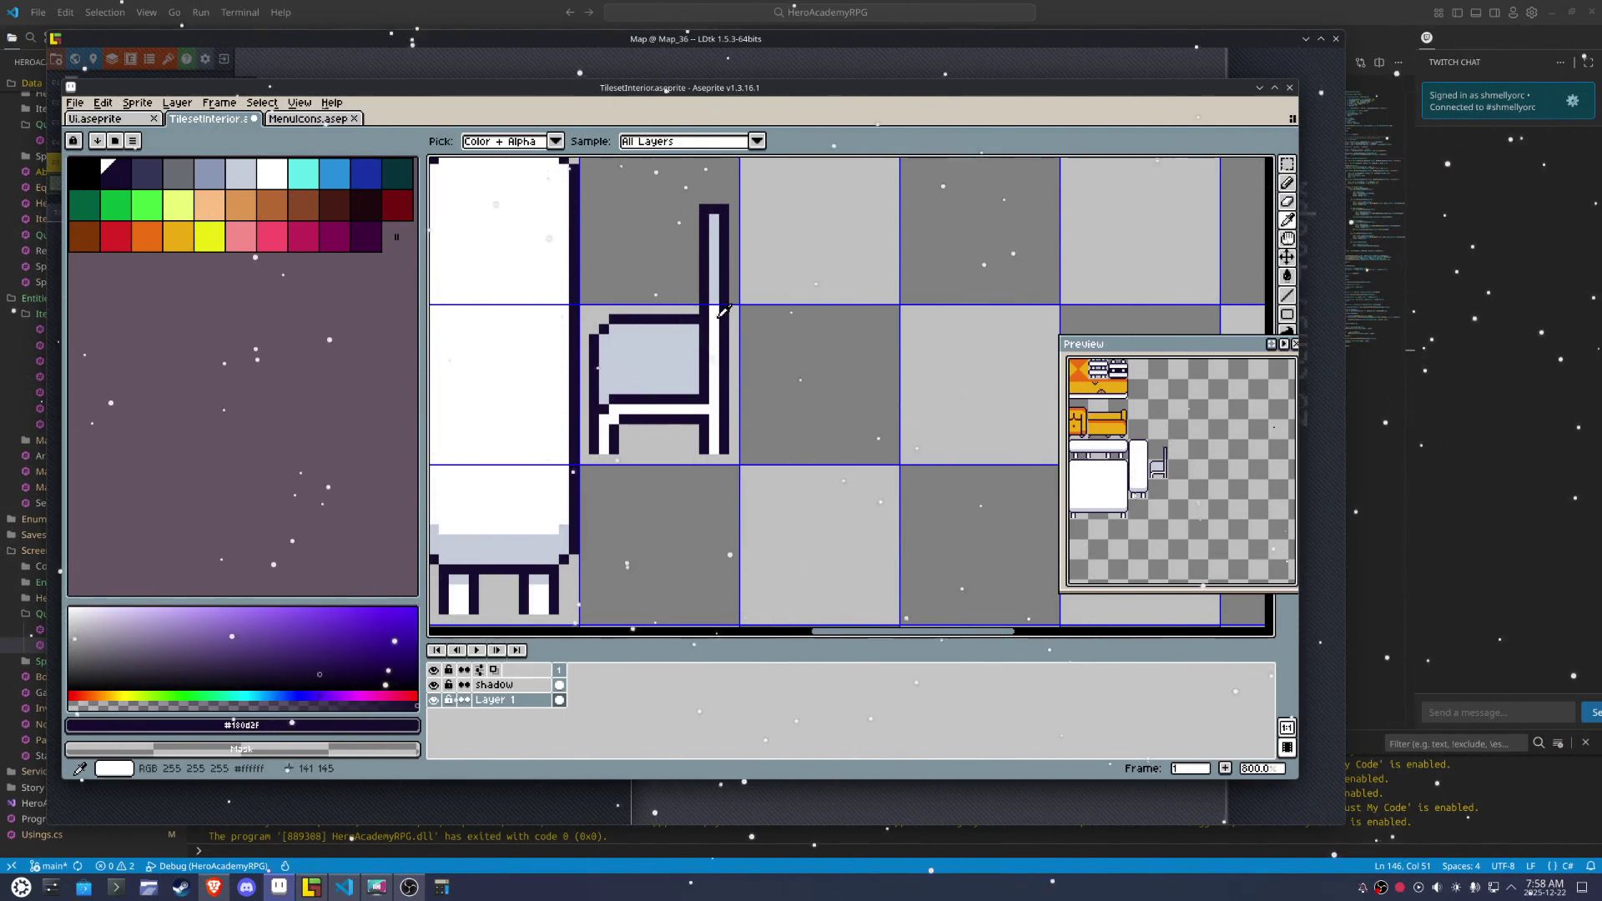
click(719, 298)
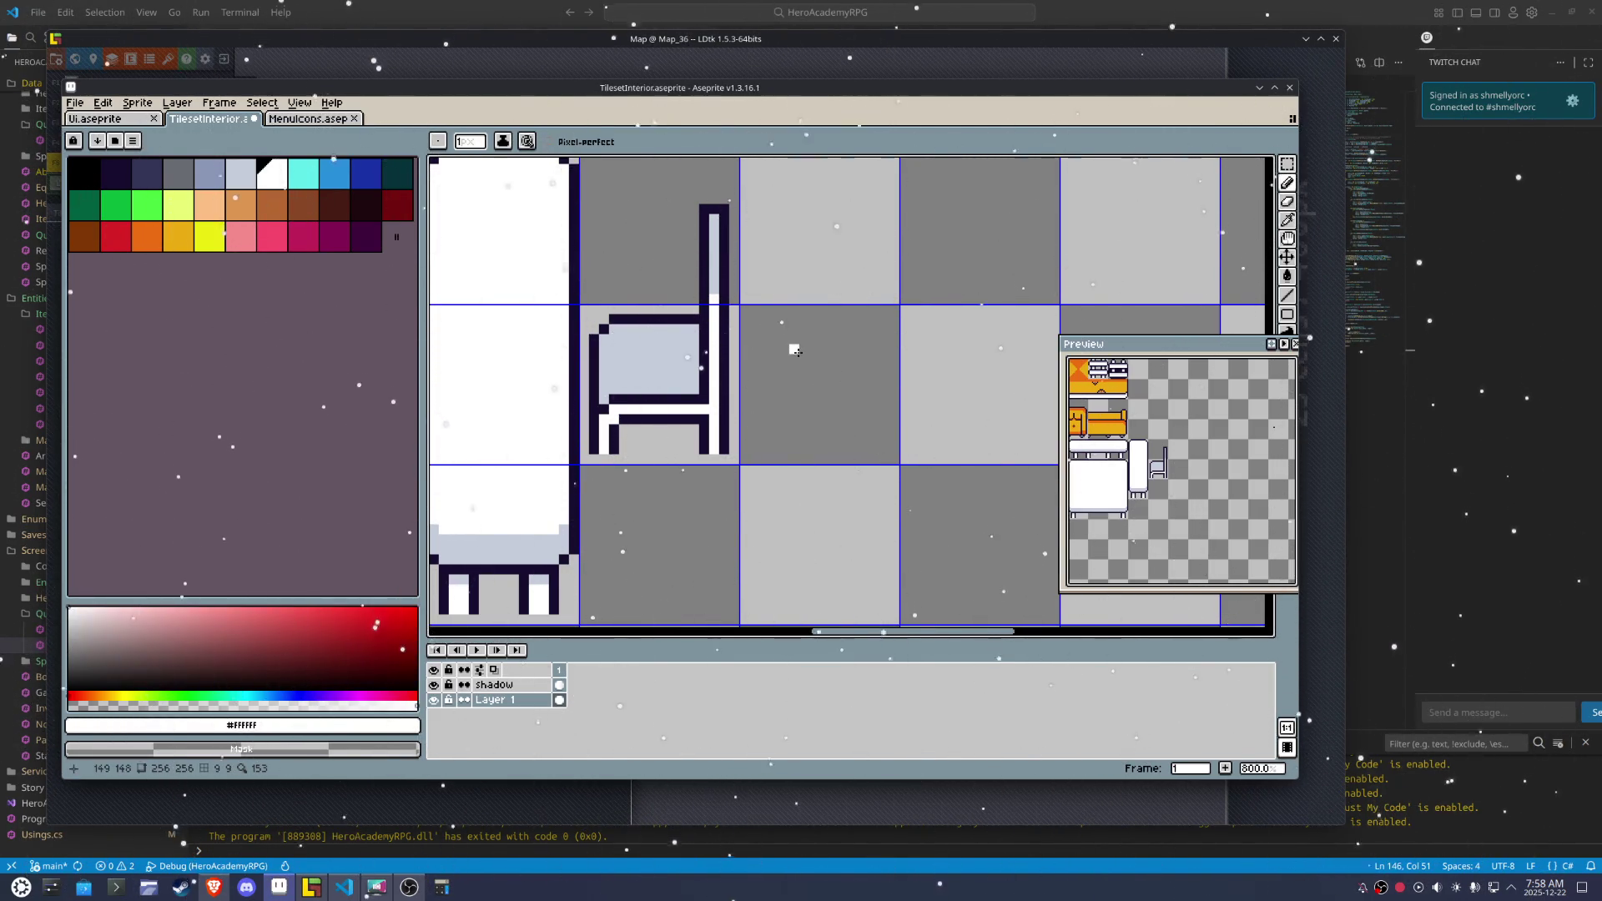
scroll(up, 3)
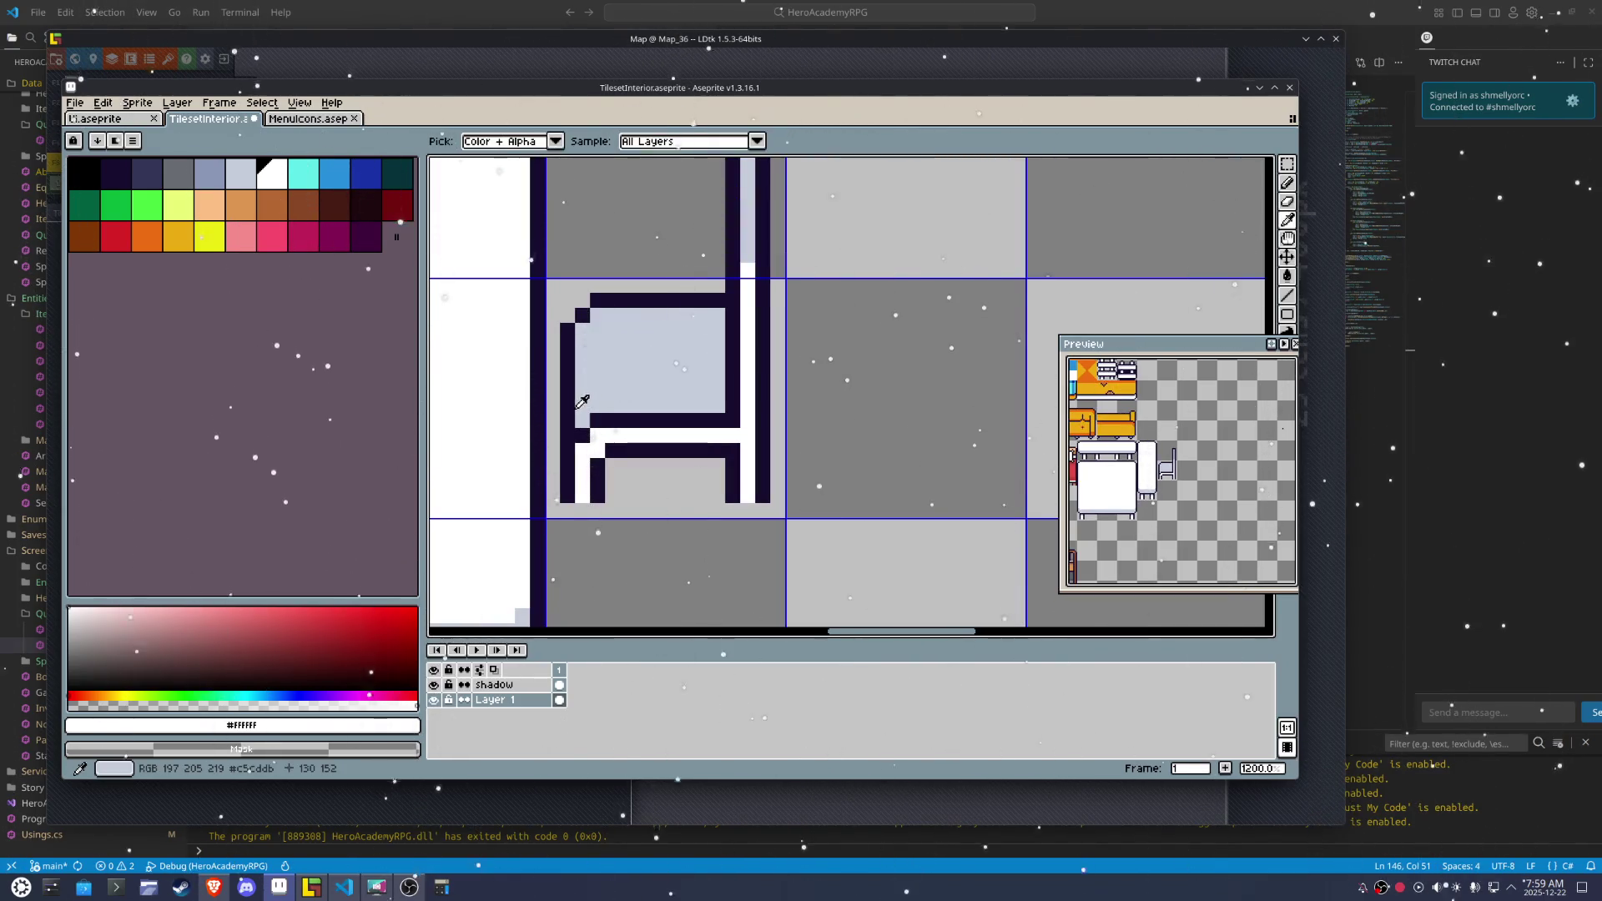
click(583, 400)
drag(584, 430, 717, 412)
click(723, 412)
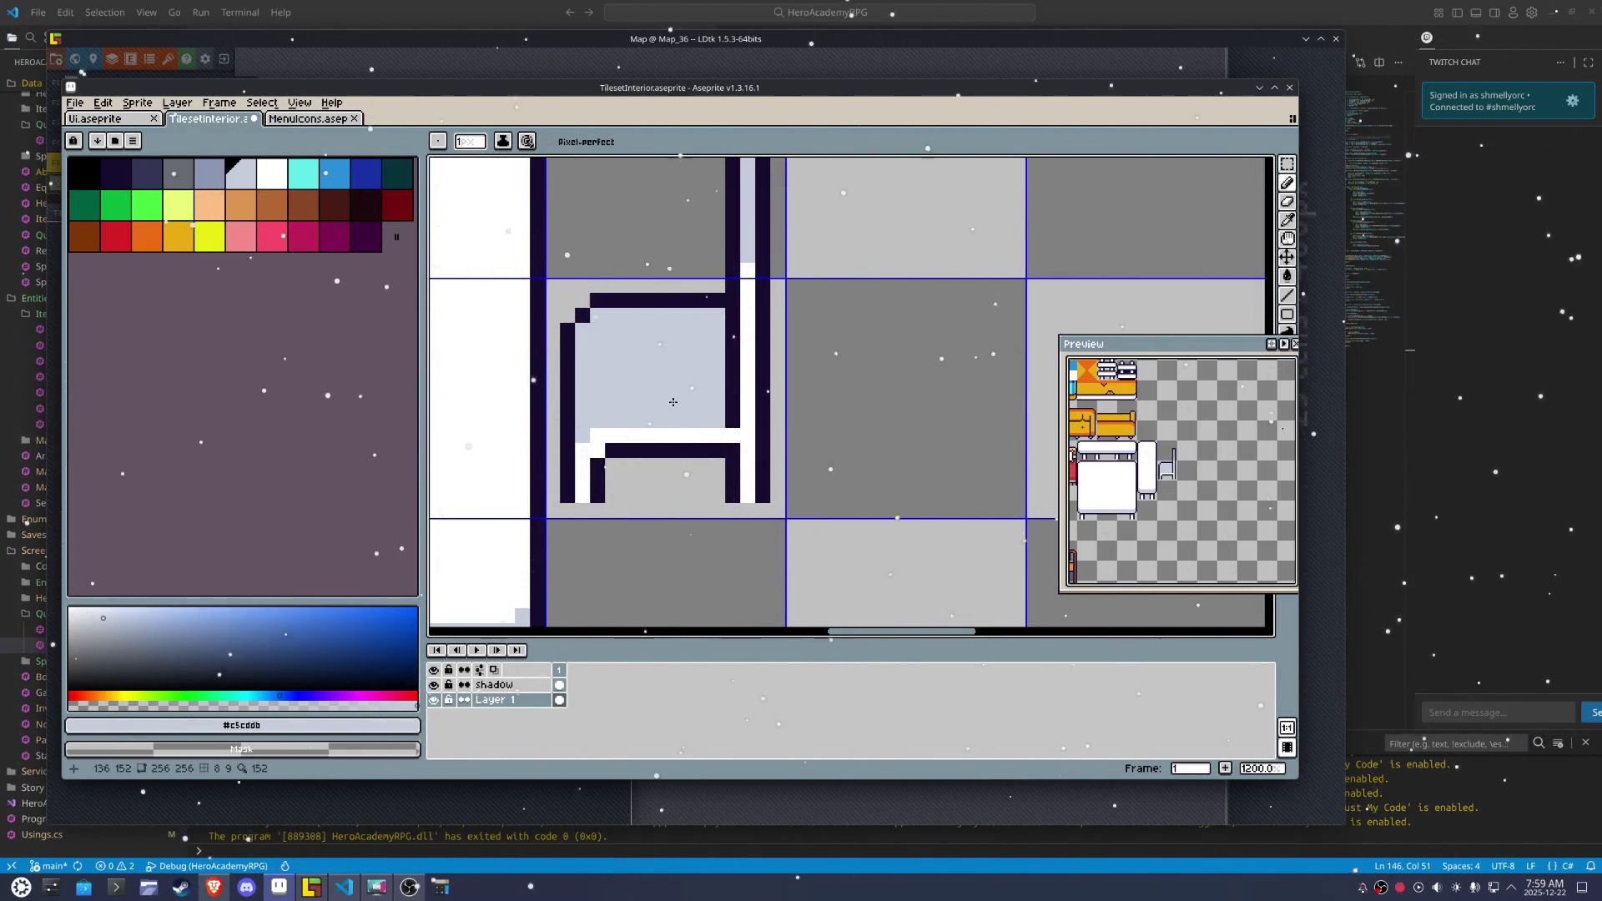
Touch up the chair post with the dark outline and white highlight colours
click(734, 448)
click(743, 442)
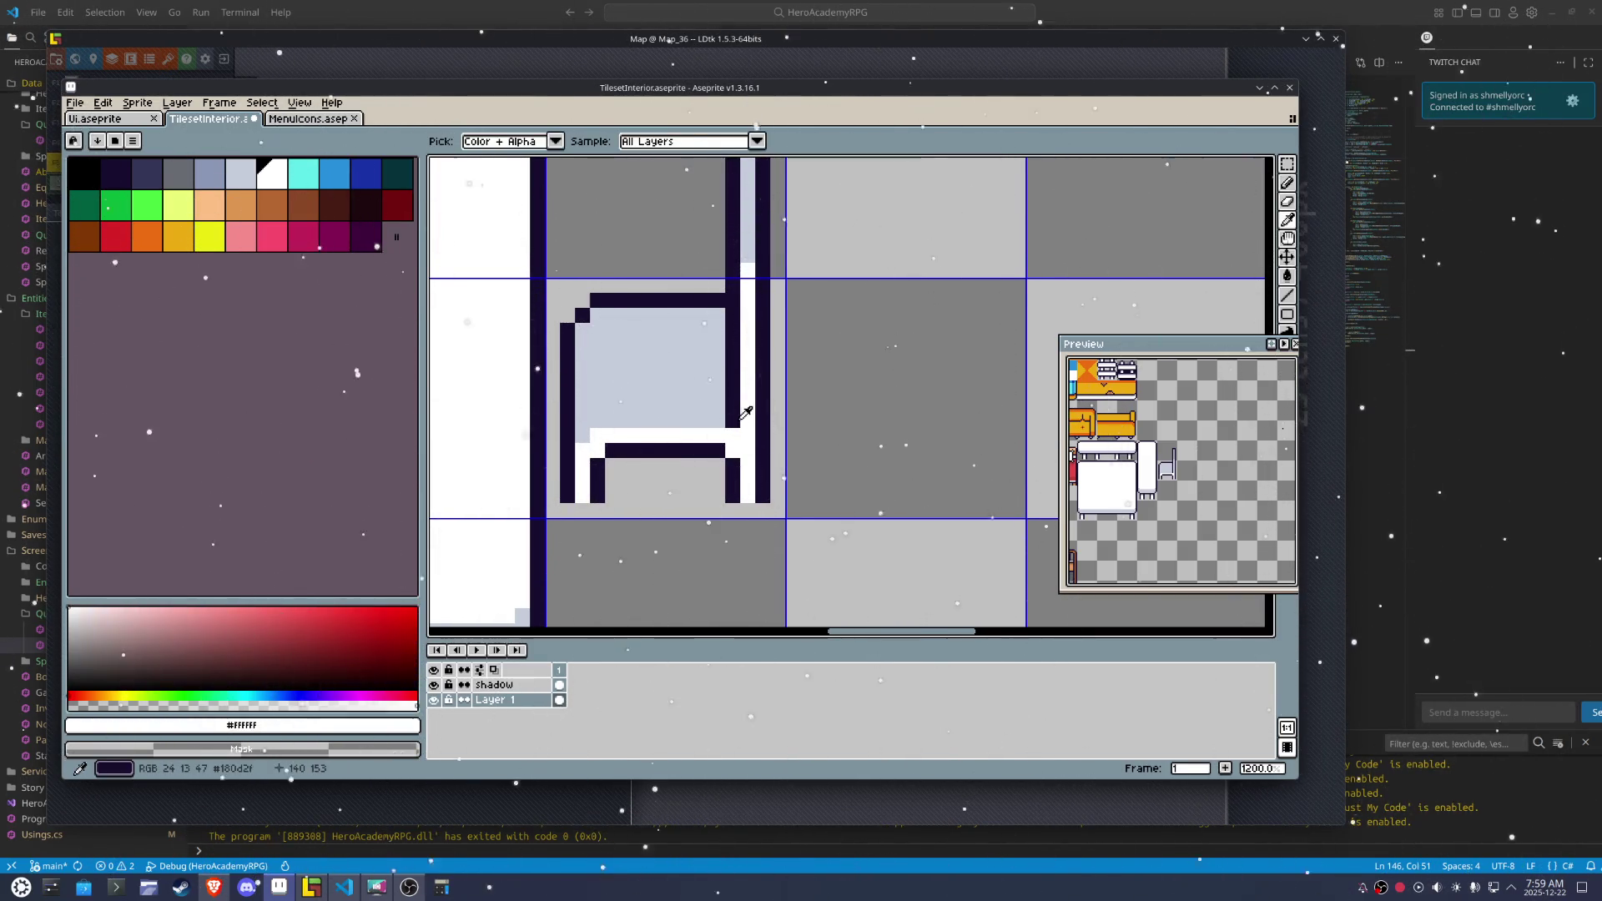
scroll(down, 3)
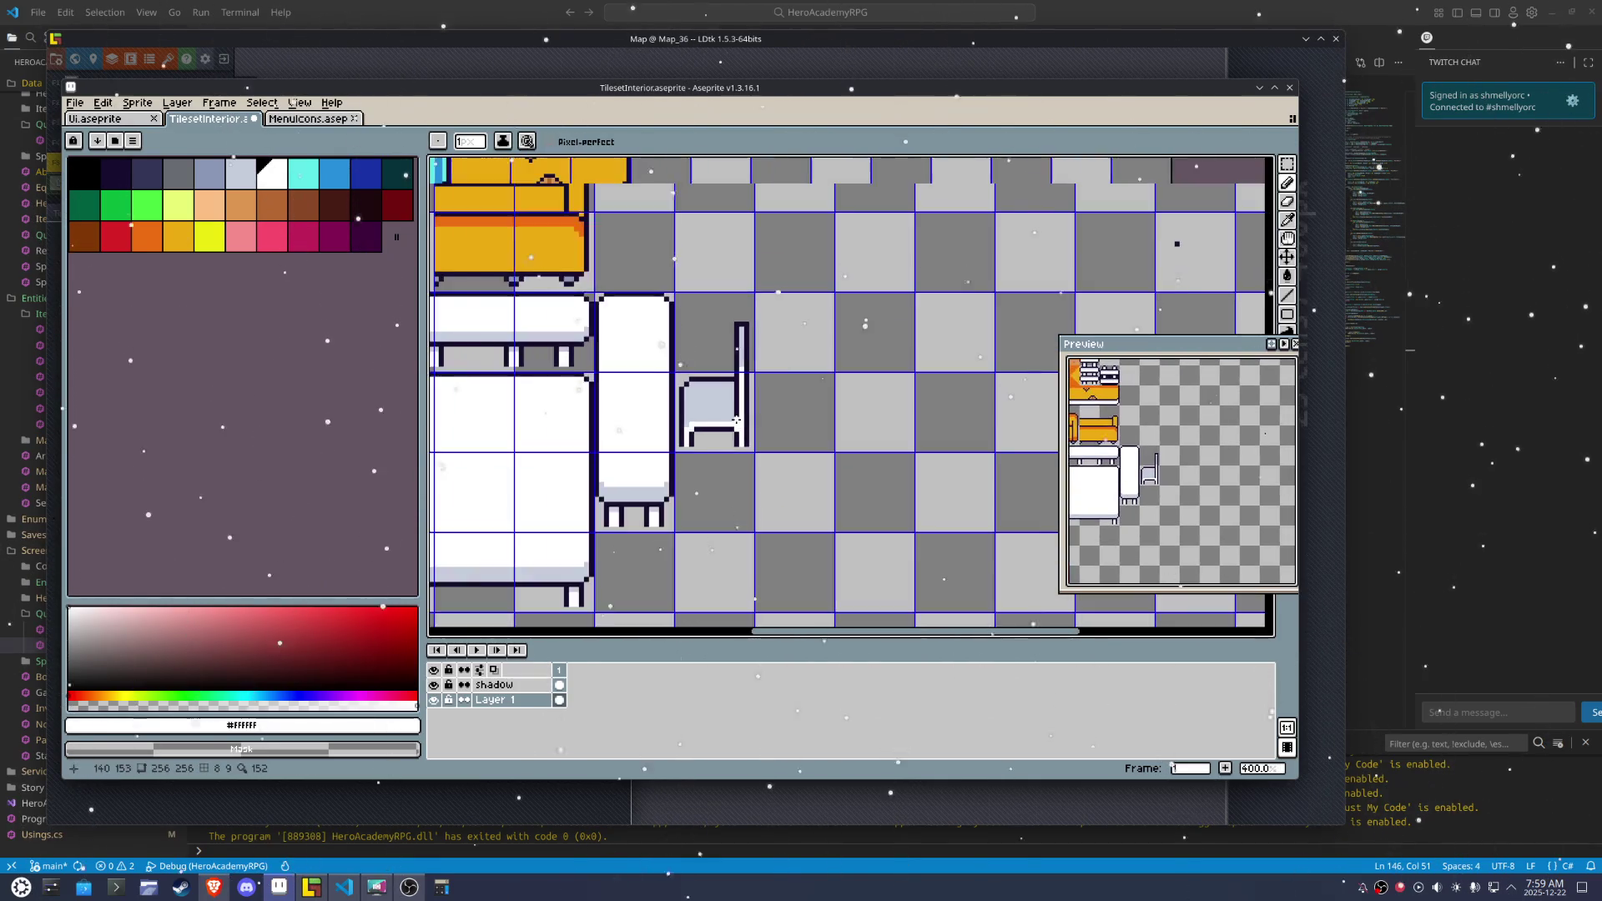
scroll(down, 3)
drag(734, 415, 815, 437)
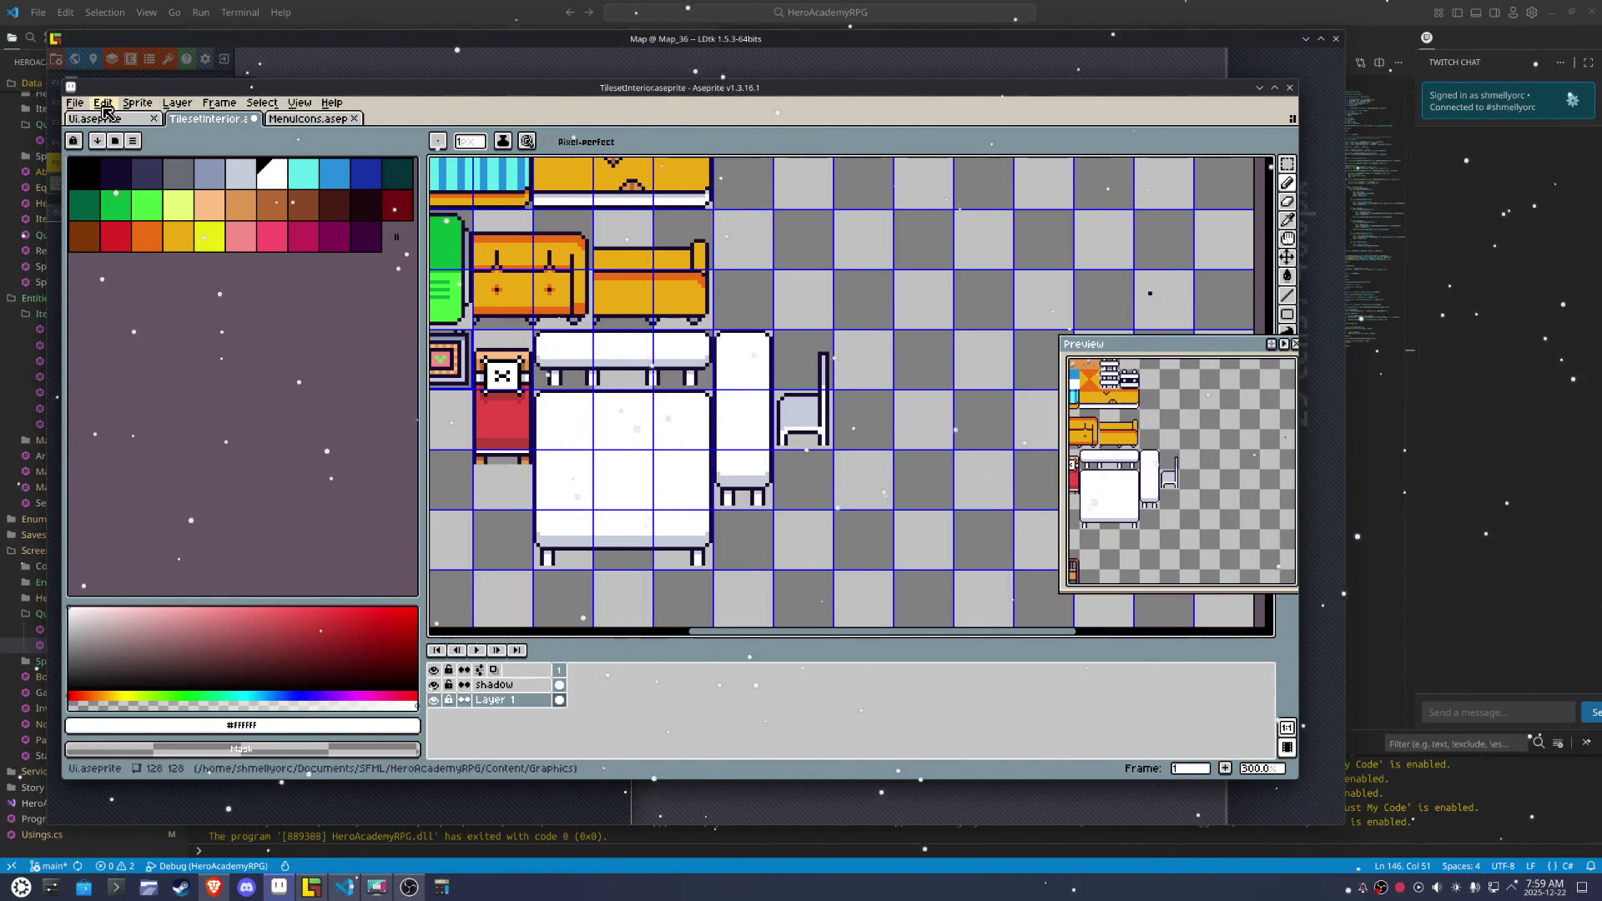
Re-export the TilesetInterior sprite sheet and bring the LDtk room map forward
click(75, 102)
mouse_move(177, 242)
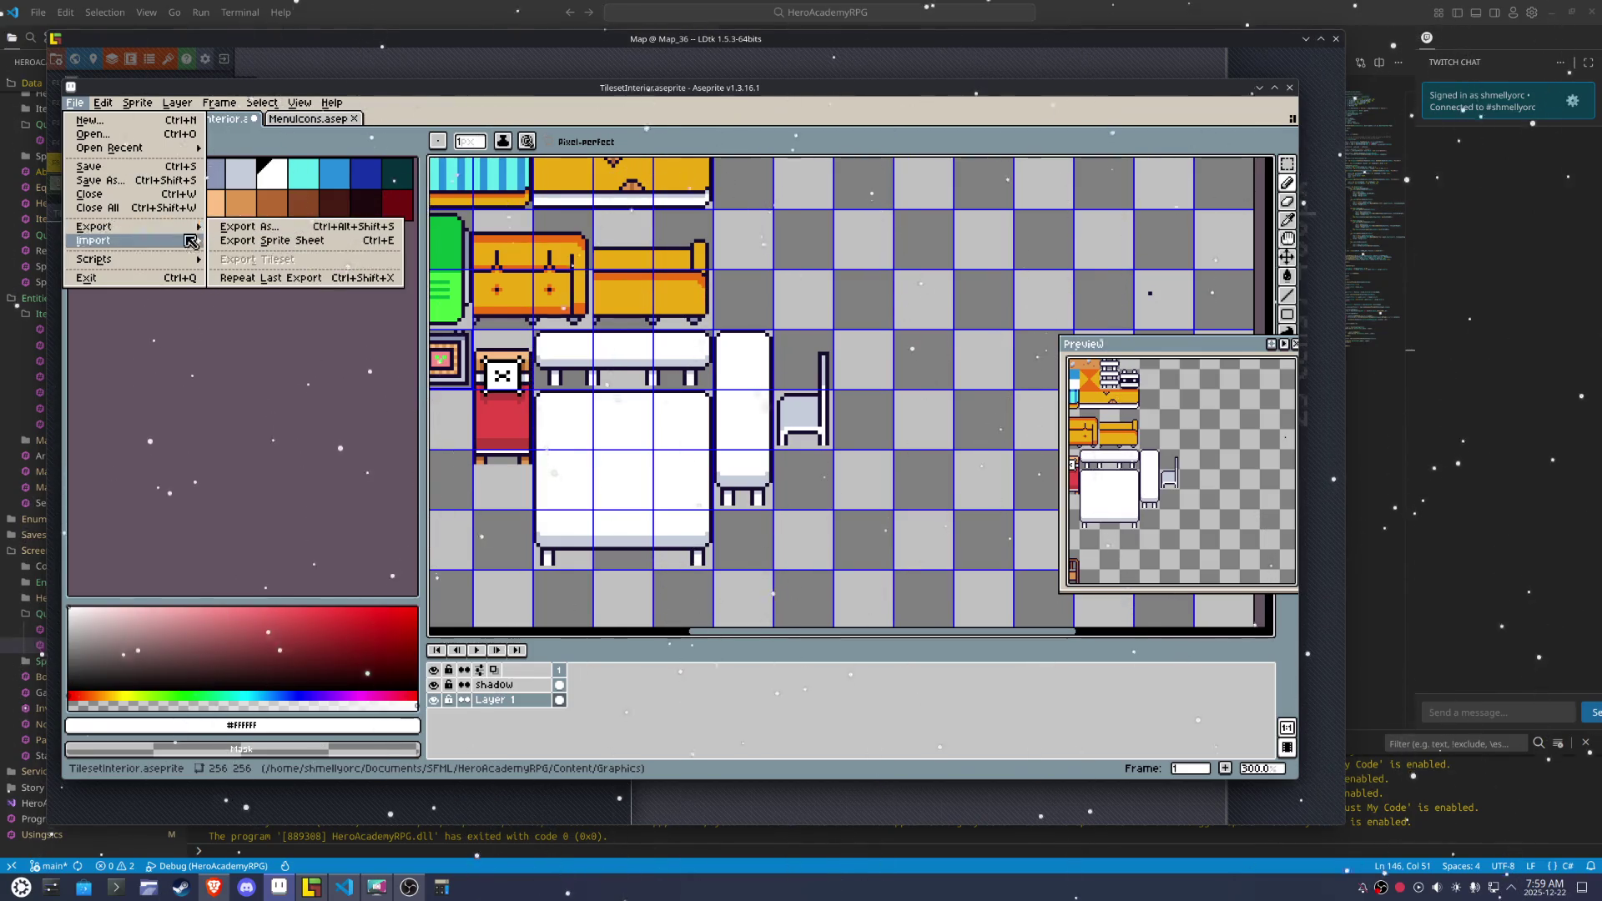
click(275, 281)
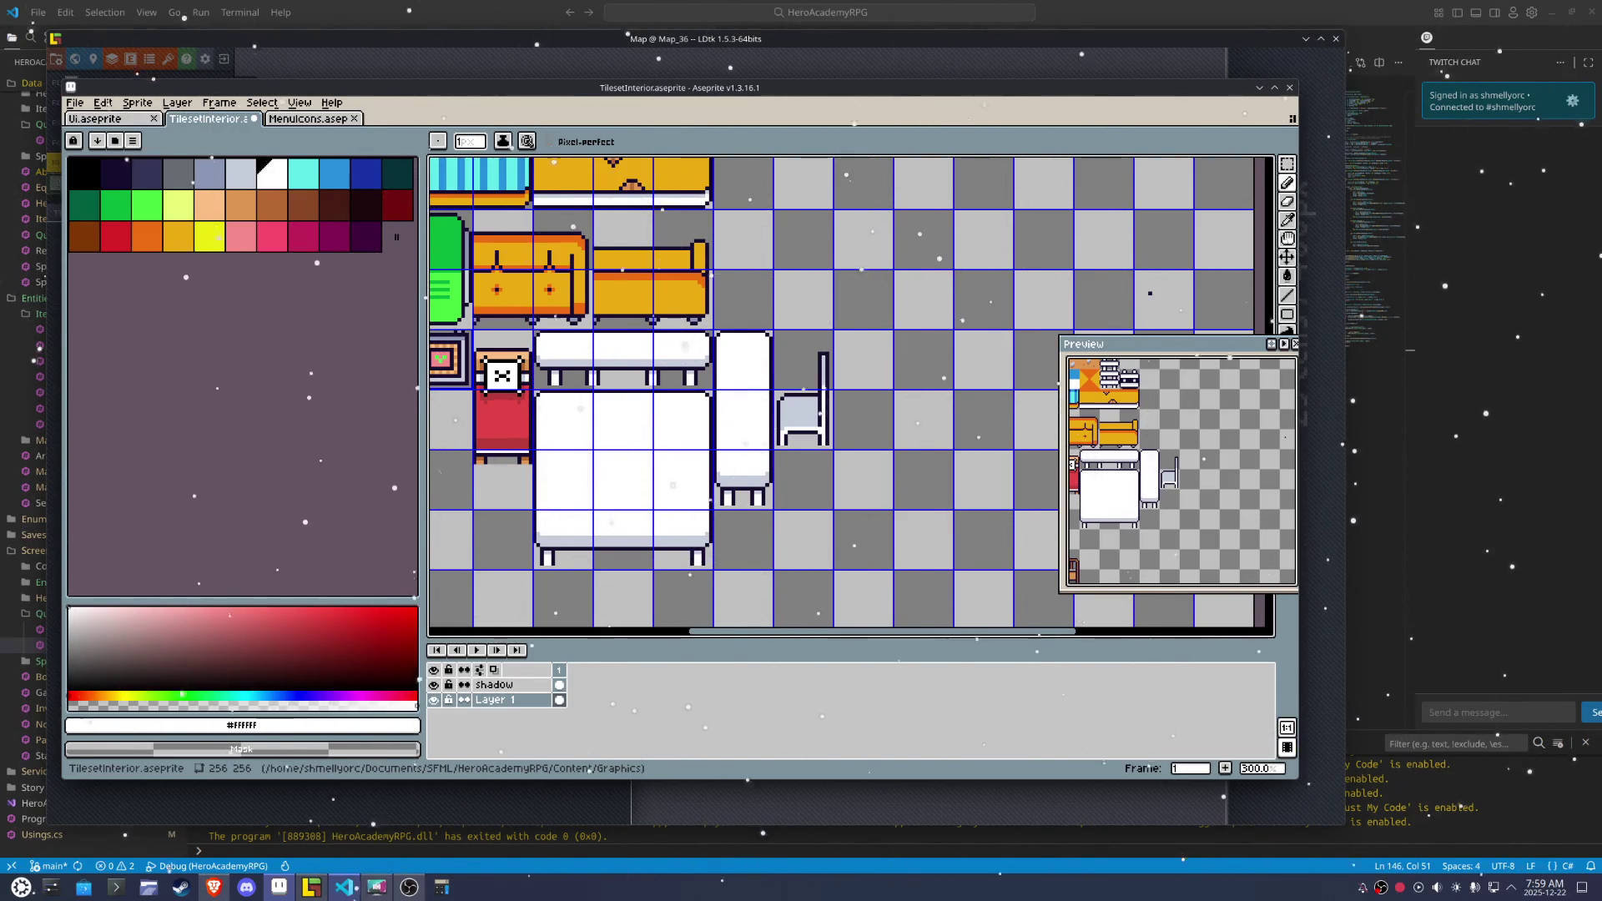
click(311, 887)
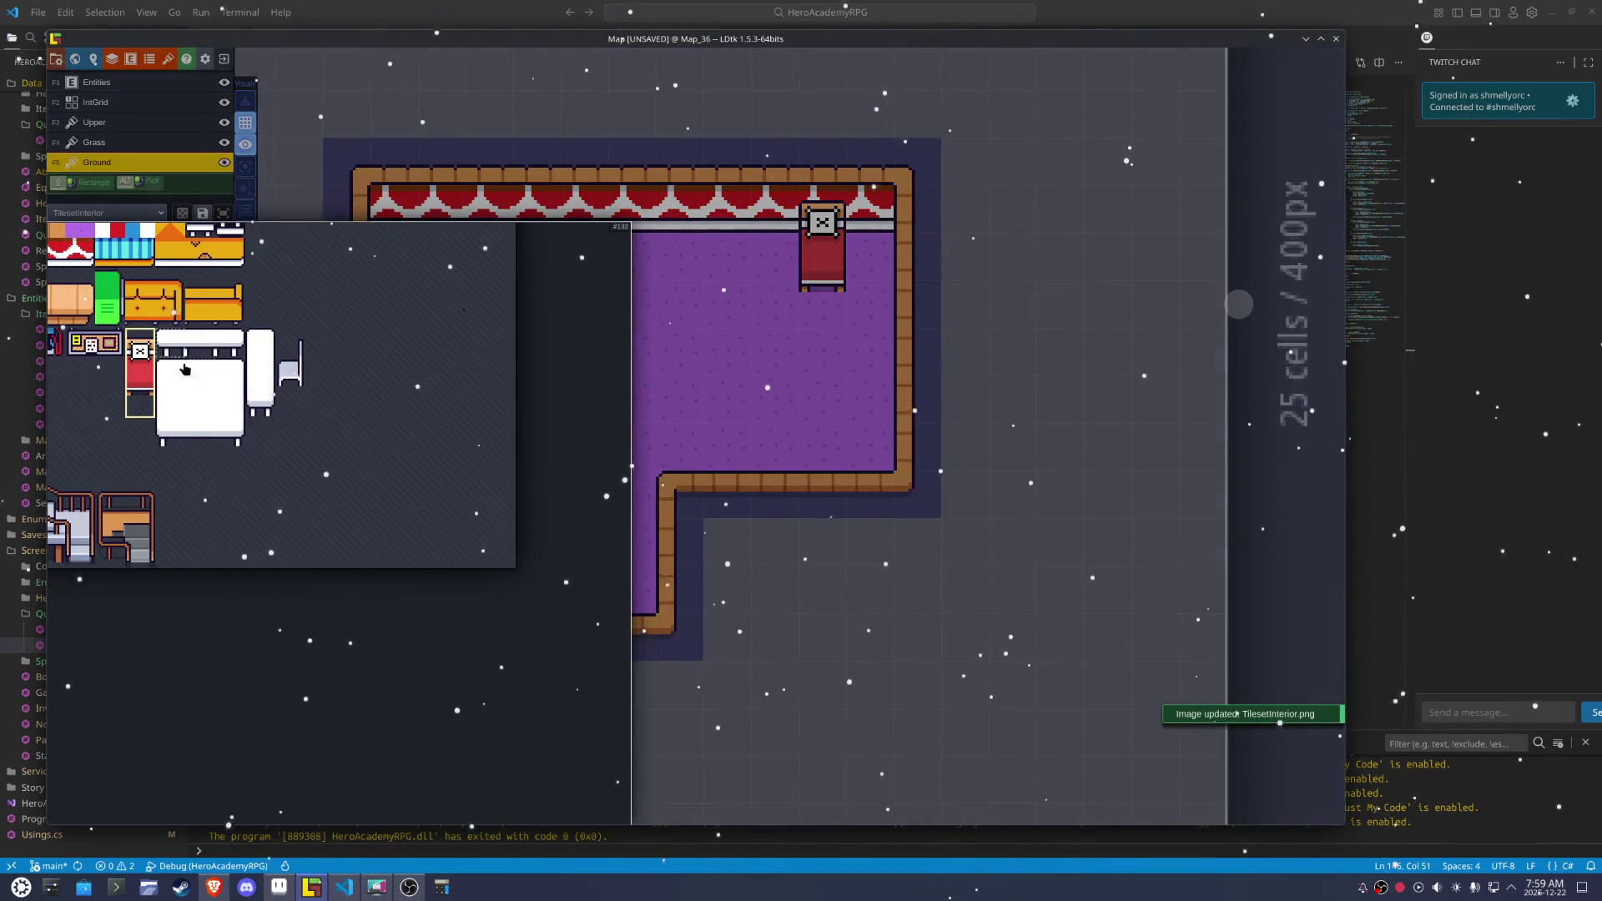
Pick the unflipped chair tile and give the level a dark navy background colour
click(288, 367)
key(x)
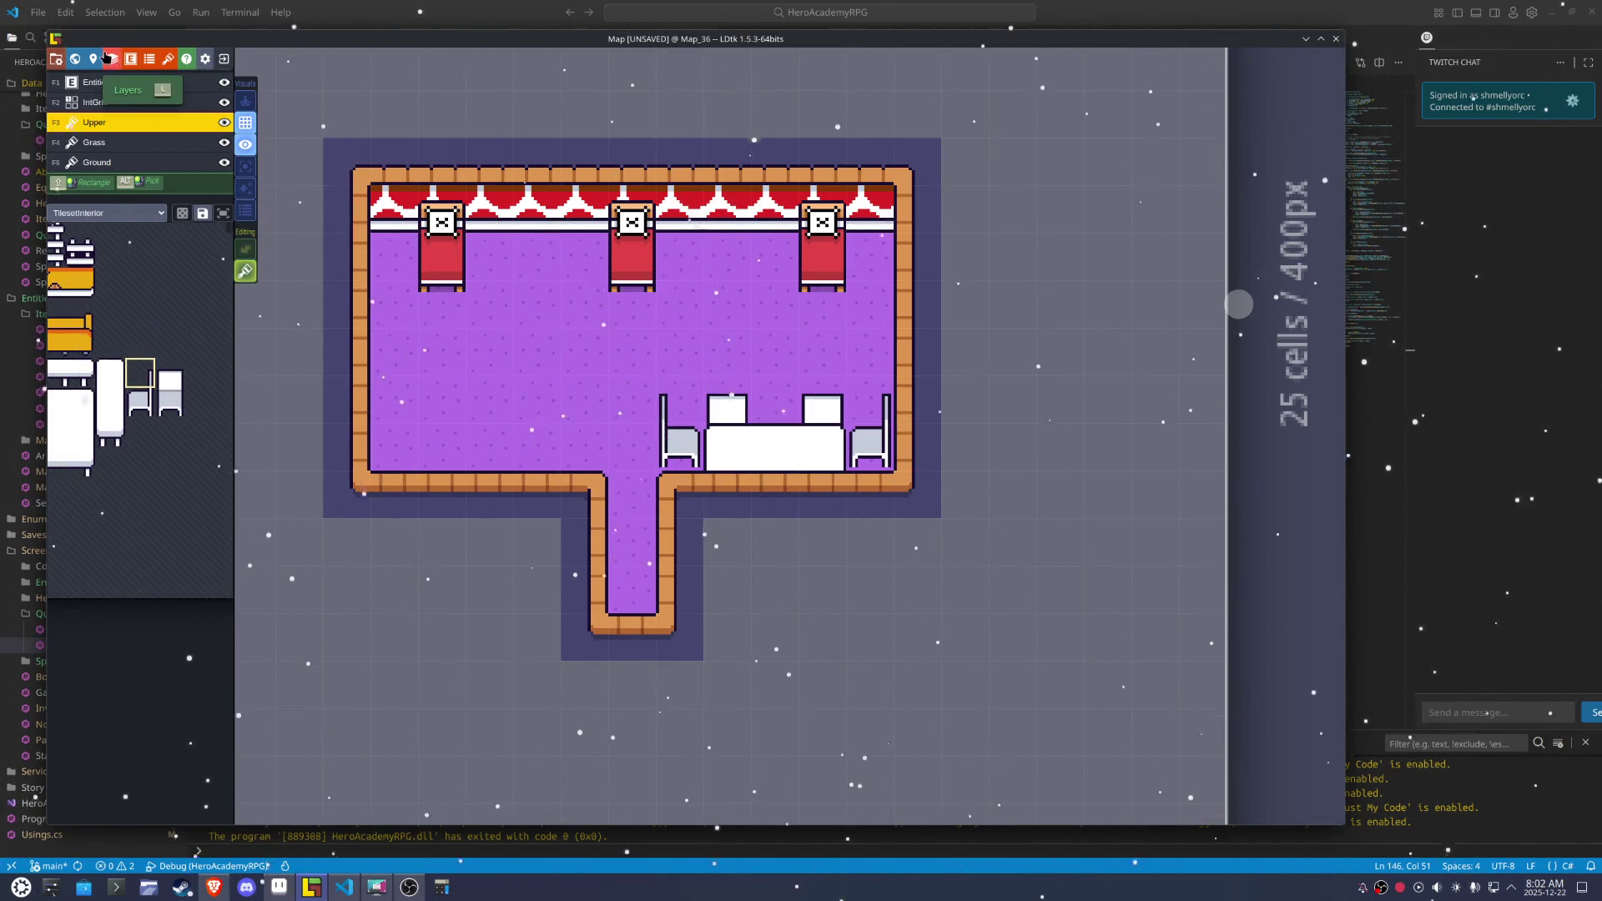
click(93, 58)
click(163, 288)
click(183, 476)
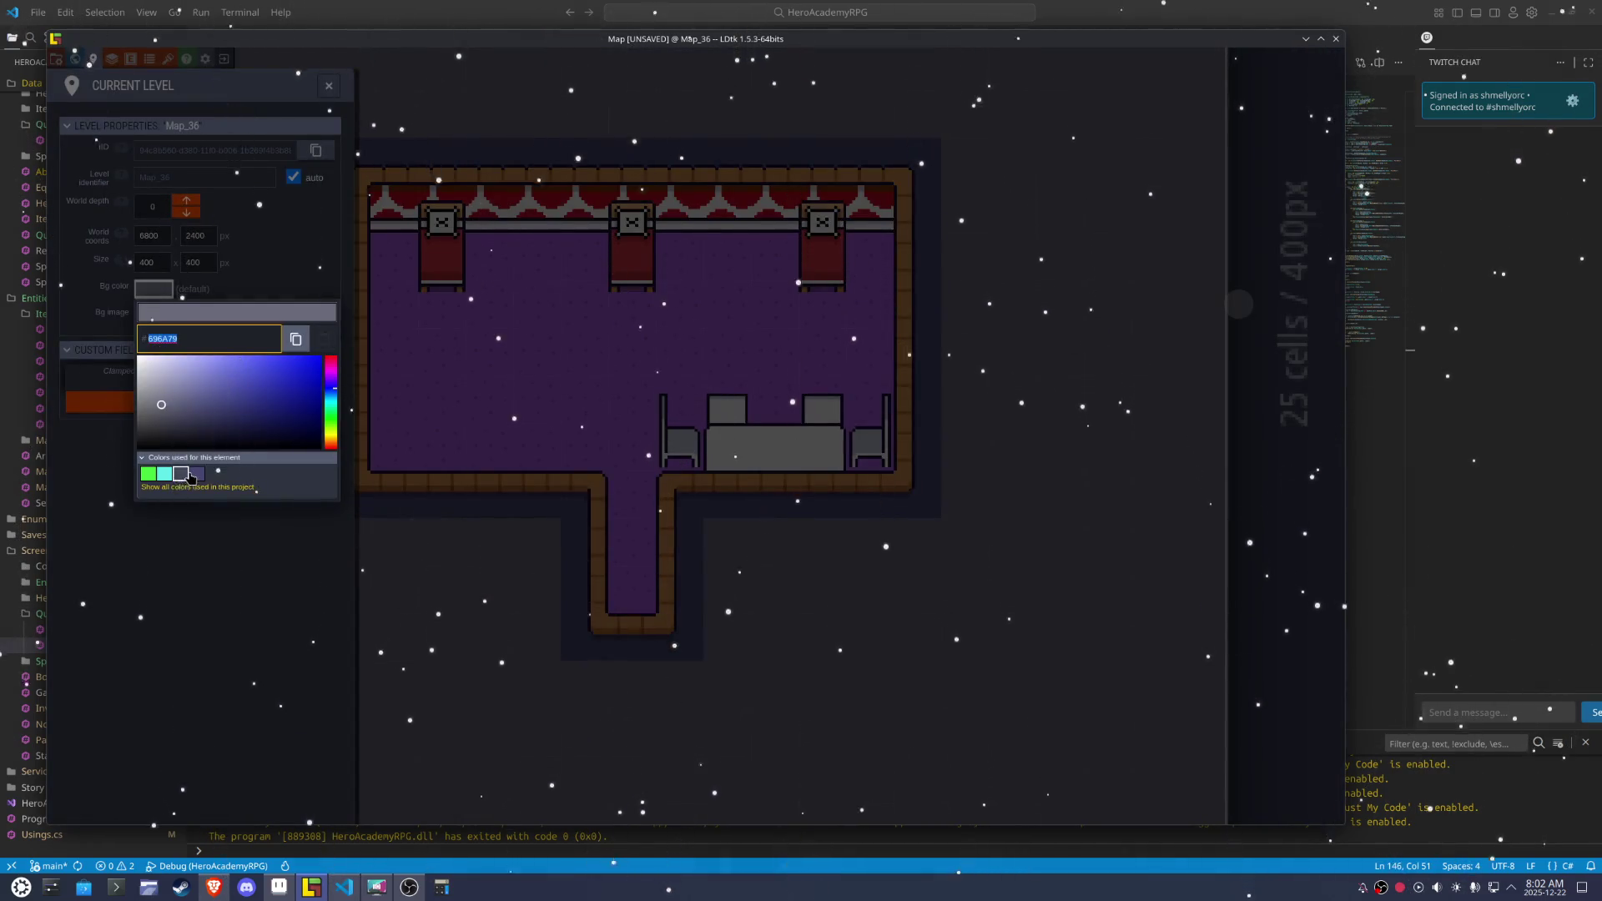
key(Escape)
Save the LDtk project, recentre the room, and switch to Aseprite
key(ctrl+s)
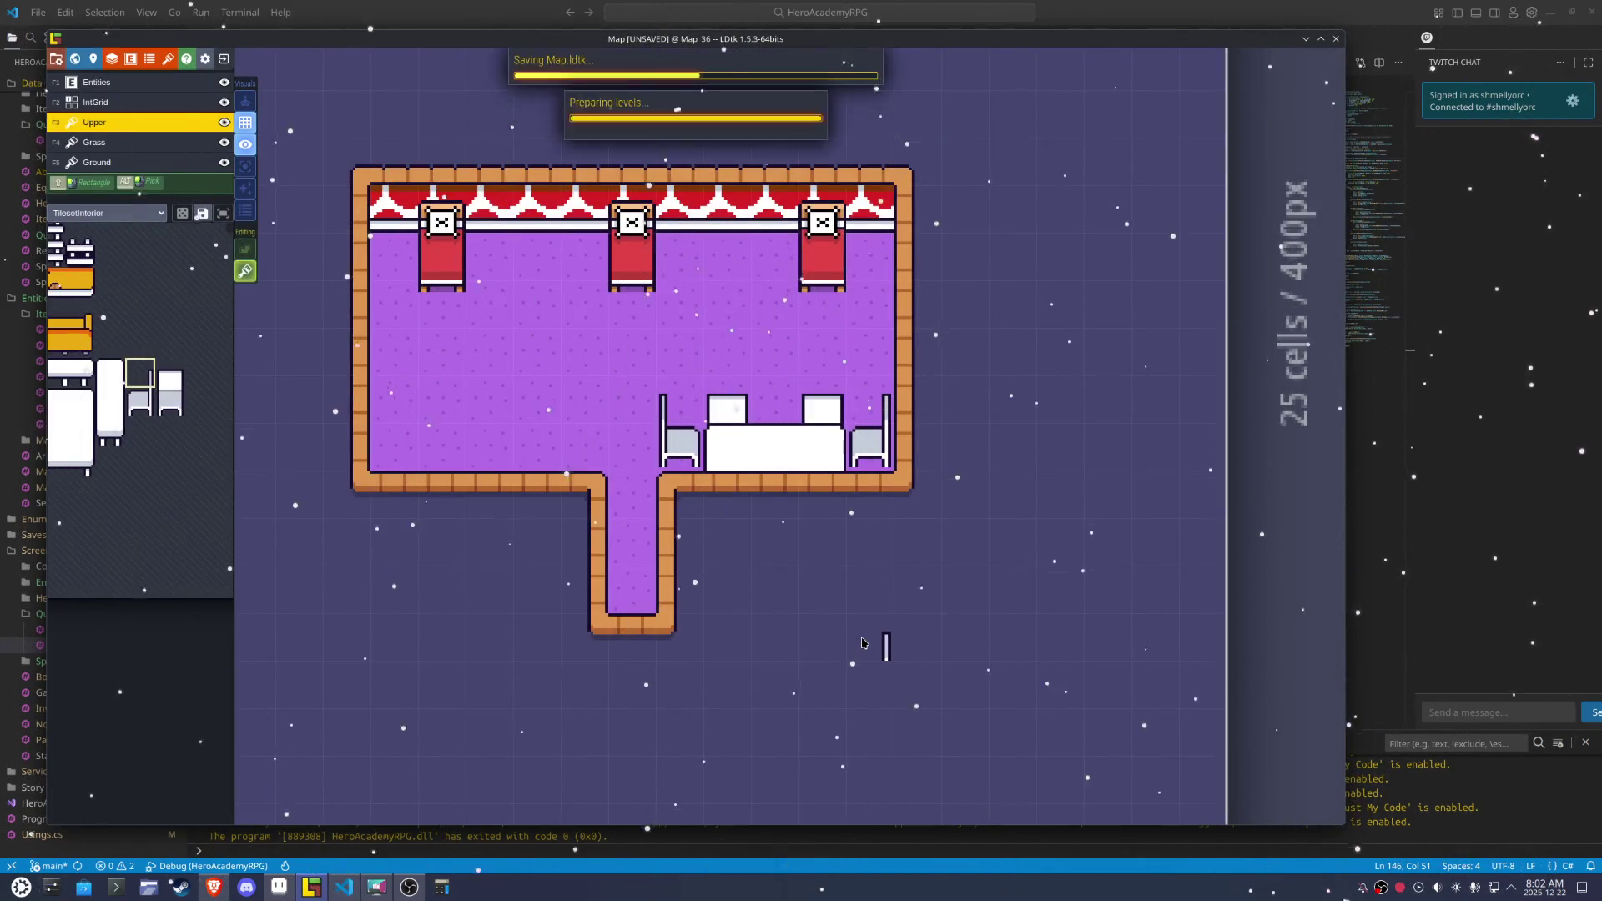
drag(945, 628, 933, 647)
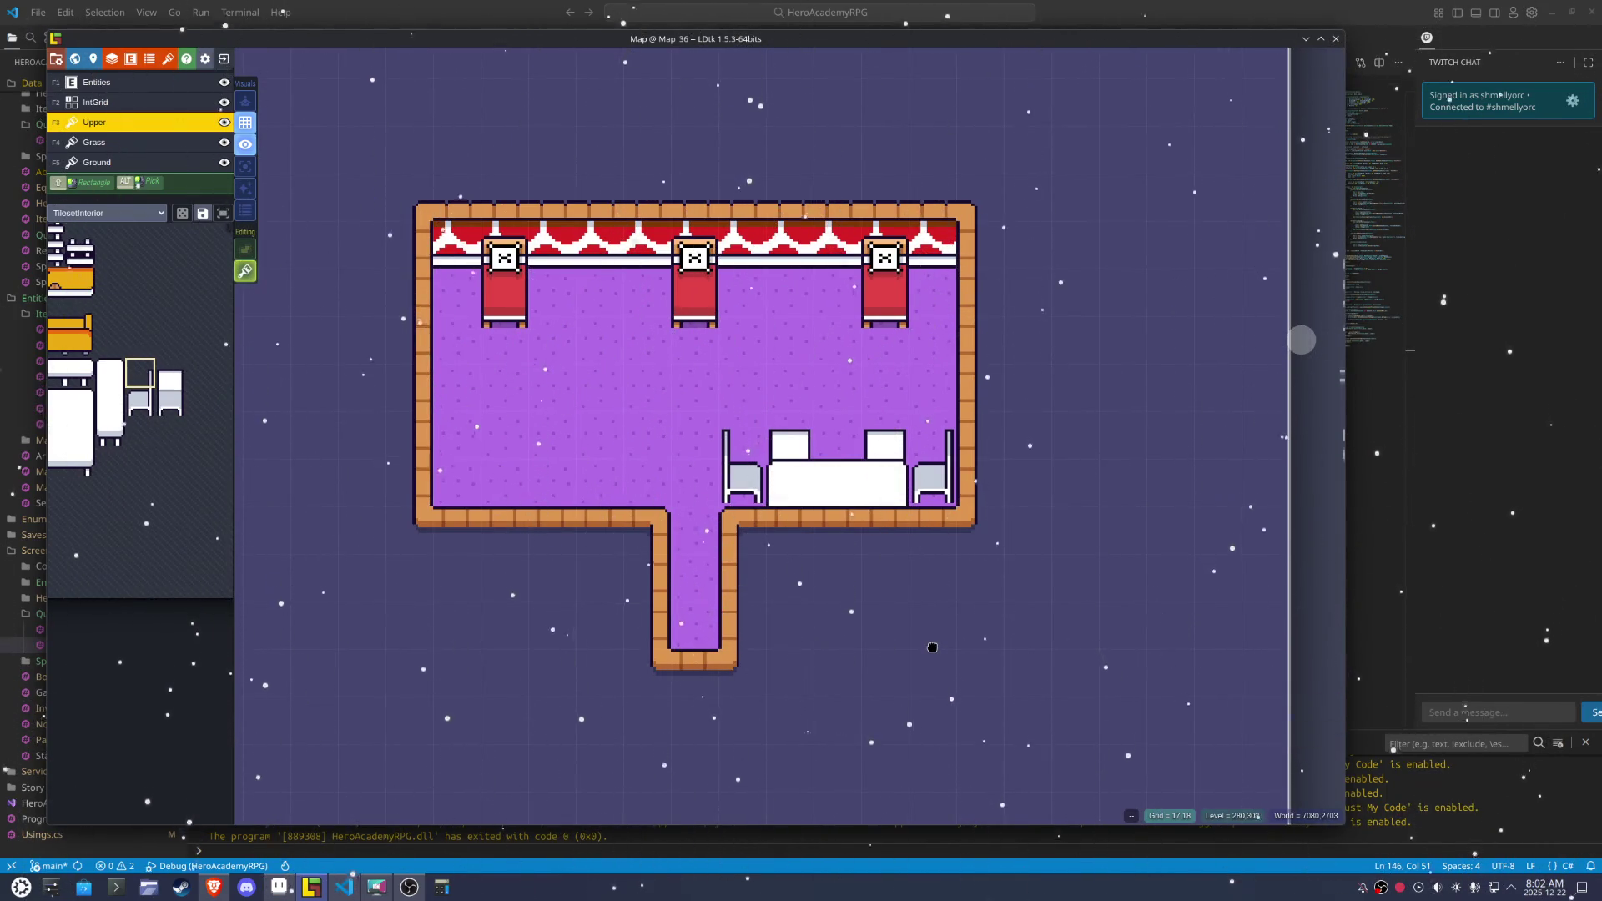
key(alt+Tab)
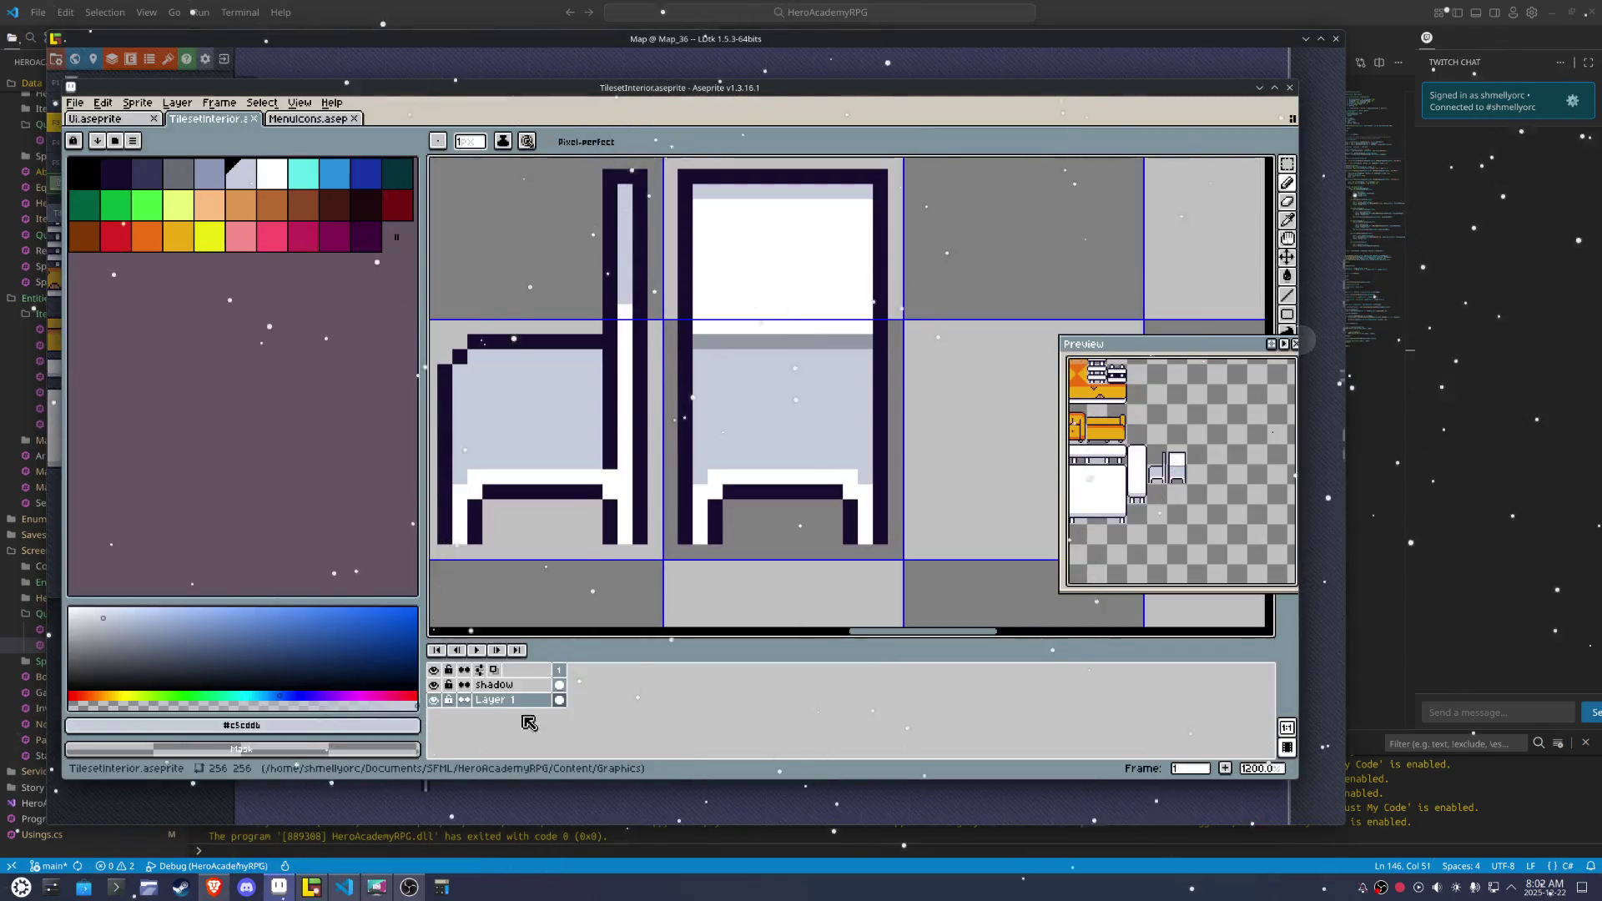
Draw the nightstand's dark outline and an inner horizontal line beside the bed
scroll(down, 3)
scroll(up, 3)
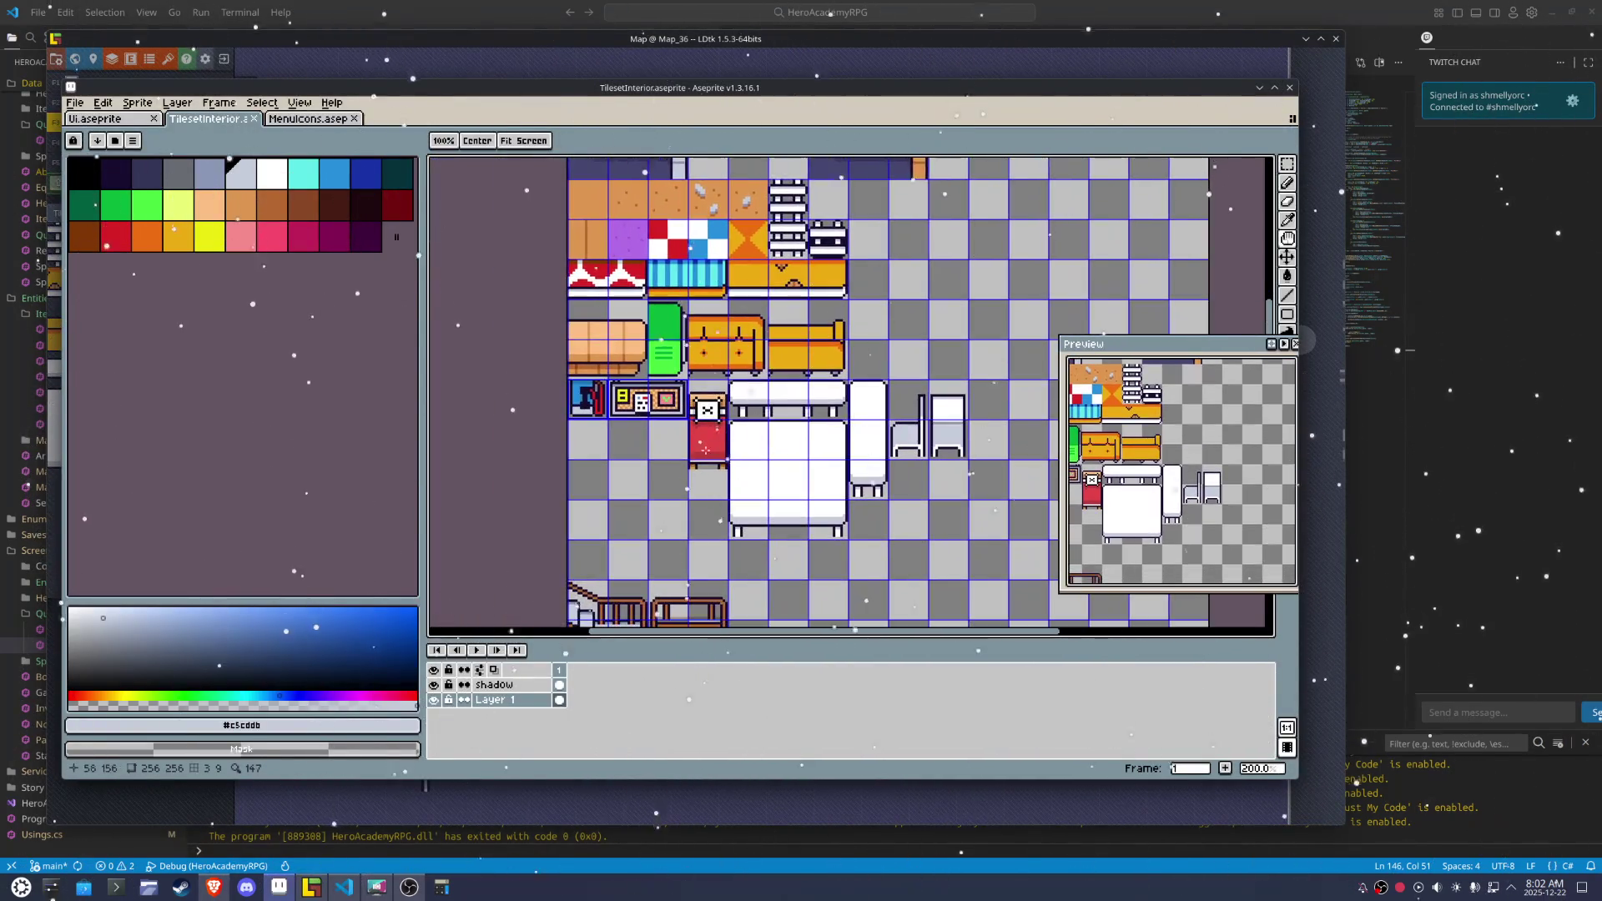
scroll(up, 3)
click(708, 361)
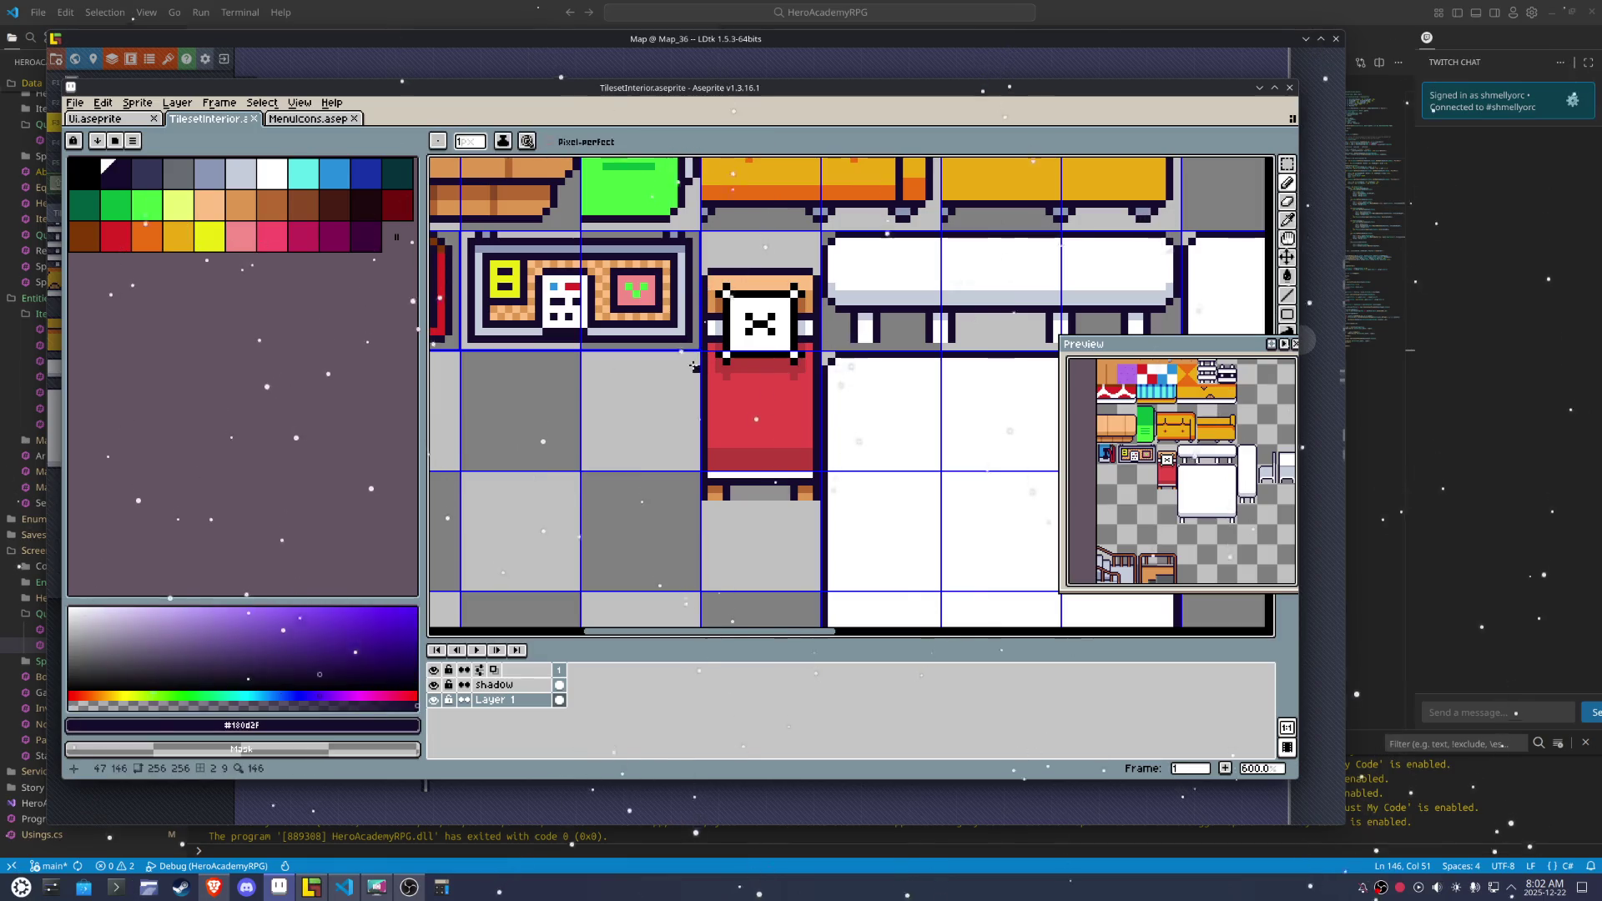
drag(687, 361, 688, 362)
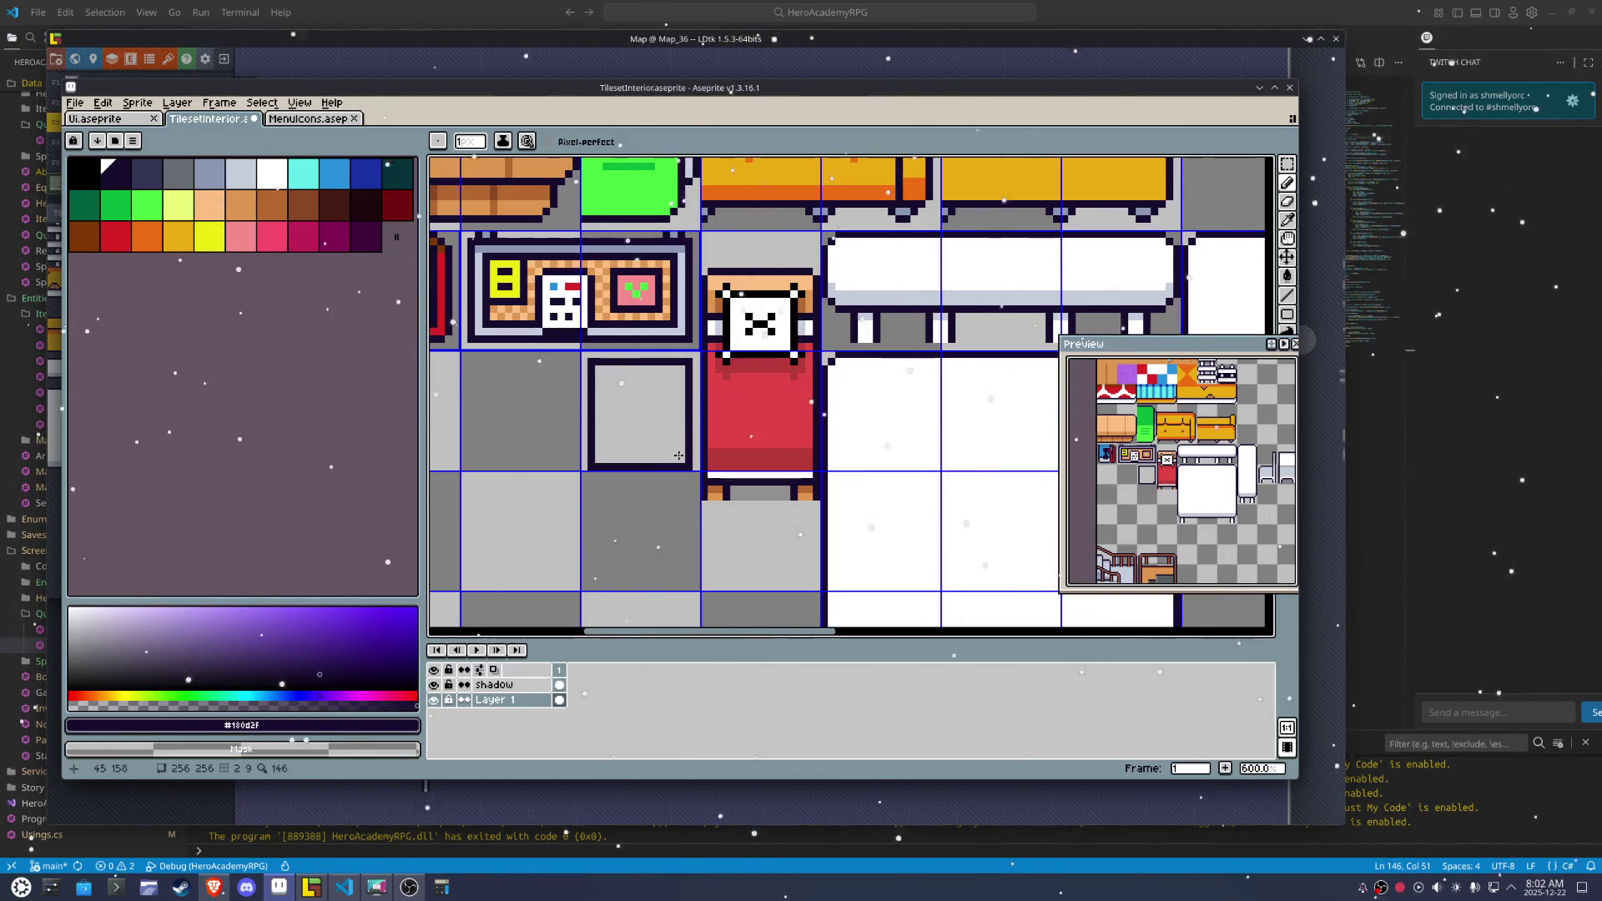
drag(679, 436, 609, 465)
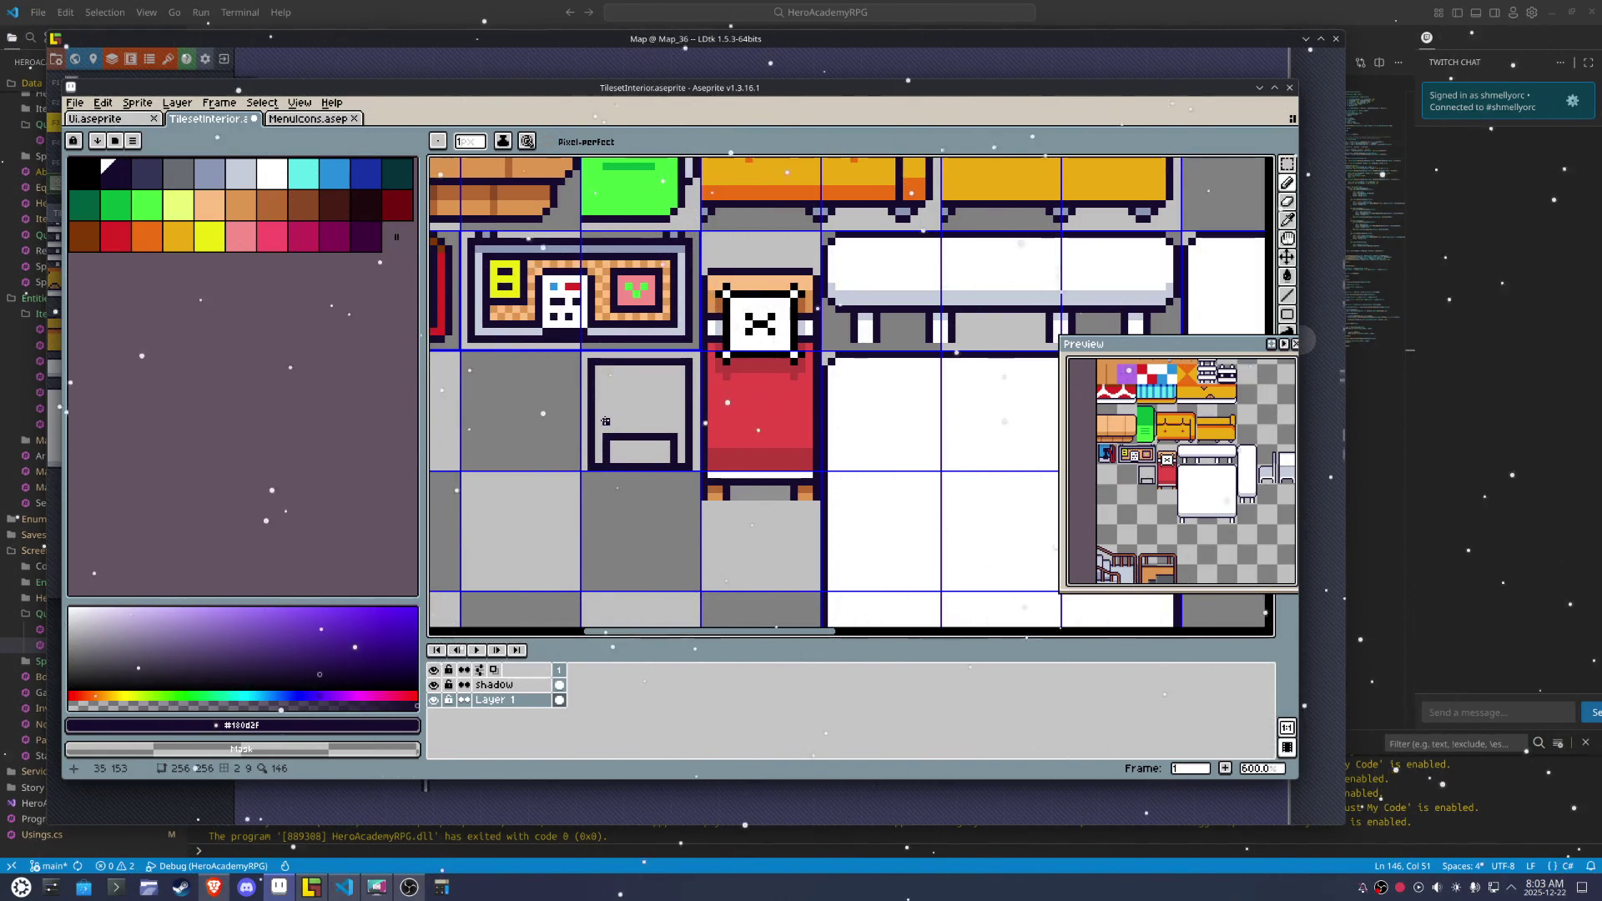
Fill the nightstand top with tan and shade its edges darker brown
key(g)
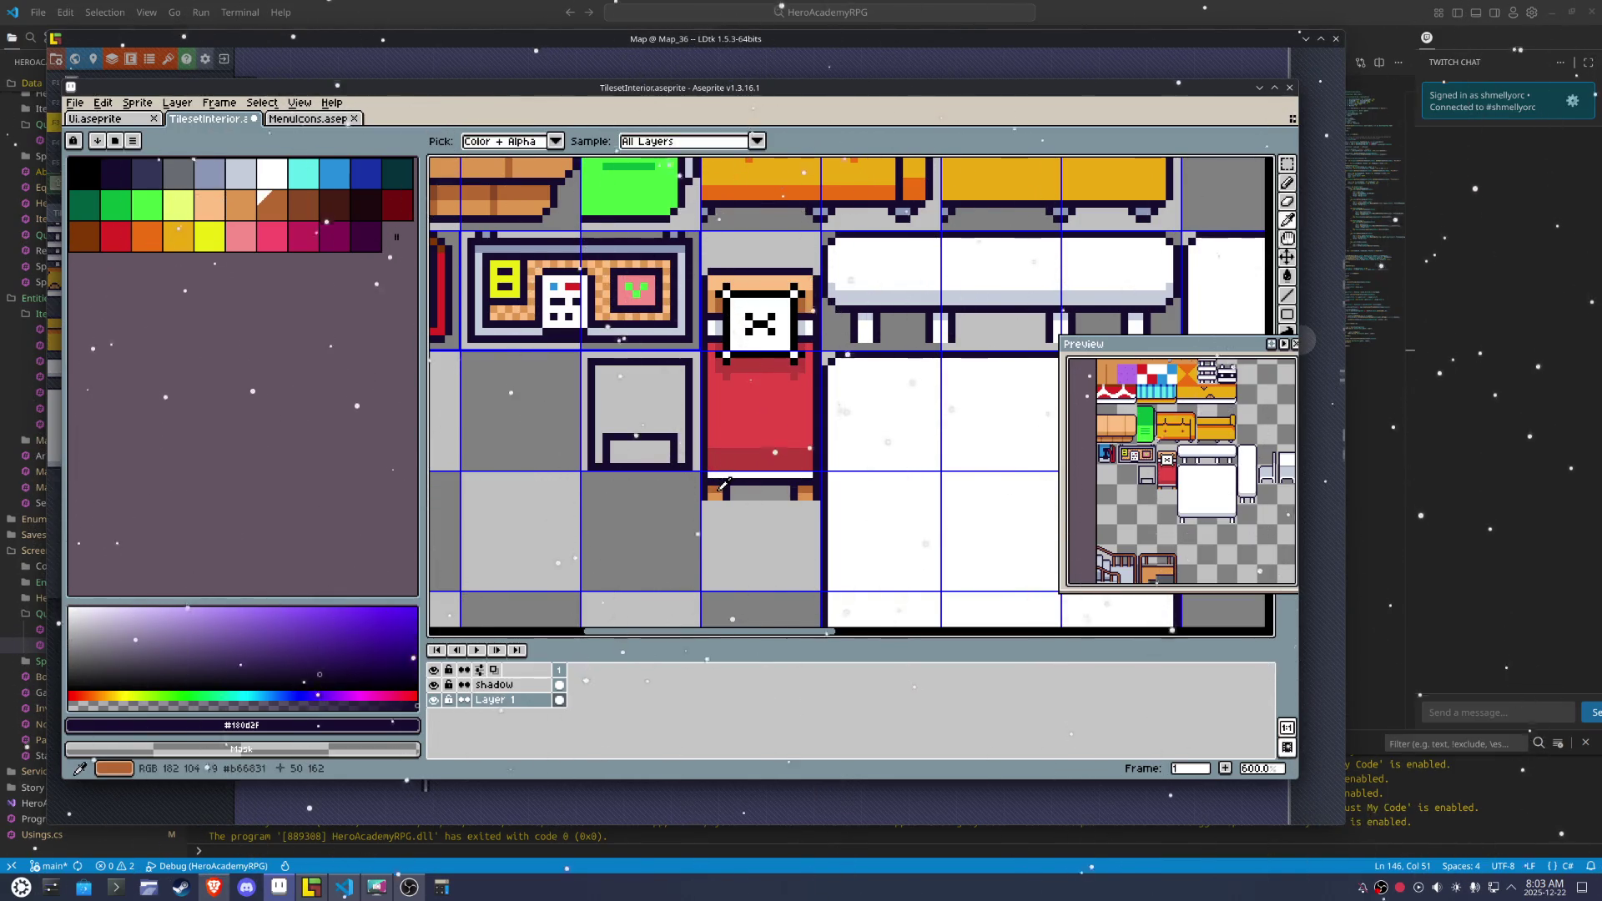
click(716, 492)
click(635, 382)
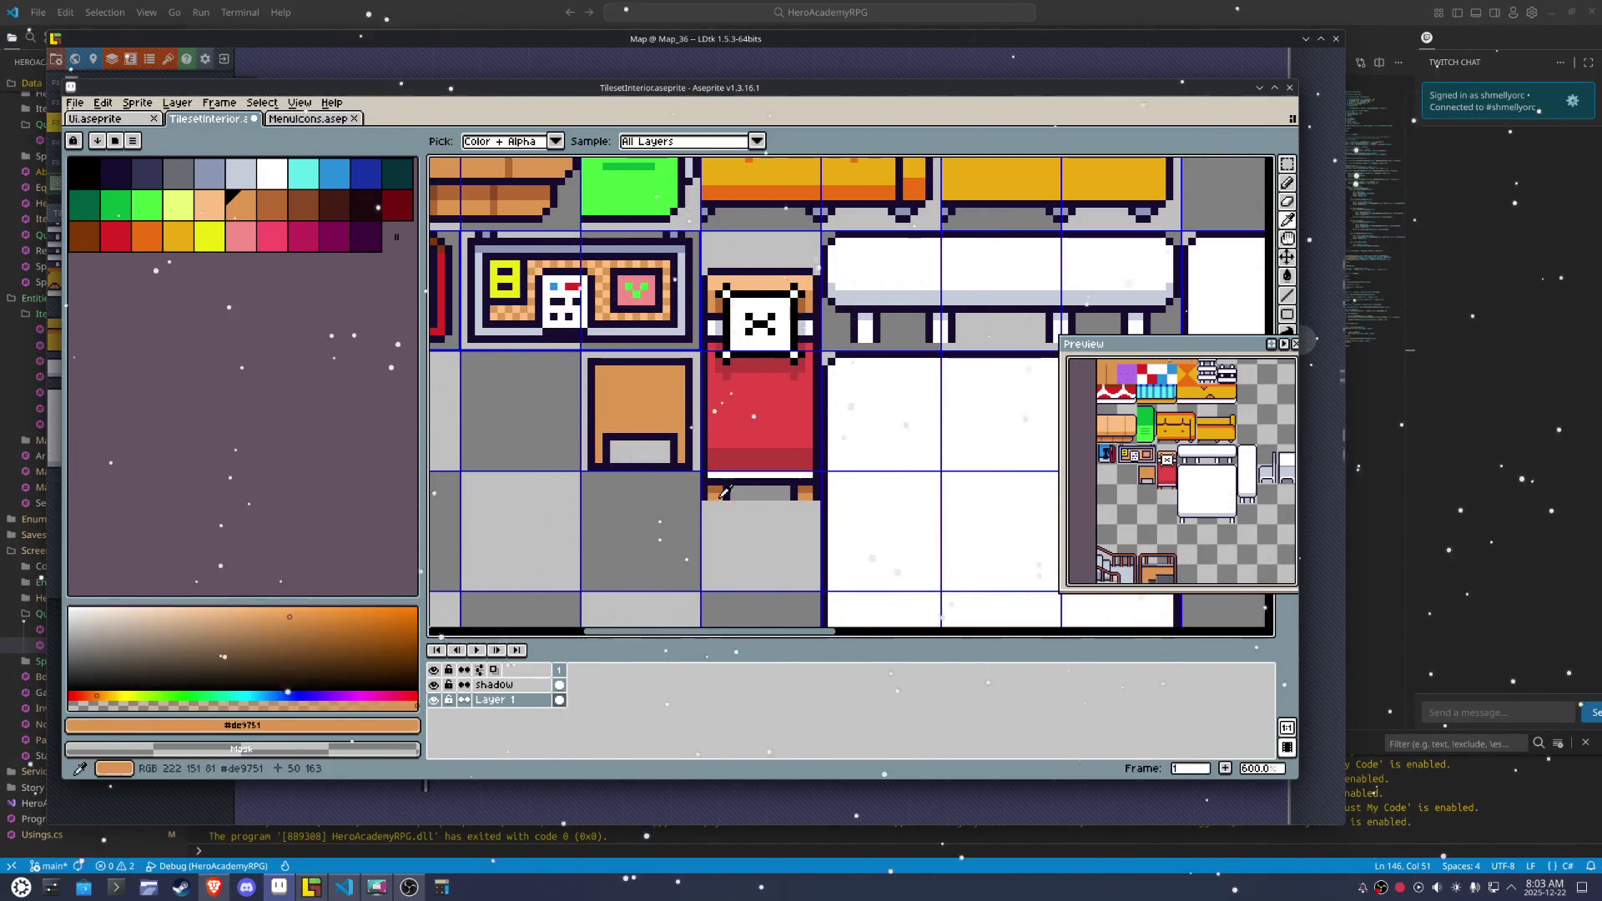
key(])
key(b)
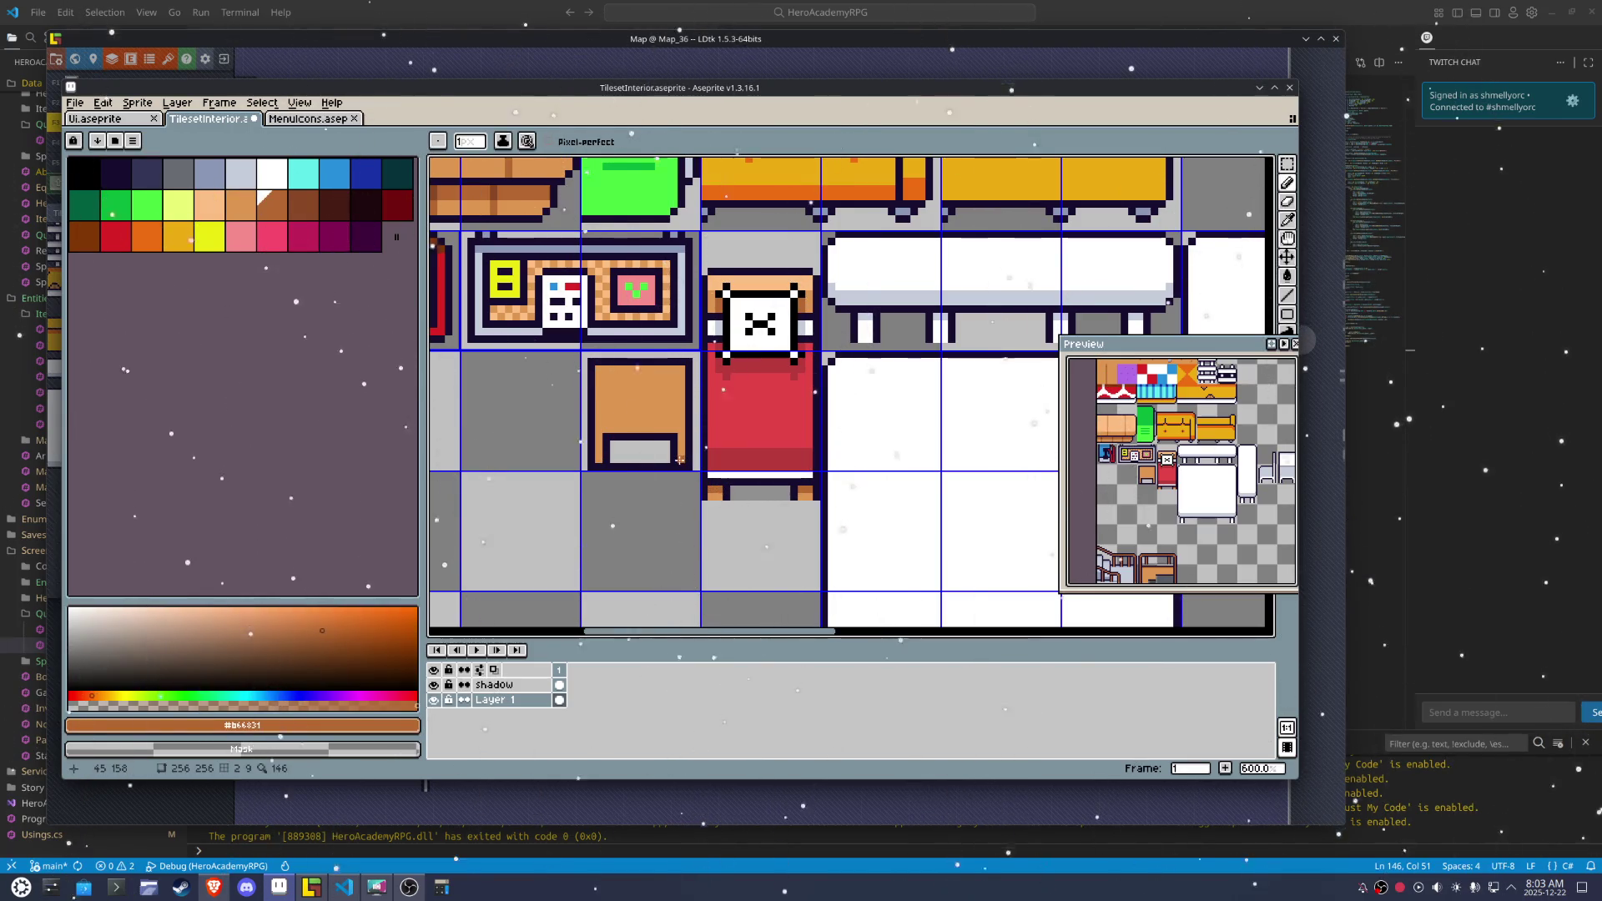
drag(684, 428, 598, 457)
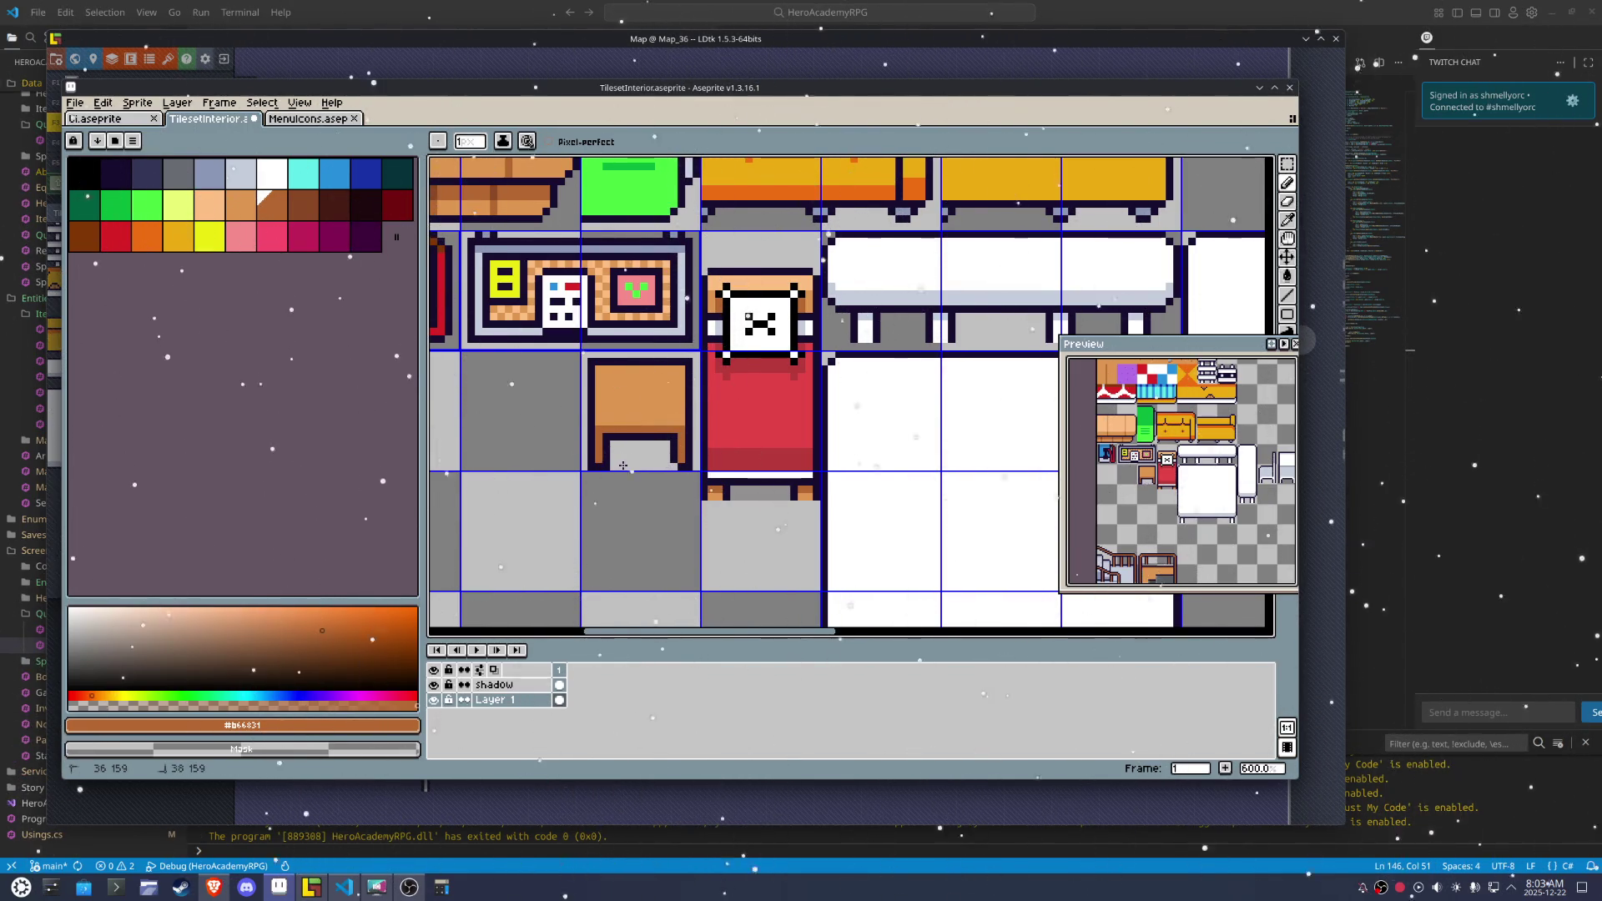
click(671, 461)
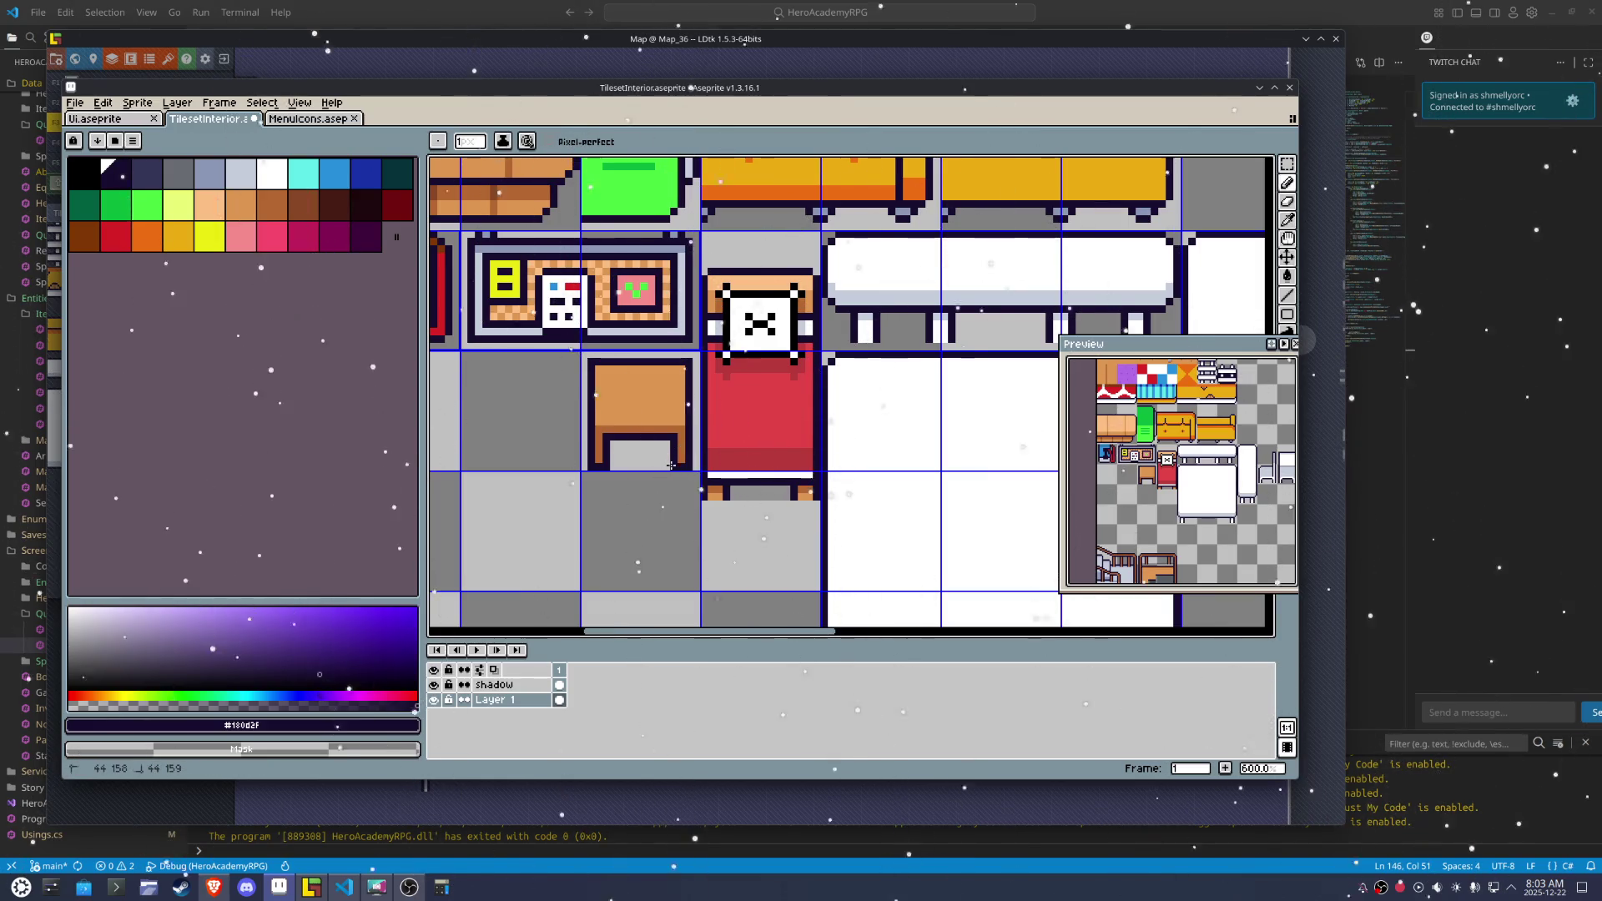
Select the nightstand and move it down into the lower cell, nudged up one pixel
scroll(up, 3)
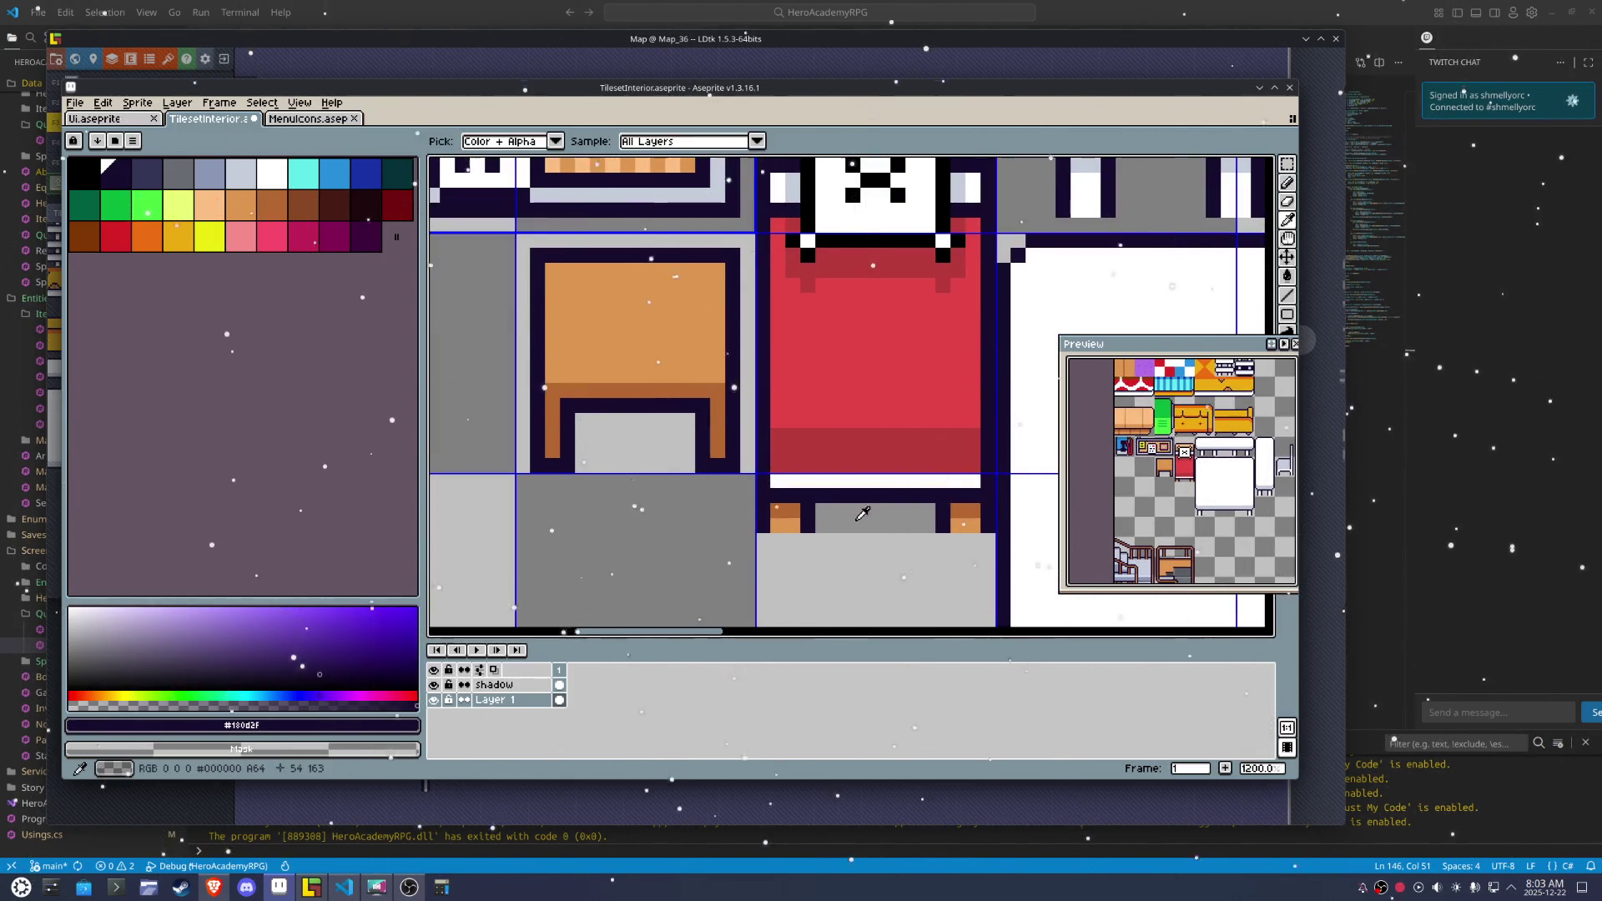
scroll(down, 3)
key(m)
drag(785, 491, 739, 457)
drag(701, 397, 700, 392)
key(Up)
key(Up)
key(Up)
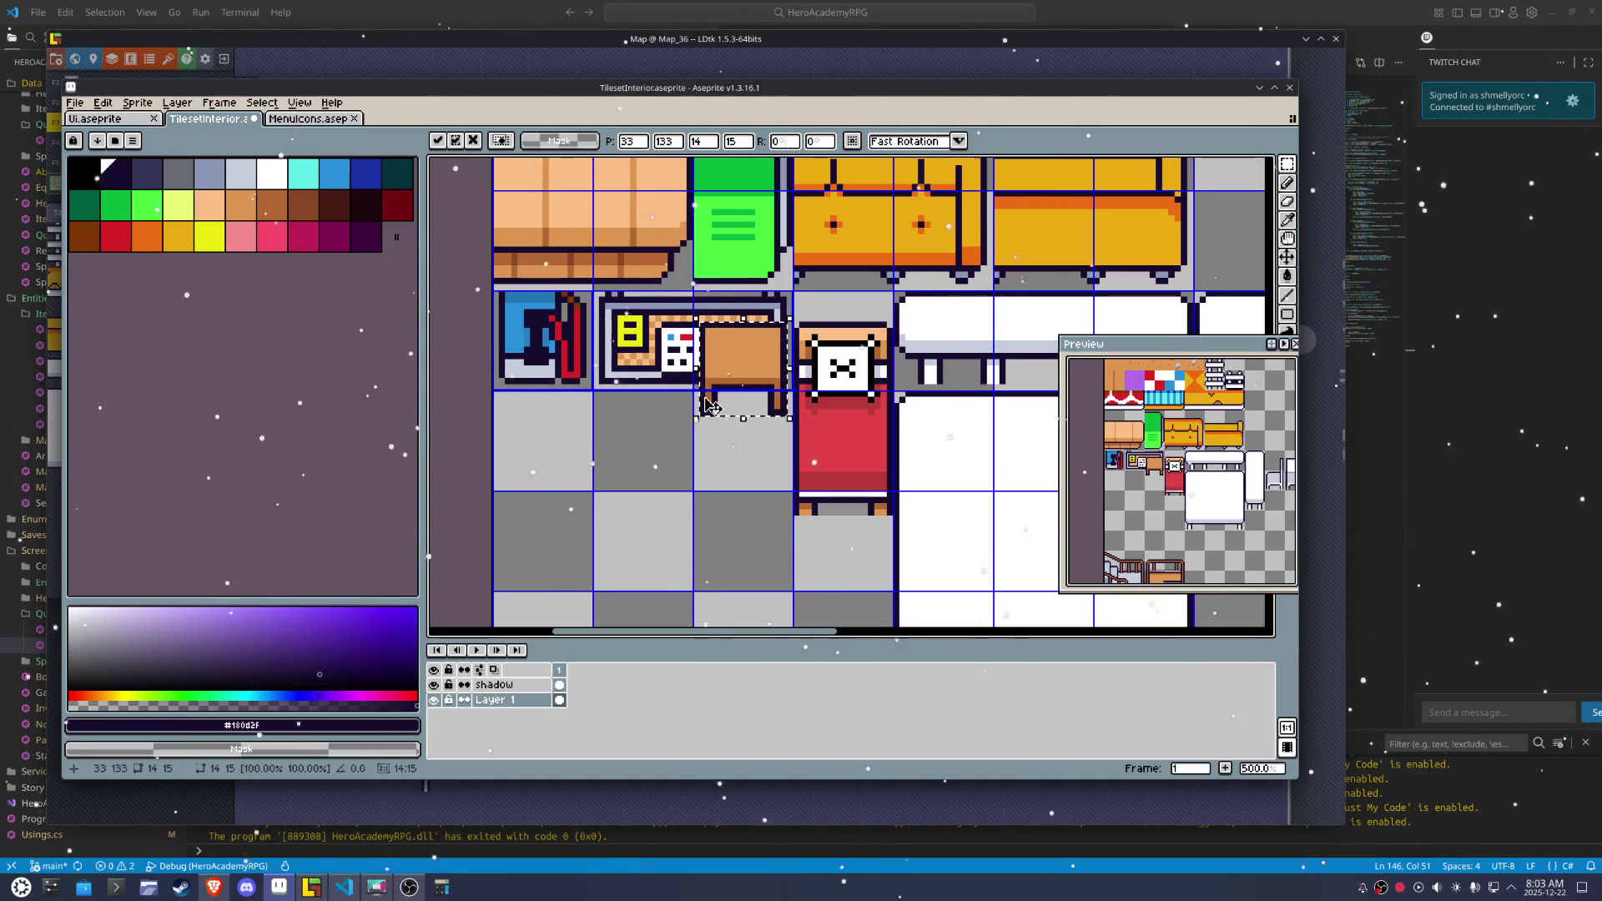
key(i)
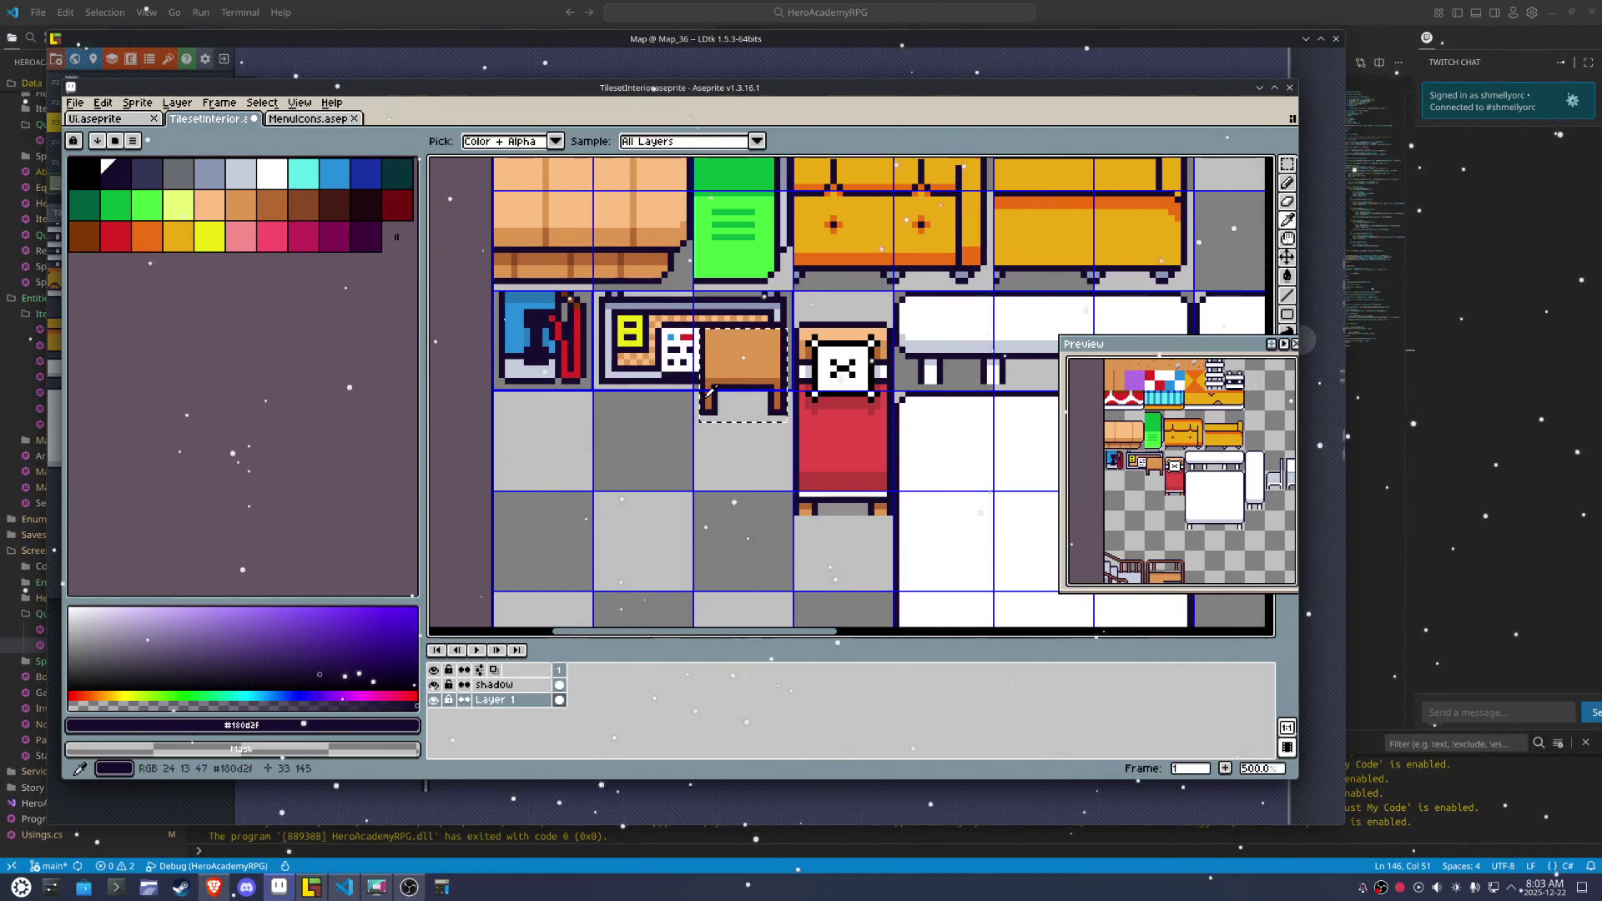
key(m)
key(ctrl+z)
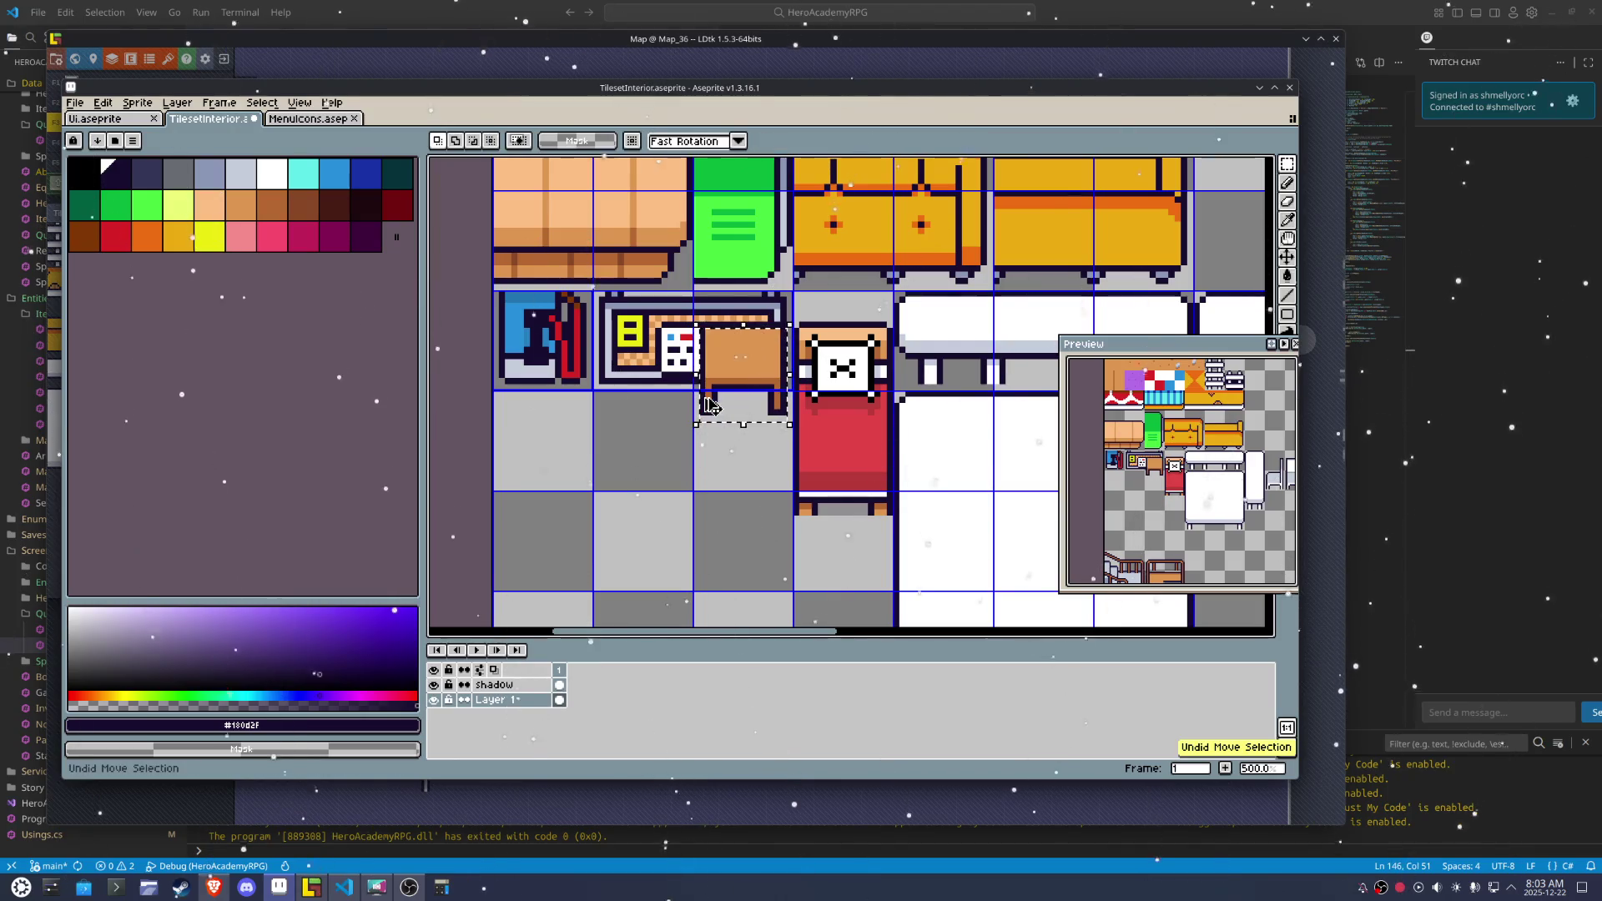
key(ctrl+z)
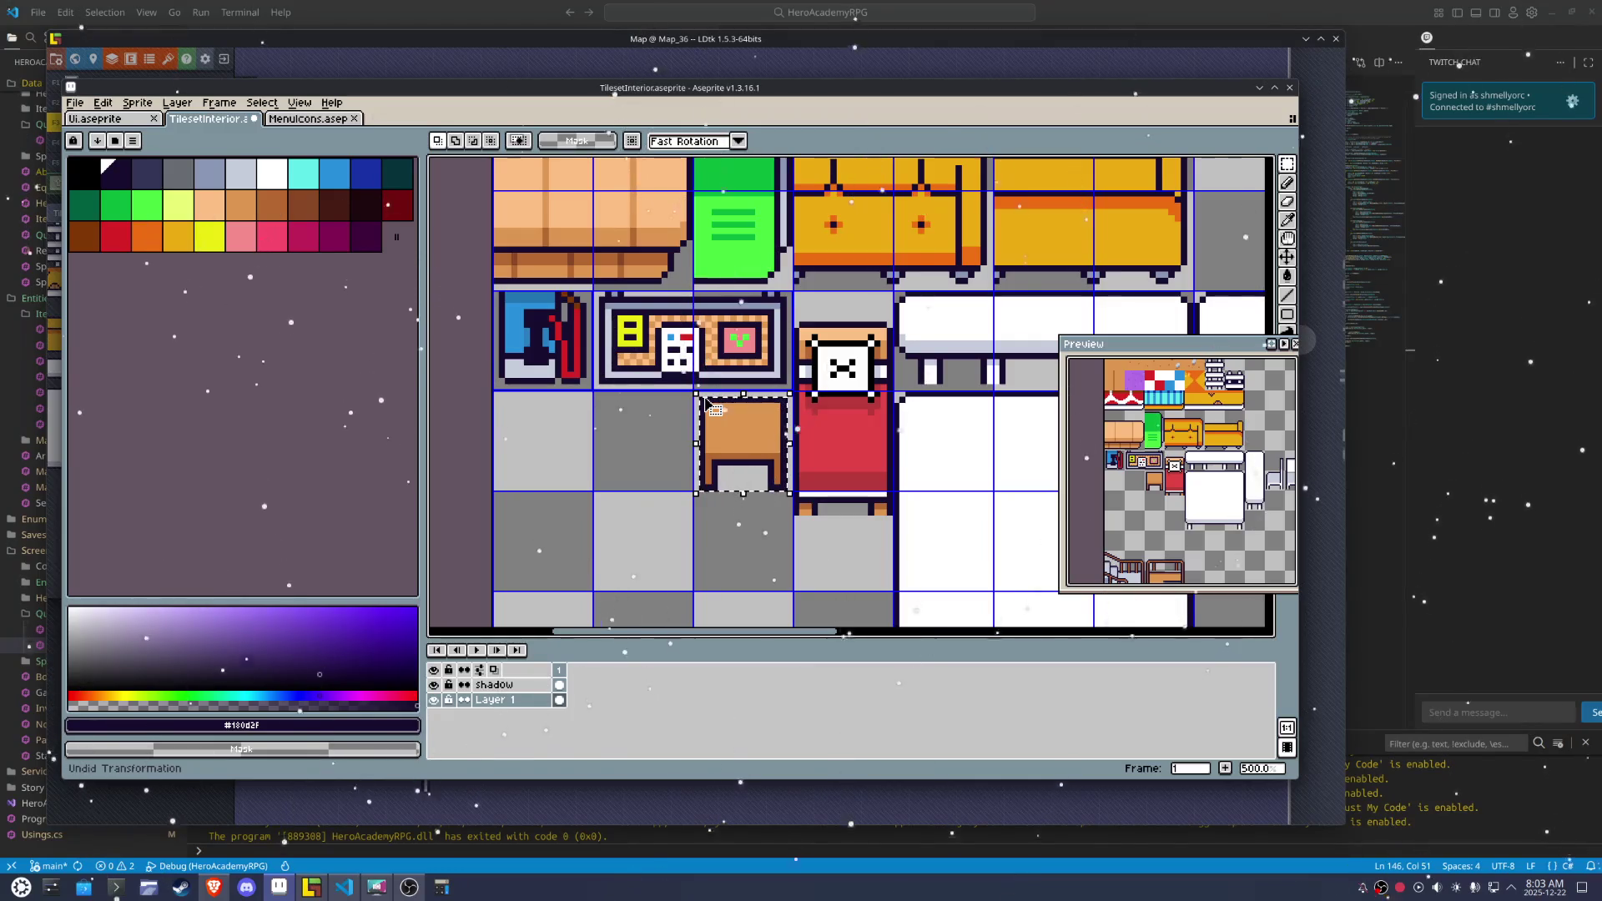
key(Down)
key(Down)
key(Down)
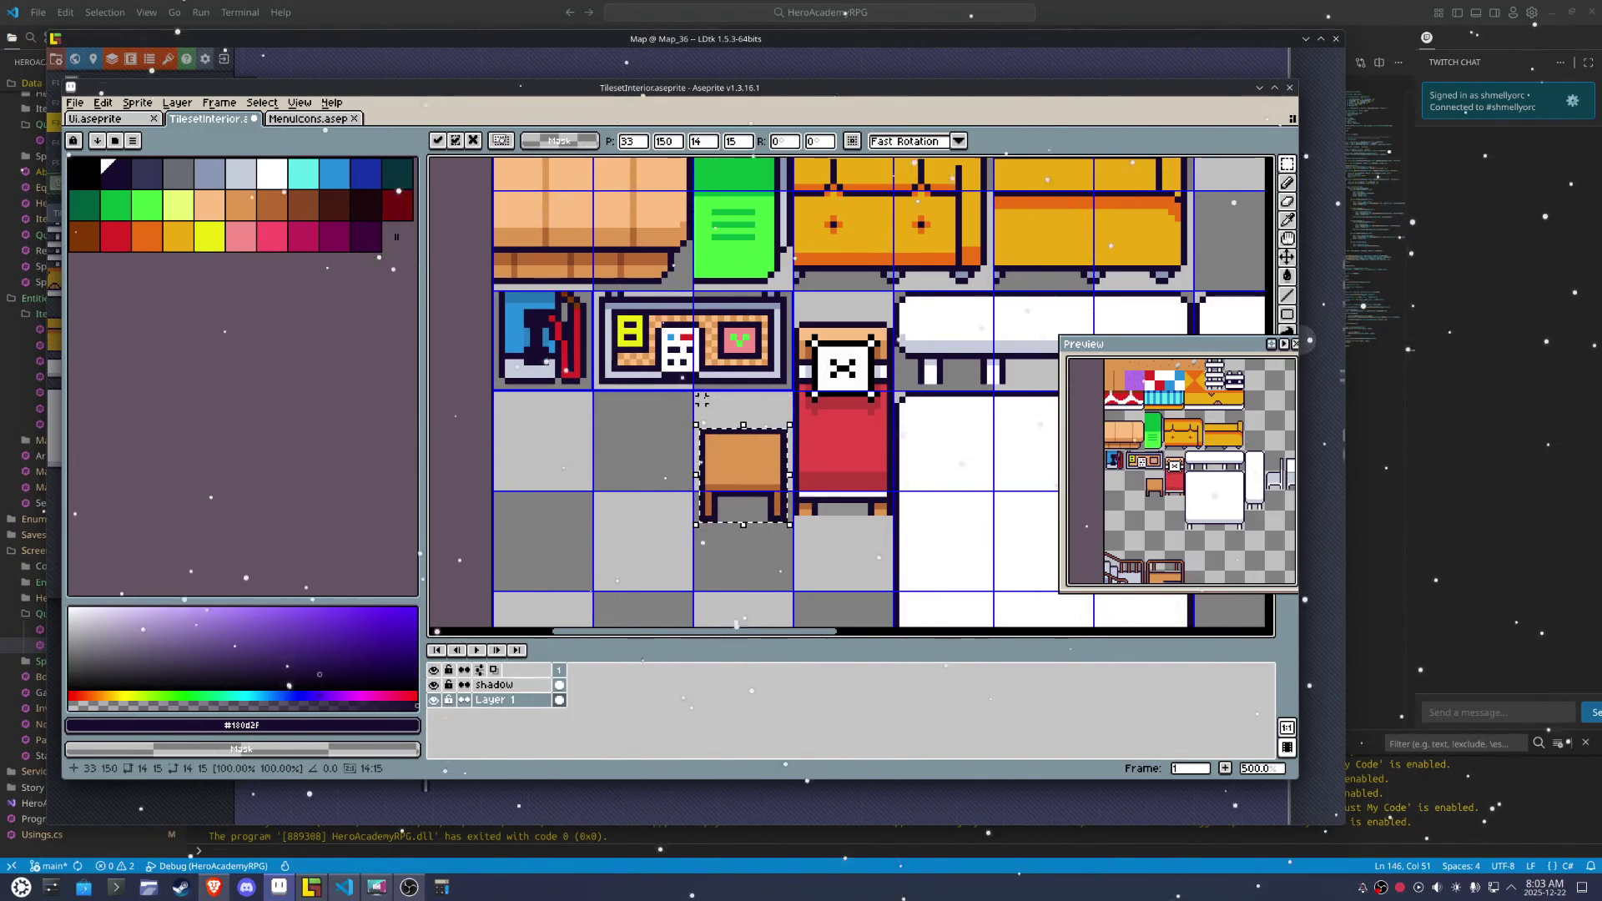
key(Up)
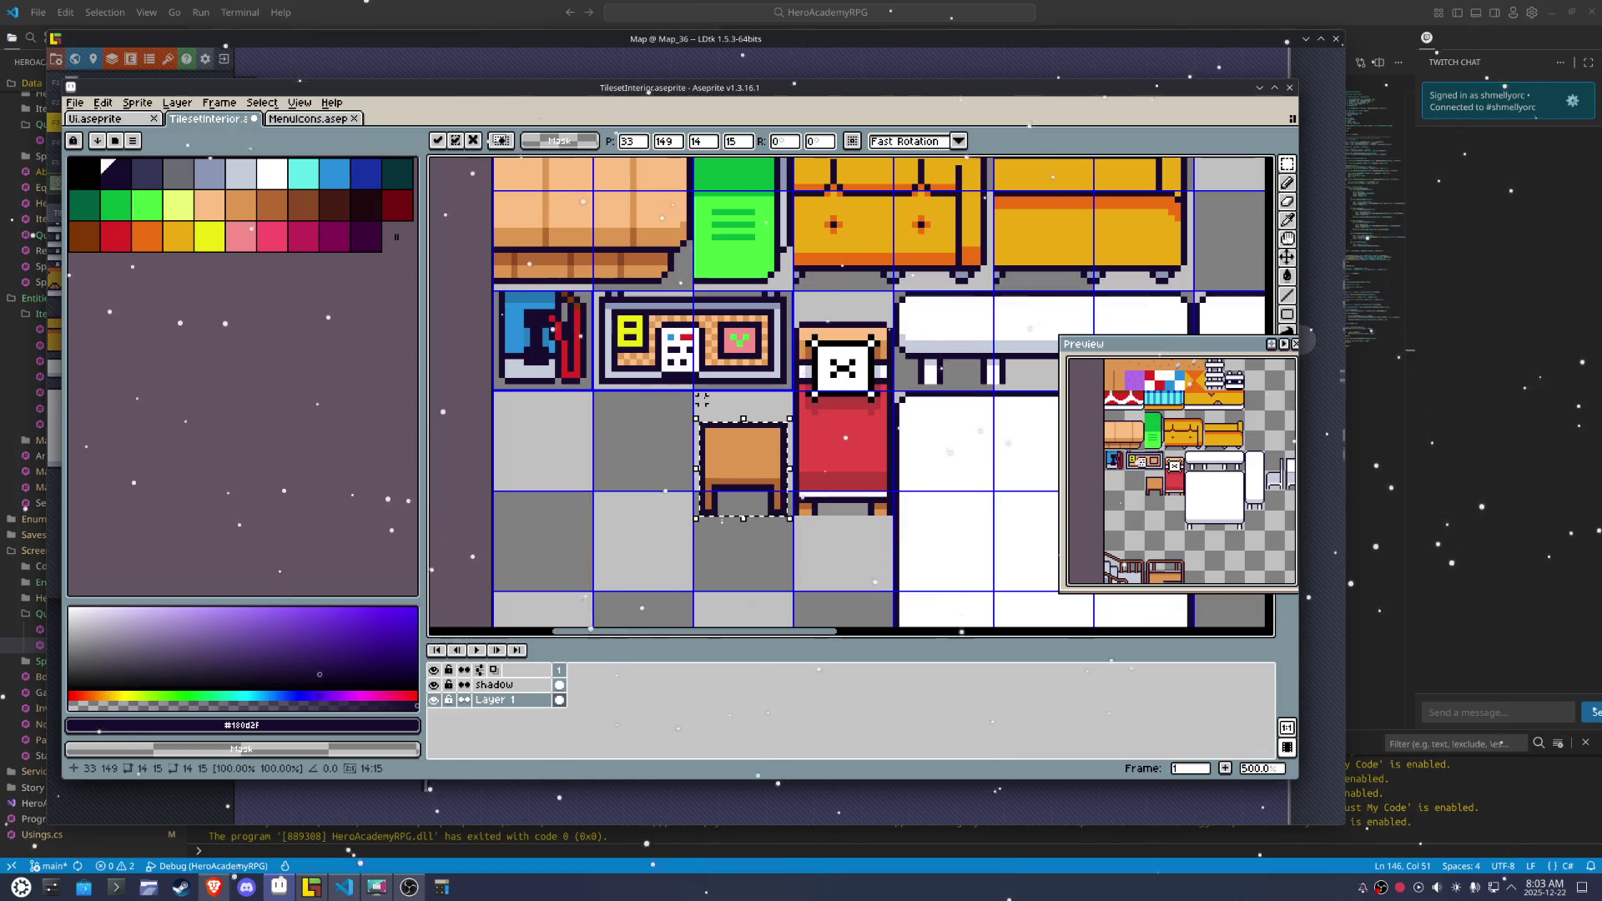
click(501, 373)
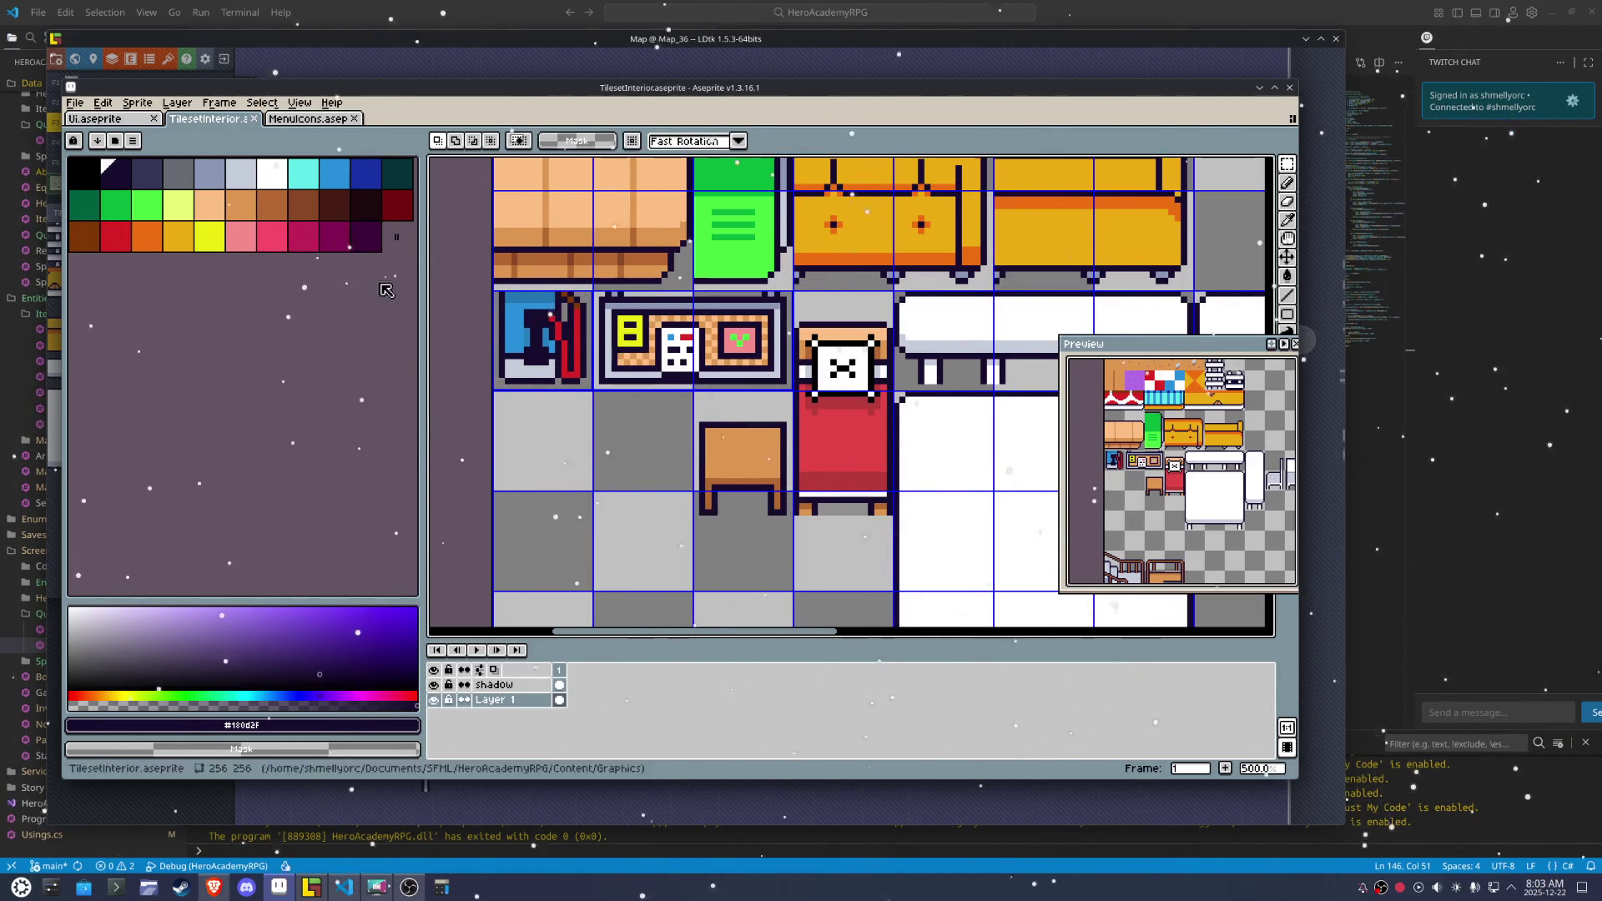
key(b)
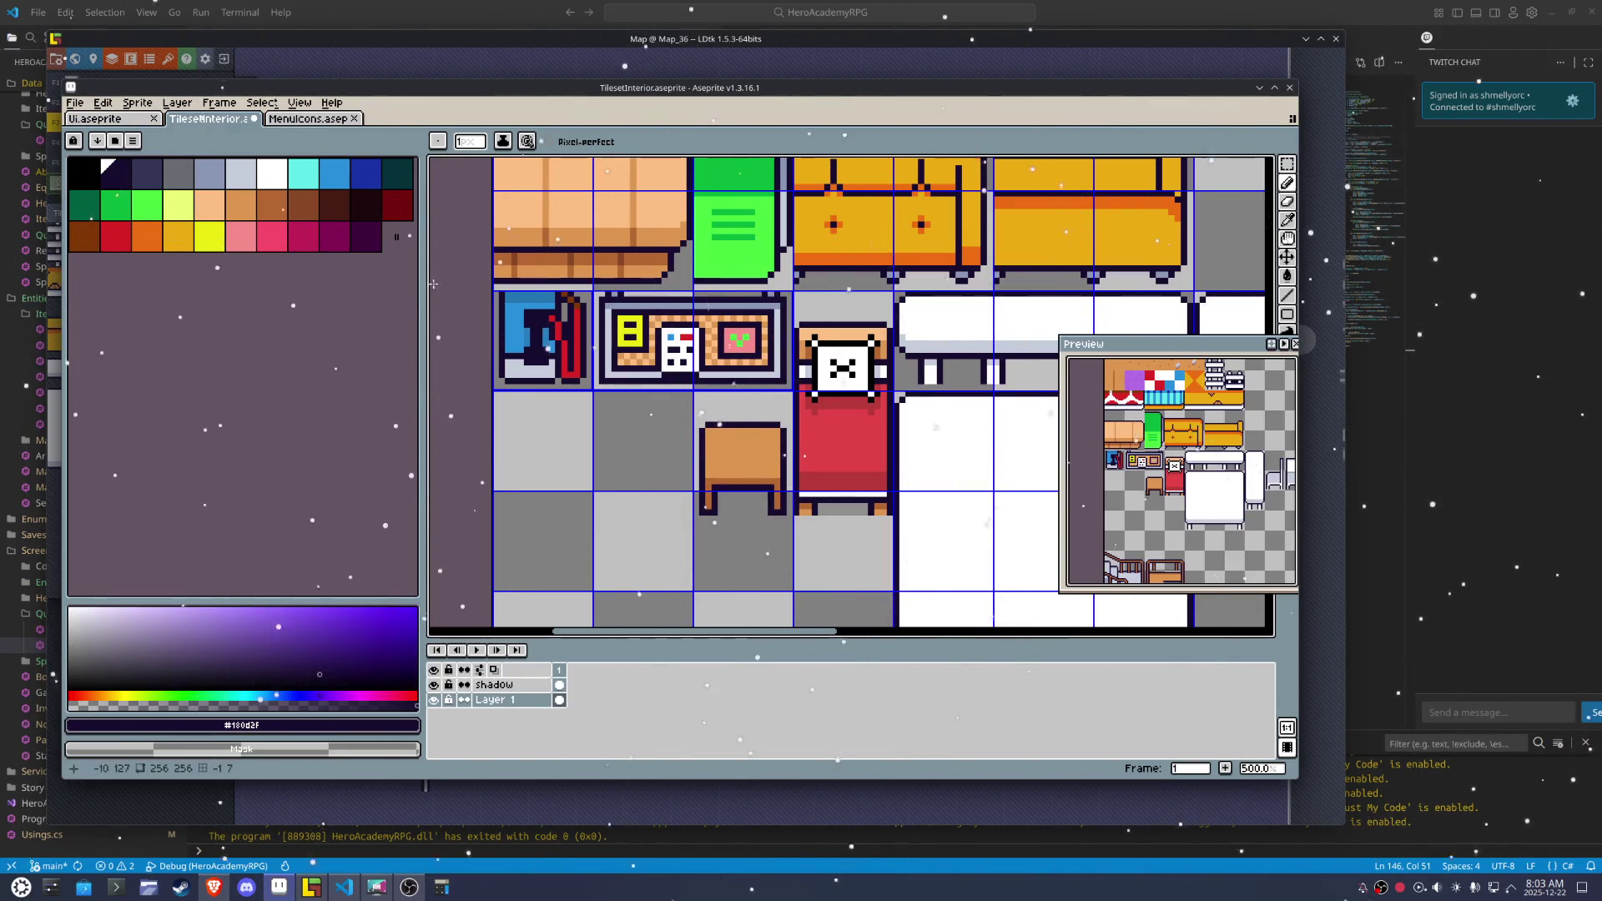
Repeat the last sprite sheet export and bring LDtk back to the front
click(75, 102)
mouse_move(150, 240)
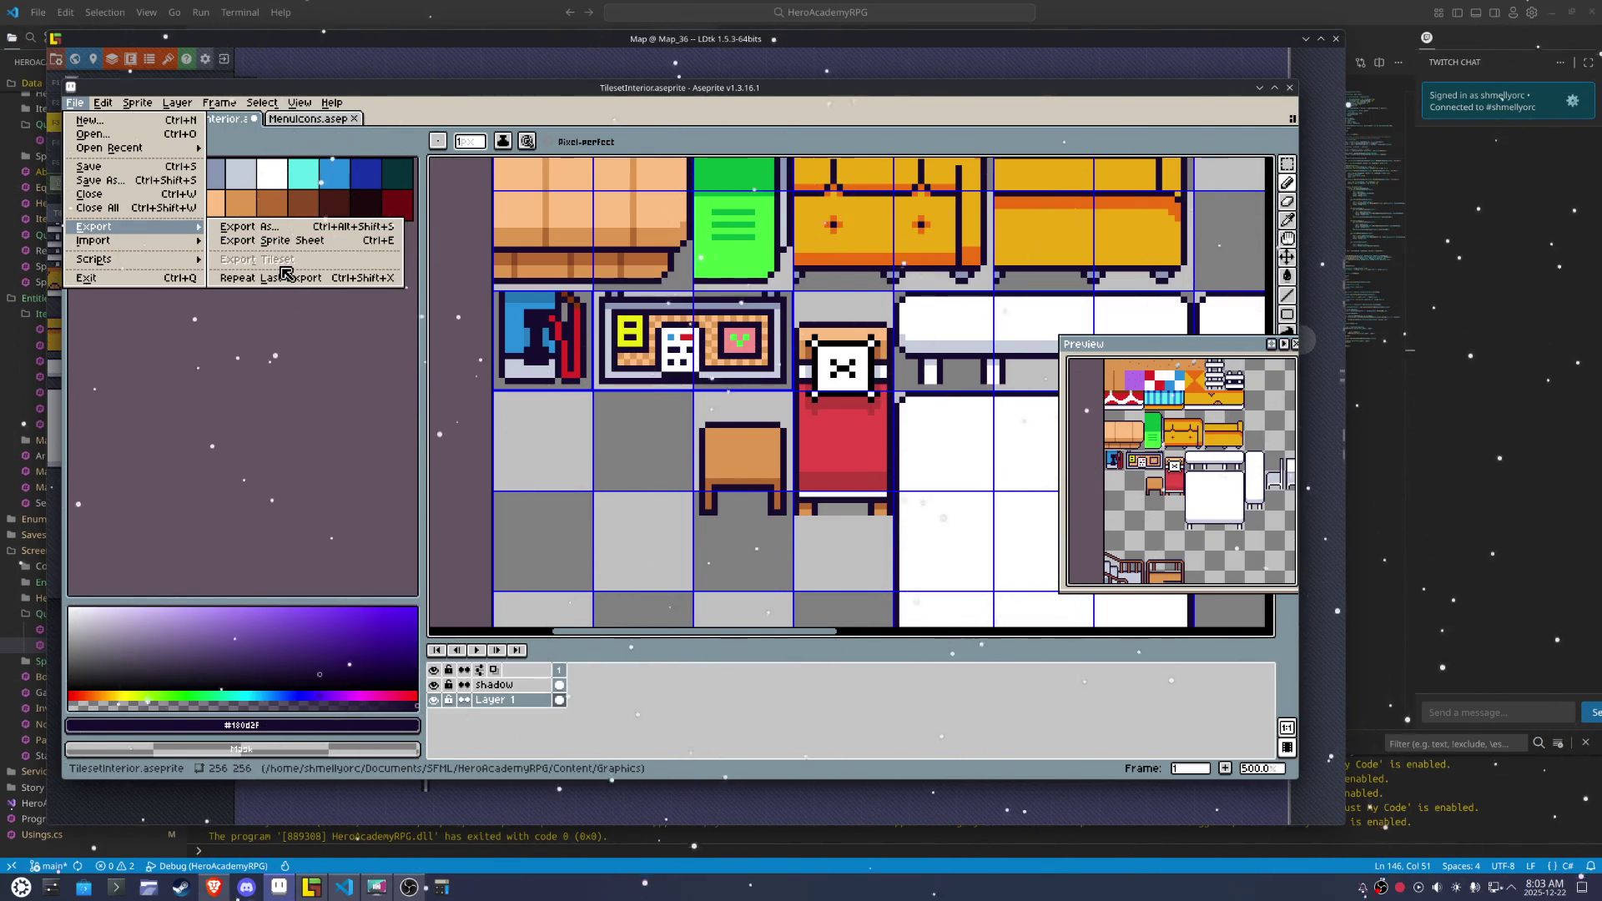
click(281, 277)
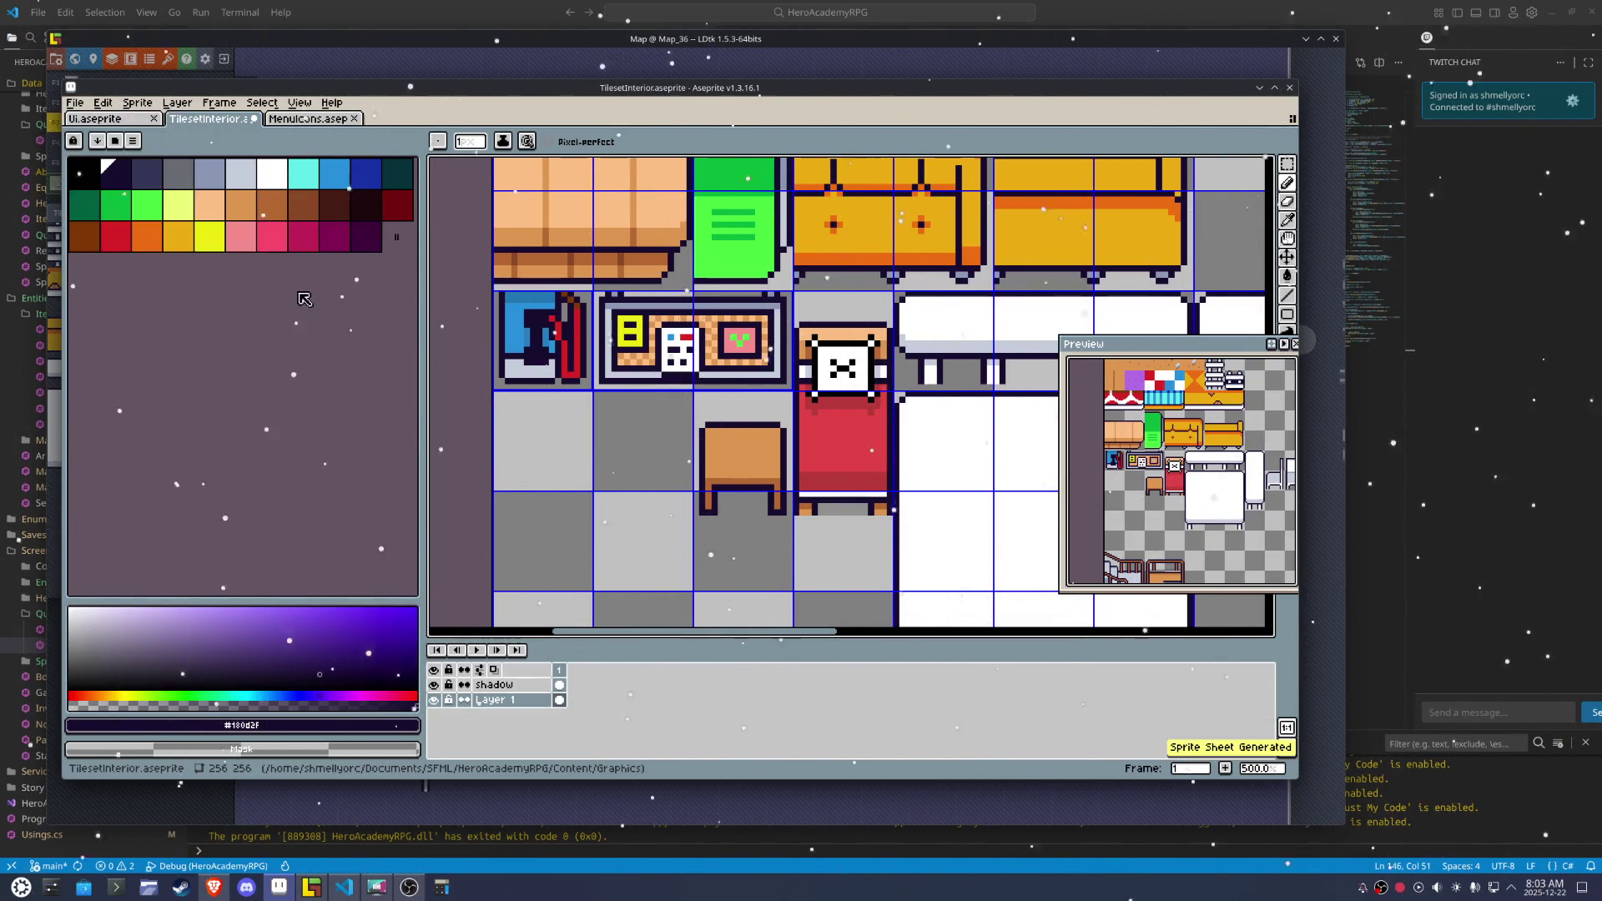
click(312, 887)
mouse_move(204, 431)
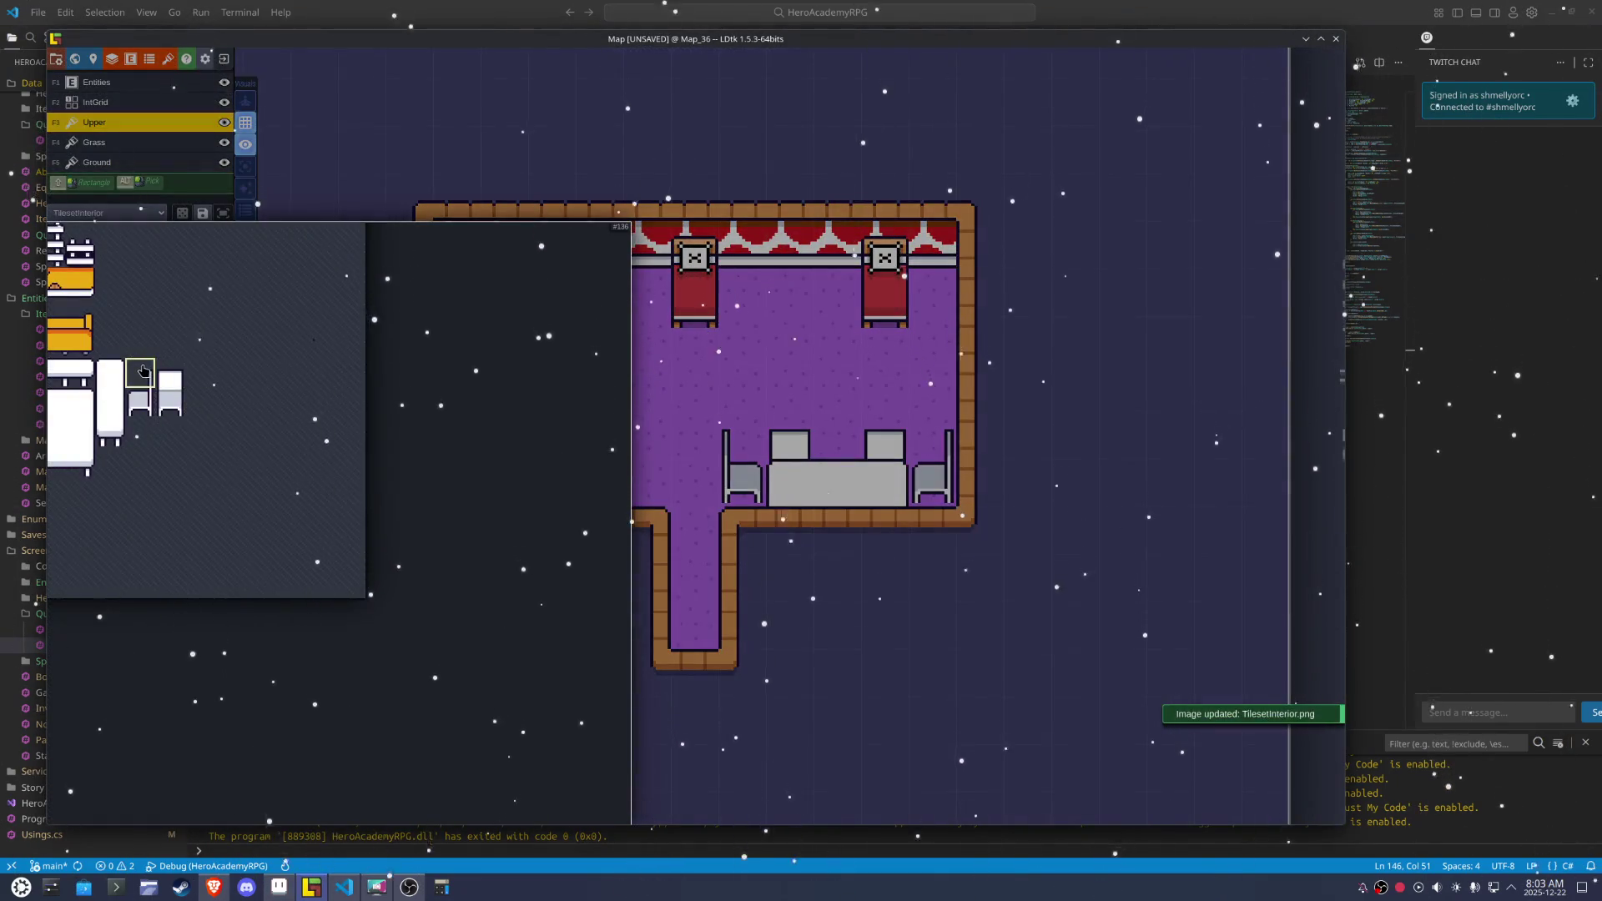
Select the new nightstand tile in LDtk's tileset, then return to Aseprite
click(224, 473)
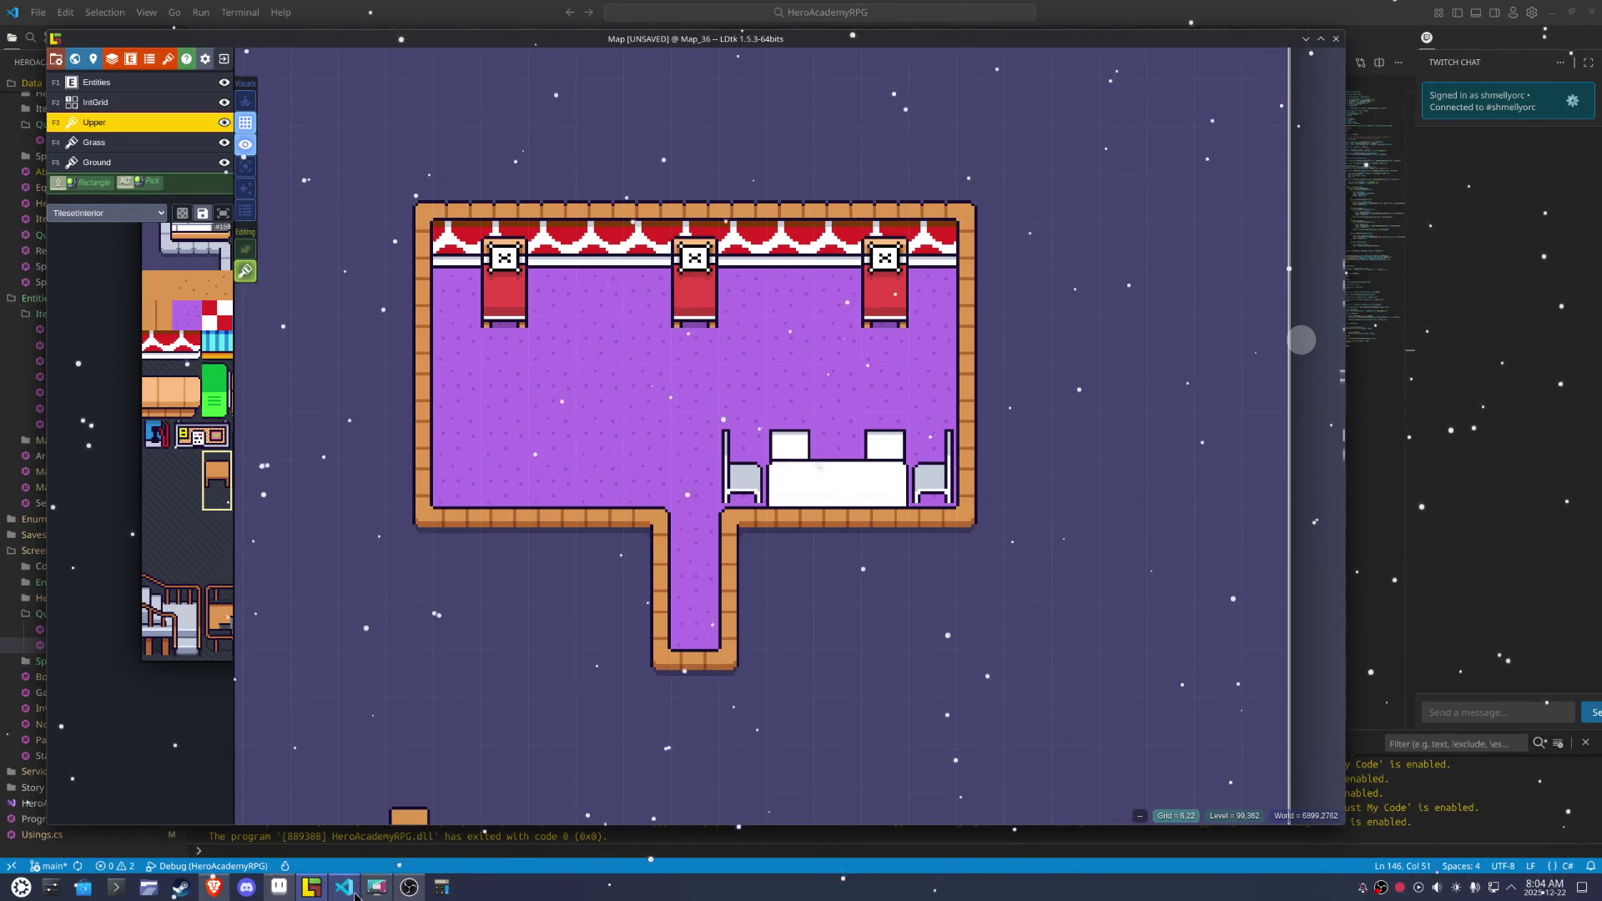
mouse_move(292, 891)
click(310, 835)
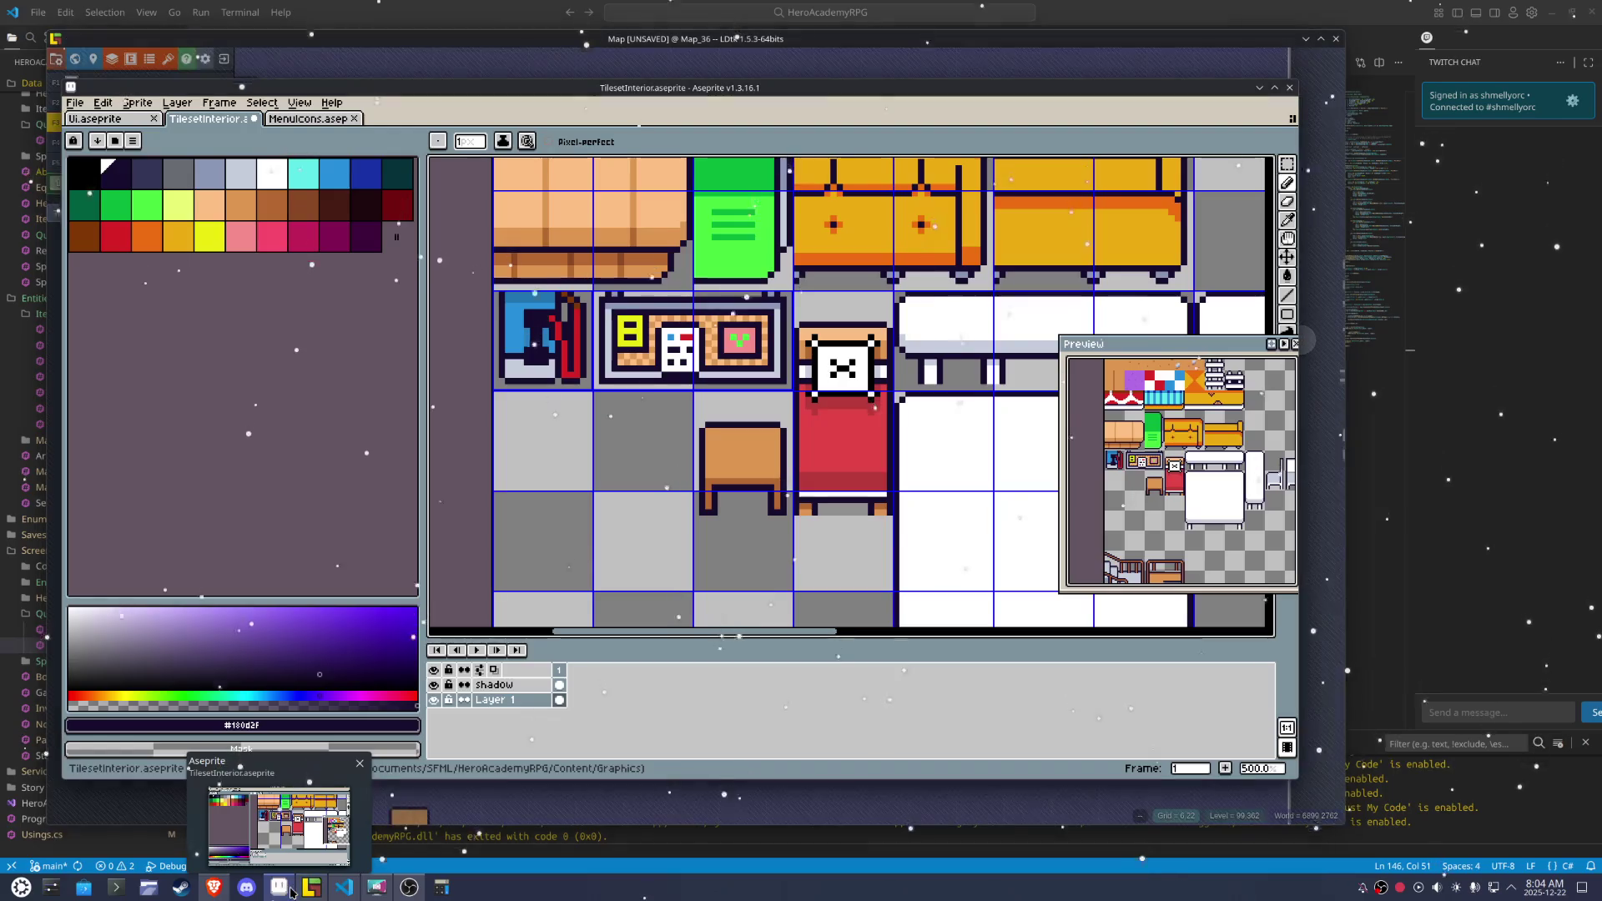
Select the nightstand tile and shift it down two pixels
key(m)
drag(785, 527, 695, 416)
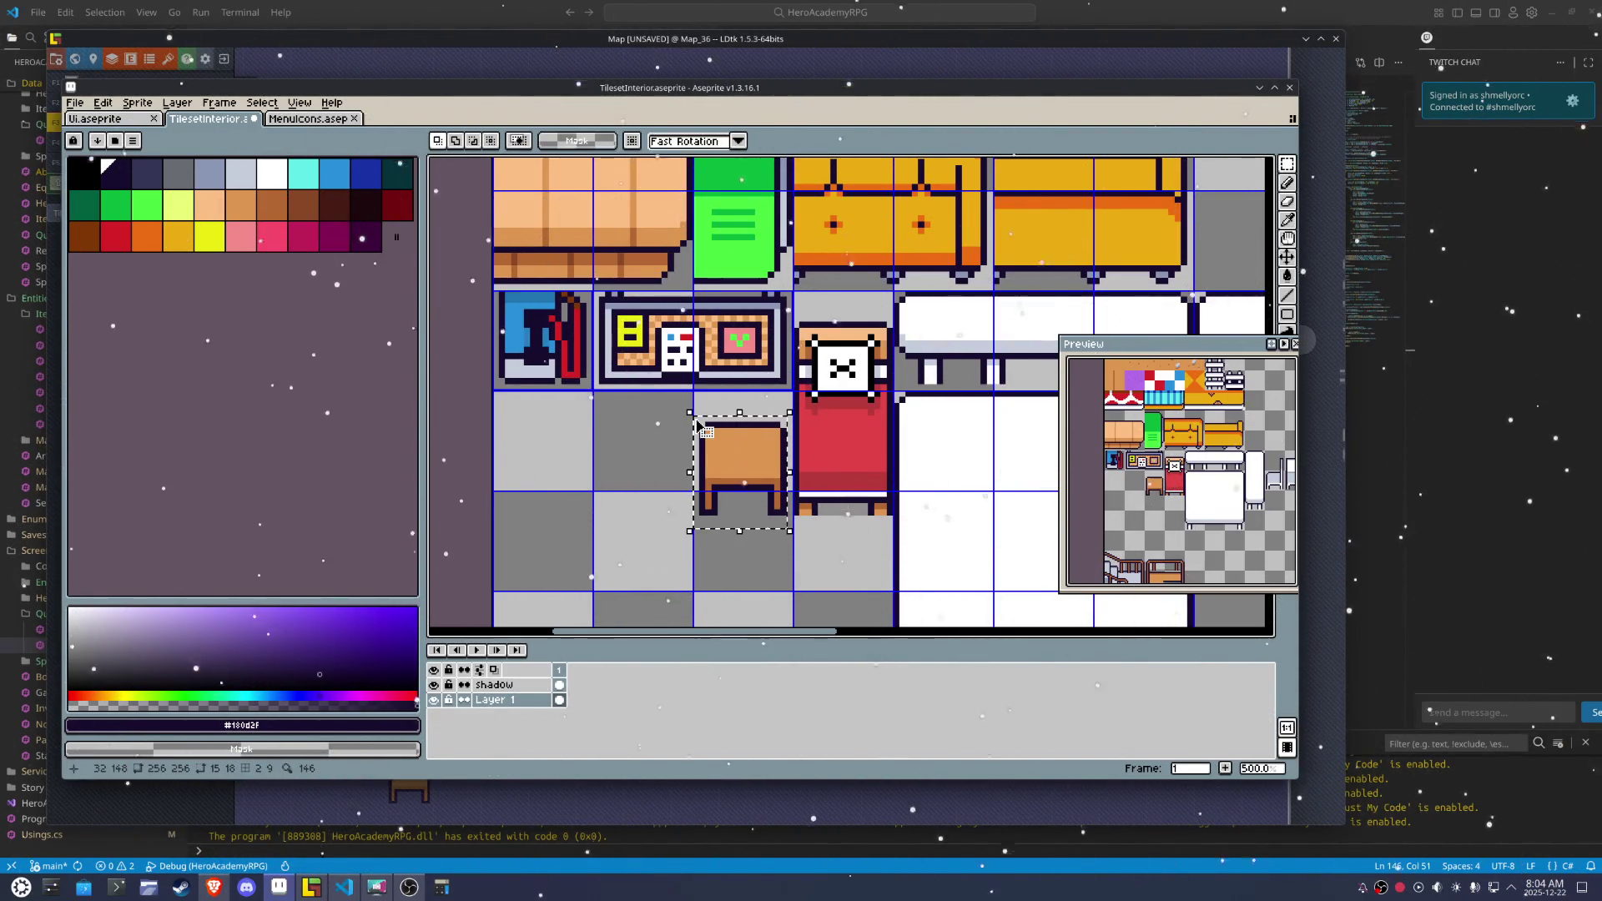
key(Down)
key(Down)
key(Down)
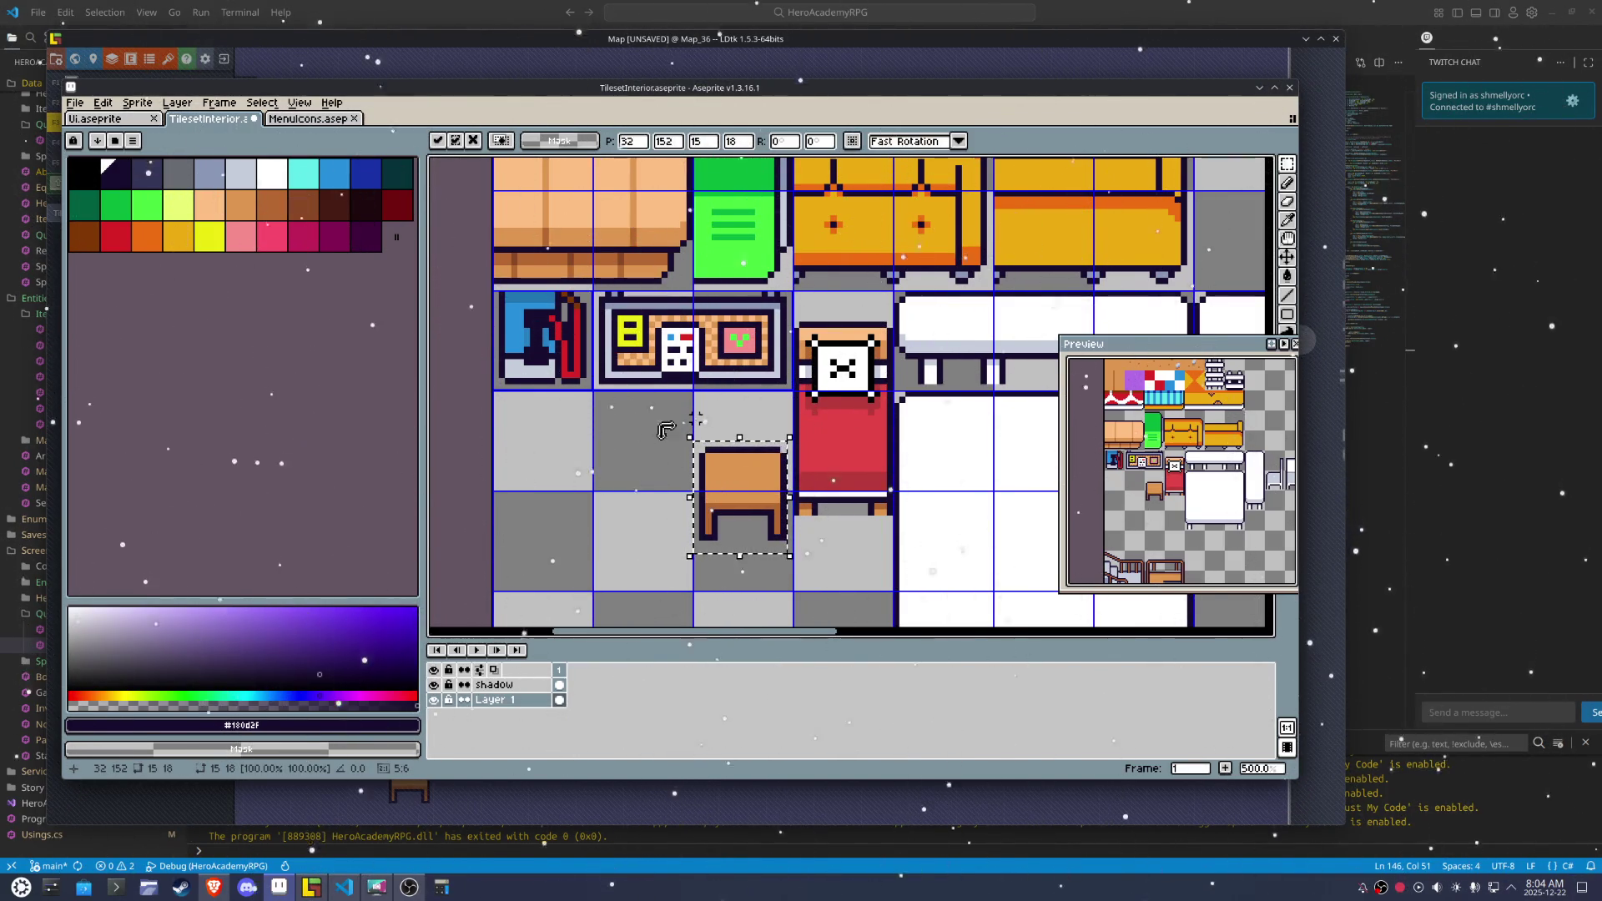
click(576, 425)
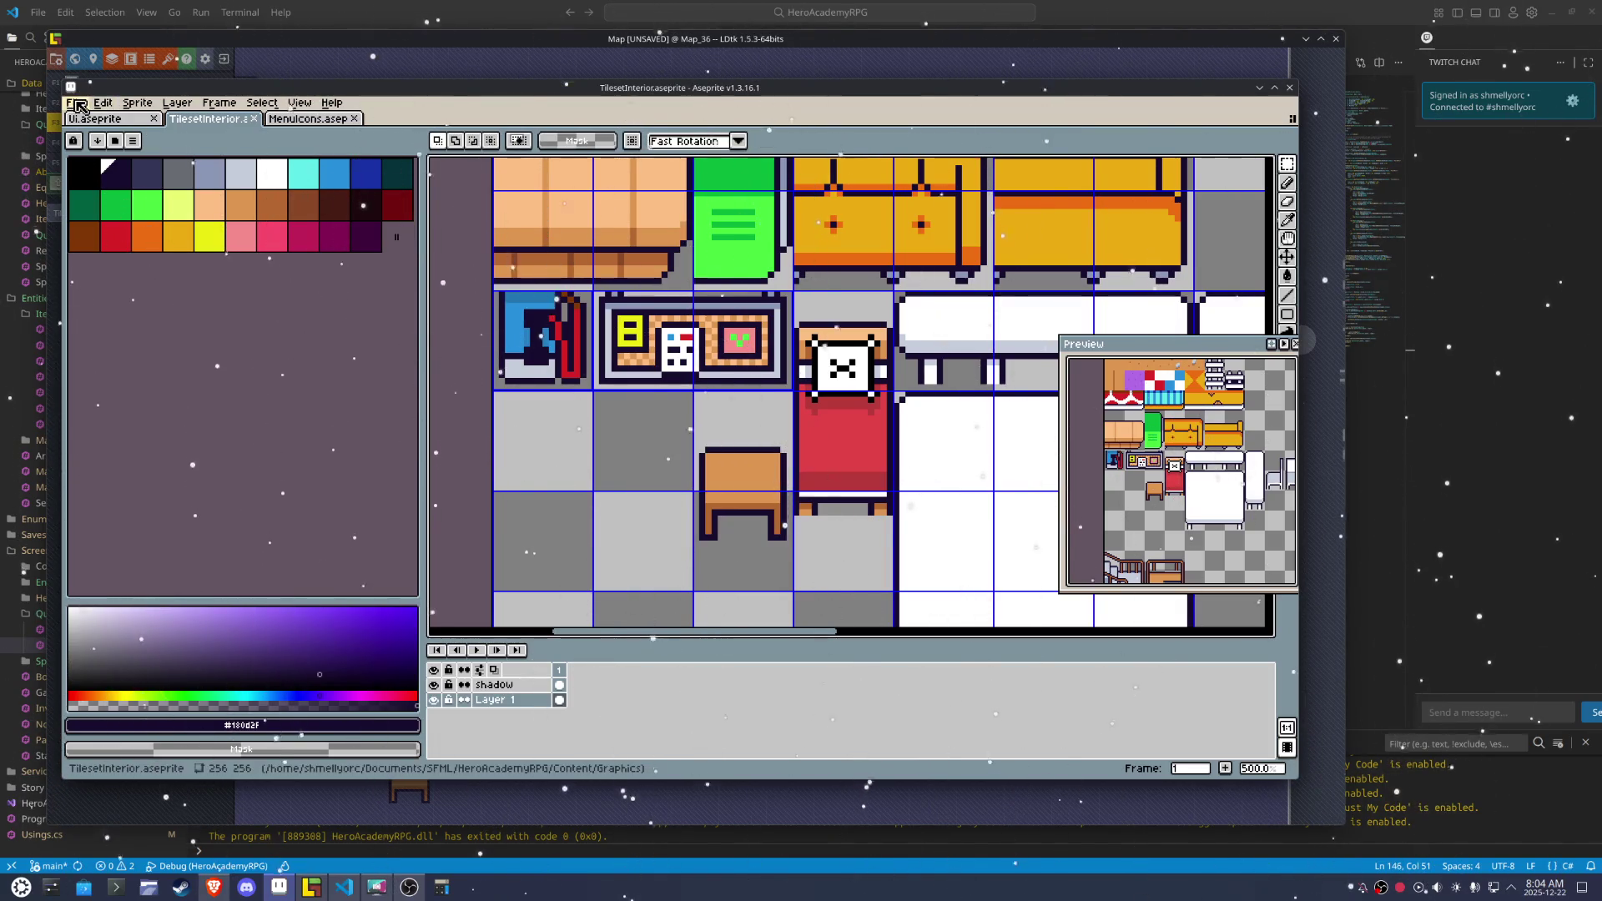
Repeat the last sprite sheet export and bring the LDtk map forward
click(74, 102)
mouse_move(129, 229)
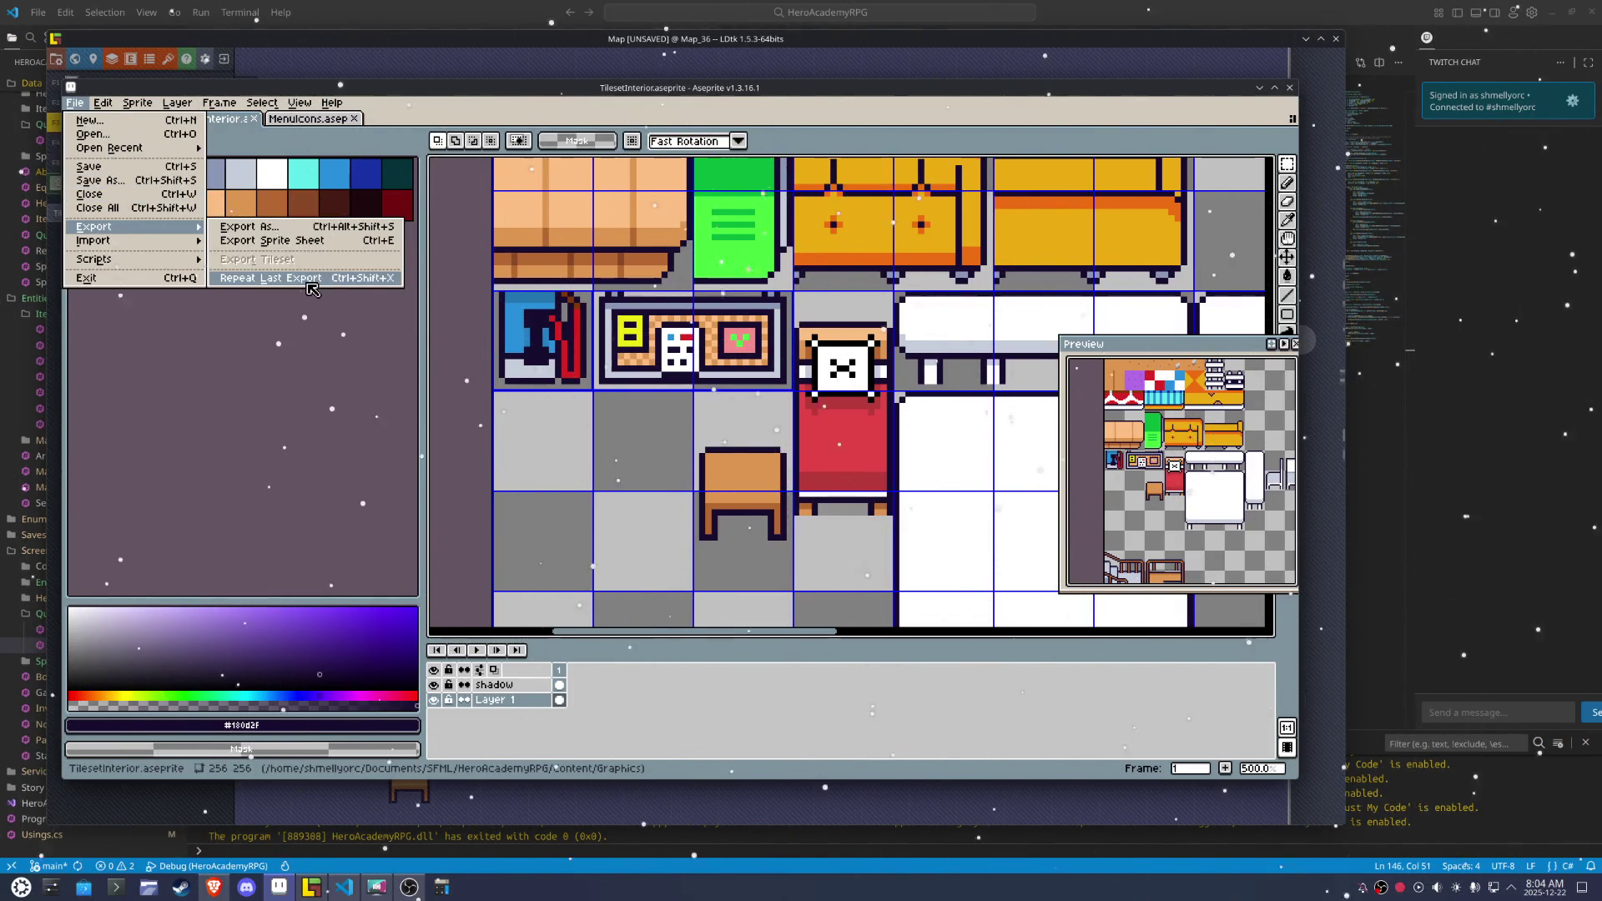
click(321, 277)
click(311, 887)
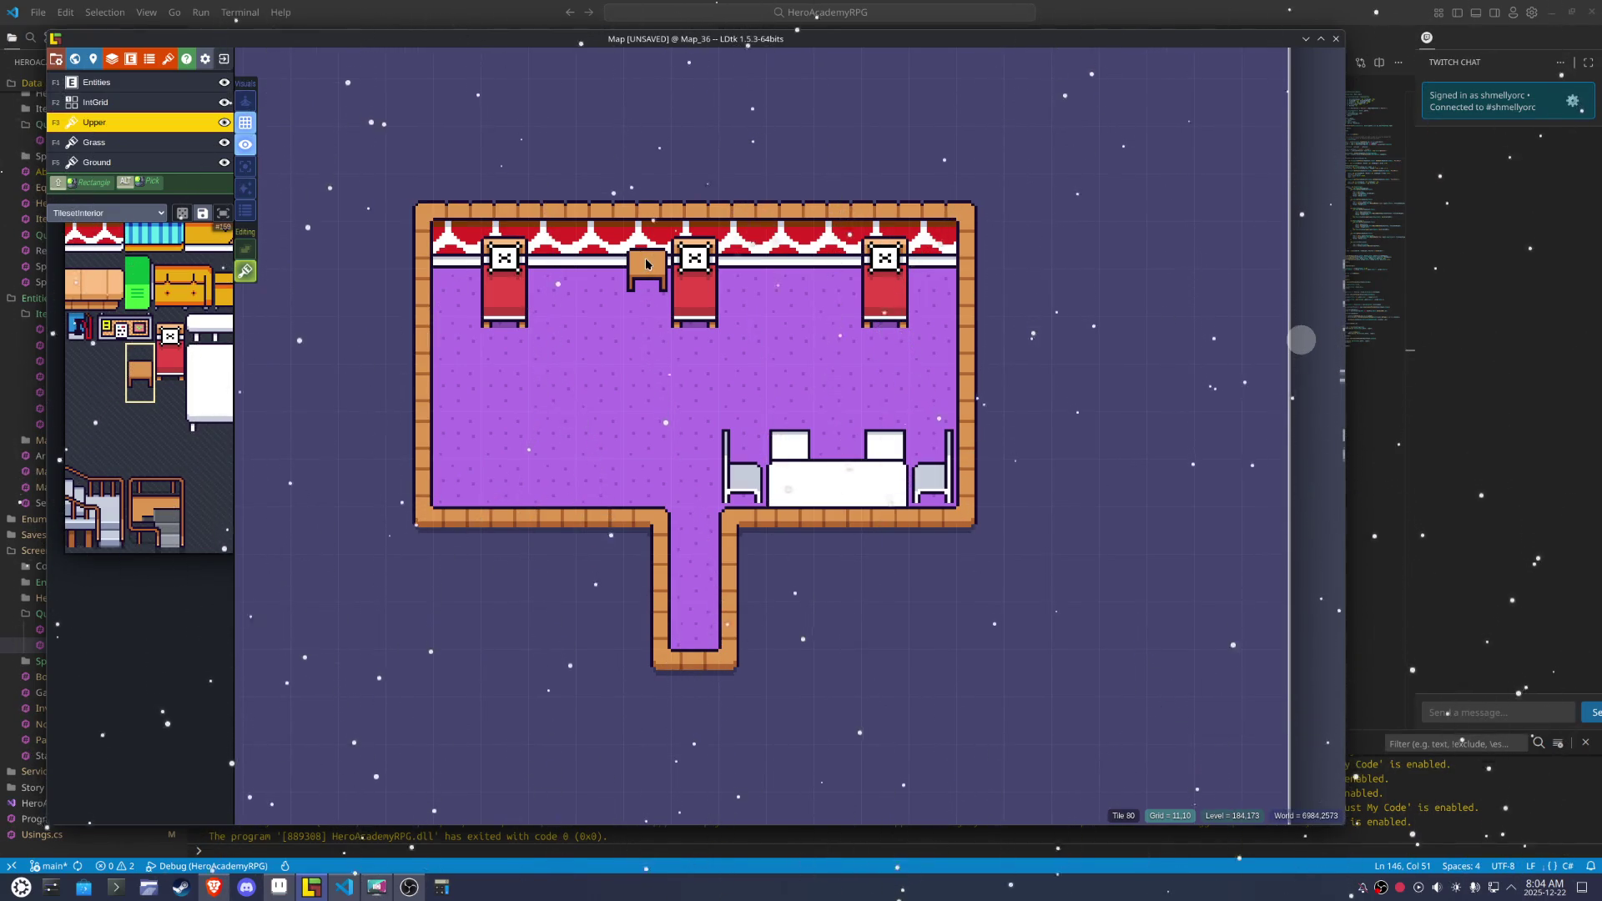
Stamp nightstands beside the middle bed and by the right wall, save, and return to Aseprite
click(647, 266)
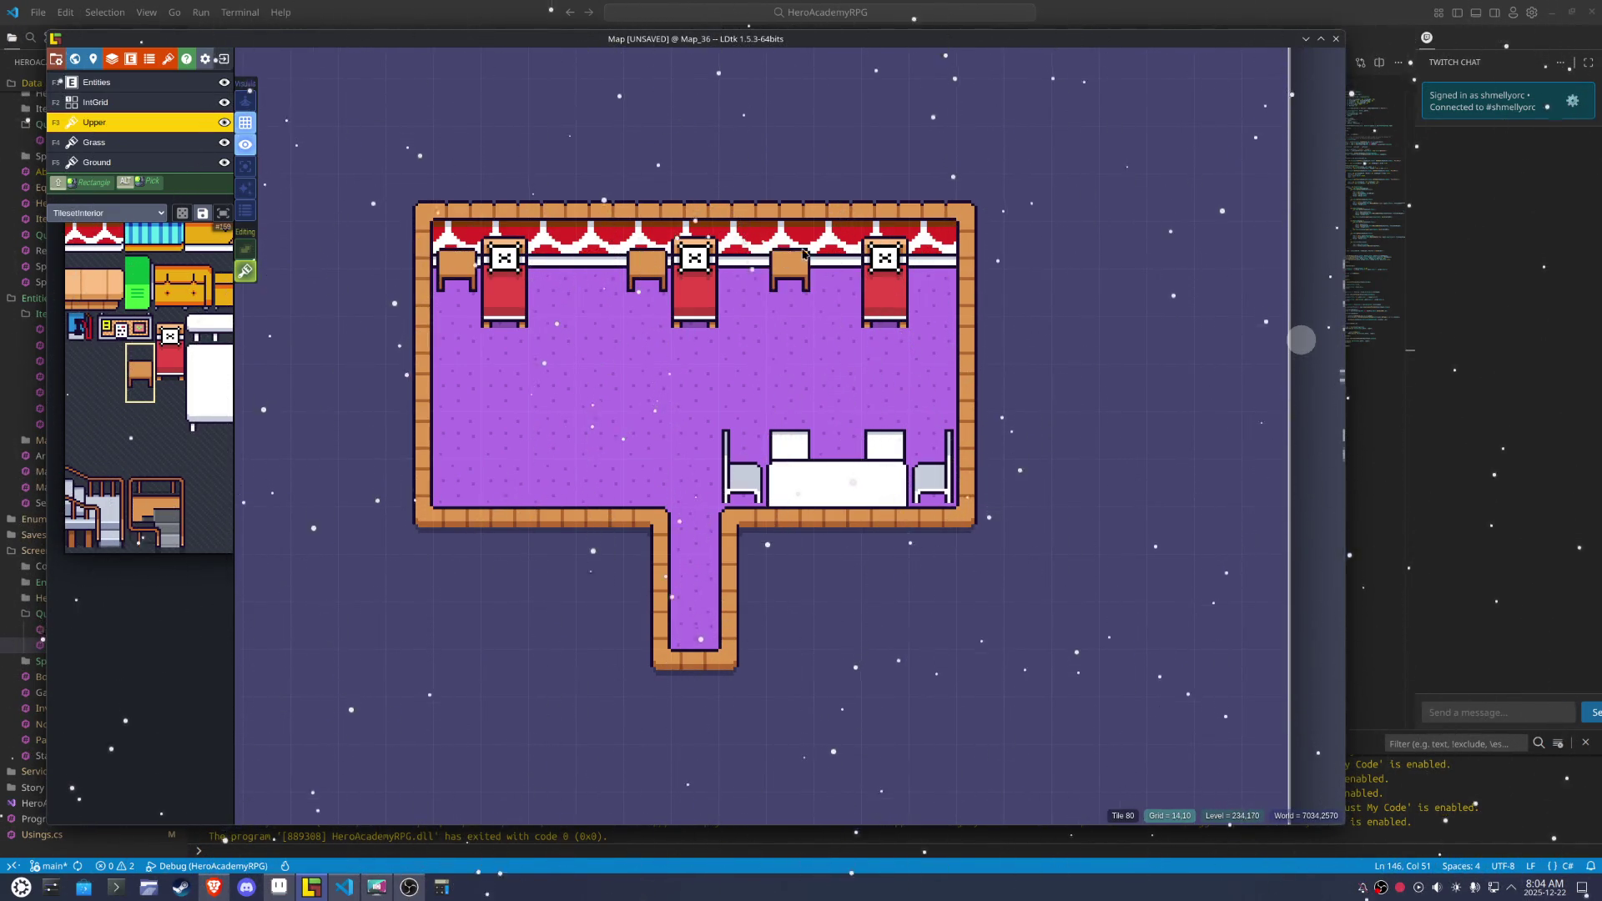
click(919, 249)
key(ctrl+s)
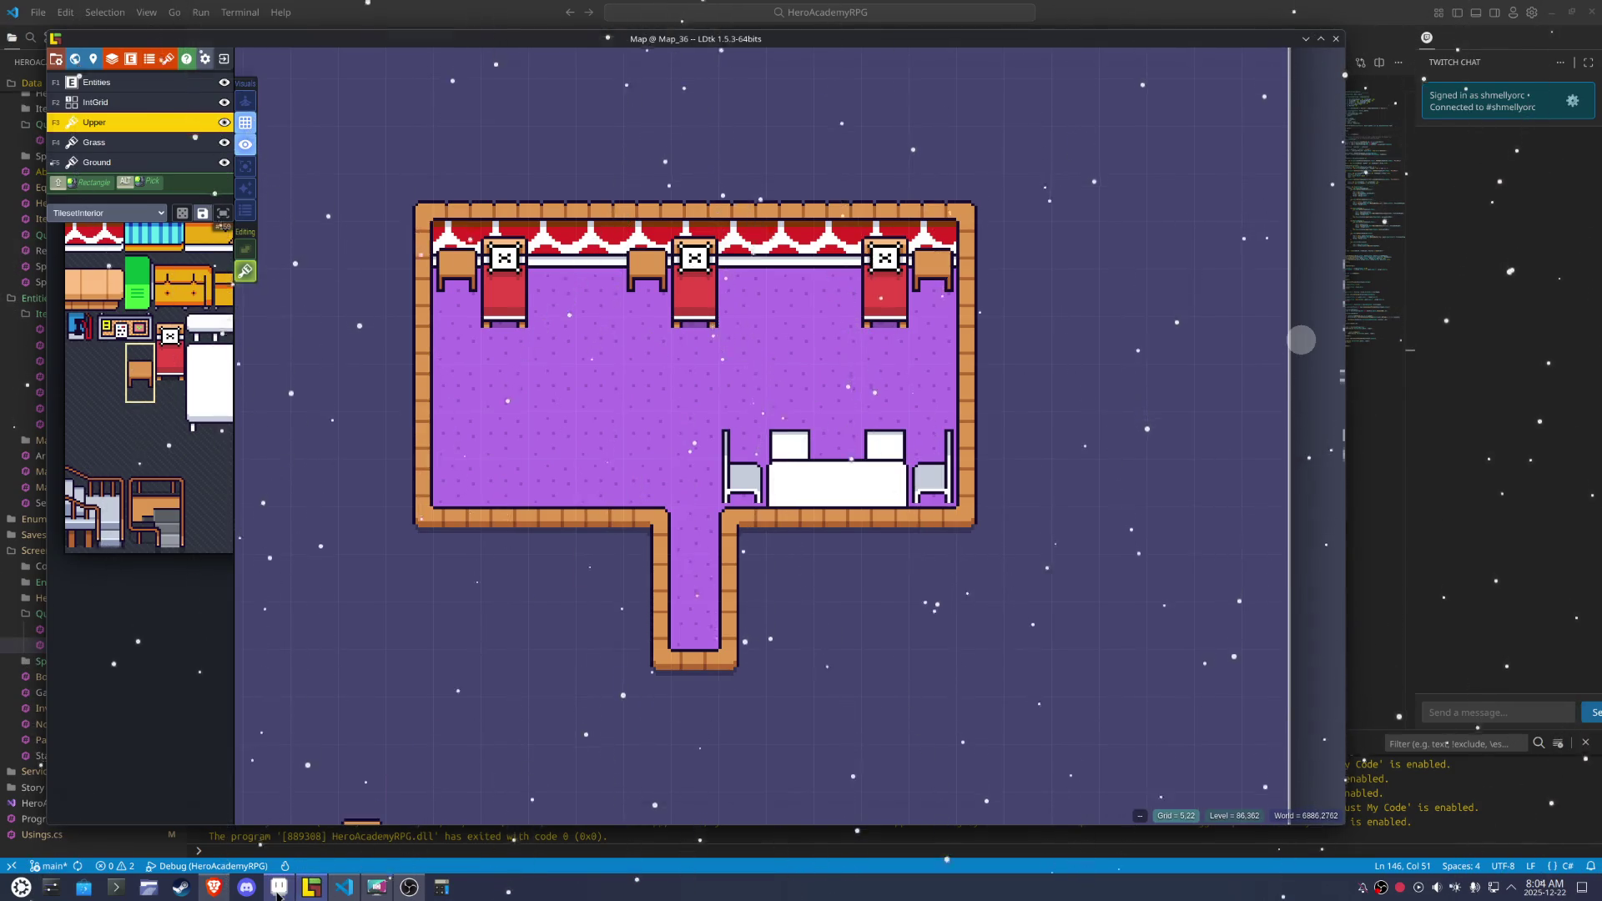
click(279, 888)
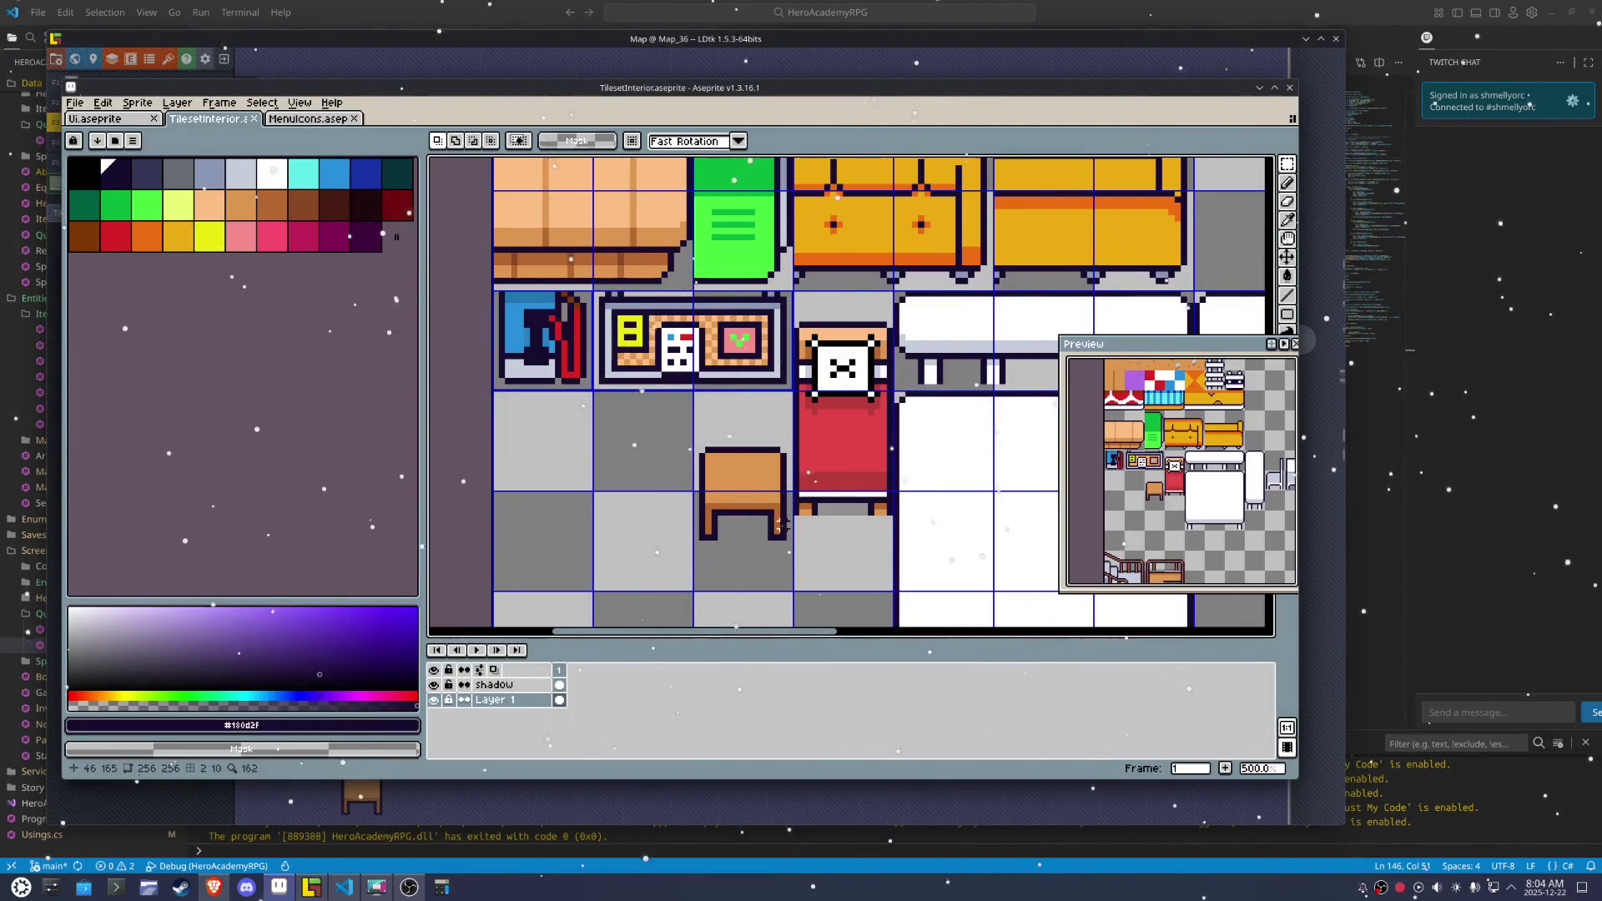
Clear the white table's right column and top-right tile, and move the chairs one tile left
scroll(down, 3)
scroll(down, 3)
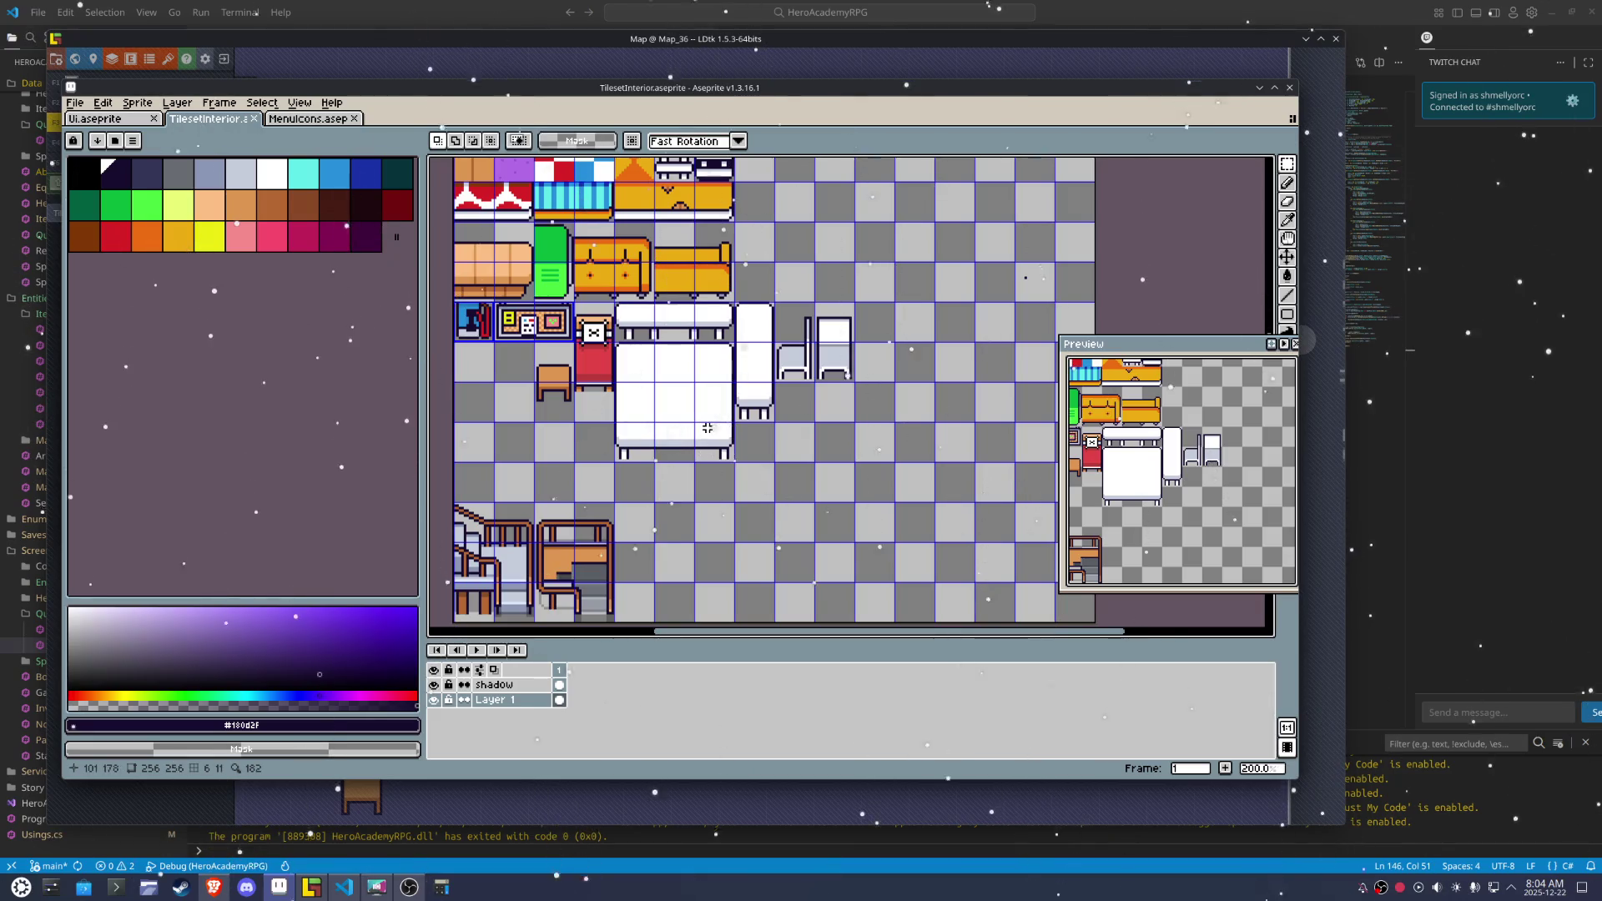
drag(696, 344, 733, 459)
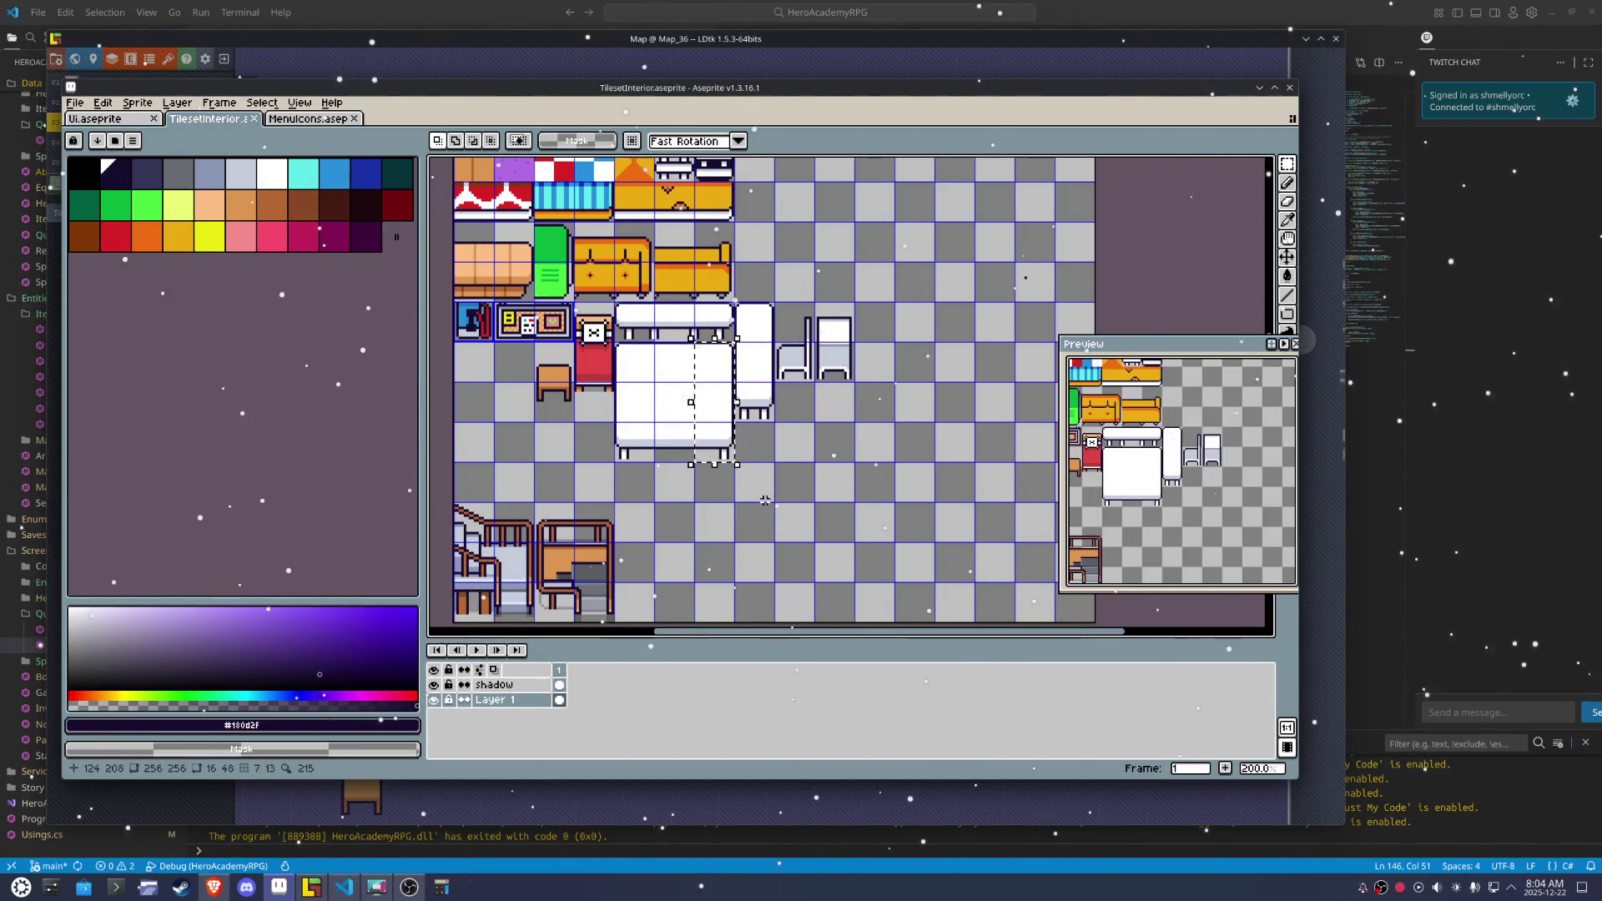
key(Delete)
drag(707, 339, 786, 330)
key(Delete)
key(Return)
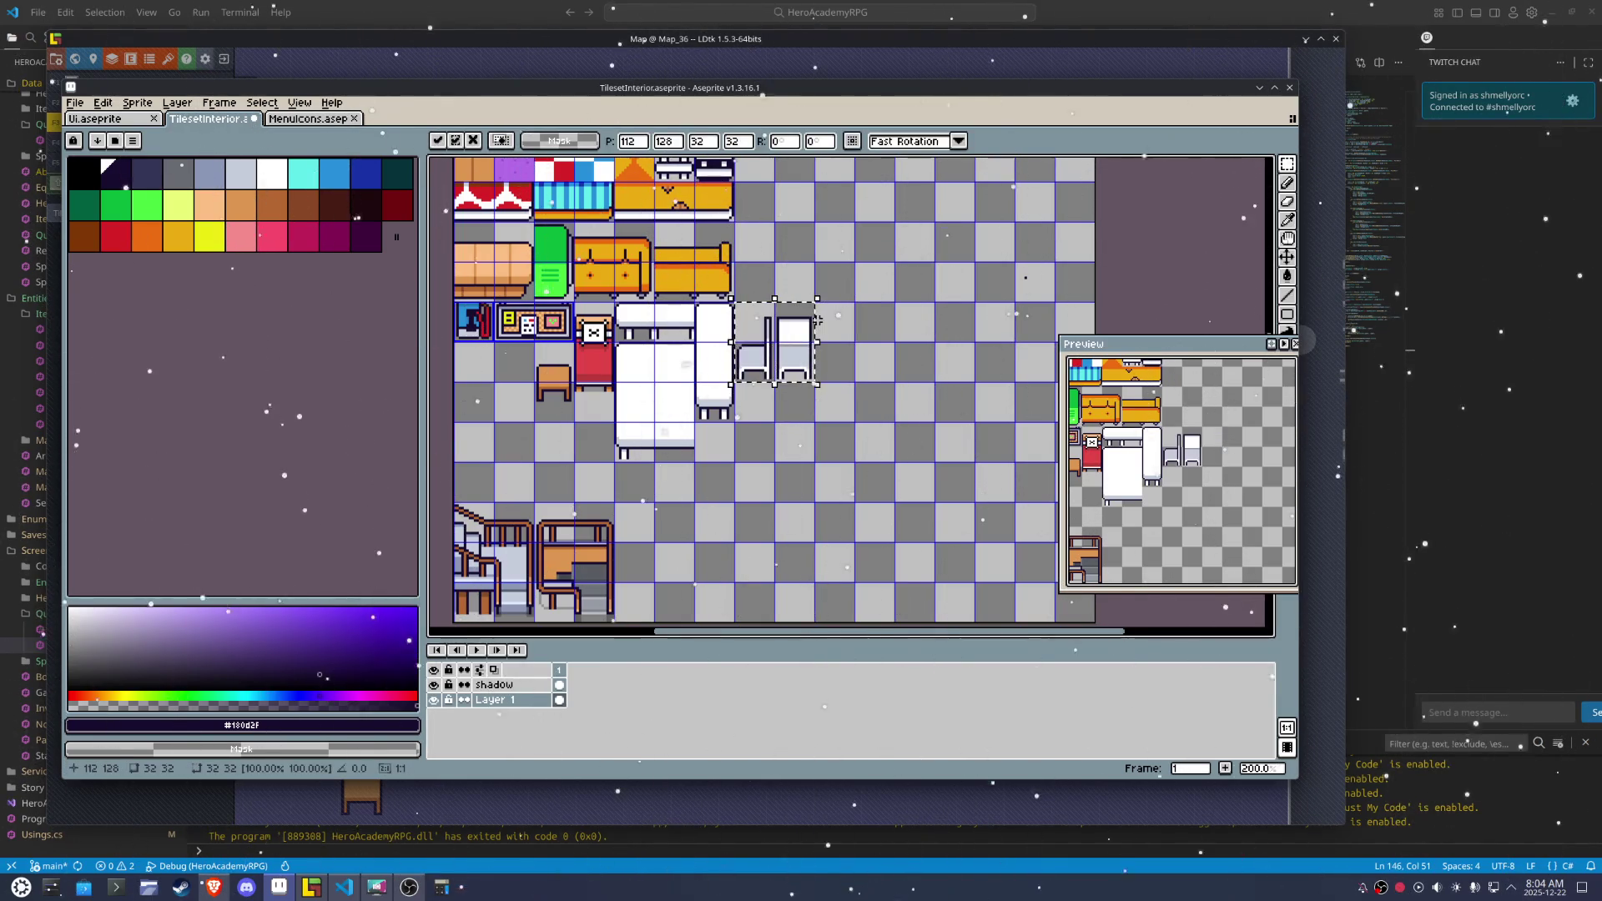
key(Return)
Save the tileset, repeat the last sprite sheet export, and switch back to LDtk
key(ctrl+s)
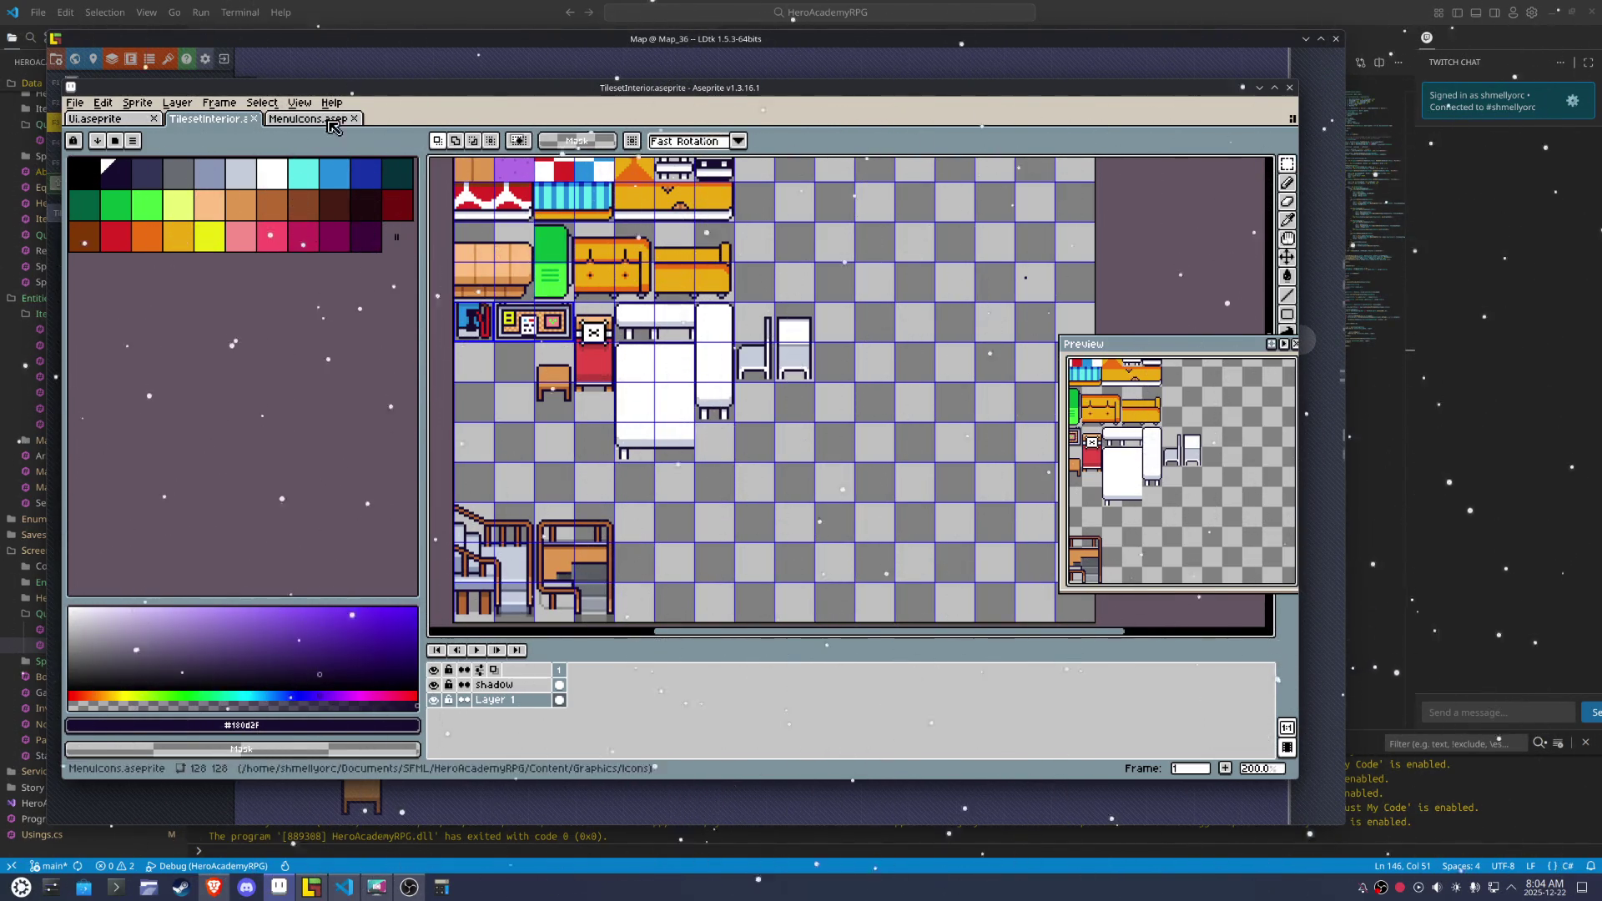
click(74, 102)
mouse_move(124, 226)
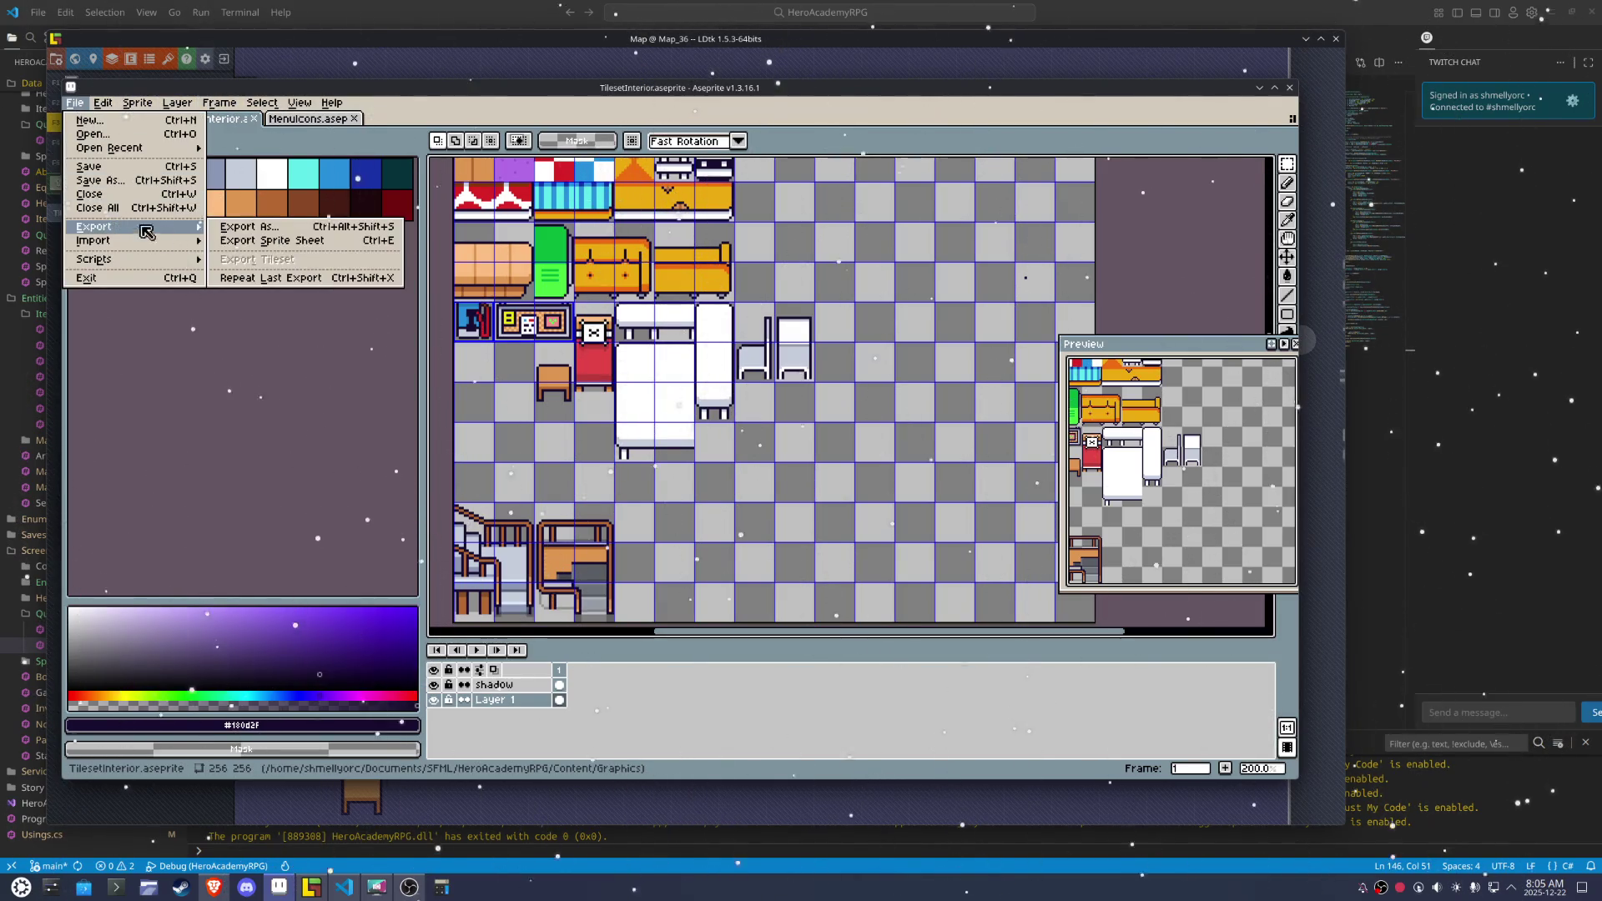
click(275, 279)
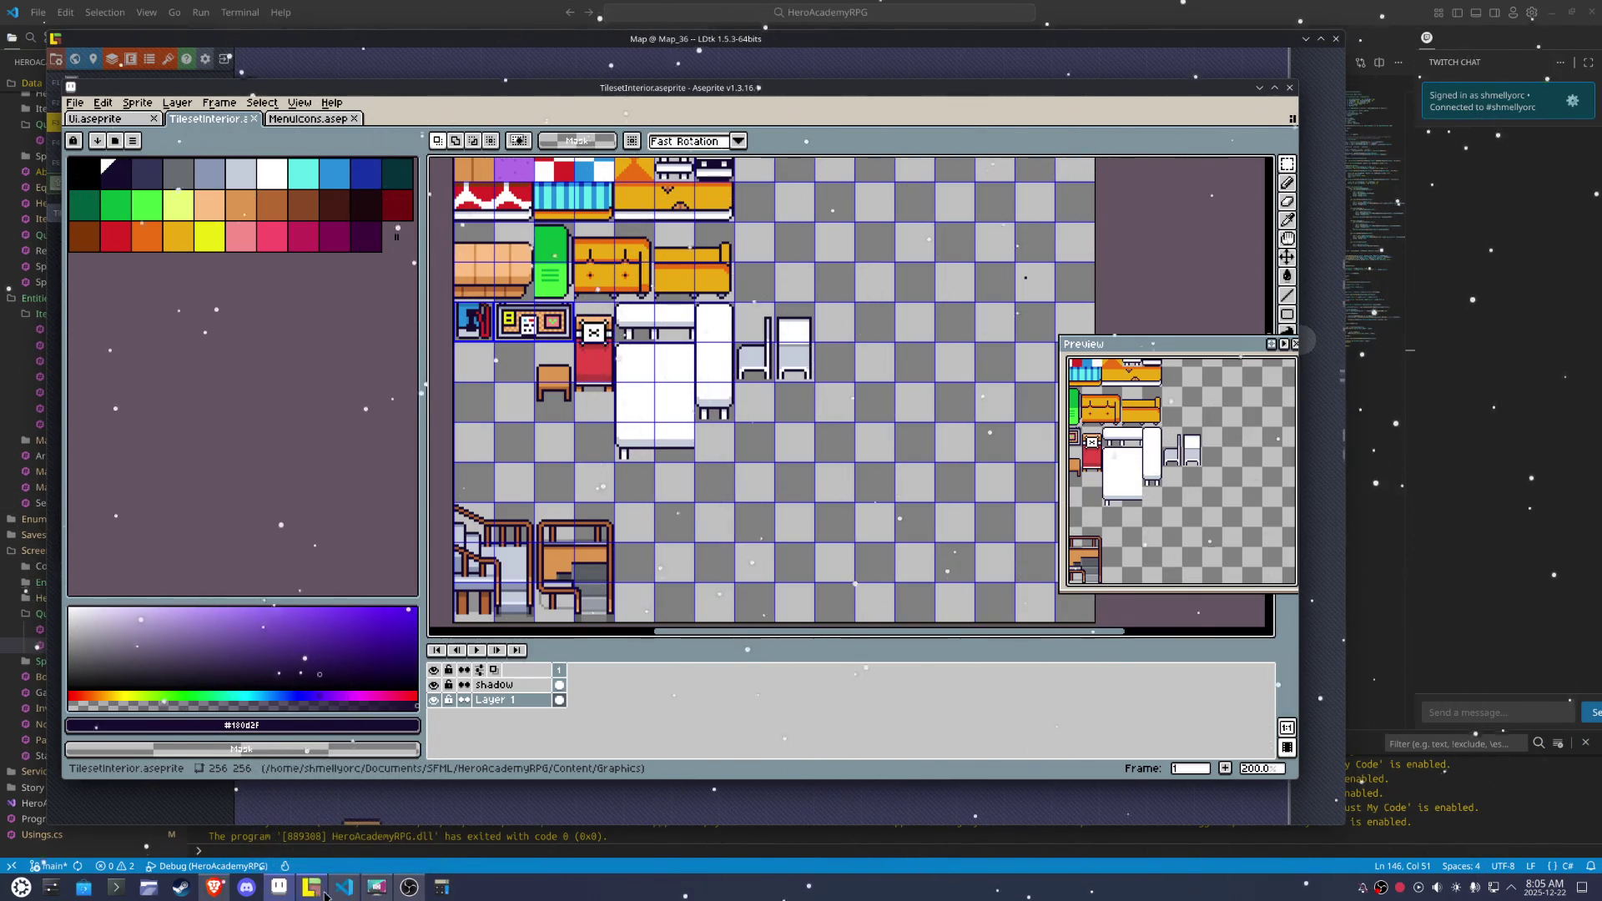
click(311, 888)
scroll(up, 3)
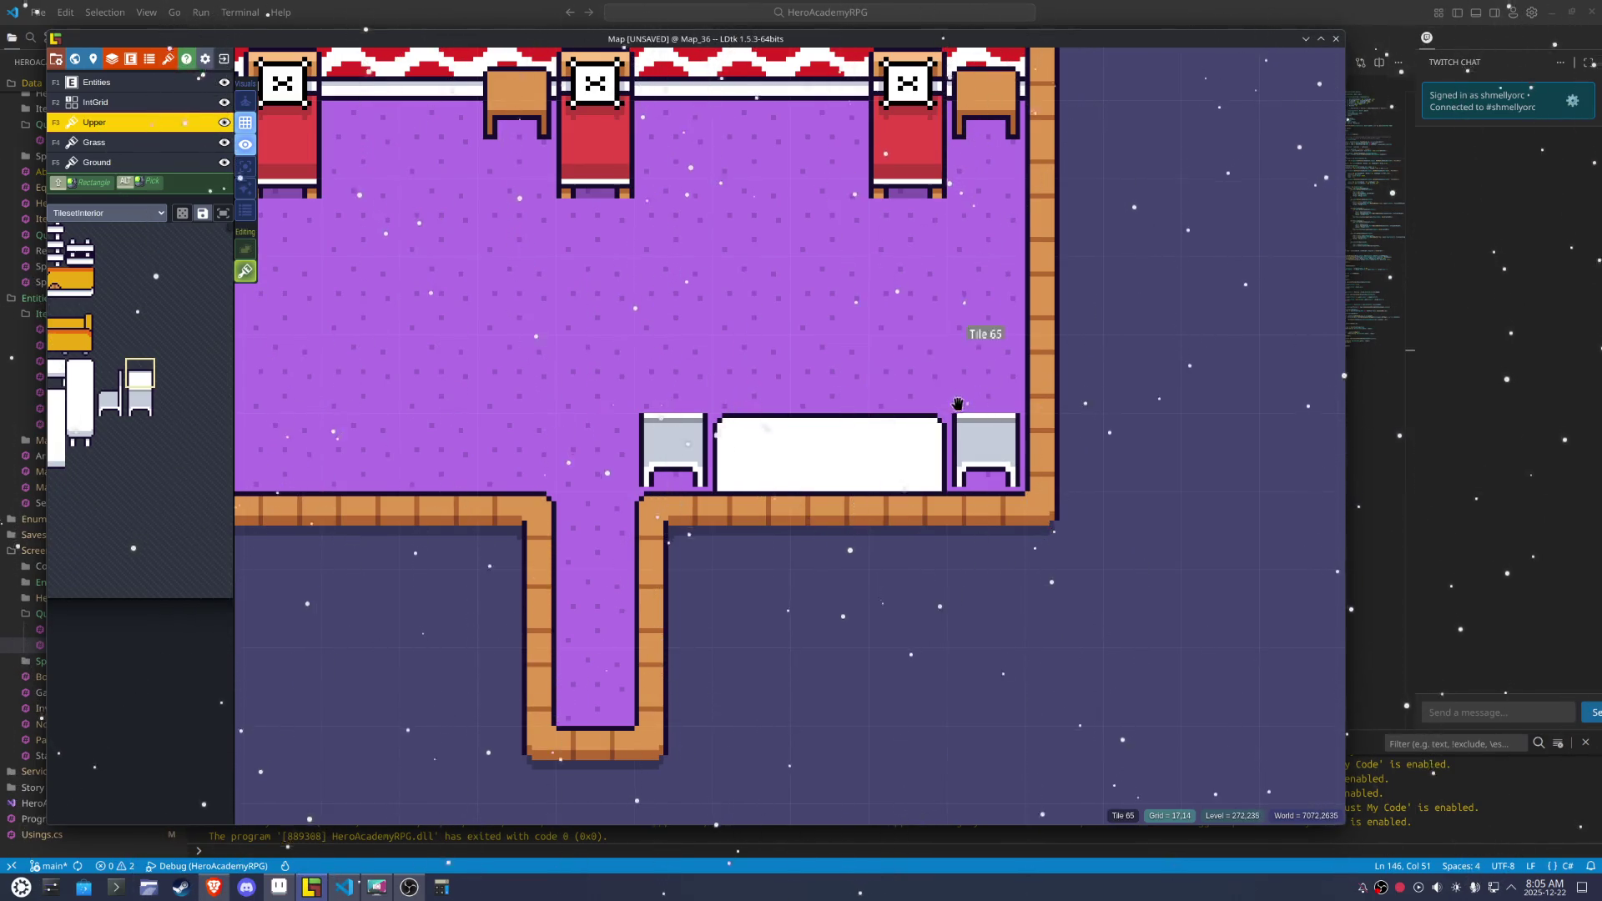
On the Ground layer, erase both old chairs and the left half of the table
click(978, 436)
right_click(978, 436)
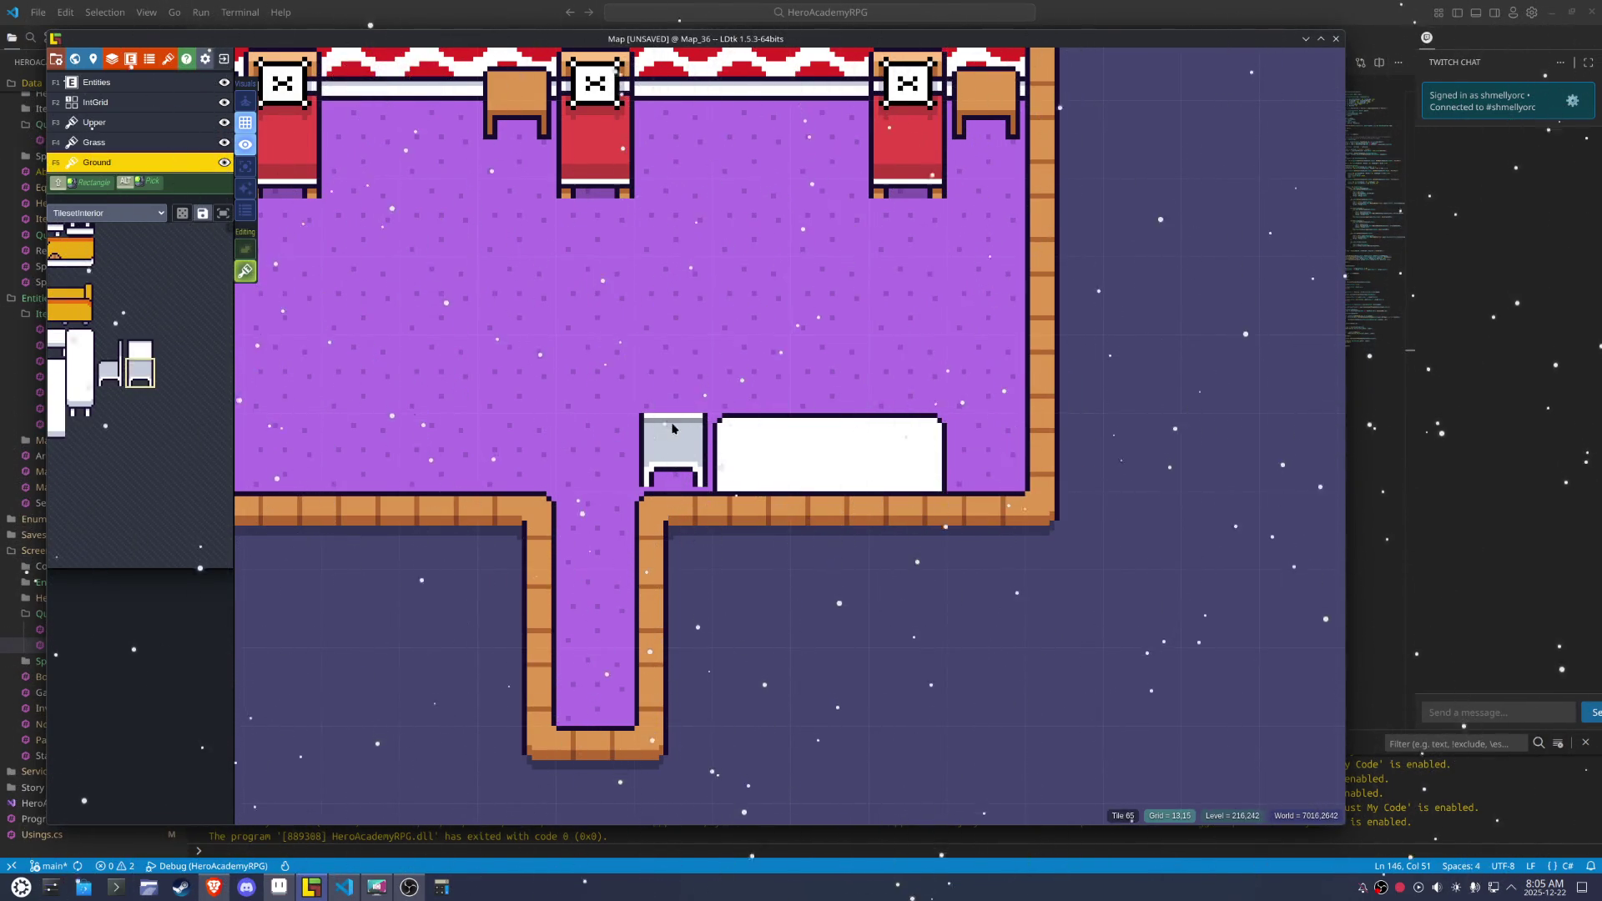
right_click(666, 406)
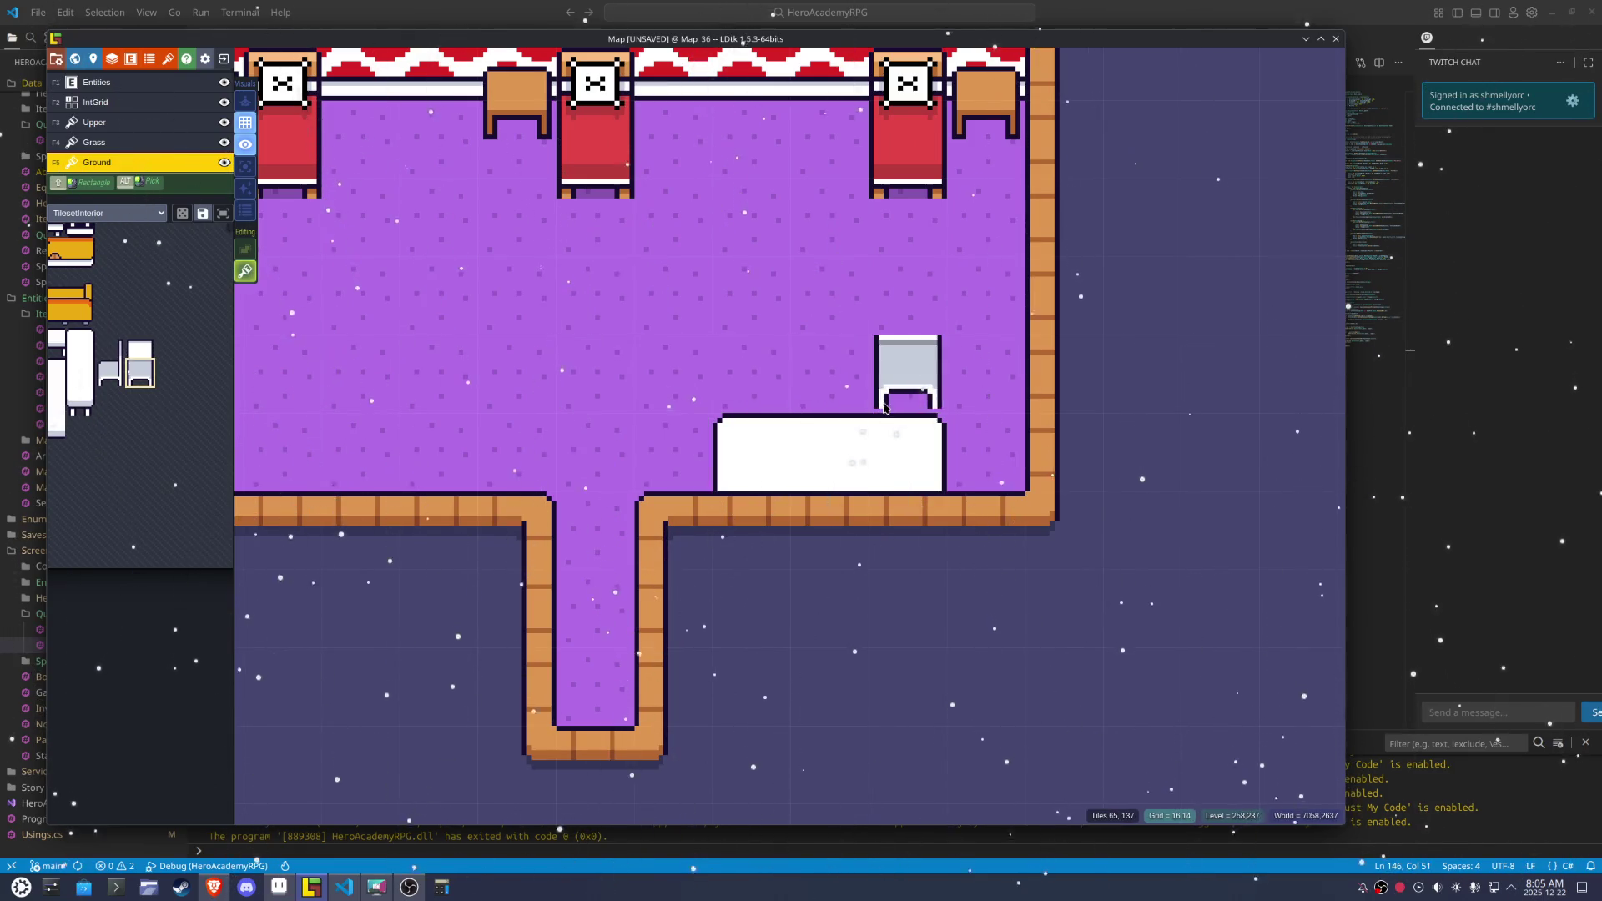
right_click(738, 438)
mouse_move(424, 370)
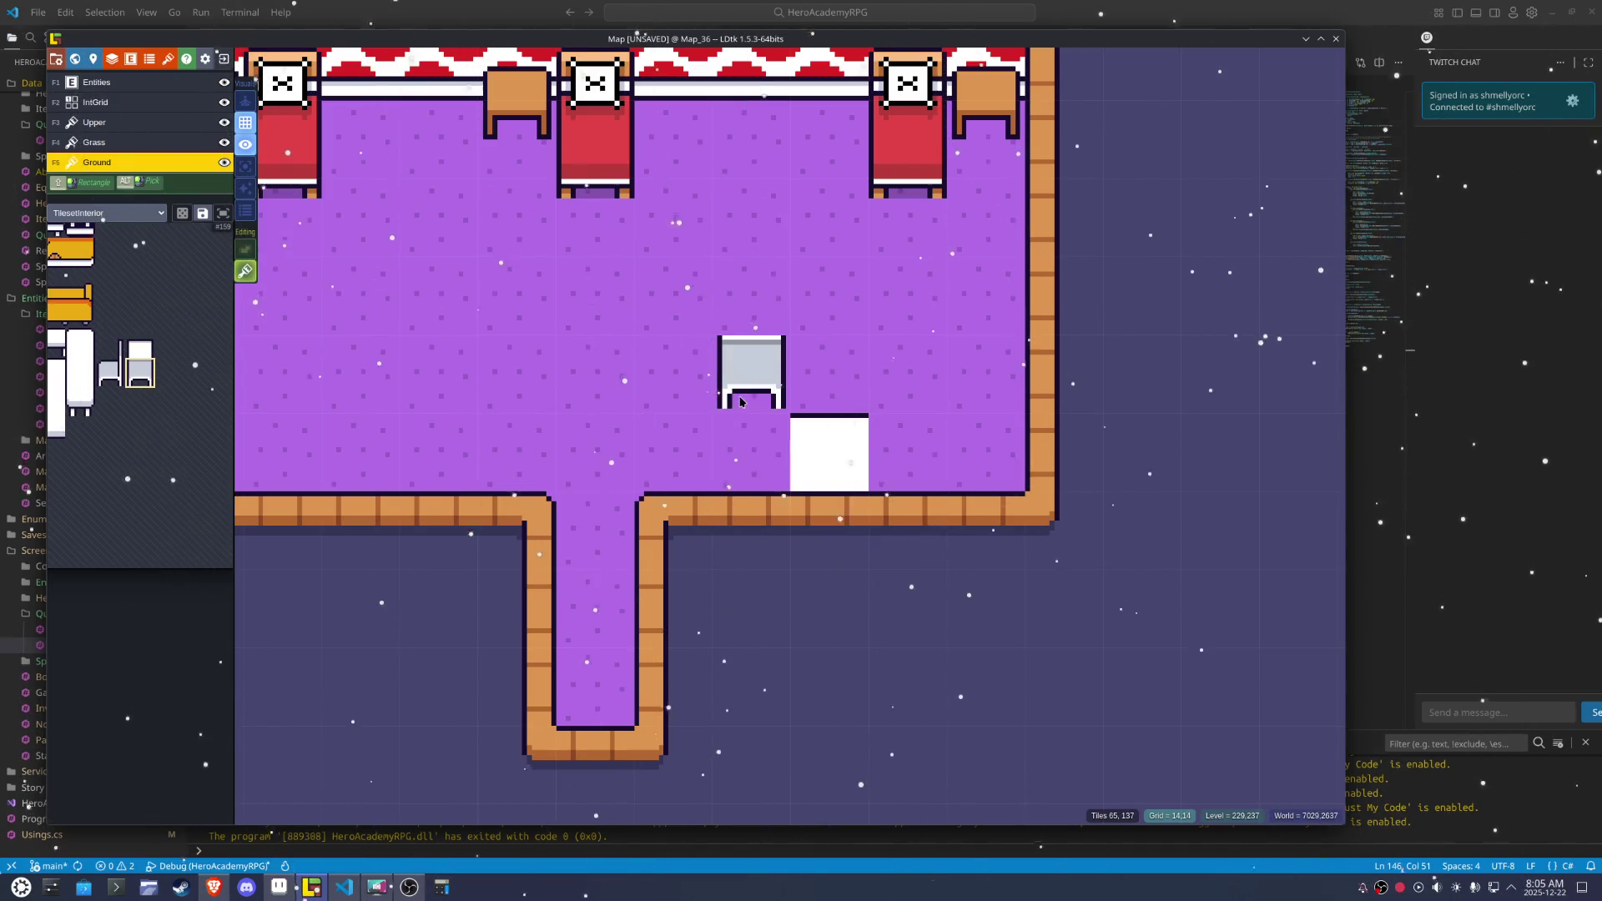
drag(710, 424, 961, 469)
mouse_move(142, 384)
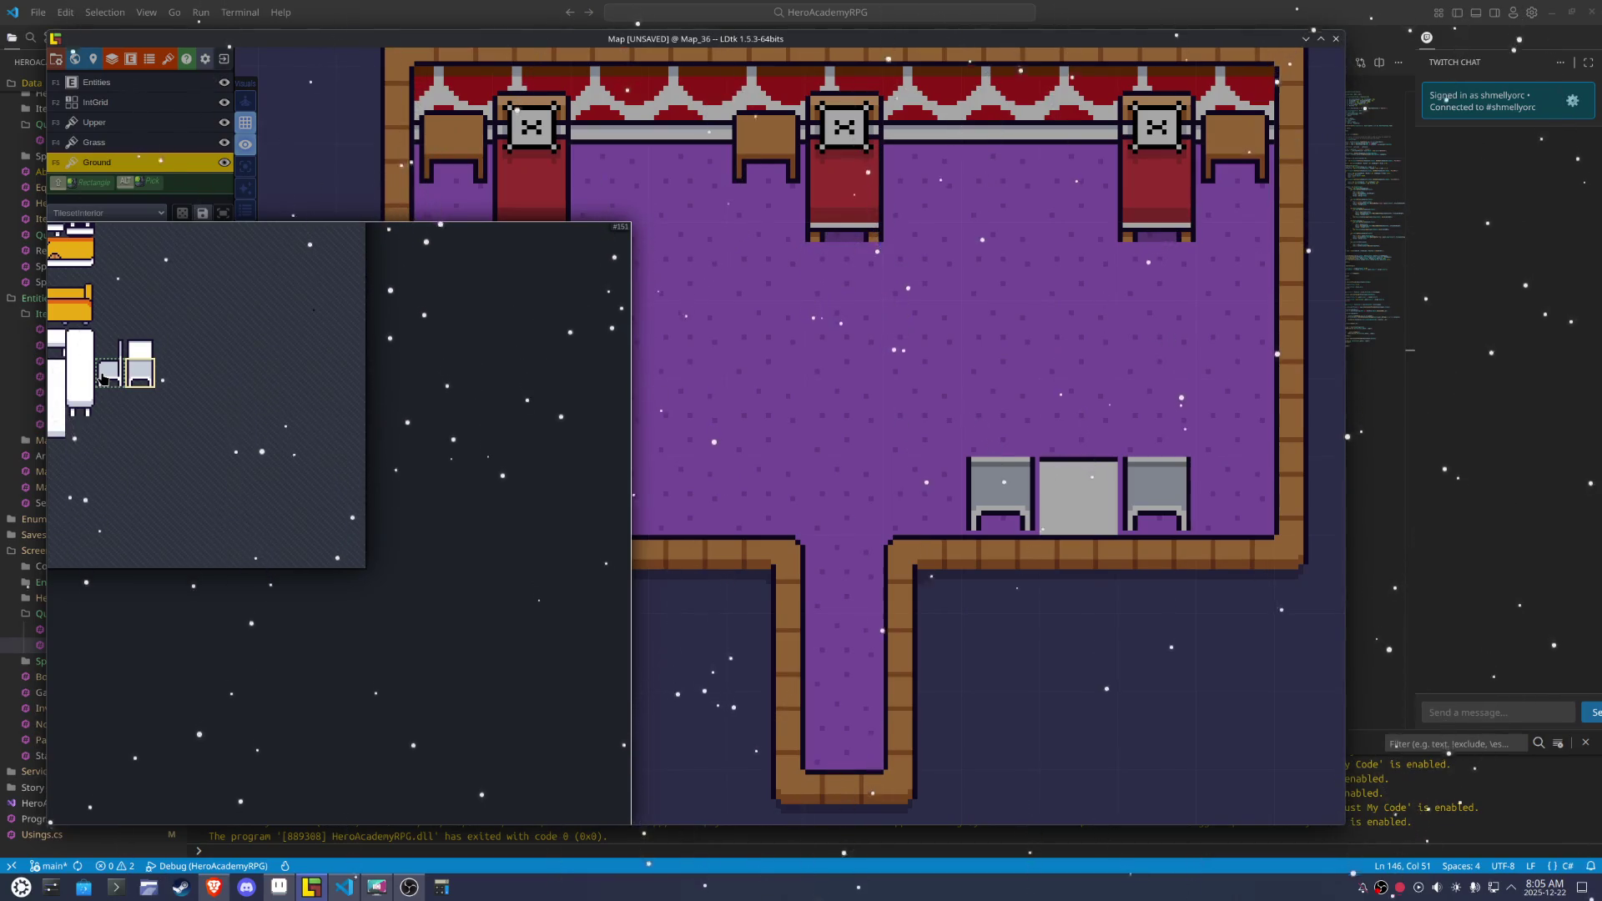
Place the new chairs with white chair backs on the Upper layer and mirrored chair posts at each end
click(102, 378)
click(914, 501)
mouse_move(162, 382)
click(140, 351)
key(F3)
click(1001, 432)
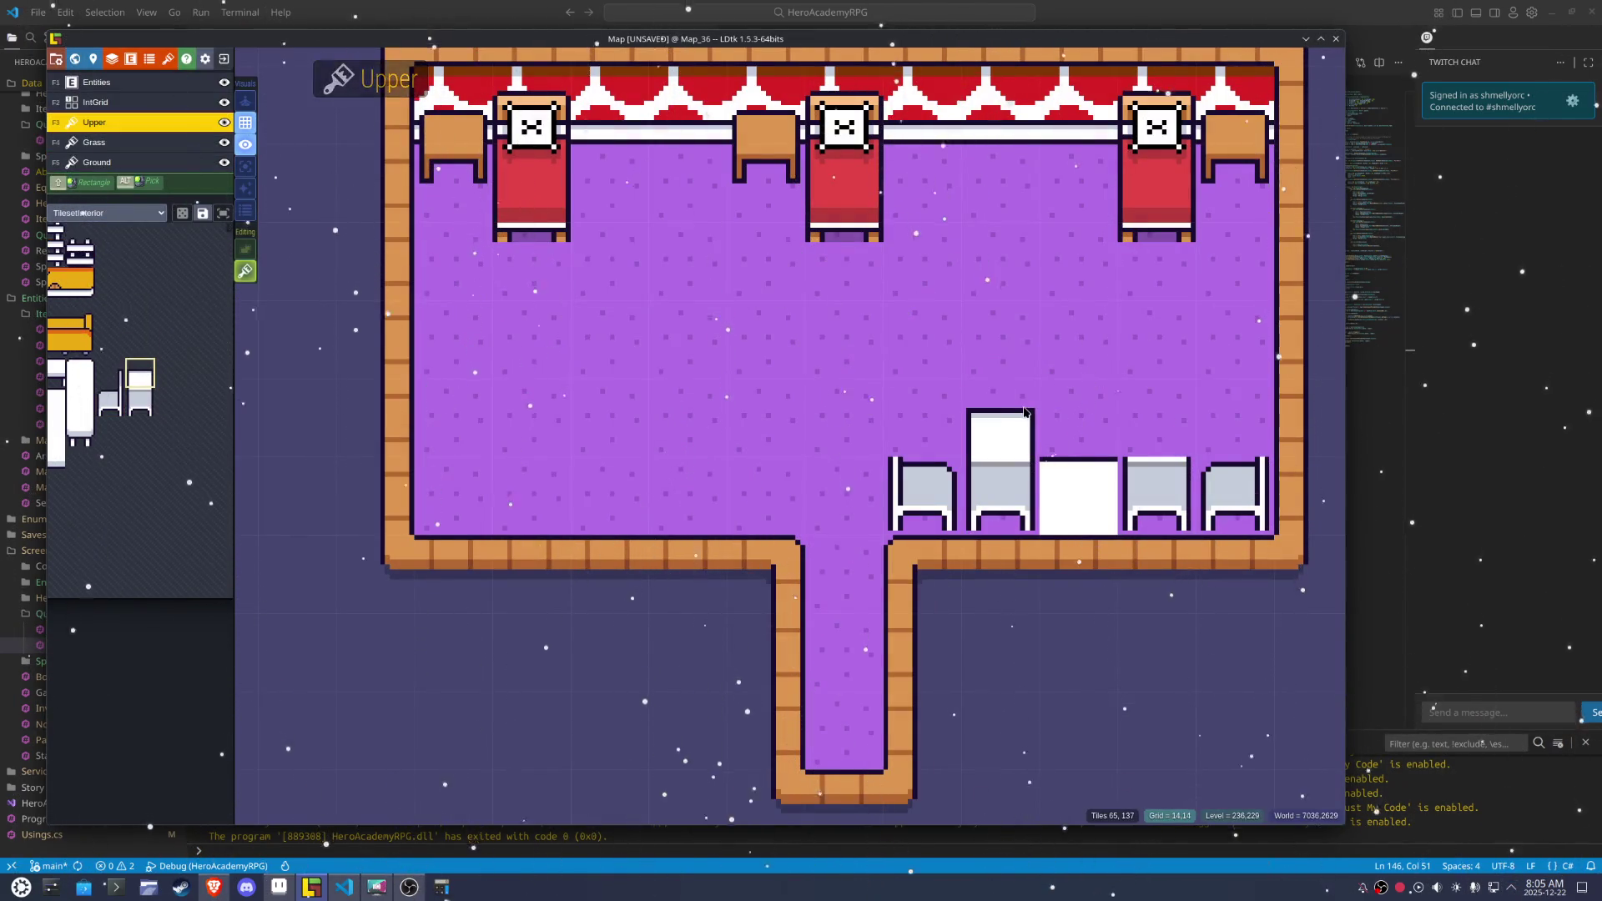
click(1157, 432)
click(110, 374)
click(1235, 433)
key(x)
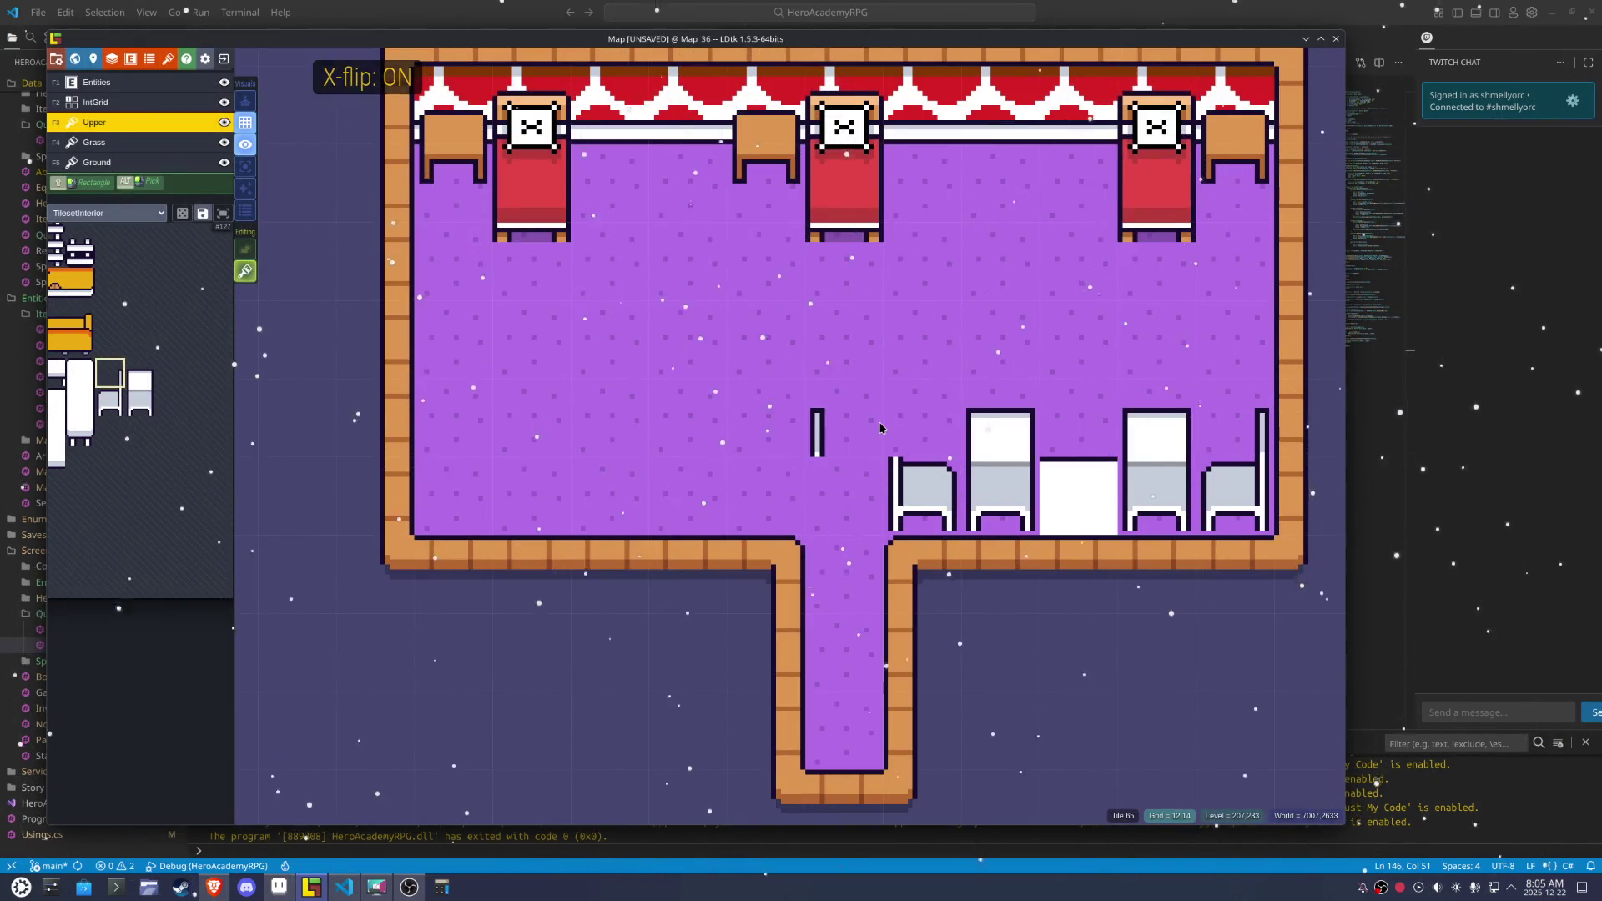
click(902, 401)
Stamp the white table tiles between the chairs, flipping one horizontally, and save
click(97, 162)
mouse_move(113, 392)
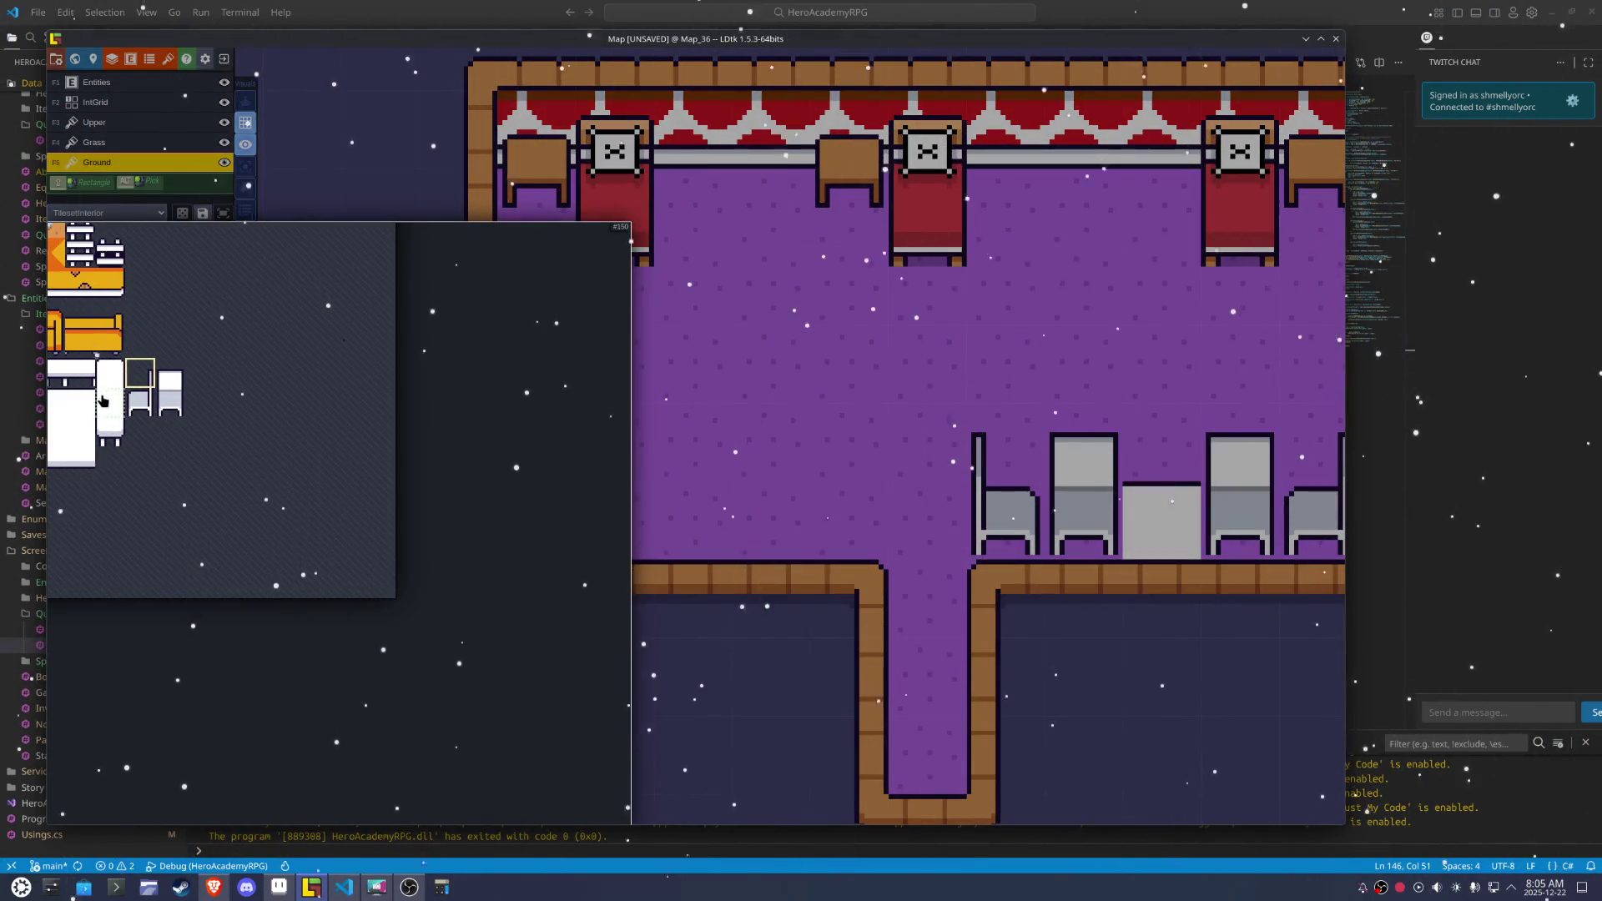
click(1085, 522)
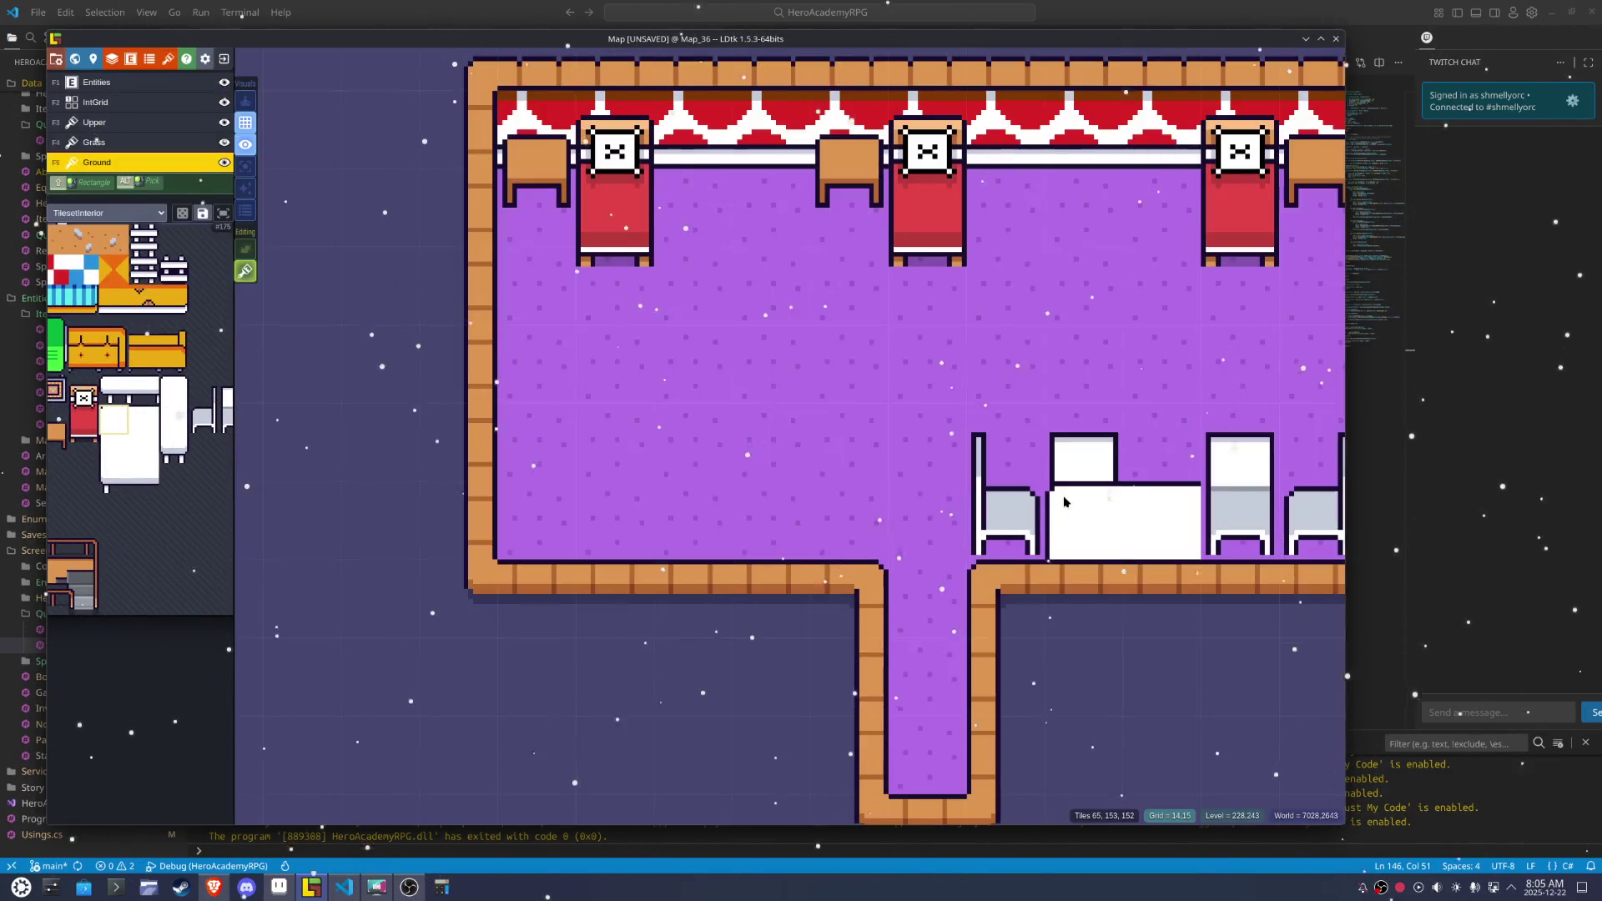
key(x)
click(1224, 509)
key(ctrl+s)
scroll(down, 3)
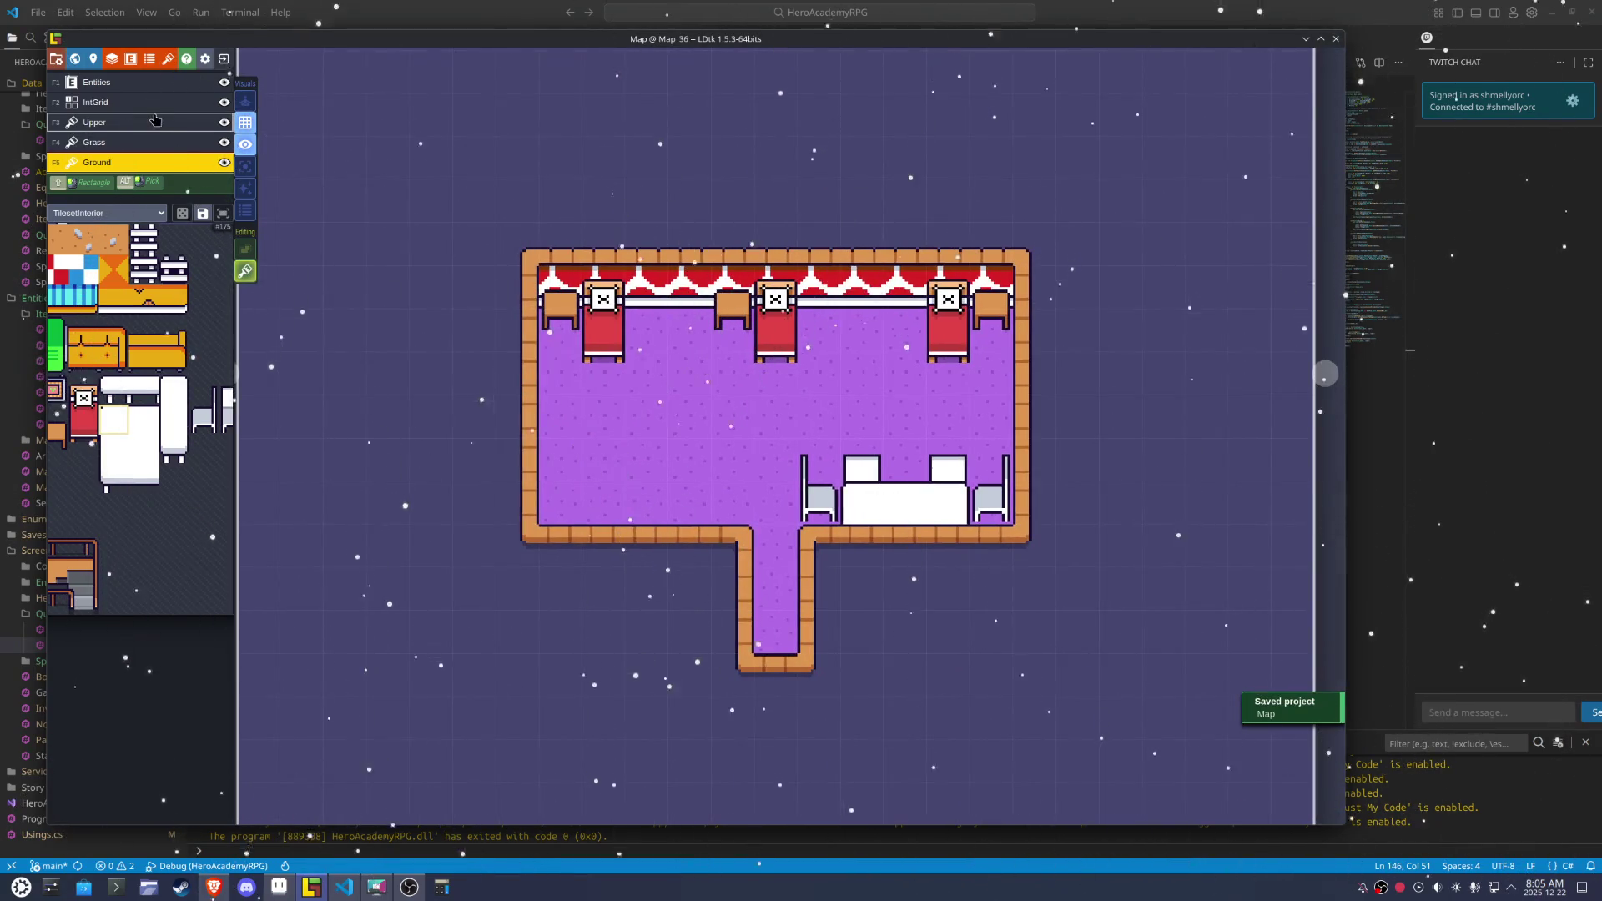
click(175, 106)
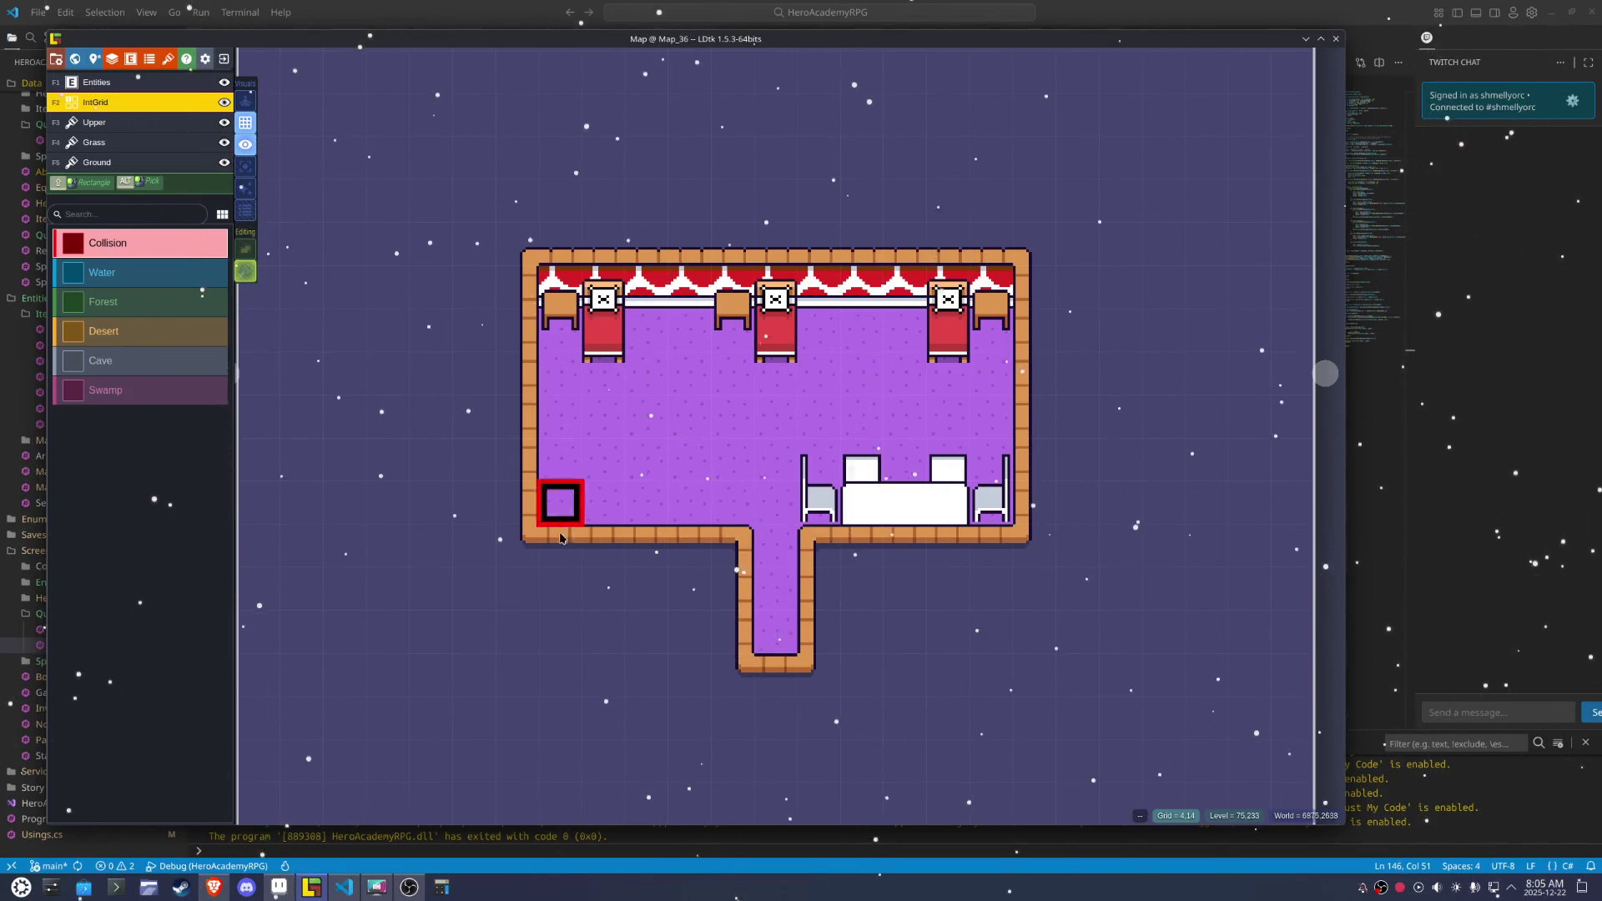
Paint Collision cells down the corridor's right side, erase a stray cell, and save
drag(818, 547, 817, 571)
right_click(817, 555)
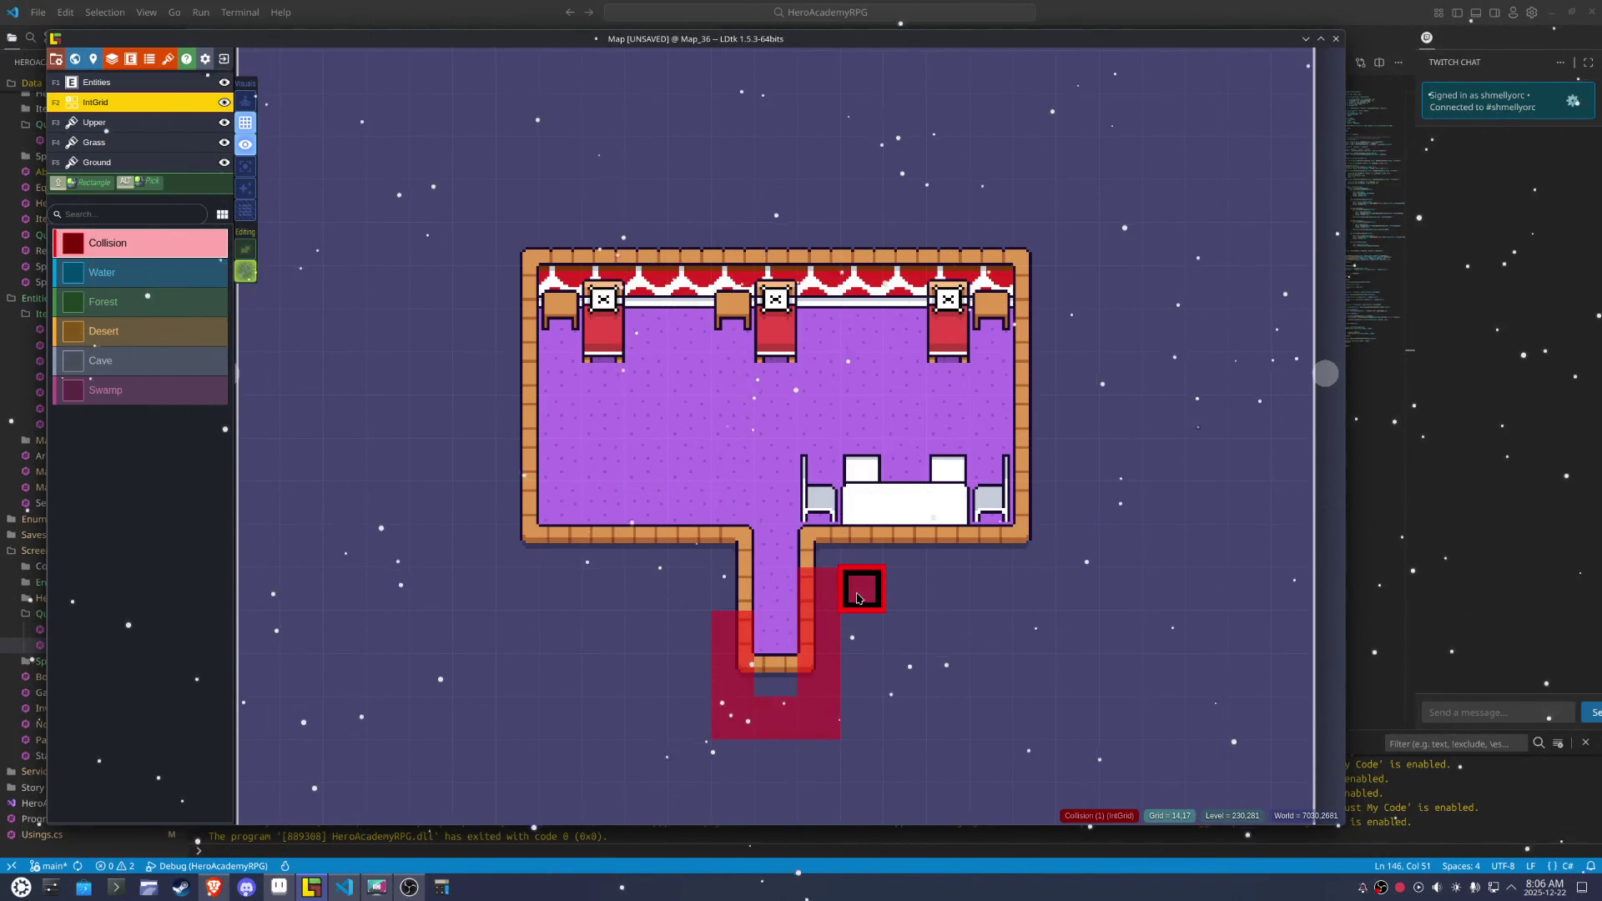
drag(859, 575, 681, 581)
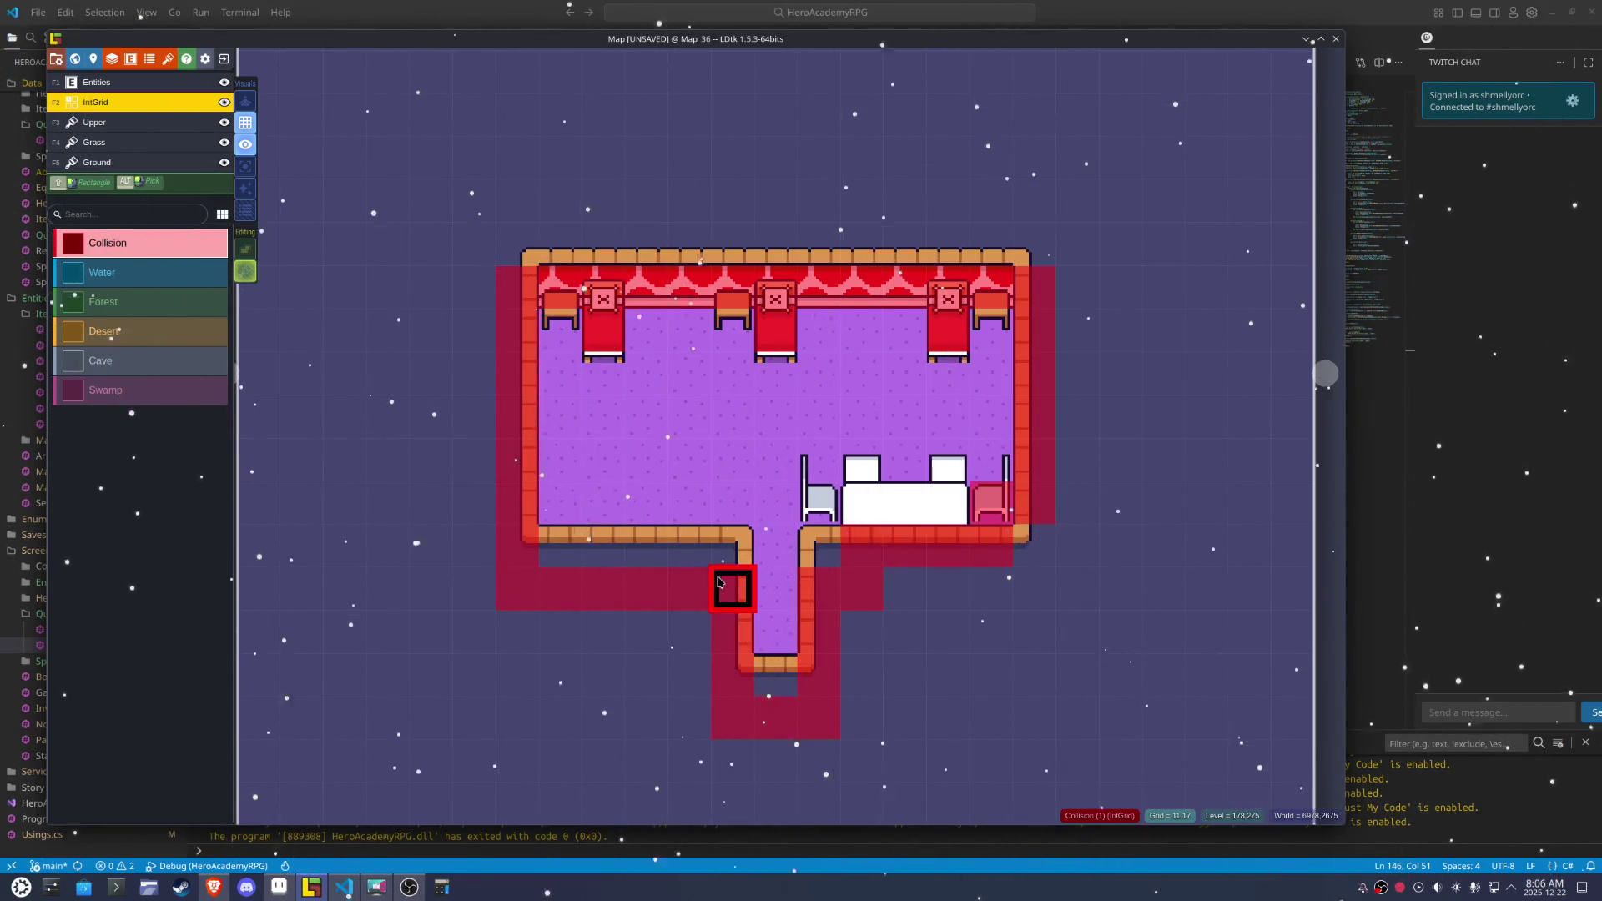
key(ctrl+s)
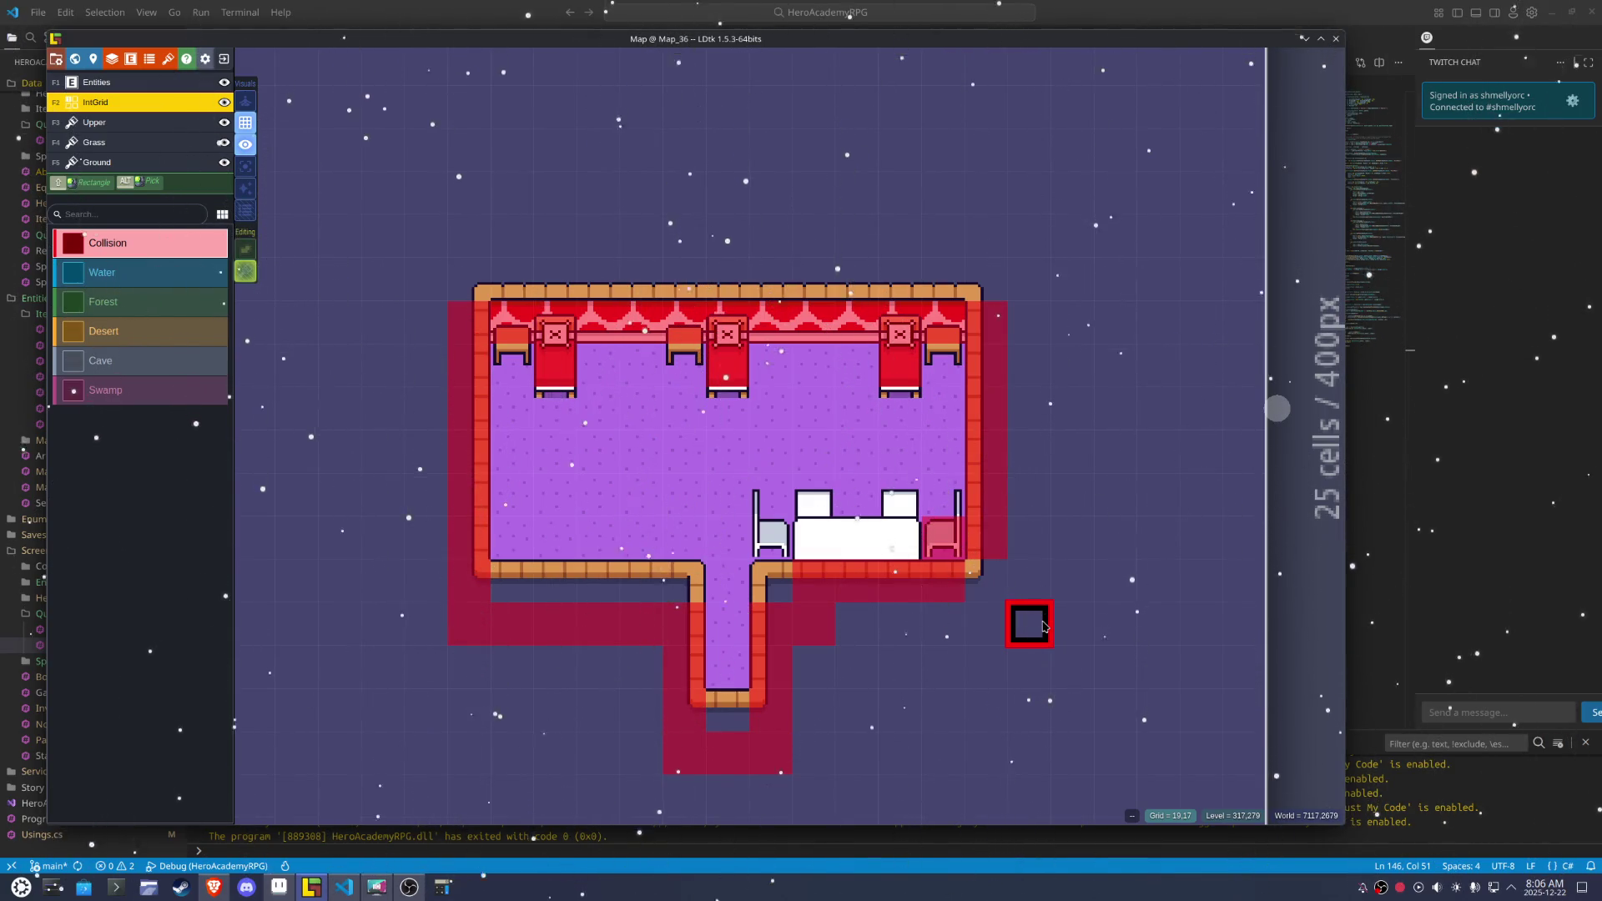
key(ctrl+s)
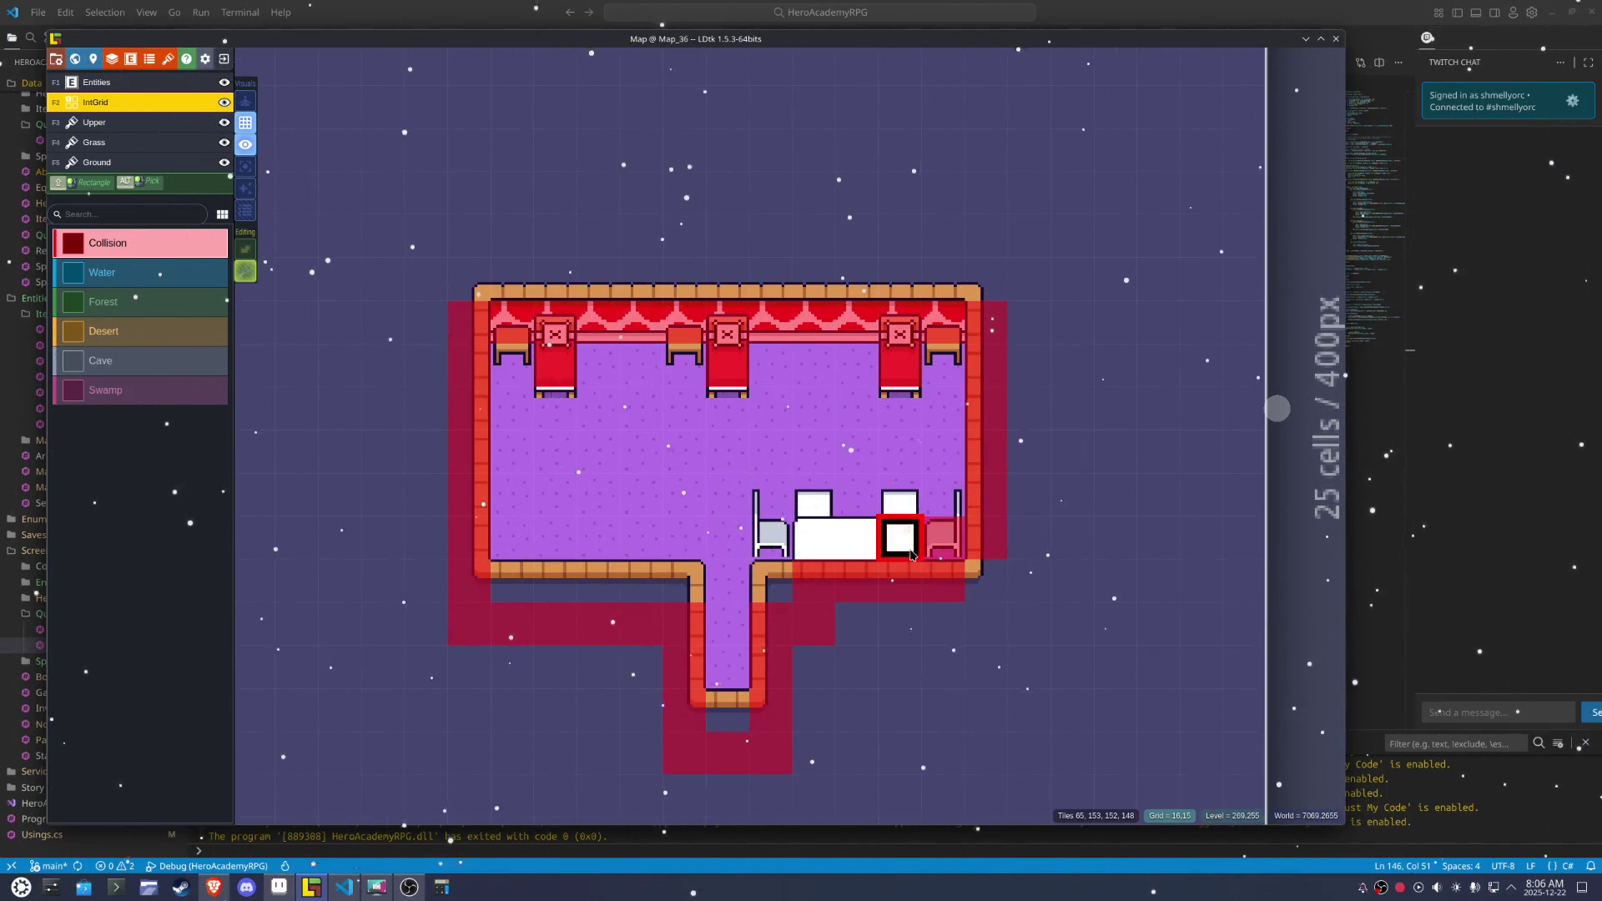
Mark the white table's cells as Collision and save the project
click(909, 547)
drag(856, 538, 814, 538)
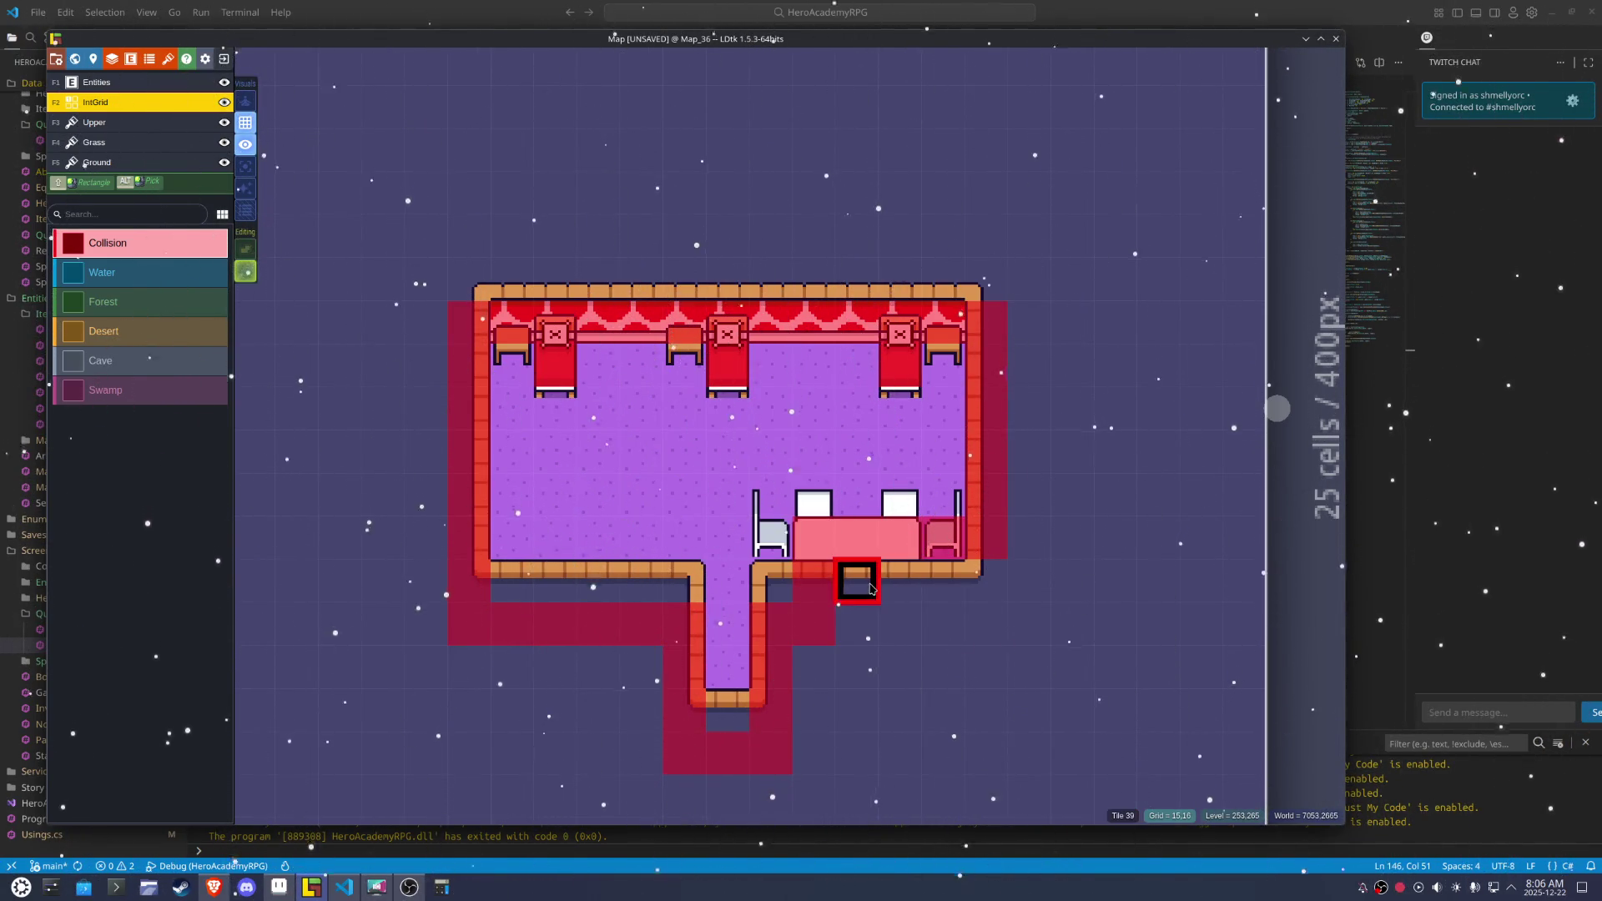
key(ctrl+s)
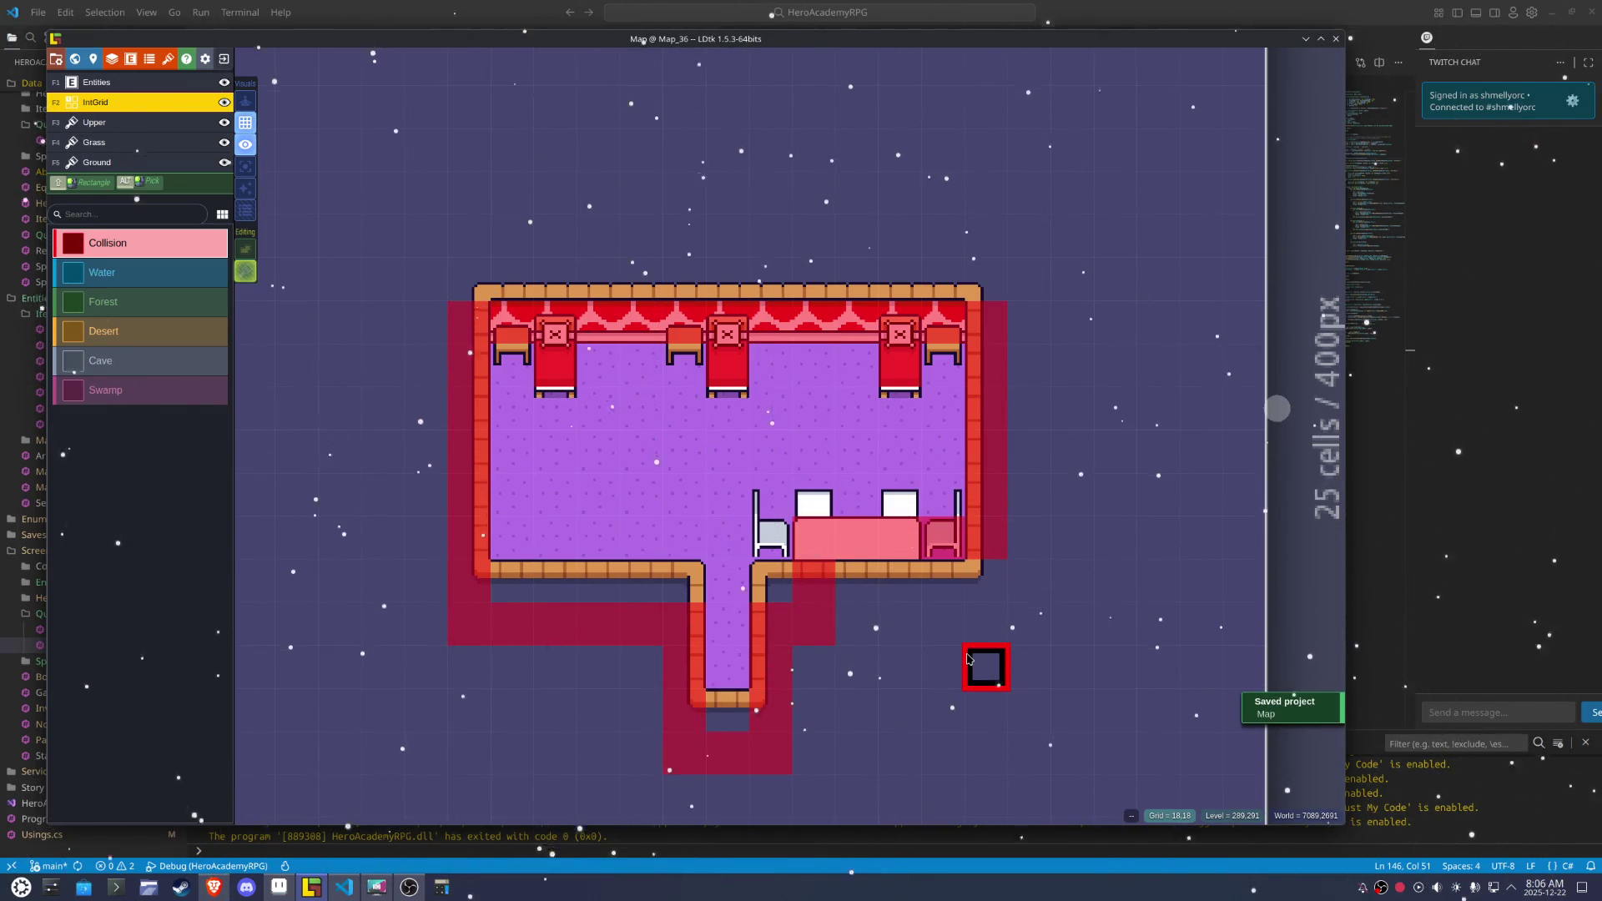
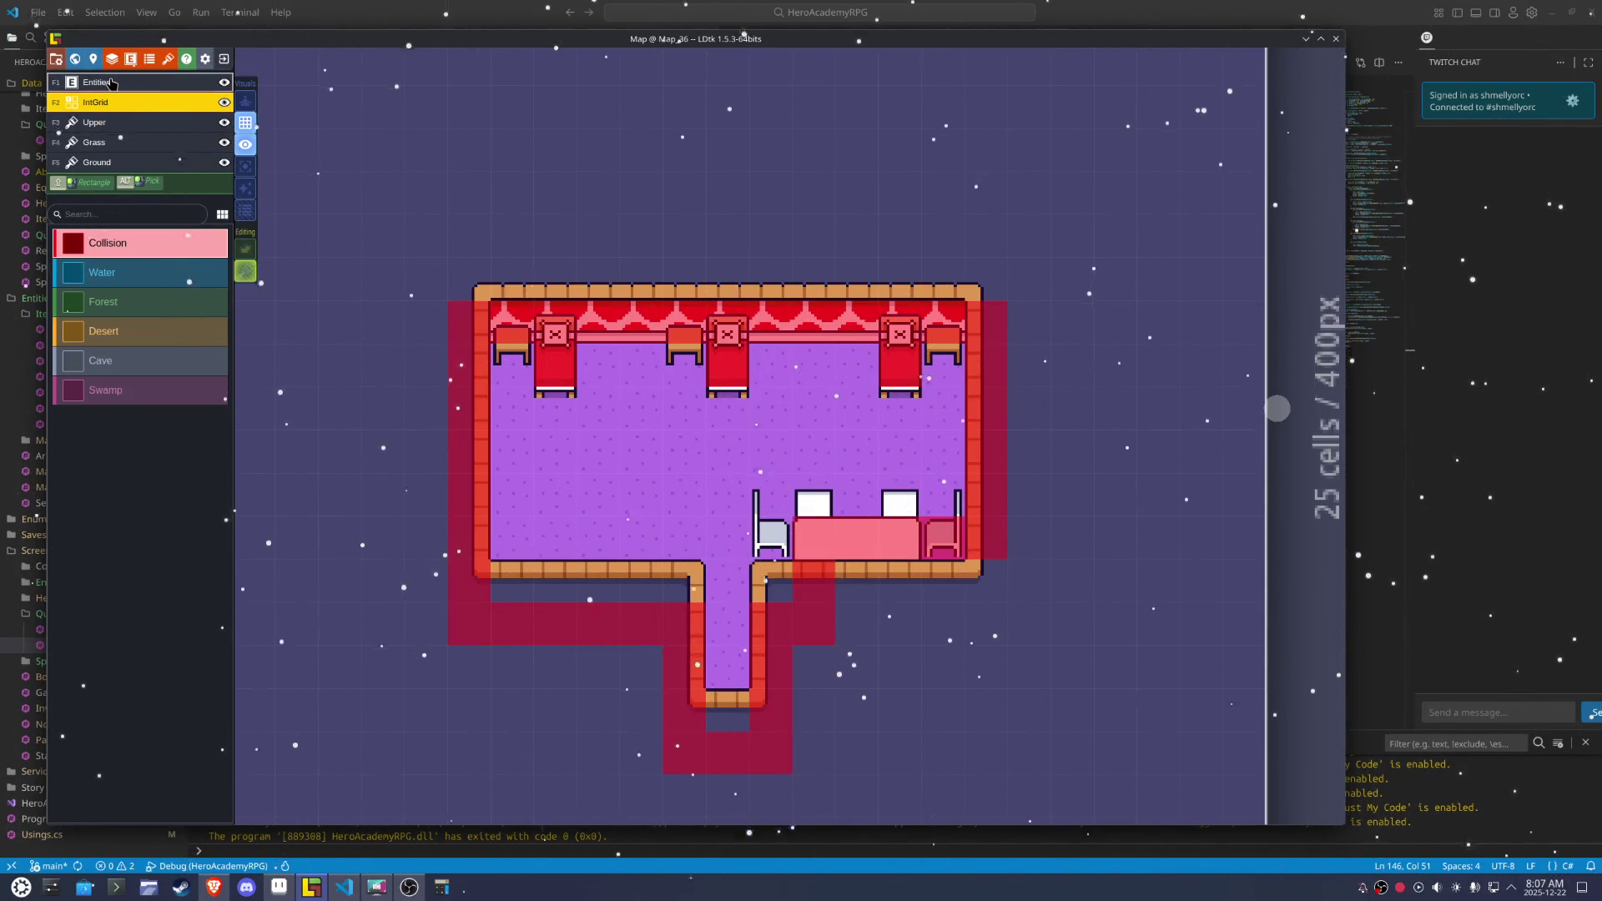
Place a Chest entity beside the right-hand bed with HasTexture turned off
click(108, 82)
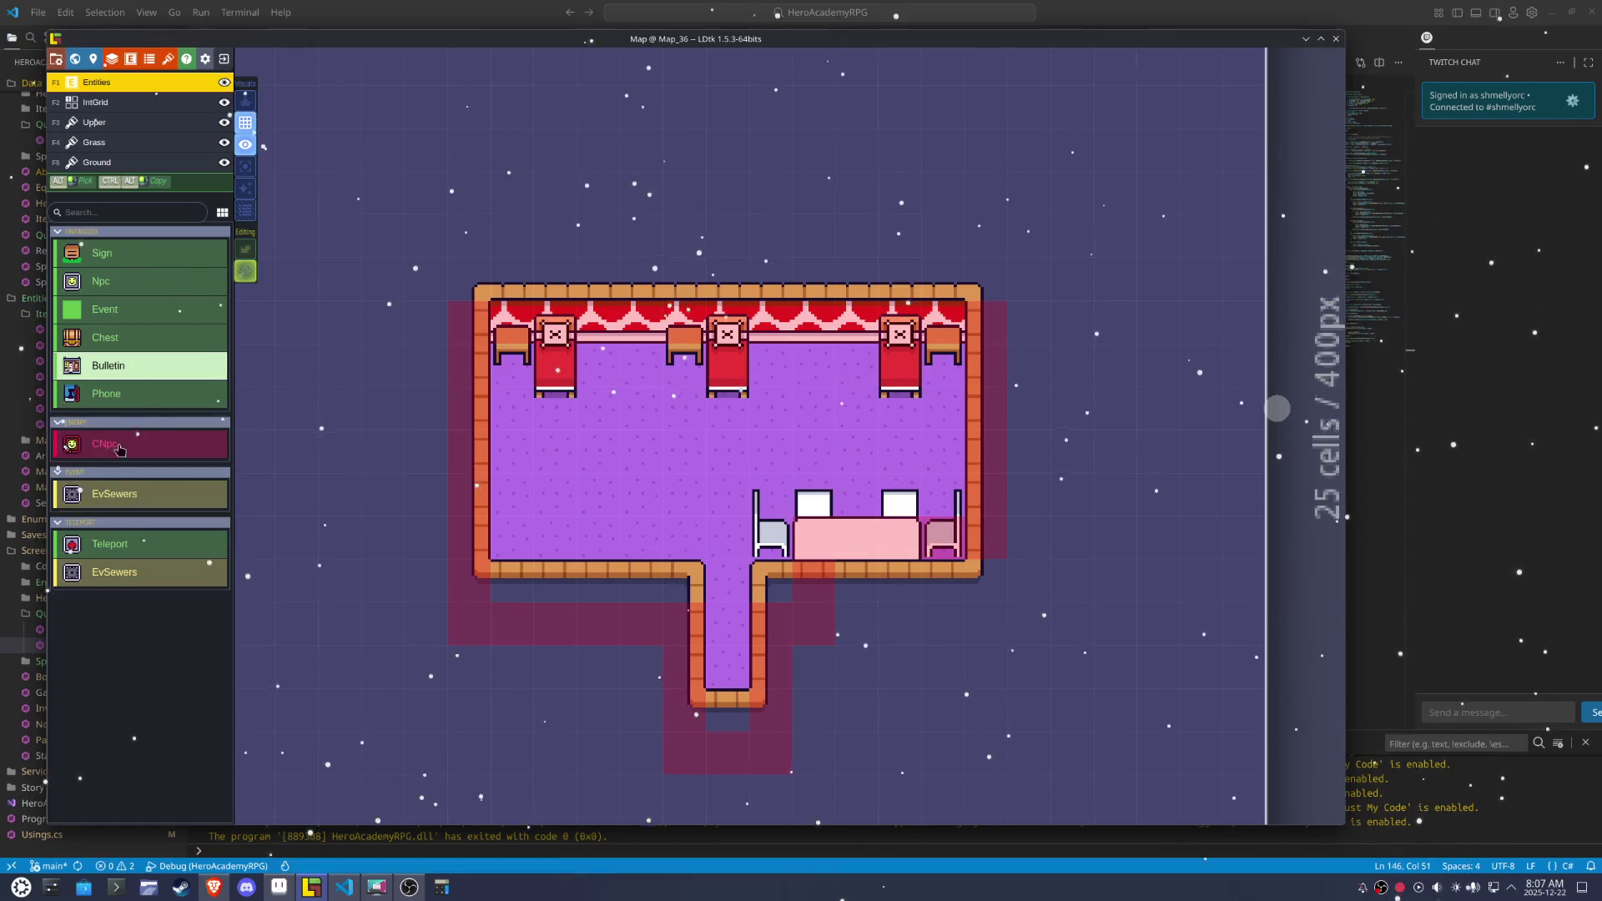
click(126, 340)
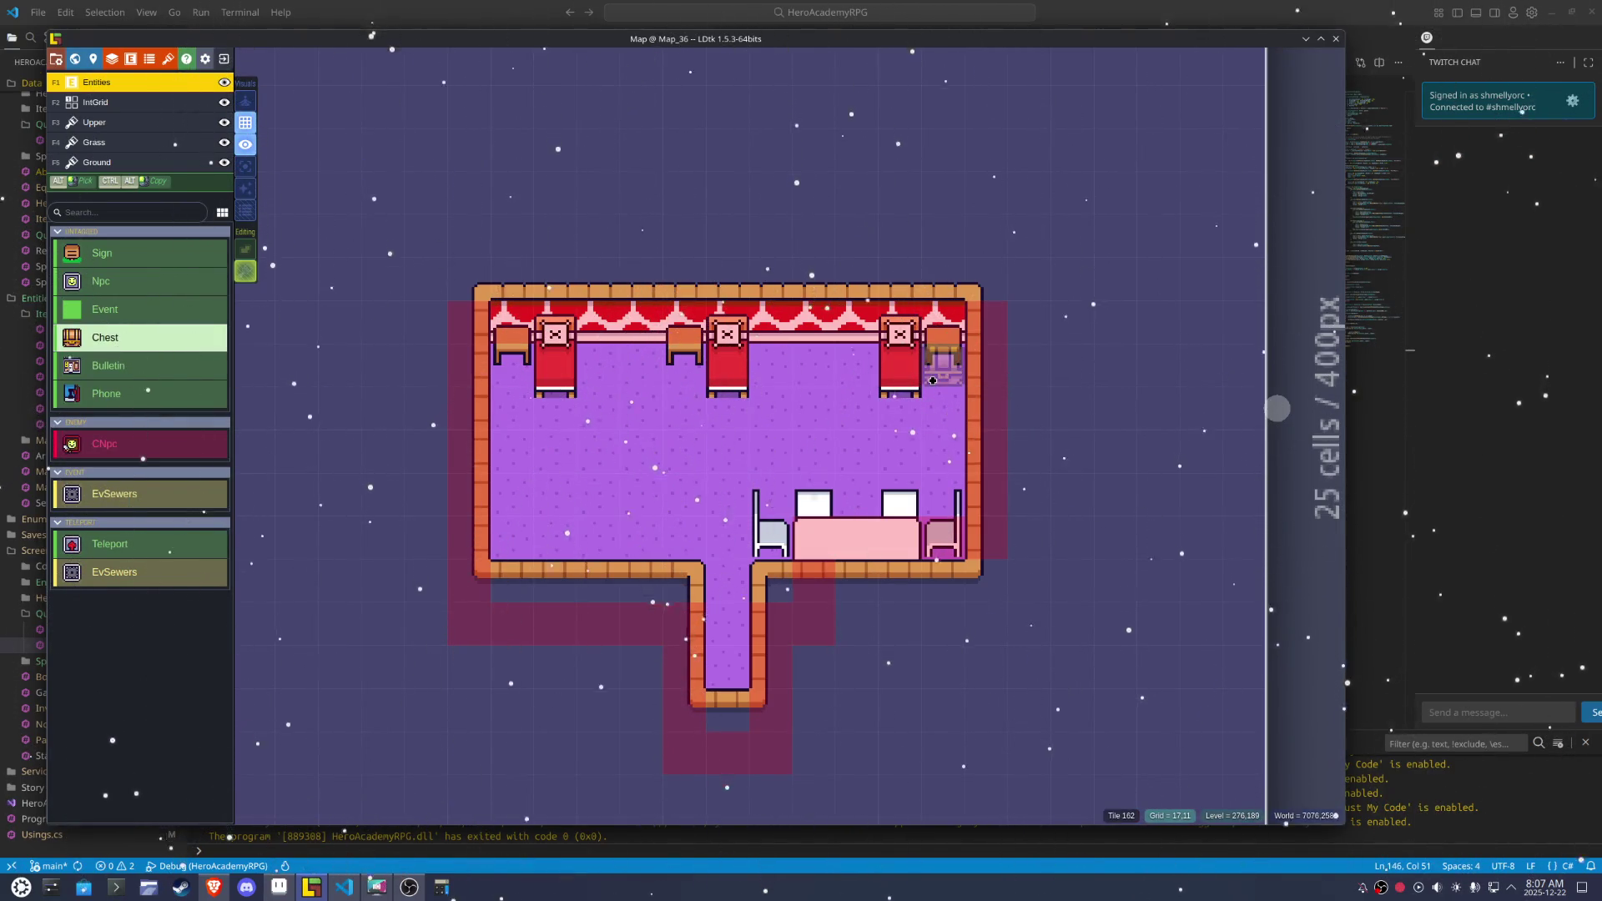
click(926, 357)
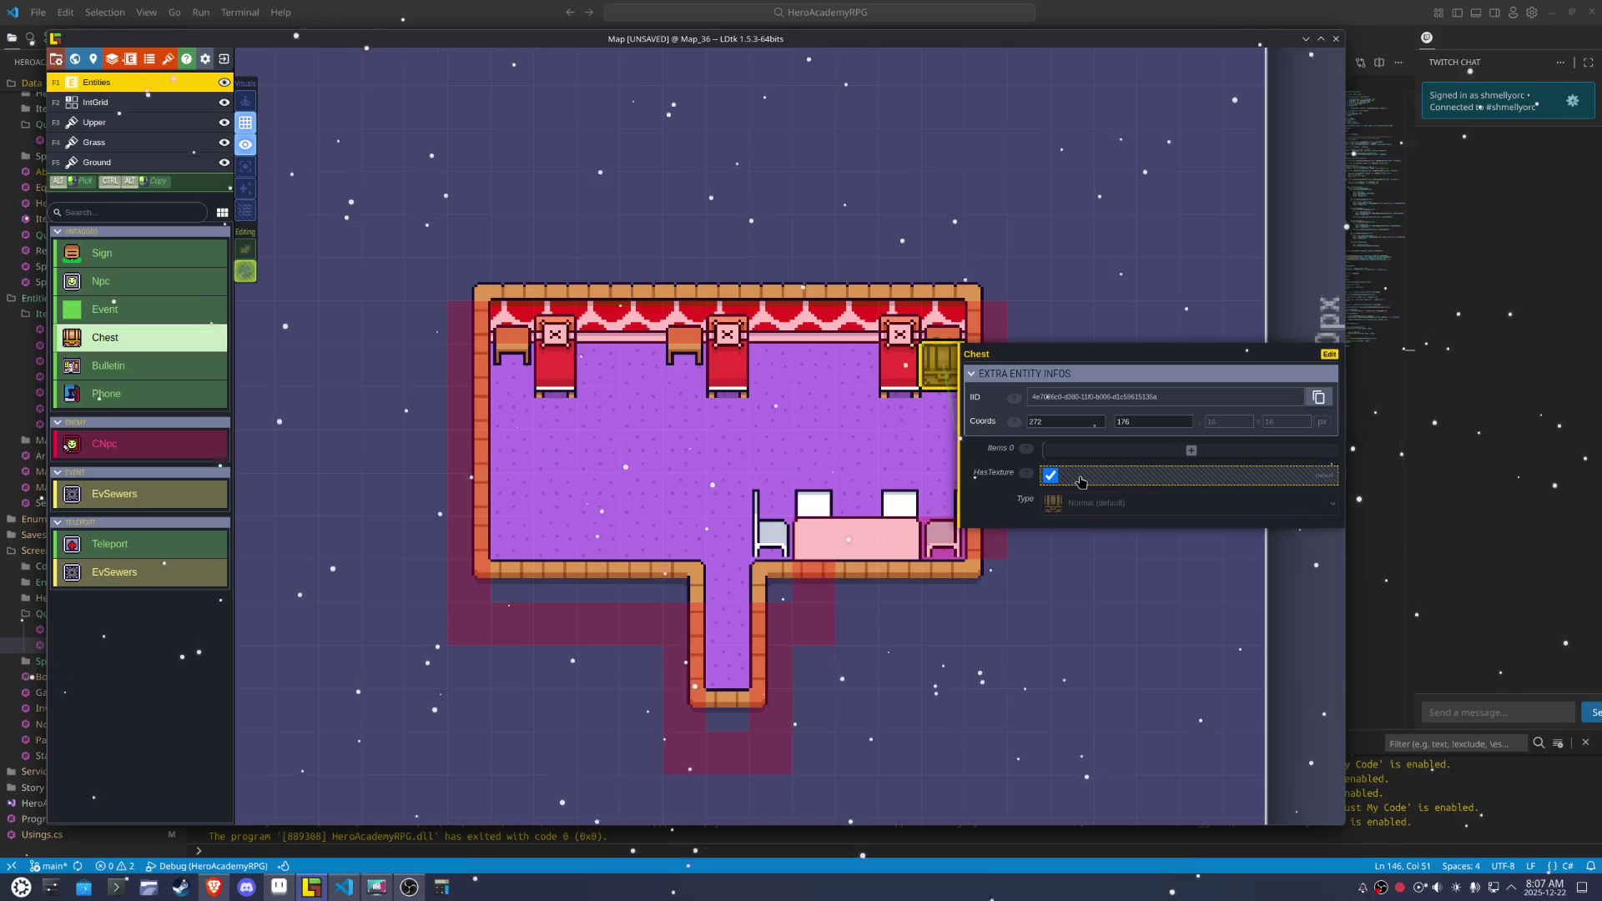
click(1080, 482)
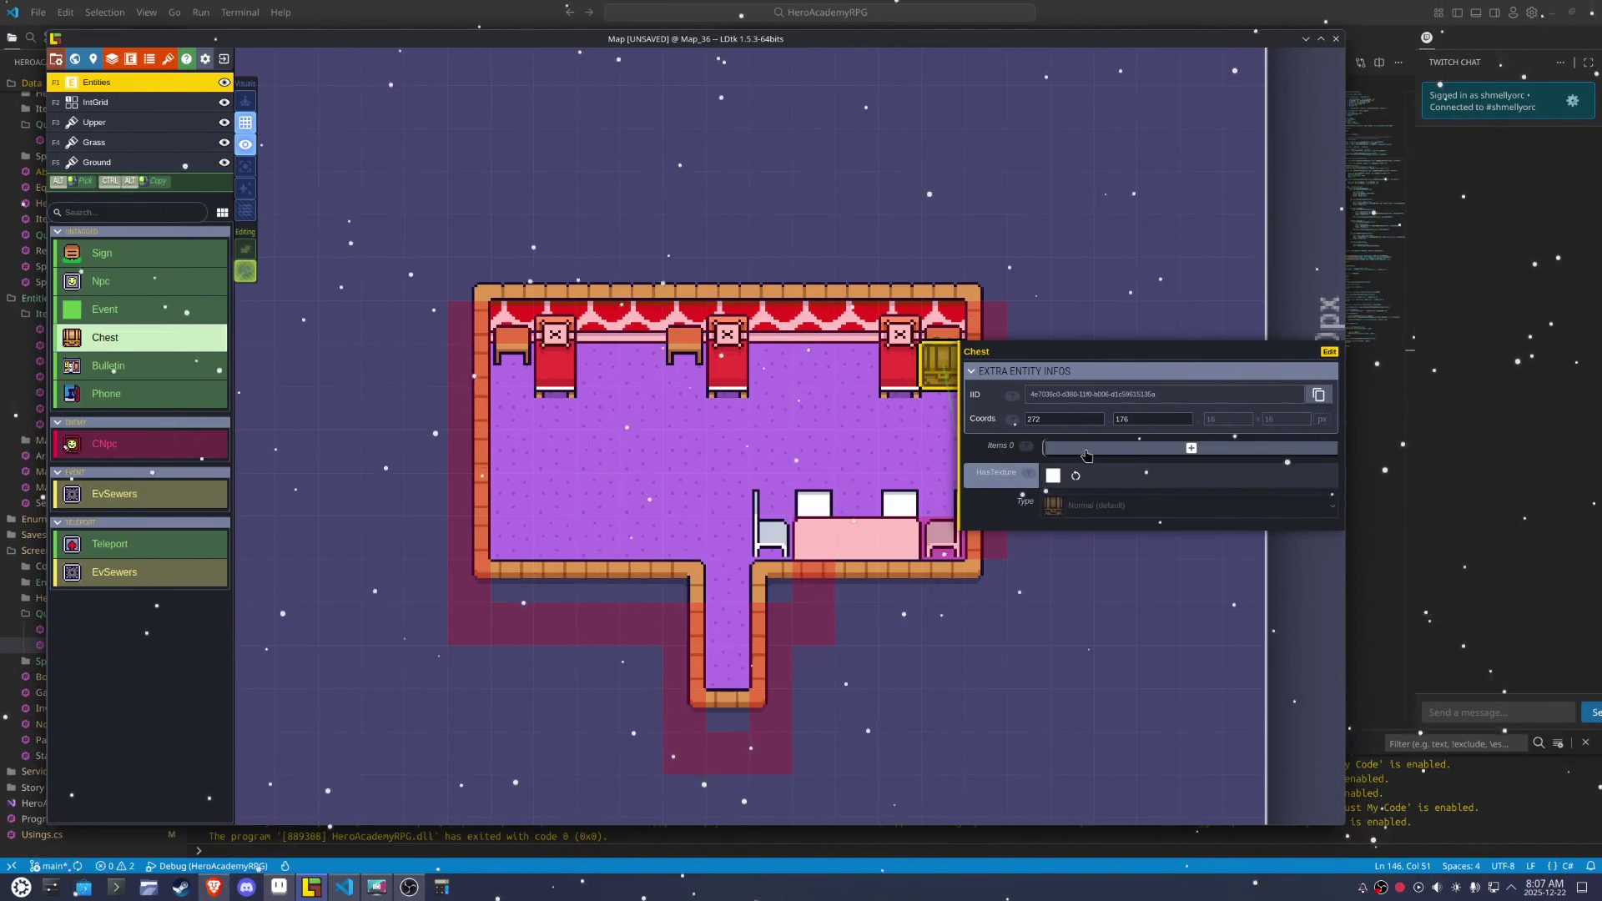
Add a 'Bat' entry to the chest's Items and save the project
click(1086, 454)
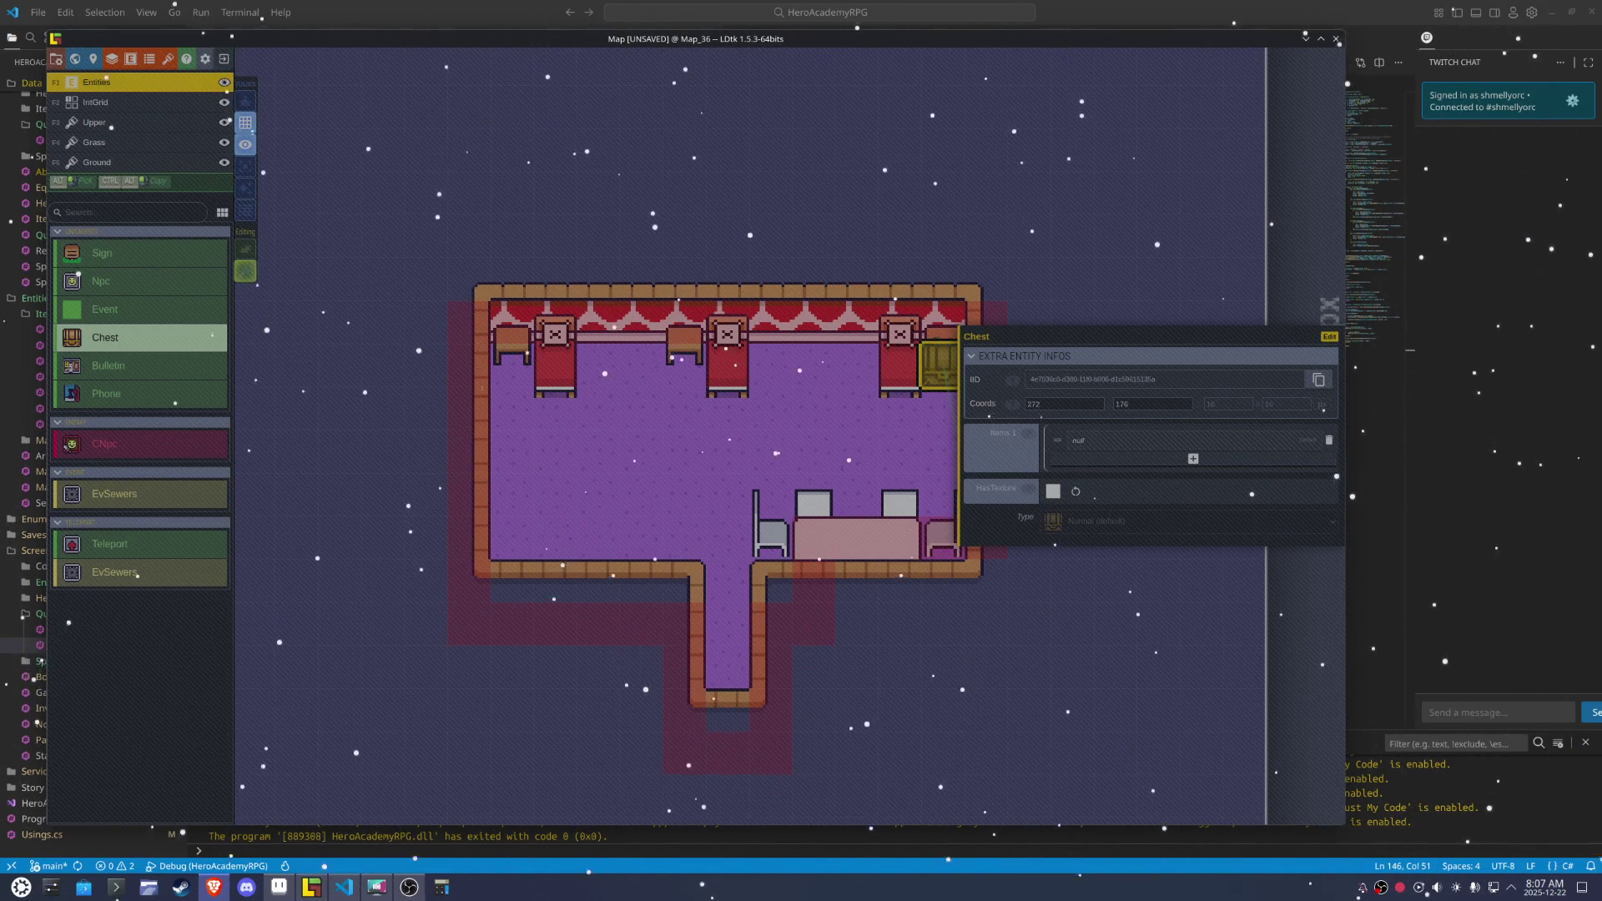
click(1094, 442)
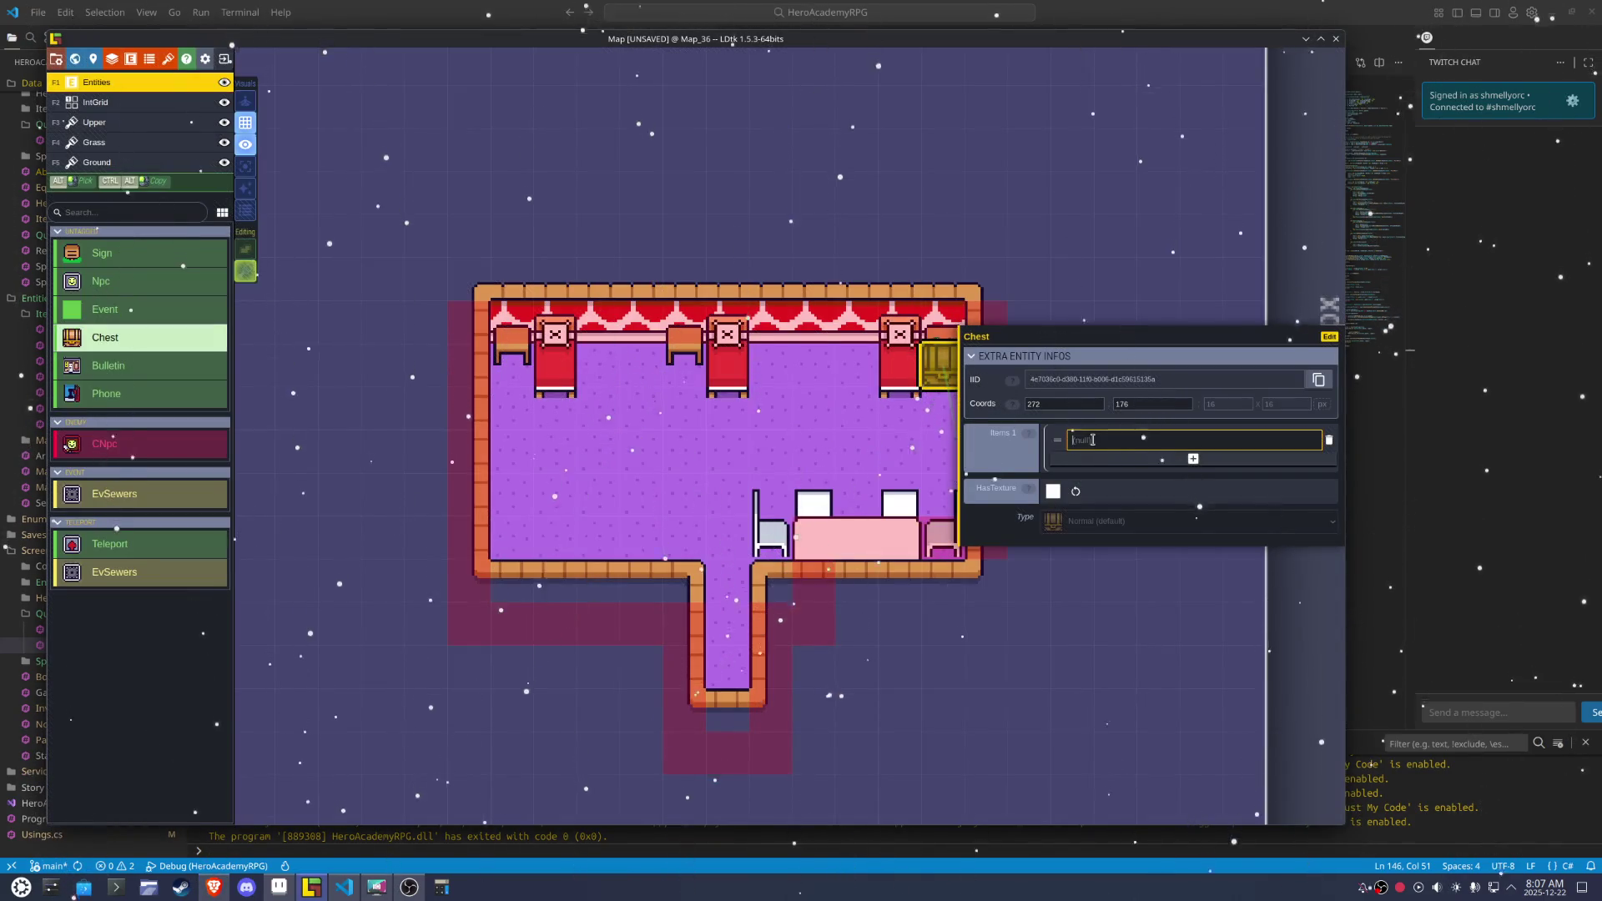
text(Bat)
key(Return)
key(ctrl+s)
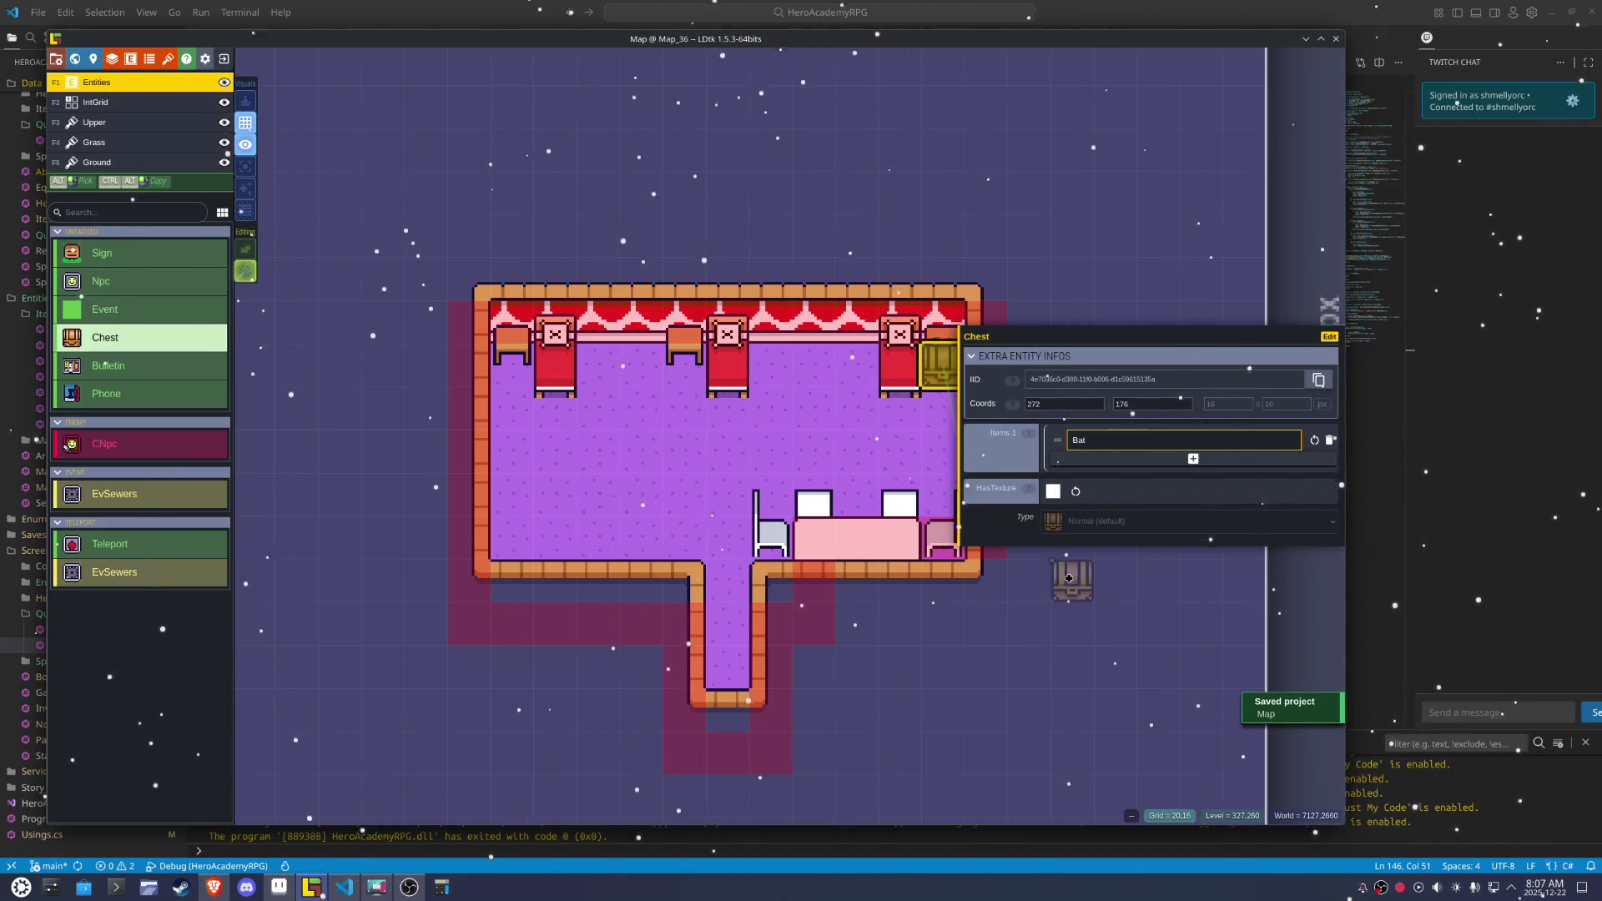
drag(1069, 578, 949, 379)
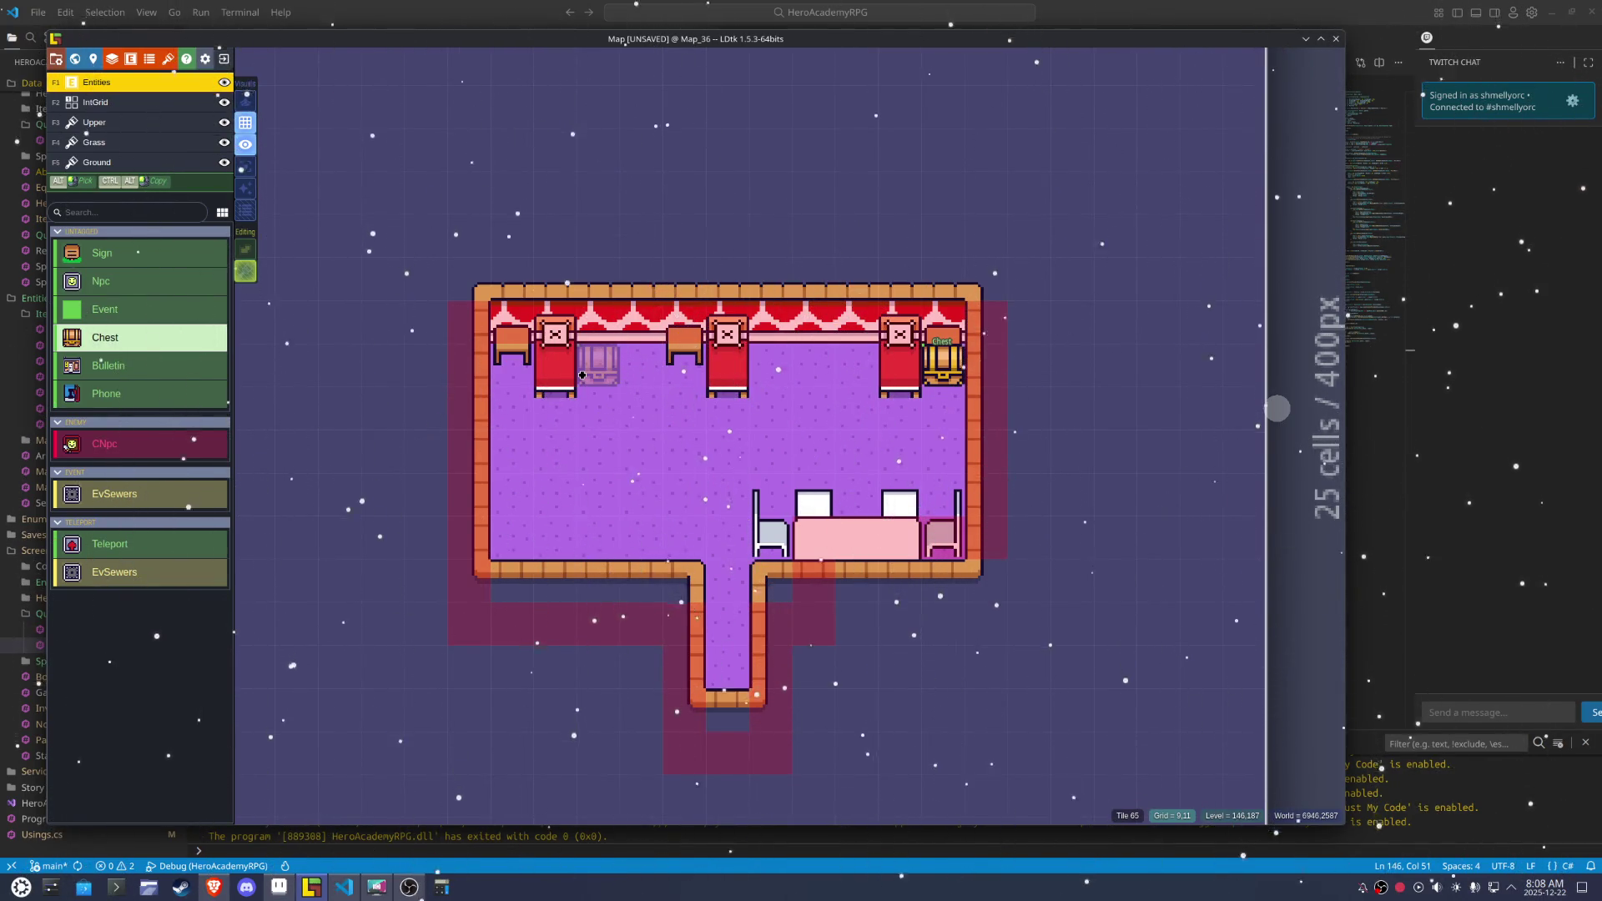
Place a second chest near the left bed holding a 'Shoes' item, and save
click(581, 375)
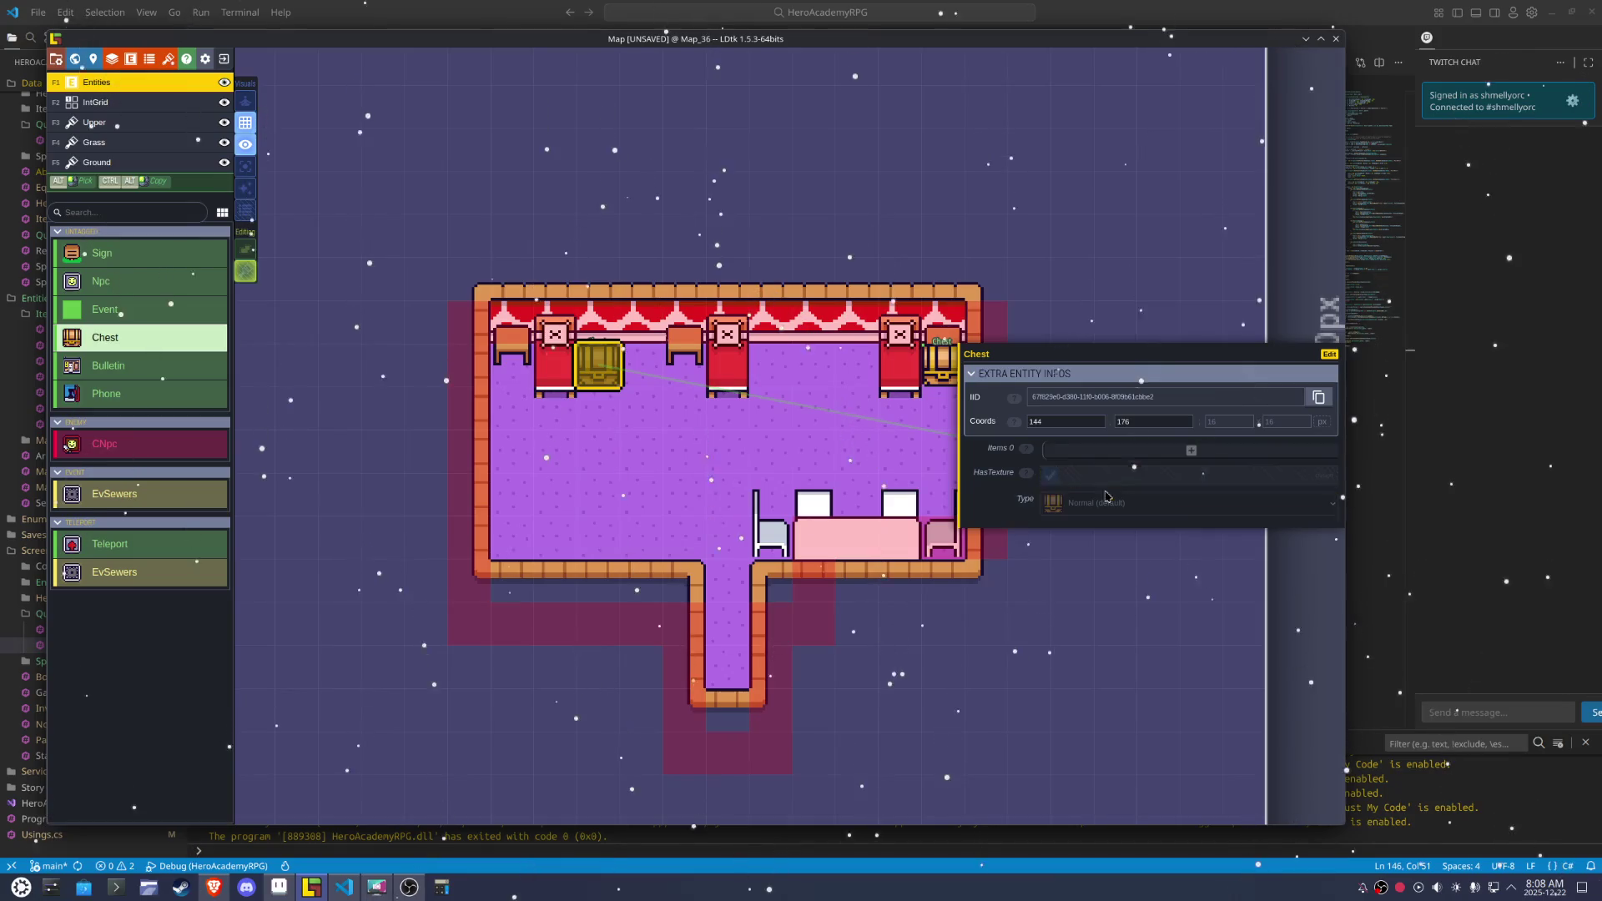
click(1127, 450)
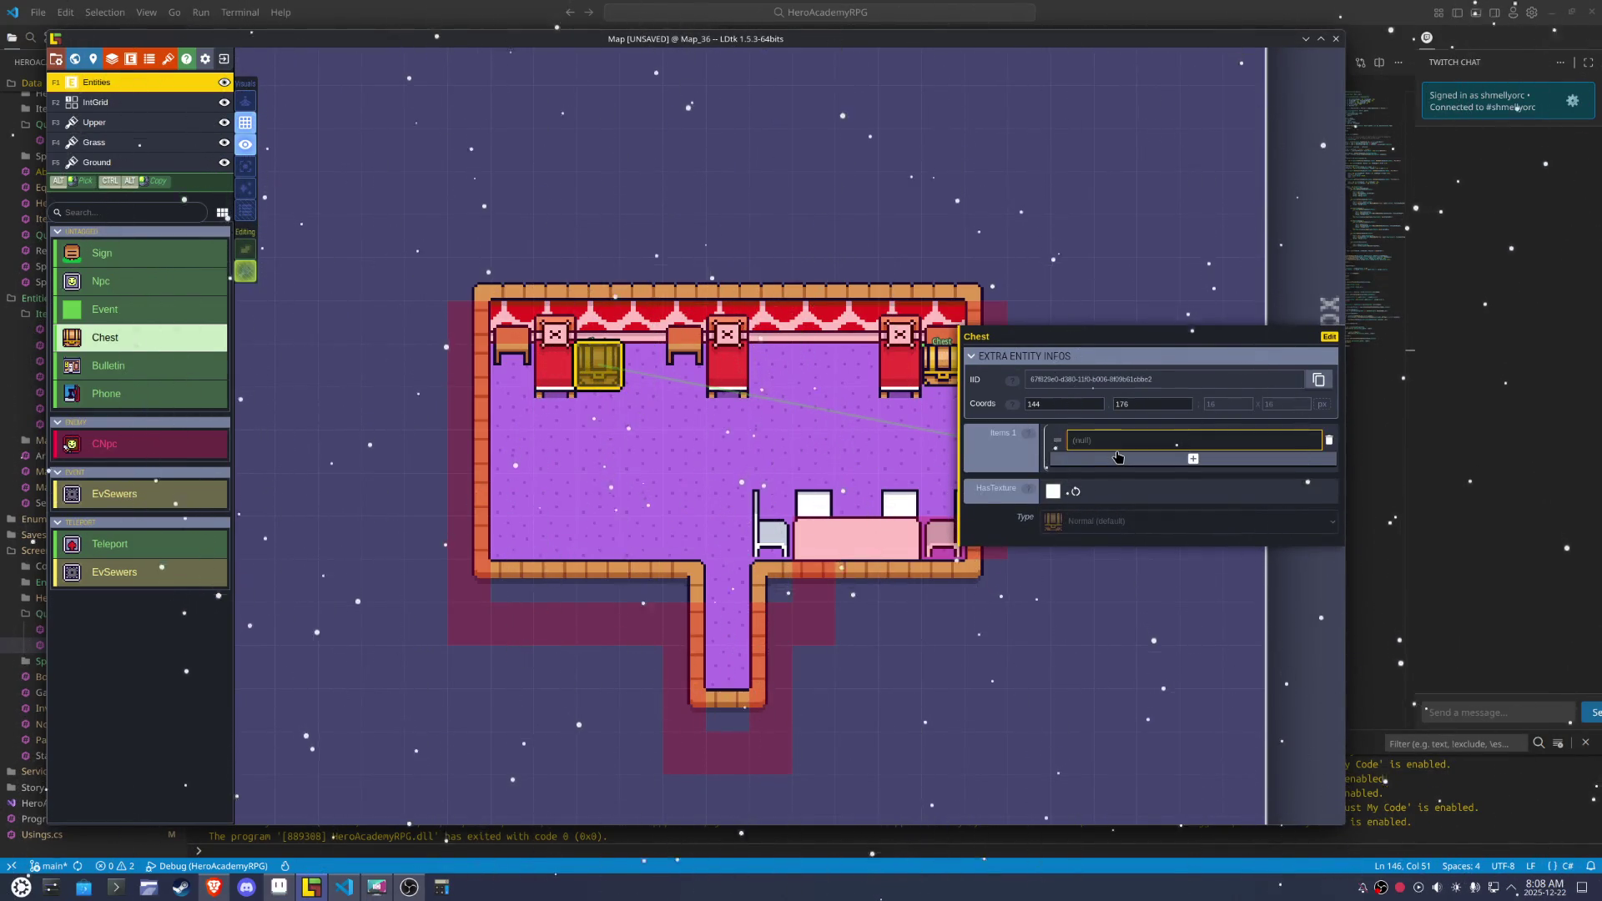
text(Shoes)
key(BackSpace)
key(ctrl+s)
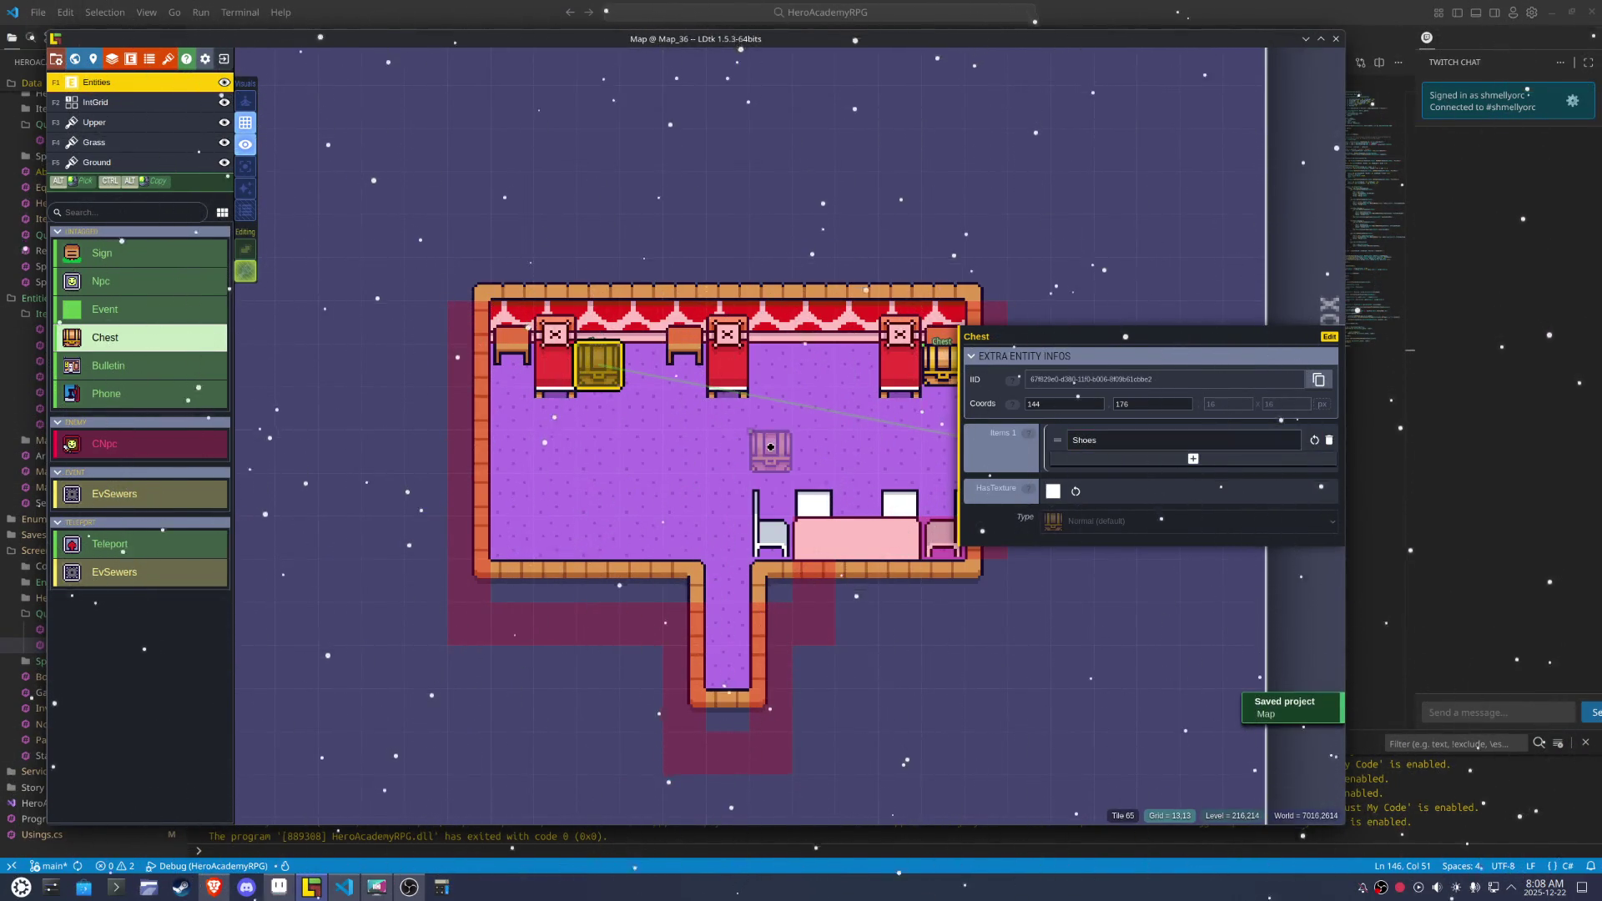
Move the Shoes chest snug against the left bed and save the project
click(1330, 338)
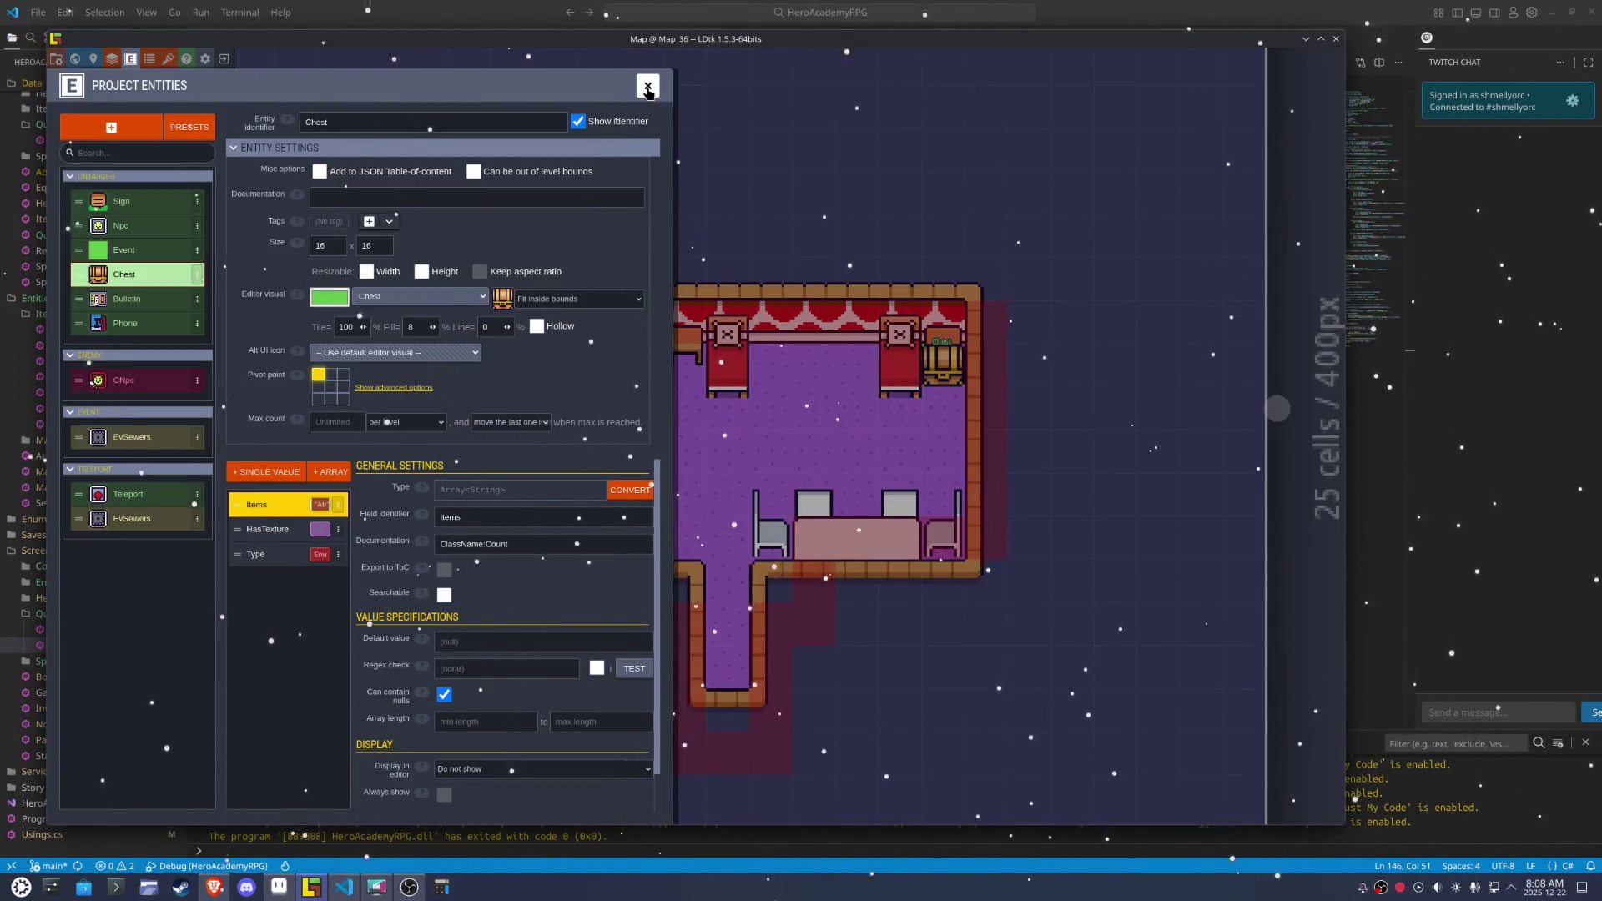
key(Escape)
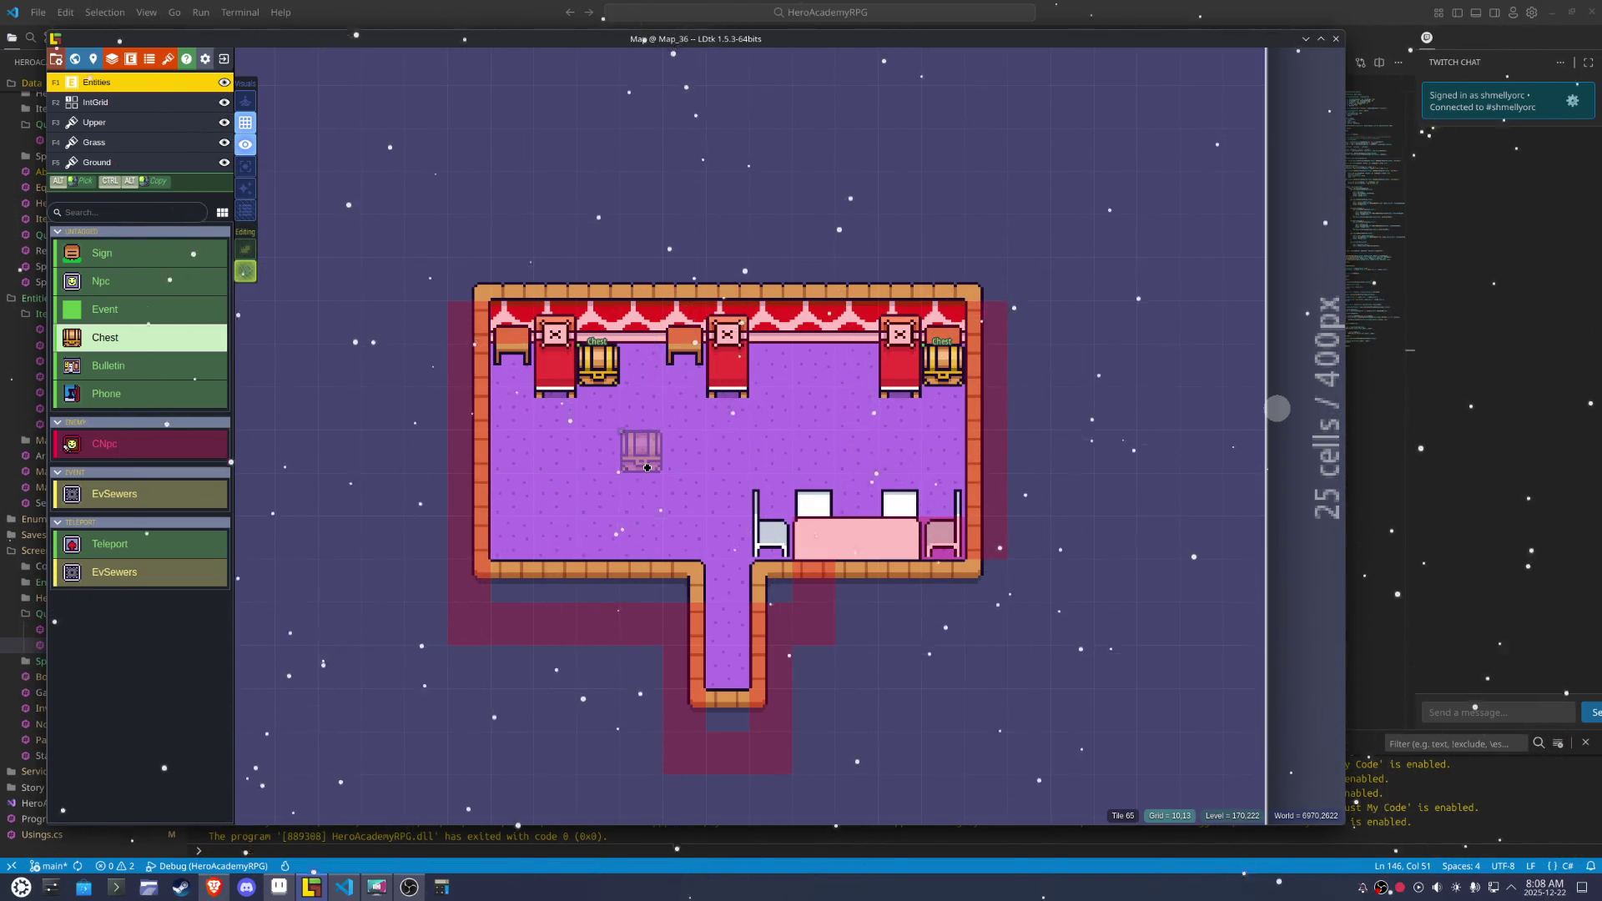
drag(618, 390, 578, 393)
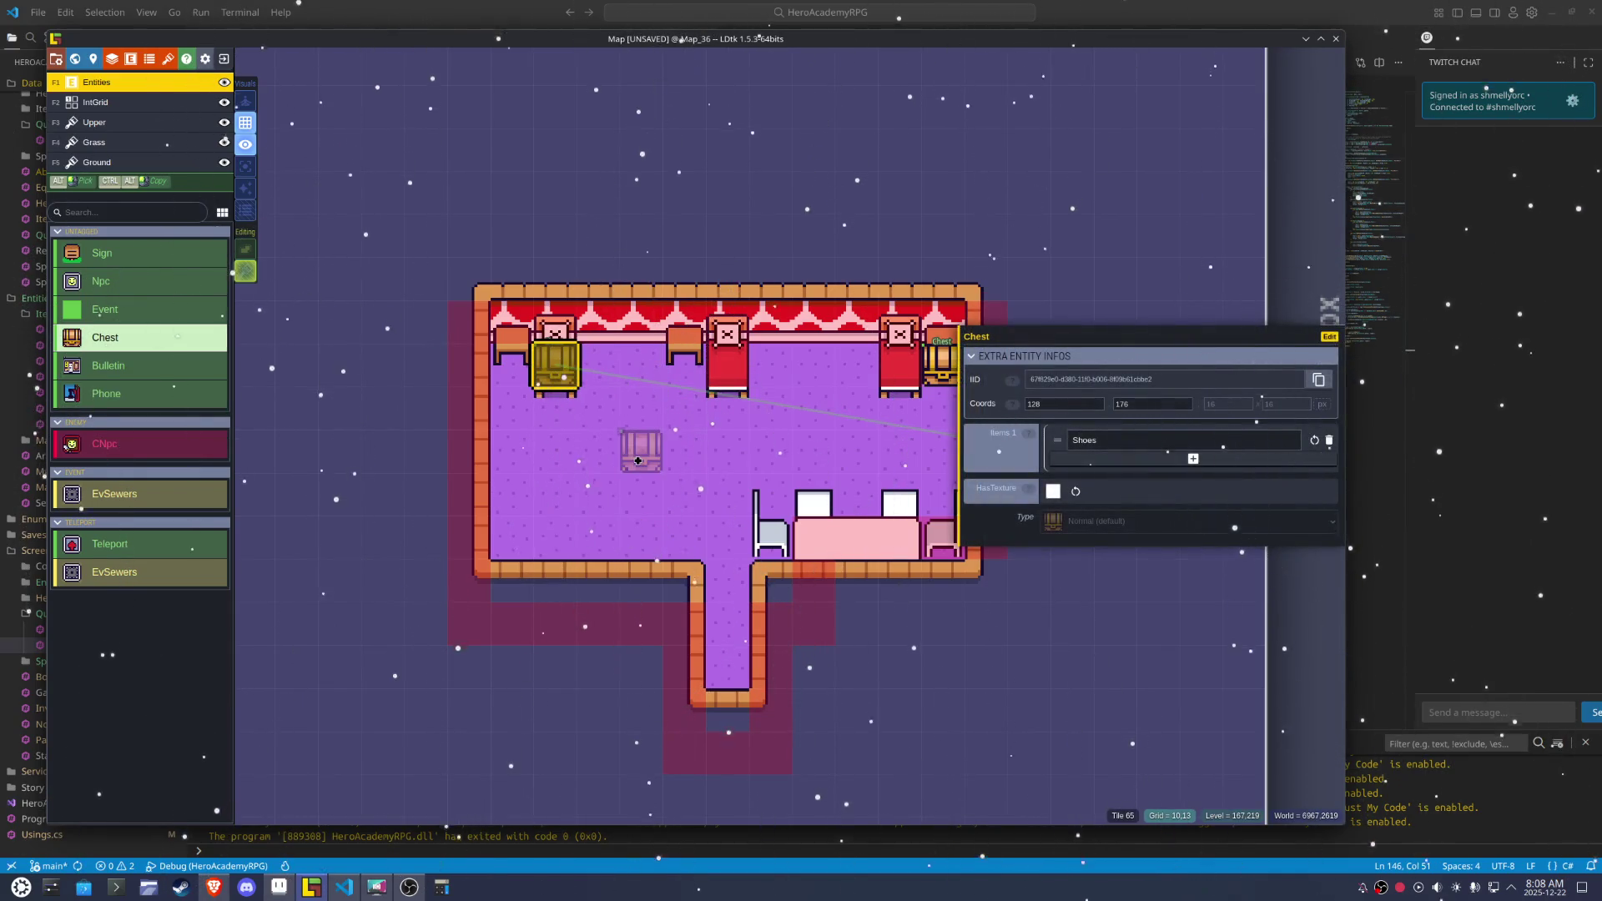
key(Escape)
key(ctrl+s)
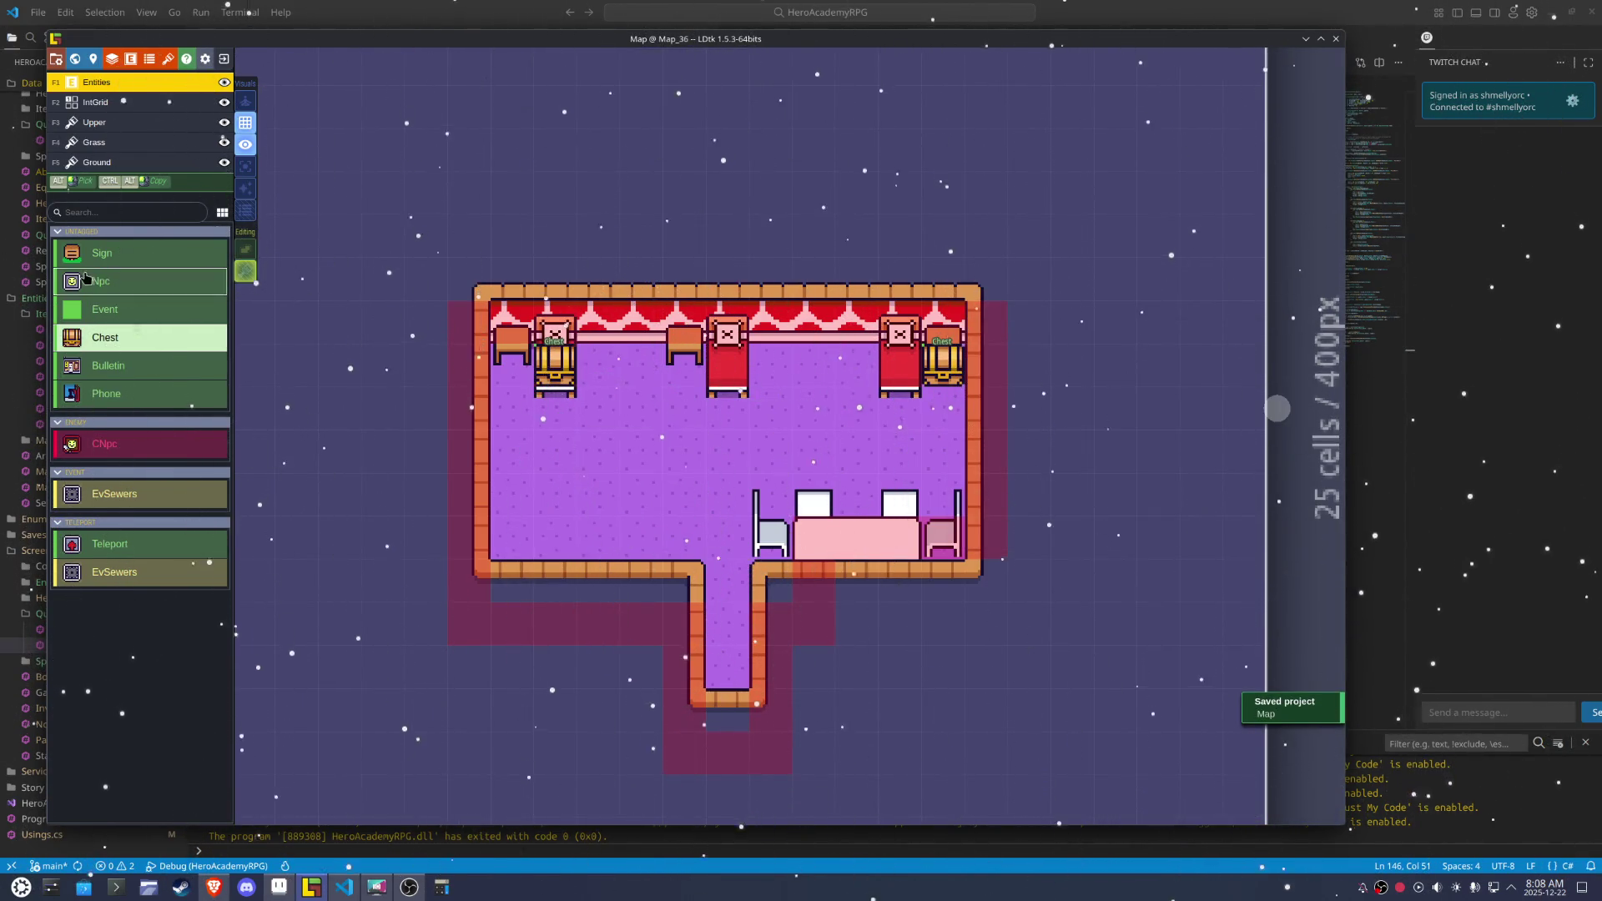
click(95, 309)
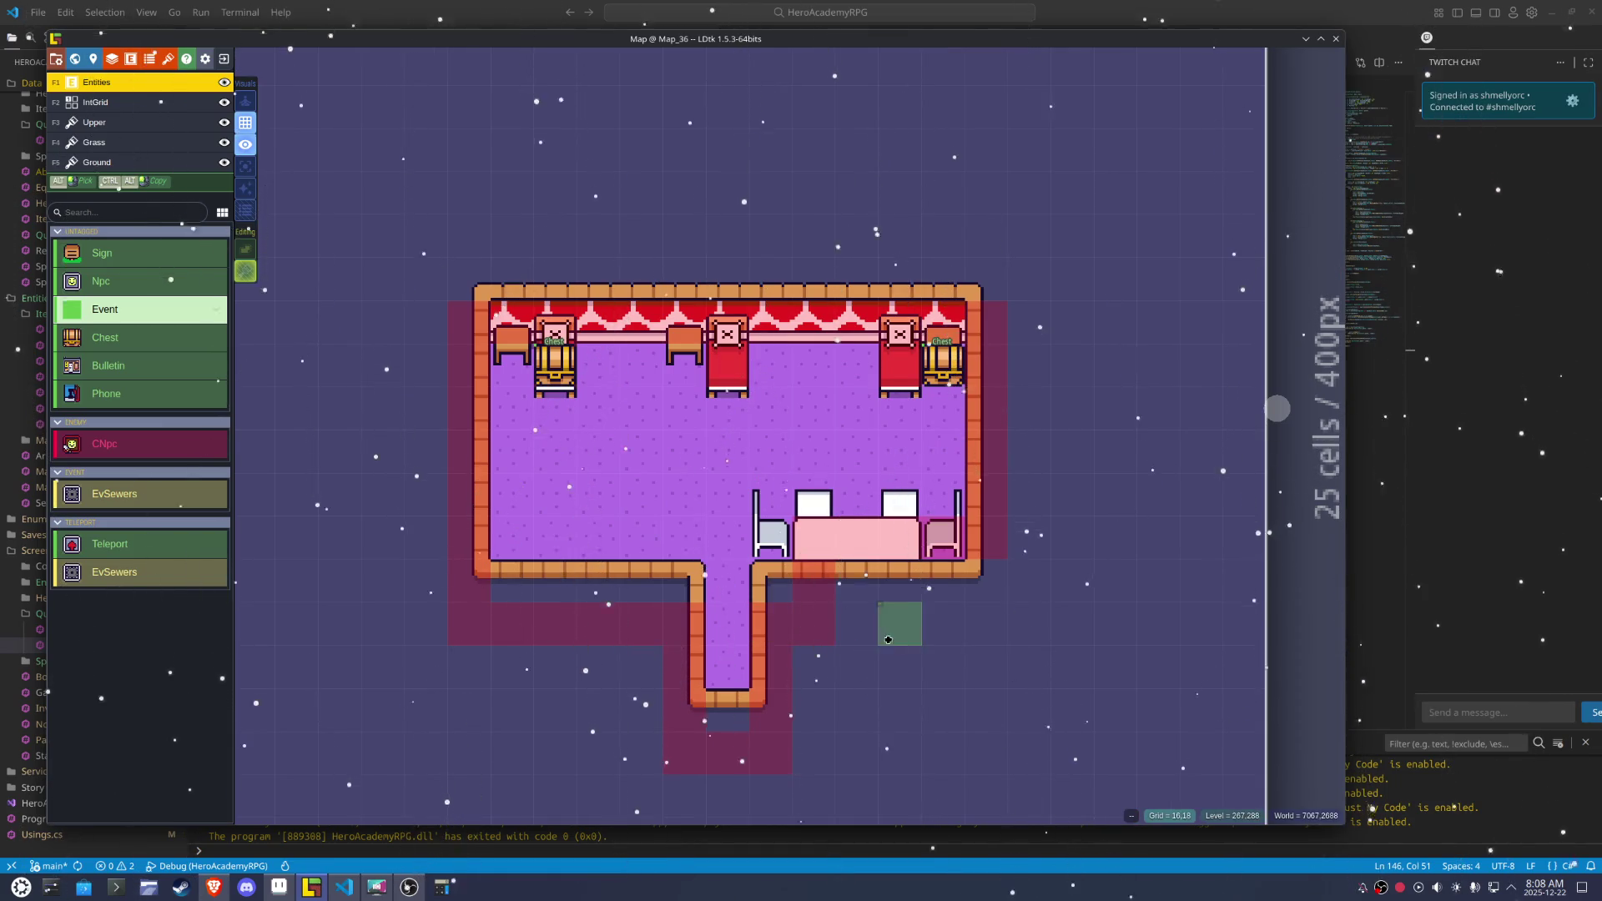
Paint Collision over the left table chair on IntGrid, then show only the Upper layer
key(F2)
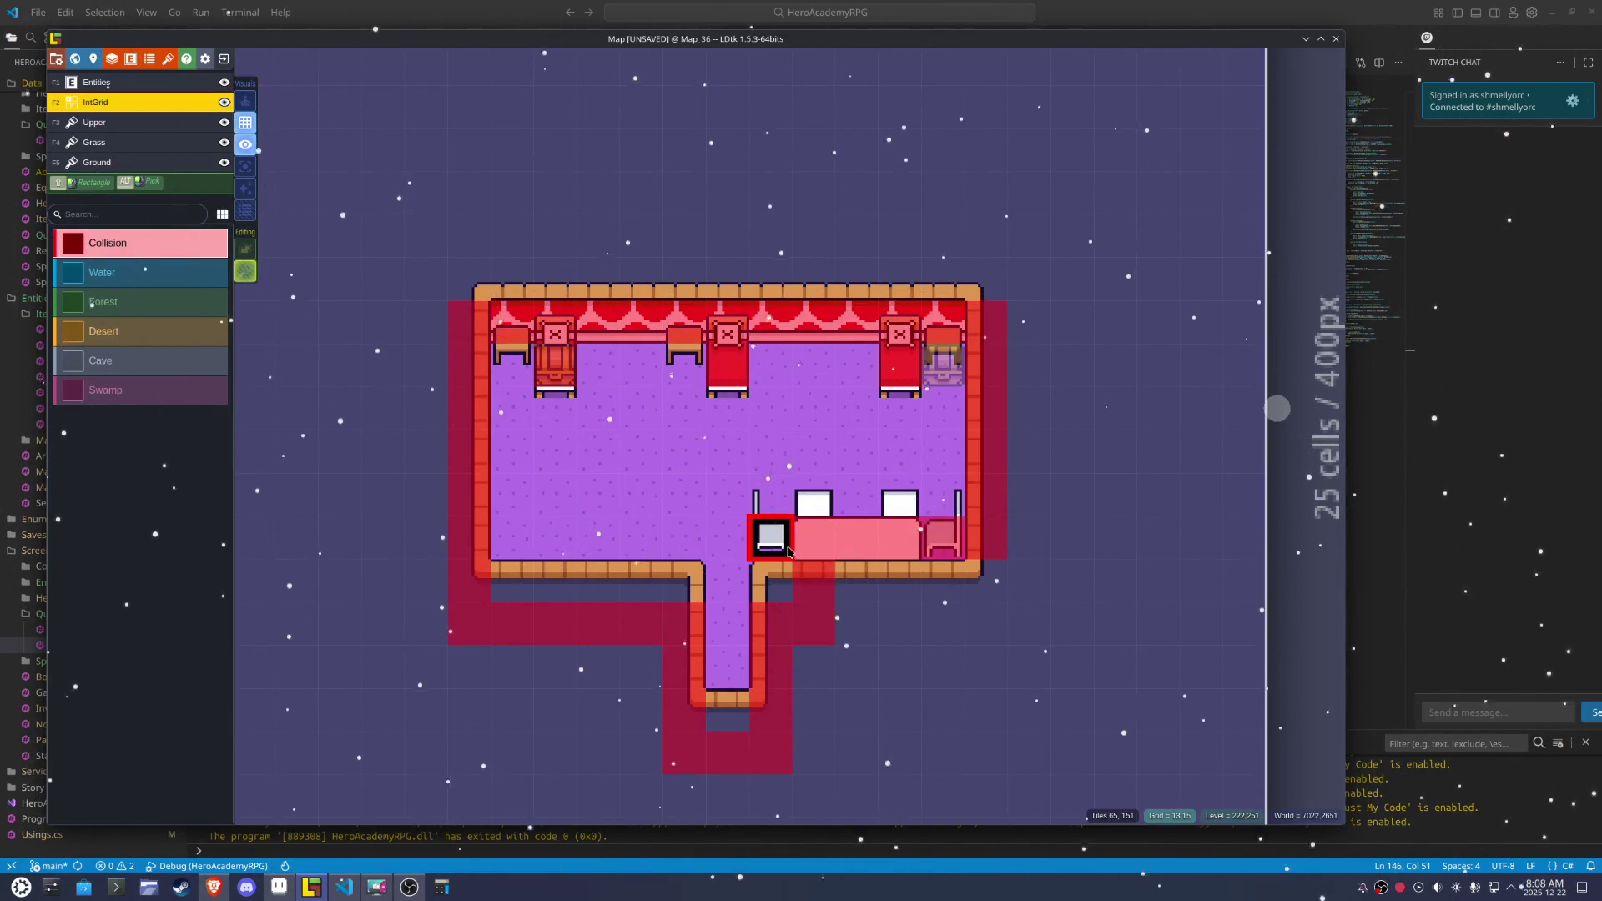
key(ctrl+s)
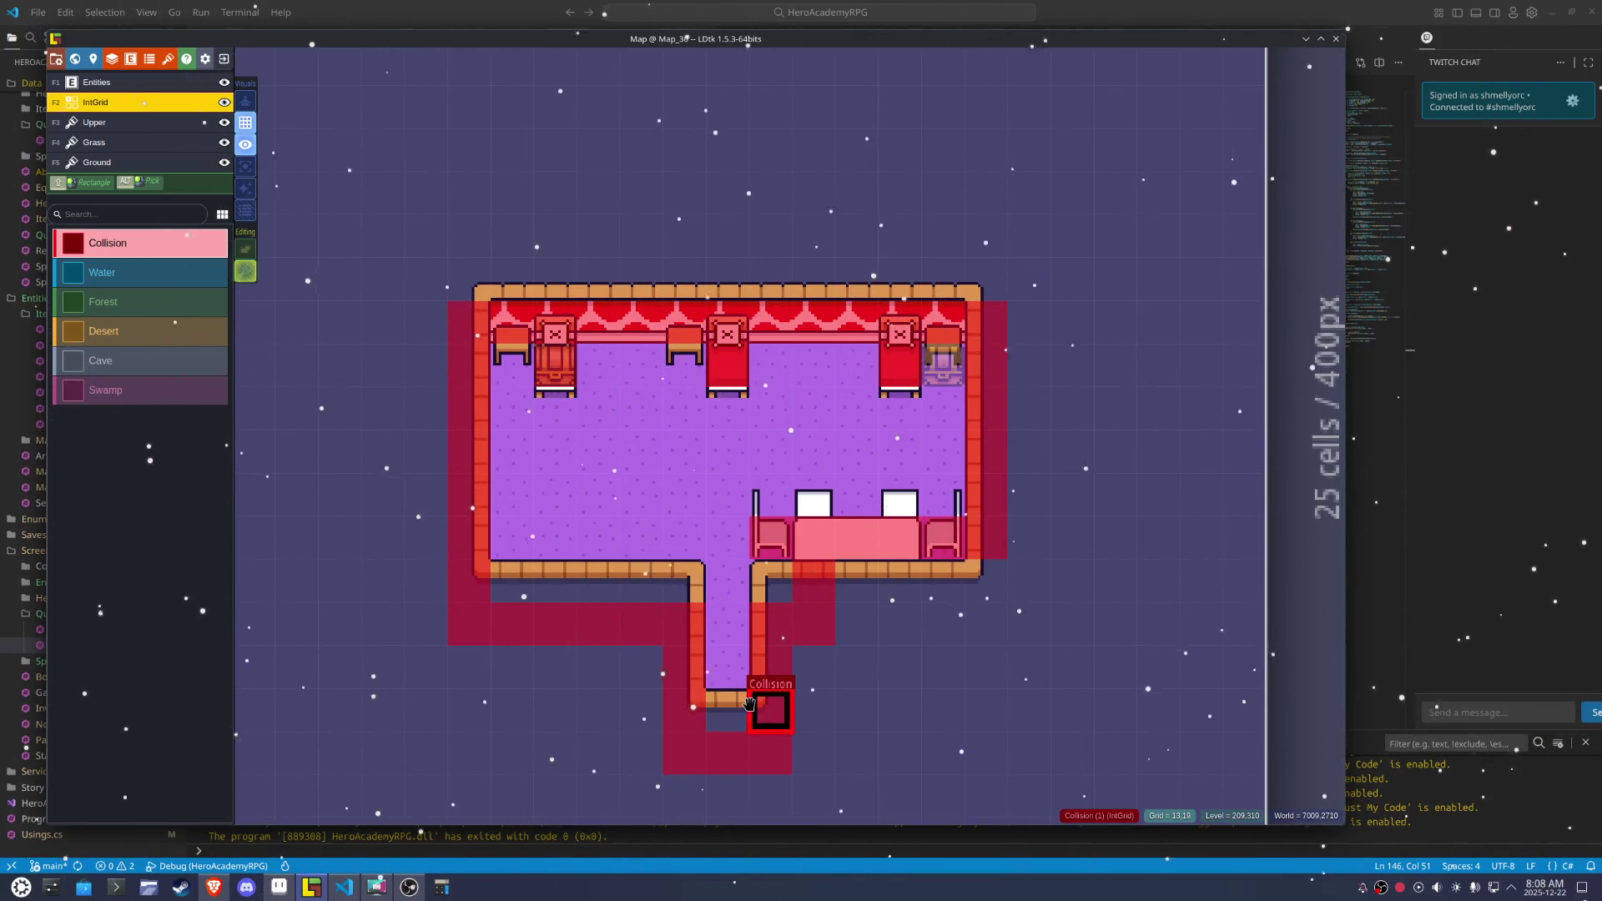
key(F3)
key(a)
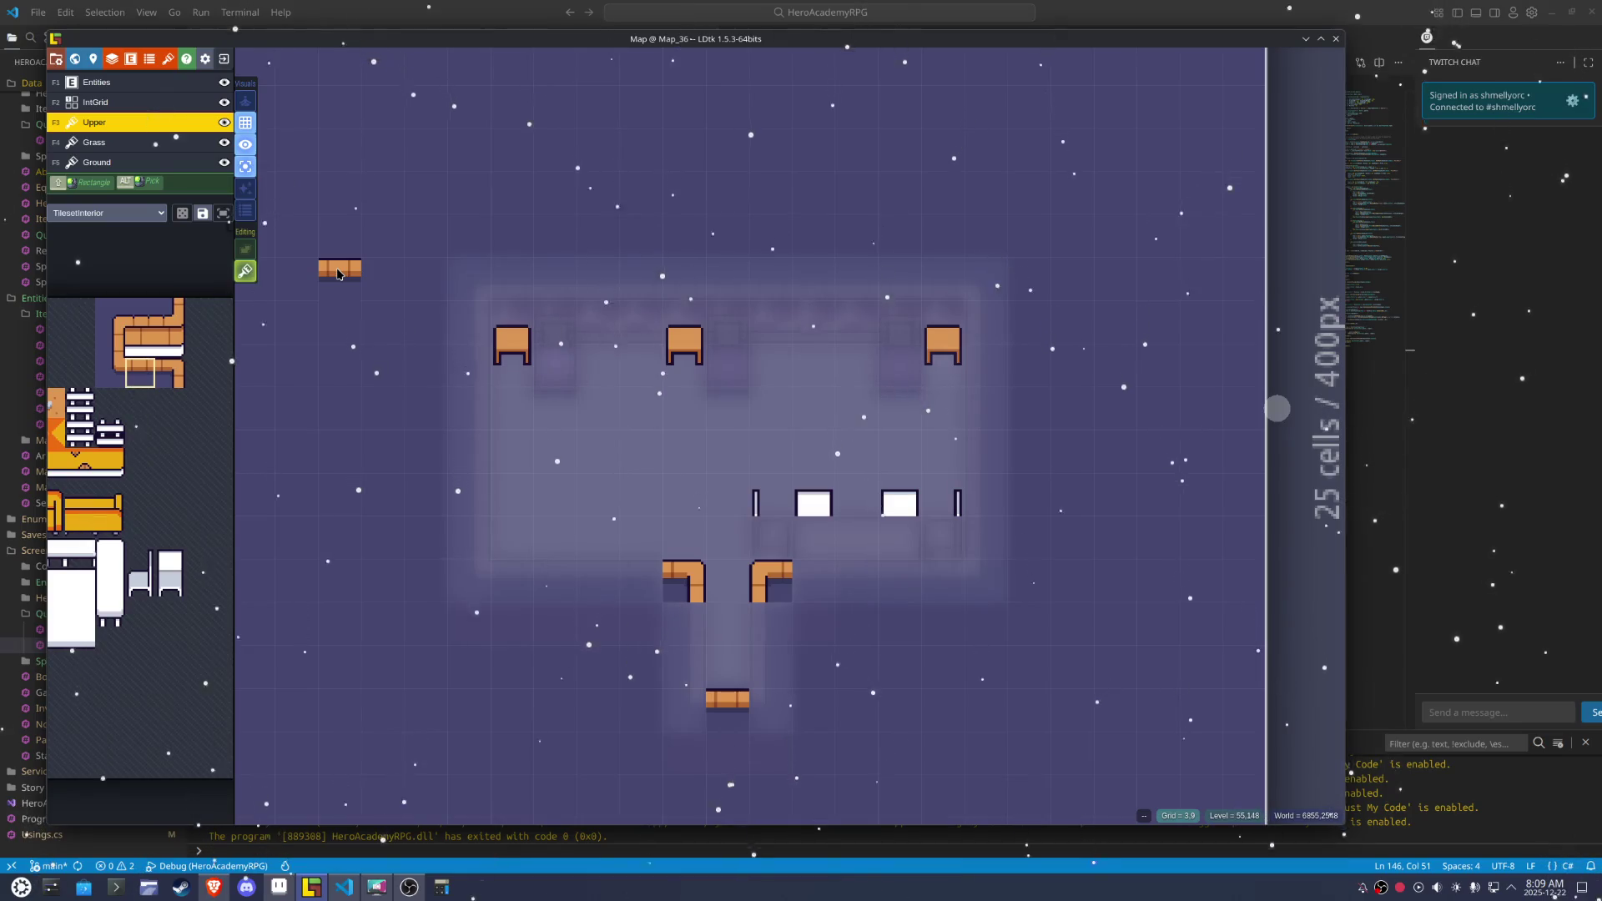
Erase the three bedside chairs from the Upper layer
click(493, 340)
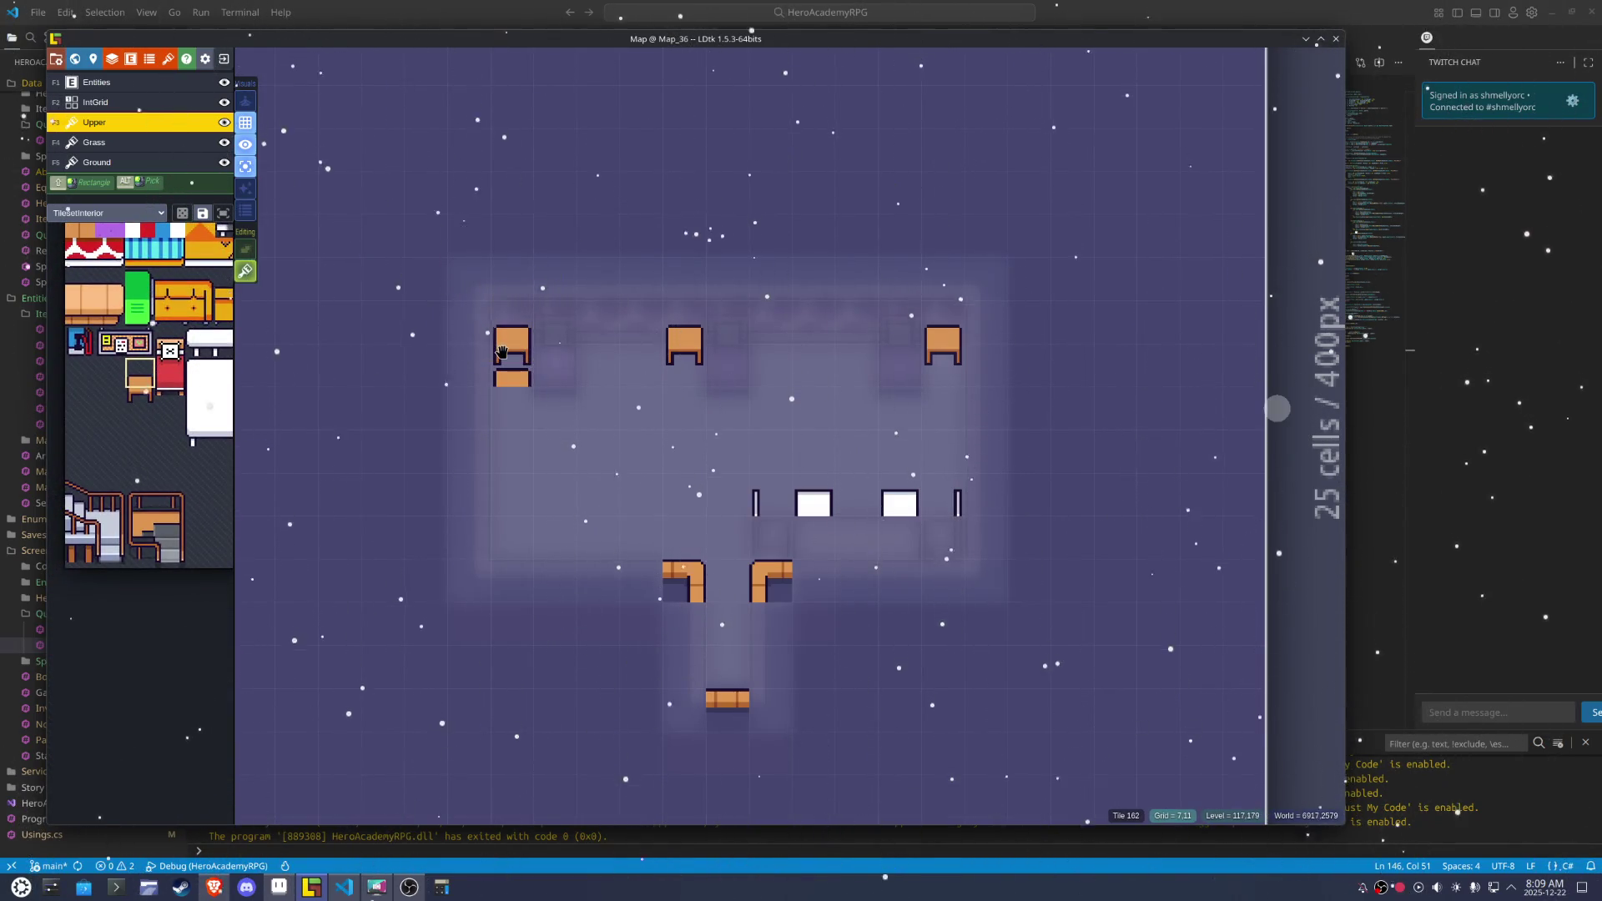
right_click(518, 350)
right_click(673, 342)
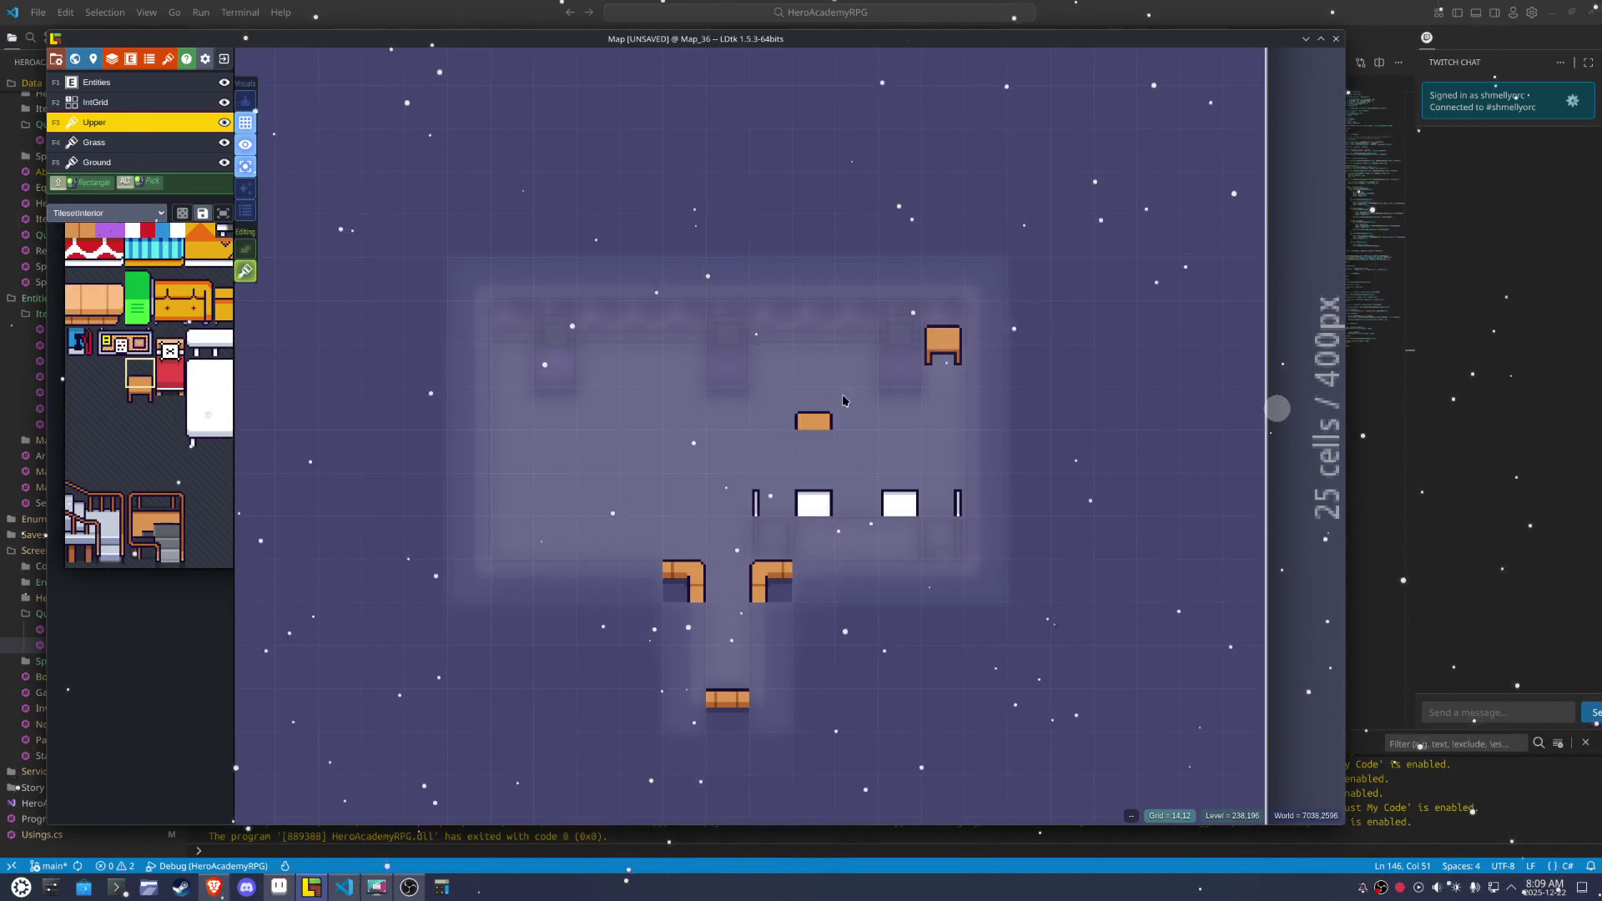
right_click(943, 342)
Paint the chair tile beside the right, middle and left beds on the Ground layer, and save
key(F5)
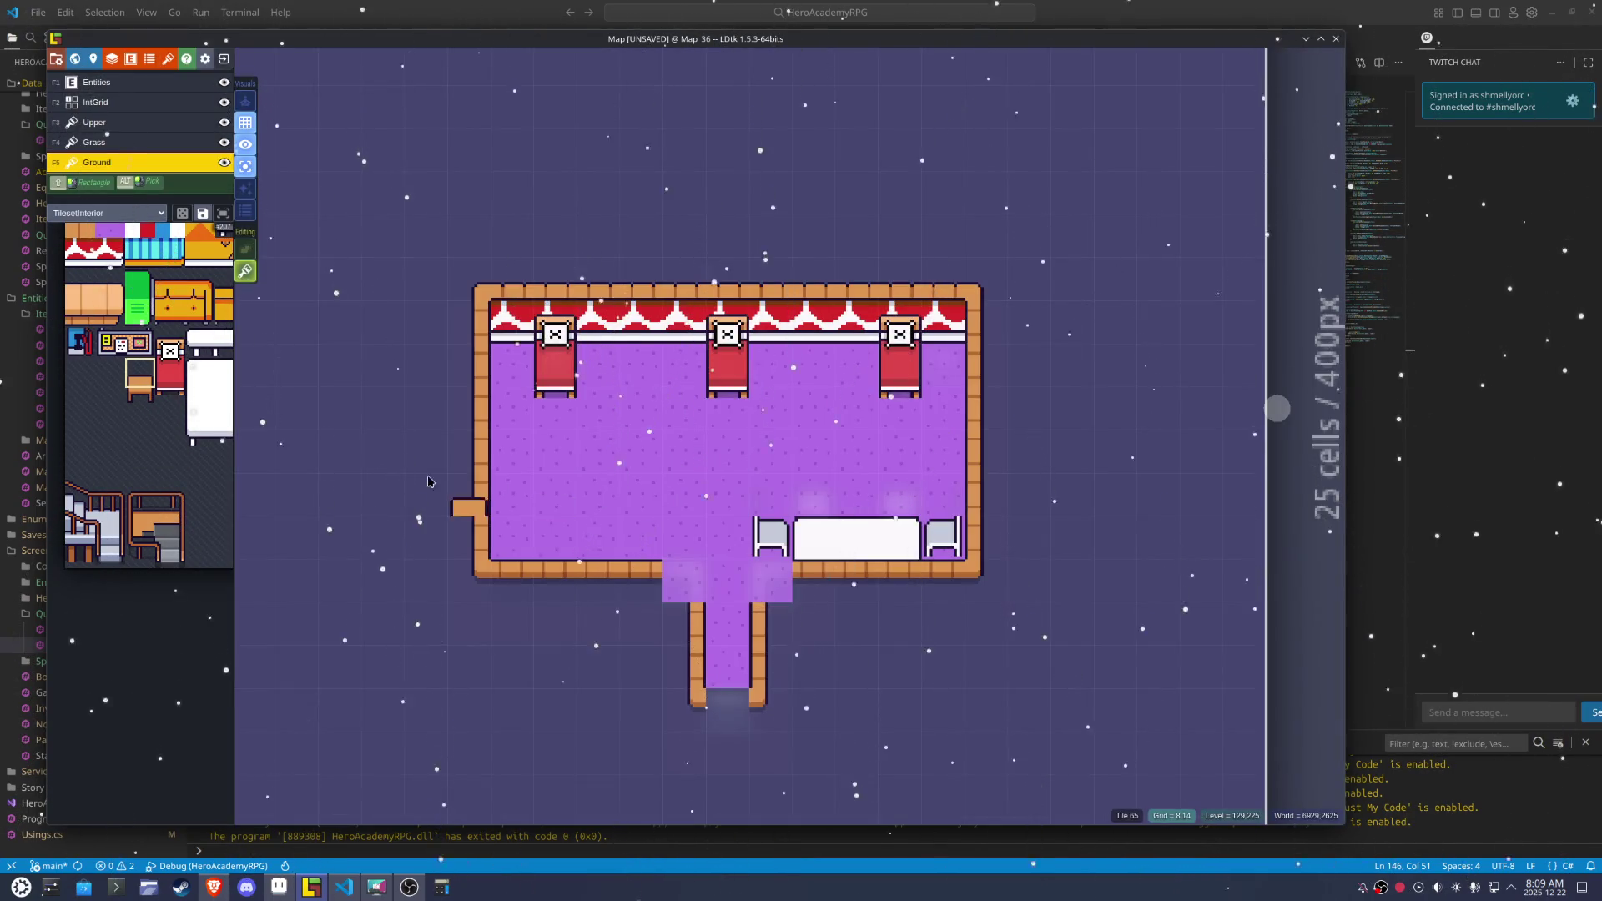
mouse_move(165, 474)
drag(208, 409, 208, 436)
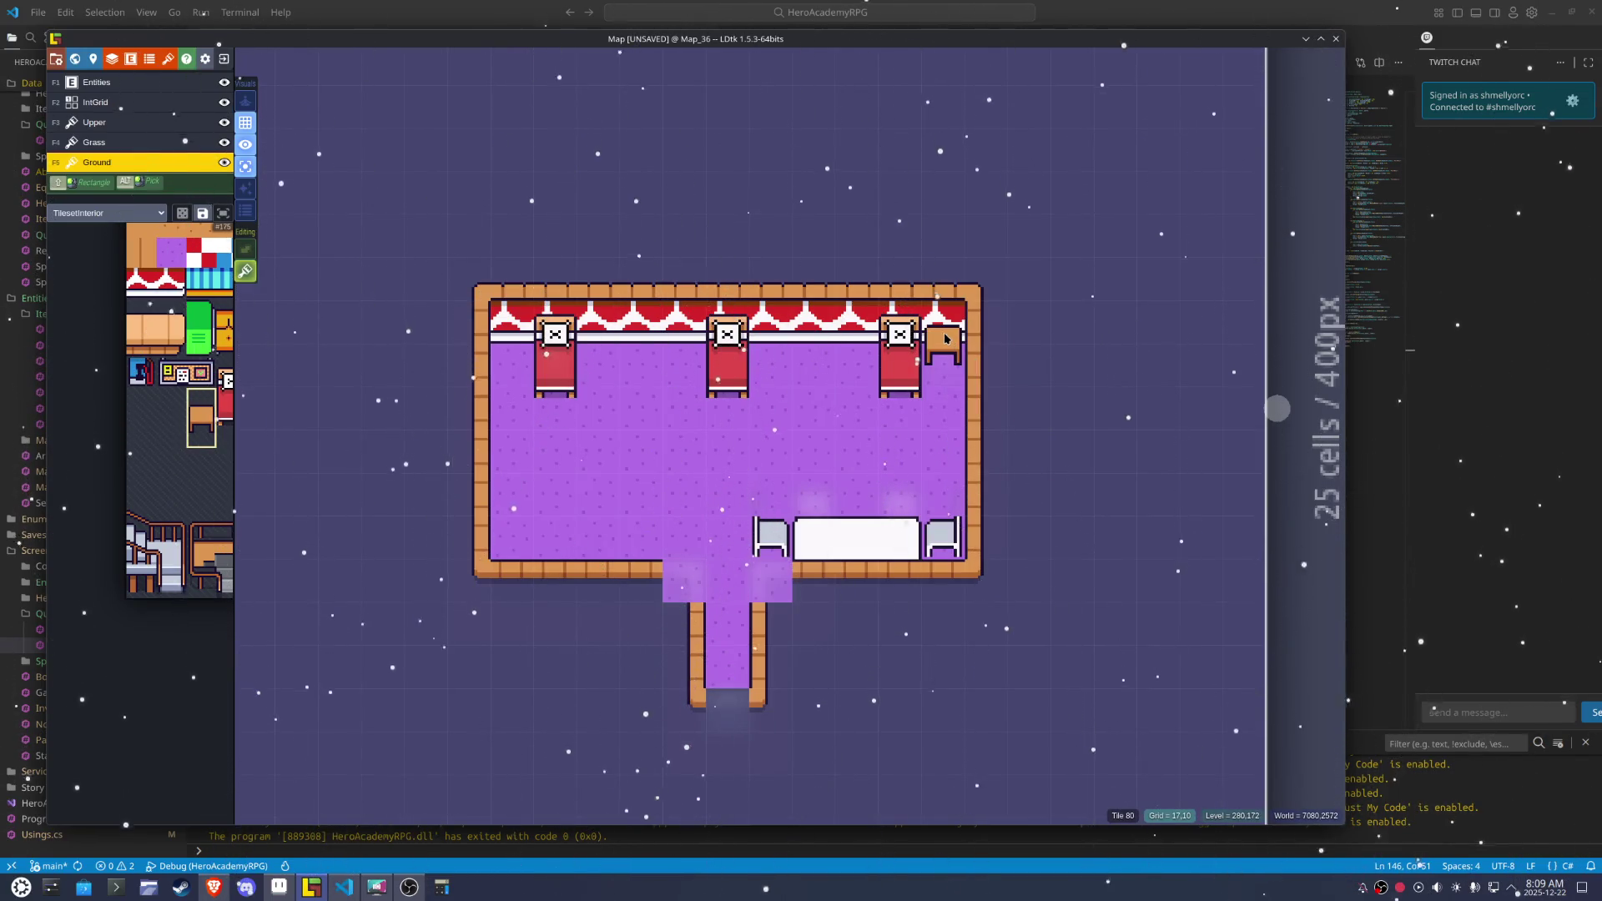
click(946, 338)
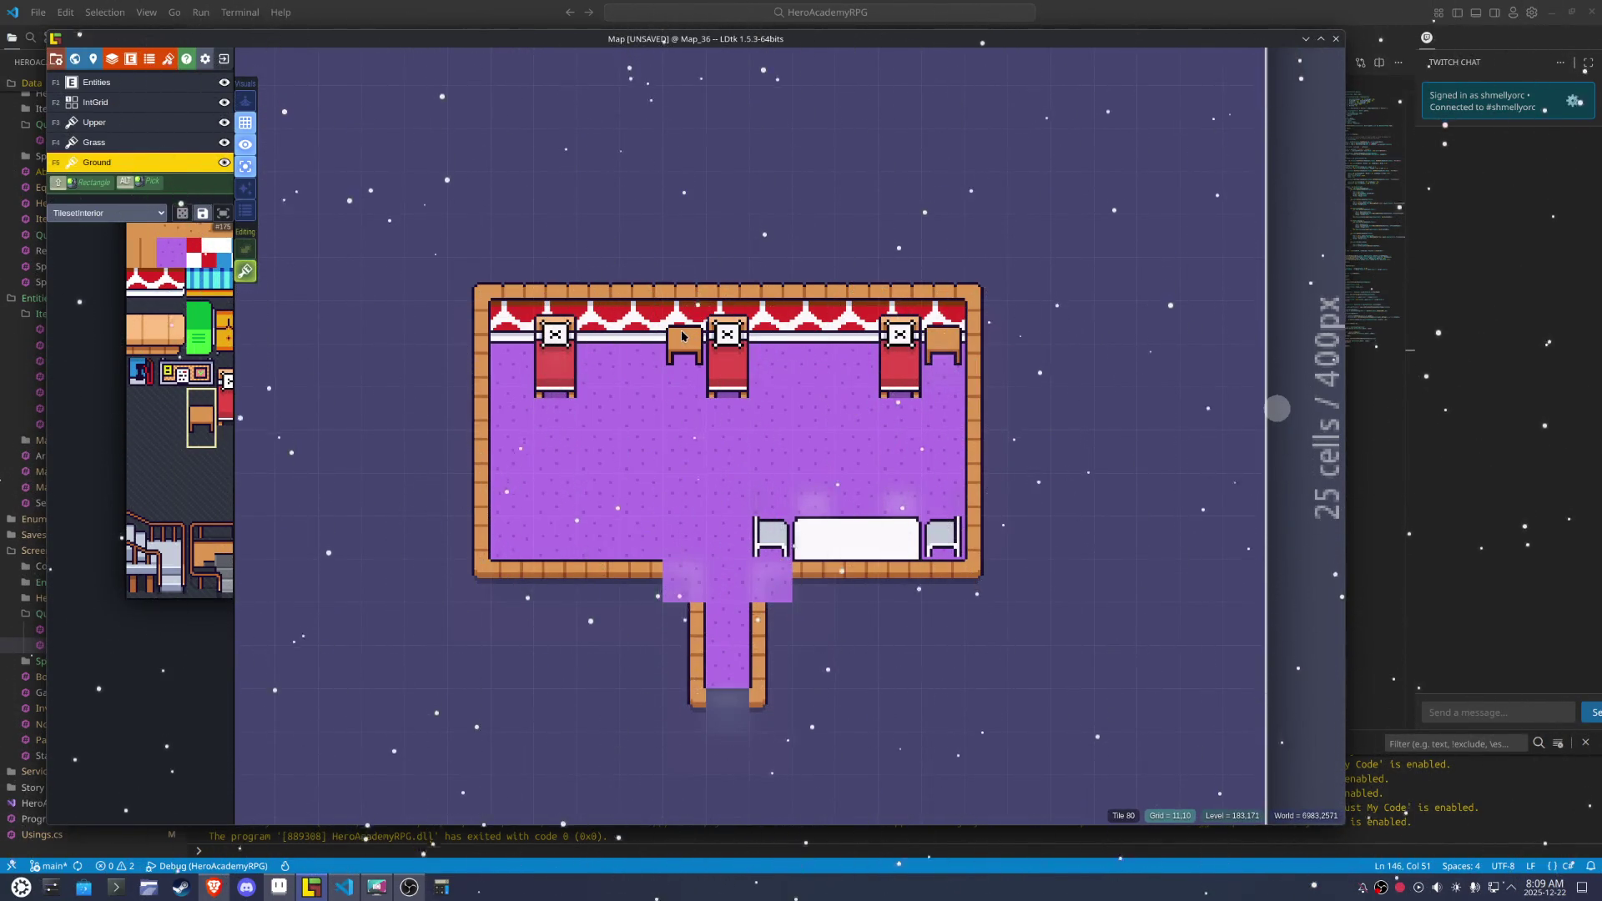
click(681, 332)
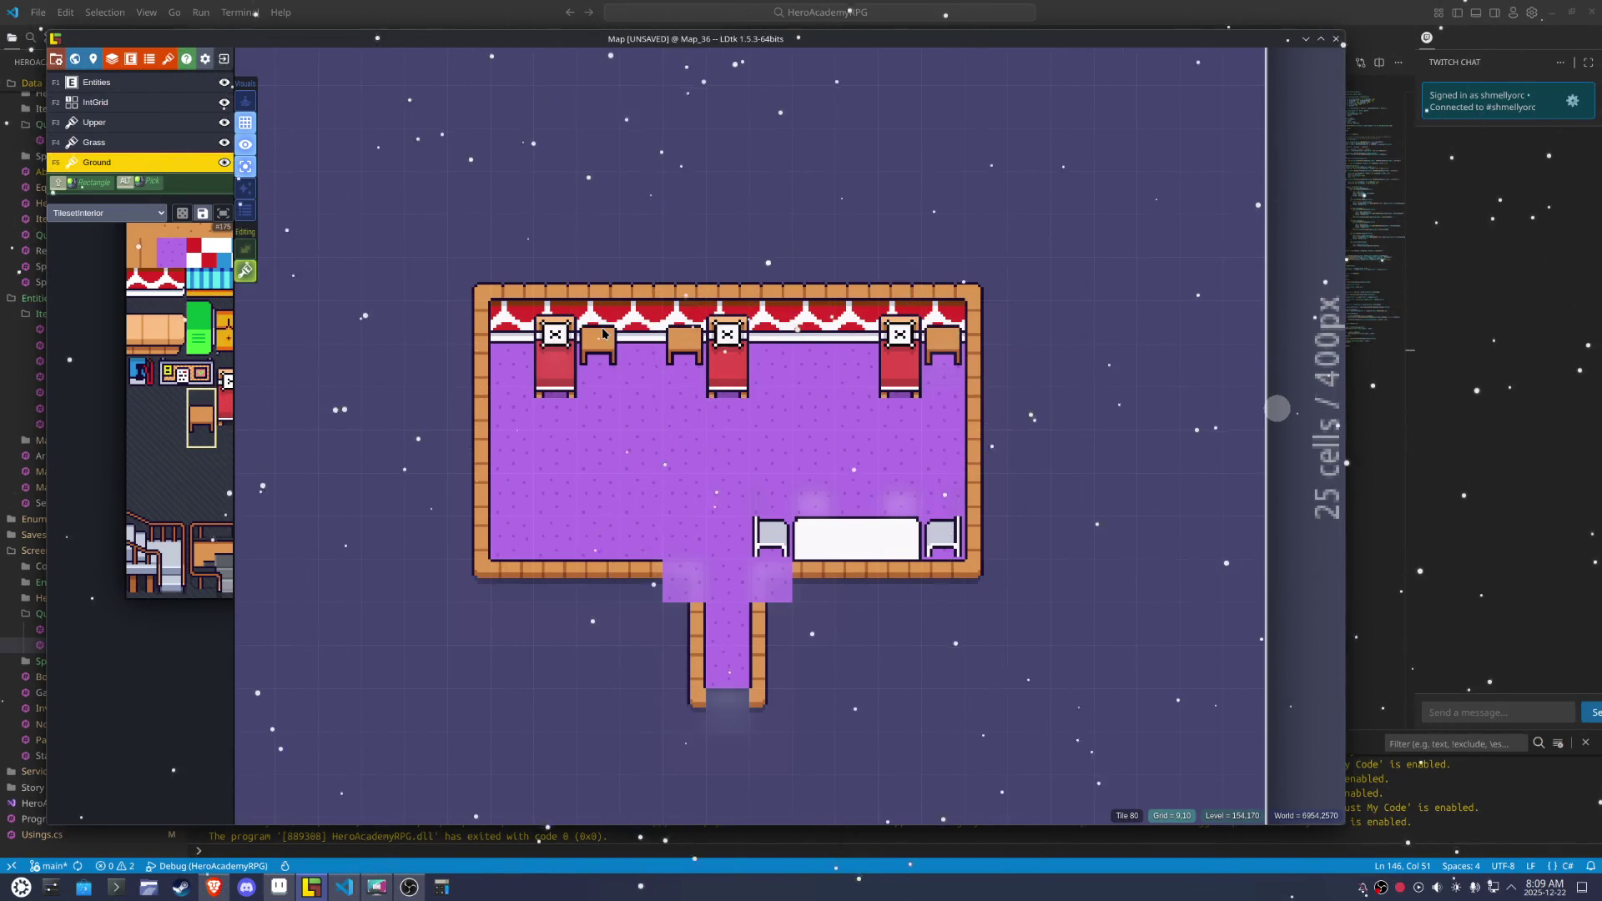
click(604, 334)
key(ctrl+s)
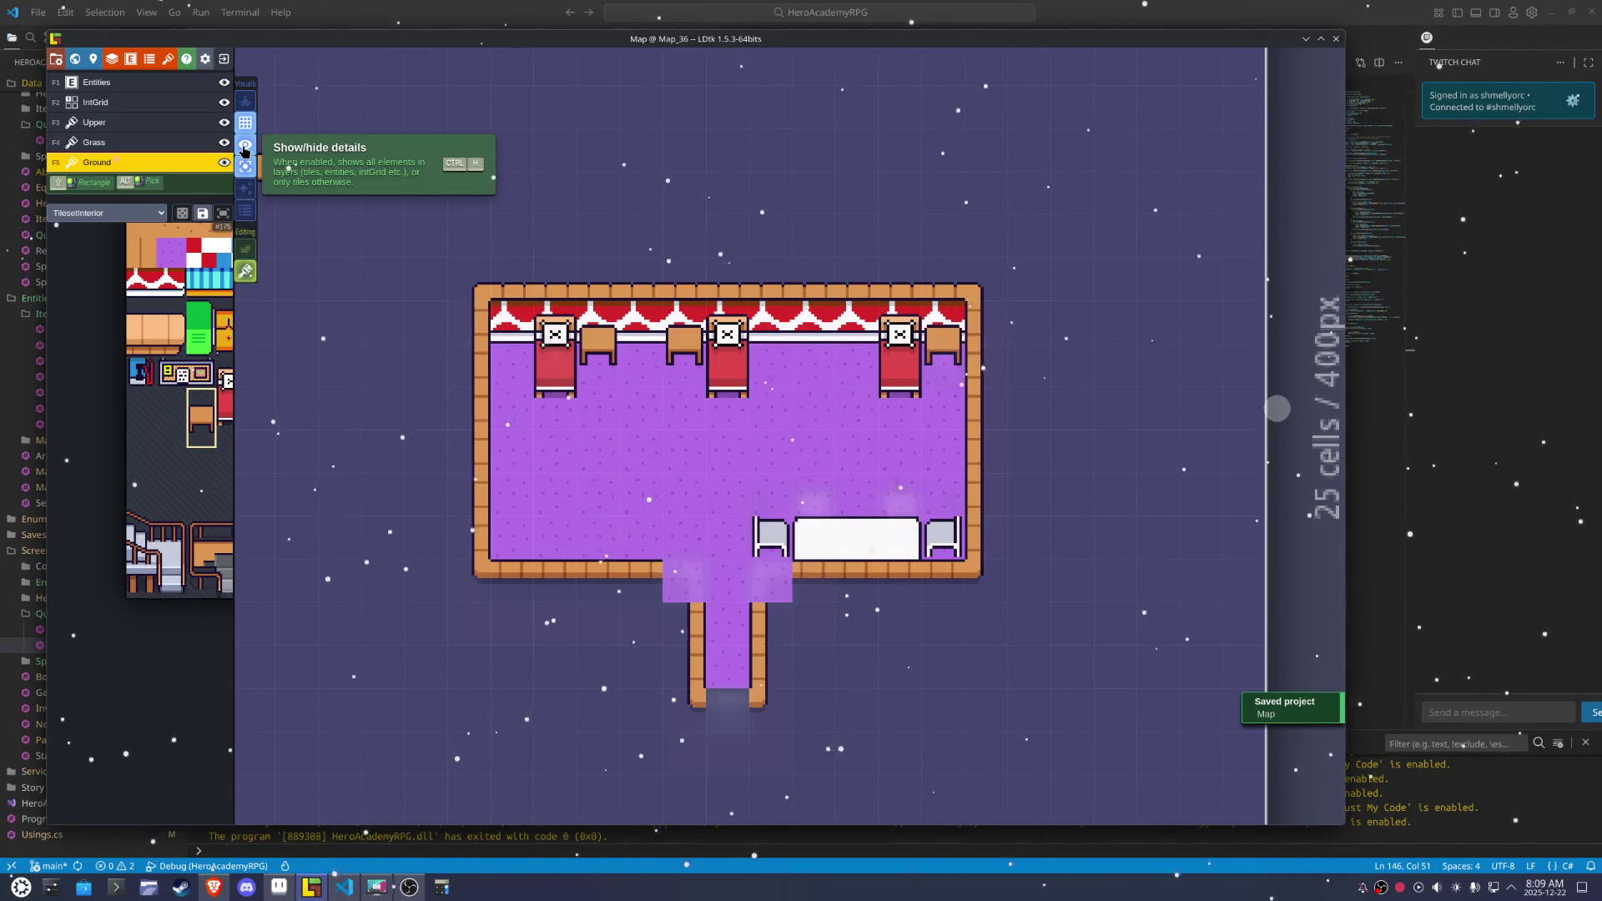
Turn off single layer mode so all layers show again, and save
click(245, 164)
key(ctrl+s)
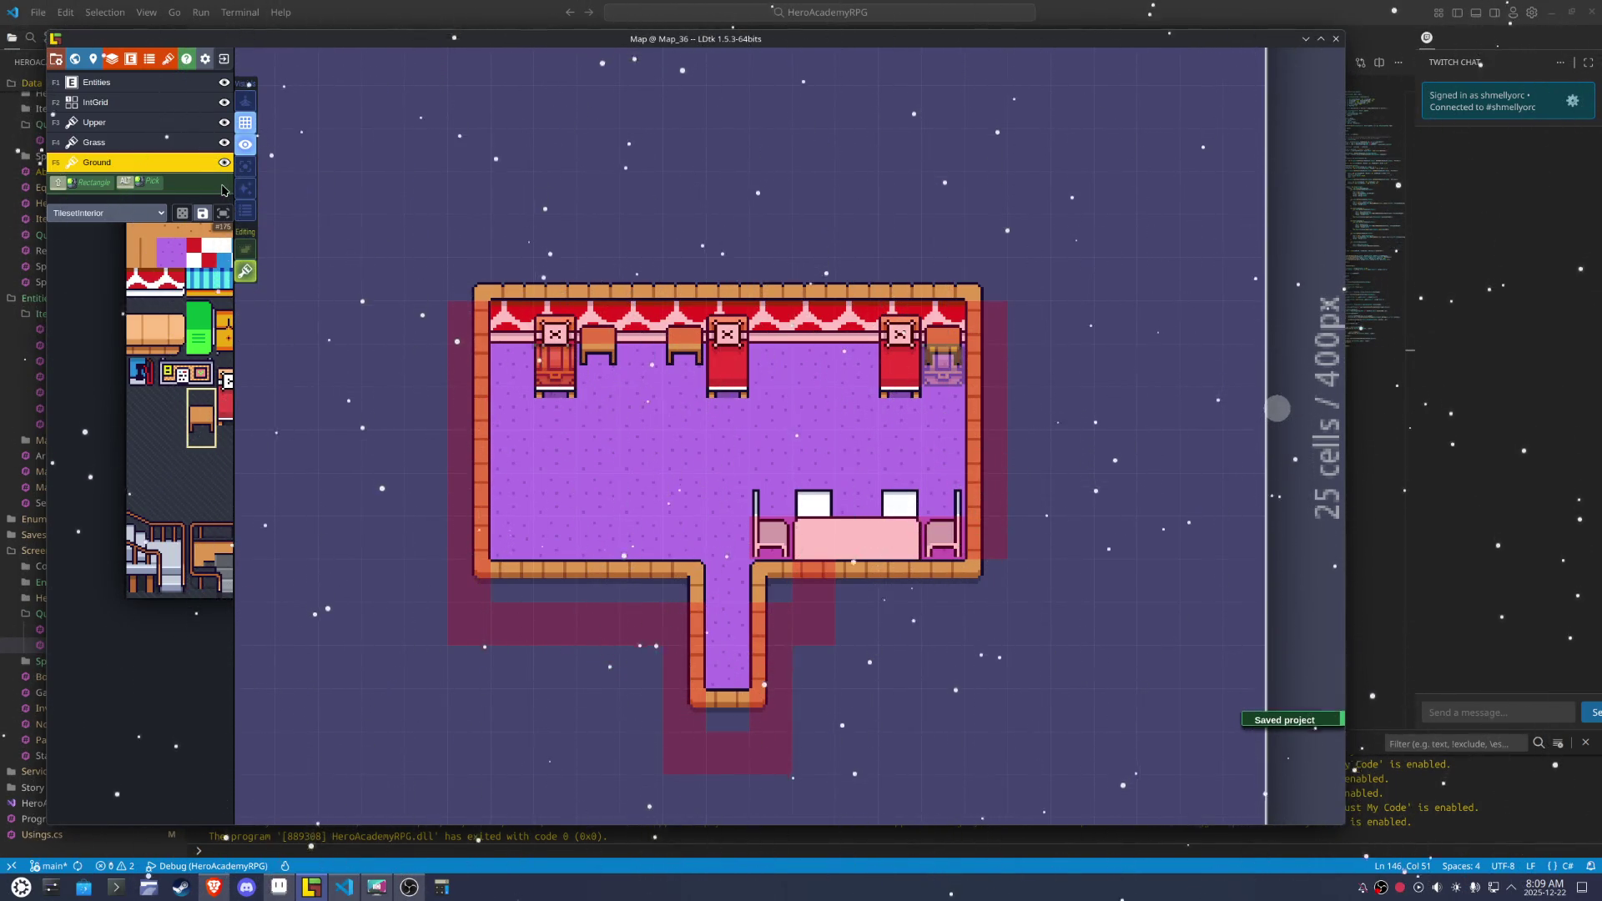
mouse_move(81, 430)
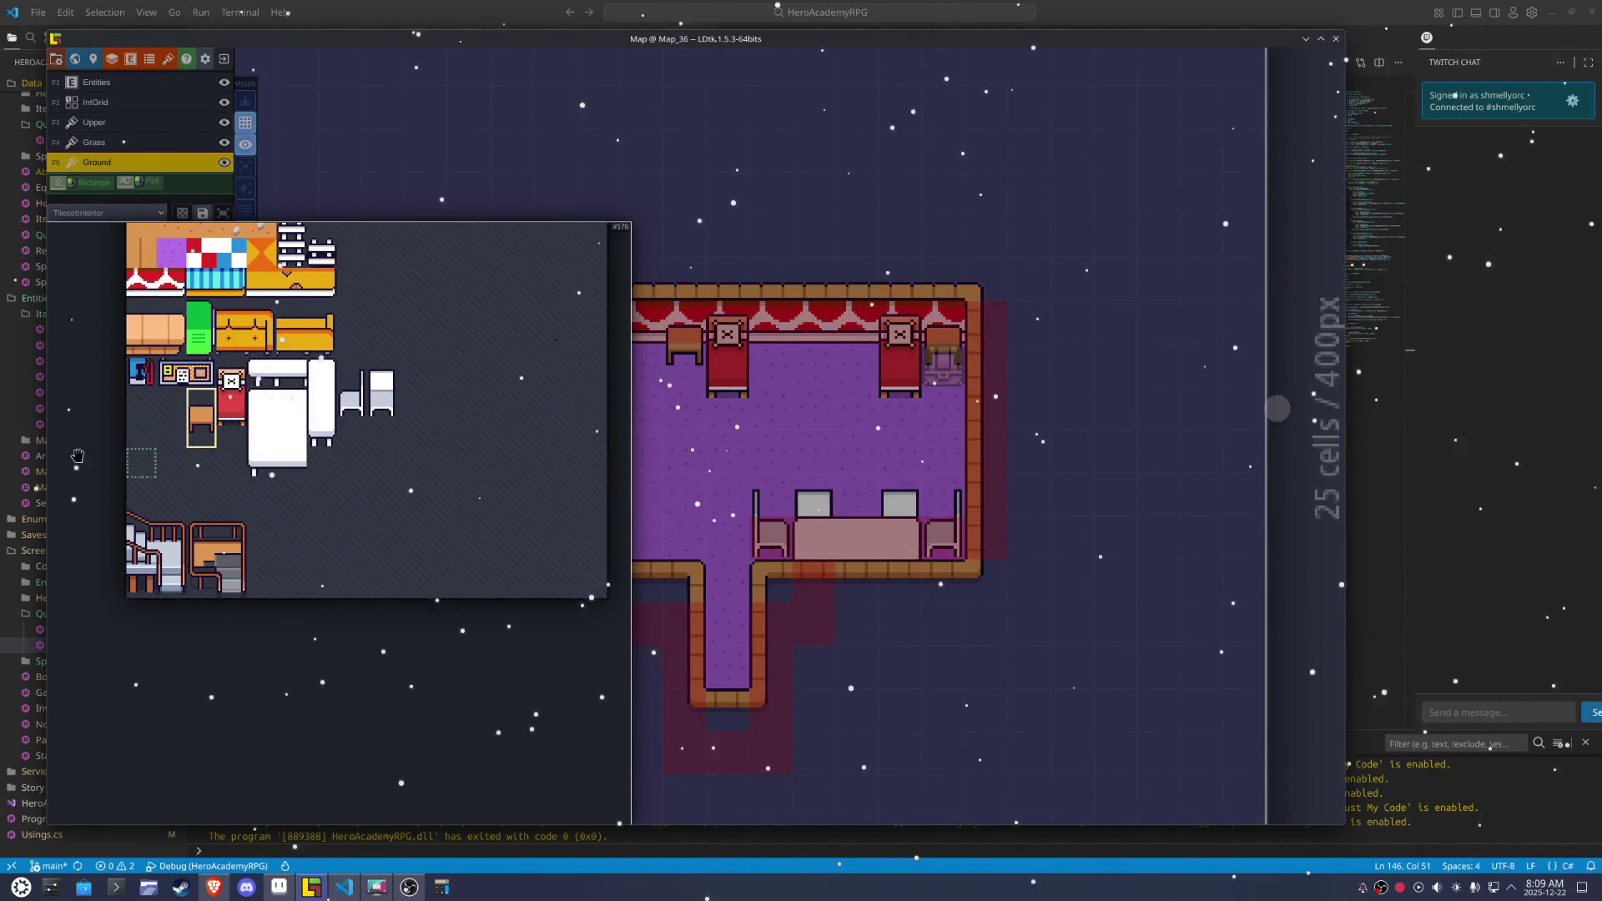
Bring up TilesetInterior.aseprite in Aseprite and zoom in on the cabinet tile
click(279, 887)
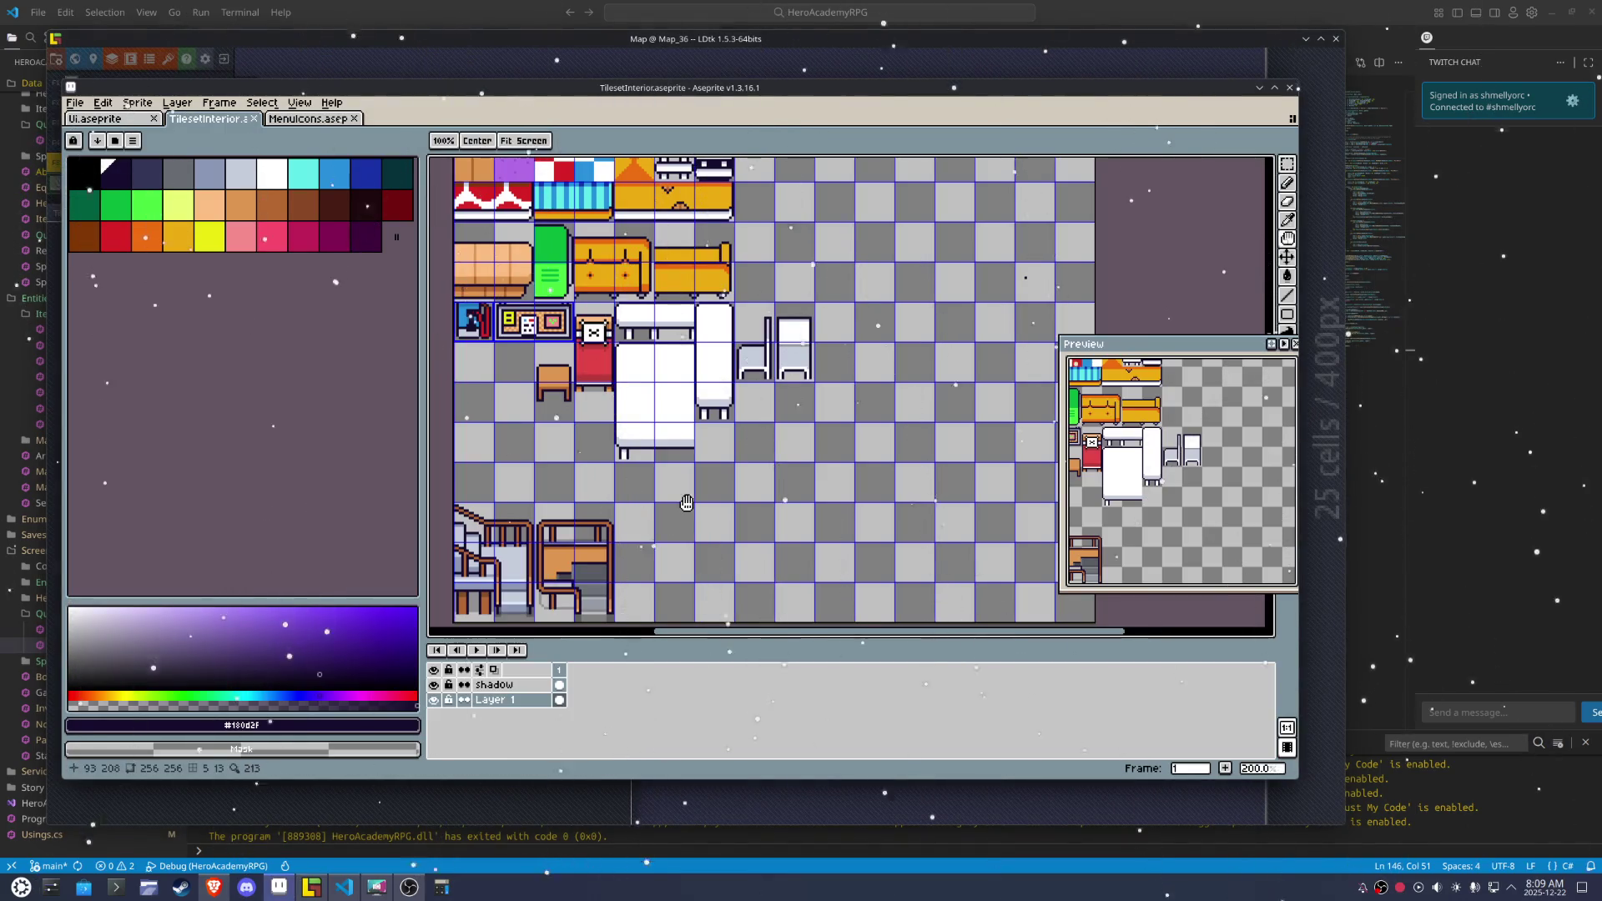
scroll(up, 3)
key(i)
Pick the dark outline colour and draw outline strokes on the cabinet tile
click(724, 414)
scroll(up, 3)
click(700, 445)
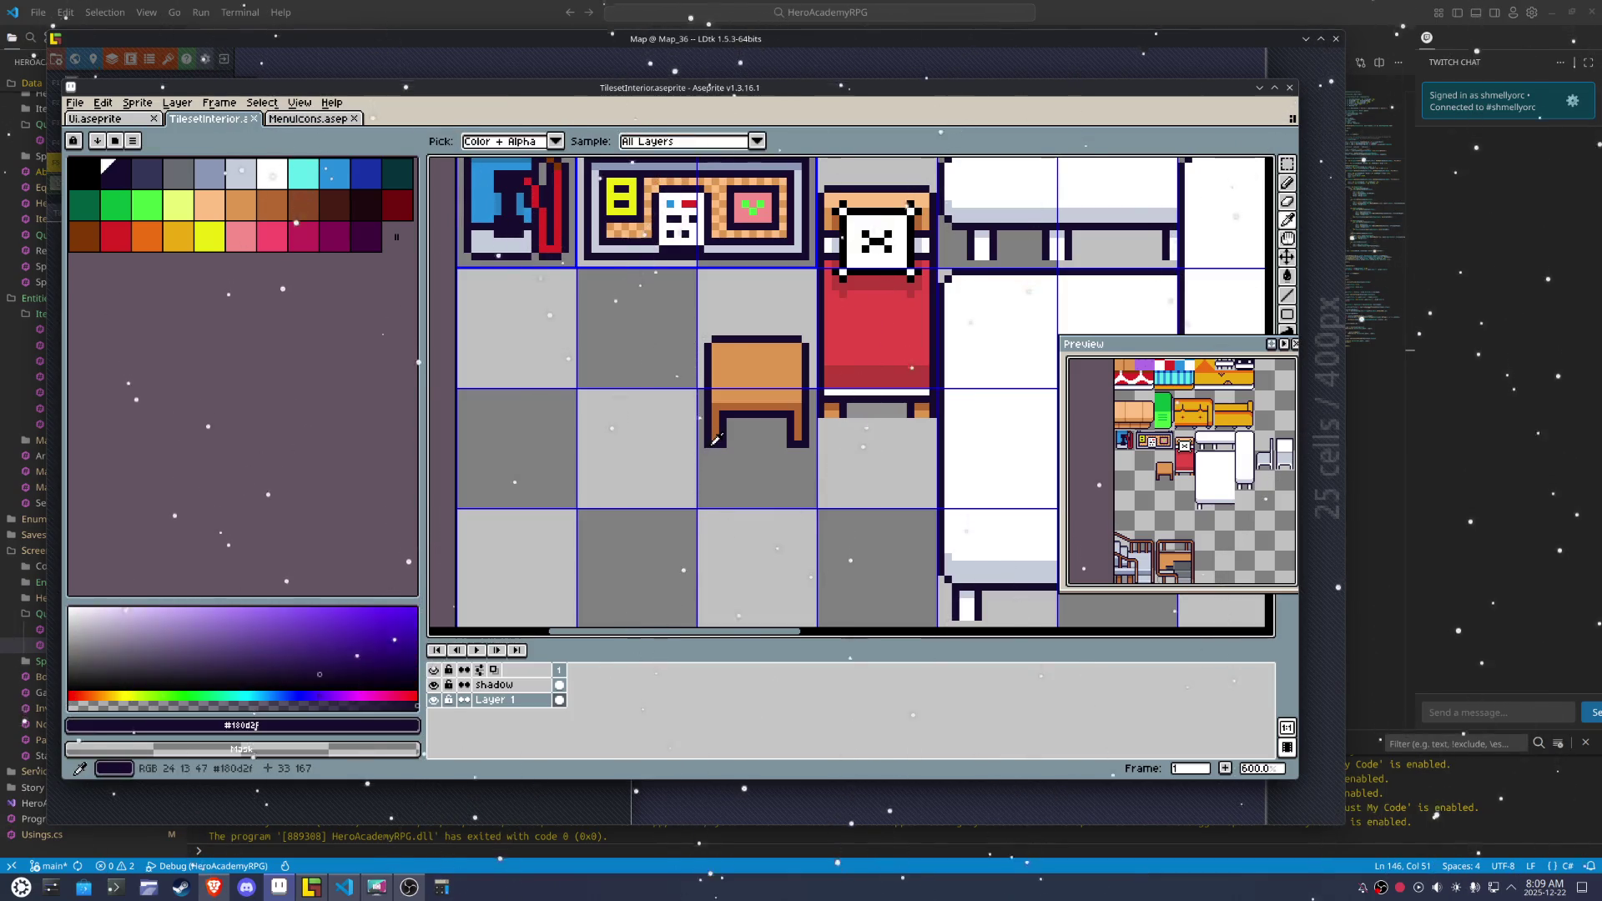
drag(684, 445, 684, 445)
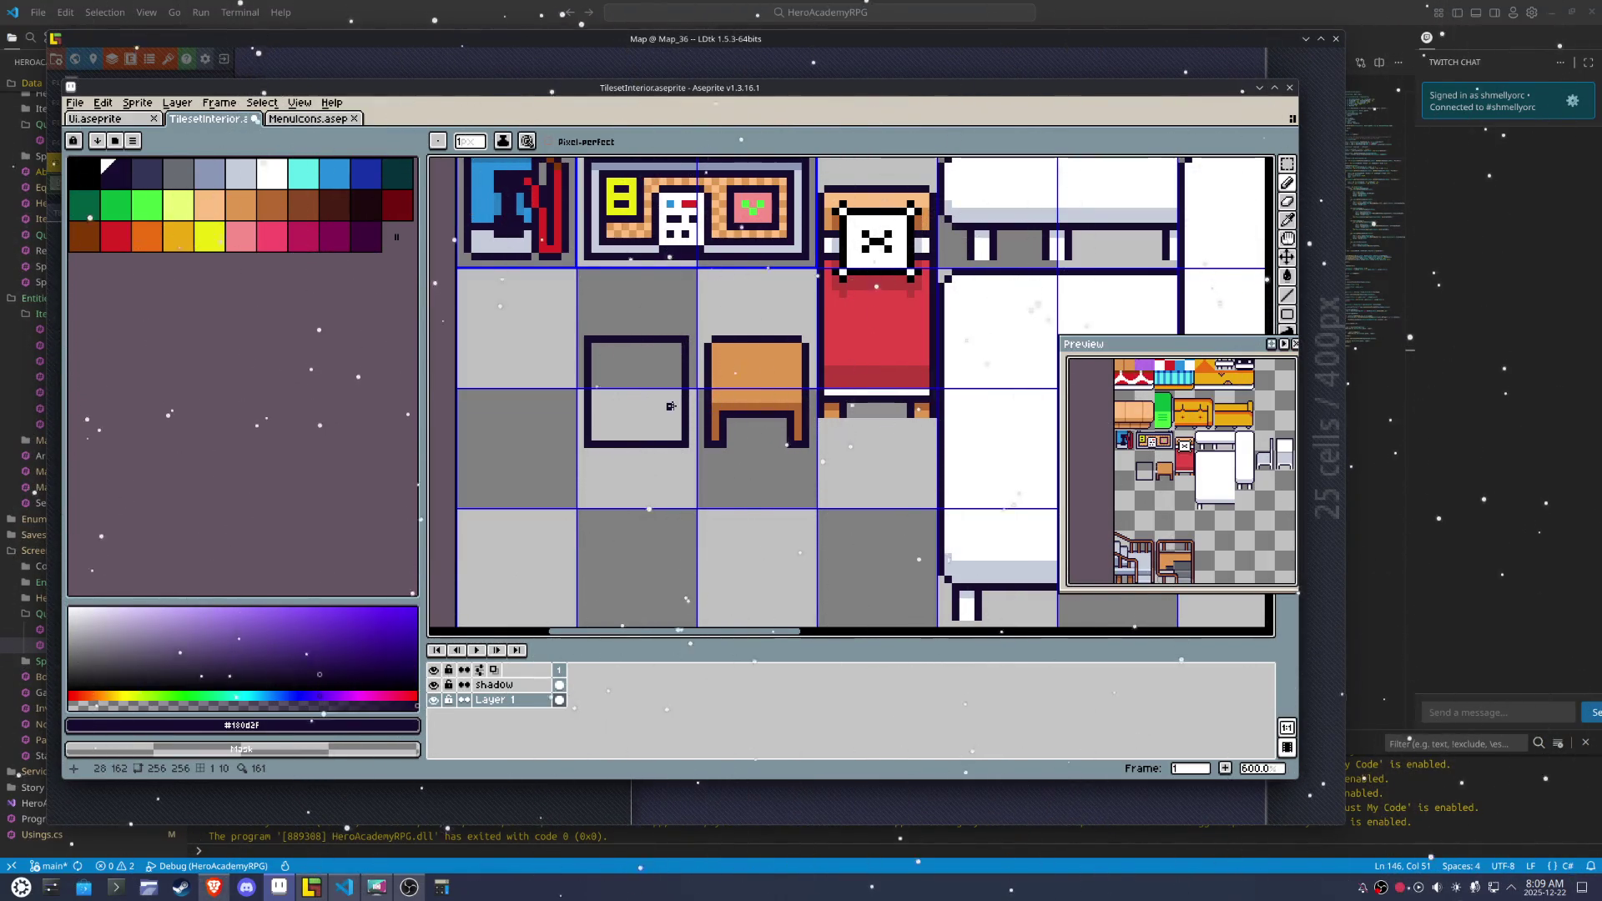
drag(681, 406, 680, 355)
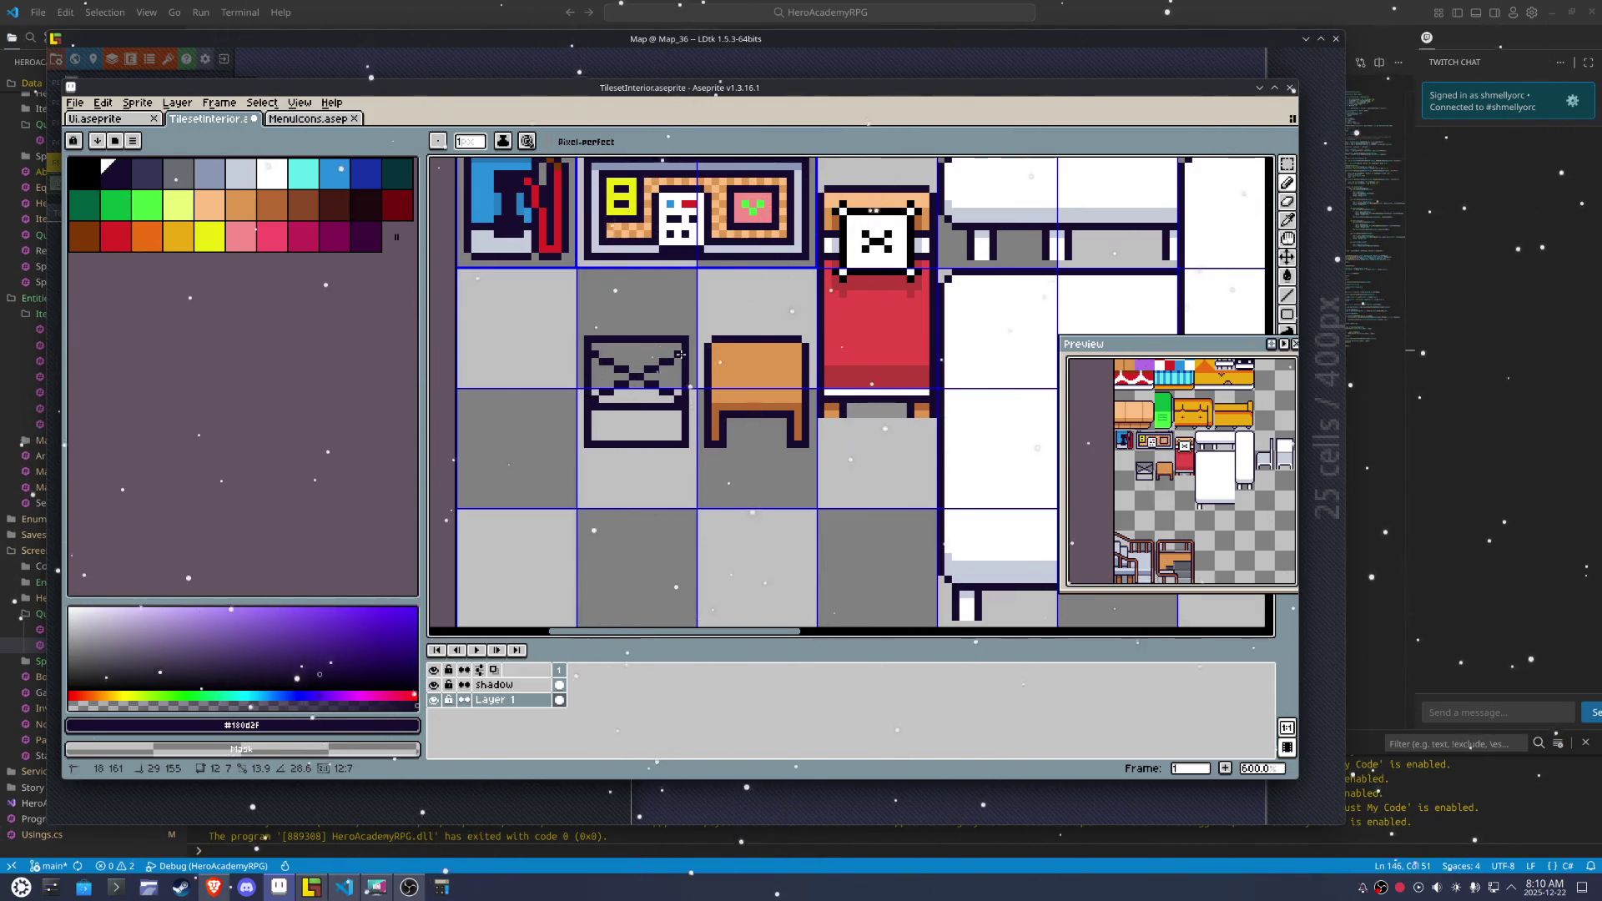
drag(683, 354, 673, 392)
Rework the diagonal line inside the cabinet tile's upper panel
scroll(up, 3)
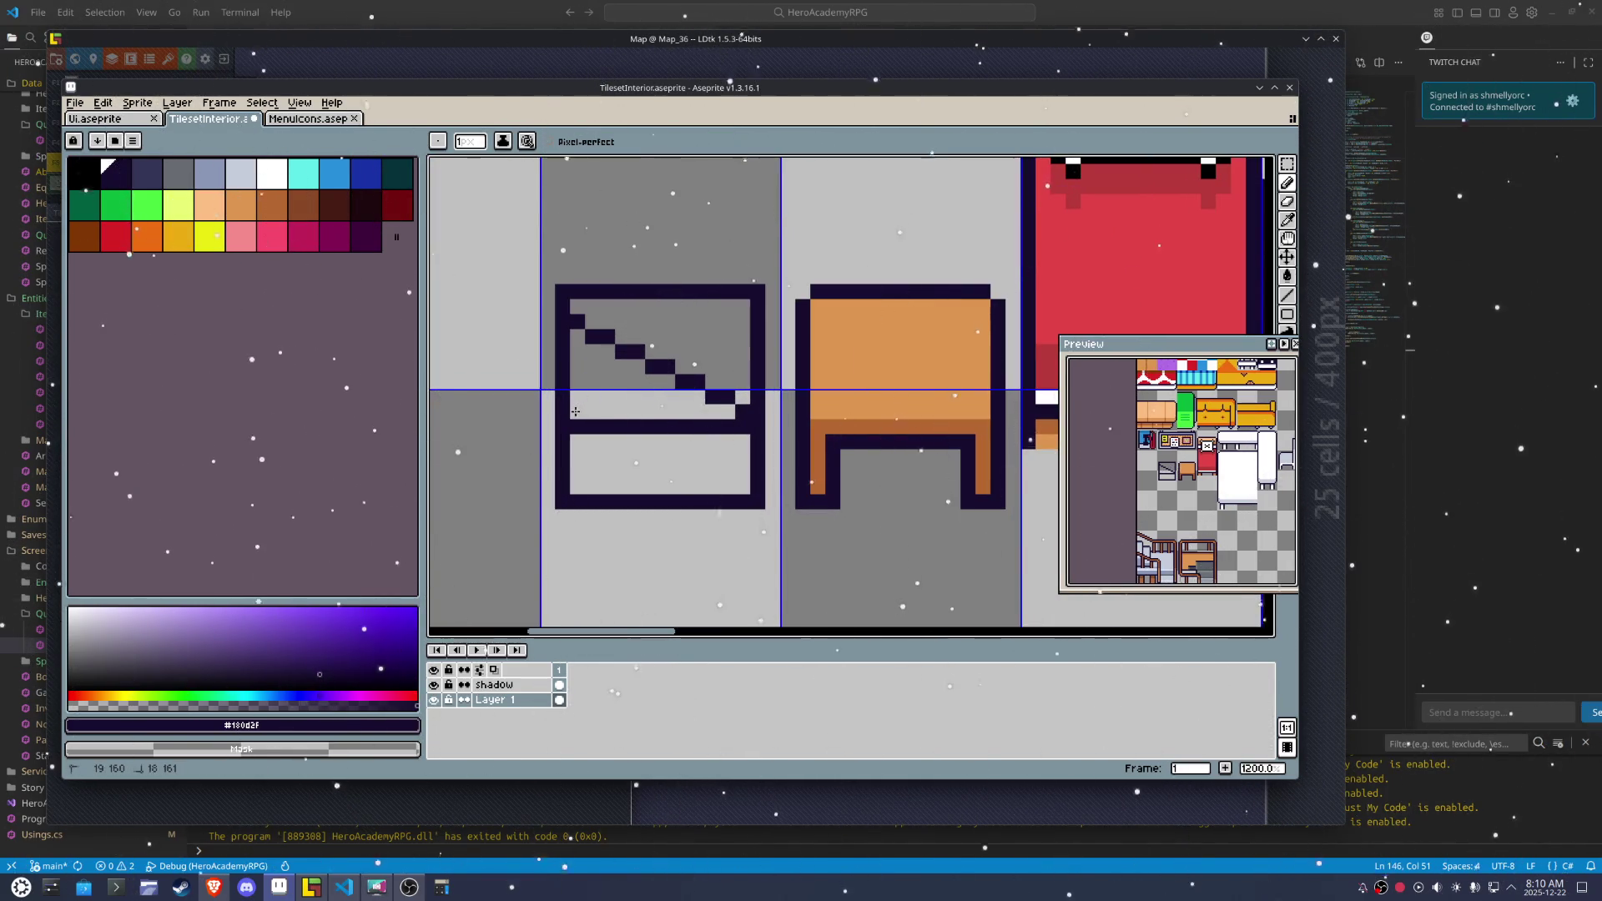
drag(734, 399, 575, 320)
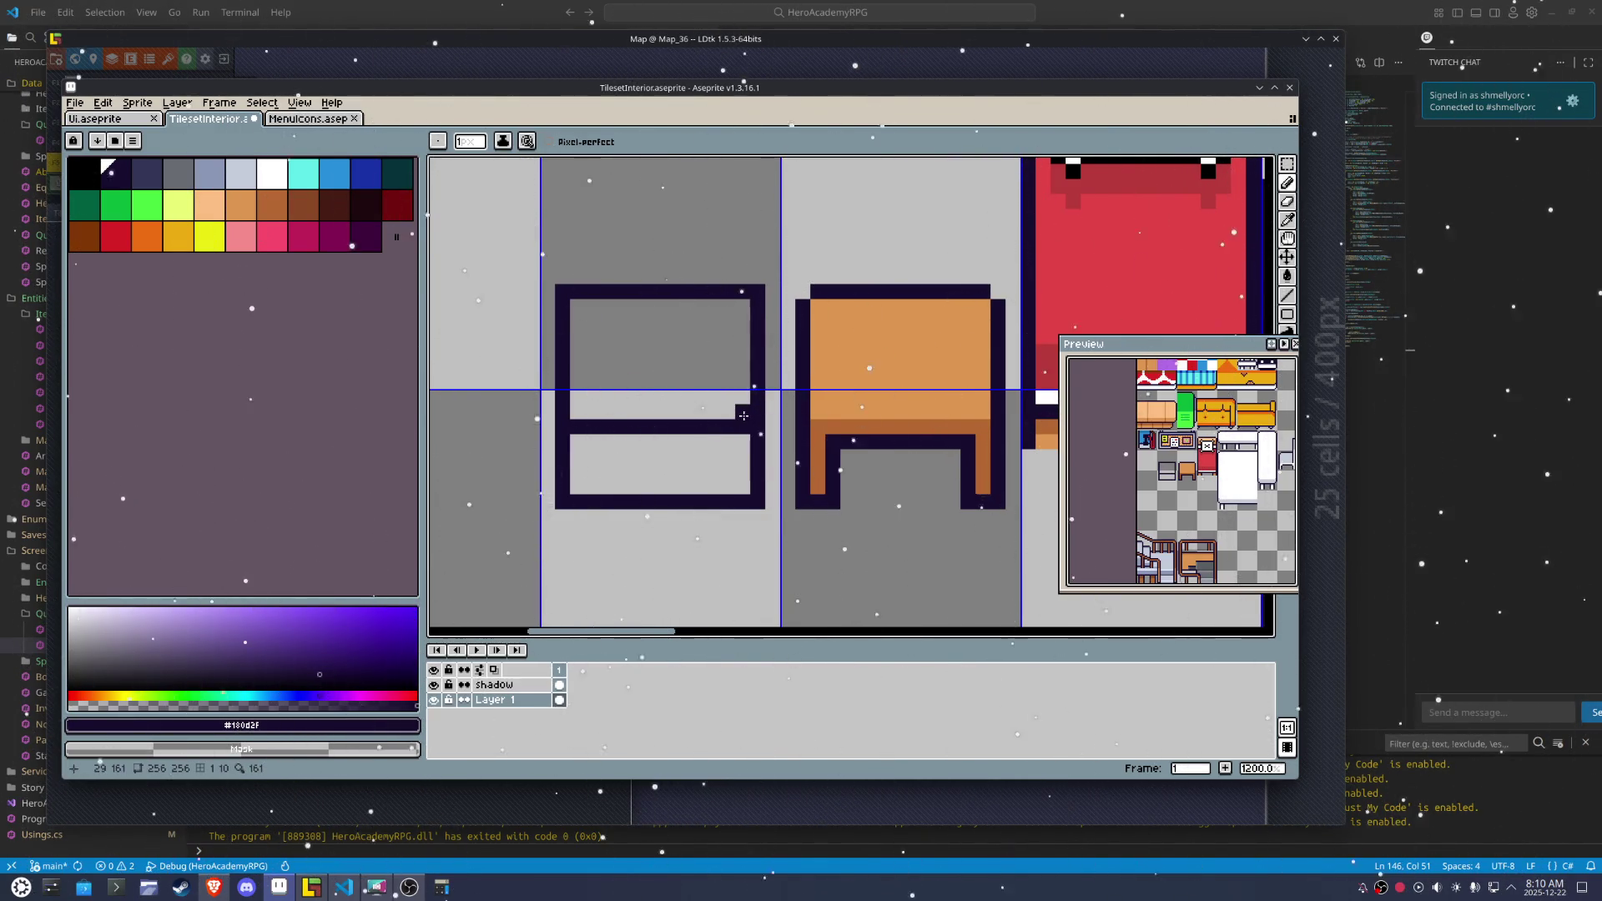
drag(739, 400, 579, 322)
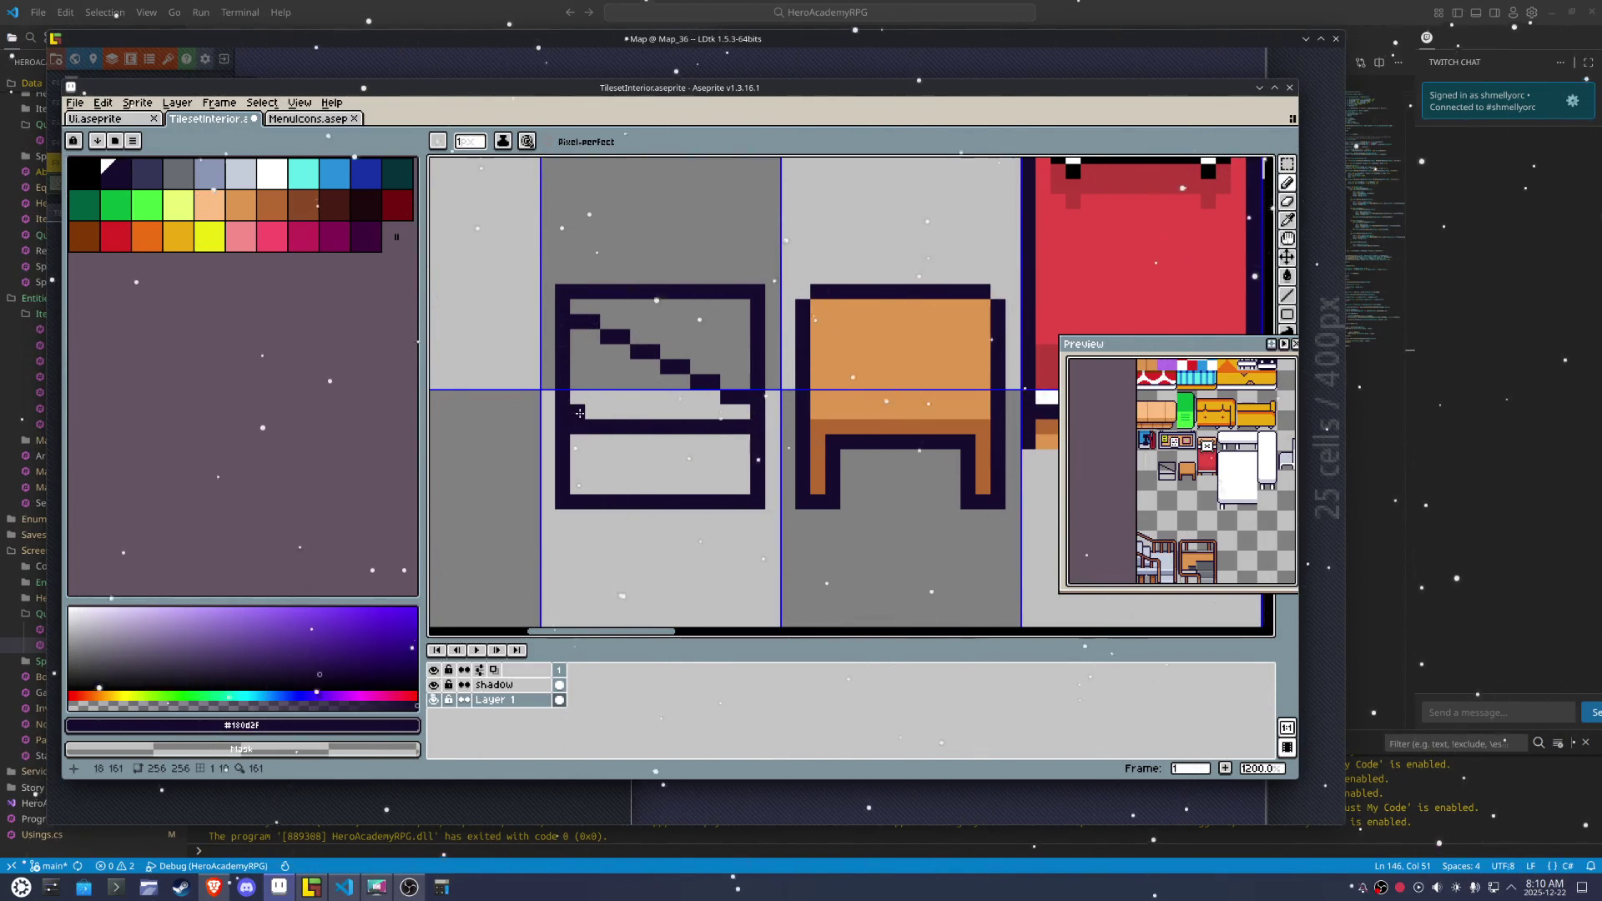
drag(584, 410, 740, 312)
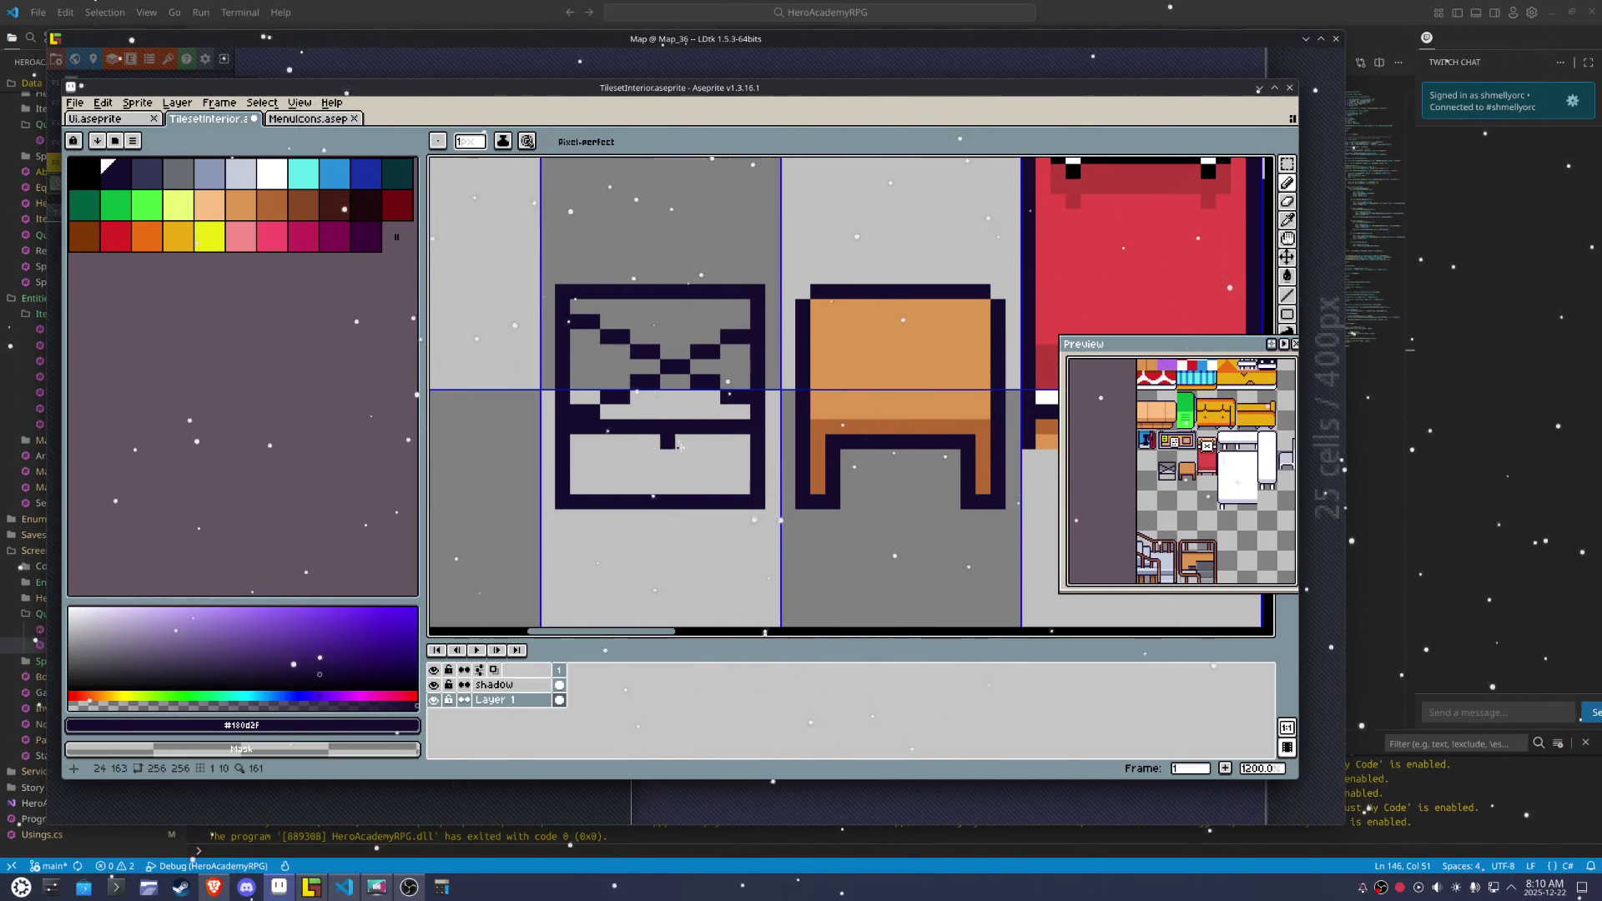
Select the cabinet and nudge it one pixel left
key(m)
drag(763, 506, 555, 284)
drag(662, 346, 647, 346)
key(ctrl+d)
key(b)
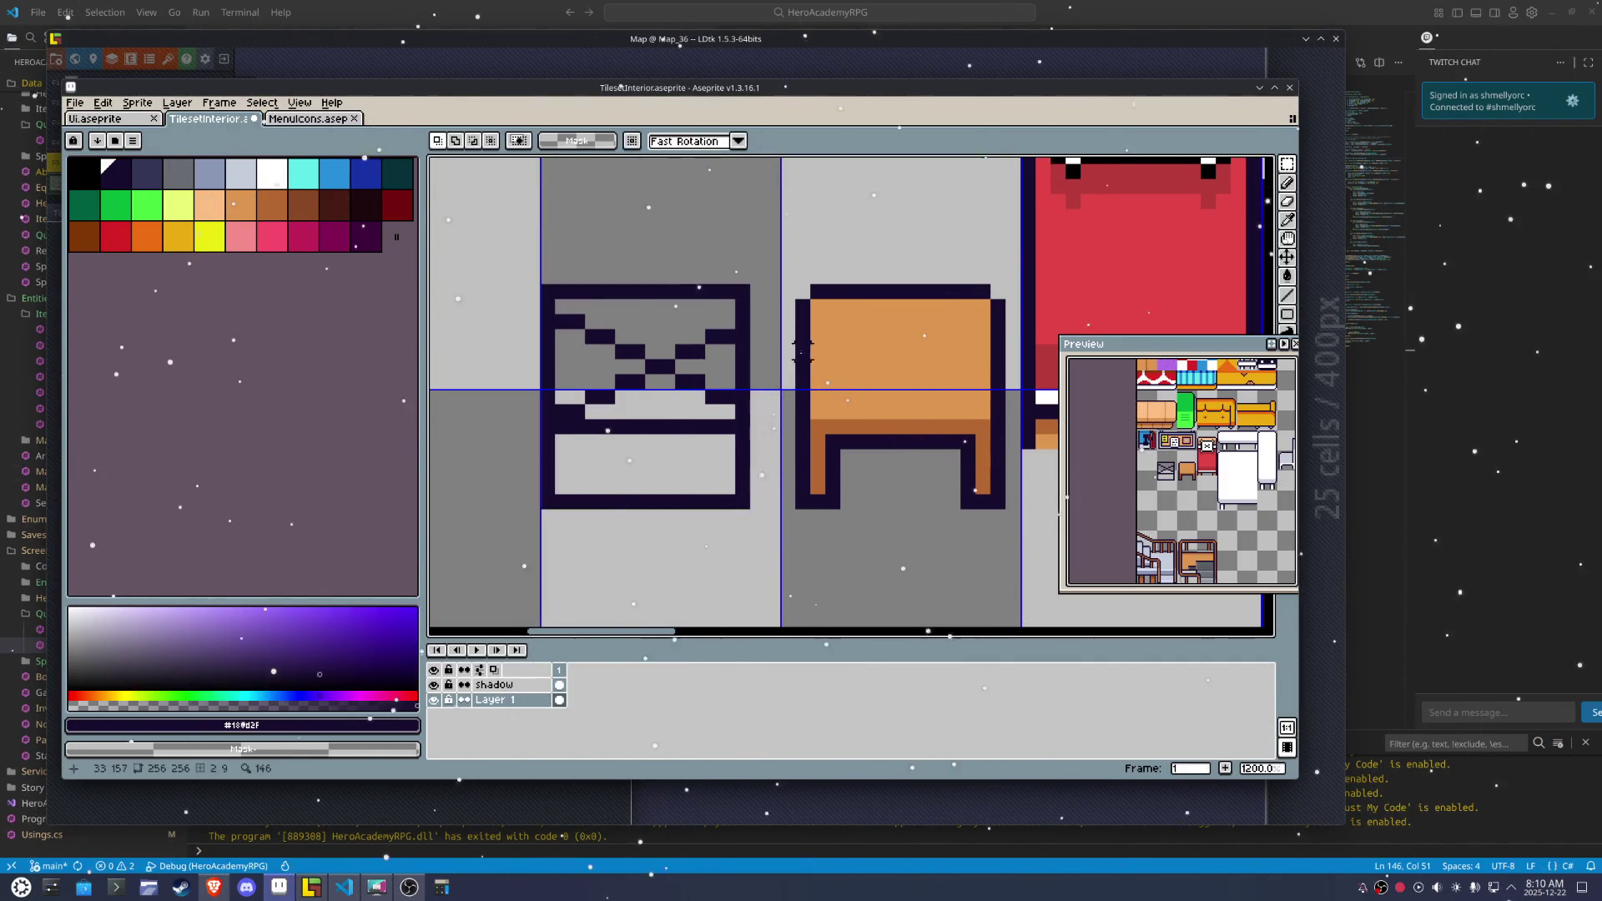
Redraw the cabinet's dark right edge and clean up its top rows in light grey
drag(775, 291, 758, 504)
drag(748, 428, 743, 490)
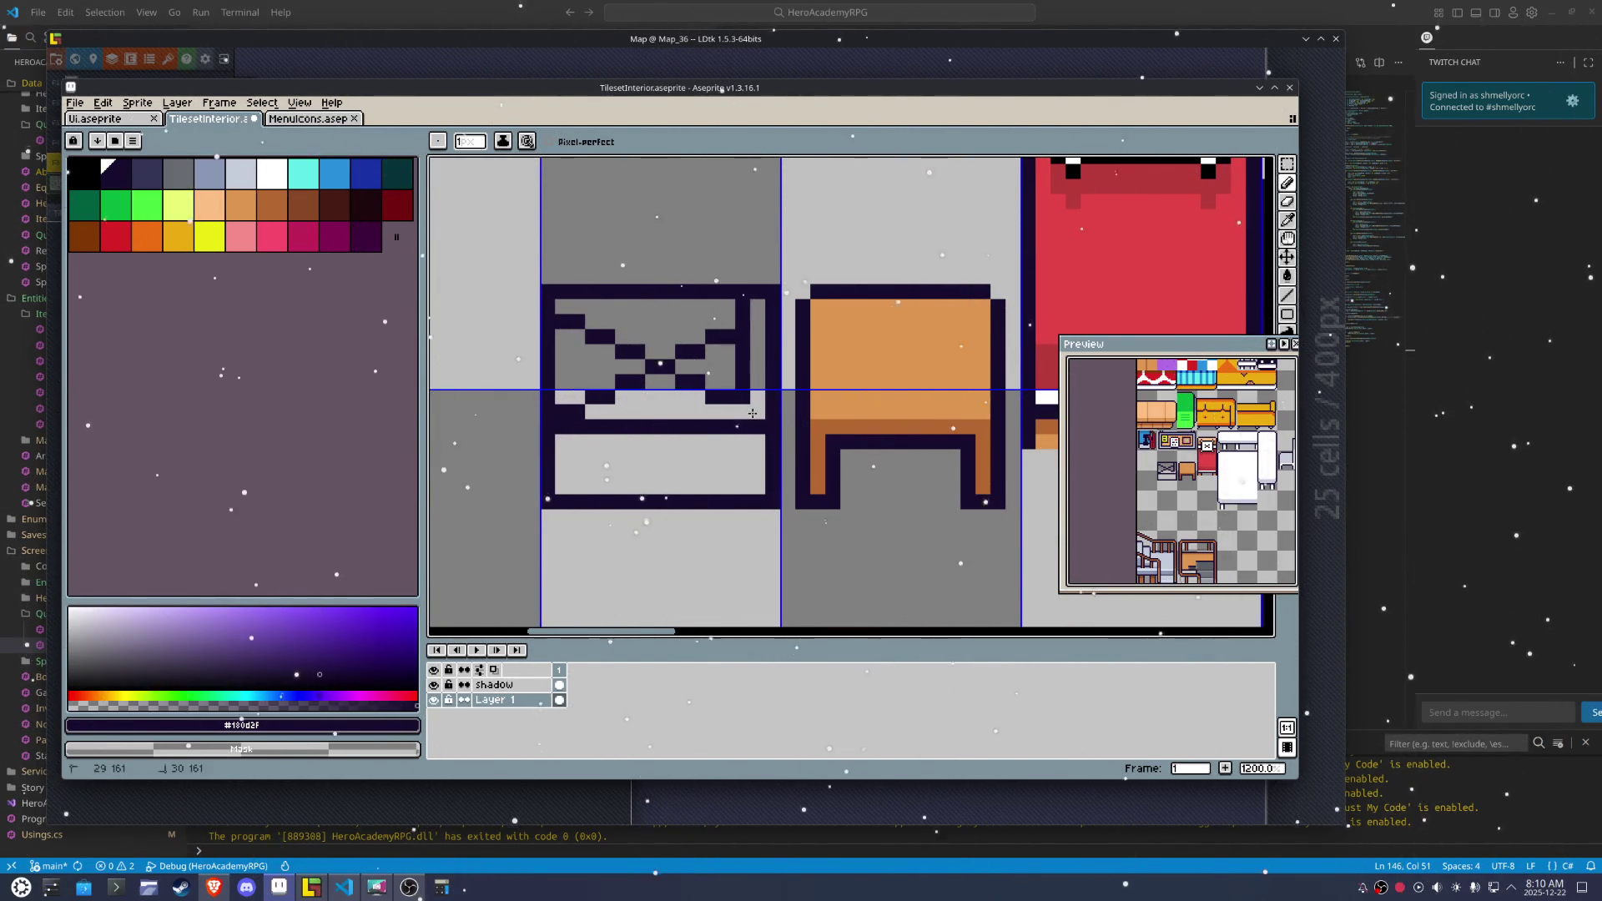
drag(742, 415, 748, 336)
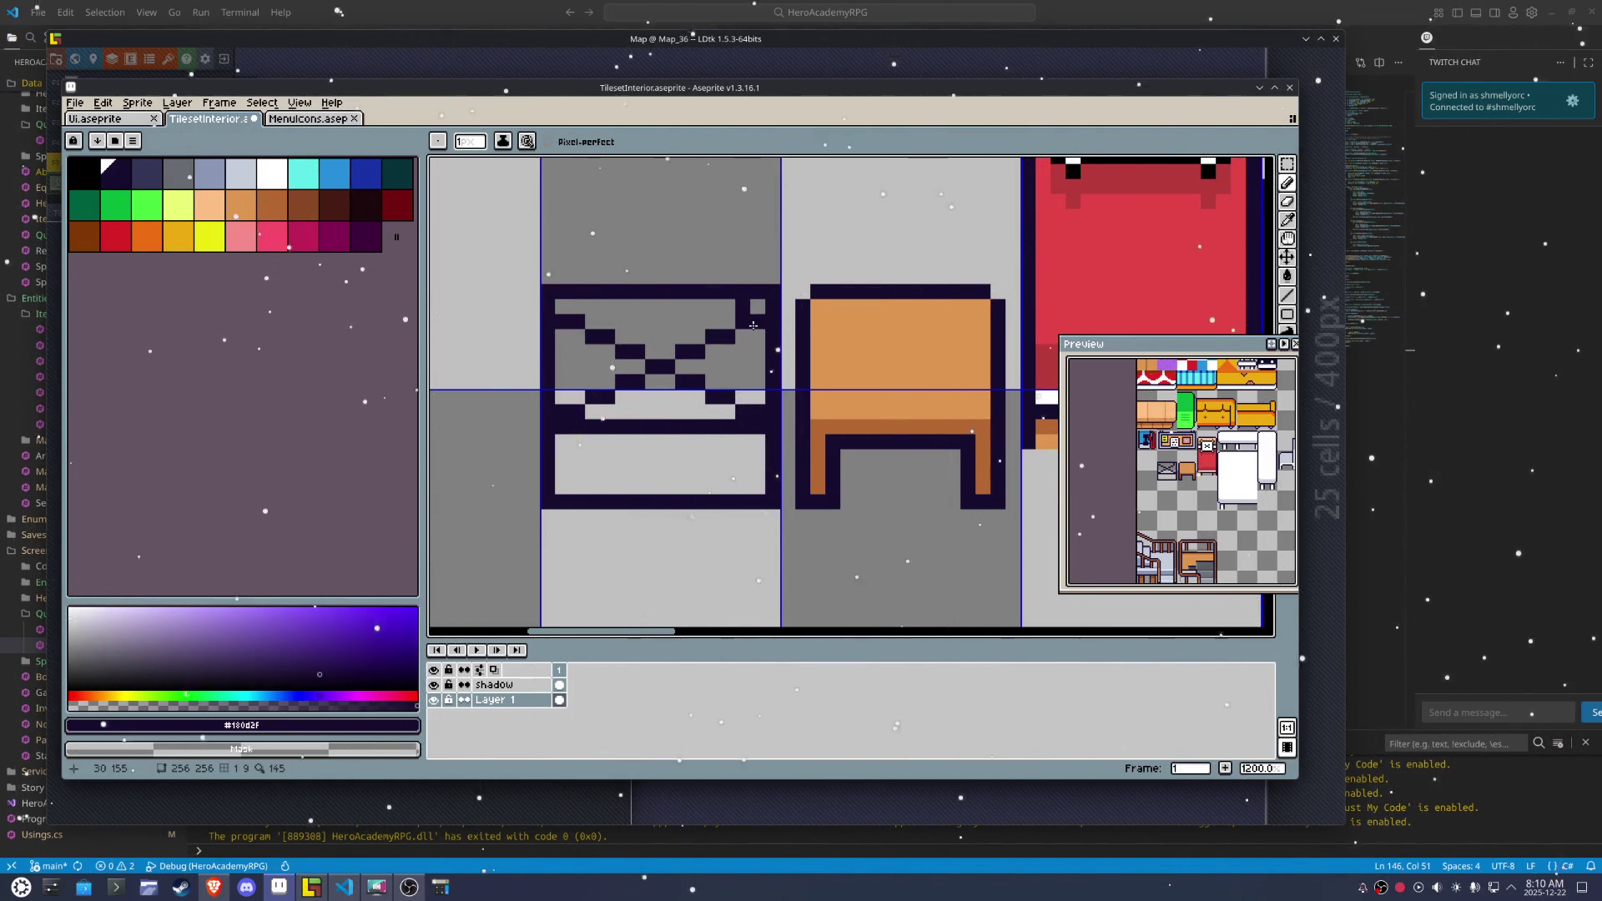
click(754, 316)
drag(757, 307, 559, 307)
right_click(563, 292)
drag(757, 288, 543, 286)
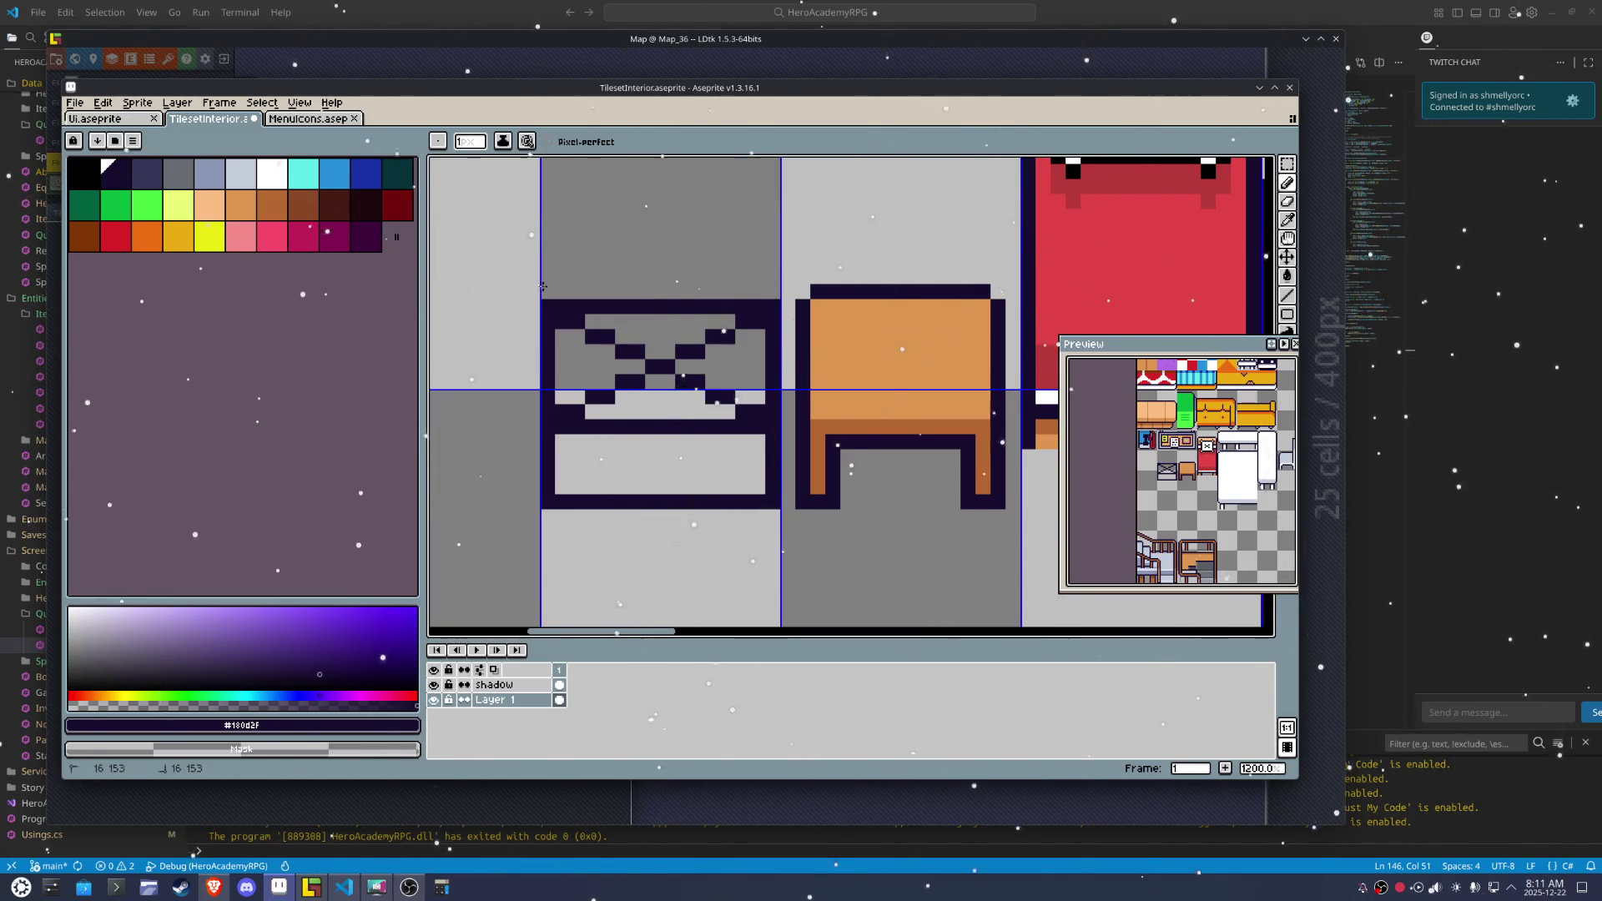
Erase the remaining cross pattern to grey, clearing stray dark pixels
scroll(down, 3)
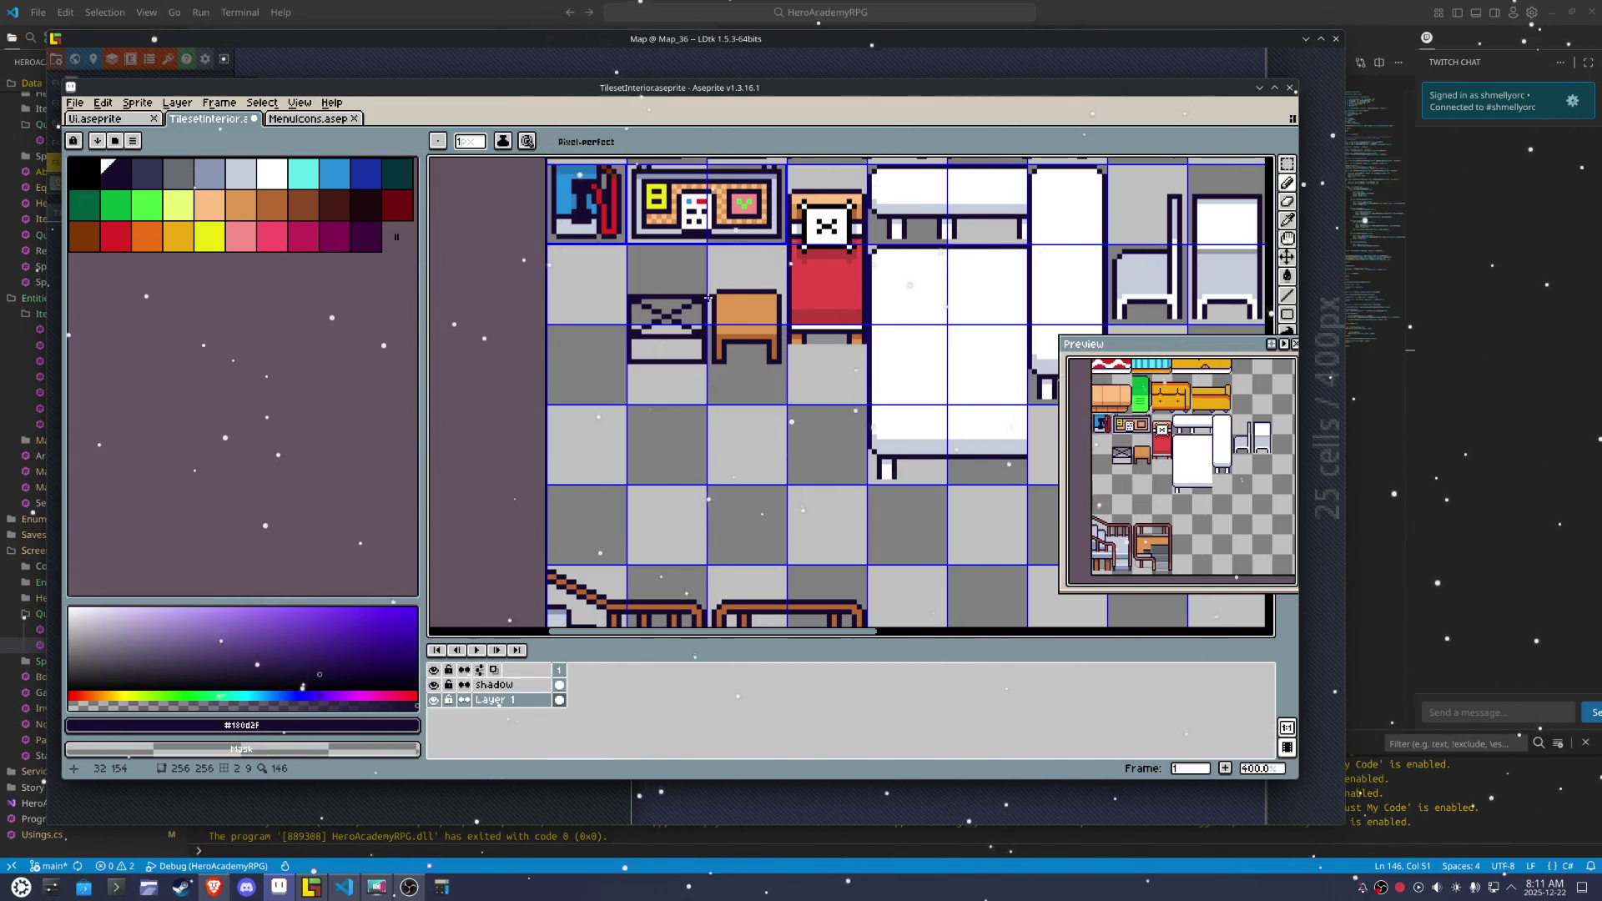
scroll(up, 3)
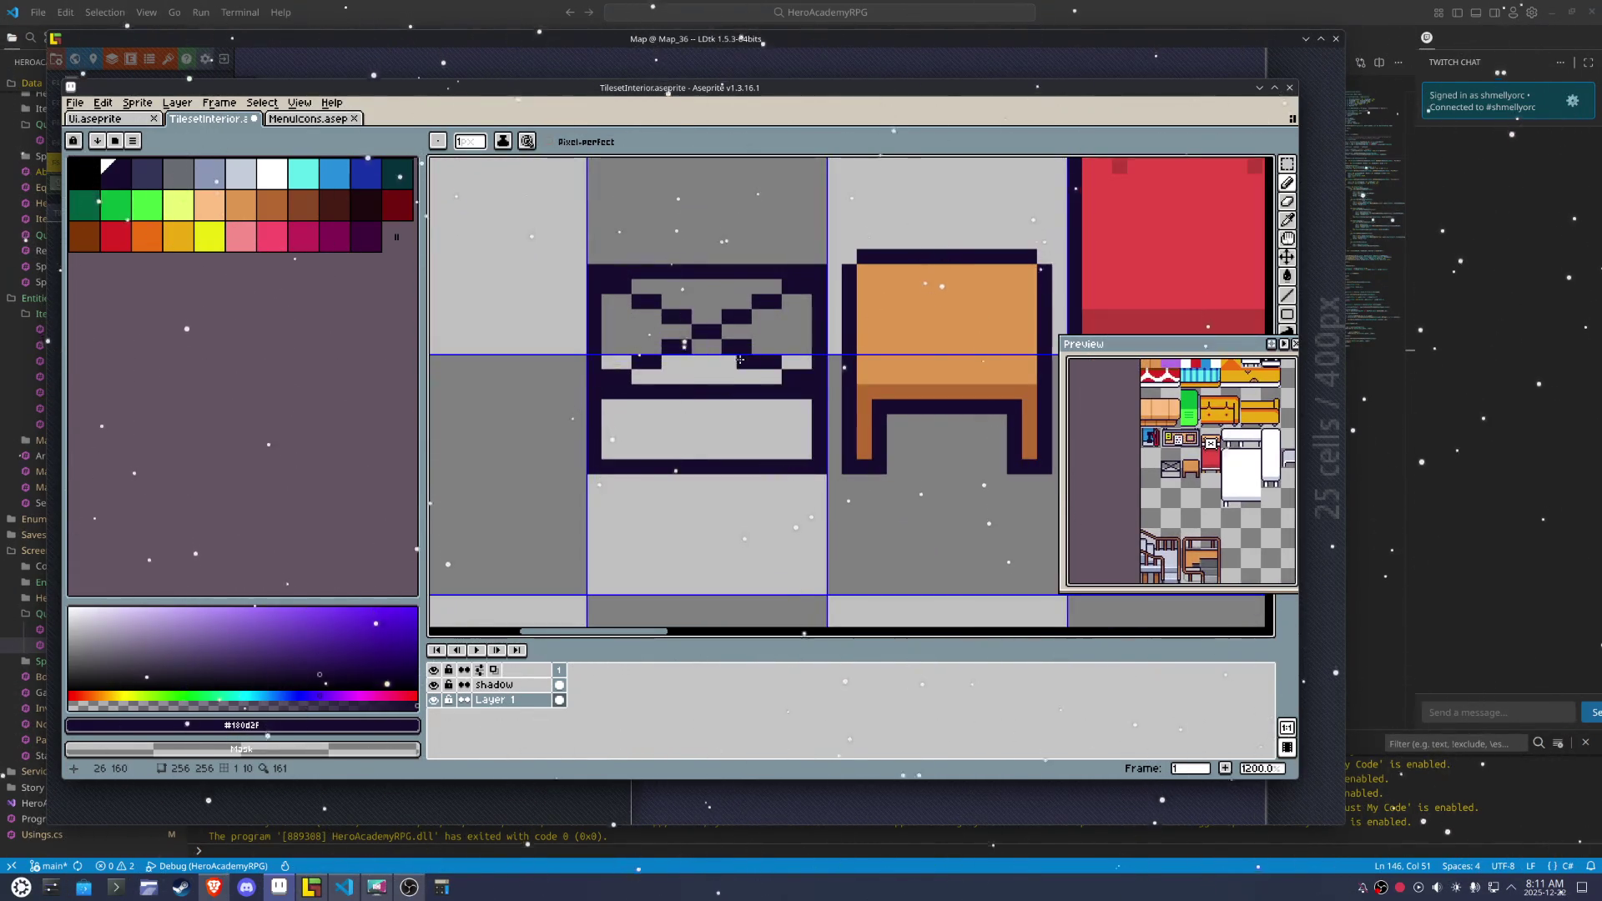
drag(616, 286, 728, 281)
right_click(744, 316)
Draw dark vertical dividers through the lower drawer area
drag(729, 394, 729, 459)
click(685, 406)
drag(697, 401, 700, 448)
scroll(down, 3)
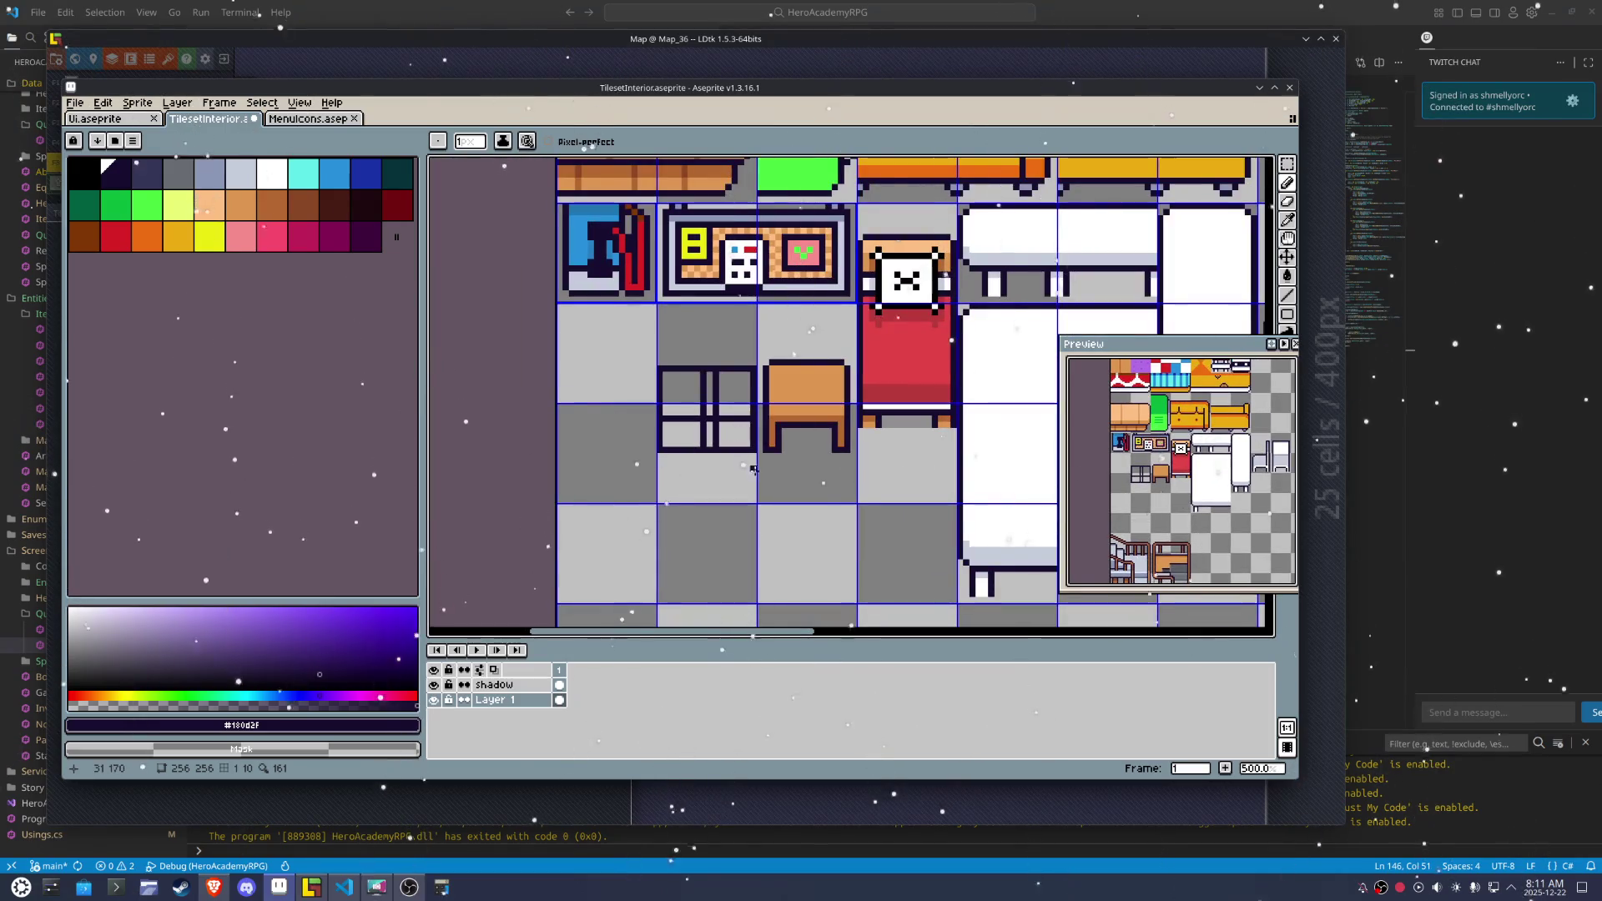
scroll(up, 3)
Draw a dark divider between the two top panels and adjust the panel widths
drag(605, 389, 607, 203)
right_click(588, 202)
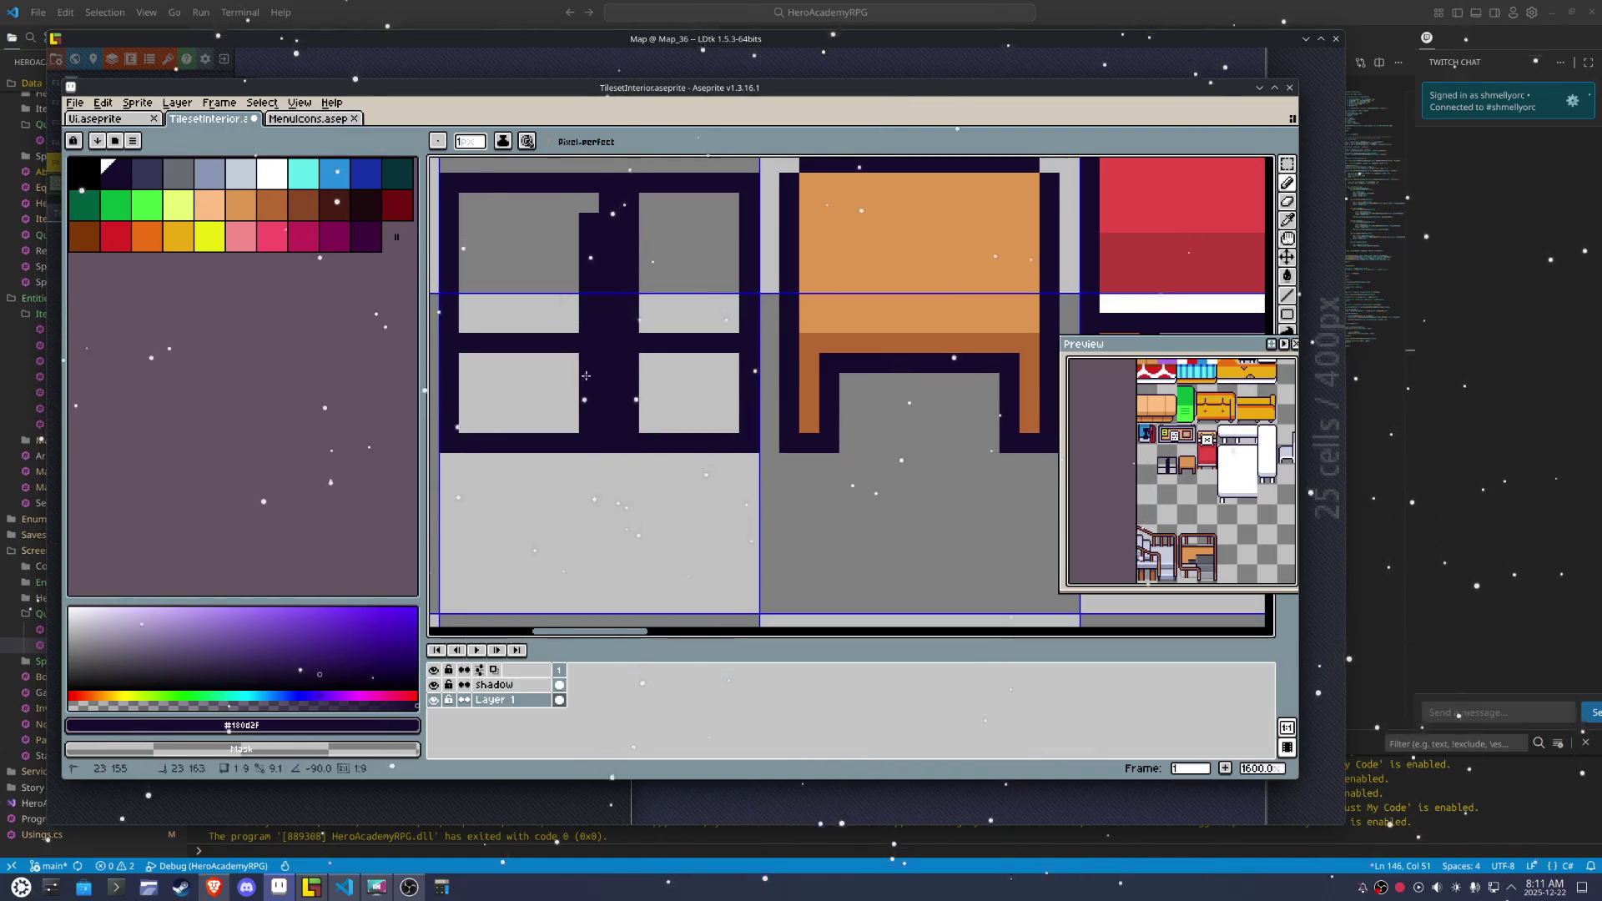
right_click(588, 423)
right_click(623, 420)
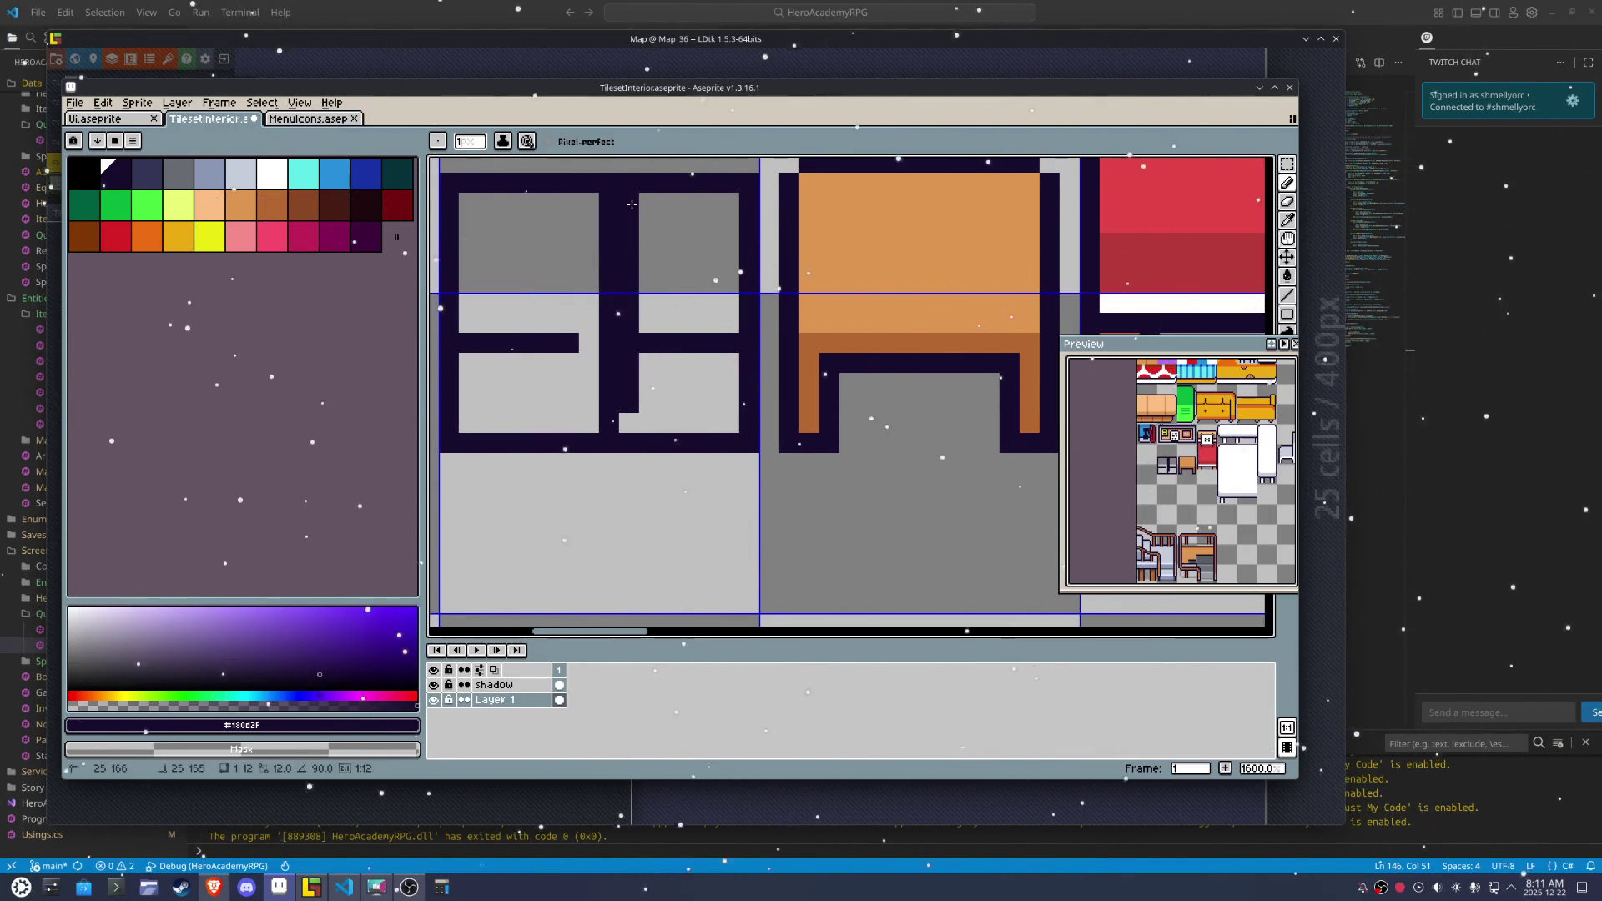
right_click(630, 203)
click(629, 343)
click(588, 343)
Erase the divider between the bottom panels to leave one long lower panel
right_click(609, 363)
right_click(610, 423)
scroll(down, 3)
scroll(down, 3)
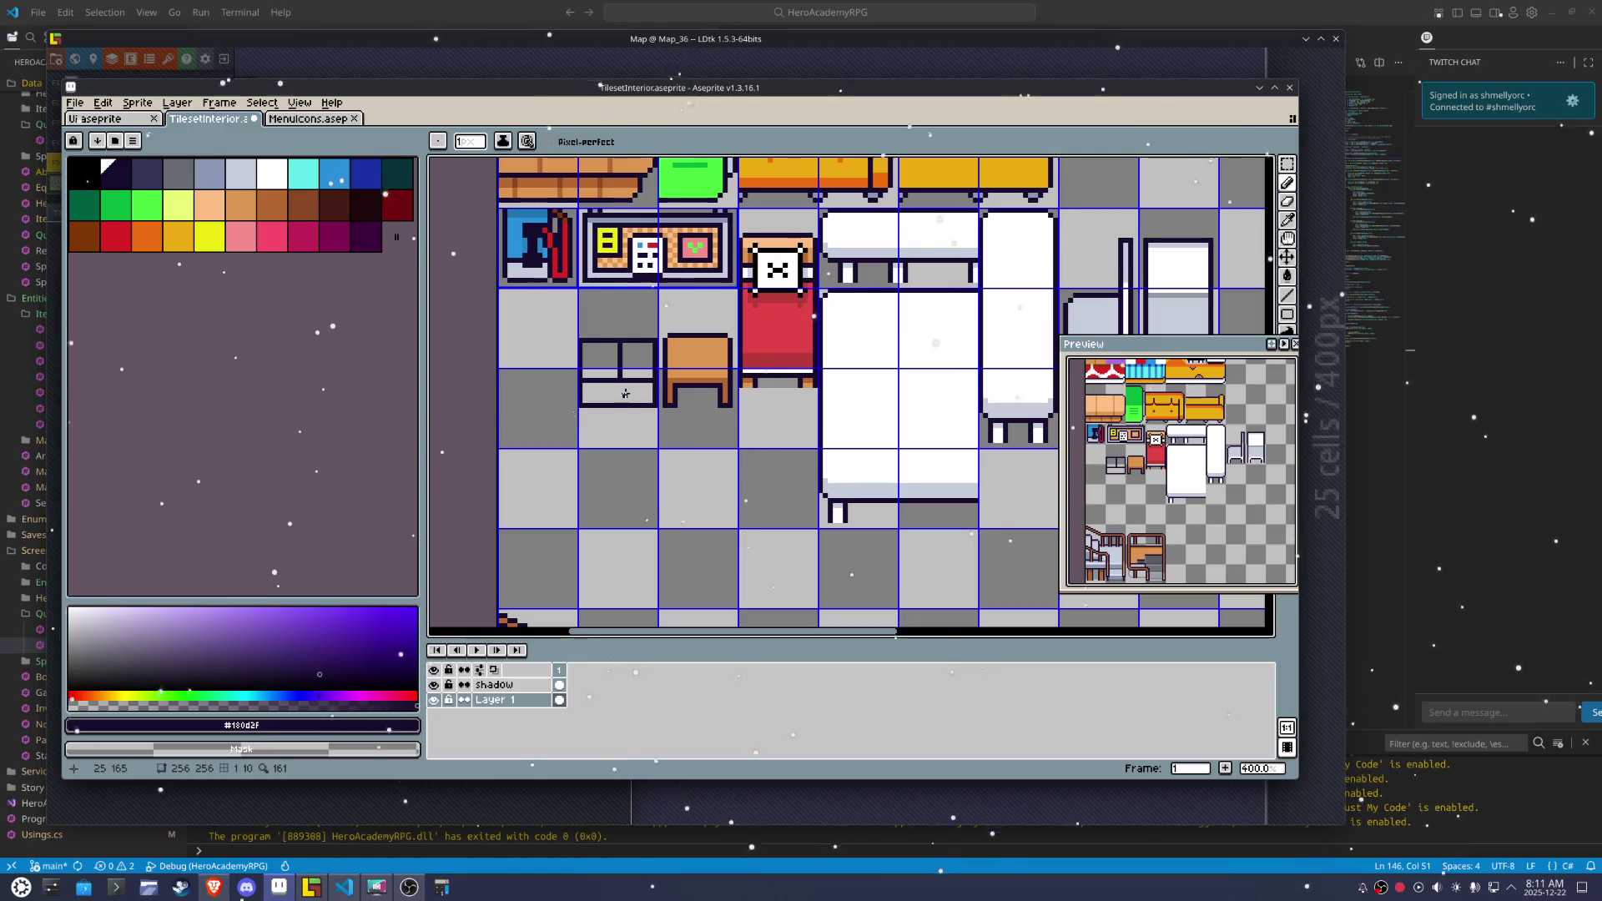
key(m)
scroll(up, 3)
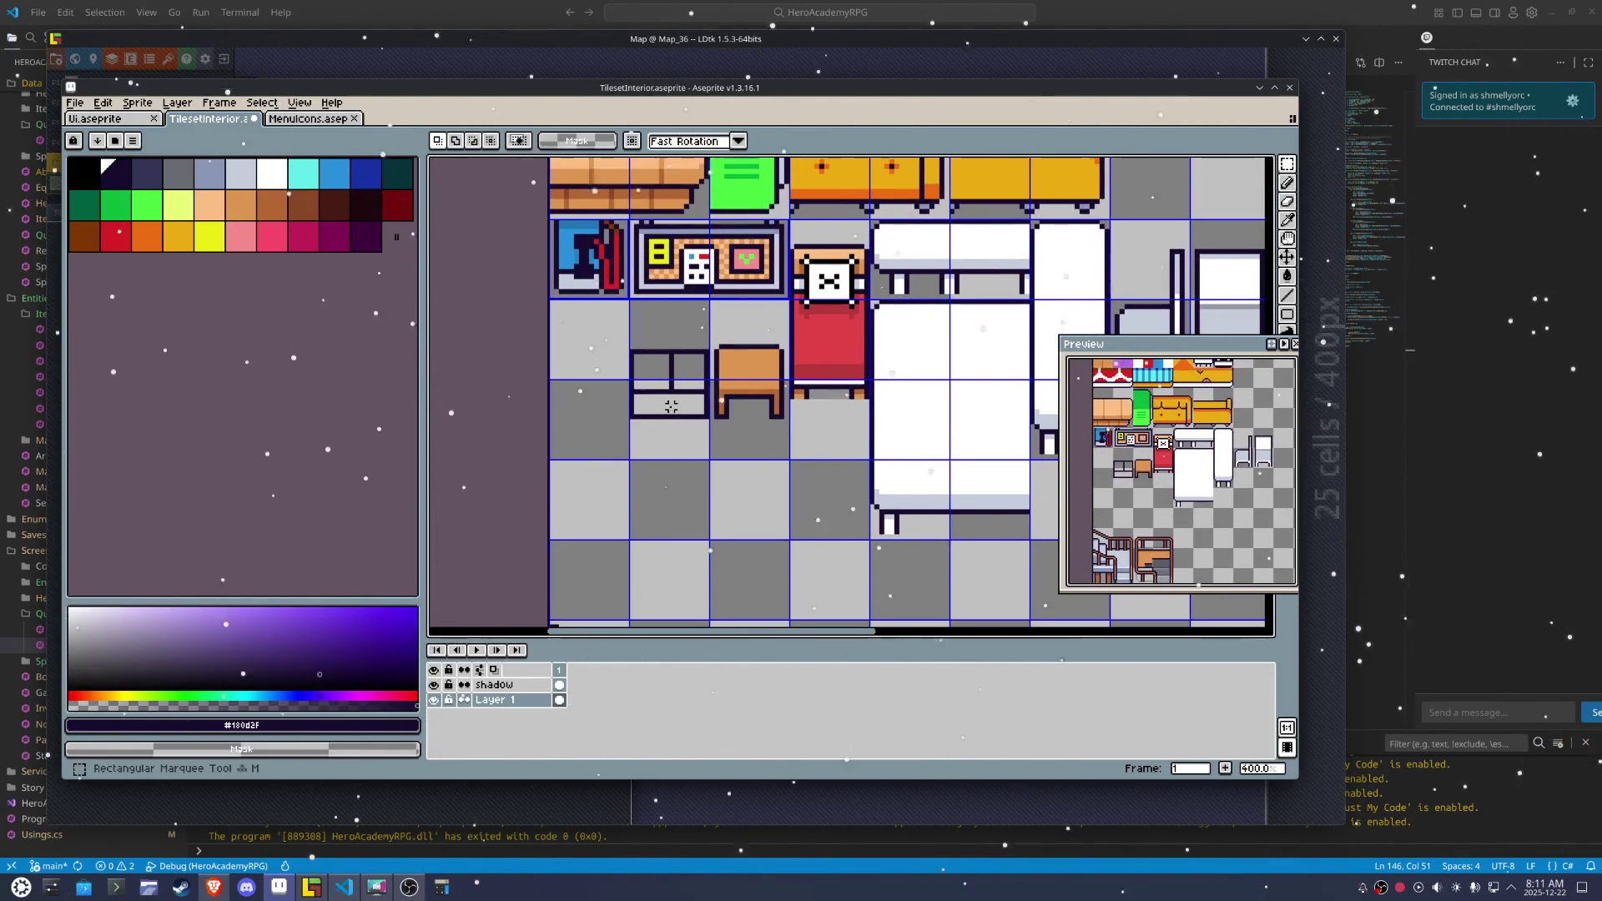
Copy the panelled tile one tile to the left to form a wide bench
drag(670, 406, 689, 337)
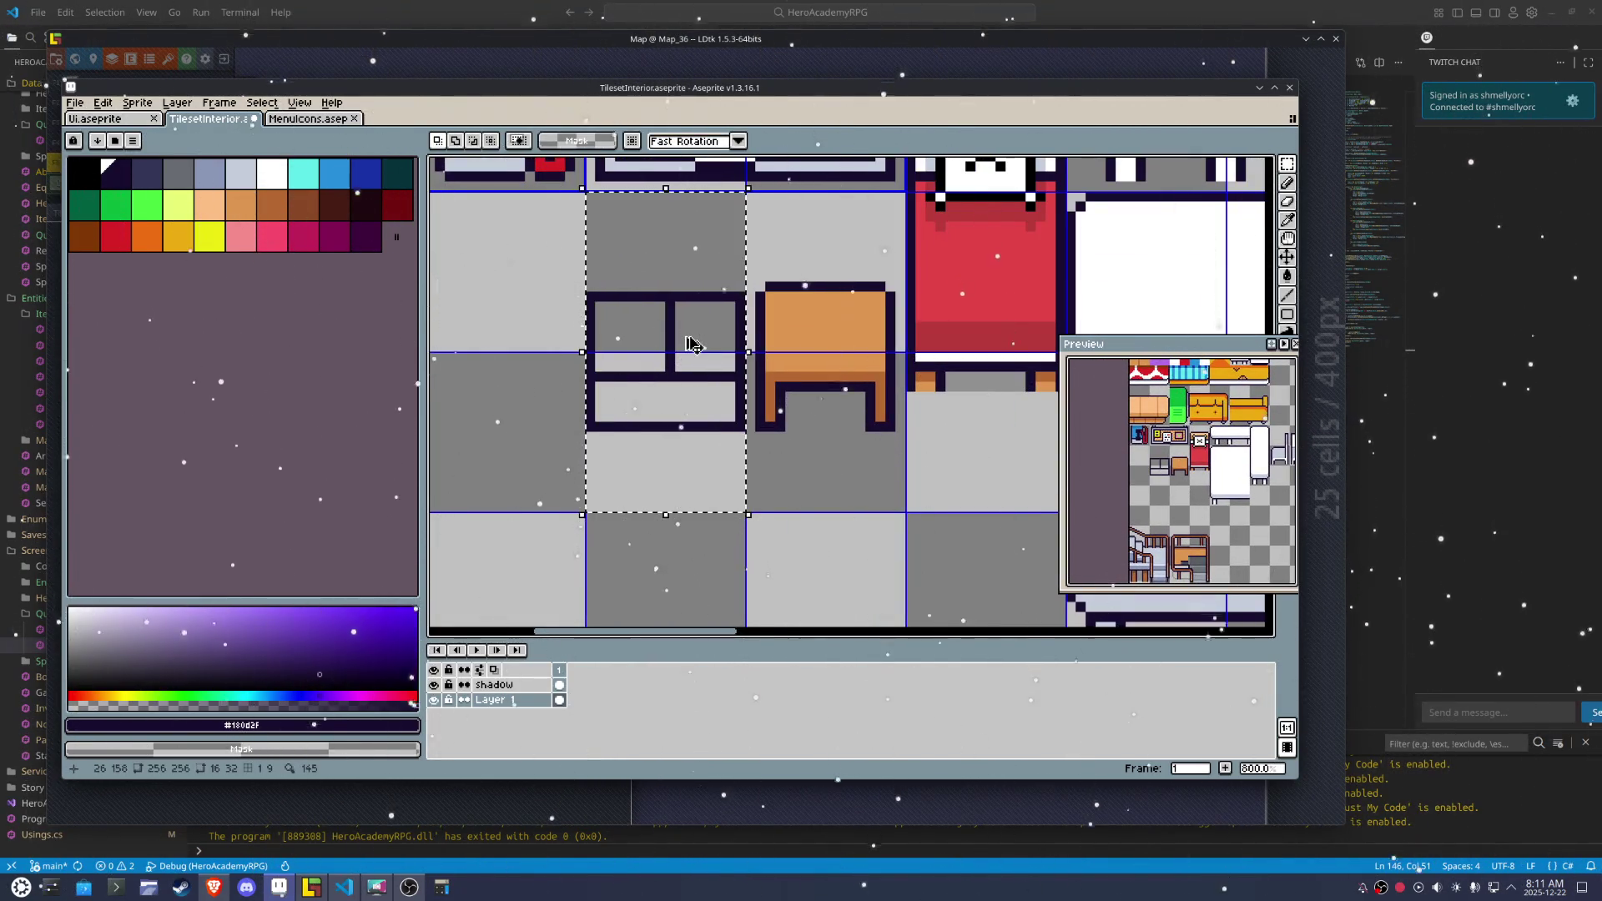
key(shift+Left)
key(i)
scroll(up, 3)
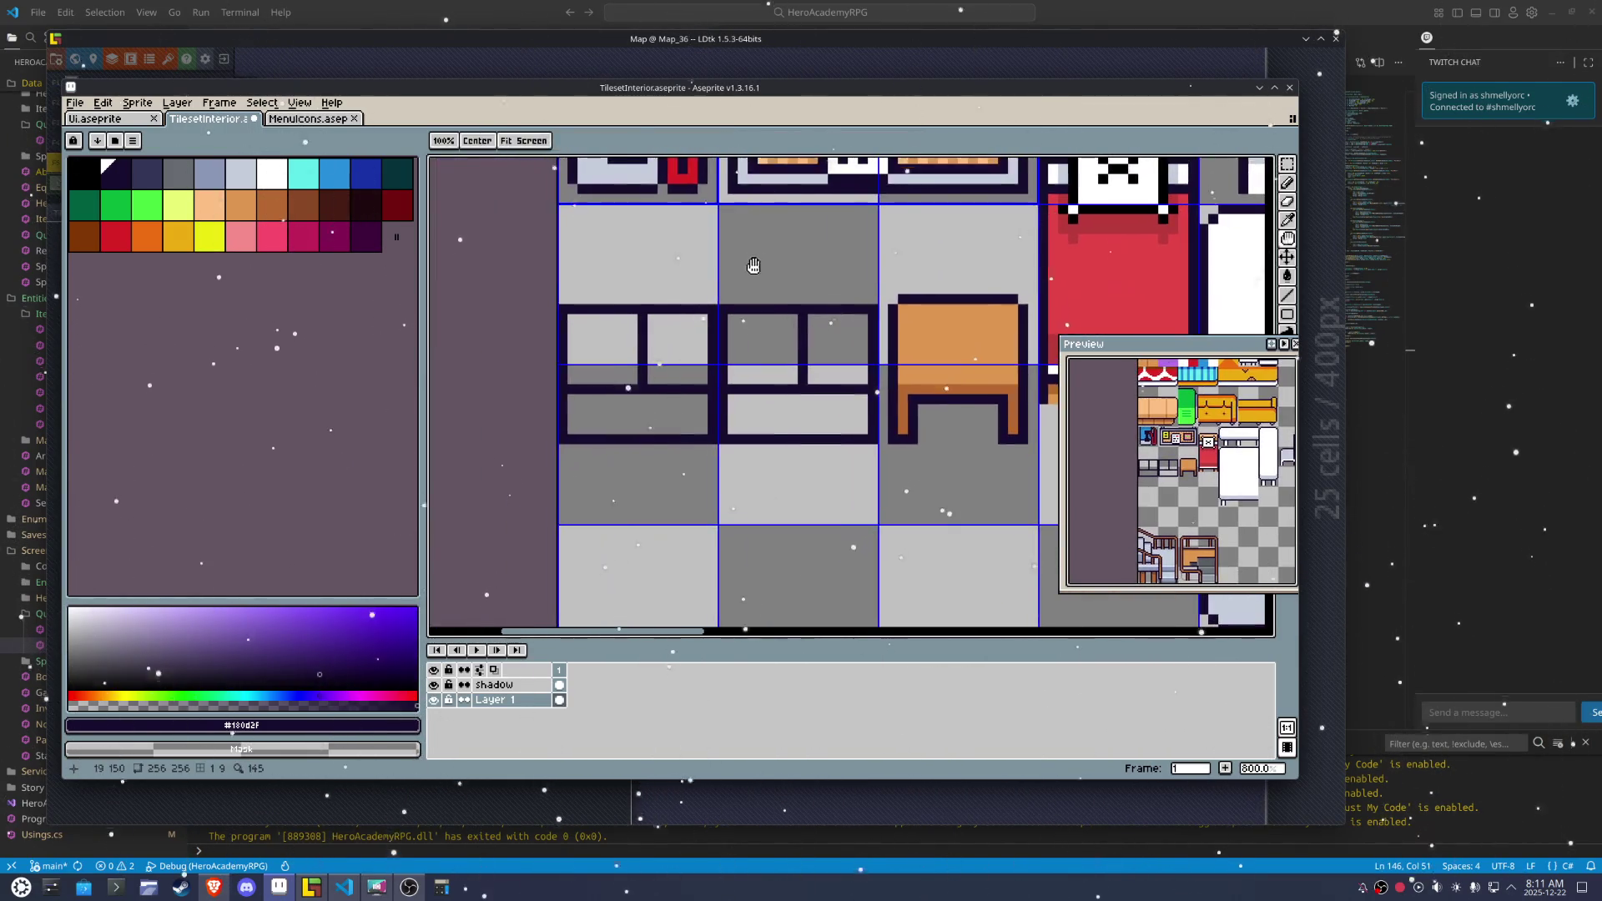
key(b)
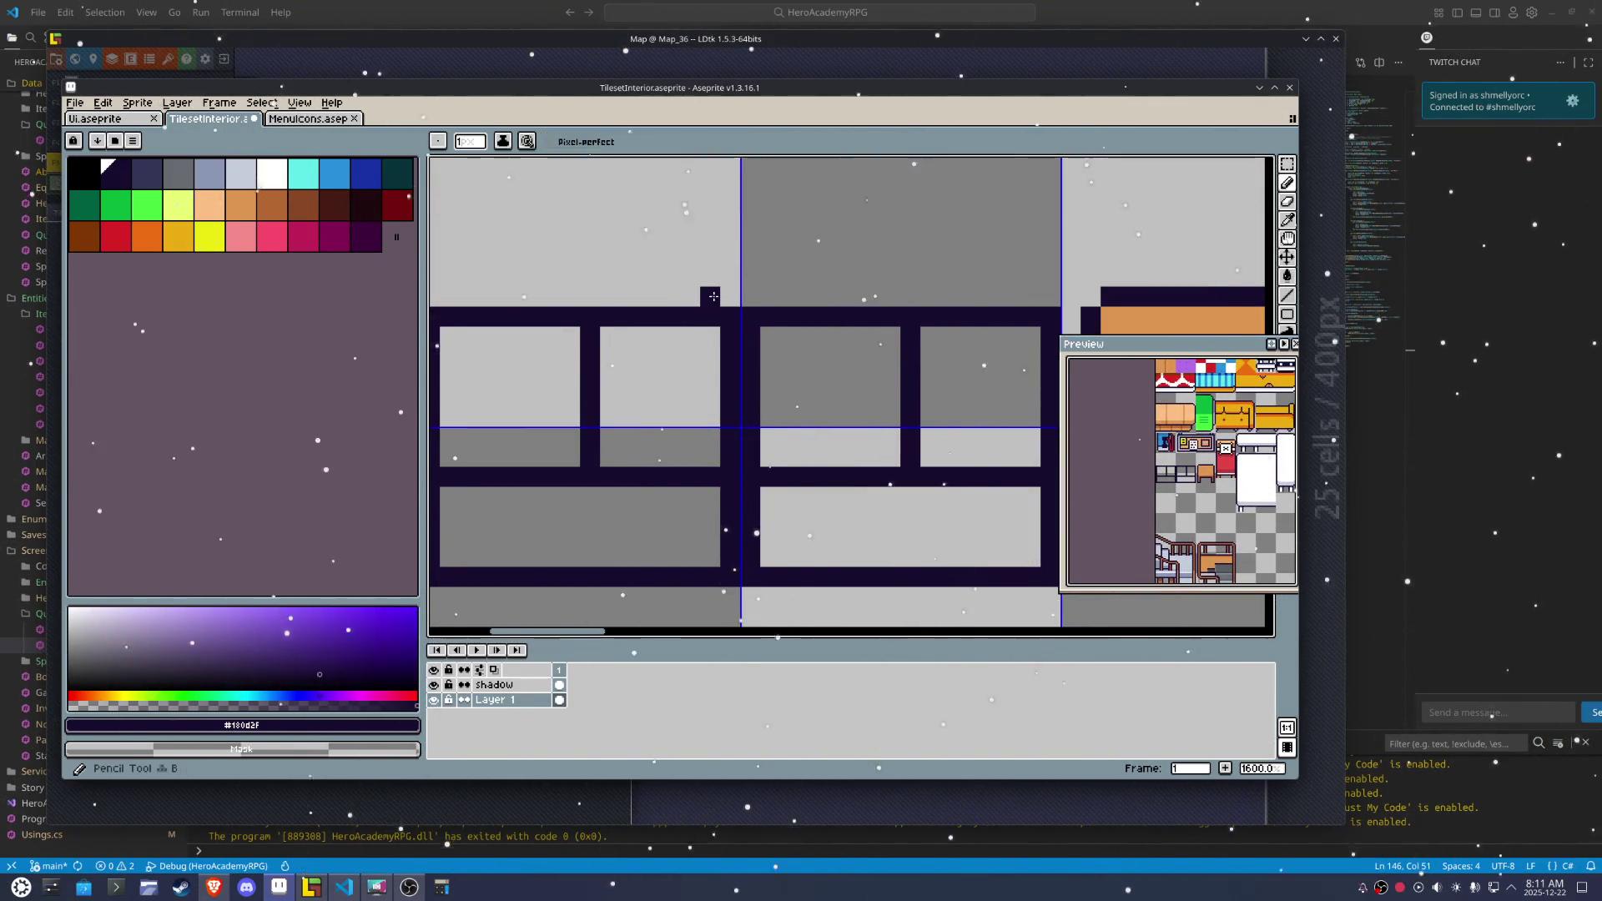
scroll(down, 3)
Outline a pointed dark cushion rising from the bench's left upper panel
click(702, 285)
click(682, 267)
click(673, 258)
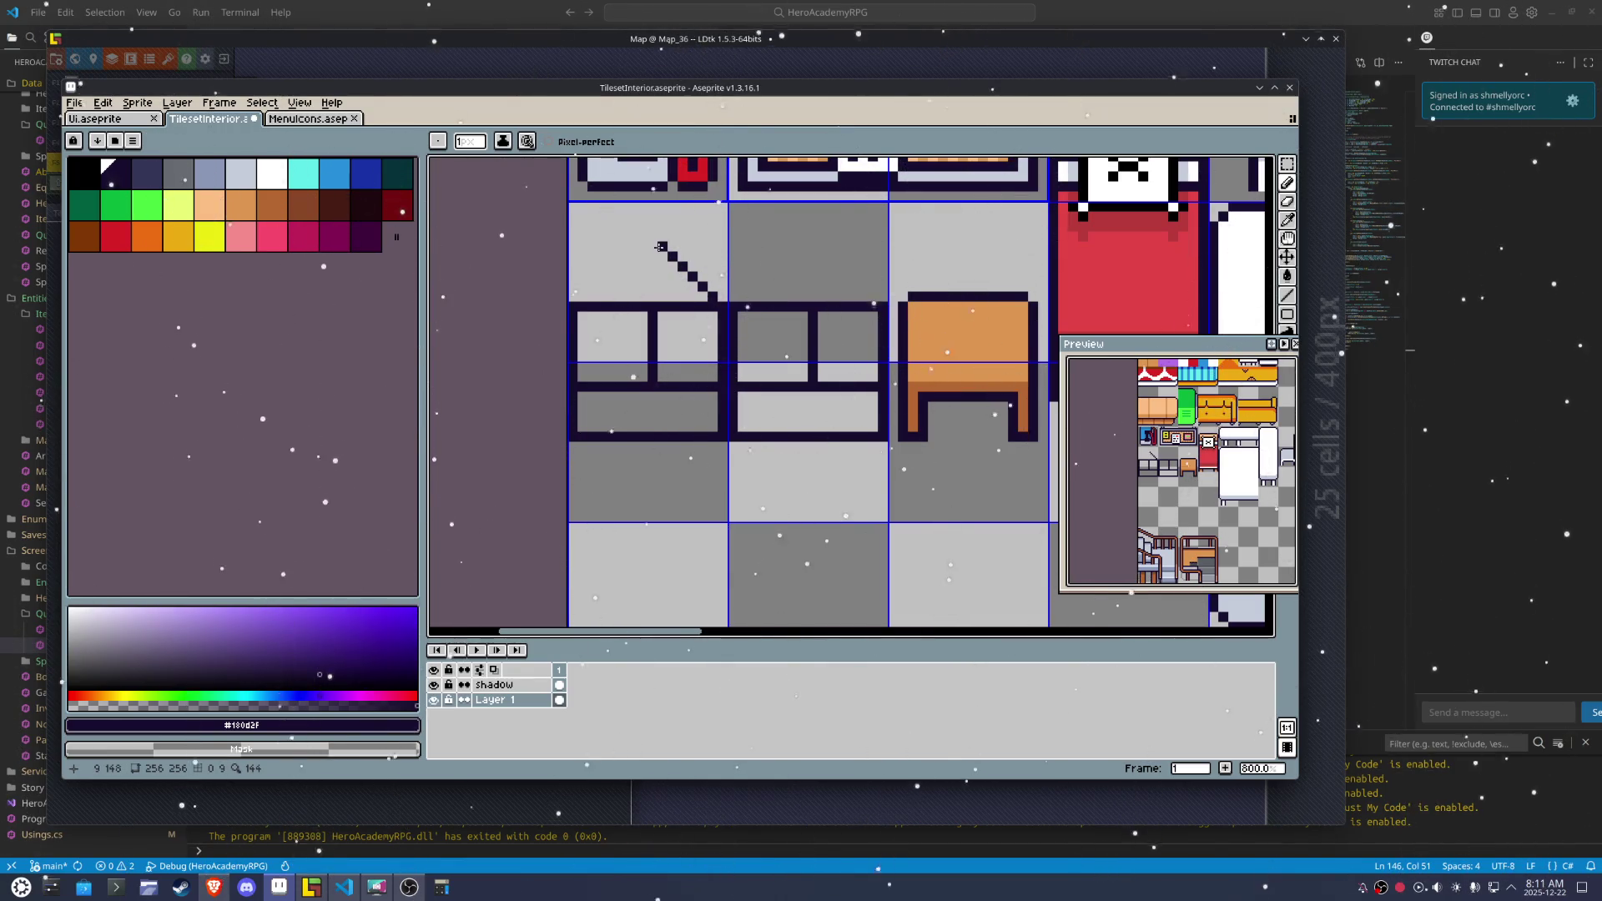
drag(672, 258, 676, 356)
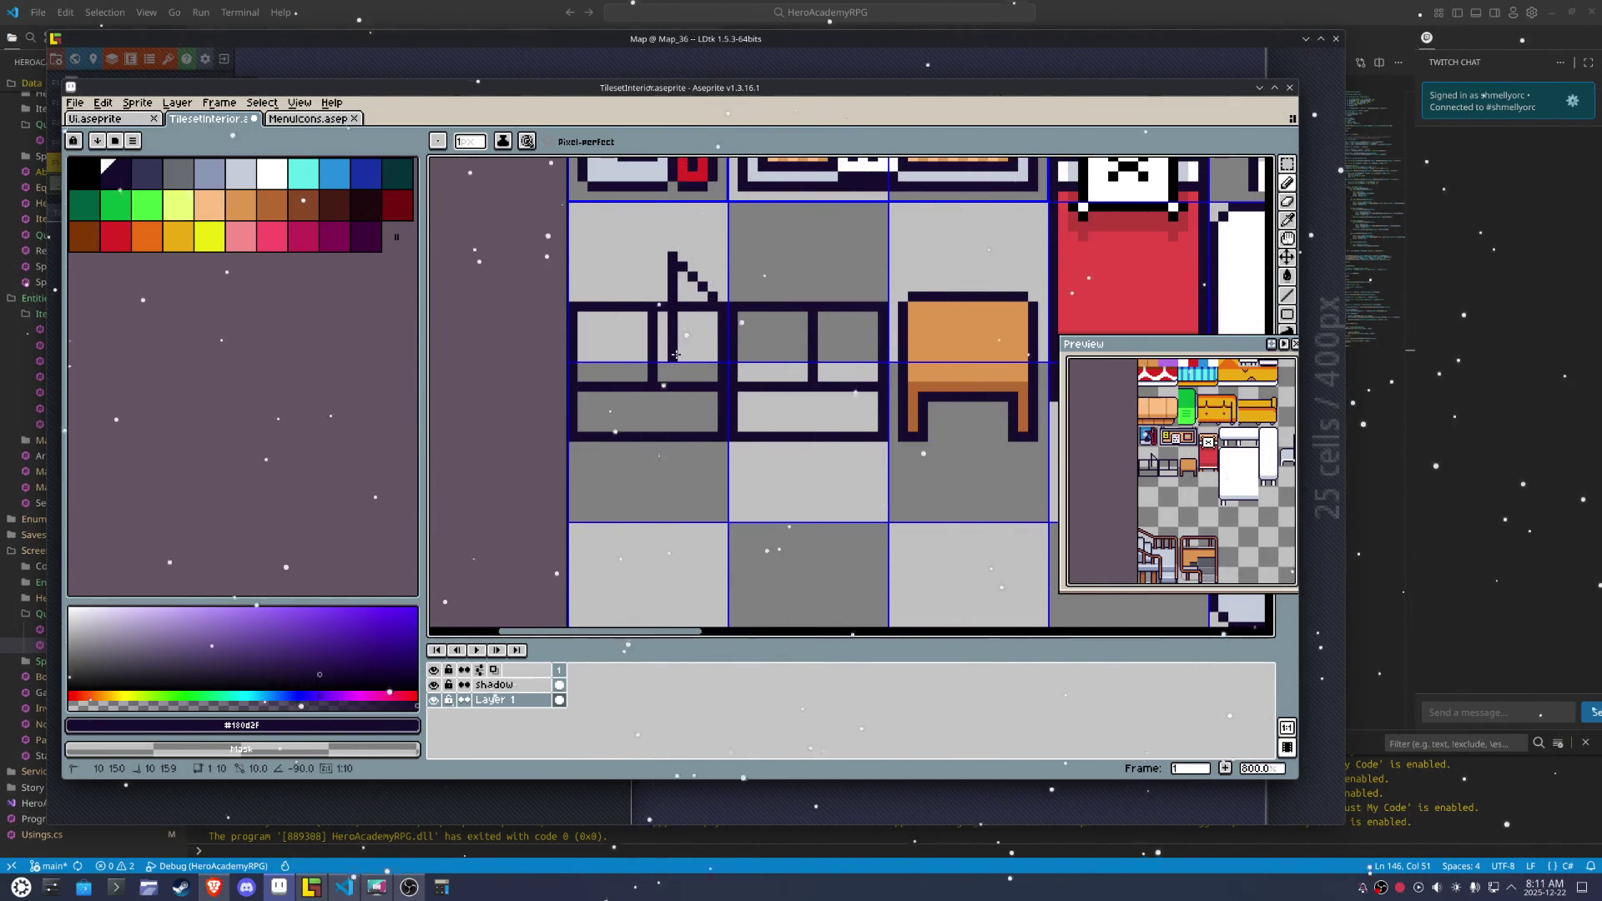
scroll(up, 3)
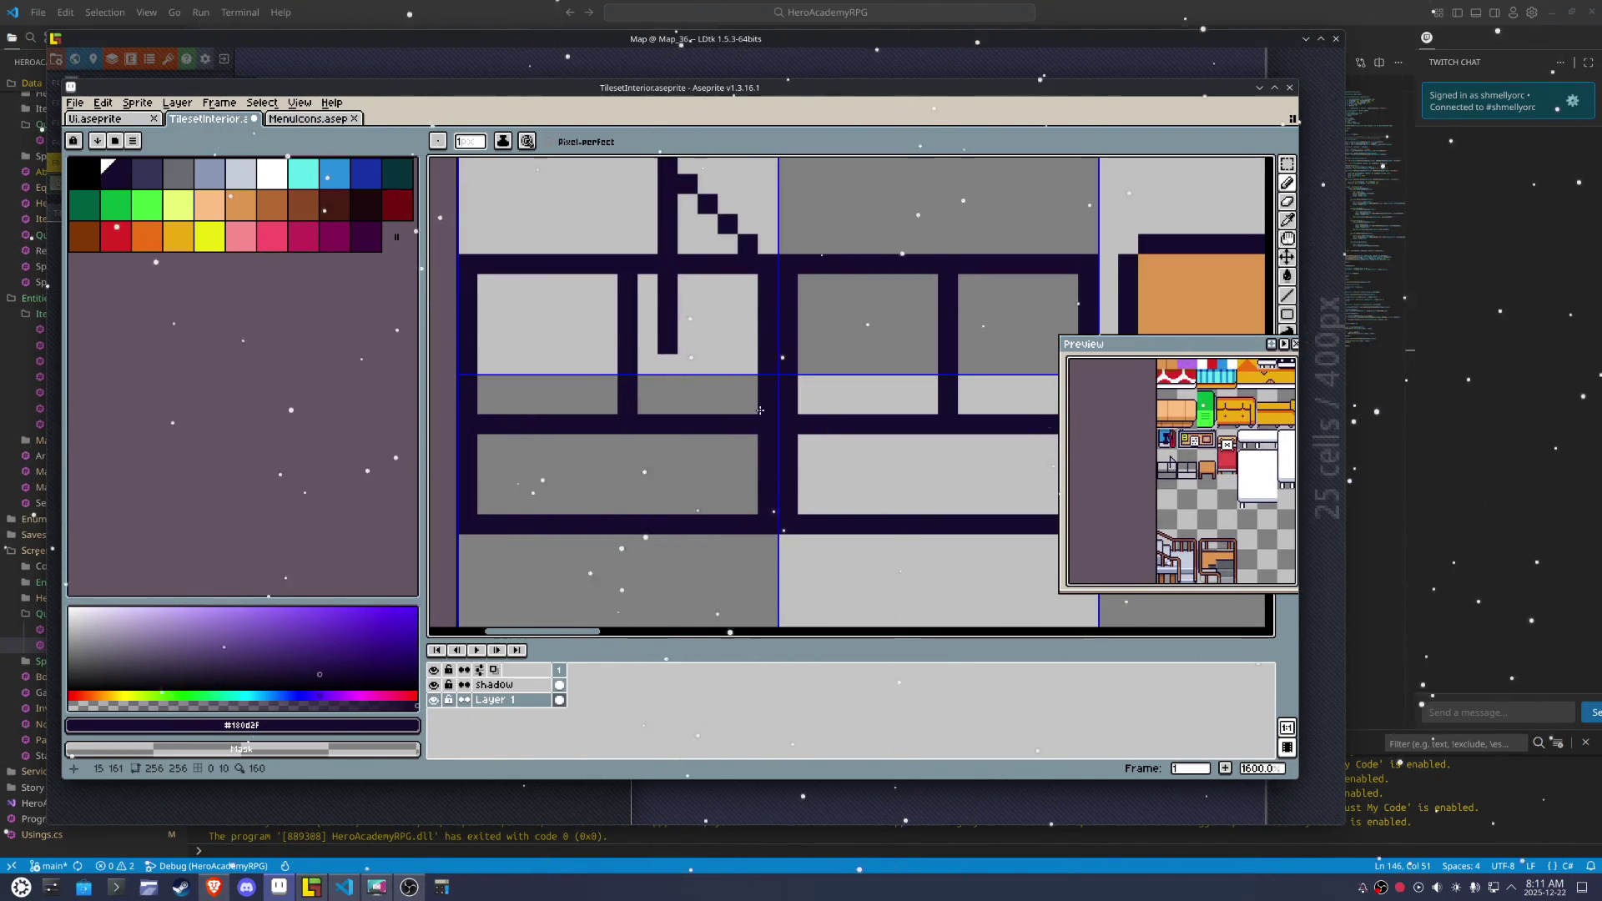
click(728, 381)
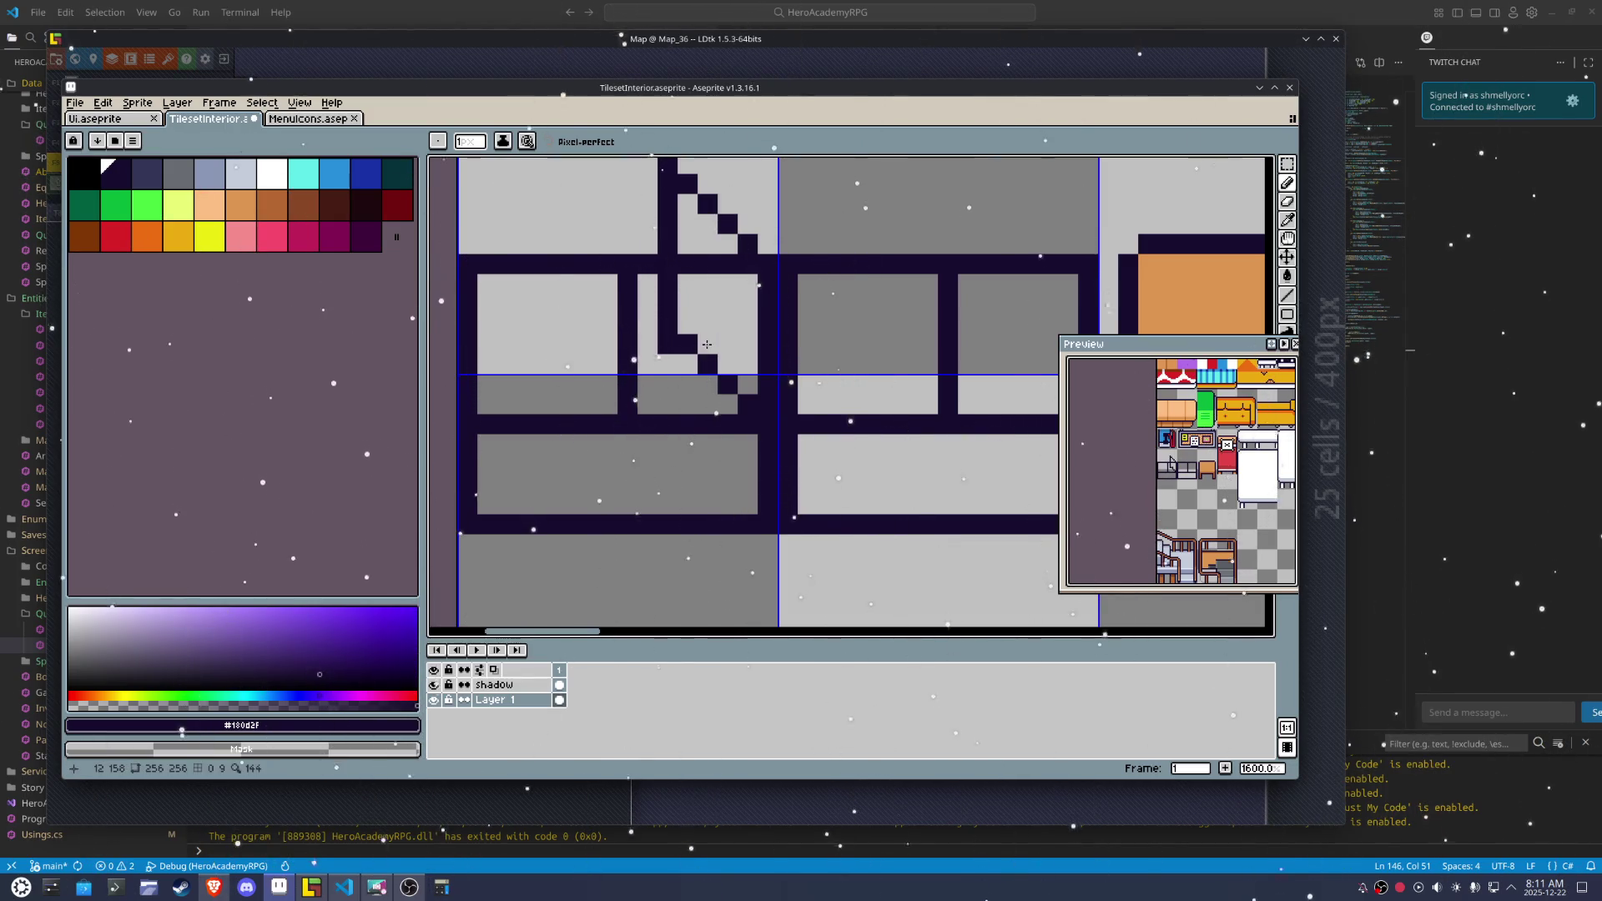
drag(668, 342, 686, 372)
scroll(down, 3)
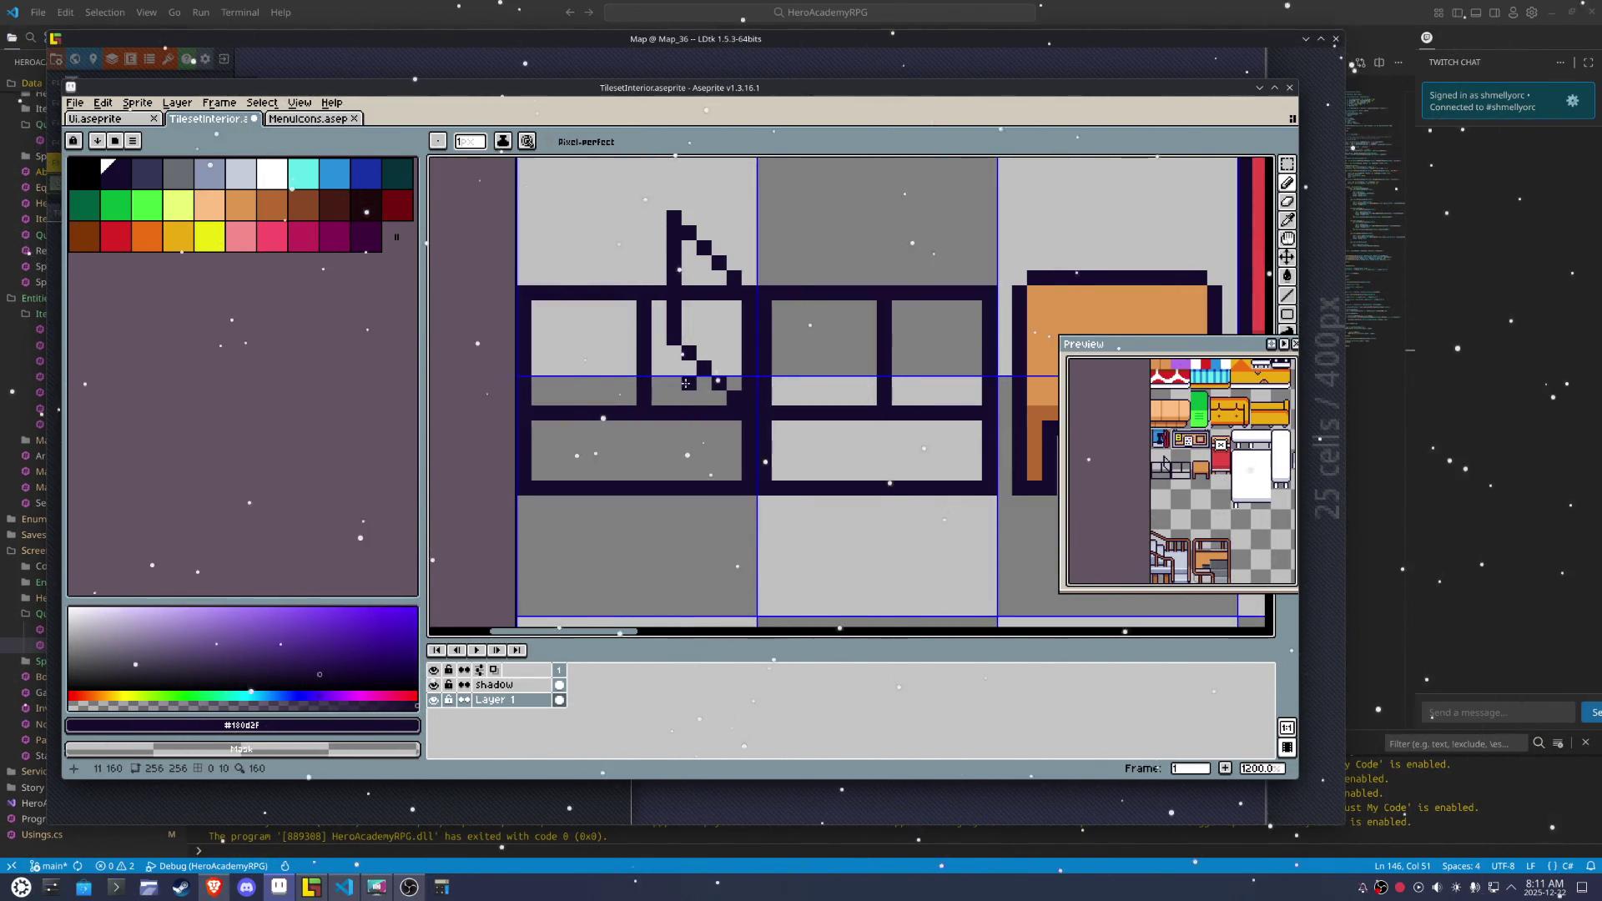
key(i)
key(ctrl+z)
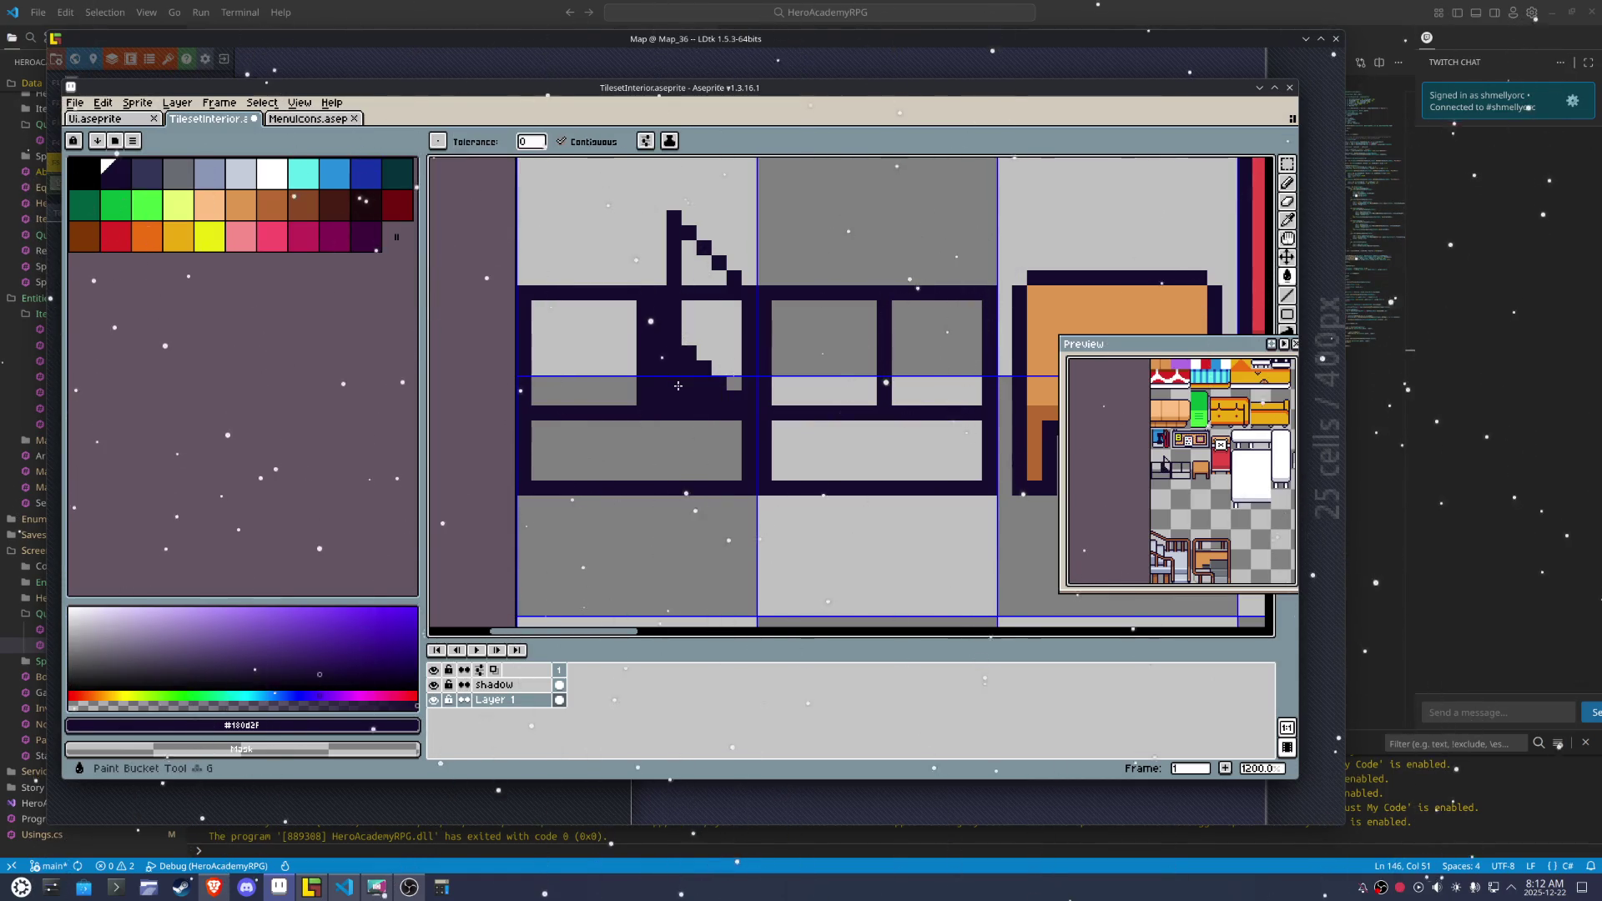
Lighten the cushion's top border and draw a dark orange edge along it
key(b)
drag(708, 346, 699, 295)
scroll(down, 3)
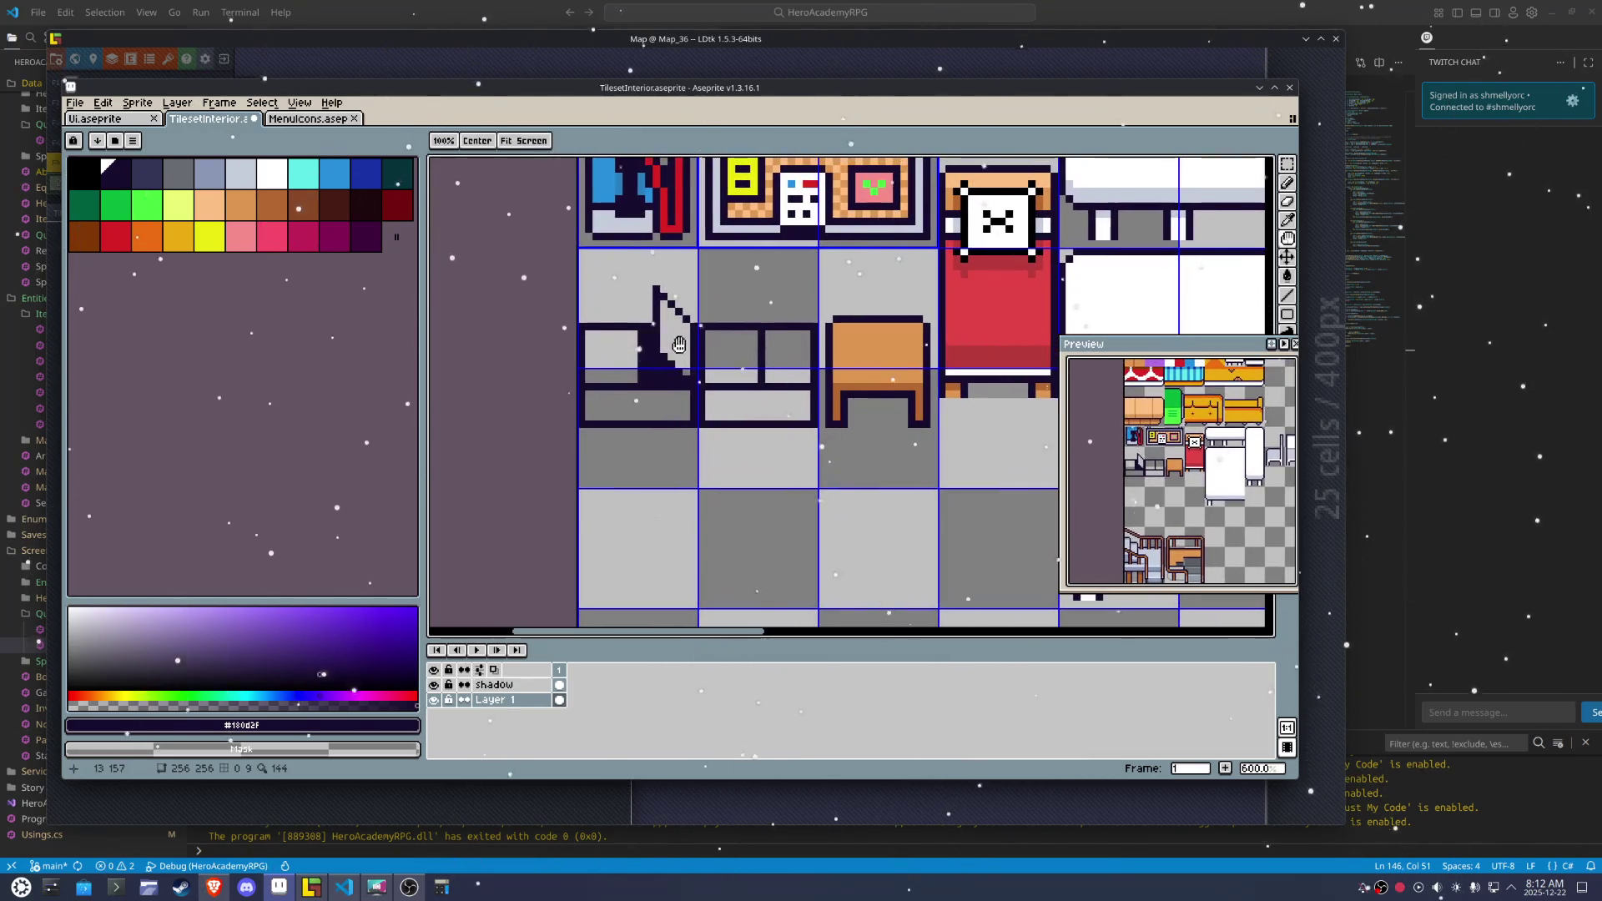
click(860, 380)
scroll(up, 3)
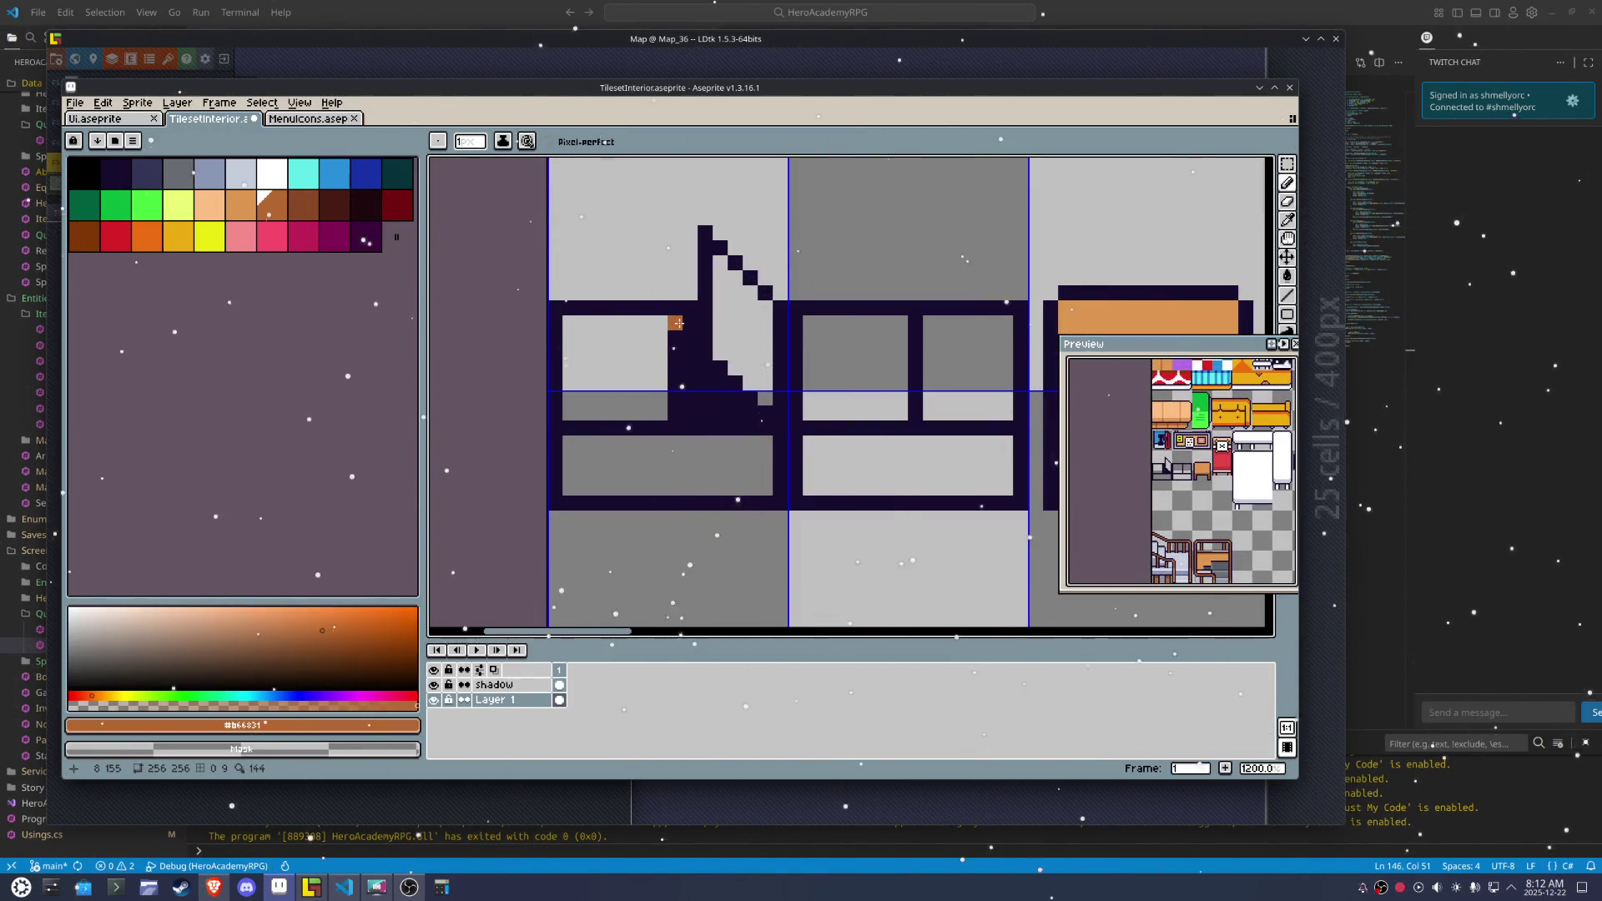
drag(695, 392, 749, 409)
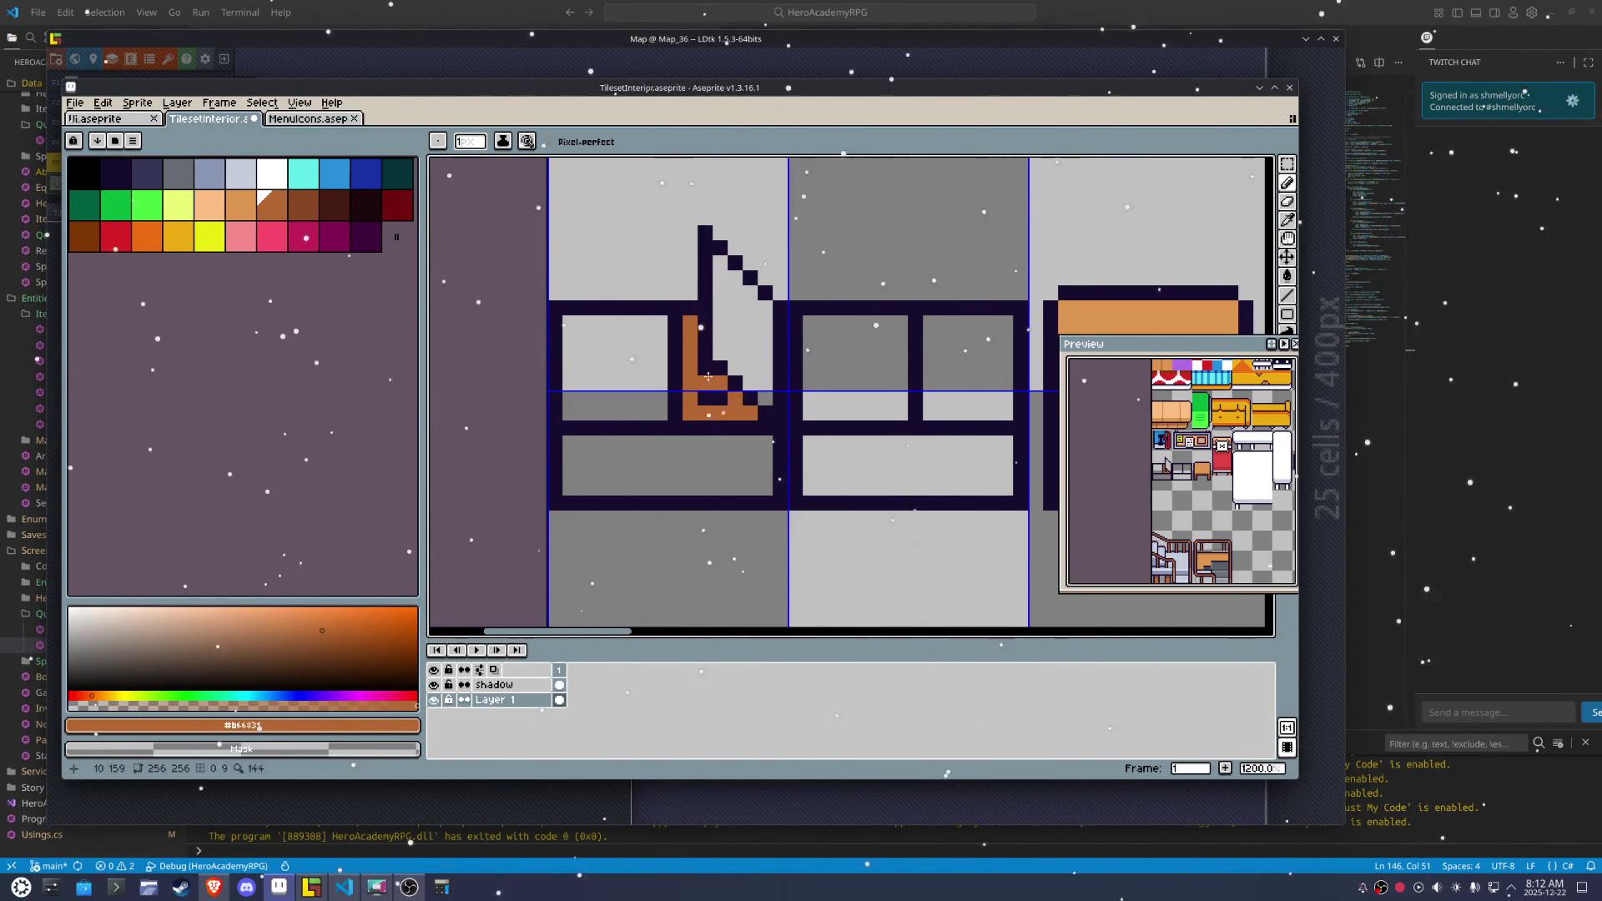
scroll(down, 3)
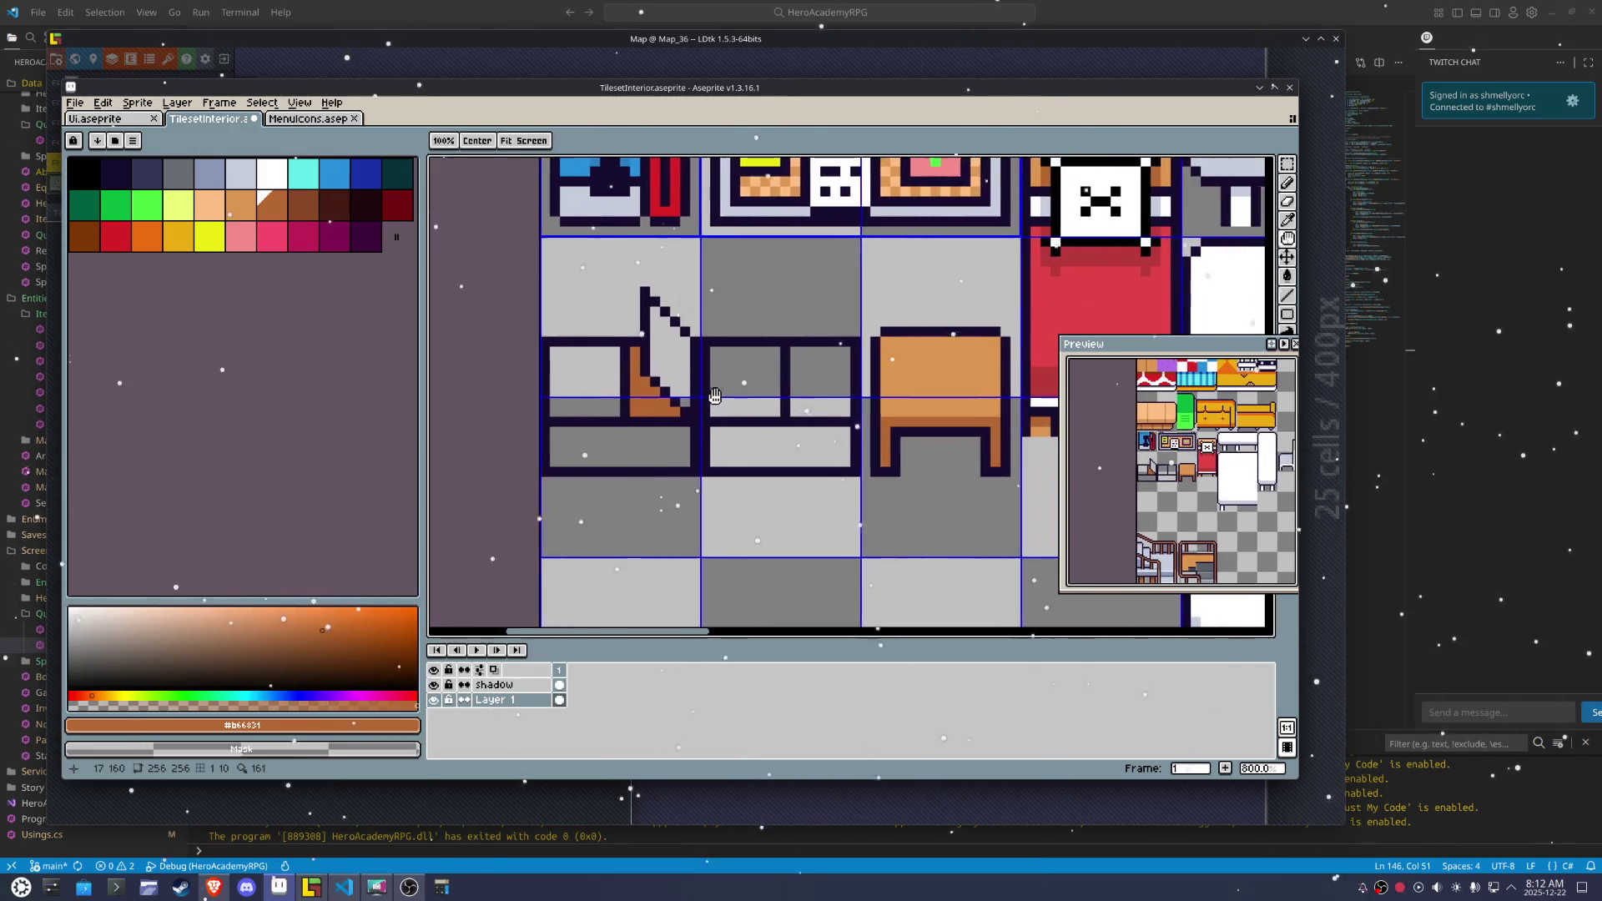
Flood-fill the bench panels light orange, then pick the darker brown #b66831 from the table
key(alt)
click(918, 376)
key(g)
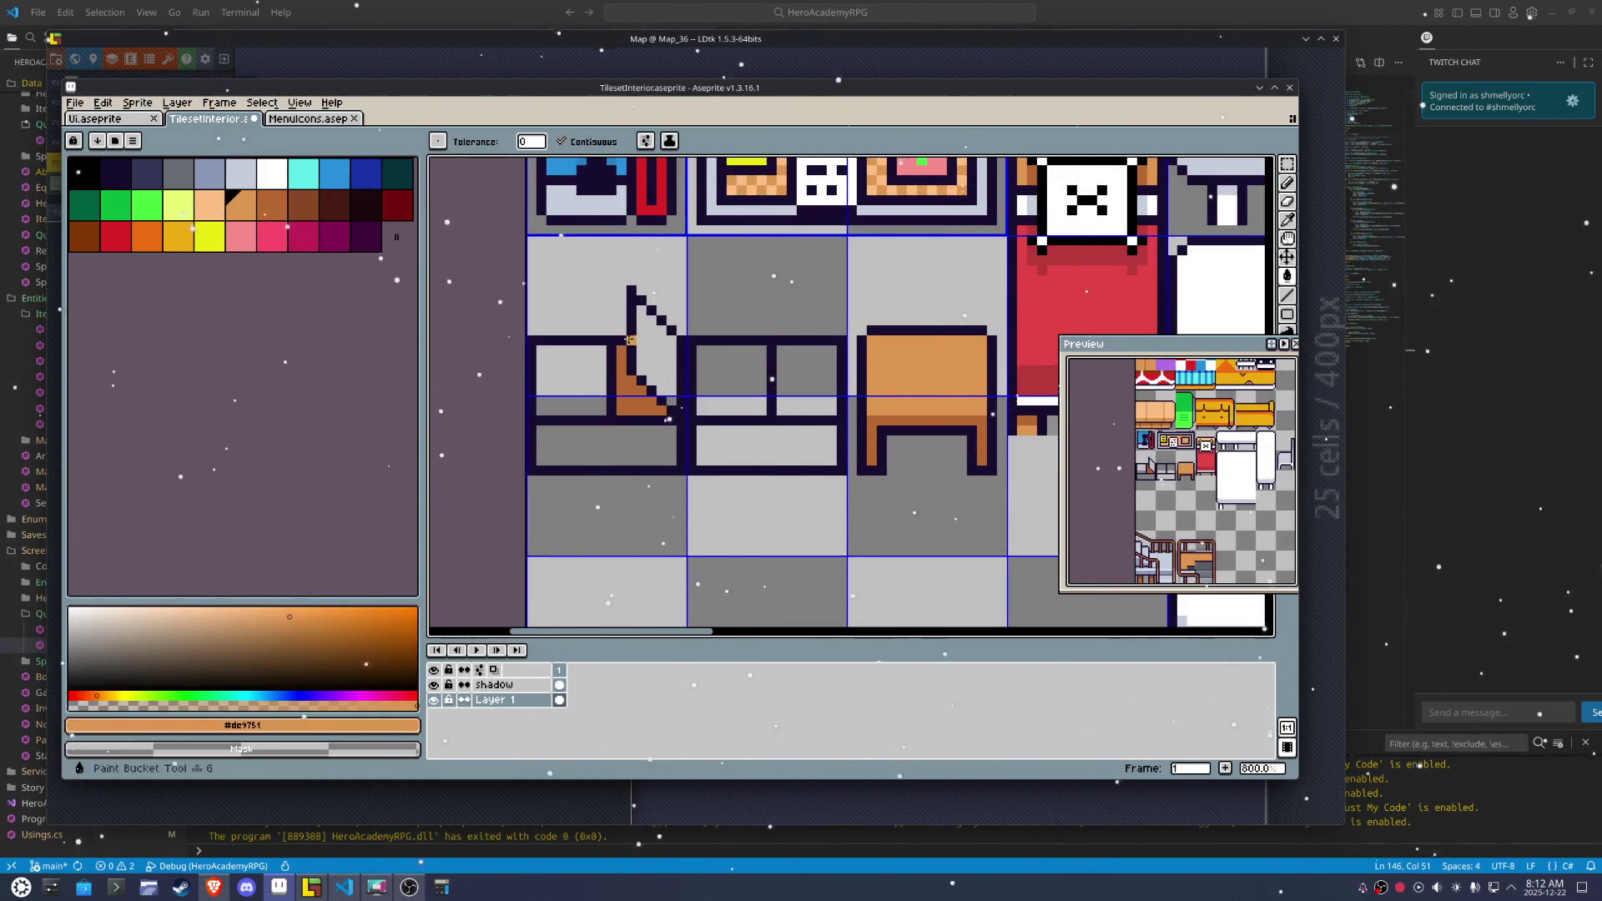
click(651, 358)
click(595, 410)
click(602, 429)
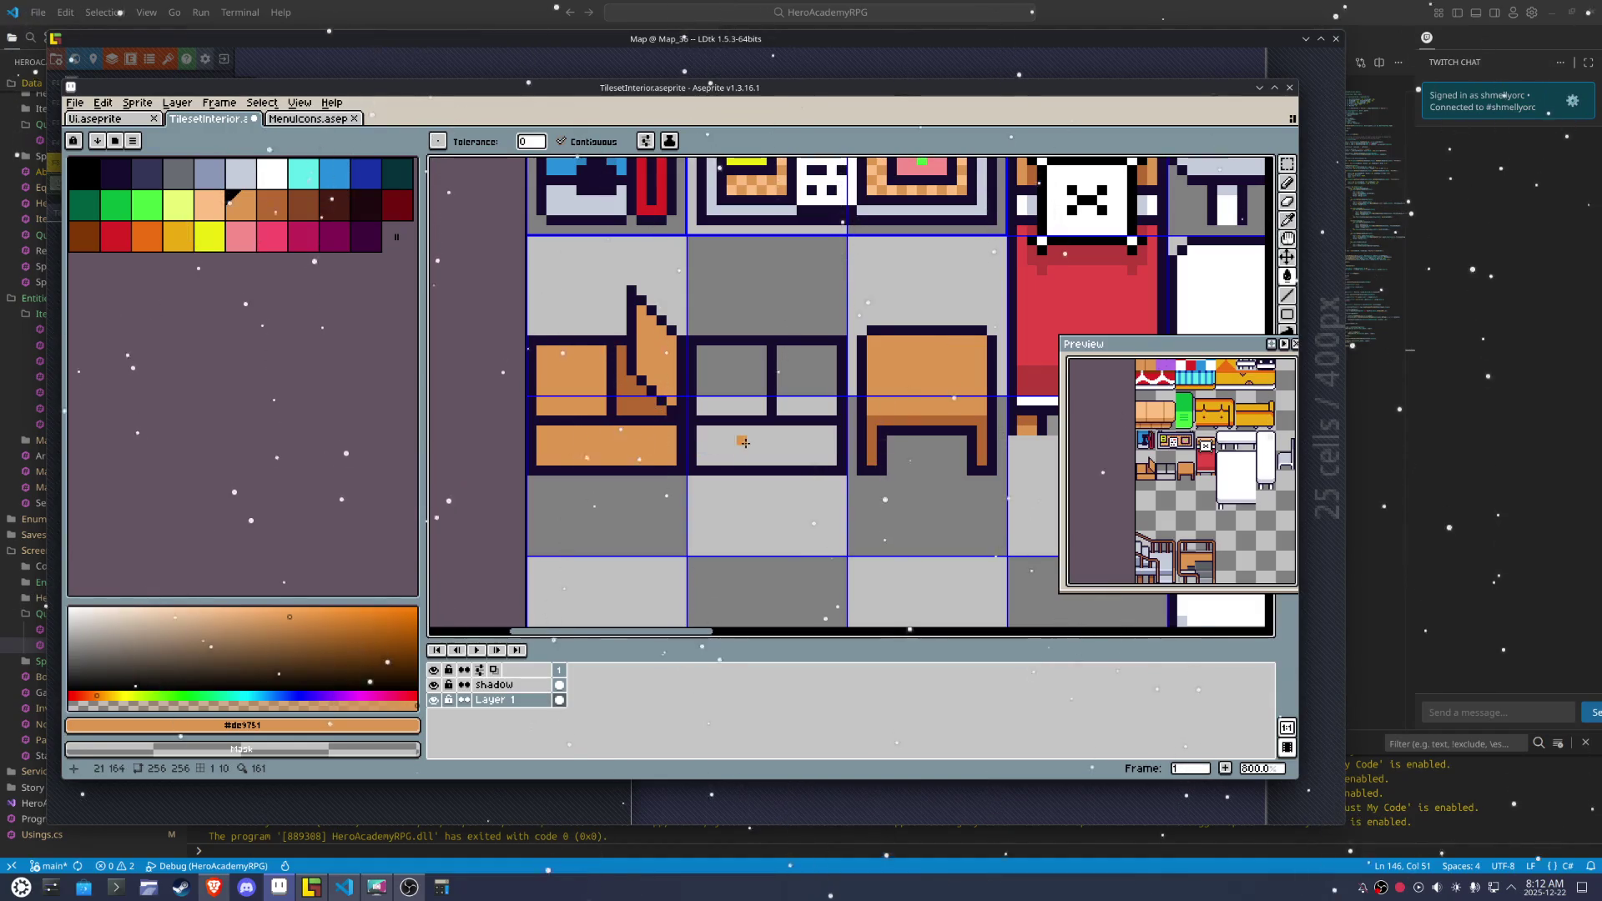
click(740, 440)
click(734, 384)
click(791, 373)
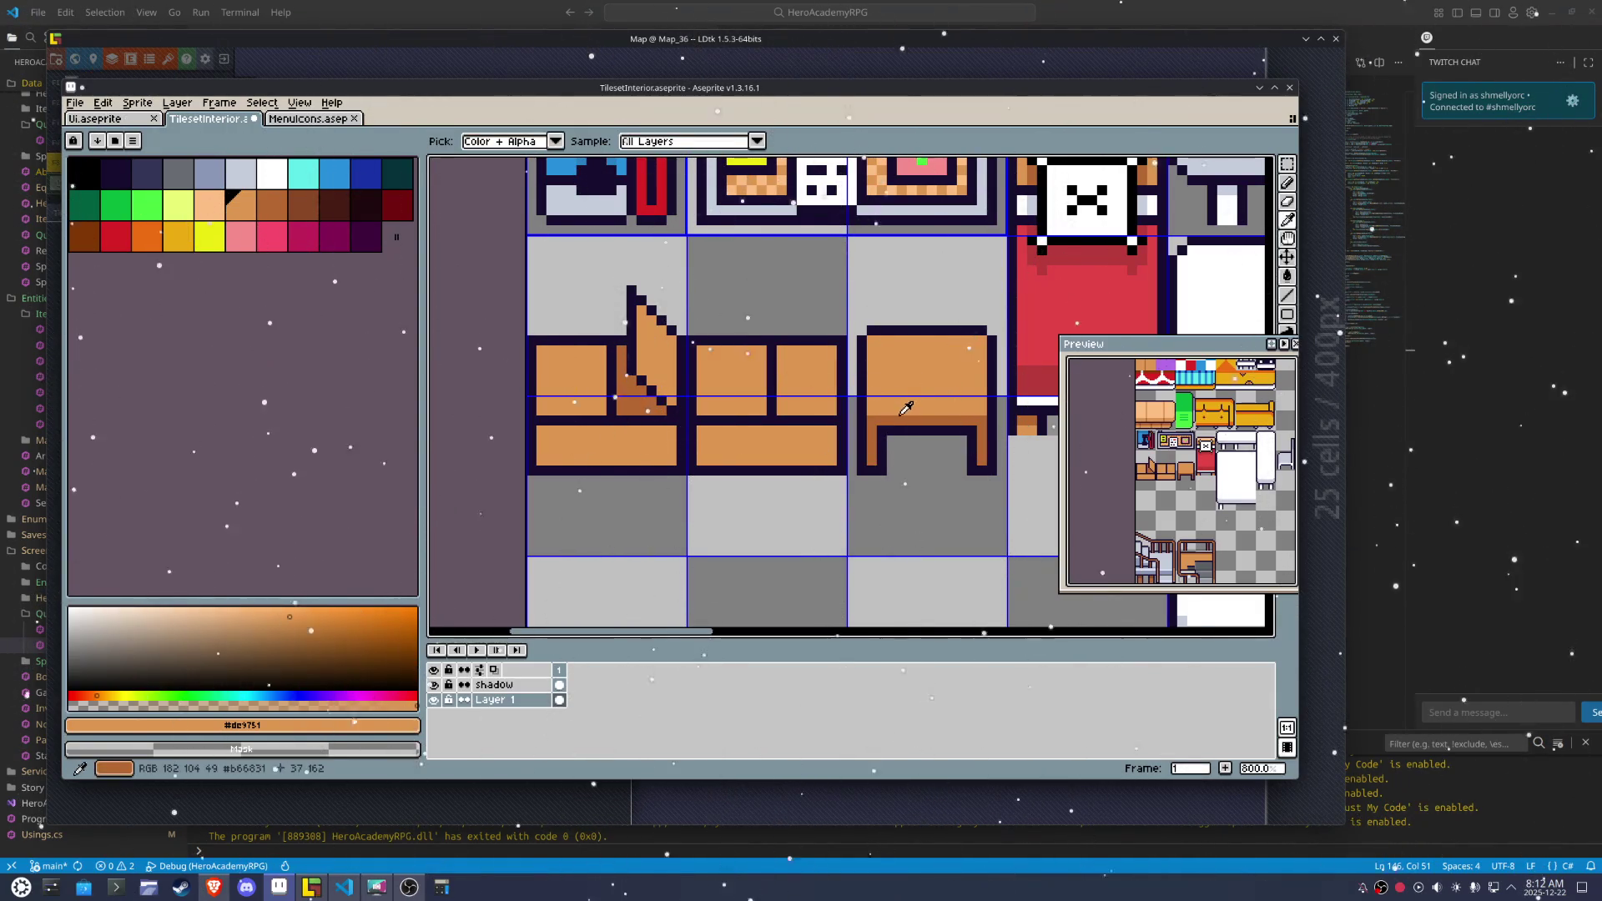
click(903, 412)
scroll(up, 3)
scroll(up, 3)
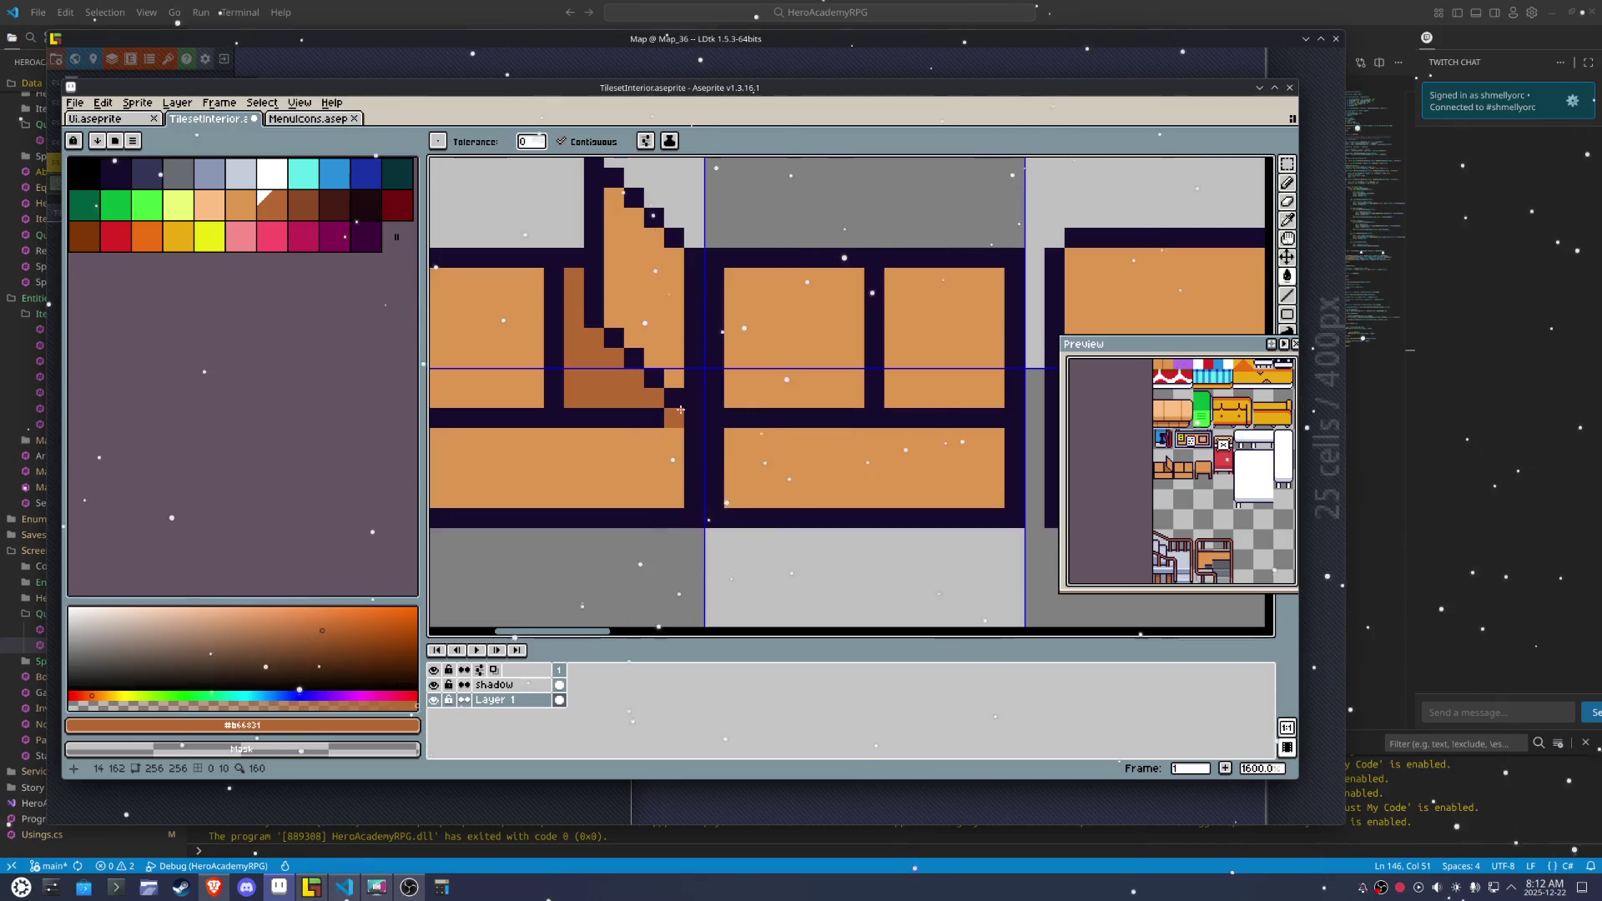
scroll(down, 3)
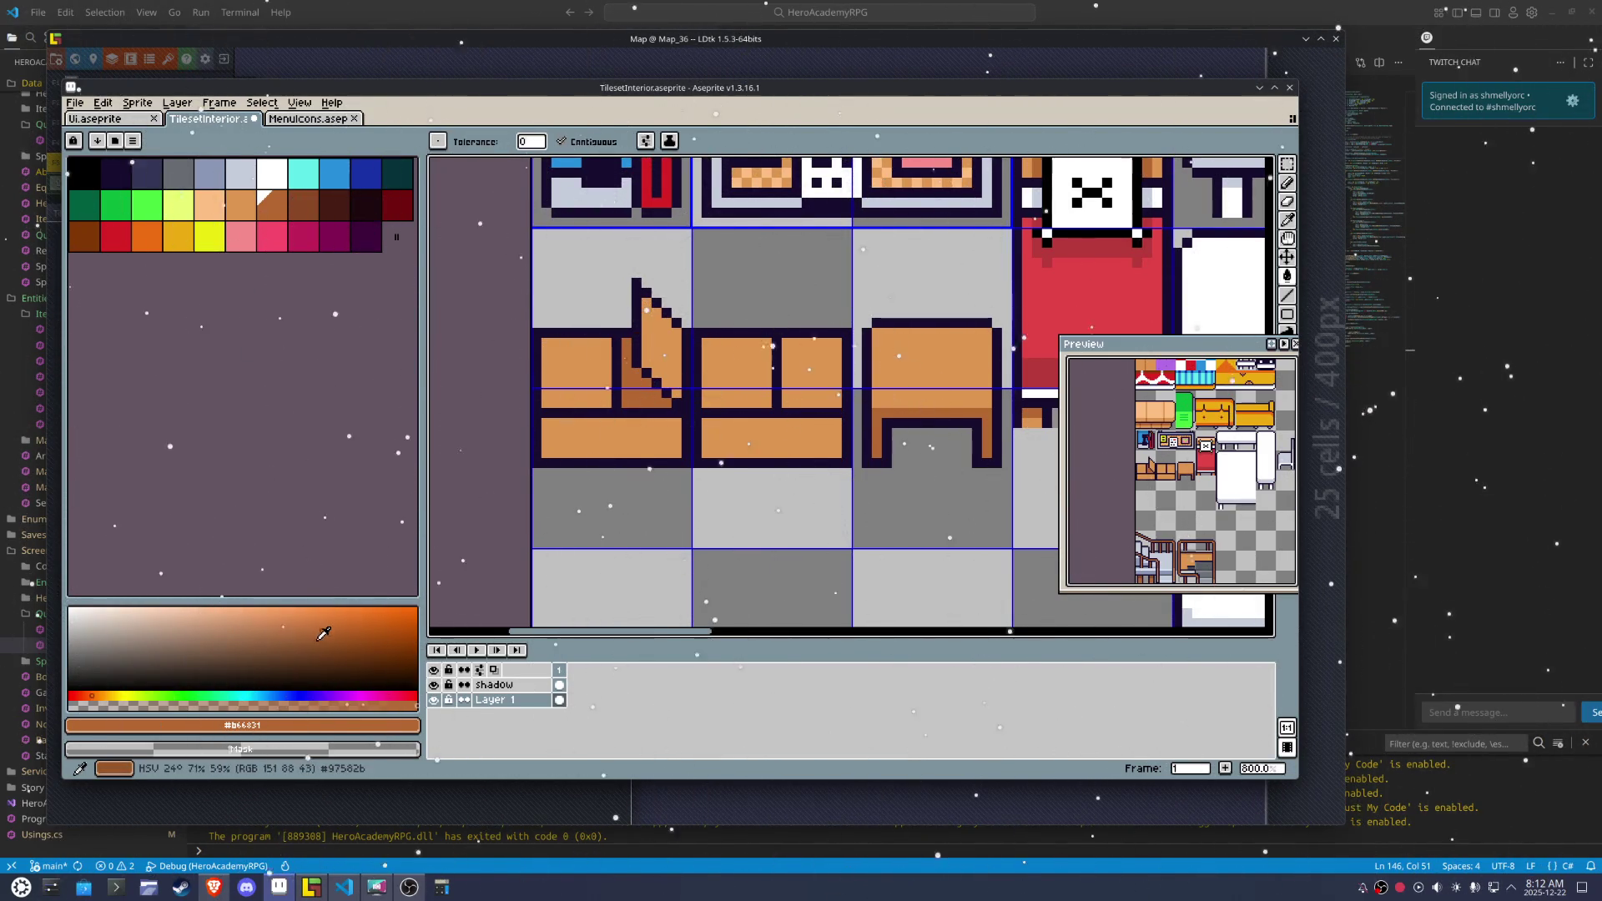
Shade the lower halves of the chair tiles darker brown using #b66831 and #874d24
key(b)
scroll(up, 3)
click(595, 371)
drag(655, 370, 613, 412)
click(616, 341)
click(634, 390)
scroll(down, 3)
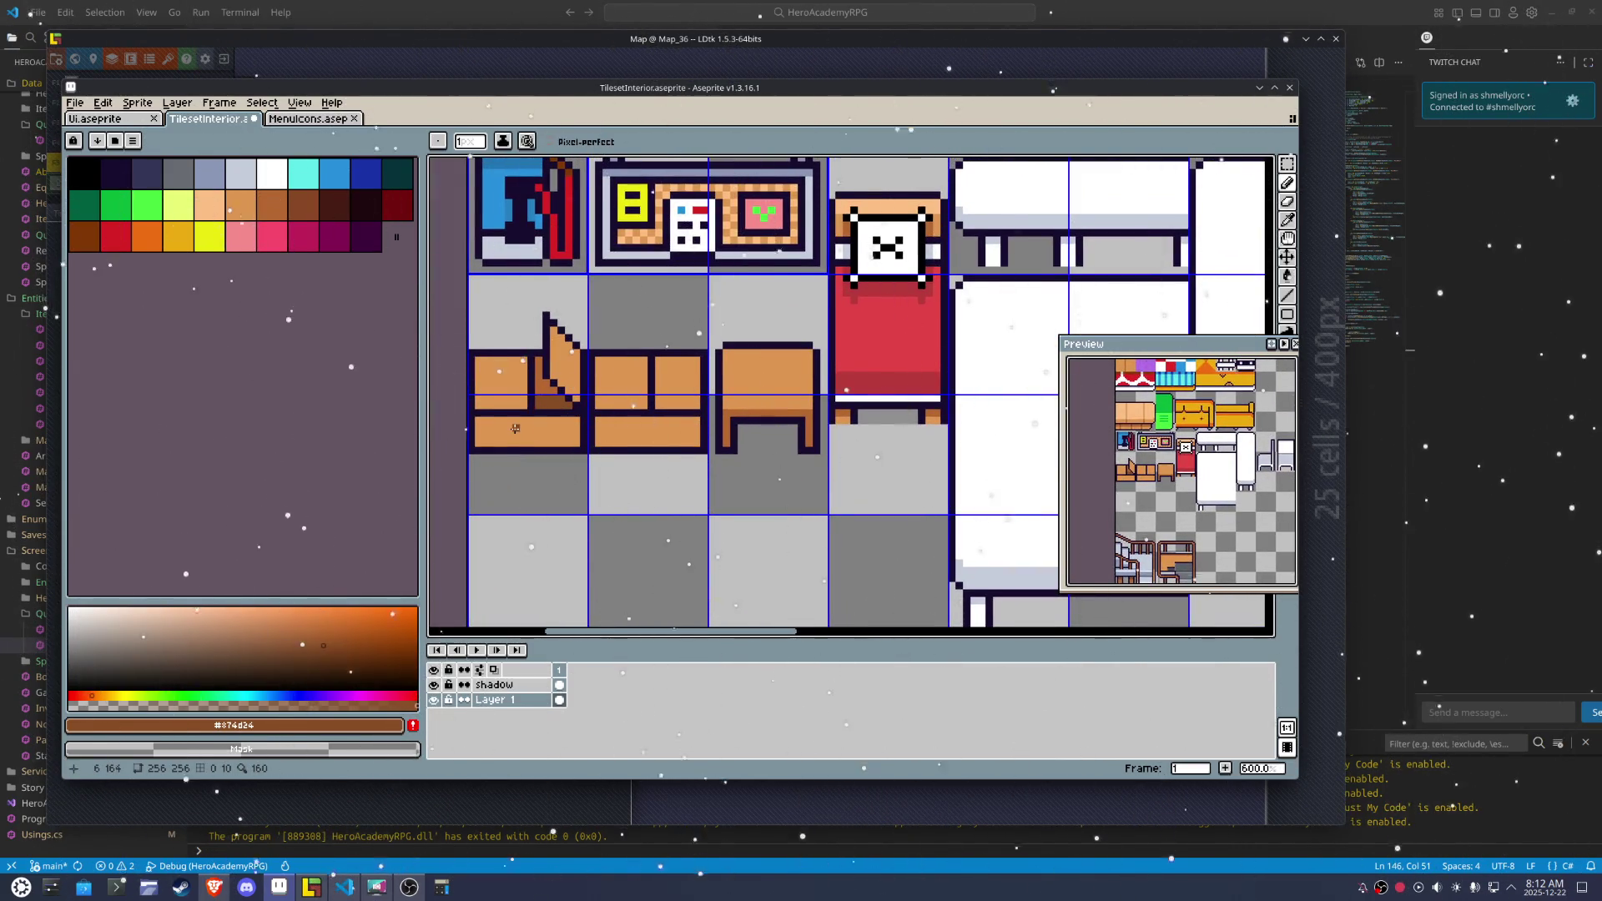
scroll(up, 3)
key(g)
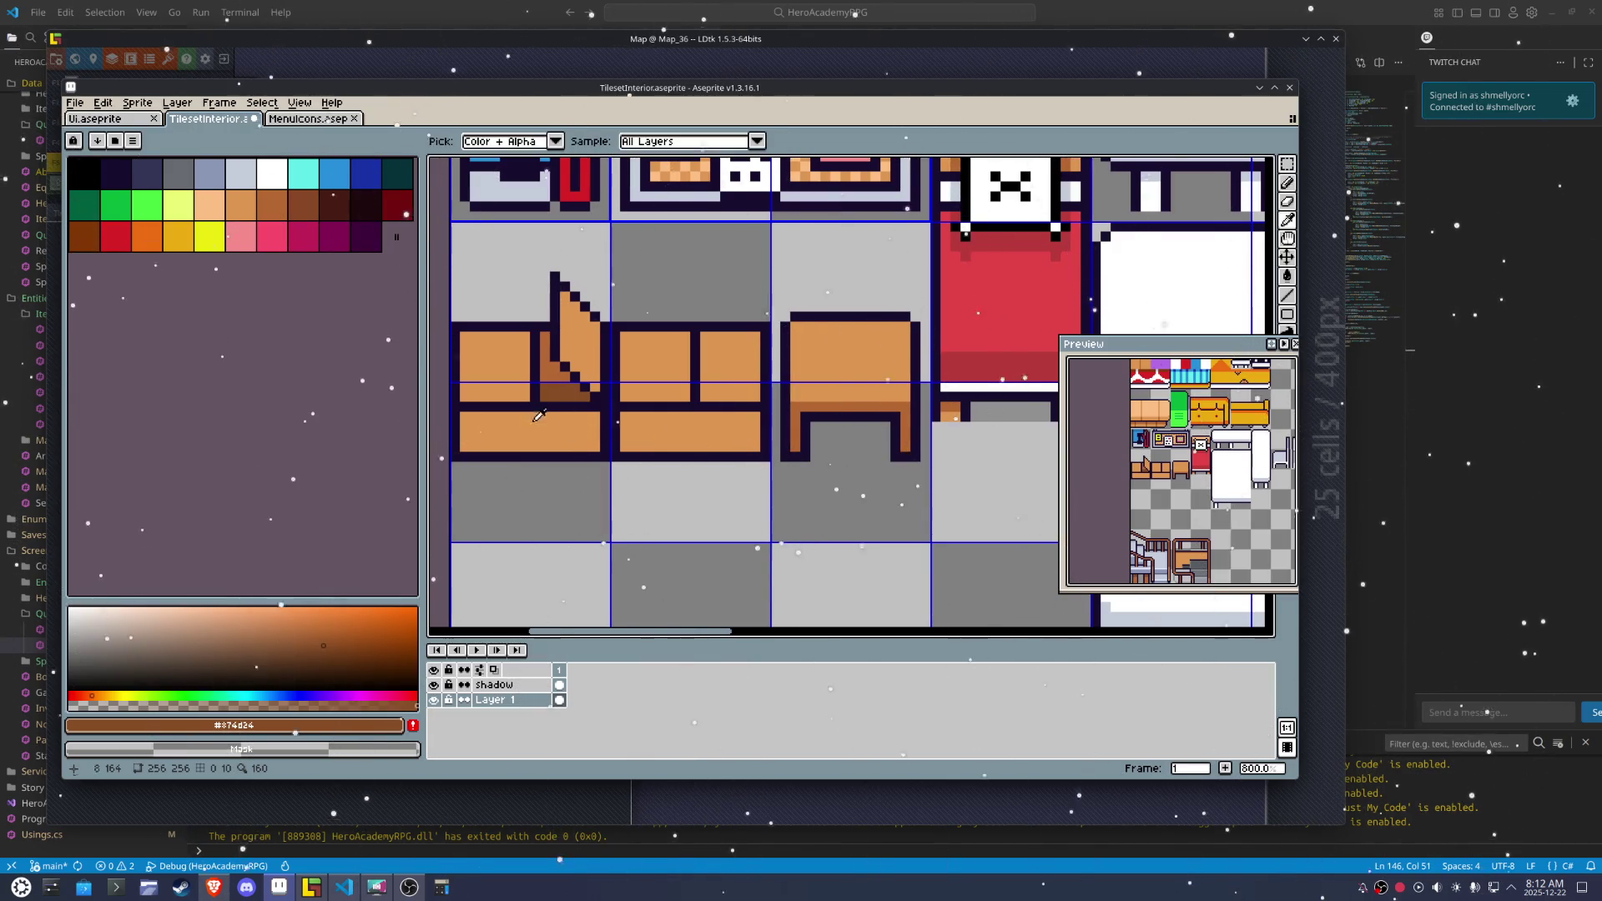
click(562, 380)
click(539, 436)
click(743, 421)
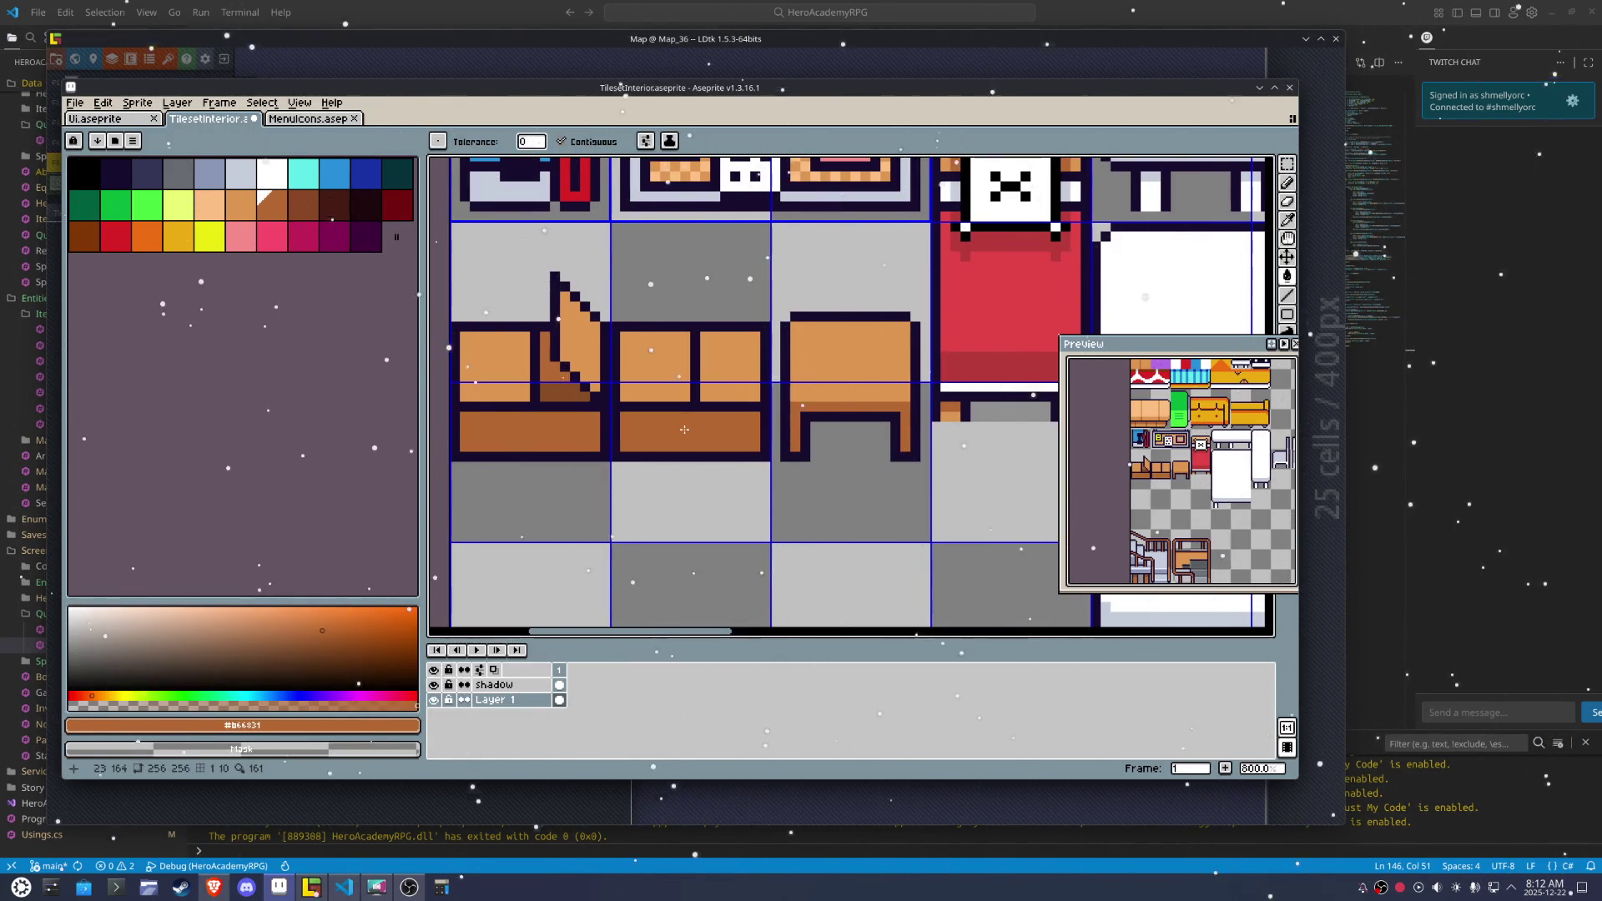
key(b)
Paint over the middle chair's dark outline row and divider, and add a dark line on the left chair
drag(750, 407, 621, 409)
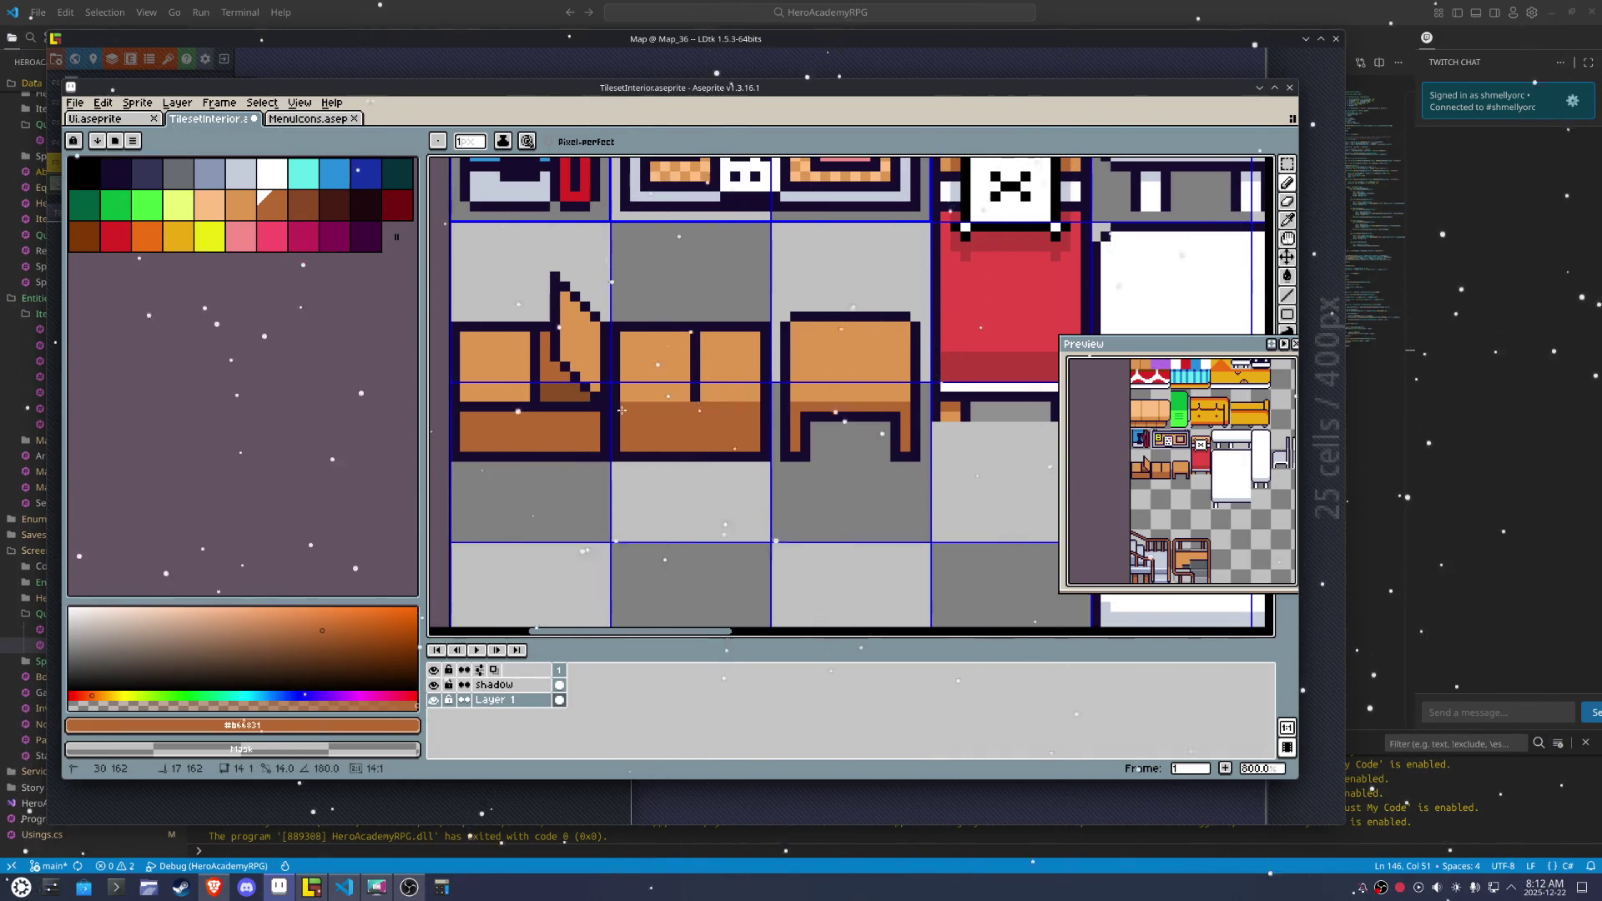
key(i)
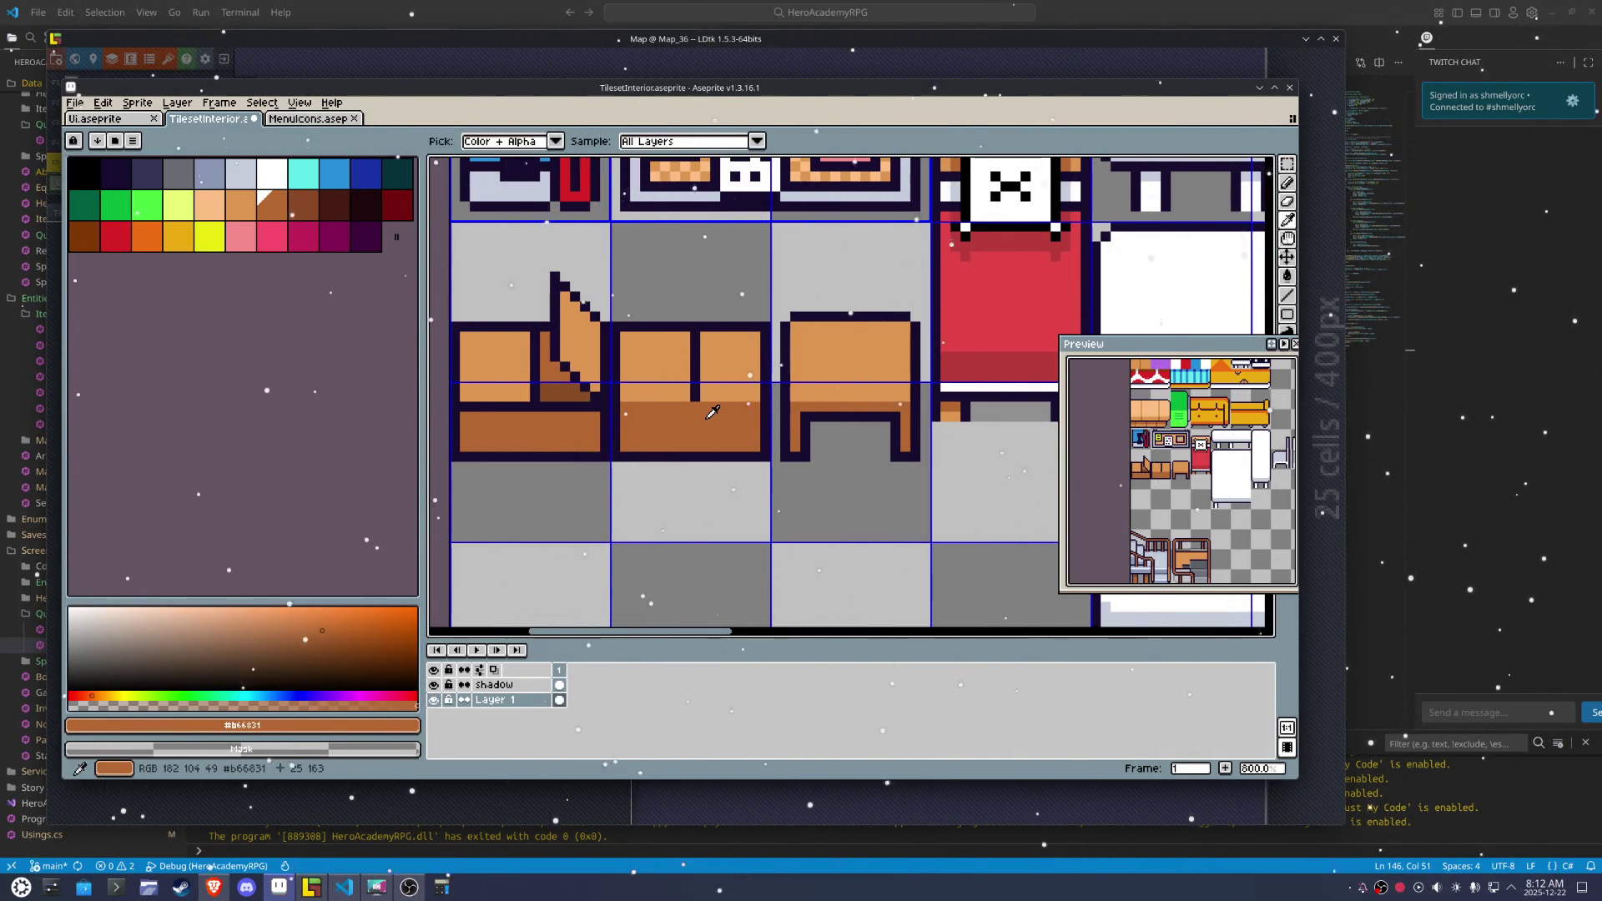
key(b)
drag(698, 394, 694, 337)
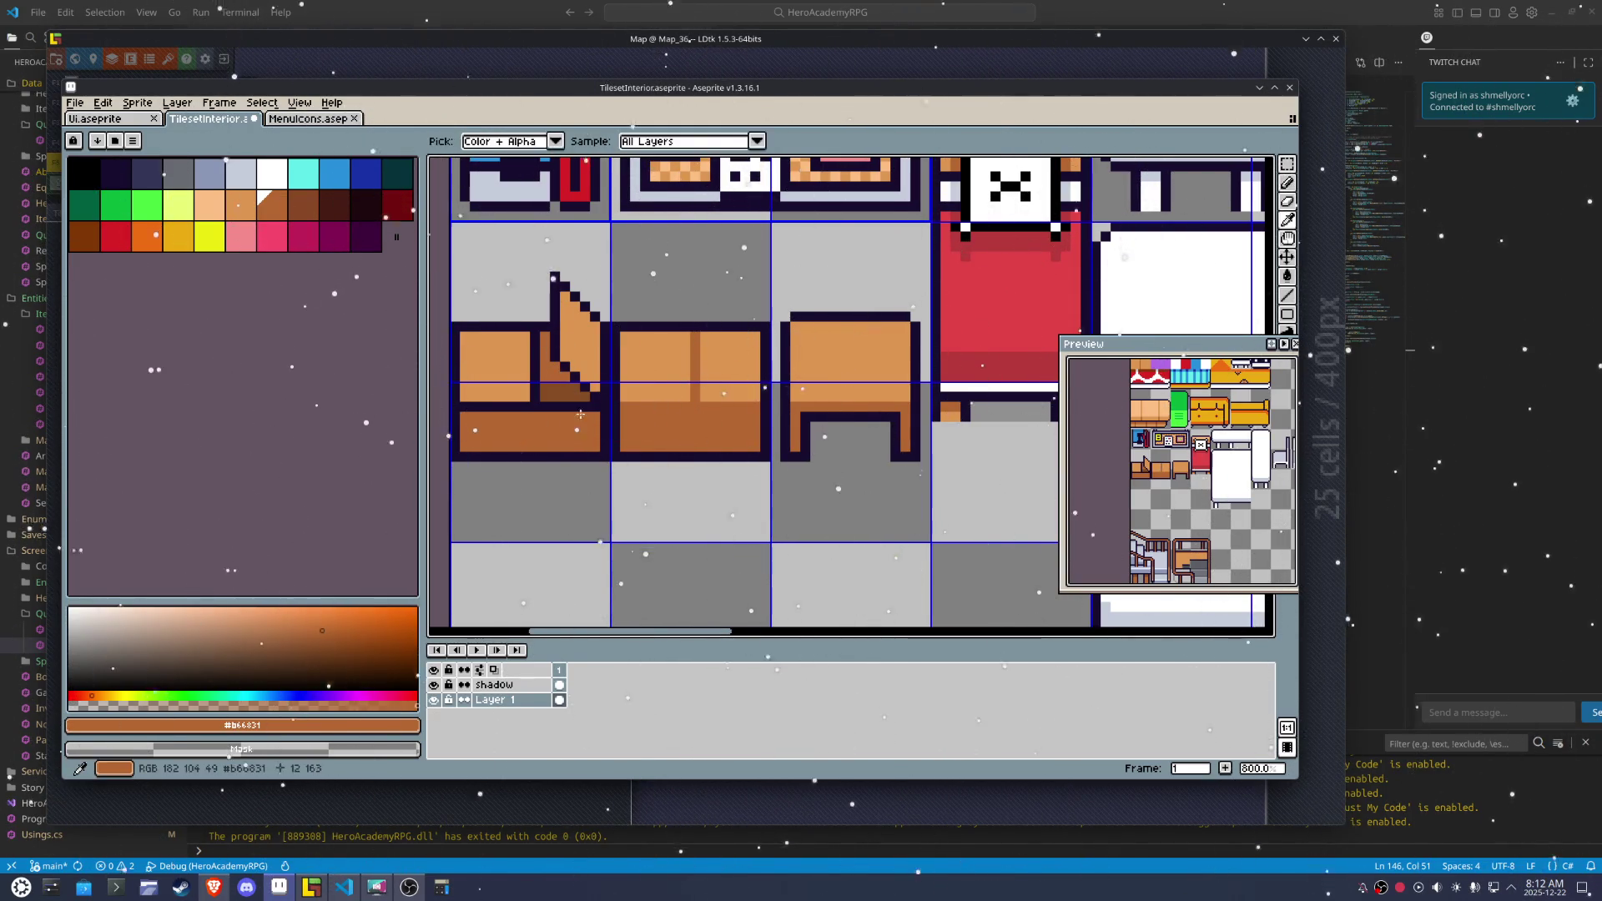
drag(461, 405, 509, 406)
key(i)
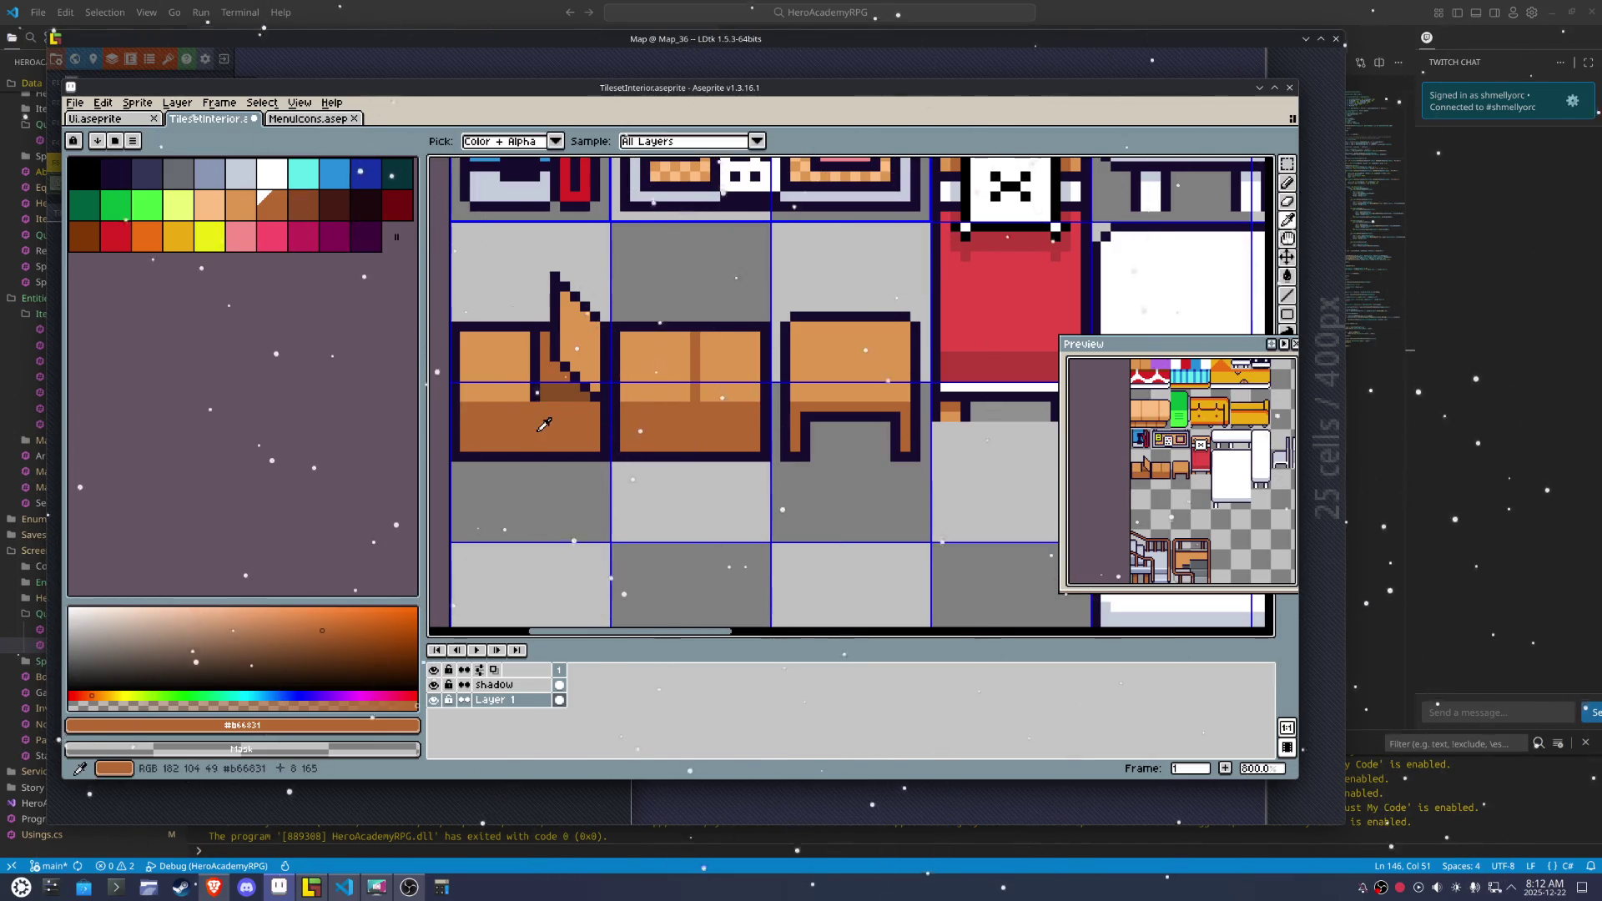
key(b)
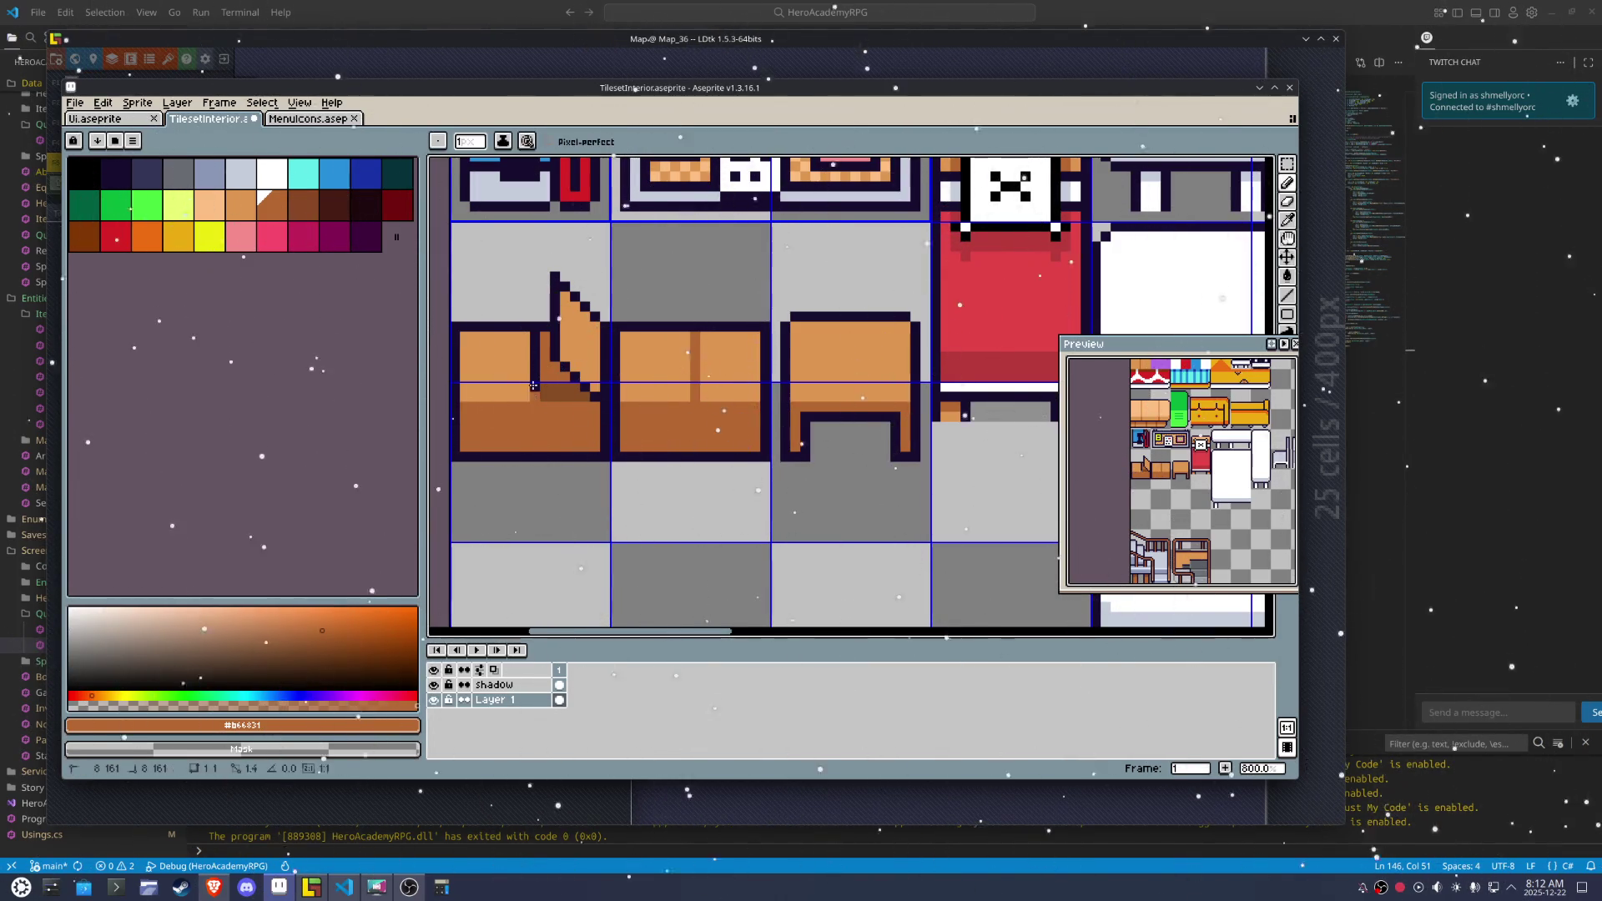
click(537, 382)
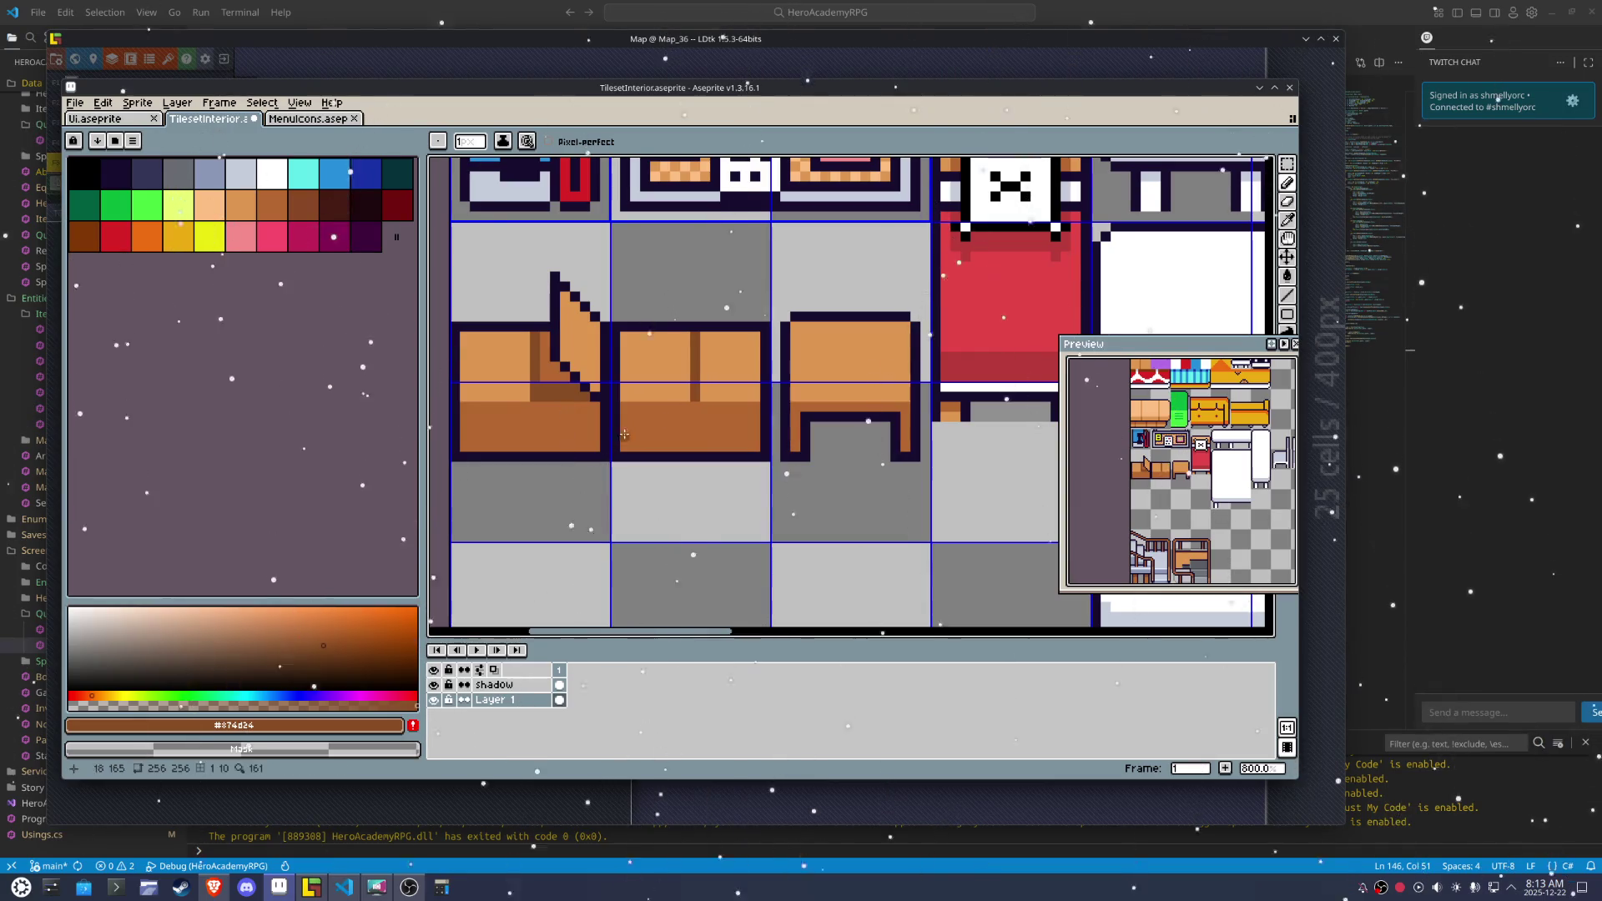
scroll(up, 3)
scroll(down, 3)
Replace the chairs' dark seams and diagonal outline with light peach lines from swatch 15
click(209, 209)
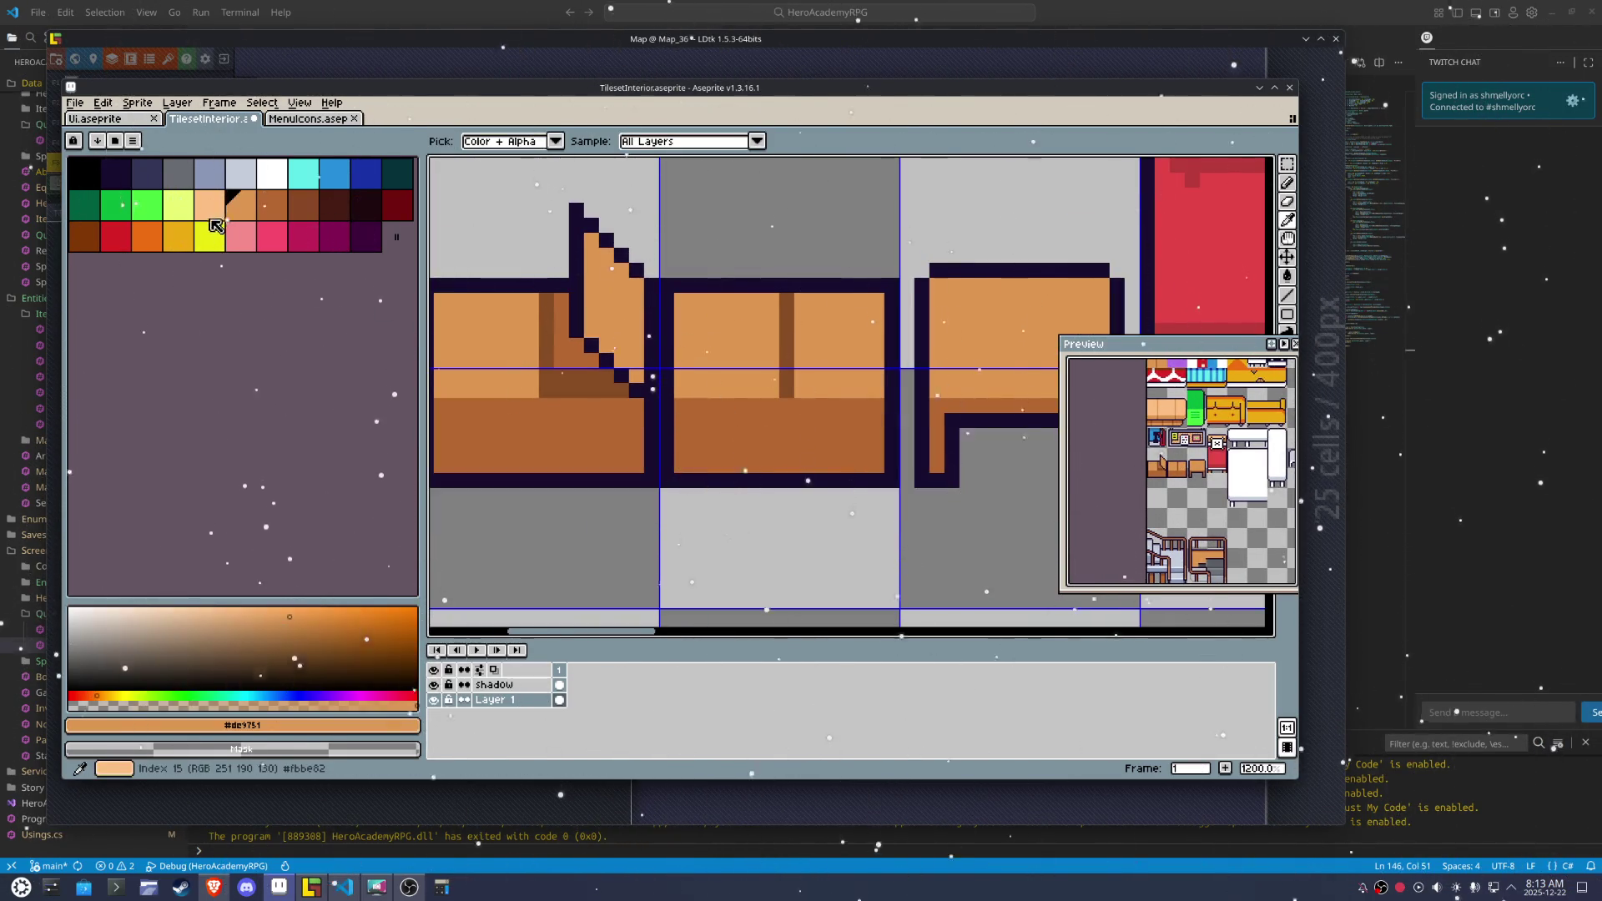
key(b)
drag(546, 300, 546, 396)
drag(786, 392, 787, 305)
drag(637, 390, 595, 342)
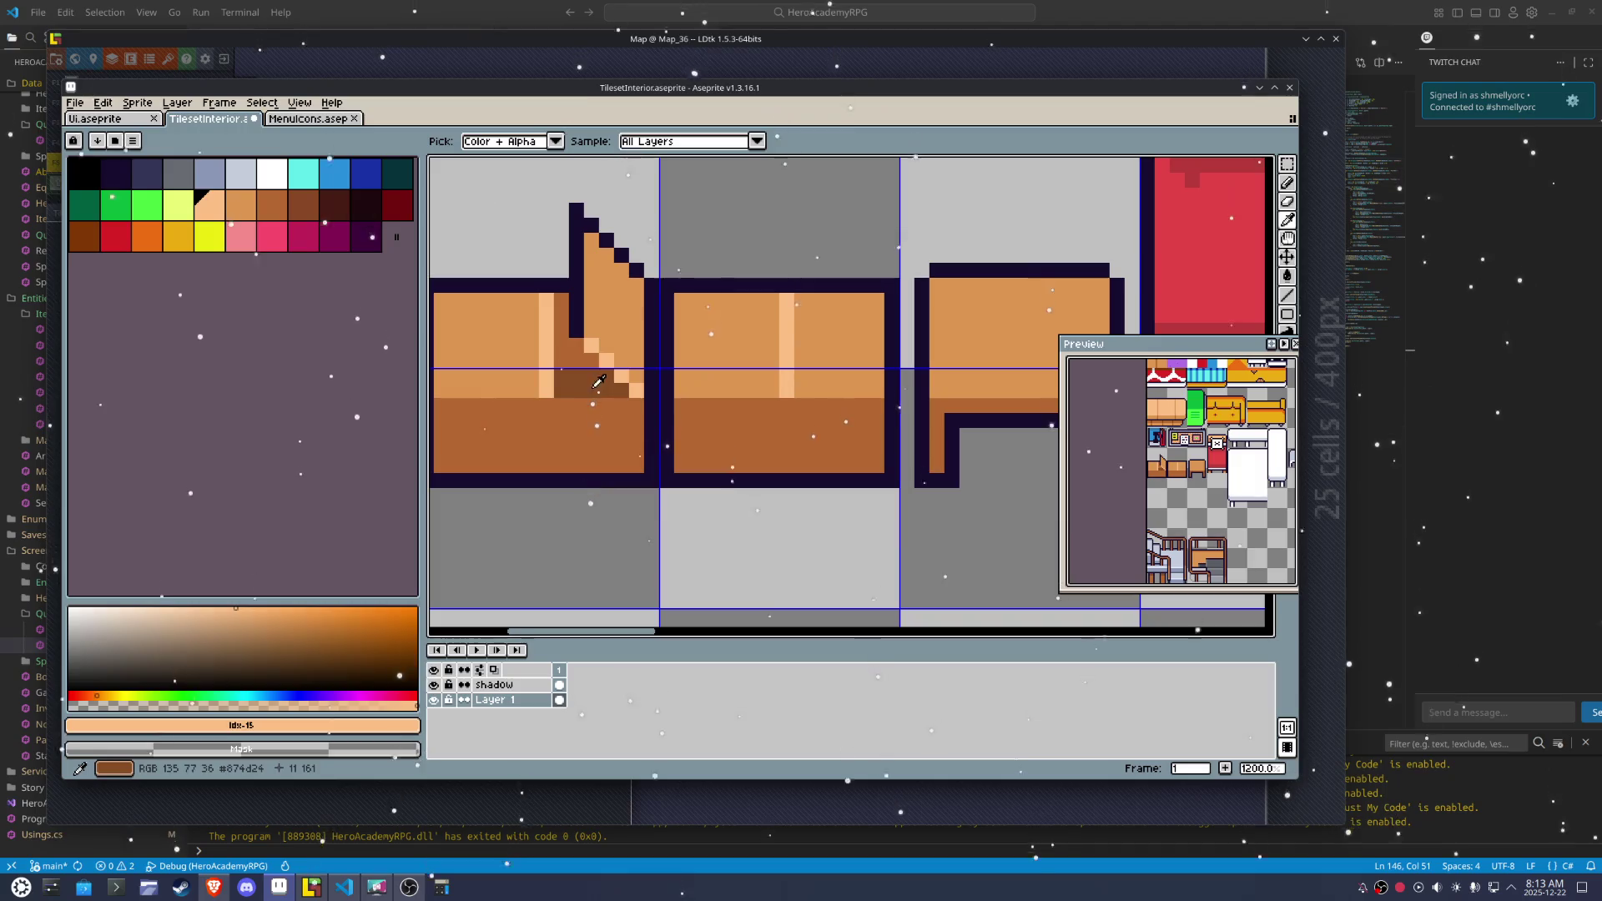
drag(576, 331, 584, 340)
click(577, 209)
click(547, 210)
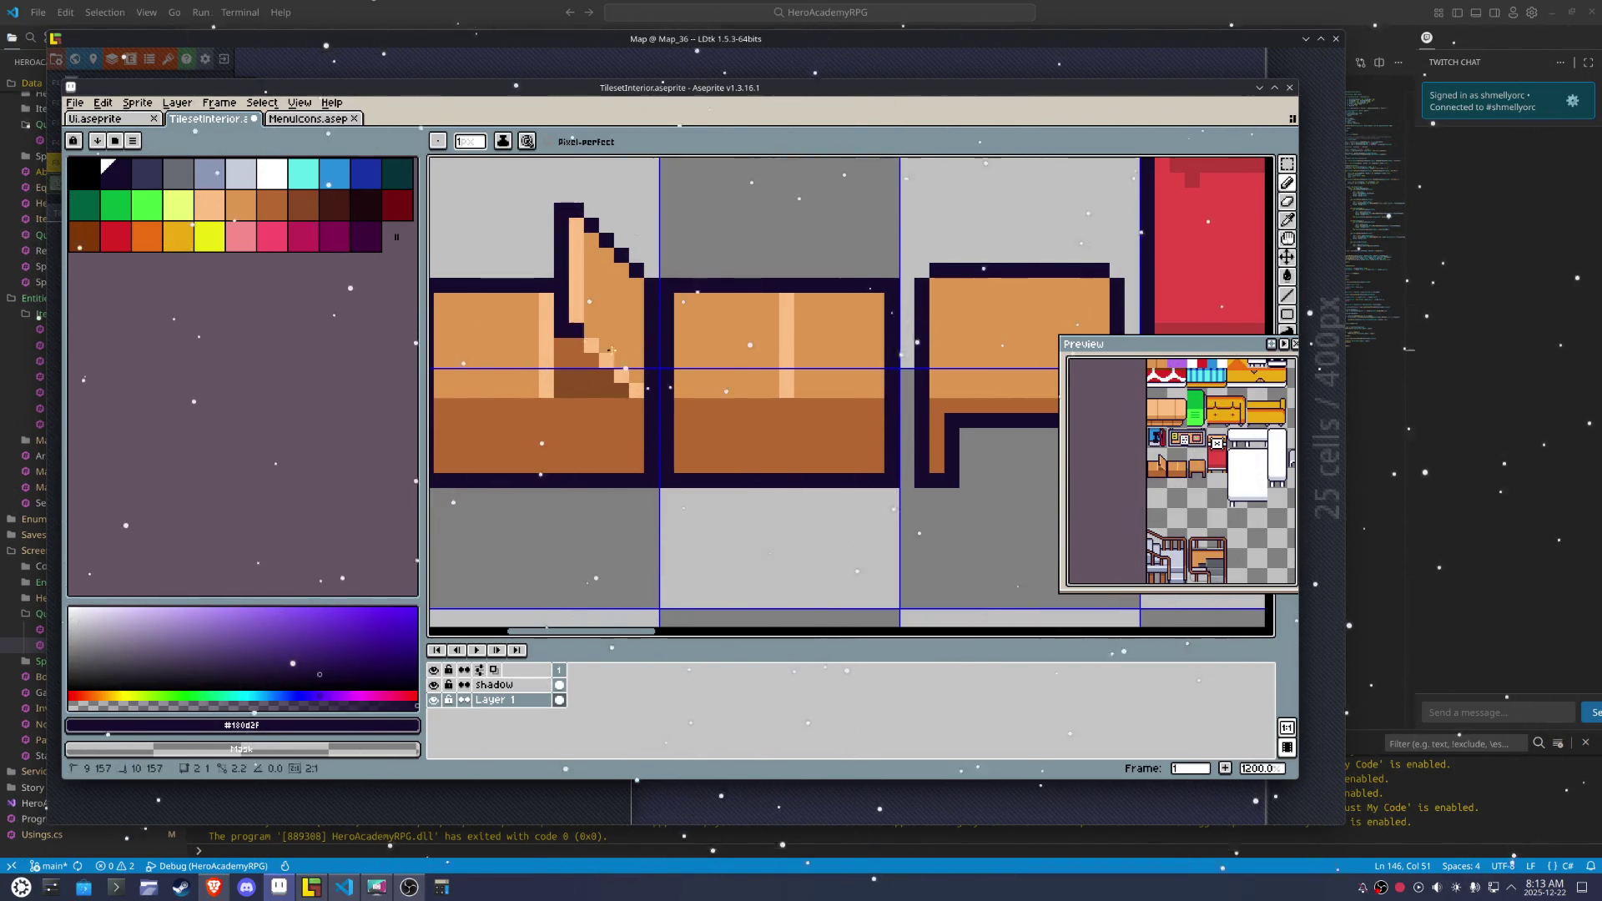
scroll(down, 3)
scroll(up, 3)
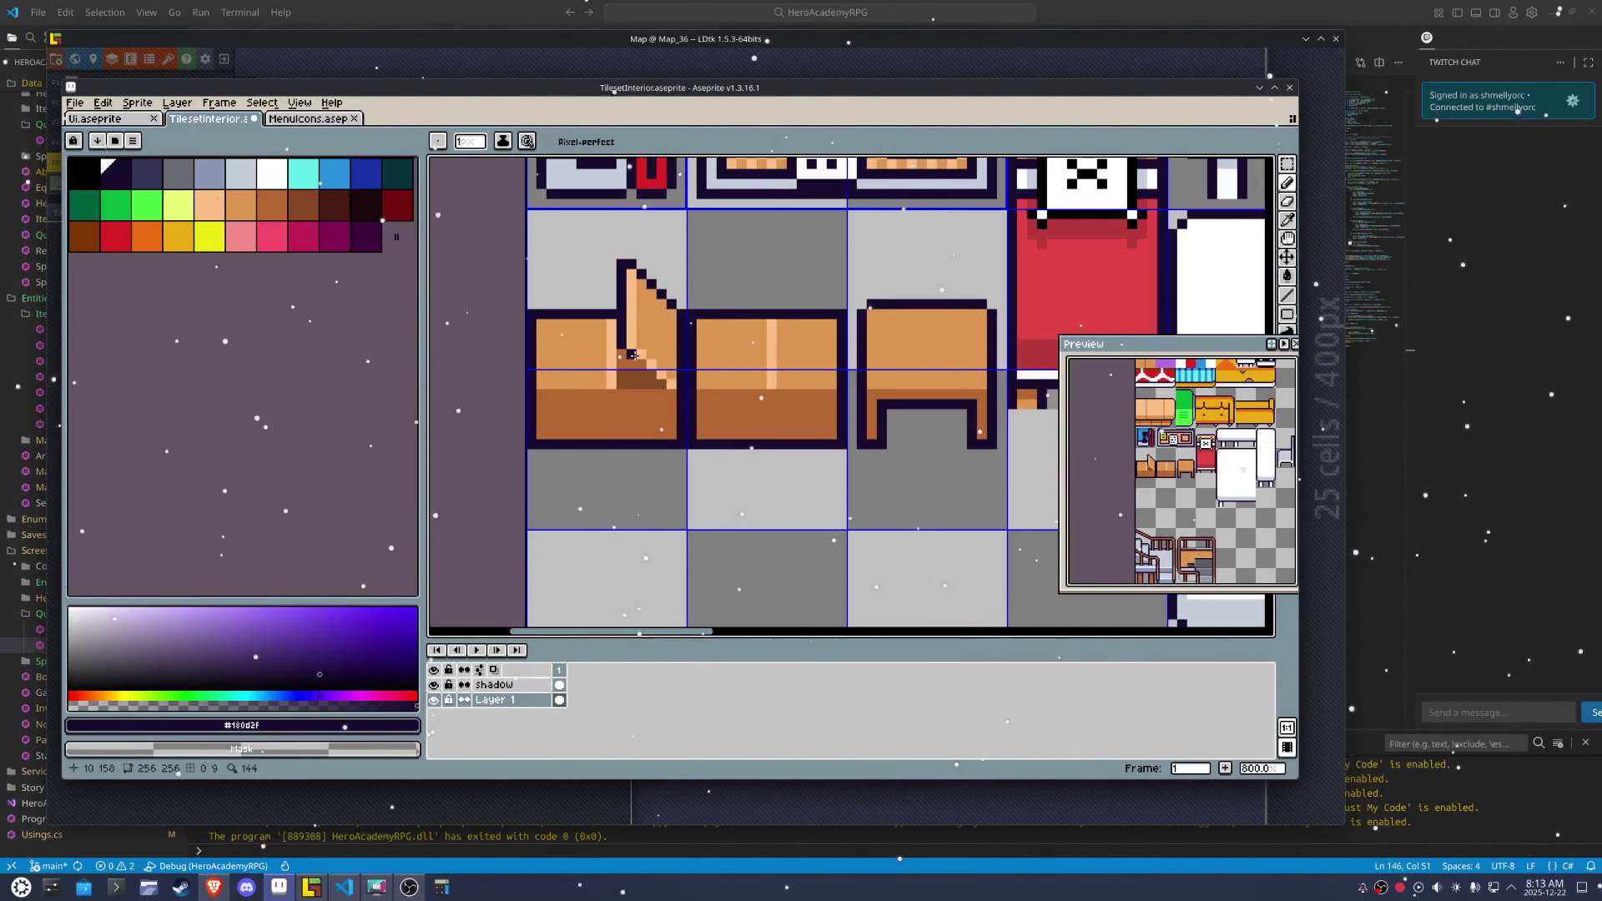
Add one dark pixel to the chair and save TilesetInterior.aseprite
scroll(down, 3)
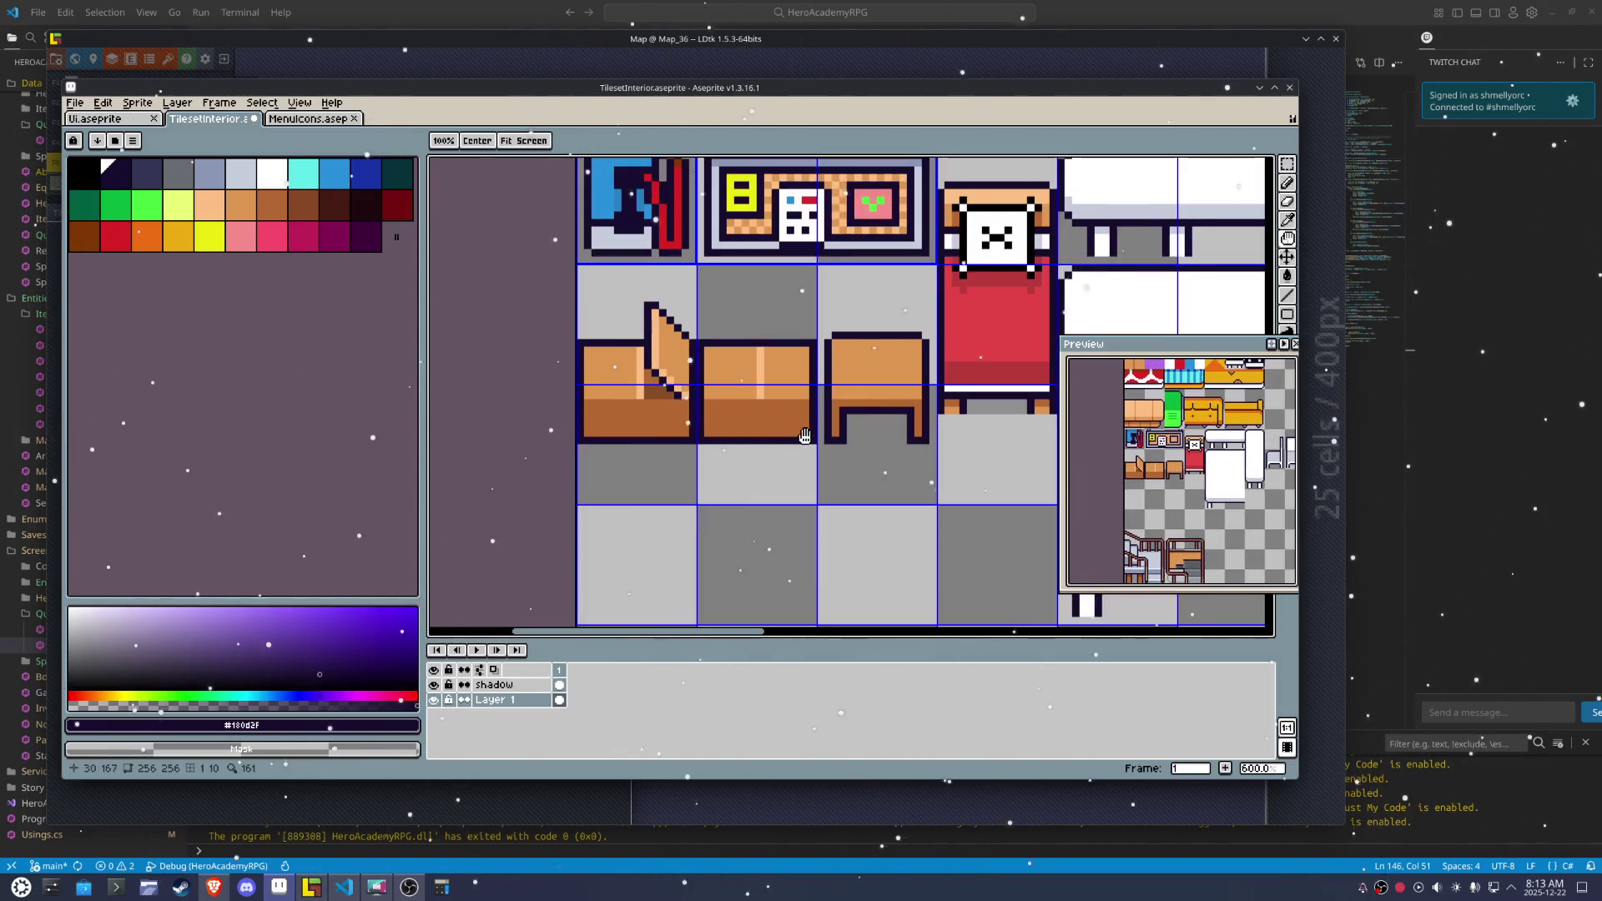
drag(804, 436, 663, 439)
scroll(down, 3)
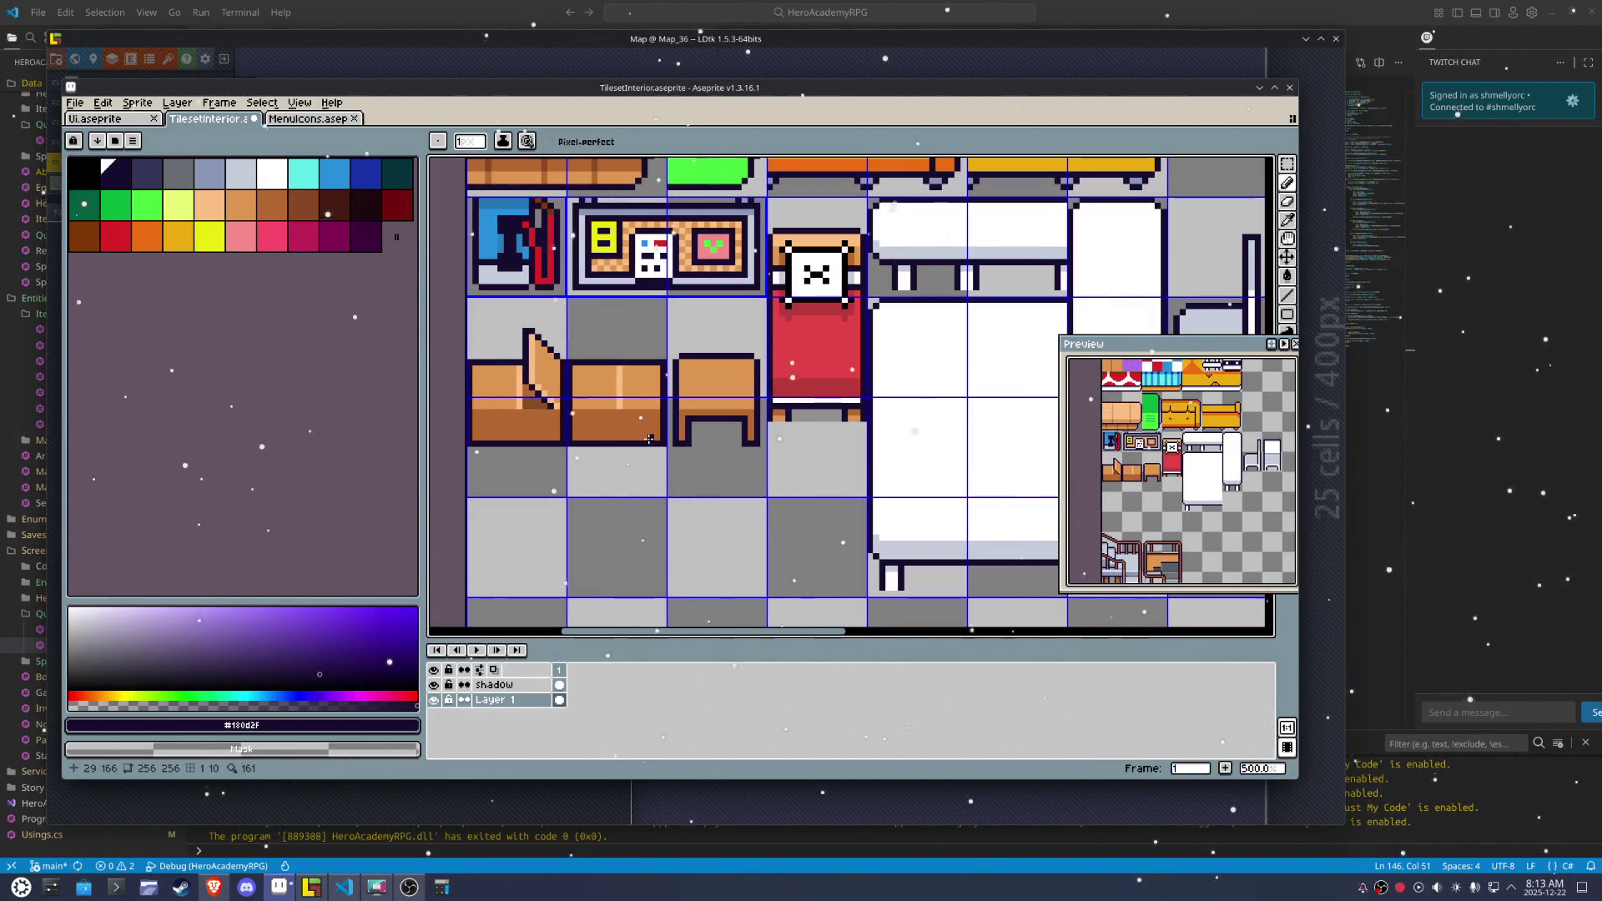
drag(638, 439, 716, 441)
scroll(up, 3)
key(b)
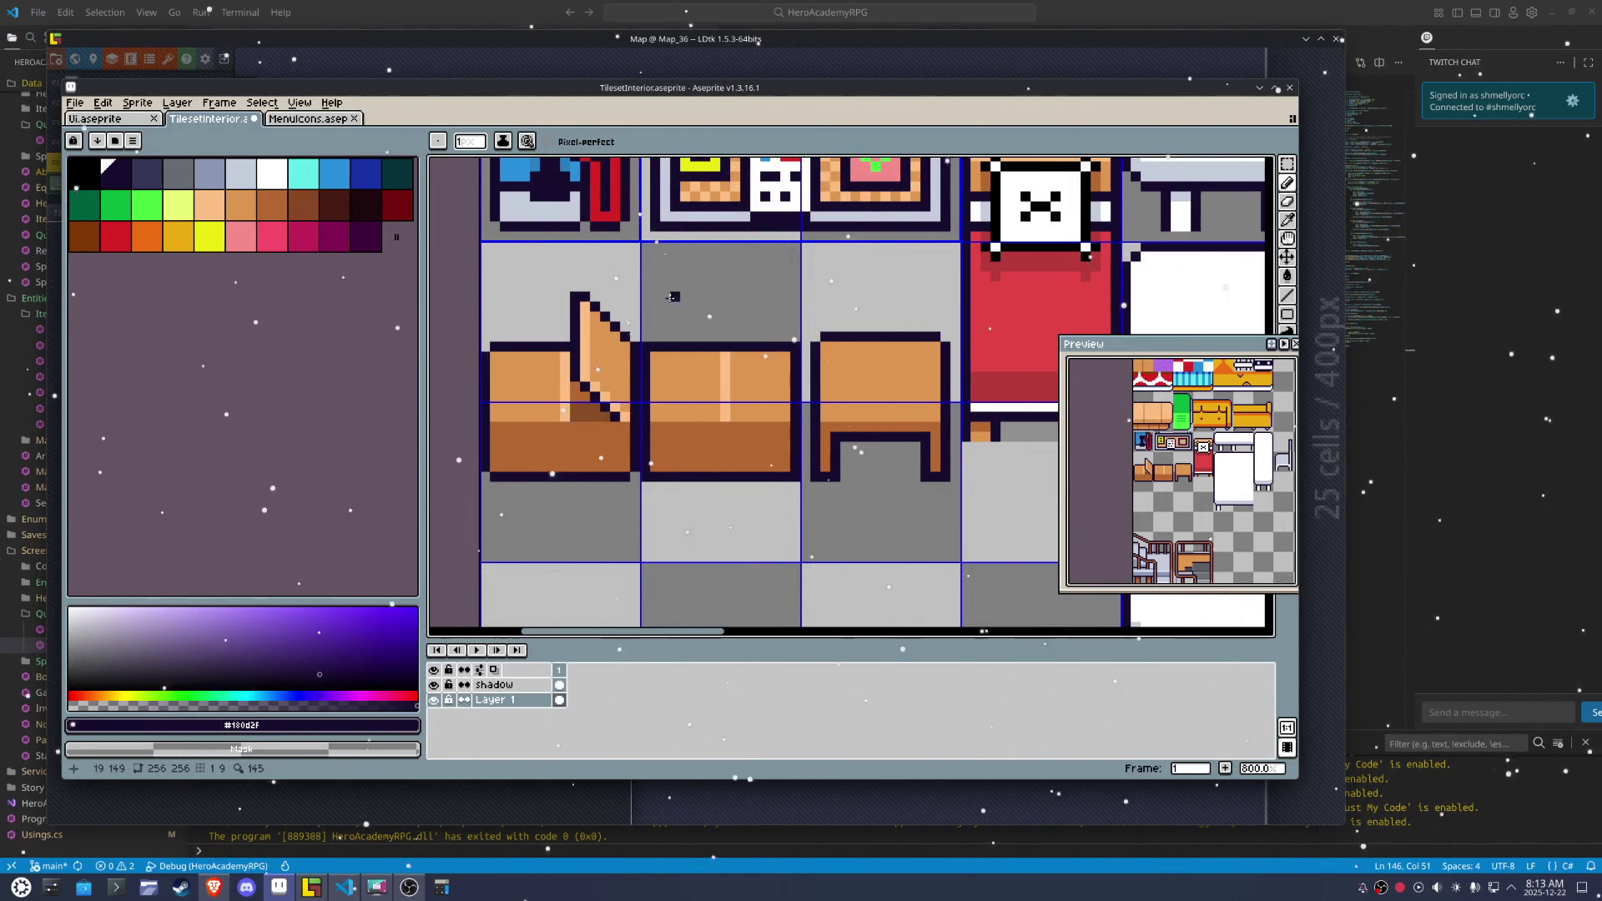
click(684, 306)
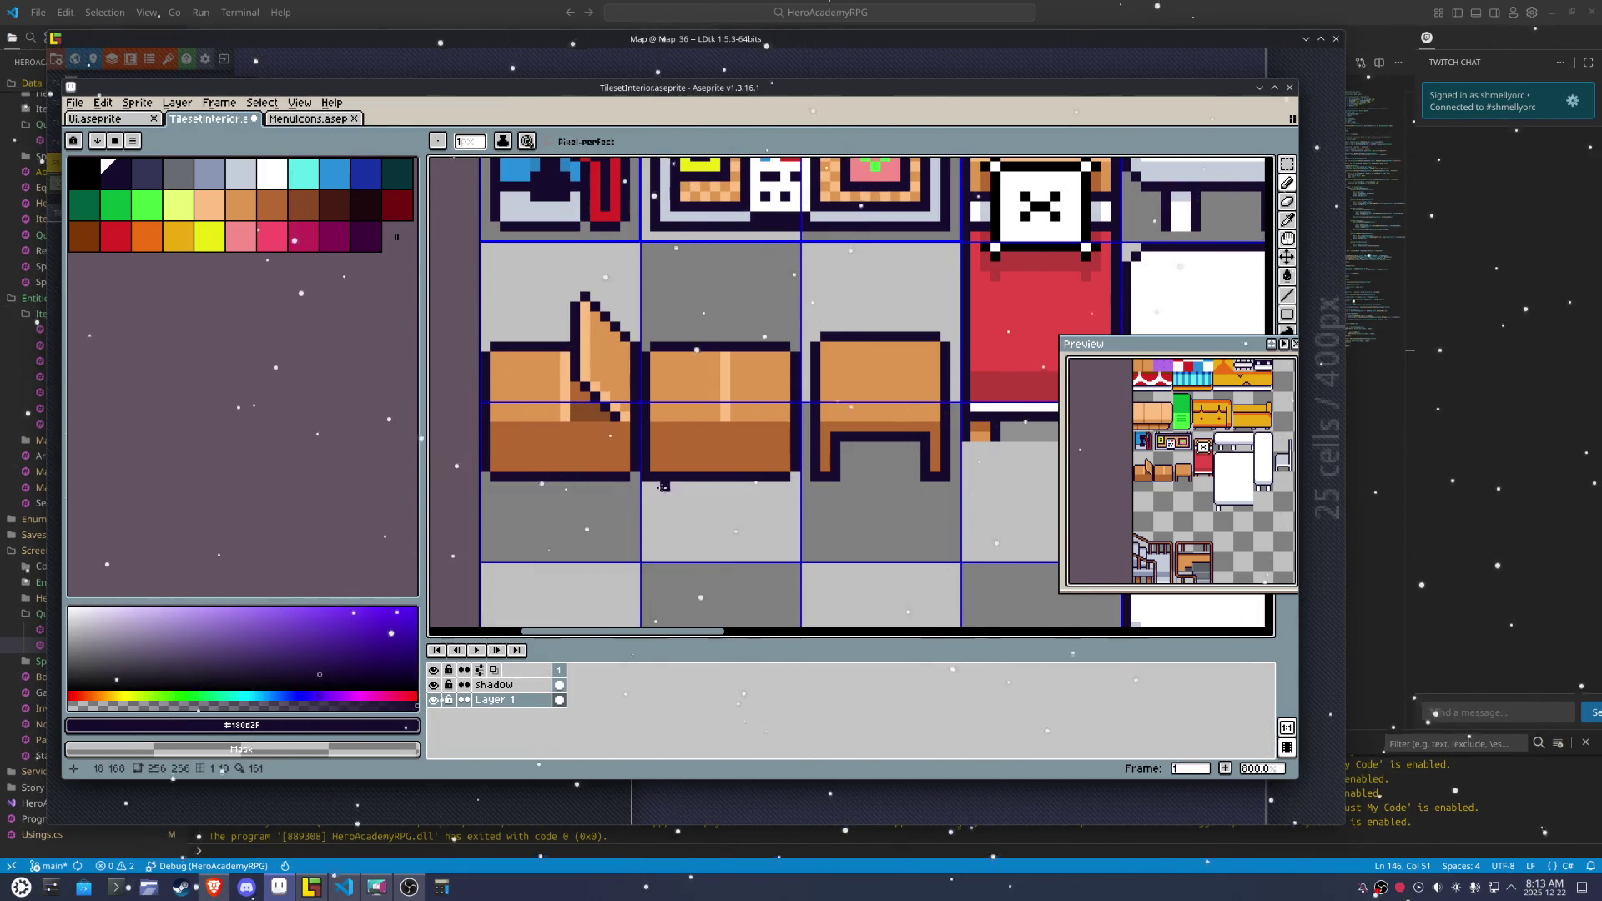
key(ctrl+s)
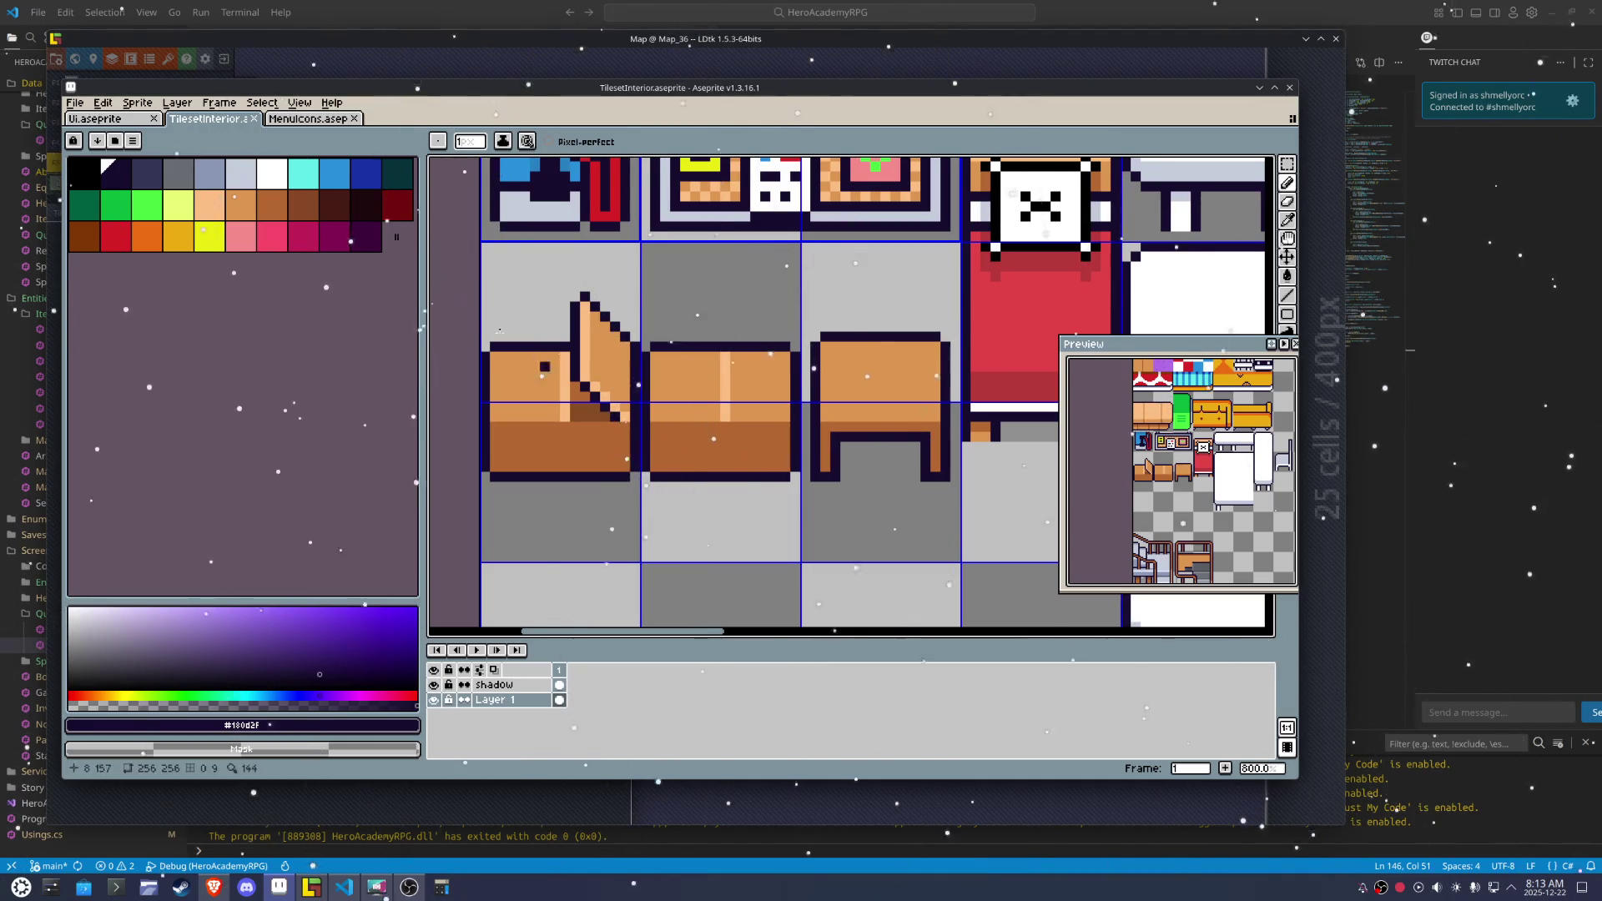
click(74, 101)
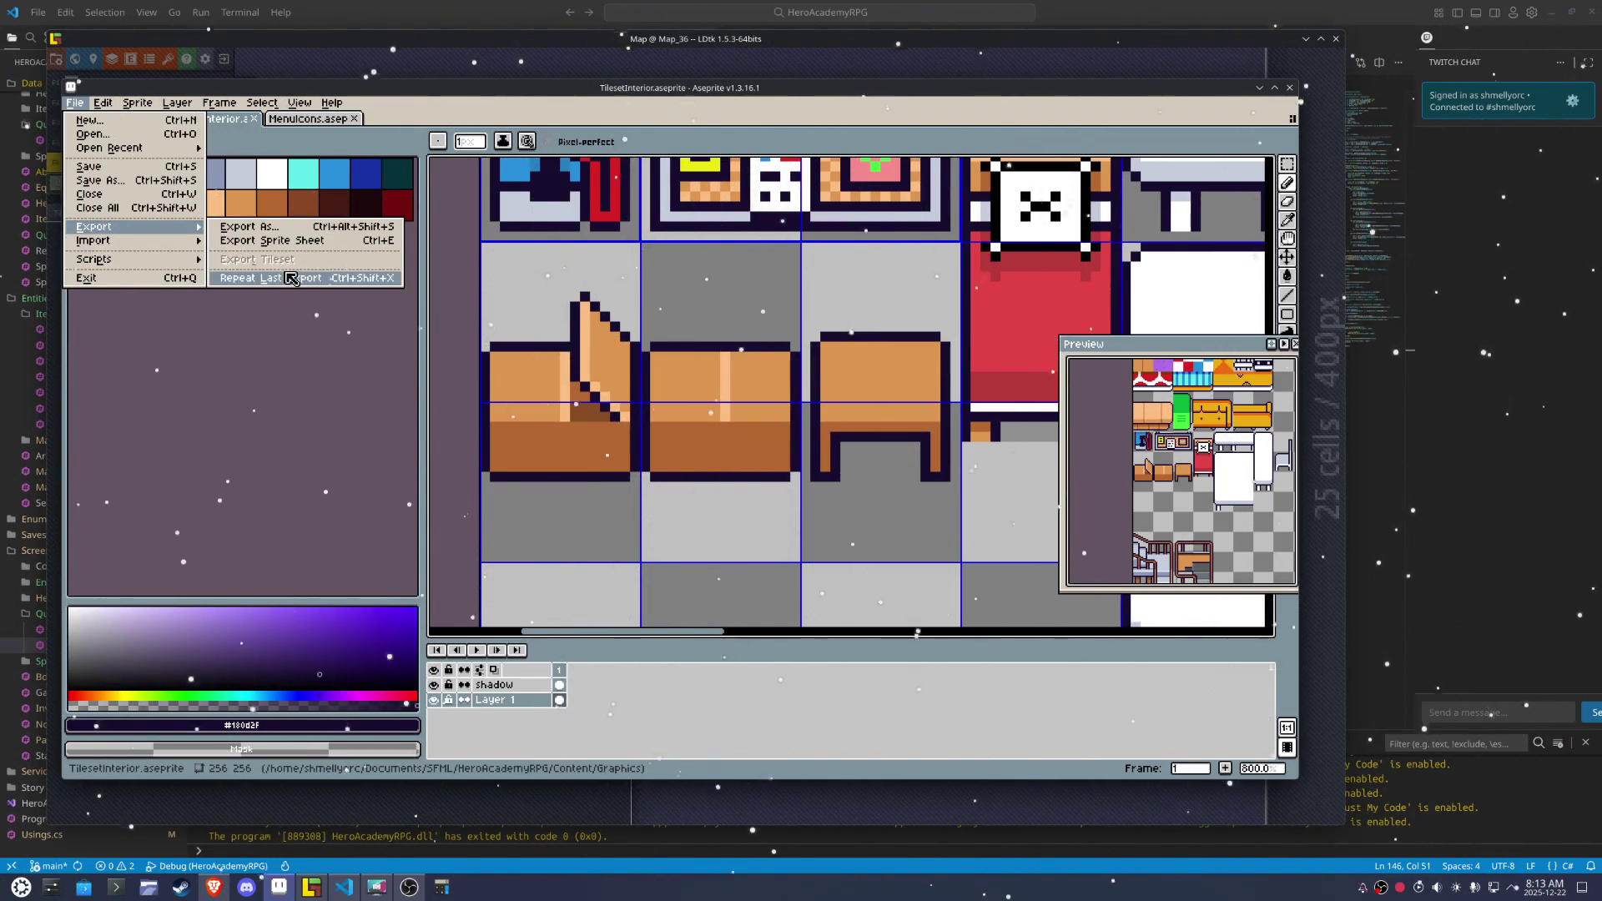
Re-export the interior tileset and place two box tiles in the LDtk bedroom
key(Escape)
click(311, 886)
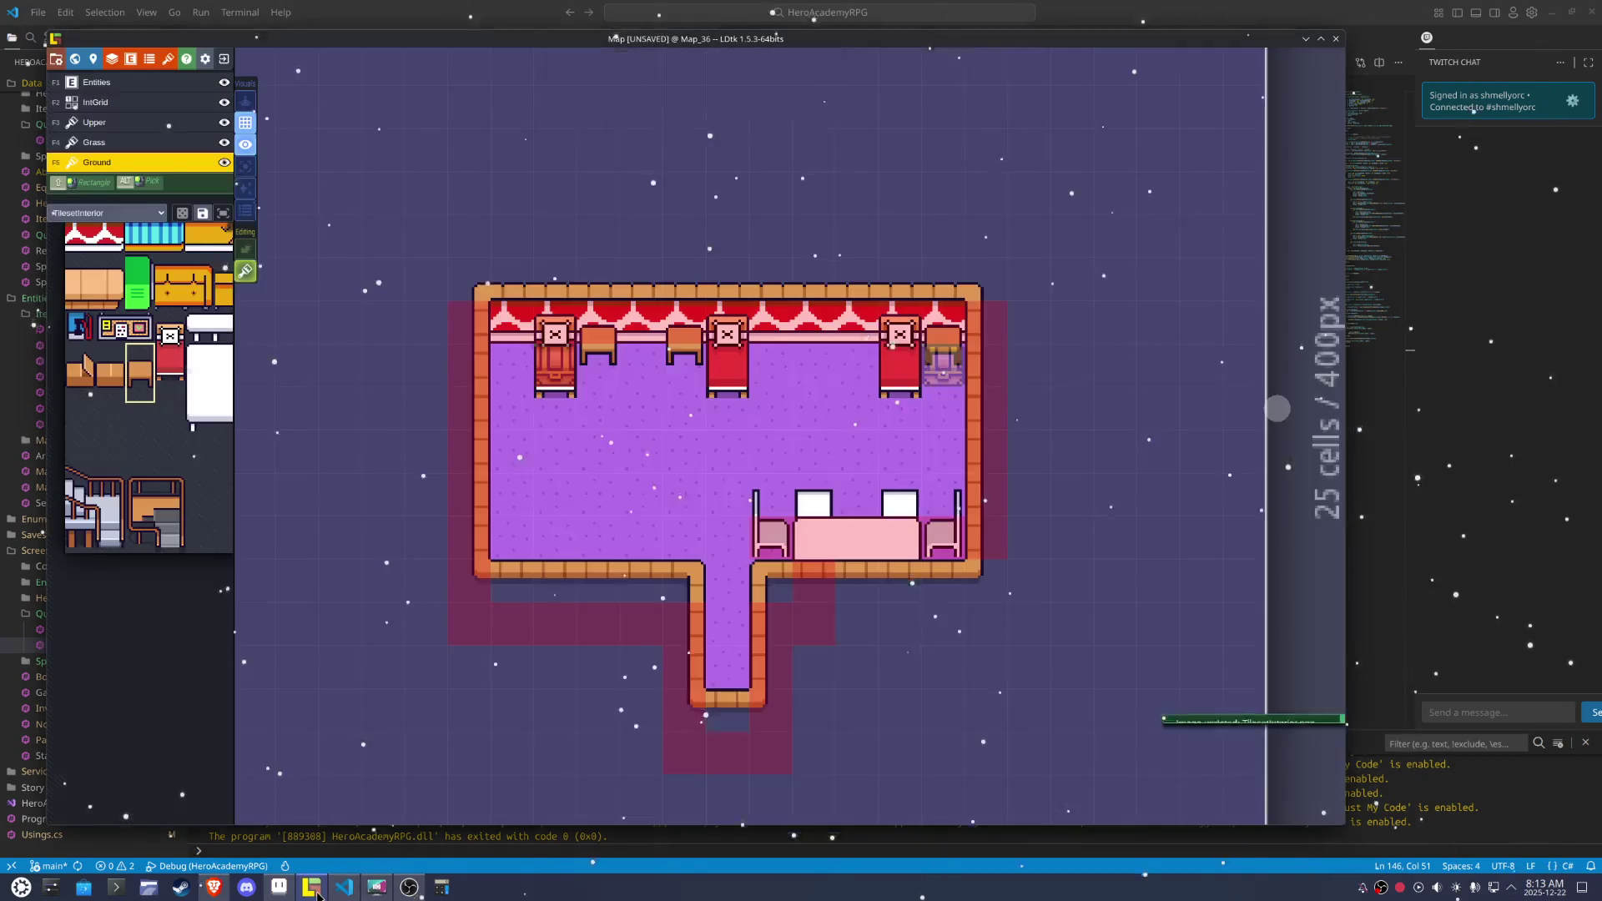
mouse_move(125, 405)
drag(125, 405, 258, 463)
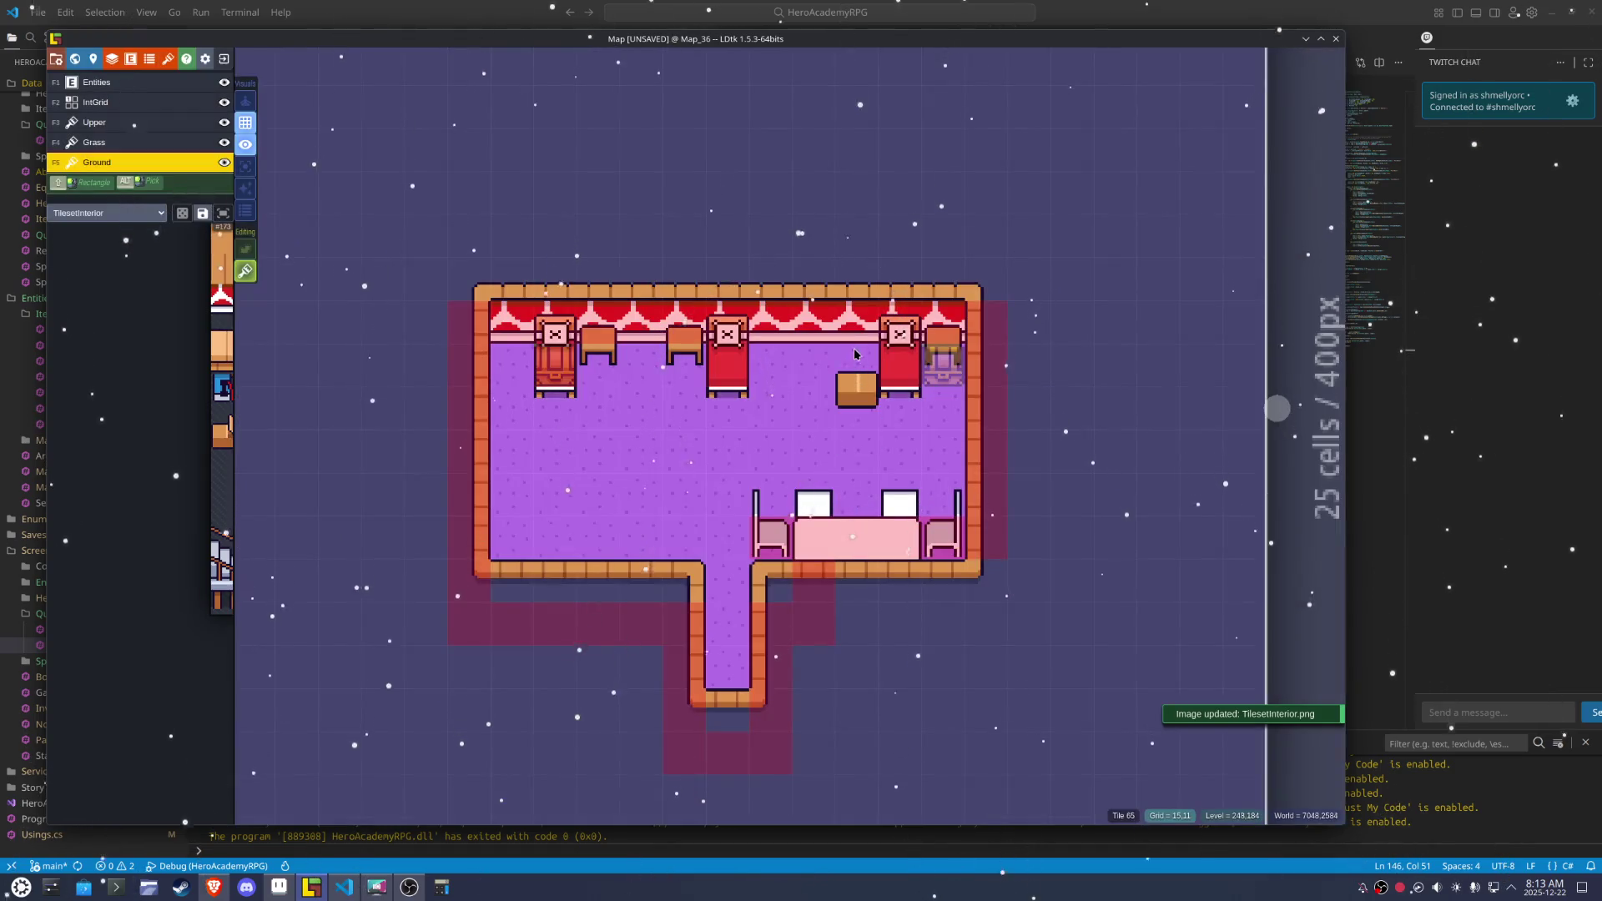
click(814, 346)
click(685, 388)
Paint wall tiles along a row on the Upper layer and save the project
key(F3)
drag(663, 570, 512, 575)
key(ctrl+s)
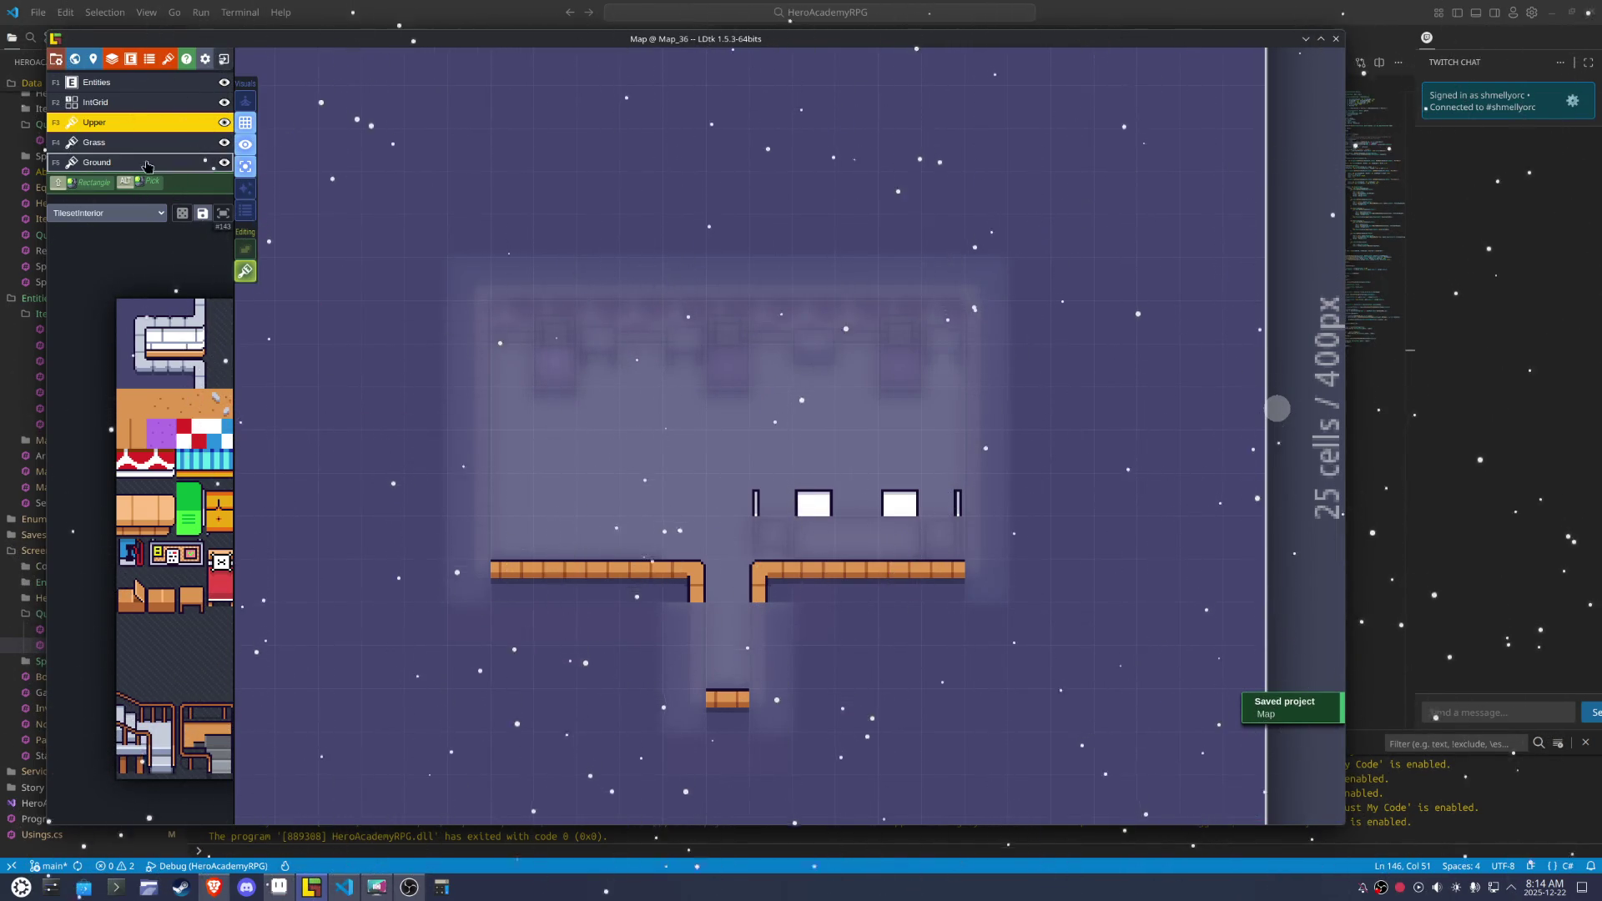
Show all layers, place the chair tile near the bottom-left corner, and put a mirrored one on the table
click(100, 143)
click(150, 162)
click(244, 164)
mouse_move(192, 501)
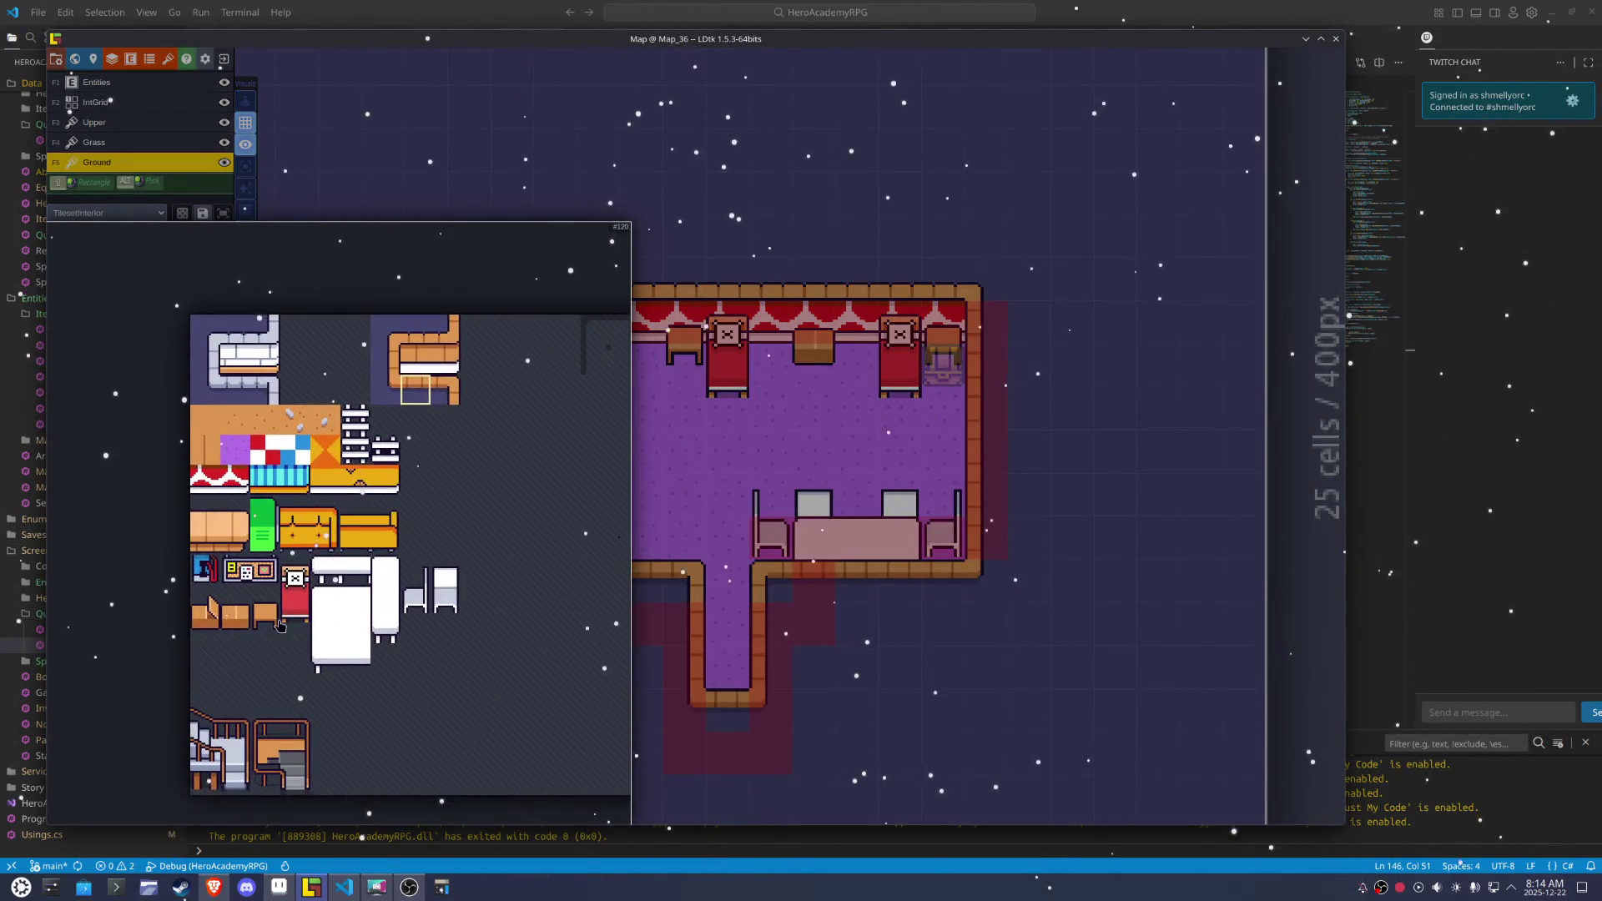
click(204, 615)
click(556, 555)
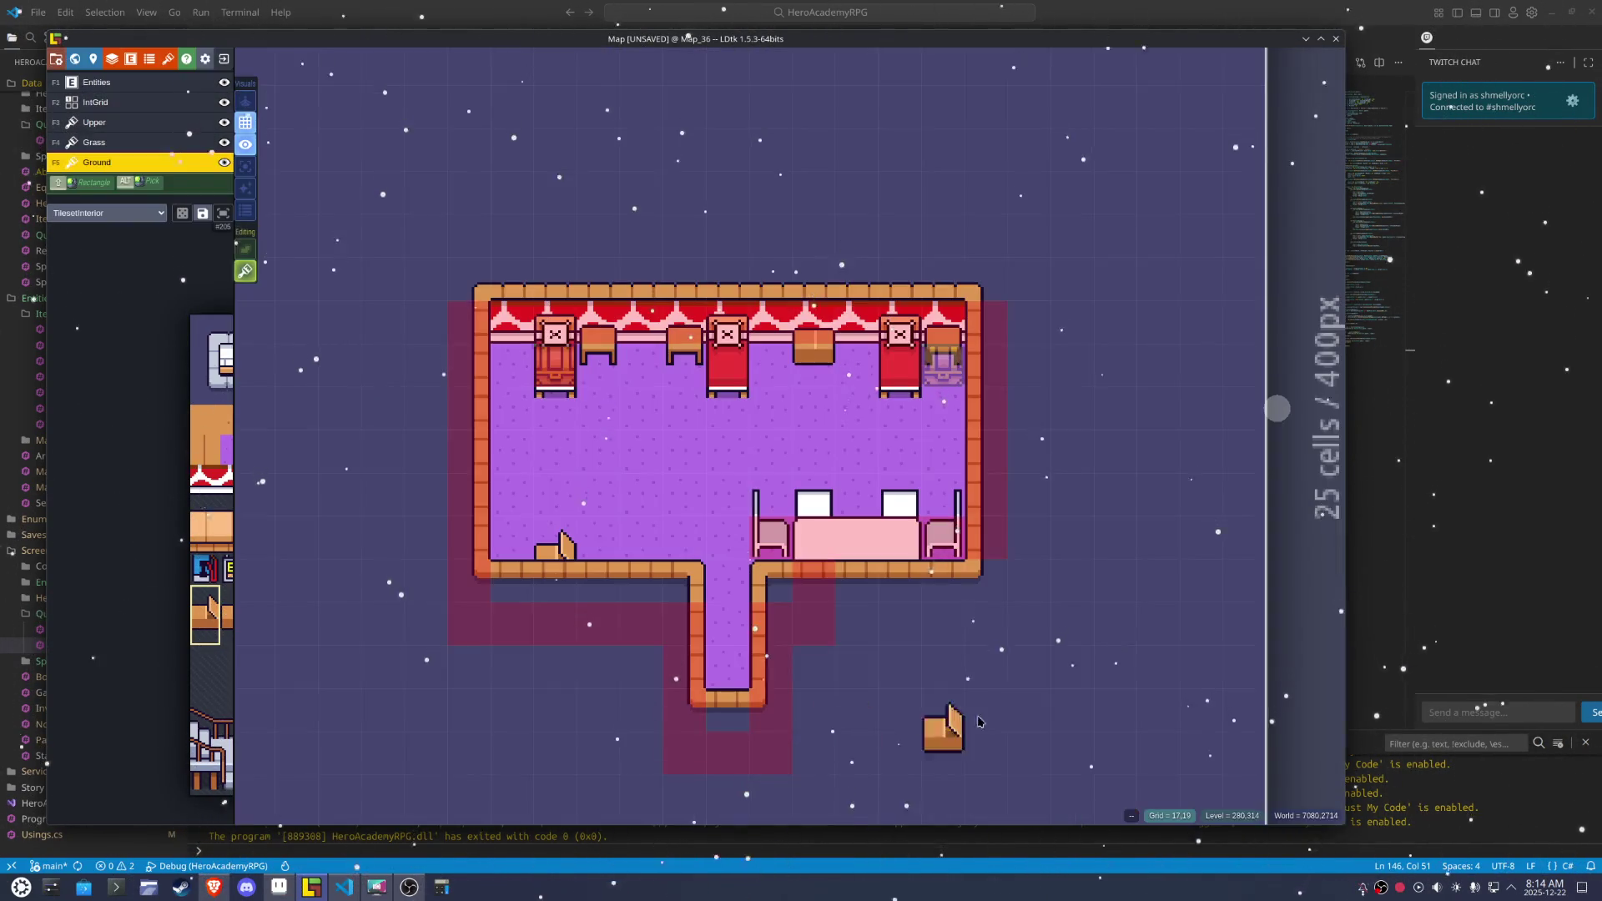
key(x)
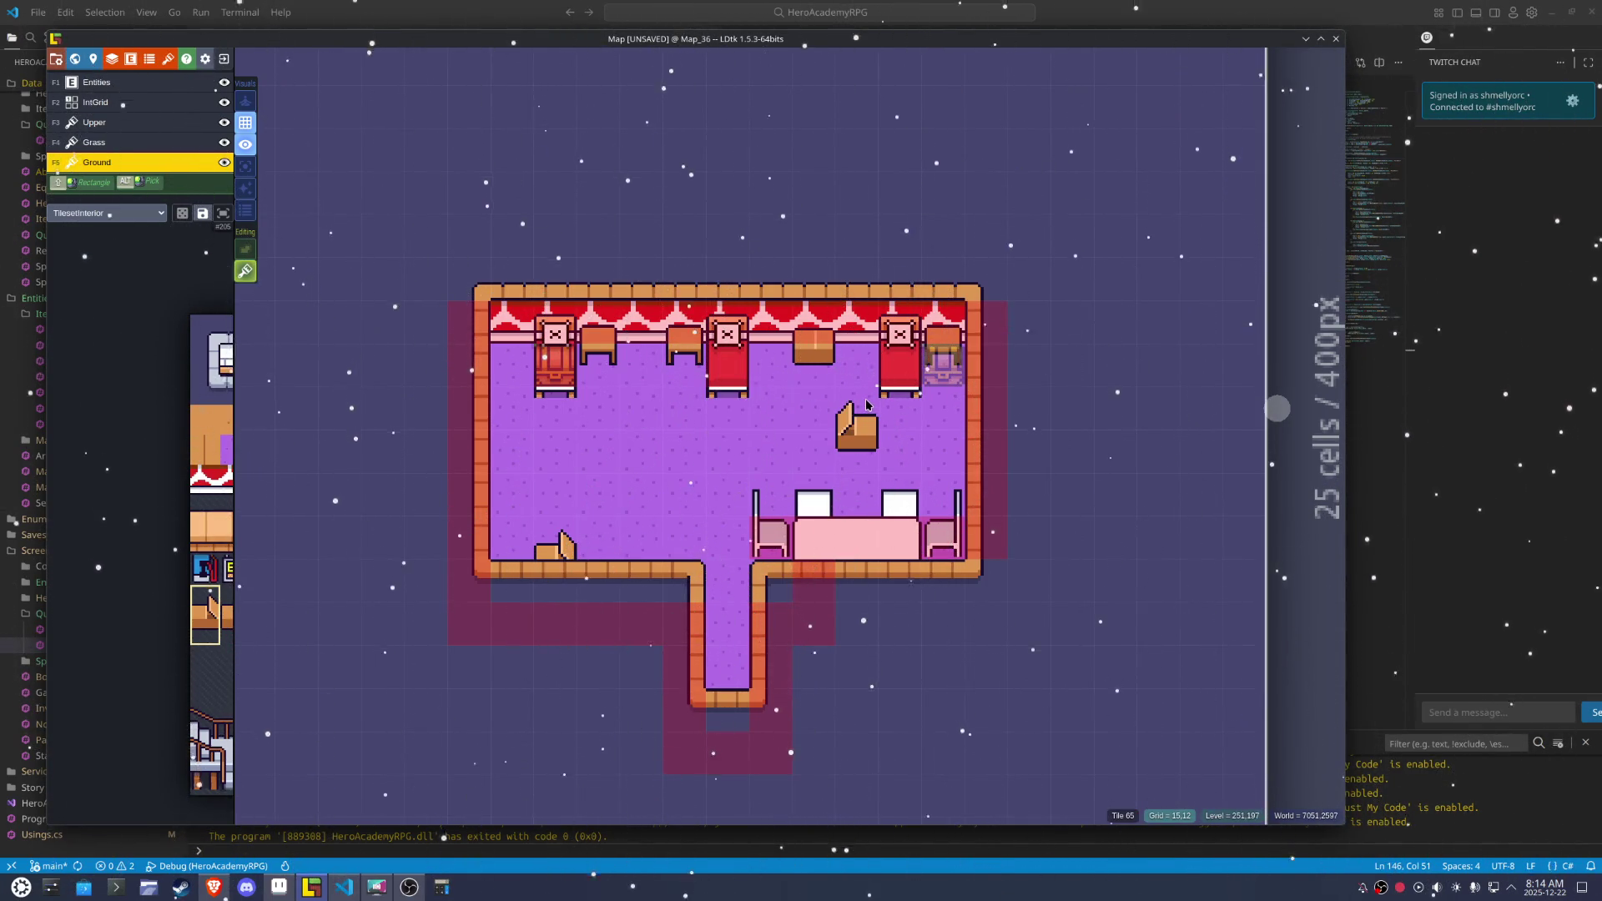
click(858, 486)
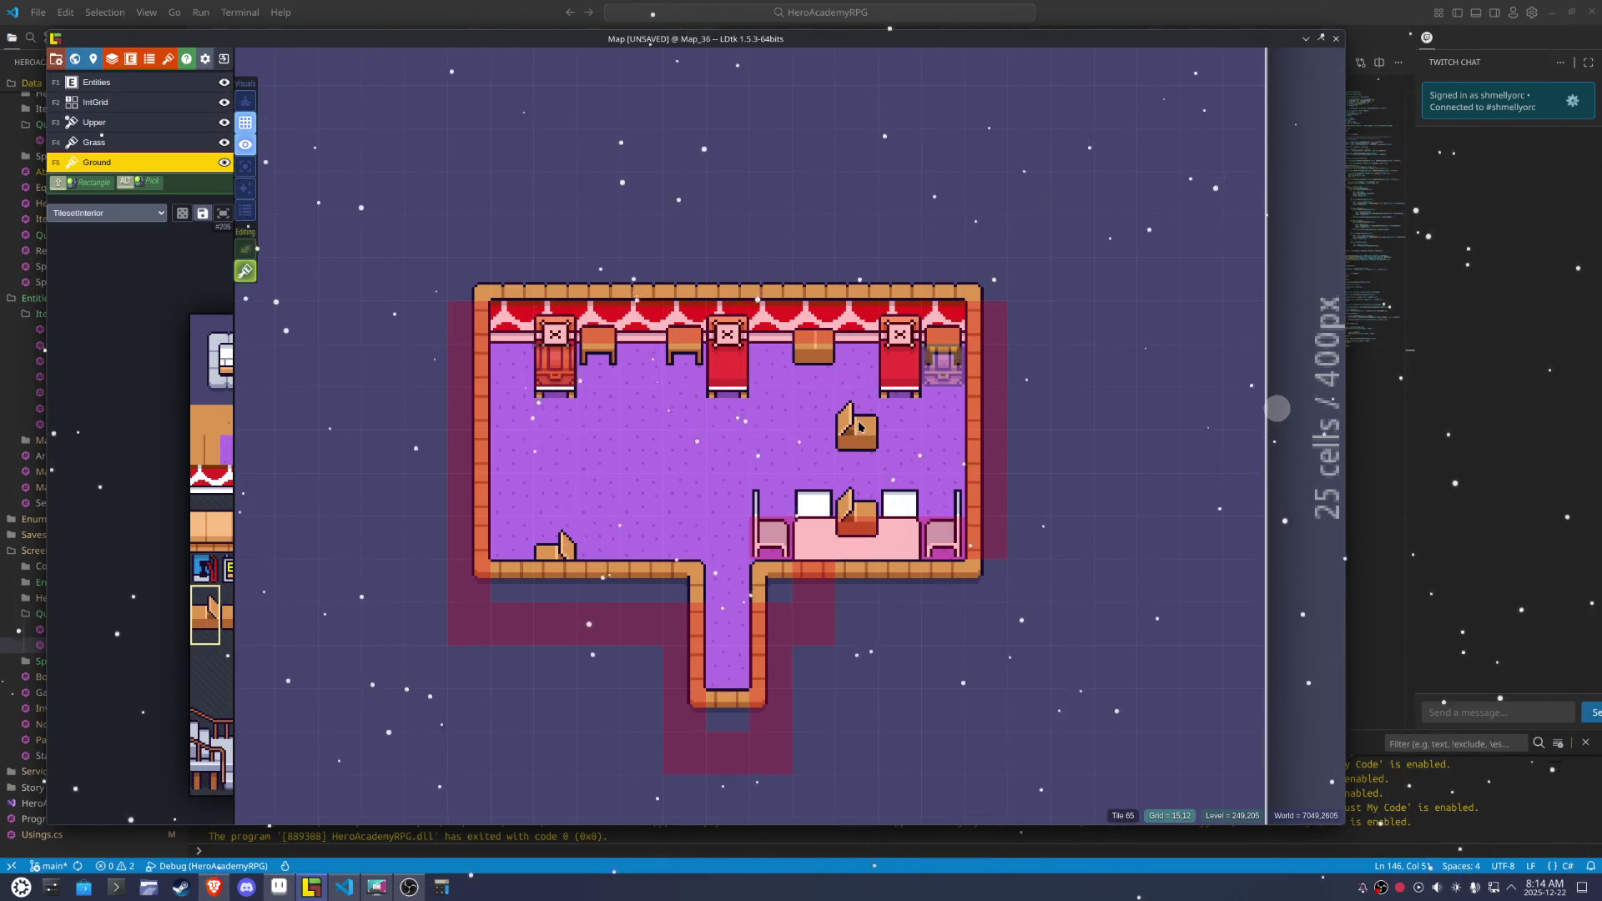
right_click(858, 517)
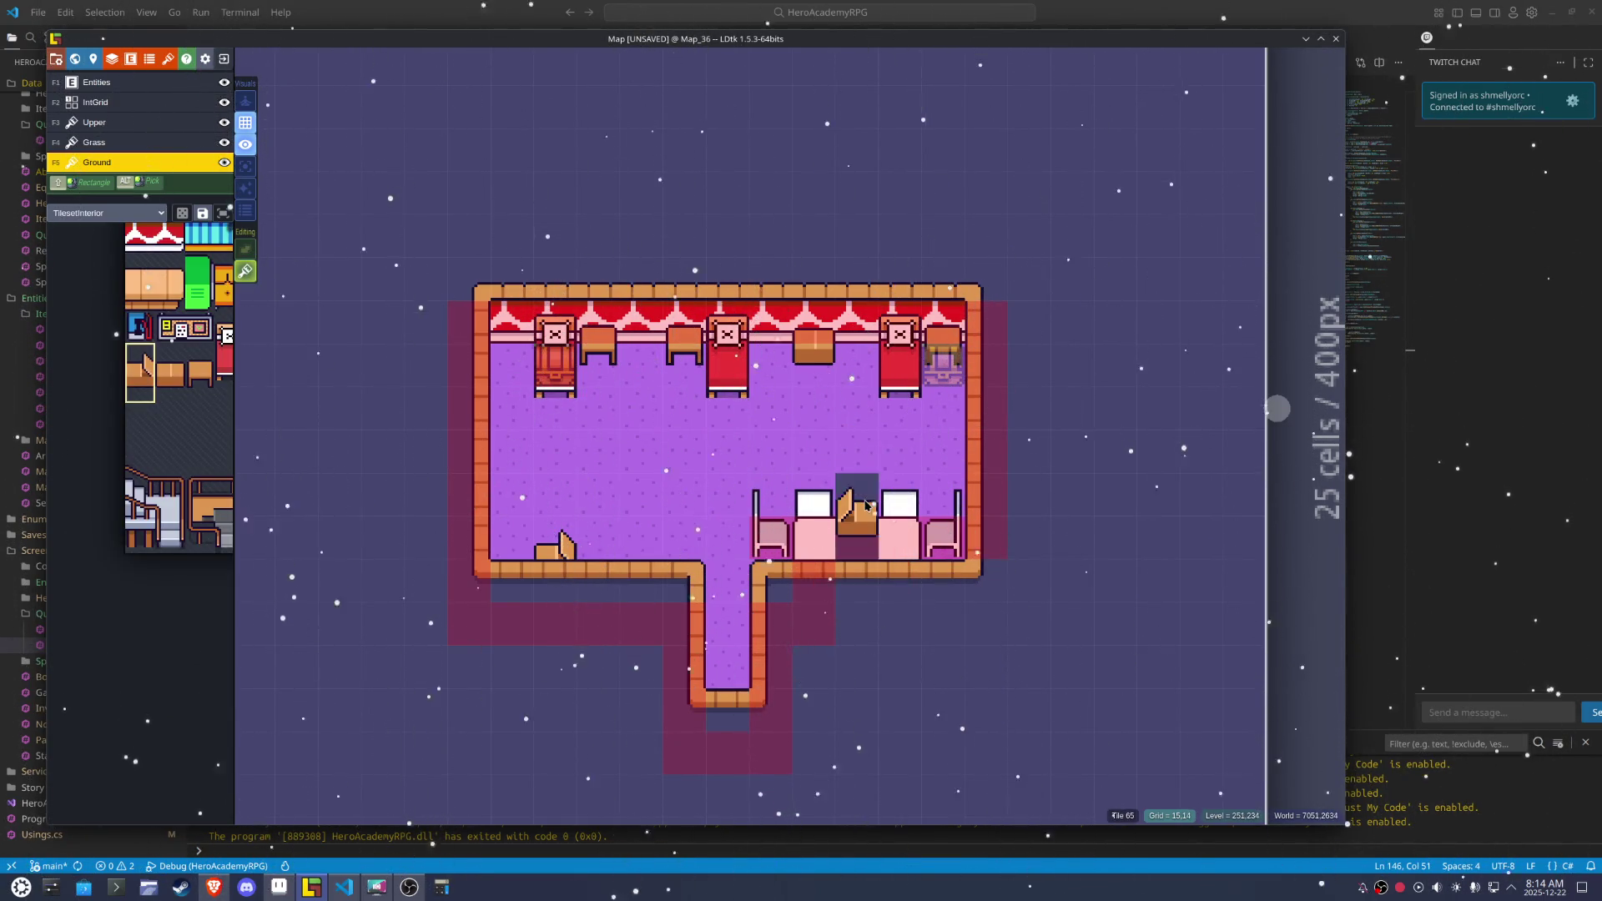
key(ctrl+z)
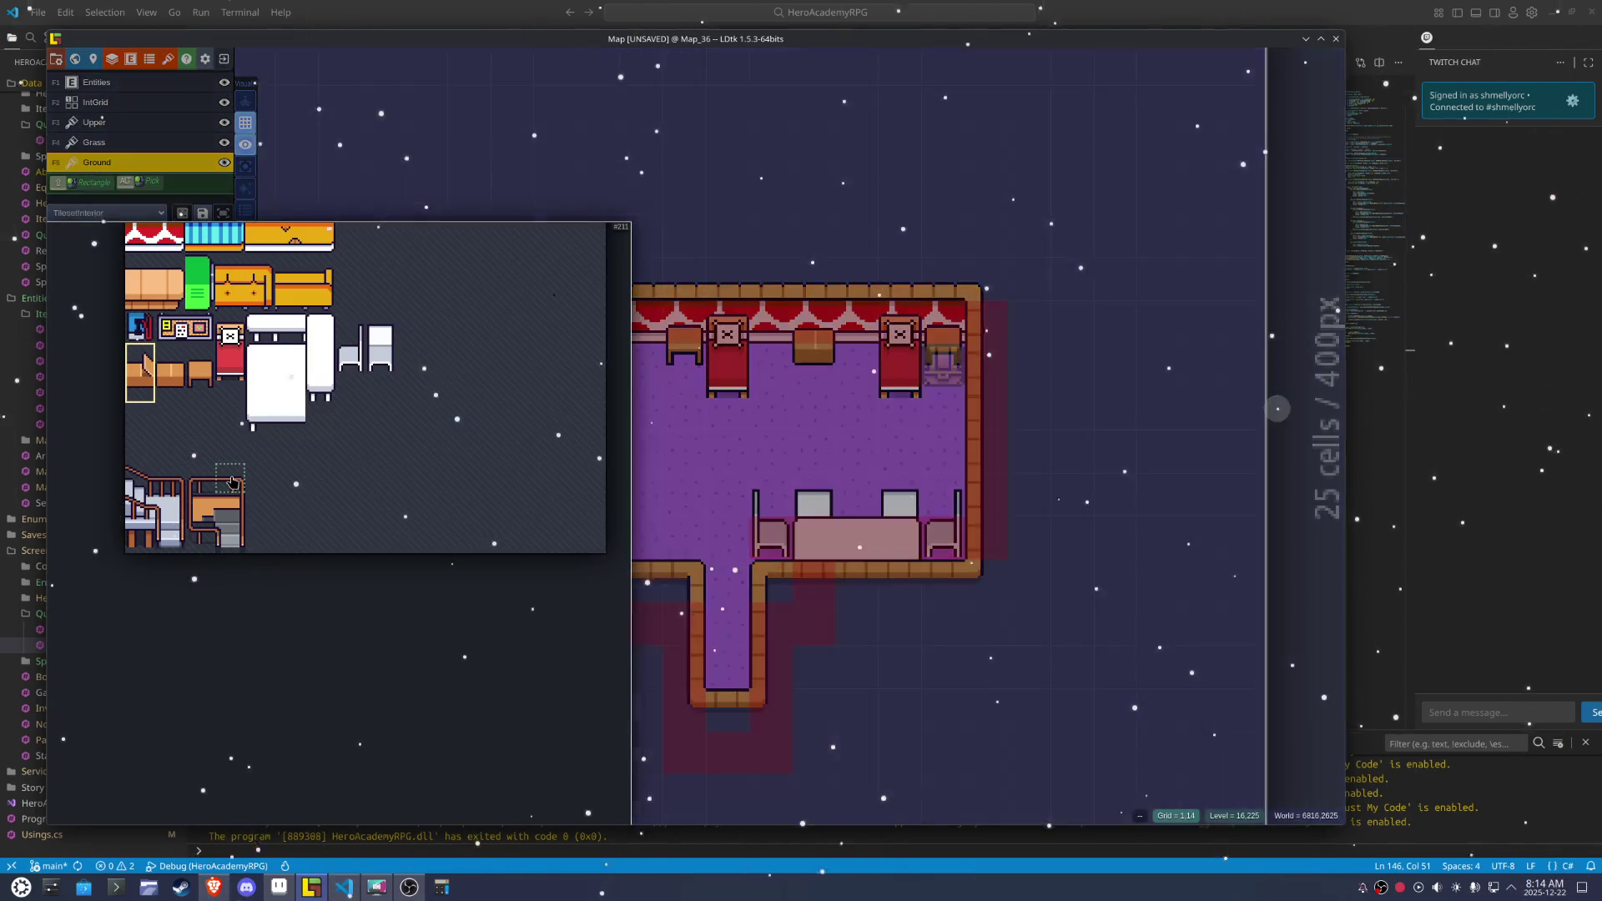
key(F2)
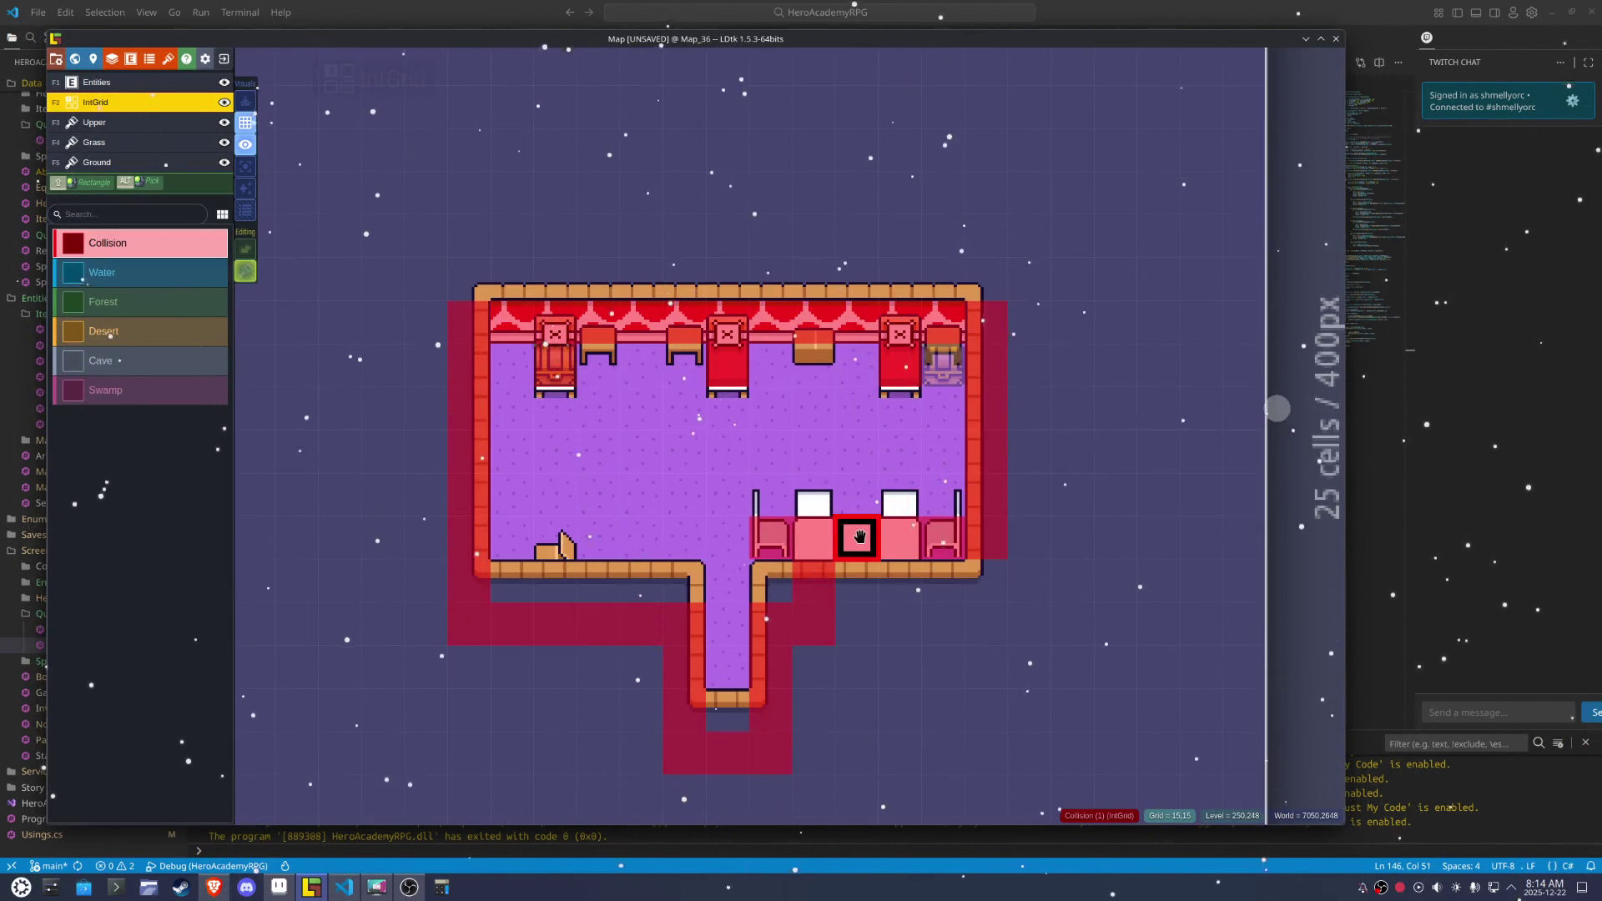
Place a mirrored chair between the white tables and join them with a table tile, then save
click(224, 102)
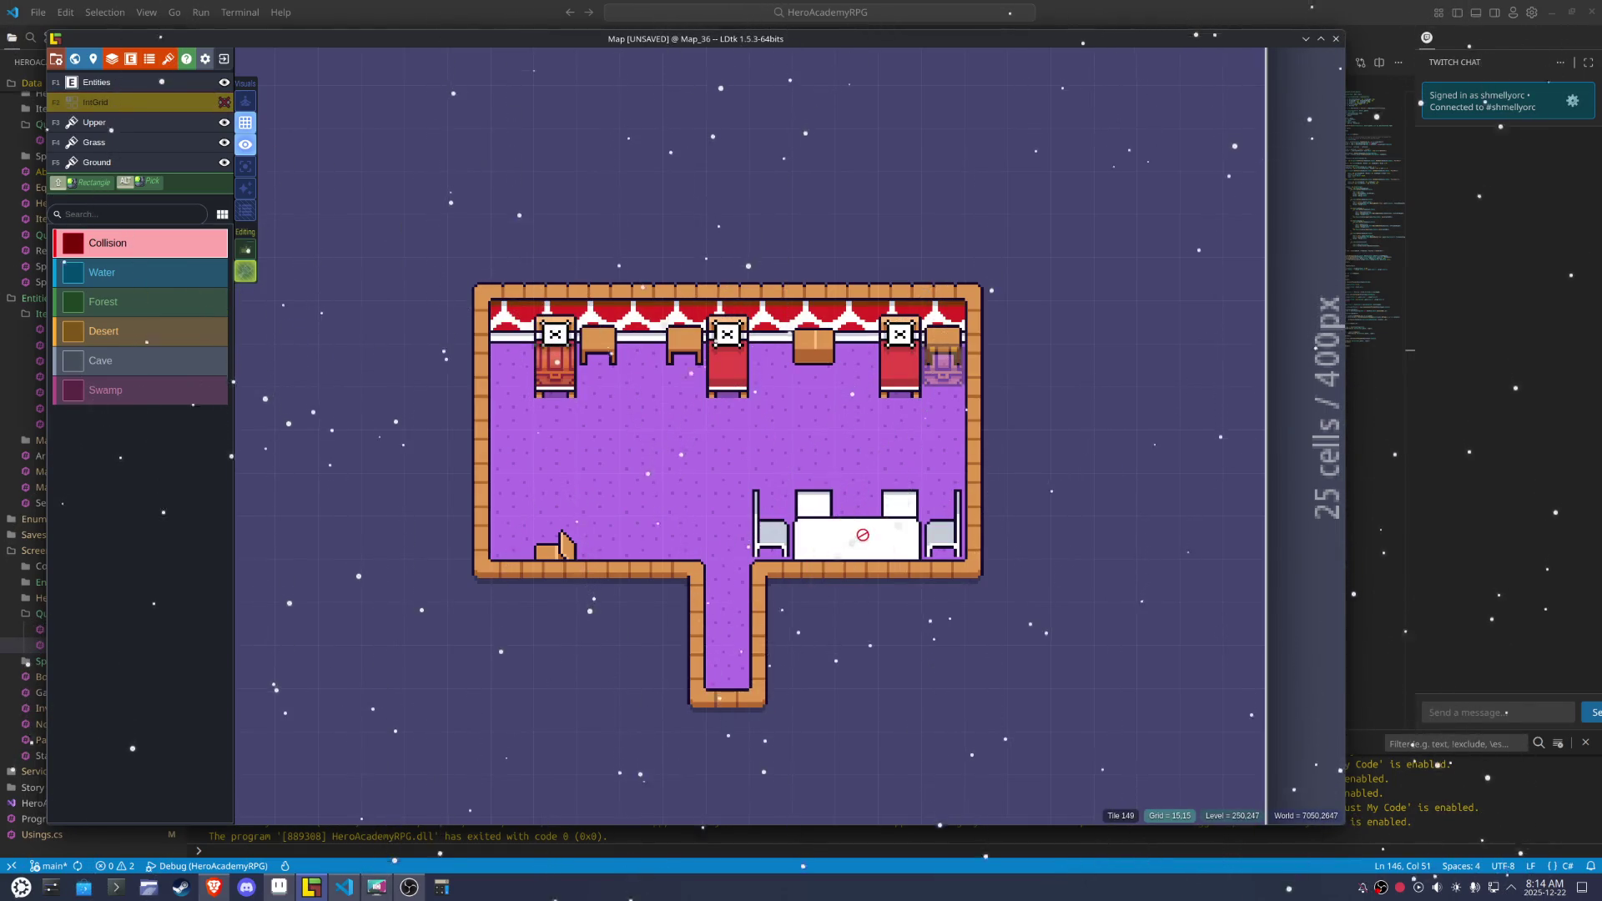
key(F5)
scroll(up, 3)
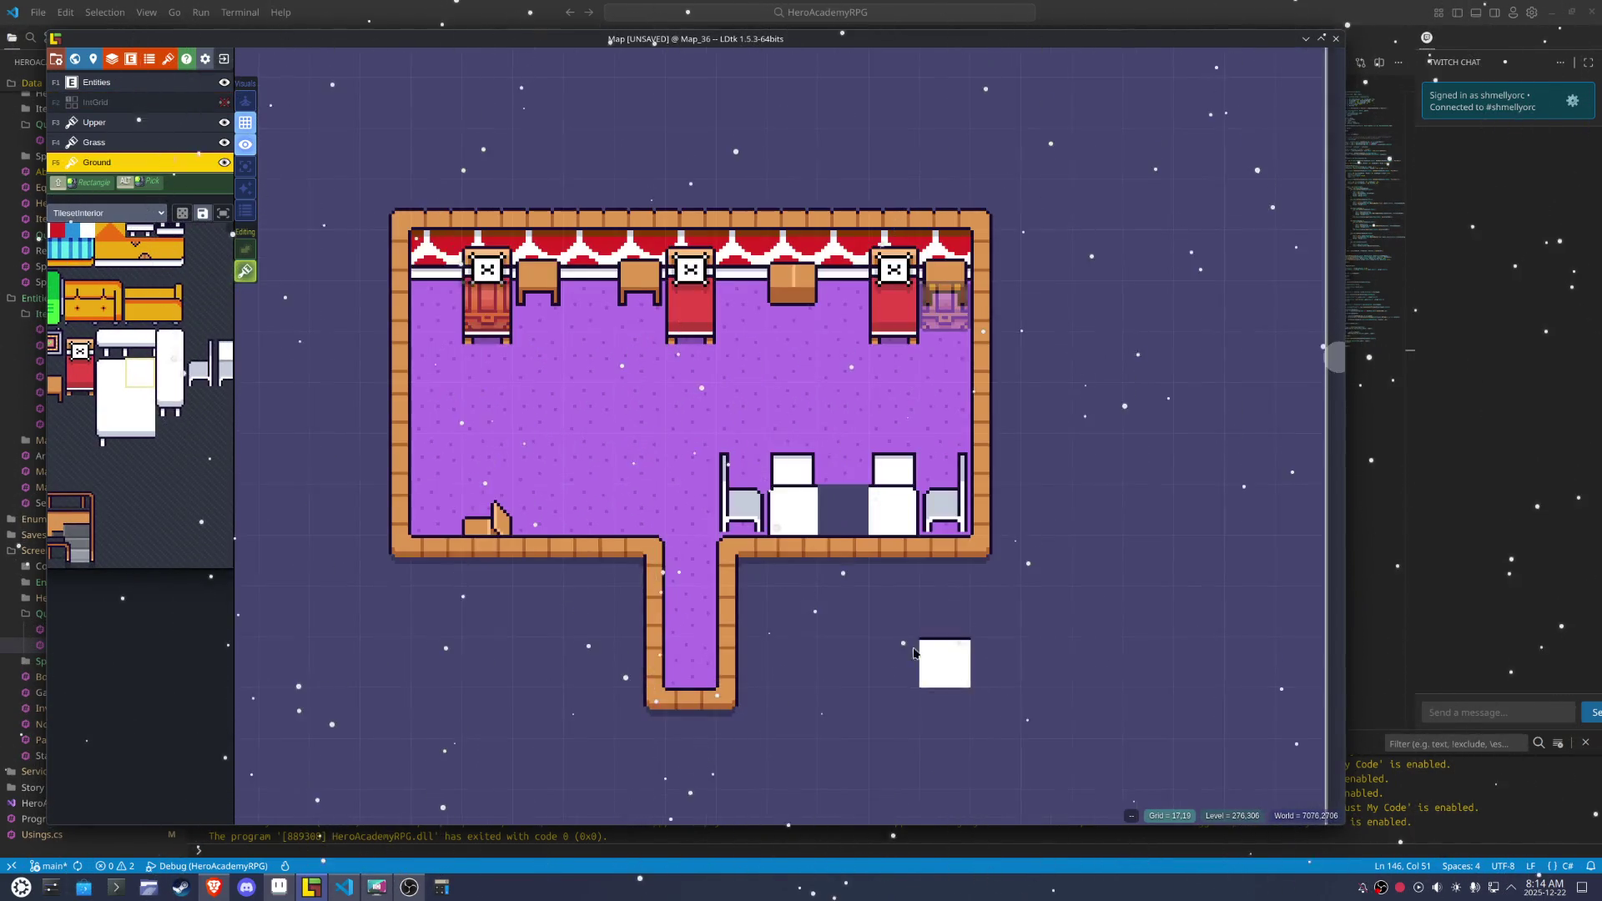
mouse_move(166, 405)
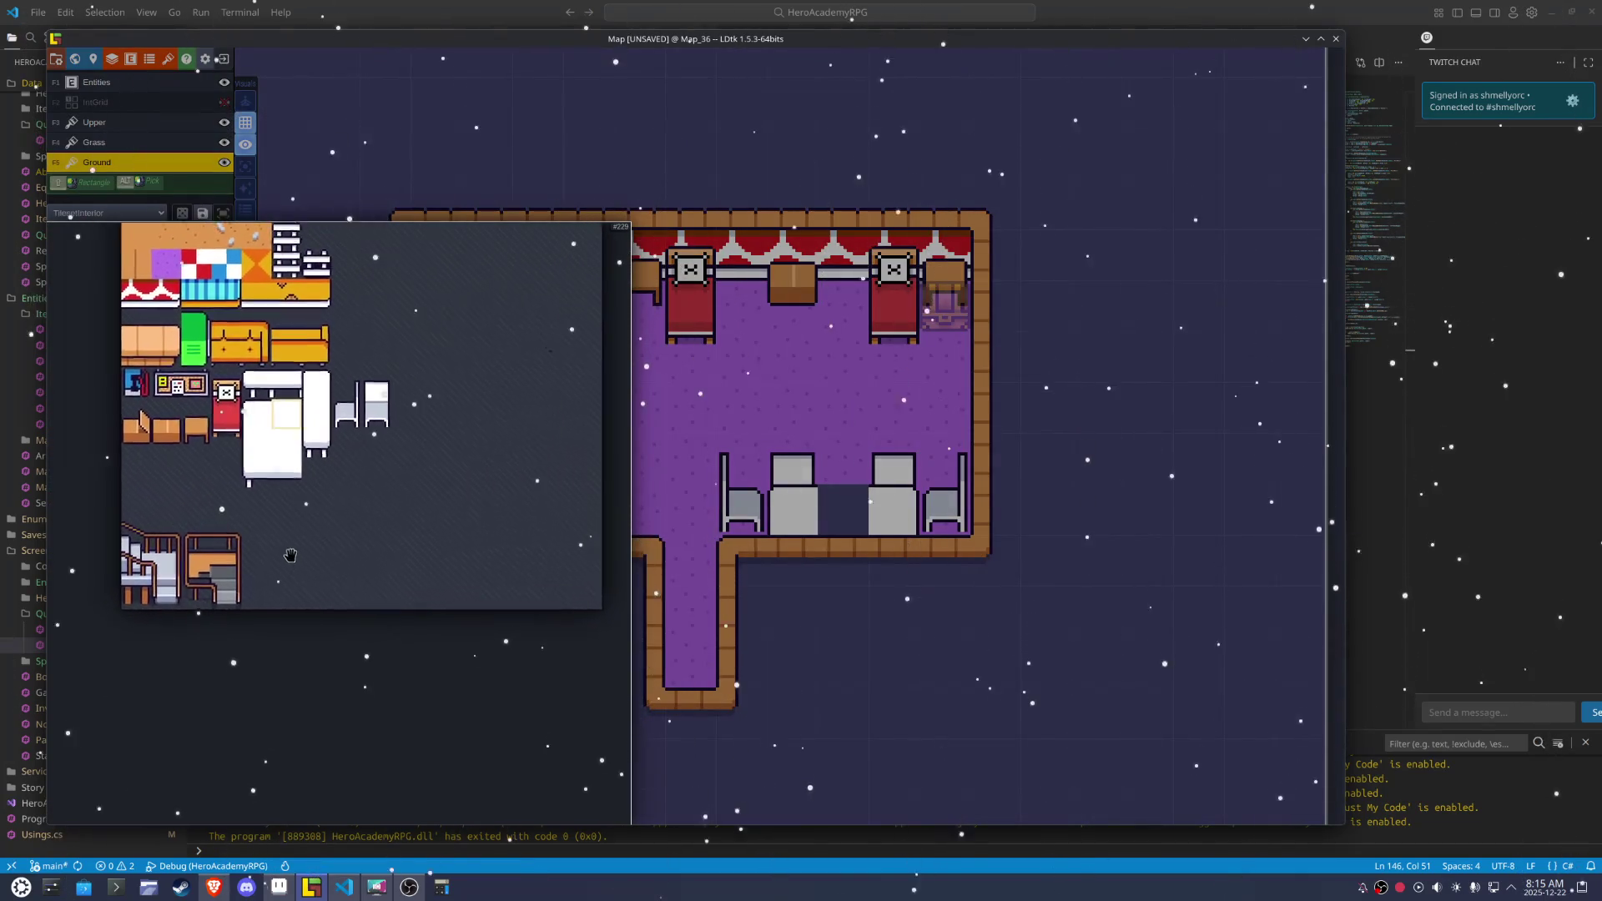
click(143, 450)
key(x)
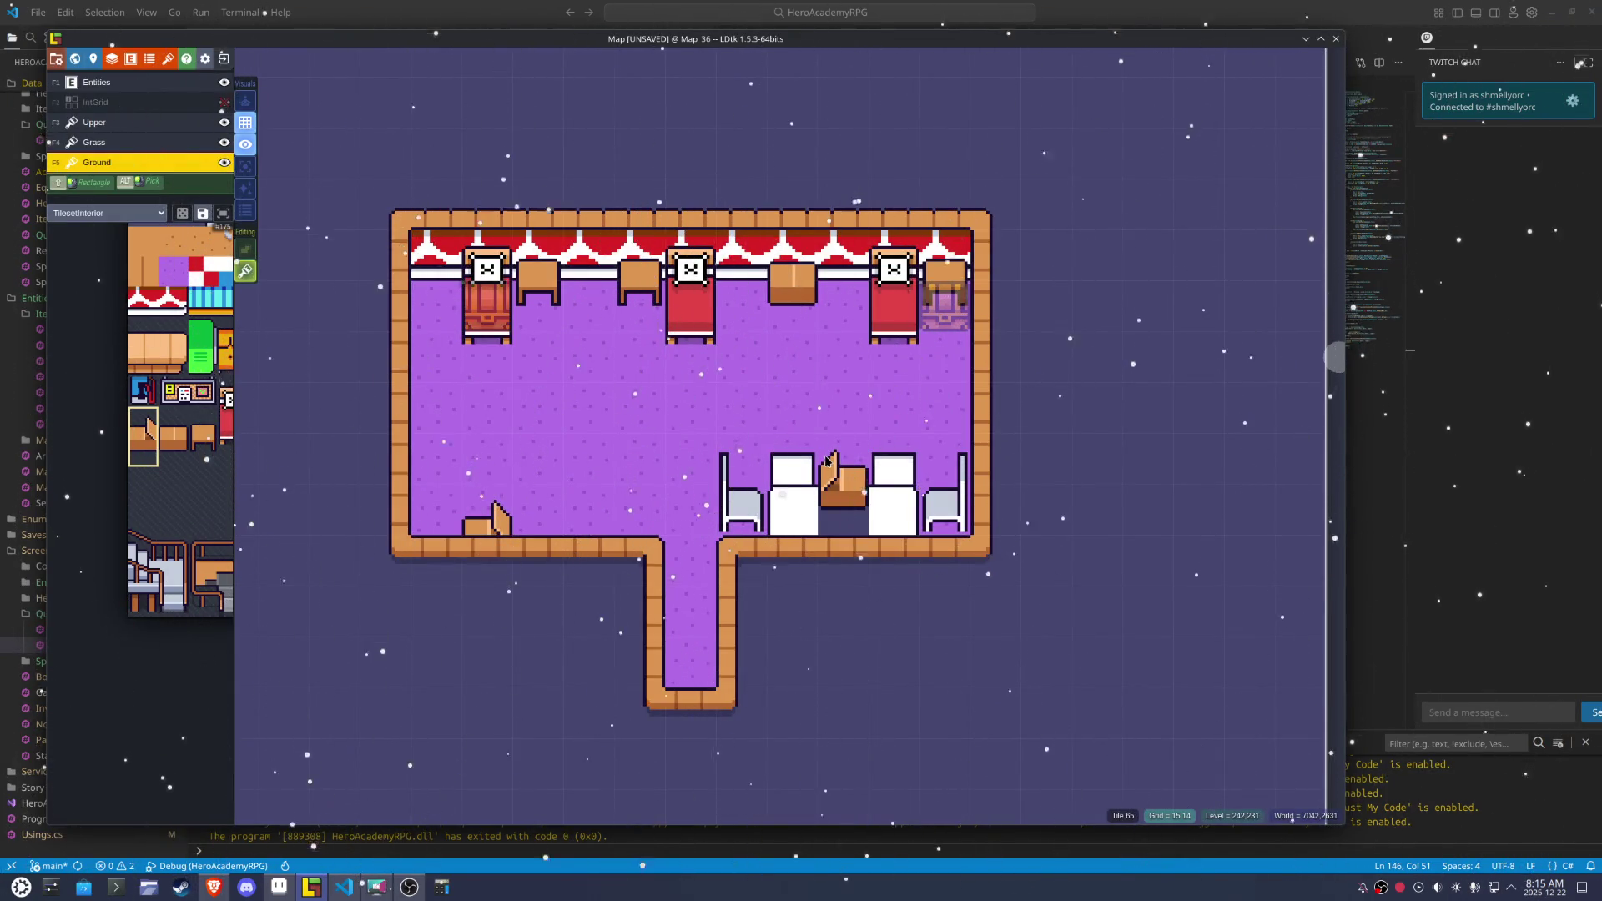
click(826, 460)
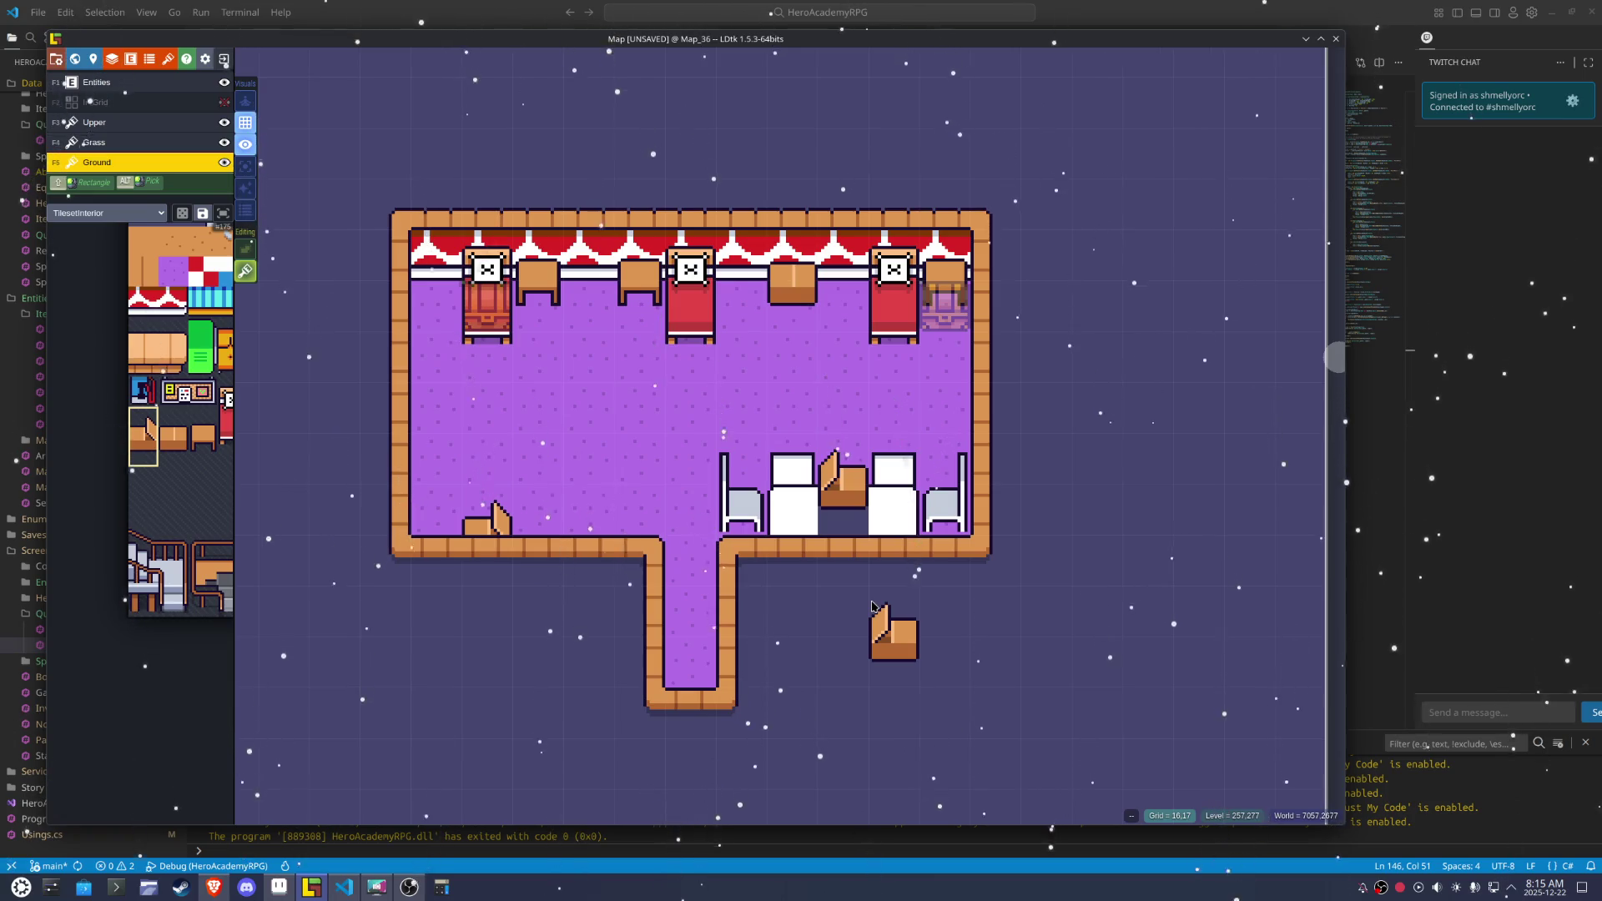
mouse_move(167, 442)
click(281, 428)
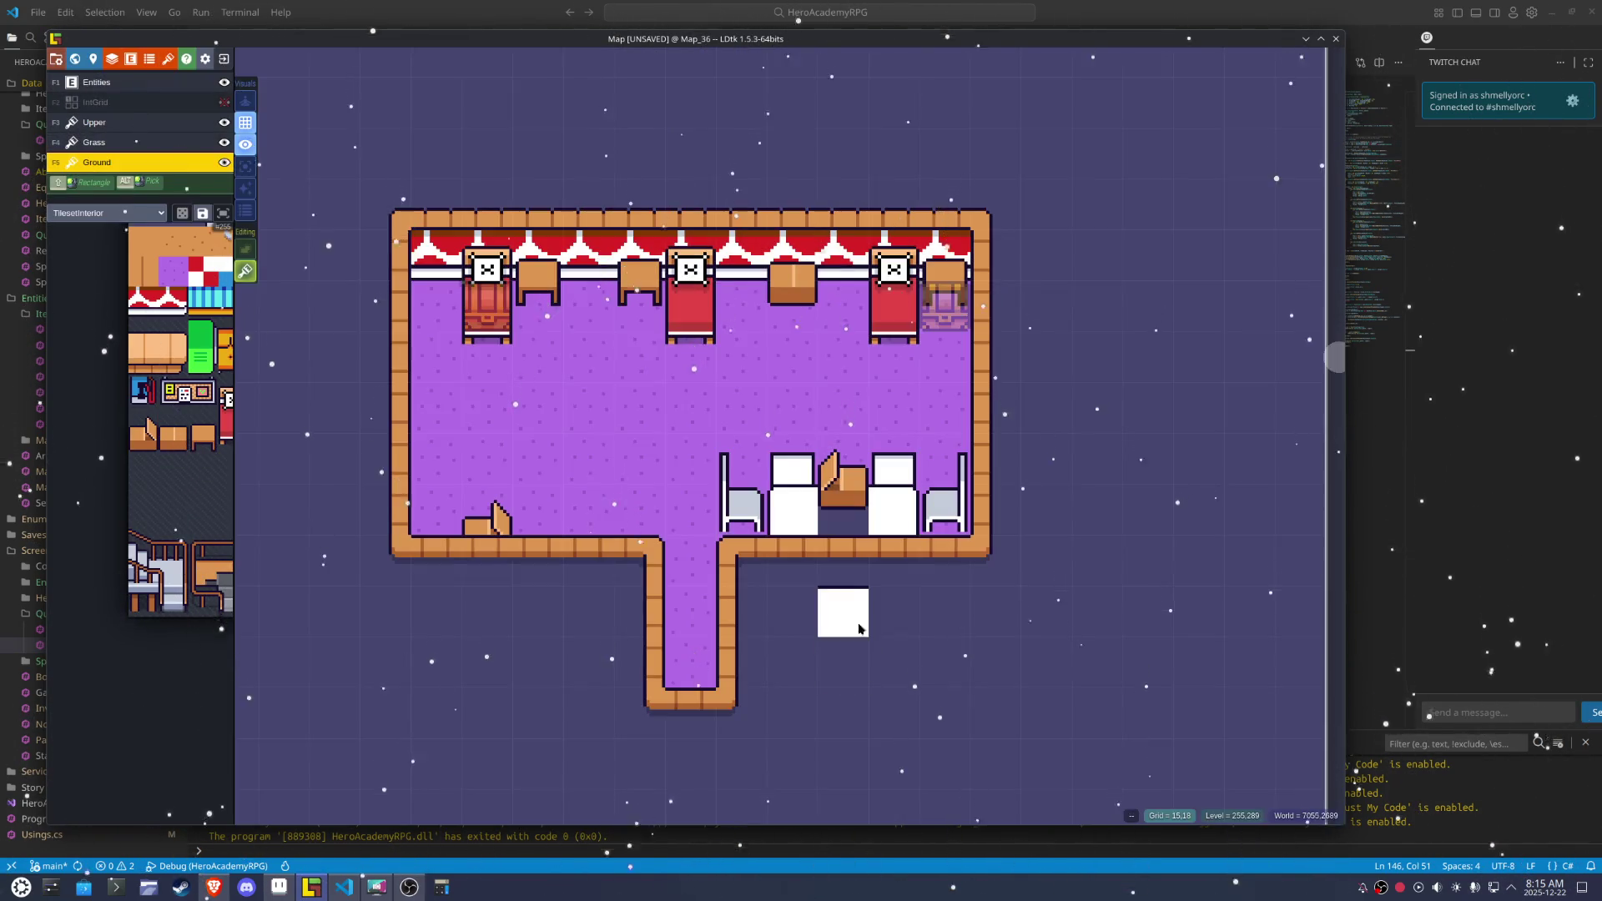
click(843, 509)
key(ctrl+s)
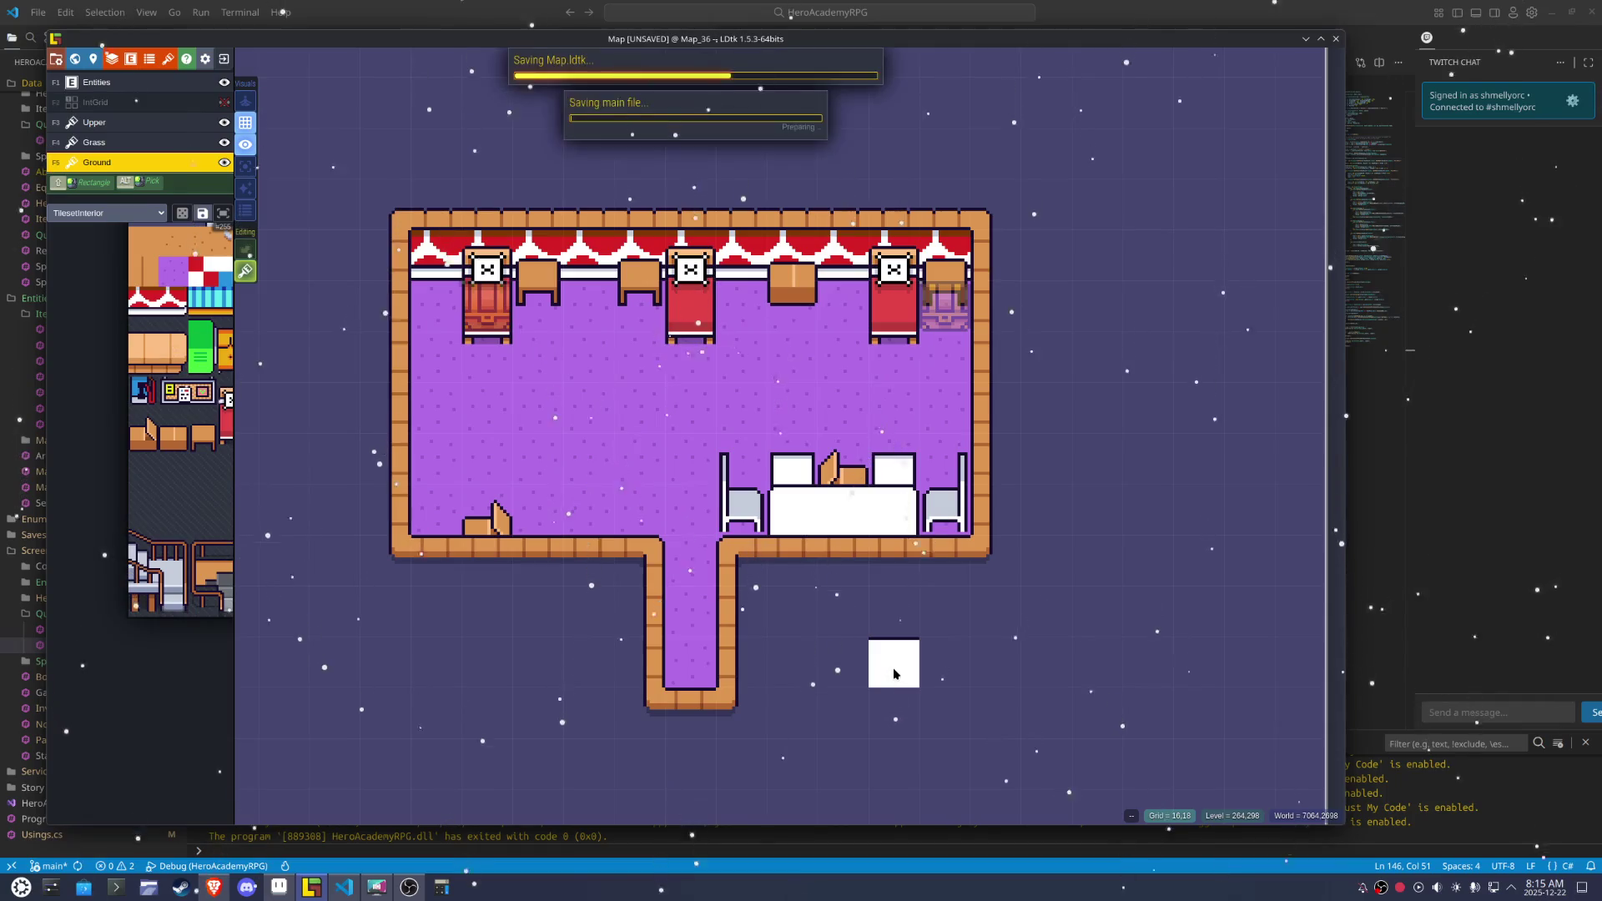
Test an IntGrid collision cell above the table, then erase it
scroll(up, 3)
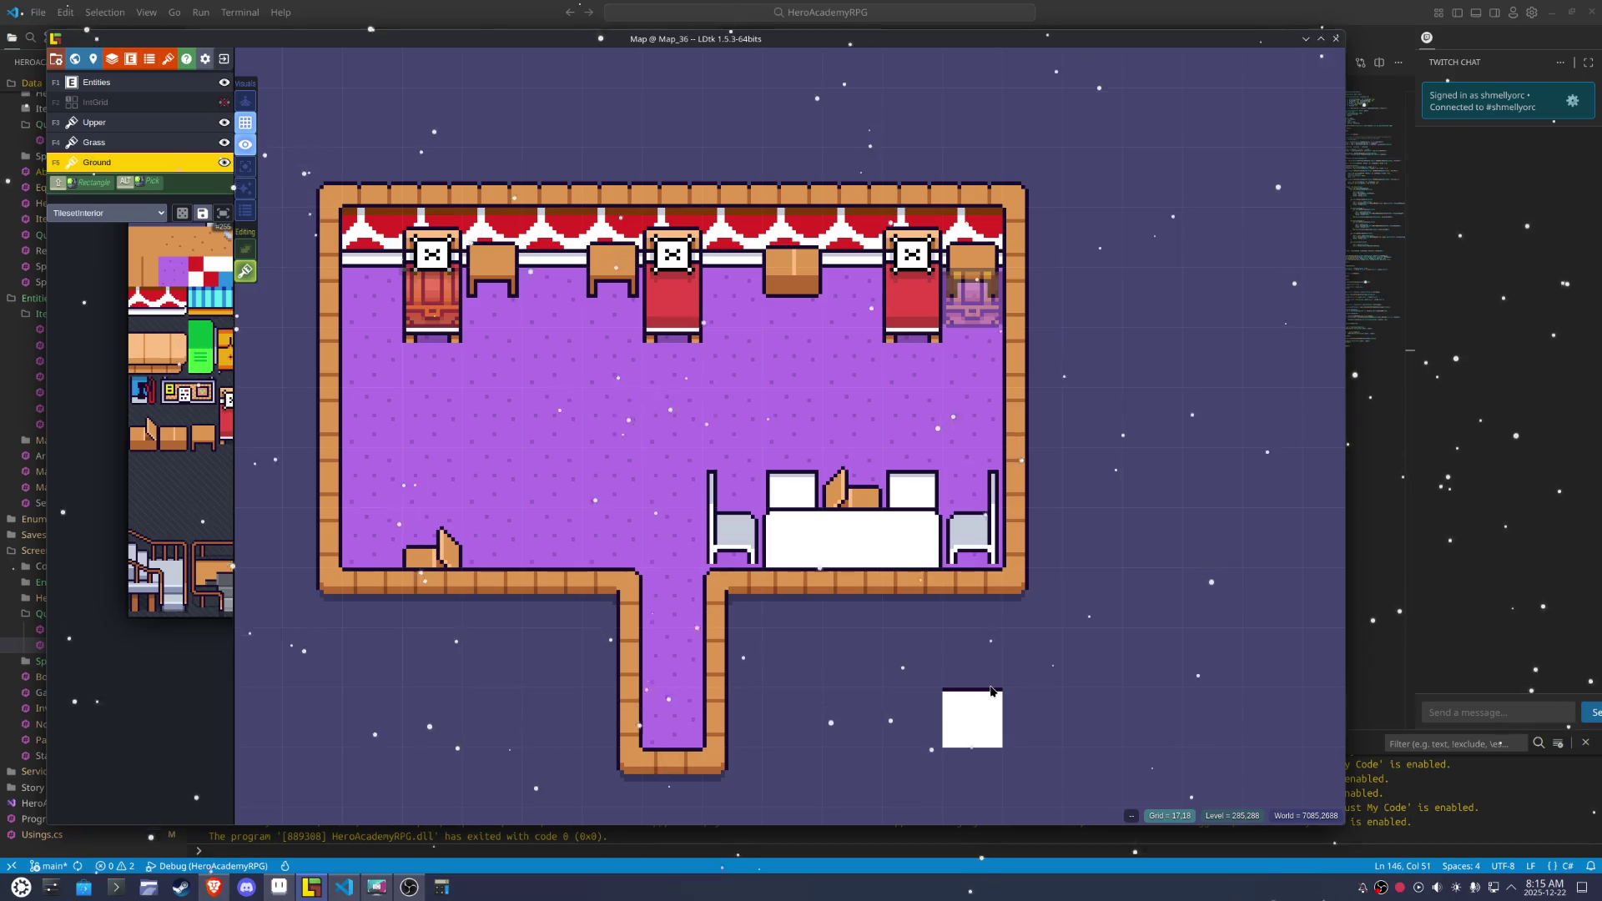
key(F2)
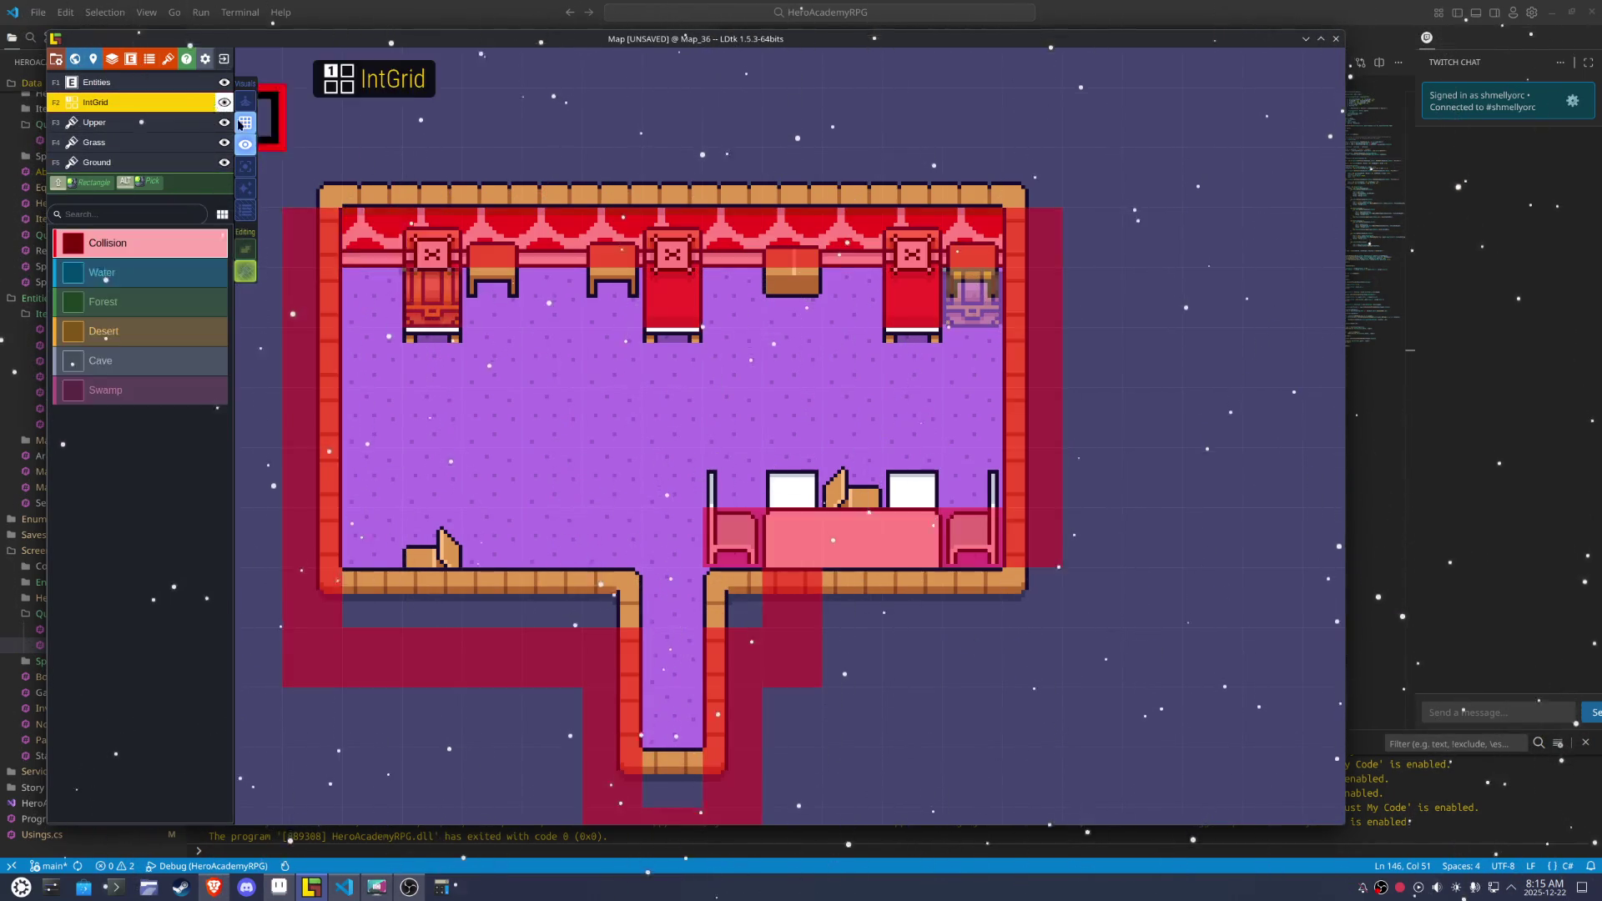
click(851, 480)
key(ctrl+s)
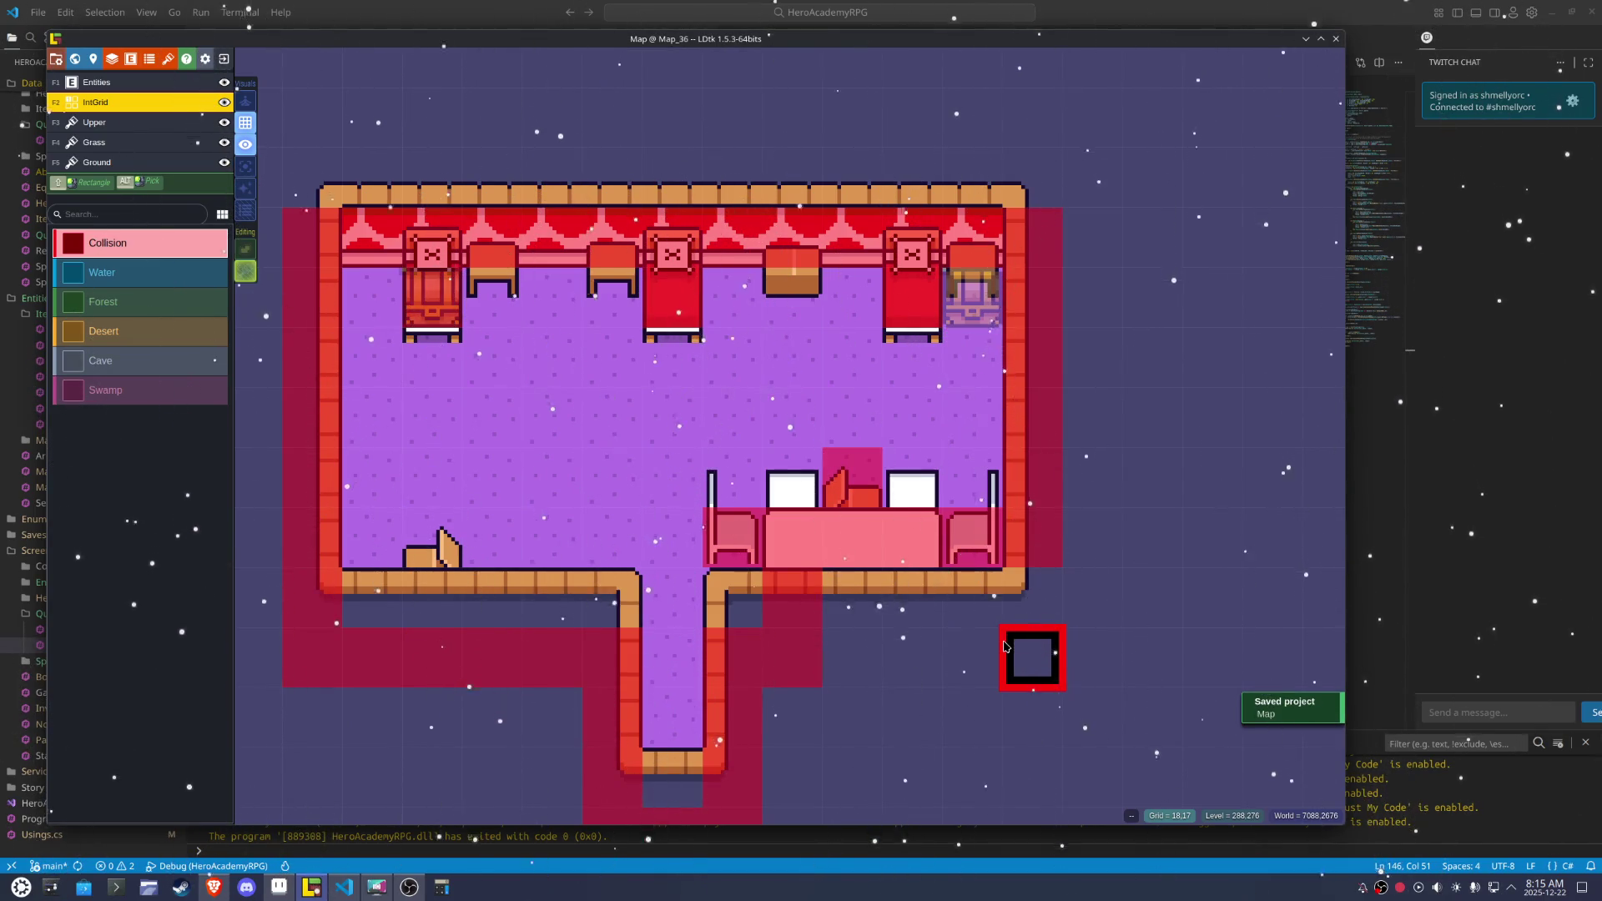
right_click(852, 478)
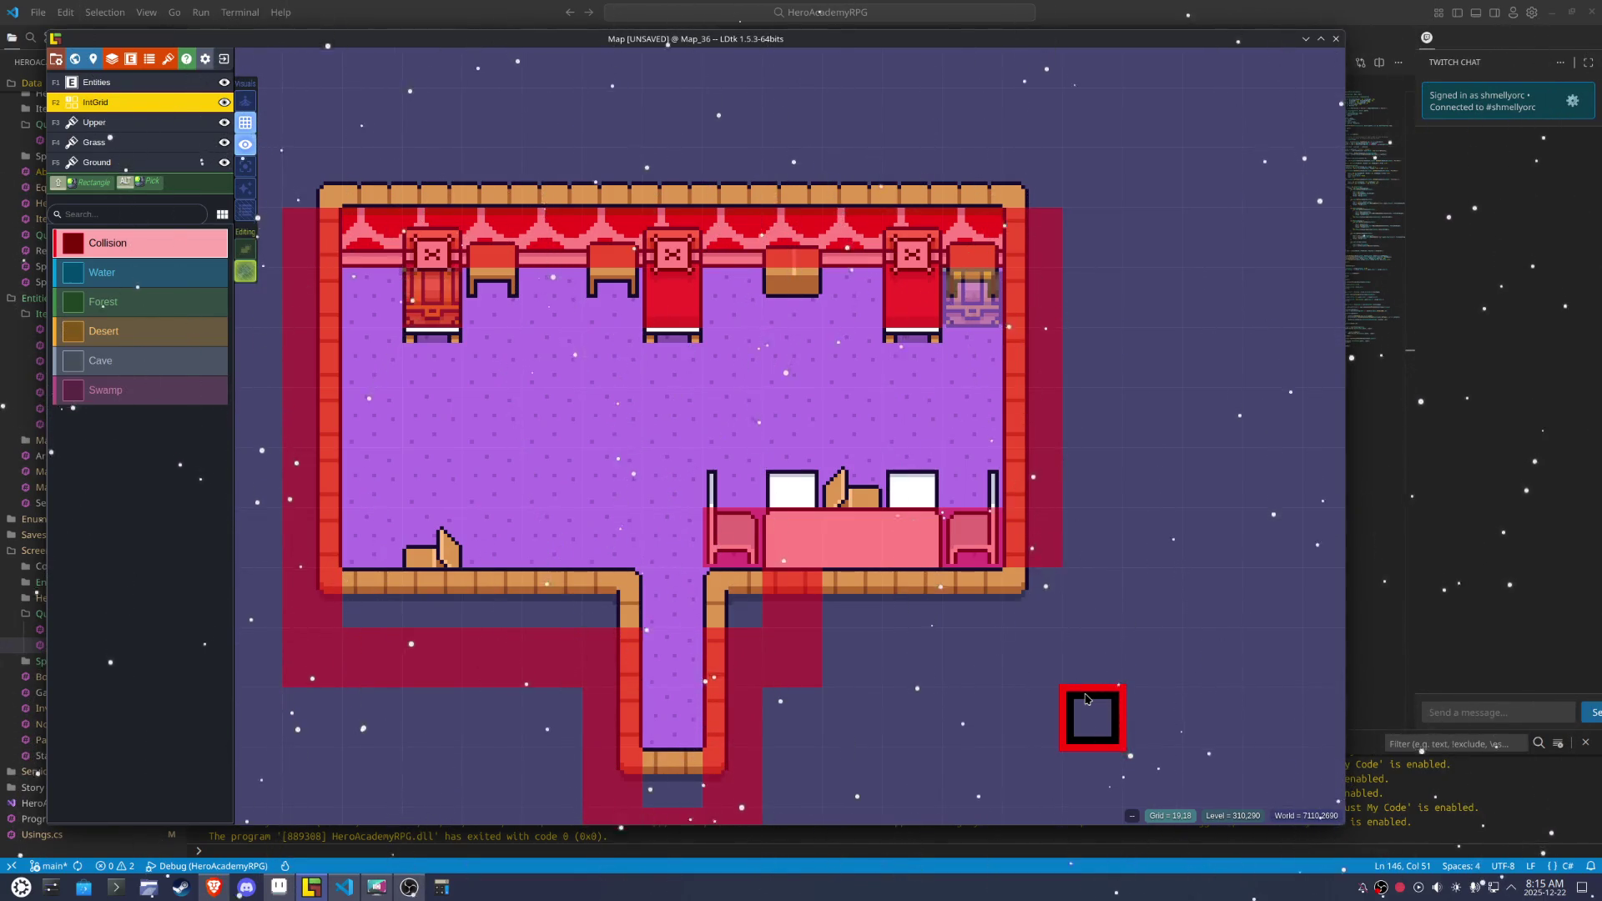
Draw the stool outline's left side and tidy its top corners below the chair tiles
click(278, 887)
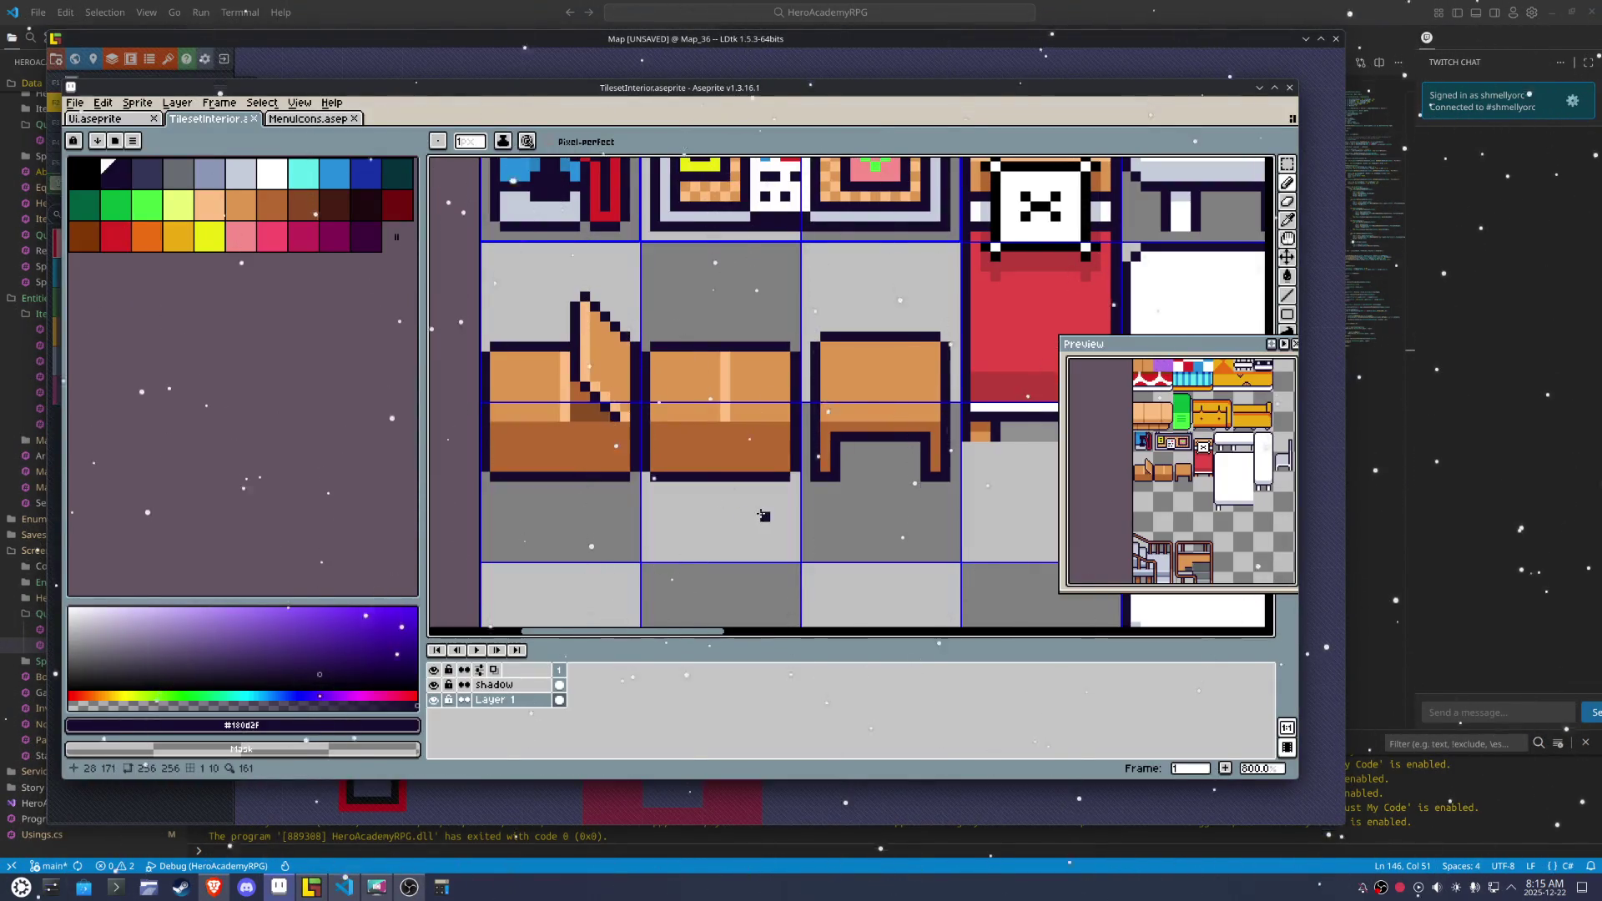
scroll(down, 3)
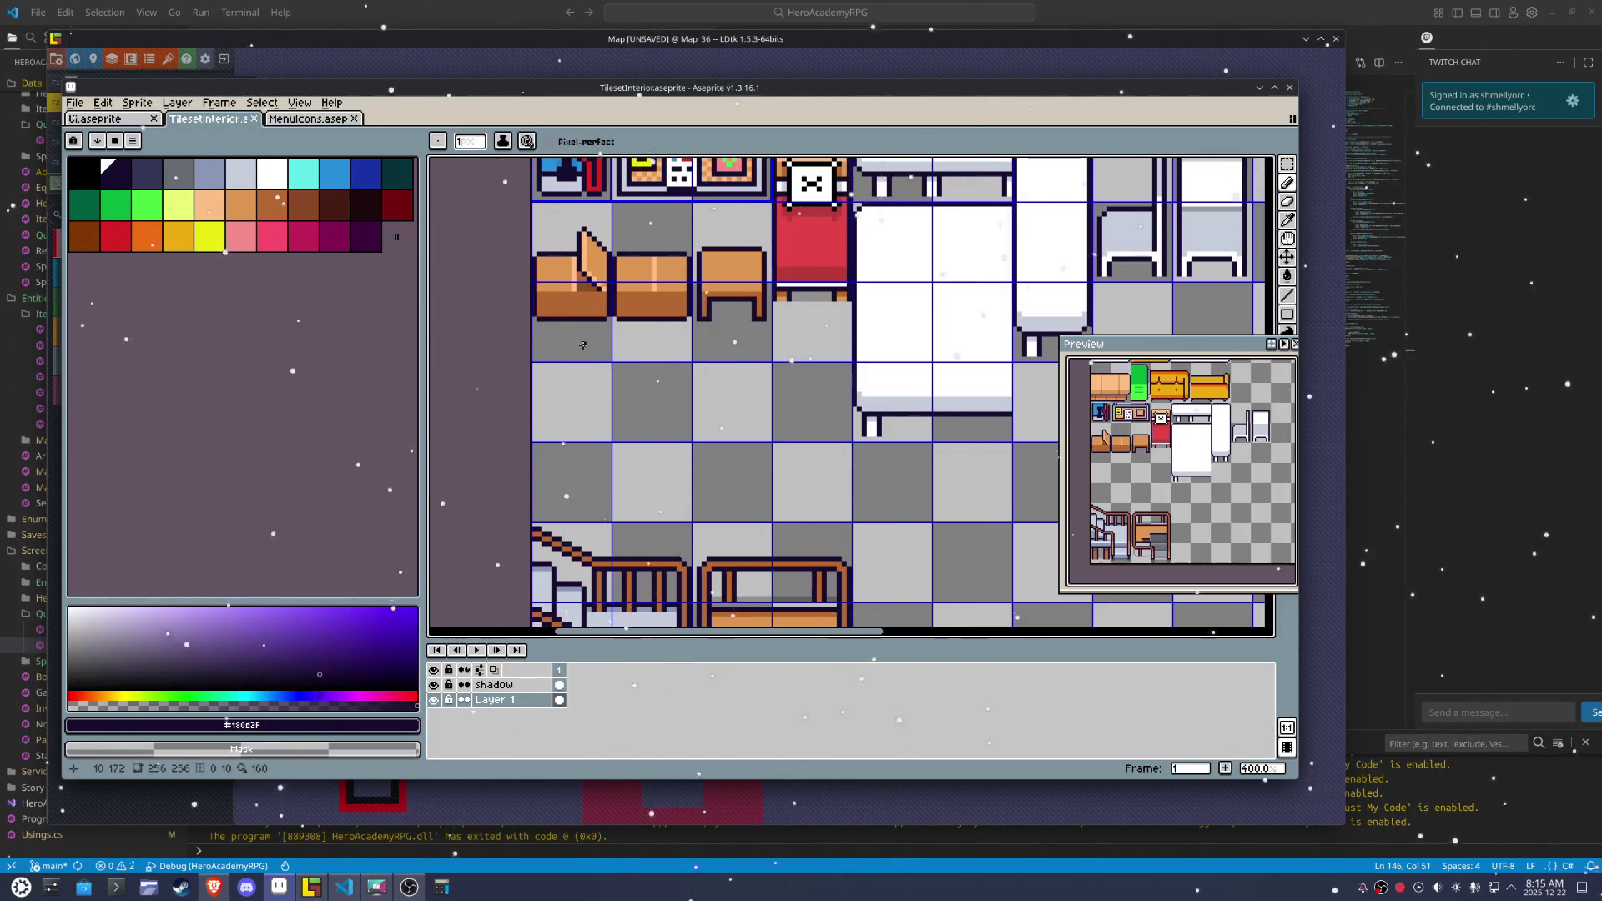
scroll(up, 3)
drag(640, 358, 652, 359)
key(ctrl+z)
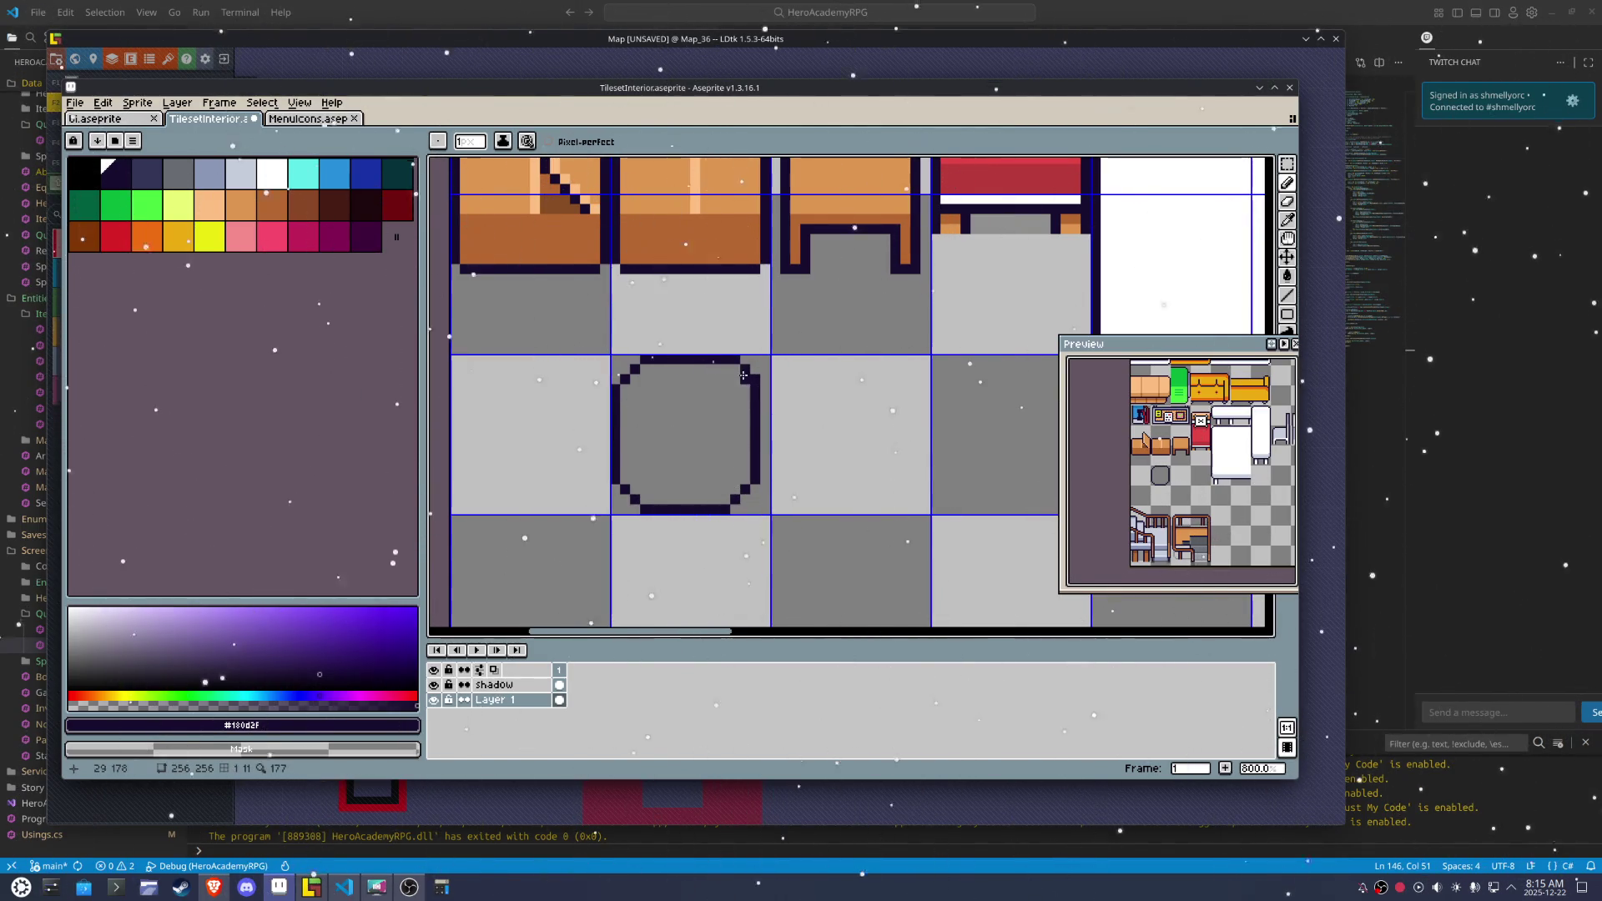
drag(737, 363, 751, 378)
scroll(up, 3)
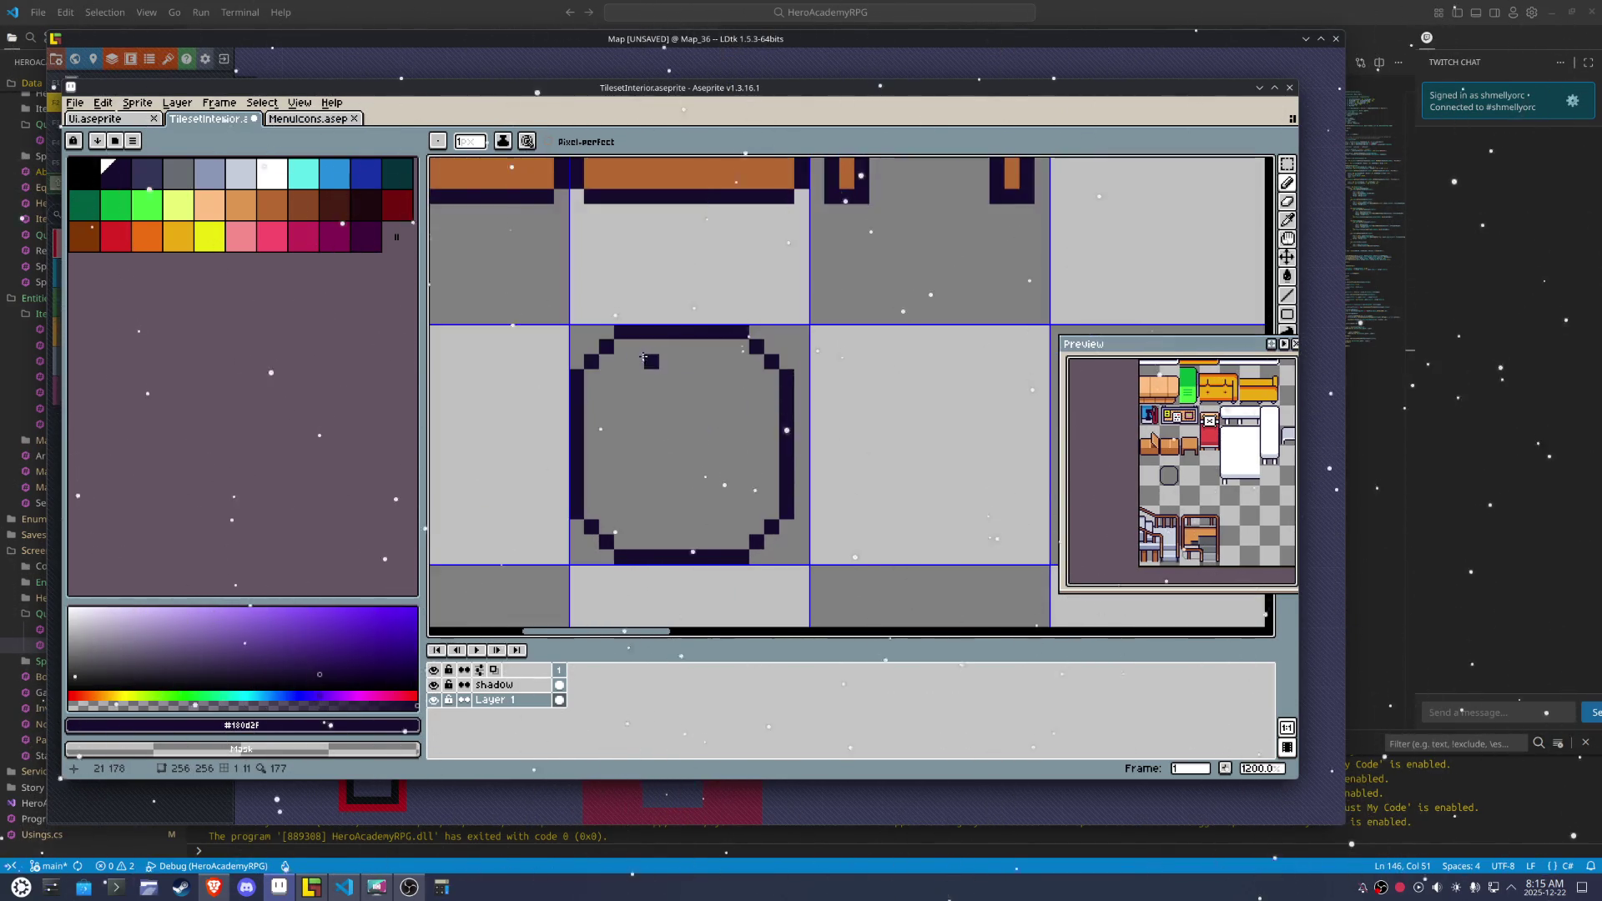
drag(626, 363, 638, 363)
Draw the outline's bottom-right curve, bottom edge and bottom-left corner
drag(782, 526, 759, 555)
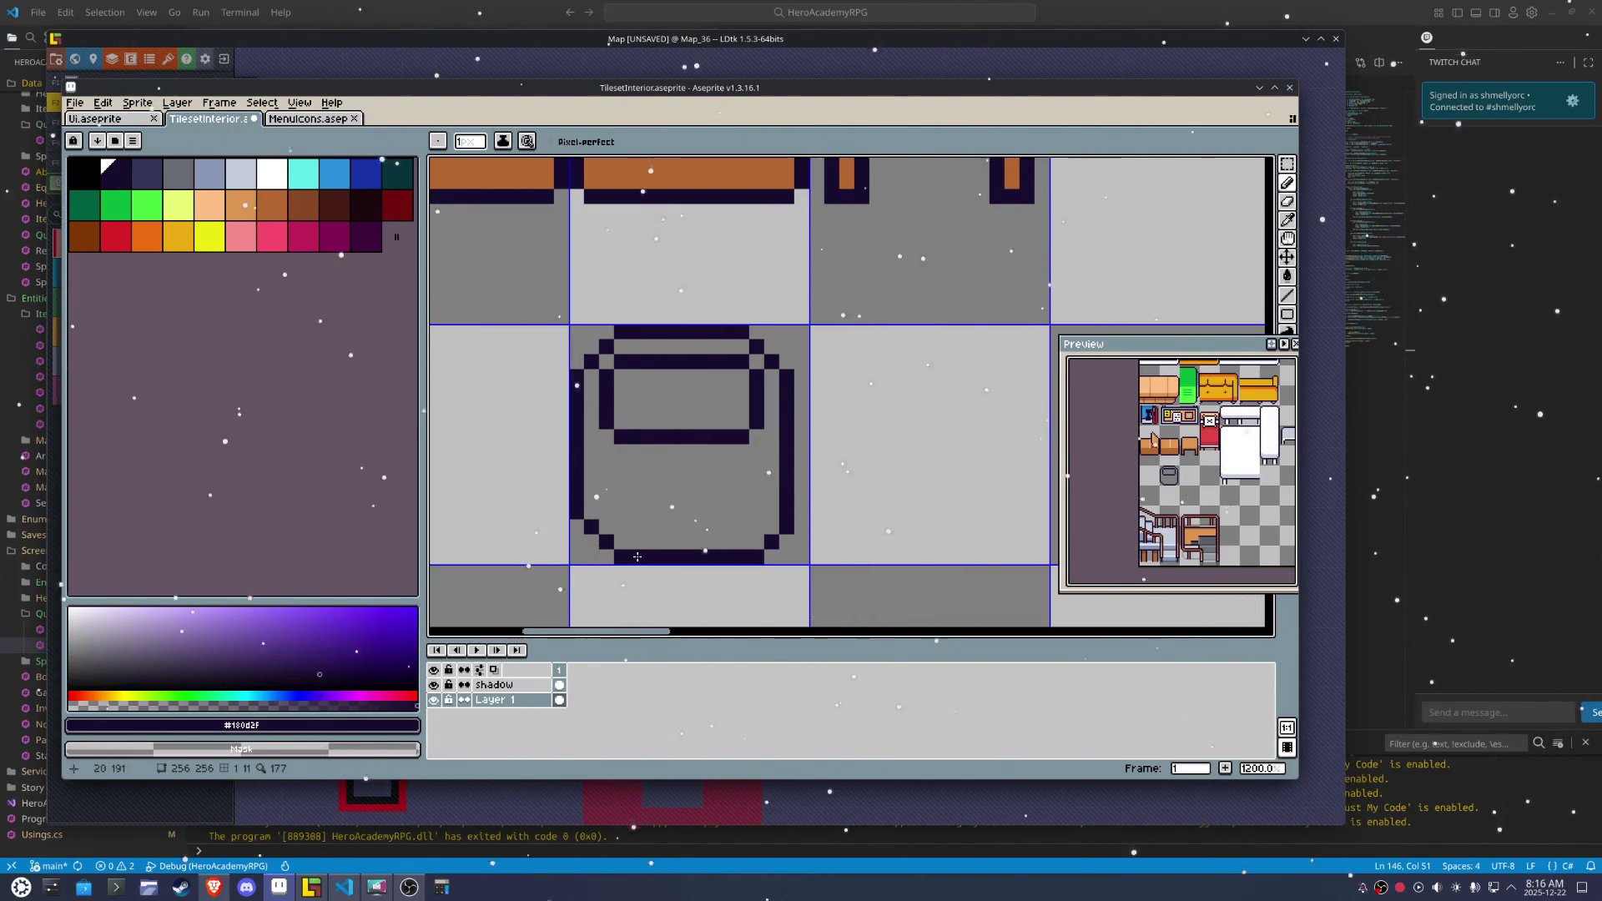
drag(583, 529, 610, 542)
key(ctrl+z)
click(607, 542)
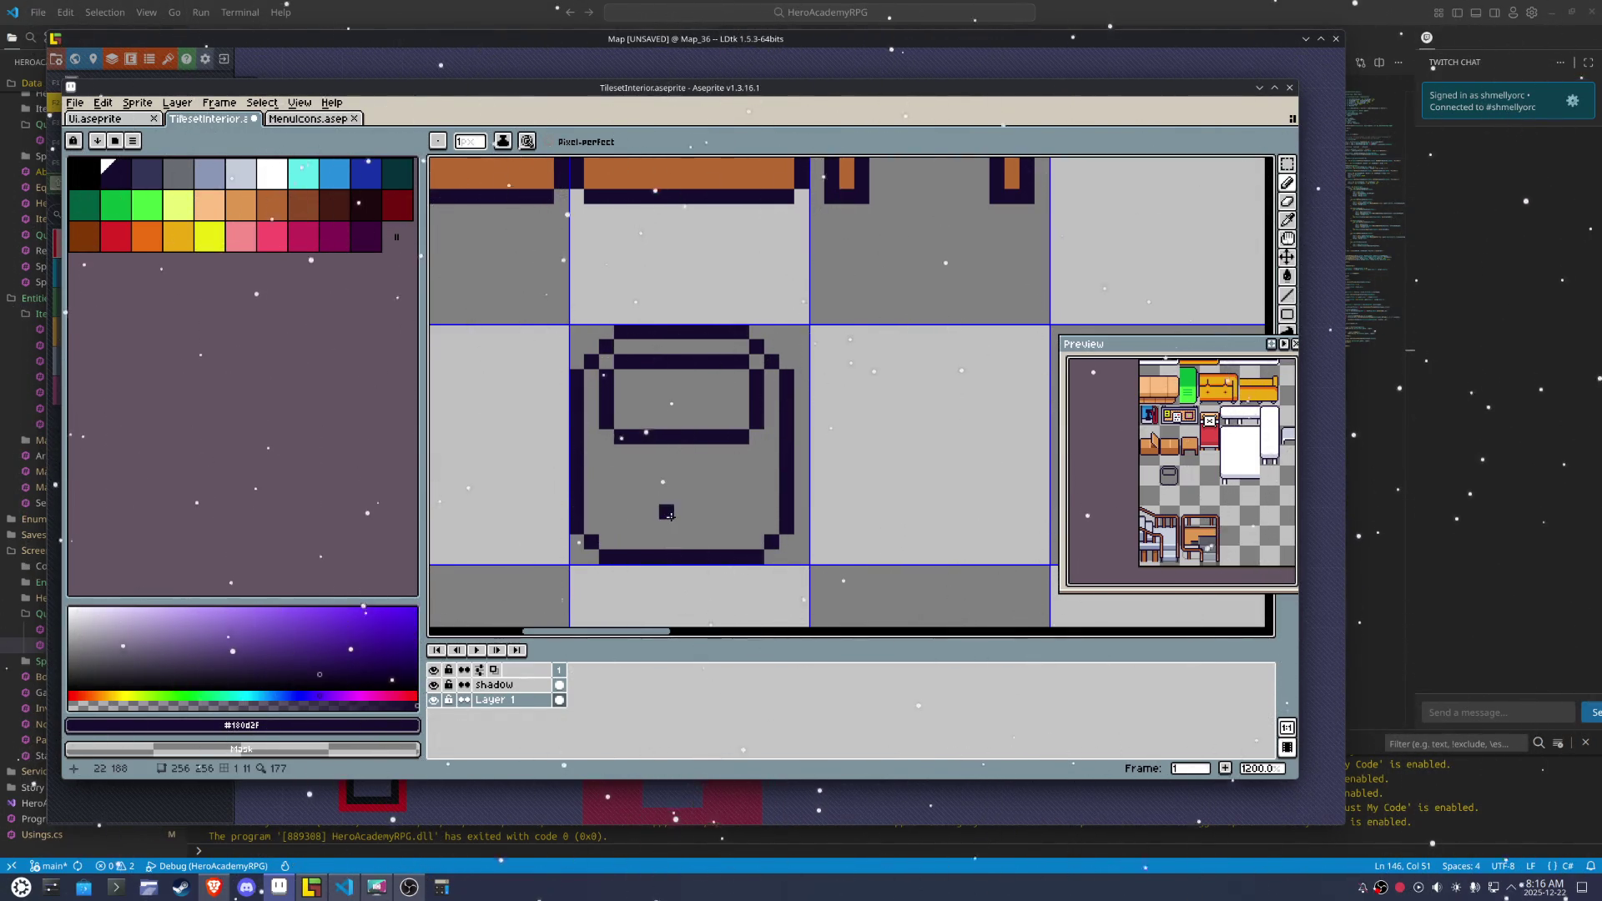
scroll(down, 3)
Select the whole stool outline with the rectangular marquee and drag it further down
key(m)
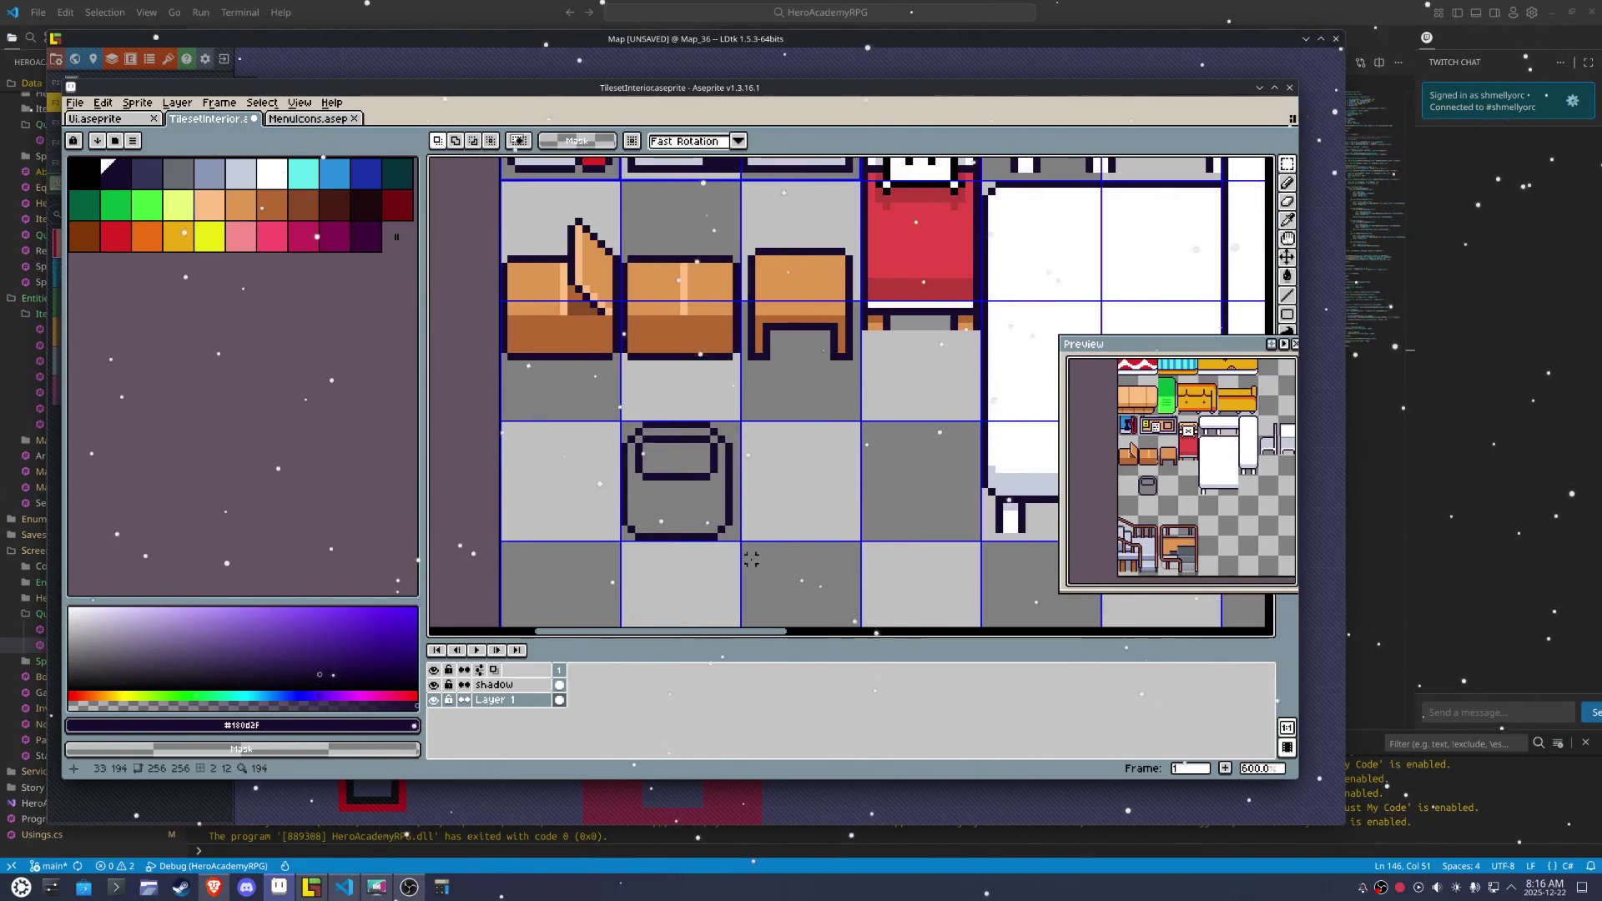
drag(670, 574, 665, 517)
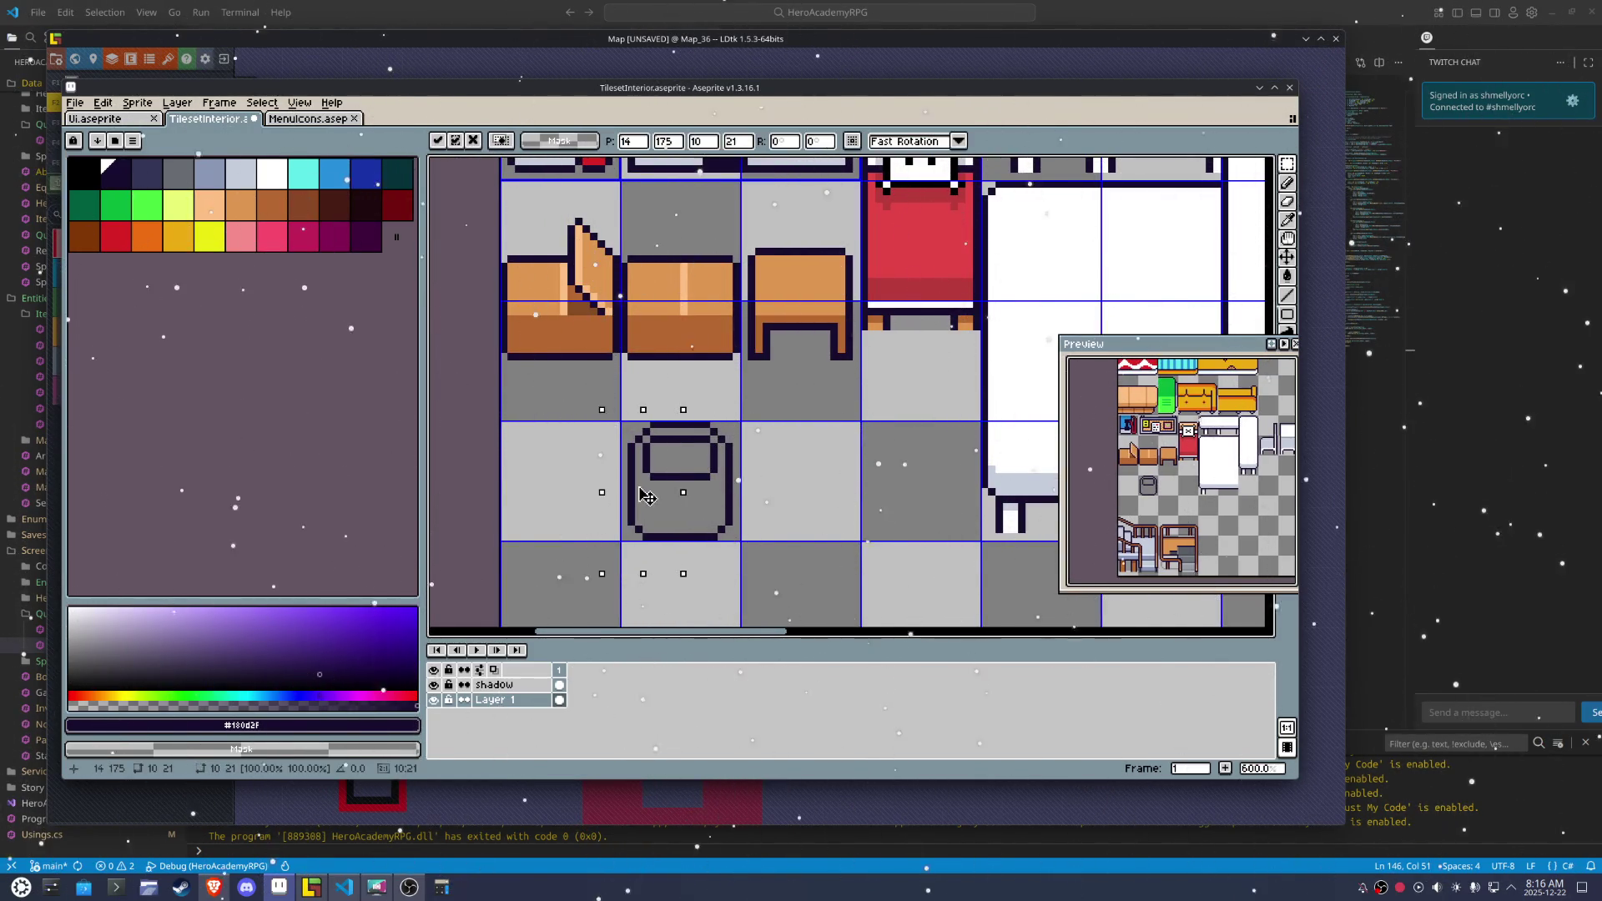
drag(788, 544, 613, 417)
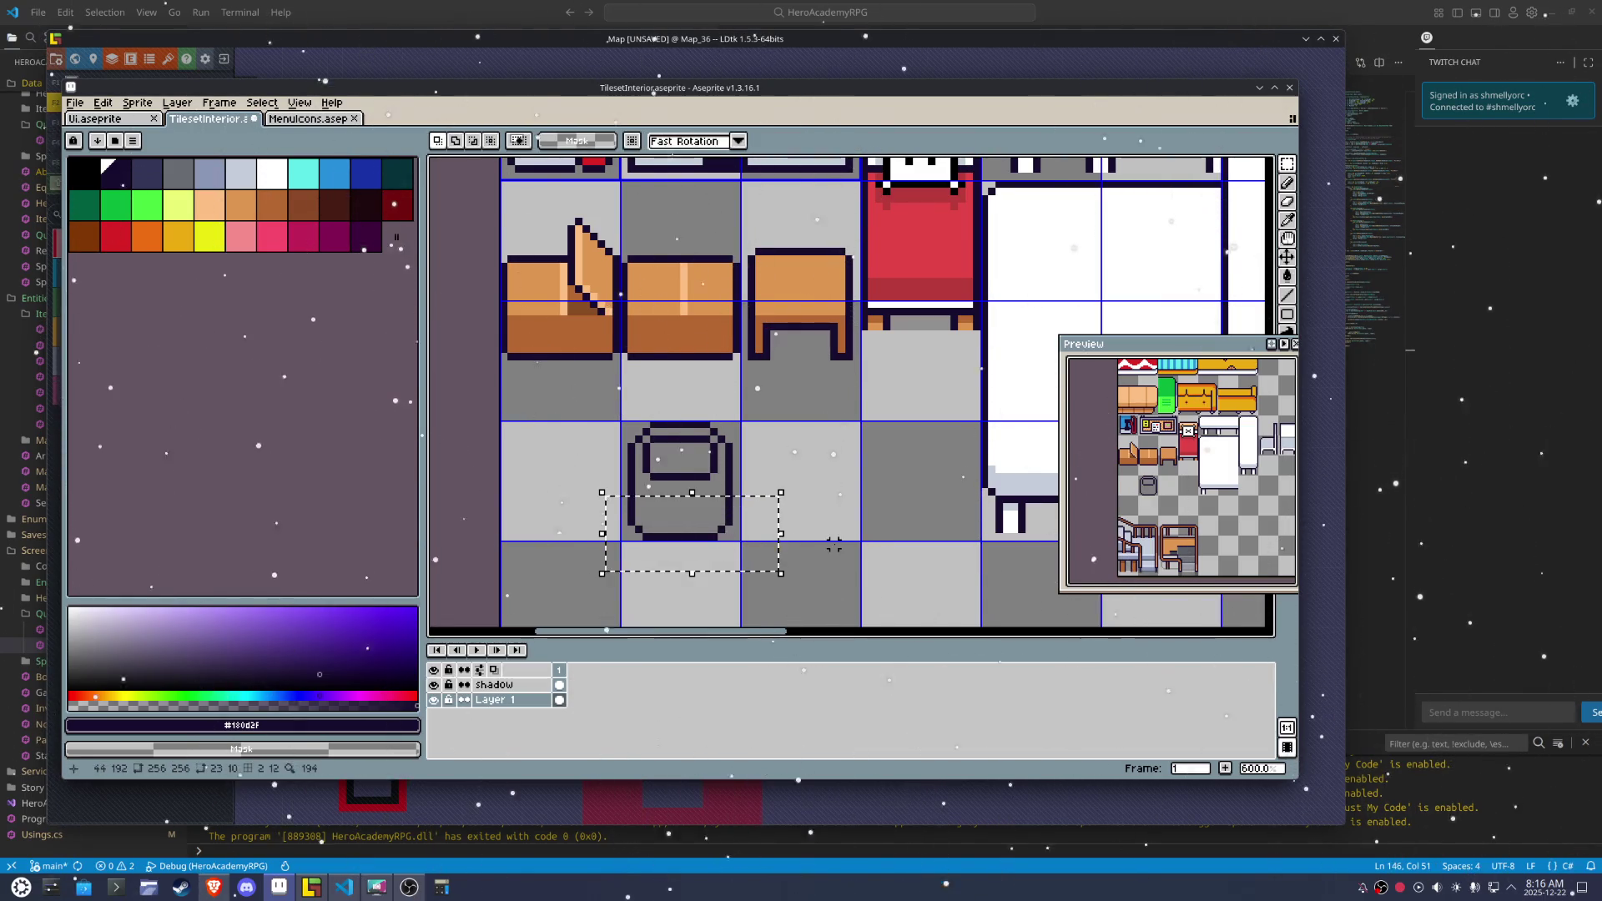
scroll(down, 3)
drag(798, 581, 616, 393)
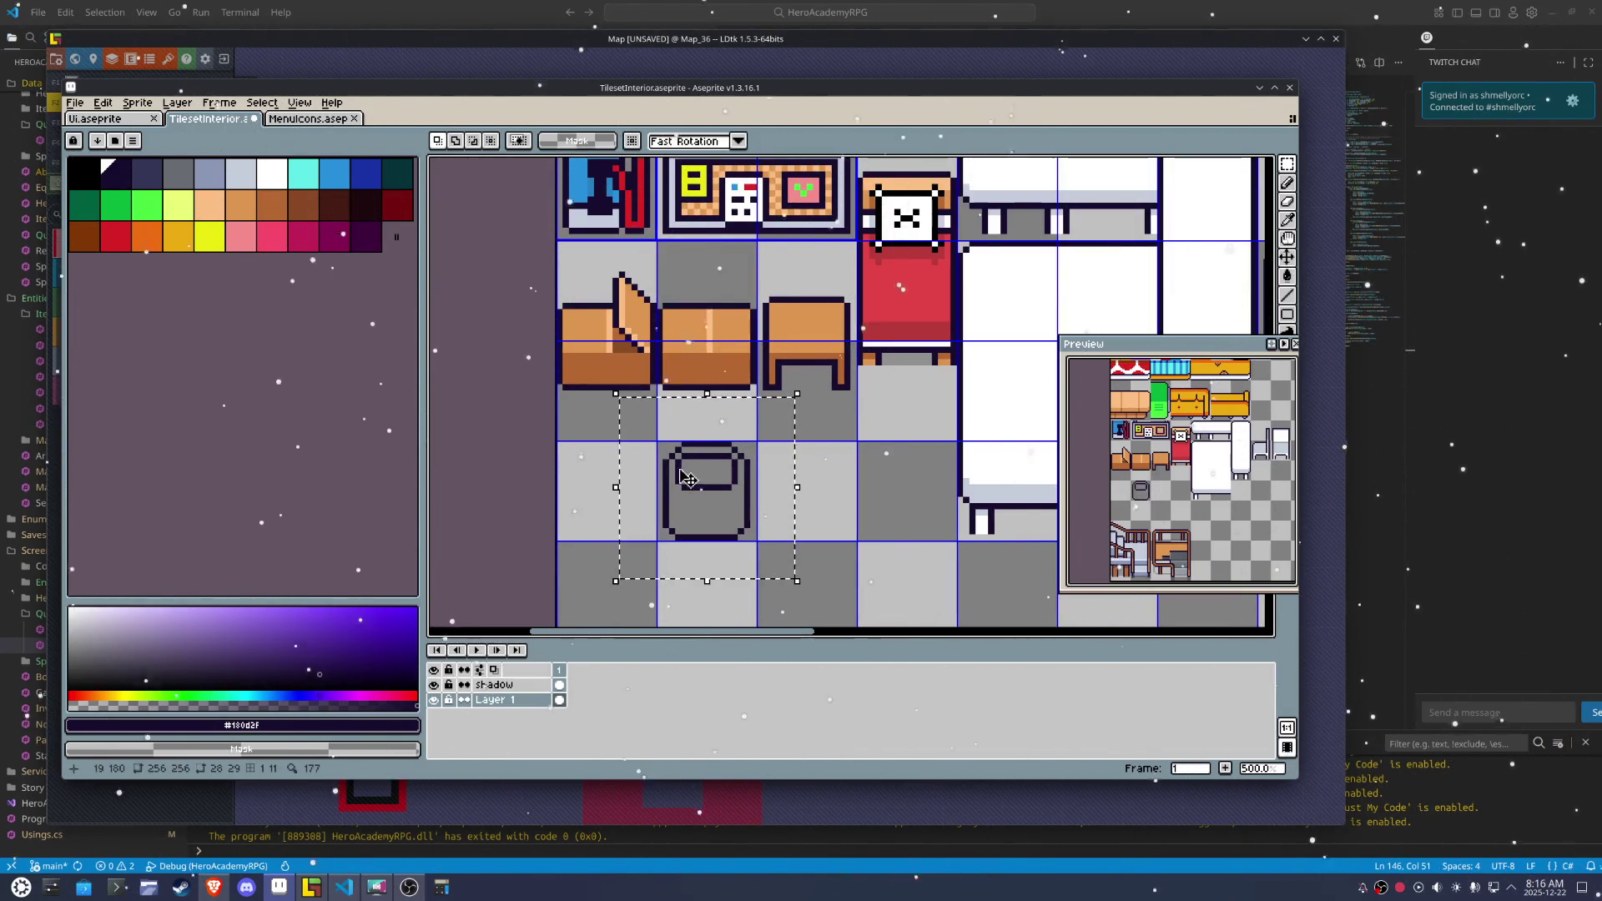
drag(695, 481, 695, 514)
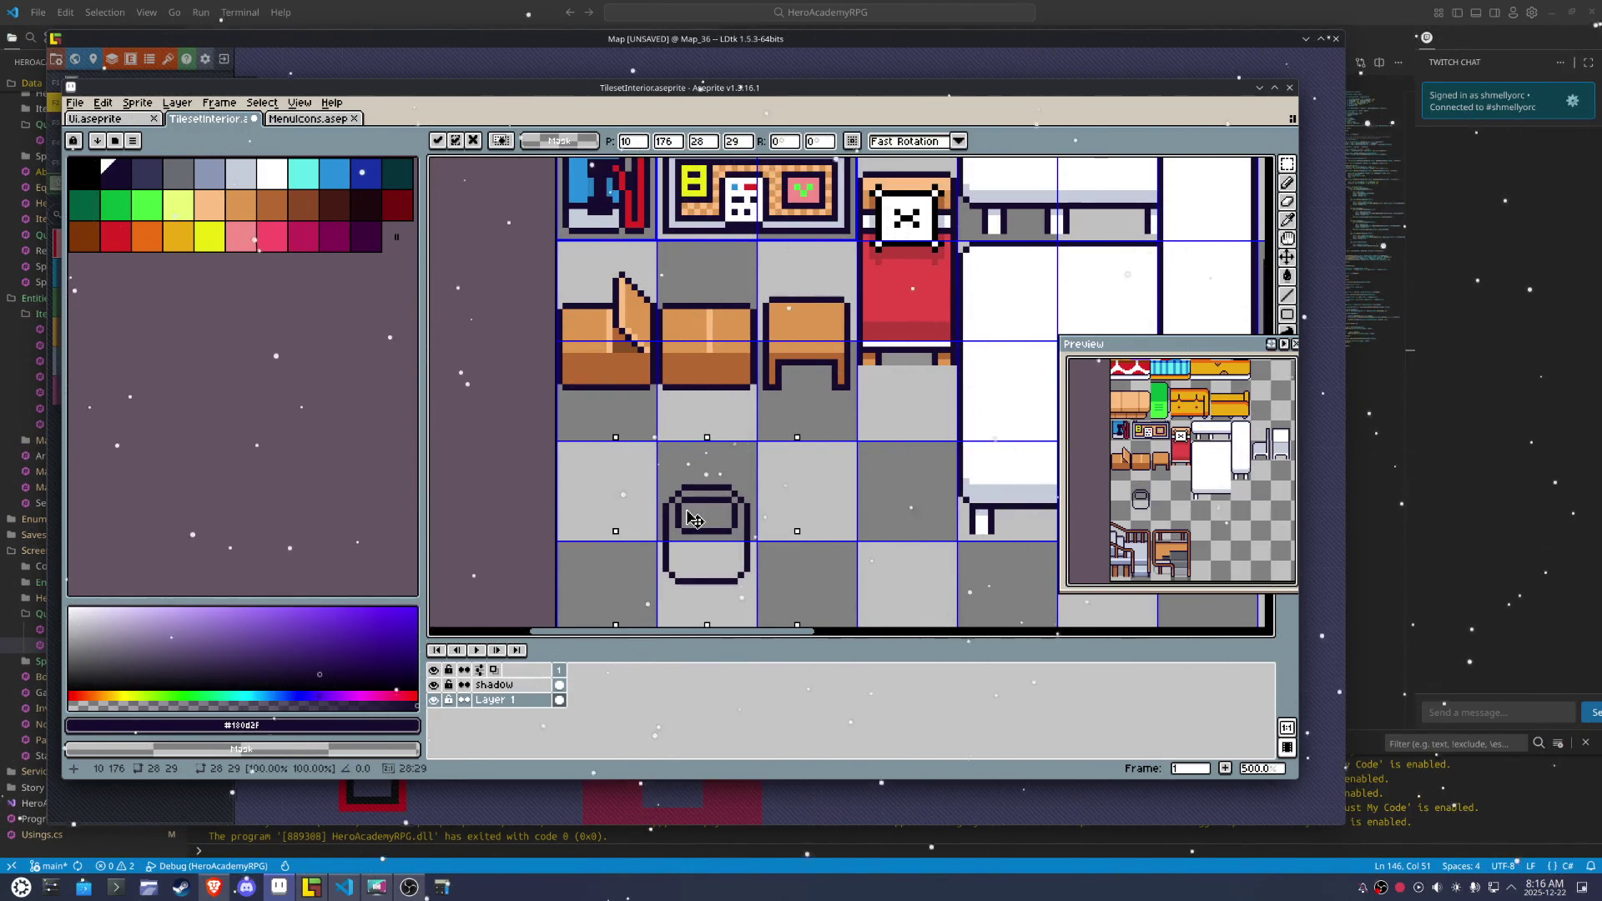
drag(844, 500, 844, 433)
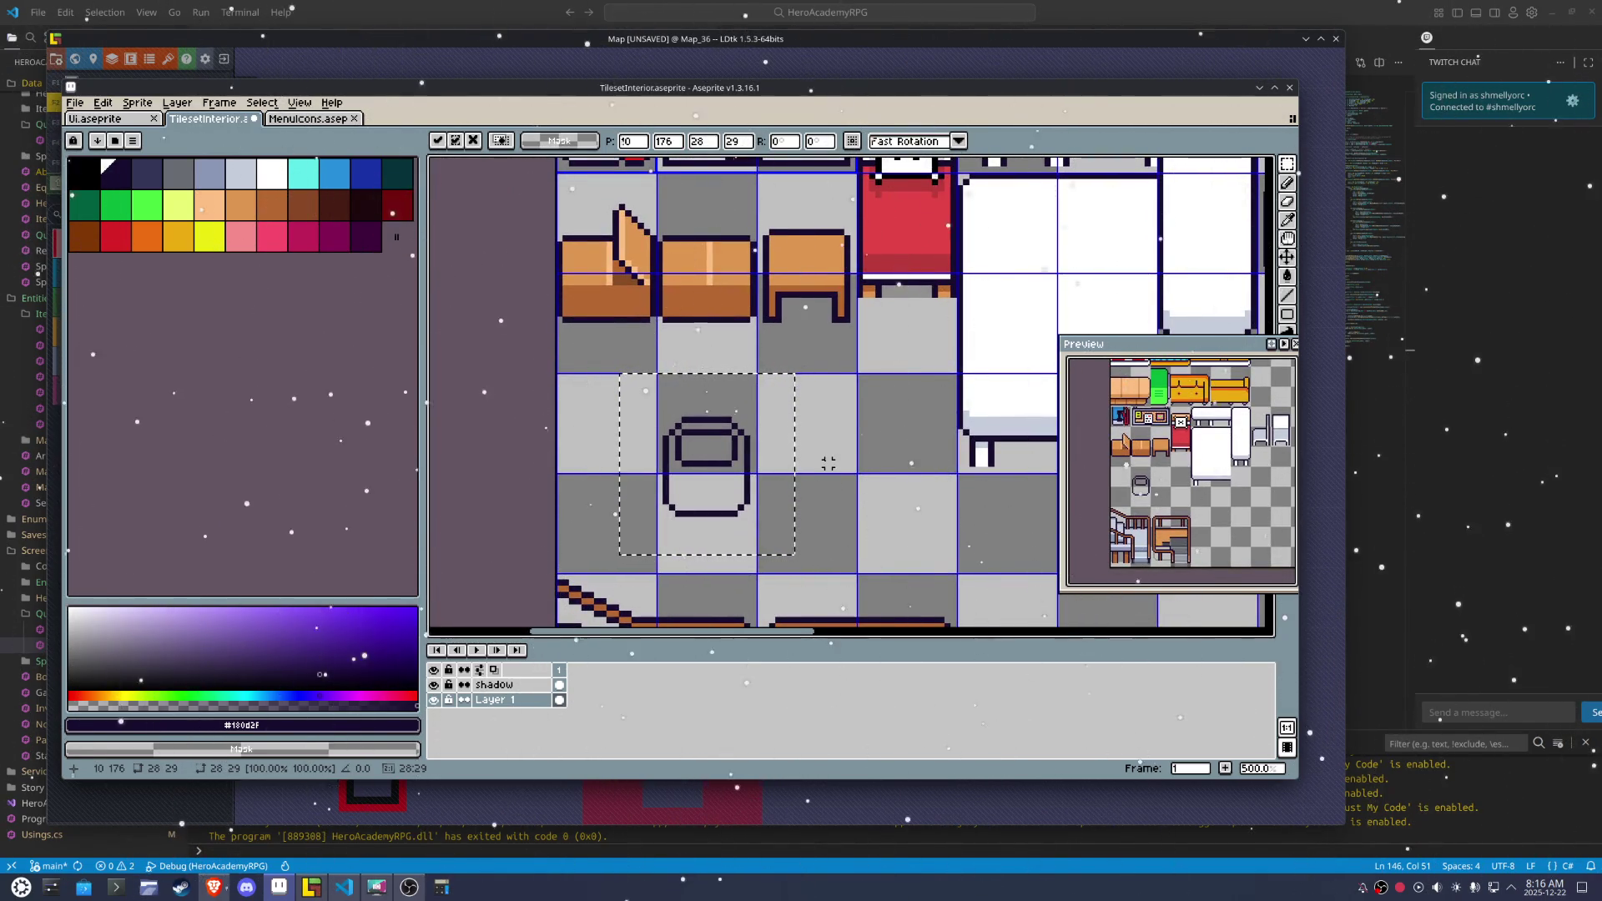
scroll(up, 3)
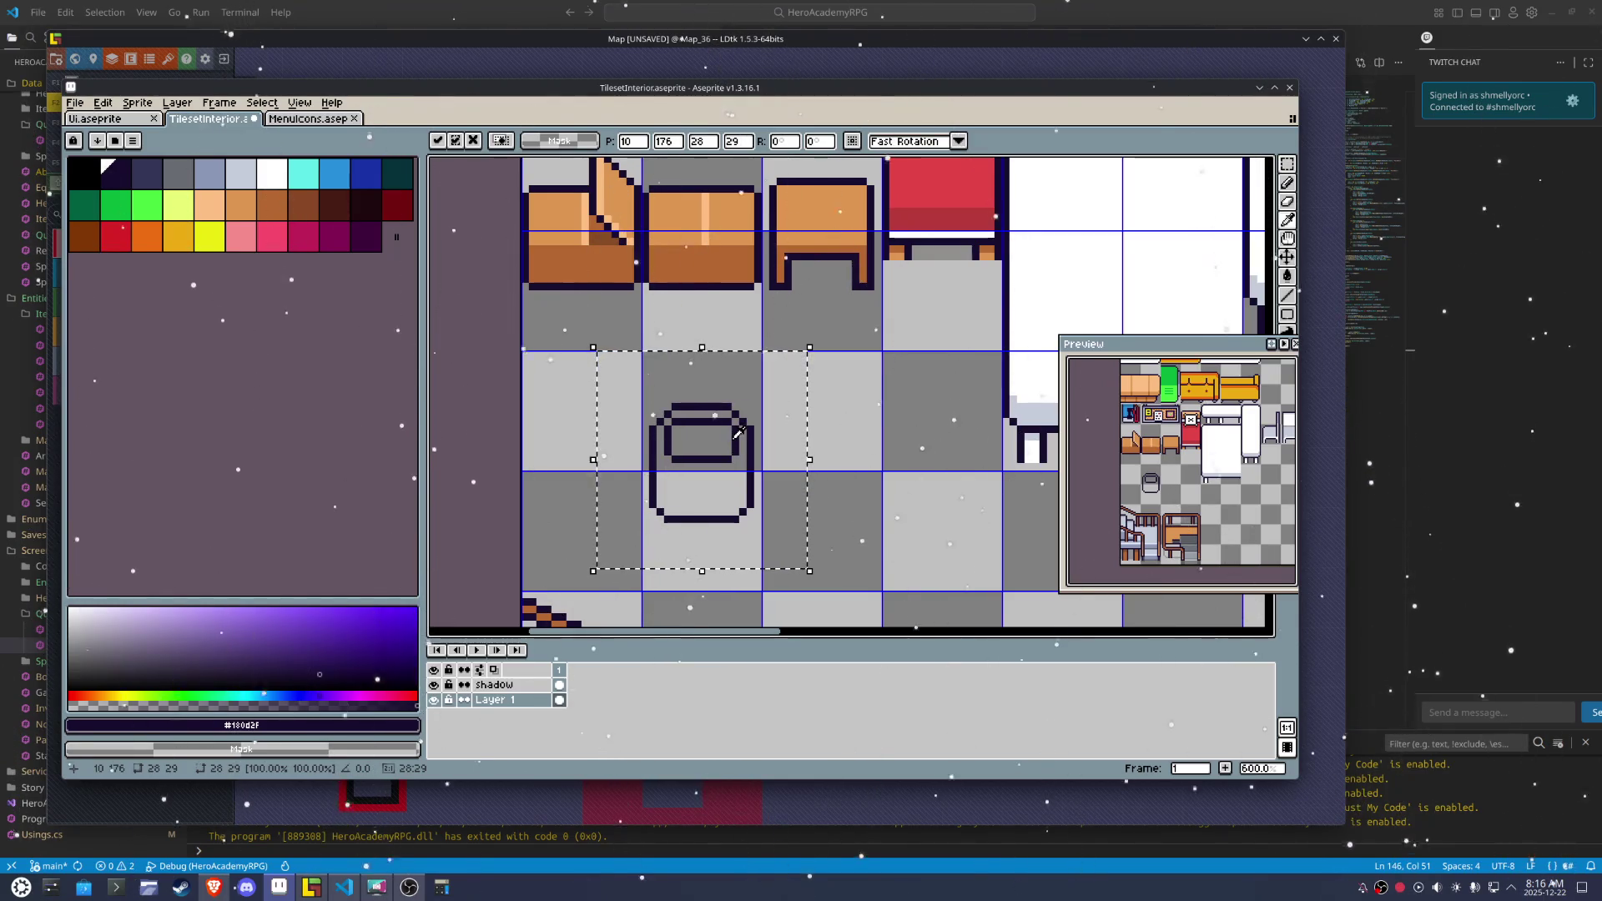
Fill the stool's top rim with green using the paint bucket
click(209, 173)
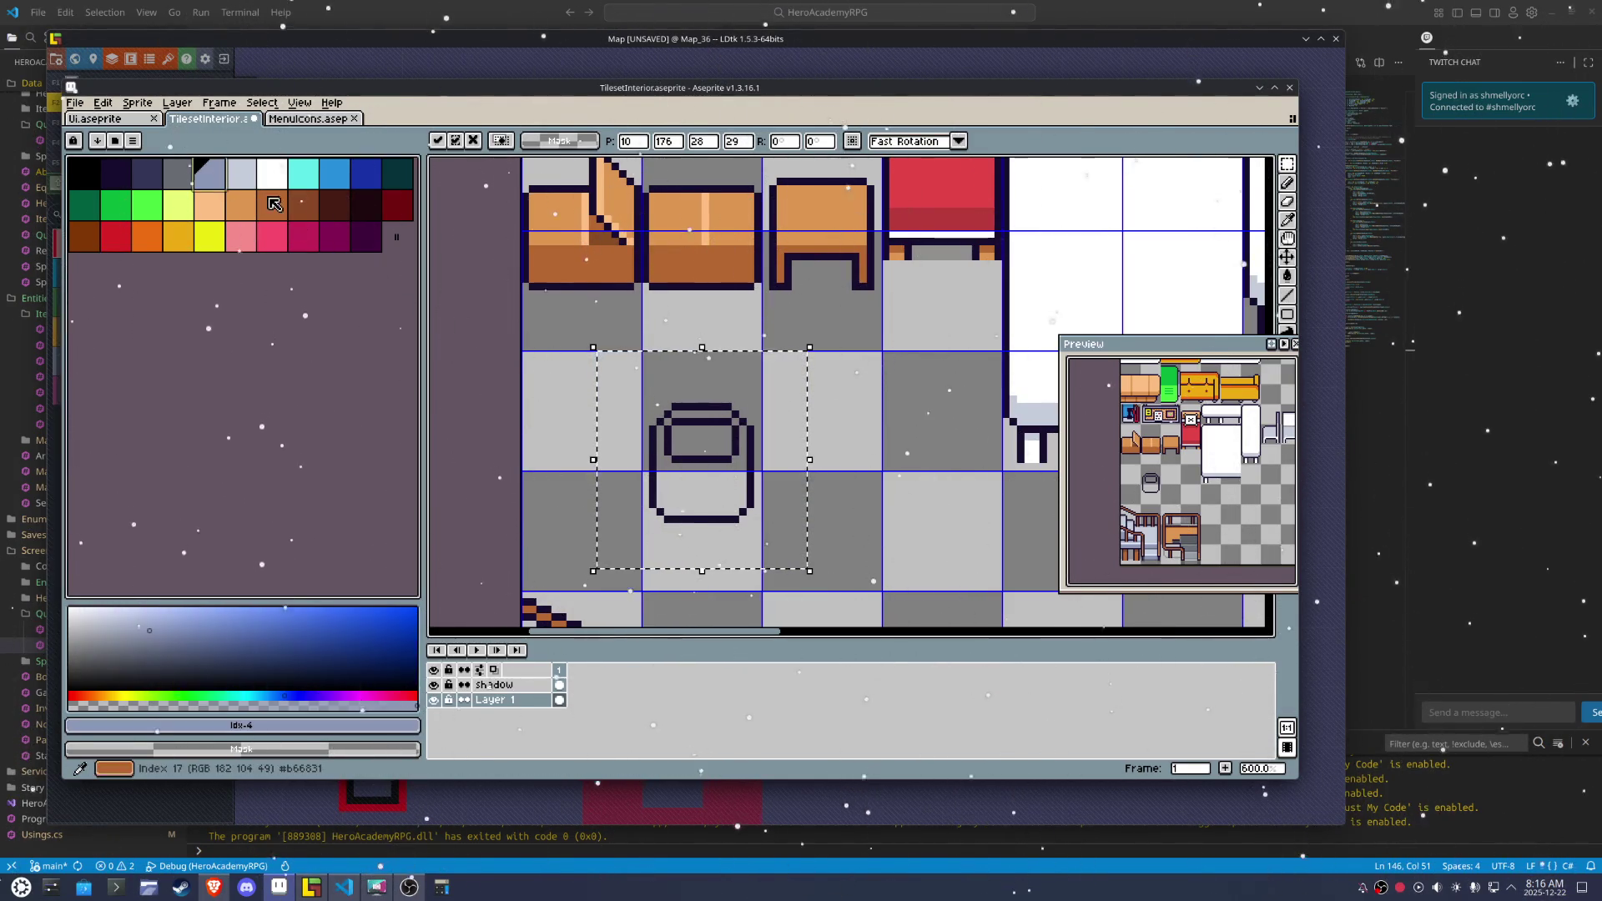
key(g)
click(116, 204)
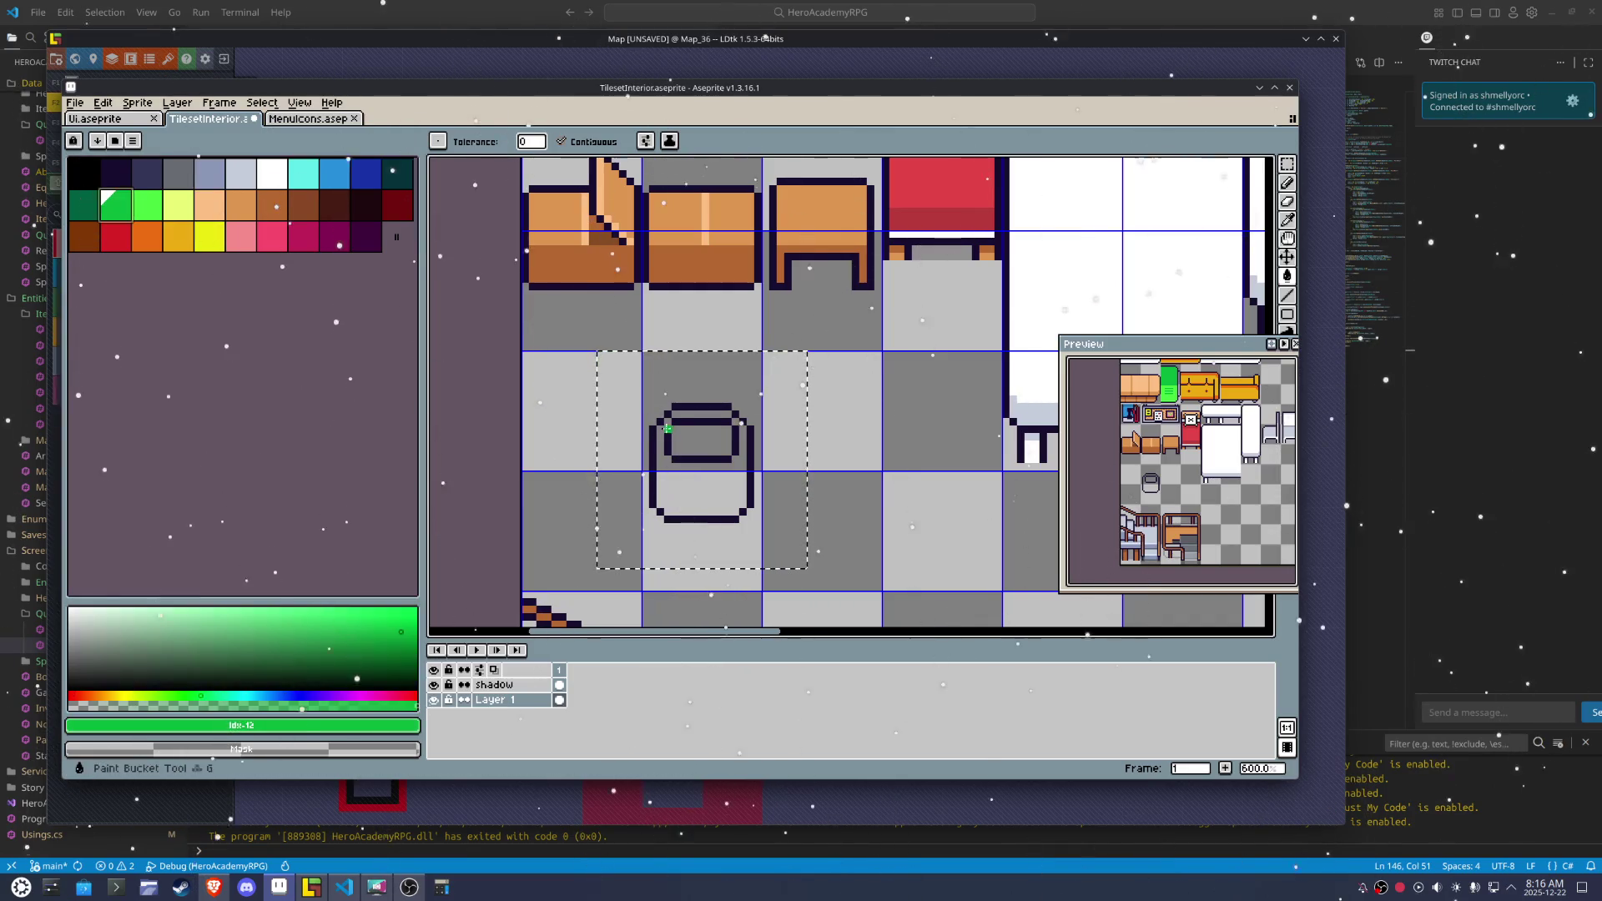
click(682, 415)
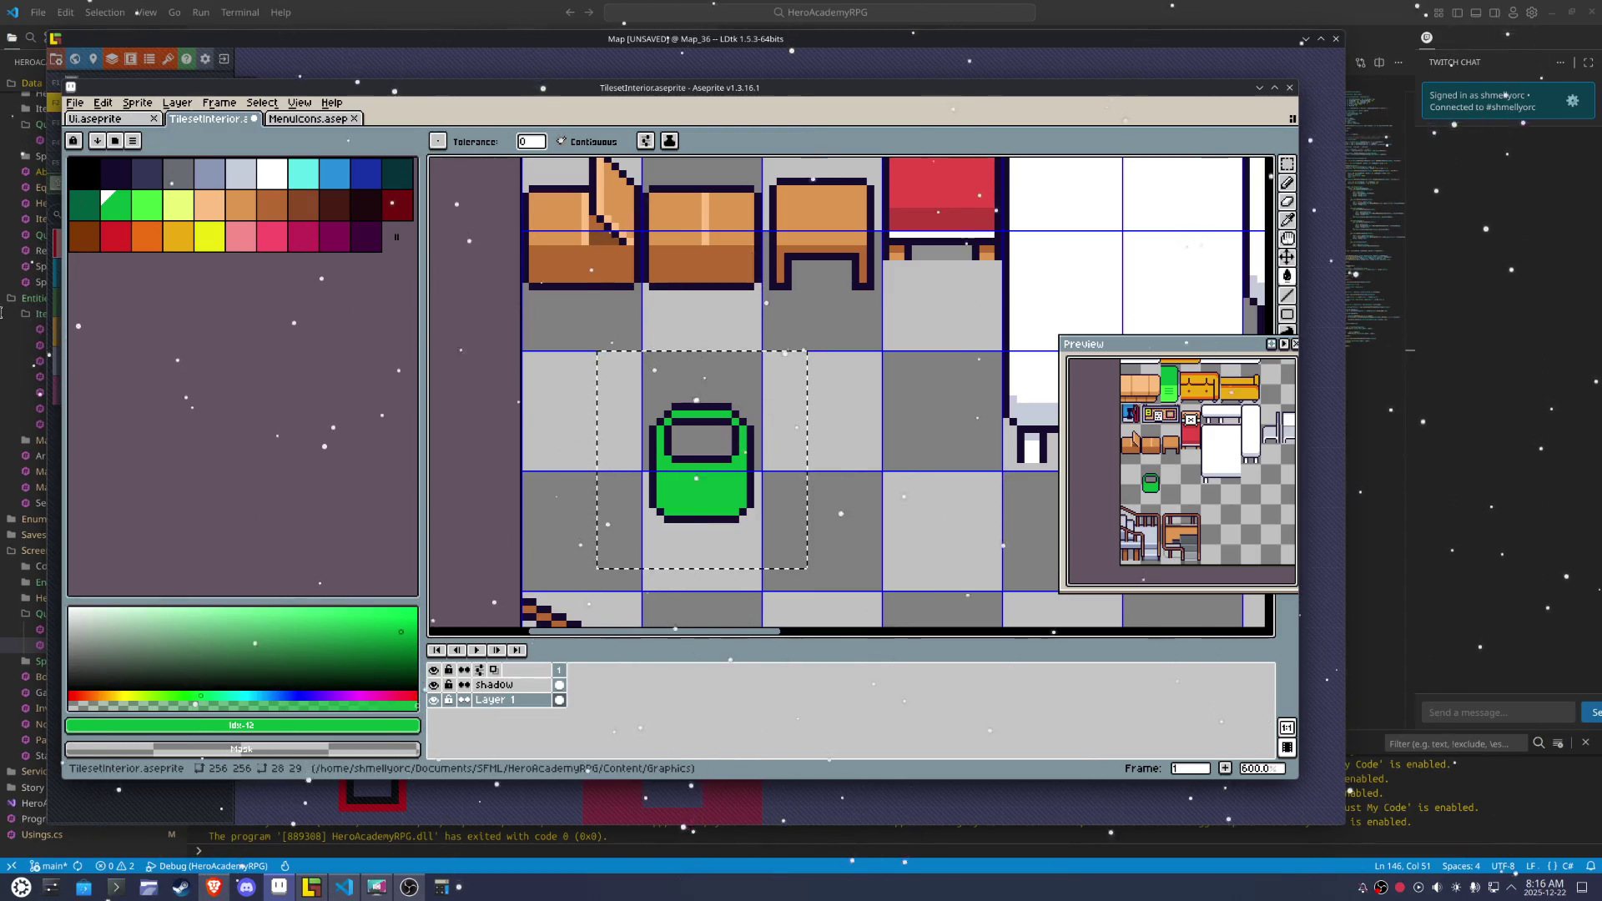
Line the rim with light green on all sides and fill the stool's lower body light green
click(147, 204)
scroll(up, 3)
key(b)
click(763, 446)
key(ctrl+z)
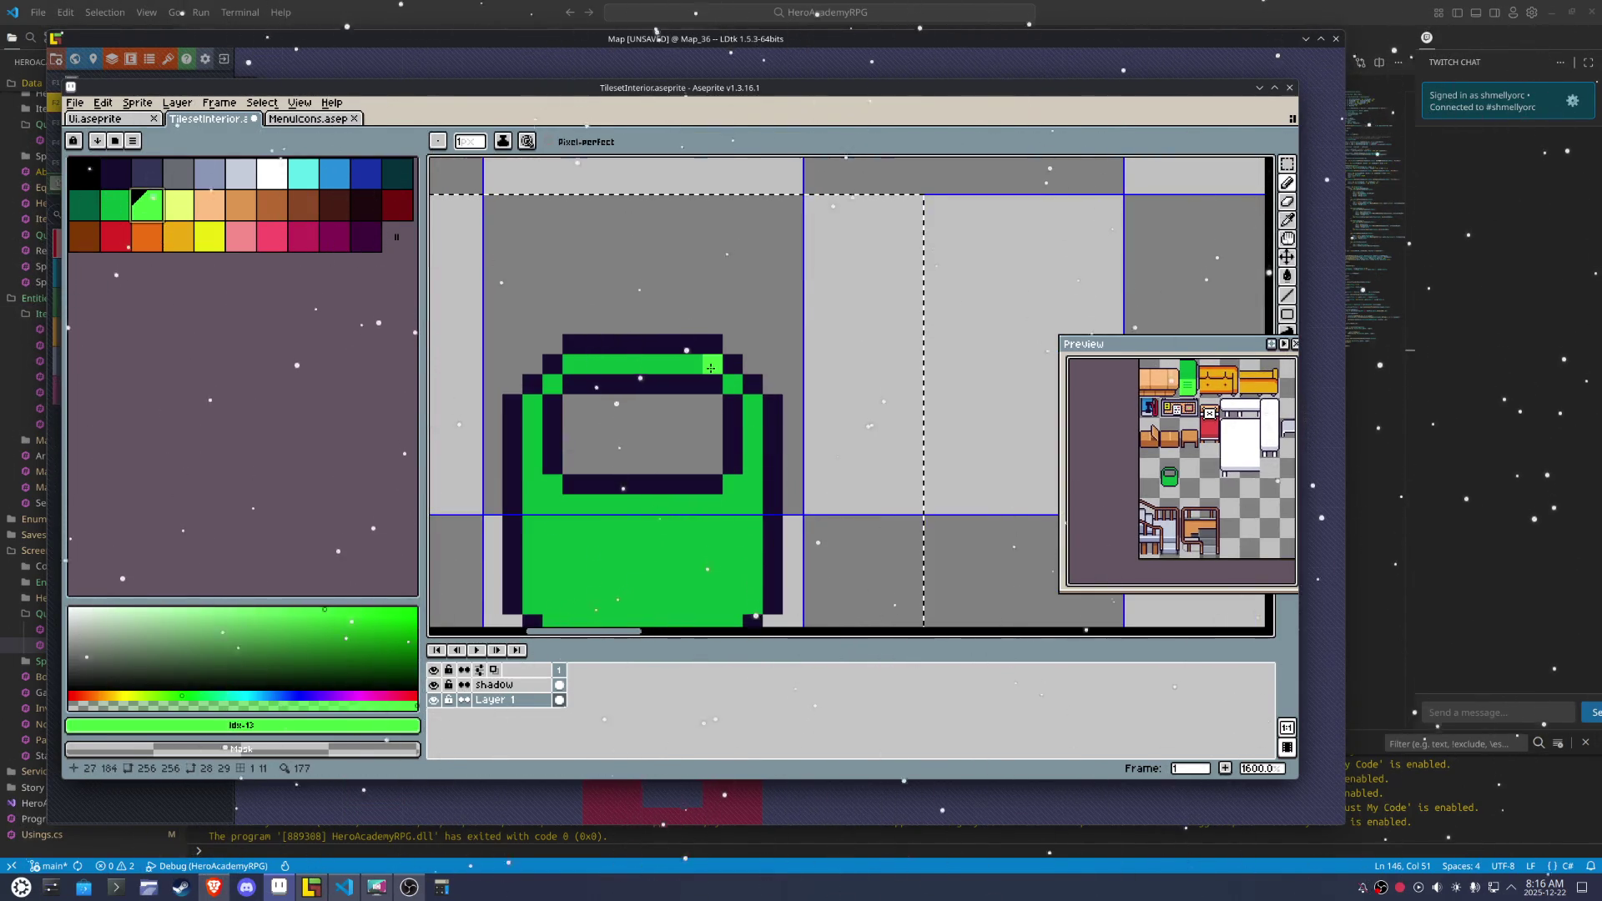
click(713, 364)
click(579, 359)
click(541, 468)
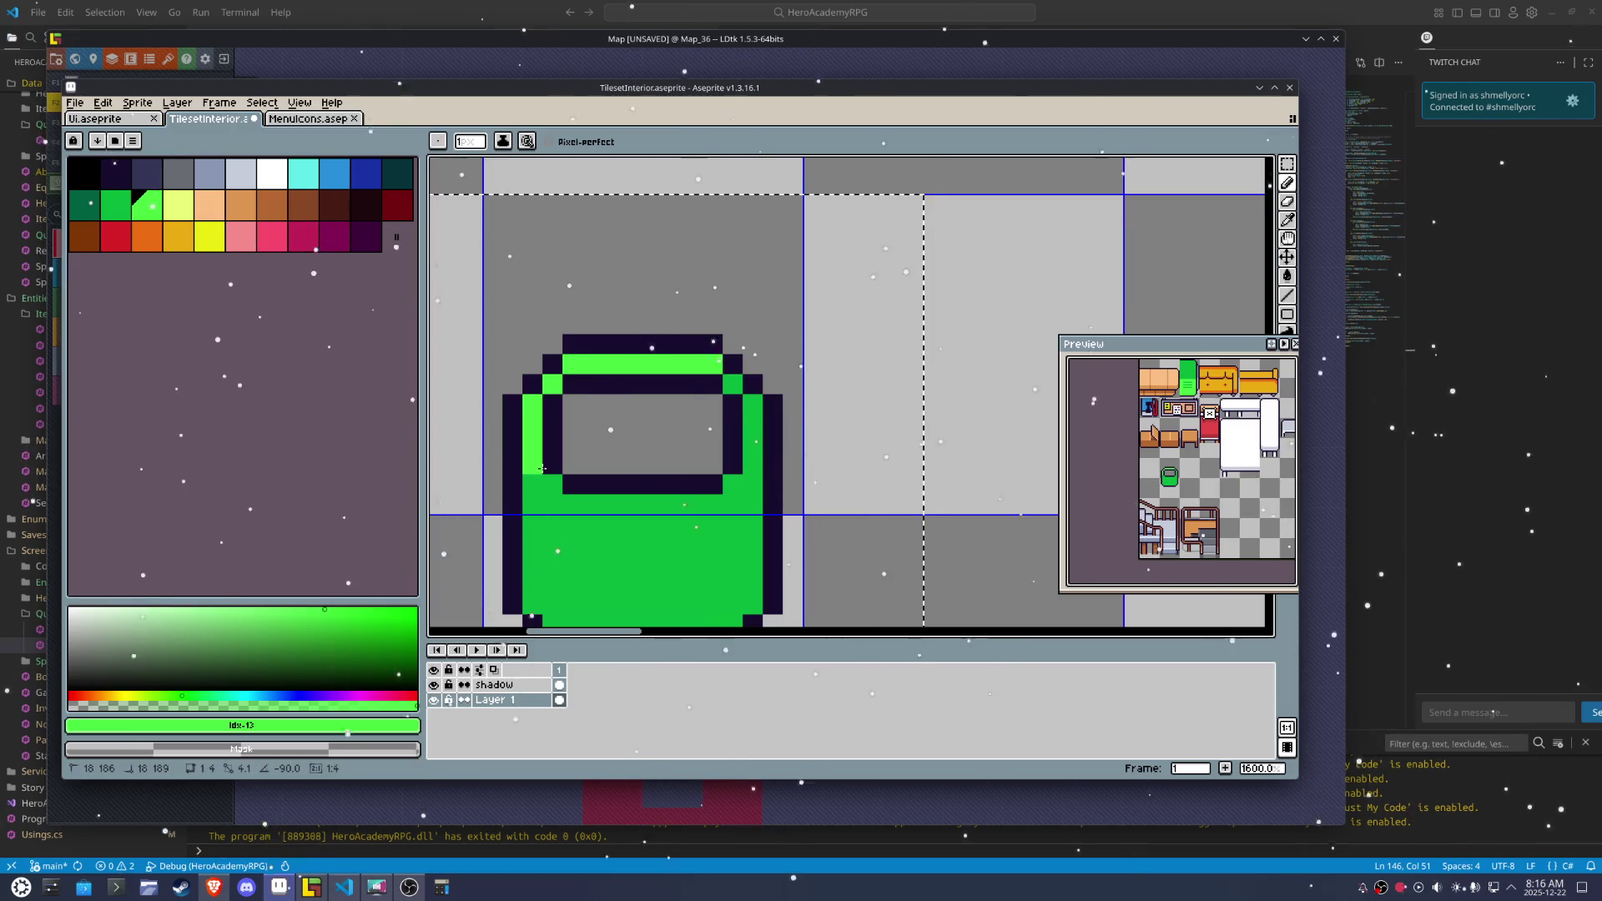
click(703, 510)
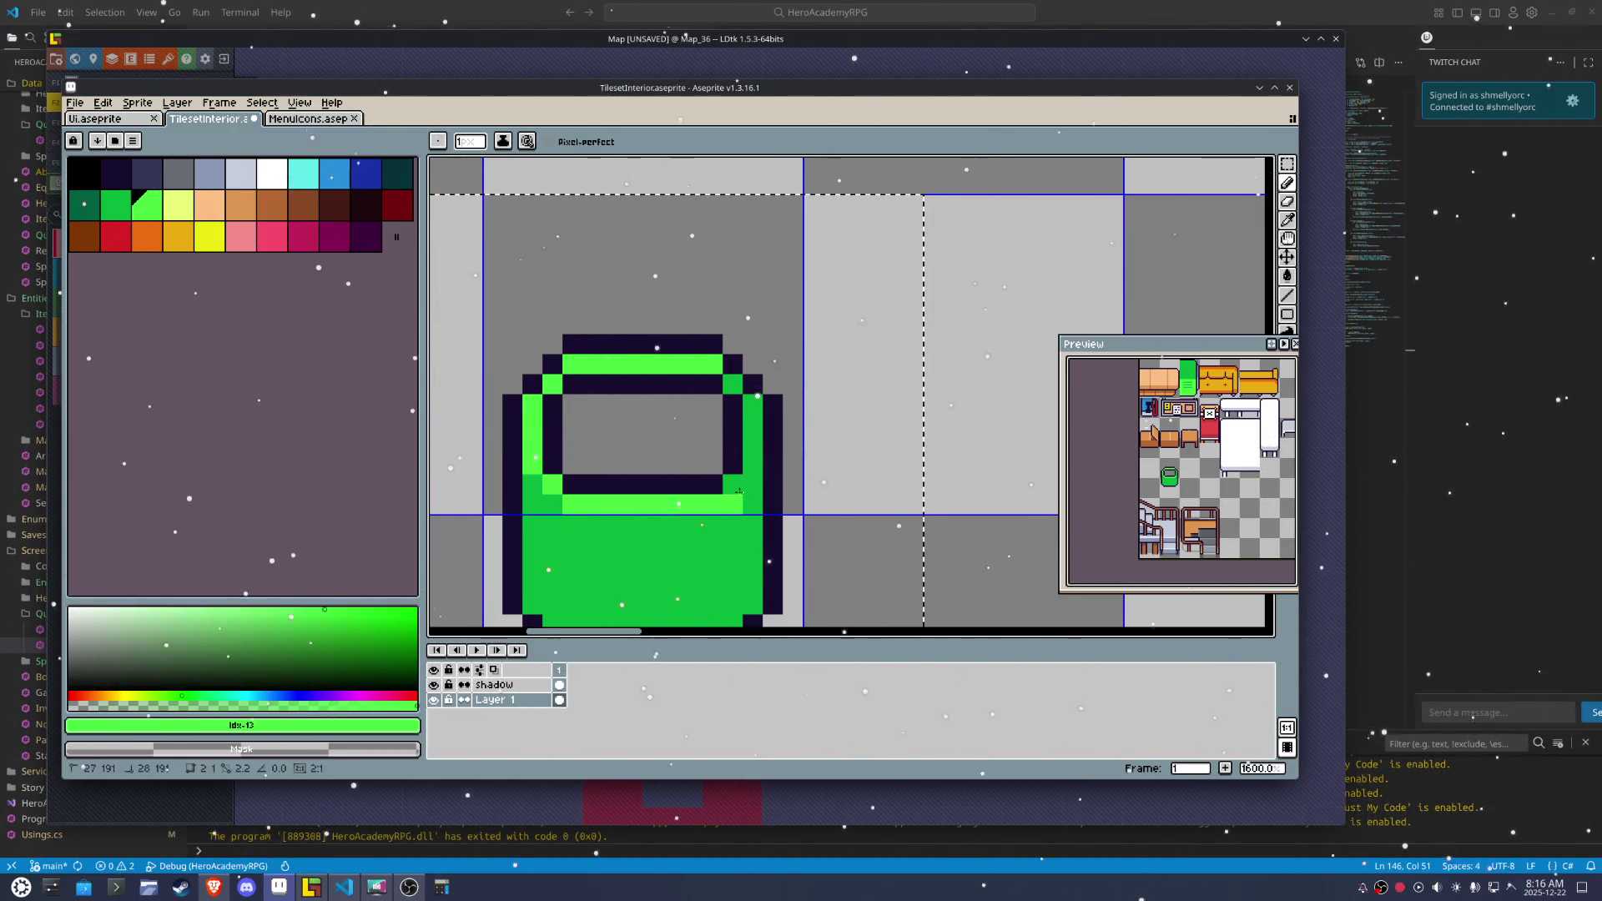
click(751, 402)
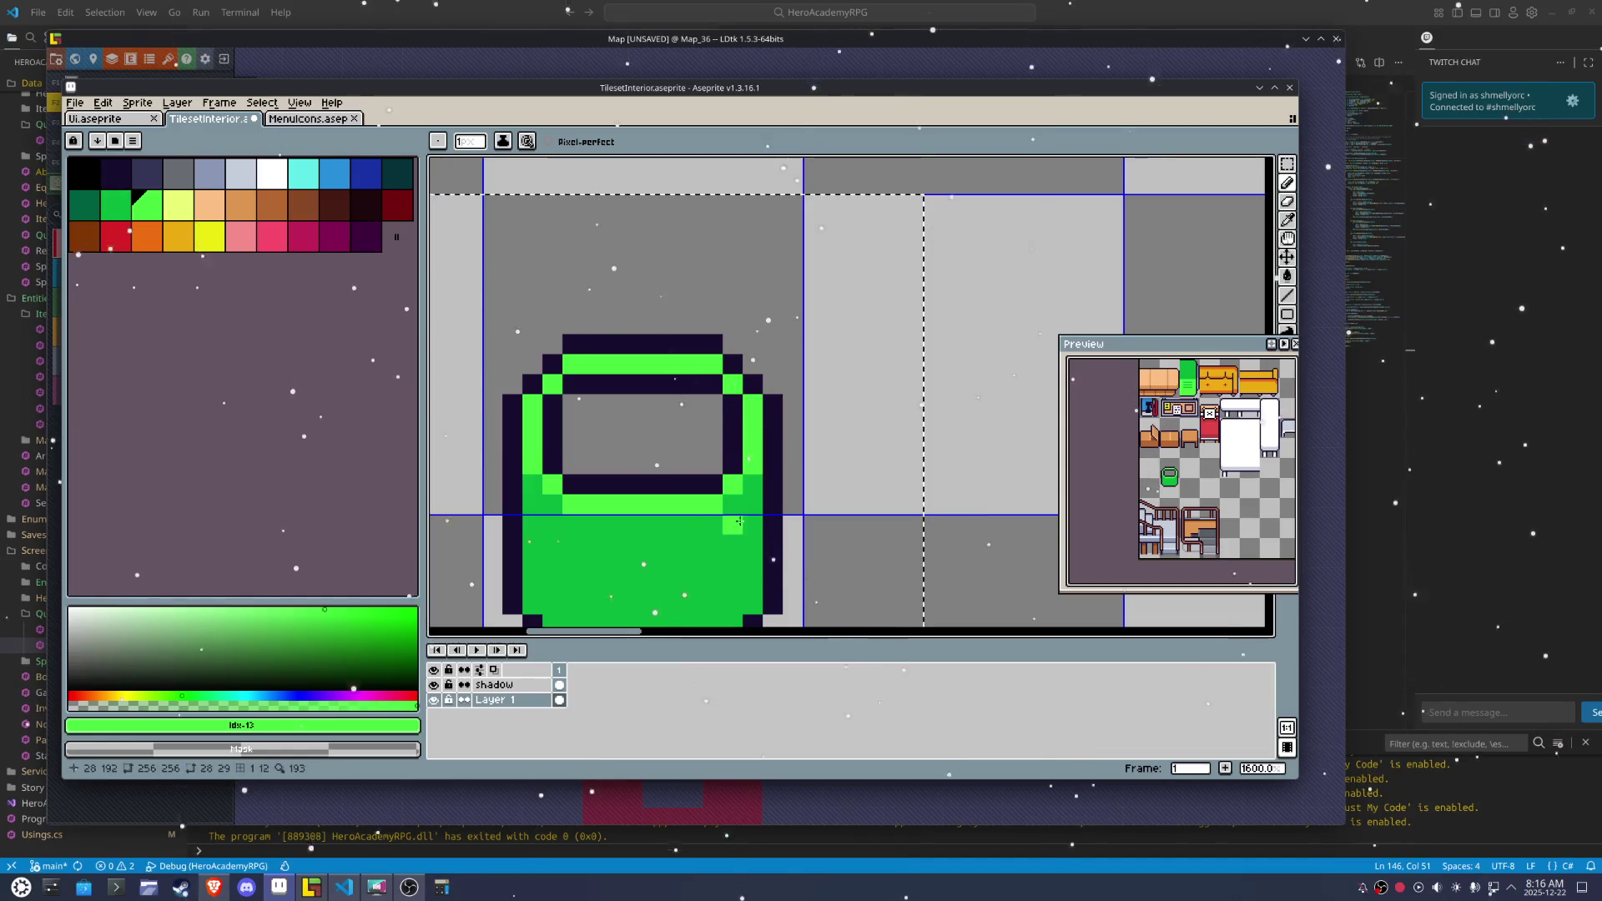
key(g)
click(737, 553)
click(115, 205)
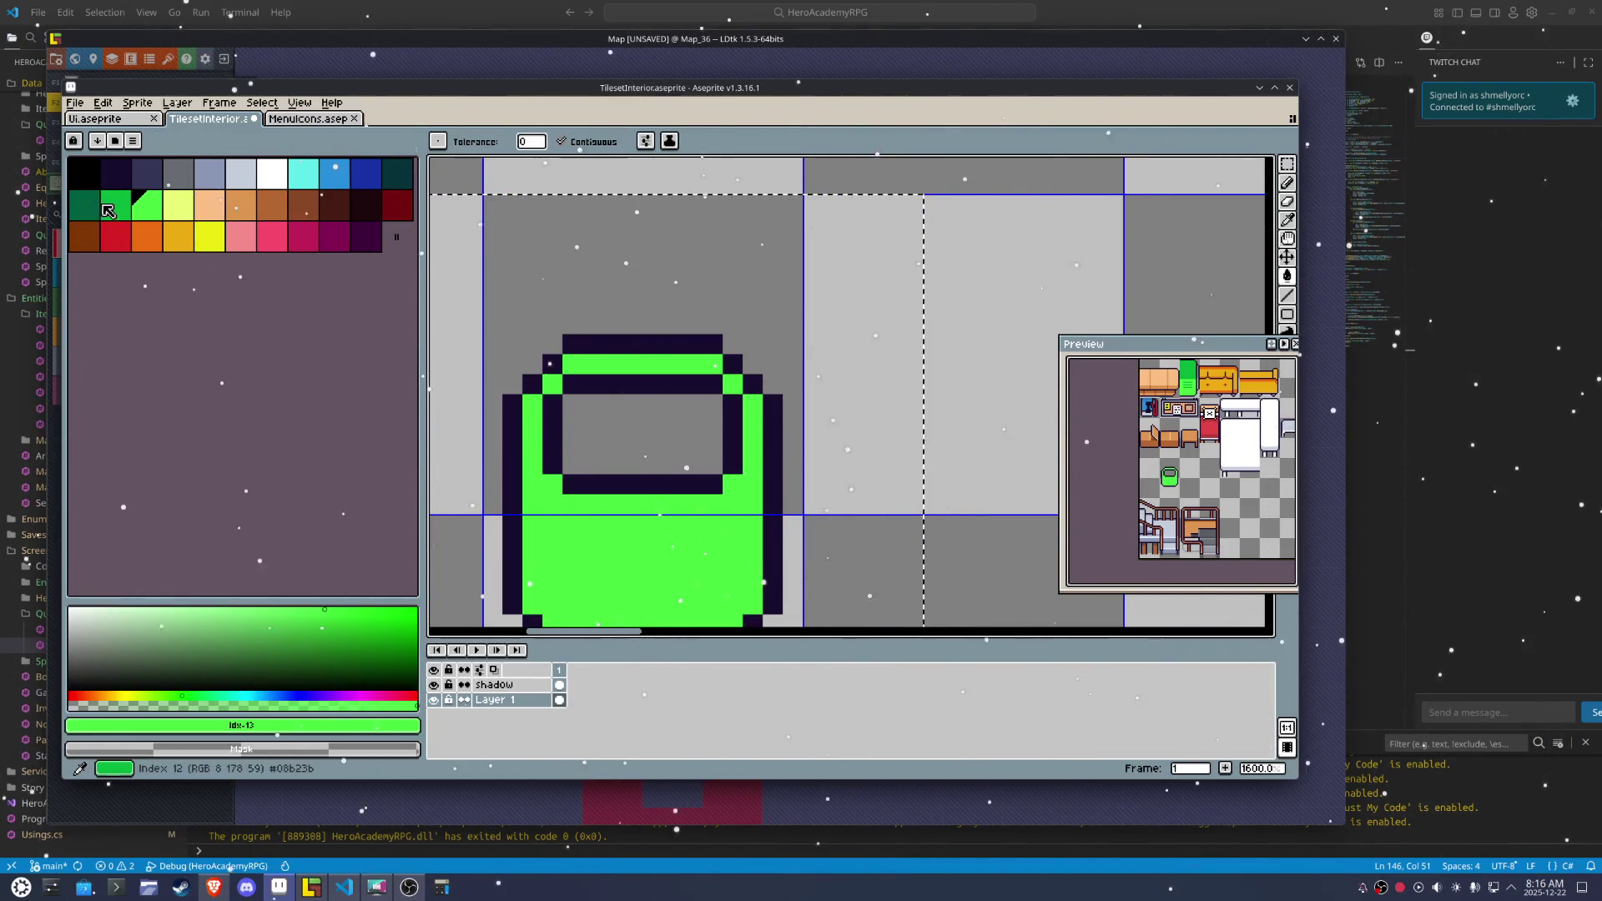
Recolour the stool's rim ring and inner left side dark green
key(b)
click(573, 363)
drag(549, 384, 584, 364)
click(744, 484)
click(552, 505)
click(539, 486)
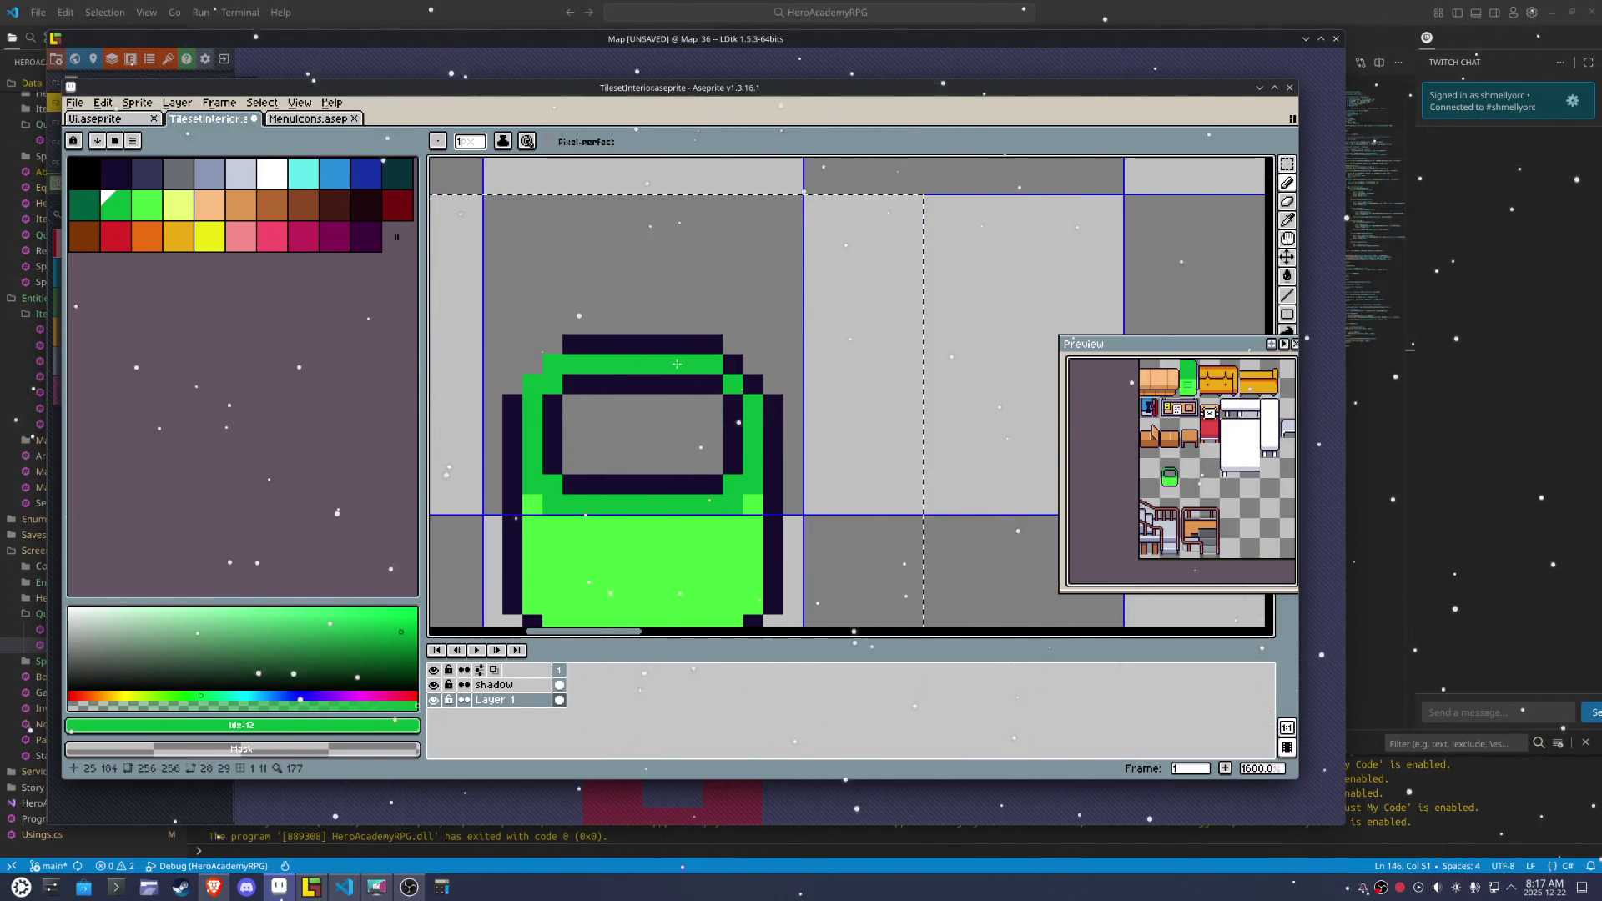
Add a dark #180d2f outline pixel at the pot's top-left
key(x)
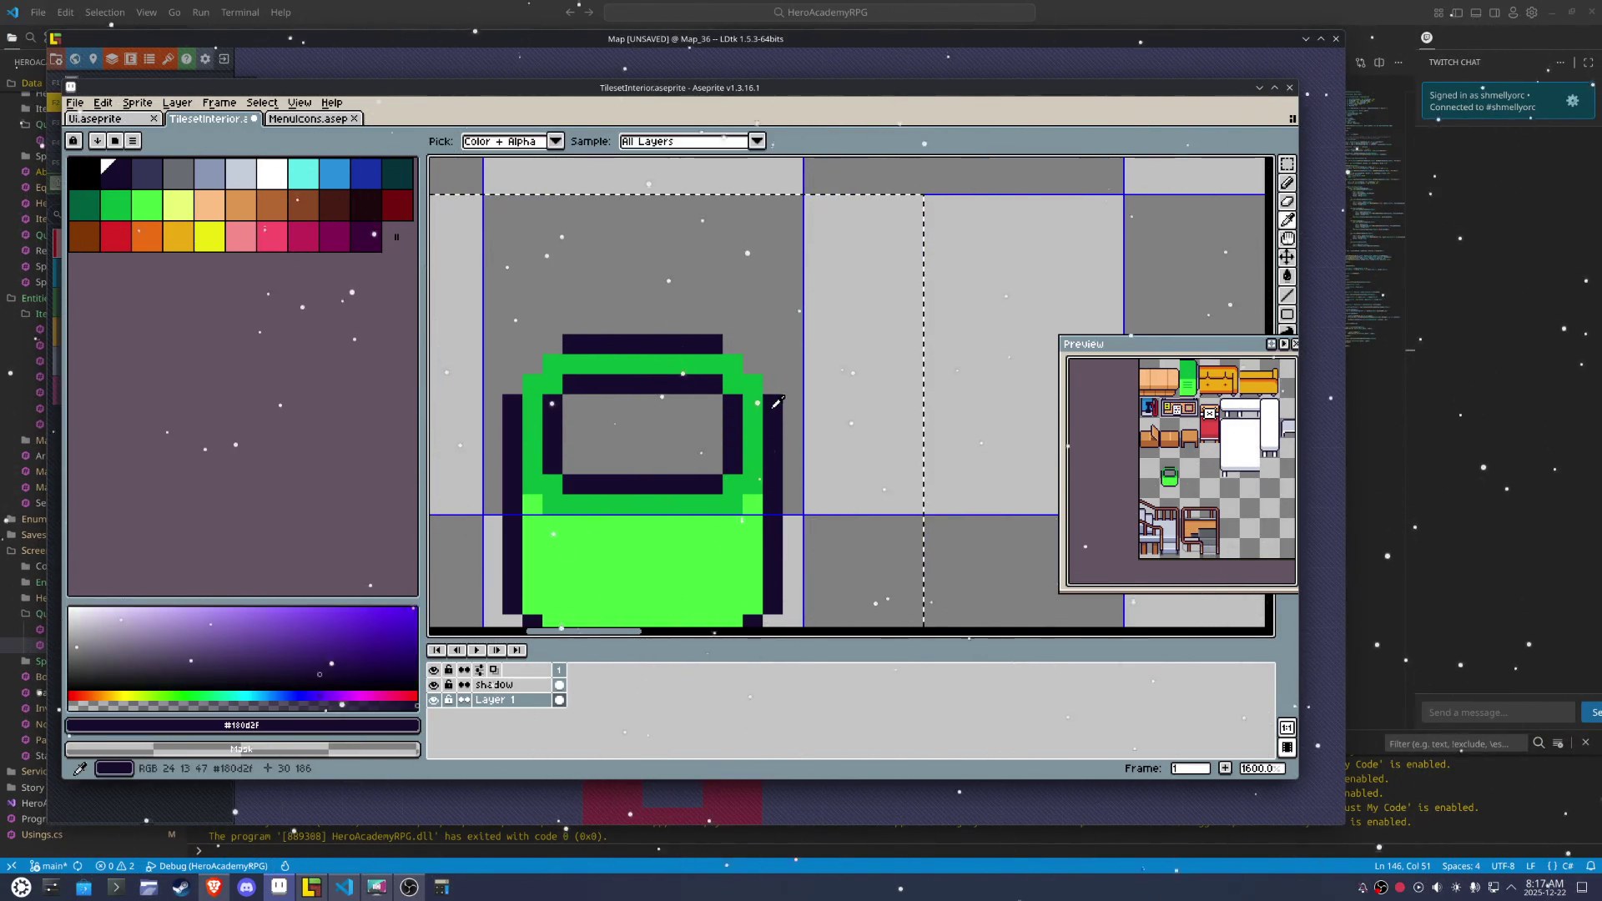
click(549, 348)
scroll(down, 3)
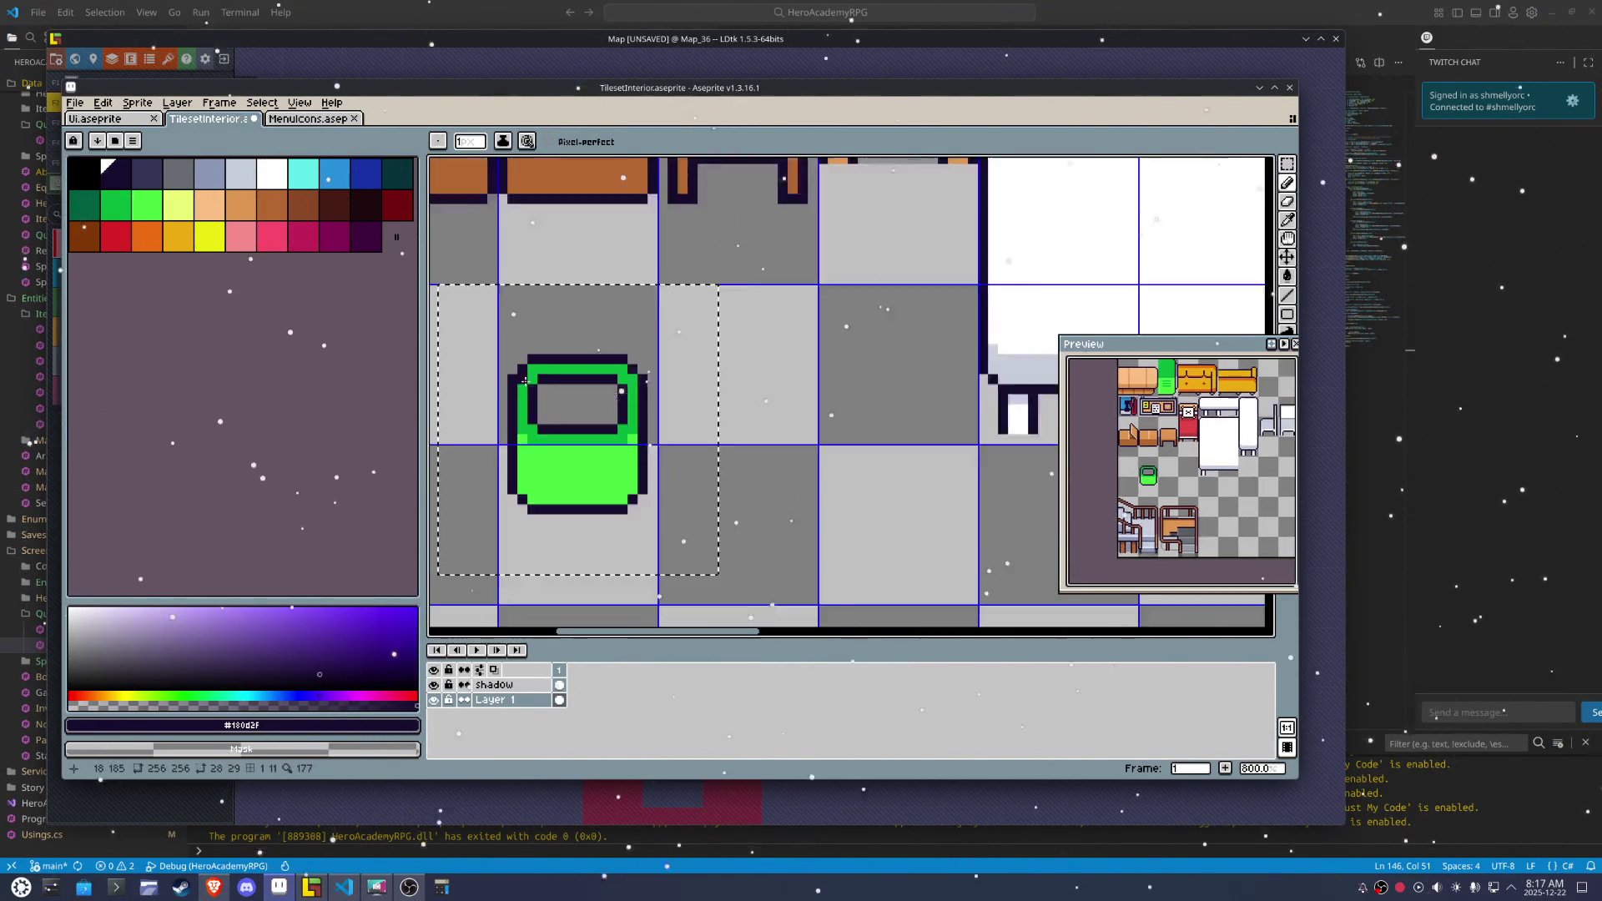
Paint two dark-green vertical stripes down the pot's lower body
scroll(up, 3)
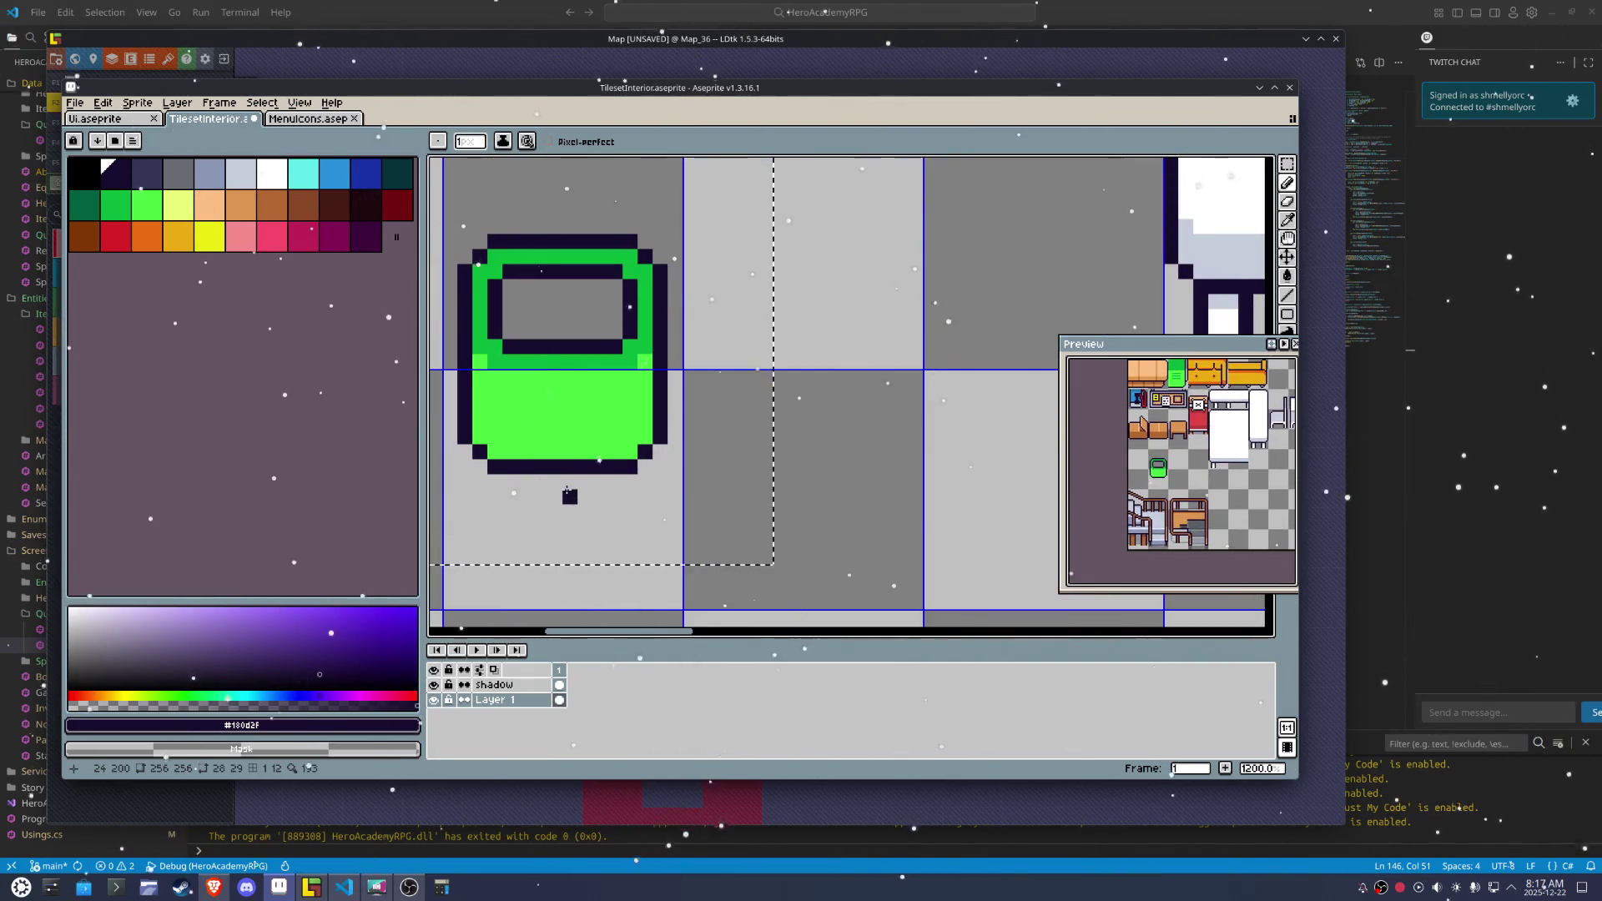
click(615, 362)
drag(615, 391, 609, 486)
key(ctrl+z)
click(510, 393)
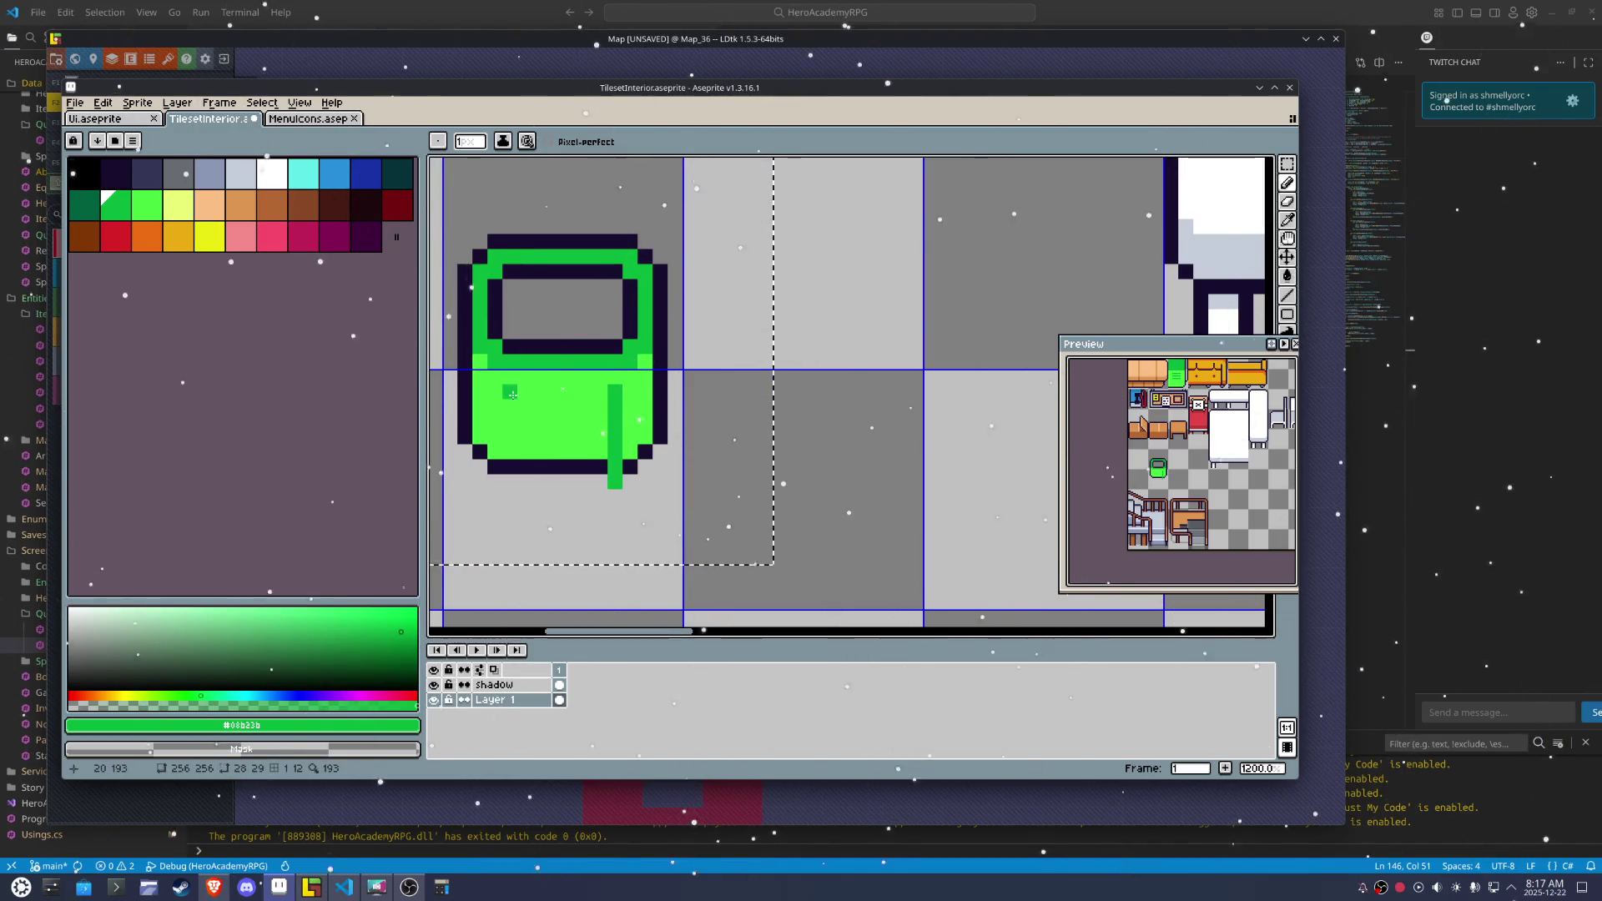
drag(509, 392, 566, 473)
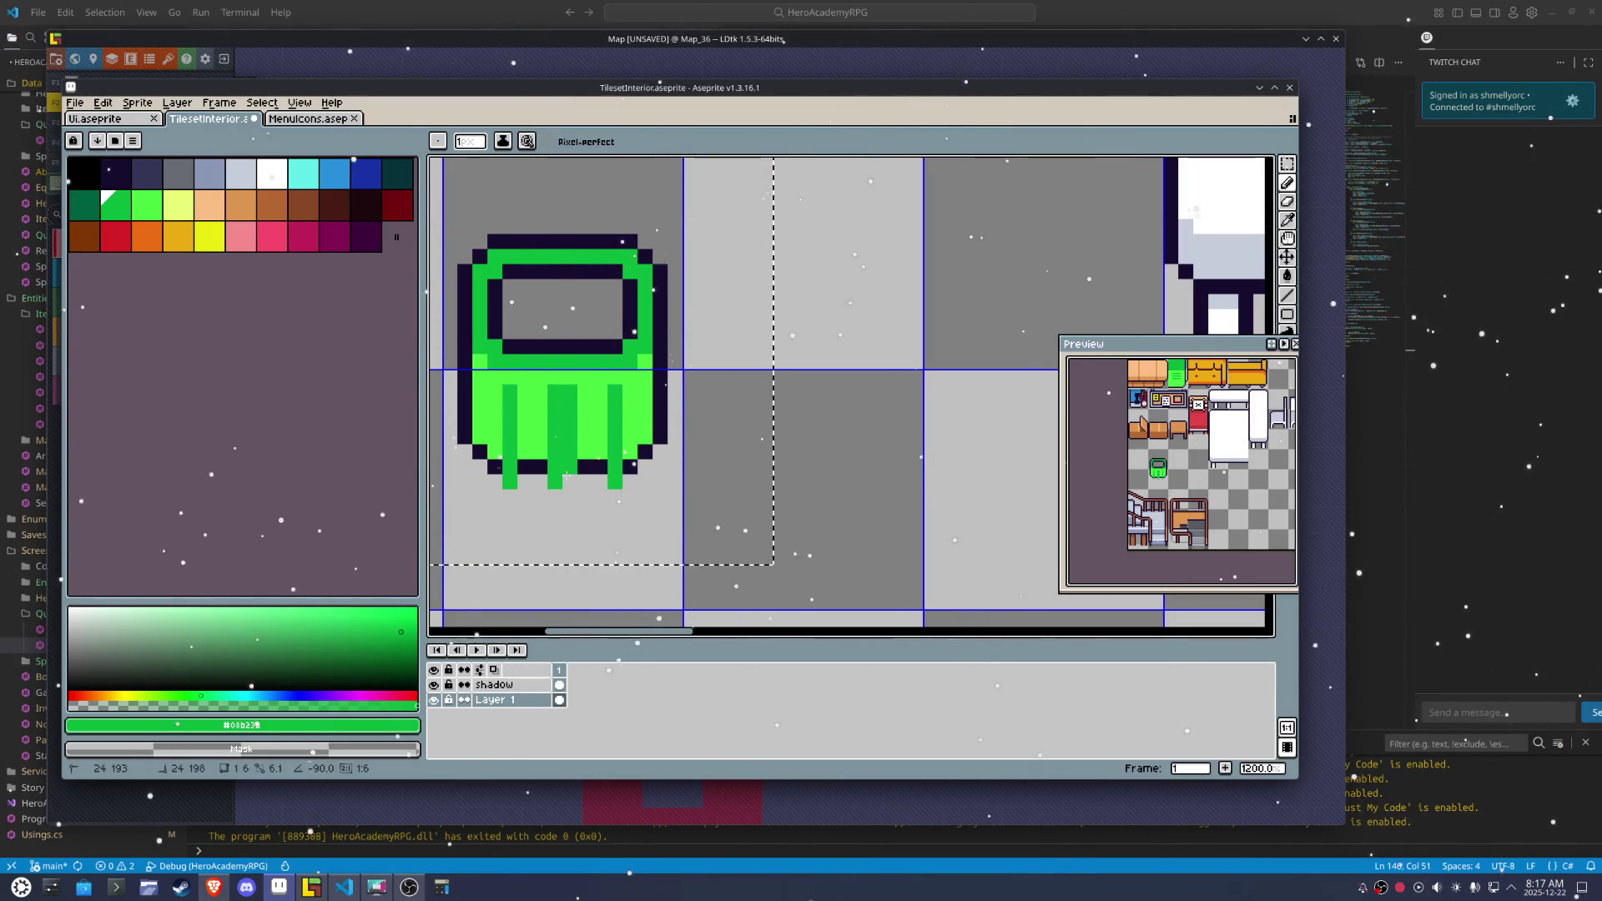
Draw a #180d2f dark outline along the pot's bottom and lower-left edge
click(660, 431)
click(584, 496)
drag(554, 512, 645, 491)
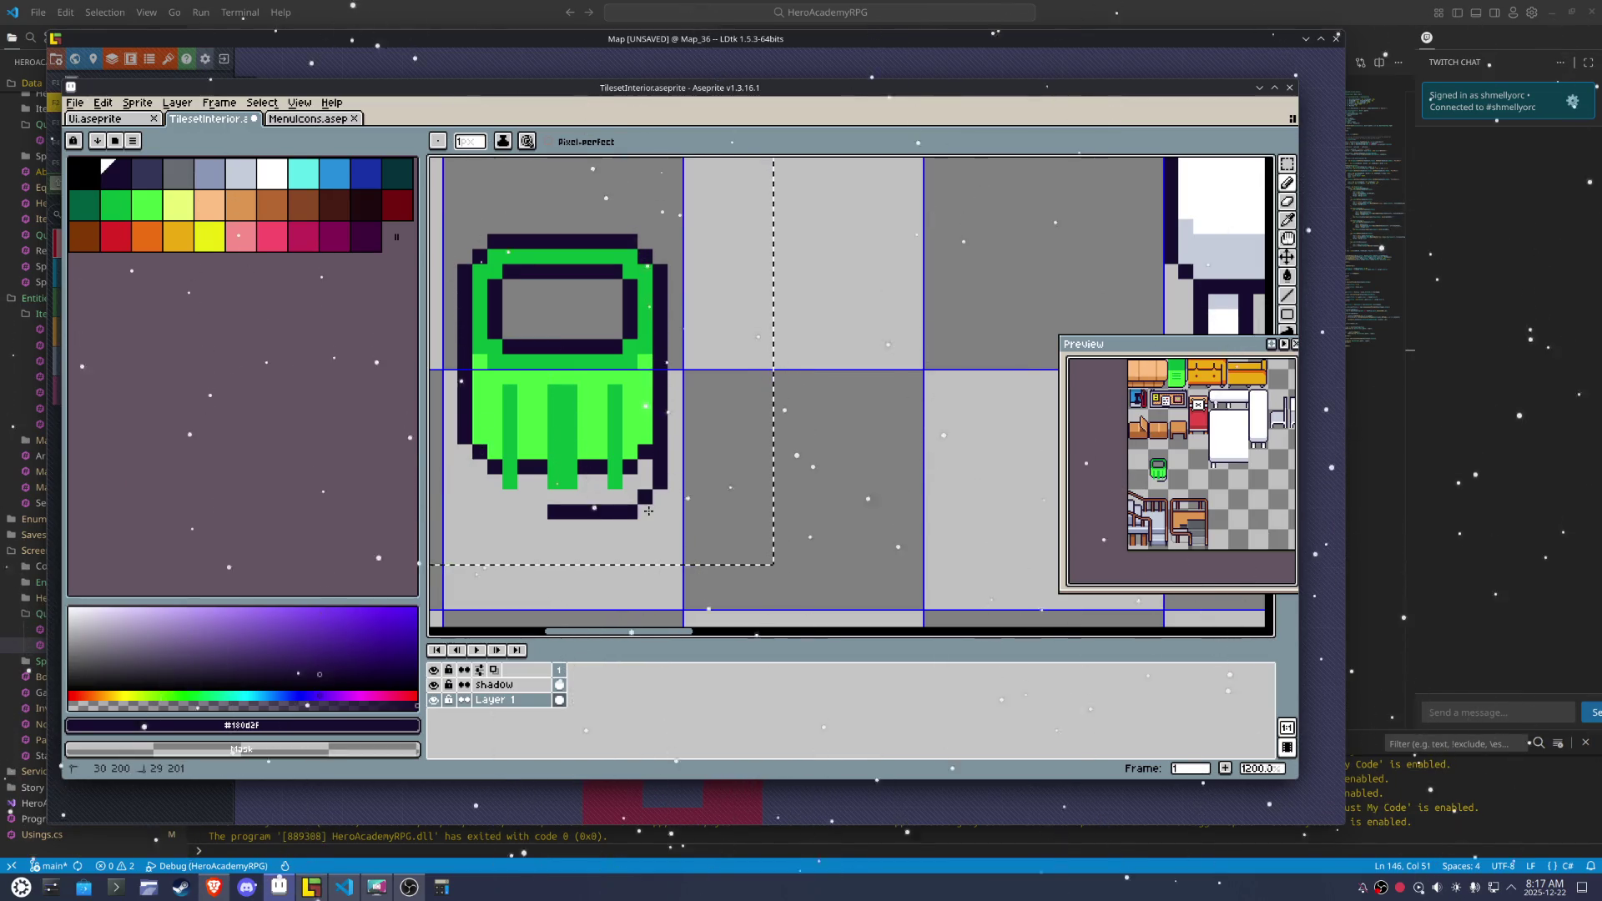
drag(469, 452, 639, 474)
Touch up the stripe bottoms and lower outline with light and dark green pixels
key(i)
click(541, 448)
key(b)
right_click(506, 488)
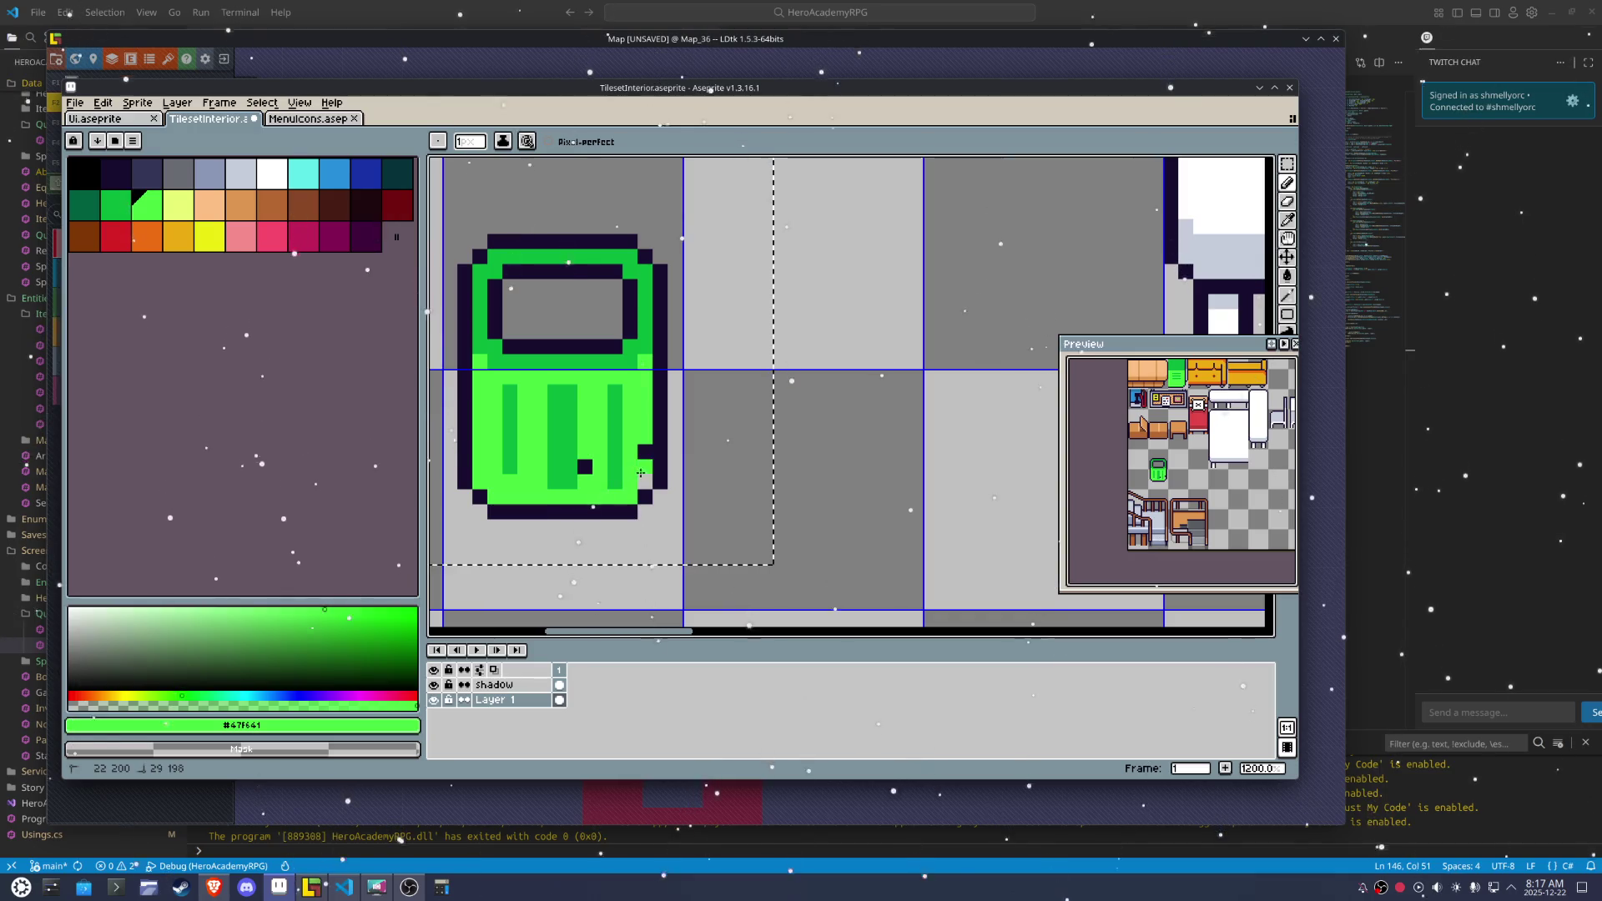
click(585, 466)
click(510, 467)
click(524, 482)
click(529, 432)
click(509, 481)
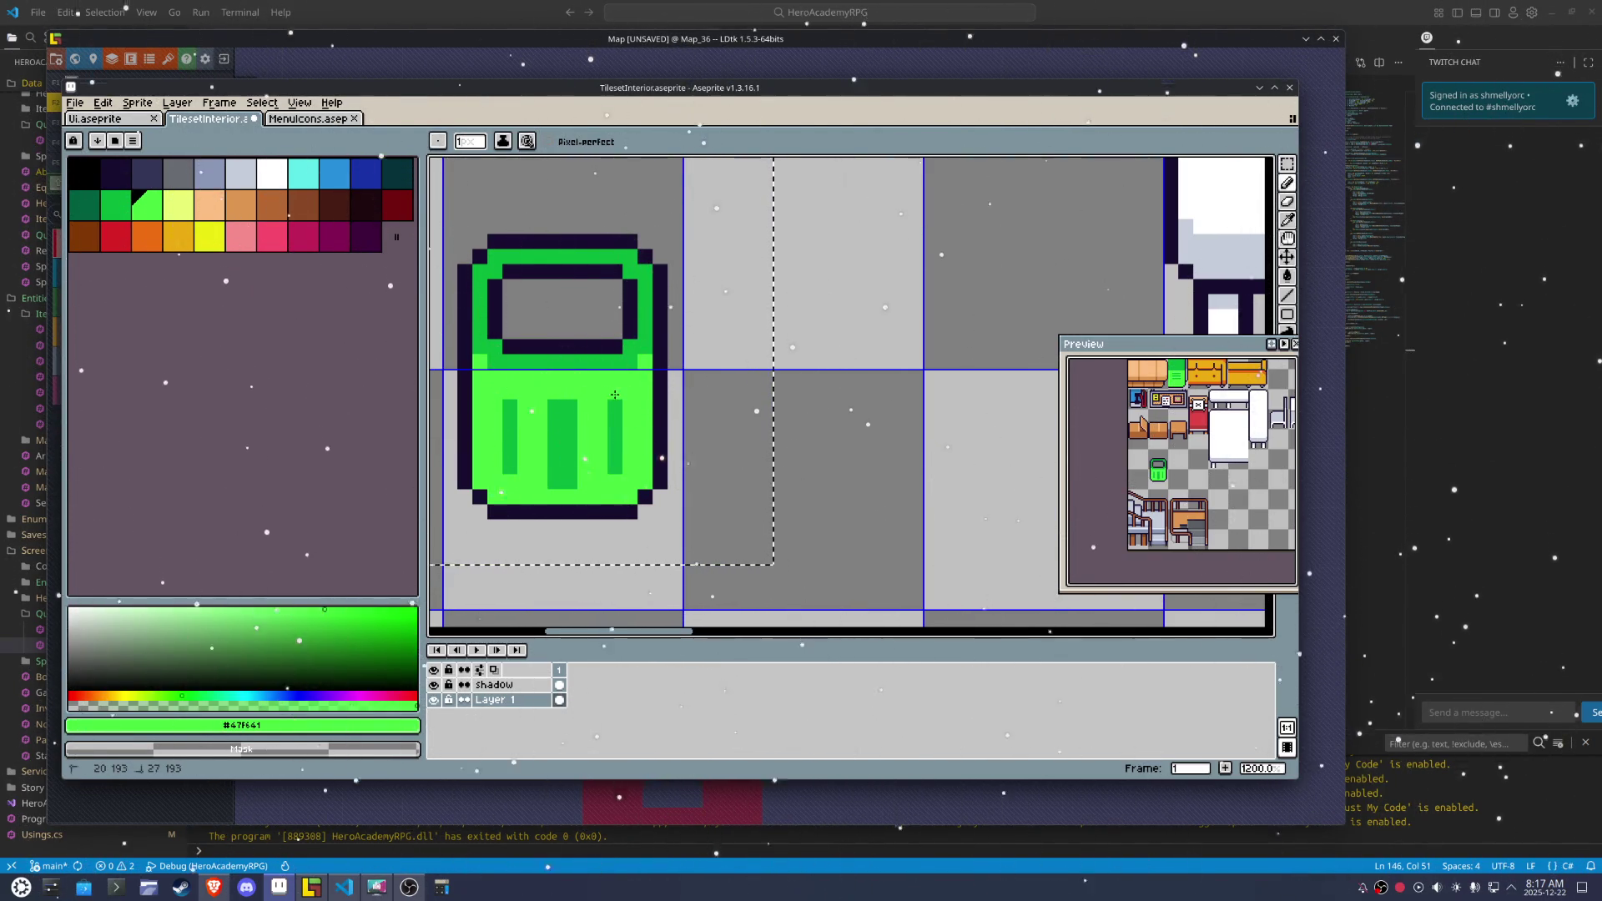
Widen both stripes with dark-green columns and lighten their tops with body green
key(alt)
click(612, 407)
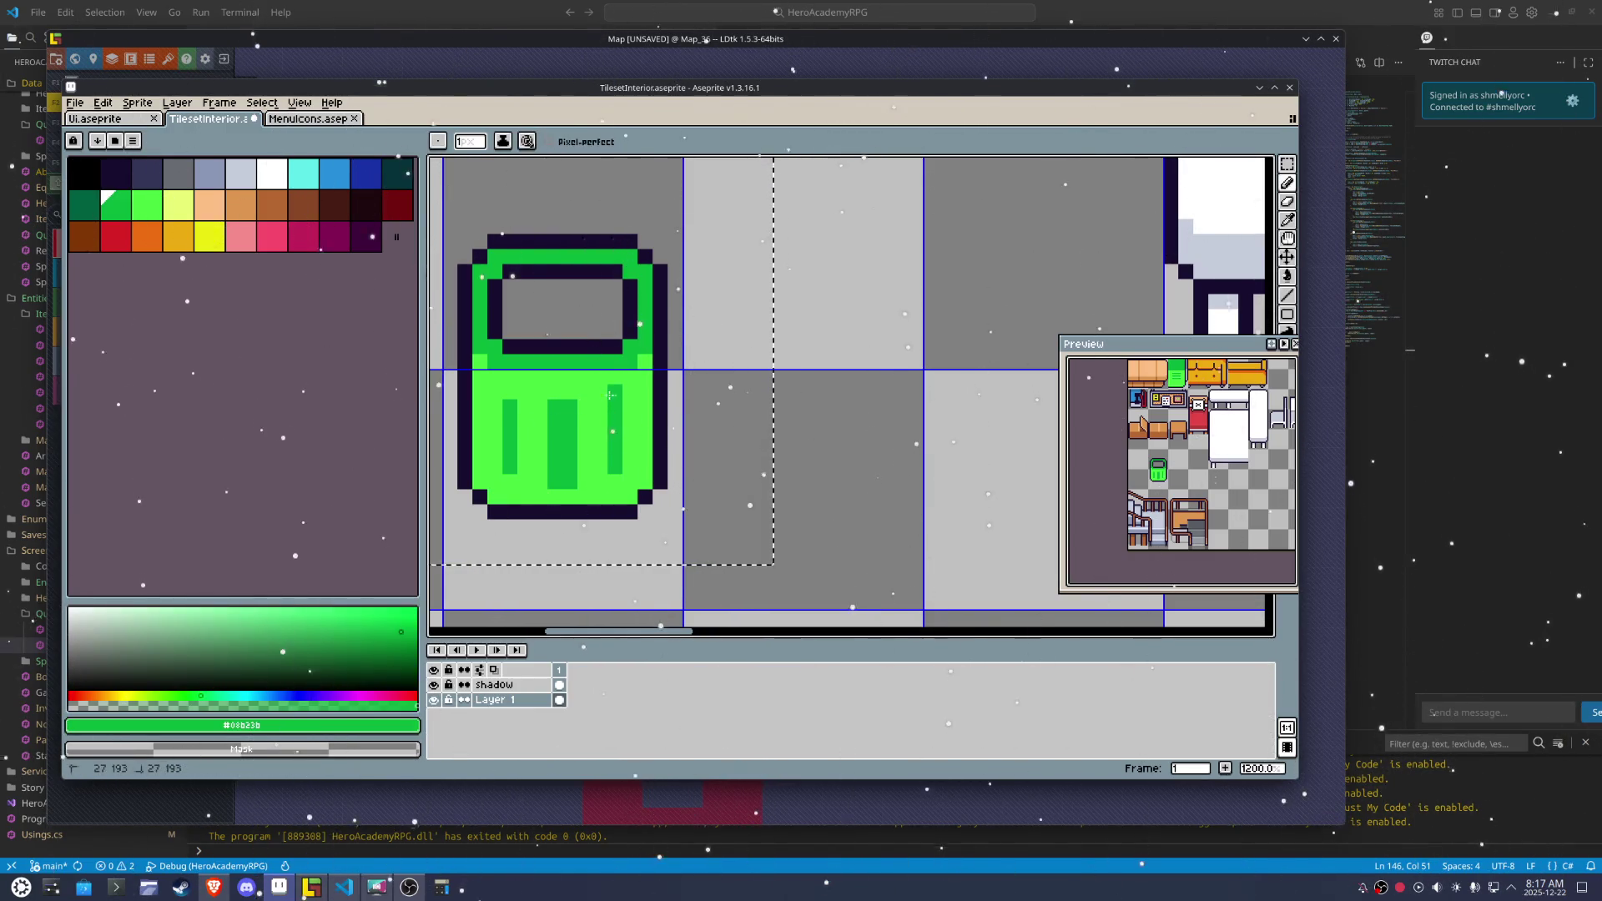
drag(496, 406, 496, 470)
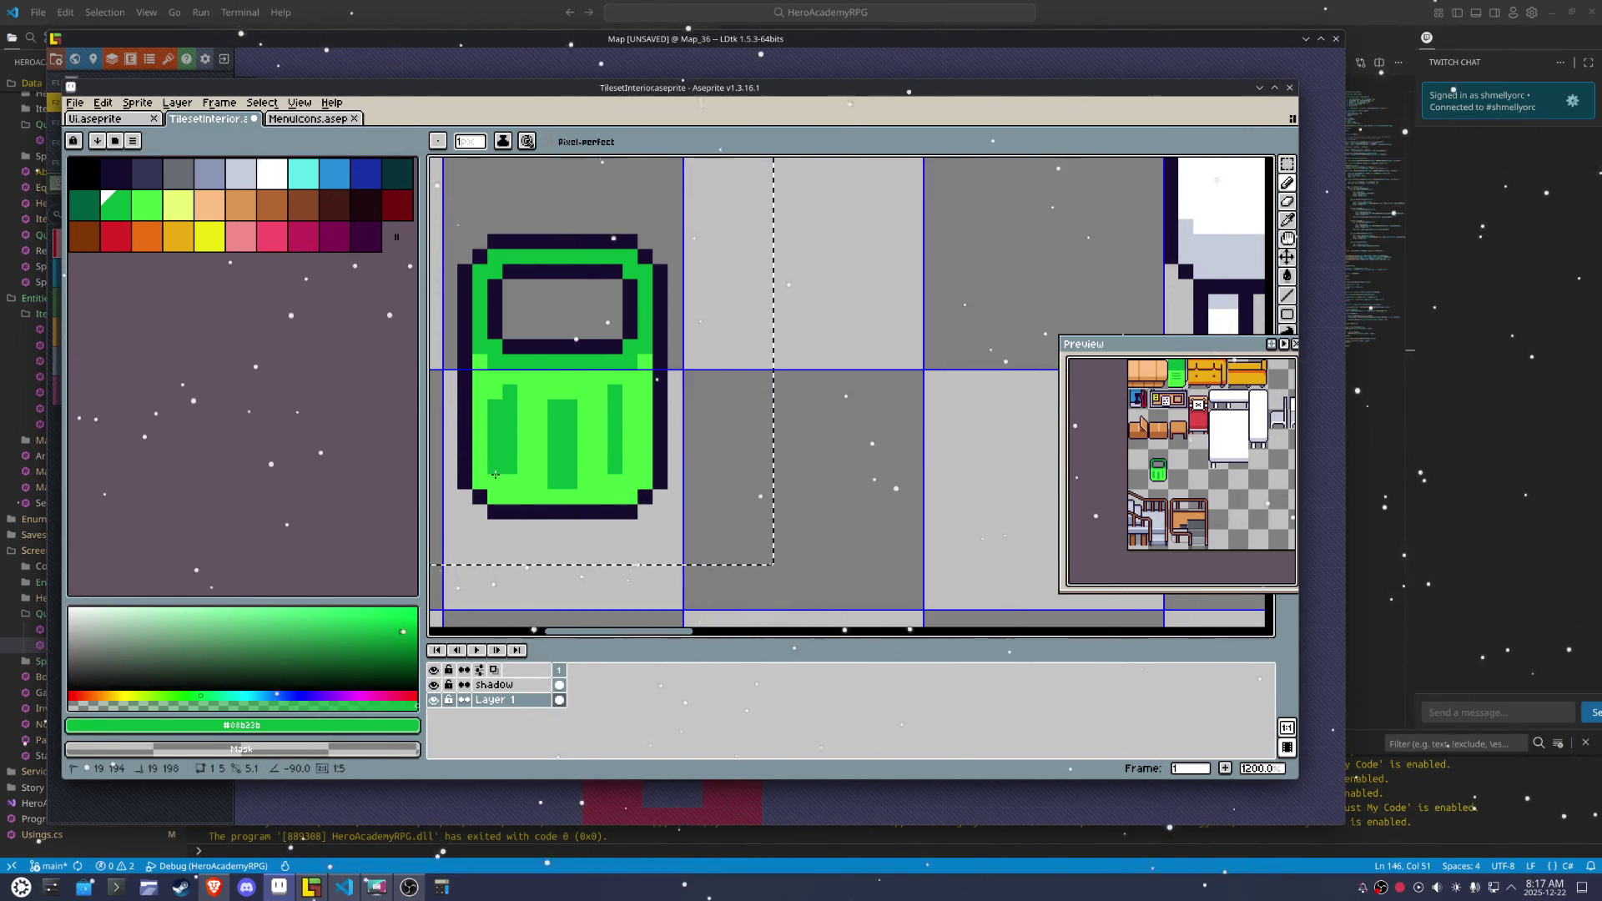
click(534, 392)
drag(510, 388, 510, 411)
key(alt)
click(617, 451)
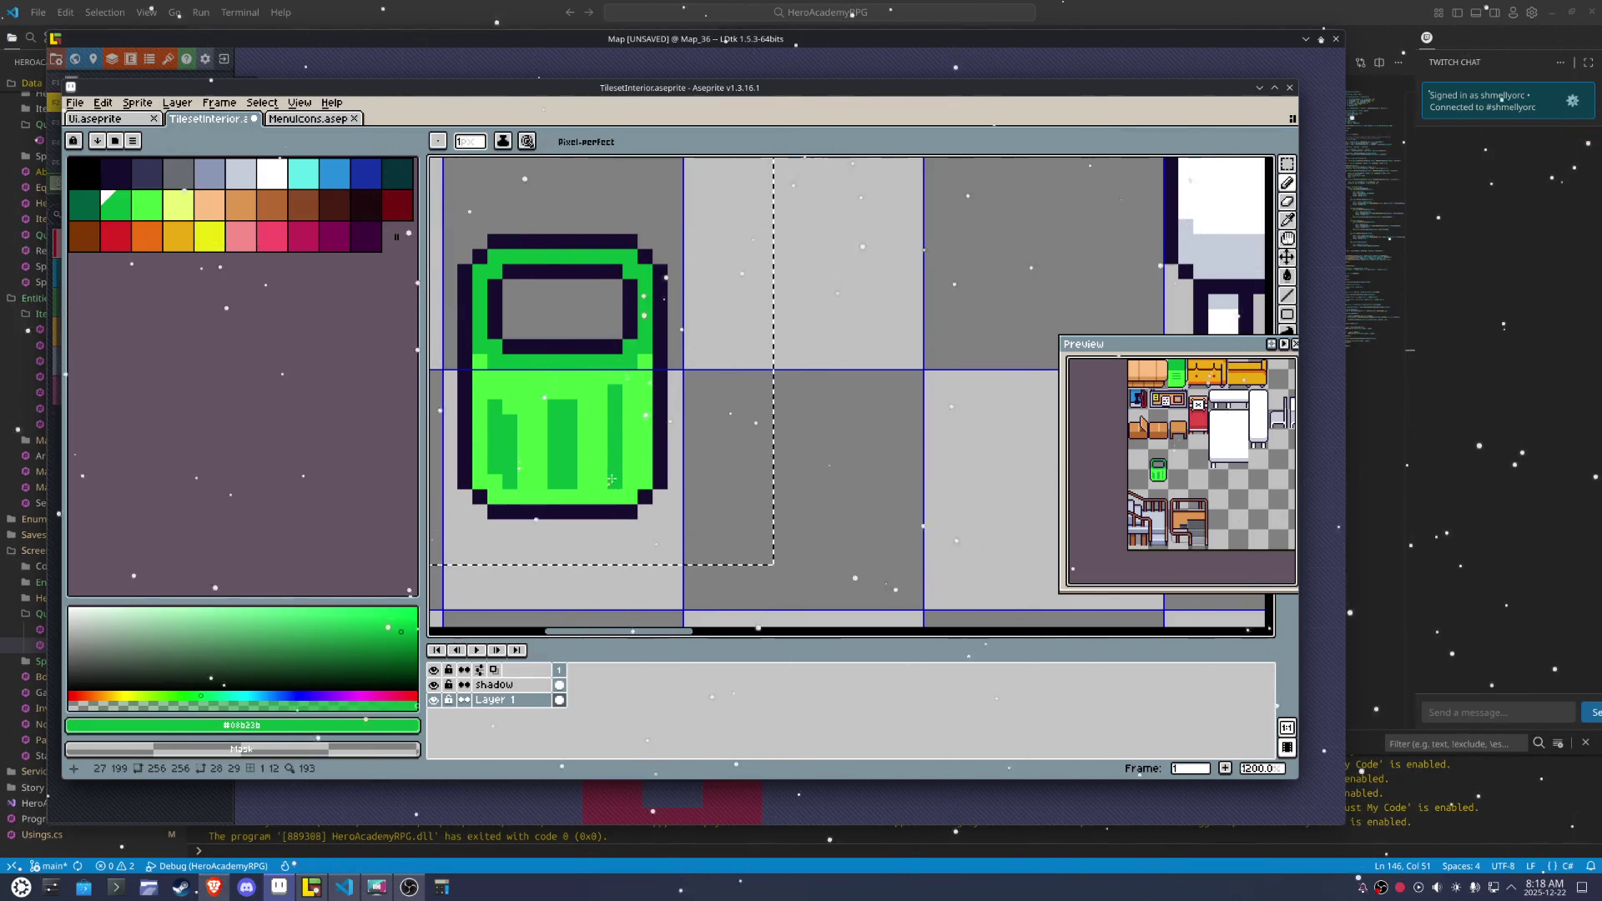
drag(623, 461, 635, 417)
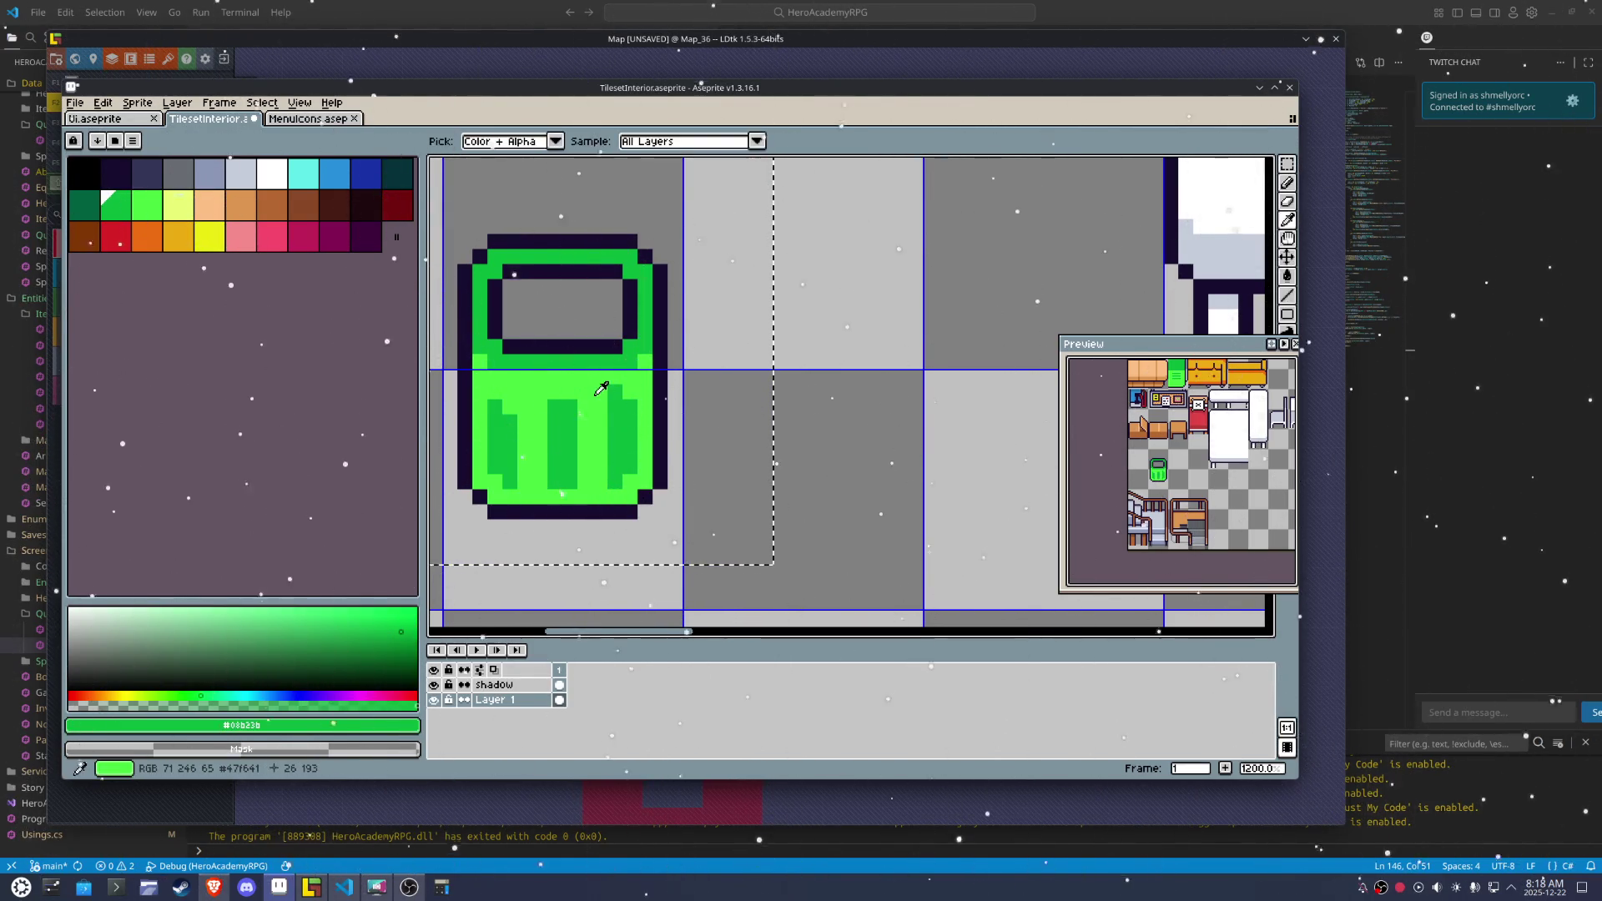
click(627, 394)
click(614, 392)
scroll(down, 3)
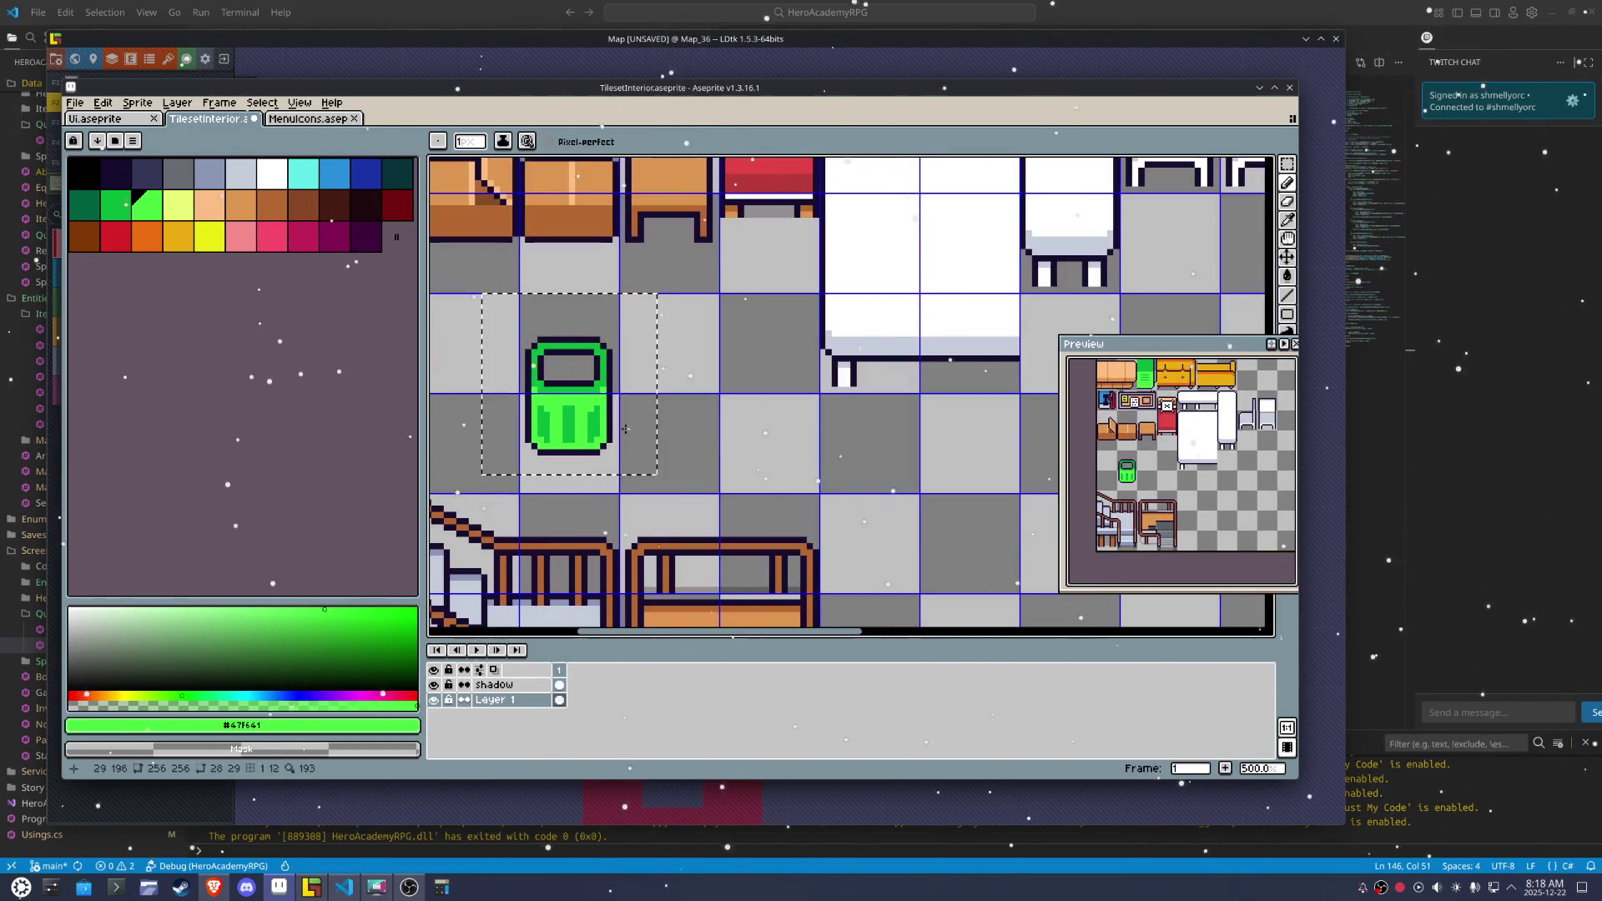
Repaint the left stripe light green and darken pixels along the pot's edge
scroll(up, 3)
drag(553, 419, 559, 414)
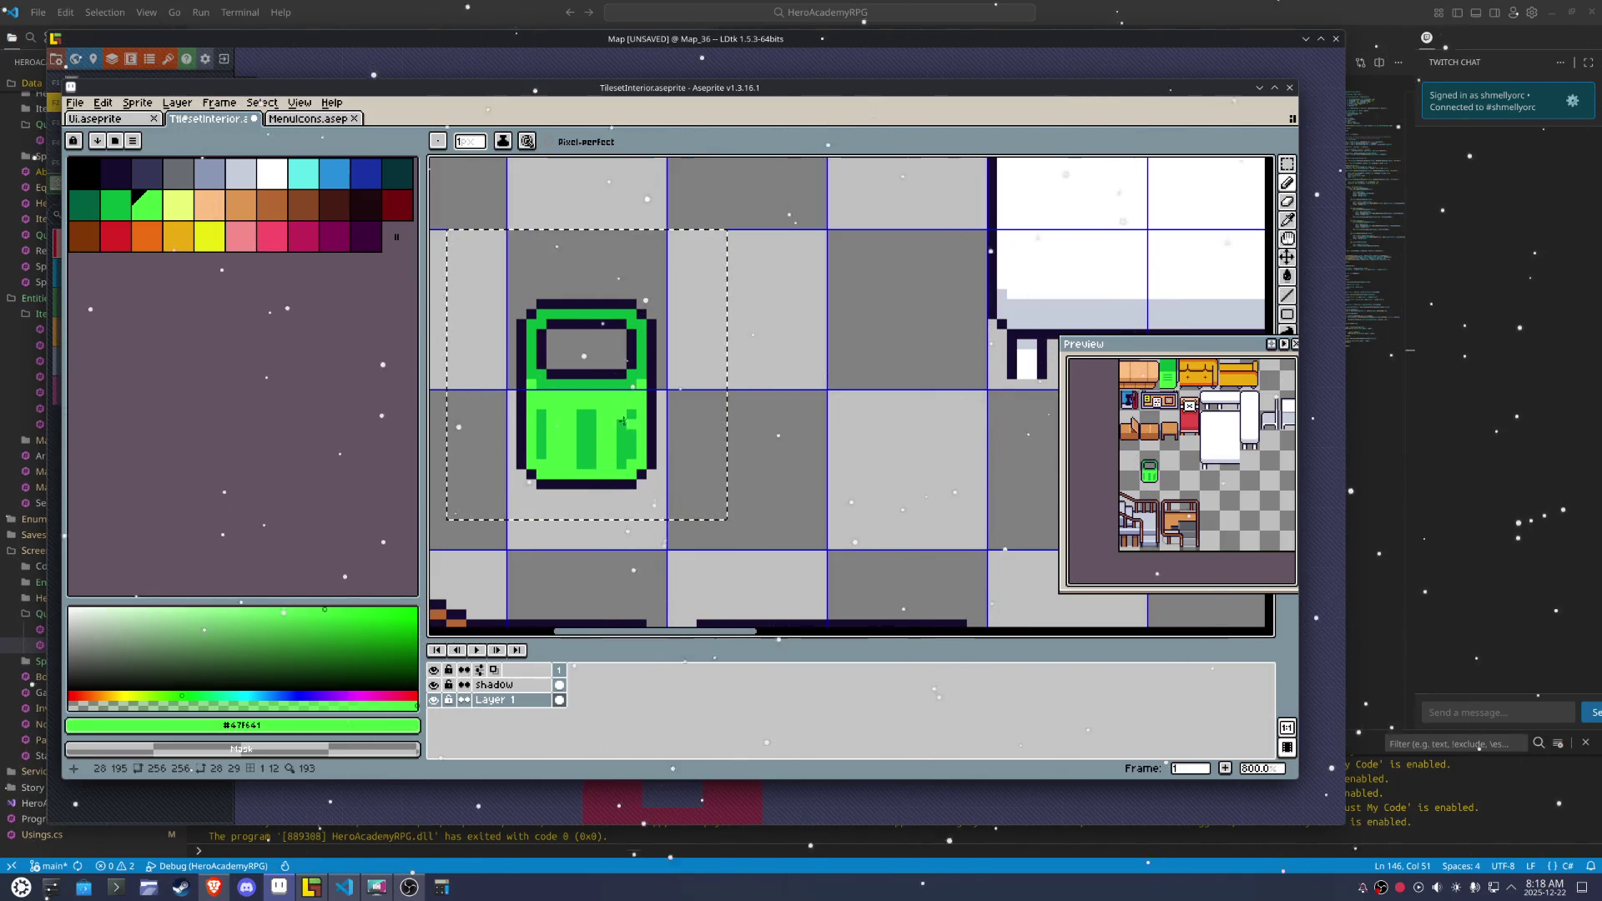
scroll(up, 3)
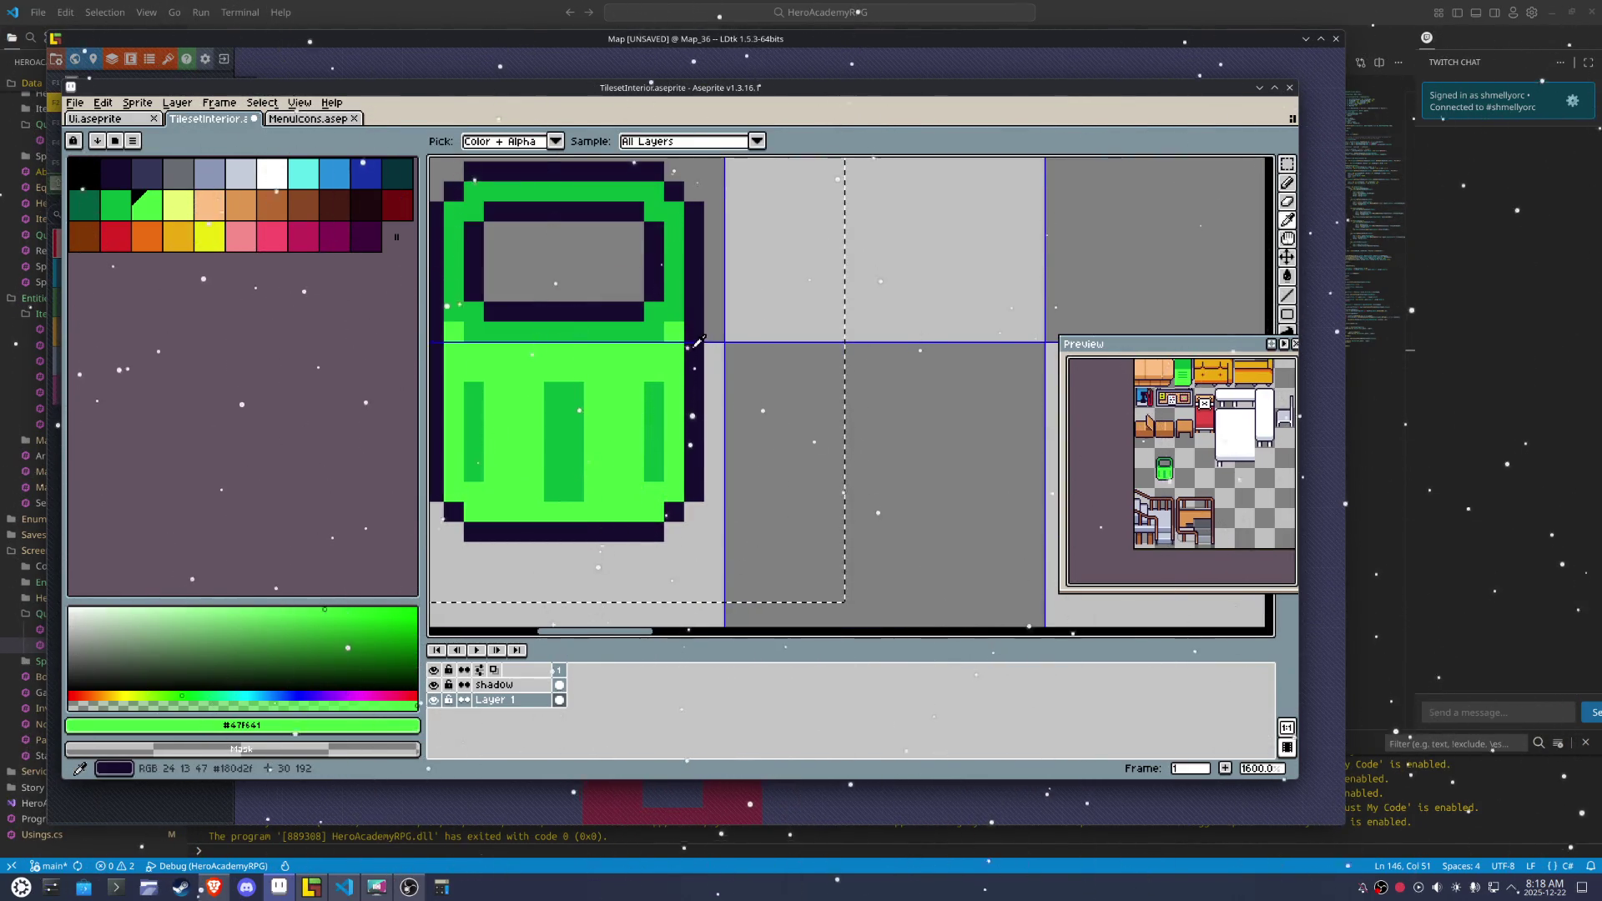
click(694, 343)
click(677, 333)
drag(677, 333, 644, 482)
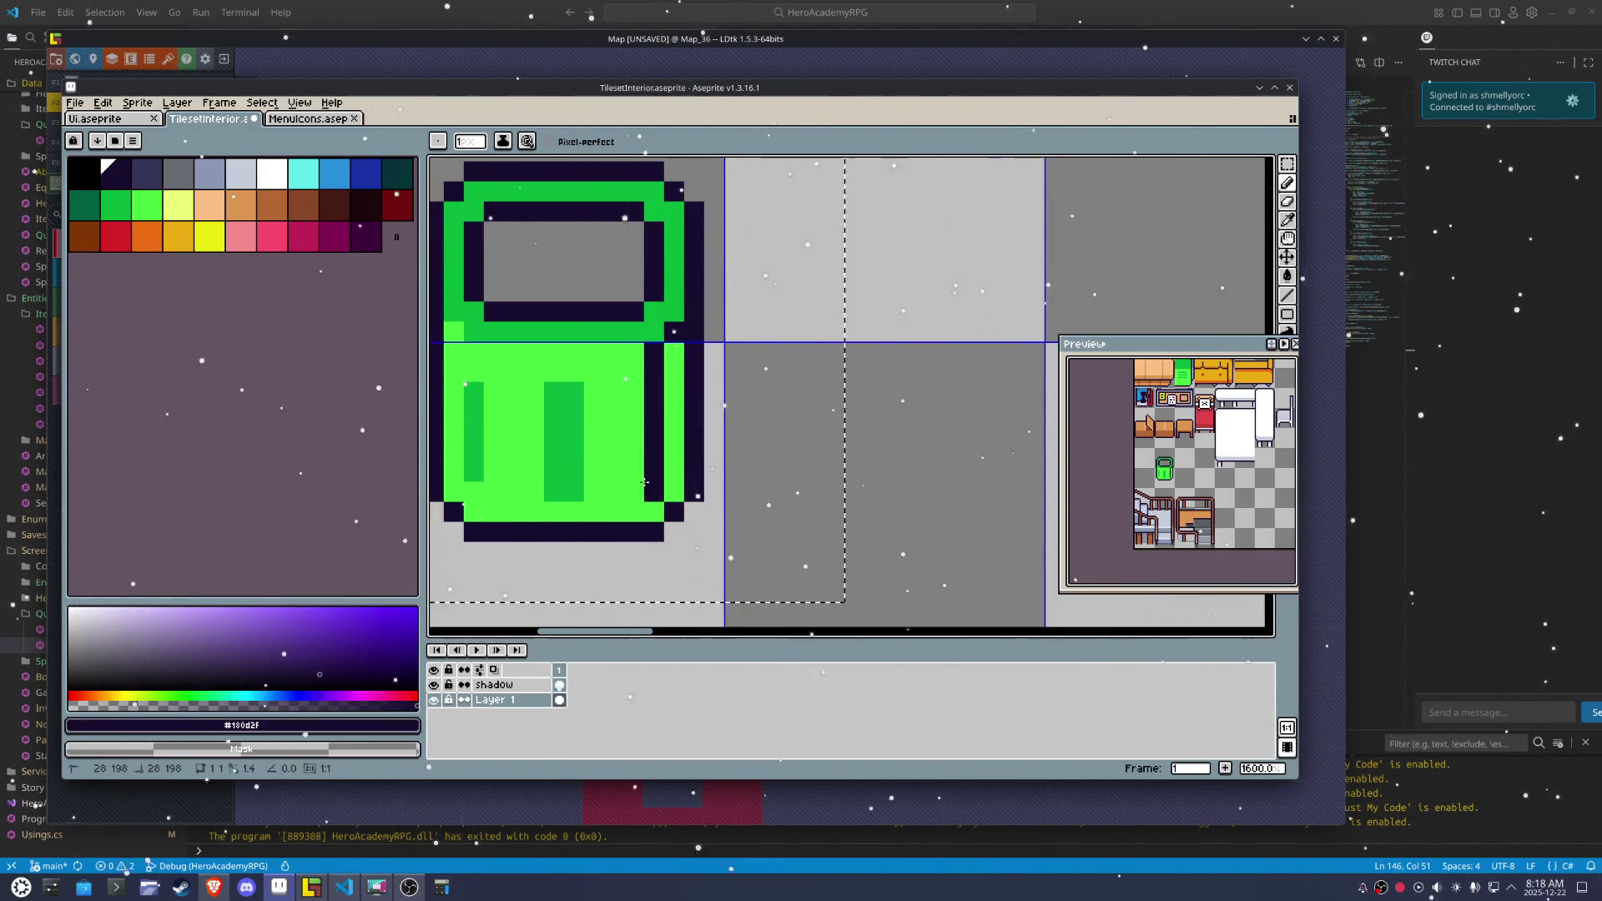
Draw dark outline columns down the pot's left and right sides and bottom edge
click(674, 473)
click(654, 464)
drag(635, 493, 614, 512)
click(493, 353)
drag(473, 353, 507, 507)
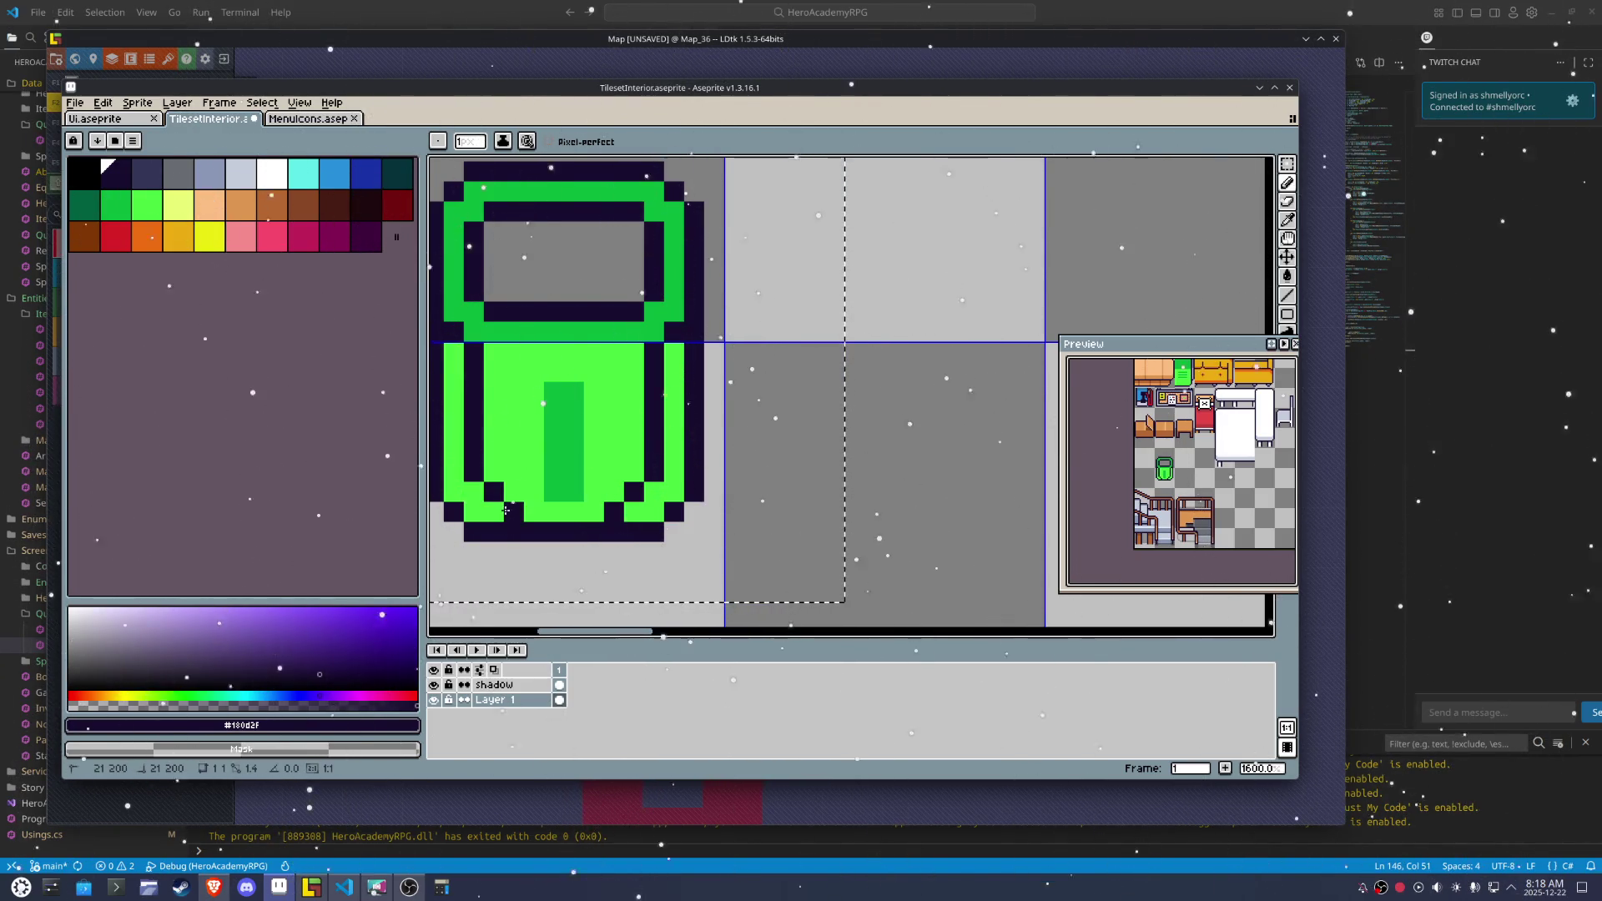
drag(629, 527, 659, 484)
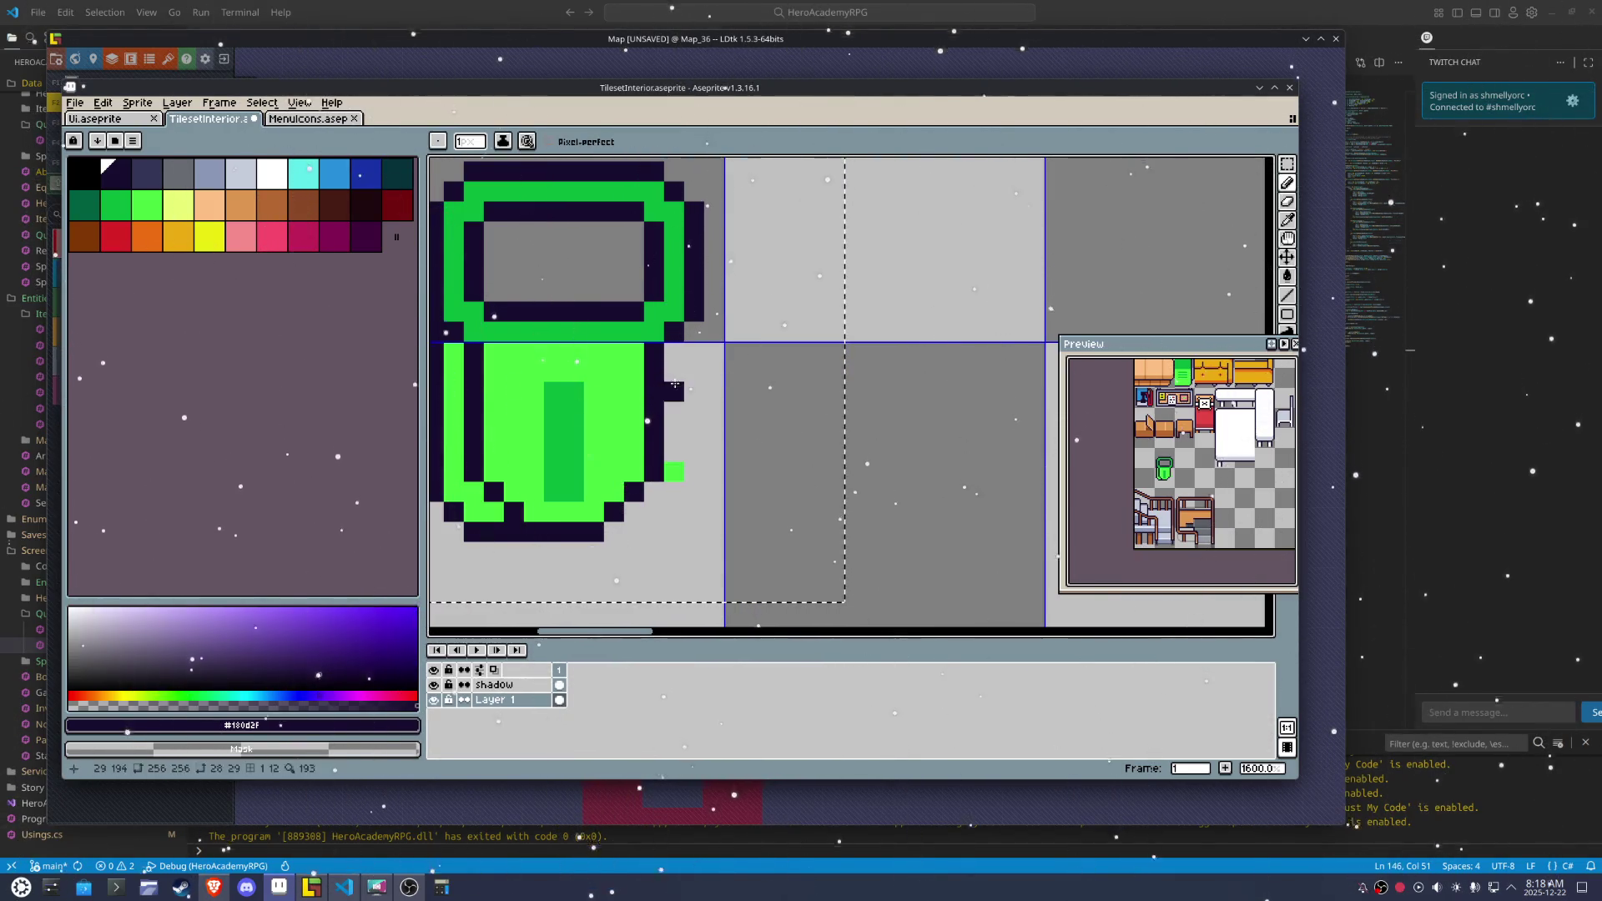
drag(674, 352, 635, 525)
click(617, 531)
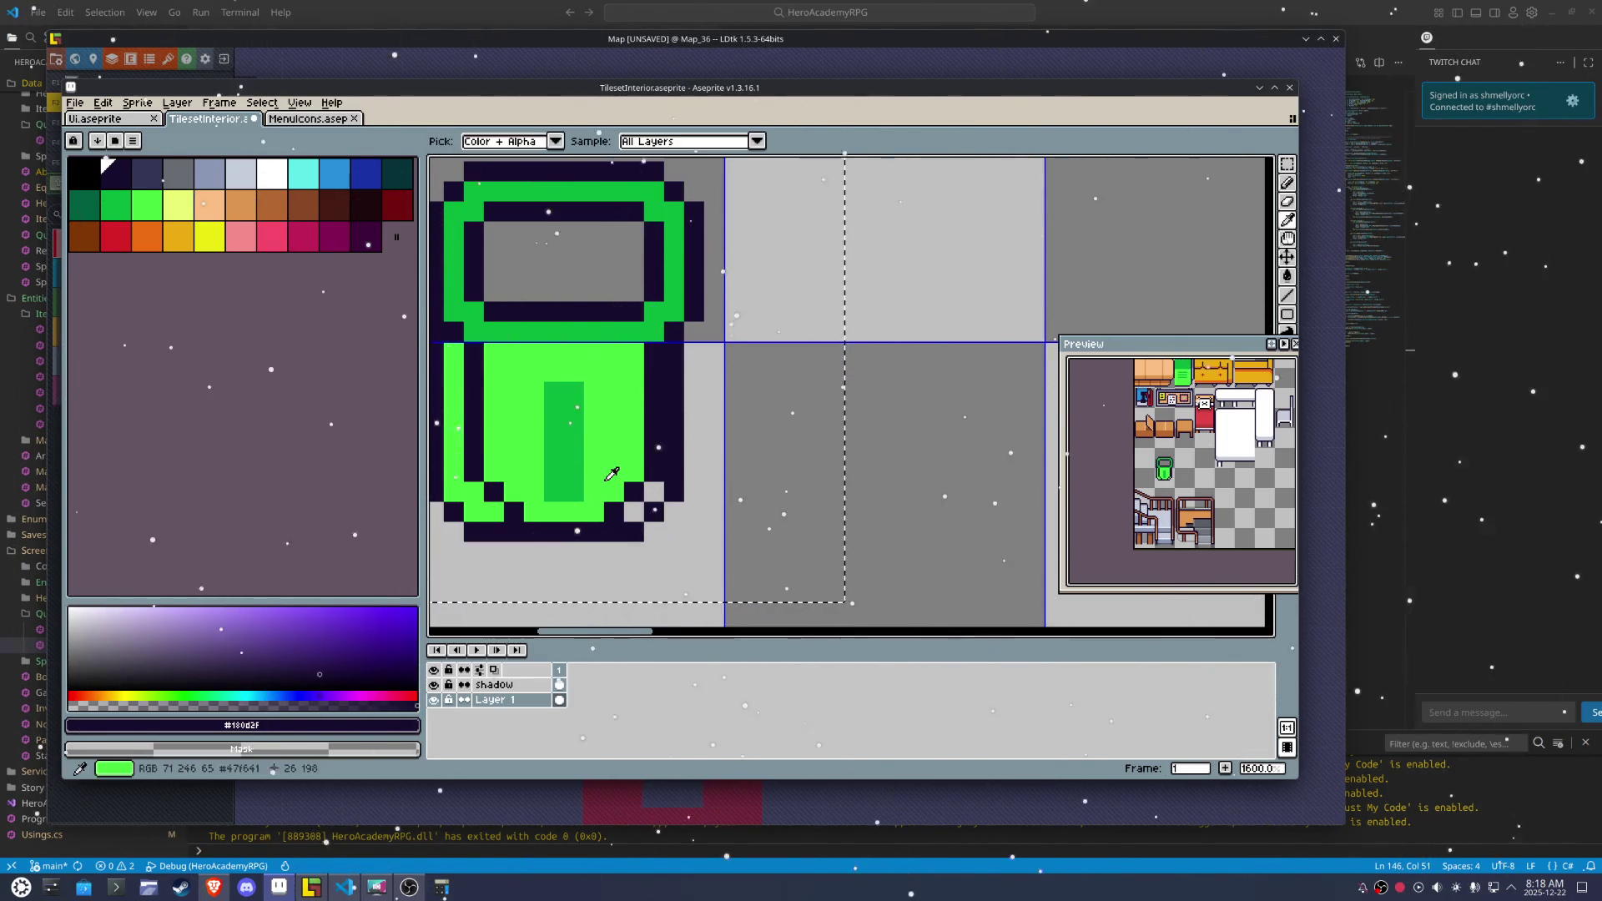
Repaint the right-edge column and a lower-right pixel light green
click(620, 492)
click(617, 511)
drag(658, 482, 659, 350)
scroll(left, 3)
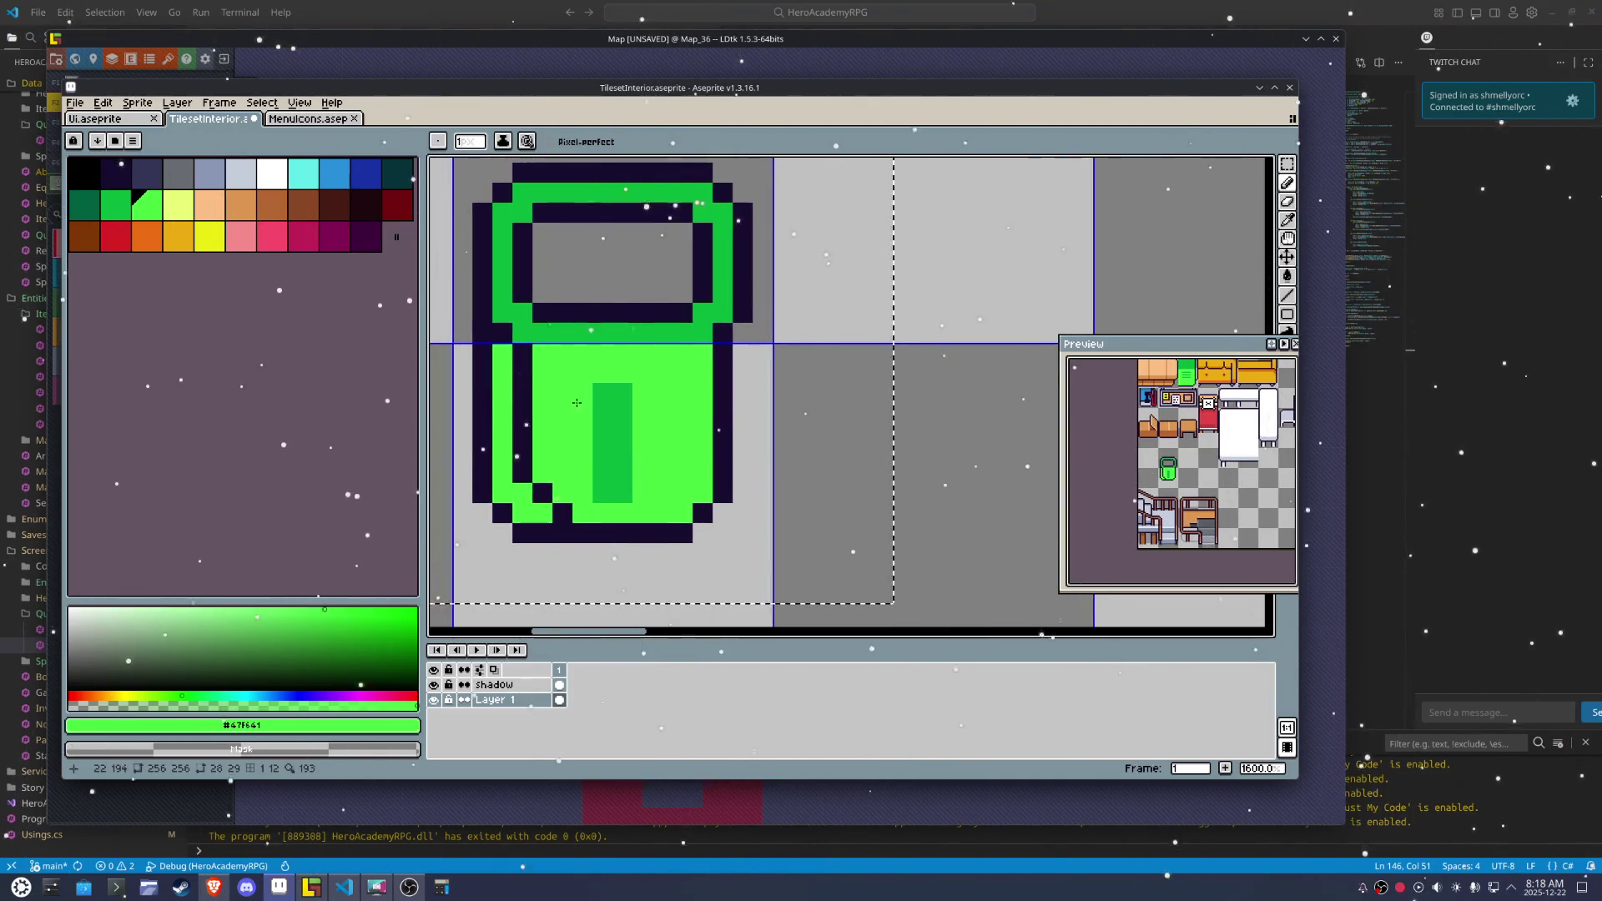
Round the pot's lower-left outline with dark pixels and widen its left side in green
click(553, 501)
drag(522, 492, 494, 514)
right_click(526, 532)
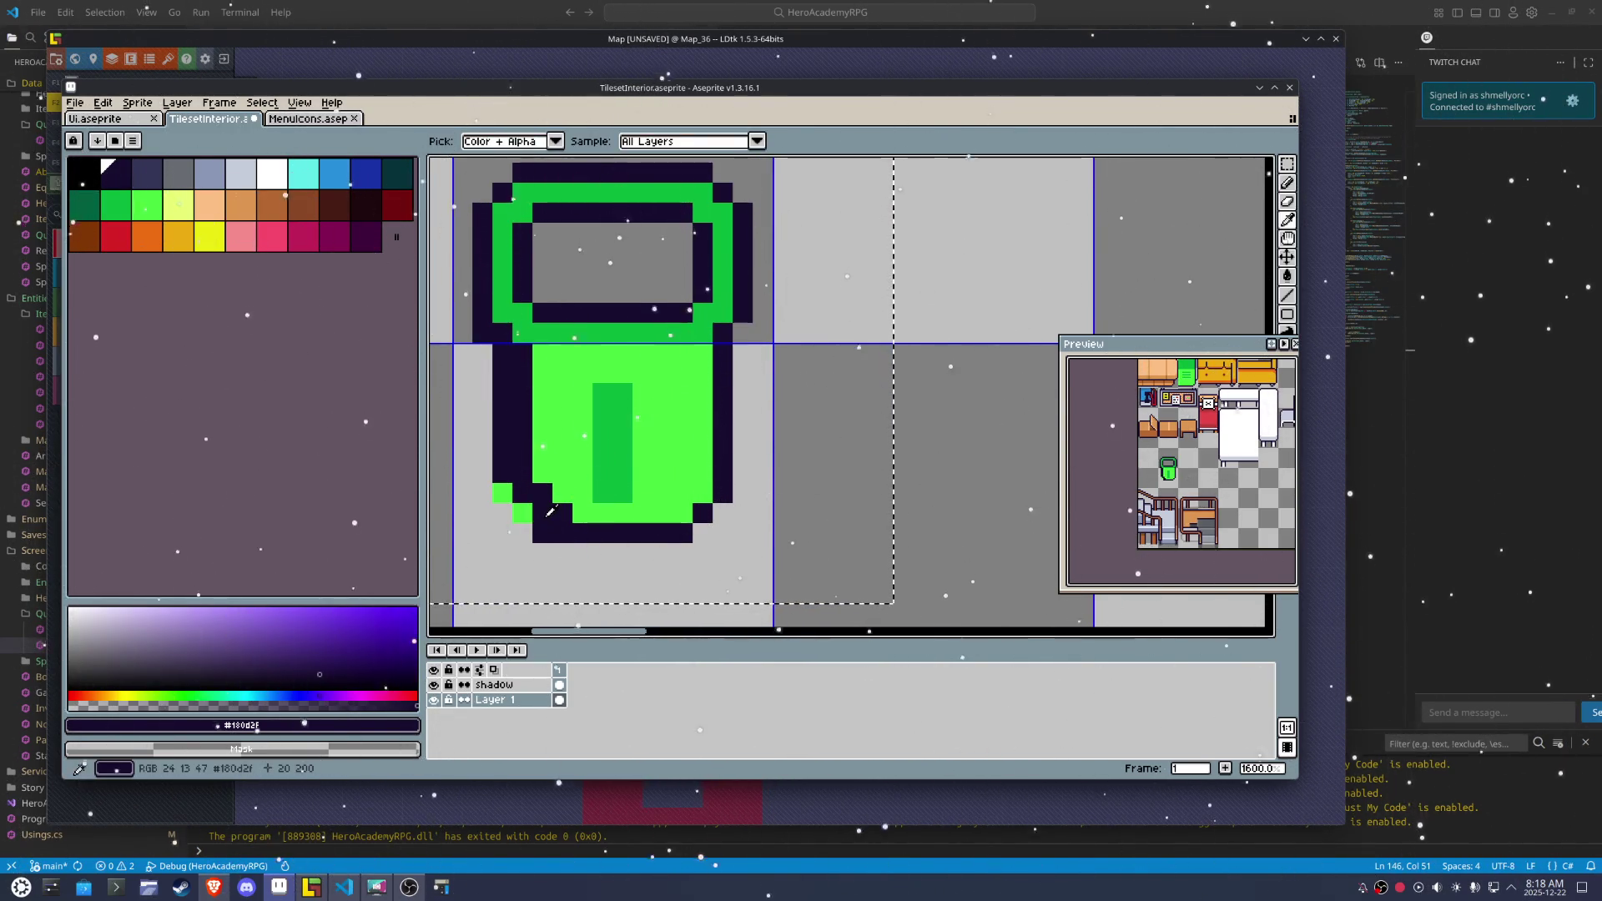
drag(501, 493, 523, 430)
click(568, 492)
click(556, 507)
click(542, 337)
drag(543, 337, 522, 417)
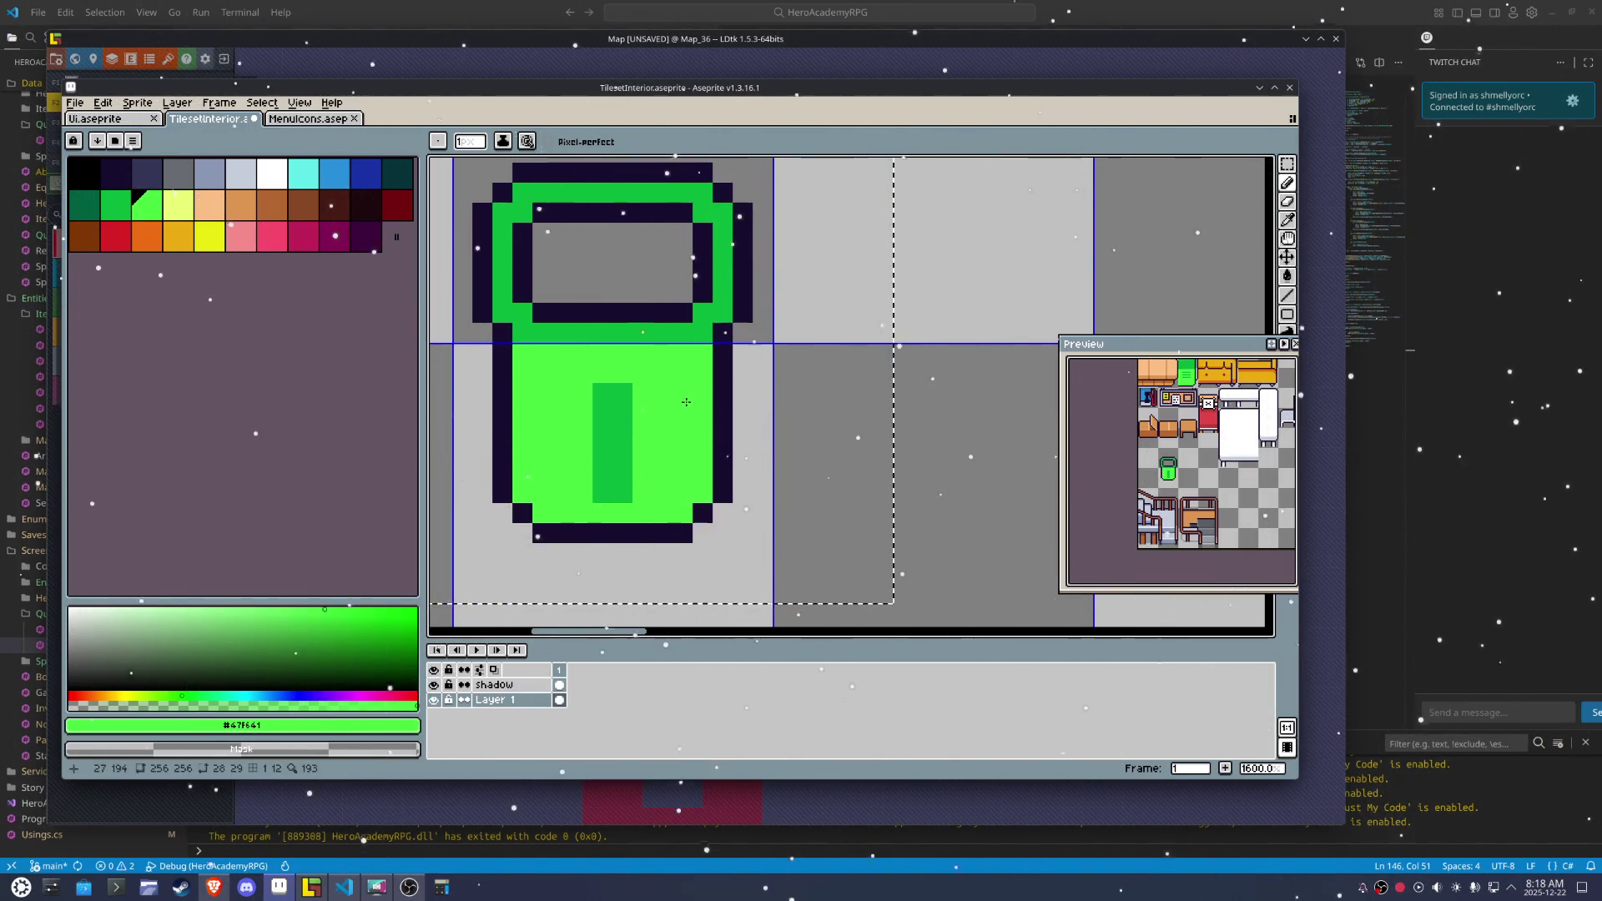
key(alt)
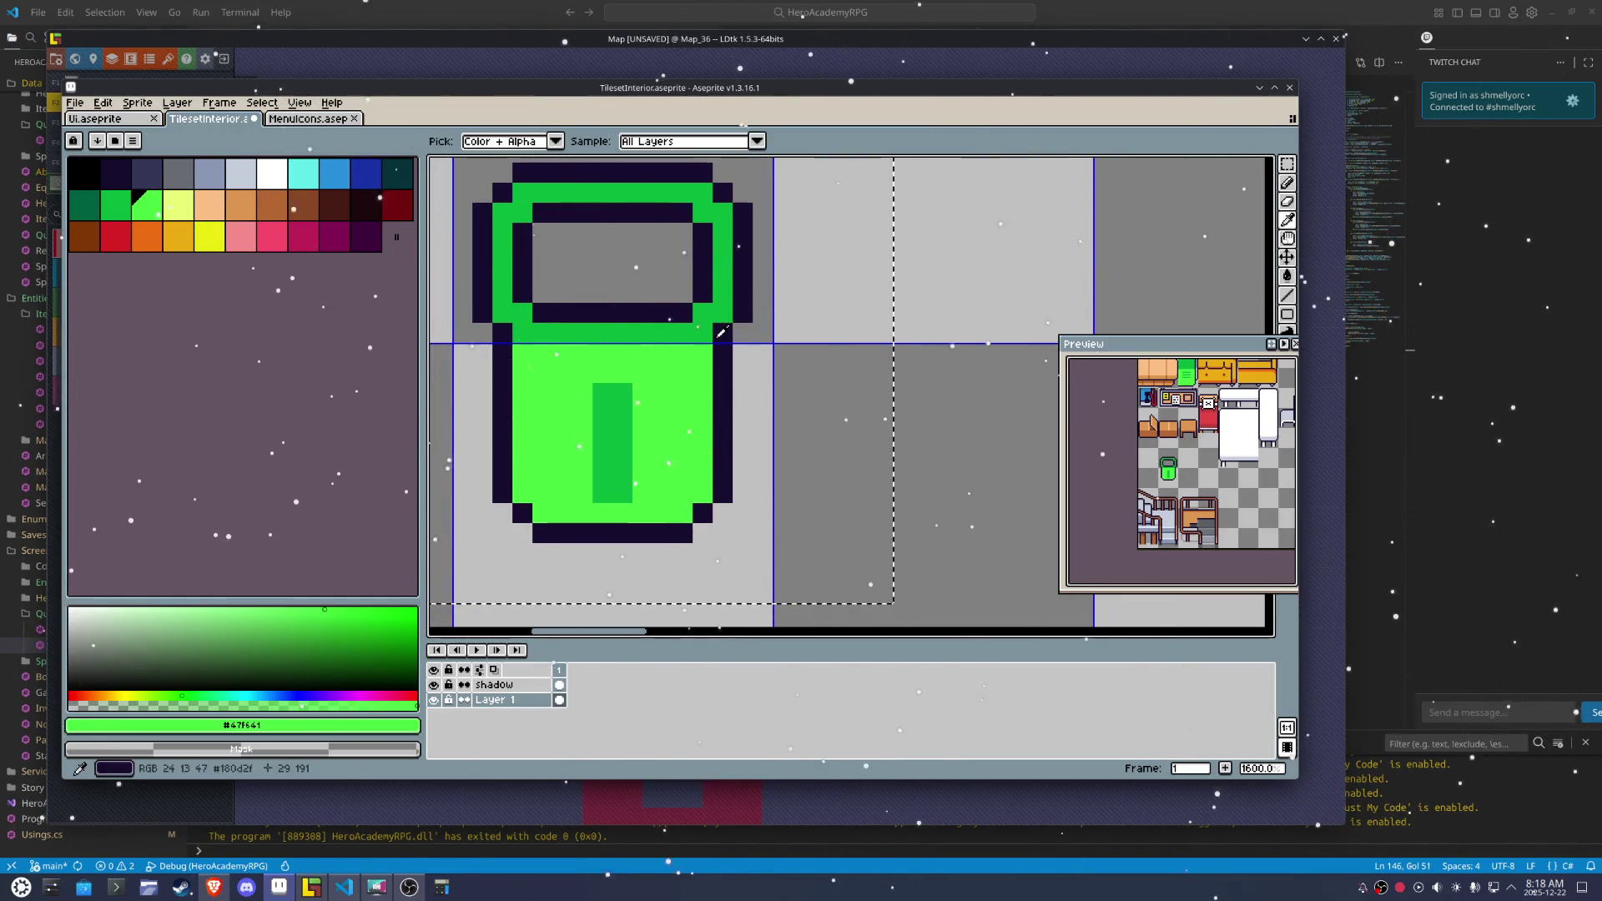
click(699, 335)
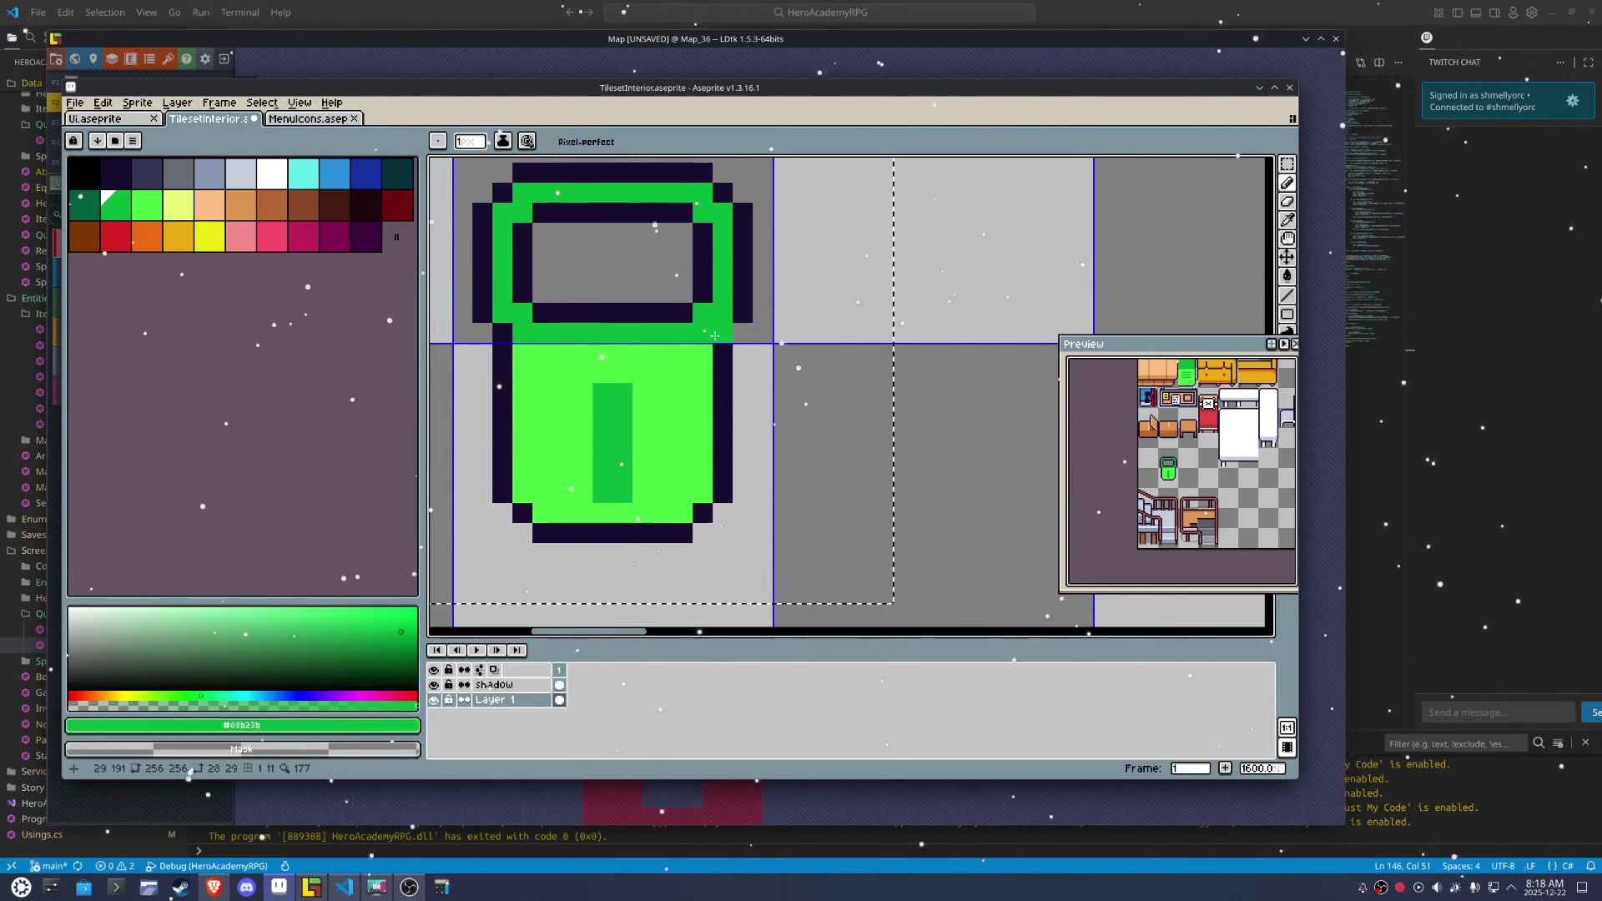
Darken the pot's top-right and right edge with teal and dark outline pixels
click(703, 344)
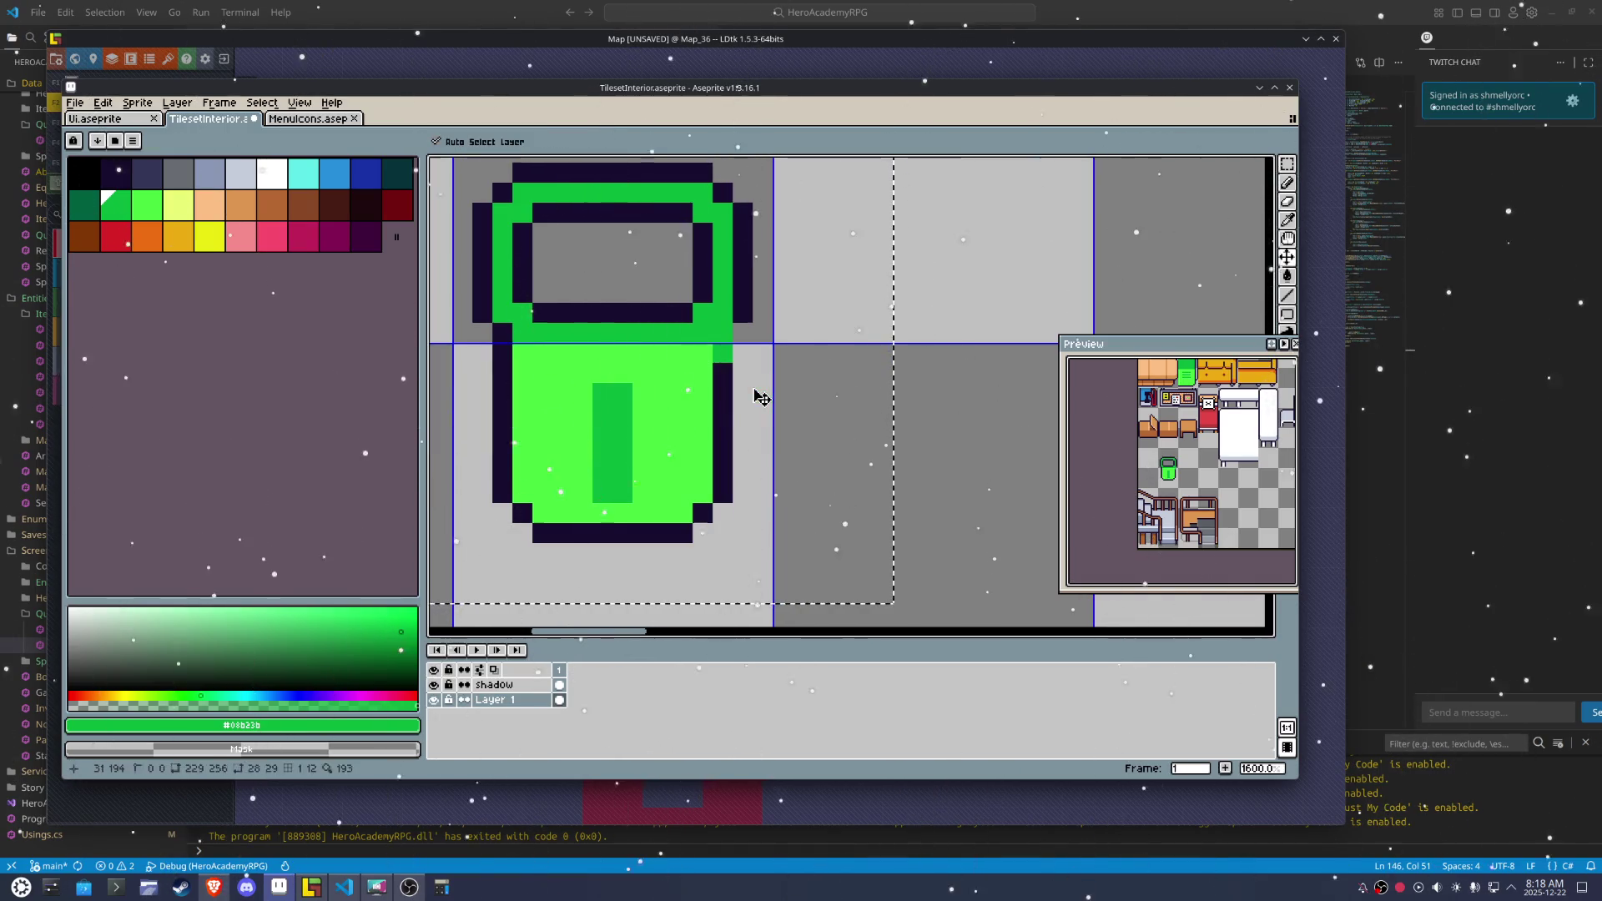
click(94, 214)
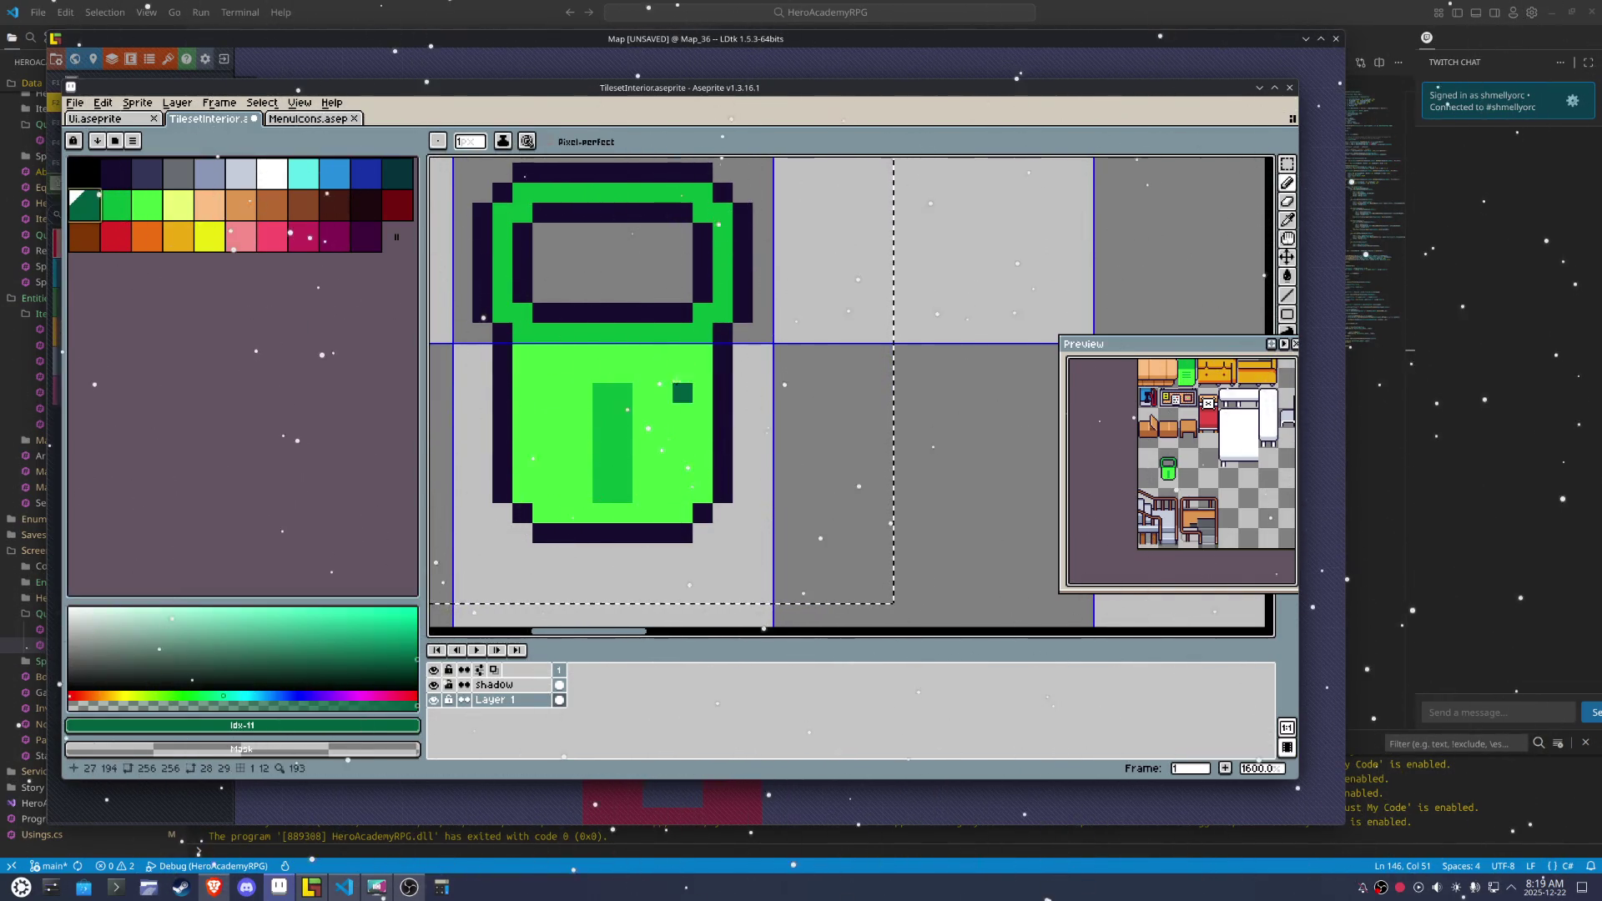
drag(723, 332, 512, 359)
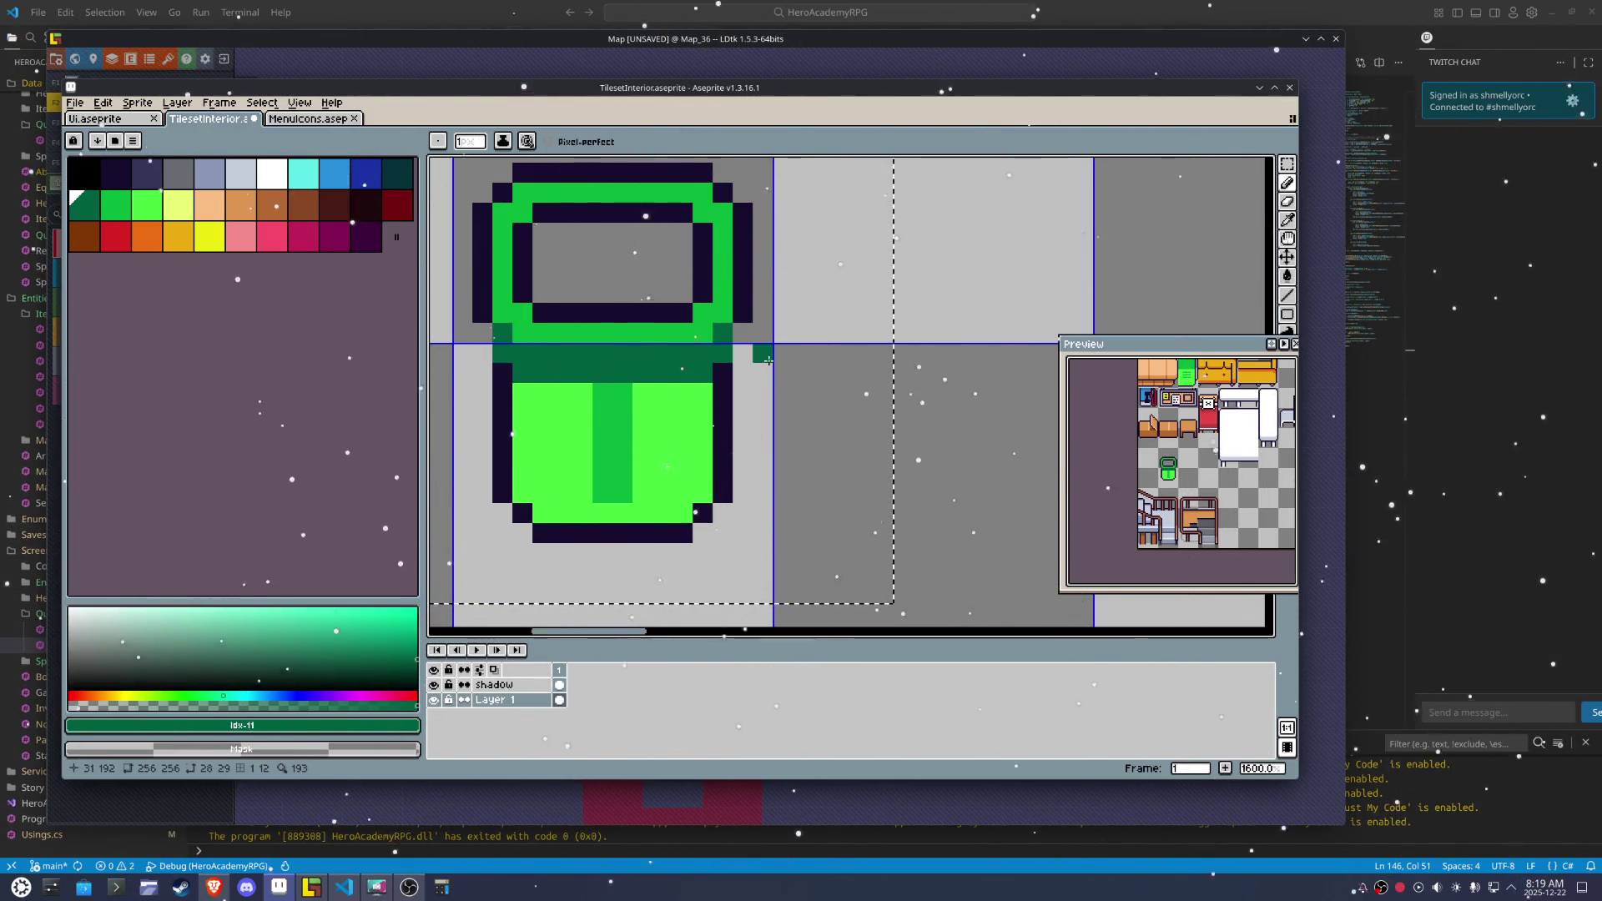
click(740, 354)
drag(740, 354, 513, 392)
click(486, 360)
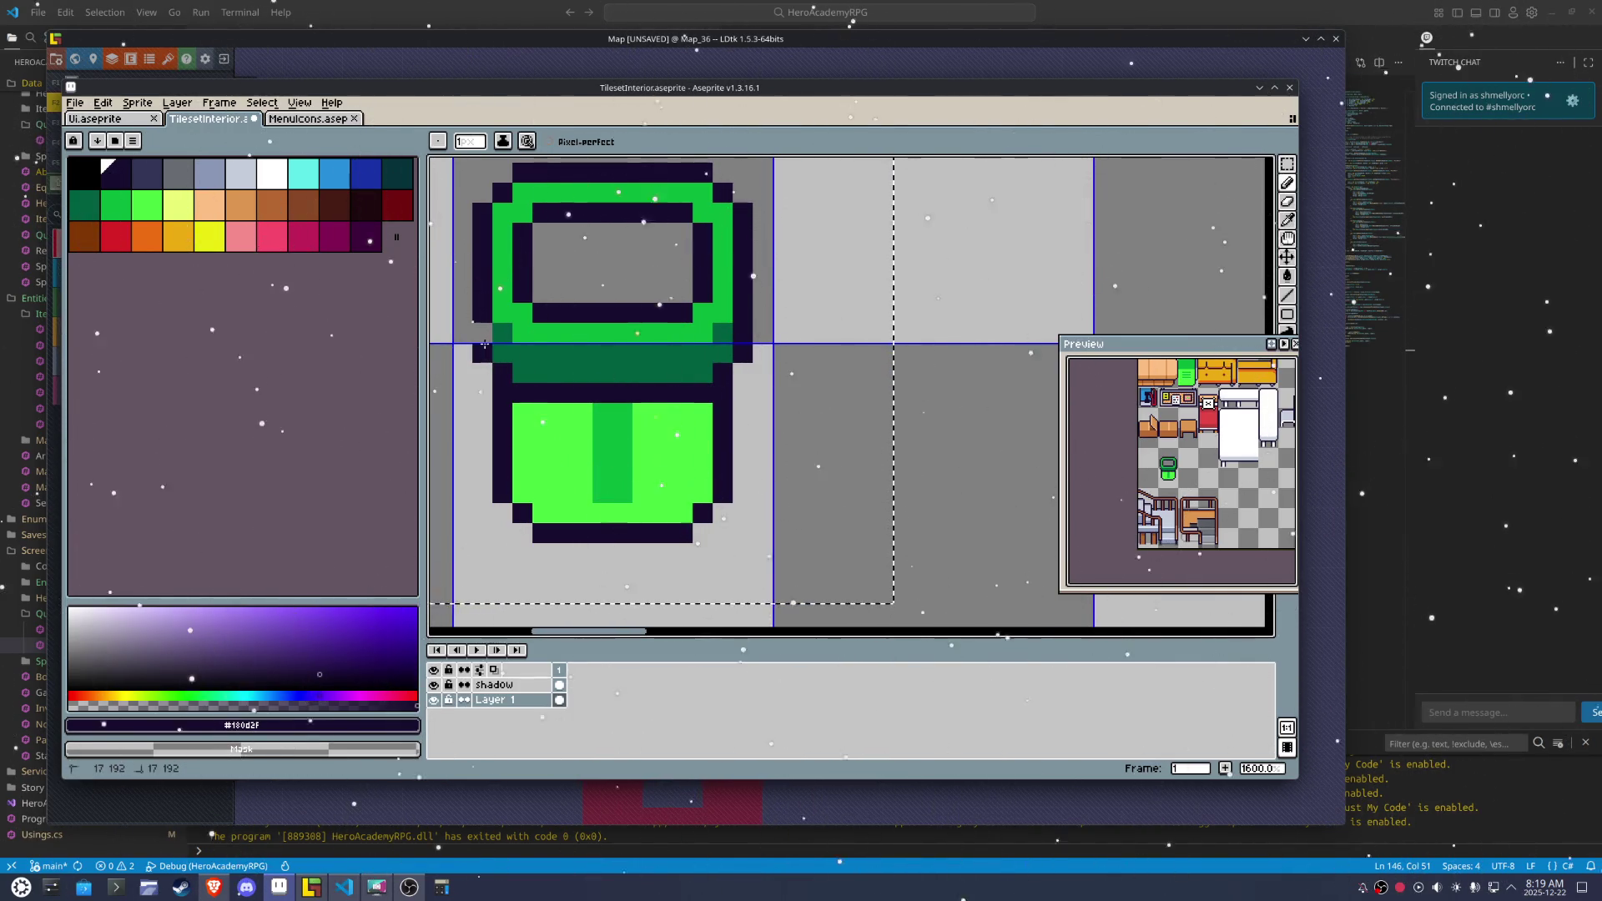
Outline the body's top row, left edge and lower-right corner in the dark colour
key(alt)
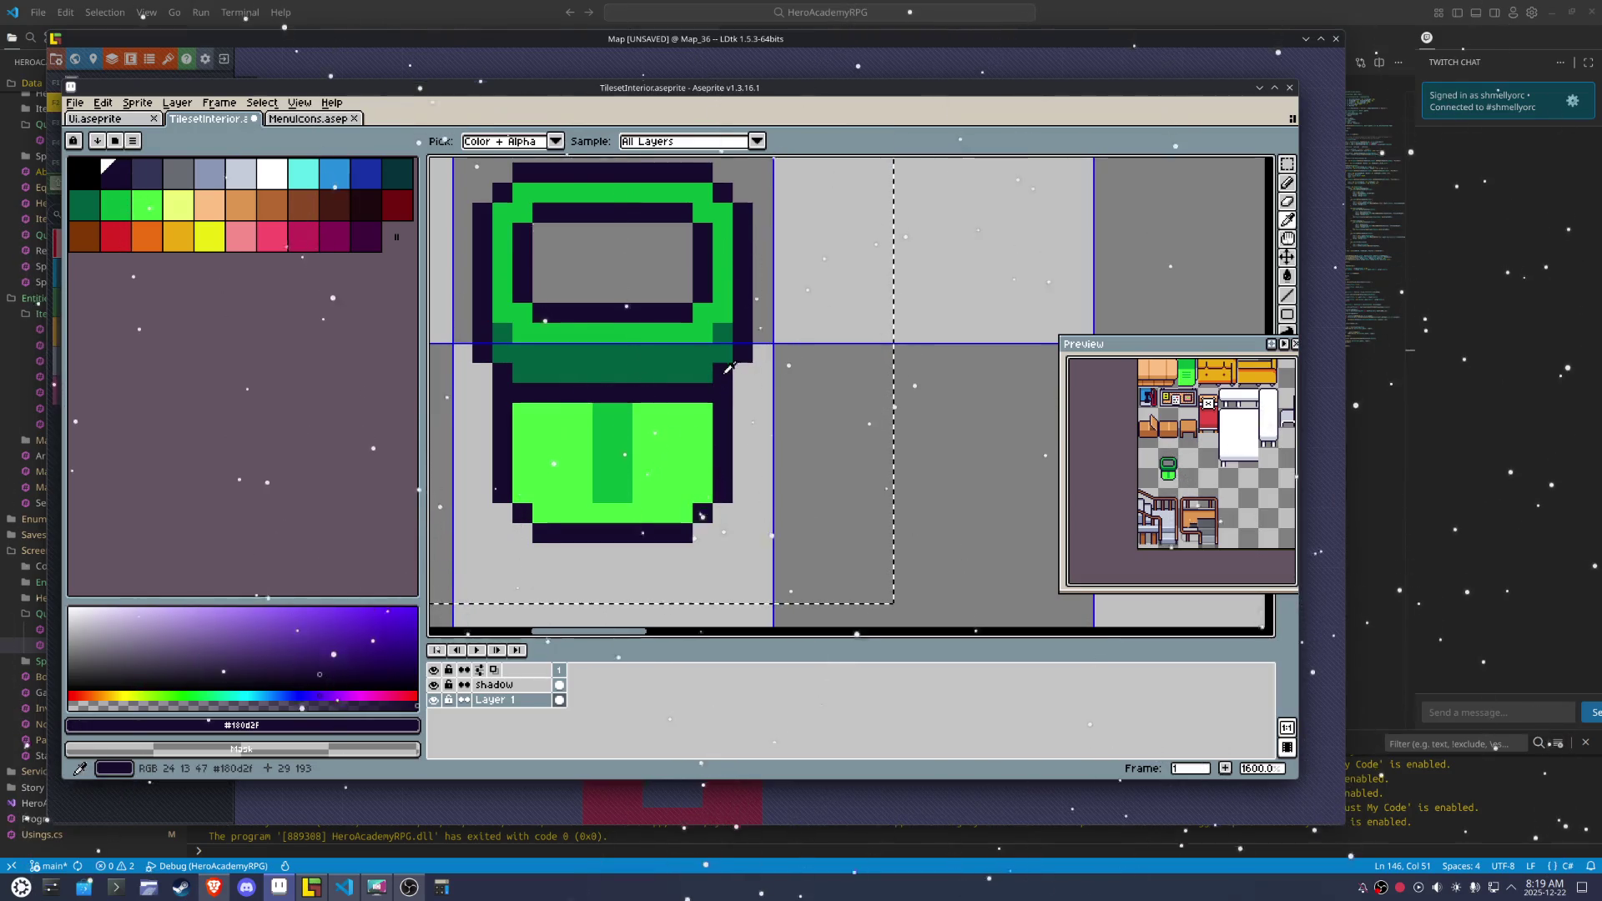
drag(723, 373, 631, 496)
click(534, 417)
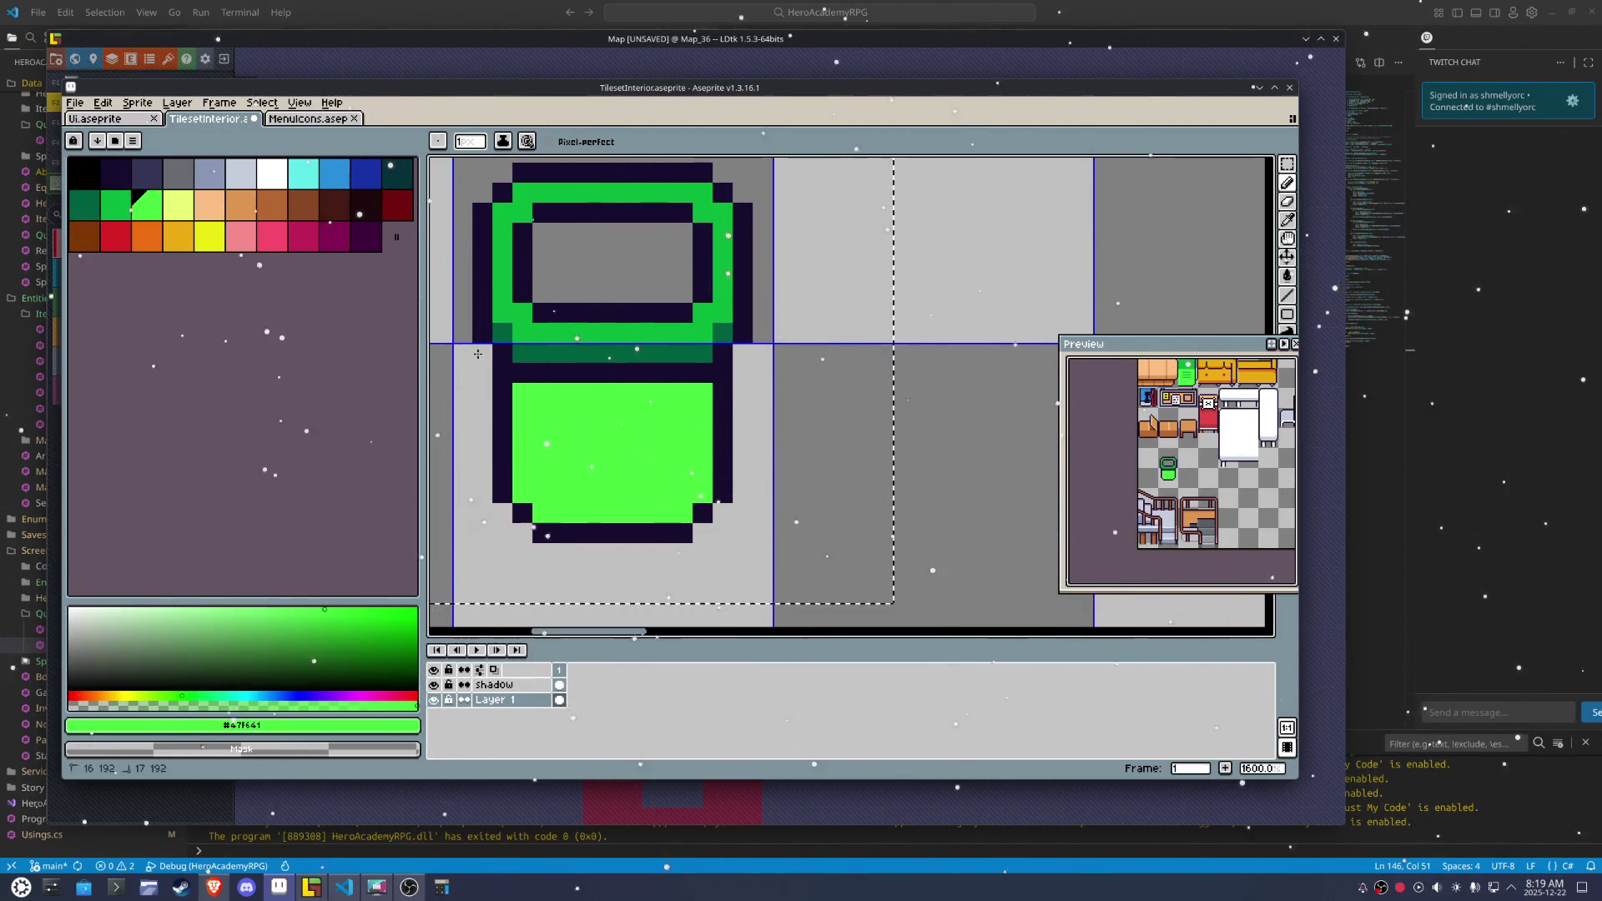
click(493, 354)
drag(491, 355, 738, 373)
click(750, 541)
Repaint the body's side columns bright green and round both bottom corners with dark pixels
key(b)
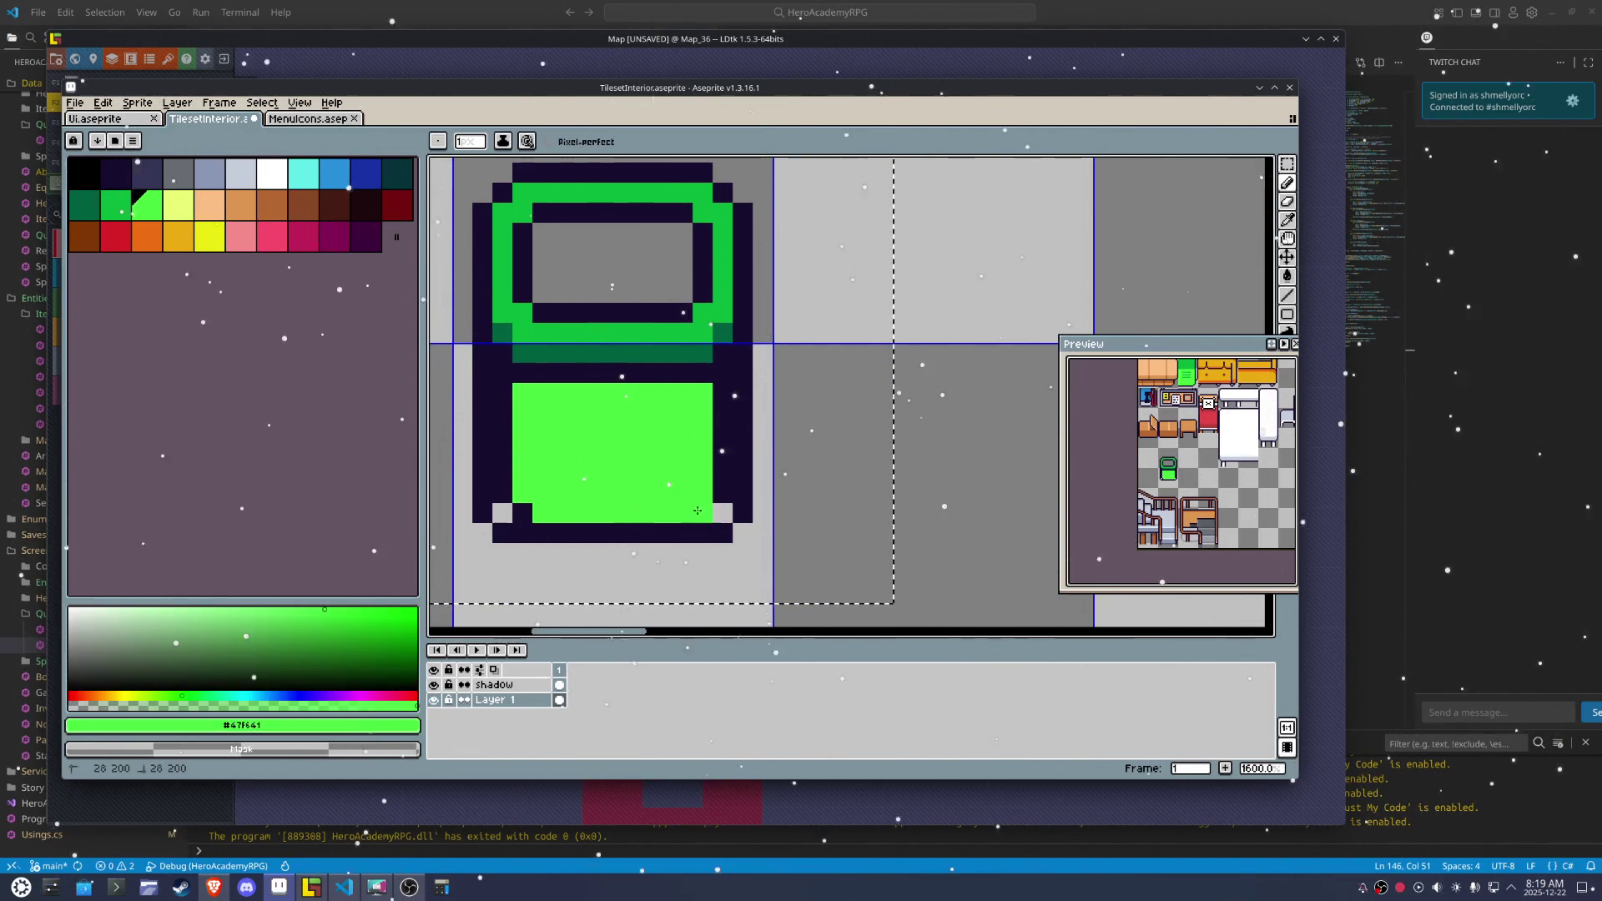
drag(722, 510, 722, 401)
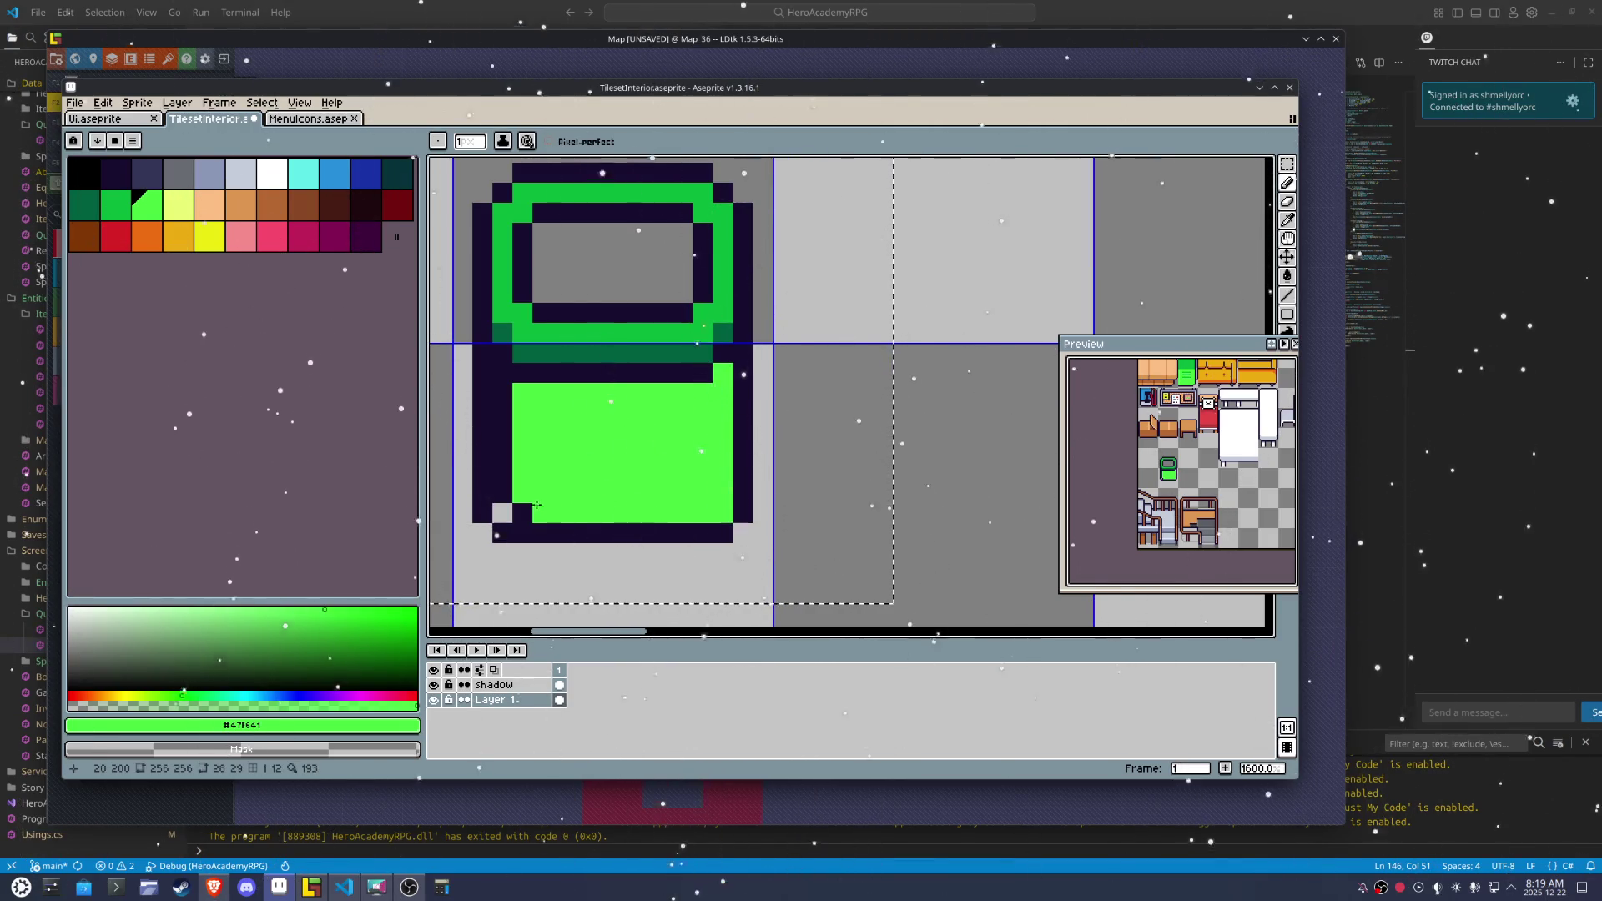
drag(512, 513, 513, 385)
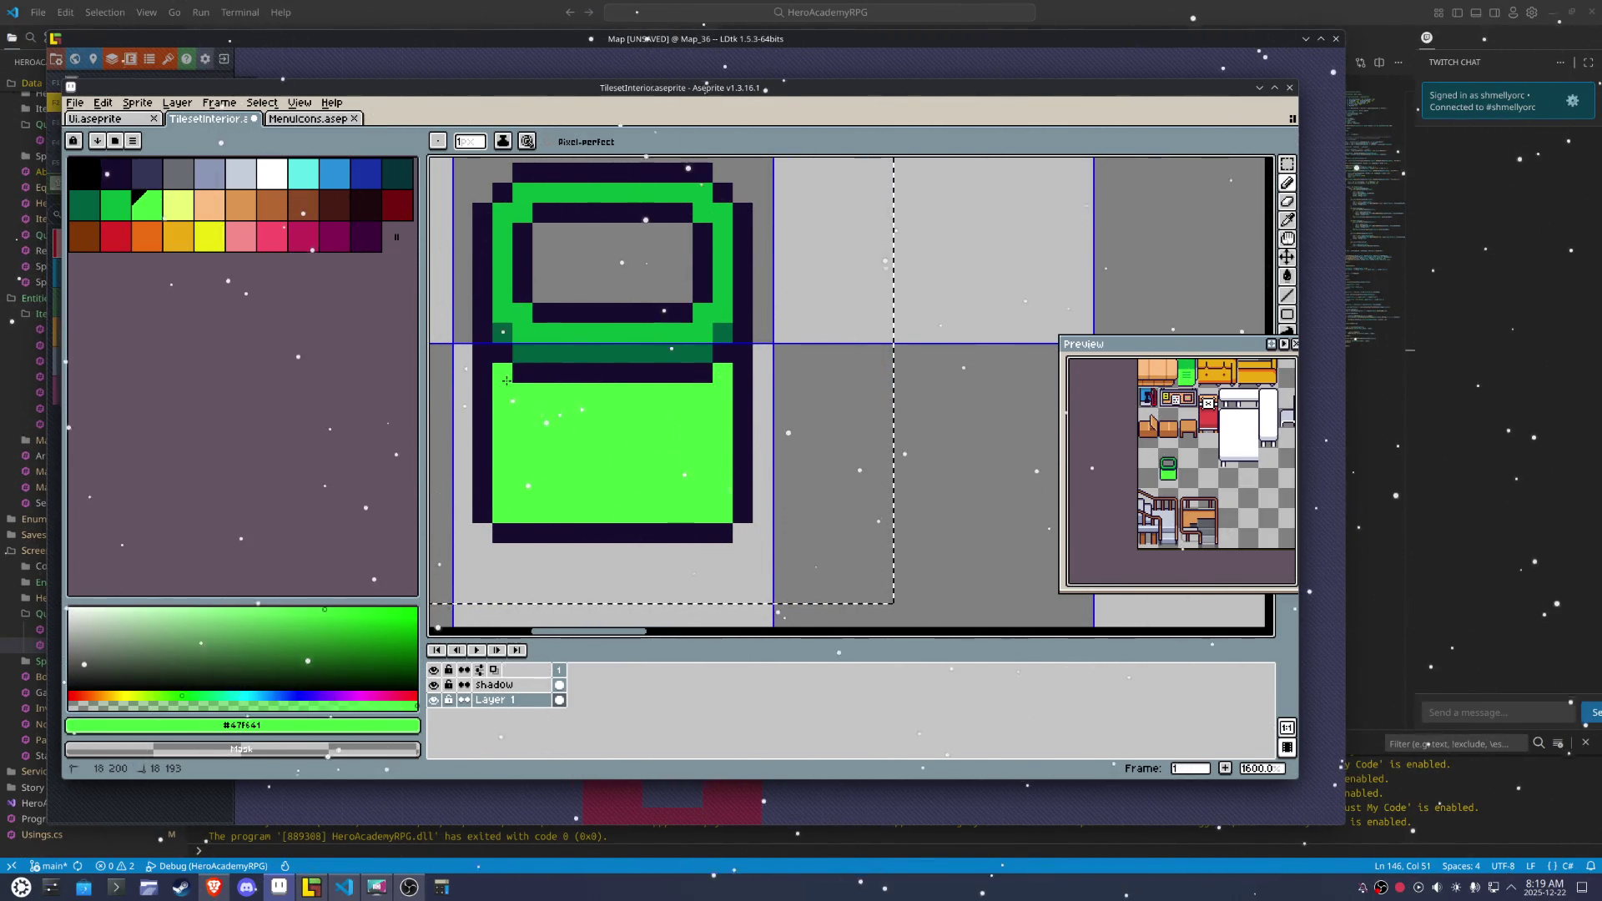
click(482, 493)
click(505, 512)
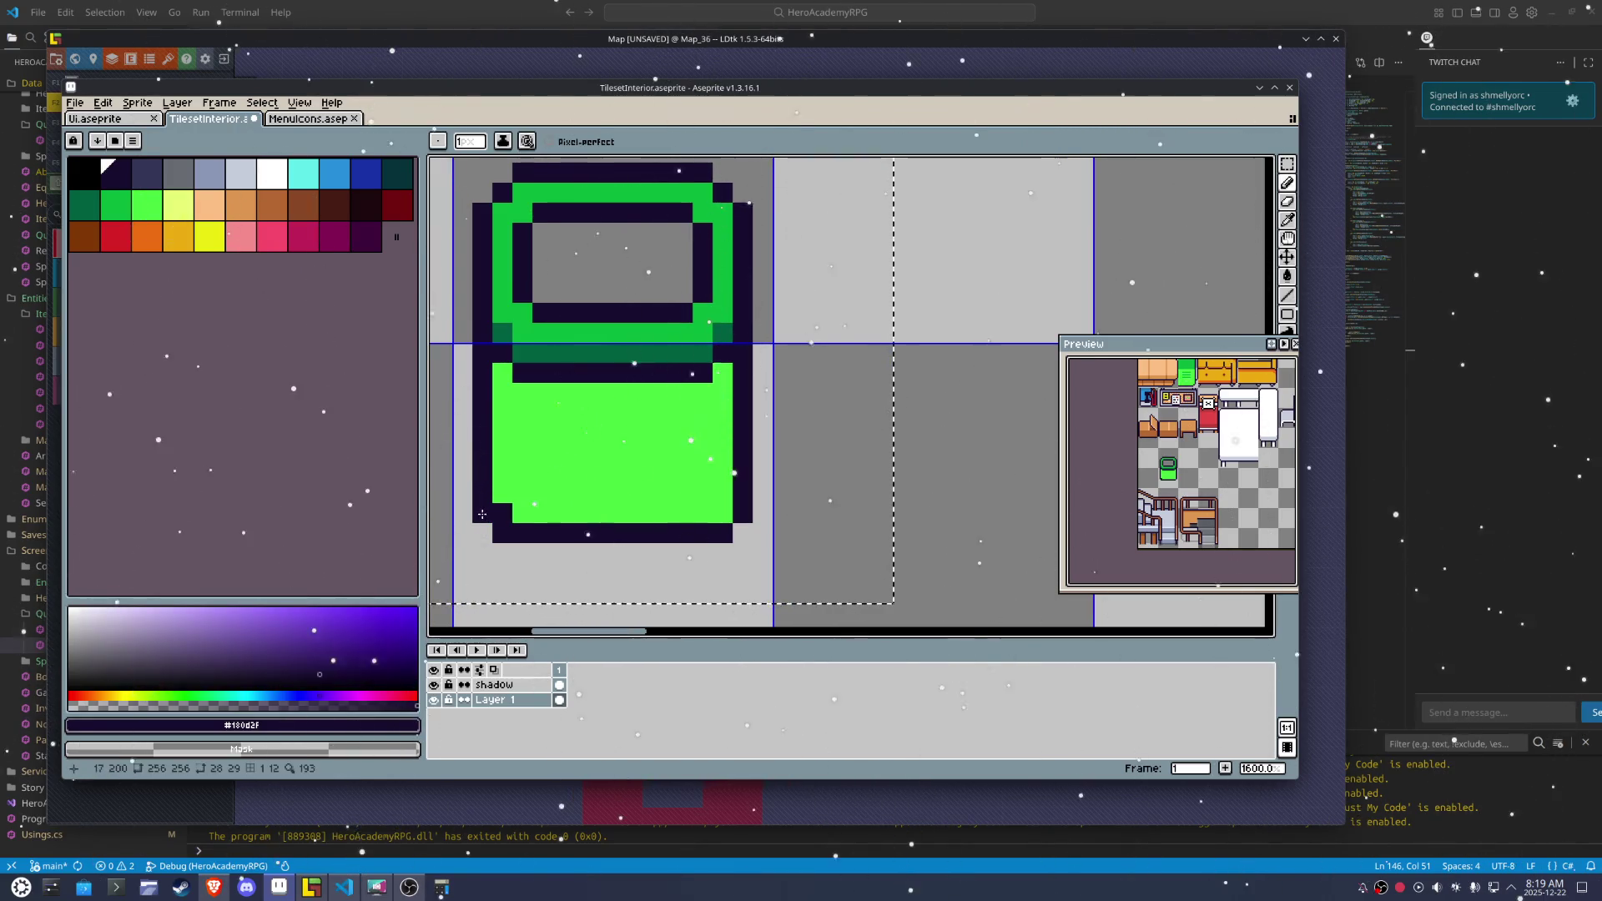
key(ctrl+z)
click(722, 513)
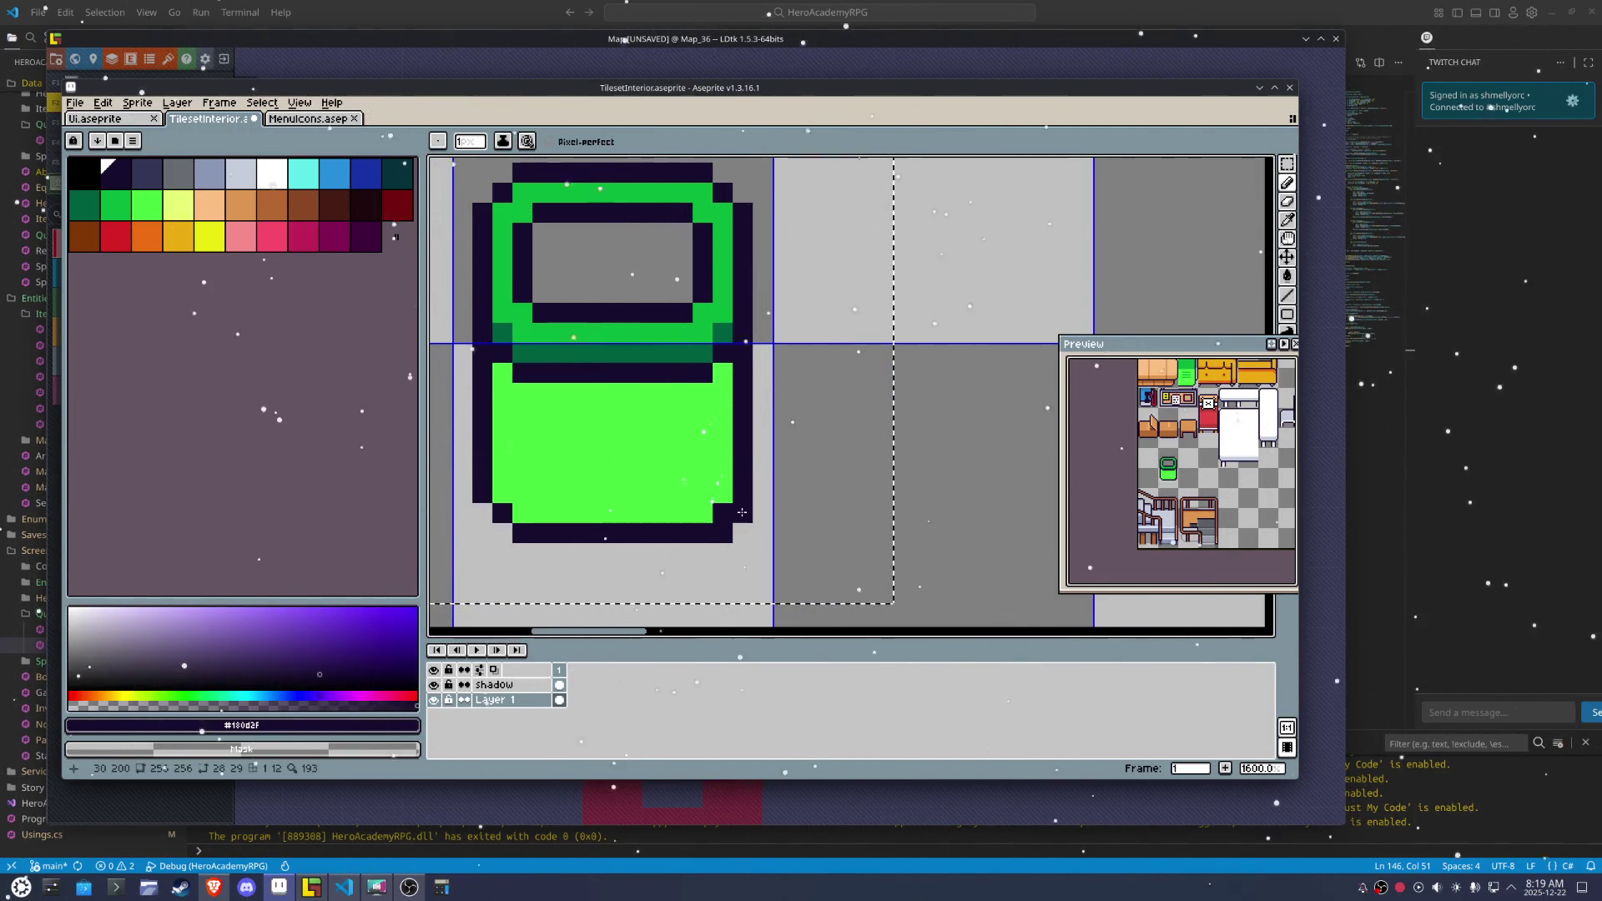
scroll(down, 3)
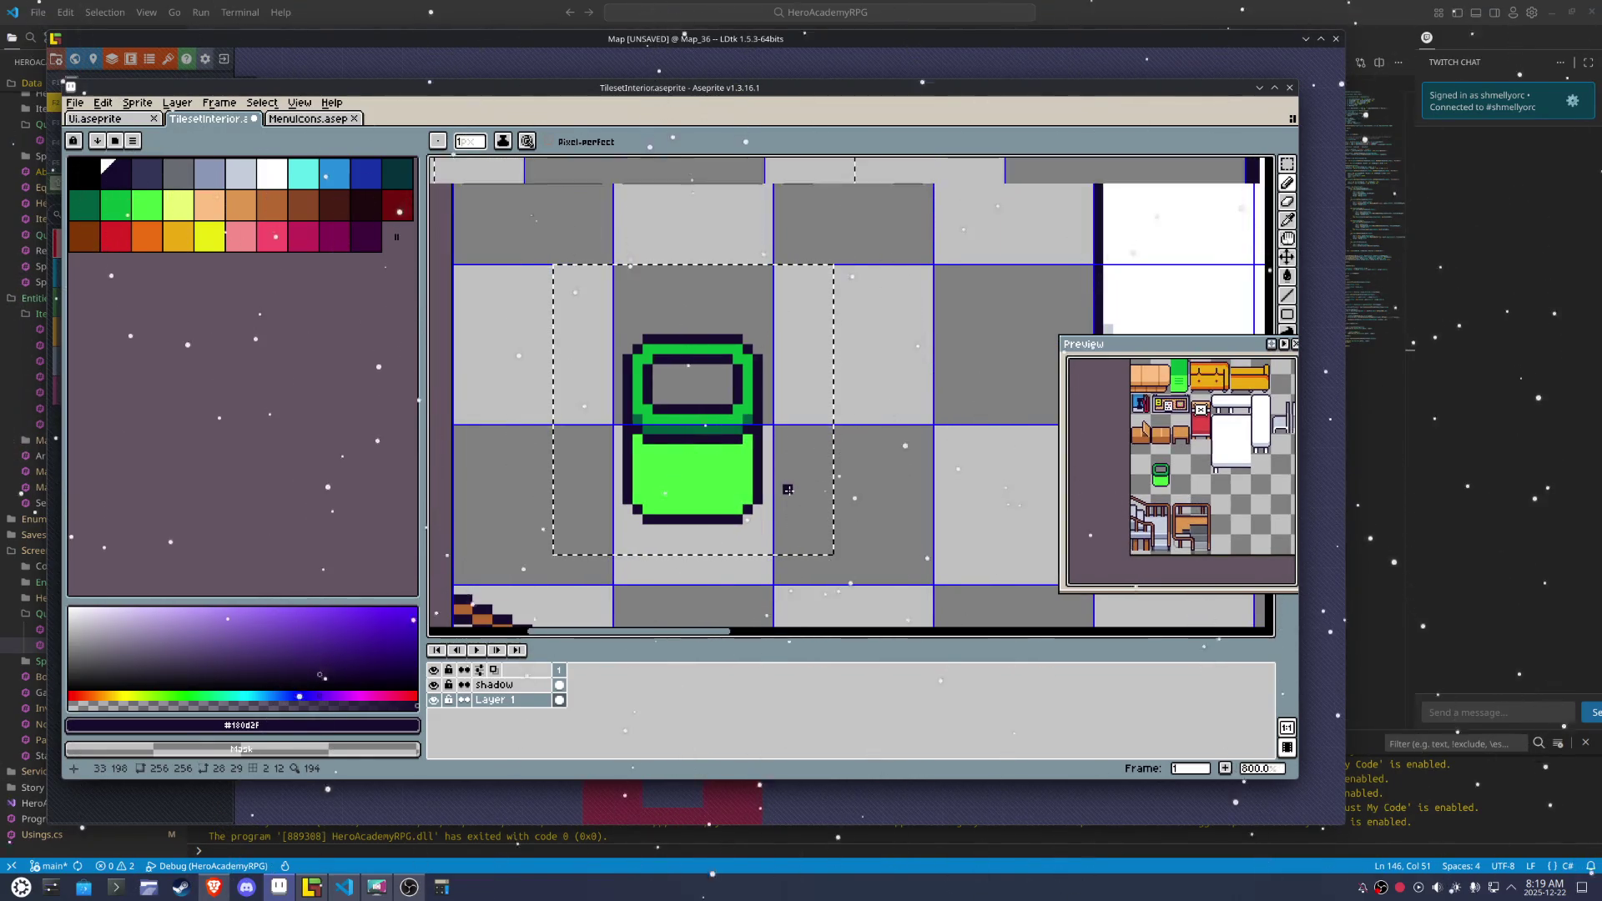
scroll(up, 3)
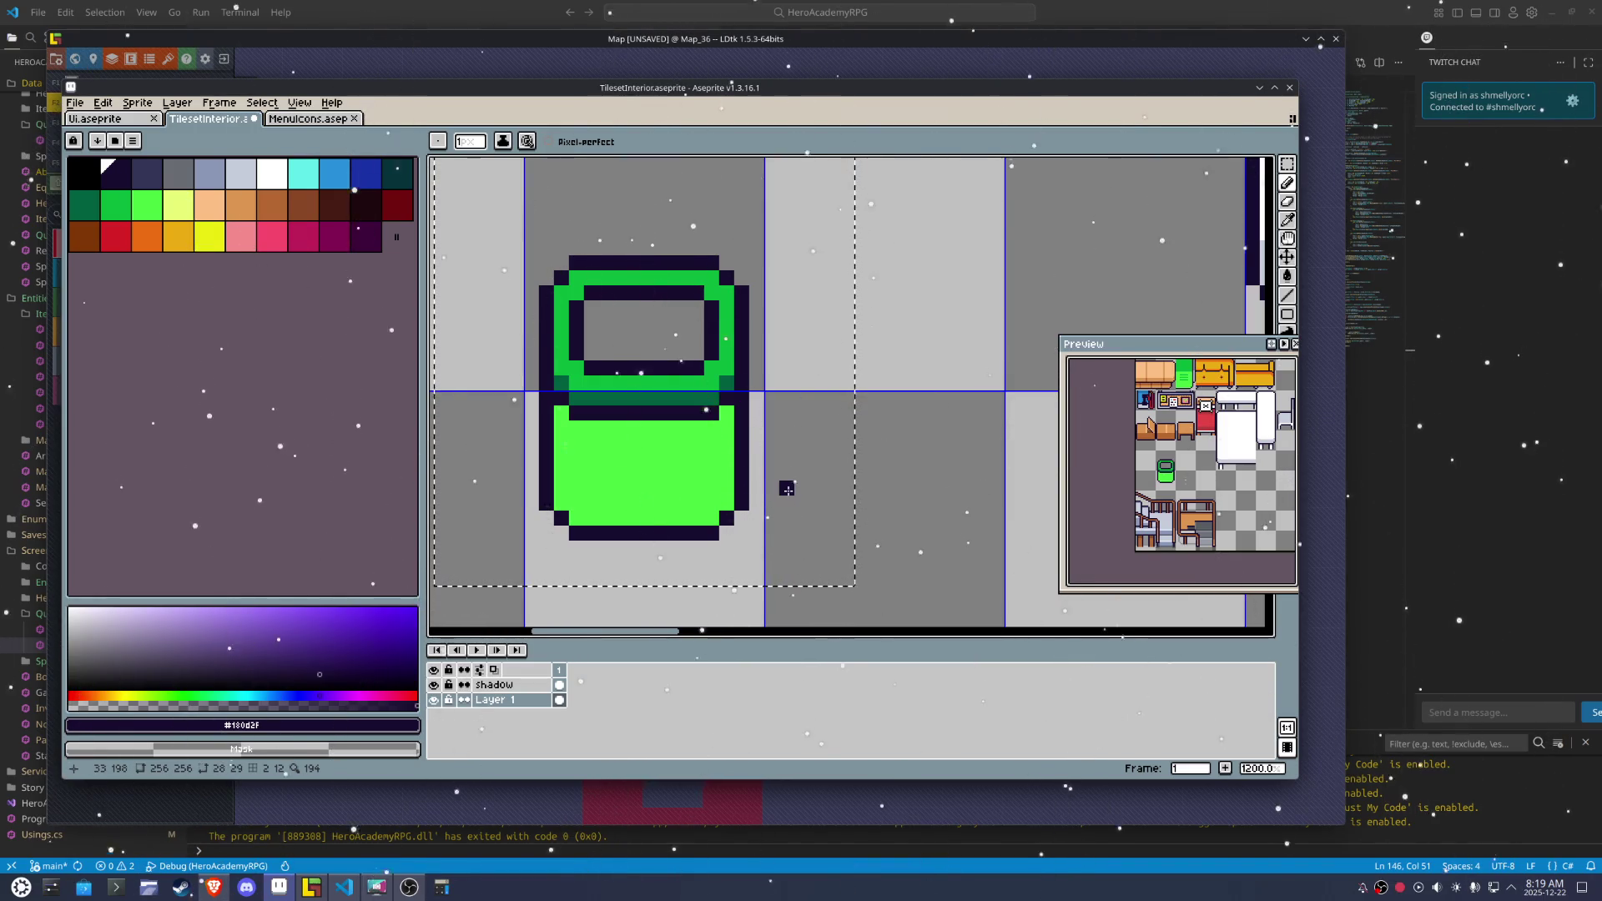
scroll(up, 3)
Fill the body darker green, the upper ring bright green, and add a dark-green row under the band
key(alt)
click(726, 397)
drag(714, 398, 524, 404)
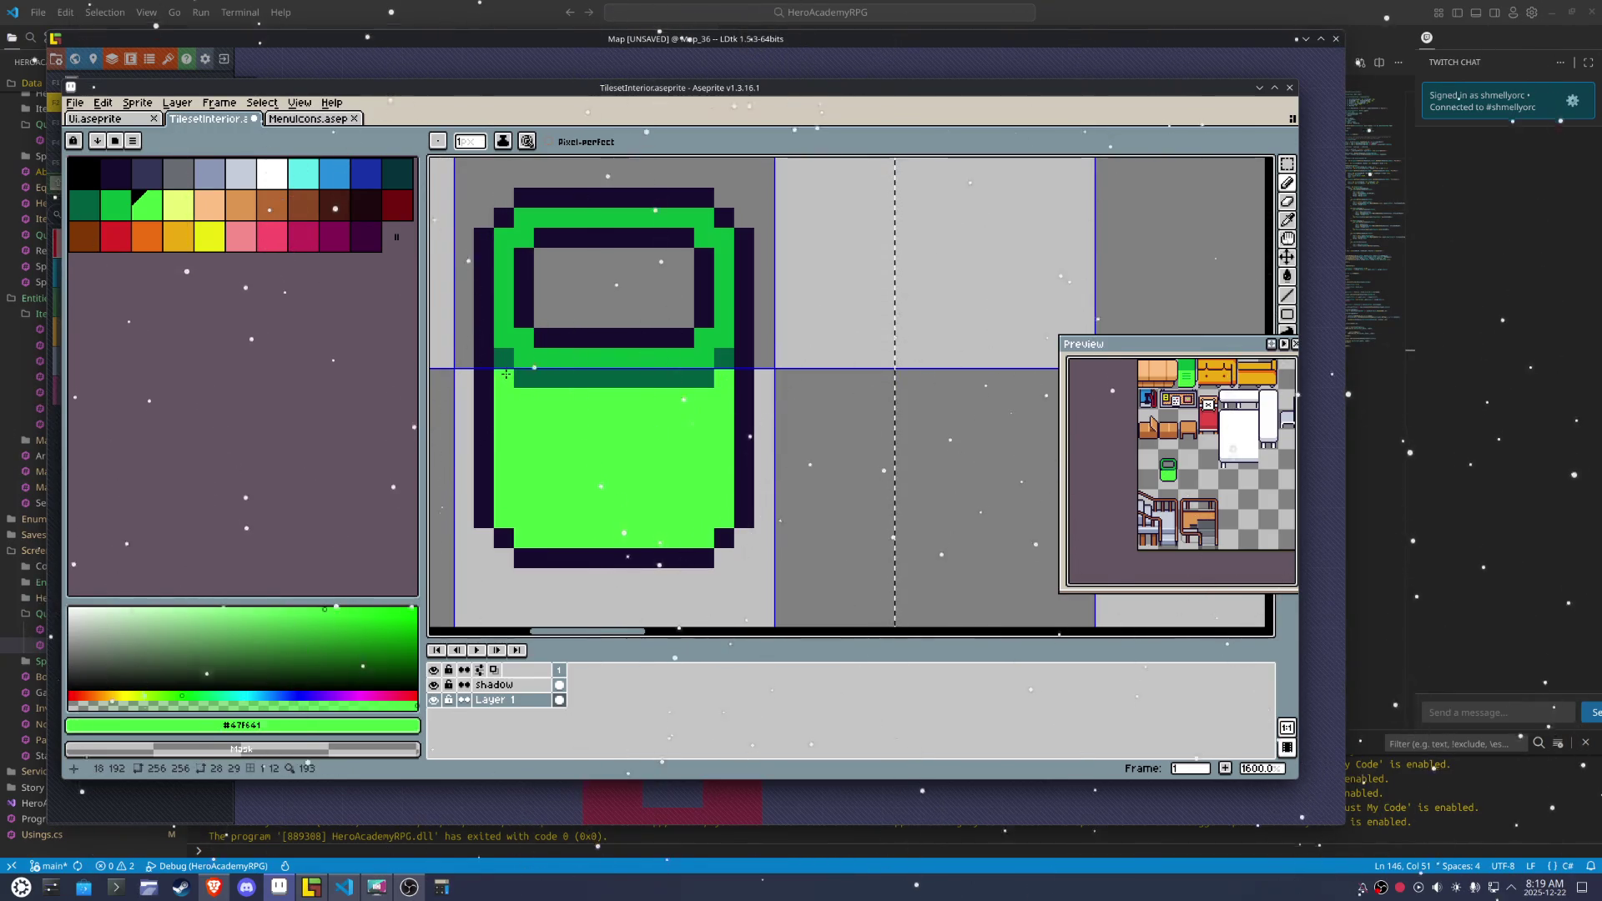
click(504, 342)
key(g)
click(555, 433)
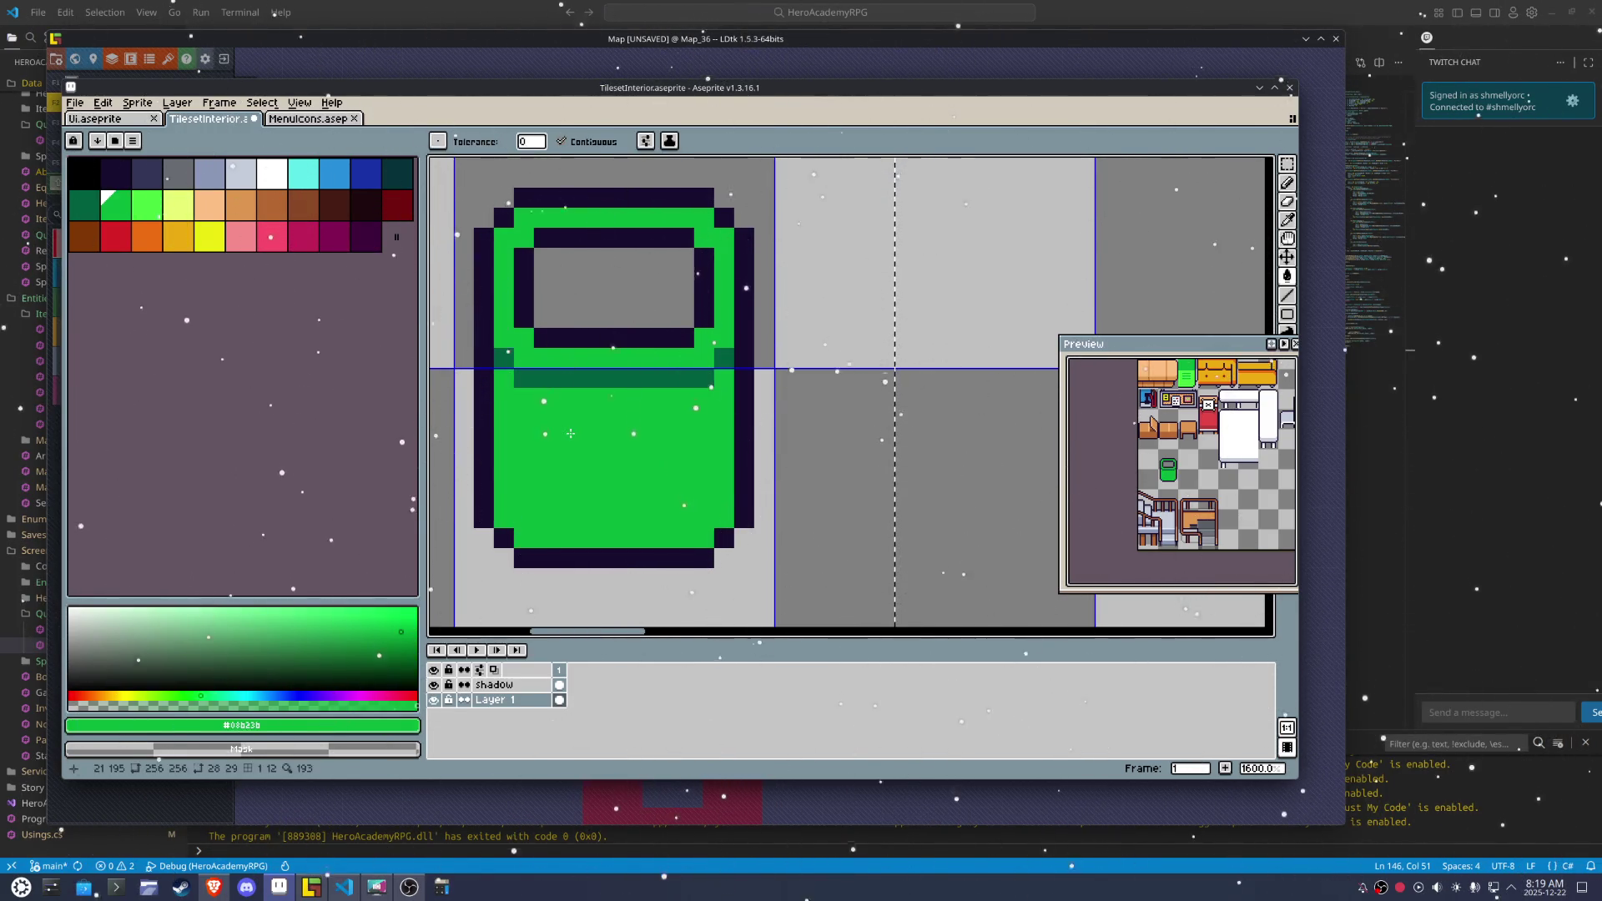
click(147, 205)
click(584, 358)
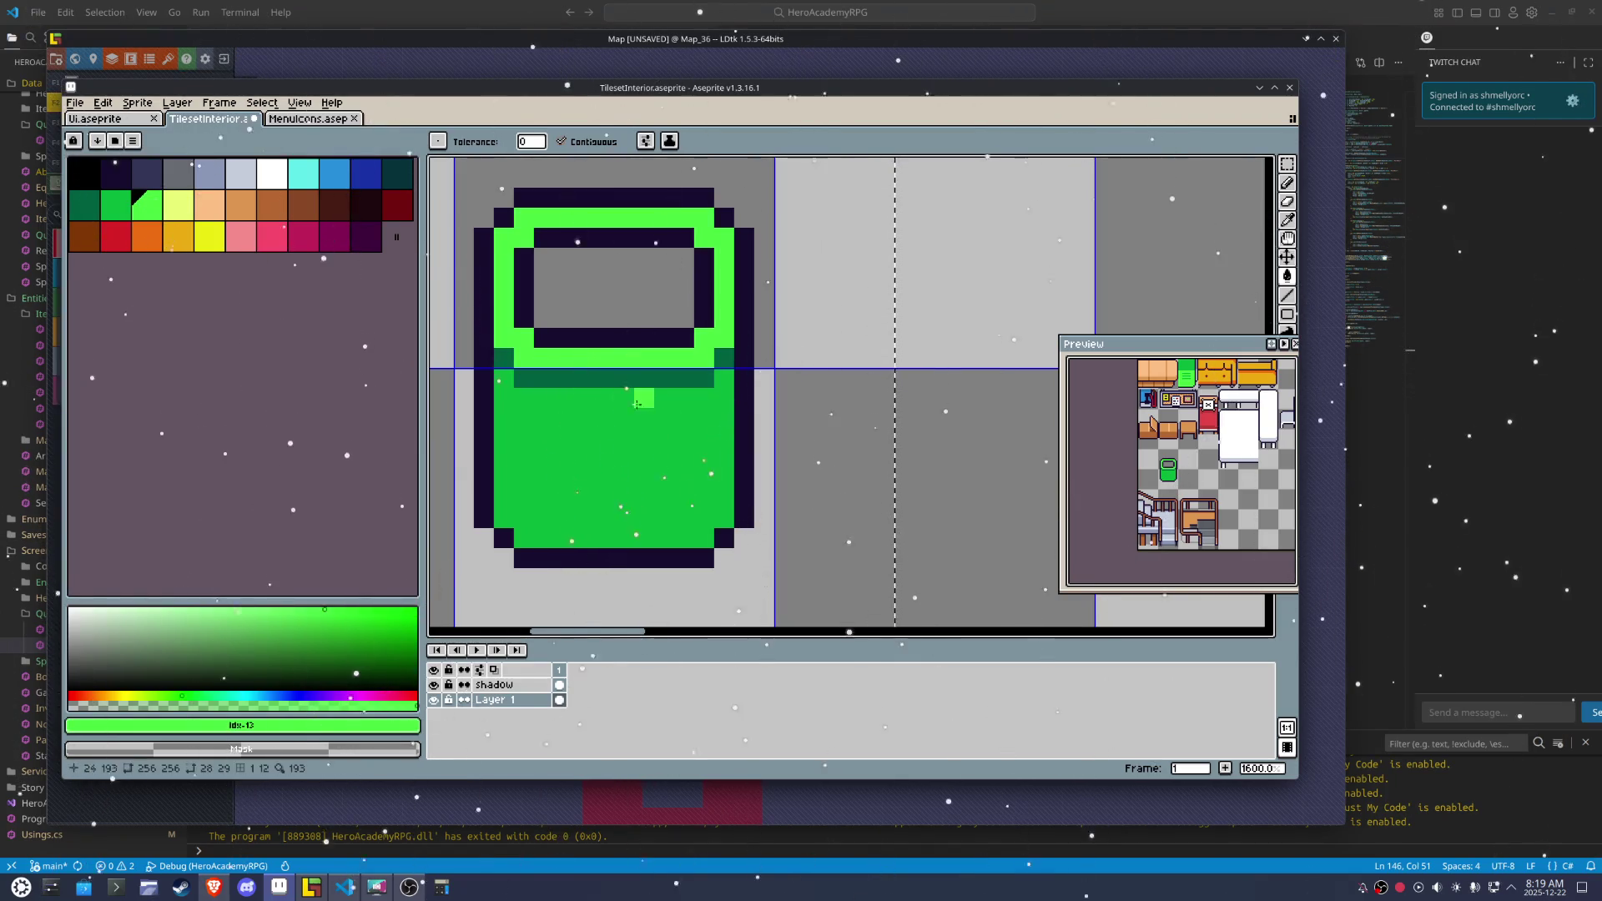
click(726, 357)
key(b)
drag(723, 380, 510, 380)
scroll(down, 3)
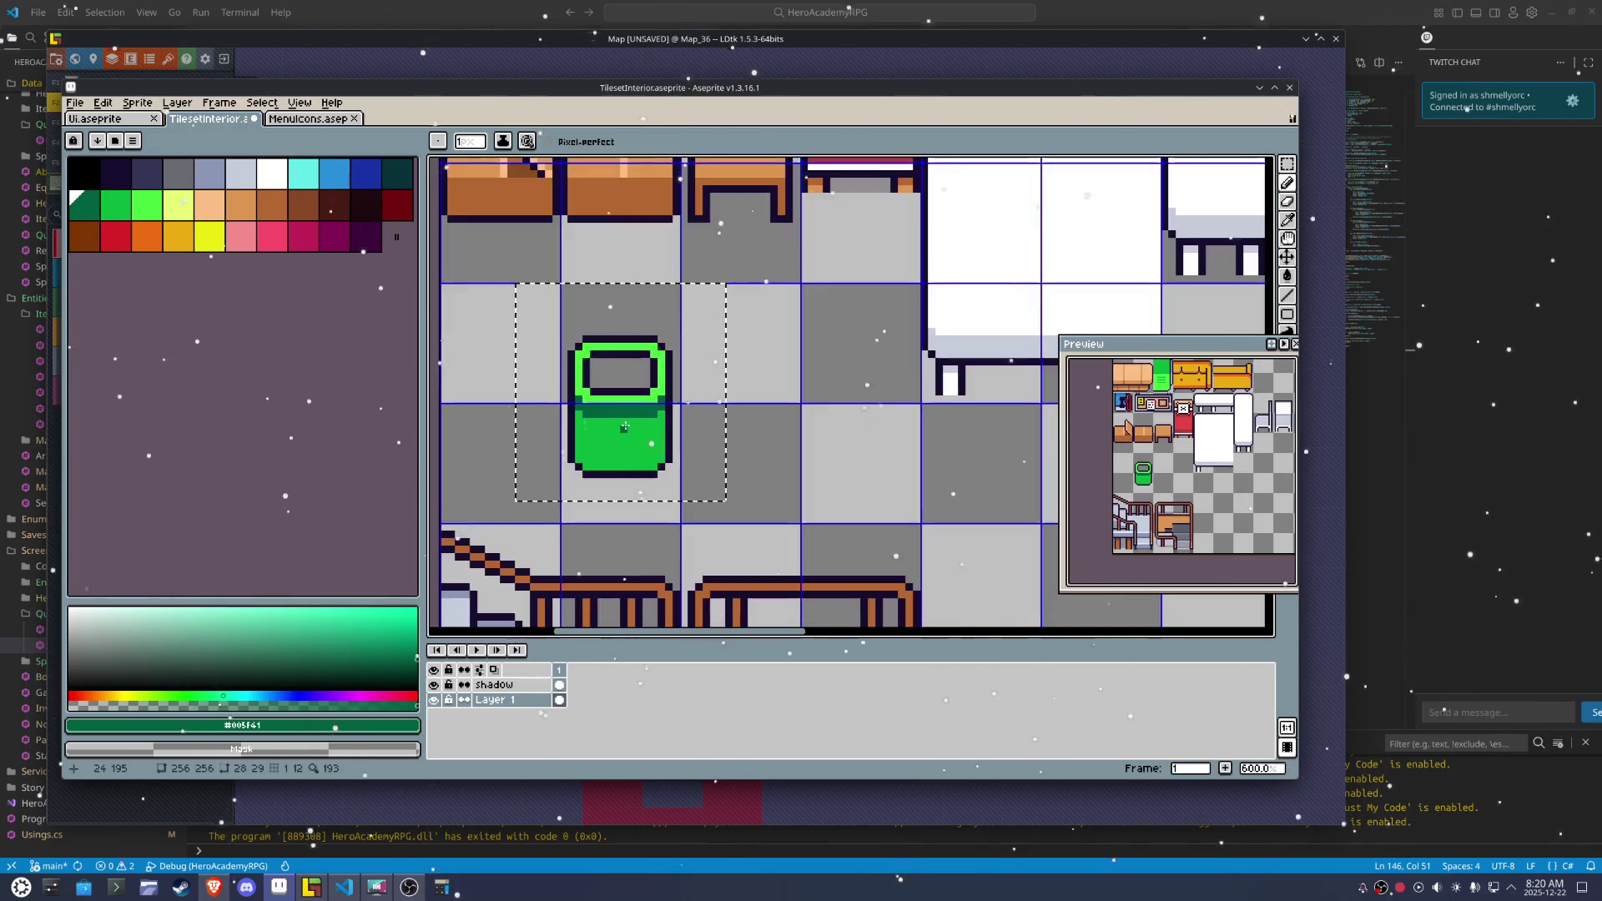
scroll(up, 3)
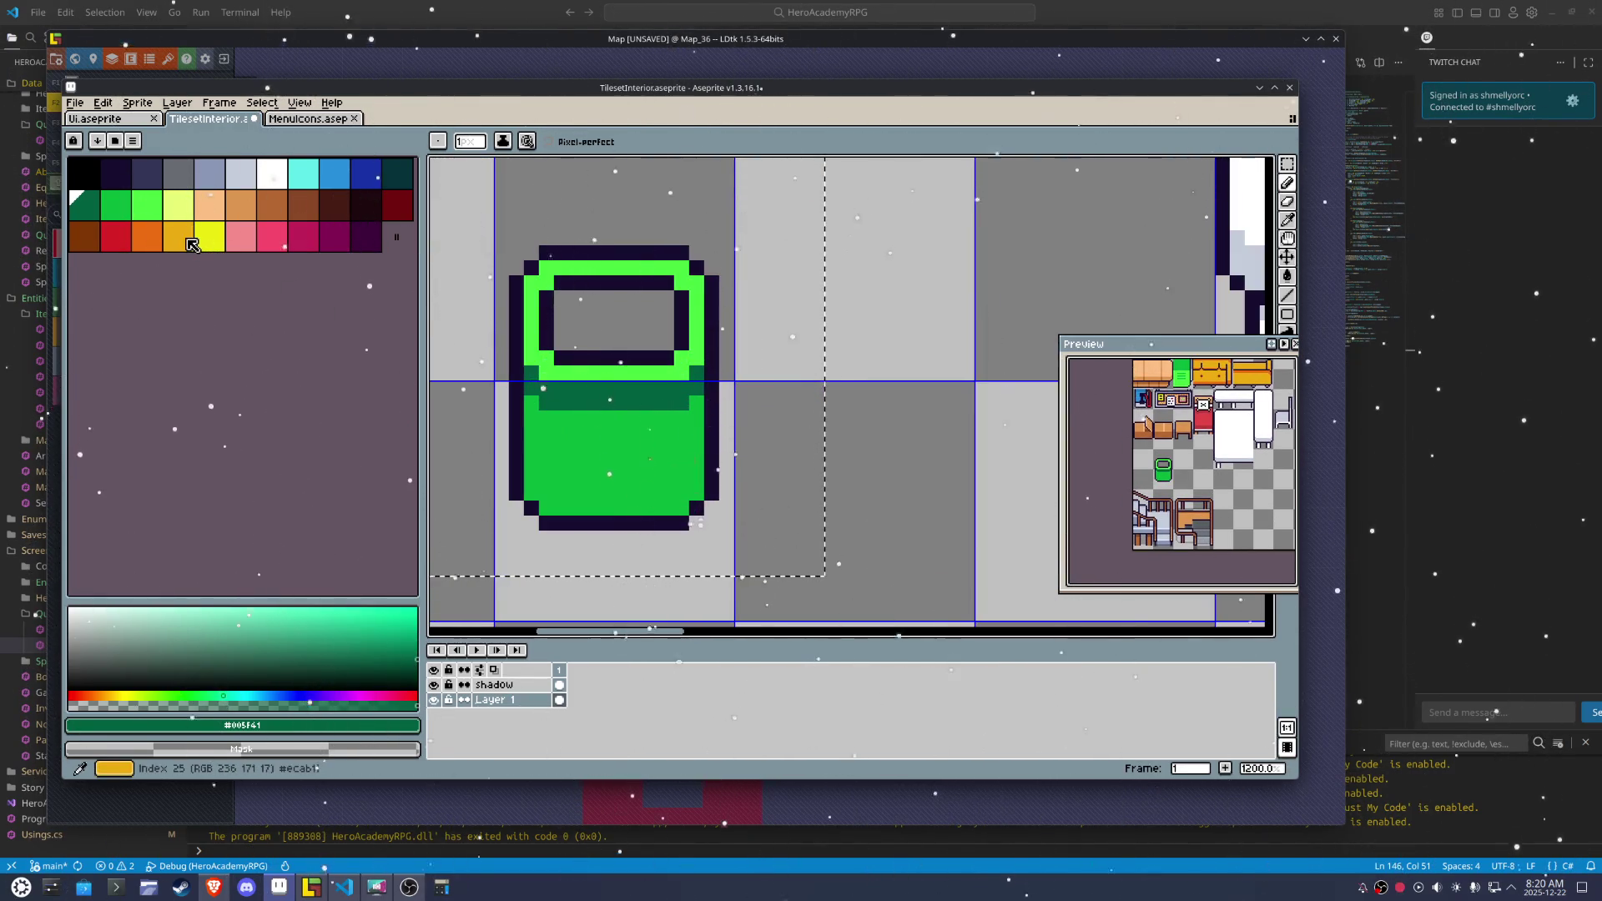
Fill the upper ring yellow, the band light orange and the body deeper orange, with a dark line across
click(207, 236)
key(g)
click(604, 268)
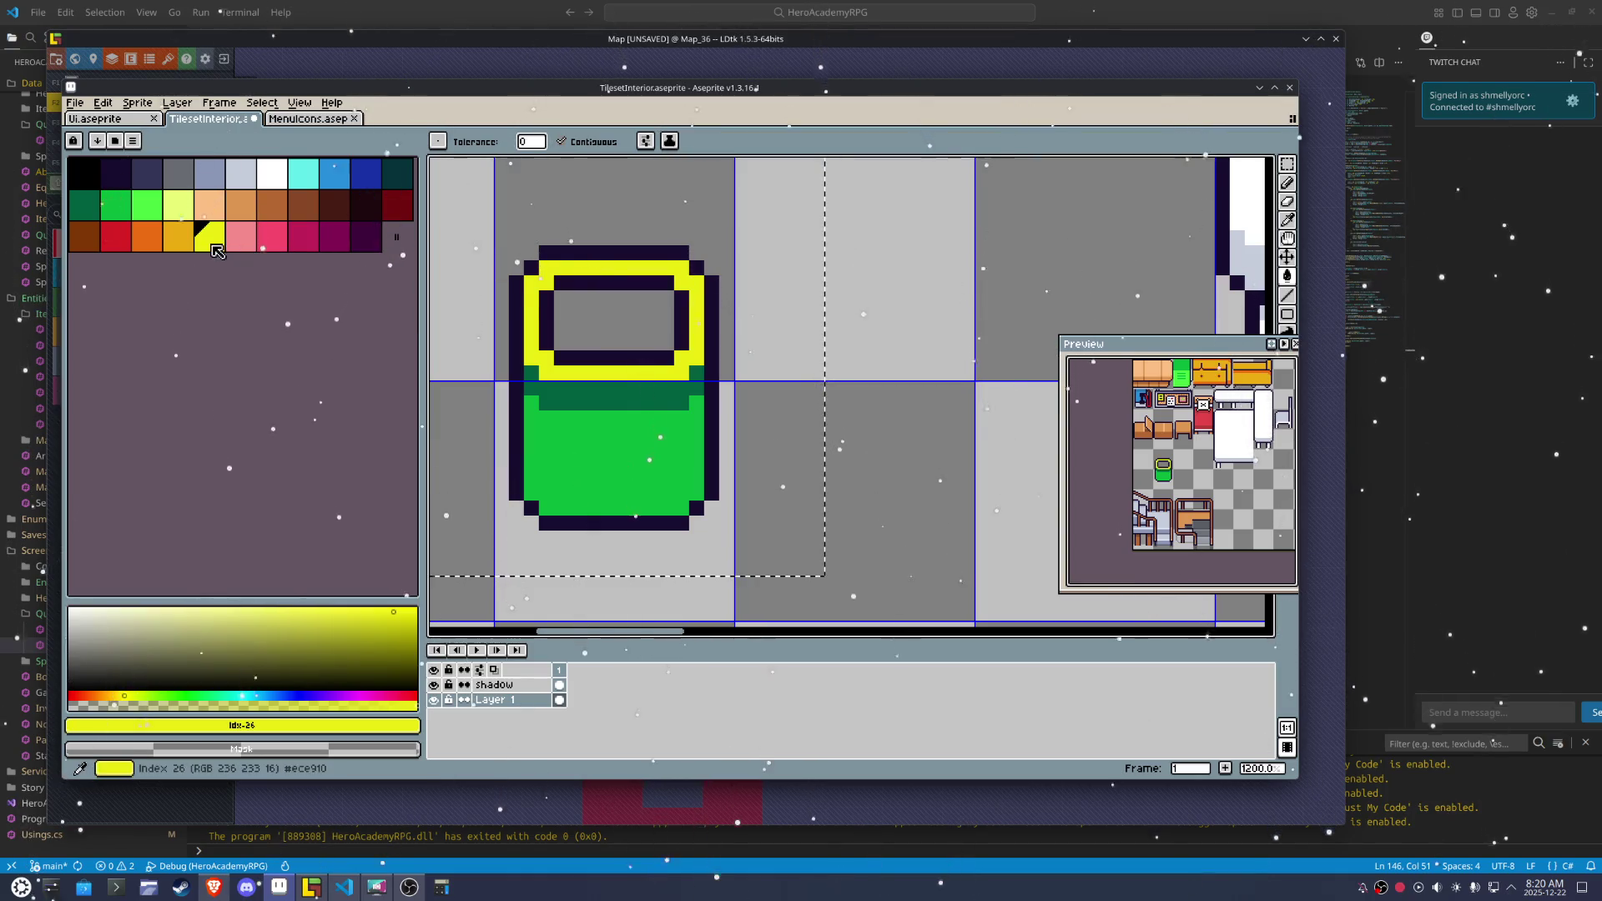
click(177, 235)
click(616, 402)
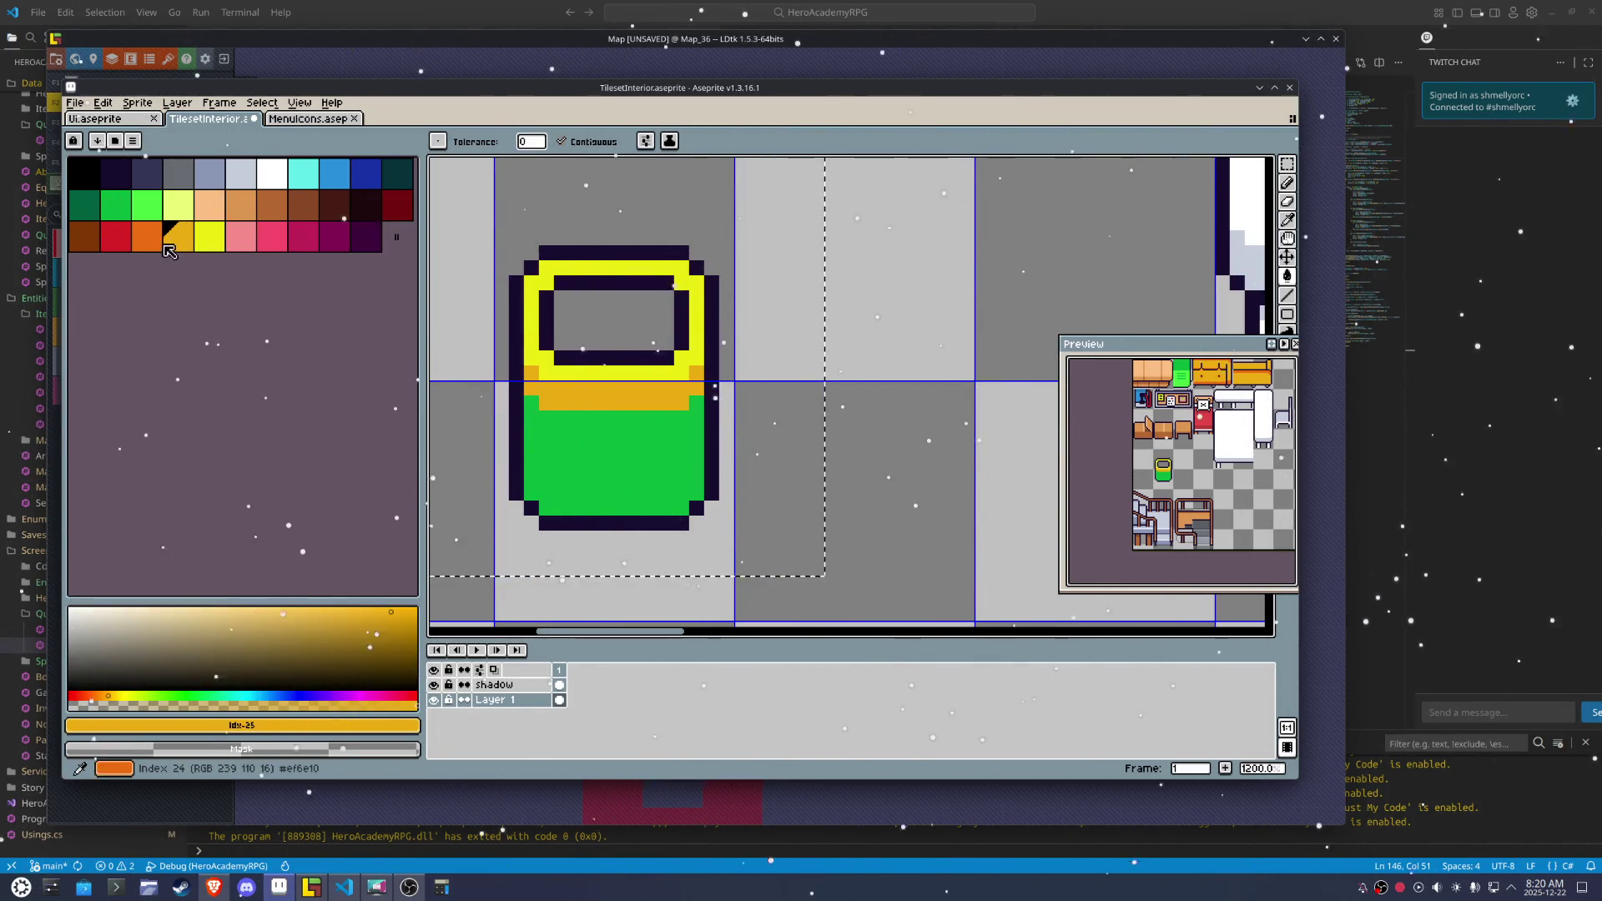
click(146, 235)
click(614, 451)
key(i)
click(709, 404)
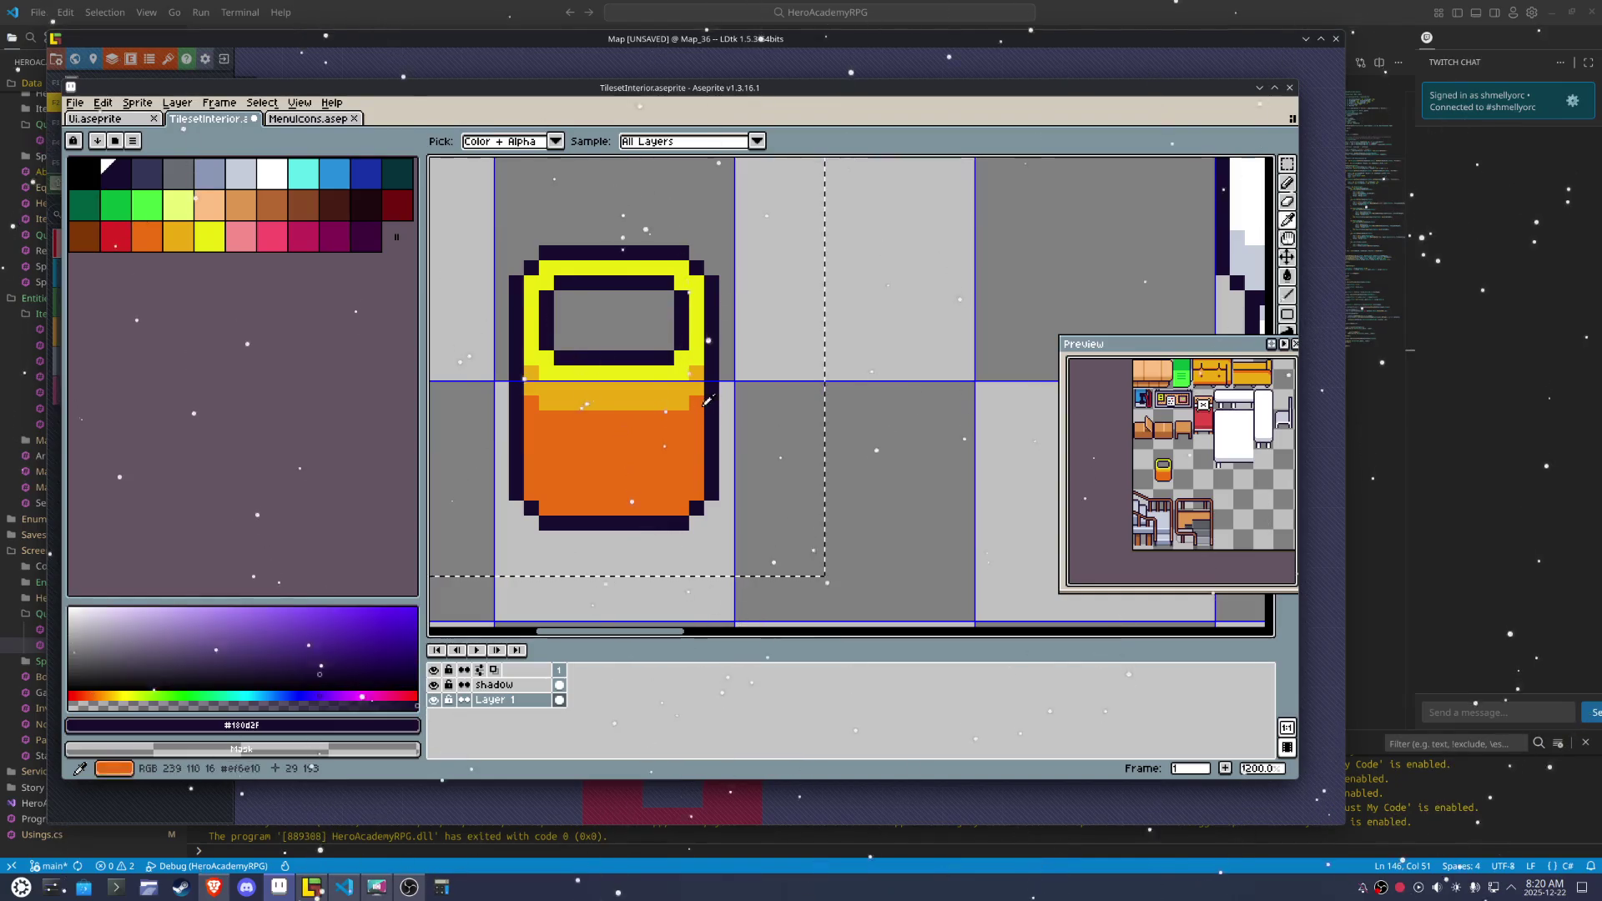
key(b)
click(552, 418)
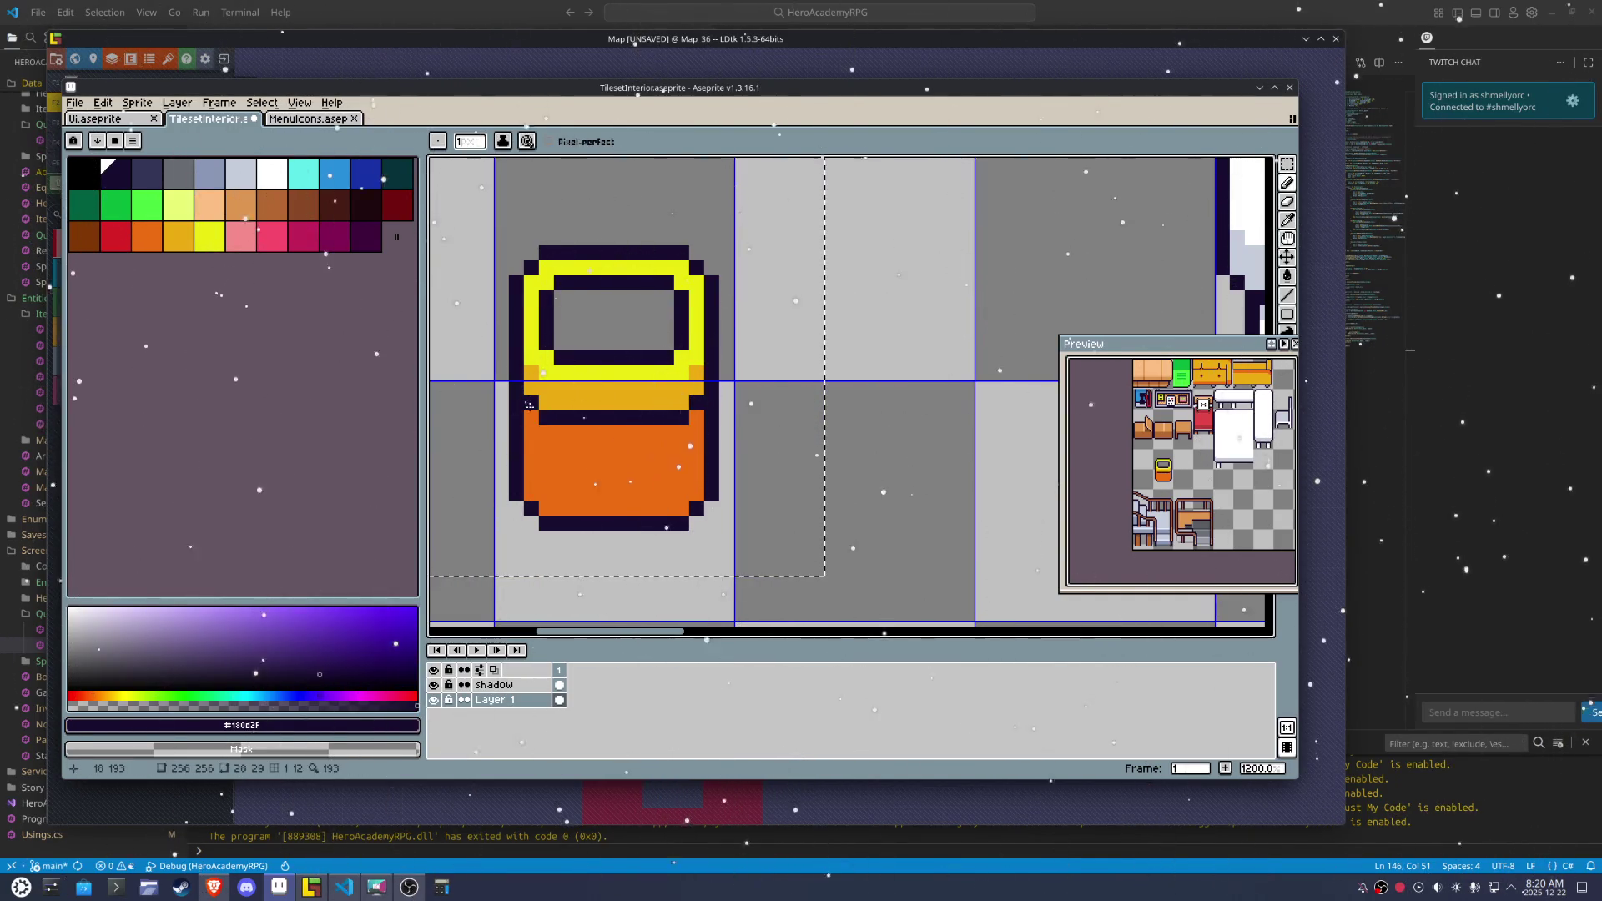
Fill the pot's inner window with the darkest palette colour to form the top opening
scroll(down, 3)
scroll(up, 3)
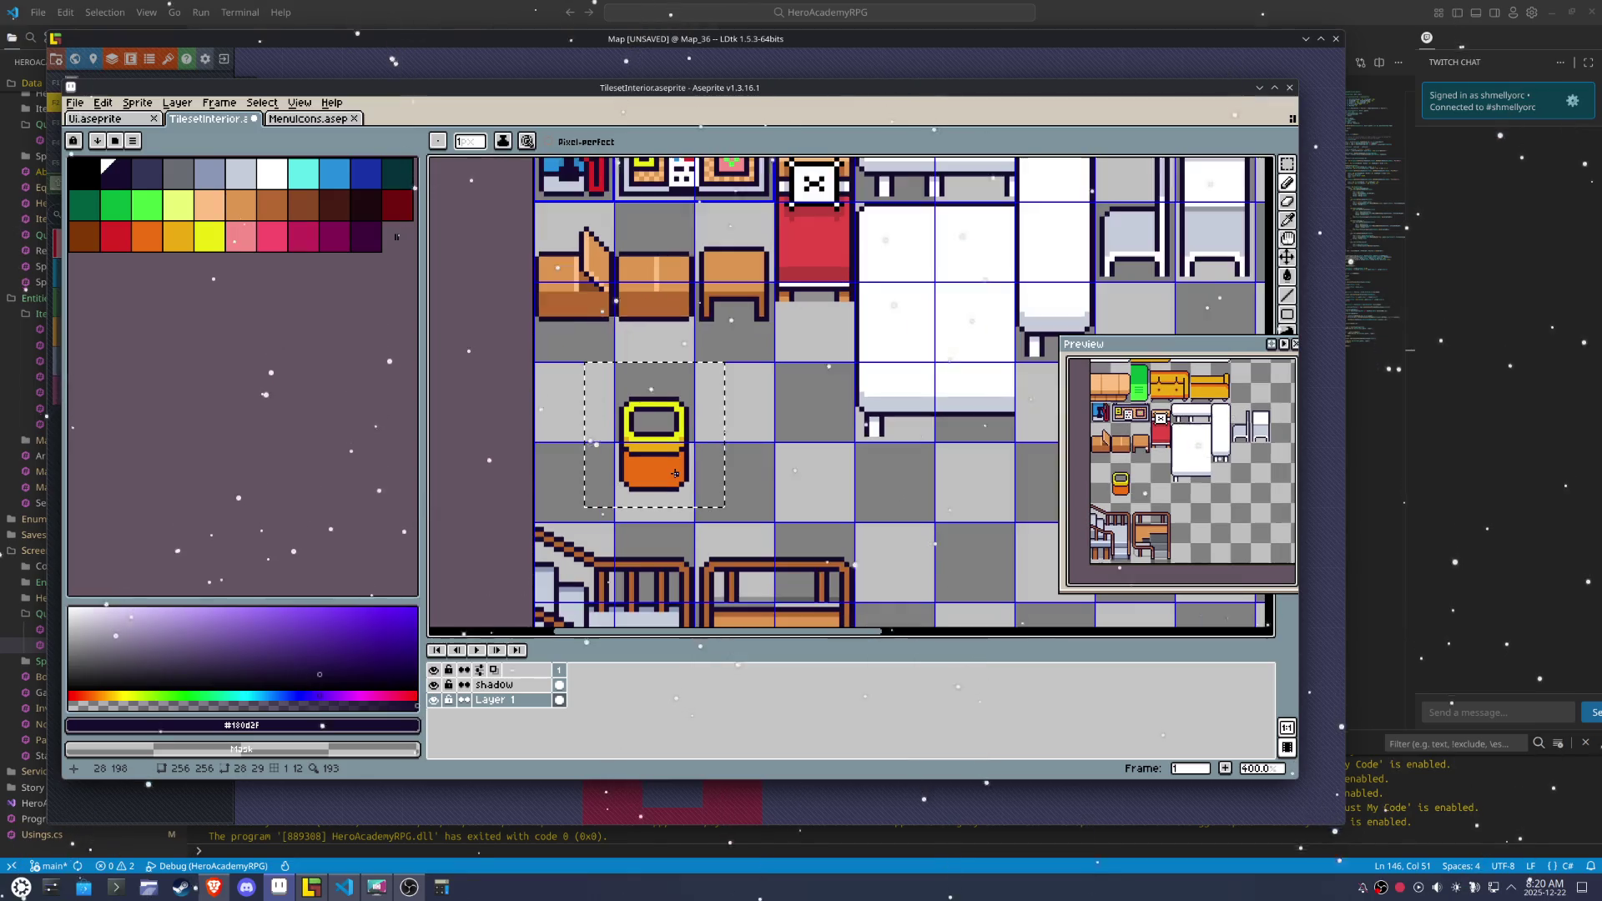
scroll(up, 3)
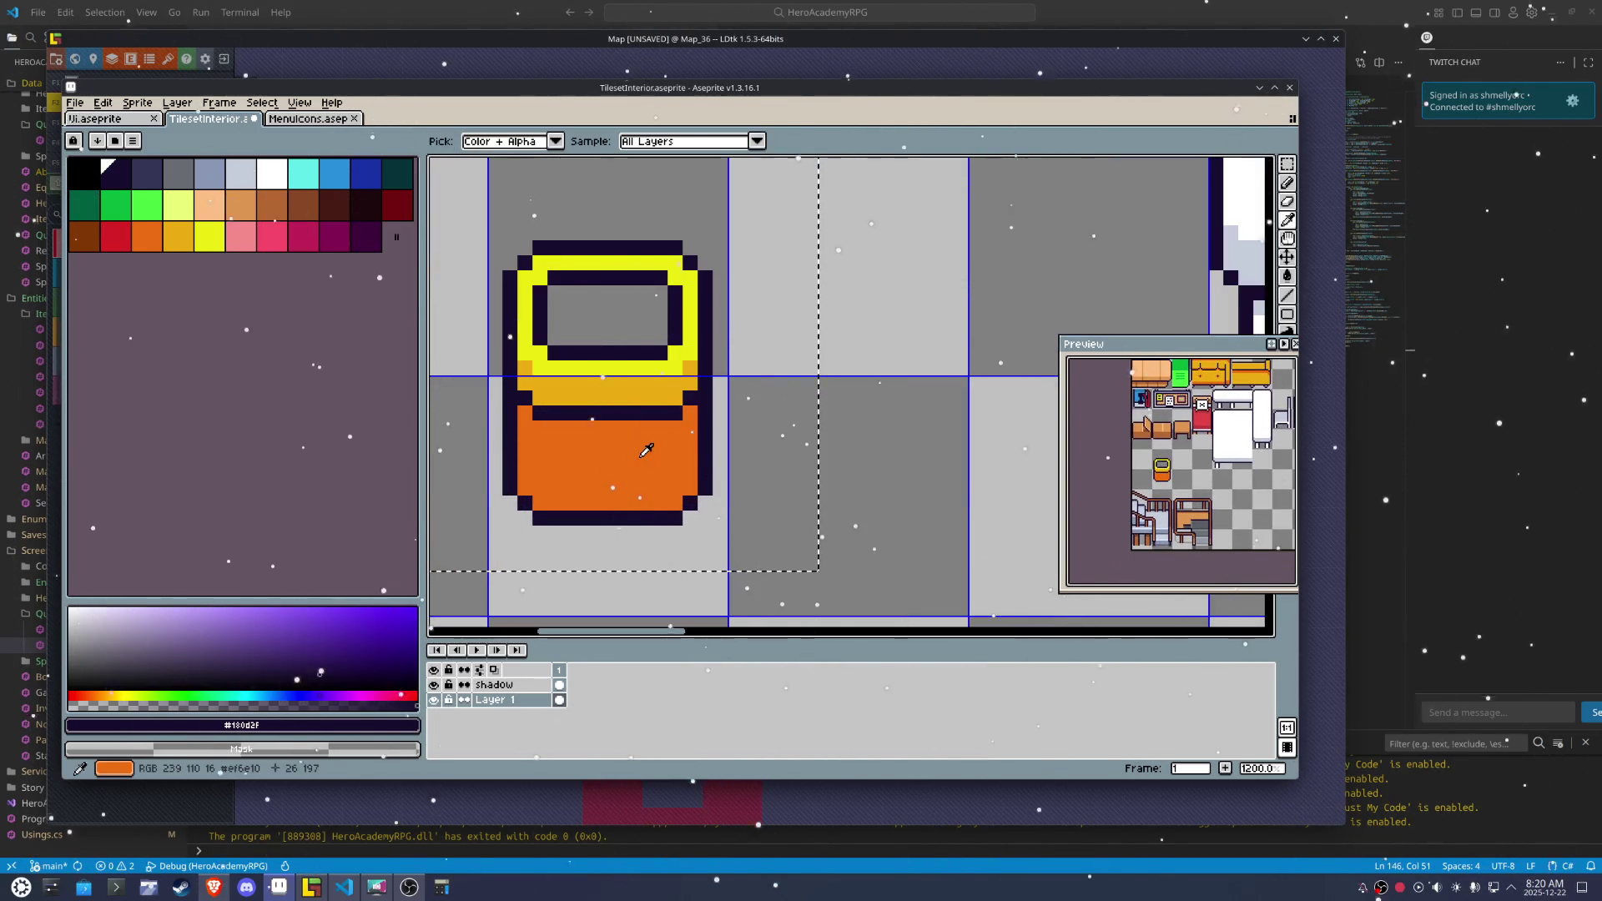
click(644, 451)
click(622, 383)
key(g)
click(615, 323)
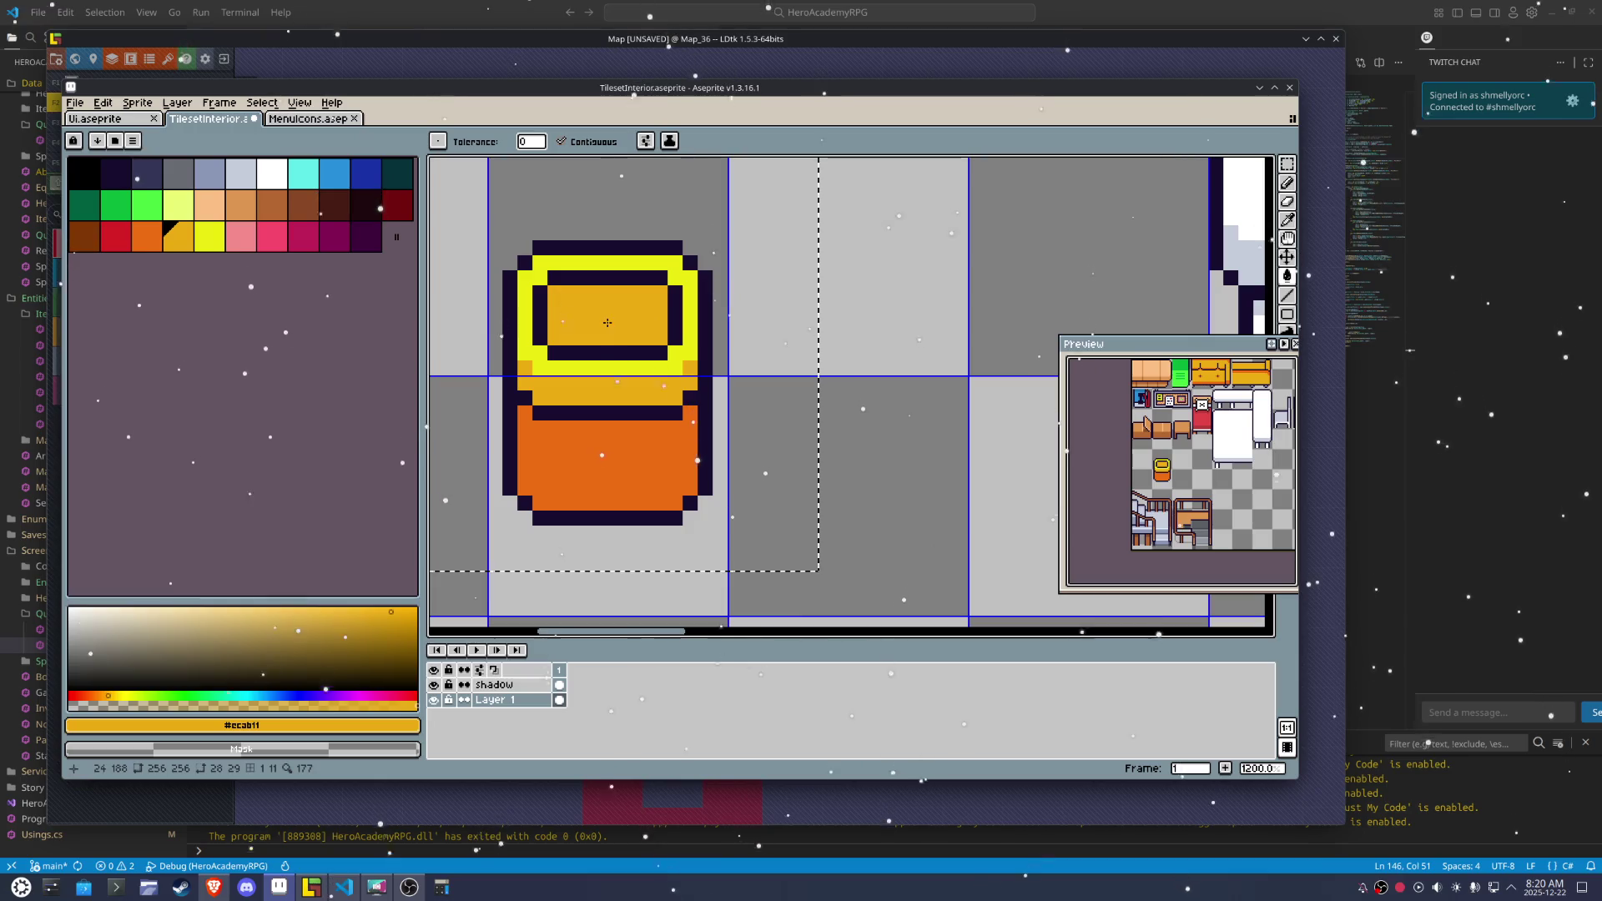
click(116, 173)
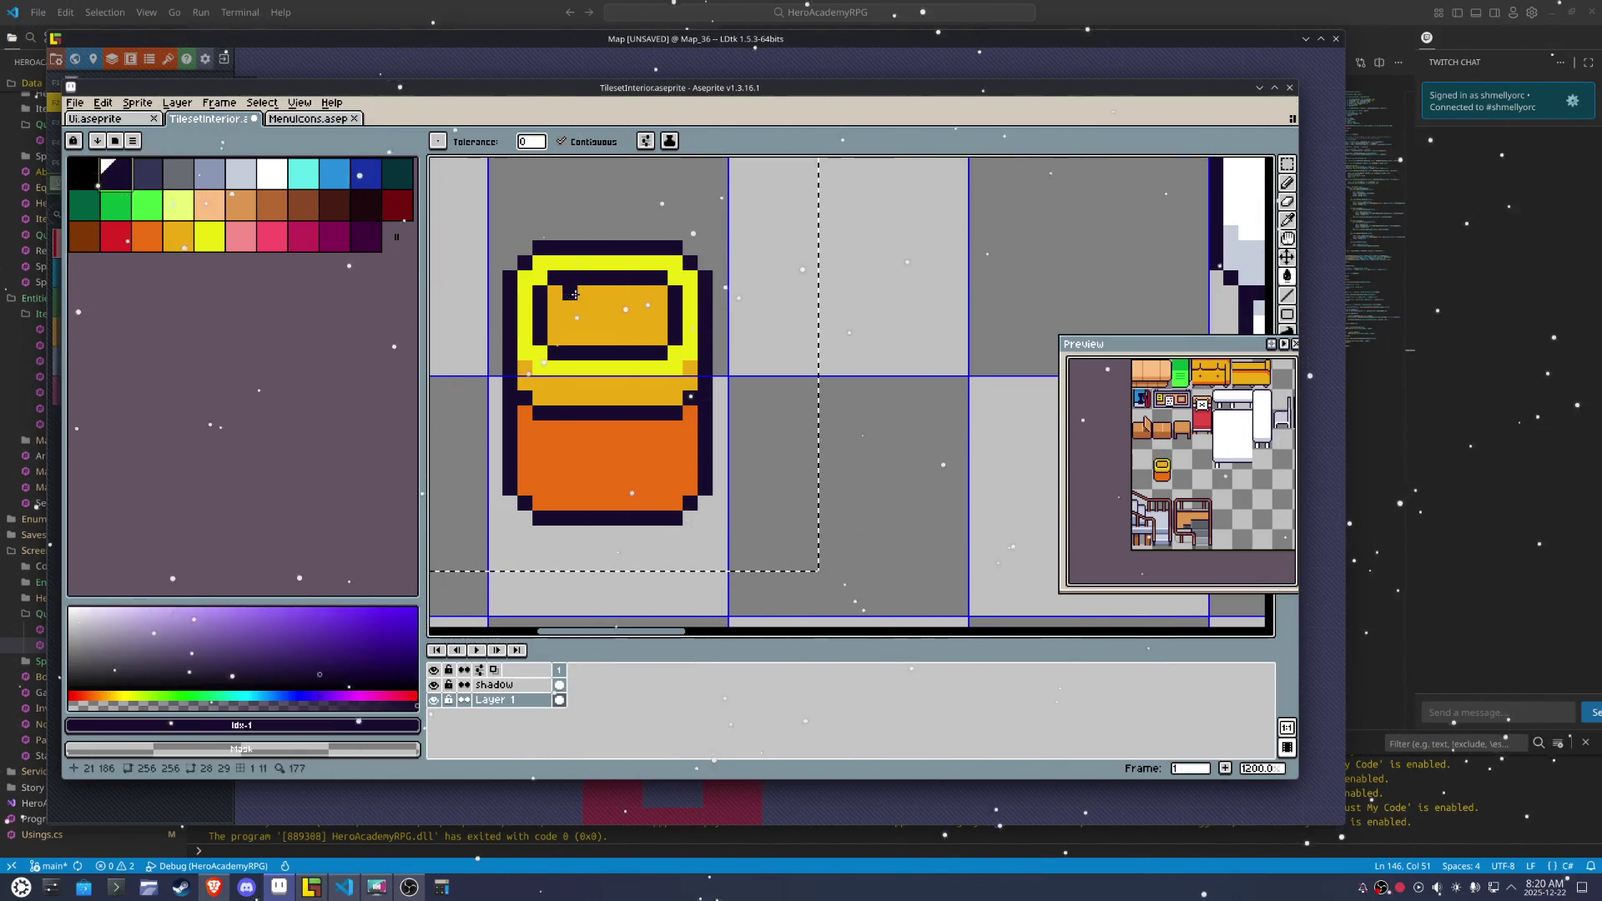
click(575, 294)
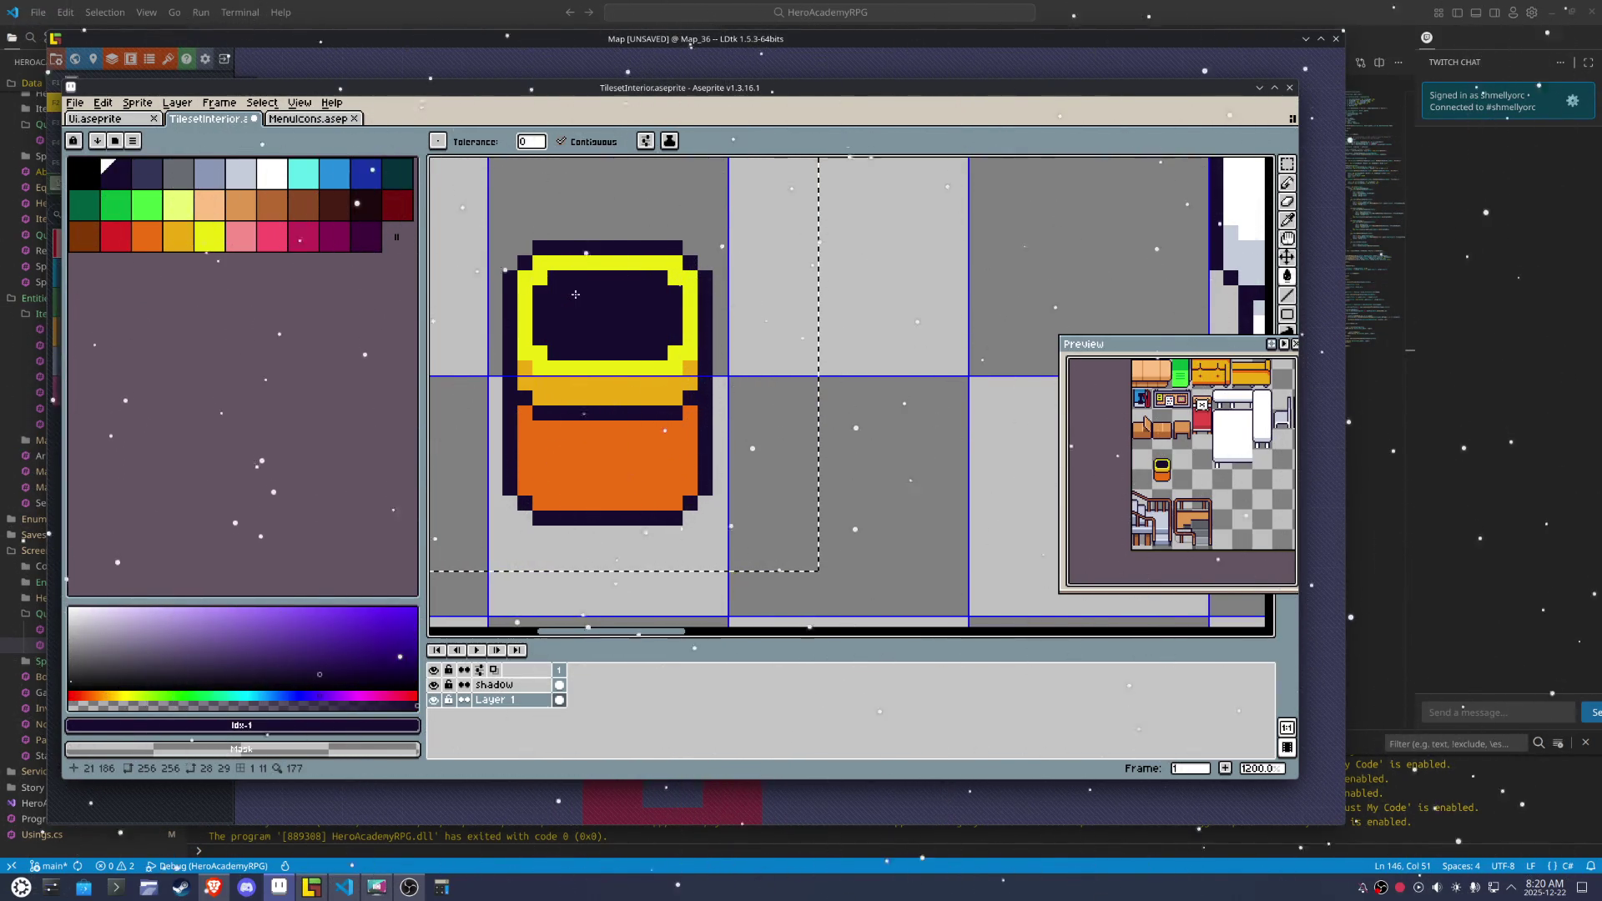
key(m)
Export the updated tileset with File > Export > Export Sprite Sheet
scroll(down, 3)
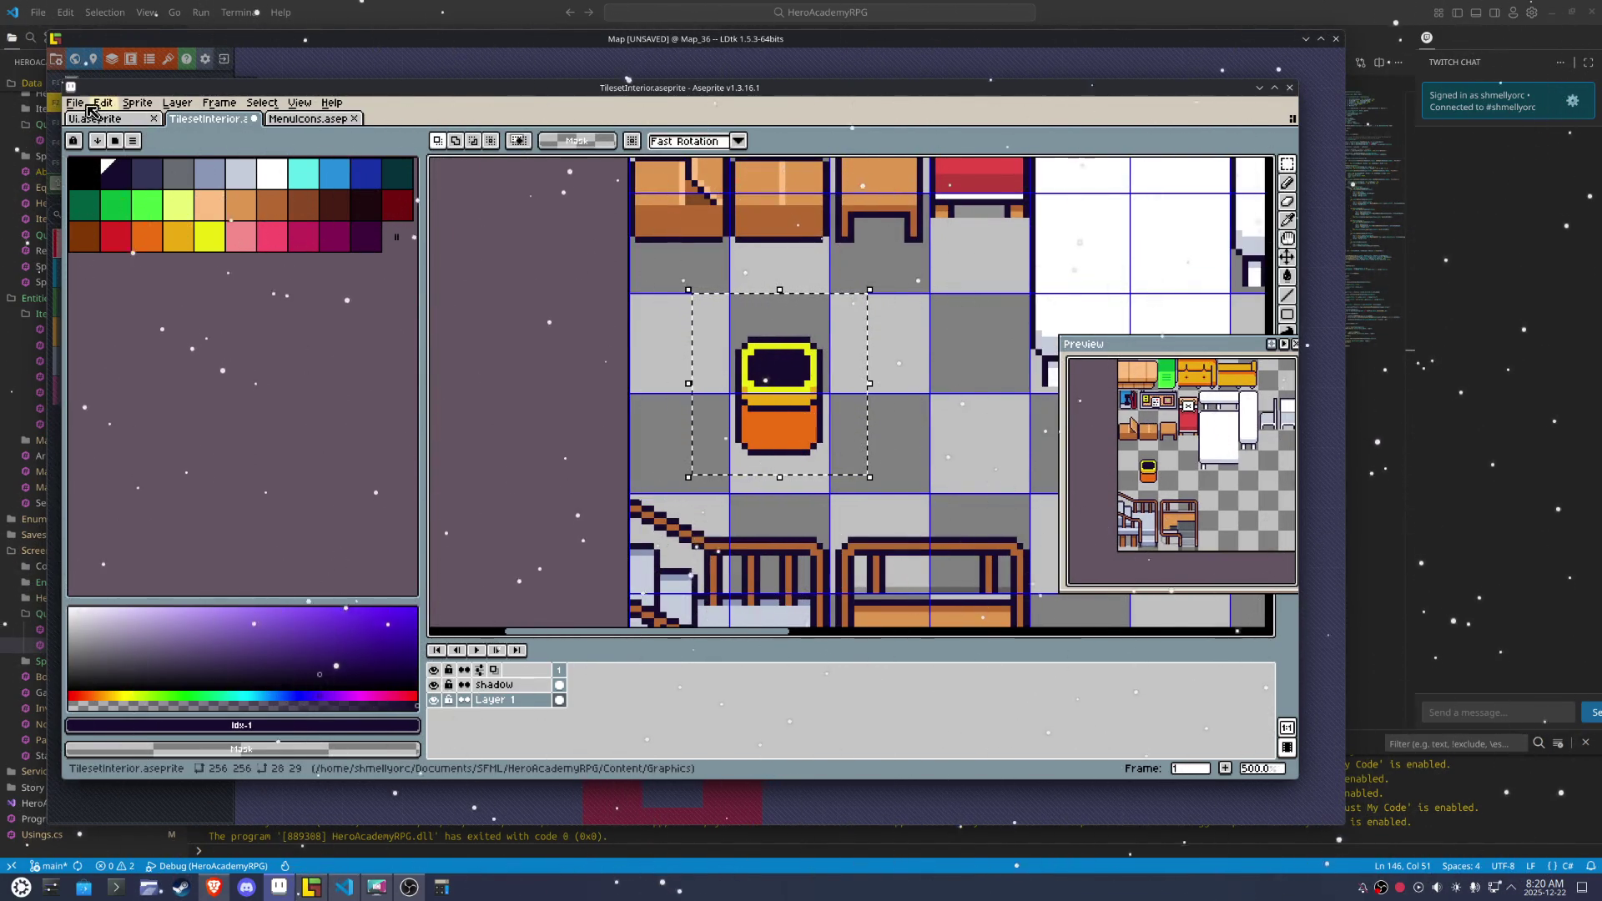
click(74, 102)
mouse_move(117, 227)
click(305, 297)
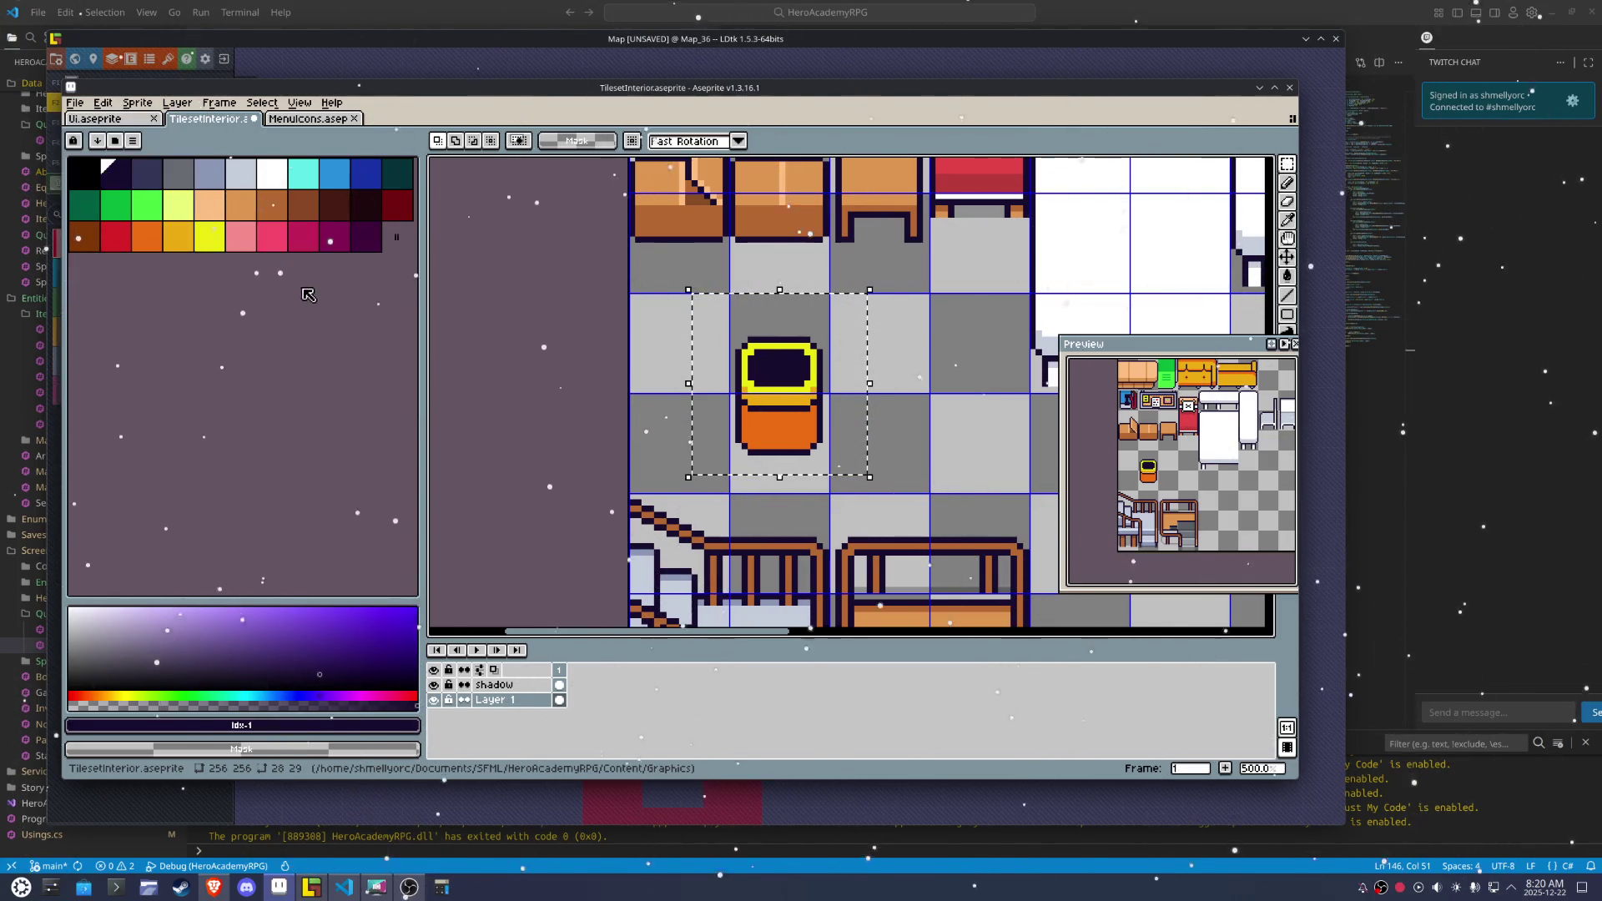
click(74, 103)
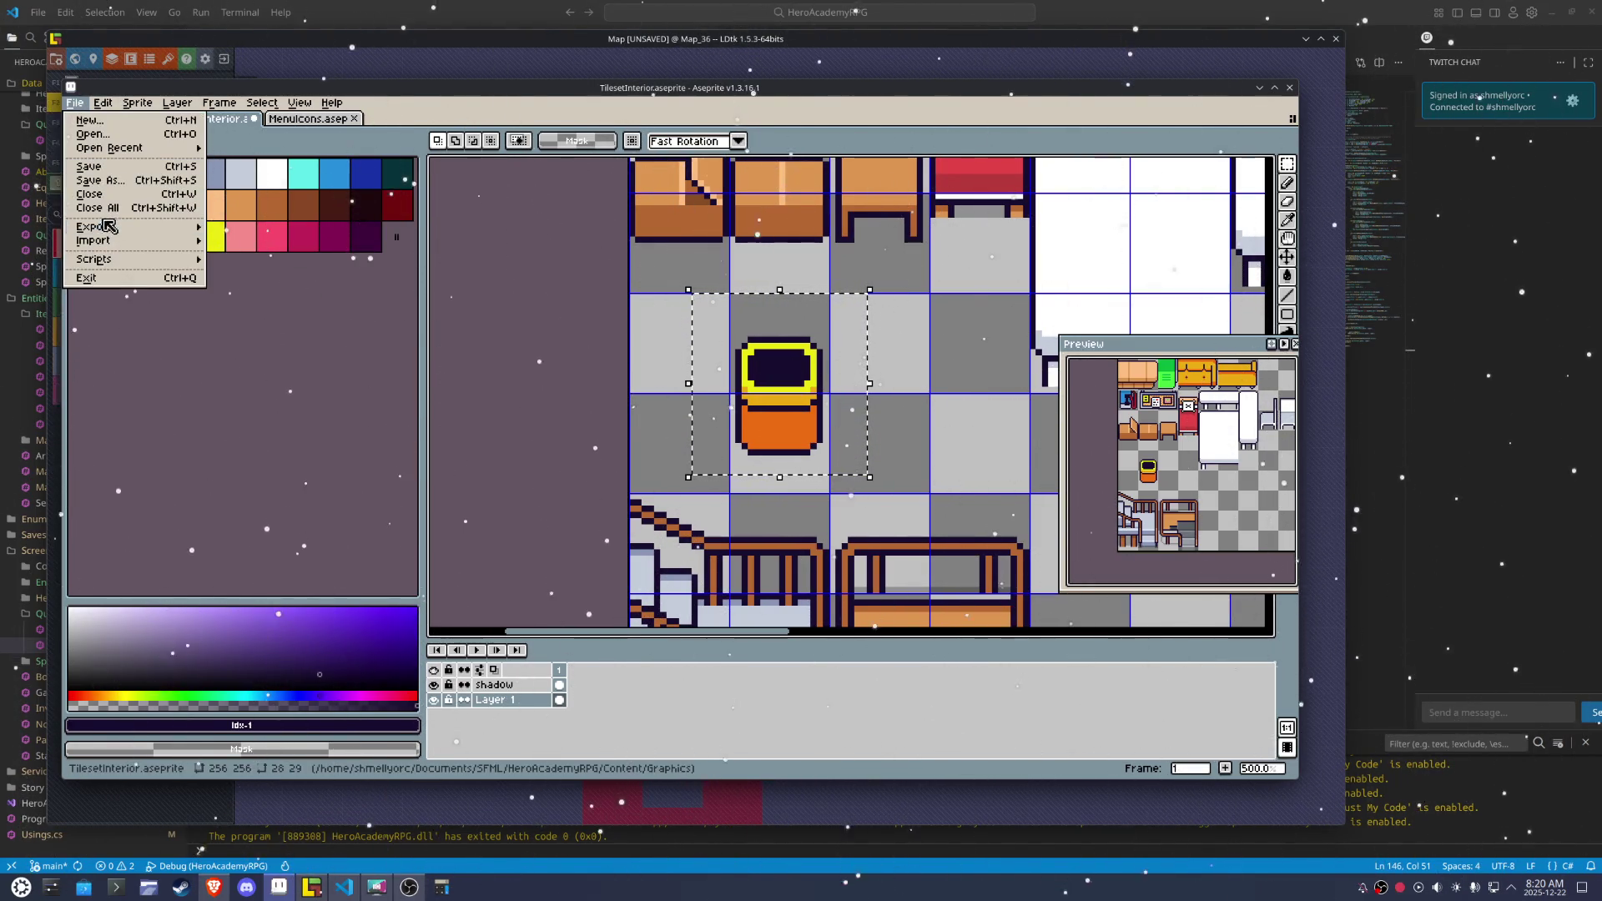
mouse_move(105, 223)
click(300, 286)
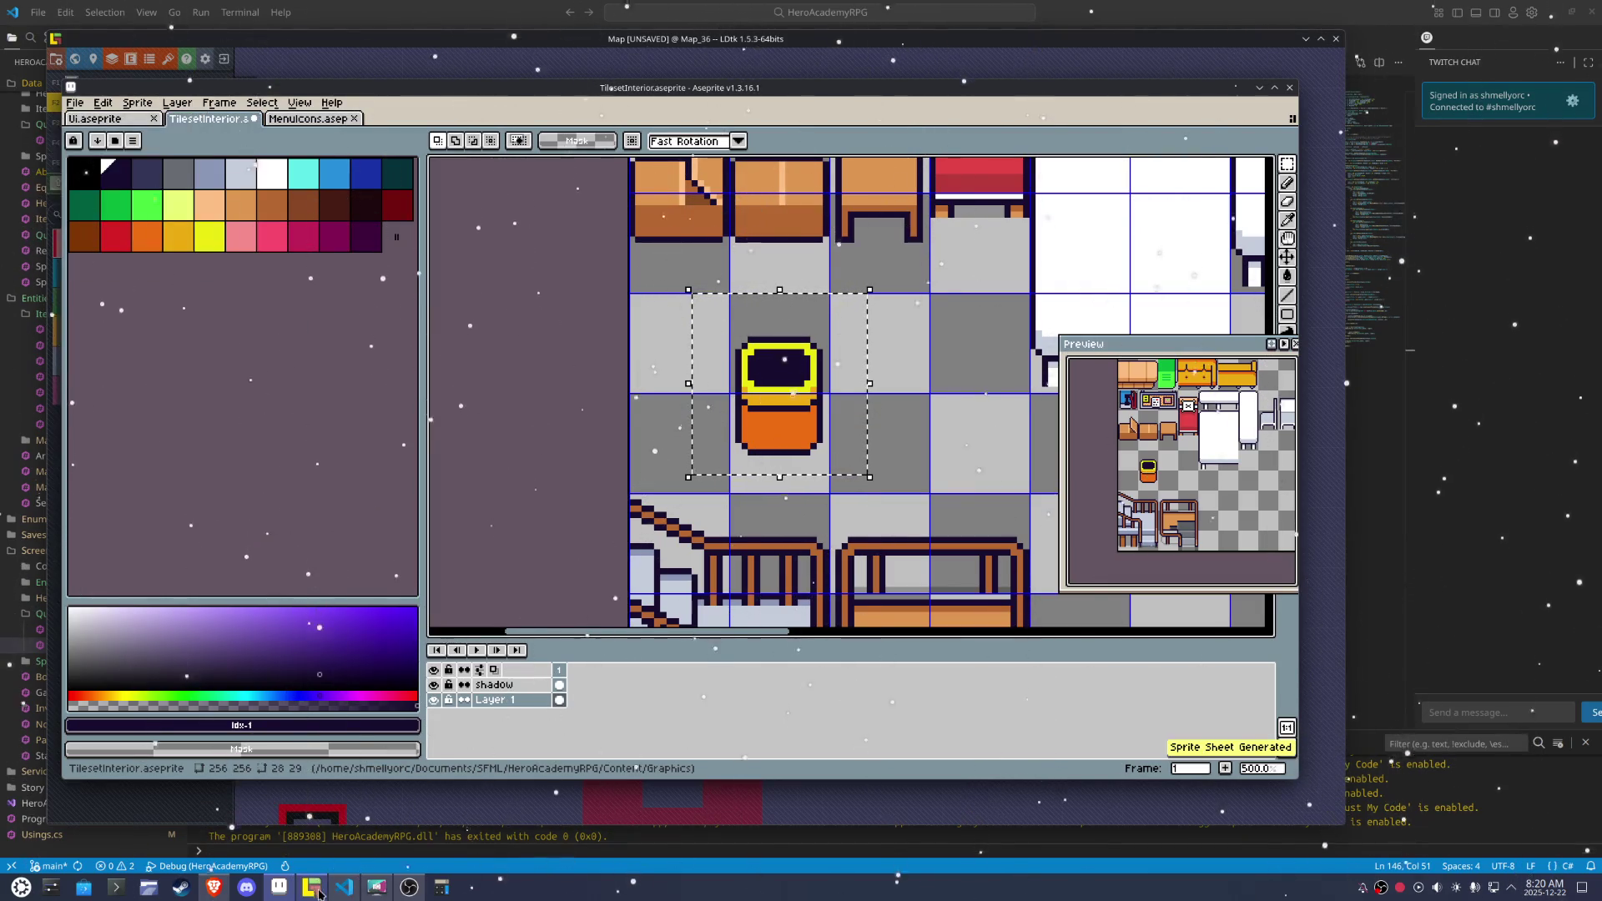
On the Ground layer, place the new yellow-and-orange tile on the bedroom's bottom wall
click(300, 813)
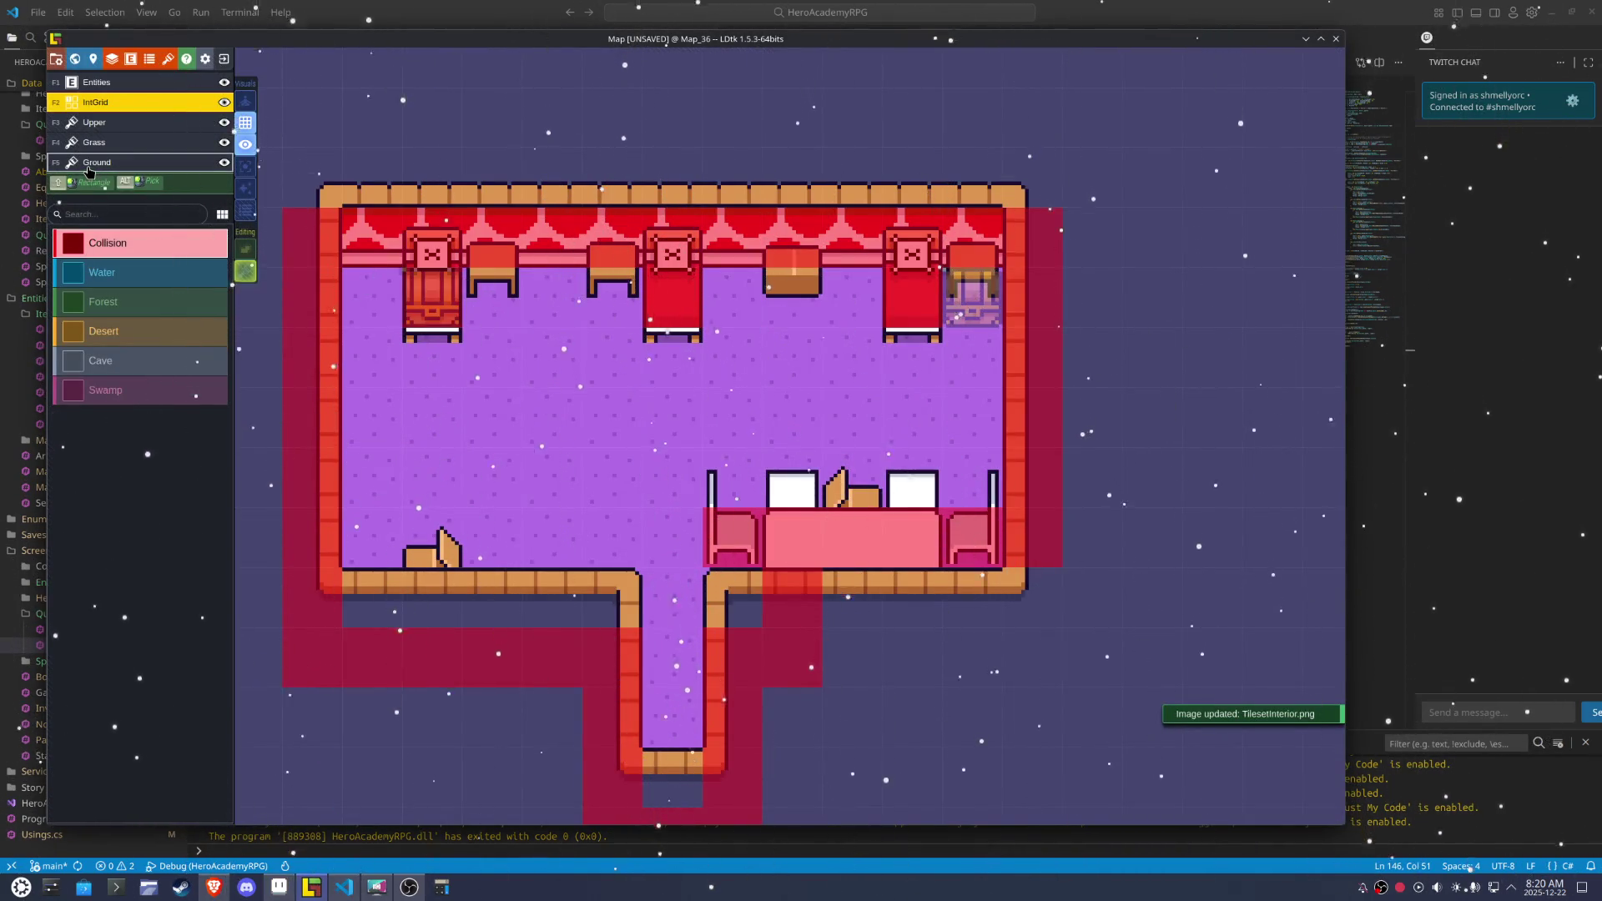
click(96, 162)
mouse_move(167, 351)
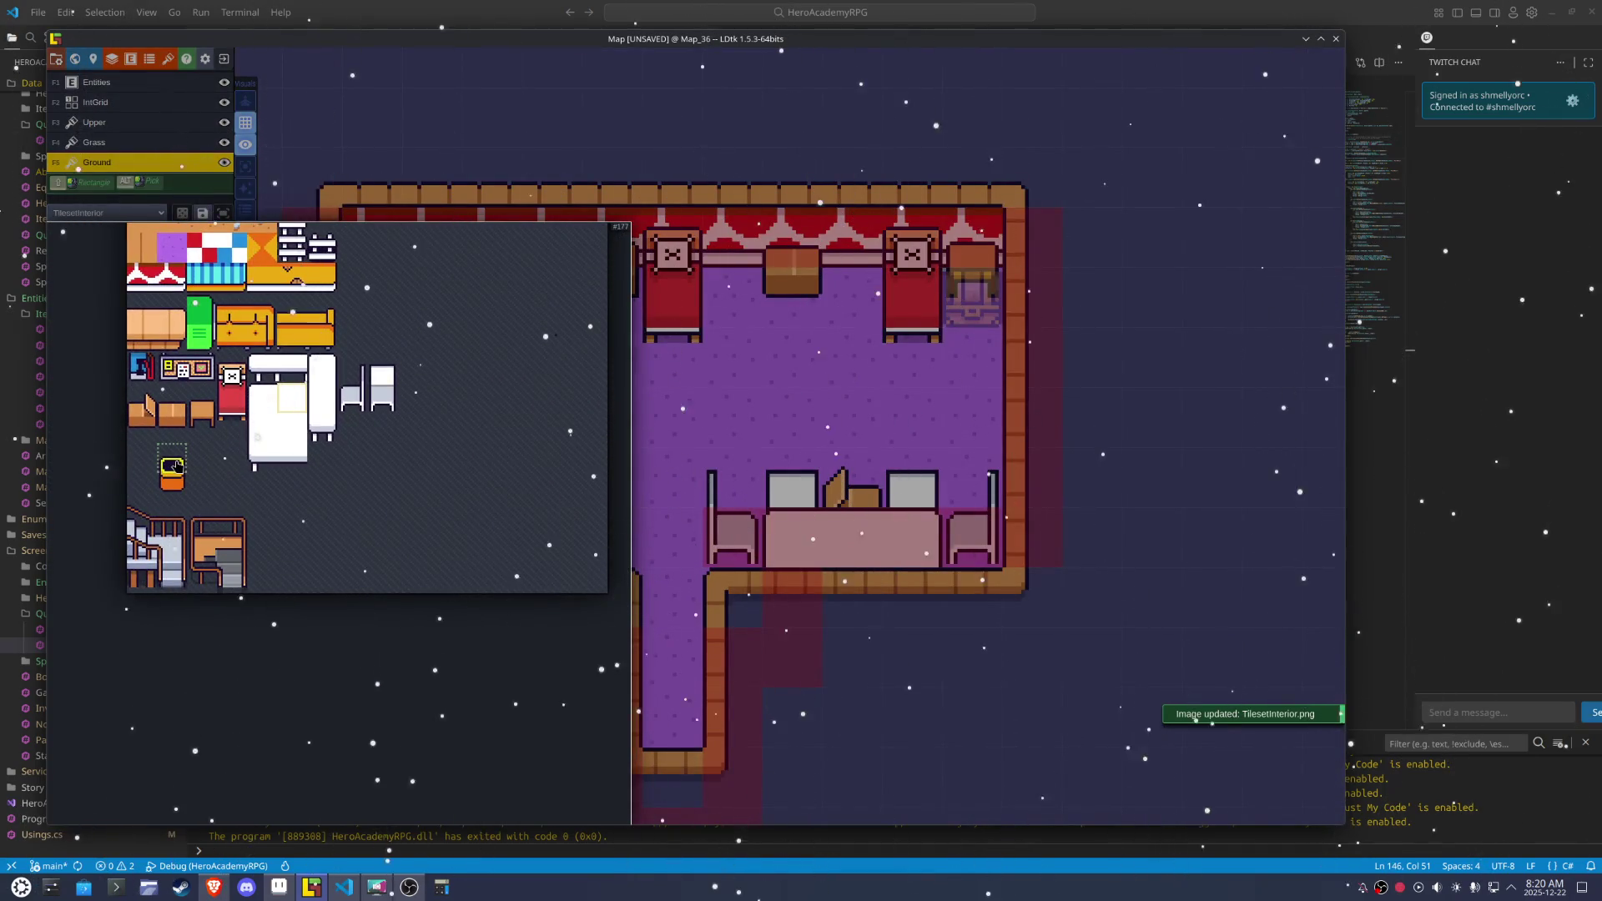
click(173, 495)
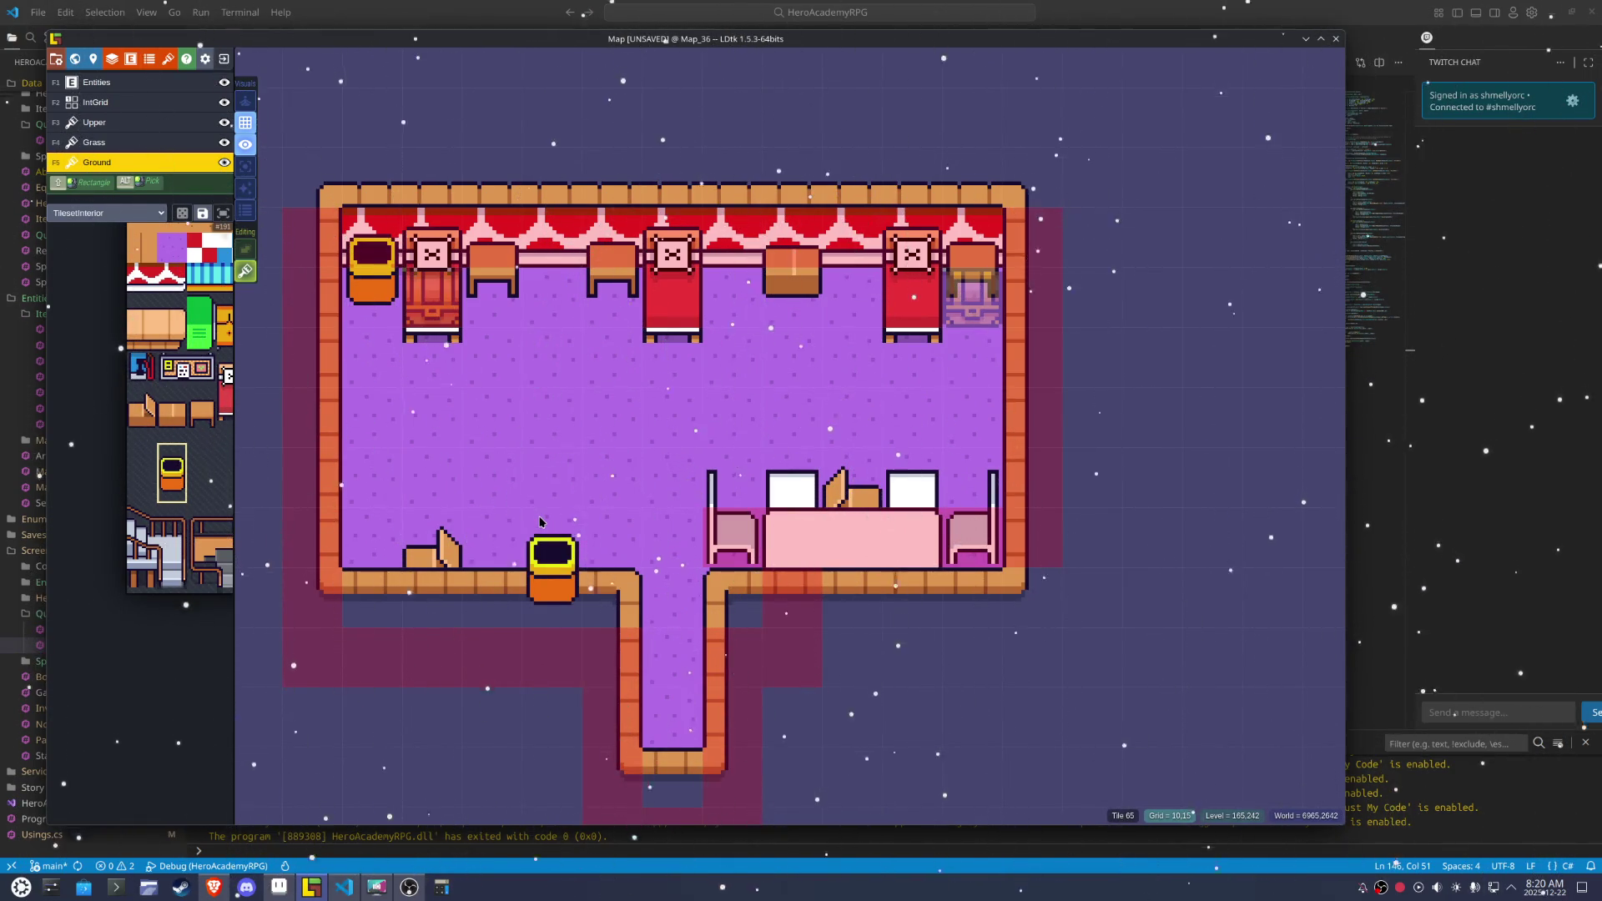
click(548, 516)
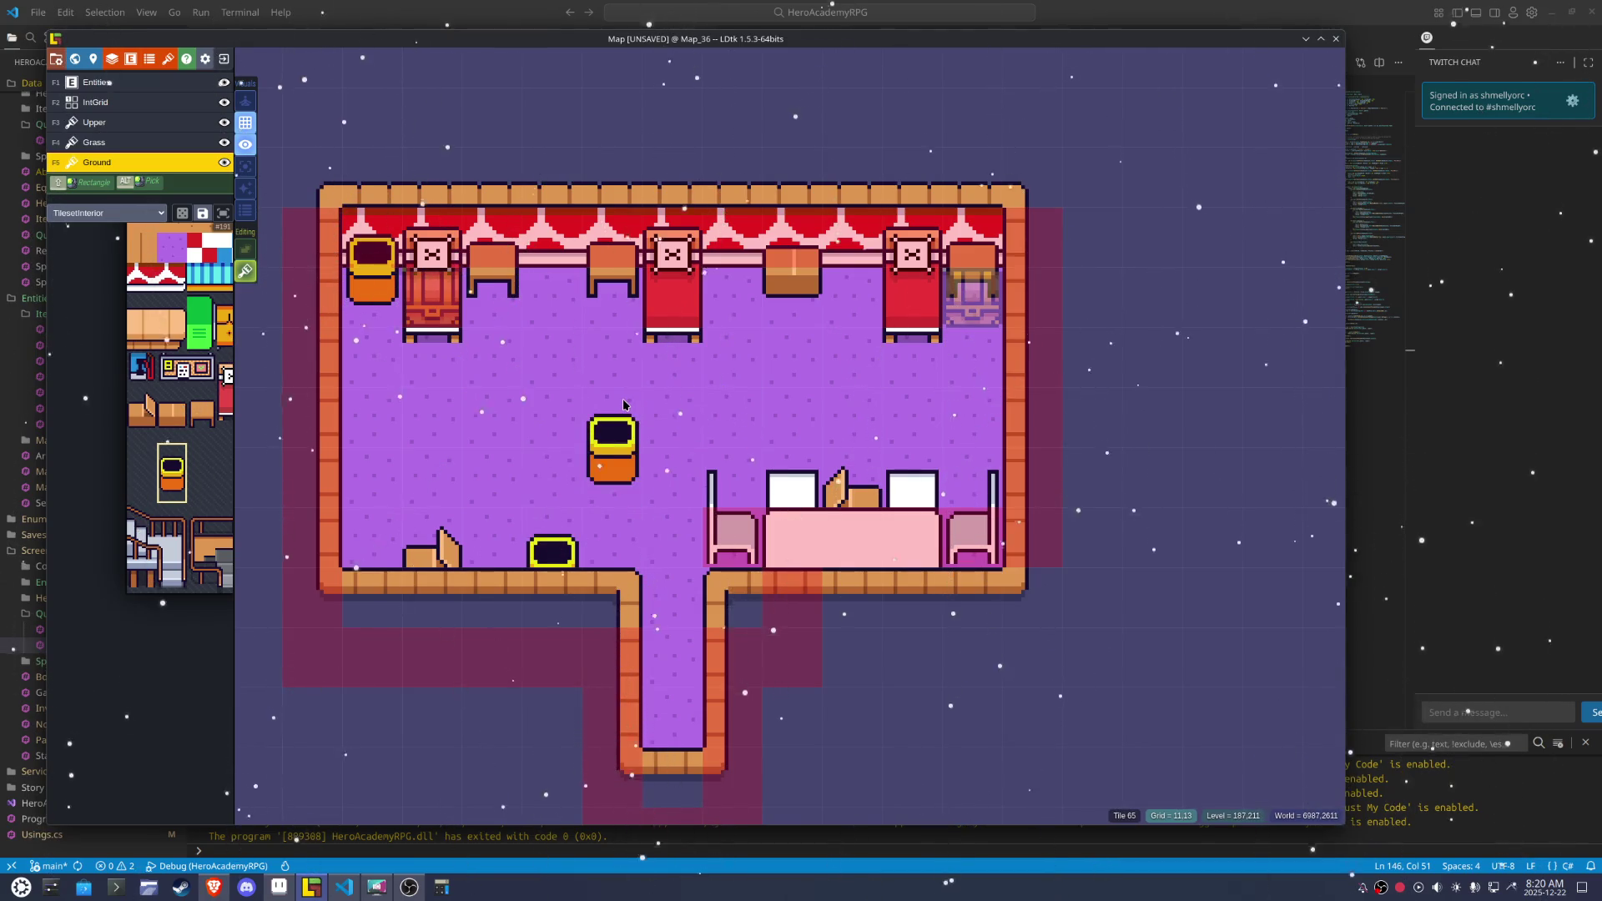
Paint Collision cells under the new tile and along the bottom wall, erasing the top-left one
key(F2)
click(553, 592)
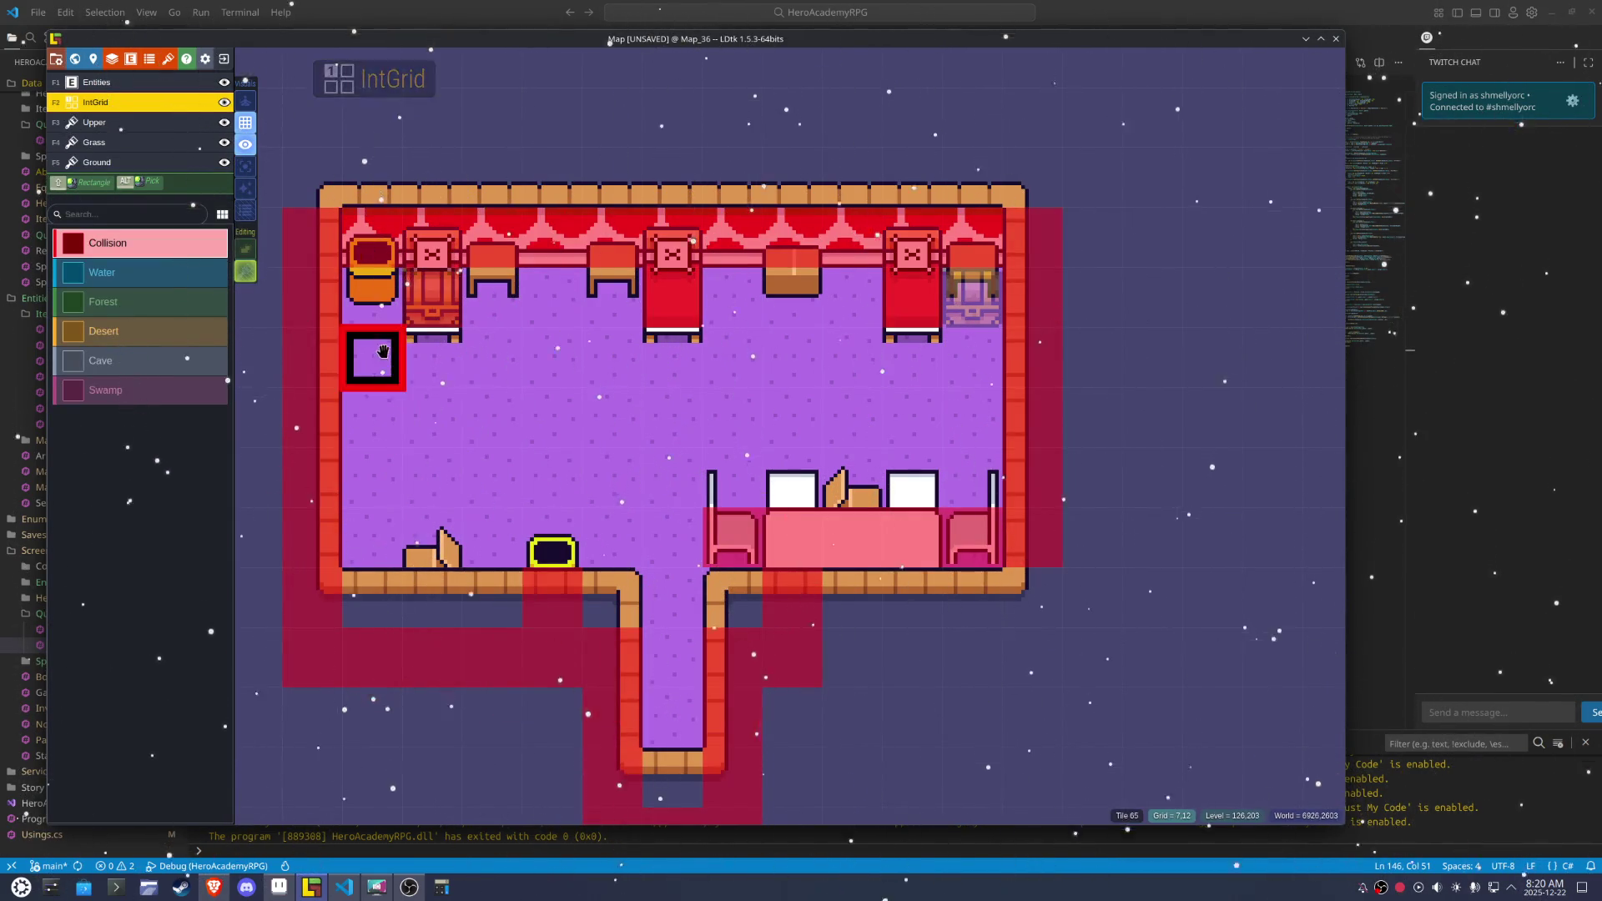
click(371, 309)
right_click(368, 292)
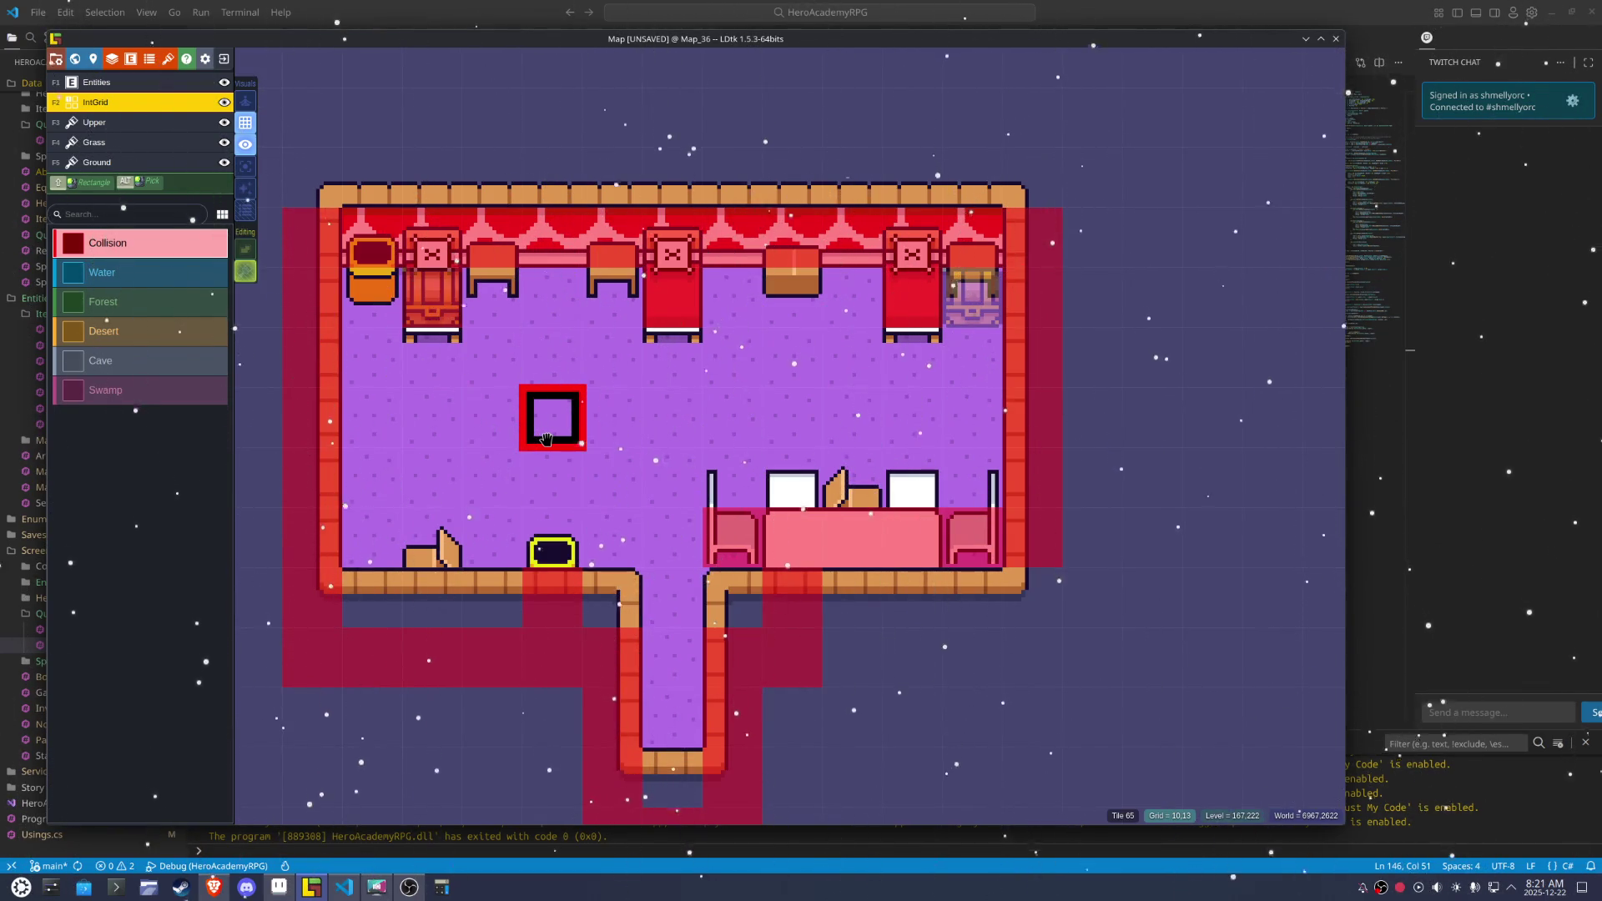
click(433, 598)
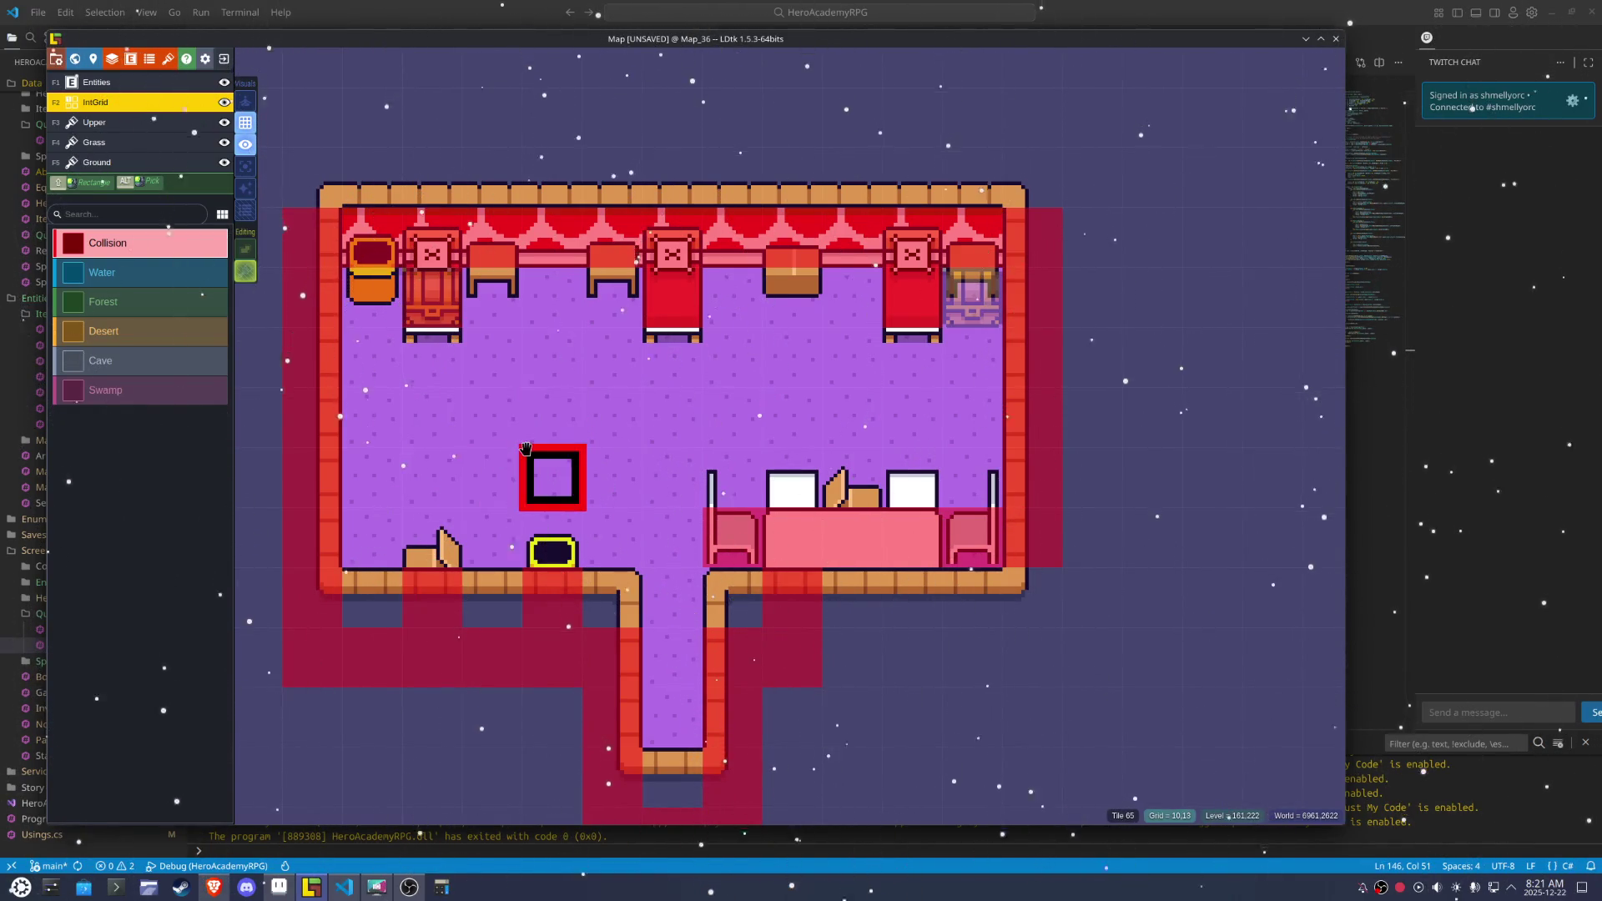
click(279, 890)
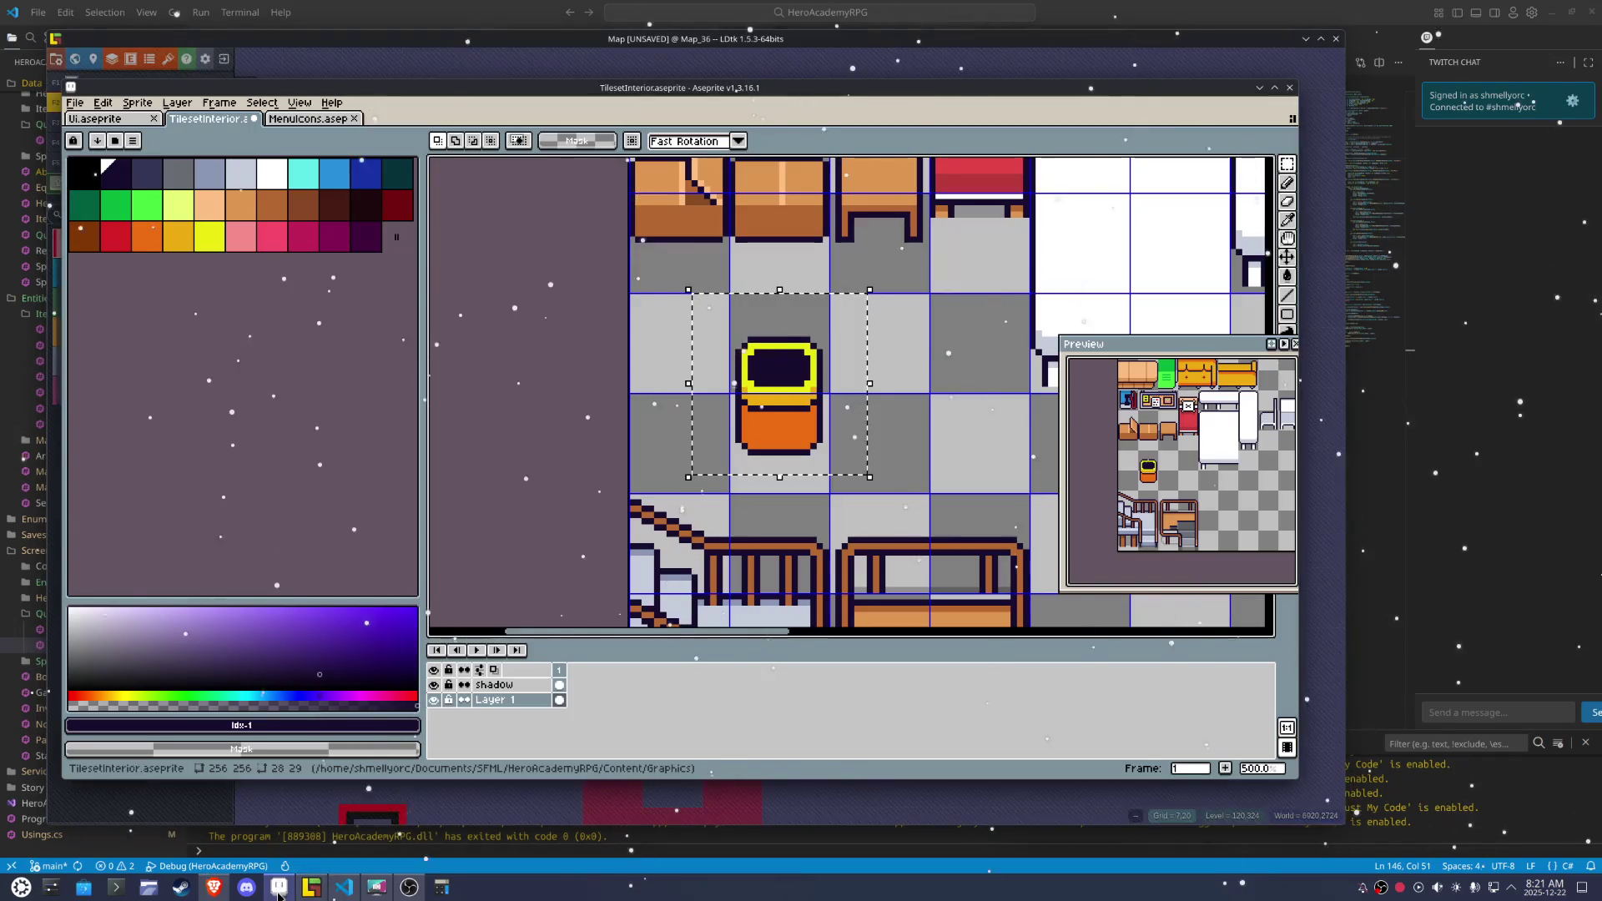
With the Pencil, draw the cushion's lower and upper diagonal edges in the empty tile beside the bin
scroll(down, 3)
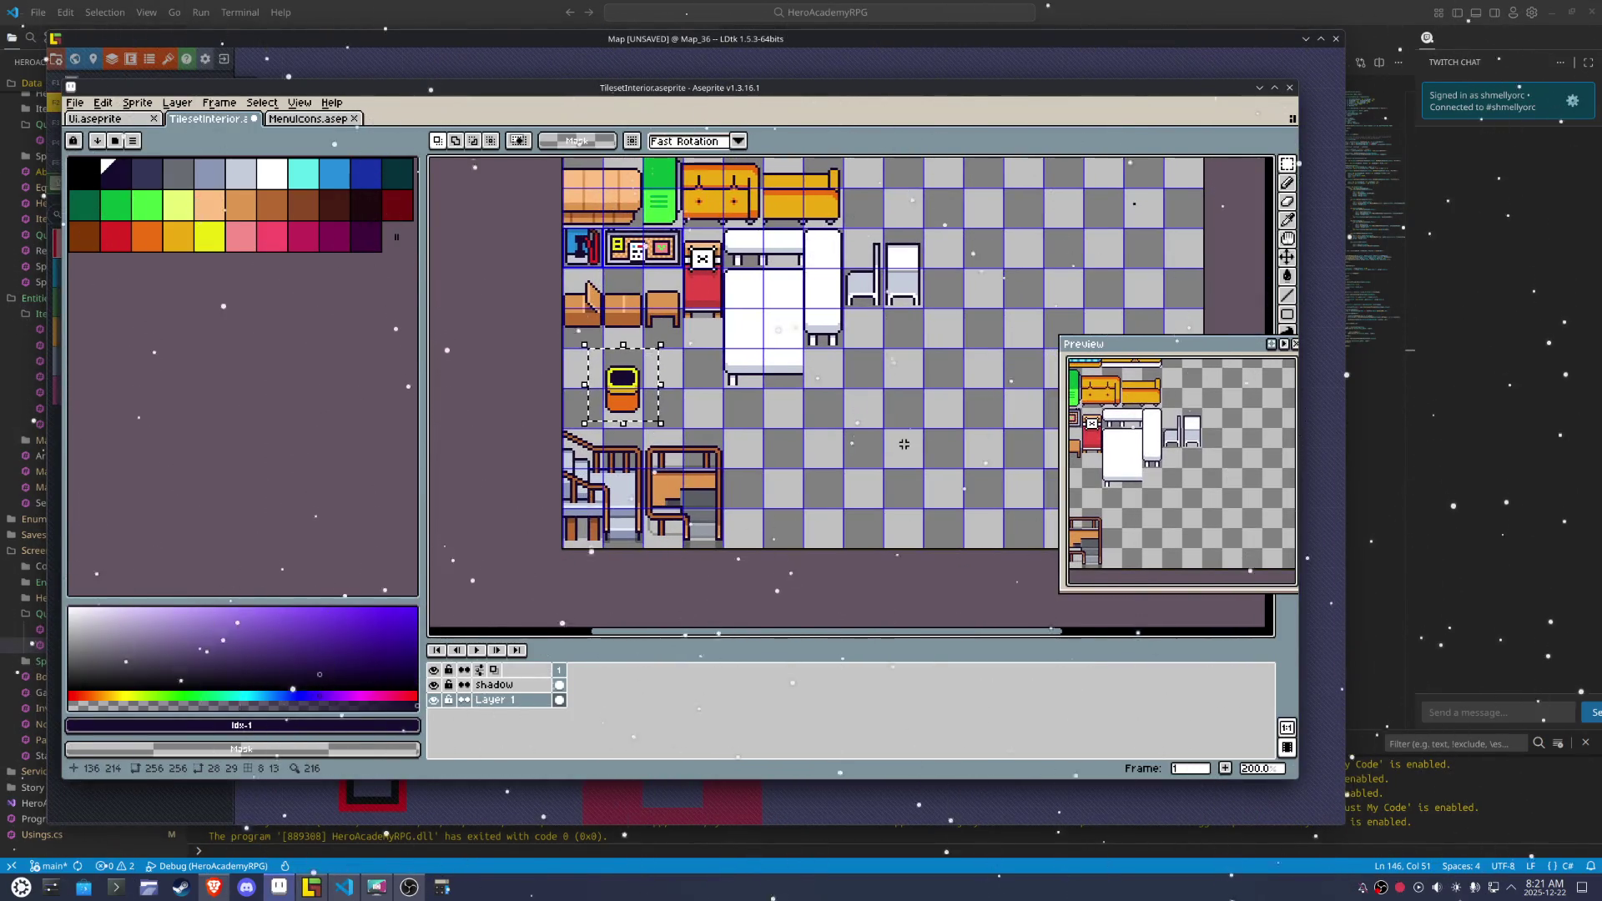
scroll(up, 3)
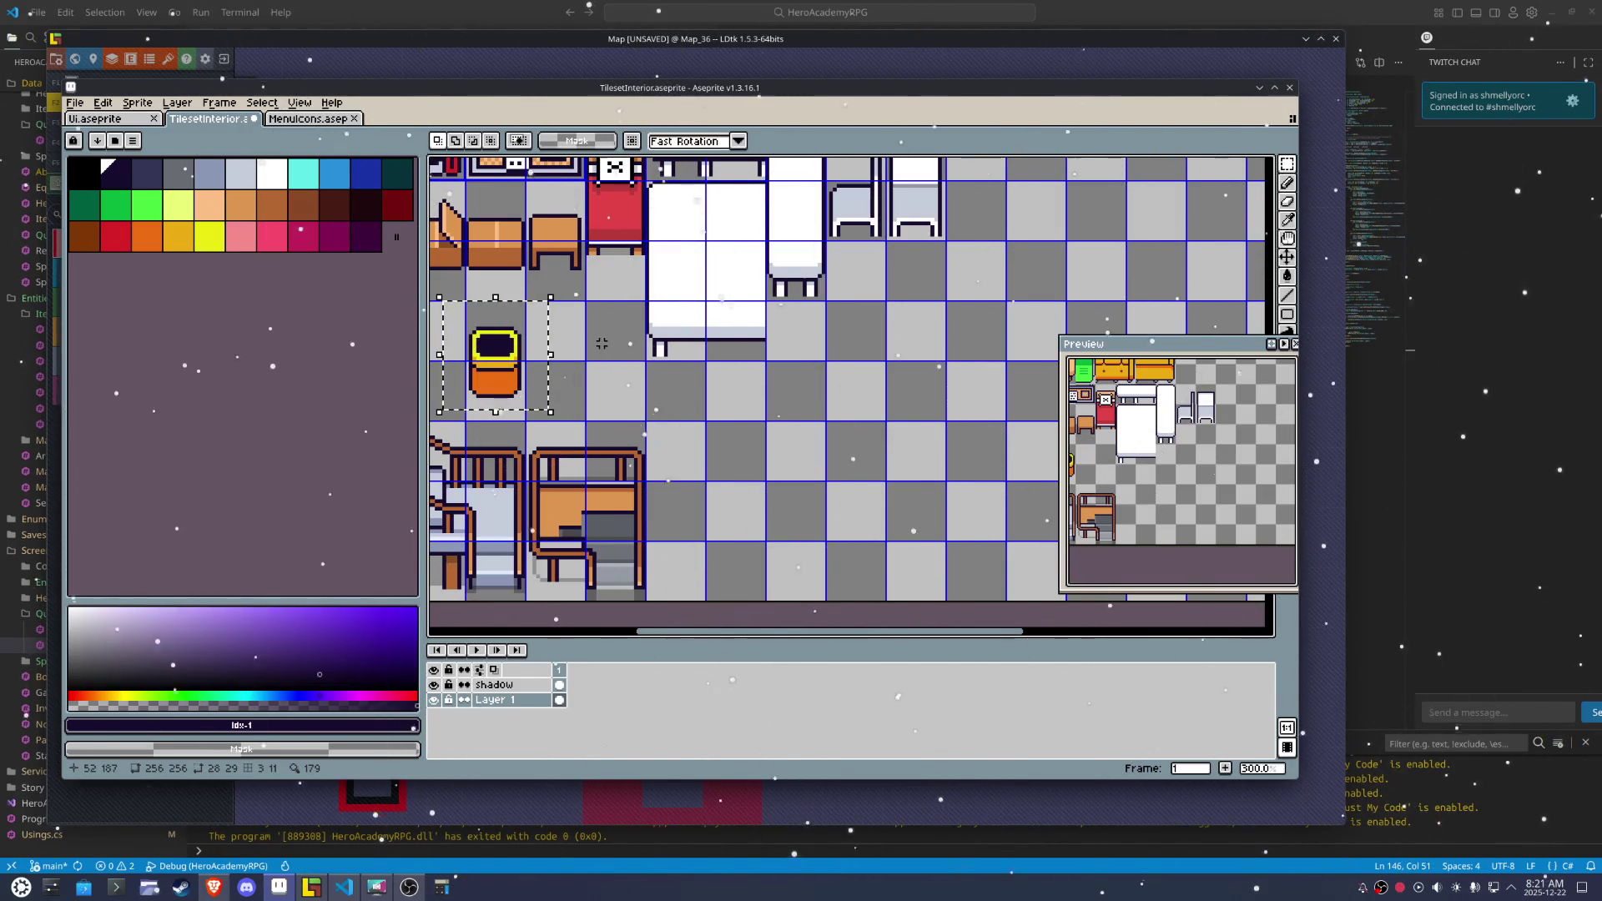
drag(568, 336, 826, 416)
scroll(up, 3)
key(b)
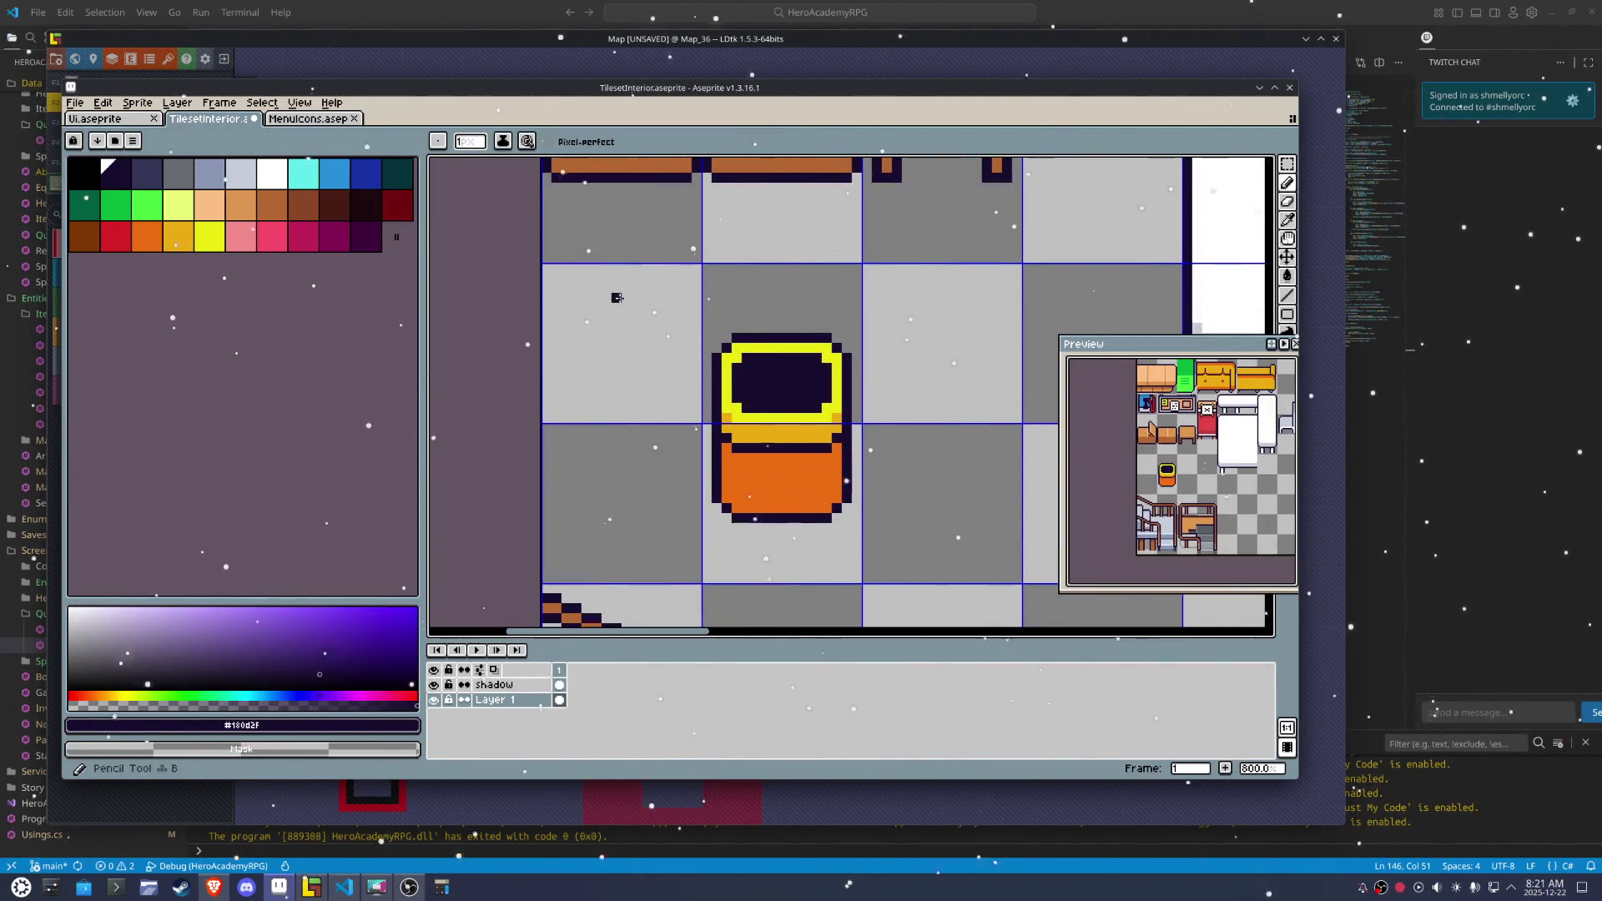
scroll(up, 3)
scroll(up, 3)
drag(707, 358, 589, 411)
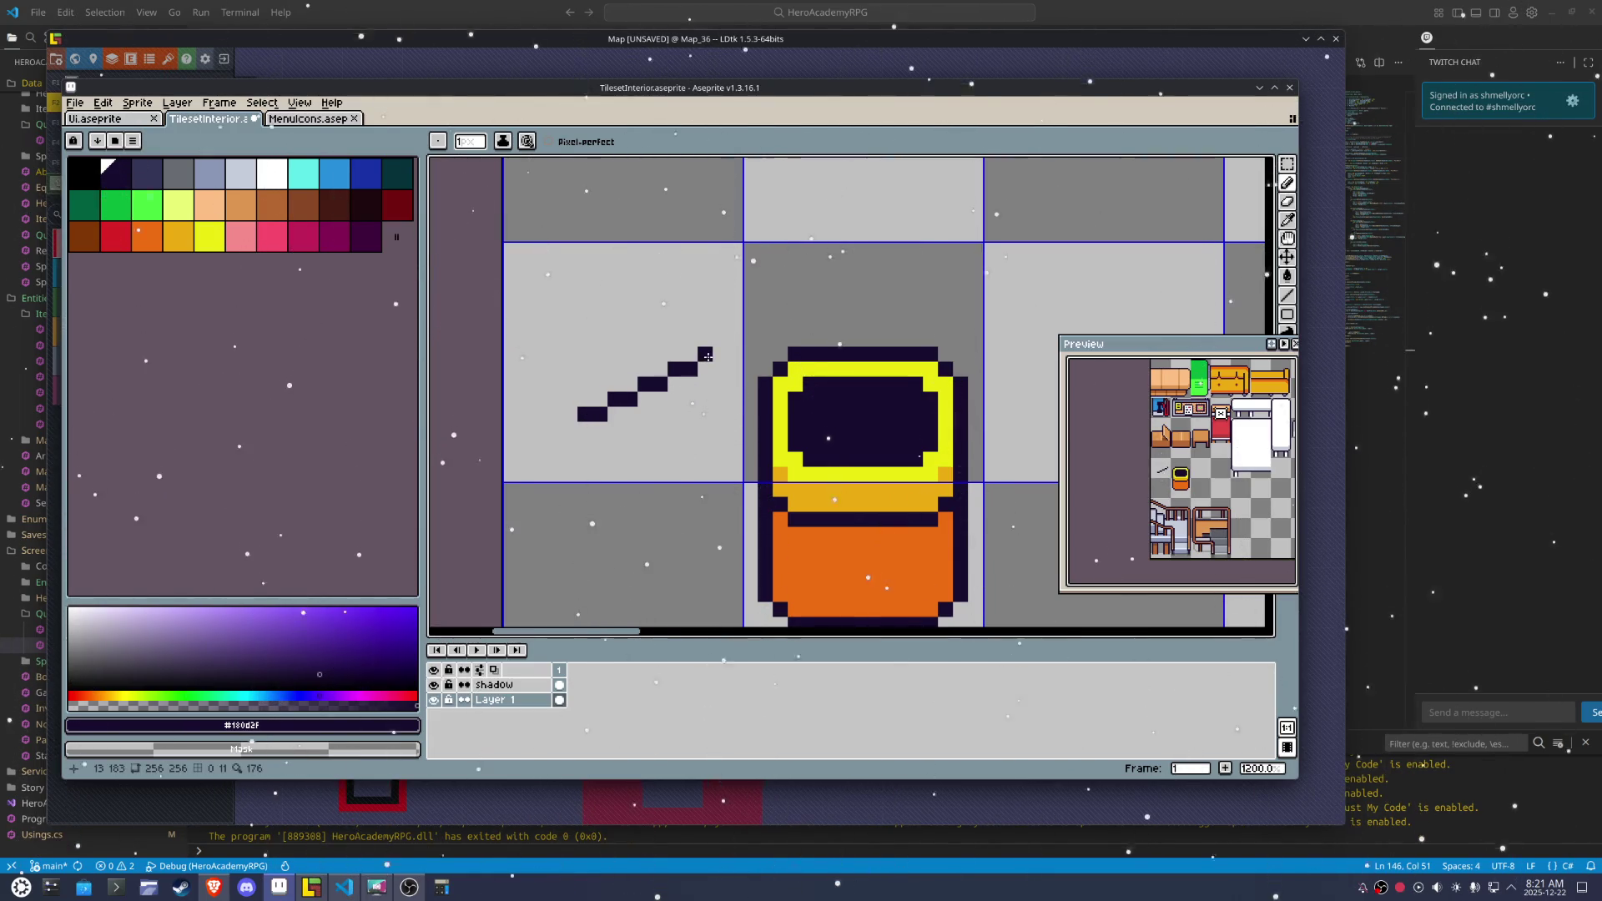
drag(705, 354, 580, 301)
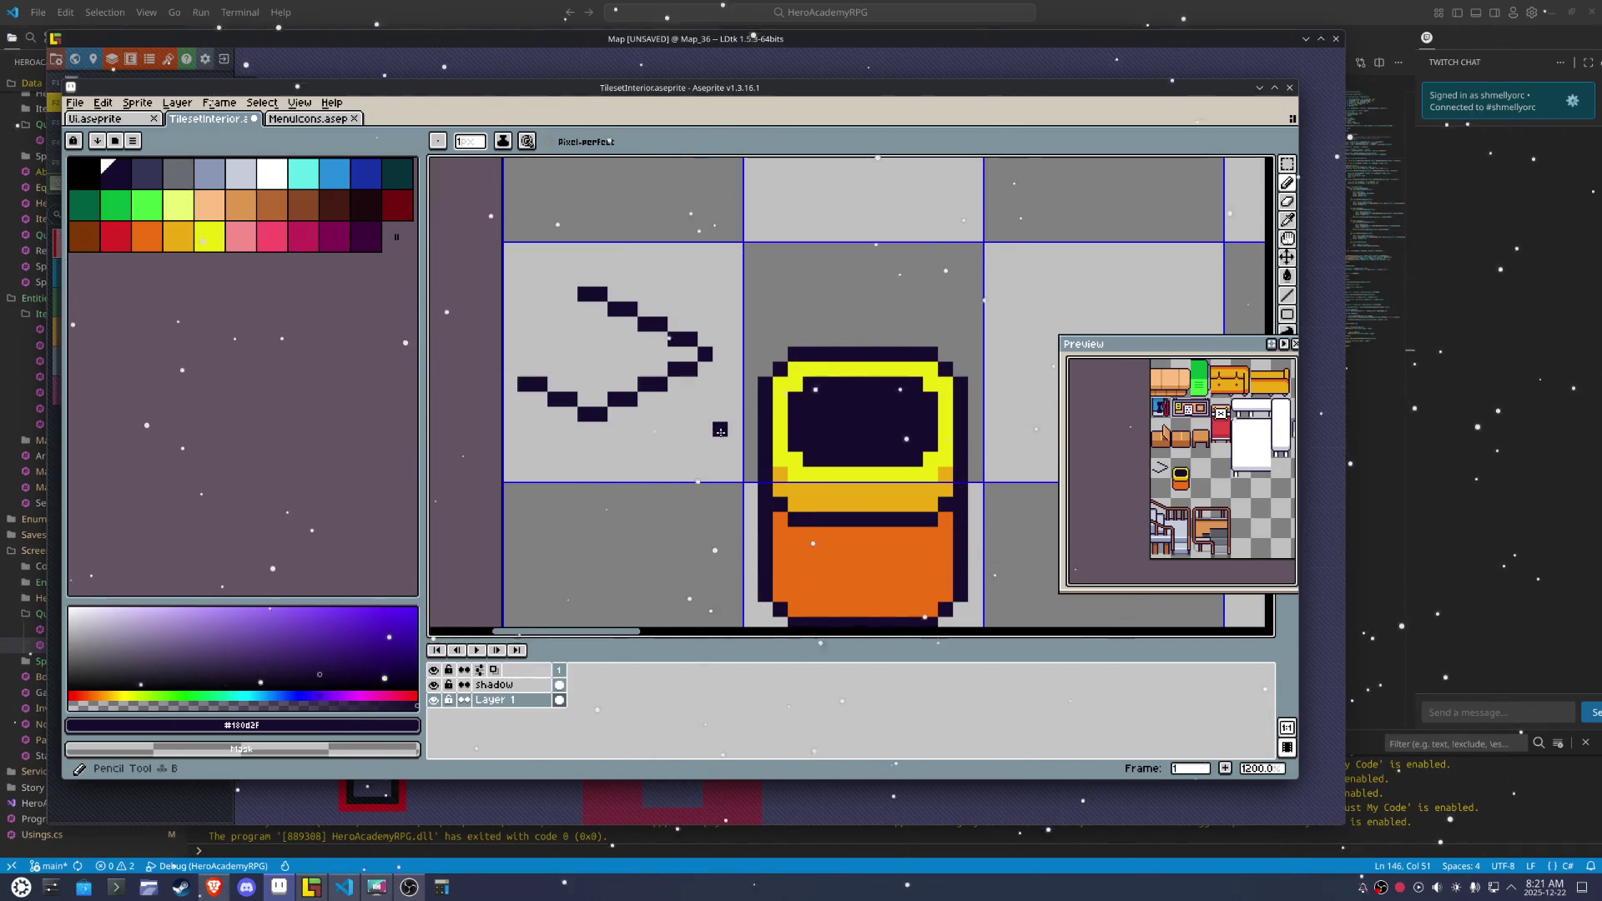
Select the pointed shape and nudge it right and down into place
key(m)
drag(730, 438, 515, 268)
drag(625, 383, 657, 407)
key(Return)
key(ctrl+d)
key(v)
Add pixels to close the diamond's left side and turn a right-edge pixel light grey
key(b)
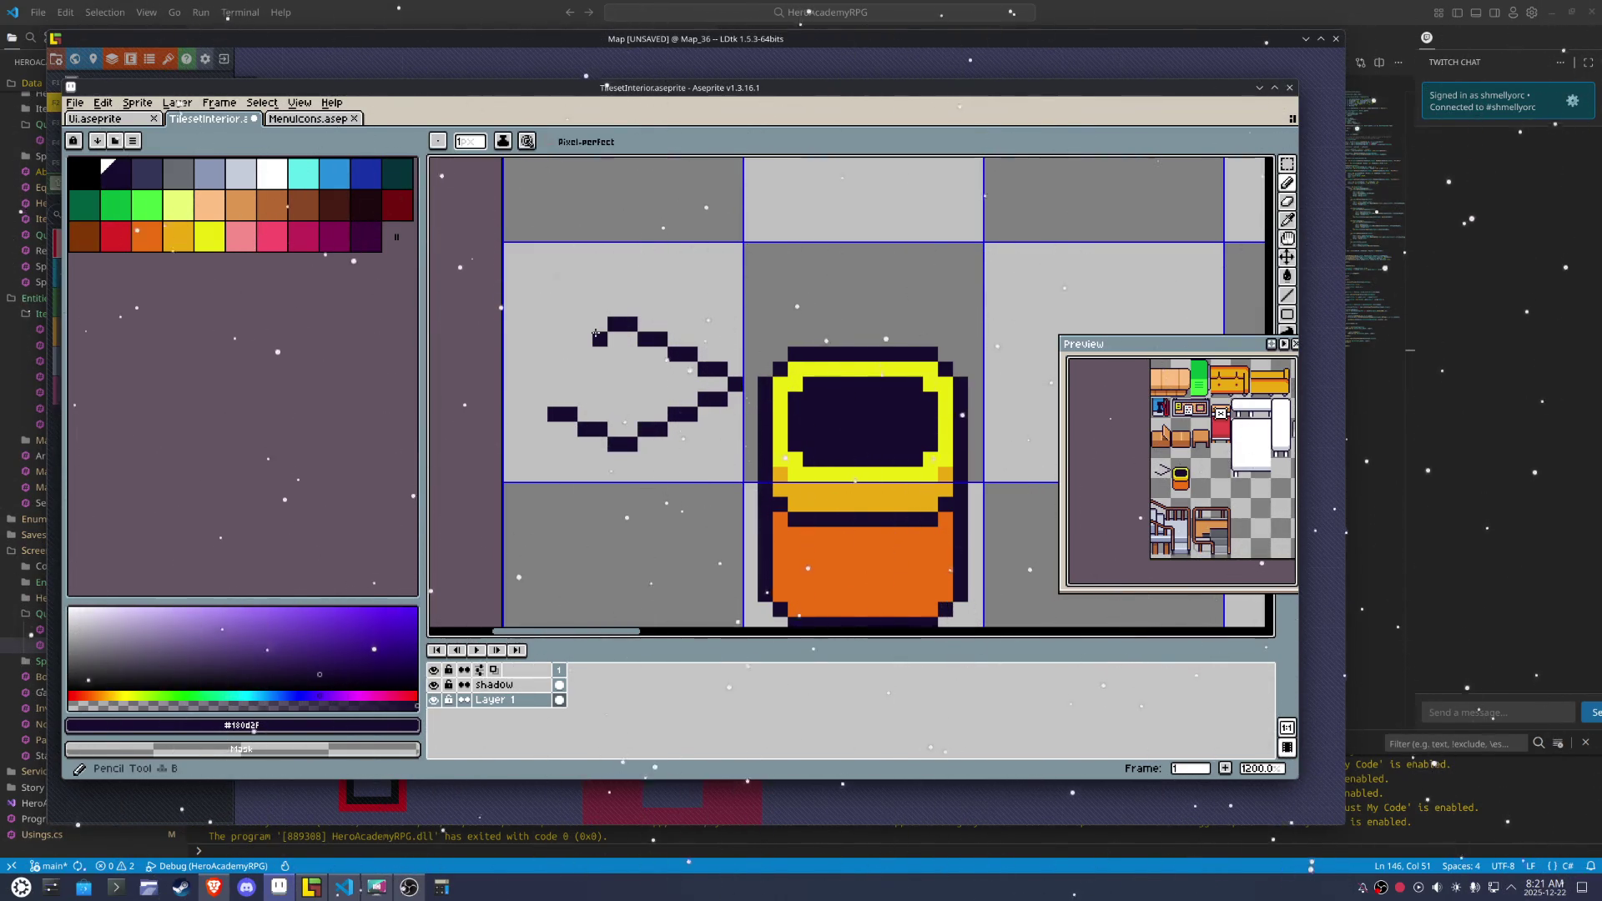
click(542, 368)
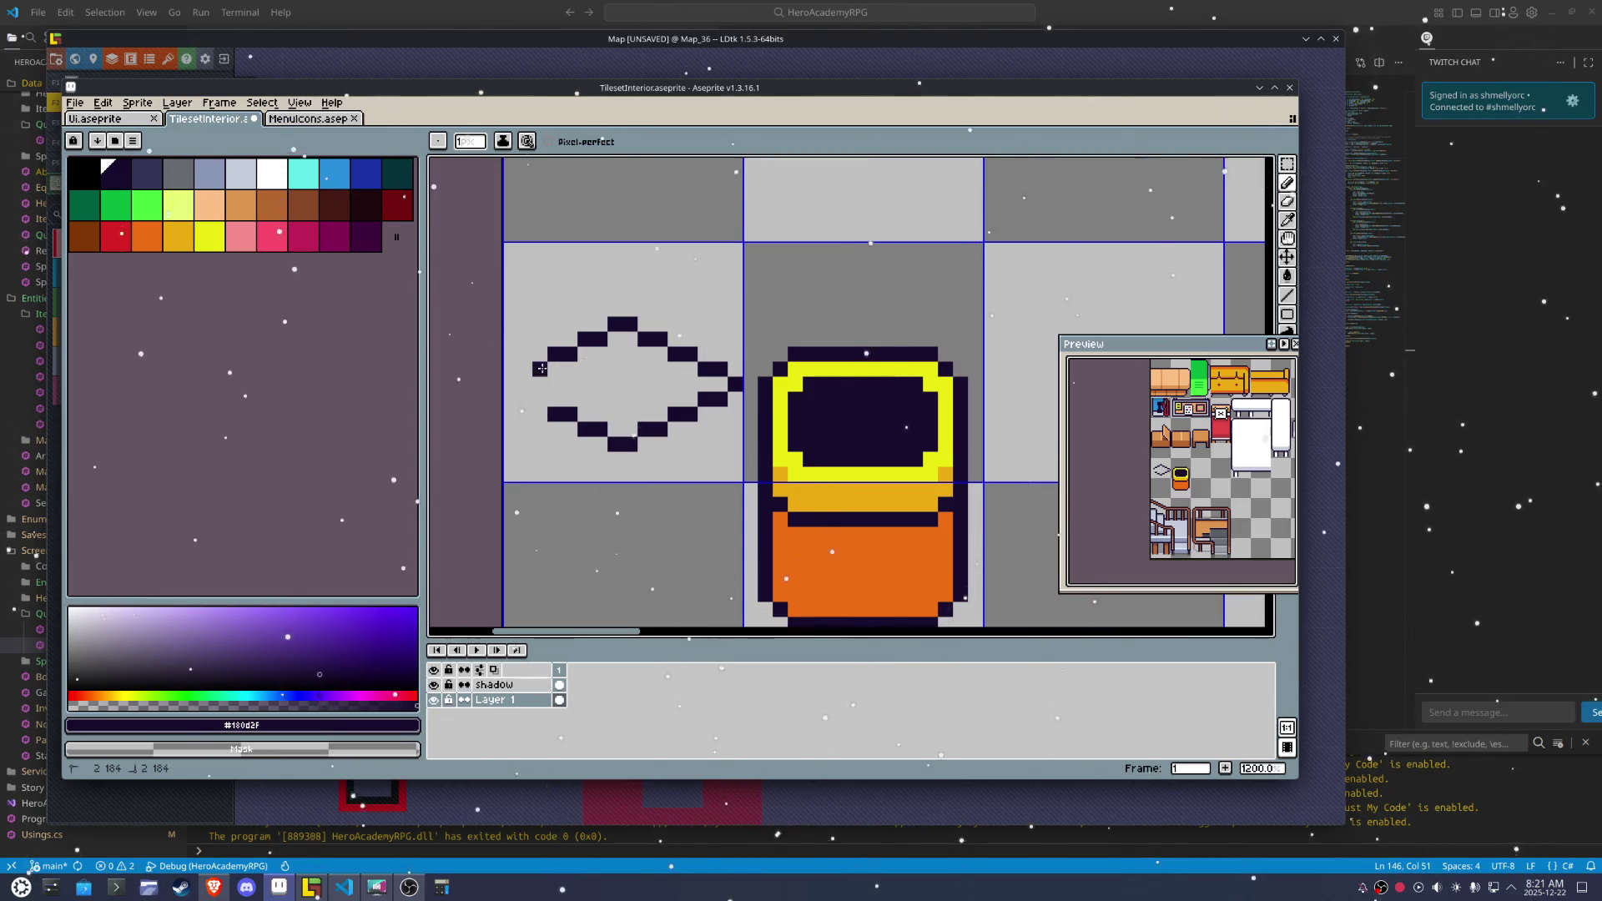
click(535, 398)
click(519, 381)
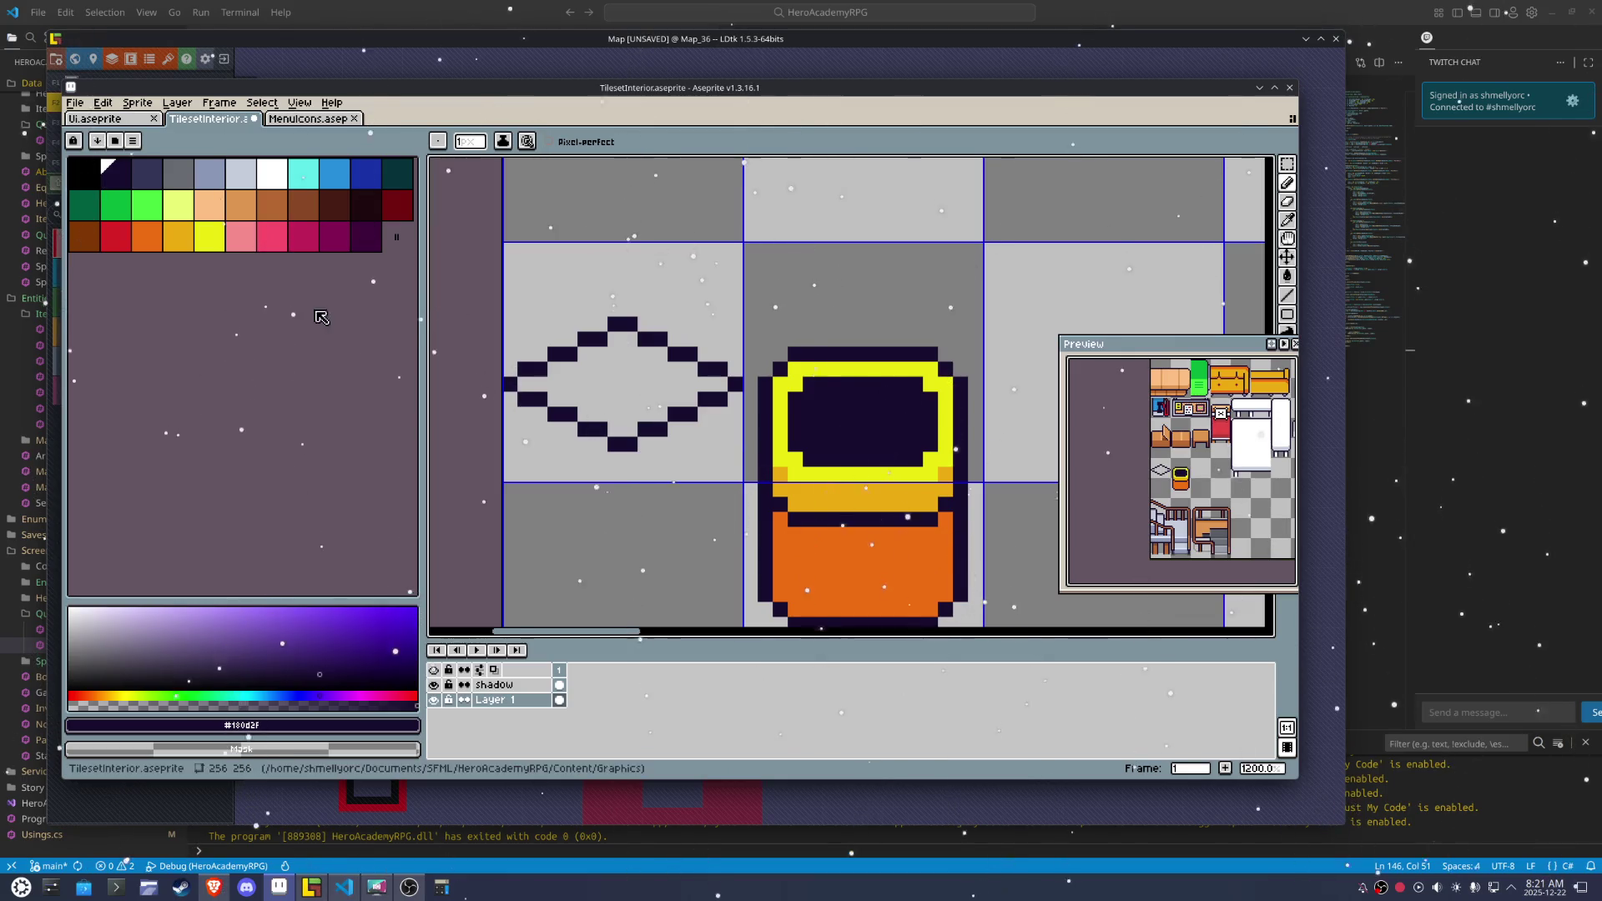
click(248, 177)
key(g)
click(711, 399)
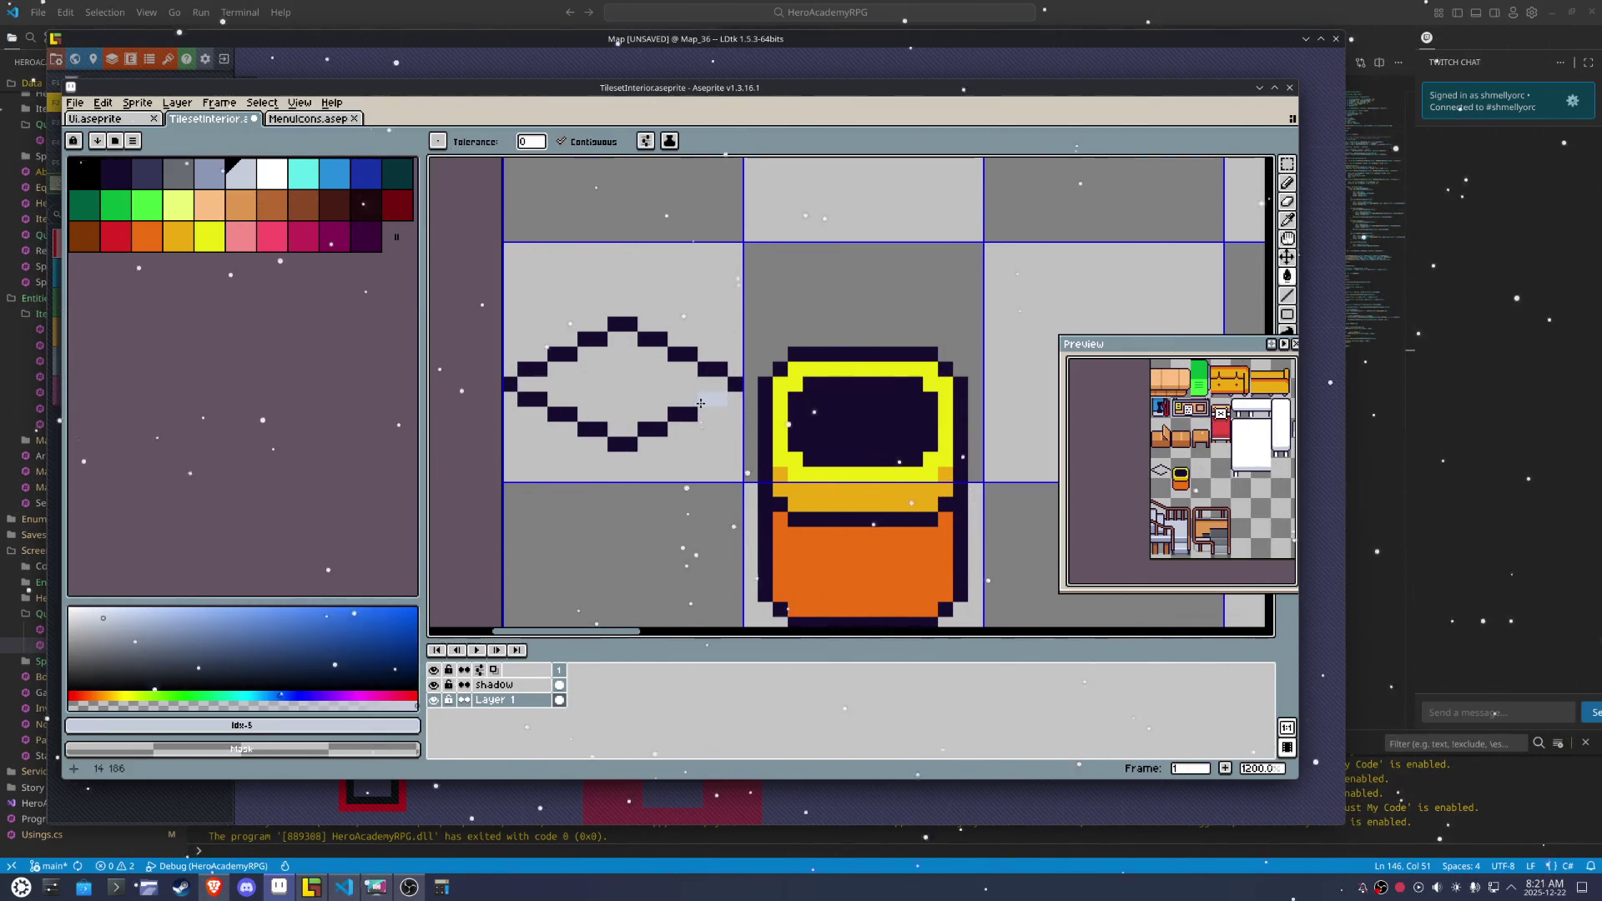
Touch up the diamond's dark right and bottom outline, then fill its interior white
click(624, 441)
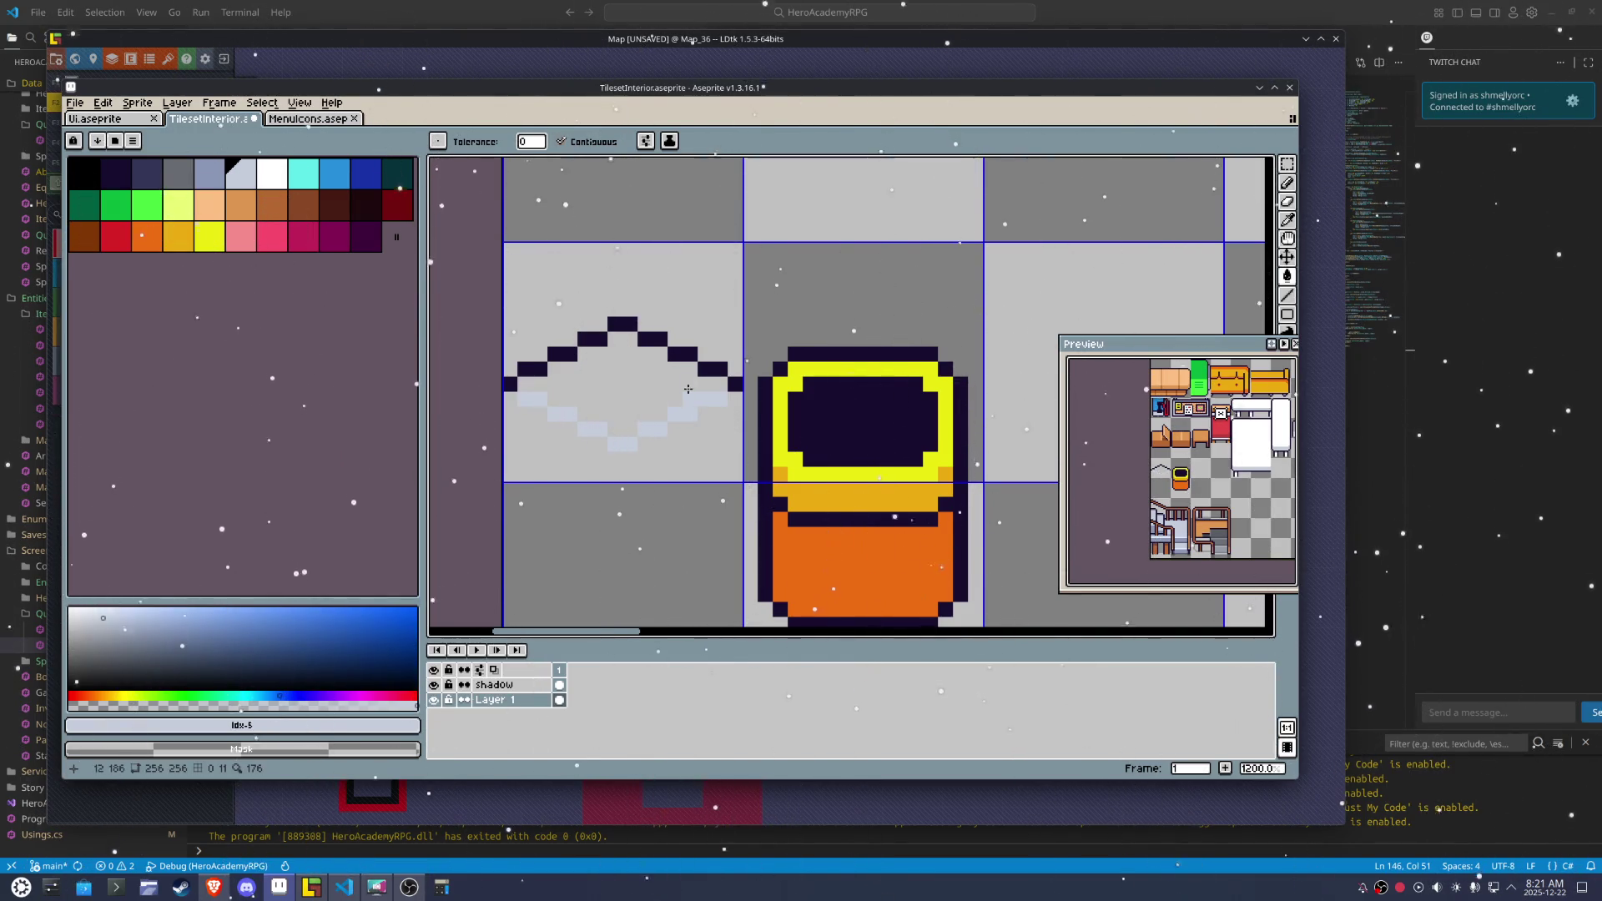
click(733, 380)
key(b)
click(735, 401)
drag(690, 428, 520, 412)
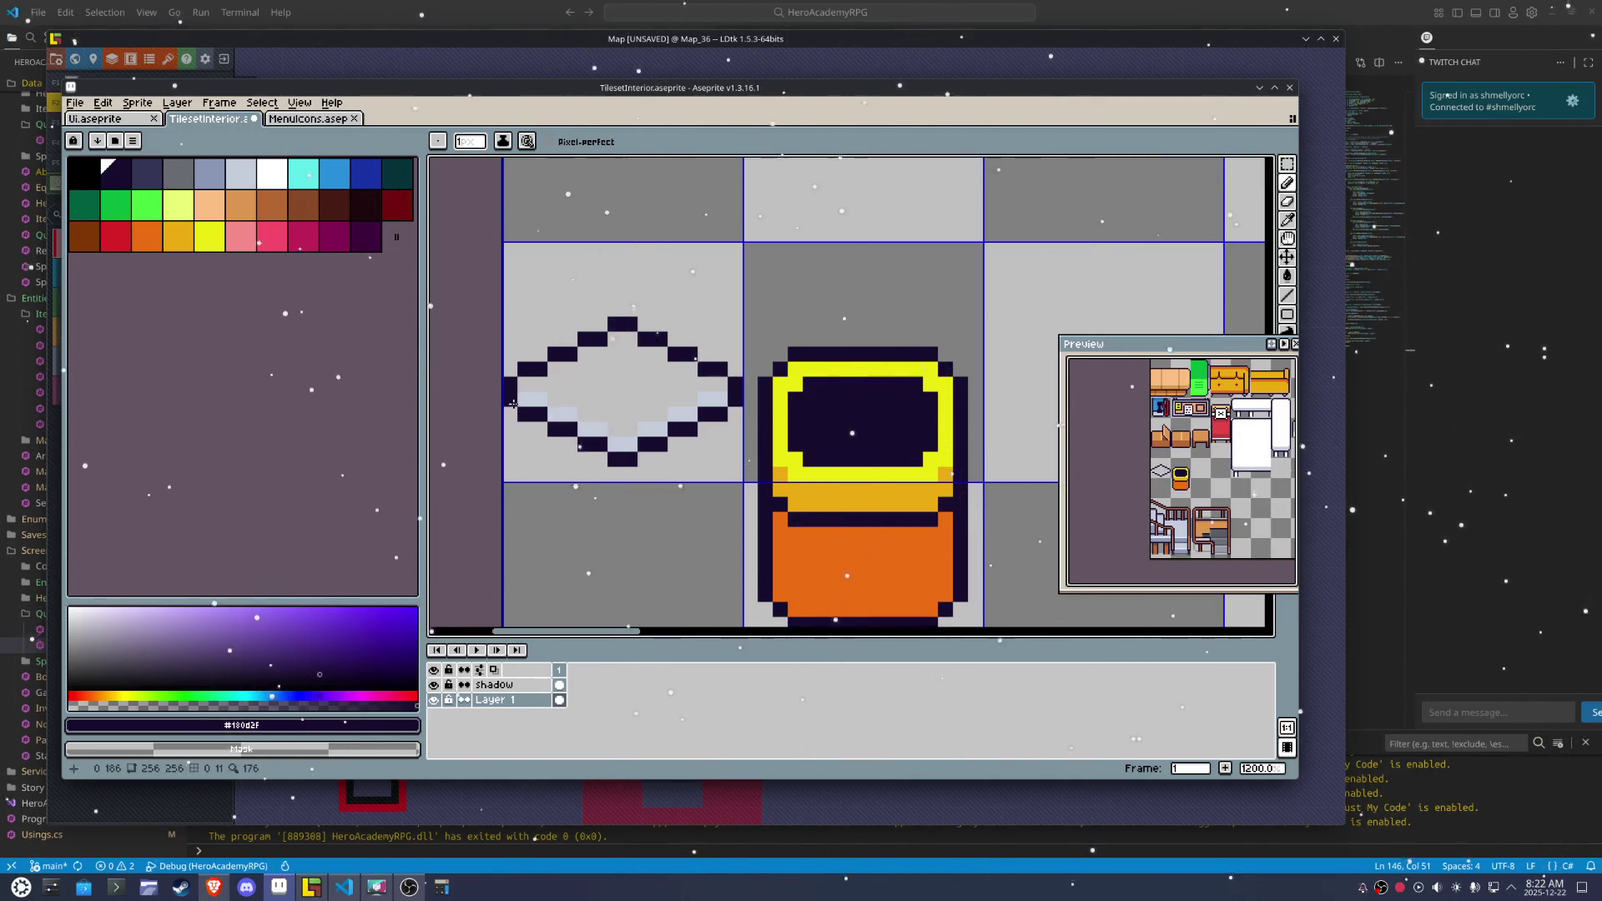
key(g)
key(x)
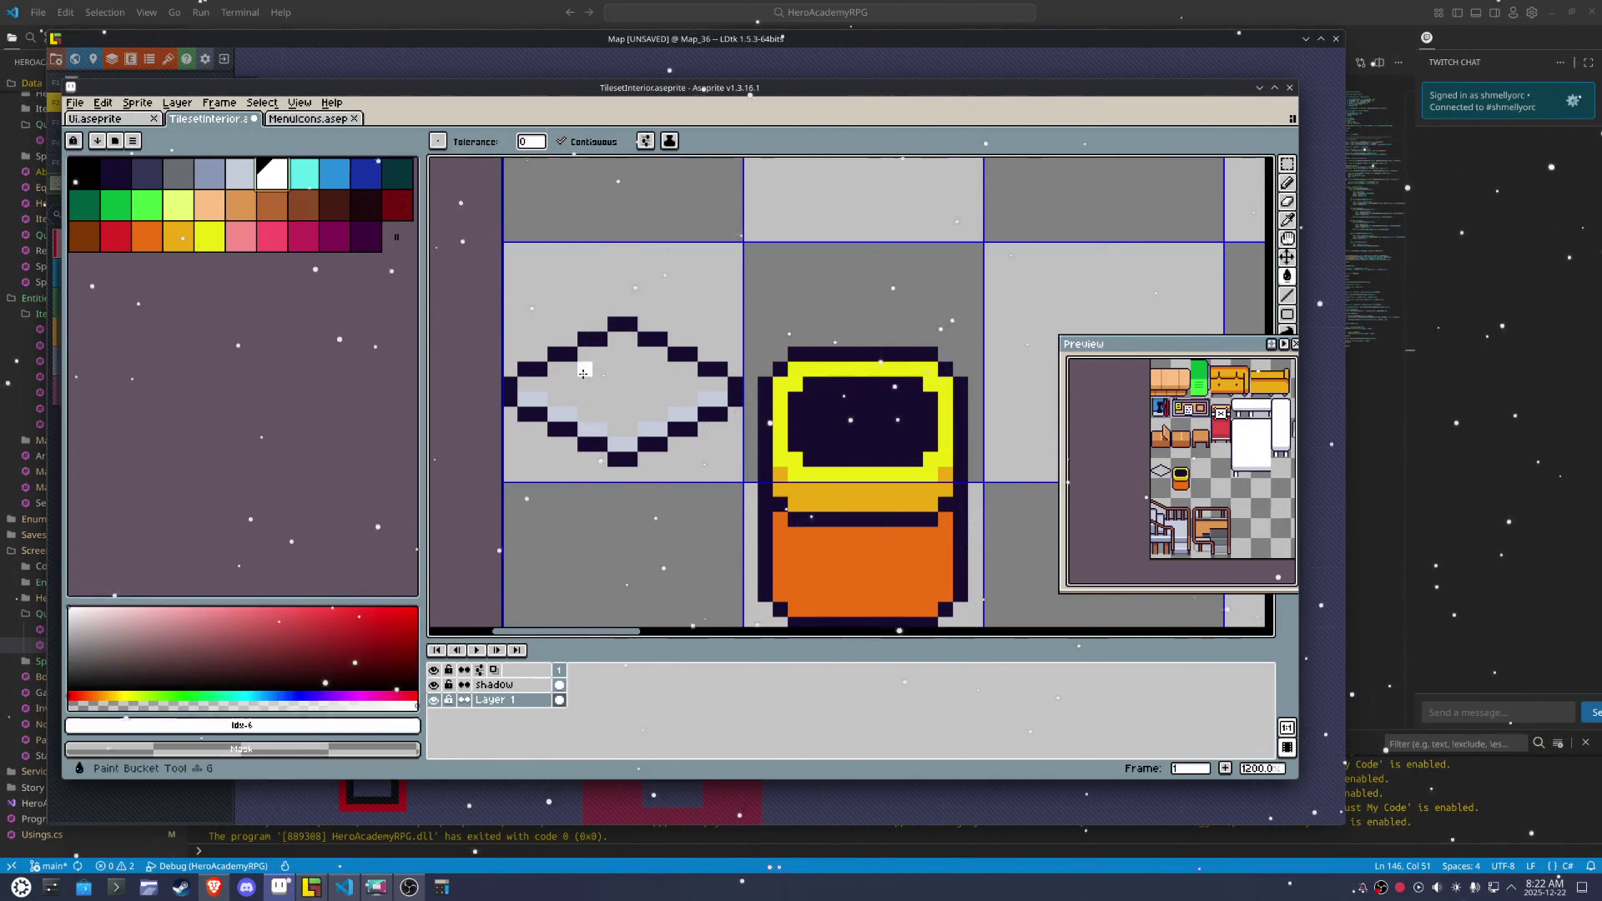
click(604, 380)
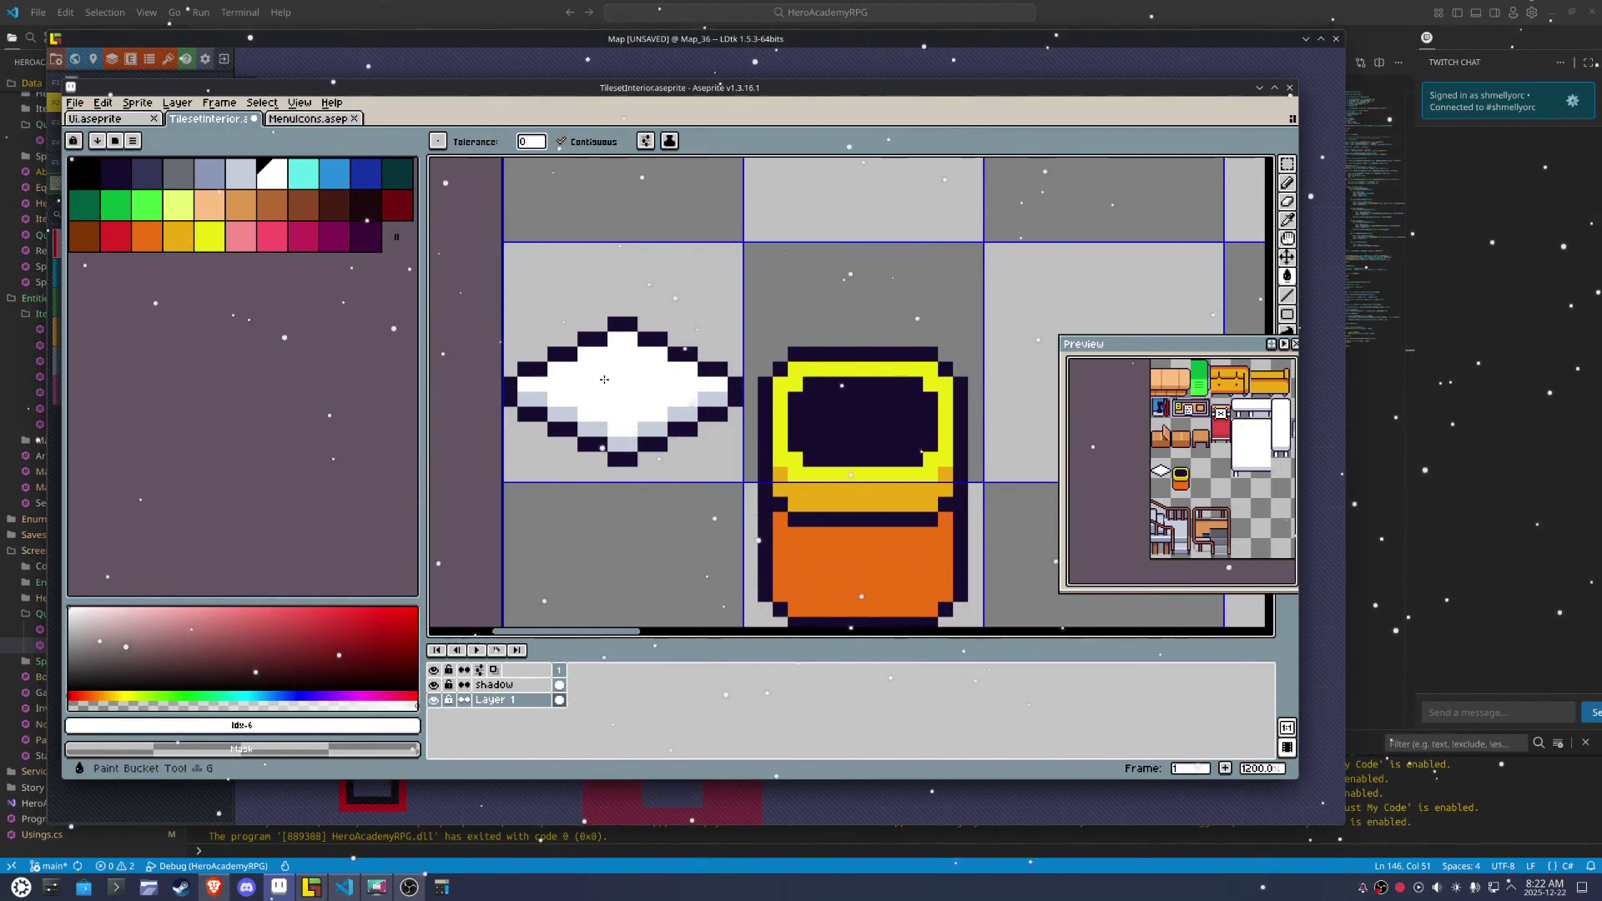
Copy the white cushion tile and paste it one tile below, aligned to the pixel
scroll(down, 3)
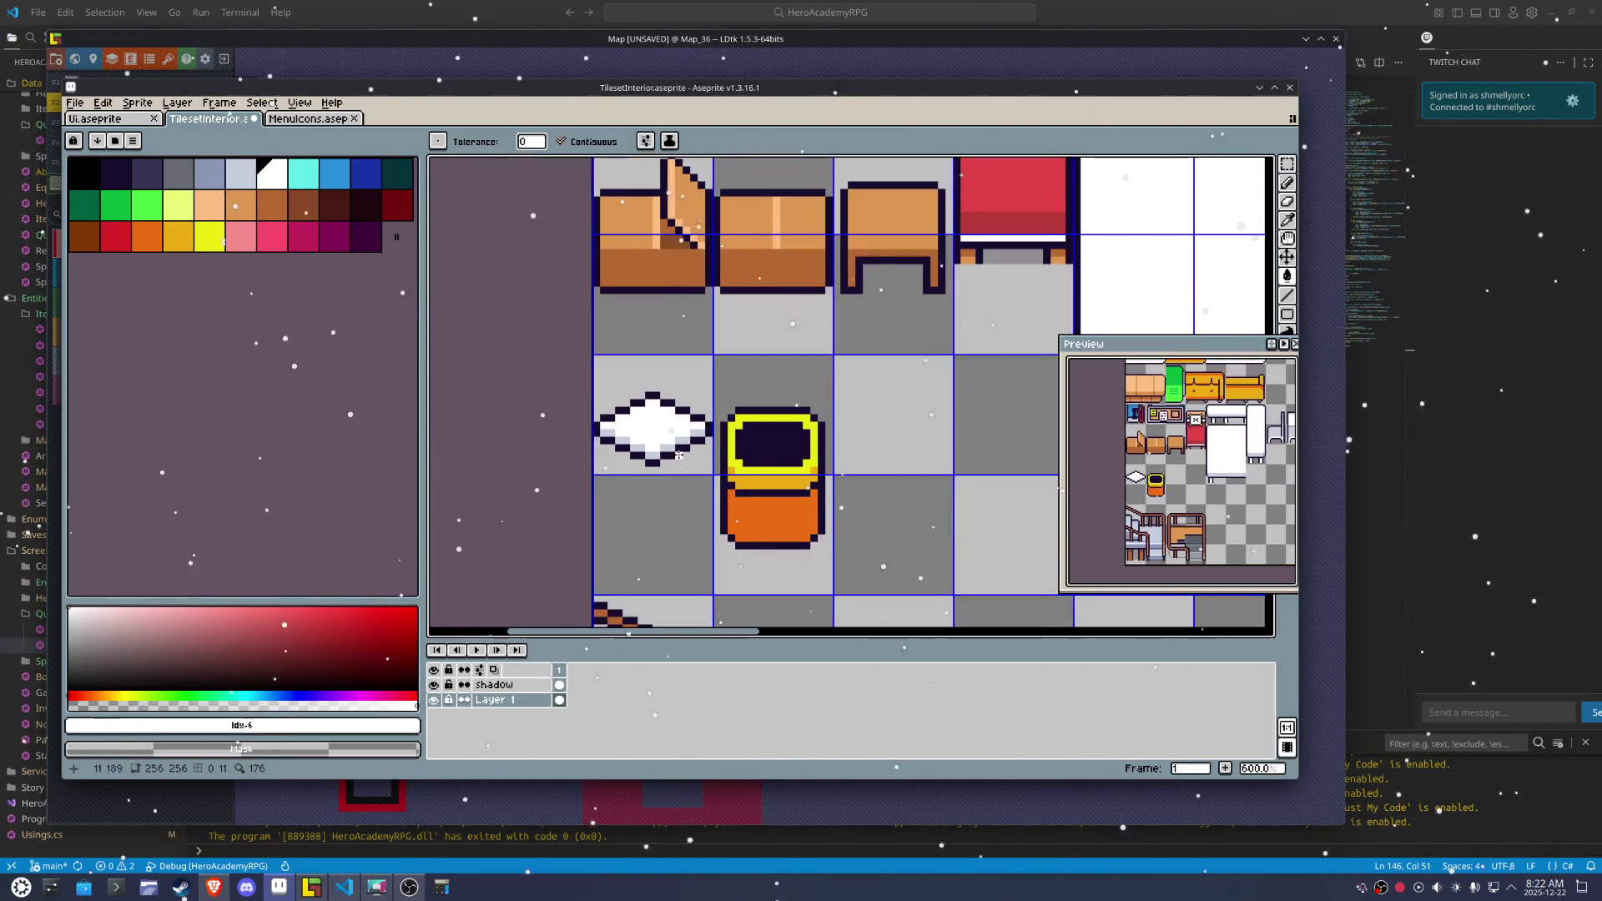
scroll(right, 3)
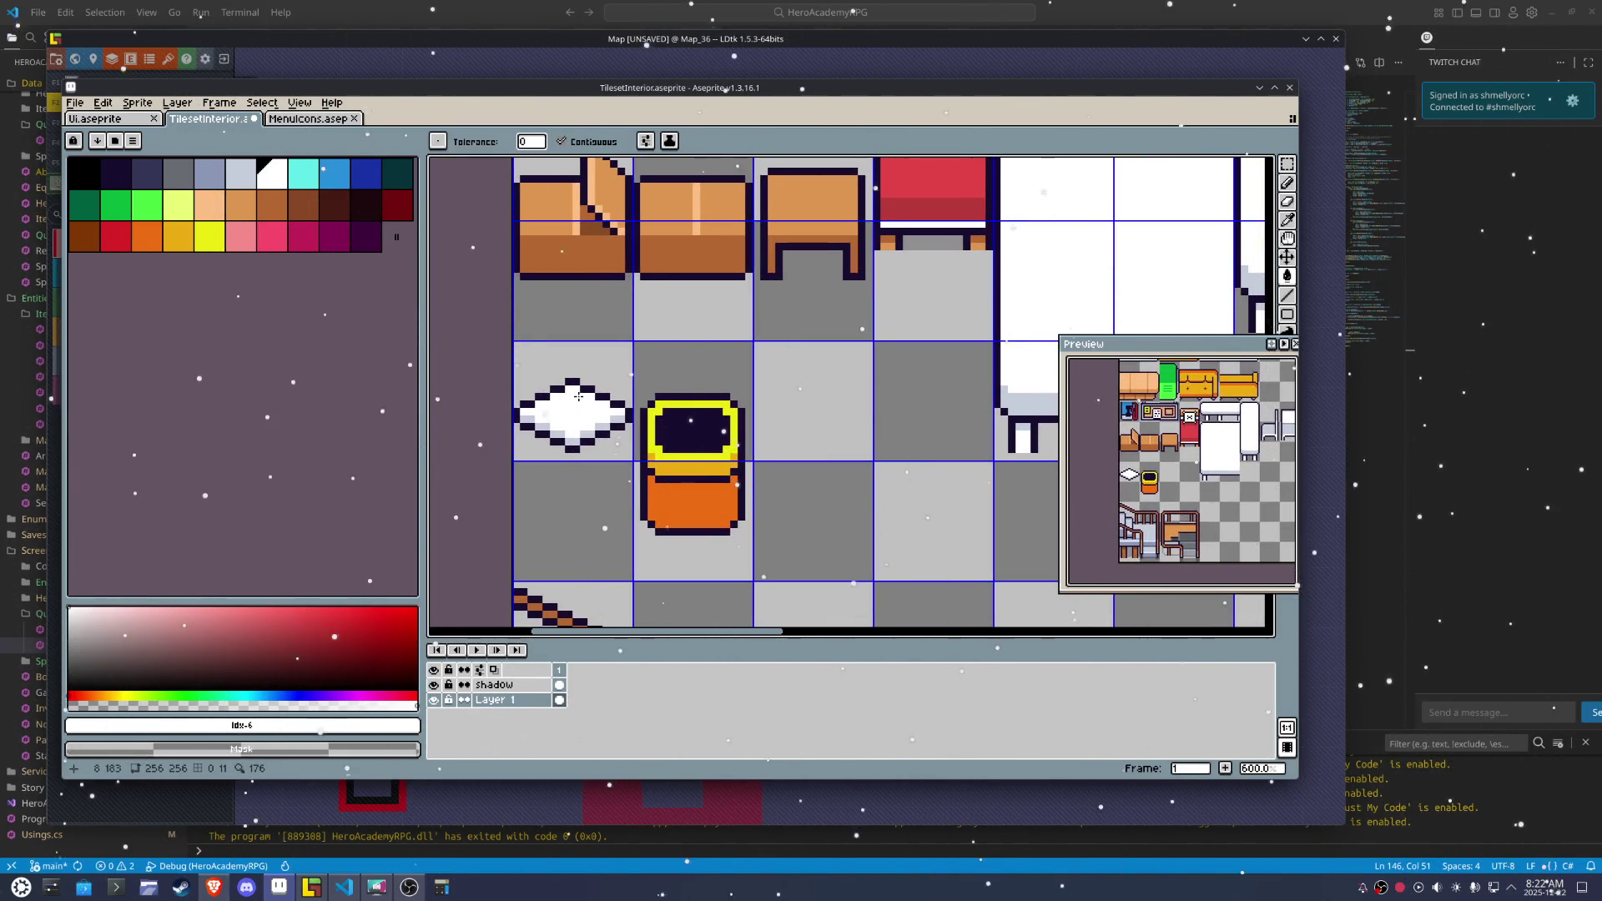
scroll(down, 3)
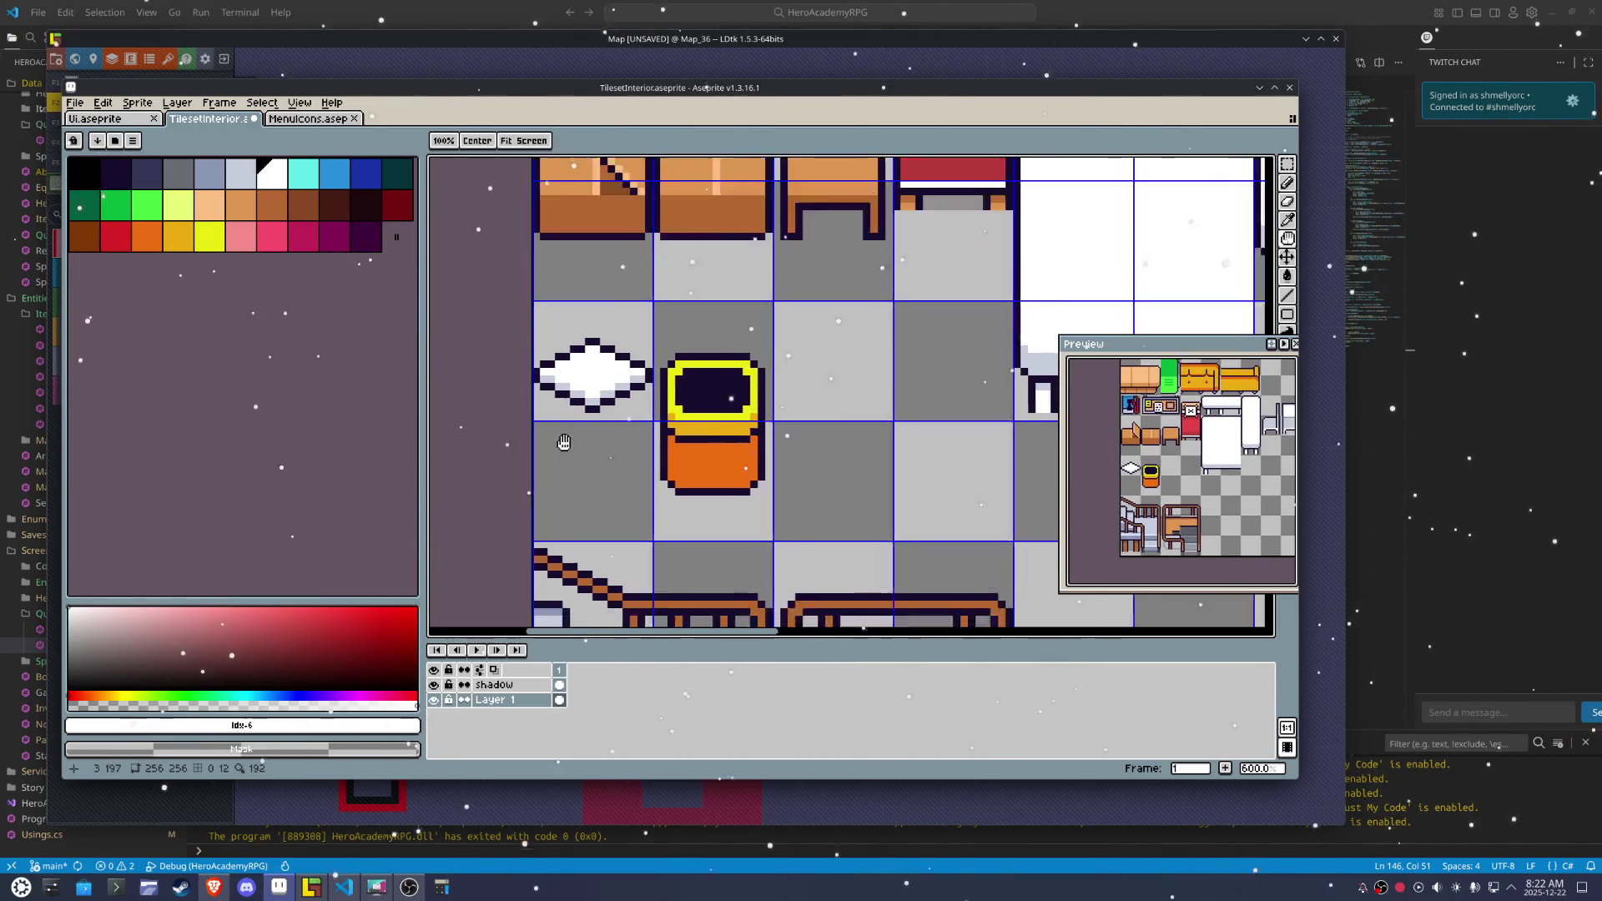
scroll(up, 3)
key(m)
drag(579, 162, 735, 304)
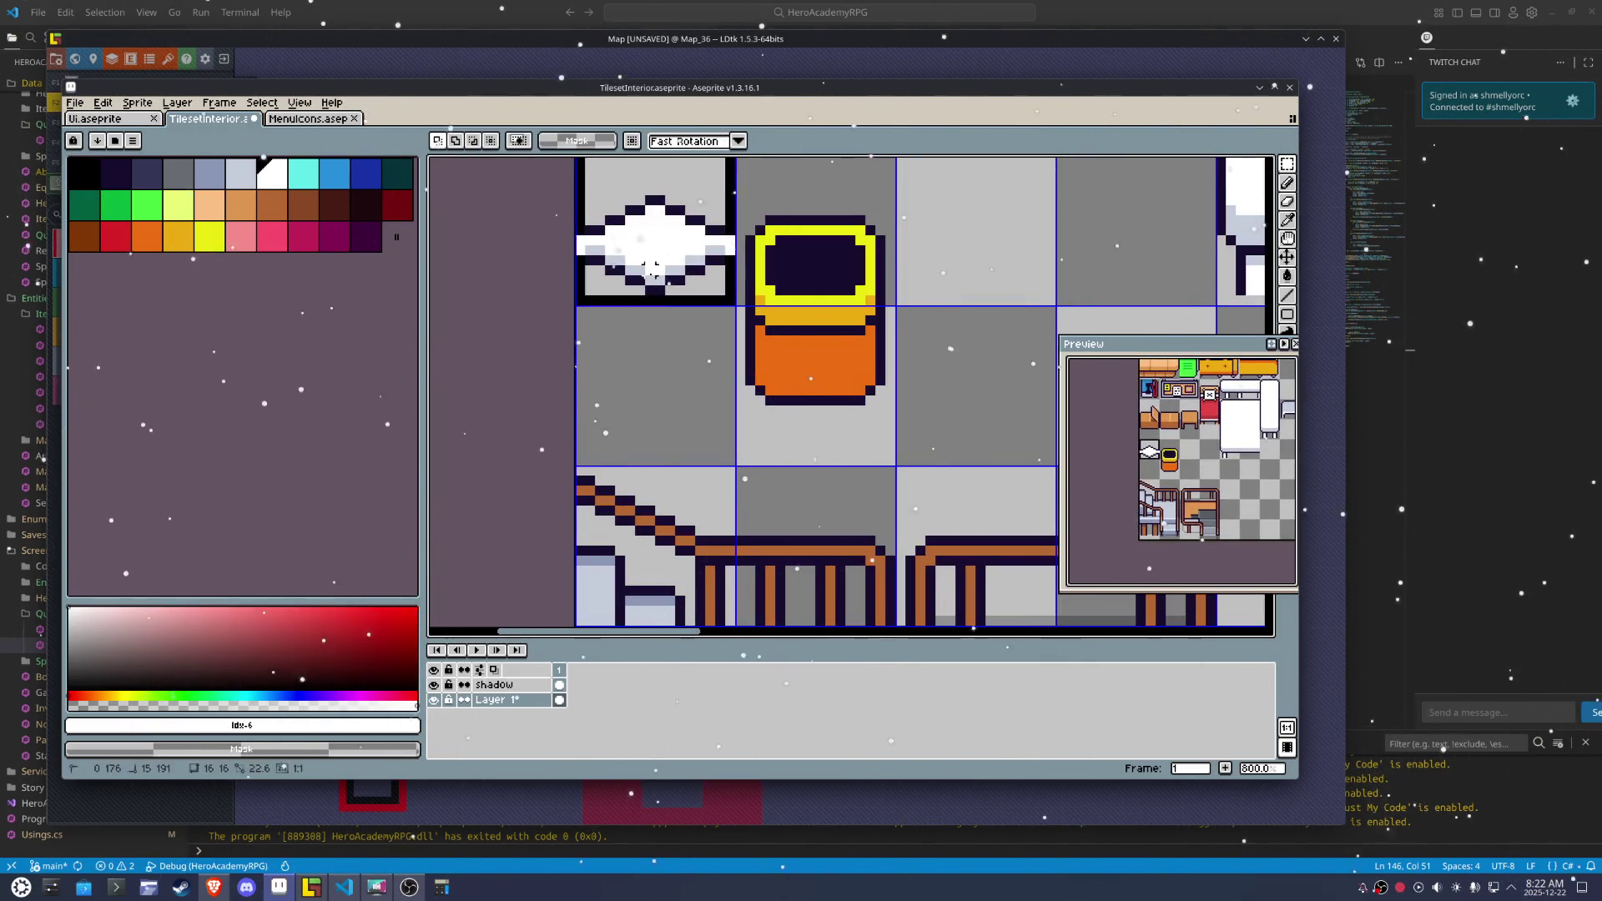
key(ctrl+c)
key(ctrl+v)
drag(699, 189, 702, 353)
key(Up)
key(Up)
key(Up)
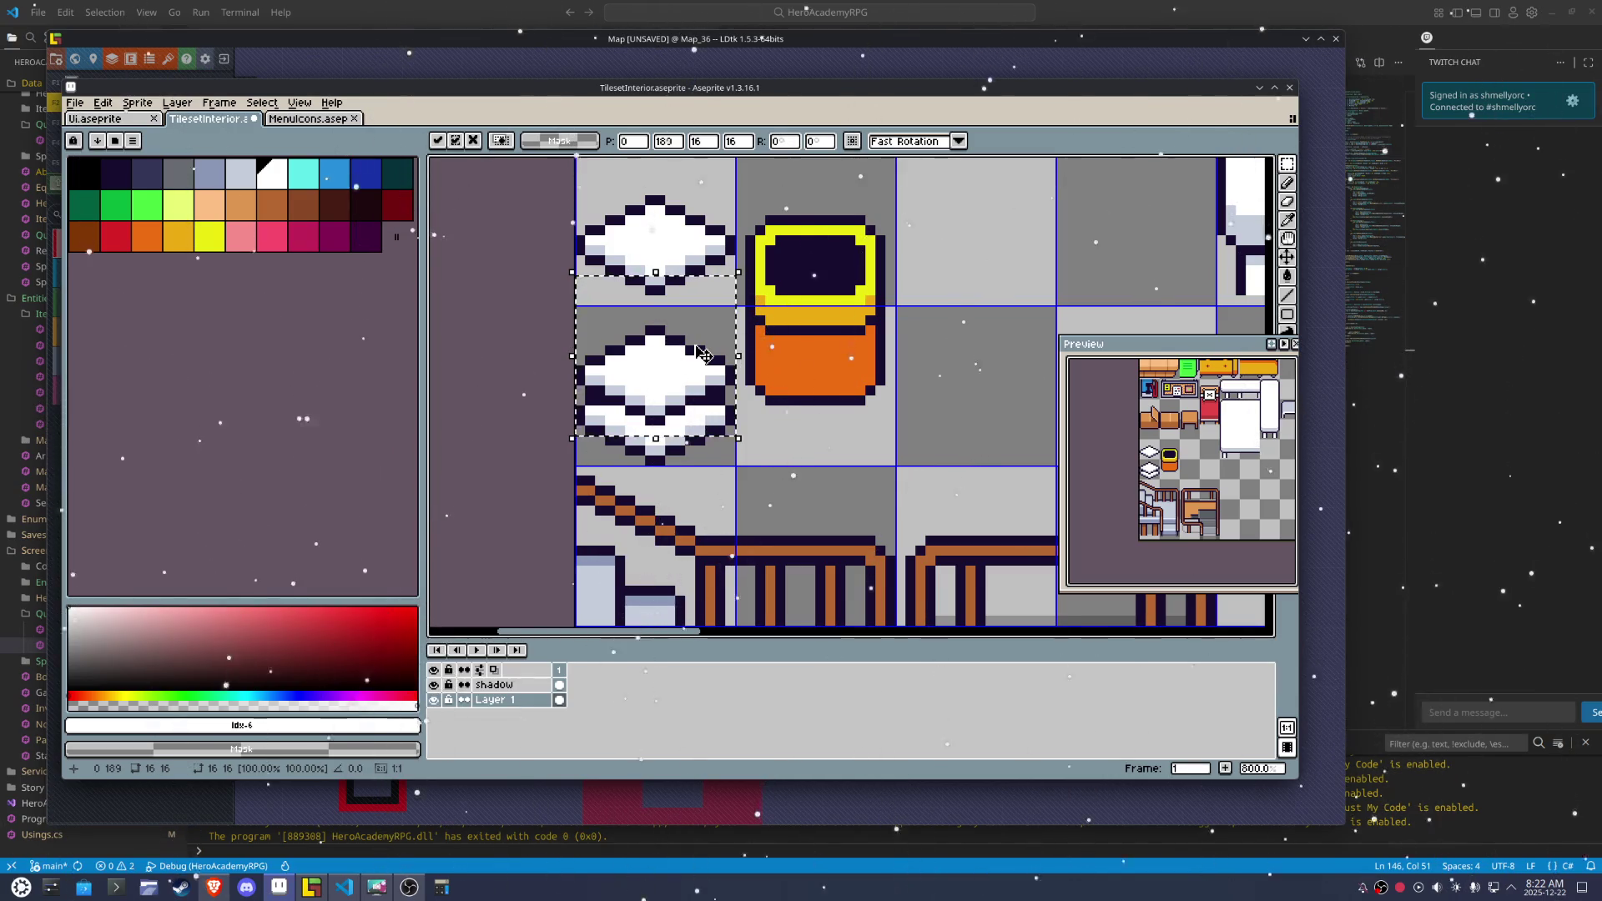
key(Down)
key(ctrl+d)
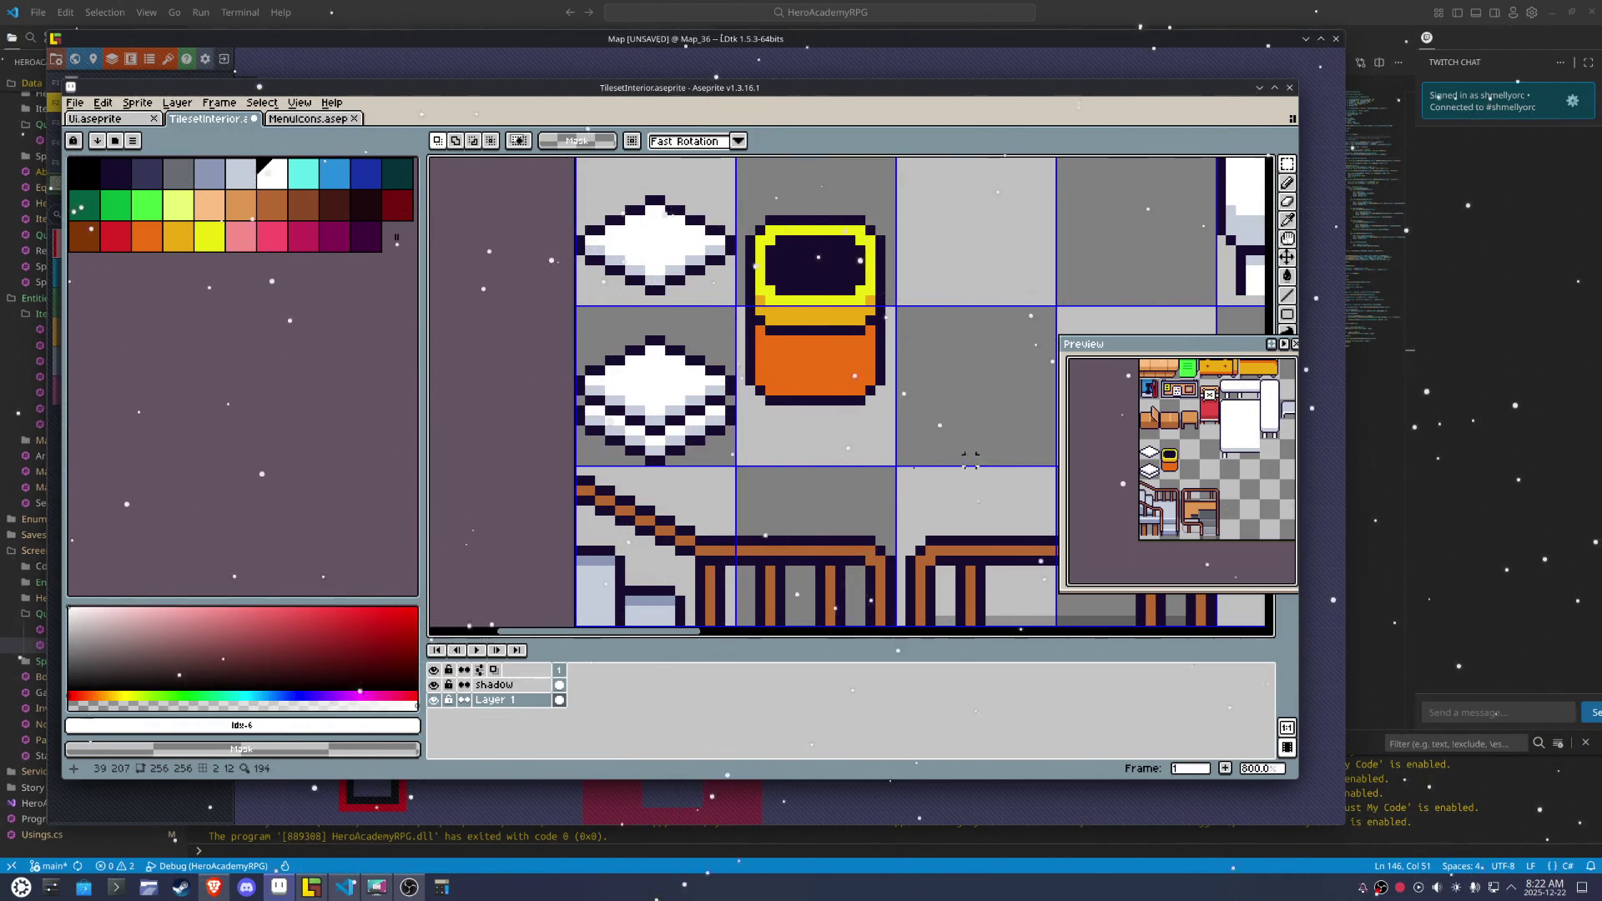
Shade the copy's lower-left and lower-right areas light grey
scroll(up, 3)
key(b)
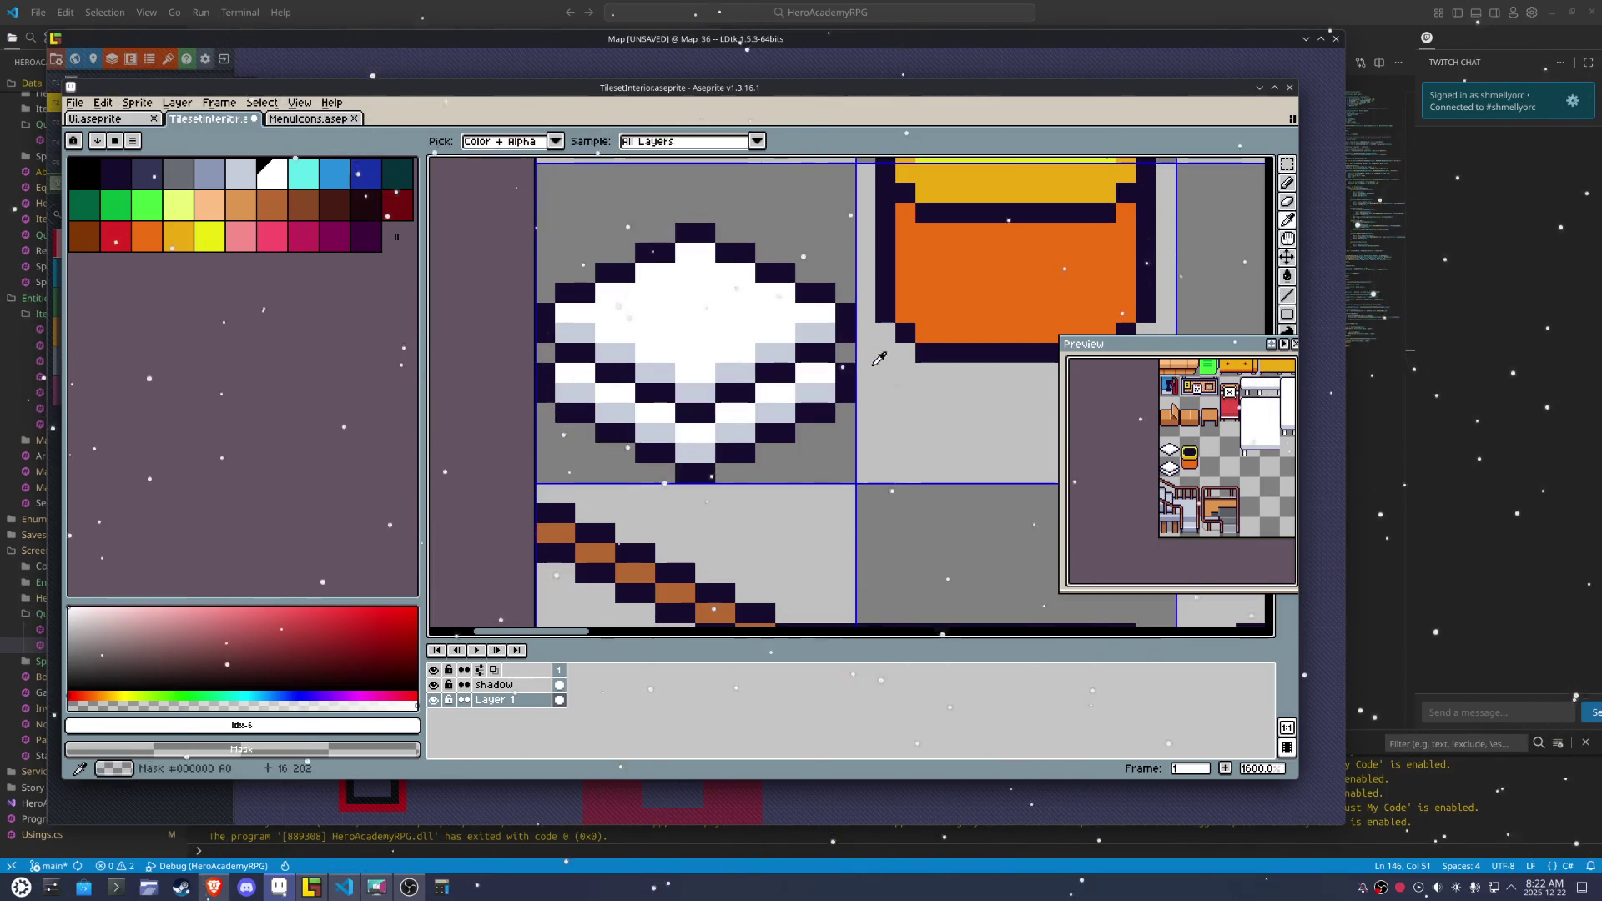
click(839, 347)
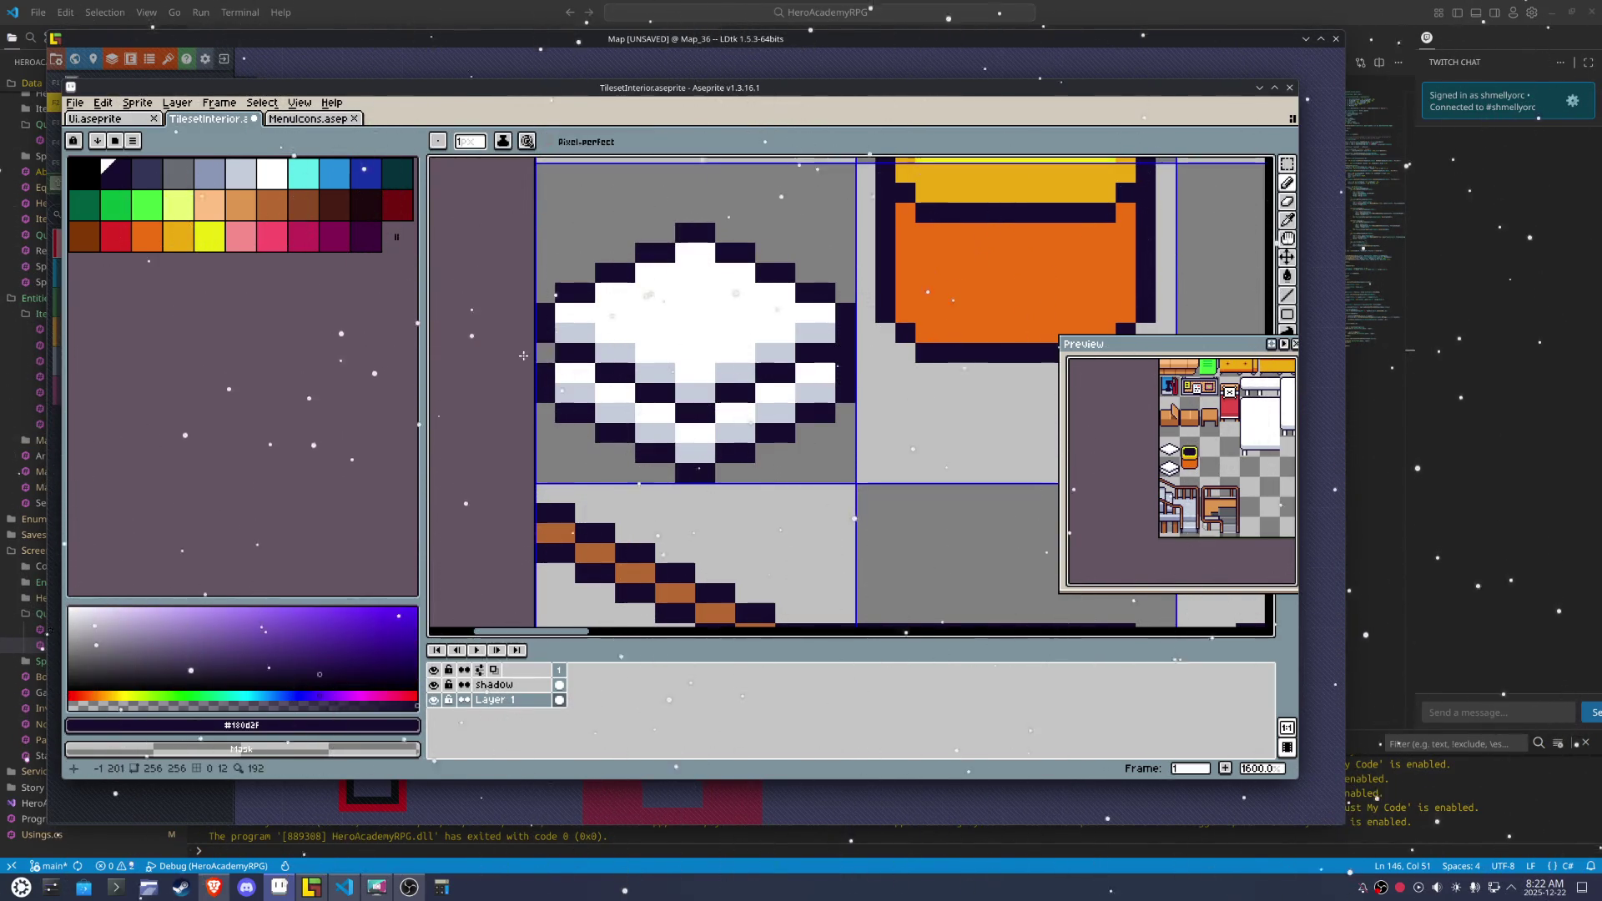
click(655, 413)
click(681, 414)
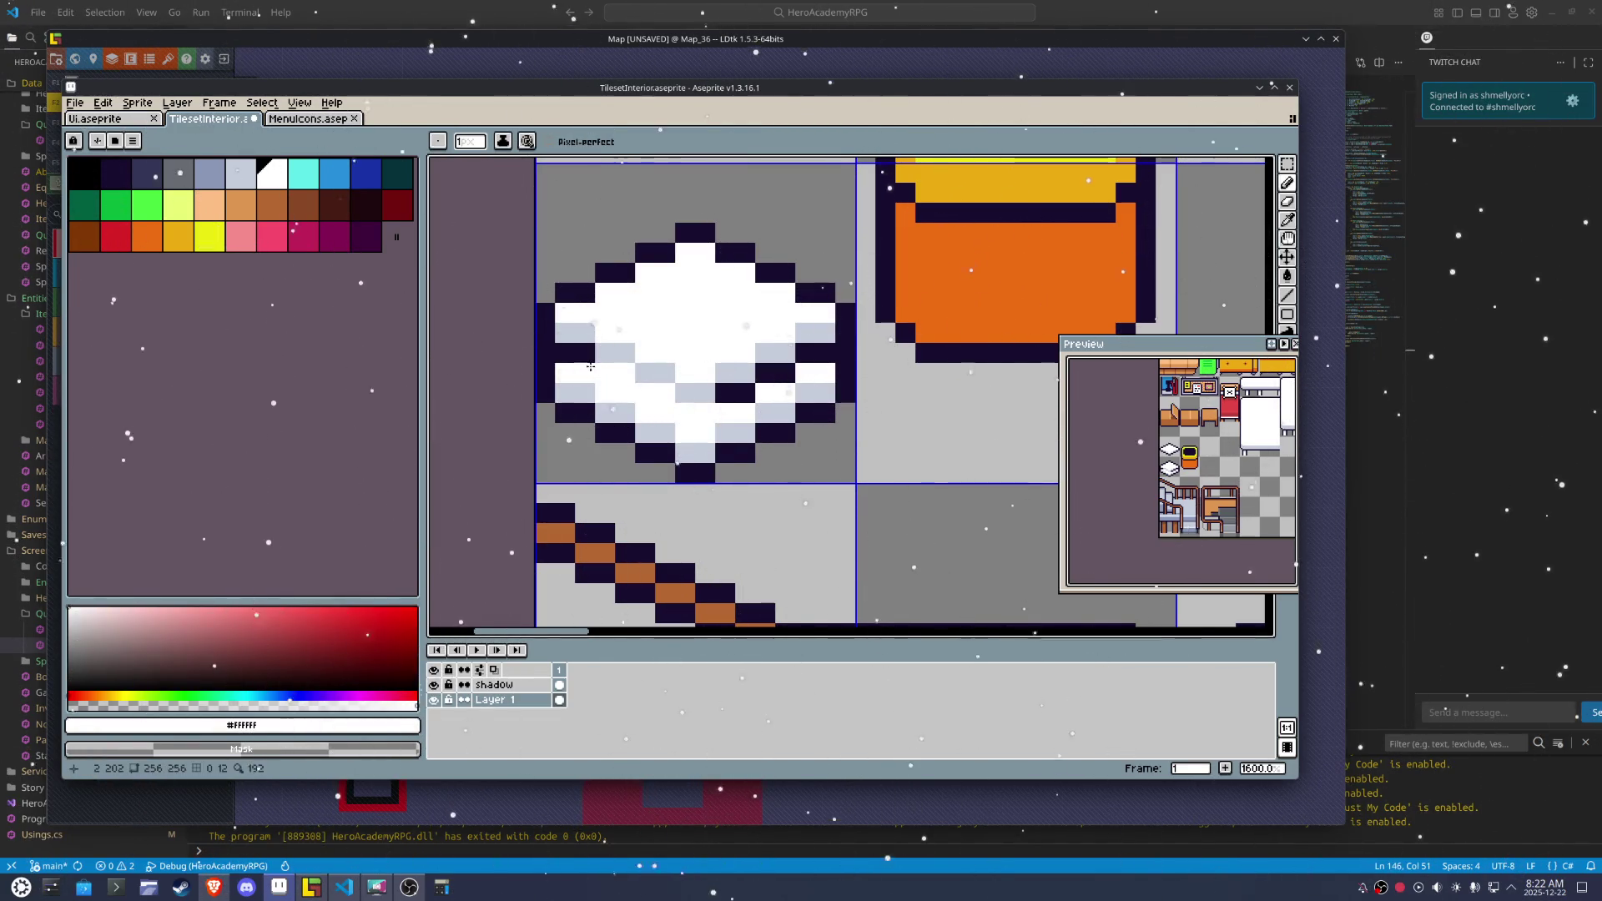
click(692, 389)
click(664, 413)
drag(664, 422, 557, 378)
drag(686, 410, 821, 375)
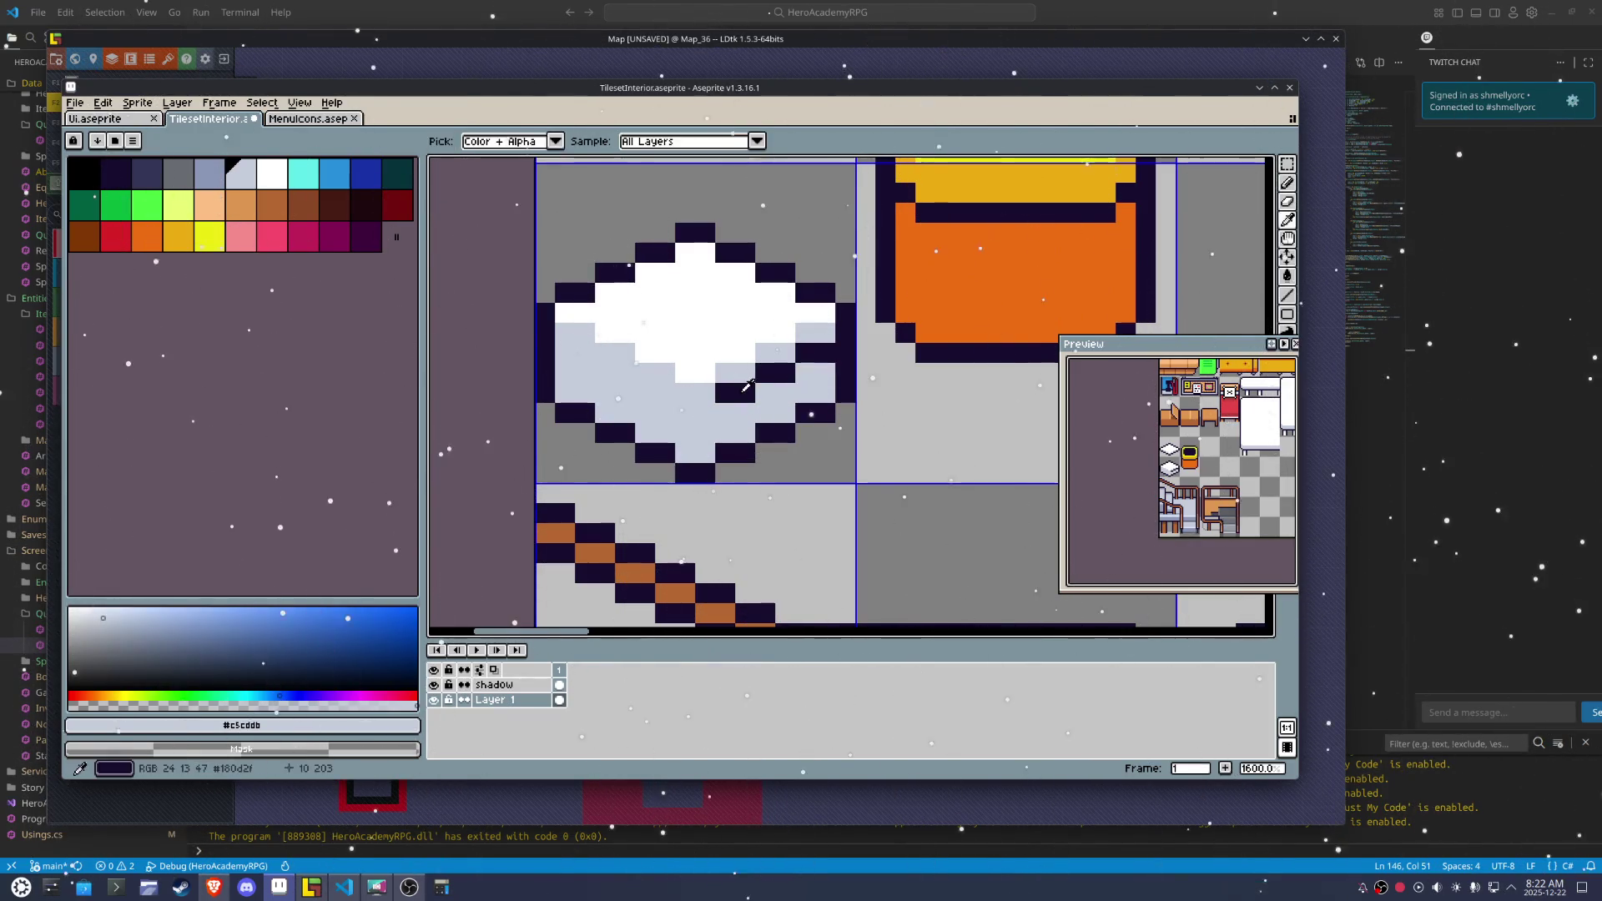
Fix a stray dark pixel and add darker blue-grey shading to the copy
click(735, 393)
scroll(down, 3)
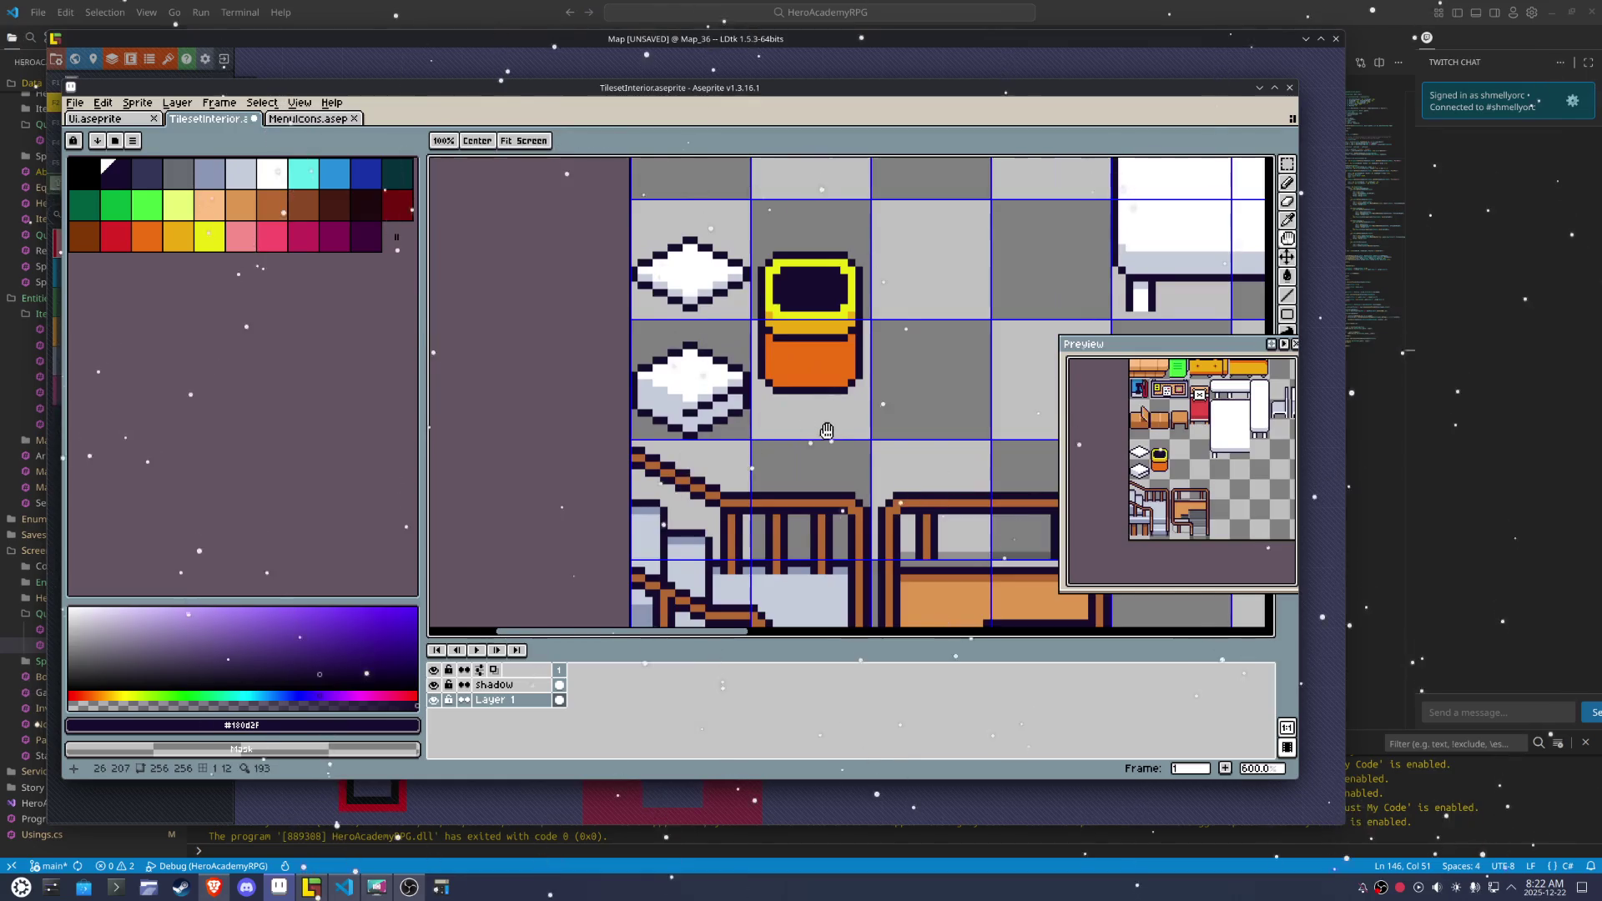
scroll(up, 3)
click(660, 435)
click(650, 433)
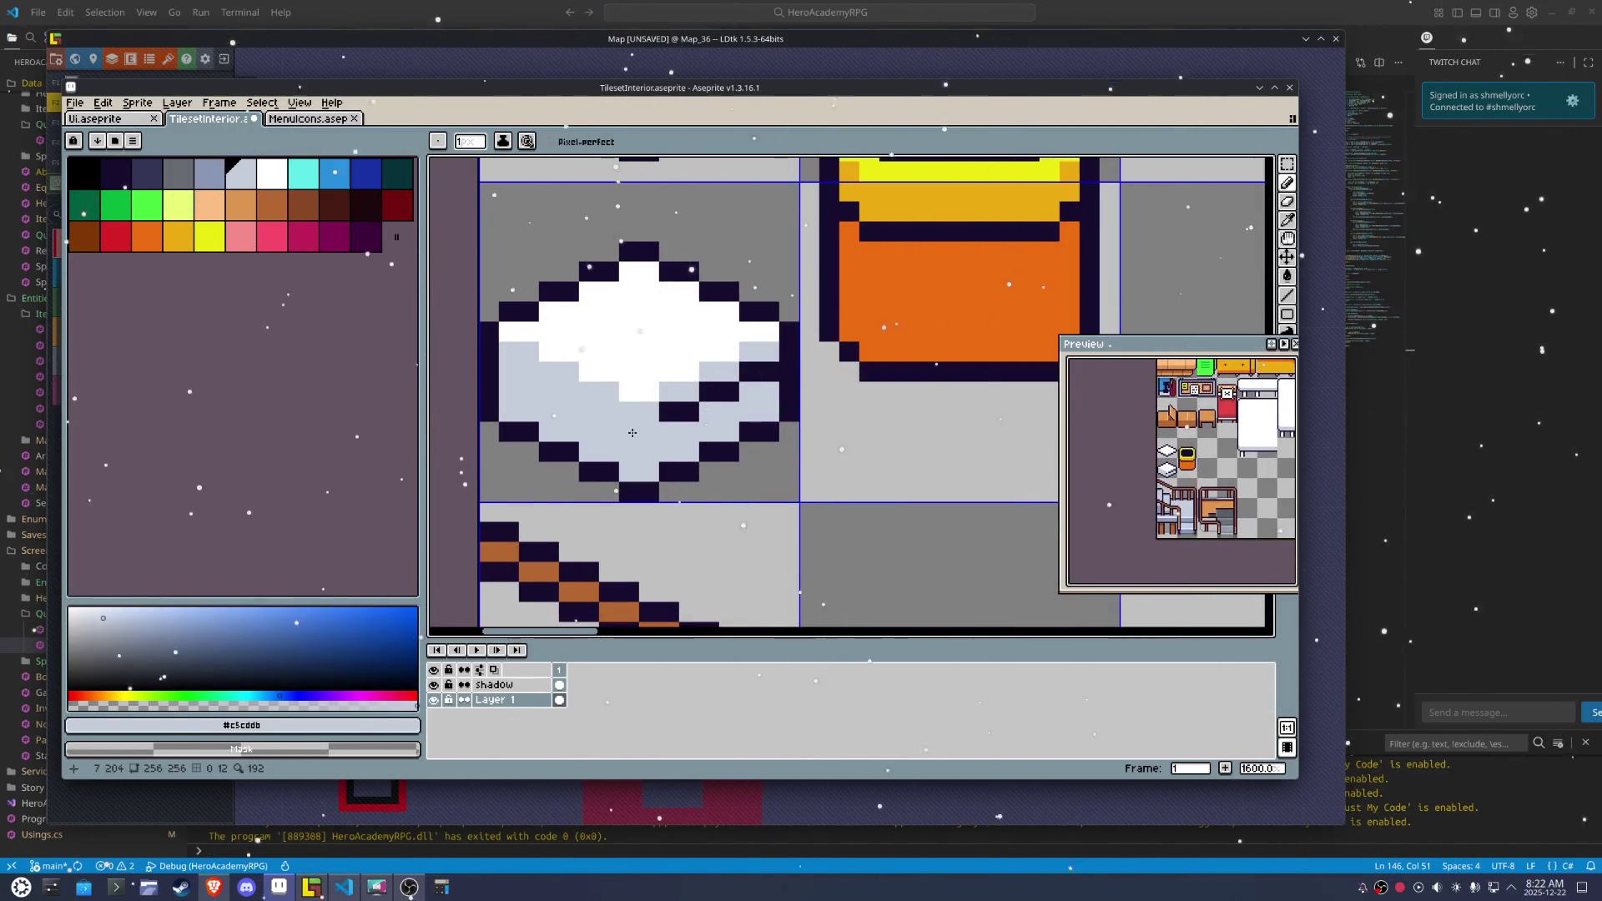
key(alt)
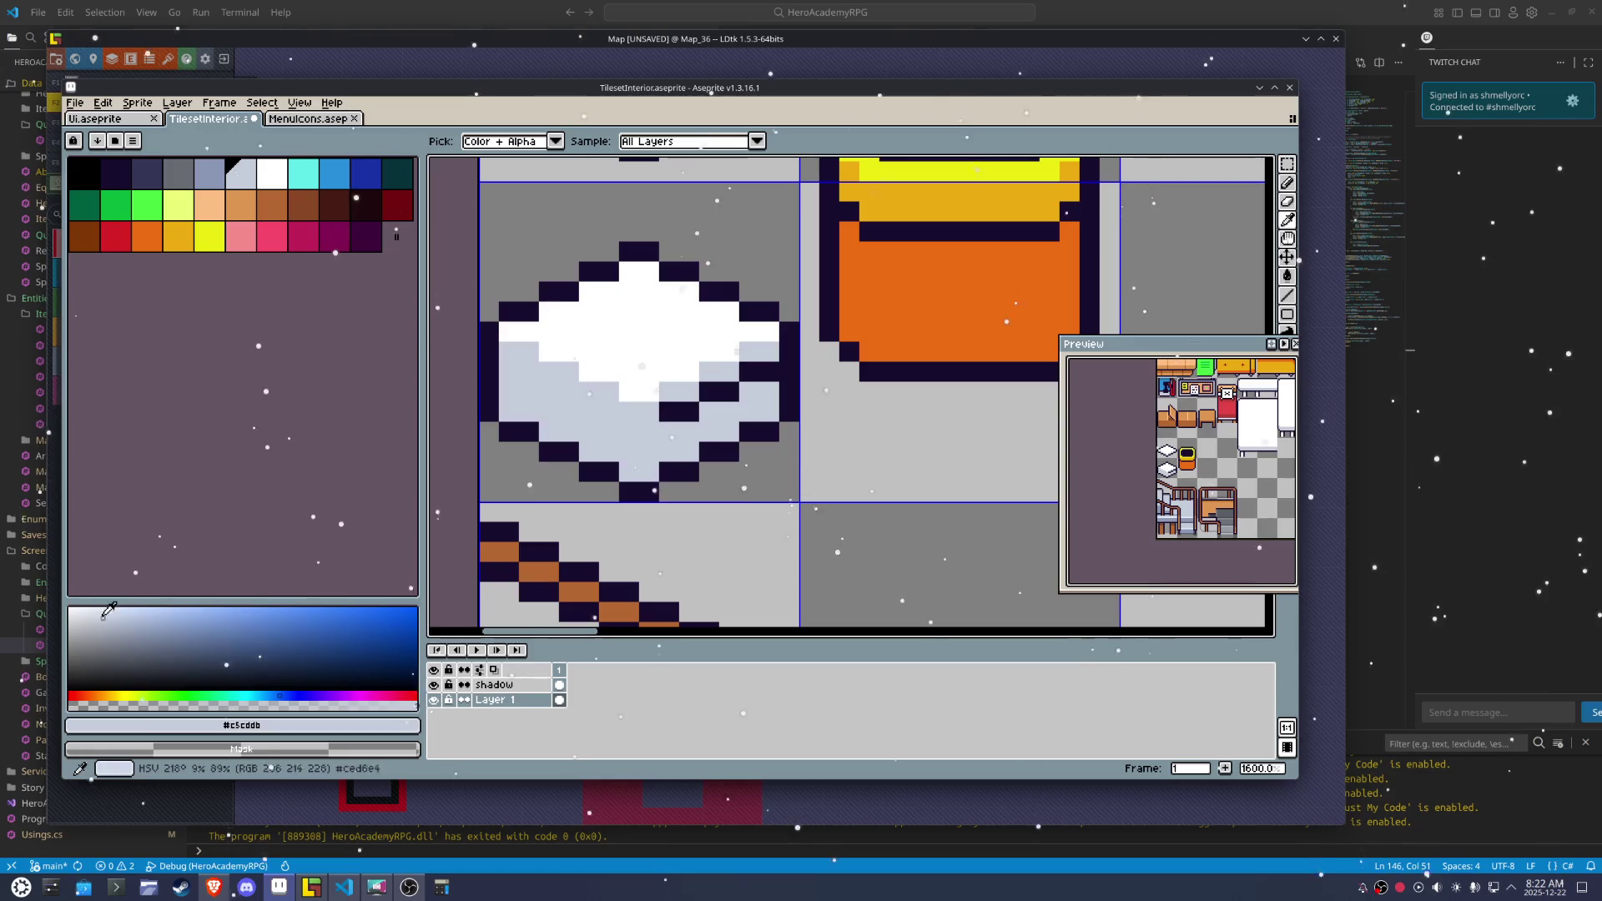
click(101, 631)
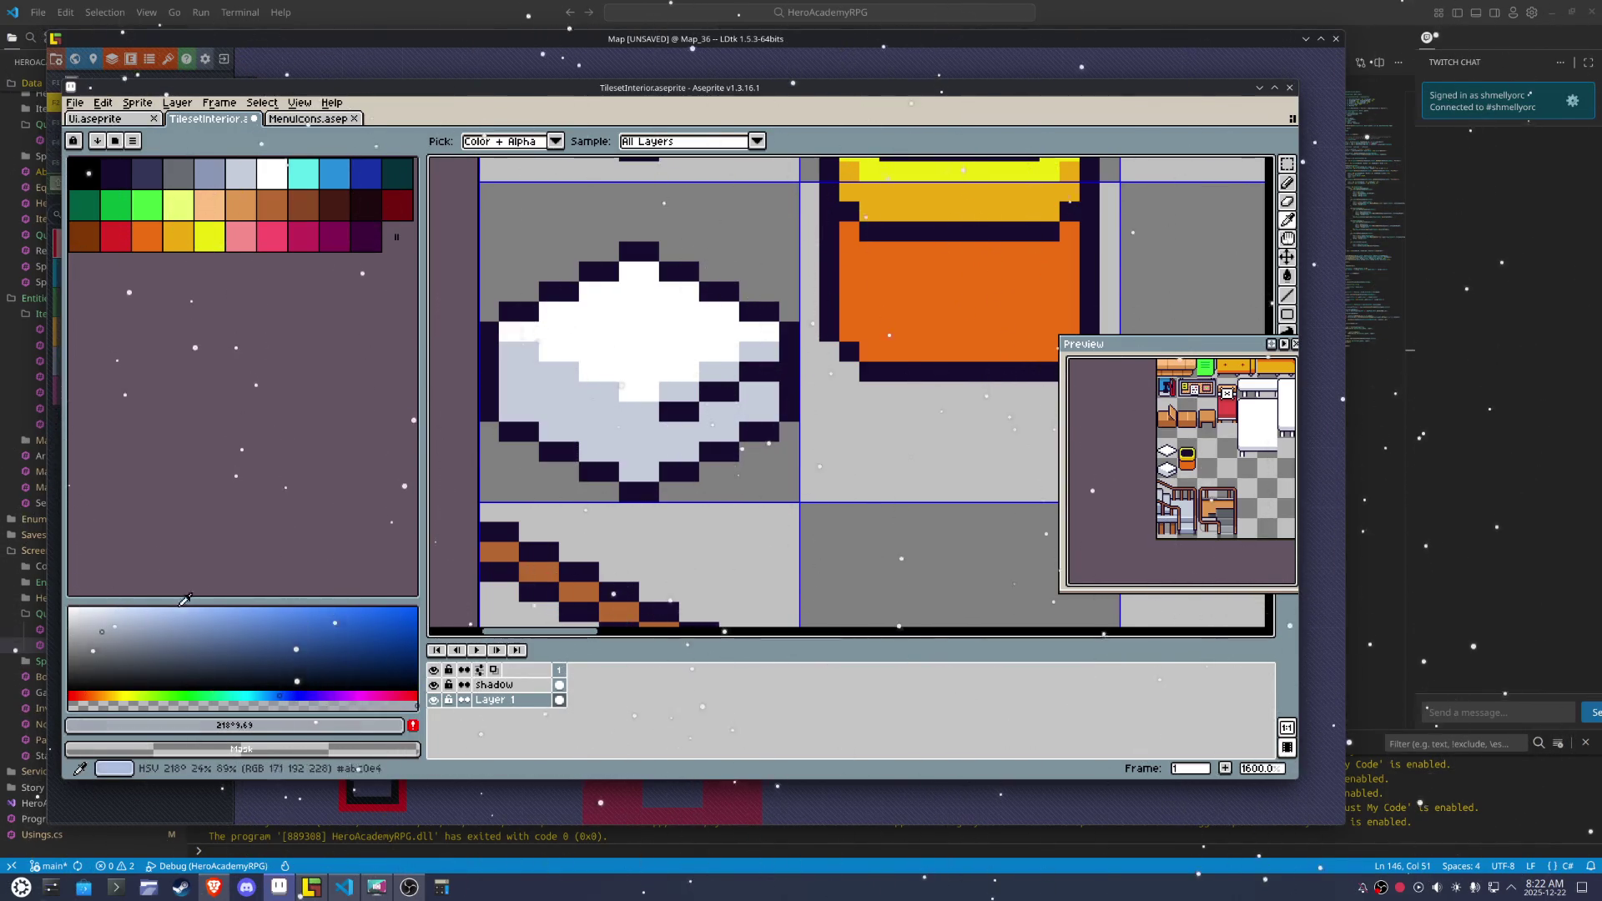
click(760, 380)
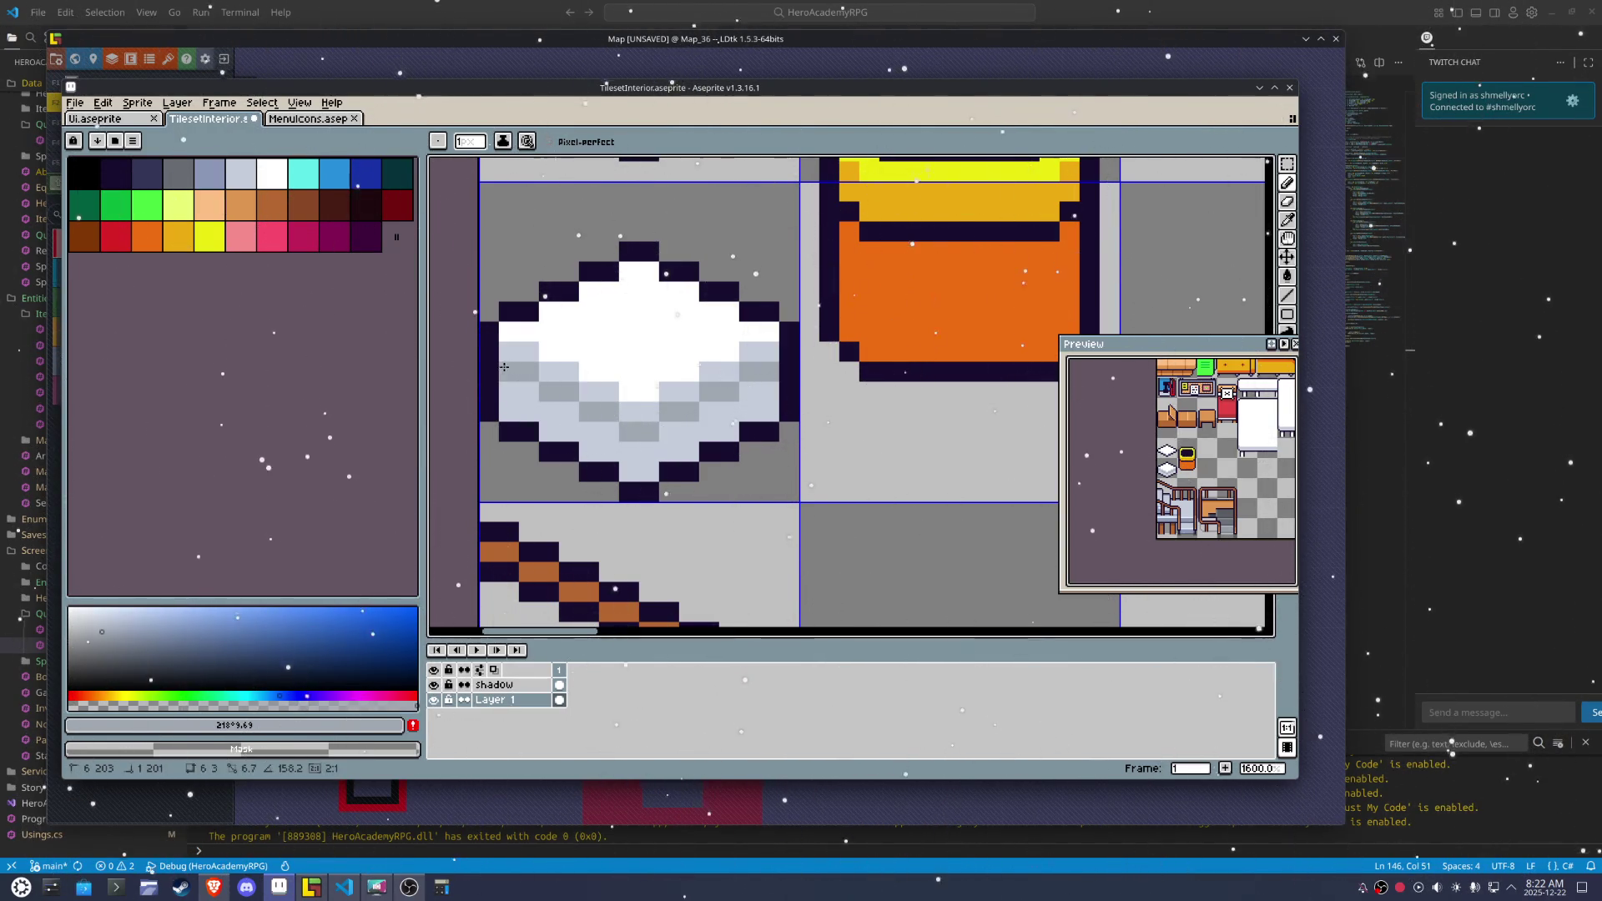
scroll(down, 3)
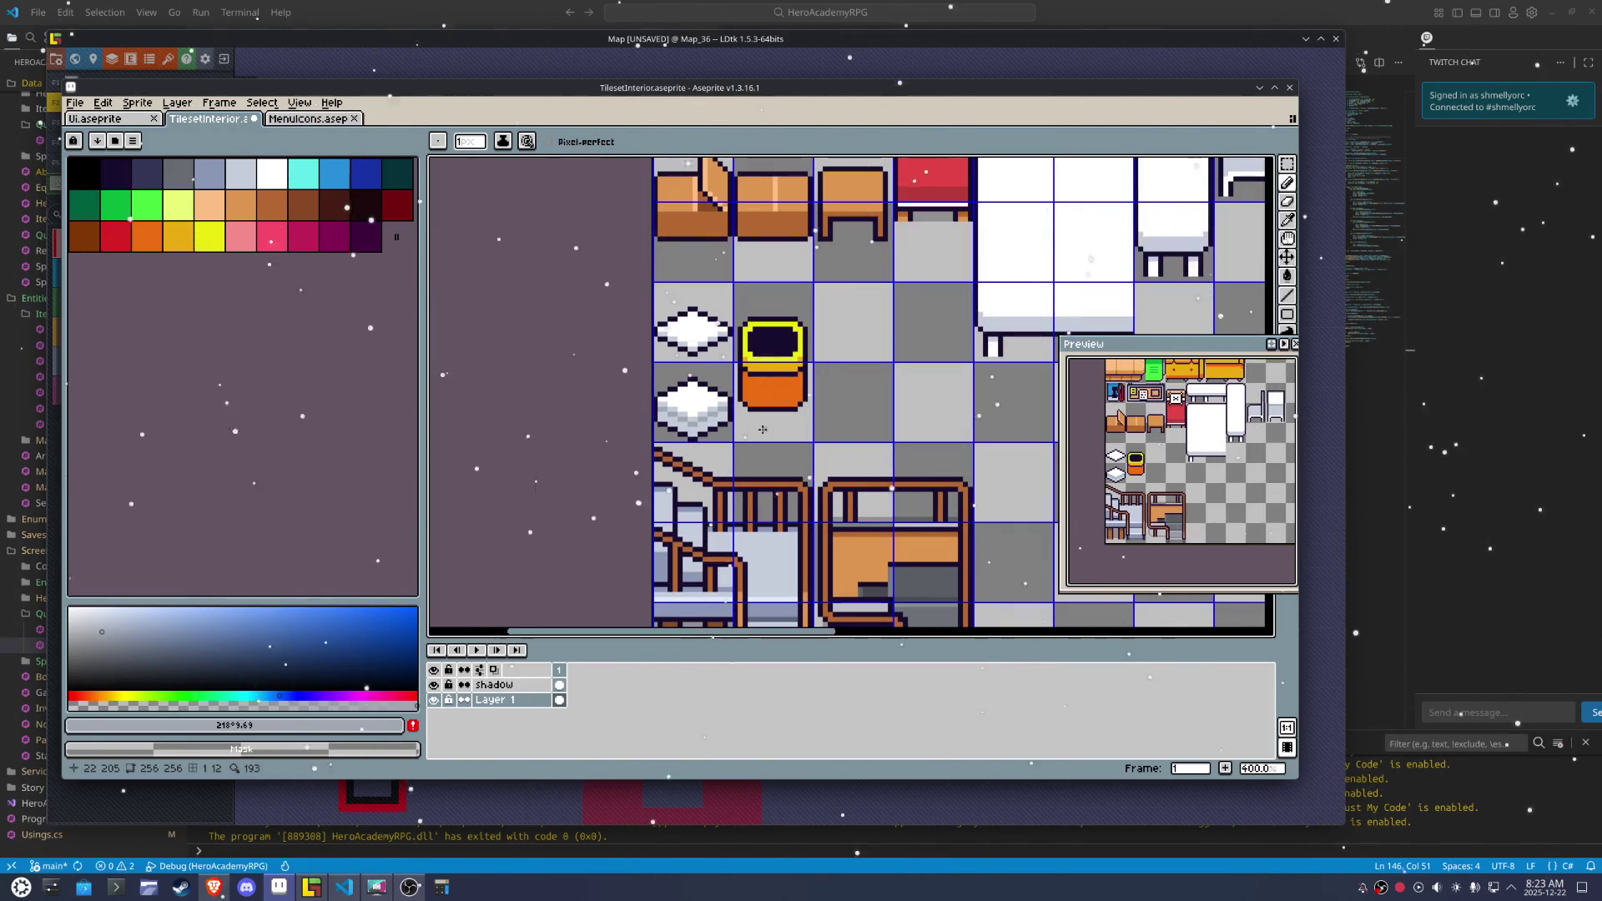
scroll(up, 3)
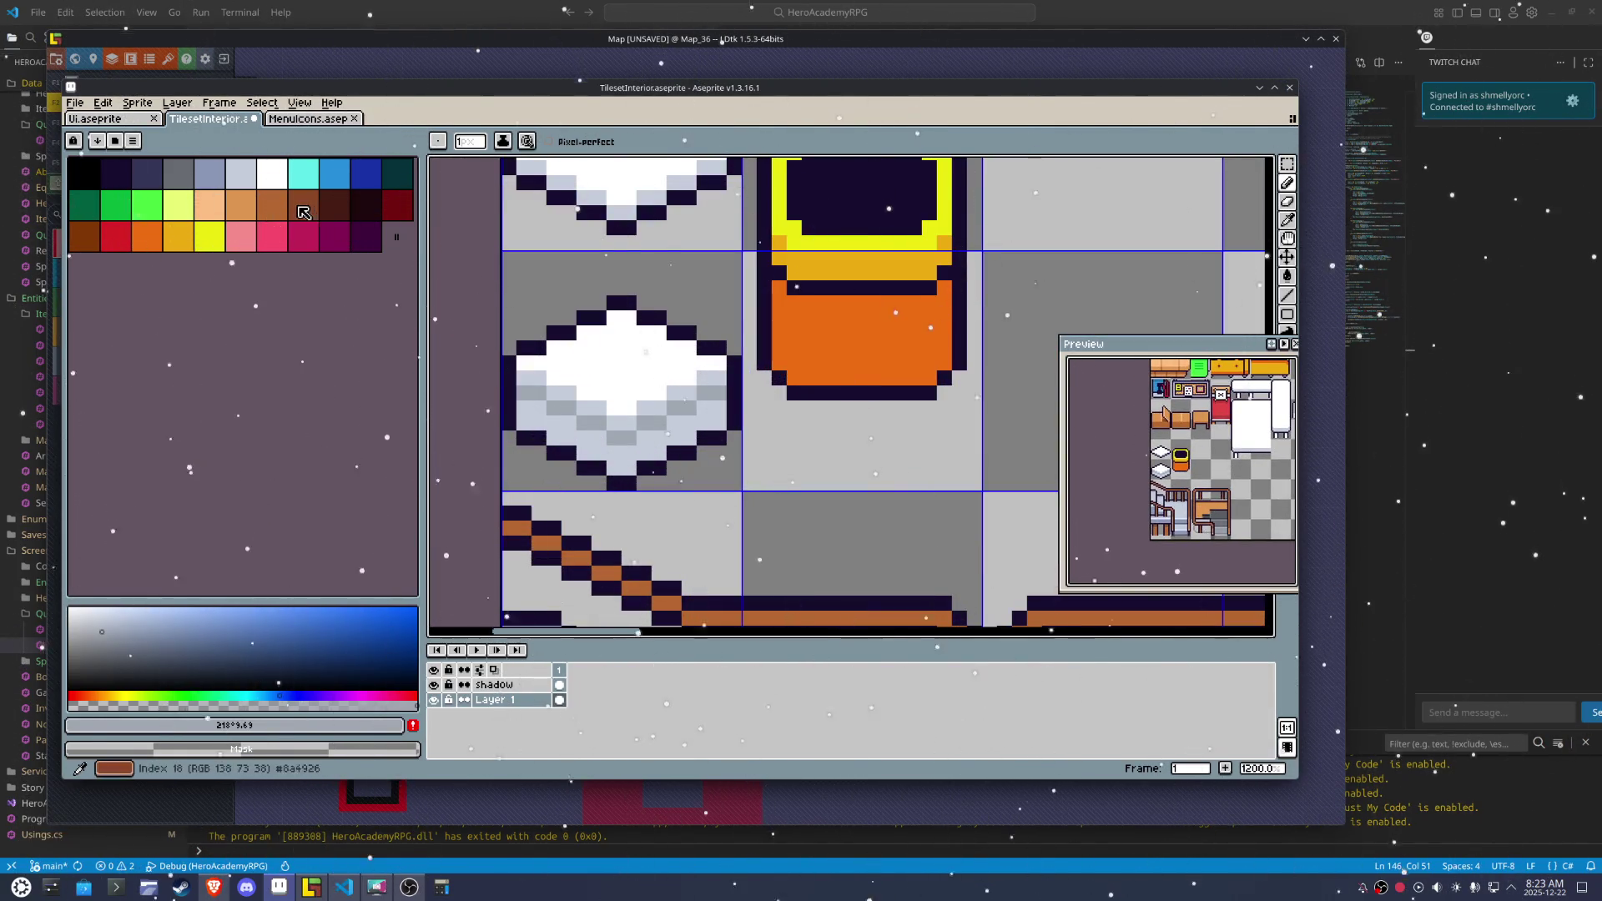
Fill the lower cushion's top peach and its lower part tan, with a tan dividing line
click(224, 209)
key(g)
click(673, 373)
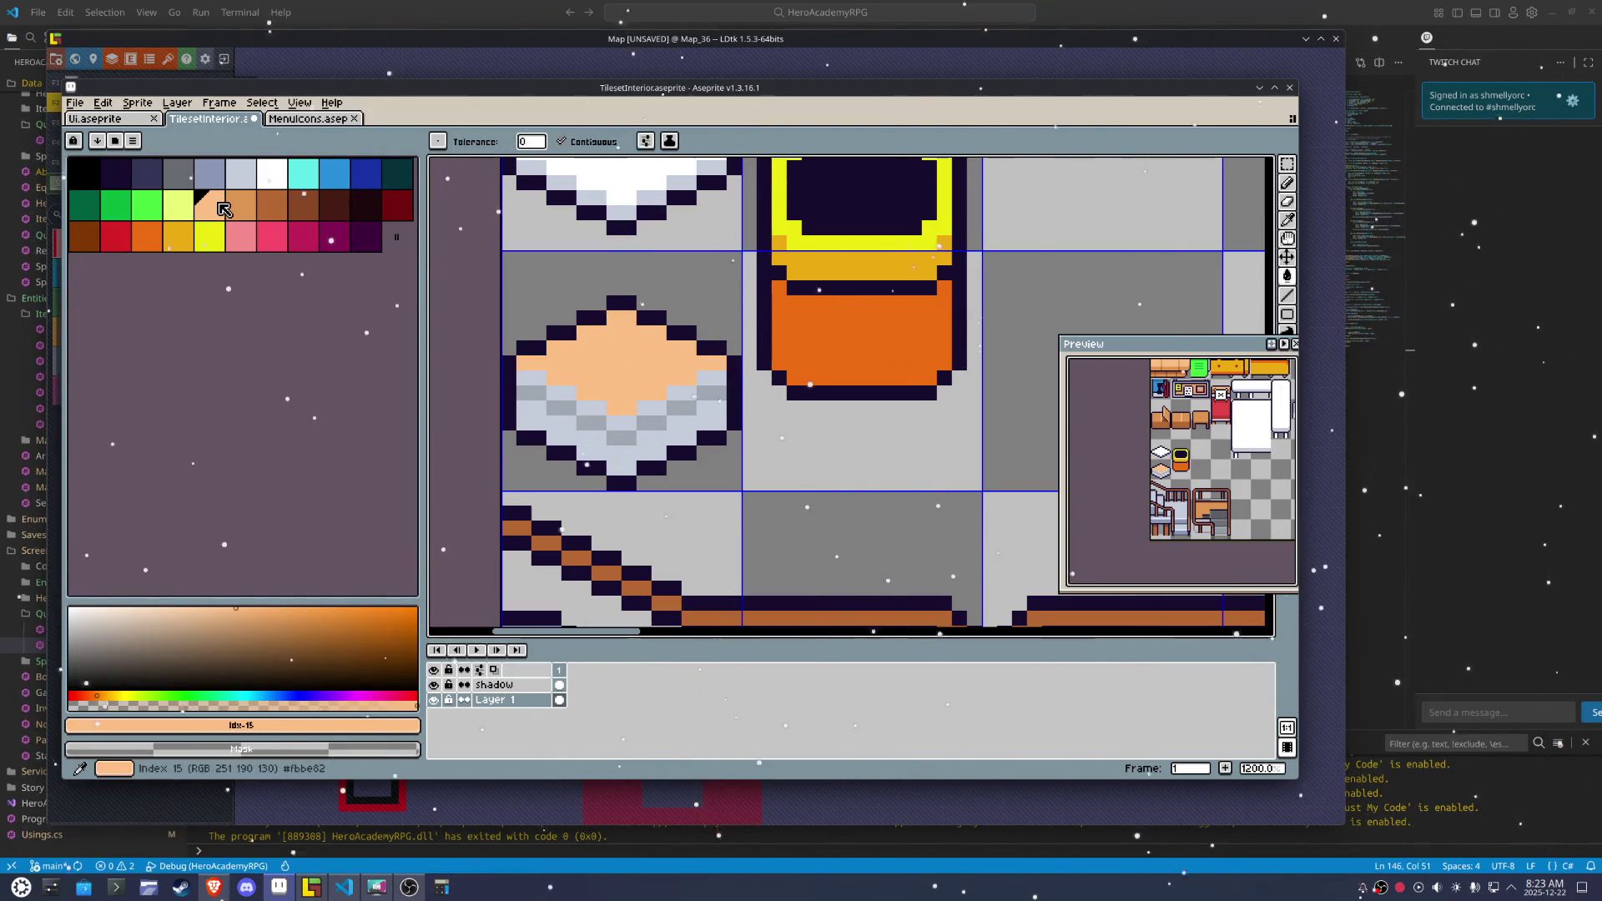
click(240, 205)
key(b)
click(524, 378)
click(629, 430)
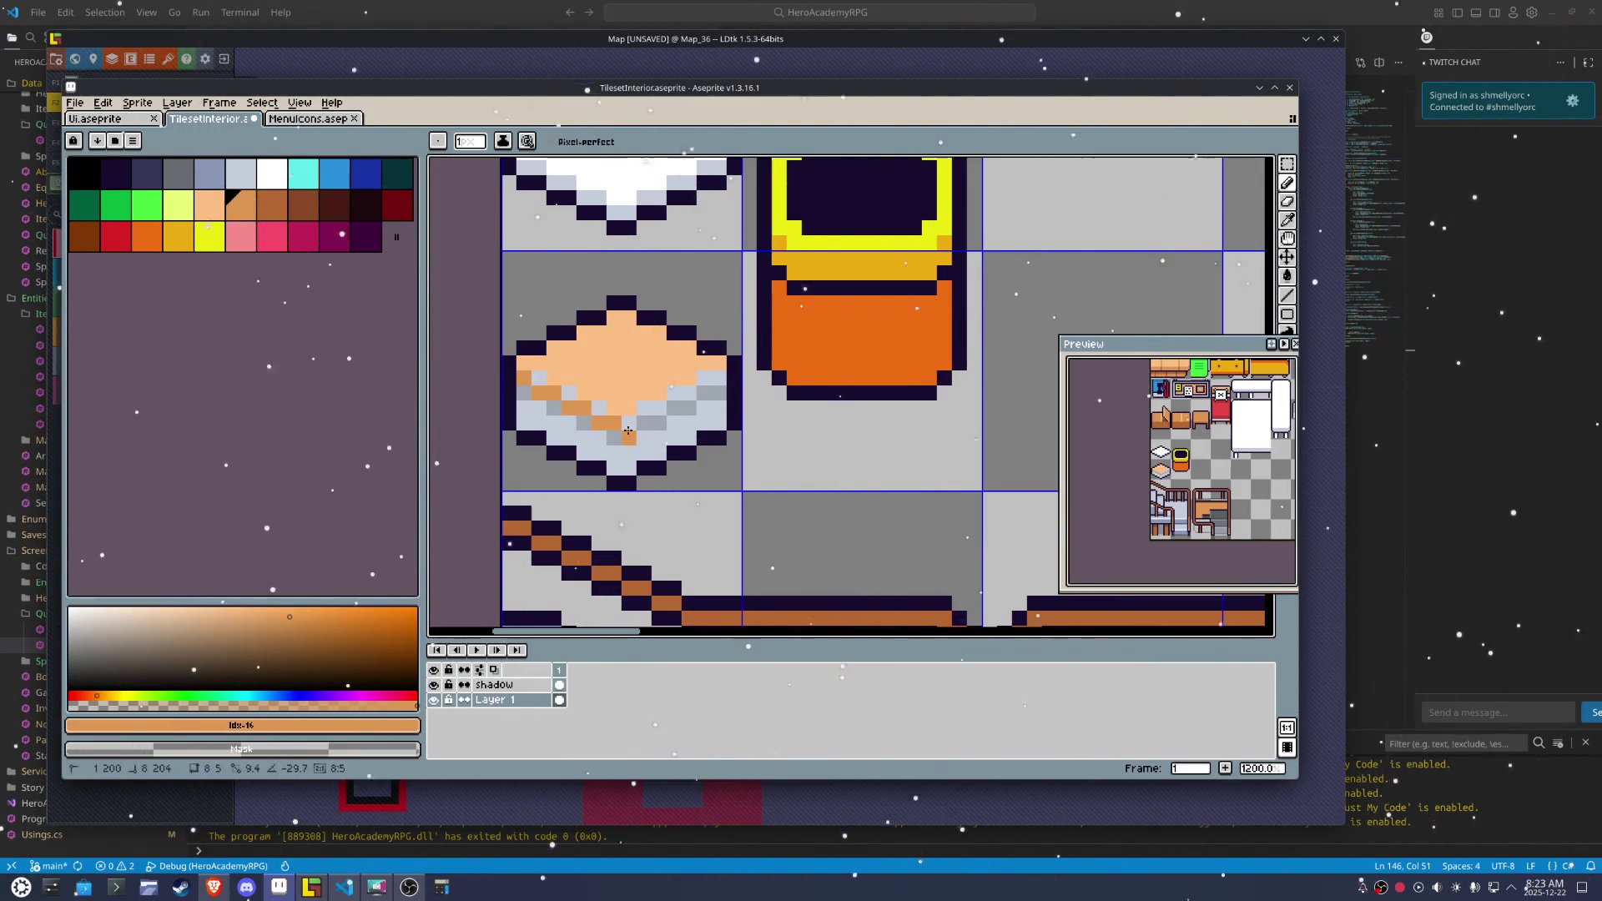
key(ctrl+z)
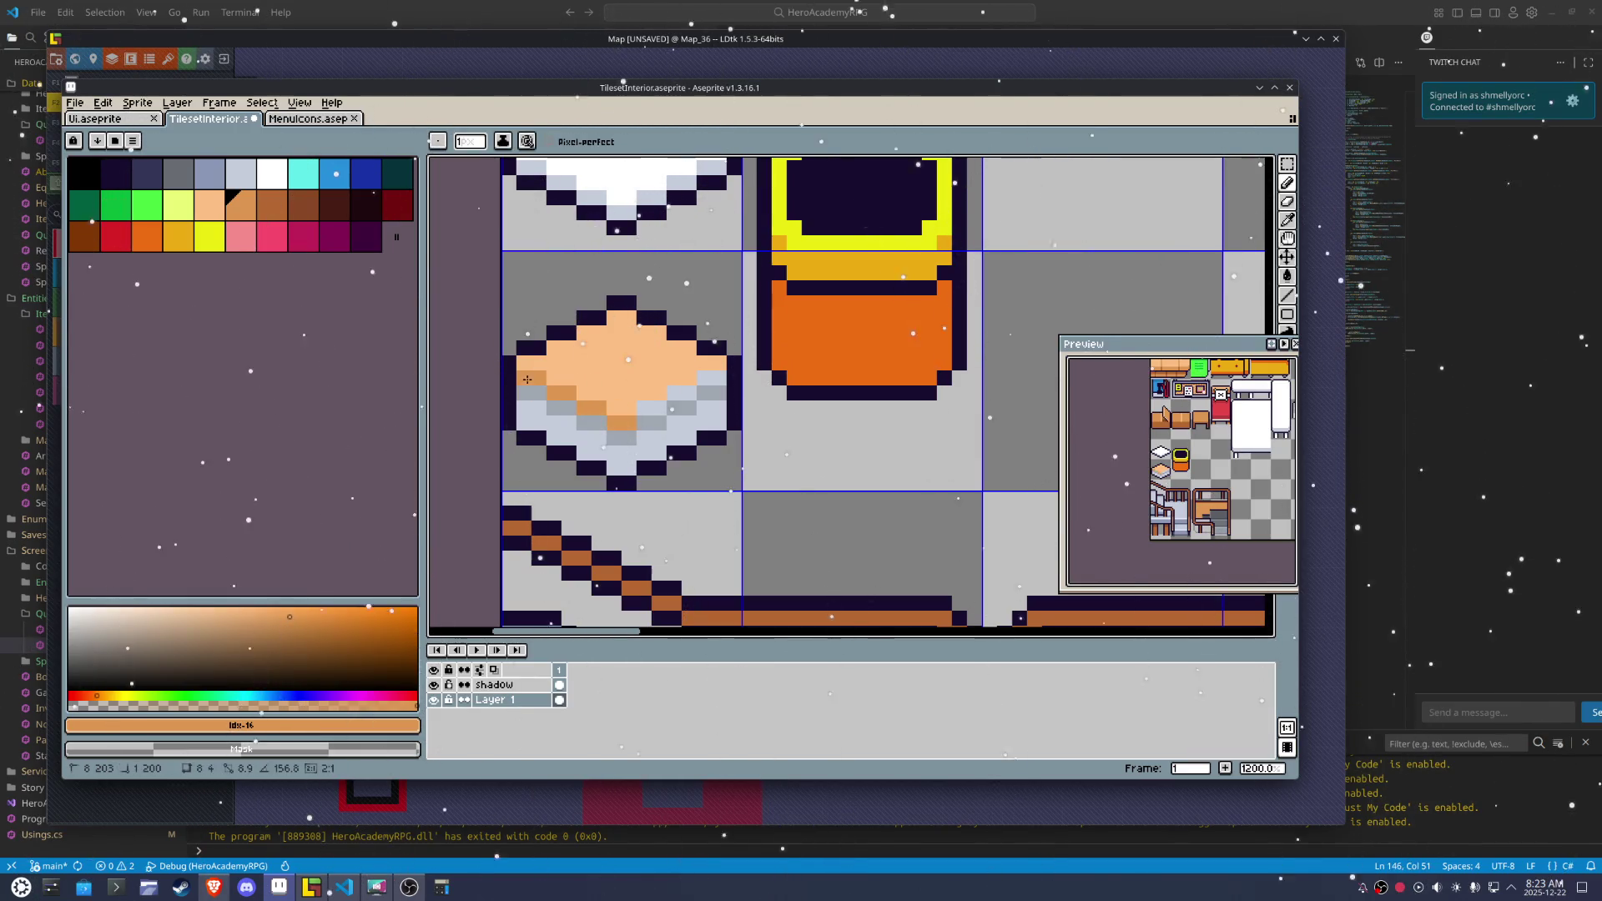
click(650, 408)
click(710, 378)
key(g)
click(632, 410)
Paint brown shading over the cushion's remaining grey pixels
click(273, 205)
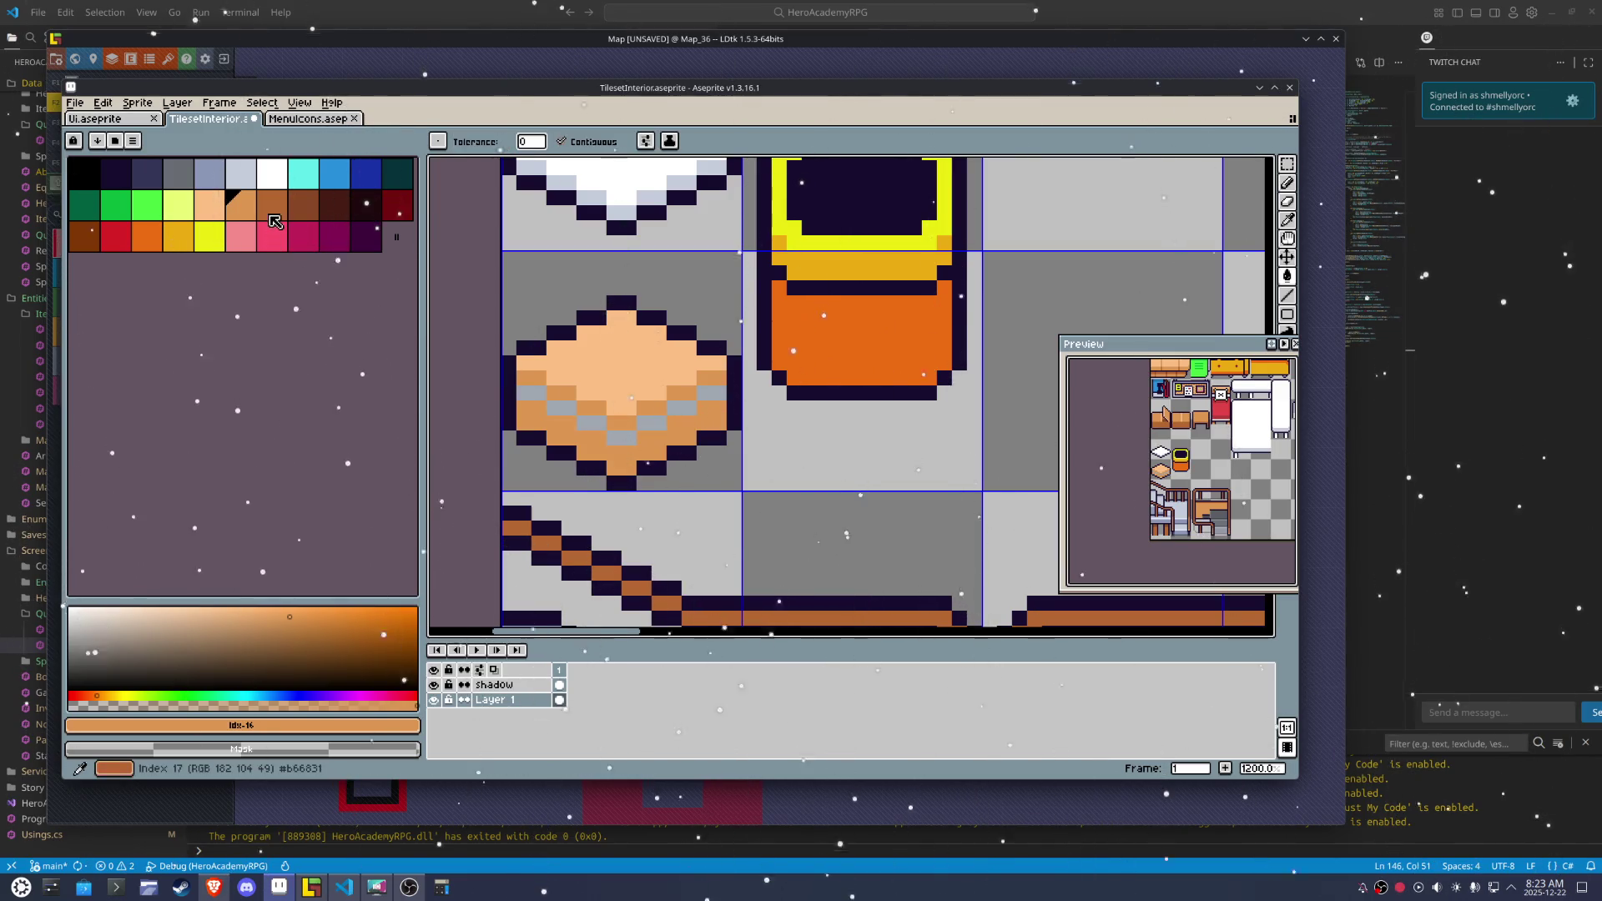
key(b)
click(711, 392)
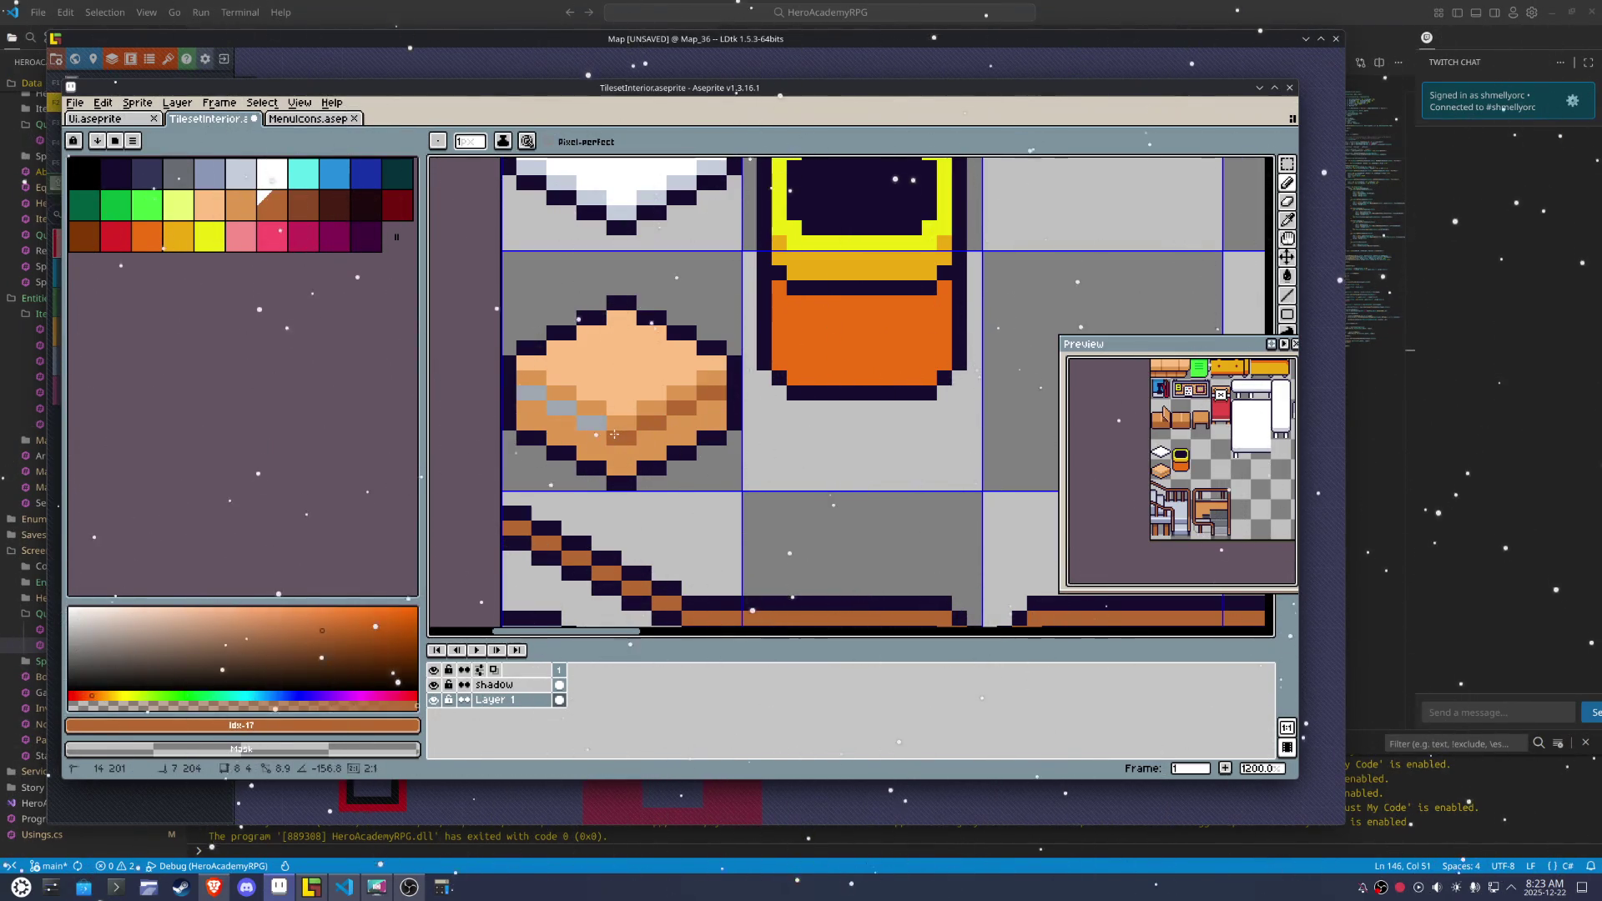
drag(598, 427, 534, 392)
key(m)
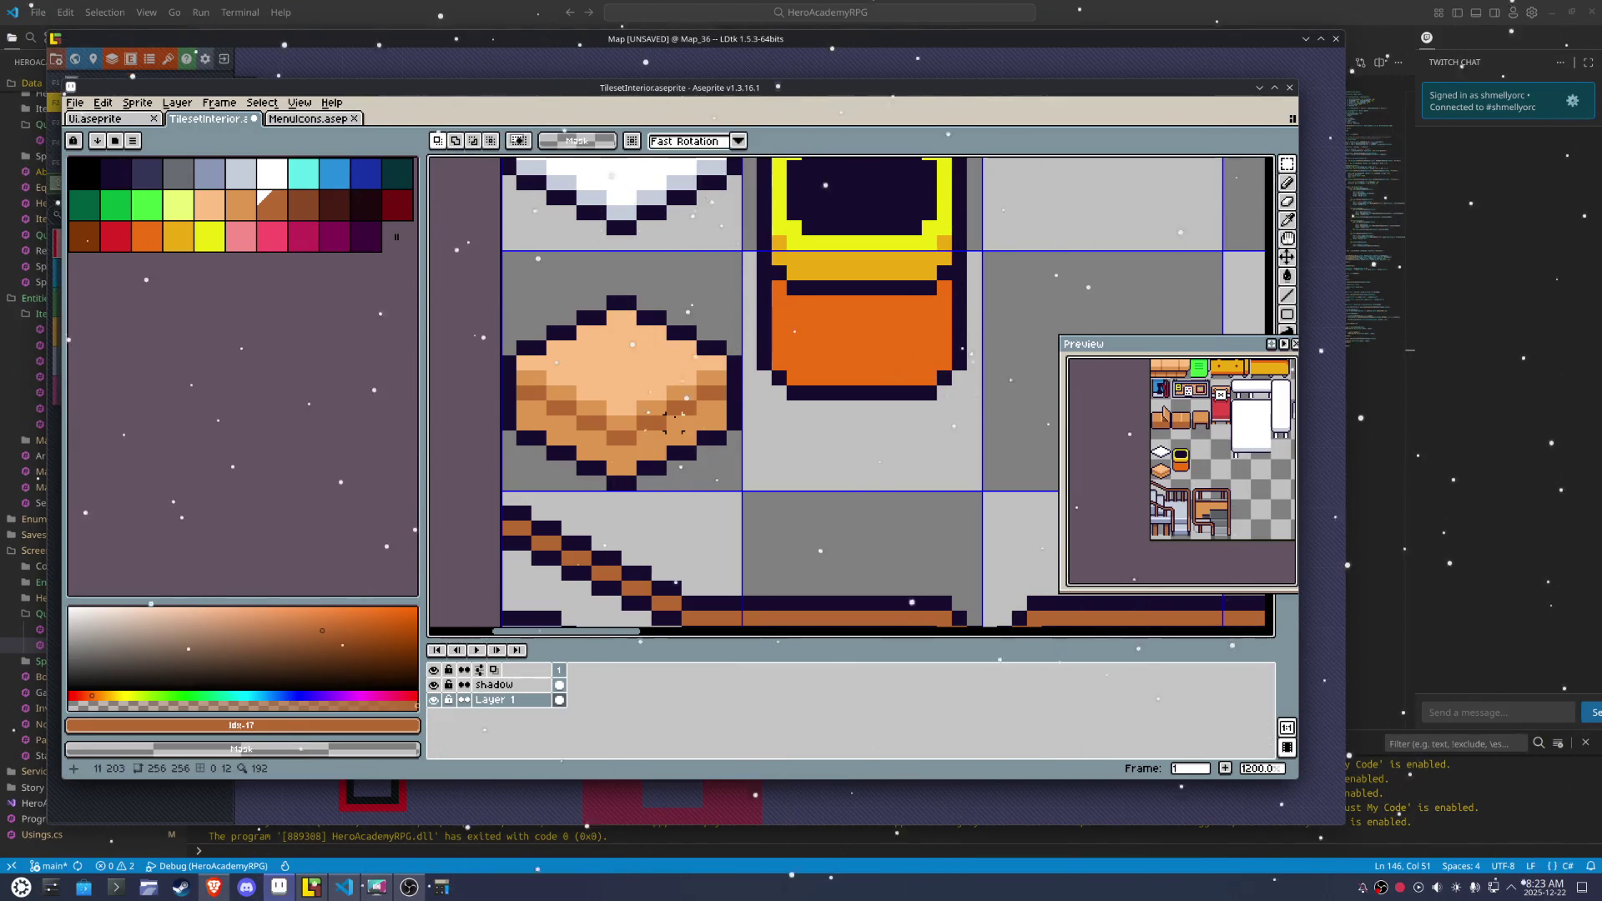
scroll(down, 3)
scroll(down, 3)
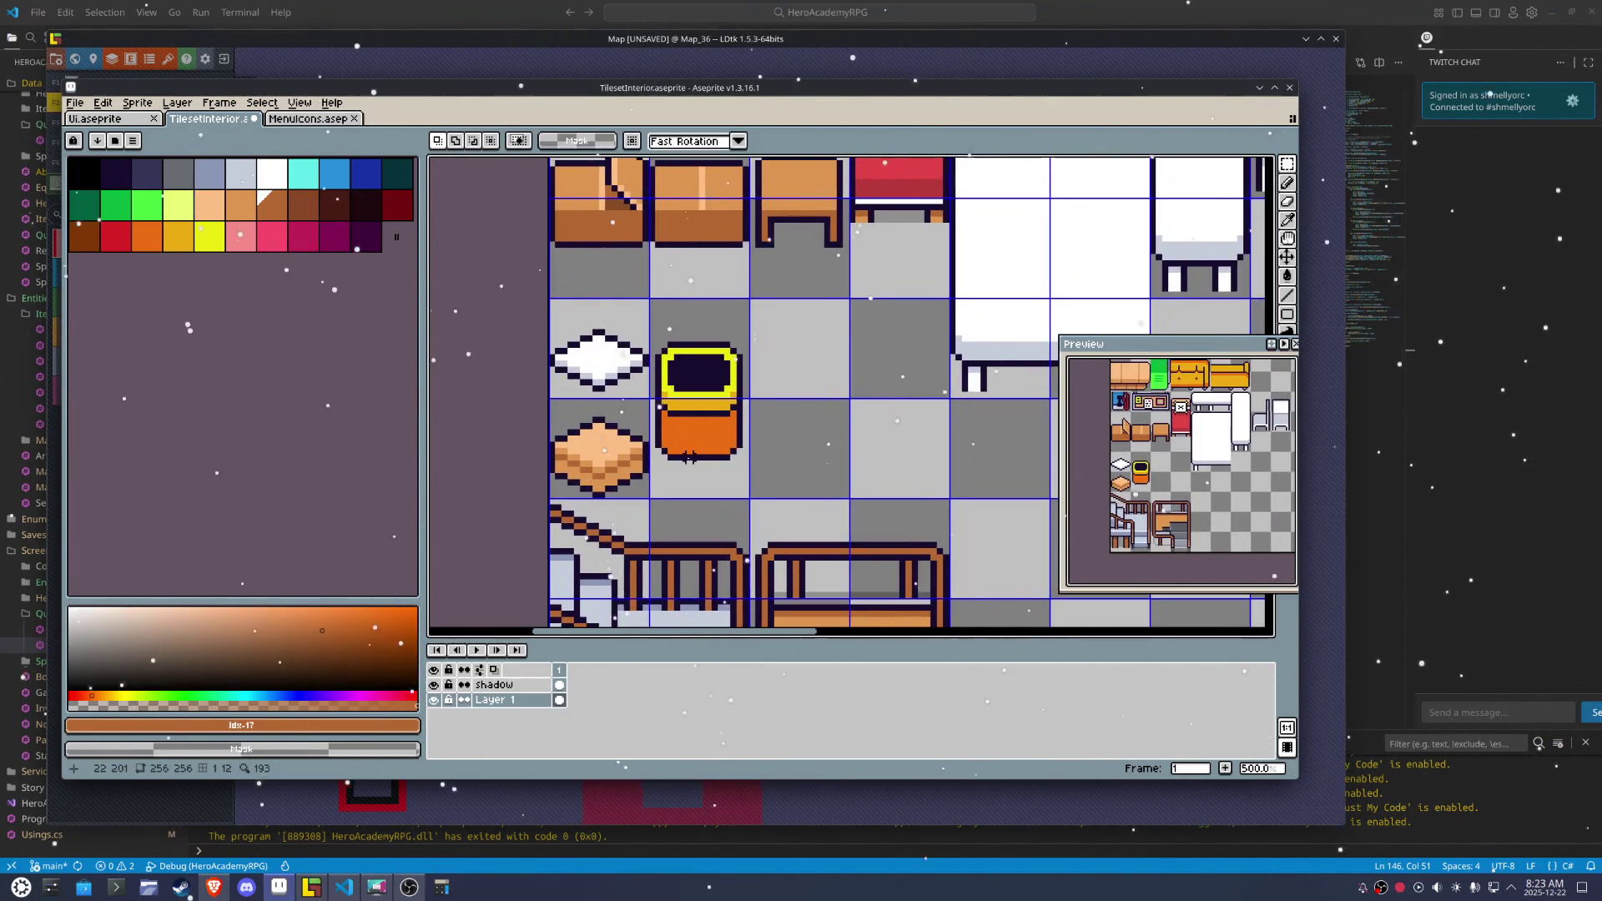
scroll(up, 3)
key(b)
click(559, 340)
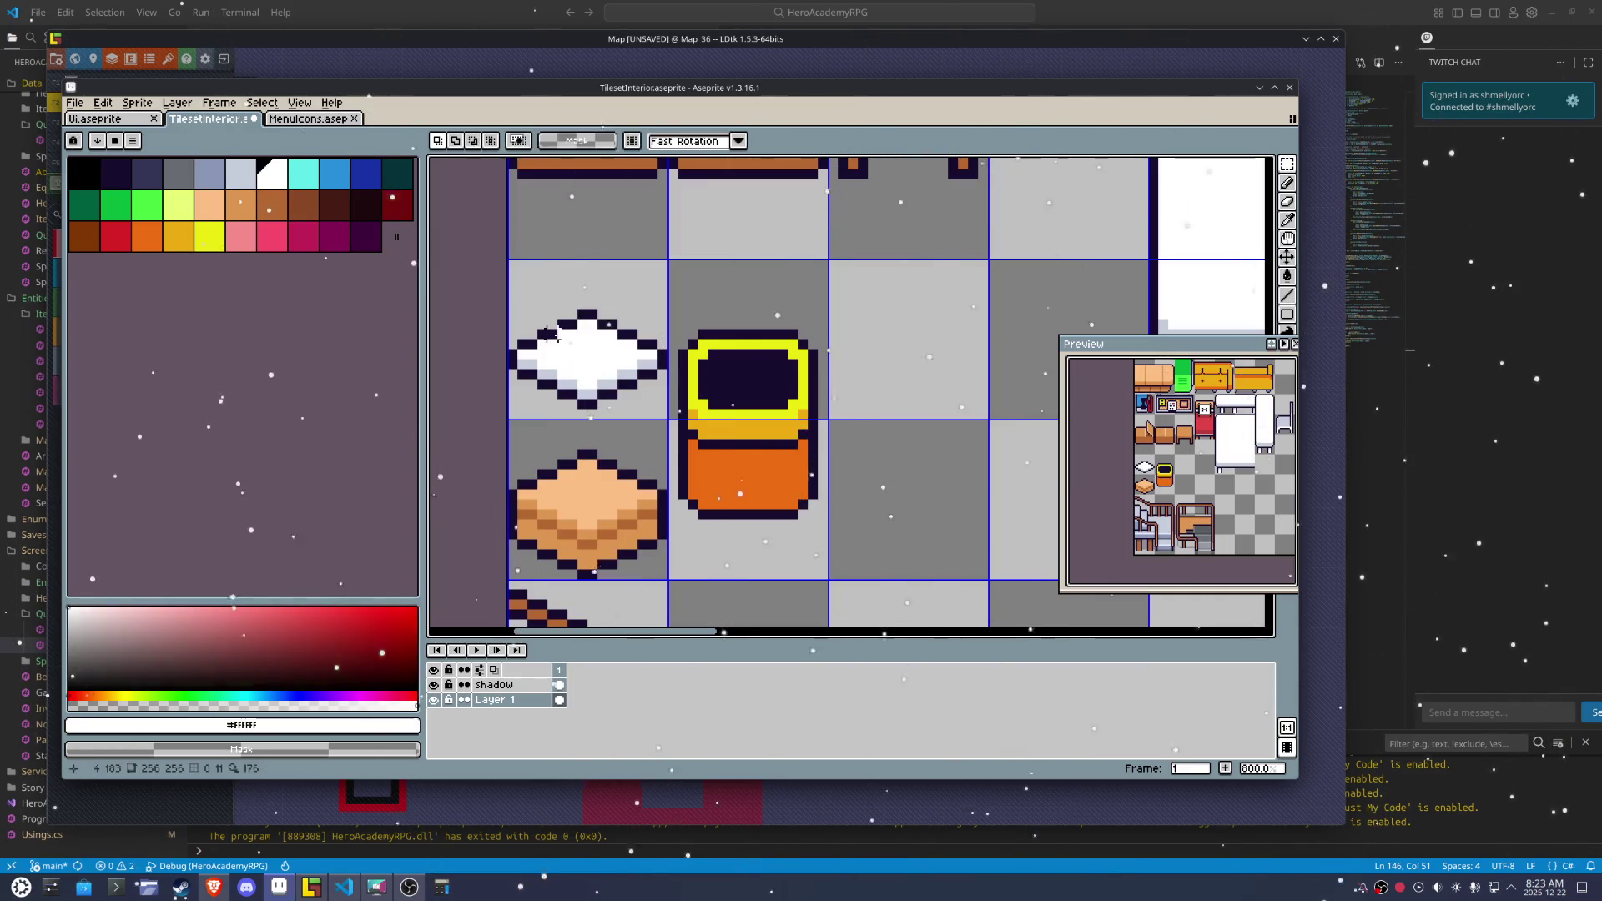
Draw a dark crease line across the white cushion
scroll(up, 3)
click(587, 305)
click(598, 334)
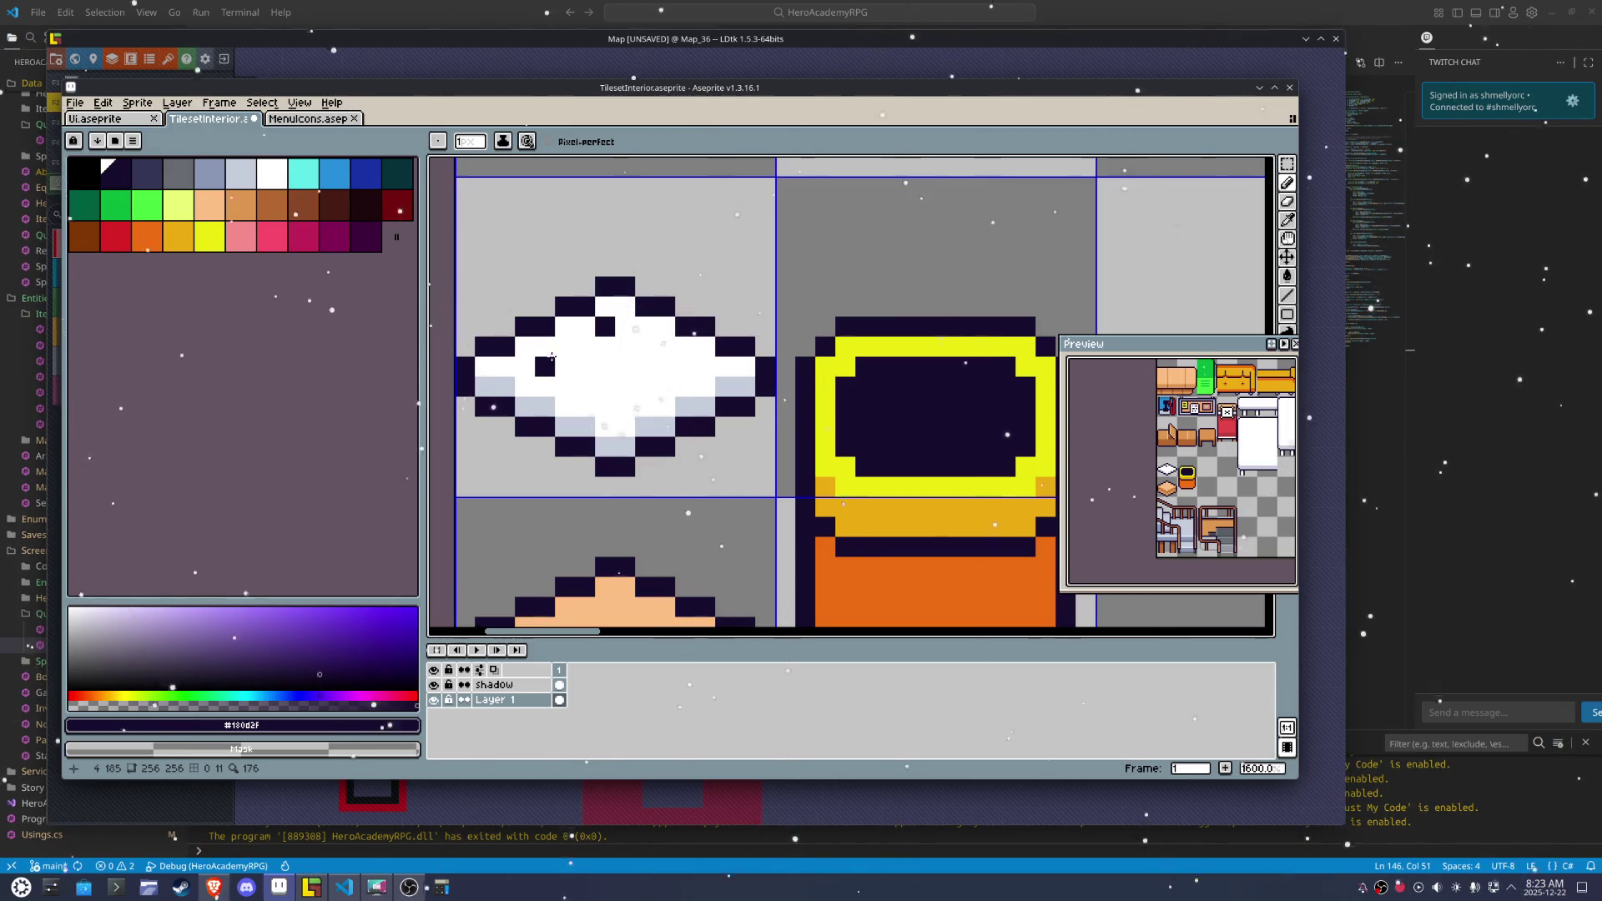
drag(551, 357, 568, 360)
click(585, 347)
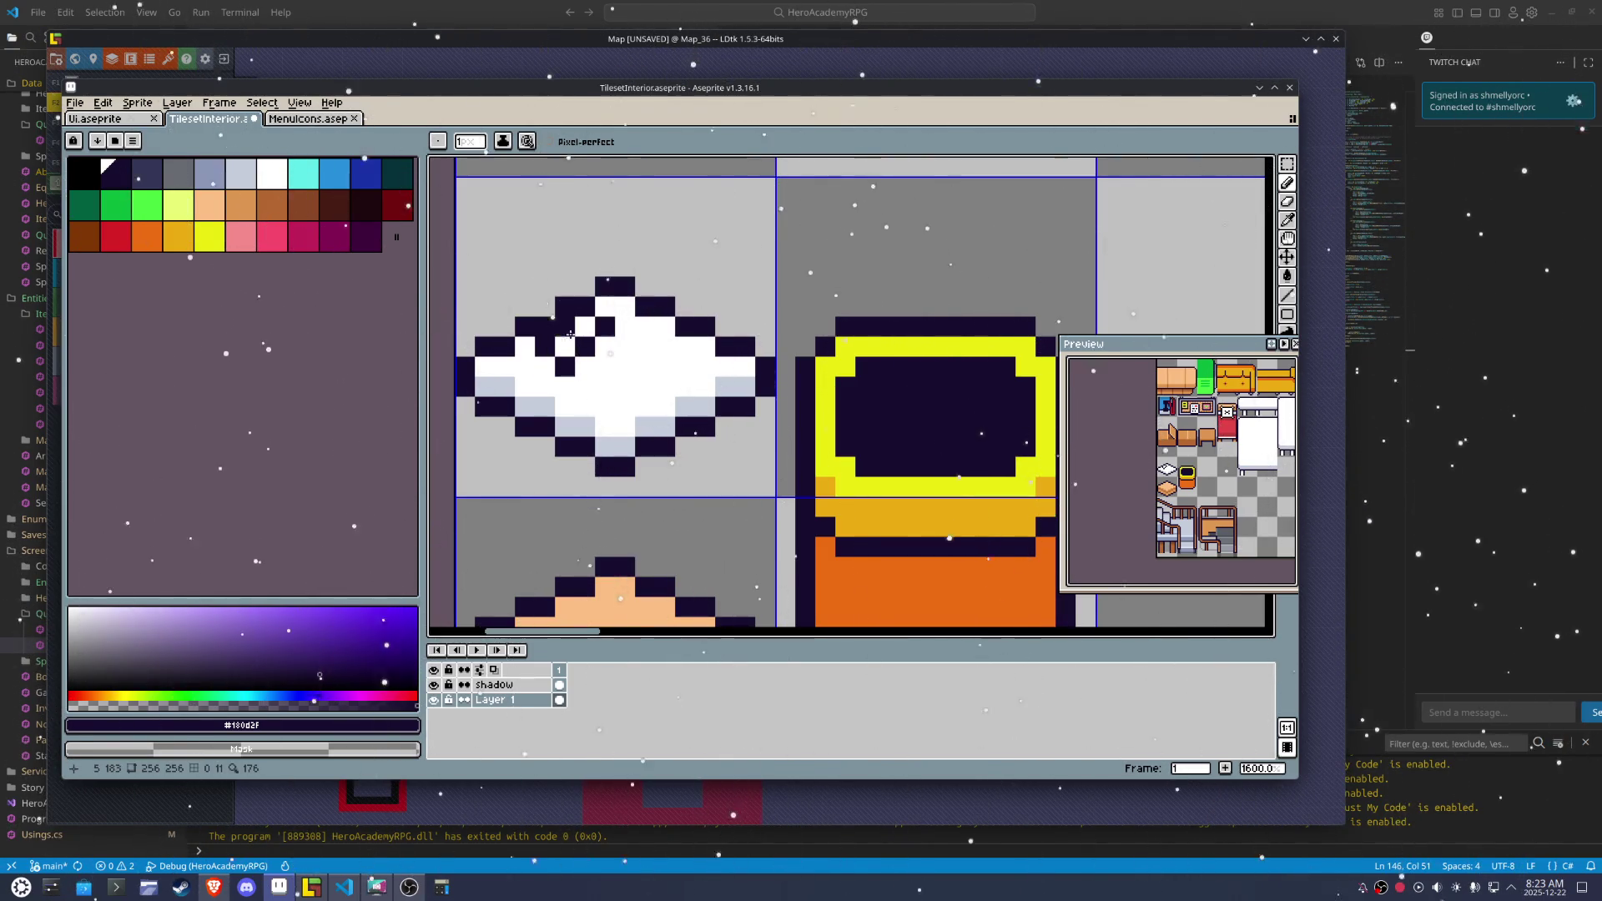
click(625, 367)
click(638, 422)
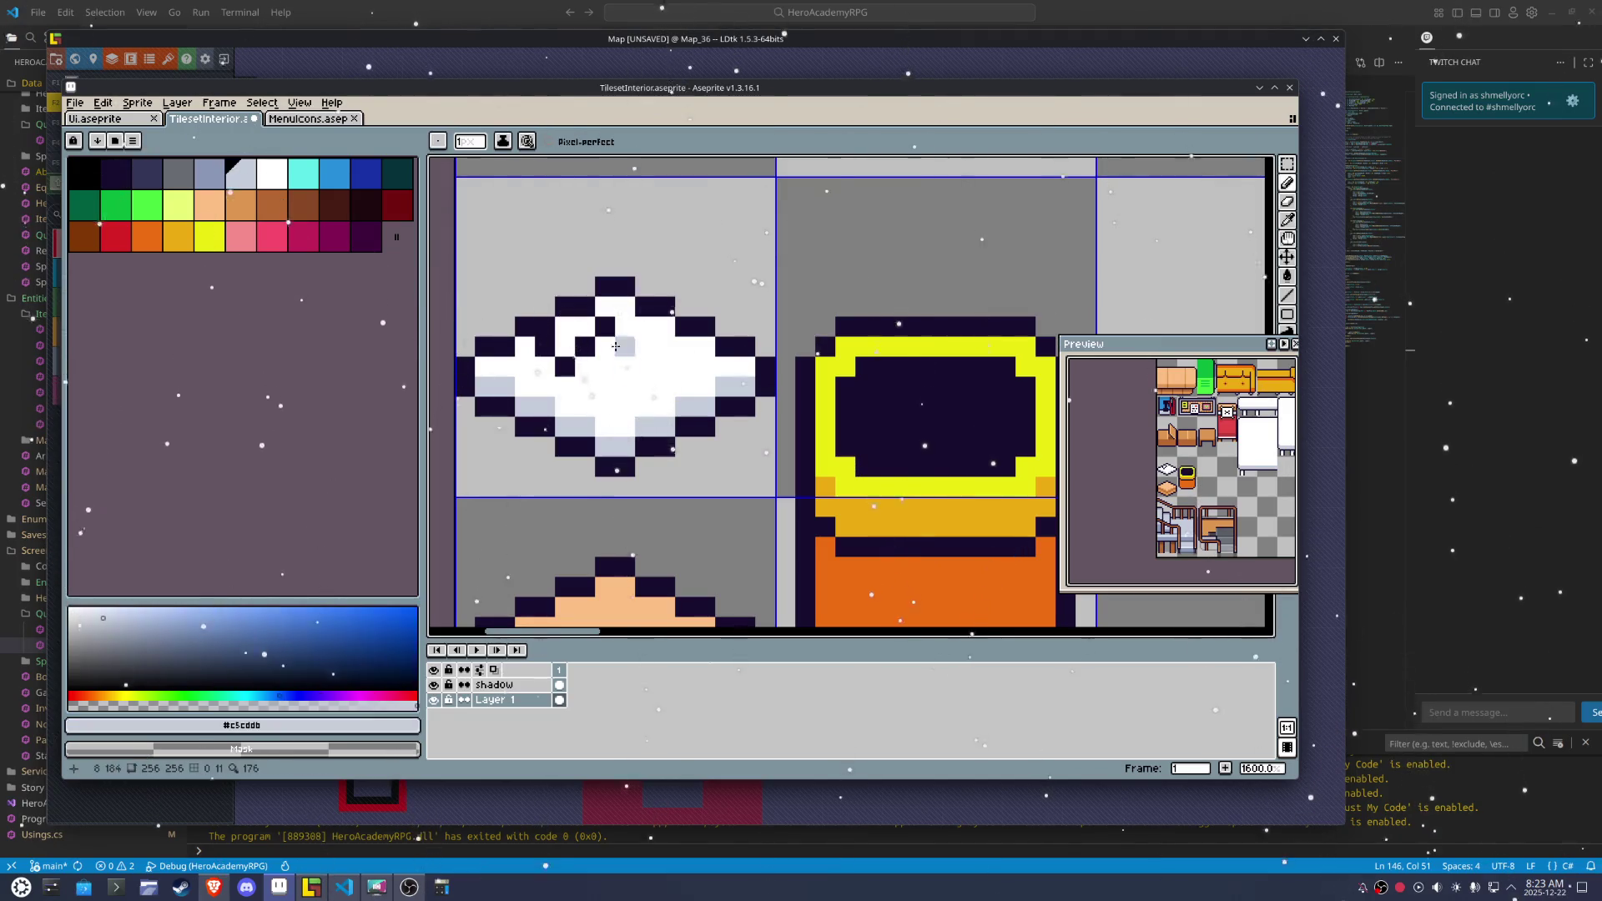
scroll(down, 3)
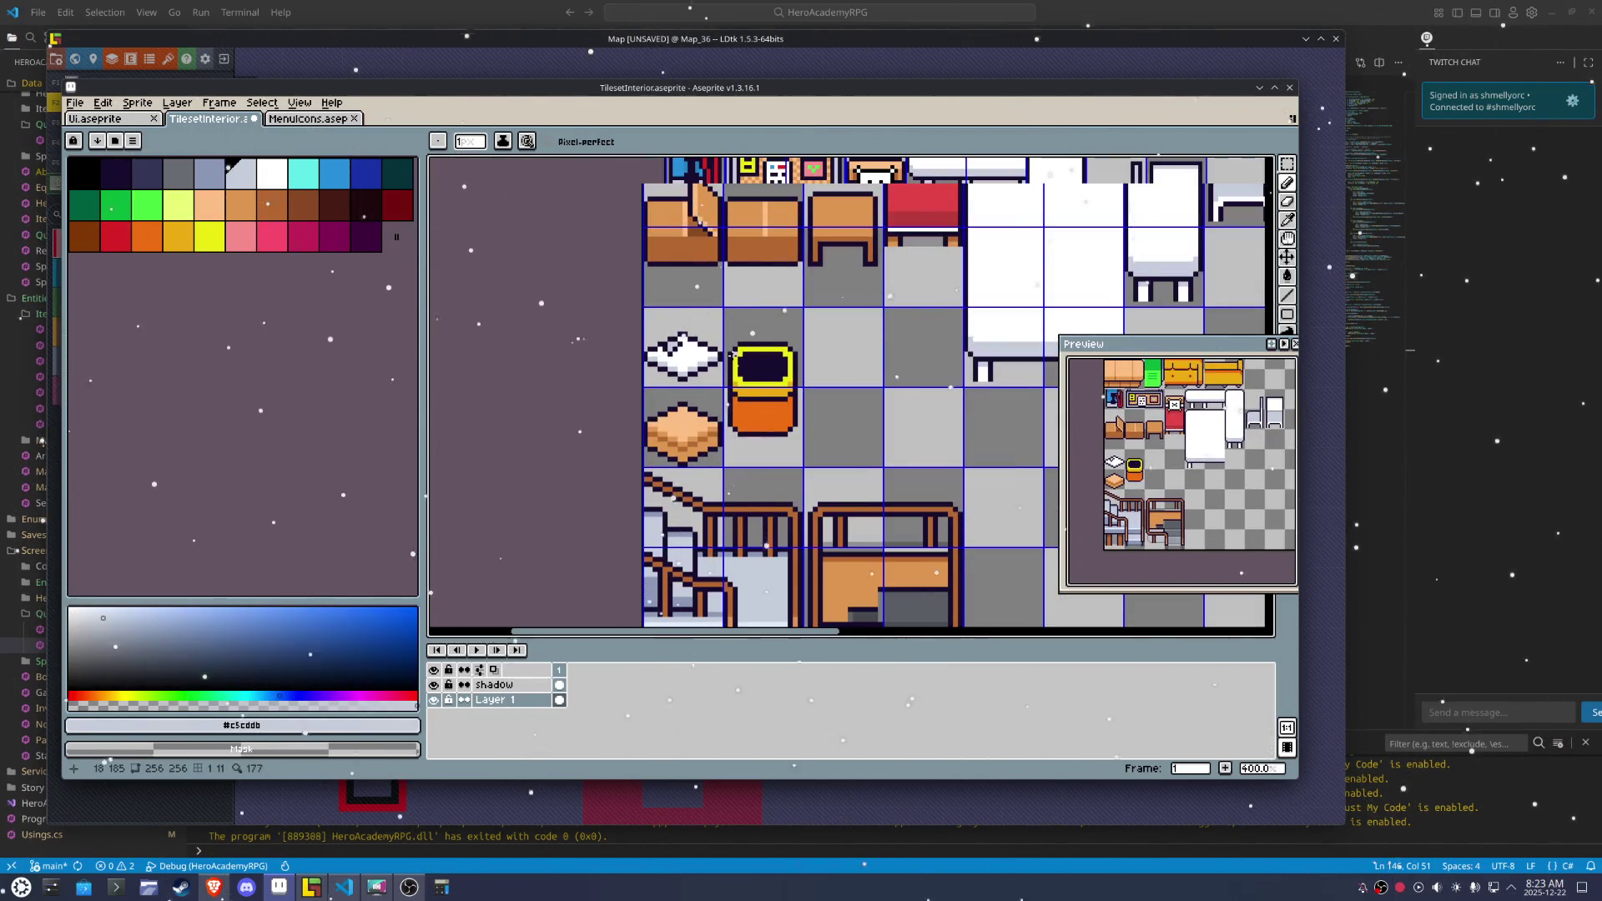
scroll(down, 3)
scroll(up, 3)
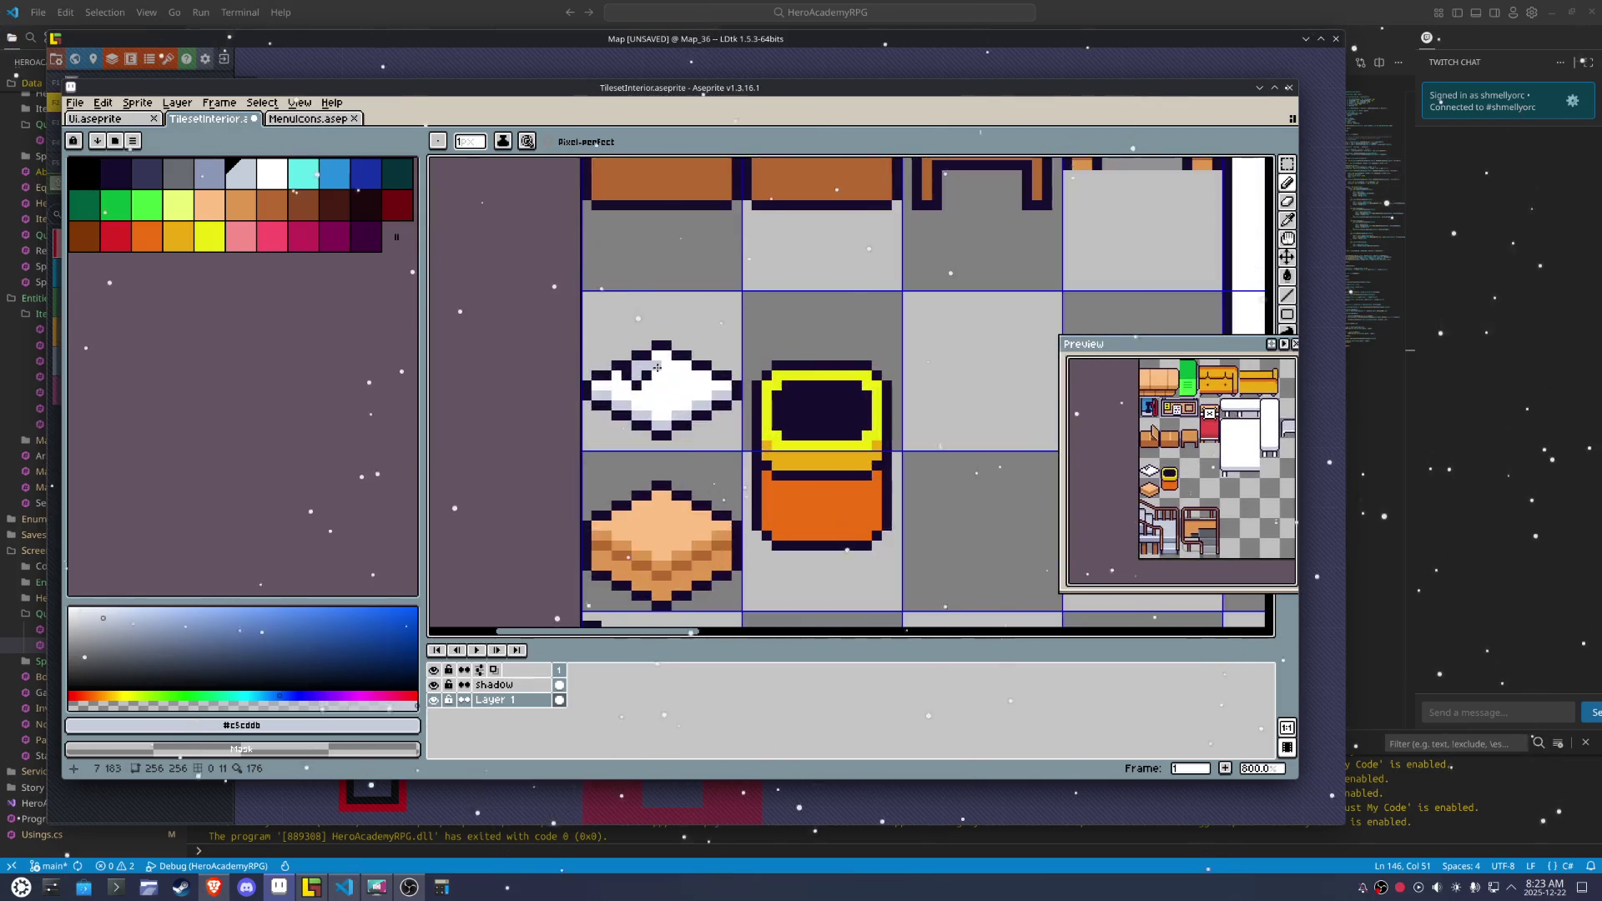
Edge the crease with light grey pixels, add more dark pixels, and undo the last two strokes
click(615, 343)
click(634, 344)
click(594, 343)
click(594, 363)
click(622, 355)
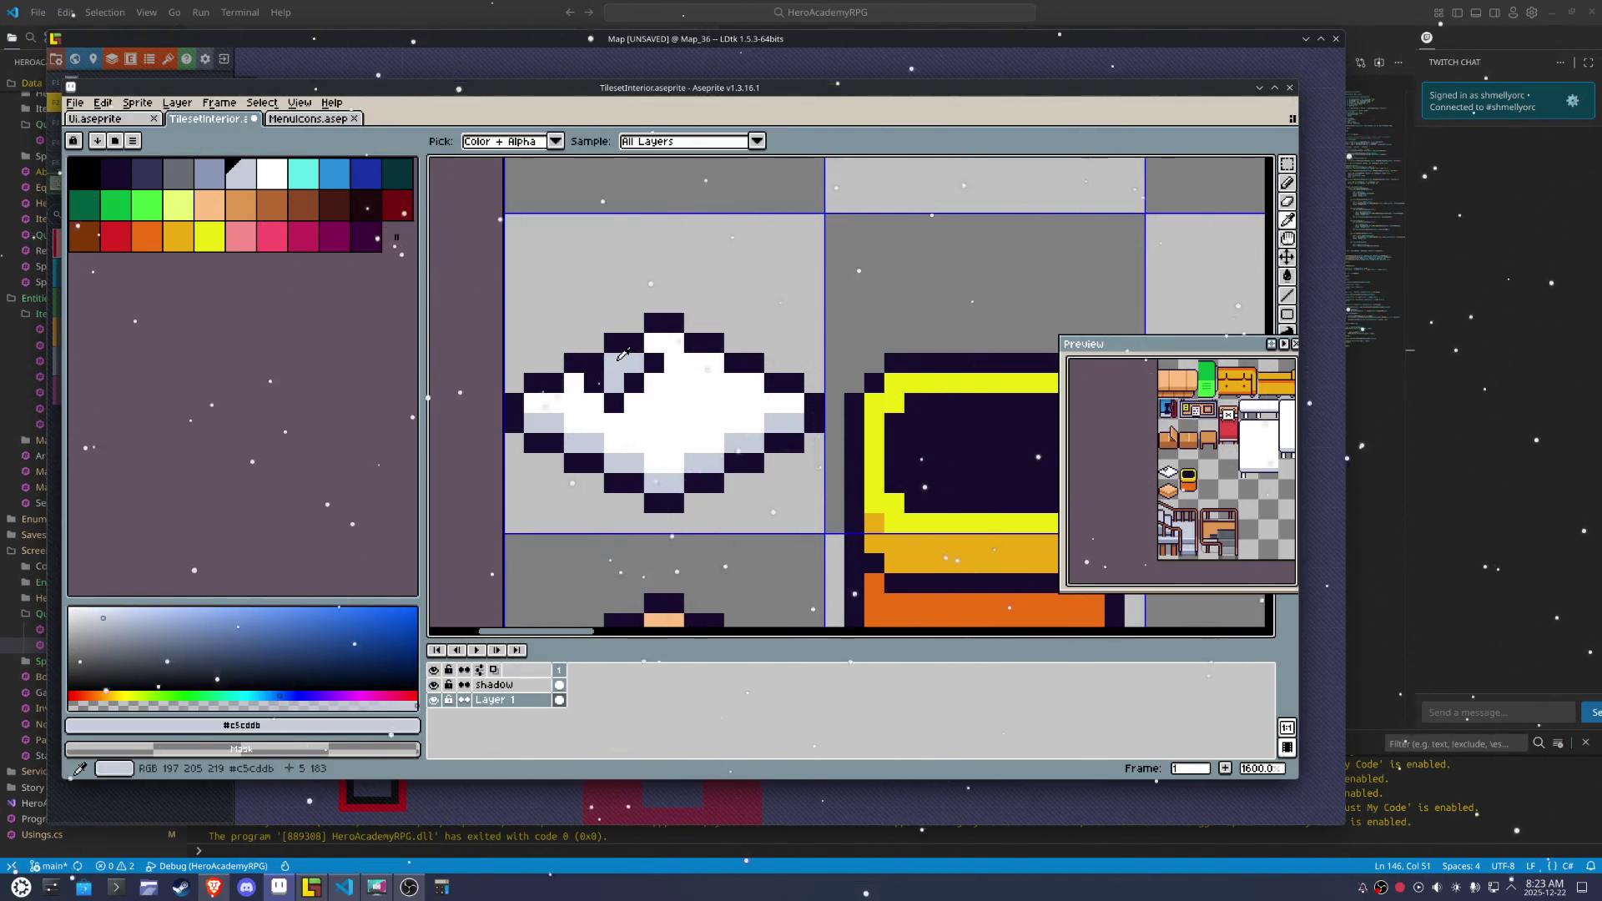
click(636, 357)
click(624, 398)
click(656, 403)
click(635, 377)
scroll(down, 3)
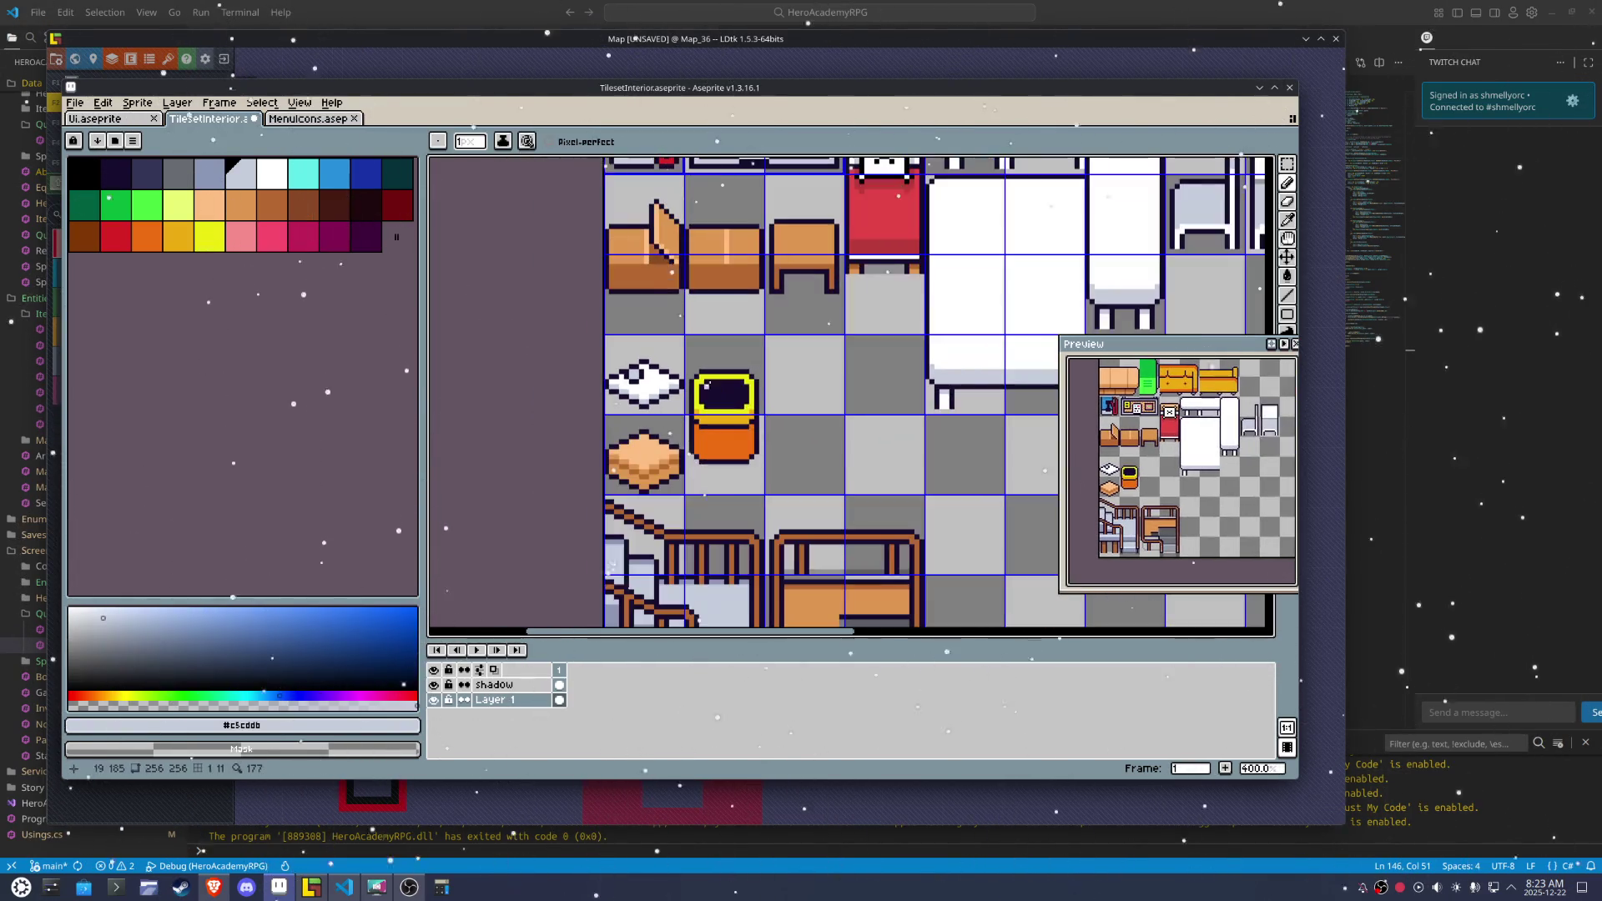
key(ctrl+z)
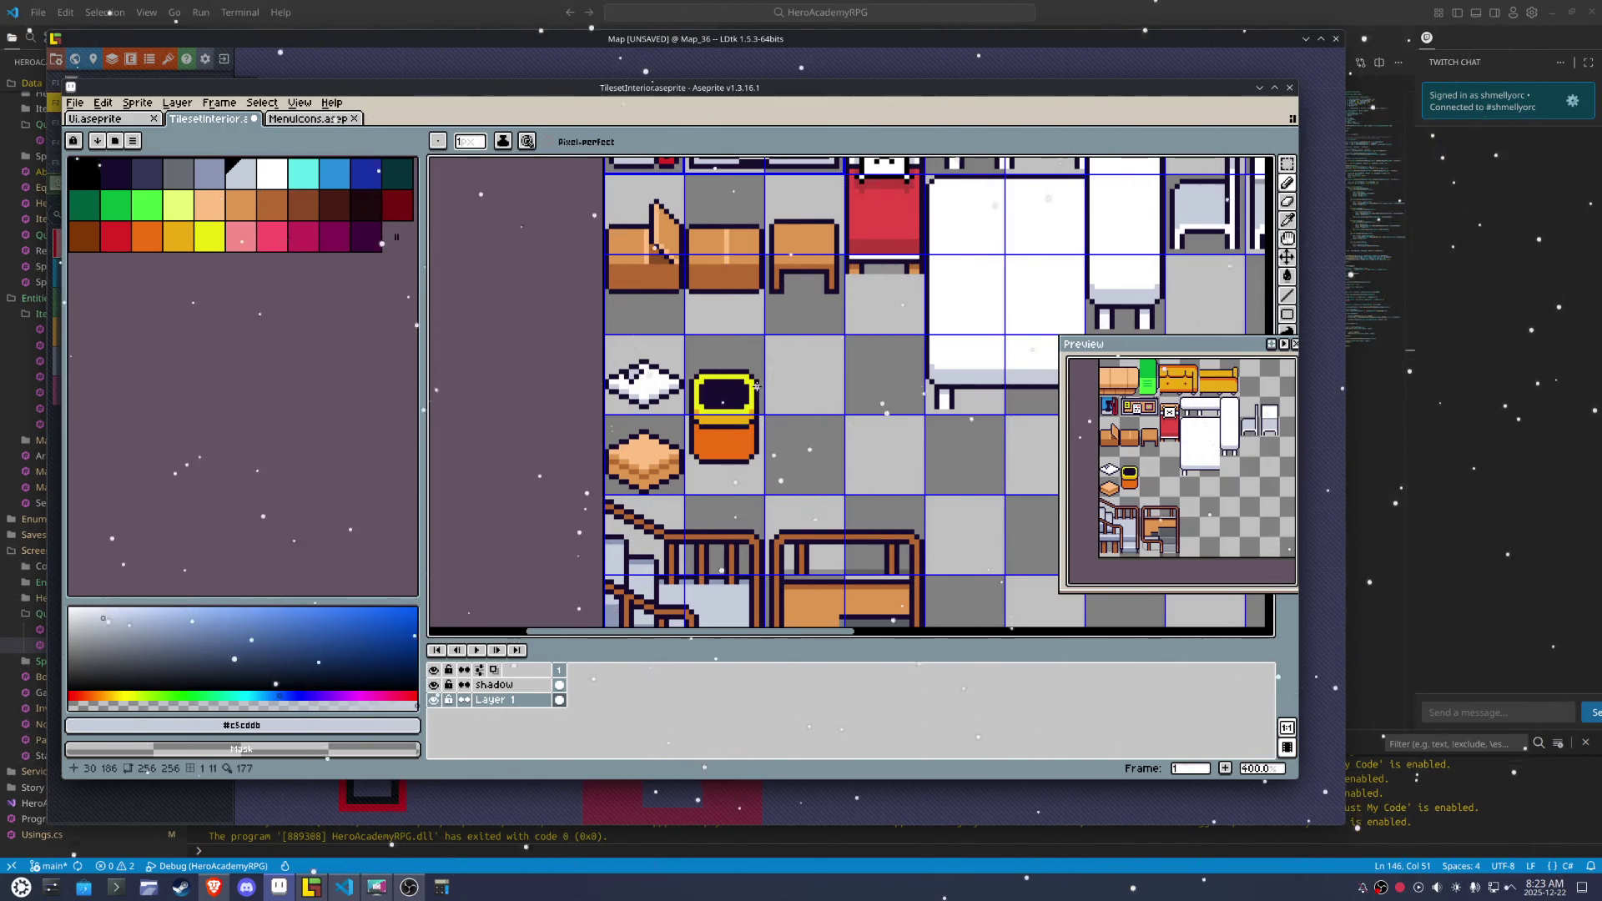
key(ctrl+z)
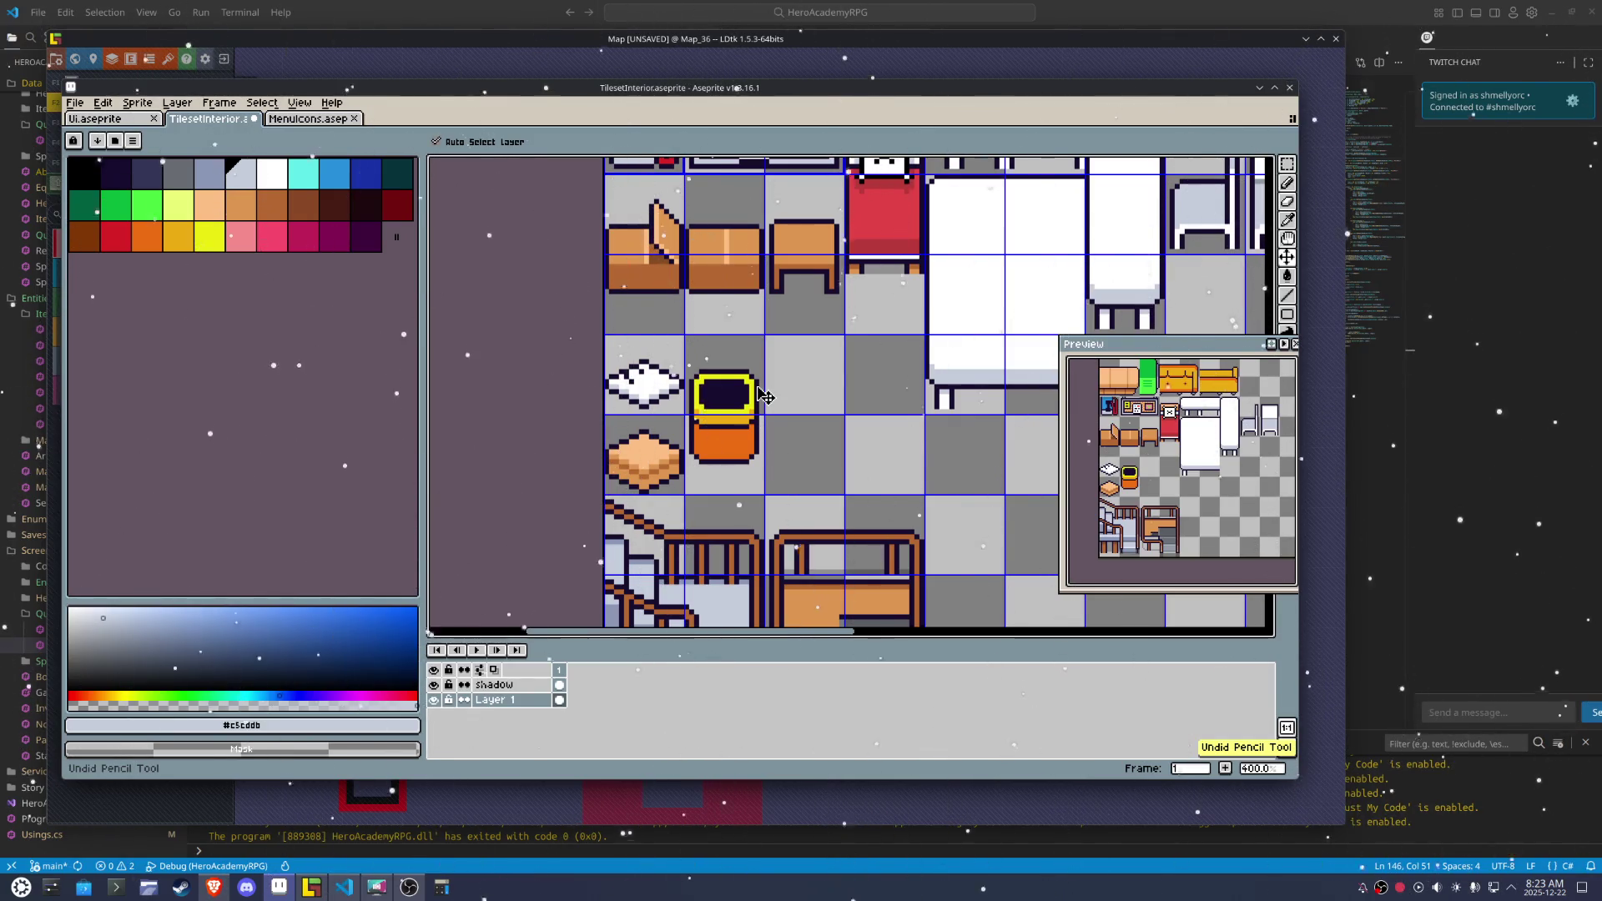
scroll(right, 3)
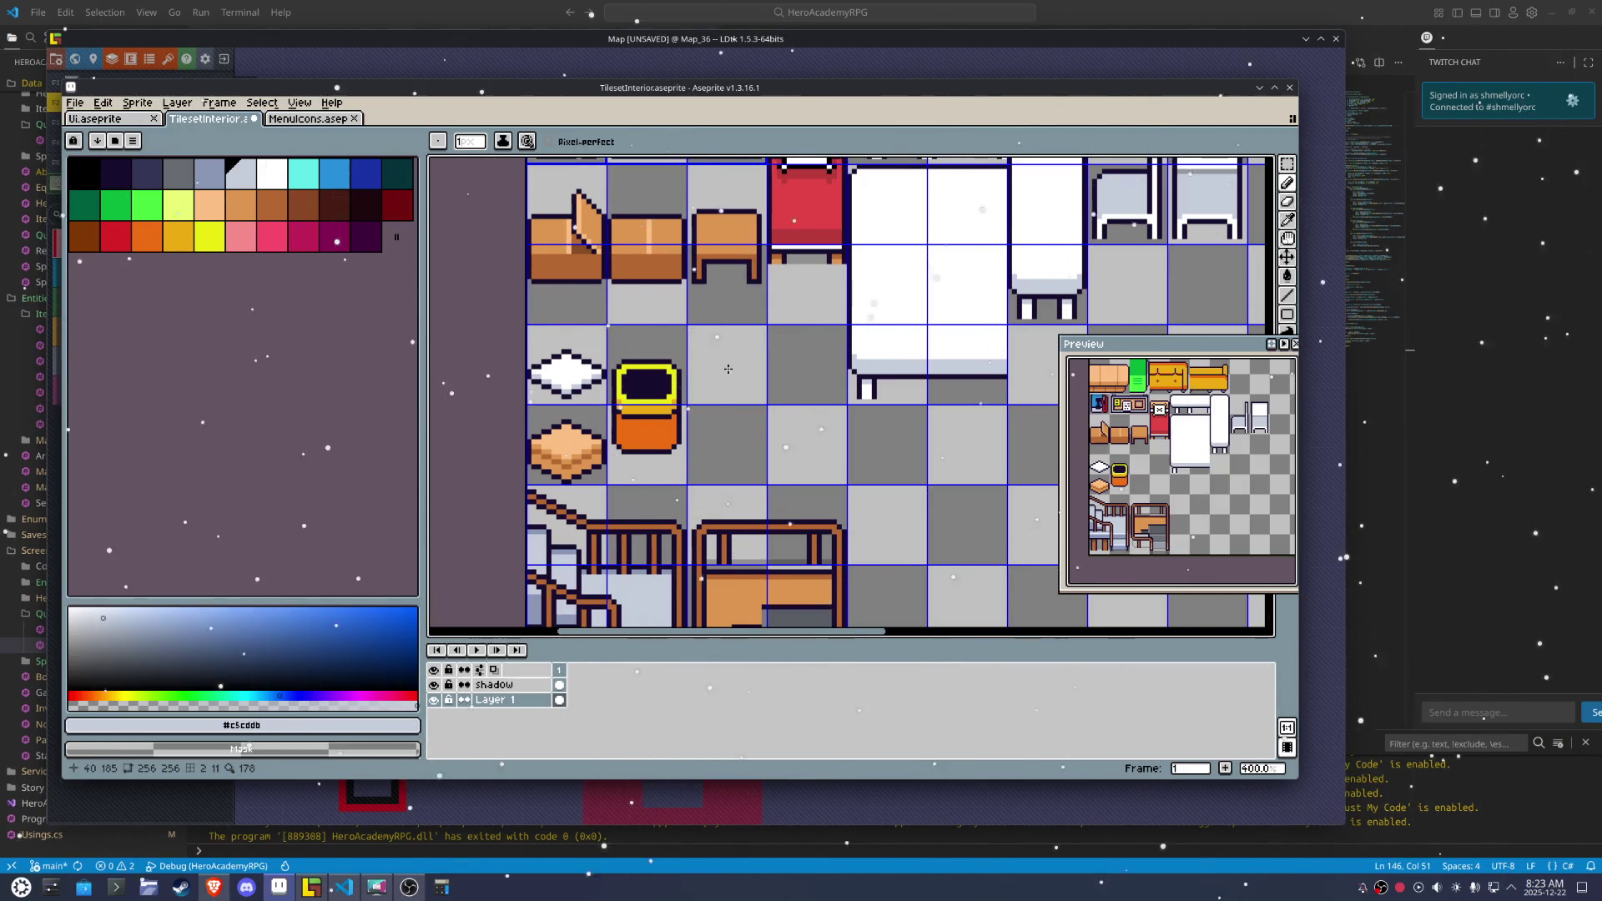
scroll(up, 3)
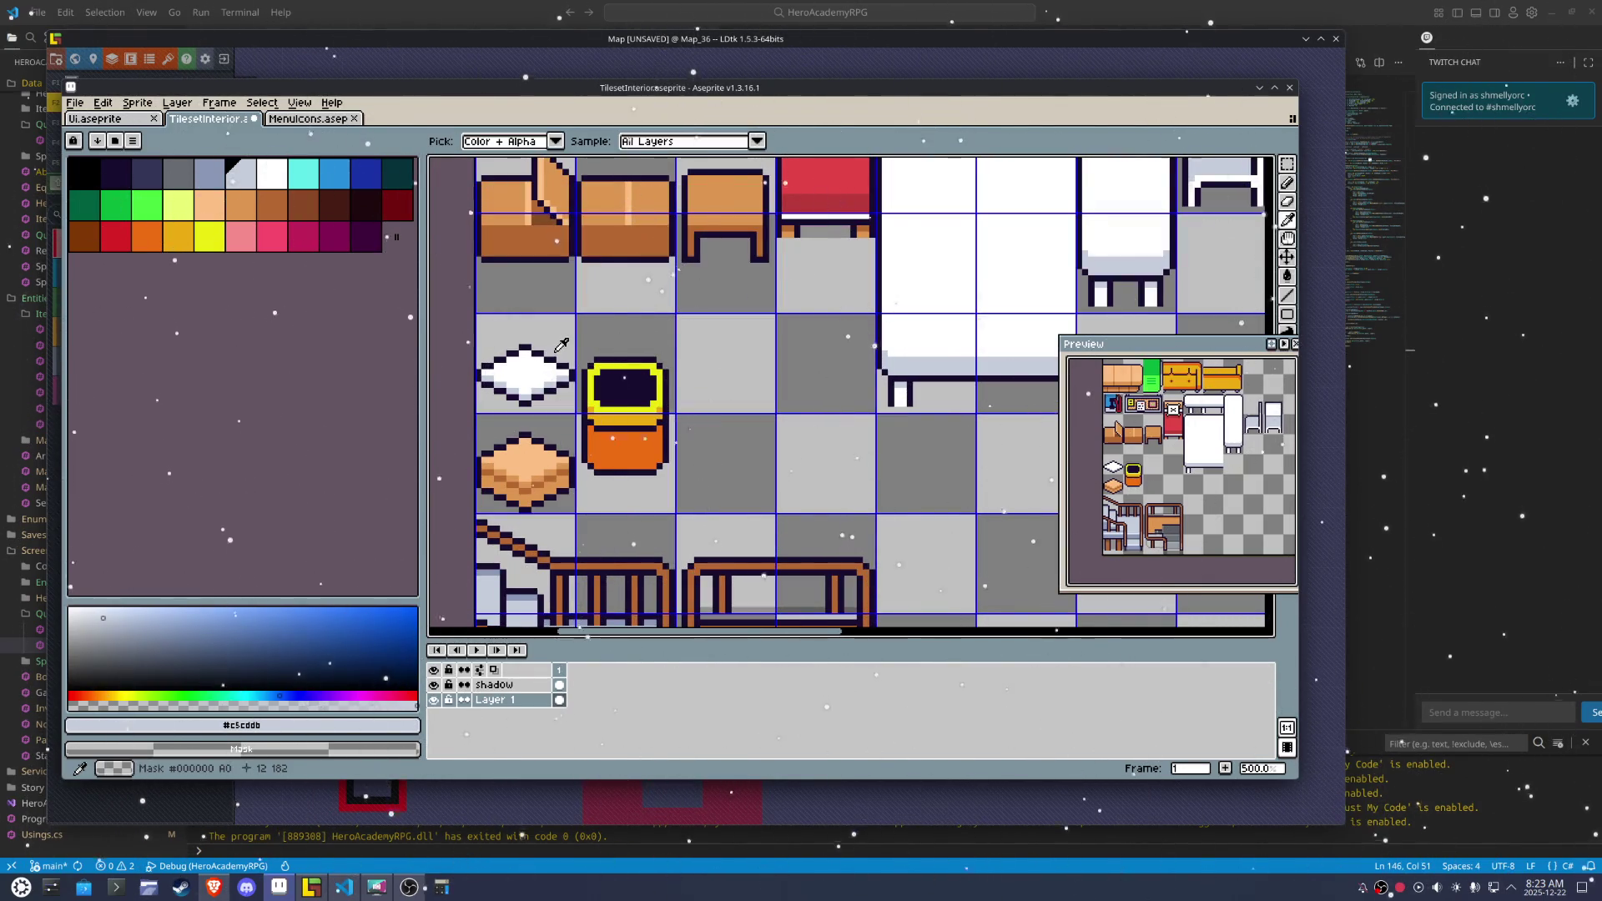
Sketch a test loop in an empty tile, then select and delete it
scroll(up, 3)
drag(770, 369, 680, 332)
drag(764, 368, 686, 367)
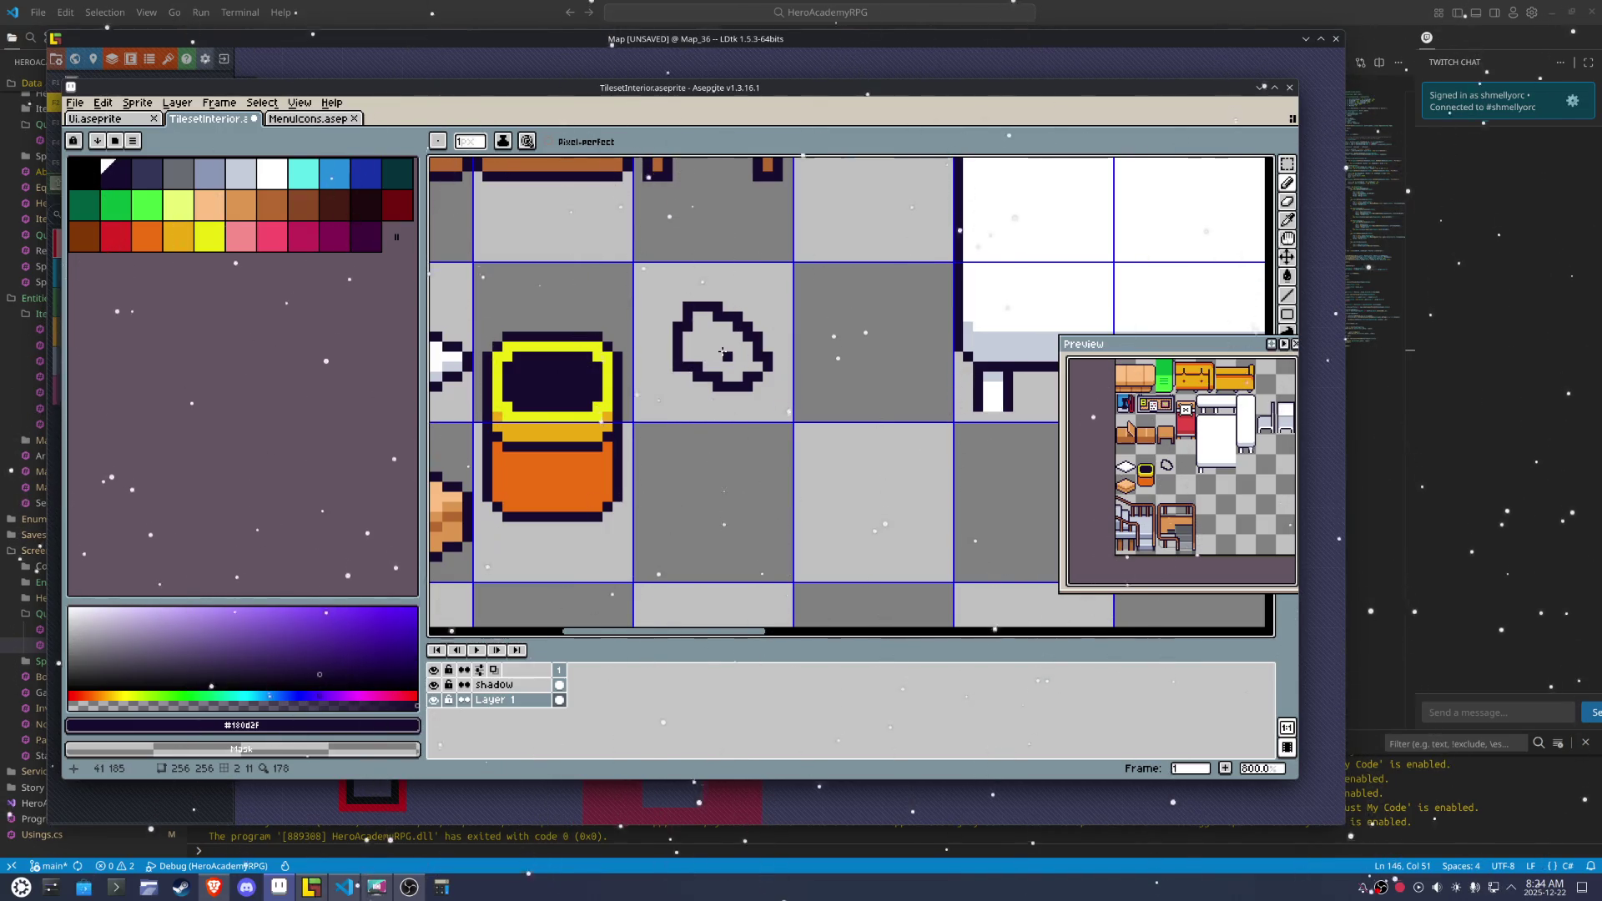
key(m)
click(722, 351)
key(Delete)
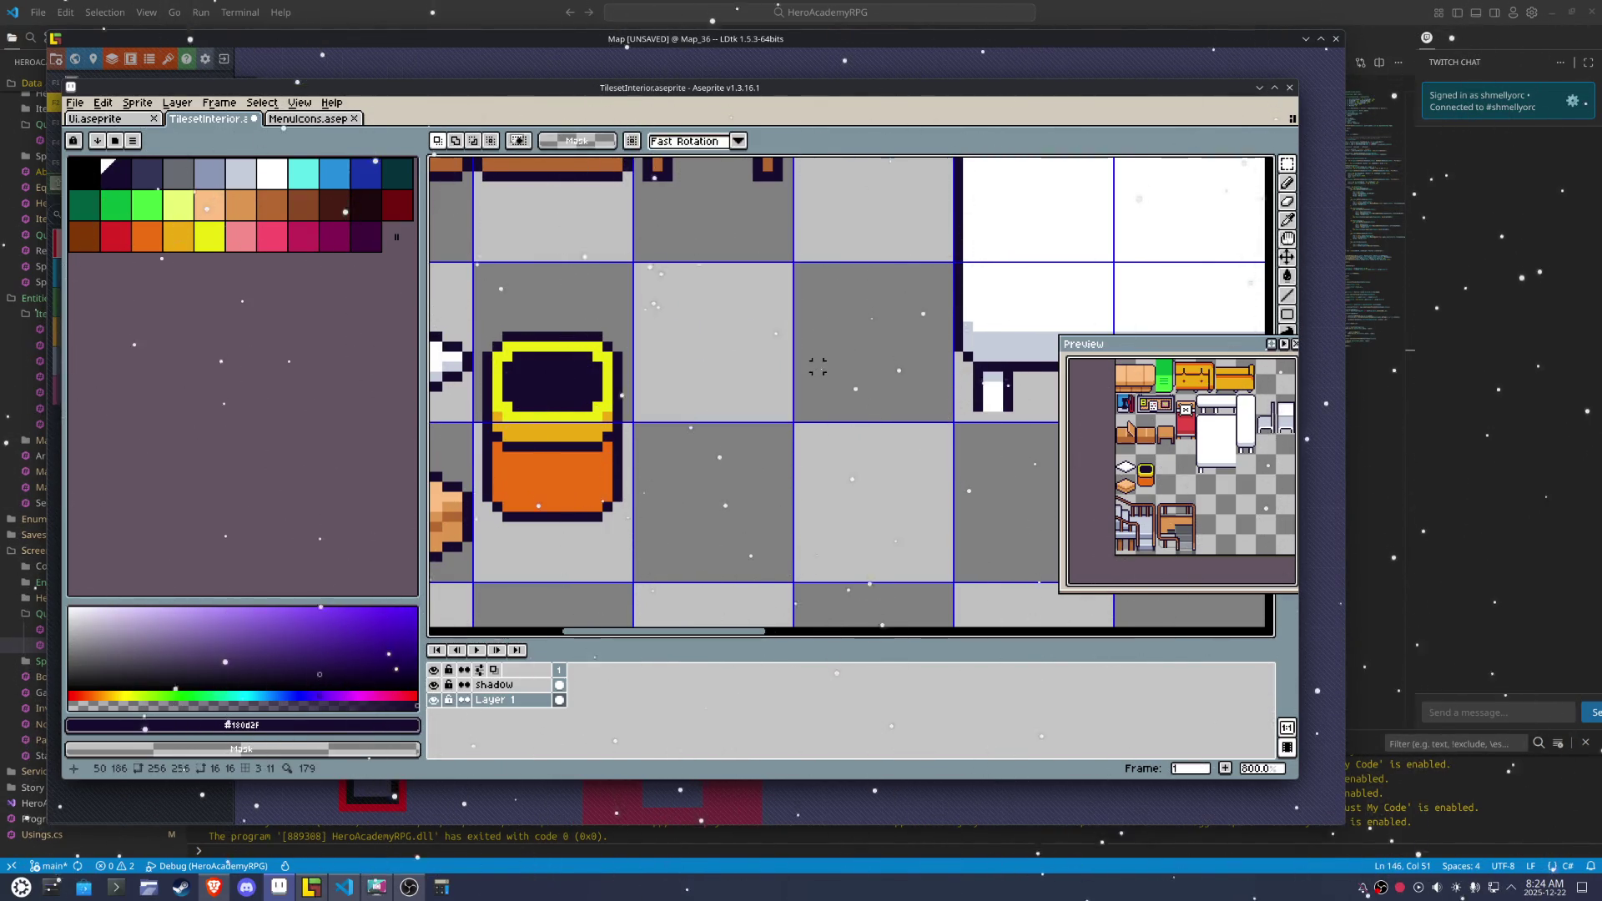
Re-export the tileset with File > Export > Repeat Last Export and return to LDtk
scroll(down, 3)
scroll(down, 3)
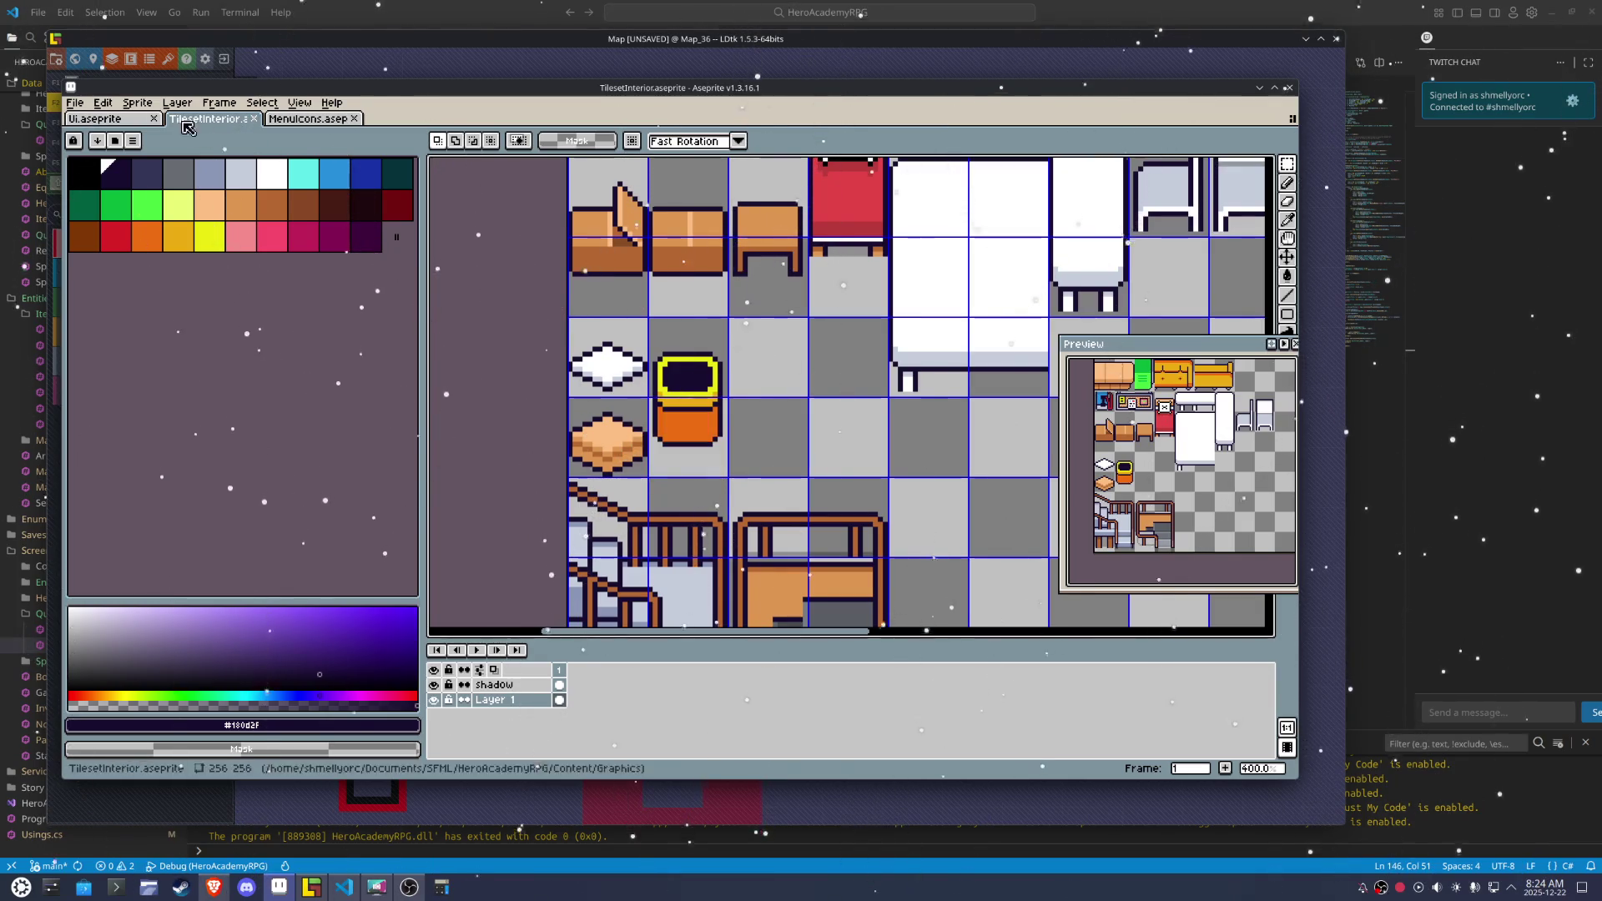
drag(625, 438, 617, 373)
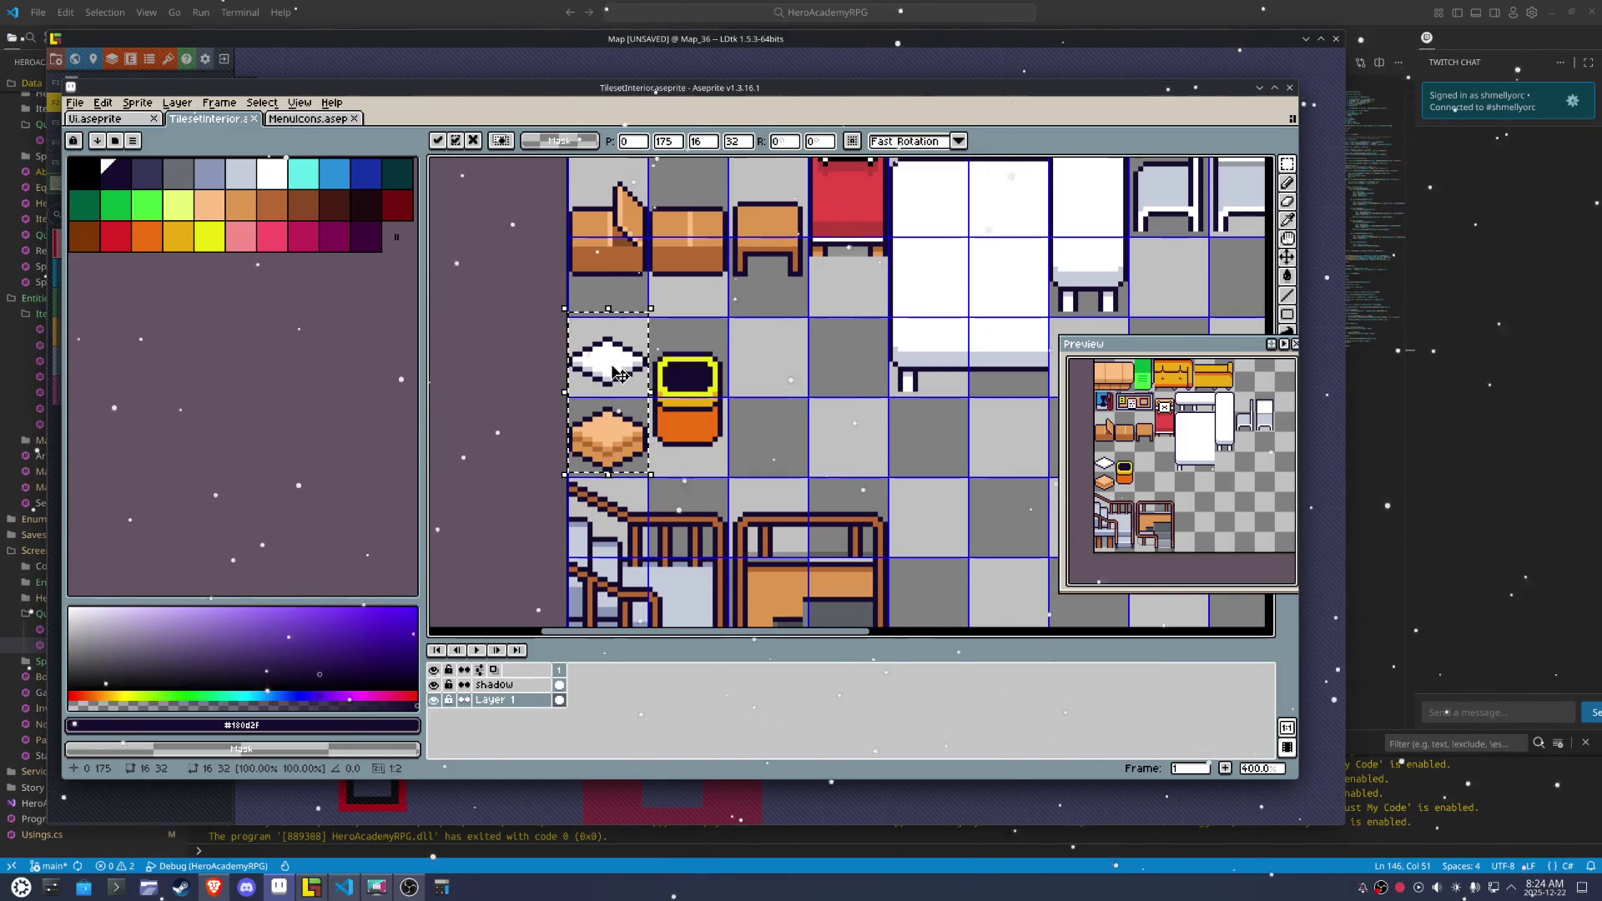
key(ctrl+d)
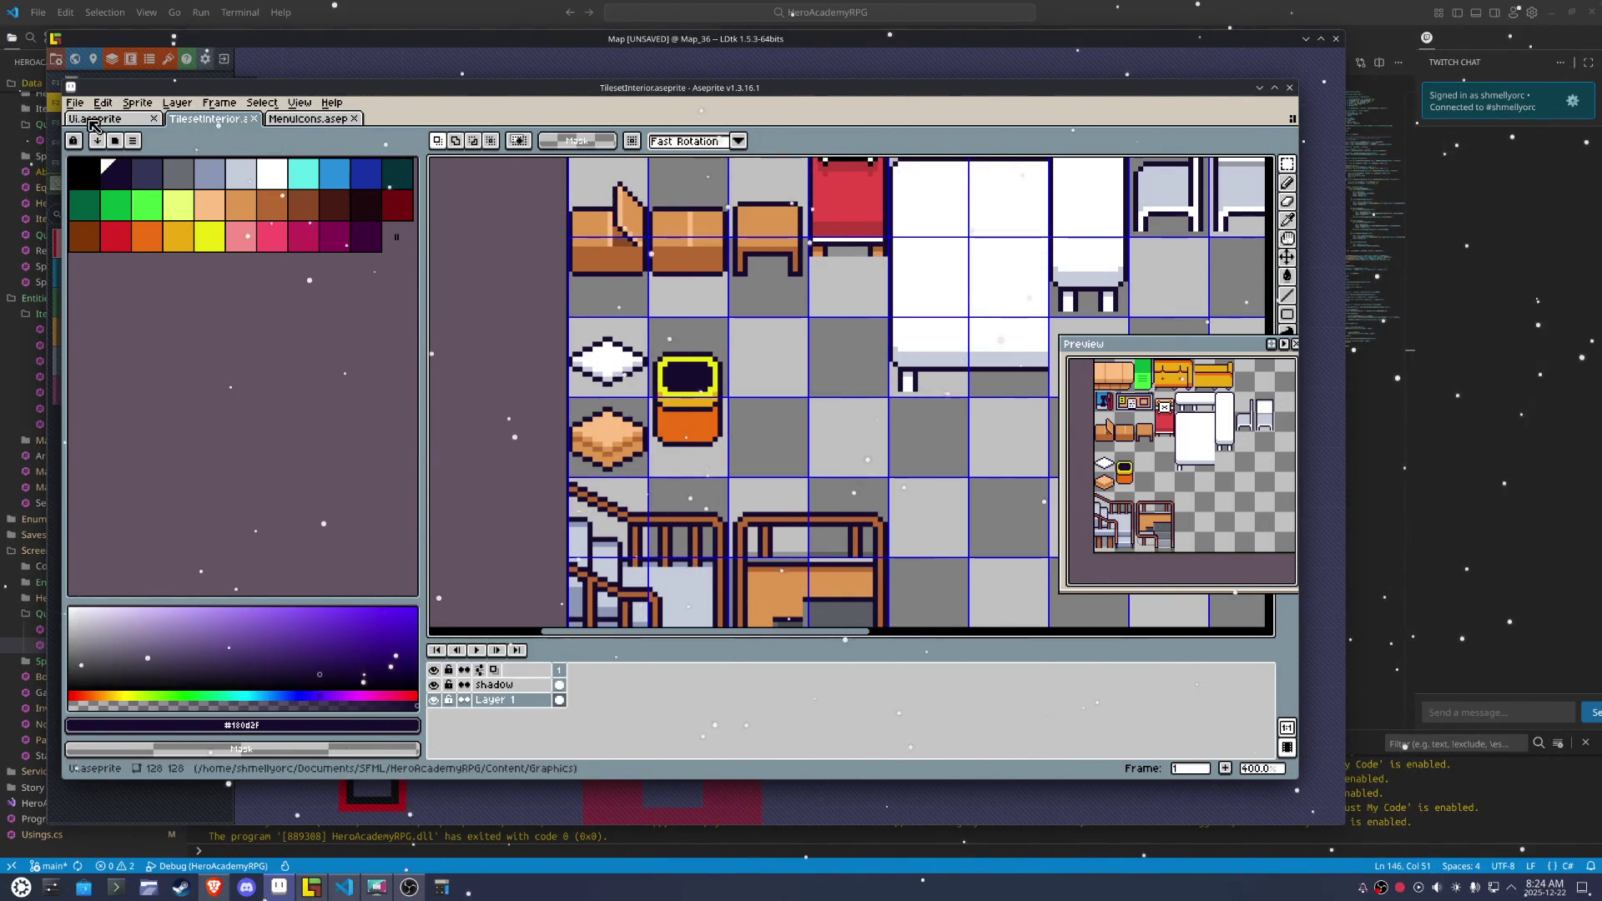
click(74, 102)
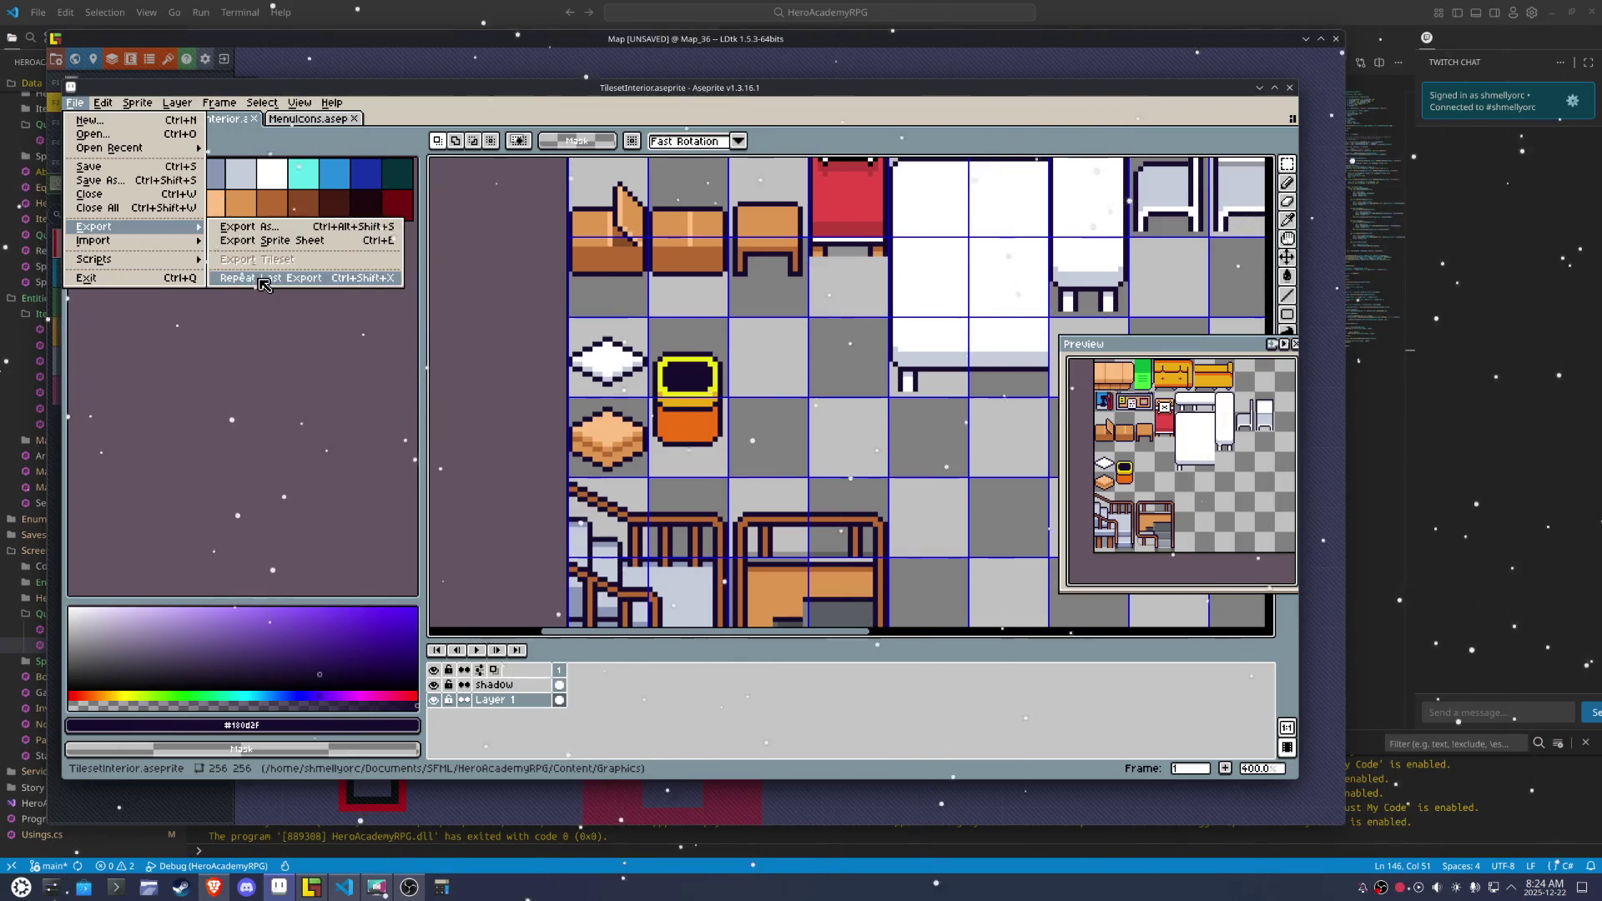
click(263, 287)
click(311, 887)
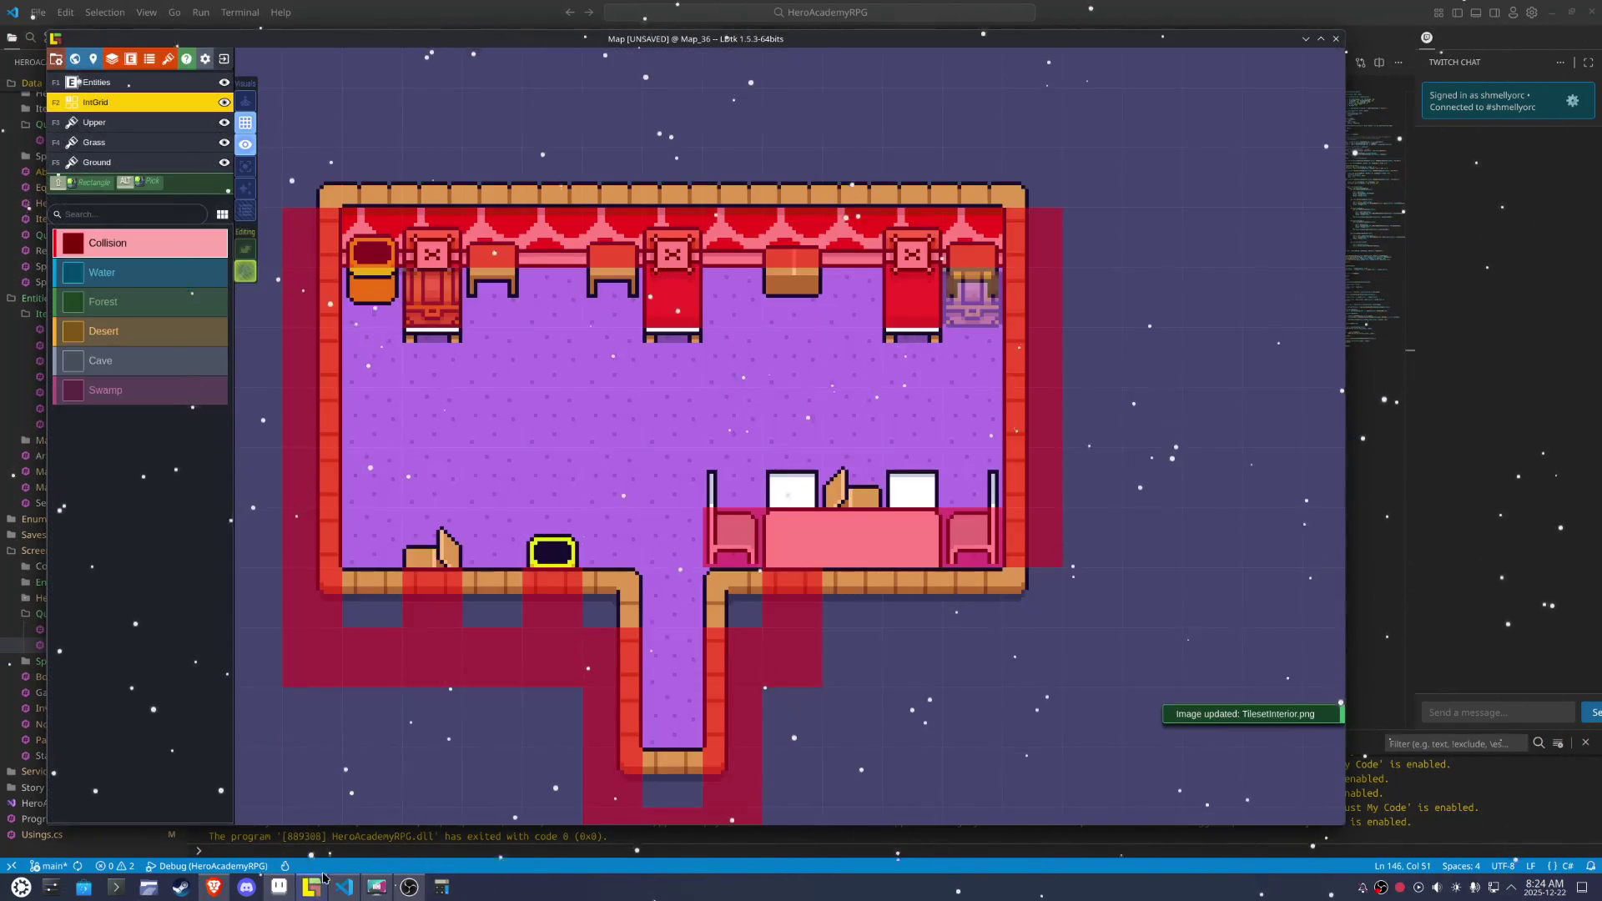
On the Ground layer, paint a cushion tile into the bedroom and select the orange cushion tile
click(117, 162)
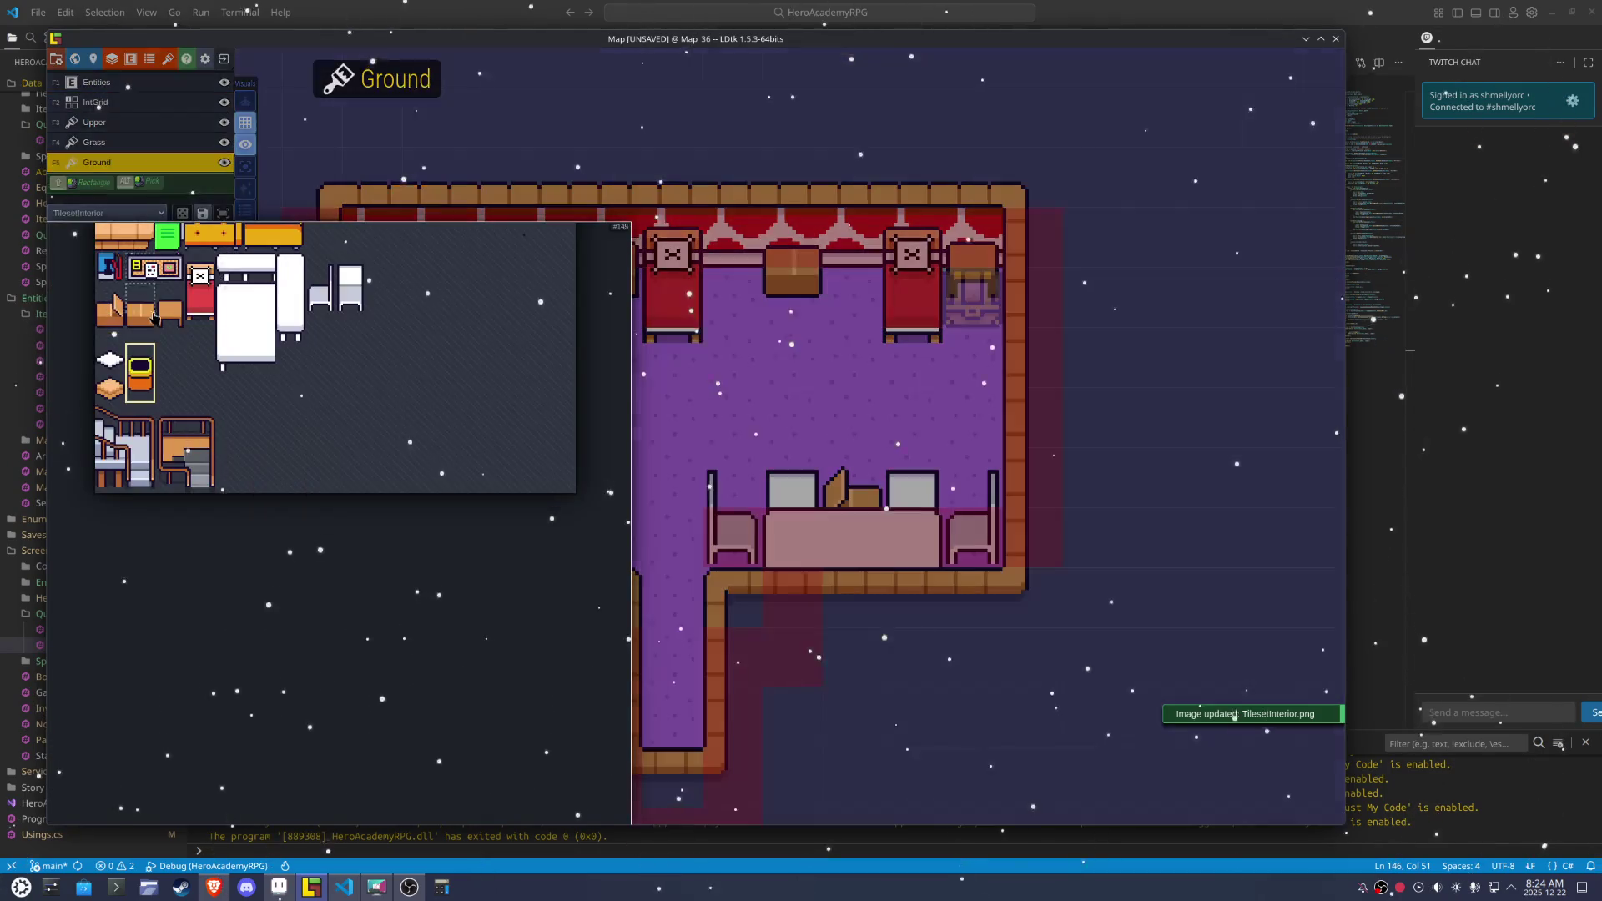
click(109, 359)
click(806, 251)
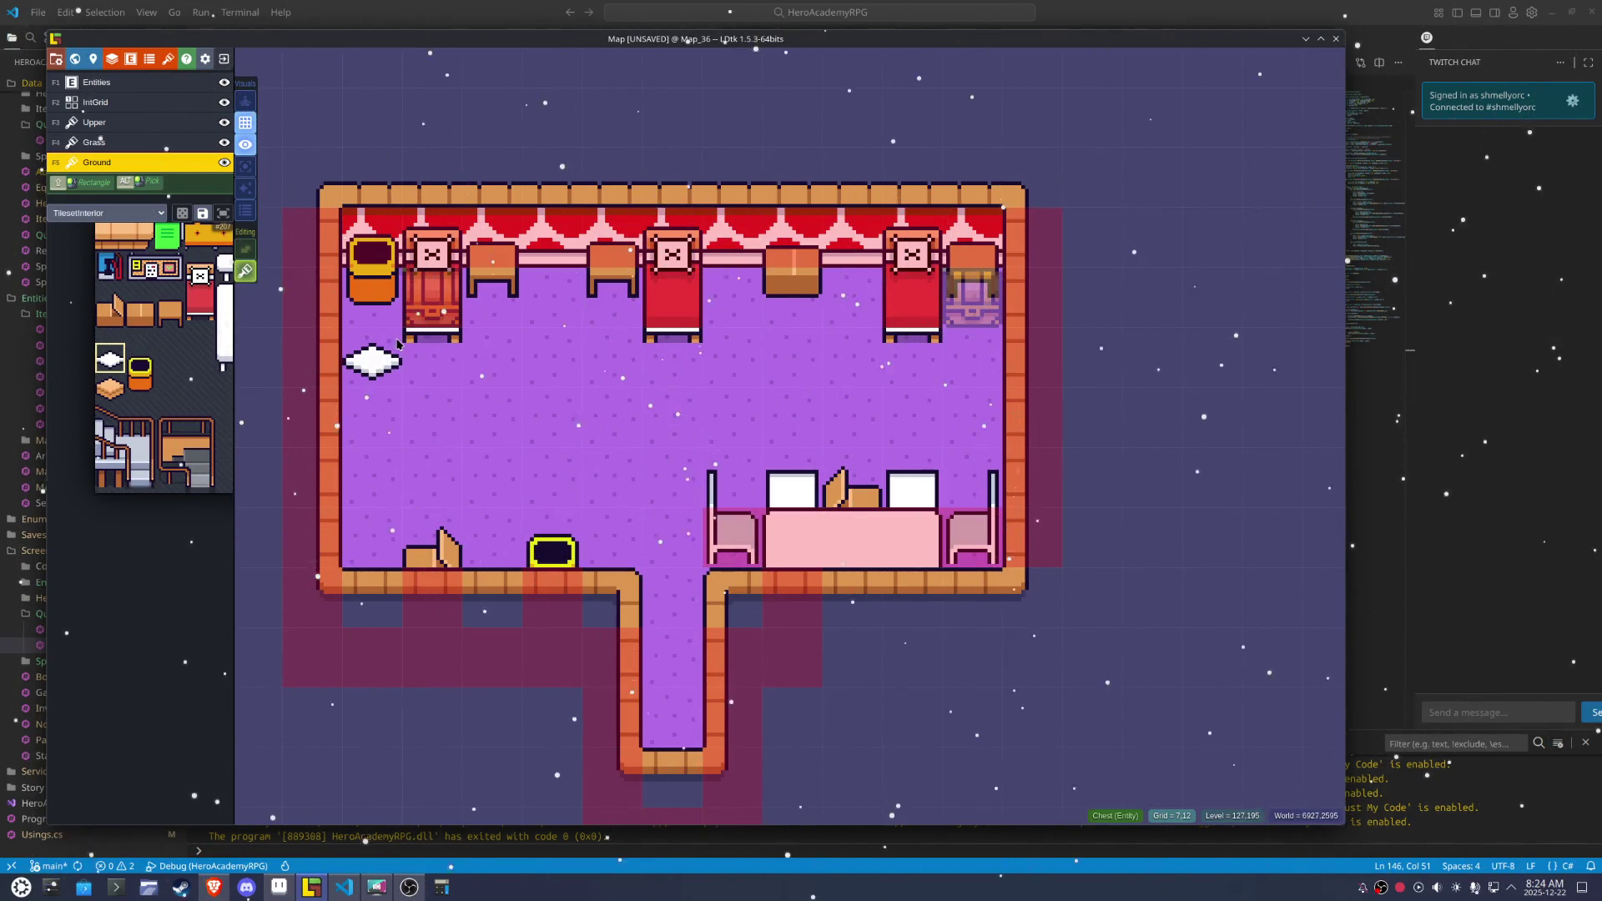
click(111, 389)
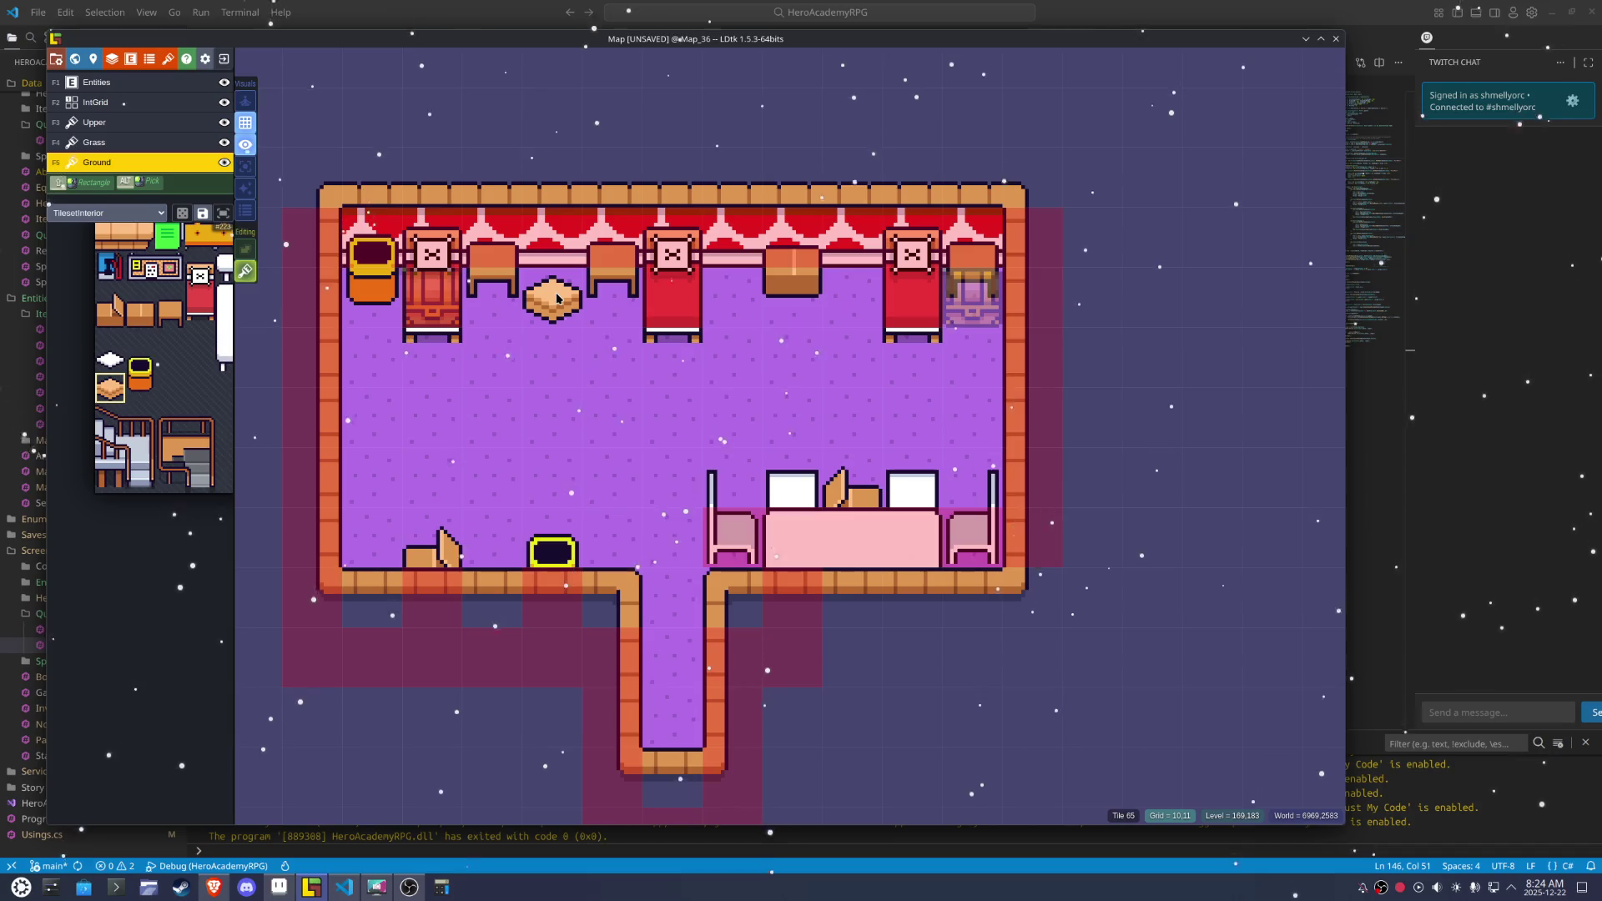
mouse_move(187, 442)
click(110, 359)
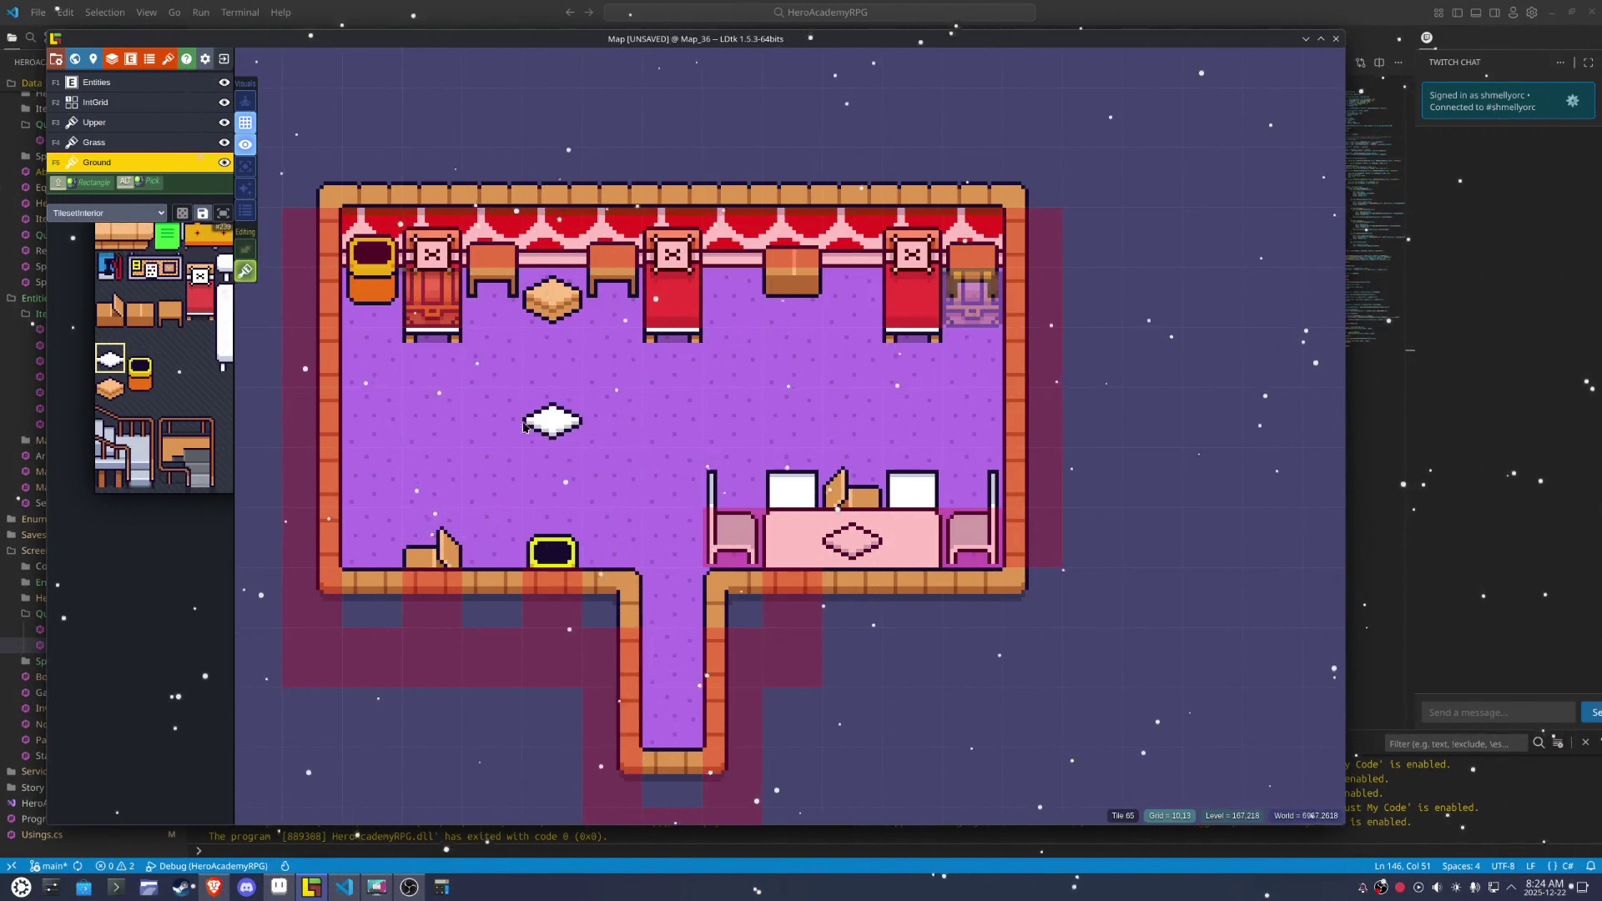
mouse_move(196, 384)
click(109, 388)
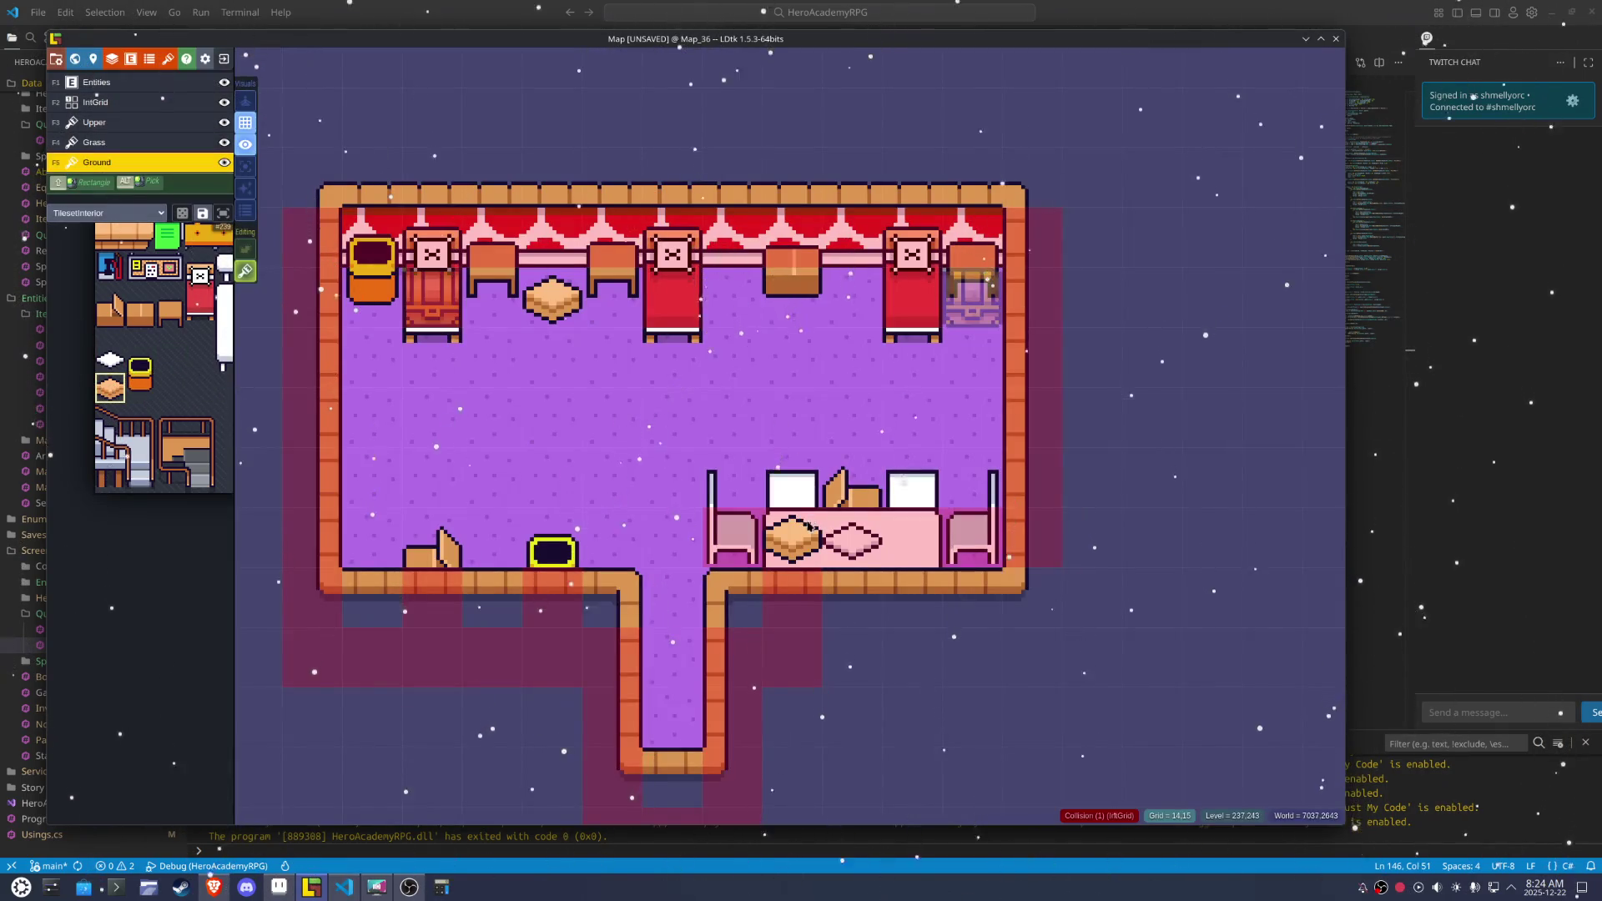
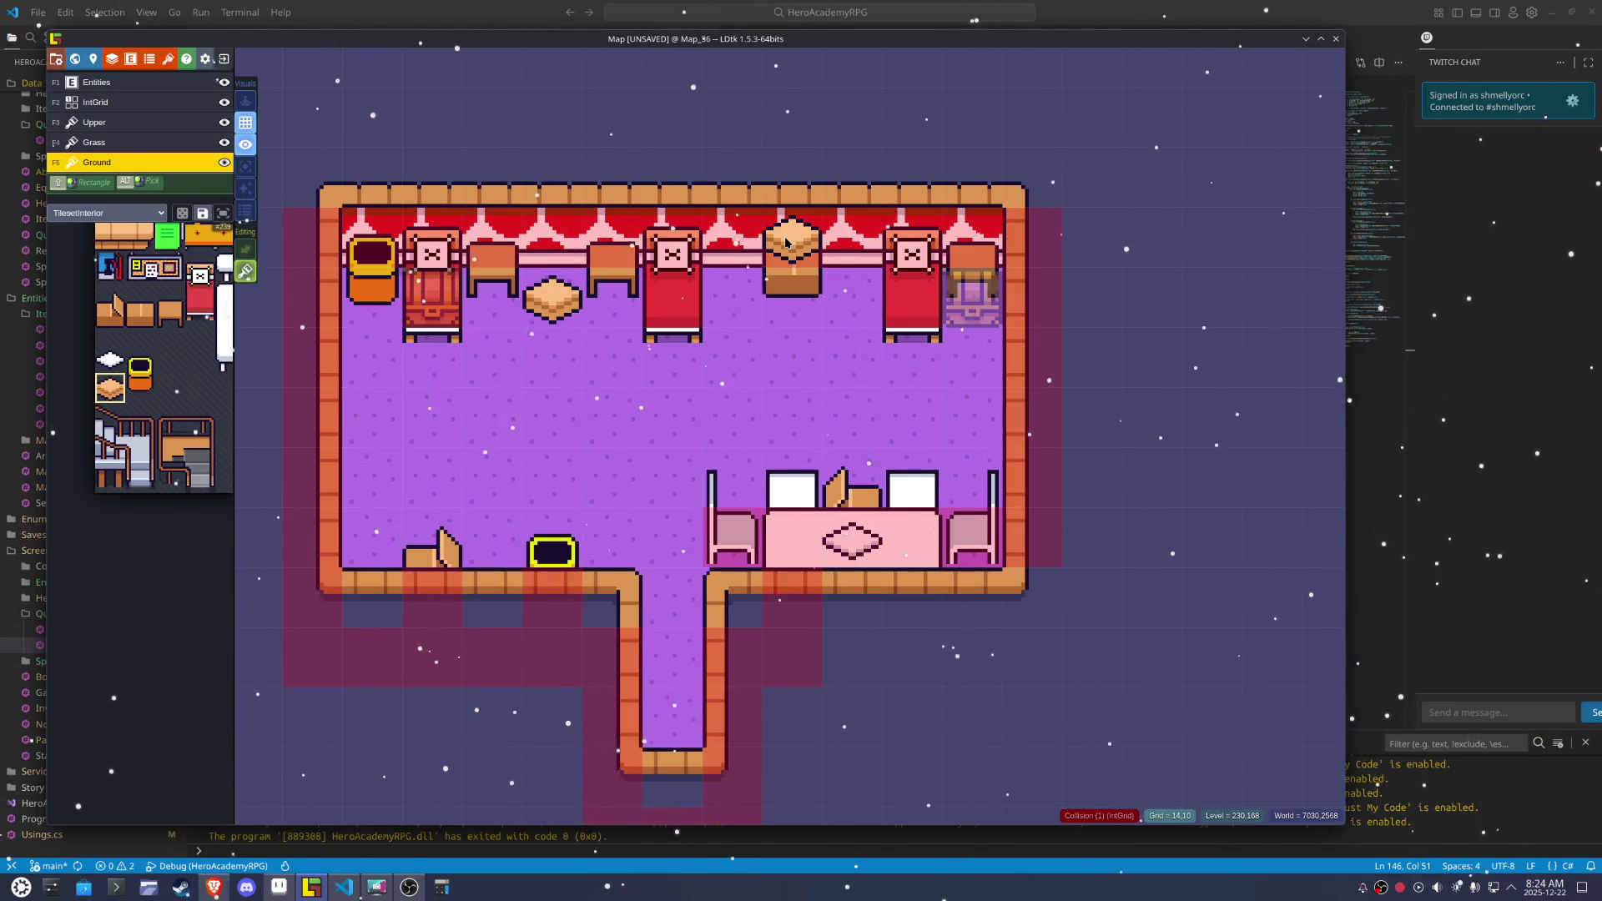
Place a bread loaf tile from the Interior tileset on top of the cabinet
click(138, 359)
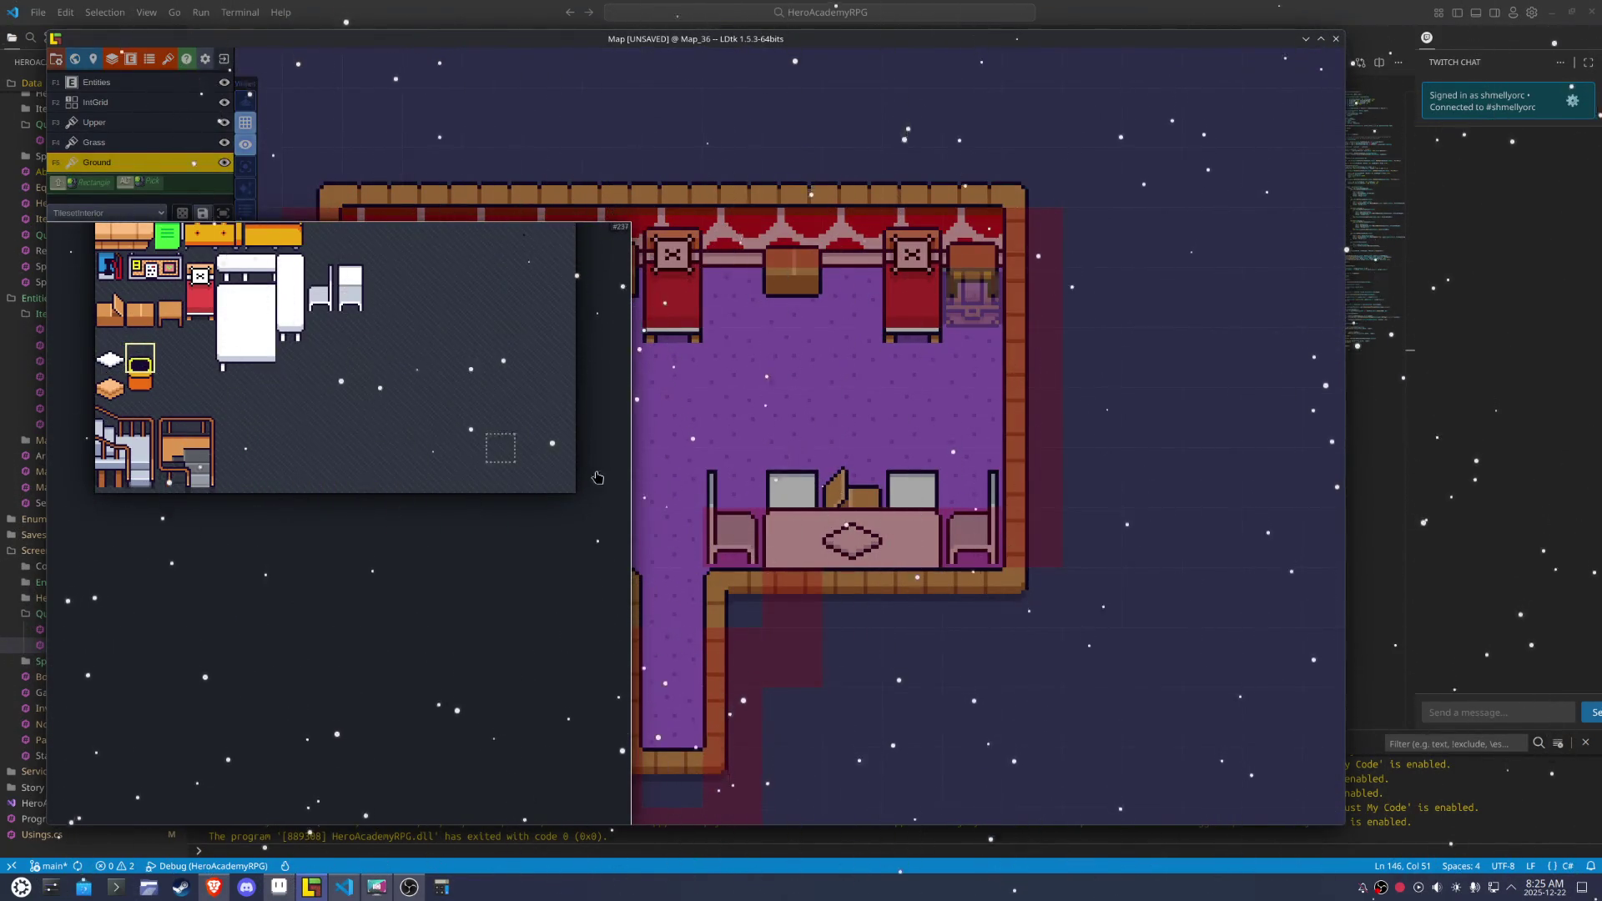
click(109, 388)
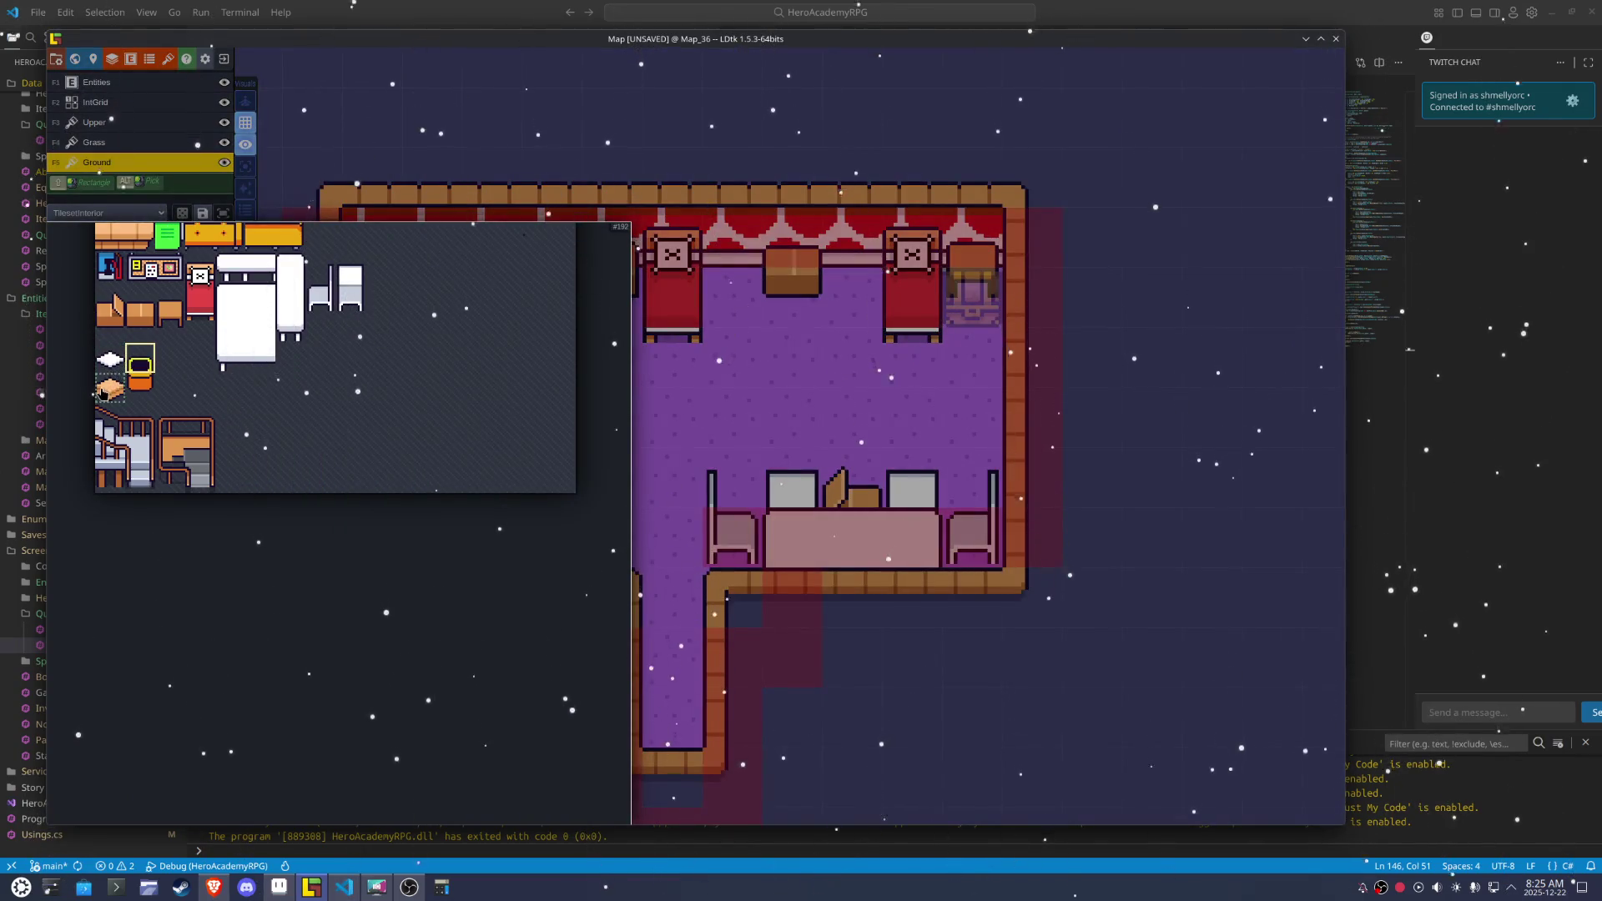
click(776, 248)
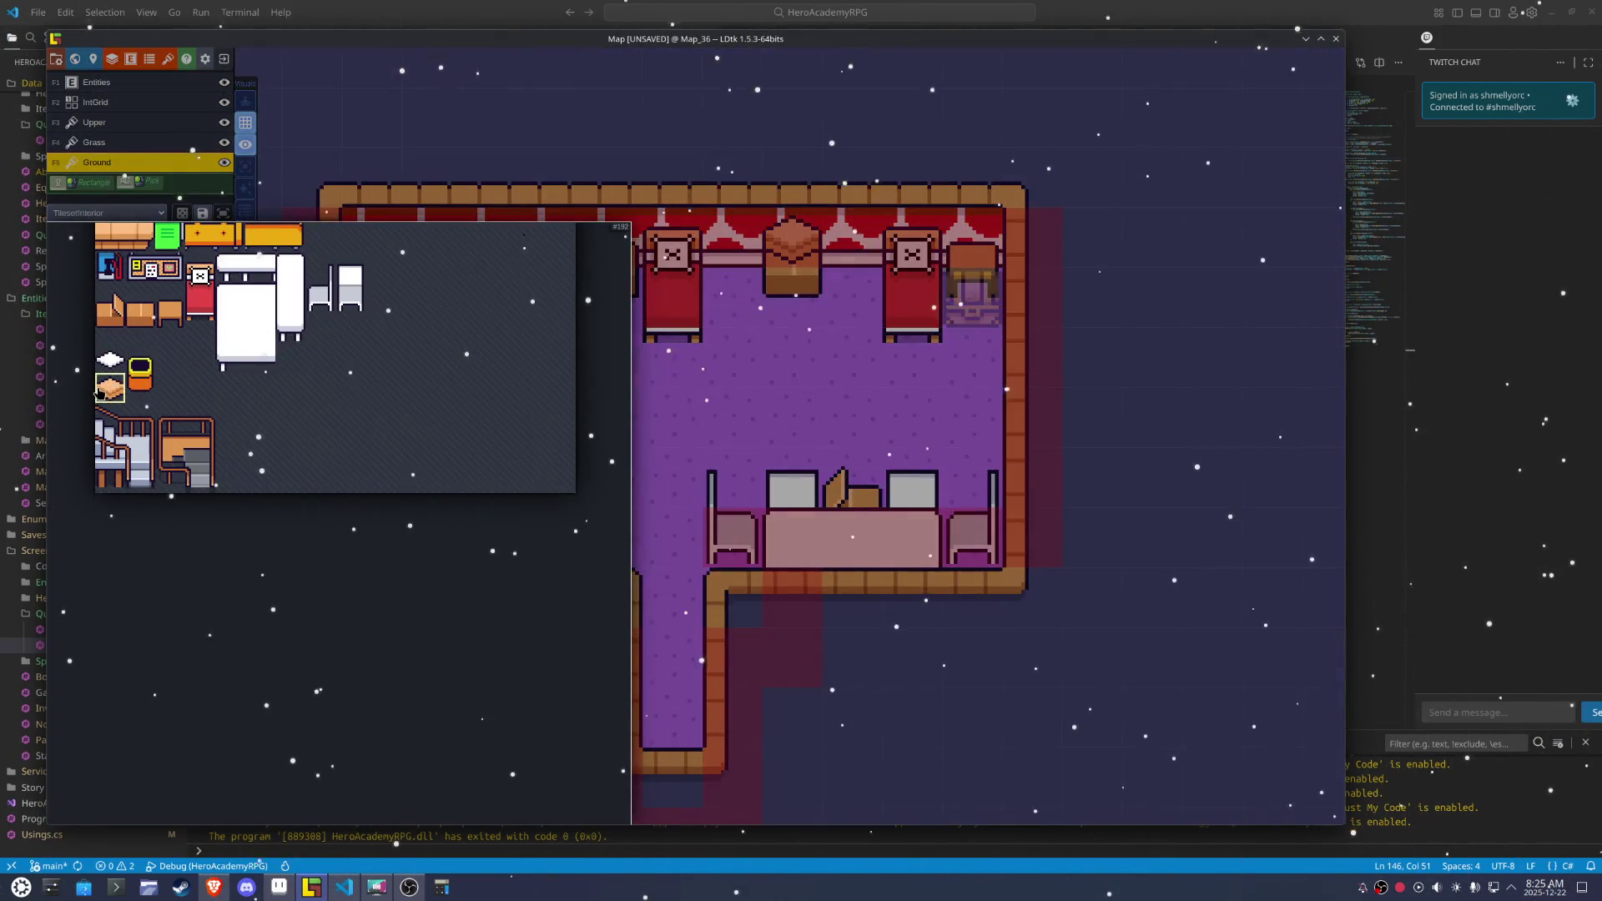
Place three white cushion tiles around the floor and save the project
click(109, 360)
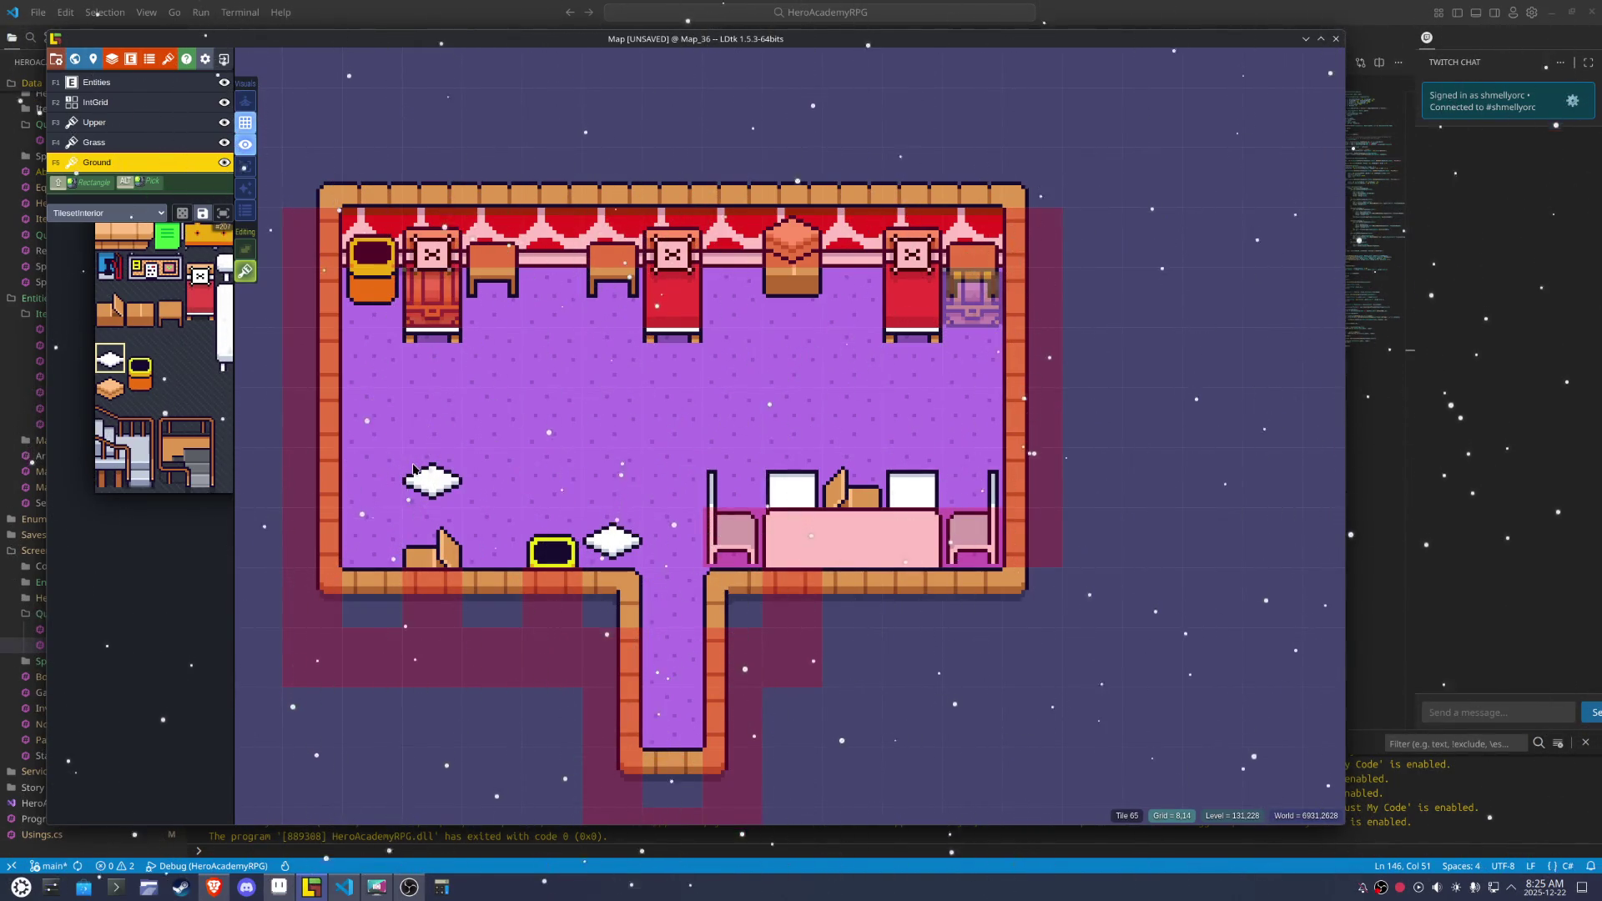
click(414, 470)
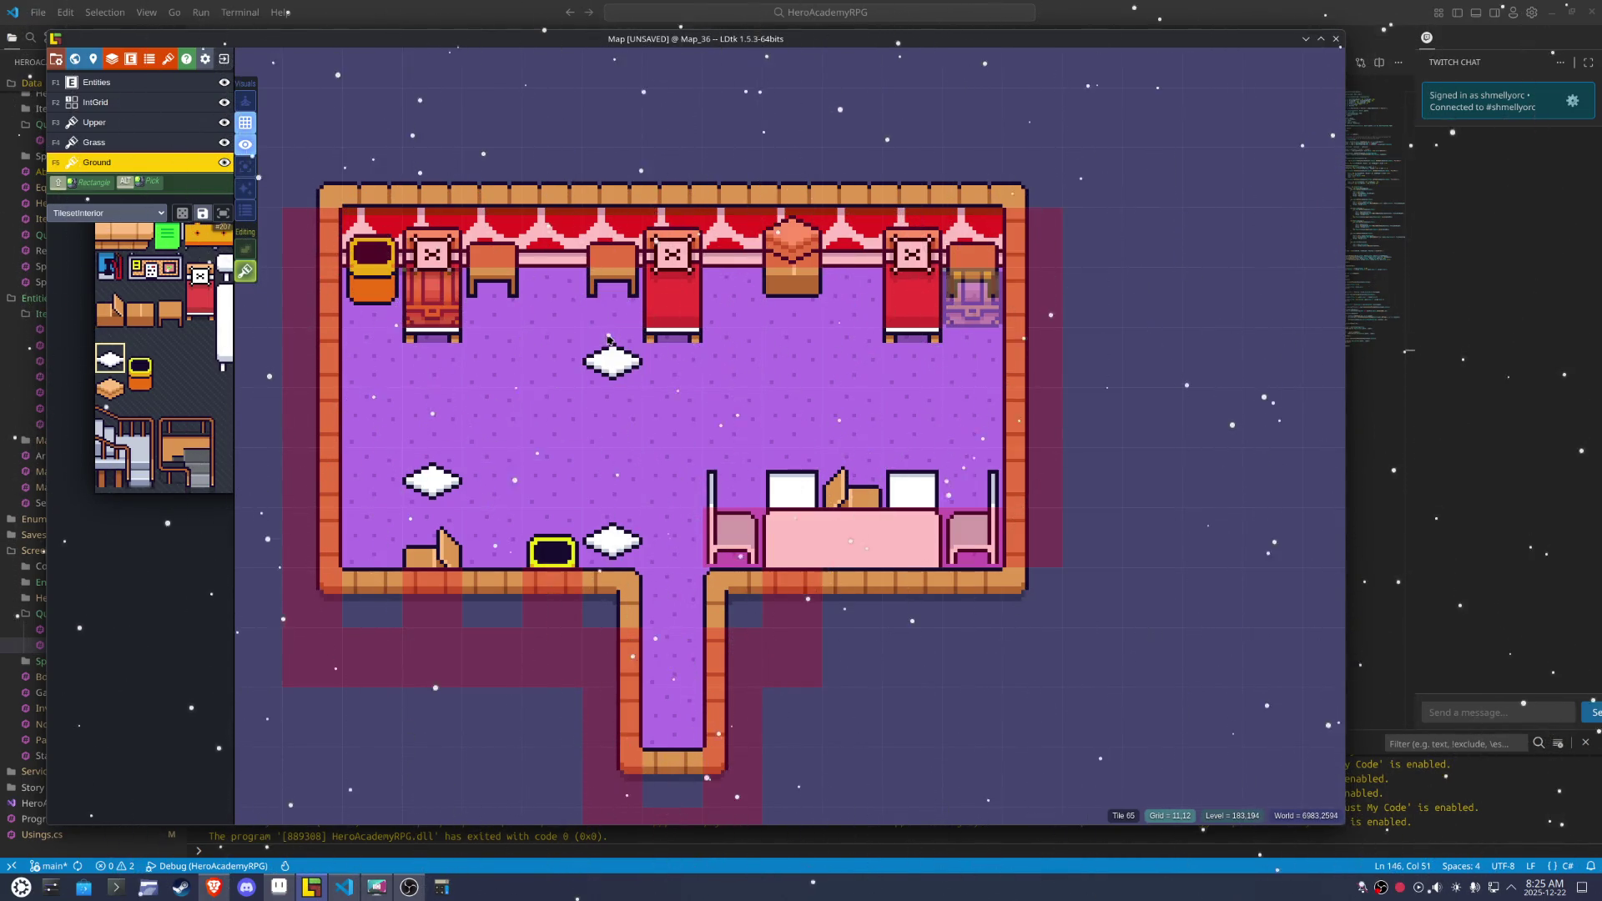
click(608, 338)
click(865, 409)
key(ctrl+s)
click(284, 889)
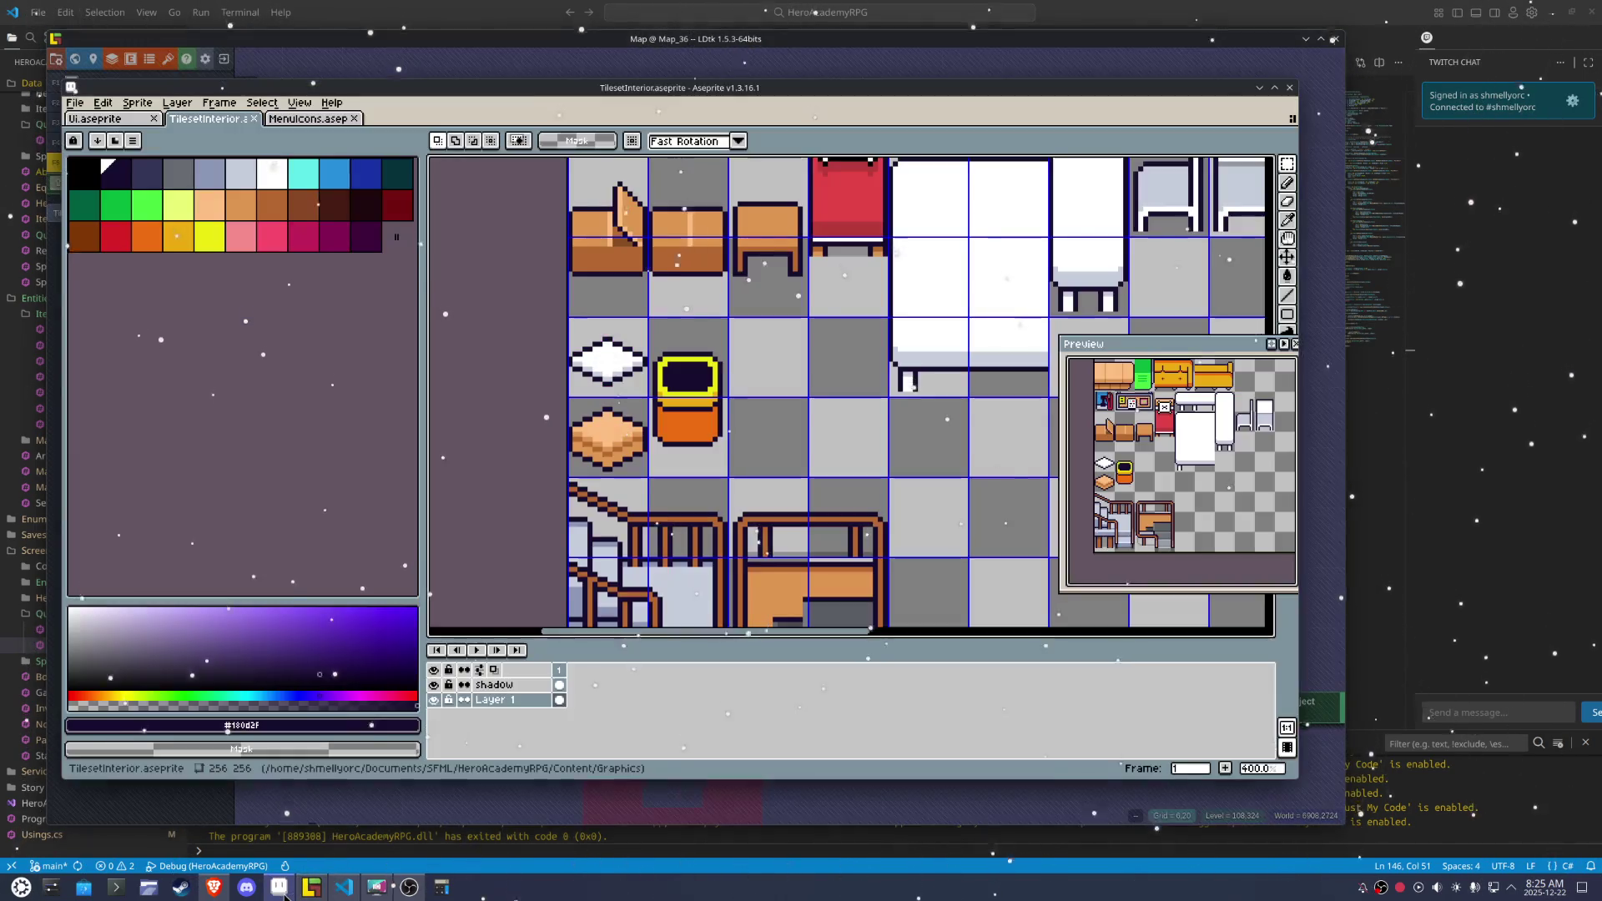
Zoom into the empty tile beside the pot, sketch a first outline, then undo it back to blank
scroll(up, 3)
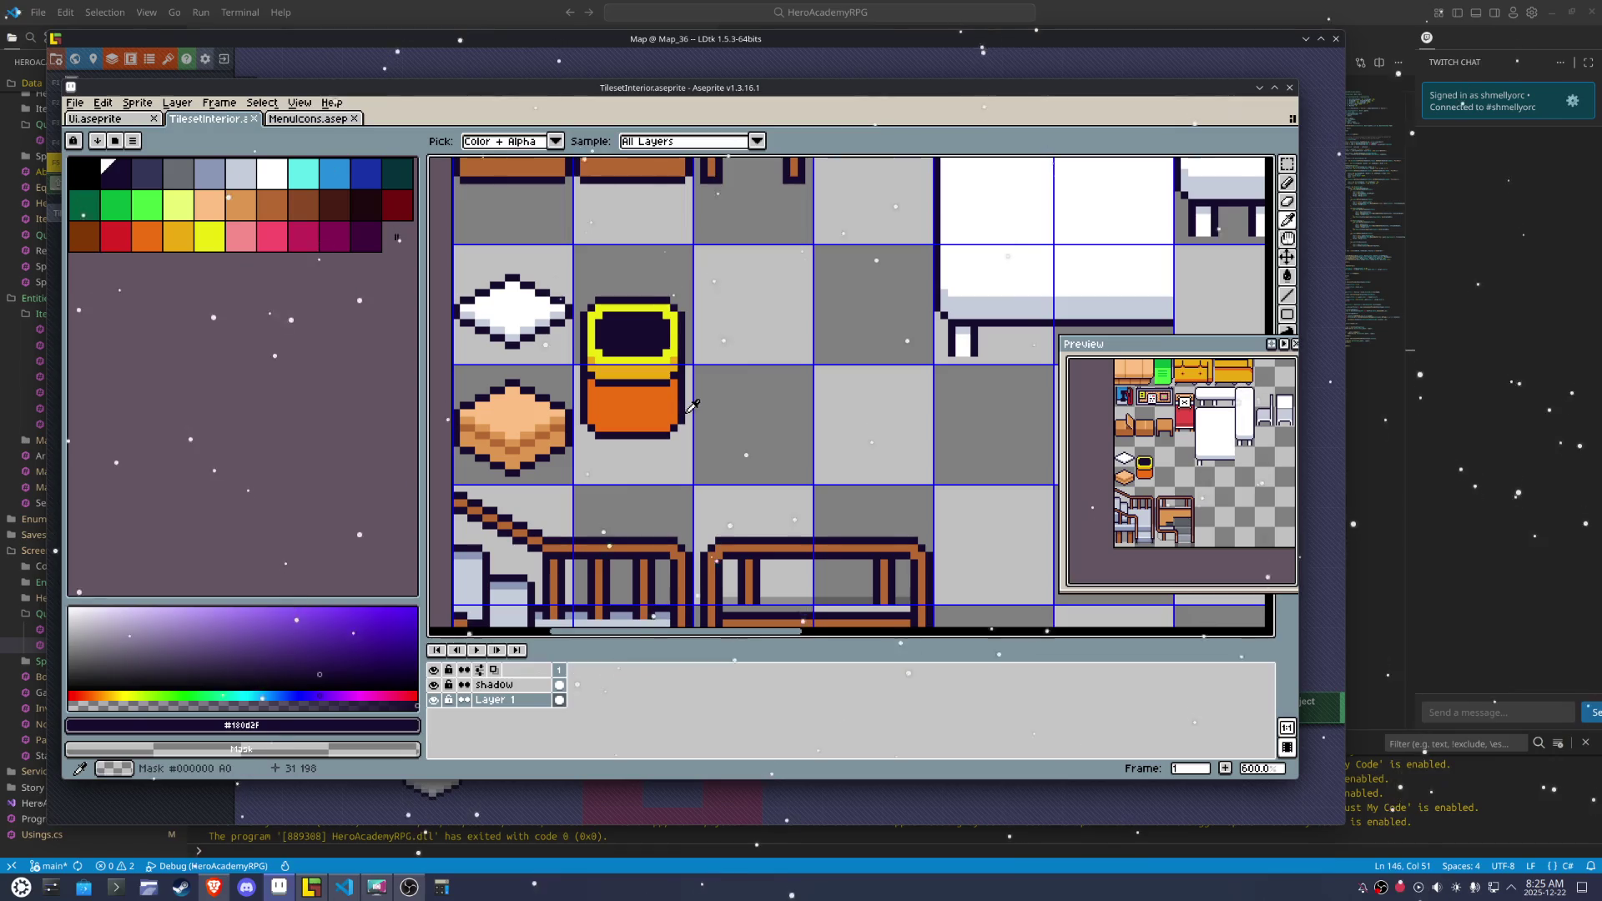
key(space)
drag(737, 299, 600, 397)
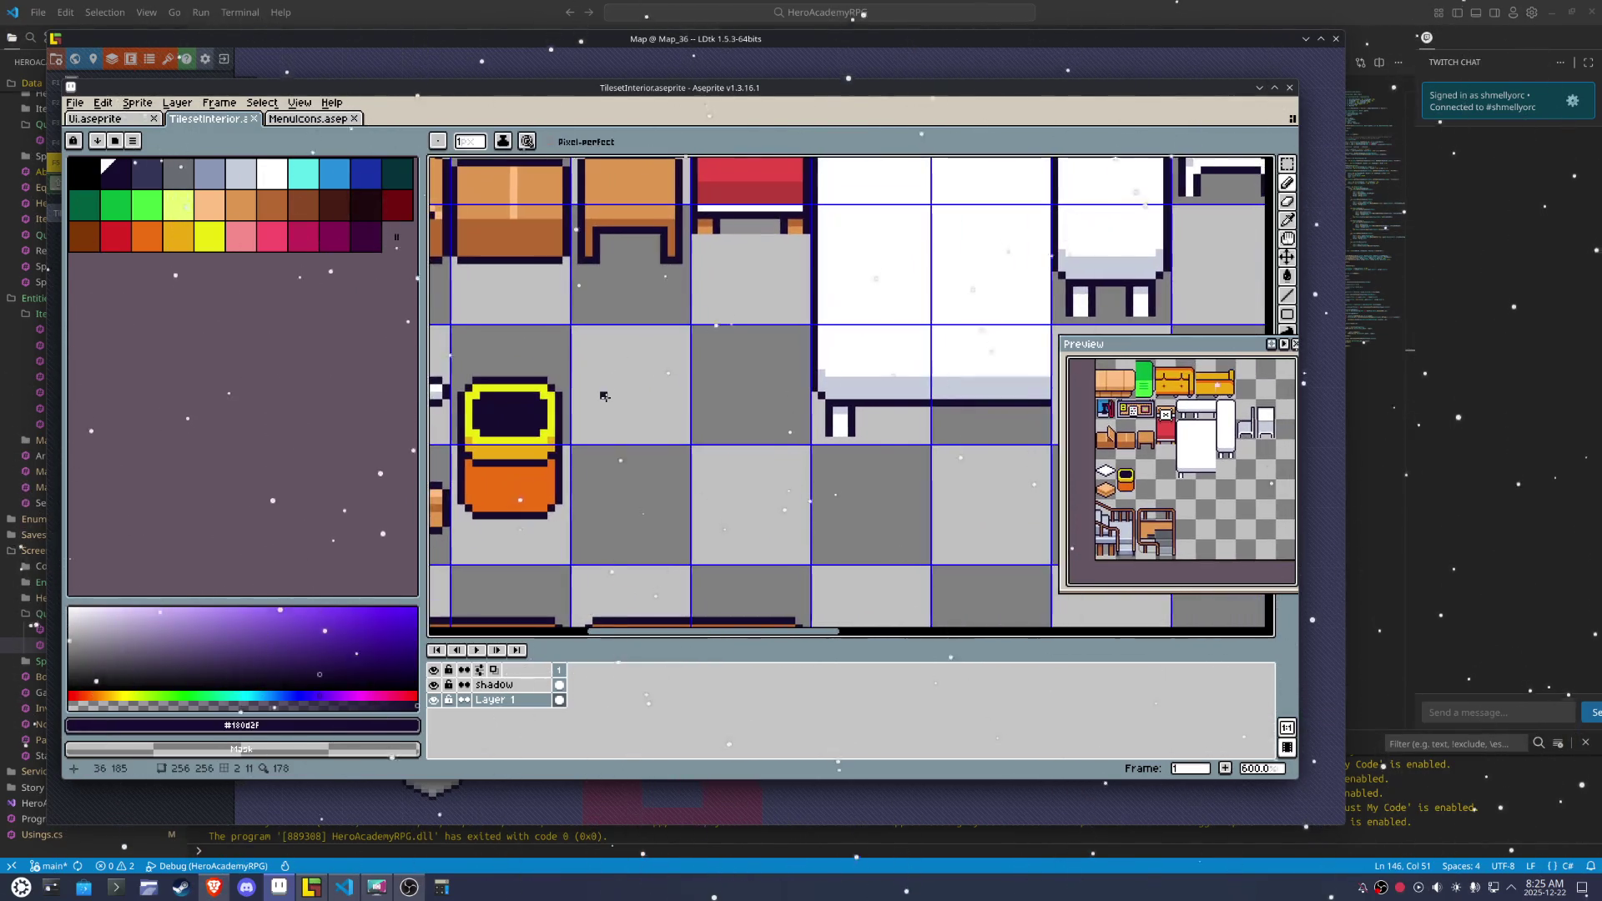
scroll(up, 3)
drag(705, 399, 604, 358)
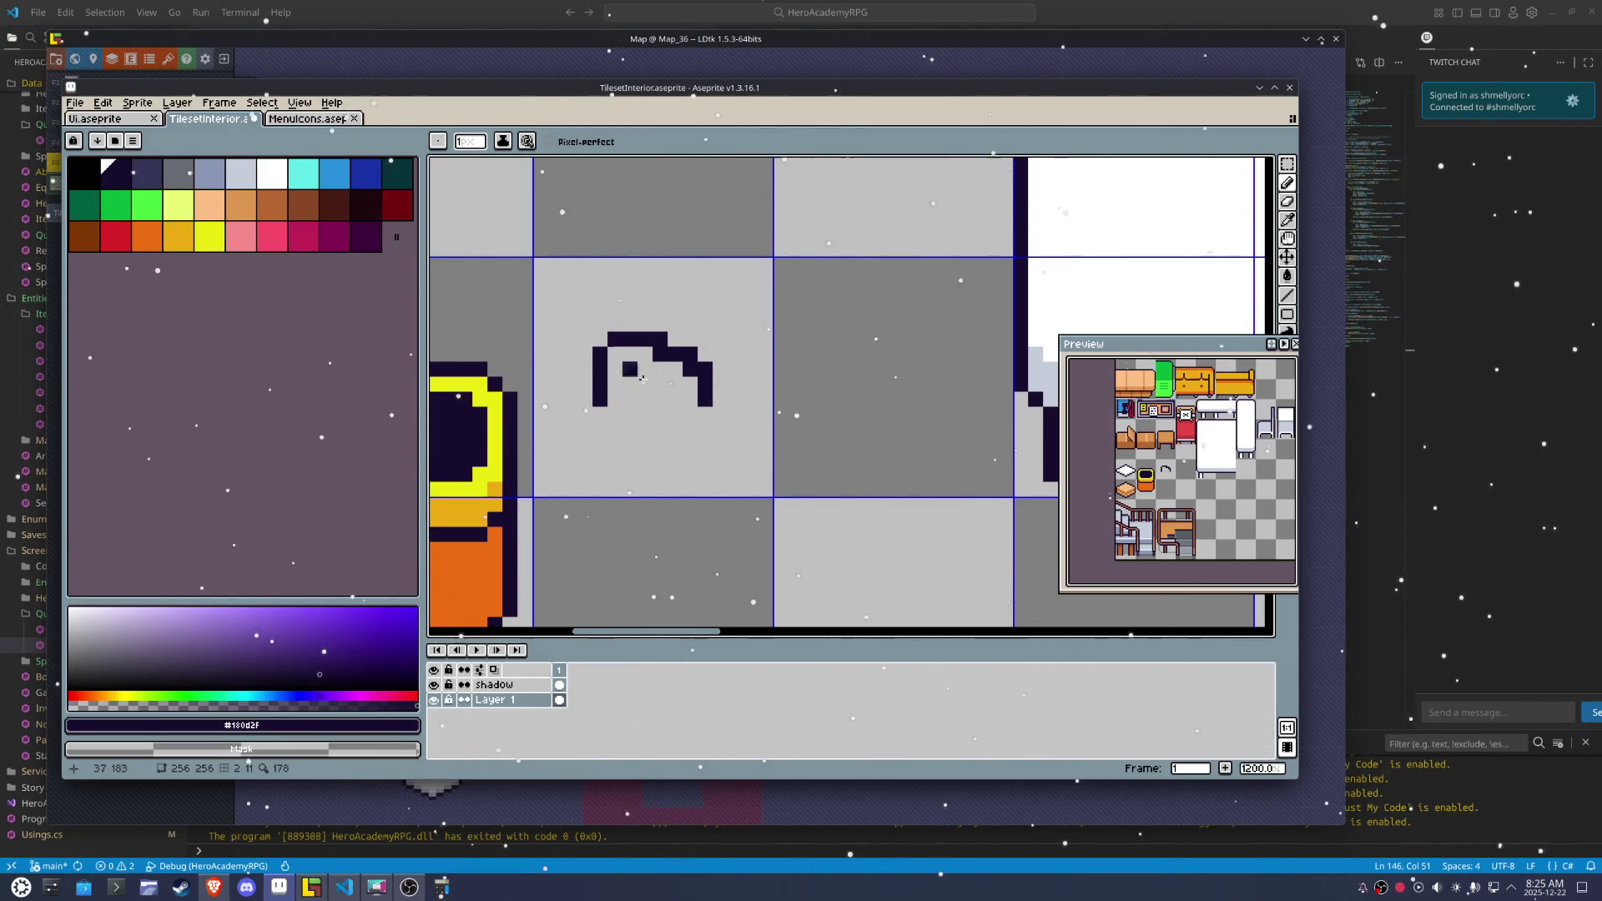
click(707, 416)
drag(691, 427, 602, 408)
key(ctrl+z)
right_click(705, 369)
right_click(690, 354)
right_click(660, 340)
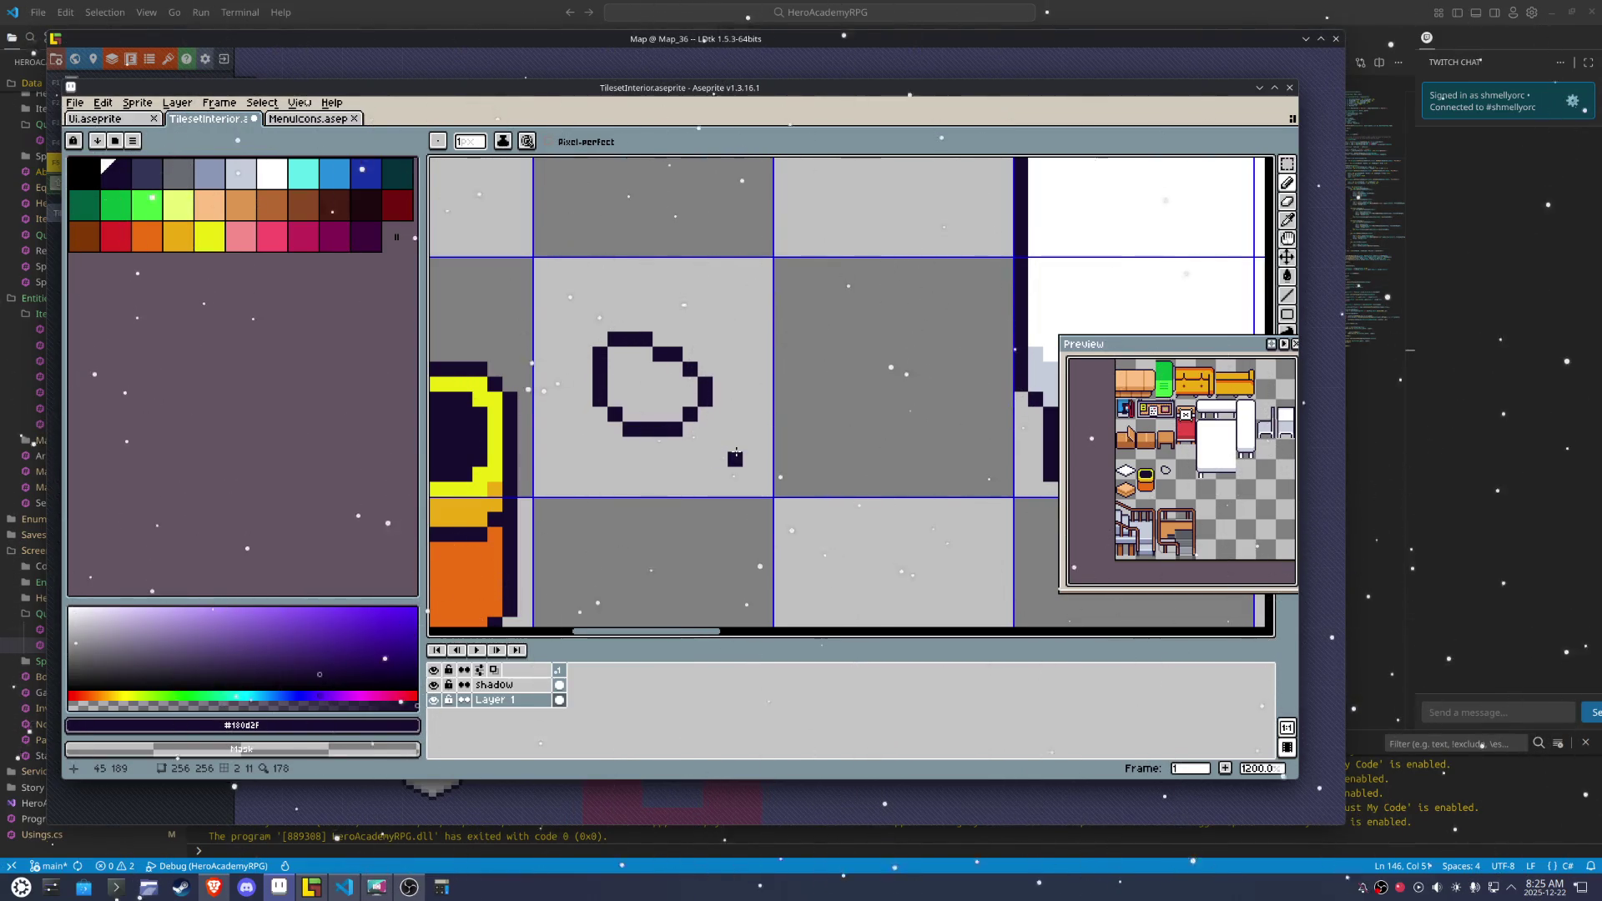
key(v)
key(ctrl+z)
key(ctrl+z)
key(ctrl+z)
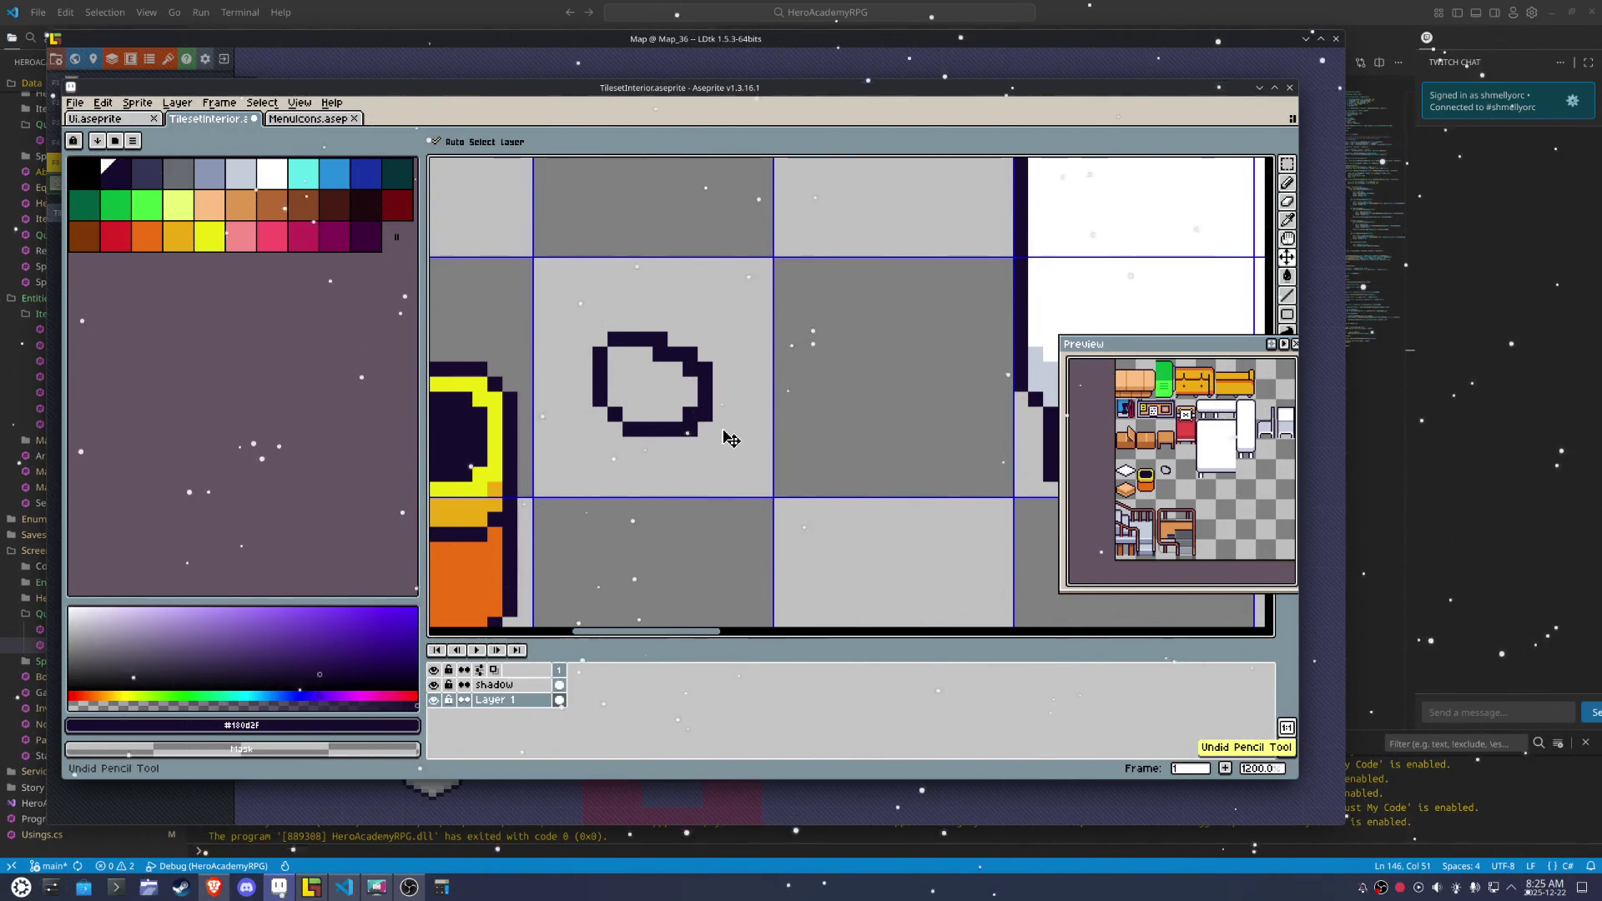
key(ctrl+z)
key(ctrl+z)
key(ctrl+z)
key(b)
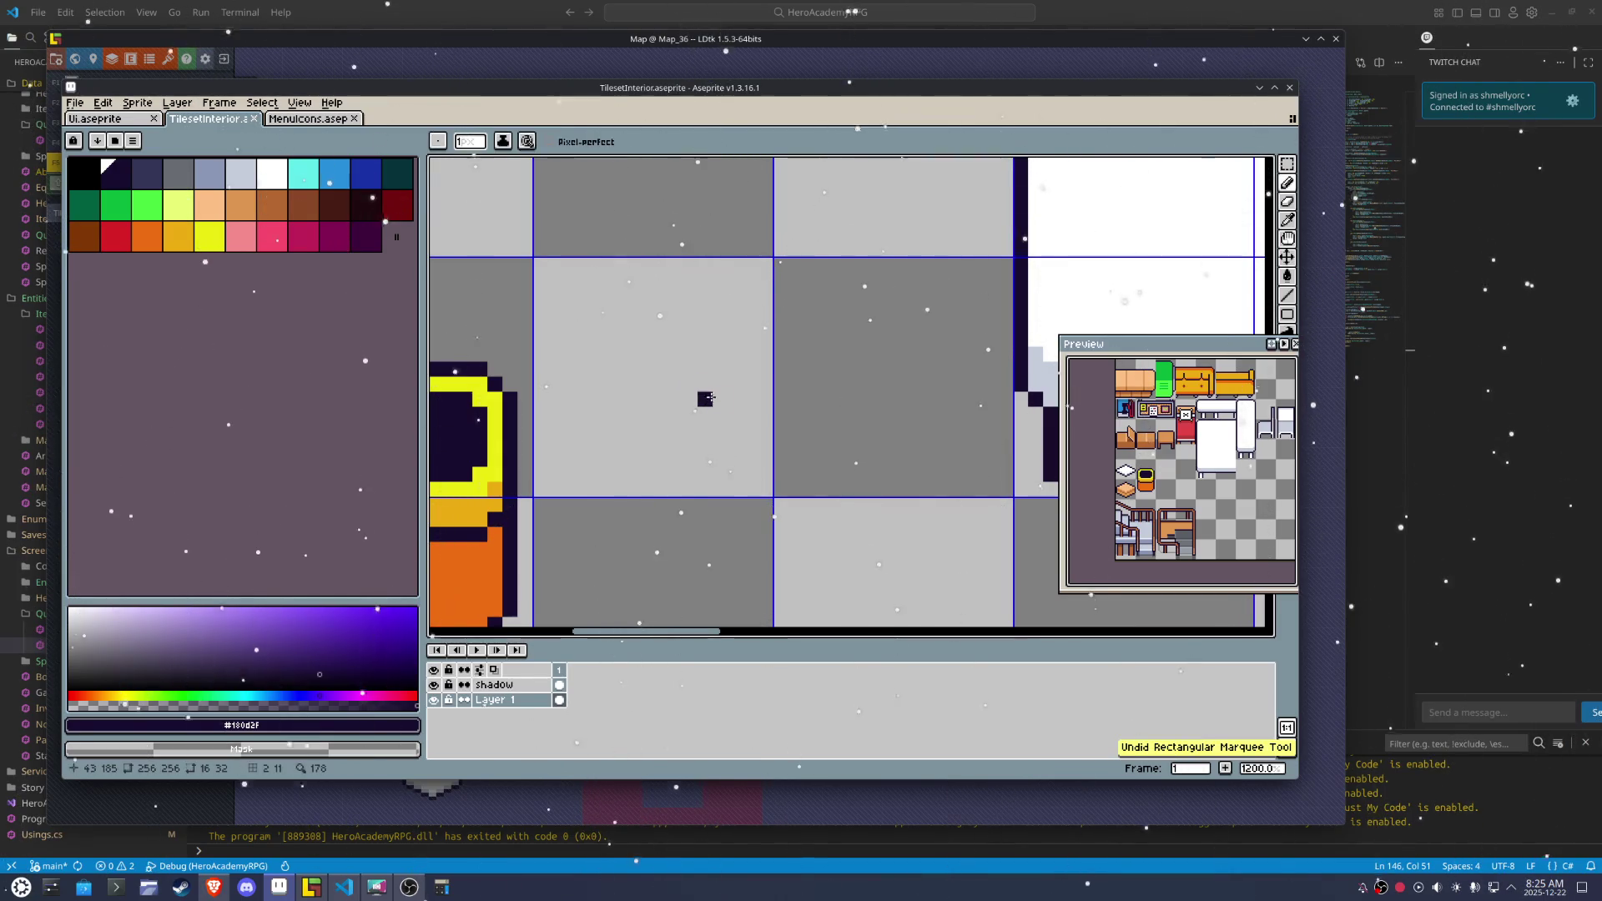
Draw the object's outline as a dark arch with thin stepped sides
click(675, 338)
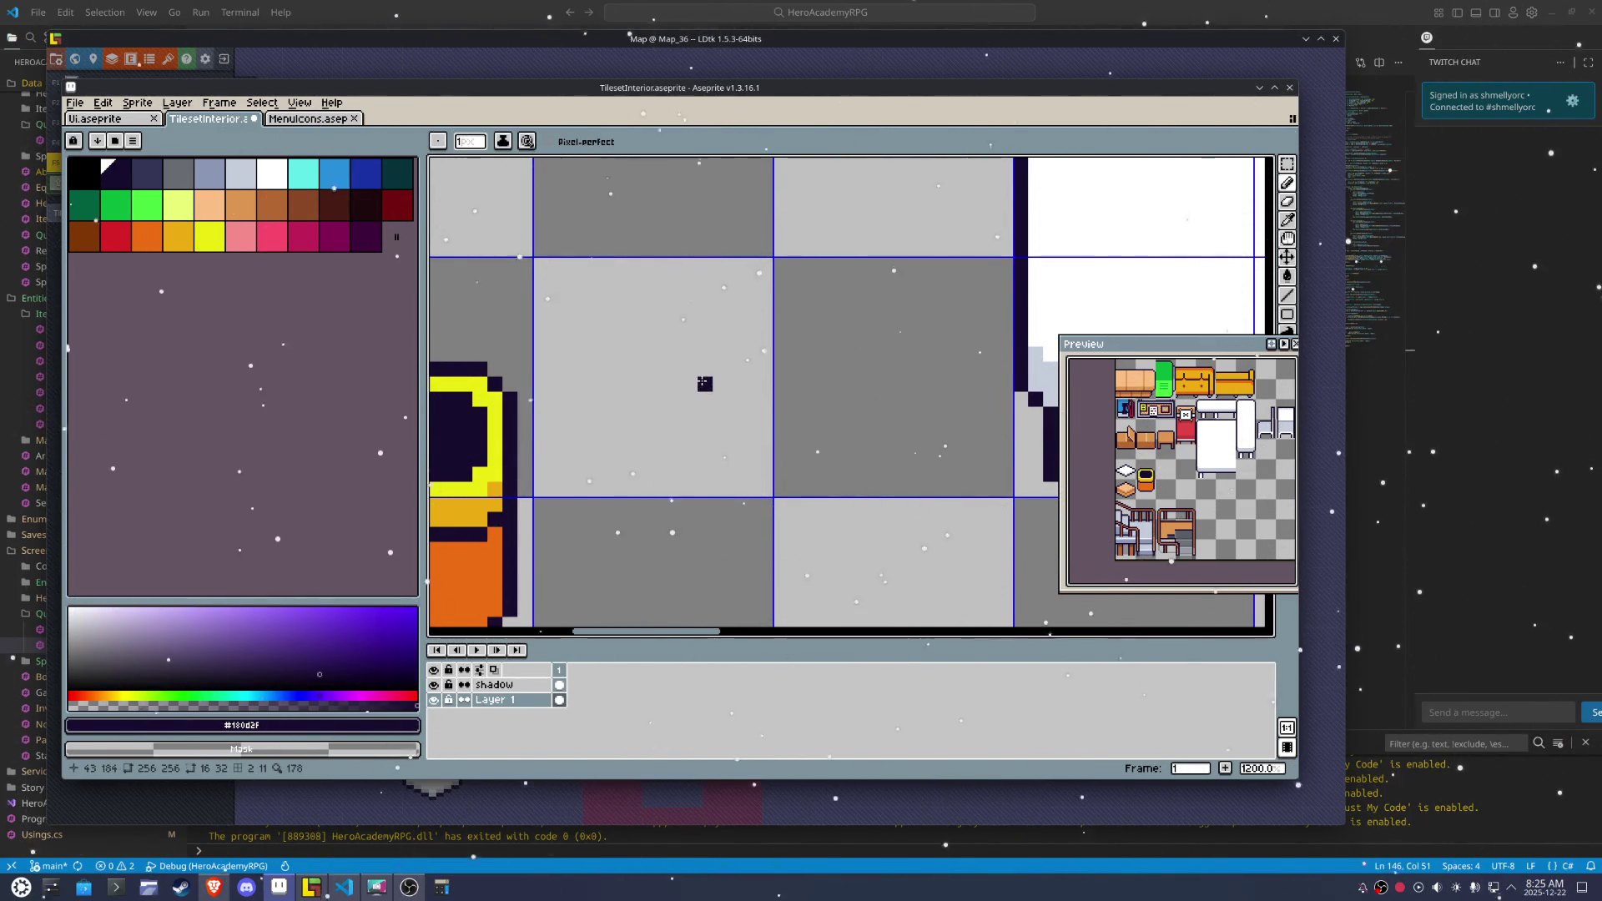
key(b)
drag(729, 420, 596, 417)
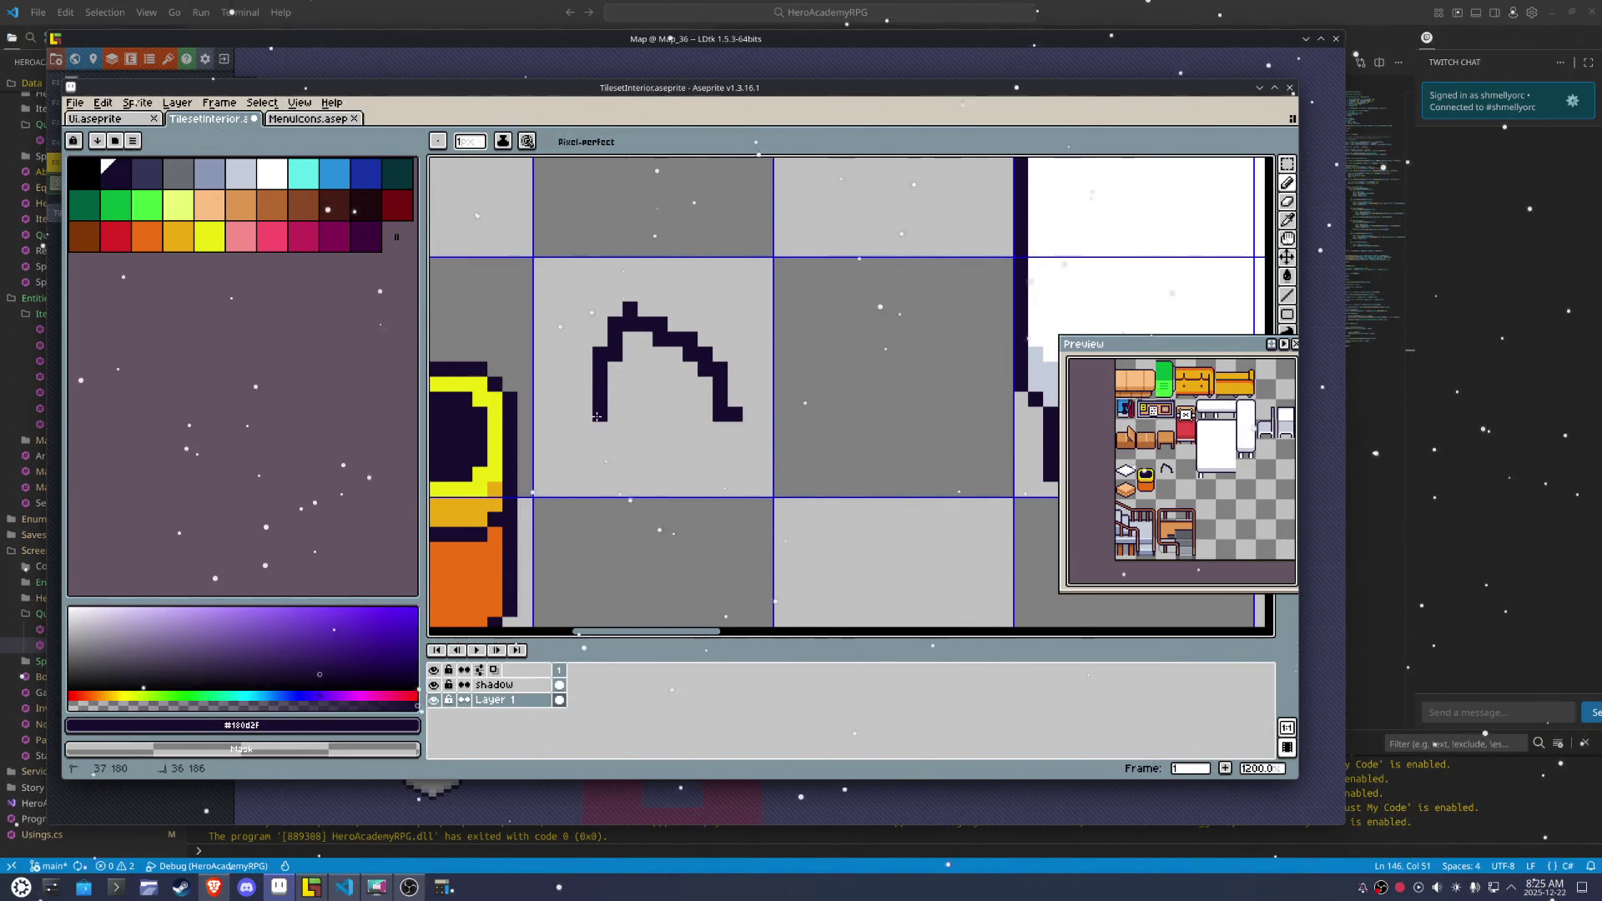
key(ctrl+z)
click(603, 332)
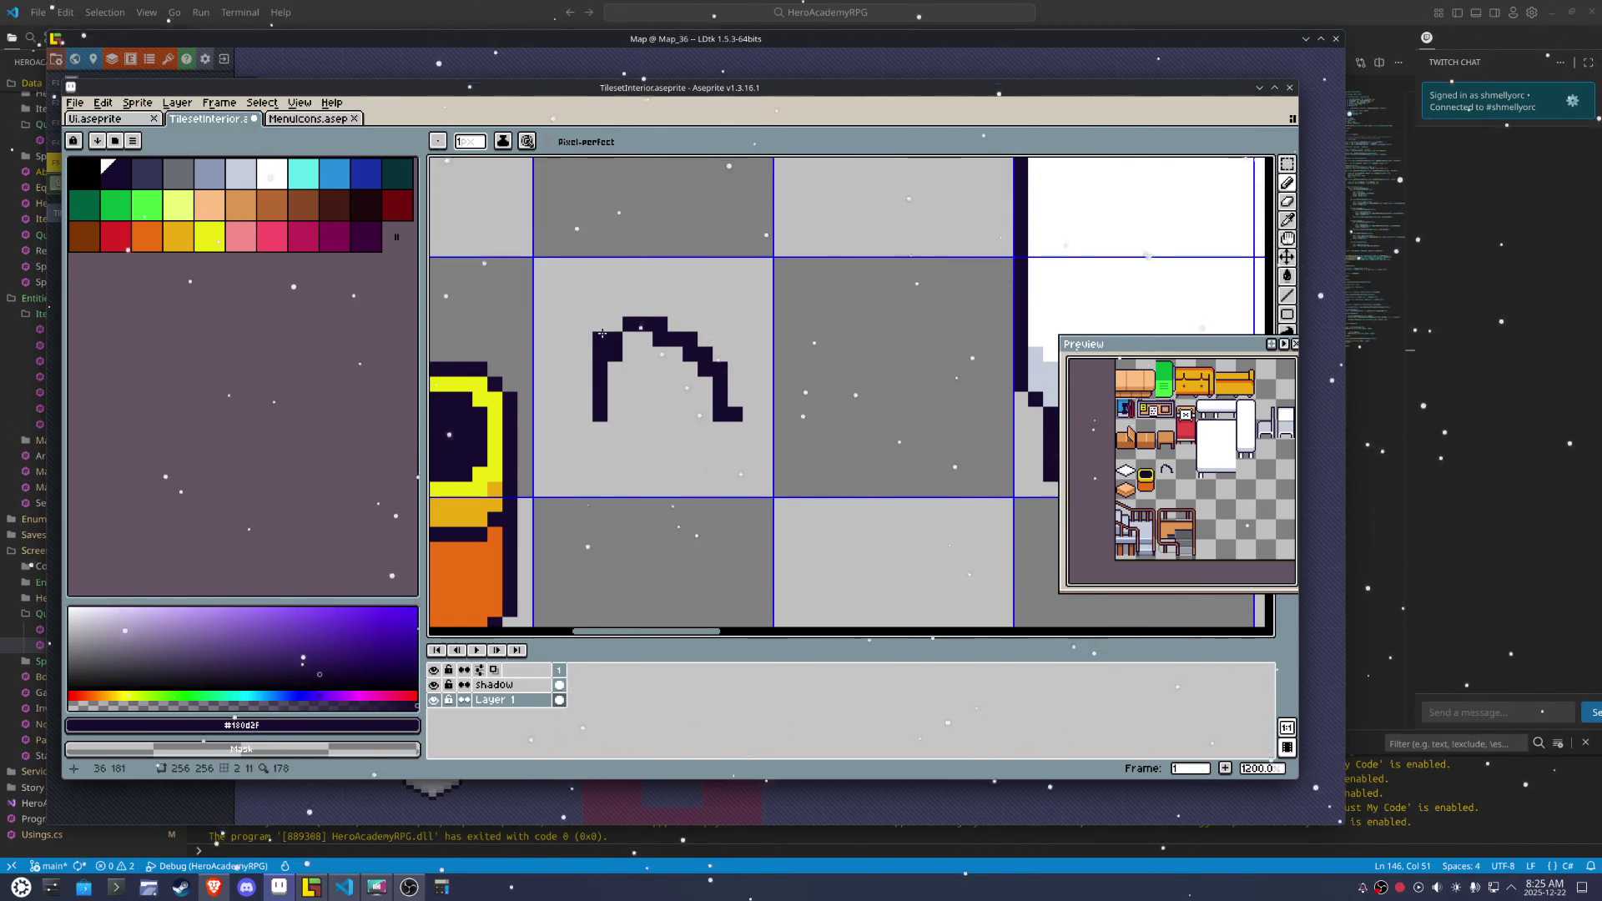
right_click(606, 354)
right_click(660, 340)
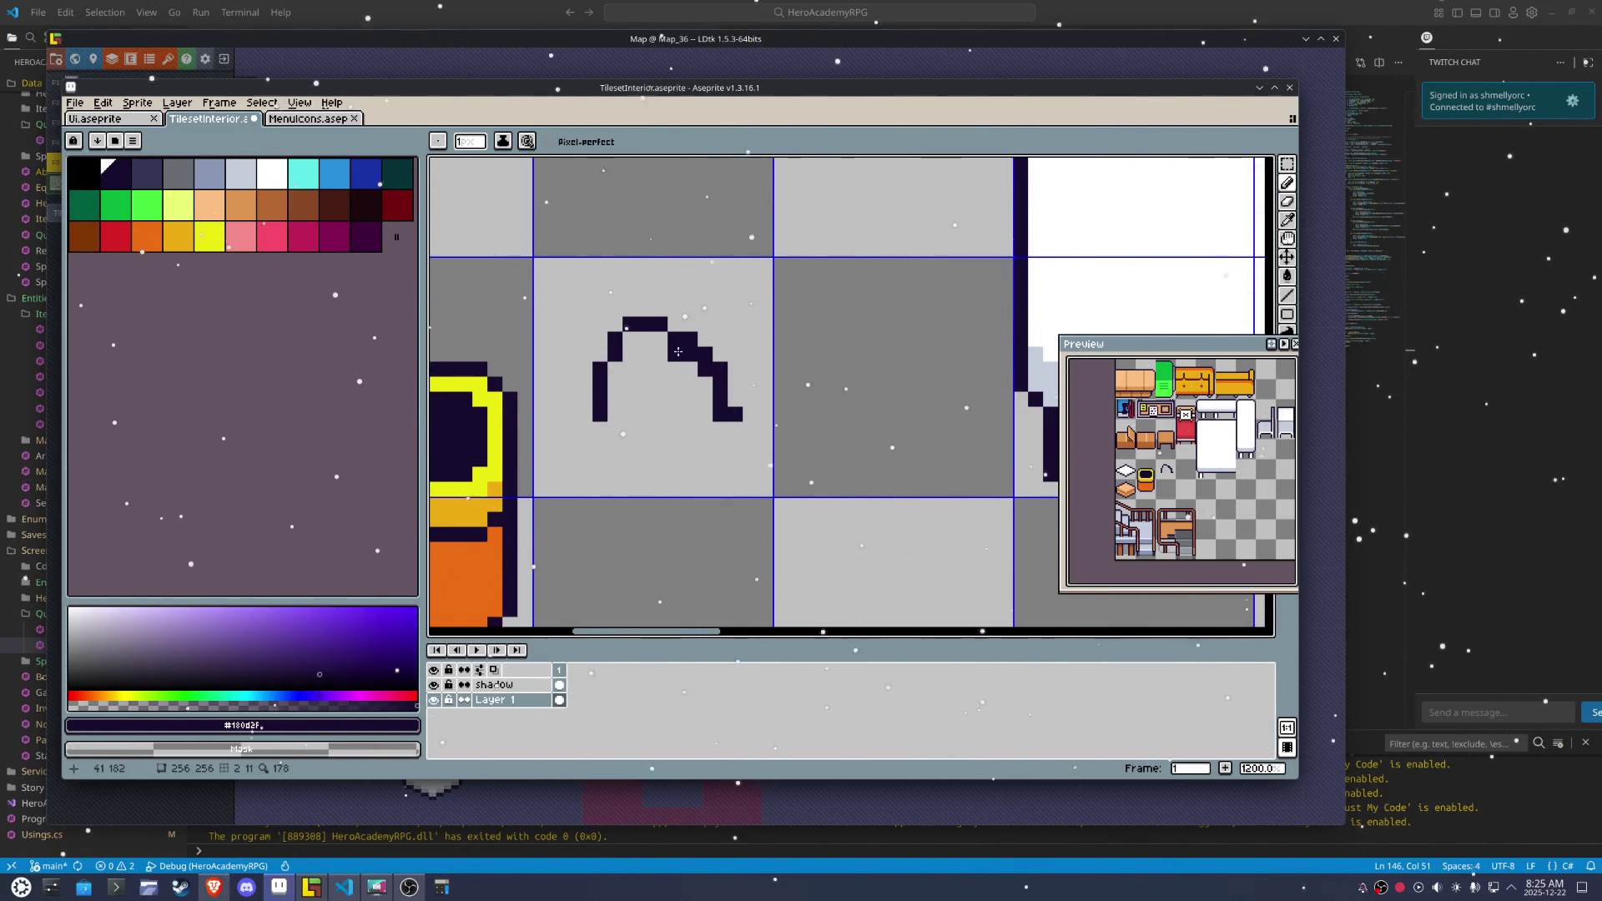
drag(691, 339, 616, 441)
click(720, 414)
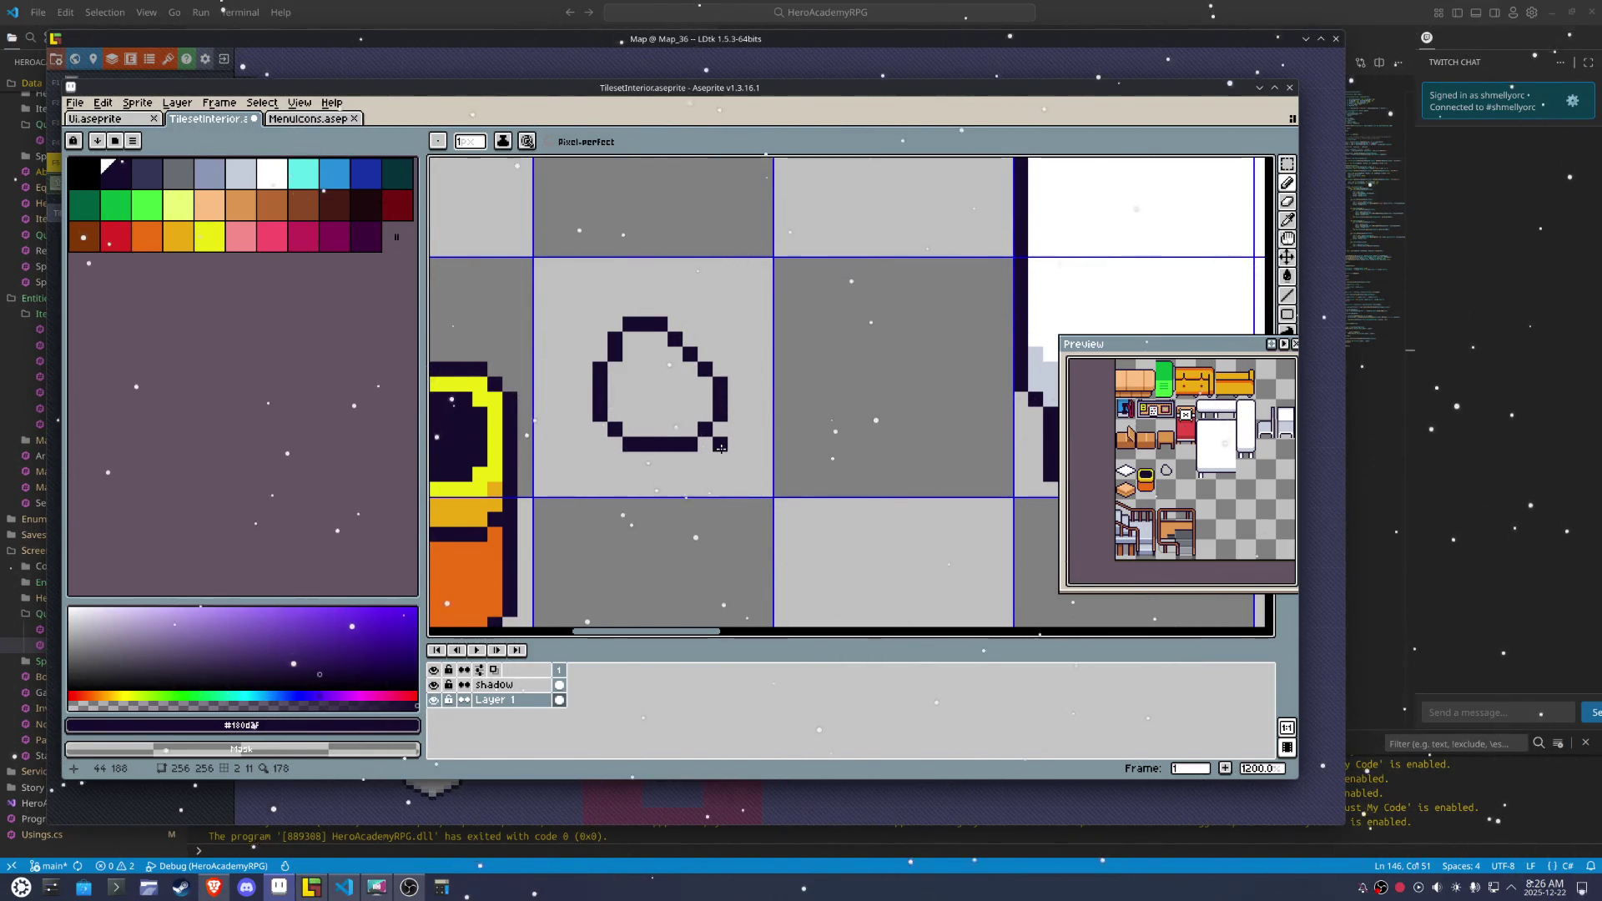
Add a hump along the outline's bottom edge and pixels at its top-right
click(675, 429)
click(660, 414)
click(644, 427)
drag(643, 426, 677, 460)
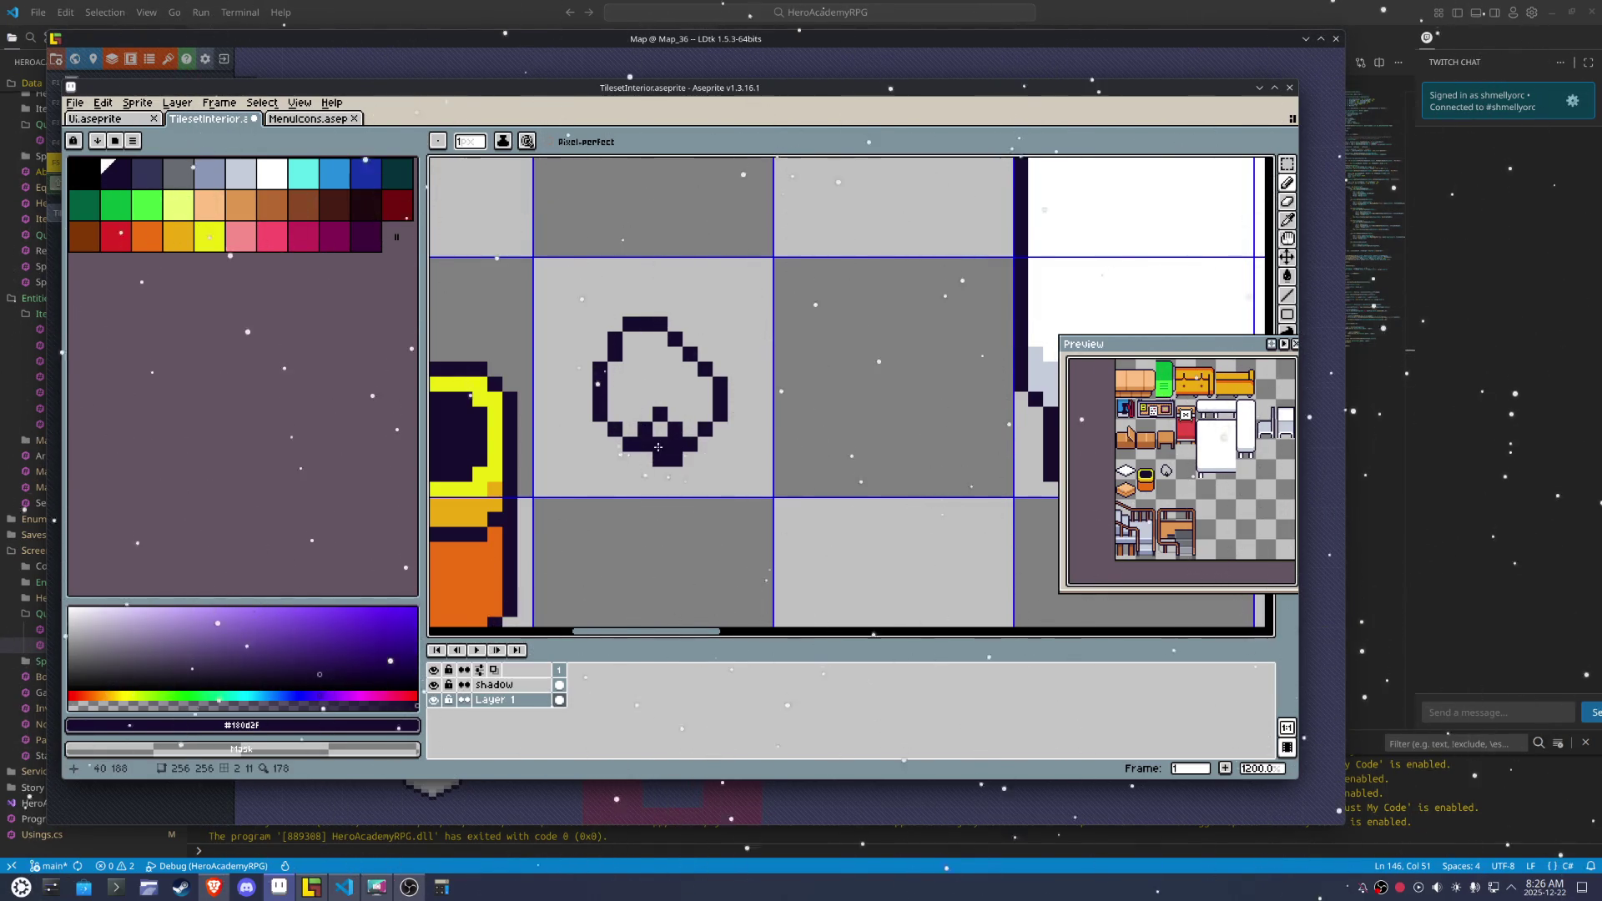
drag(690, 325, 705, 325)
key(ctrl+z)
click(689, 338)
click(720, 340)
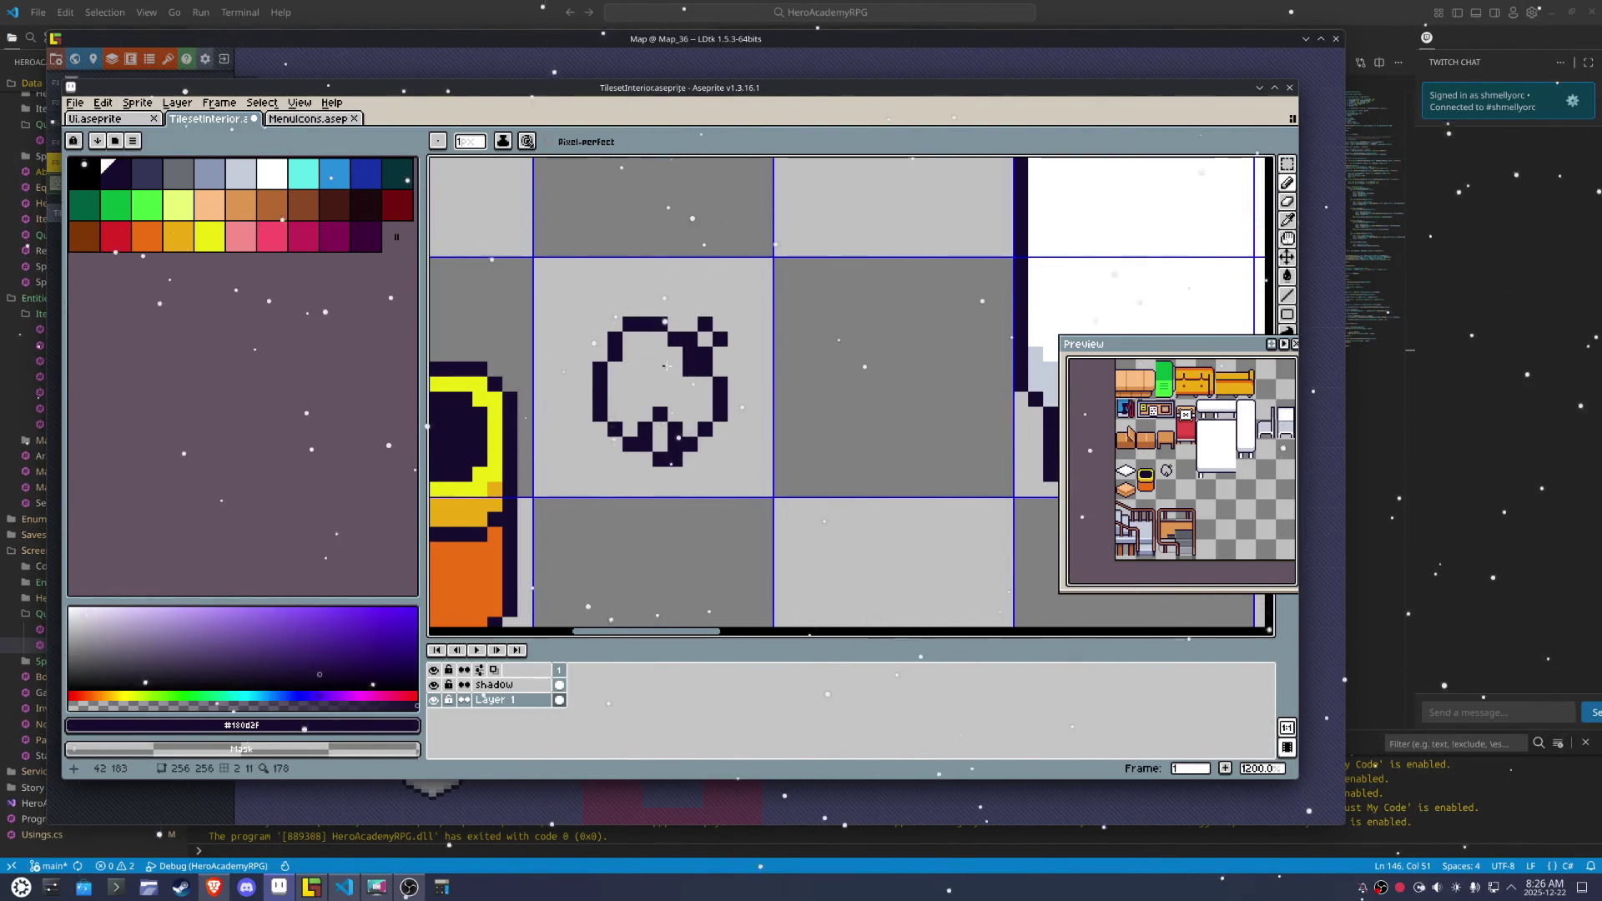
Step the outline's left edge down with dark pixels
click(585, 340)
click(570, 354)
click(571, 368)
click(585, 372)
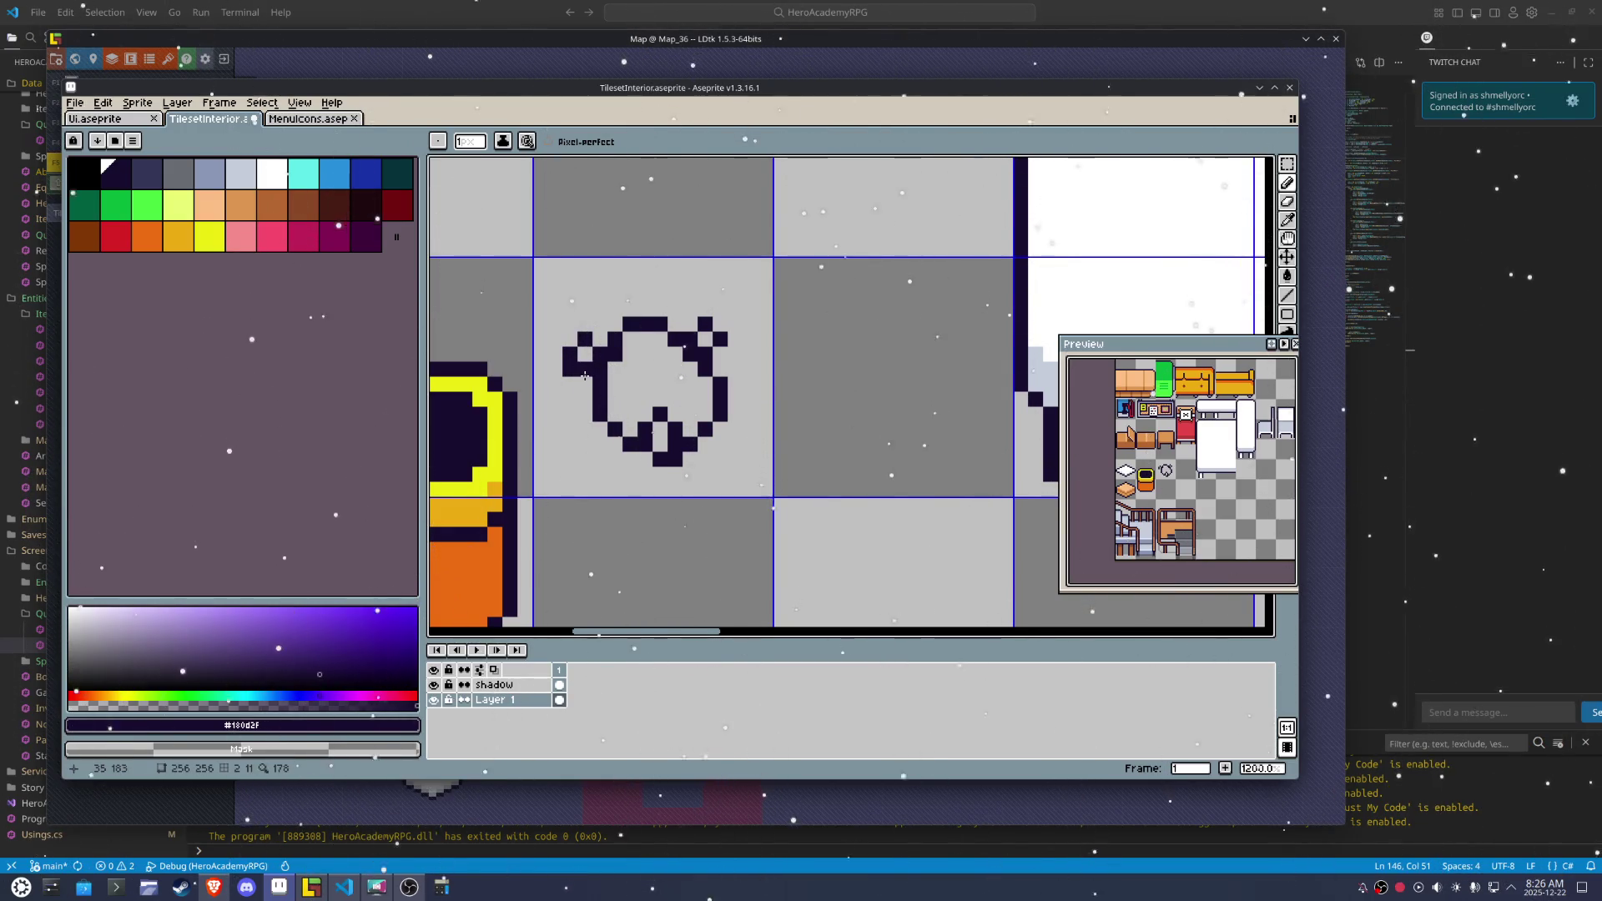
right_click(605, 368)
drag(593, 375, 607, 381)
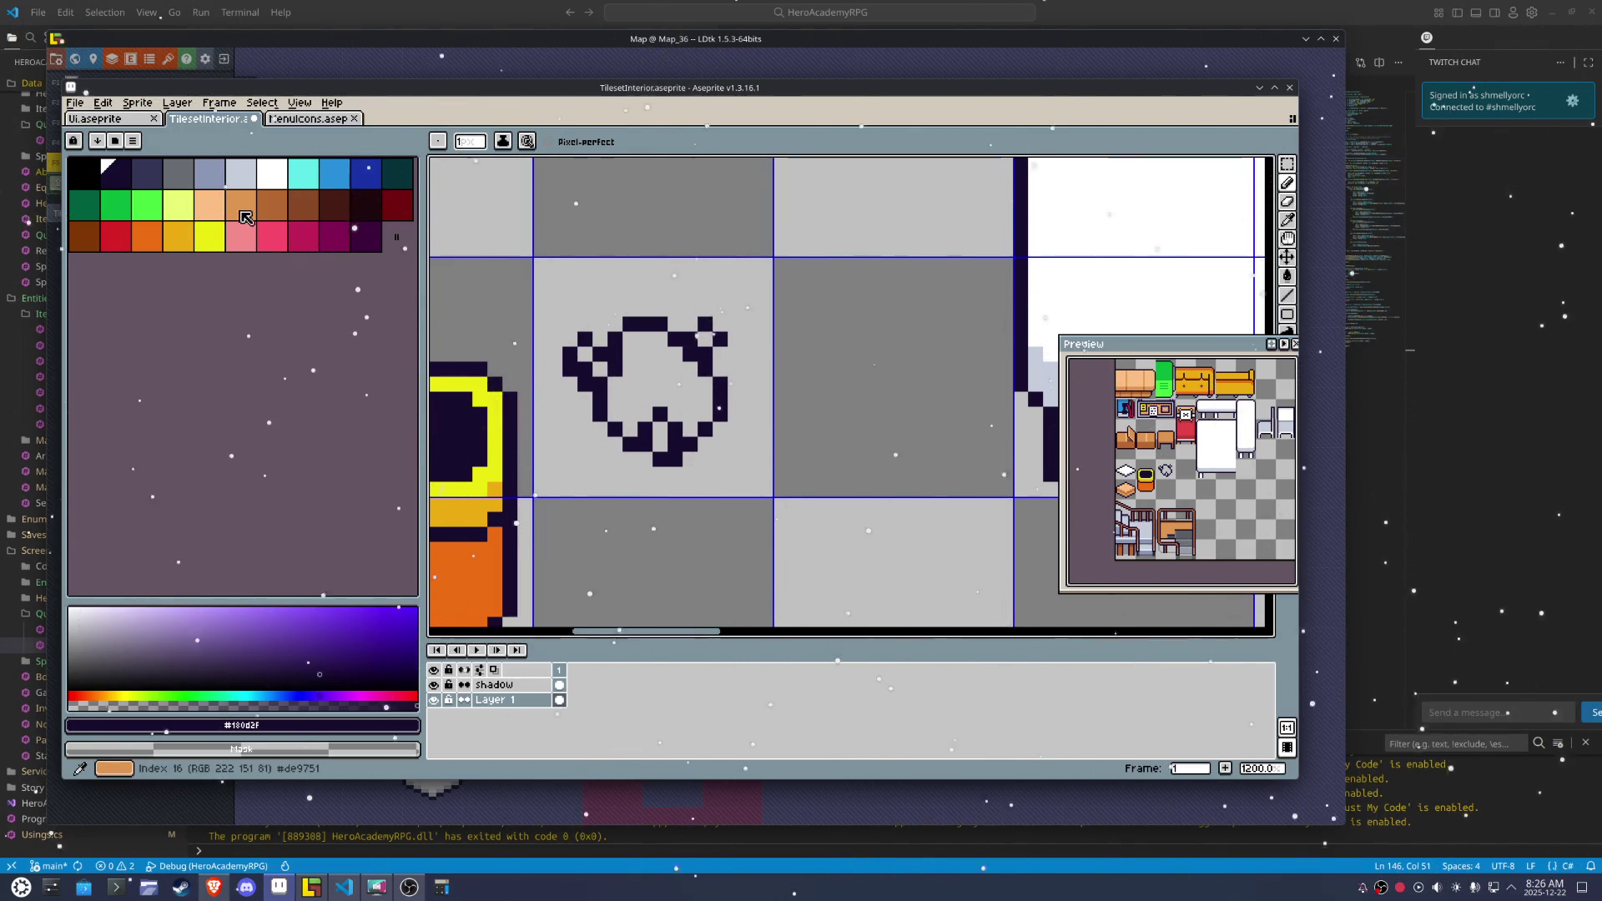
Fill the new object orange, its bottom gap yellow, and two small pockets blue
click(242, 209)
key(g)
click(629, 339)
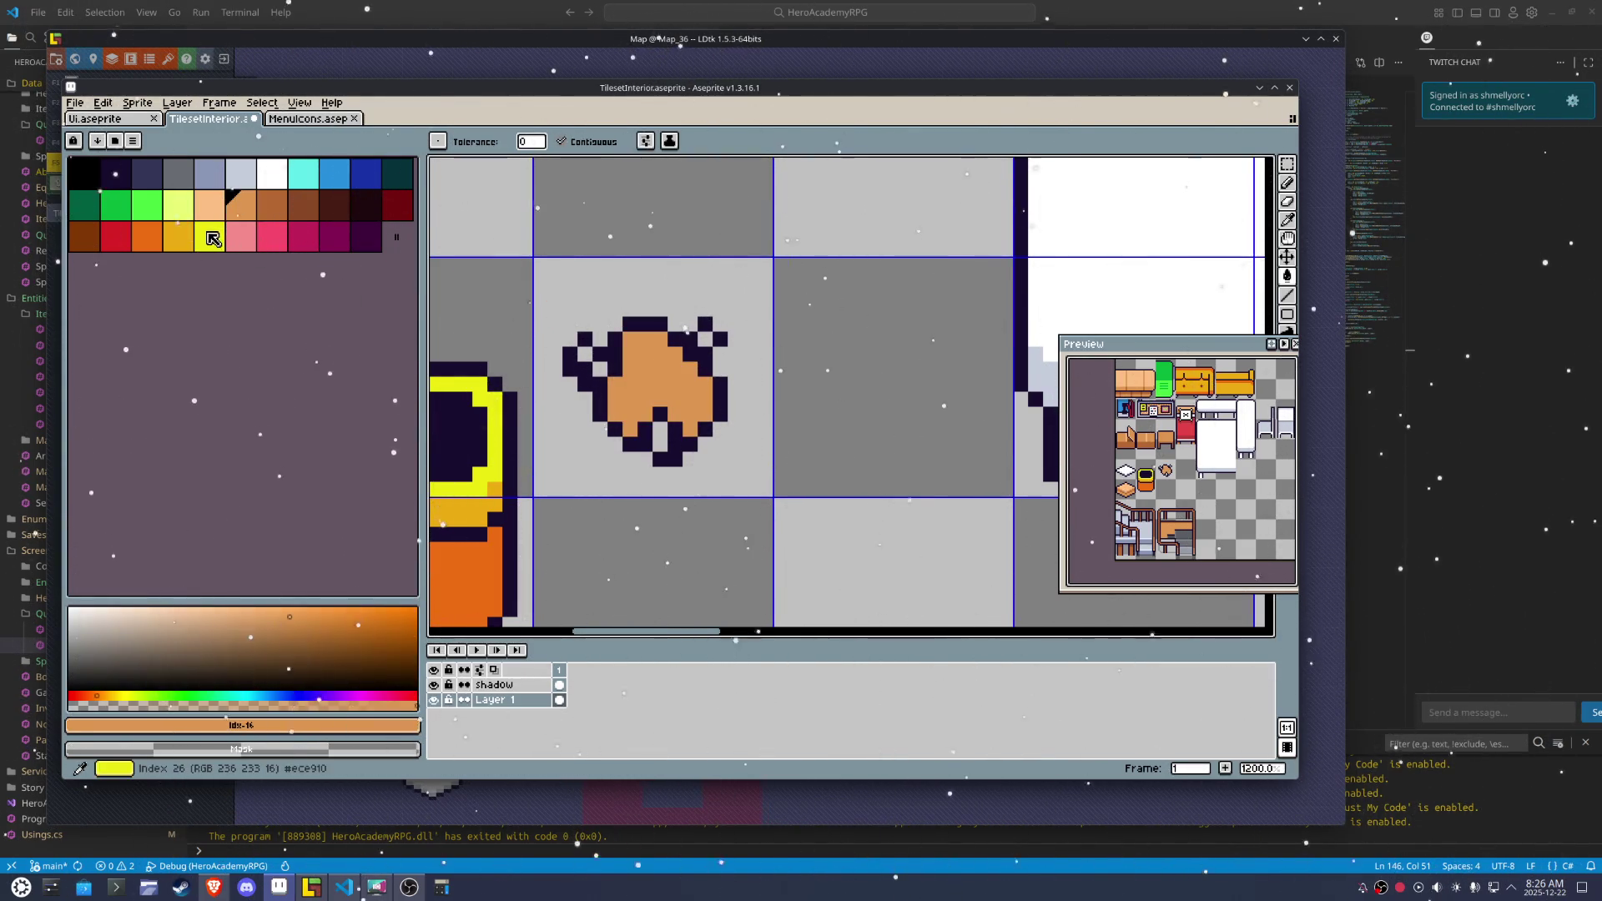
click(210, 236)
click(661, 430)
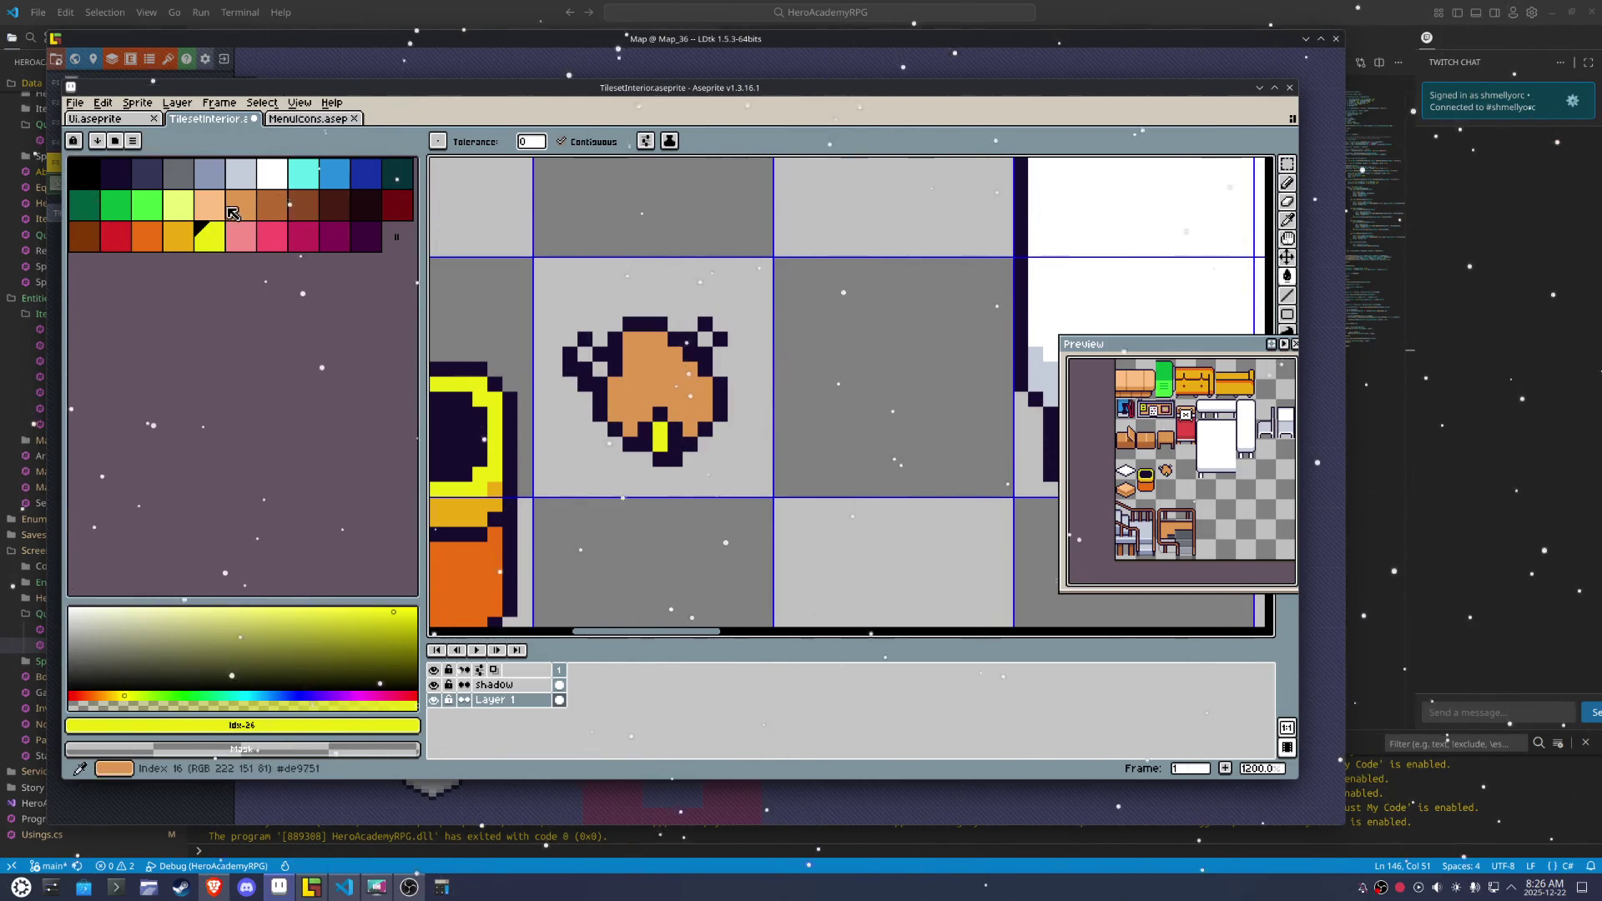
click(115, 236)
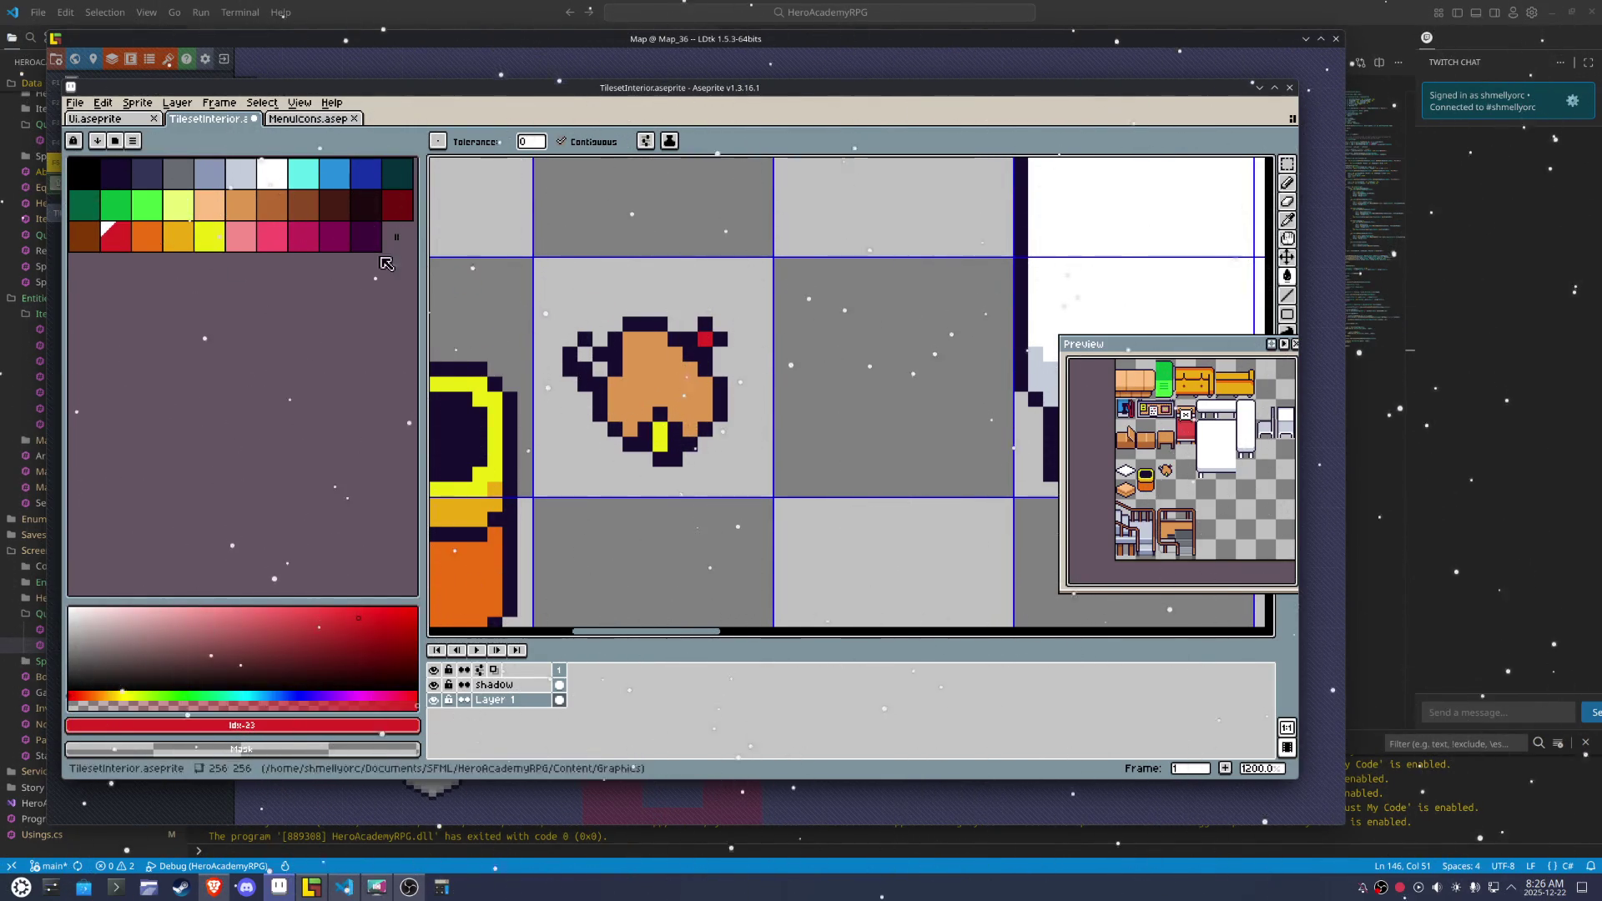
click(333, 191)
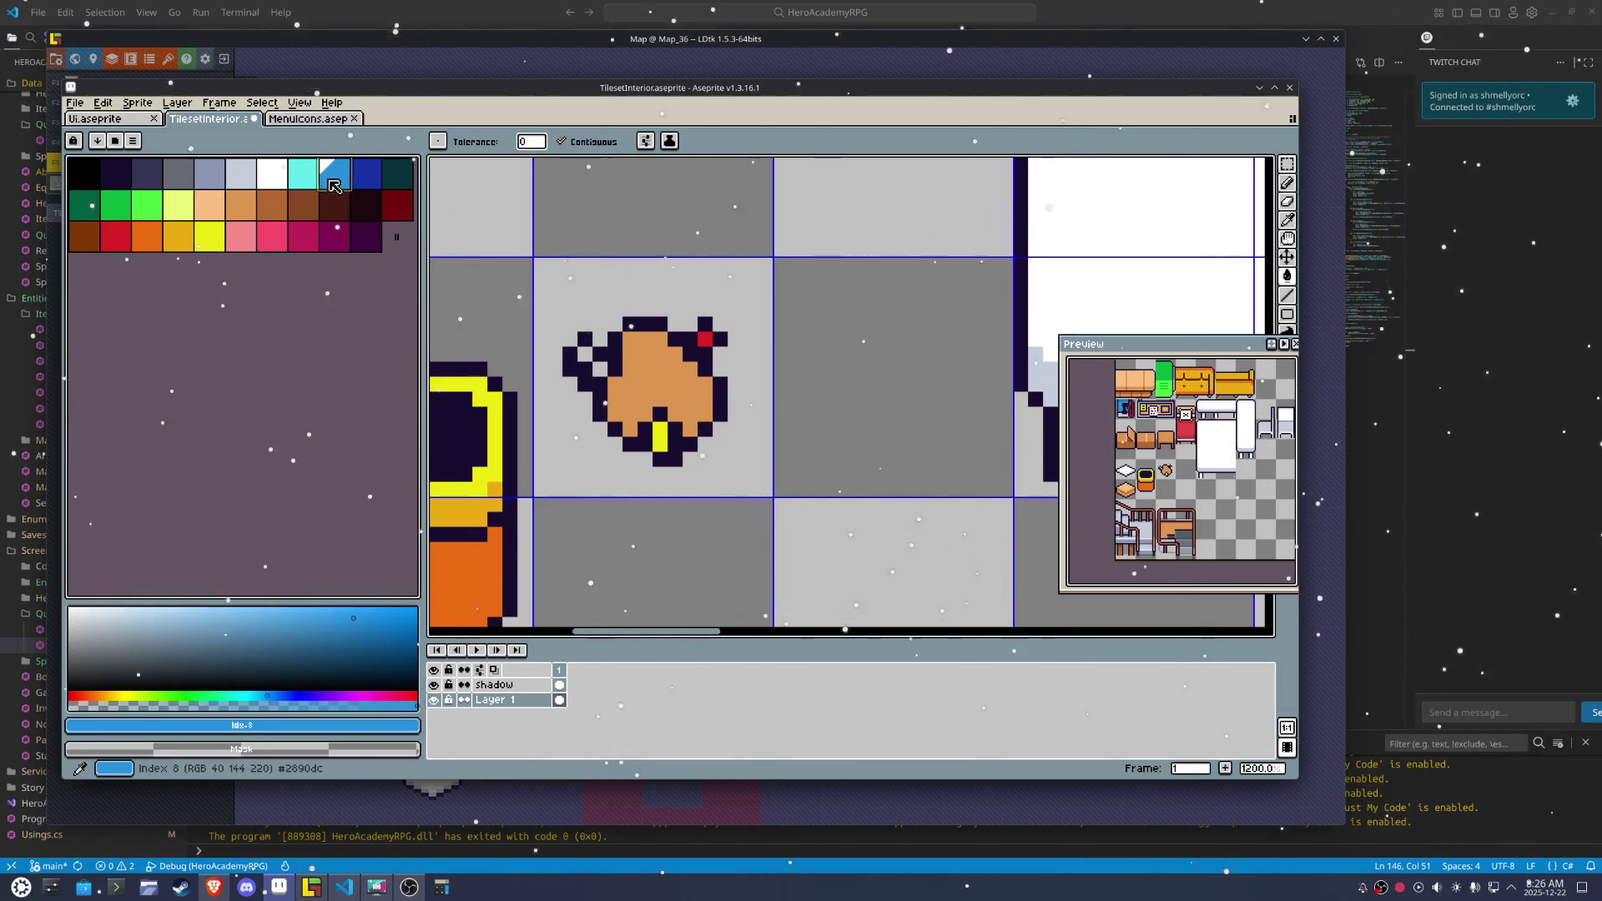
click(584, 353)
click(599, 368)
Shade the object with a darker brown sampled from its orange, and add a dark pixel below
key(i)
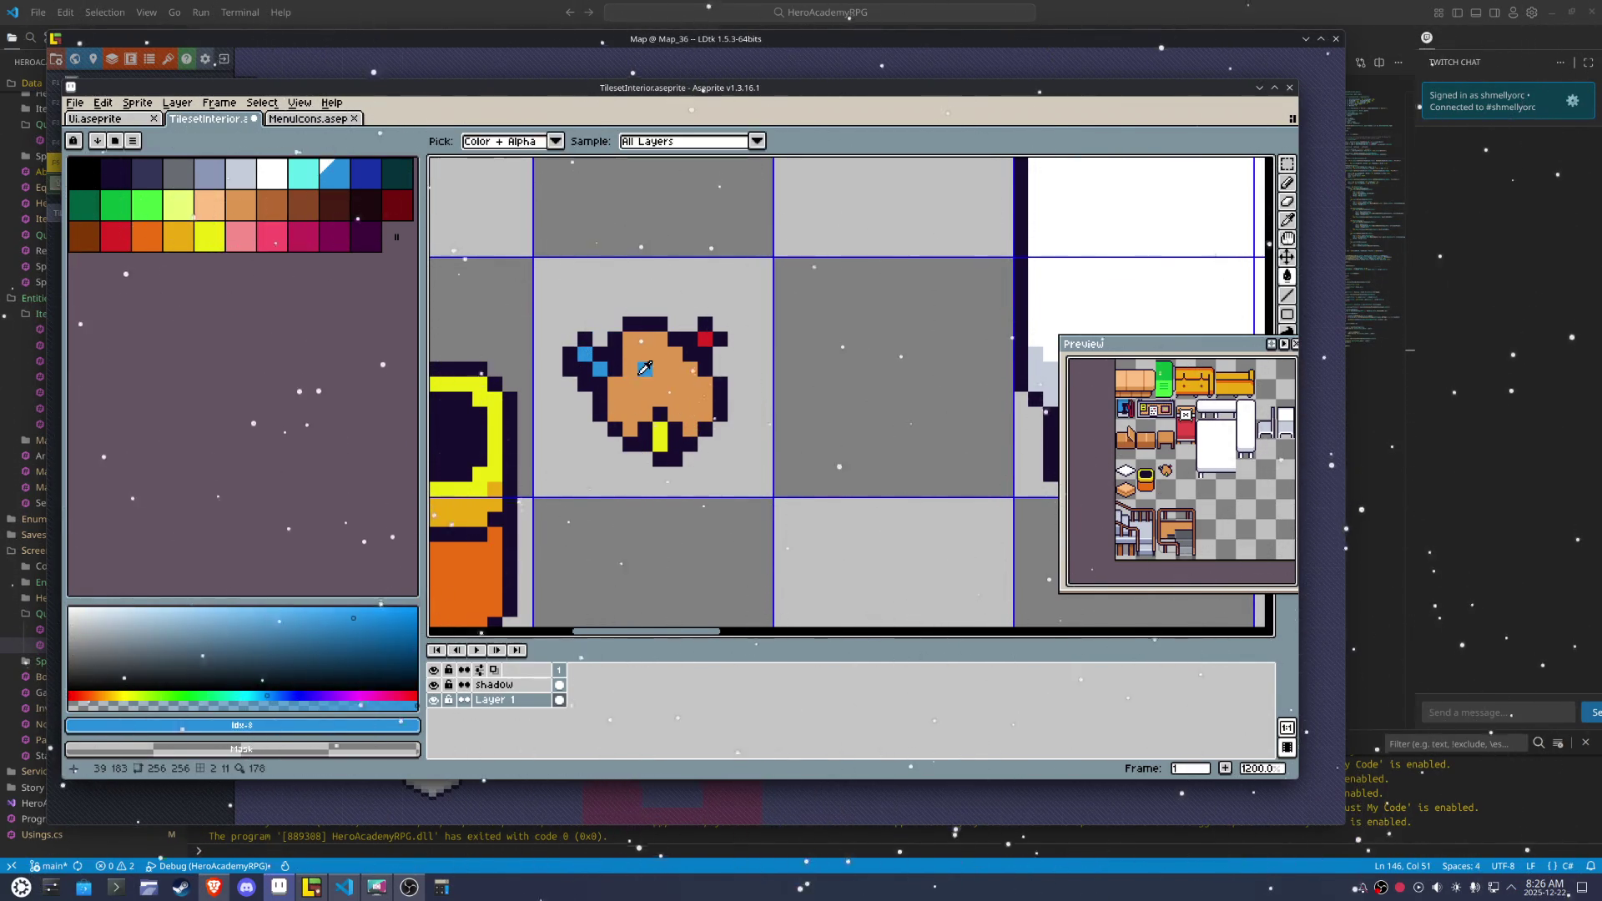
click(645, 368)
click(291, 626)
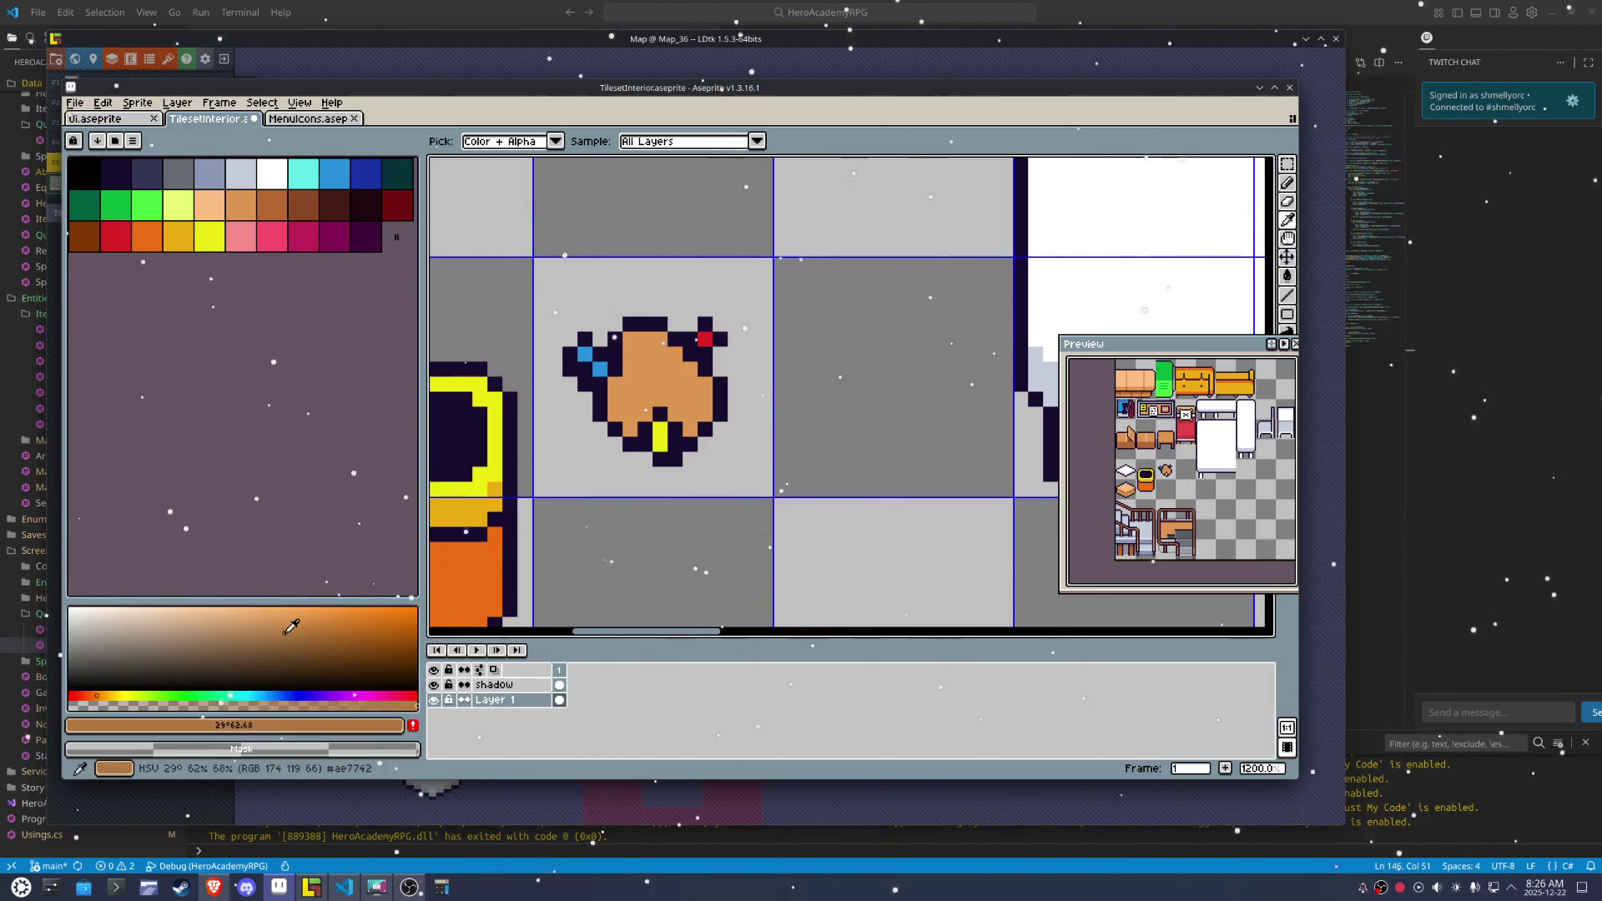
key(b)
click(662, 385)
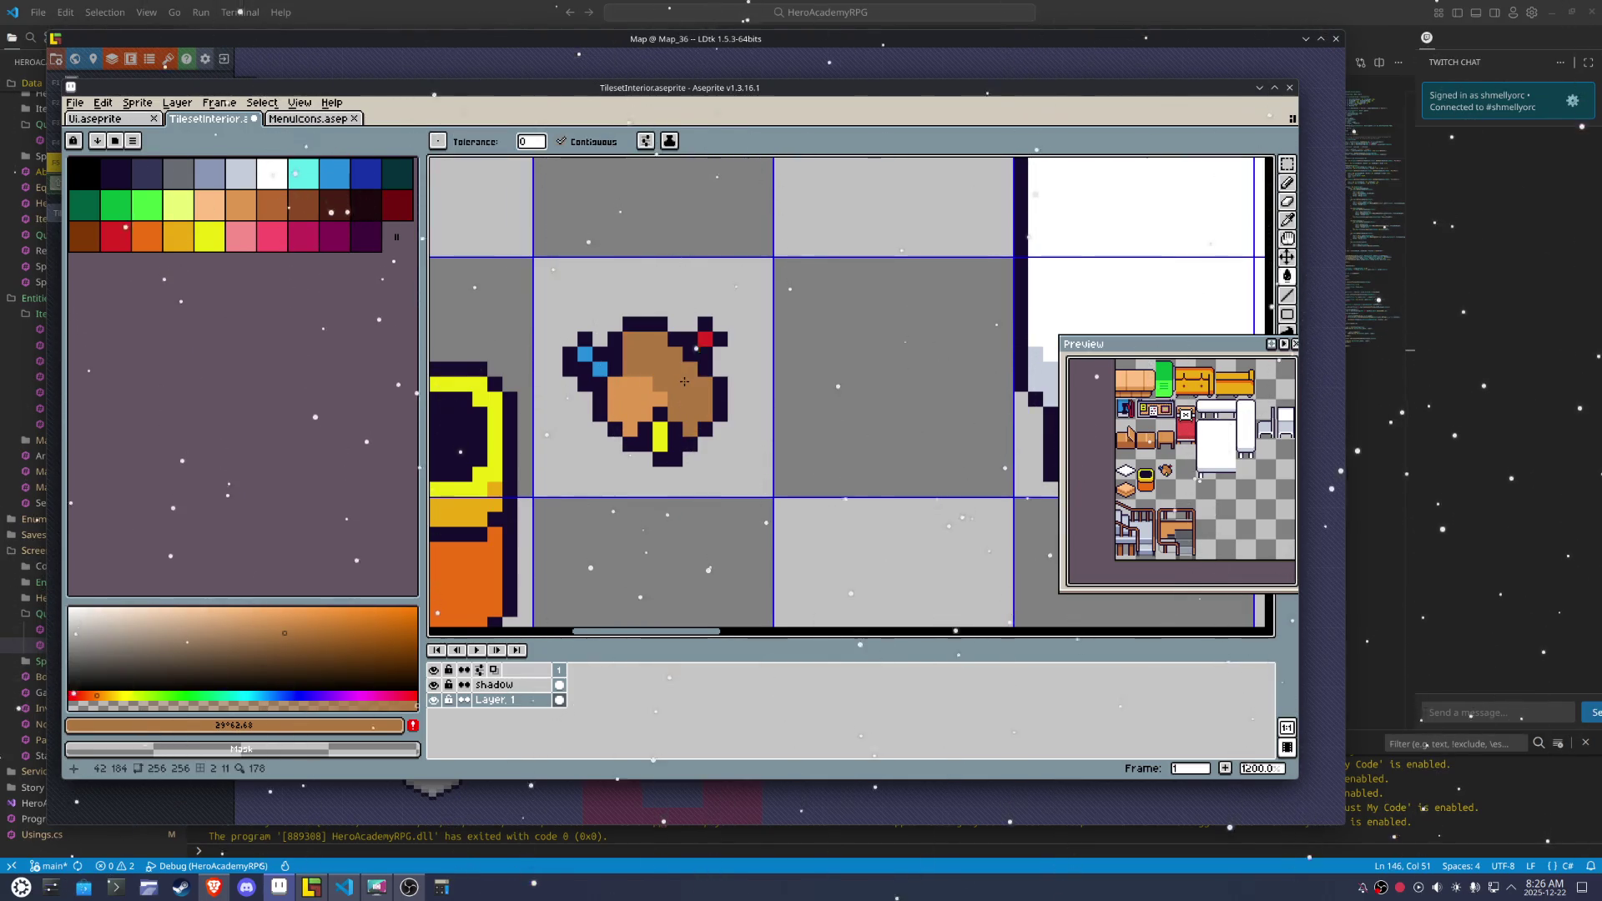
key(m)
scroll(down, 3)
scroll(up, 3)
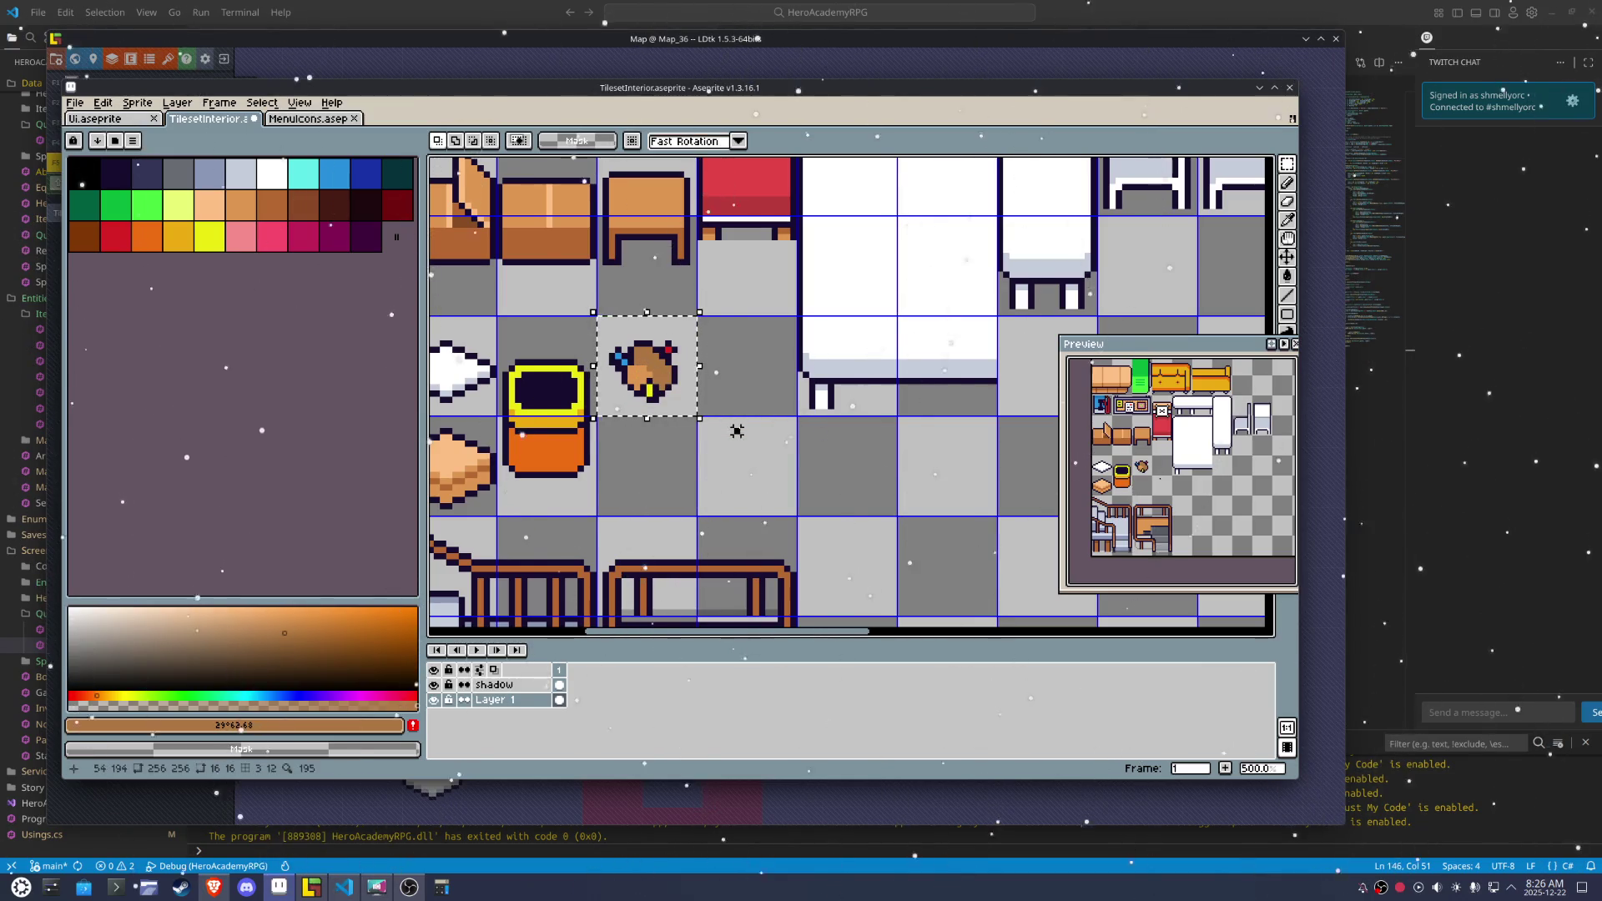
scroll(up, 3)
key(b)
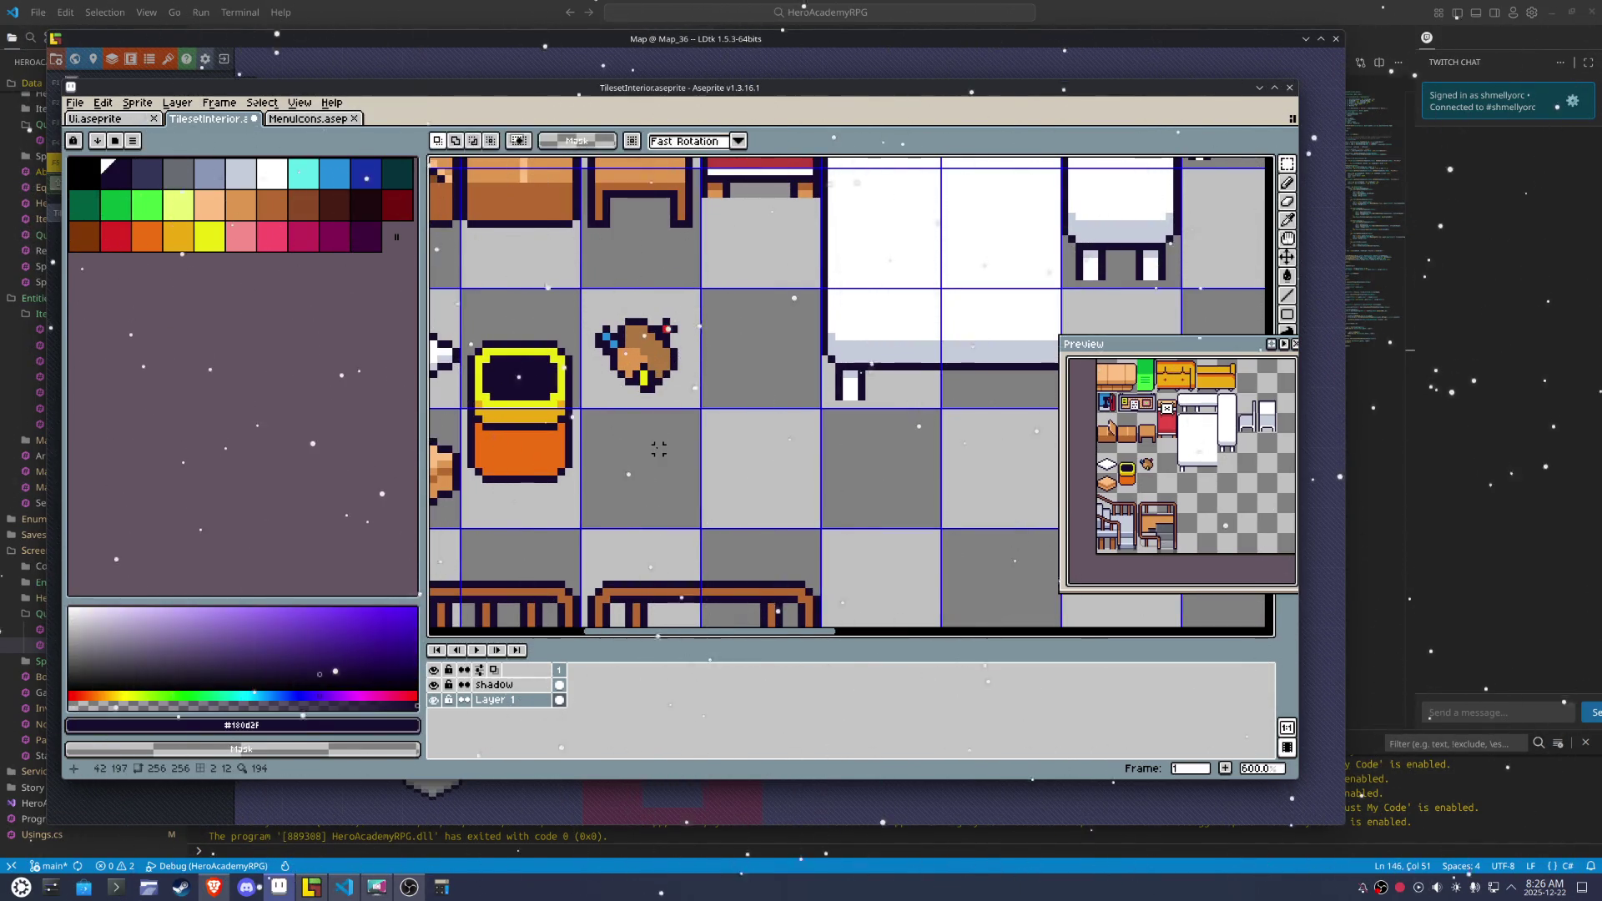
scroll(up, 3)
click(659, 448)
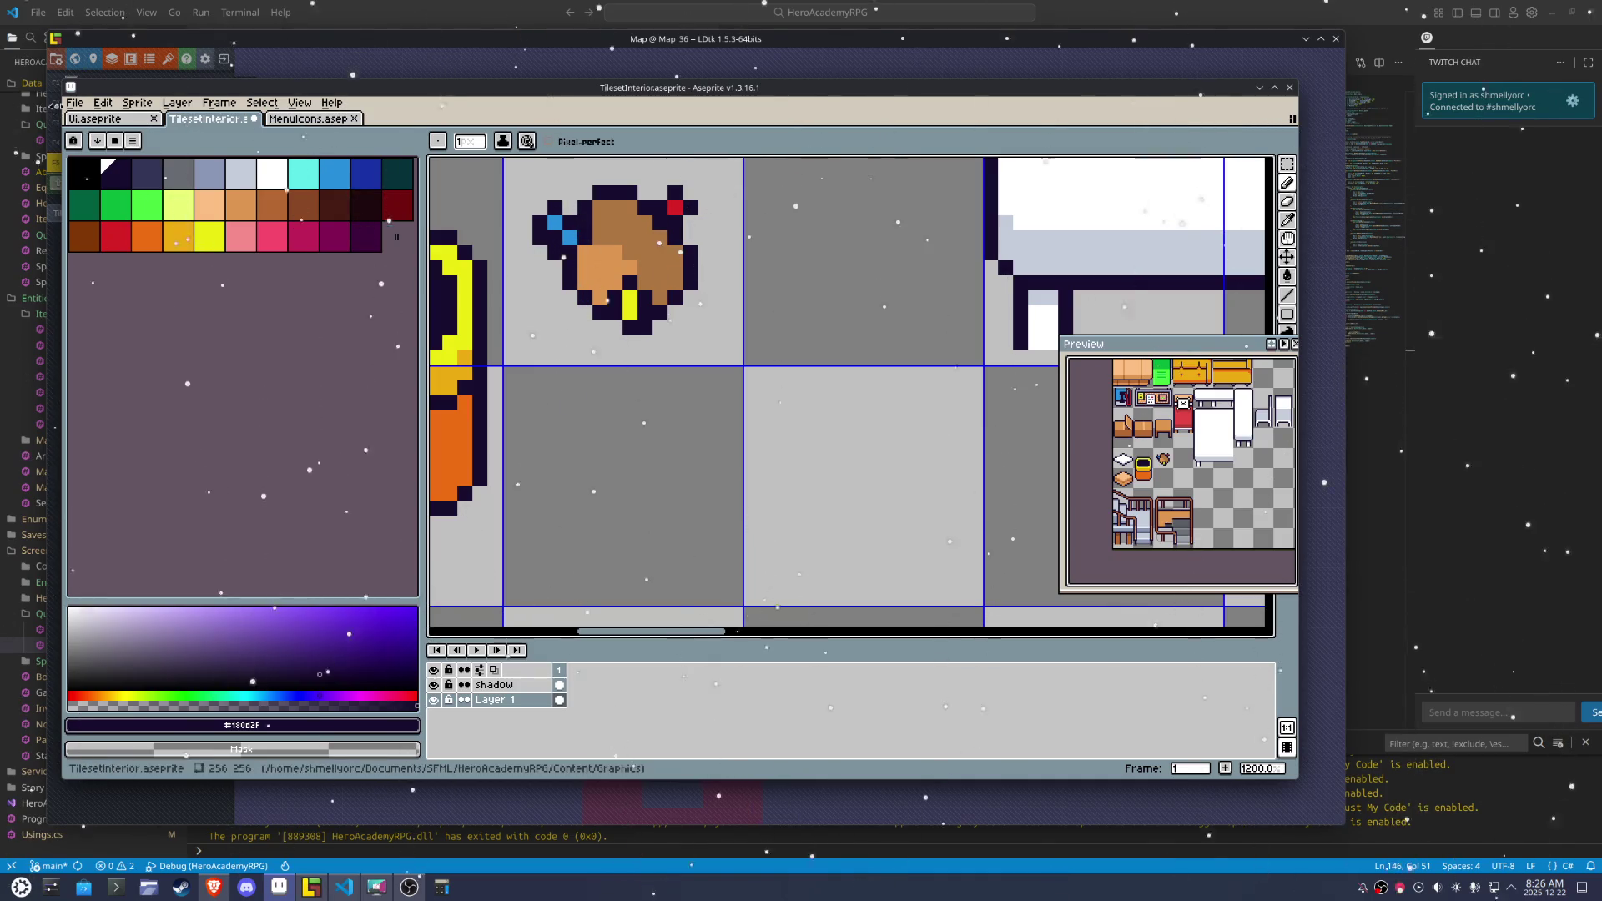
Repeat the last export of TilesetInterior.png so LDtk reloads it
click(75, 103)
mouse_move(116, 227)
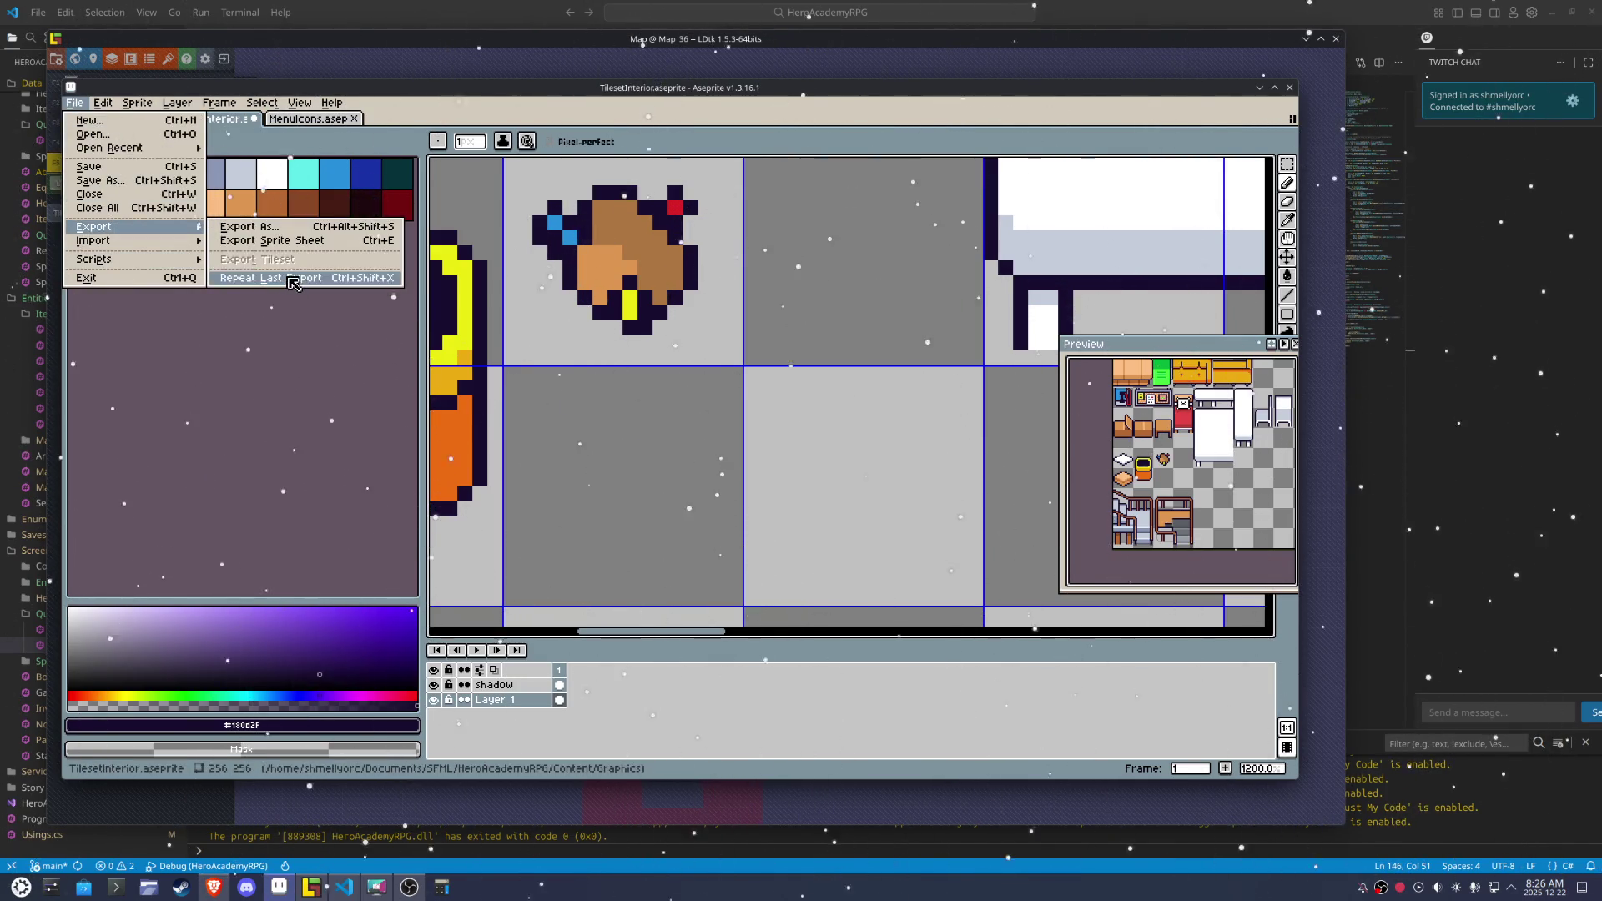
click(284, 285)
click(311, 887)
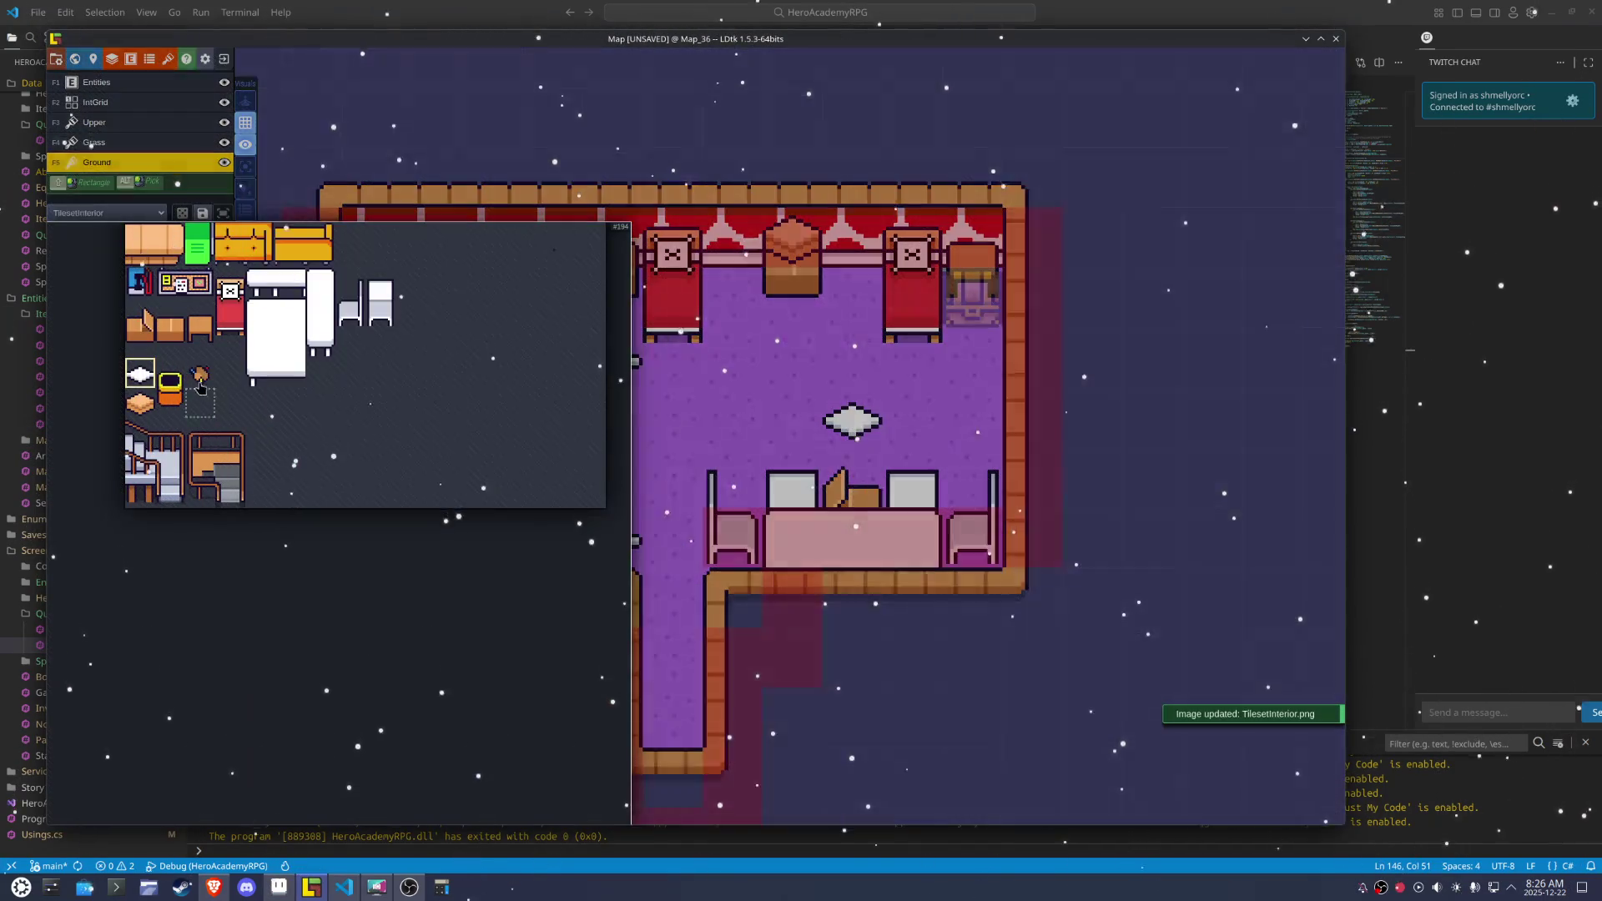
Stamp the new sack tile onto the room floor
click(200, 373)
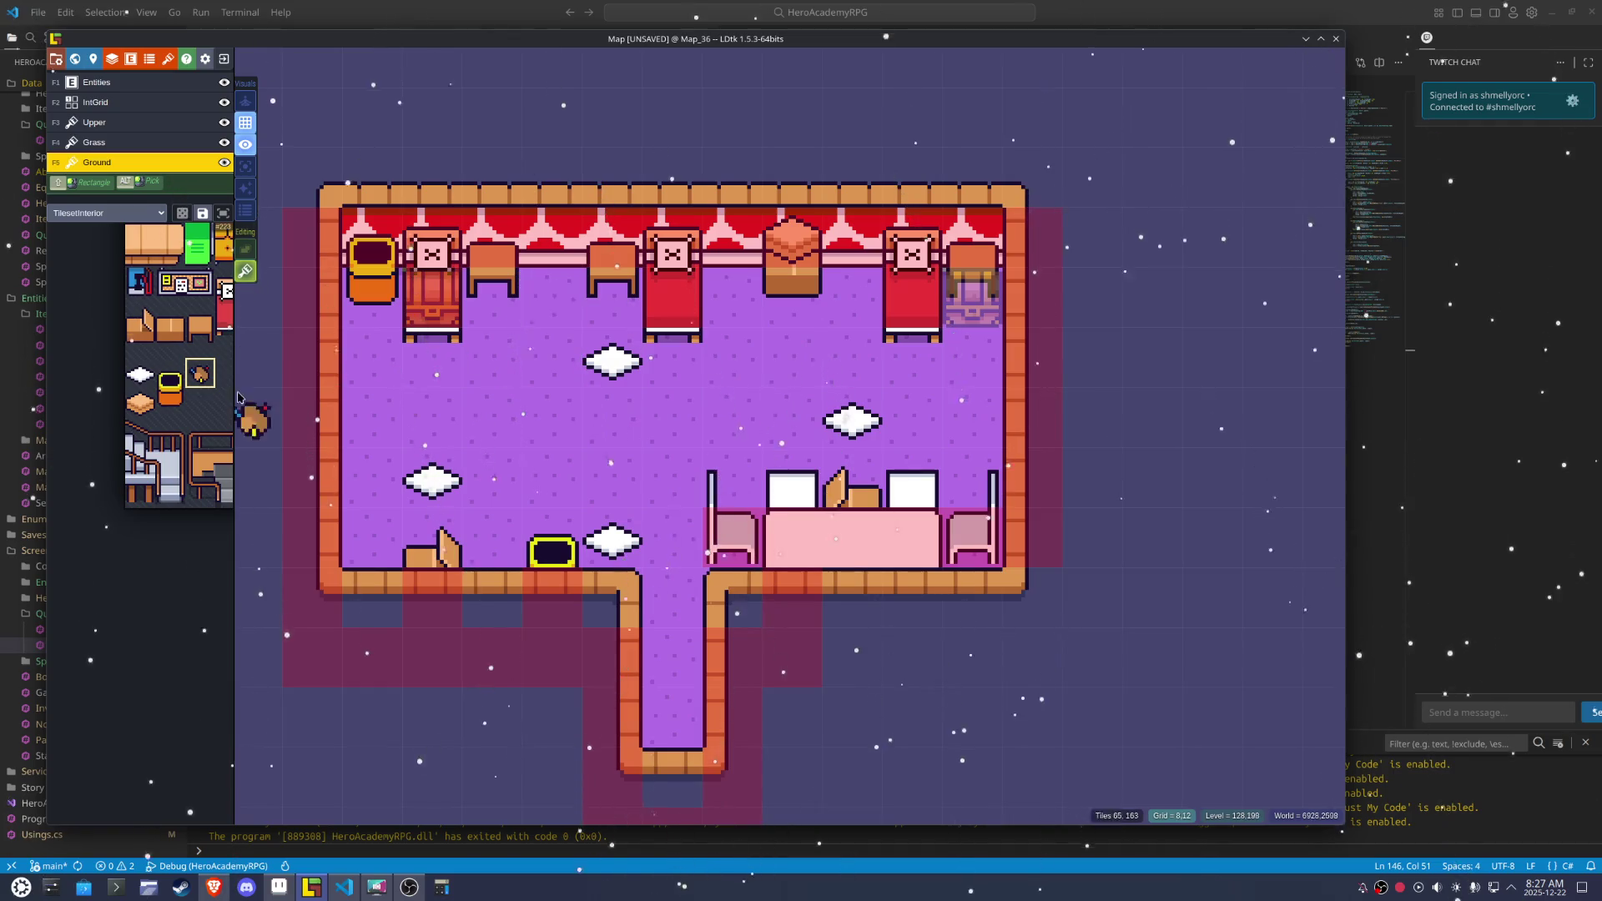
mouse_move(242, 468)
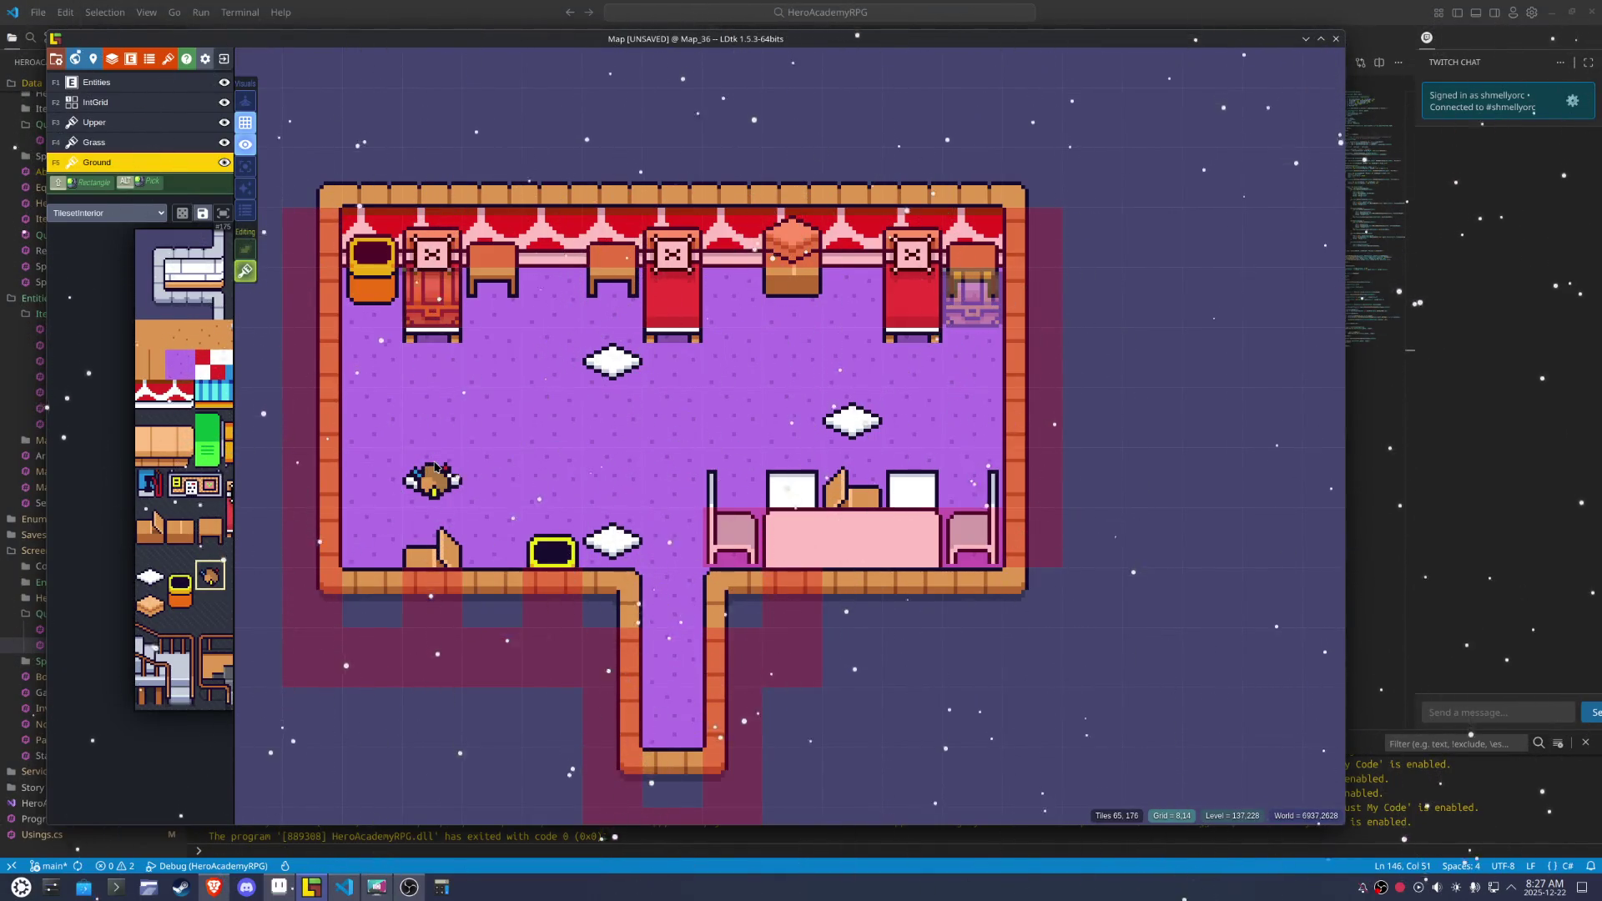
click(428, 475)
Erase the extra white diamond tile and place a bread loaf below the middle beds
mouse_move(154, 507)
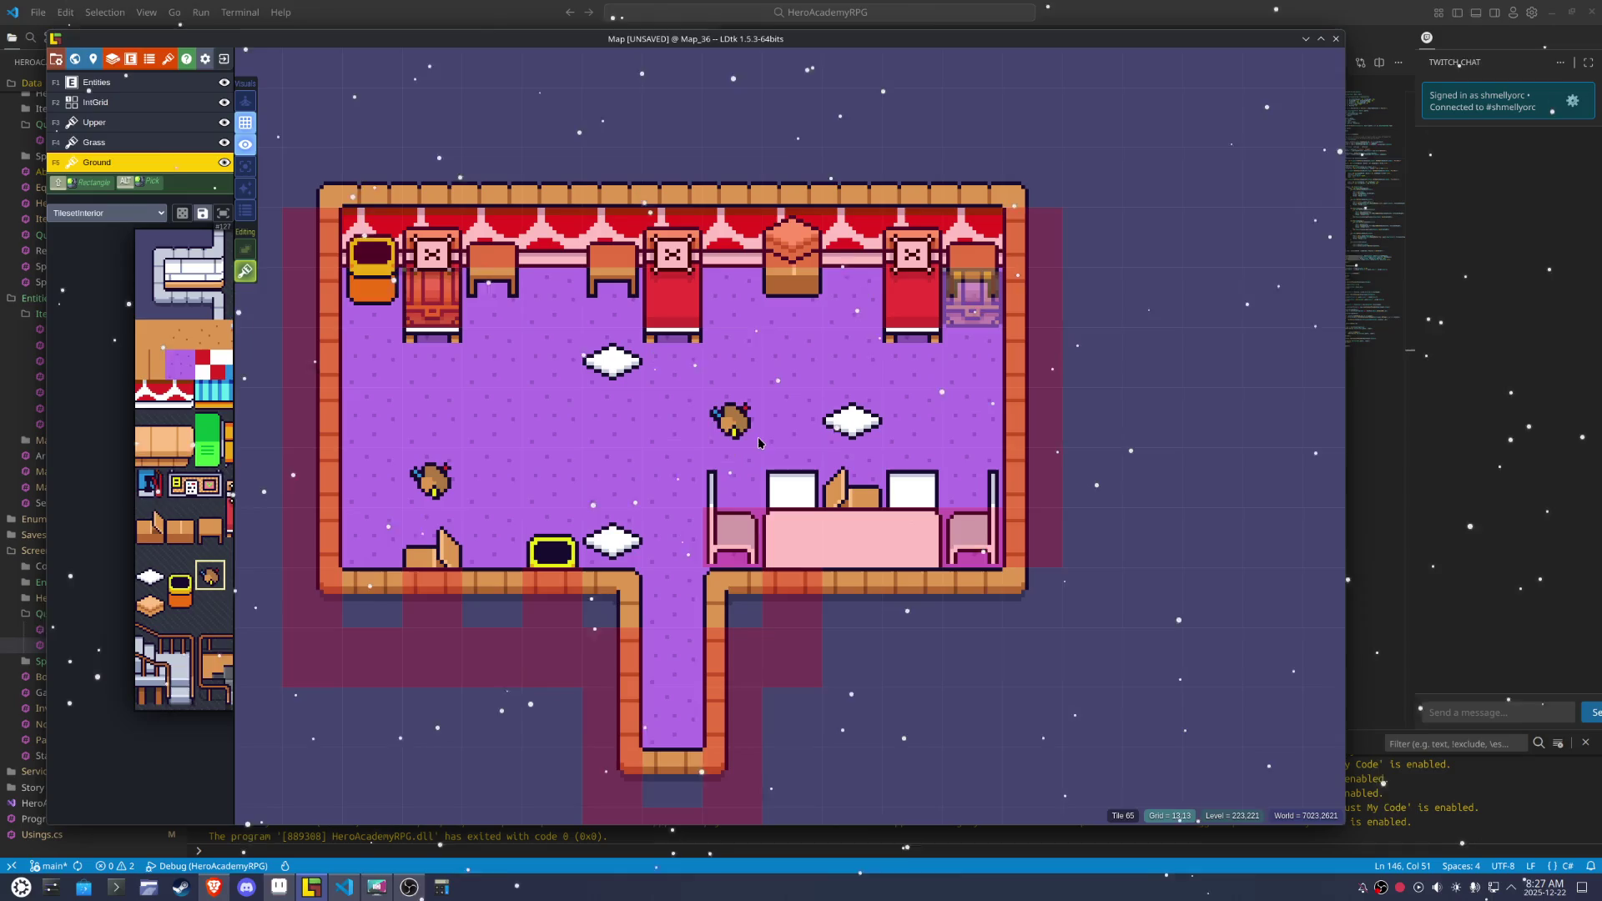
right_click(612, 543)
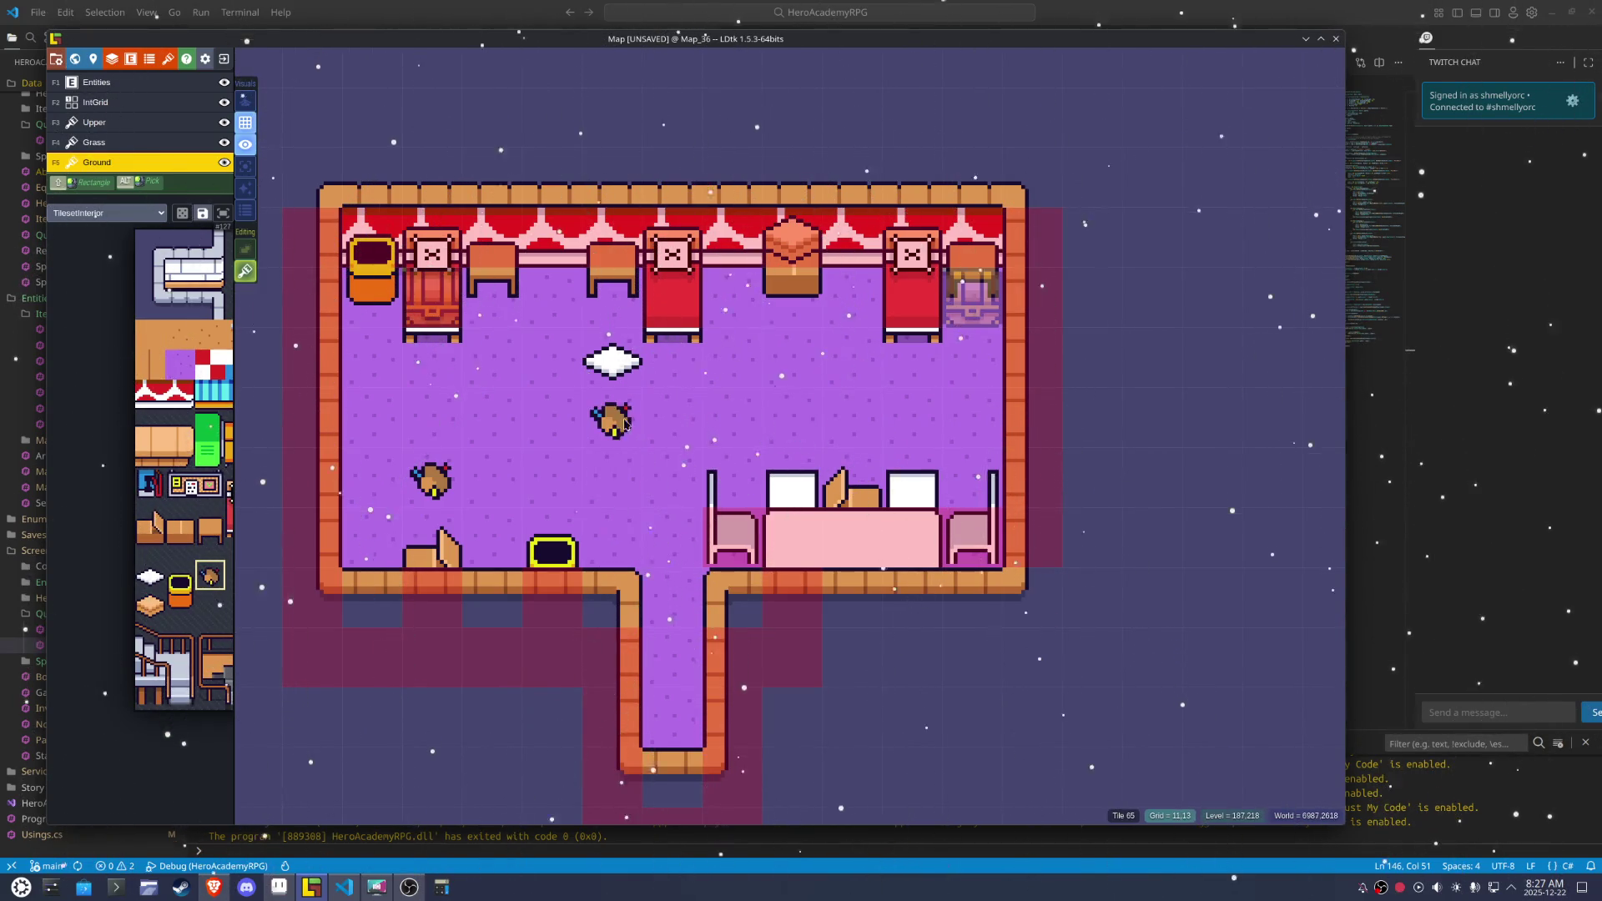
click(612, 367)
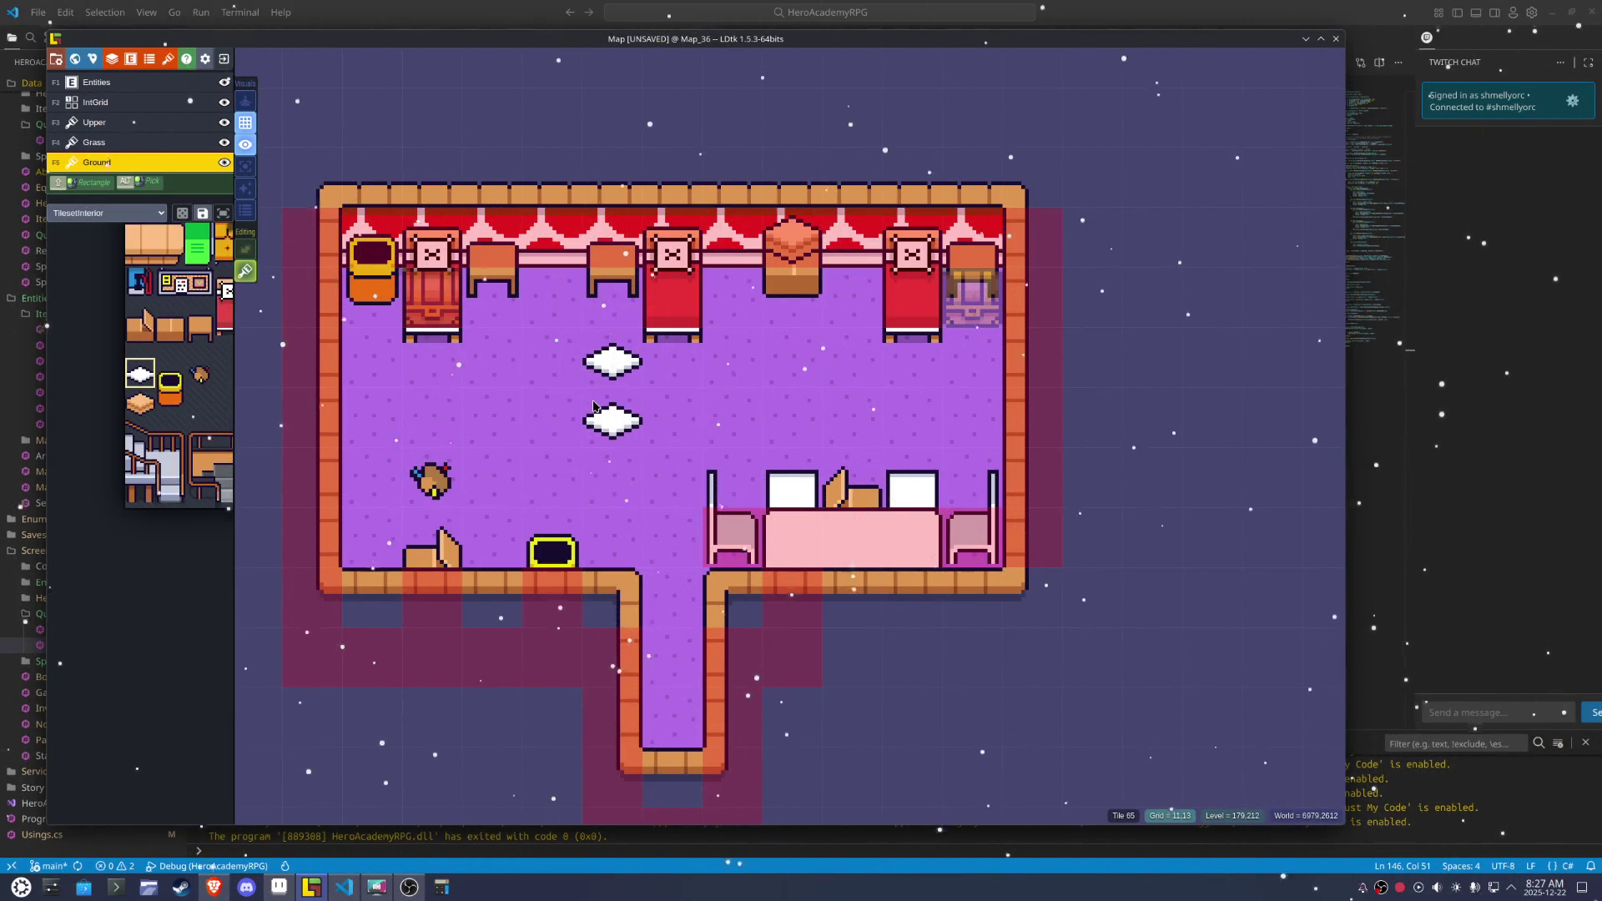
click(140, 403)
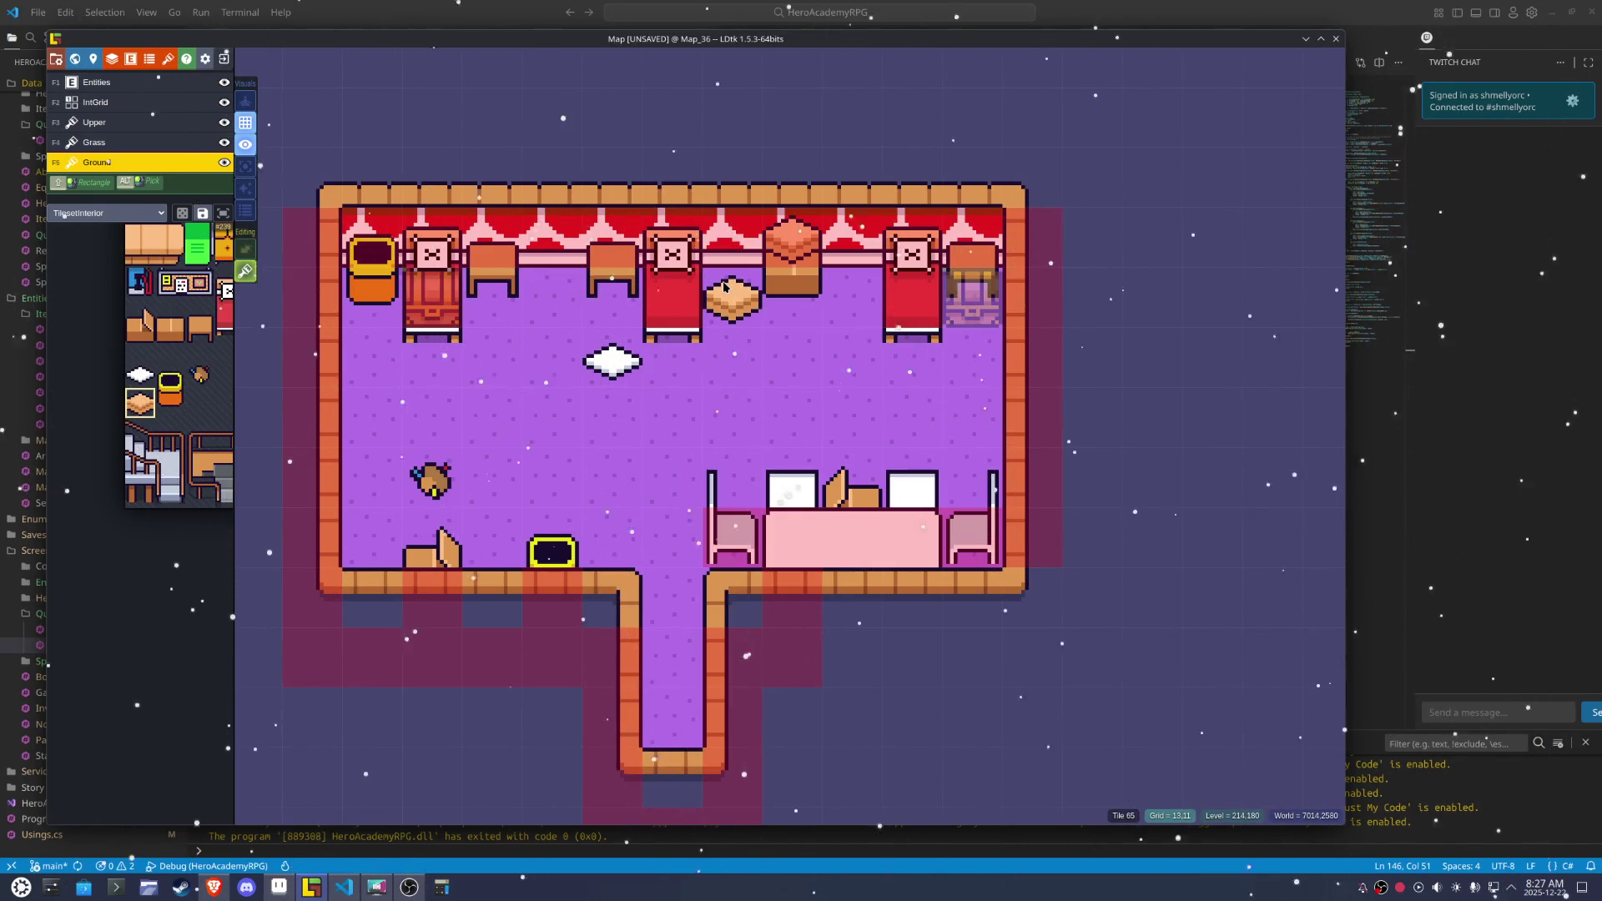
click(725, 286)
key(F2)
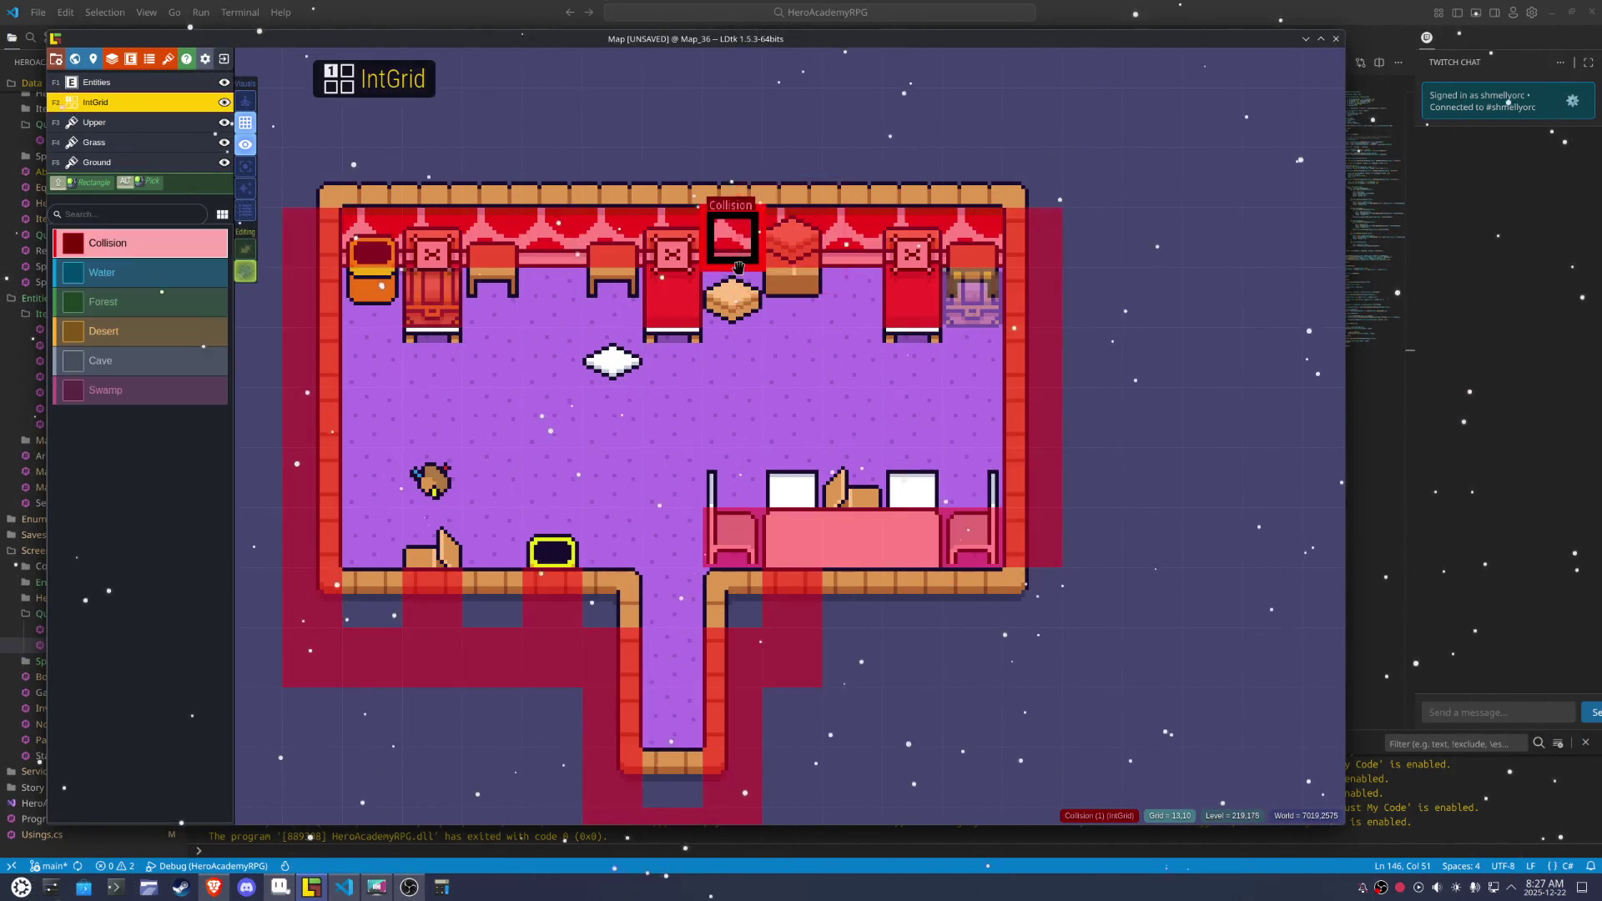
Mark the bread and sack tiles as Collision cells and save the Map project
click(738, 284)
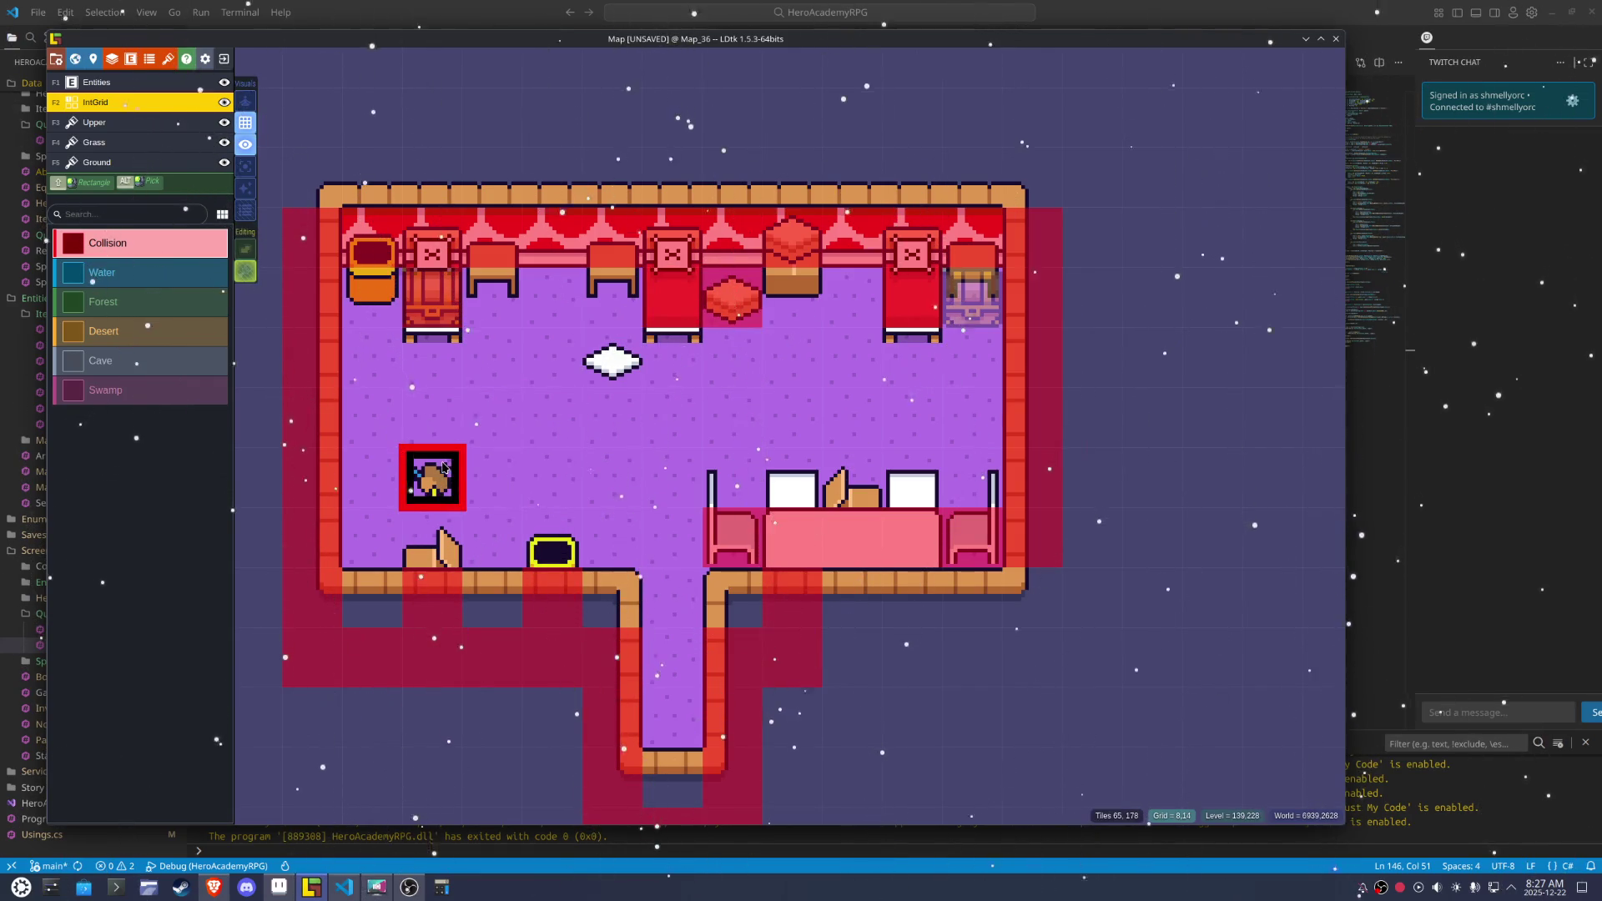
click(432, 475)
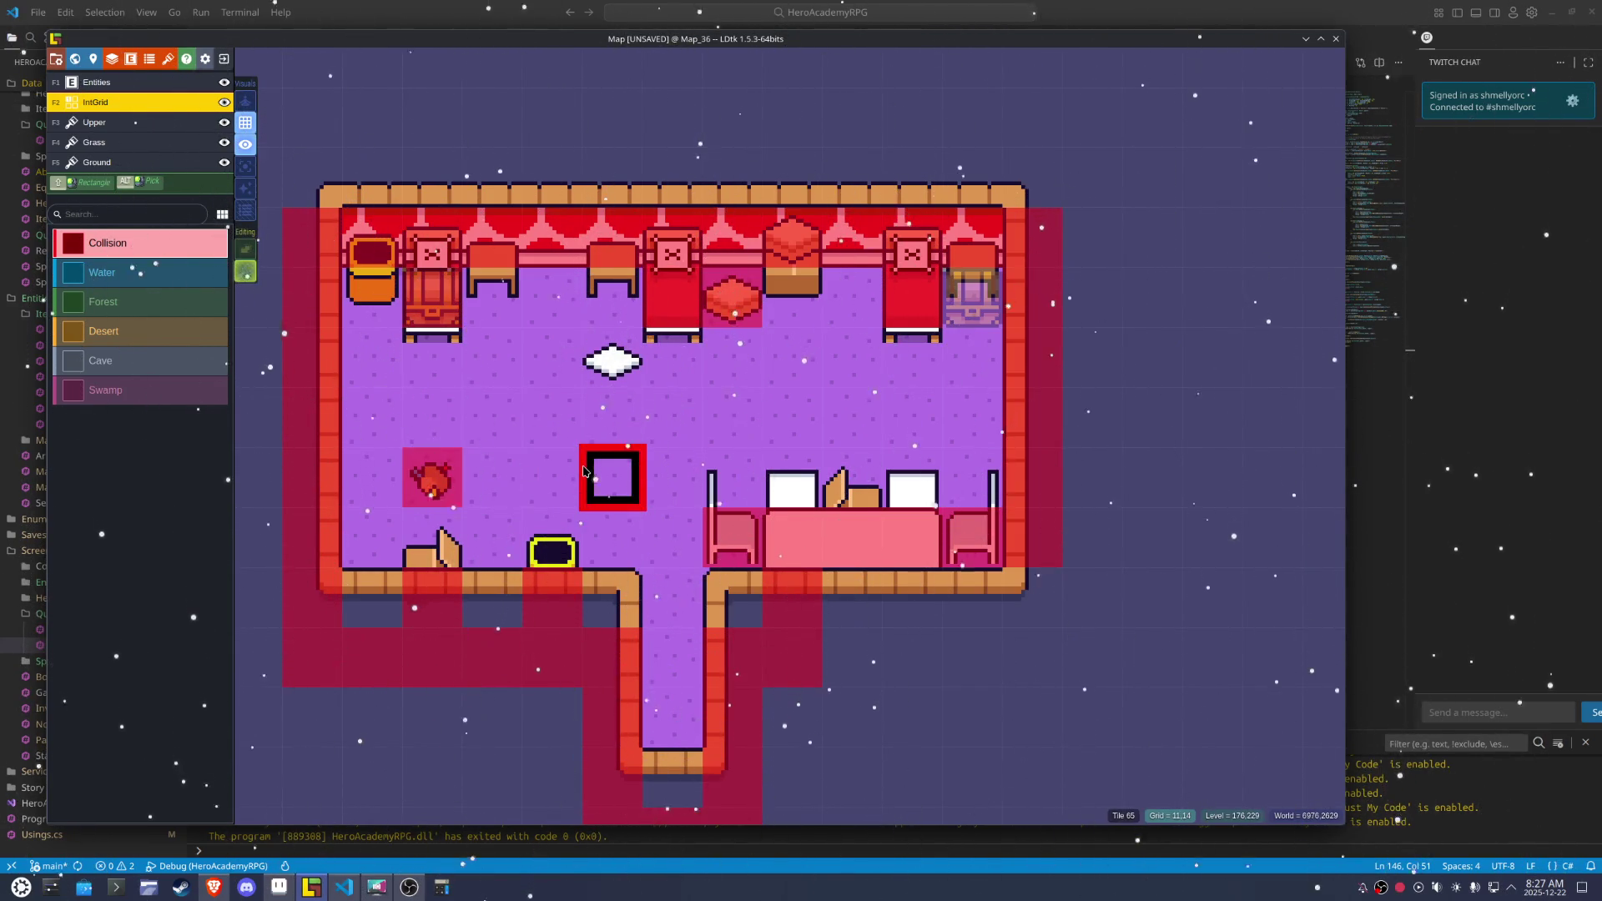
key(ctrl+s)
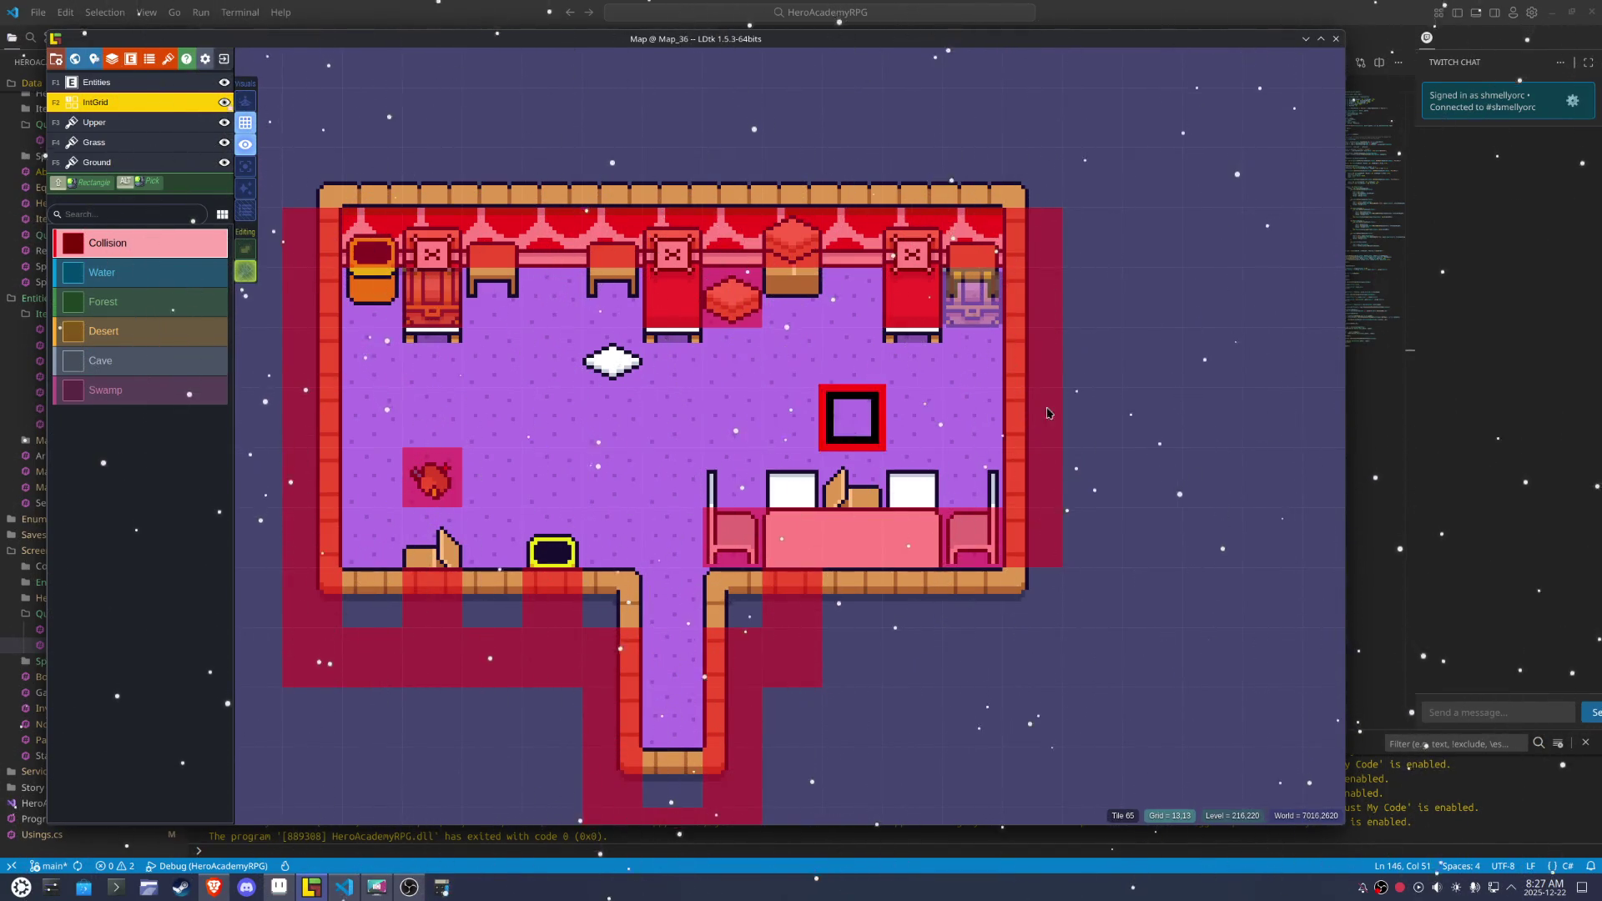
key(alt+Tab)
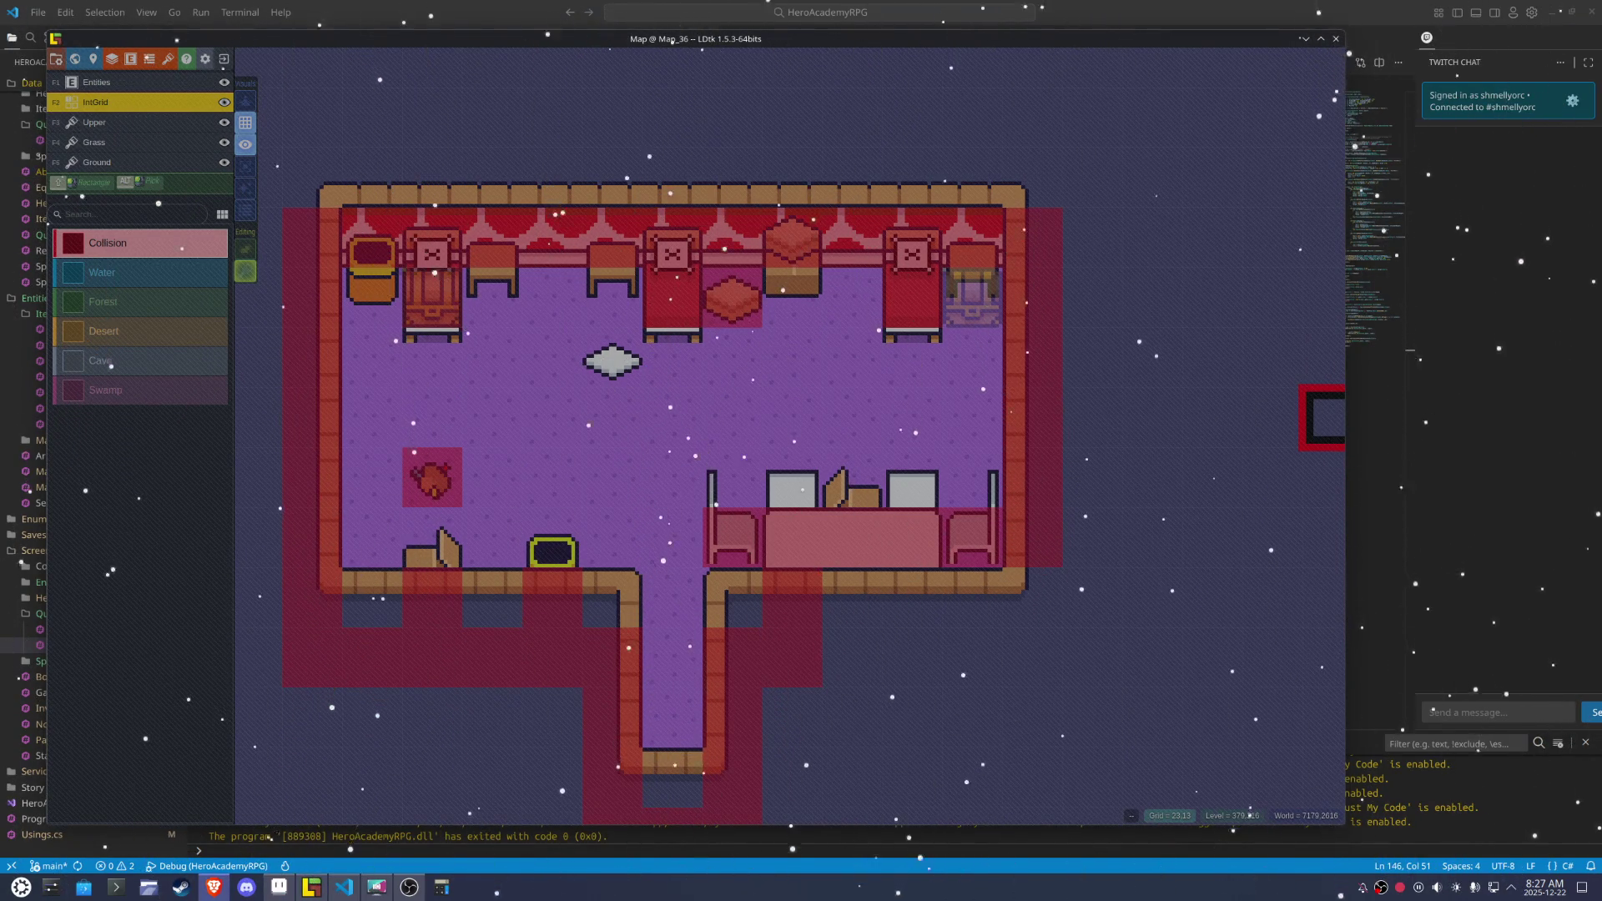
key(alt+Tab)
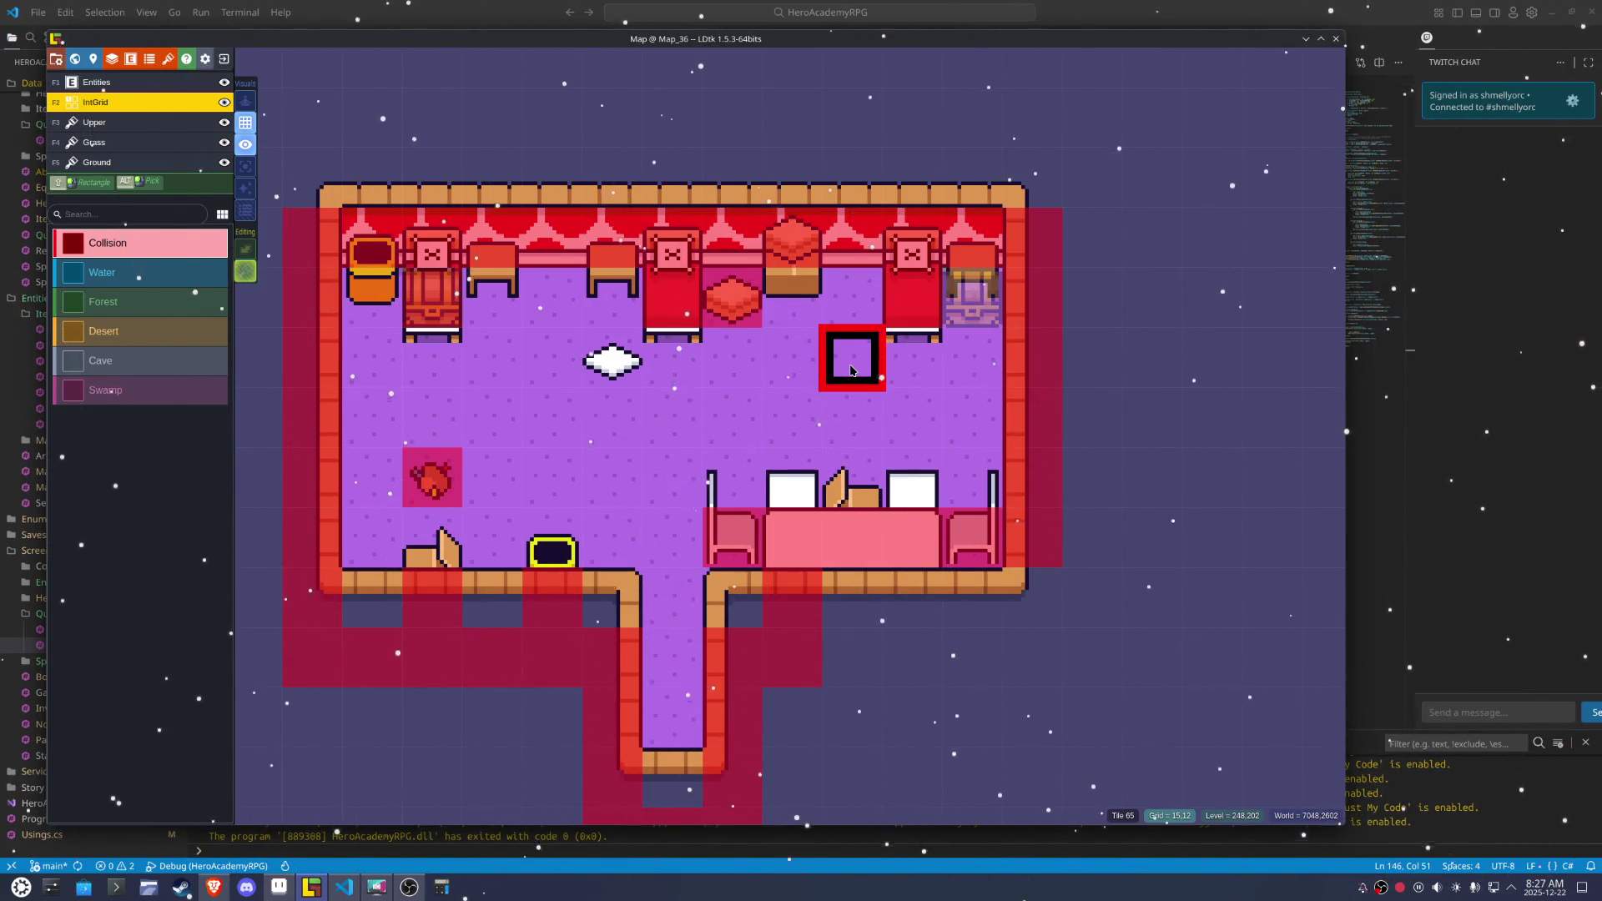
key(ctrl+s)
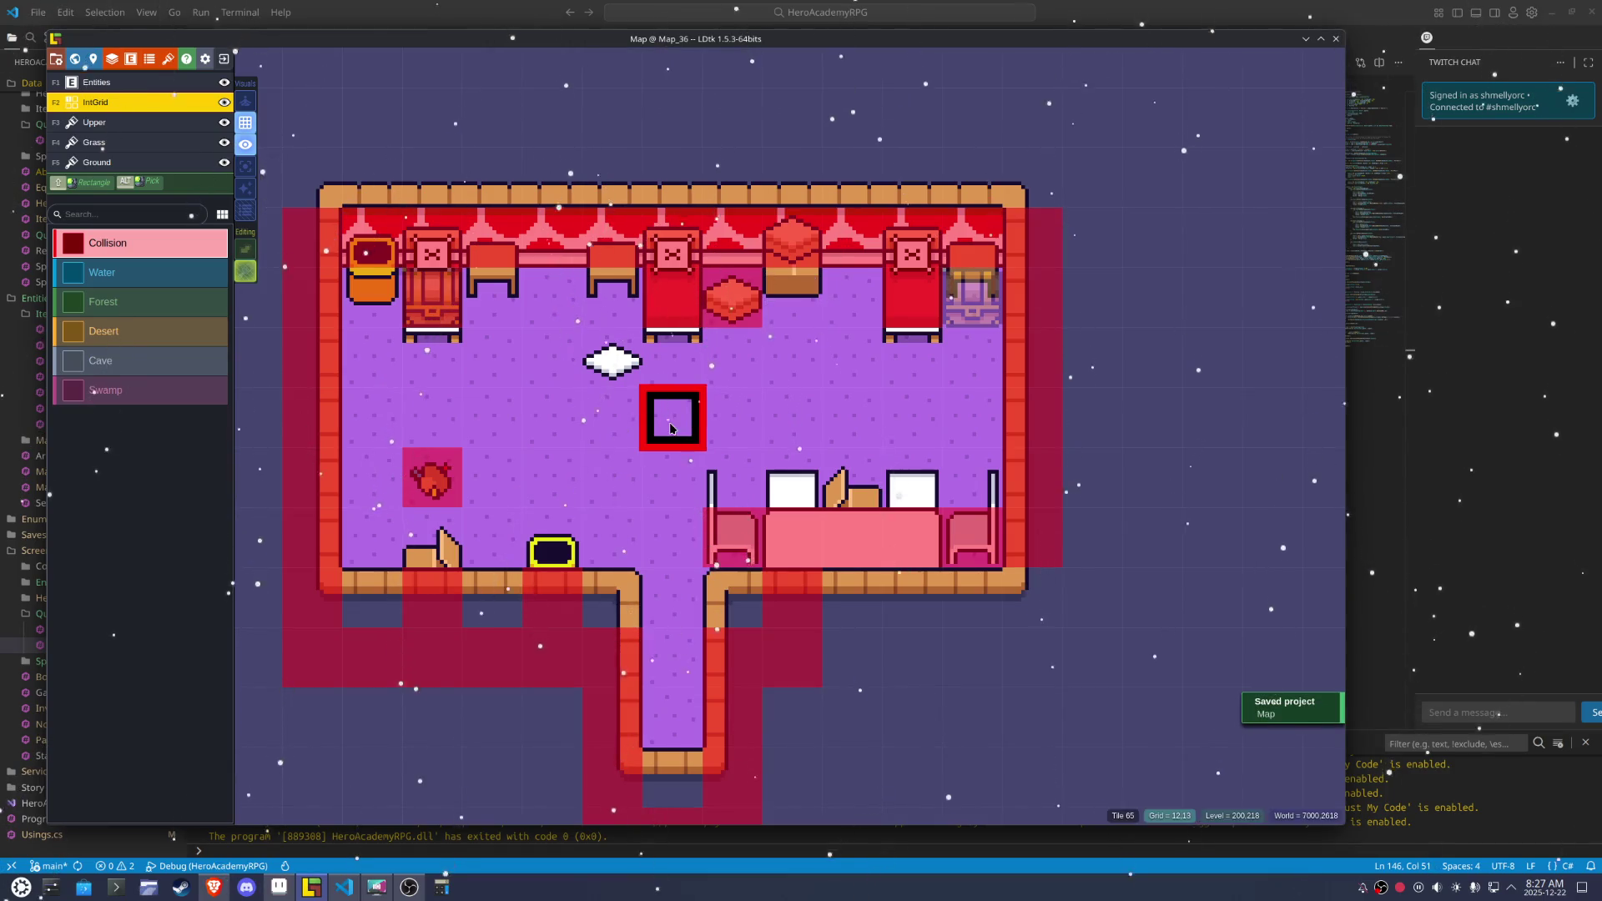
Select the Map_36 identifier in the level properties
key(c)
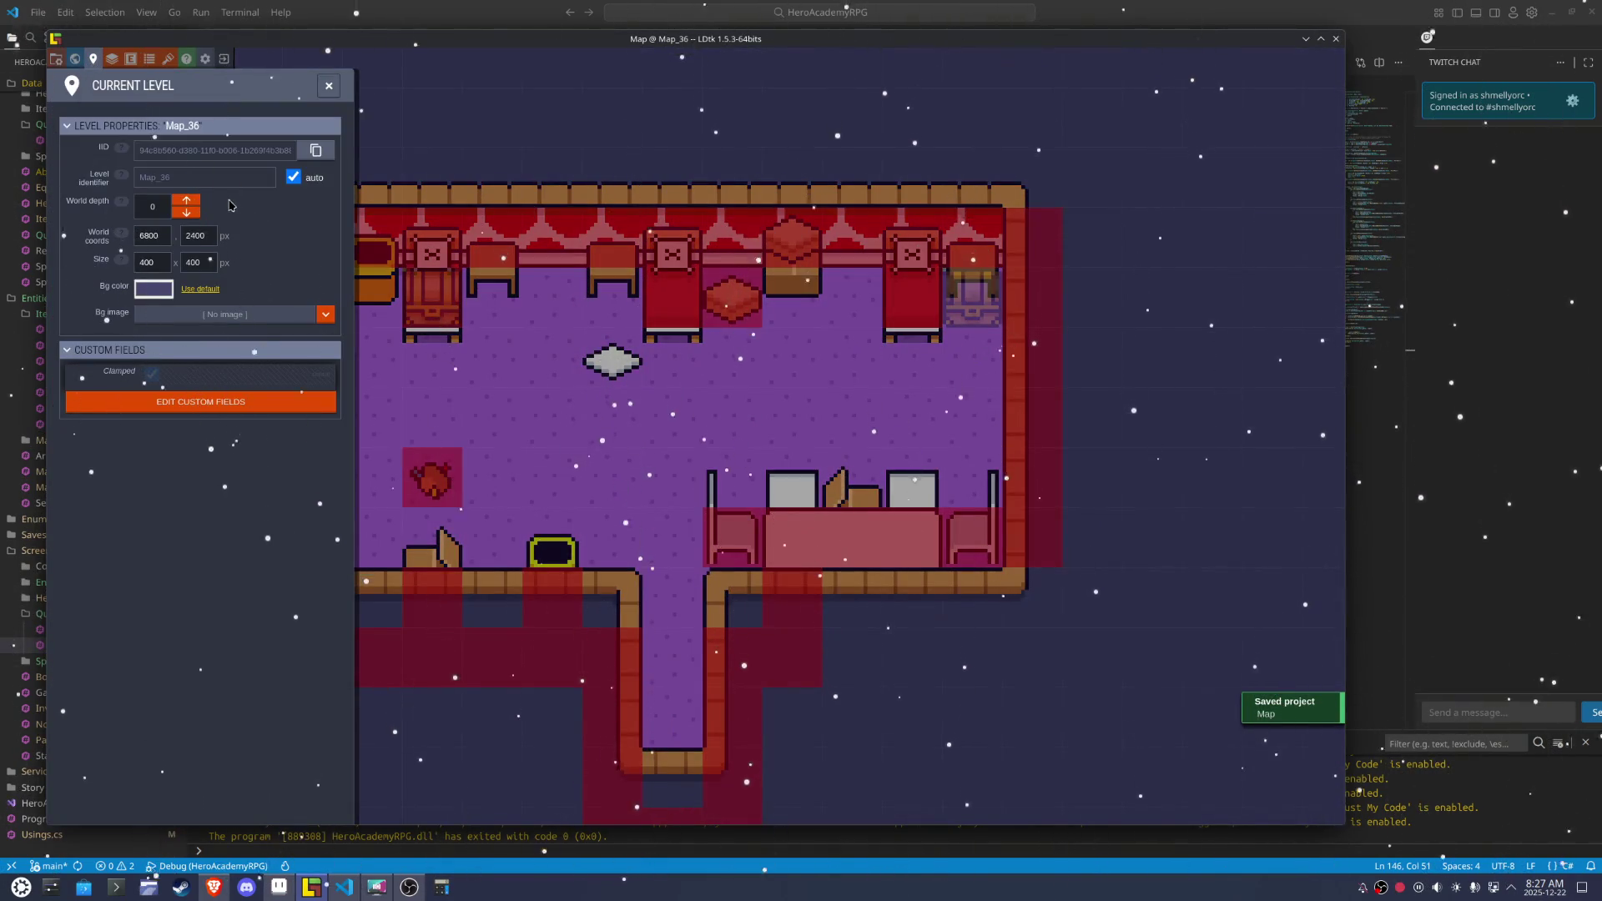
drag(203, 172, 138, 182)
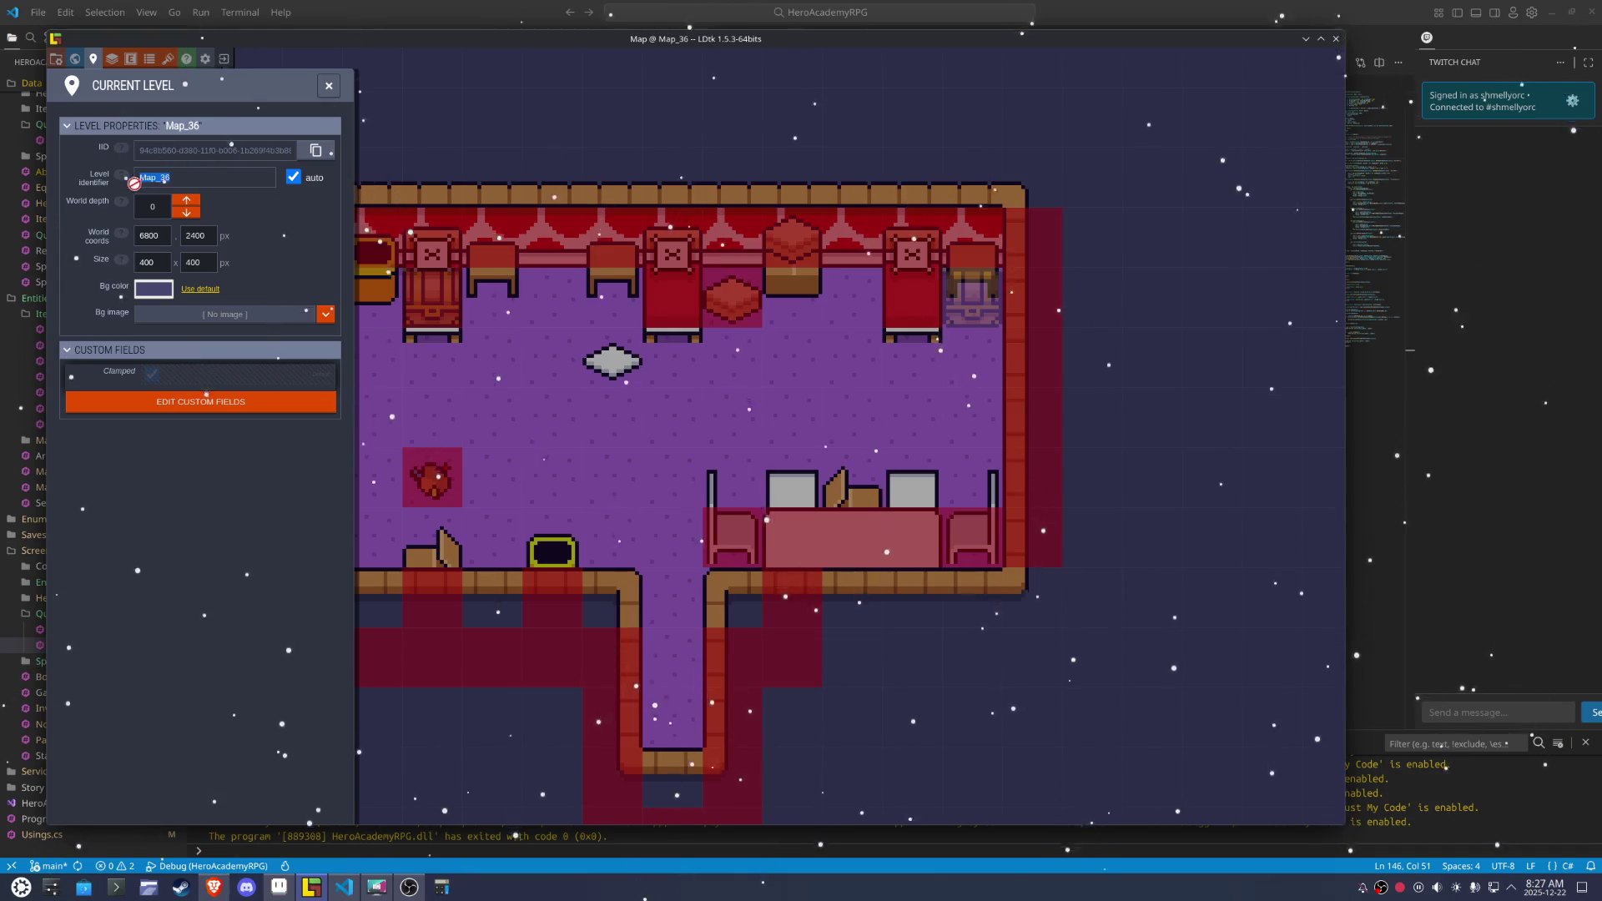
click(344, 887)
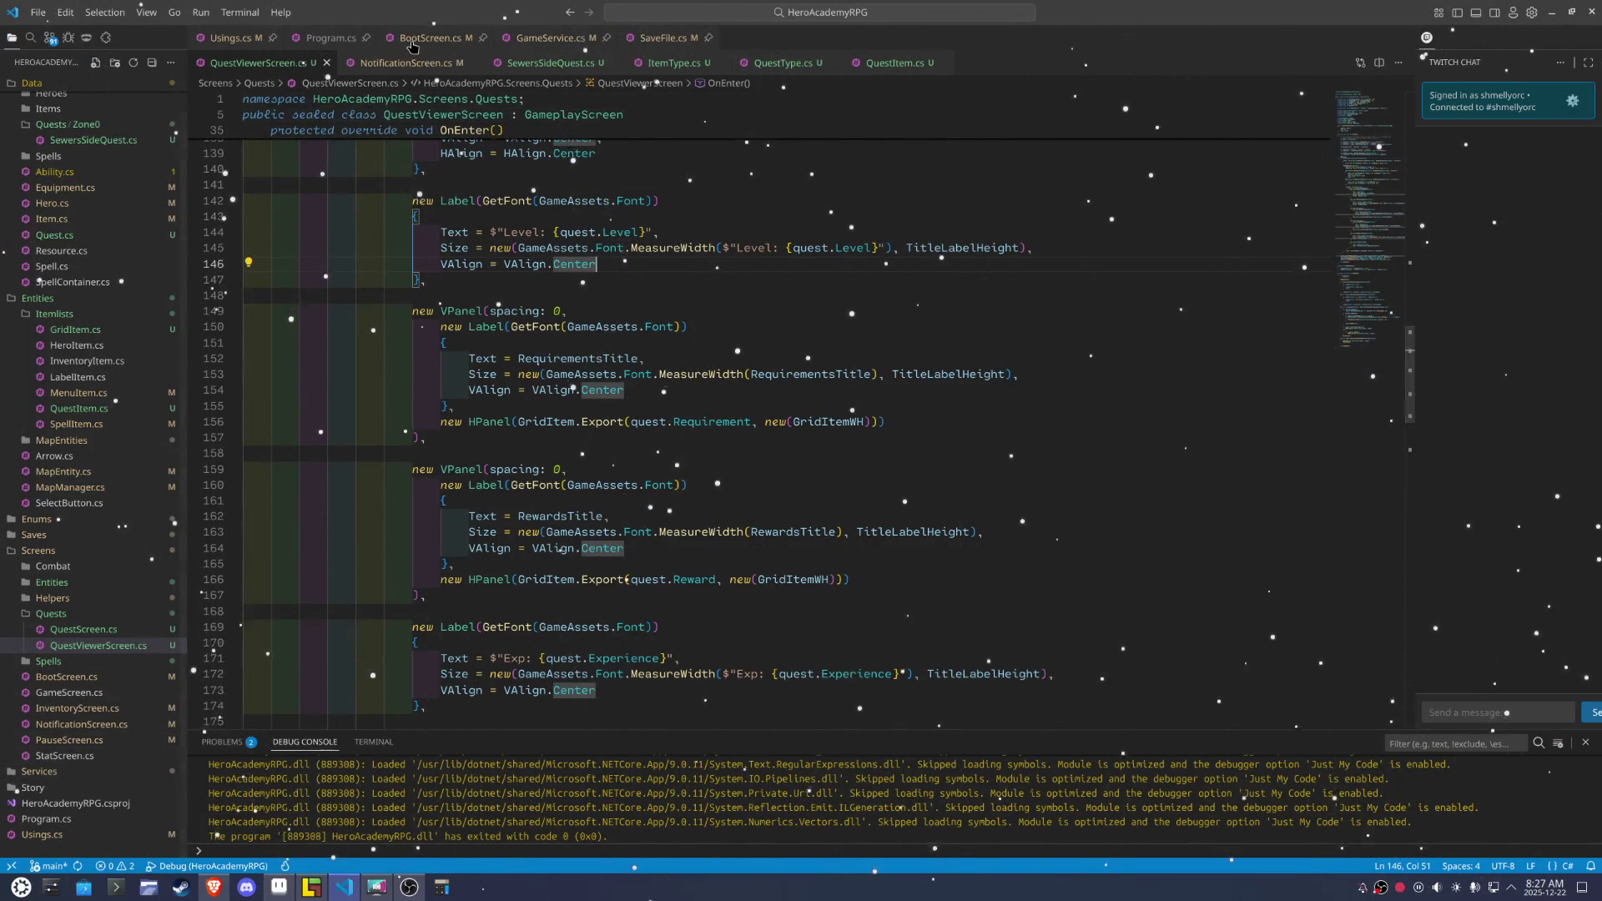
Set the starting MapName in BootScreen.cs to Map_36 and close LDtk's level properties
click(430, 38)
scroll(up, 3)
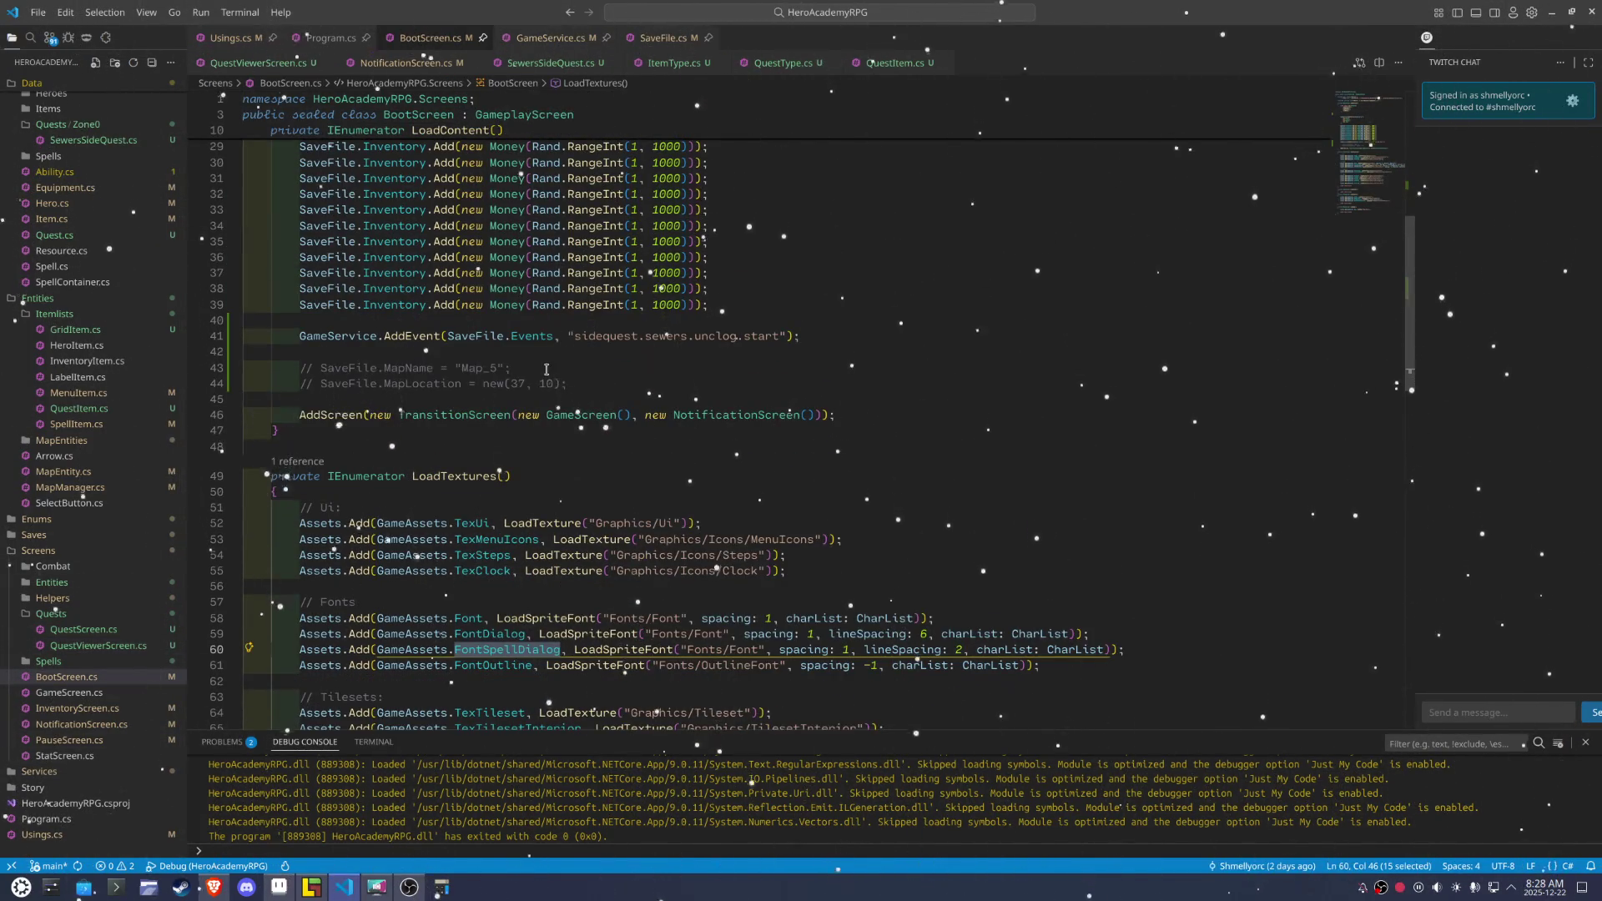
double_click(478, 370)
text(Map_36)
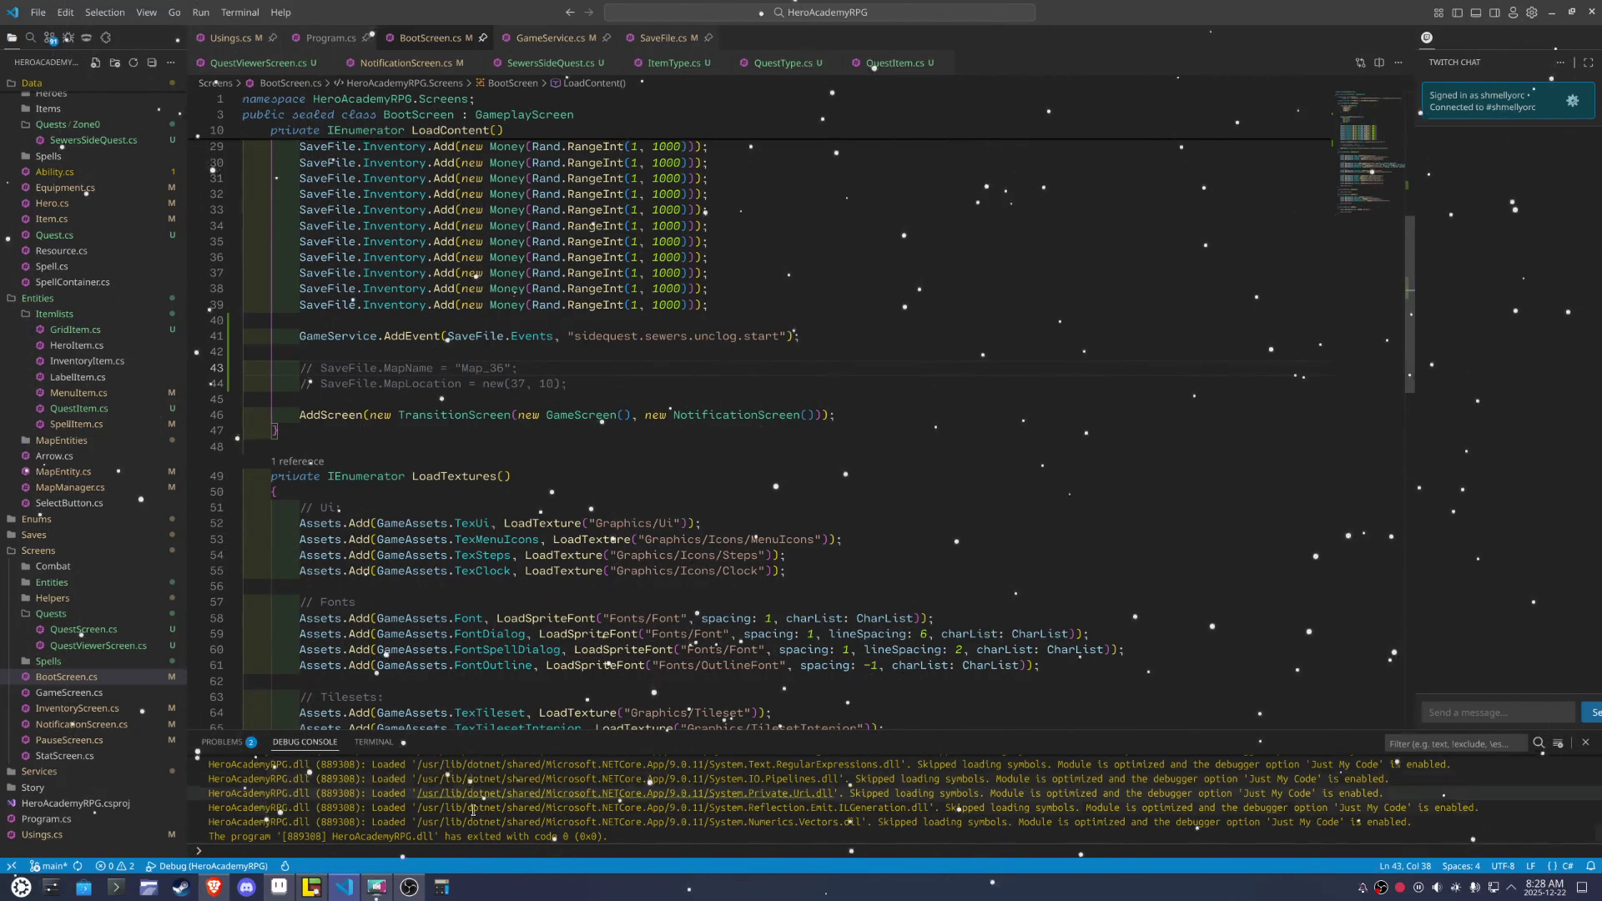
click(310, 888)
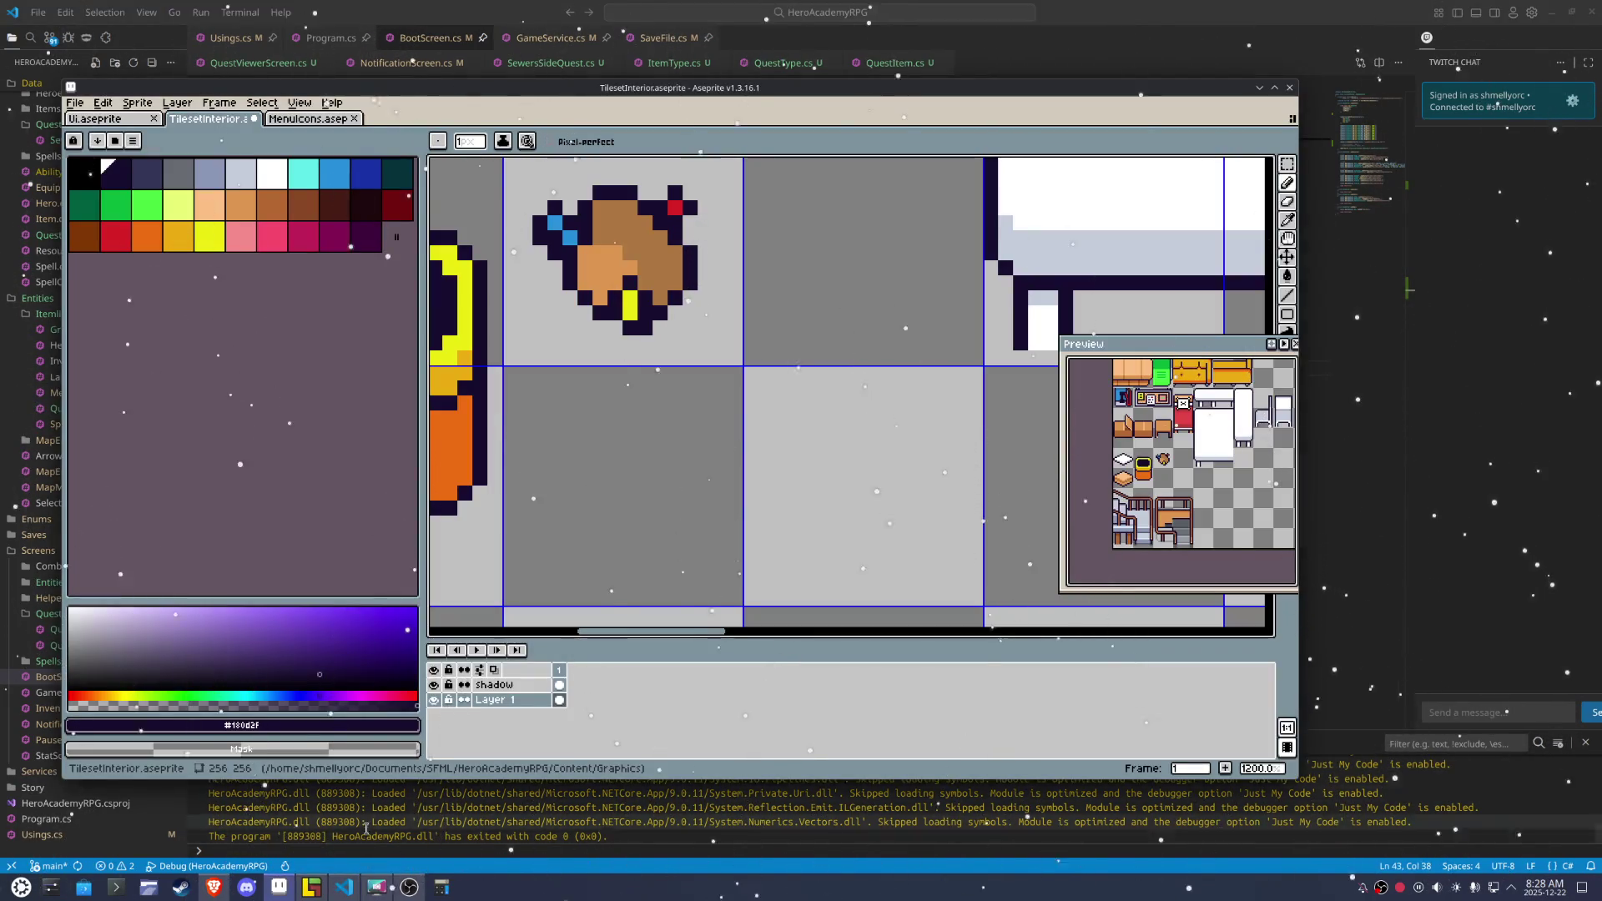
click(311, 888)
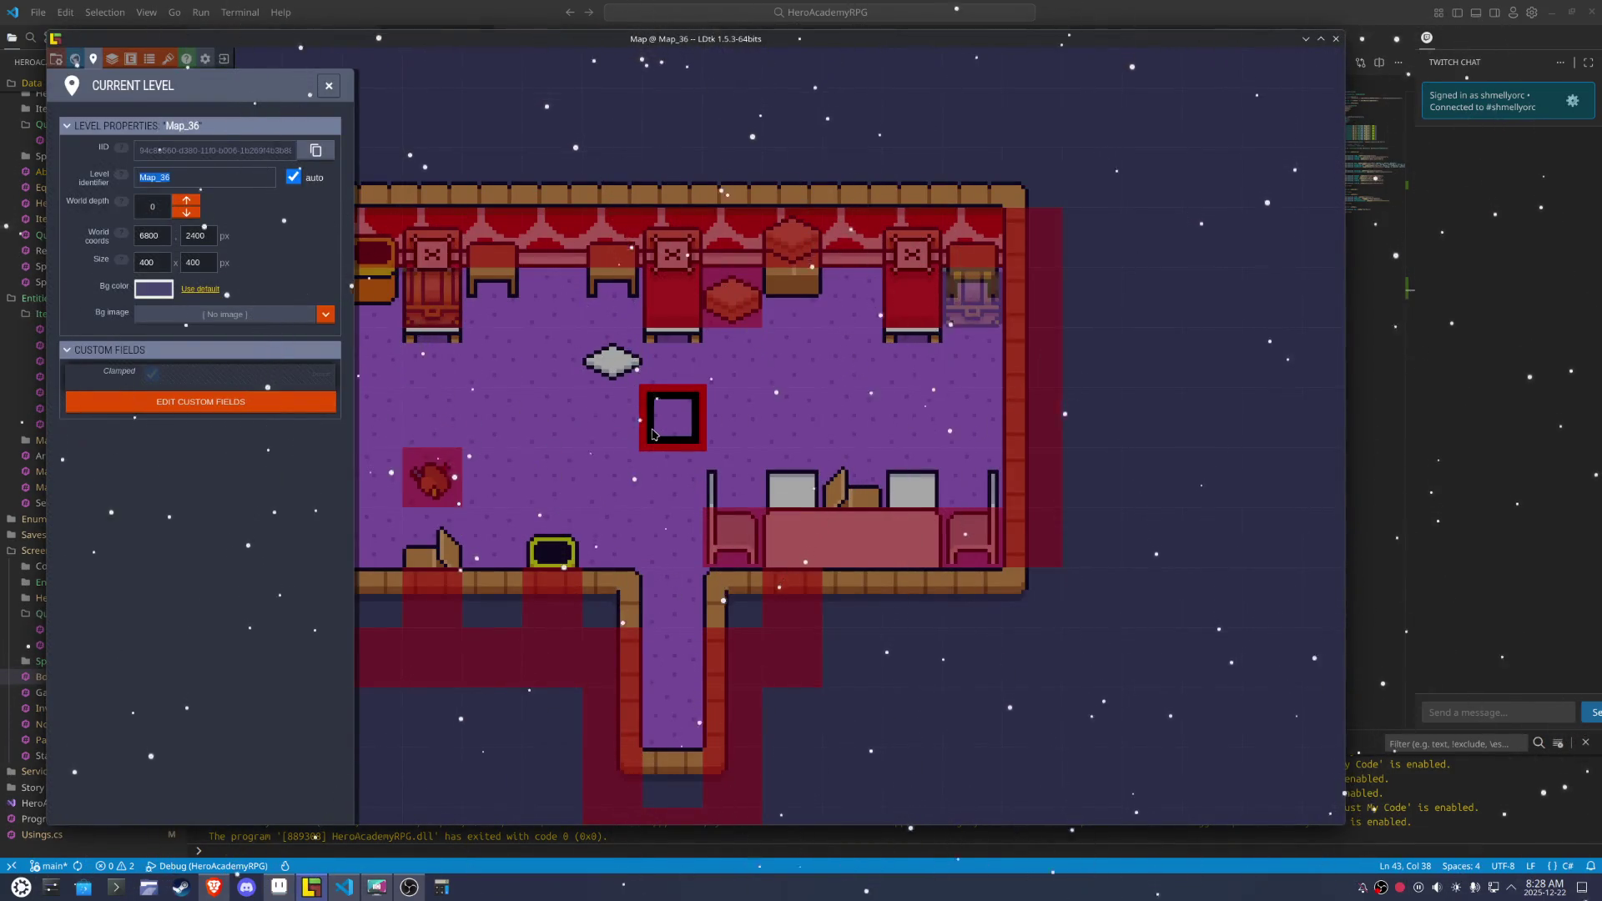
key(Escape)
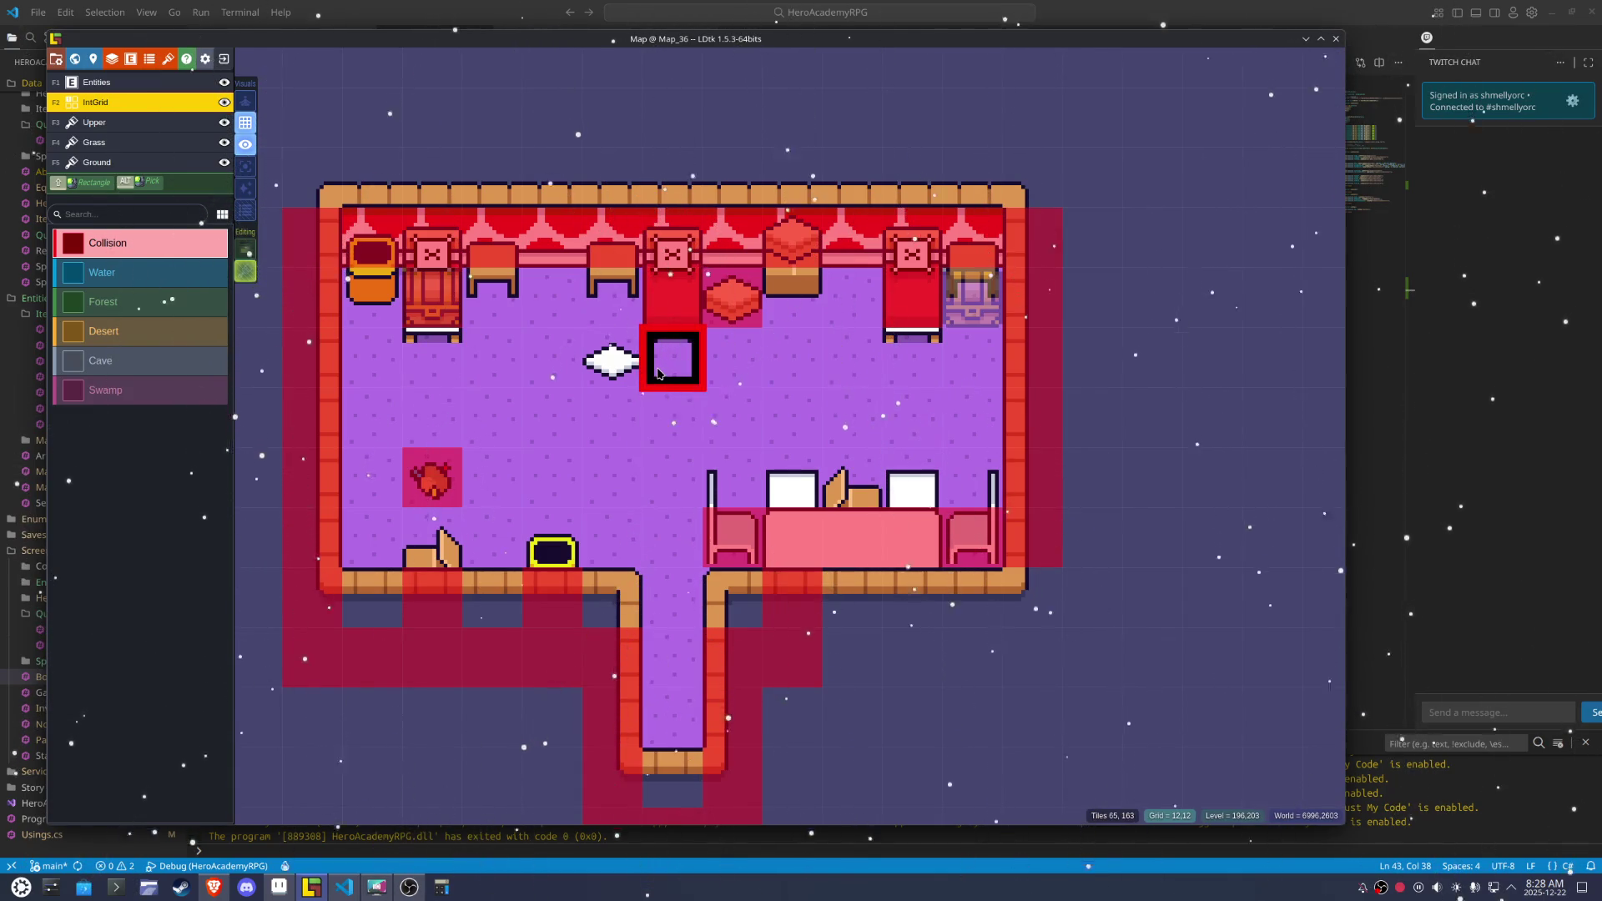
click(344, 887)
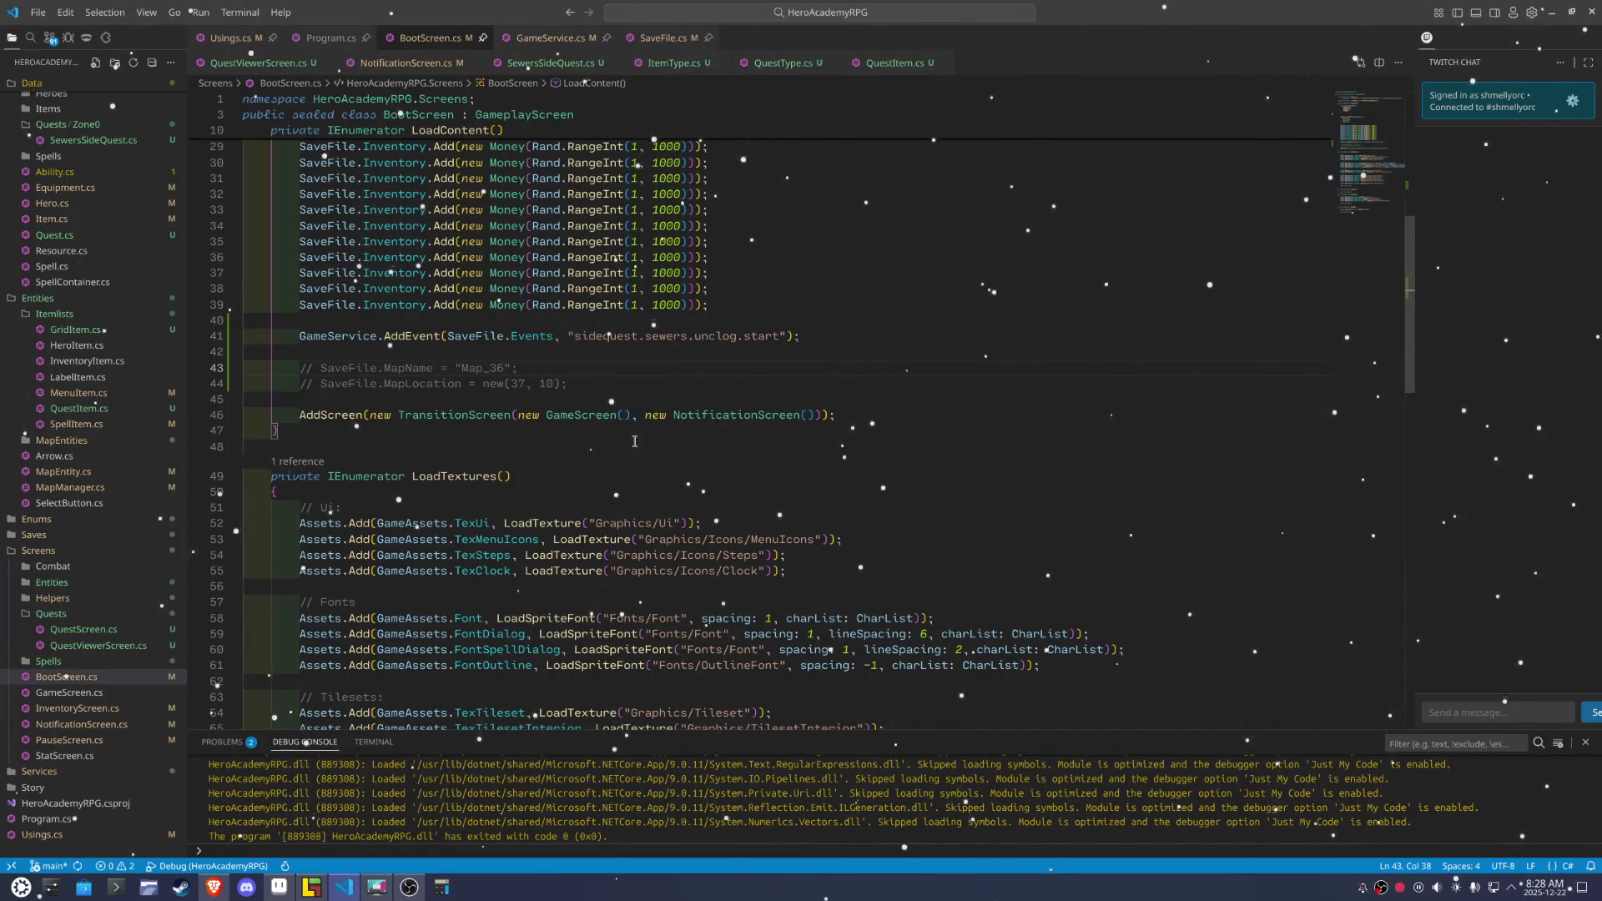
Set the start location to (12, 12), uncomment both lines, and launch the game with F5
double_click(518, 384)
text(12)
double_click(547, 384)
text(1)
click(327, 373)
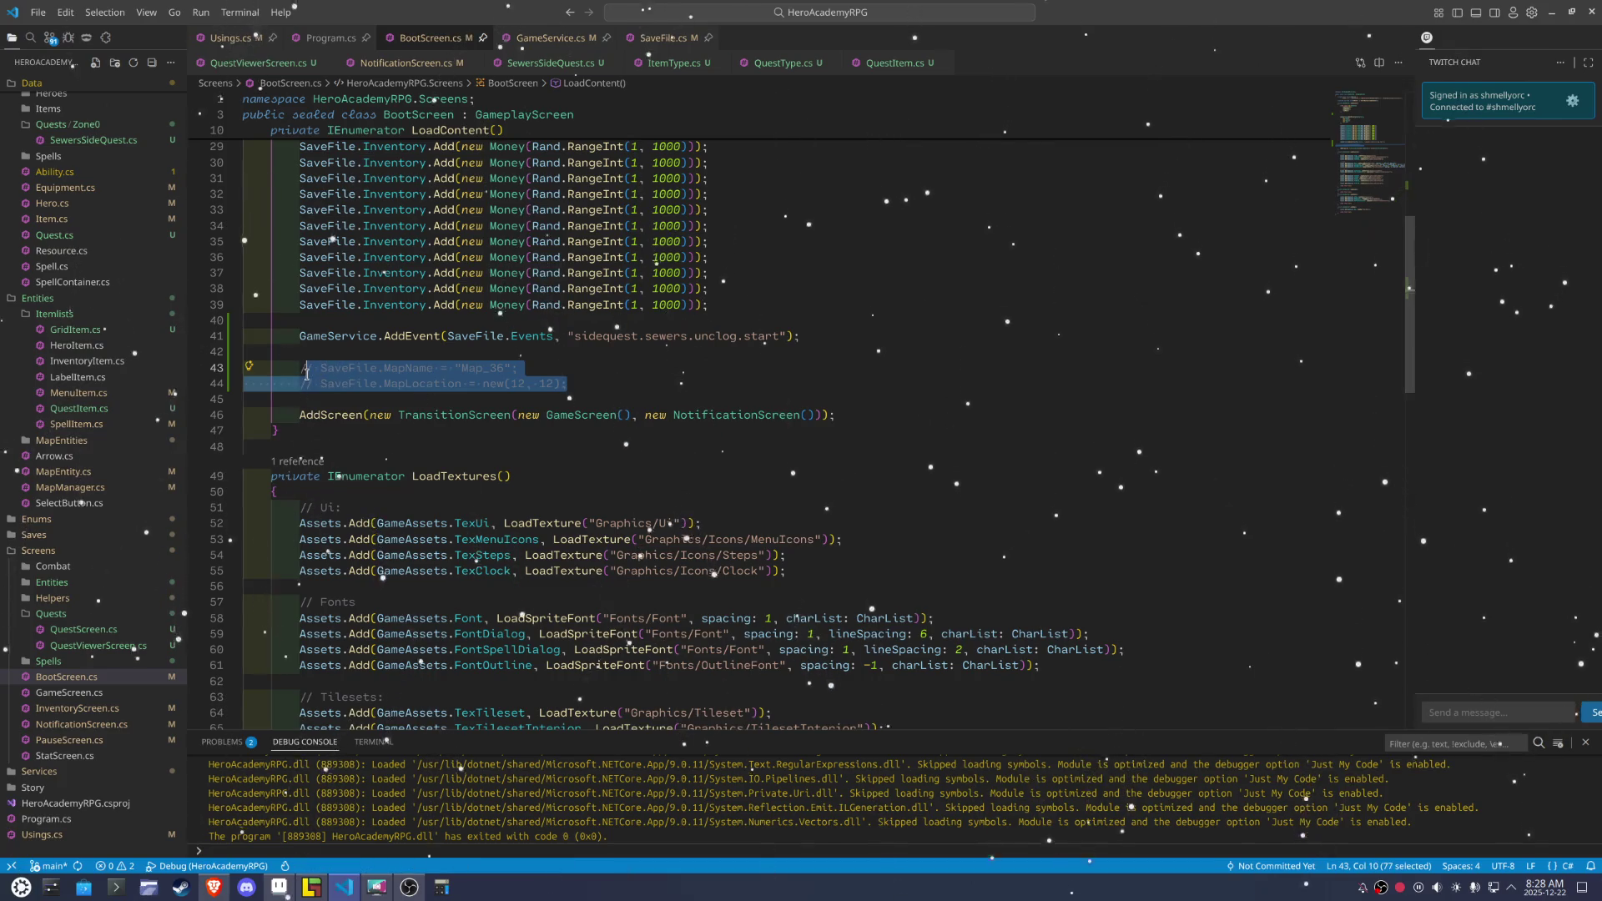
key(ctrl+slash)
key(F5)
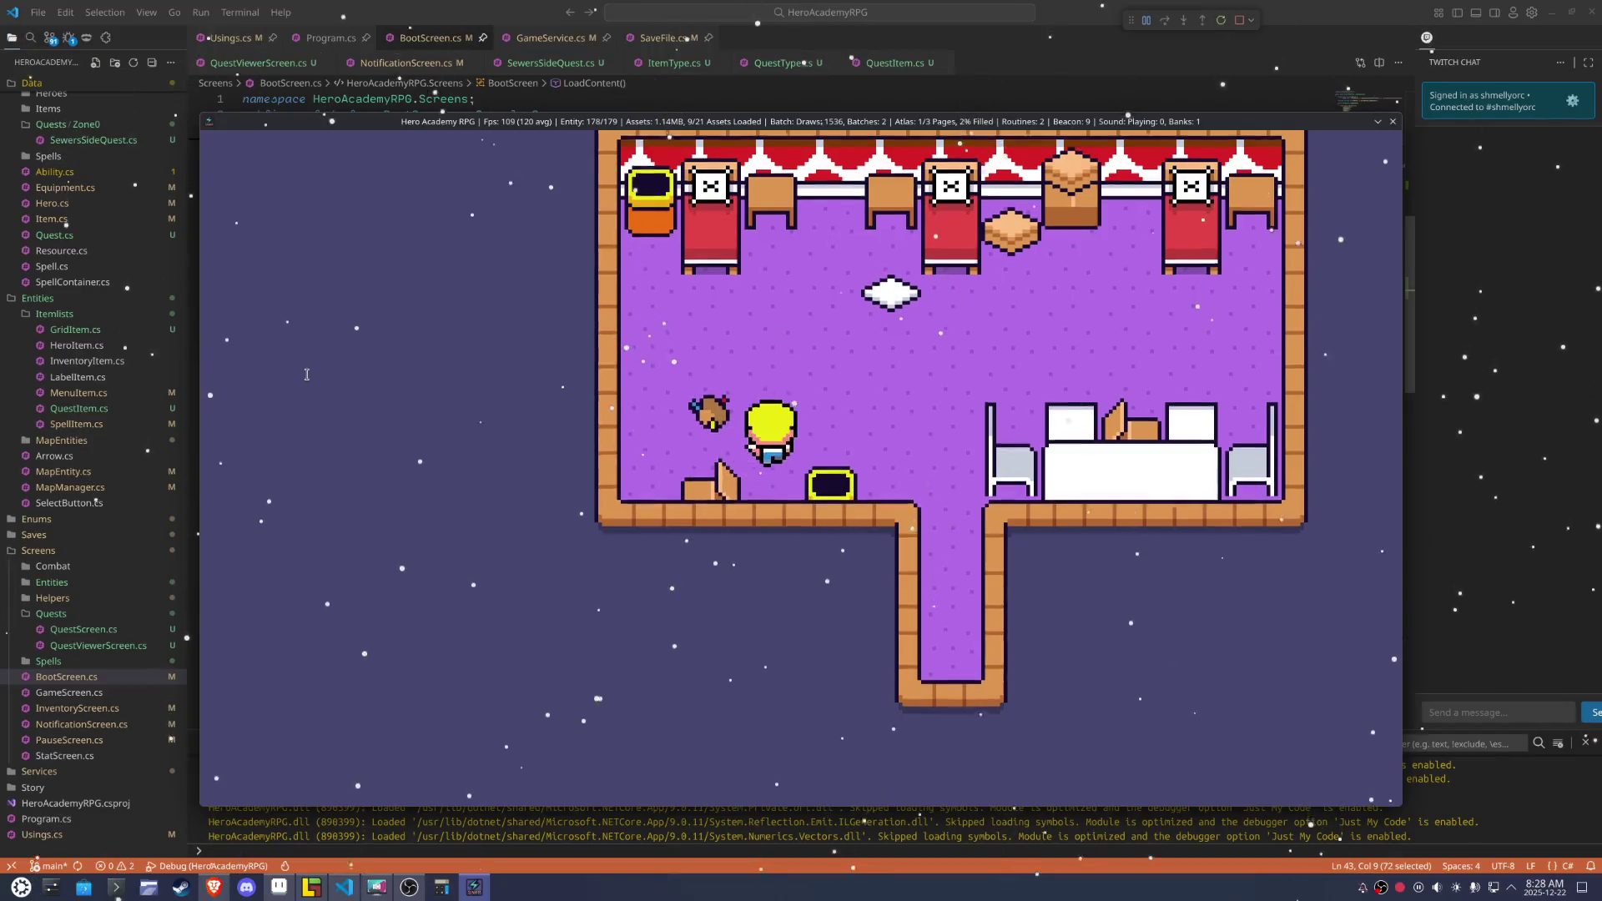
Walk the hero past the beds, lift and drop the white item, then sit at the table
key(Left)
key(Up)
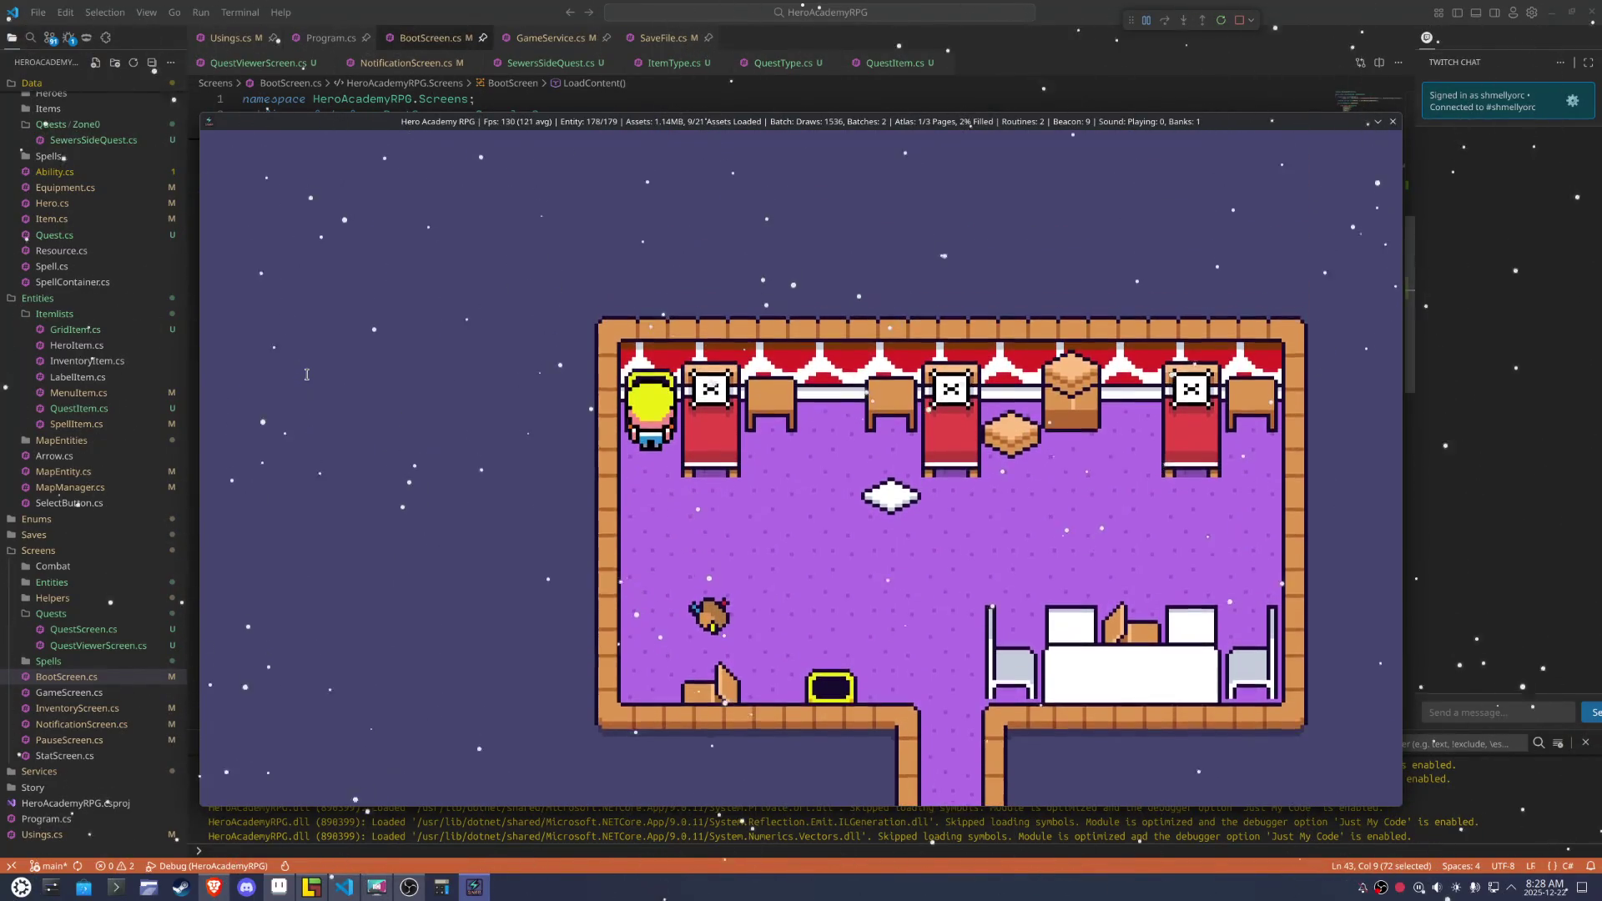
key(Right)
key(Up)
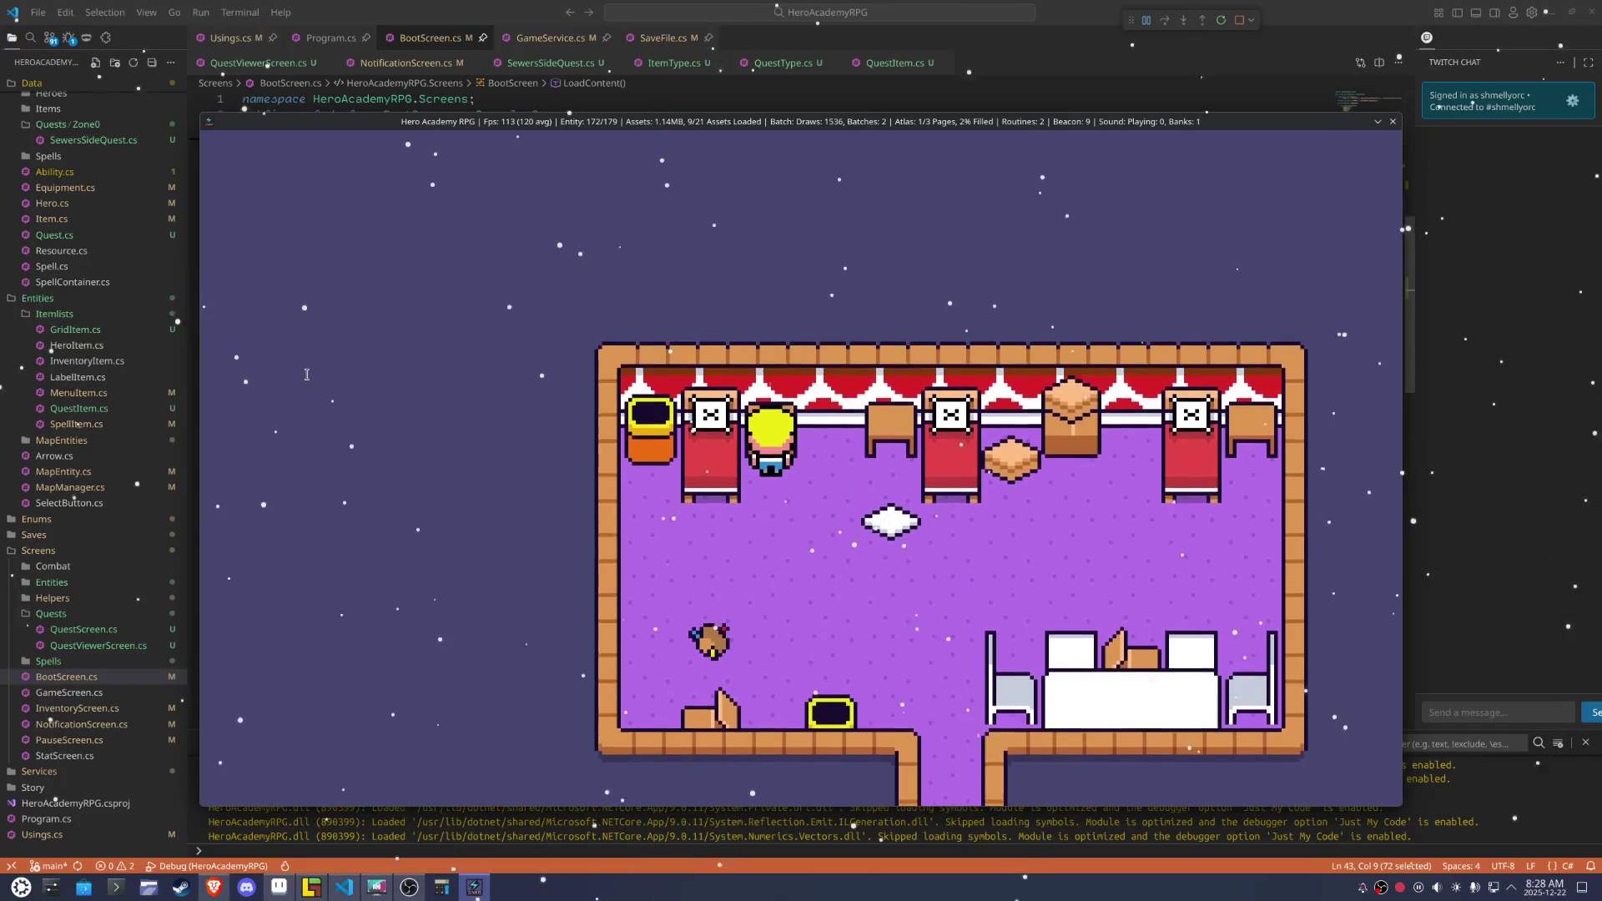
key(Right)
key(Down)
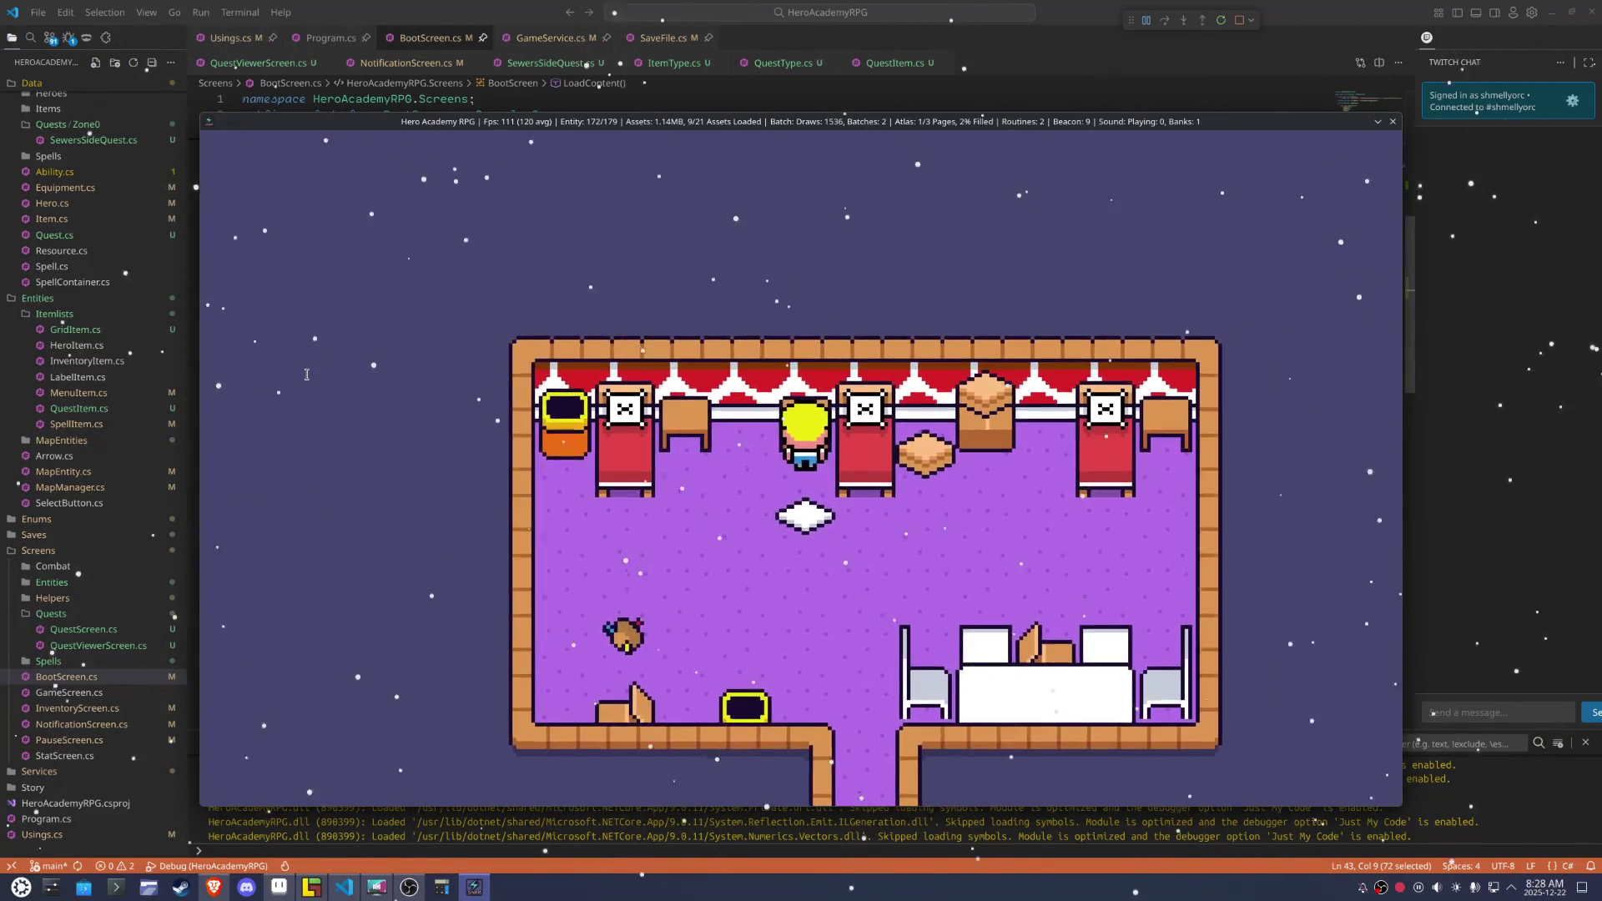
key(space)
key(Right)
key(Down)
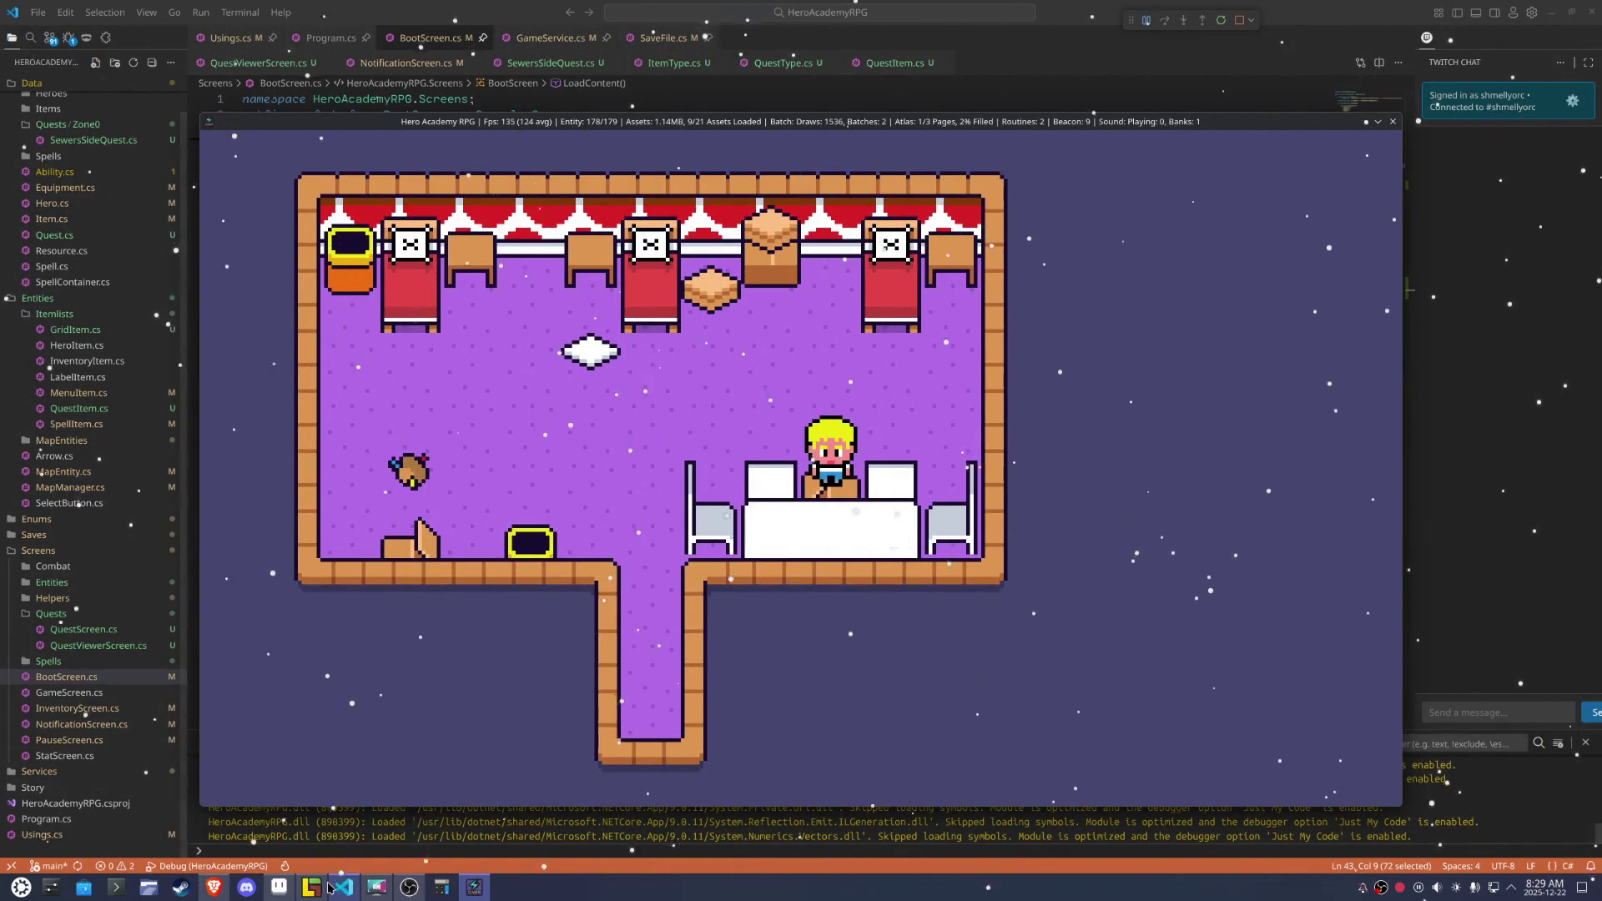
click(312, 887)
Stamp a horizontally mirrored chair on the Upper layer
key(F5)
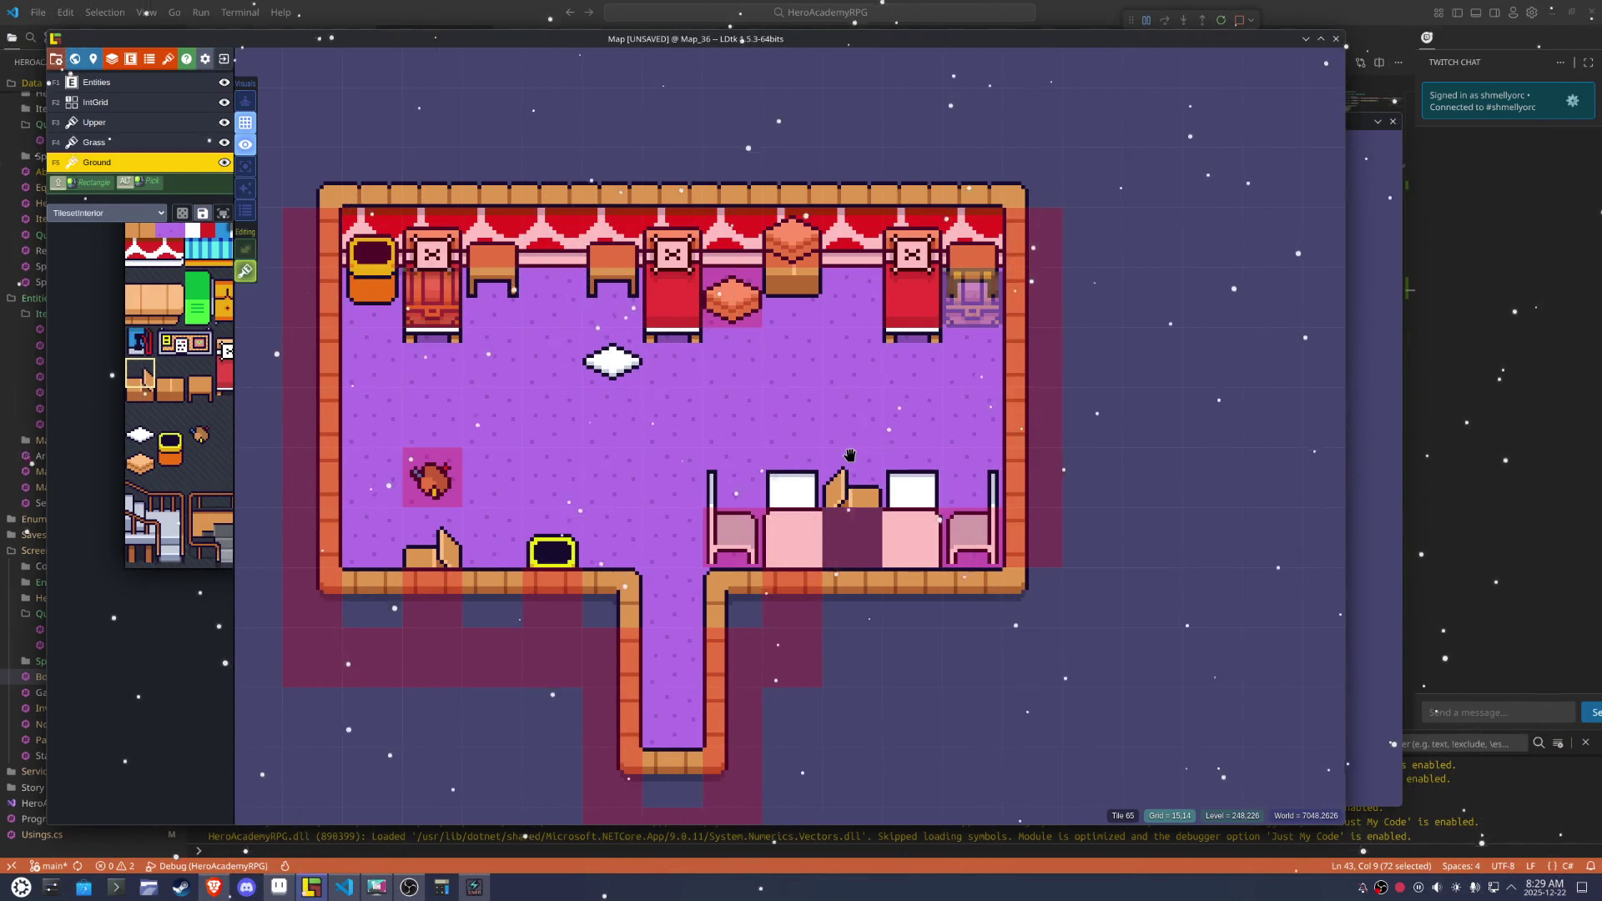
key(F3)
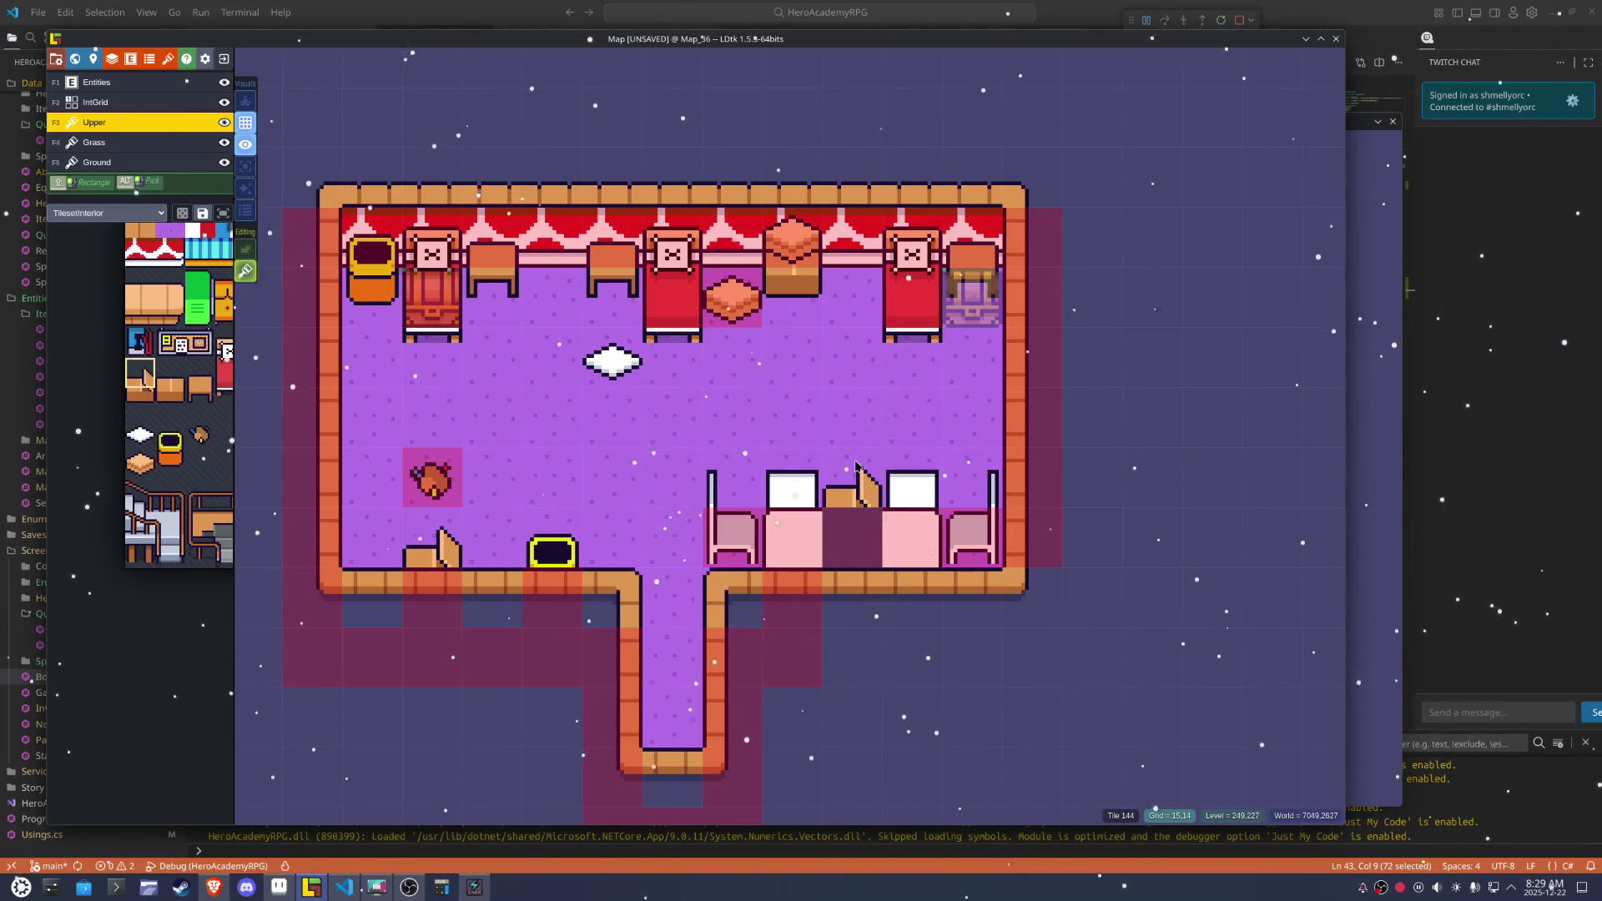
key(x)
click(853, 480)
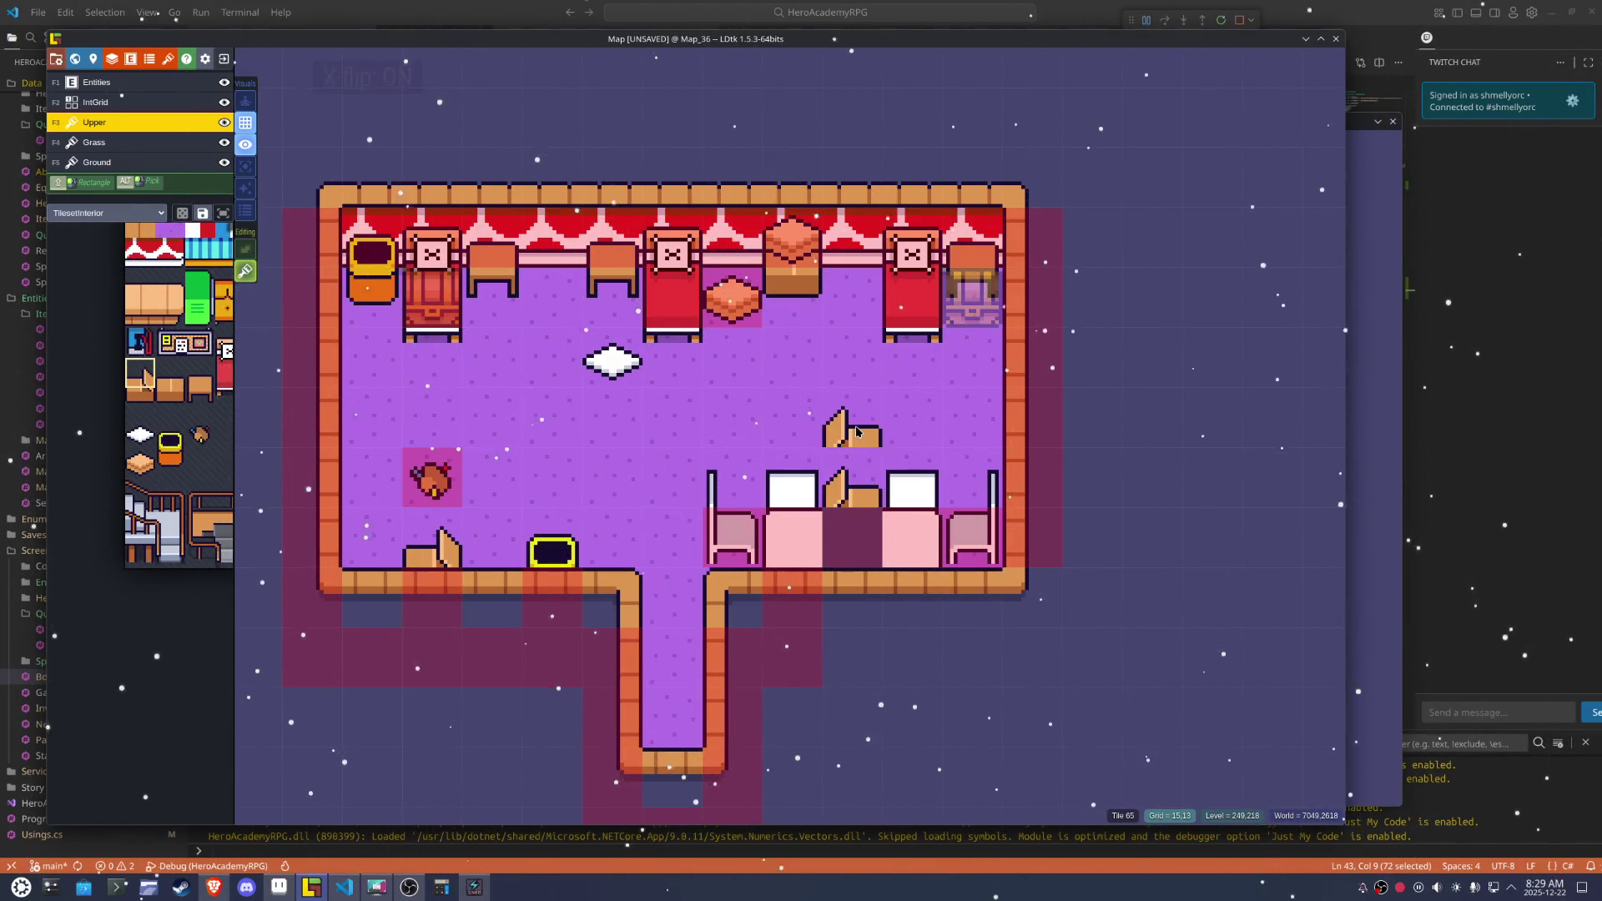
On the Ground layer, erase the yellow TV and repaint the hole with purple floor
click(96, 167)
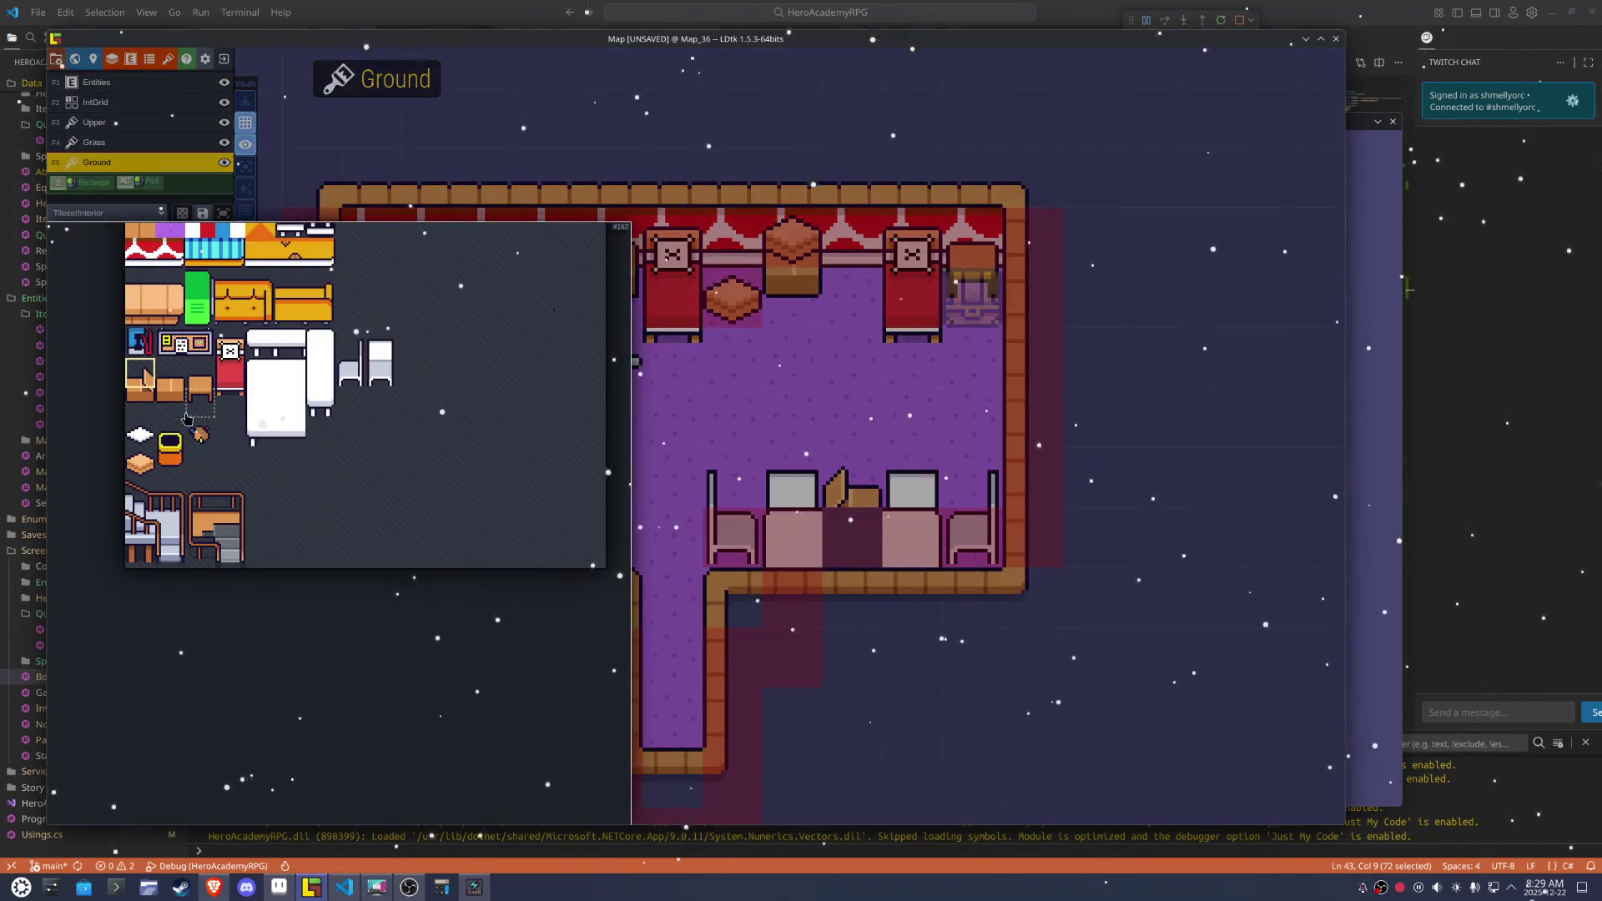
click(283, 386)
key(t)
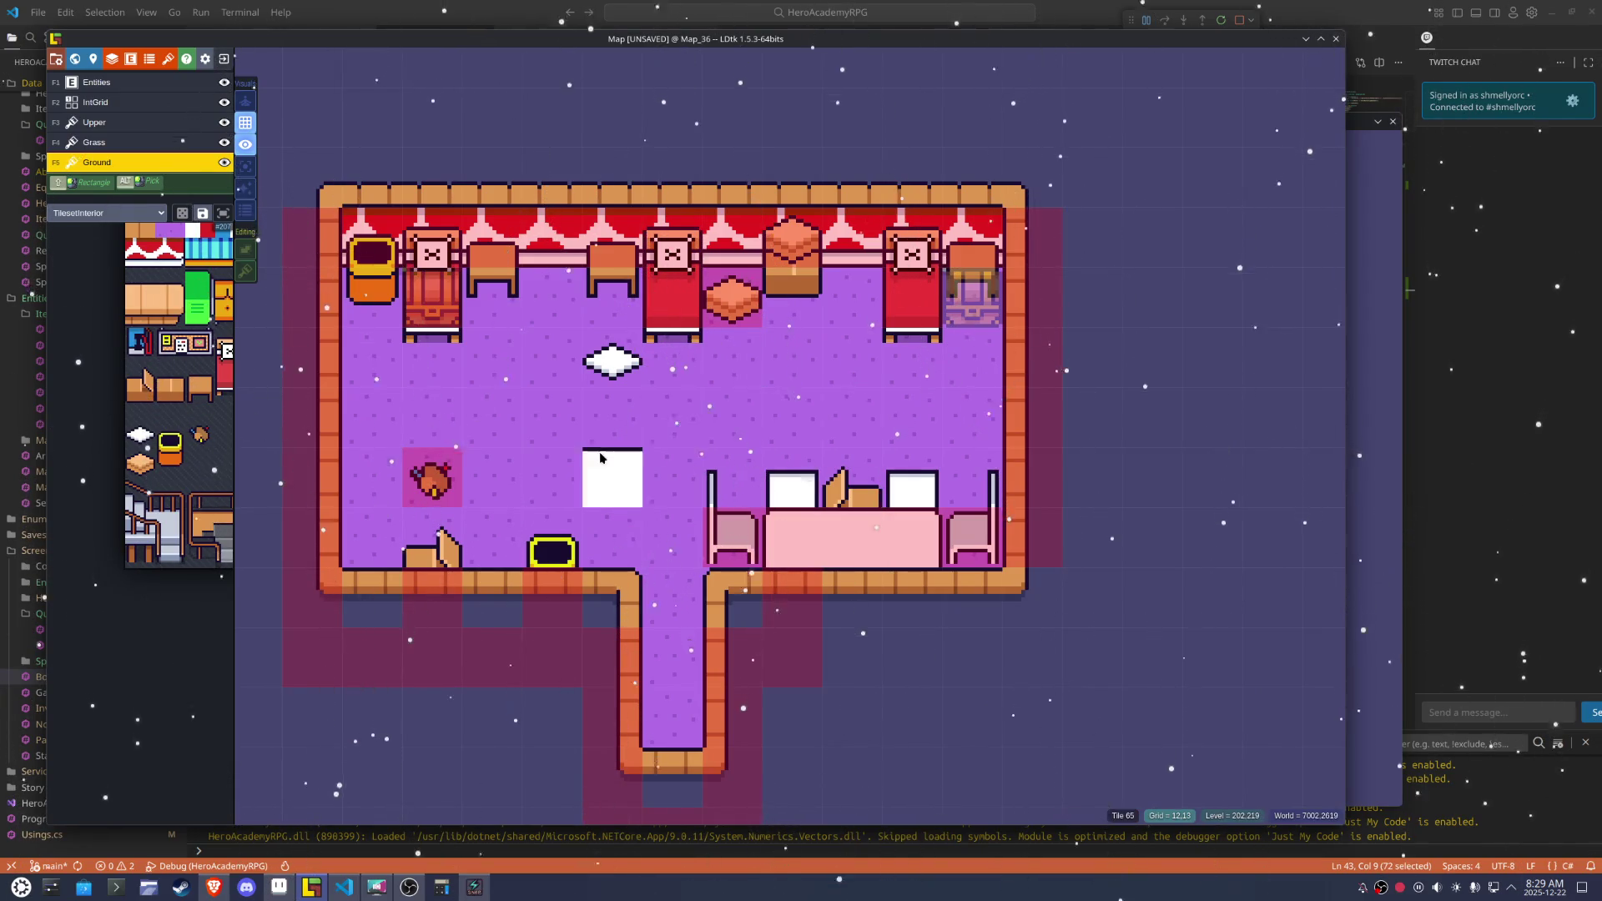
click(562, 524)
right_click(562, 527)
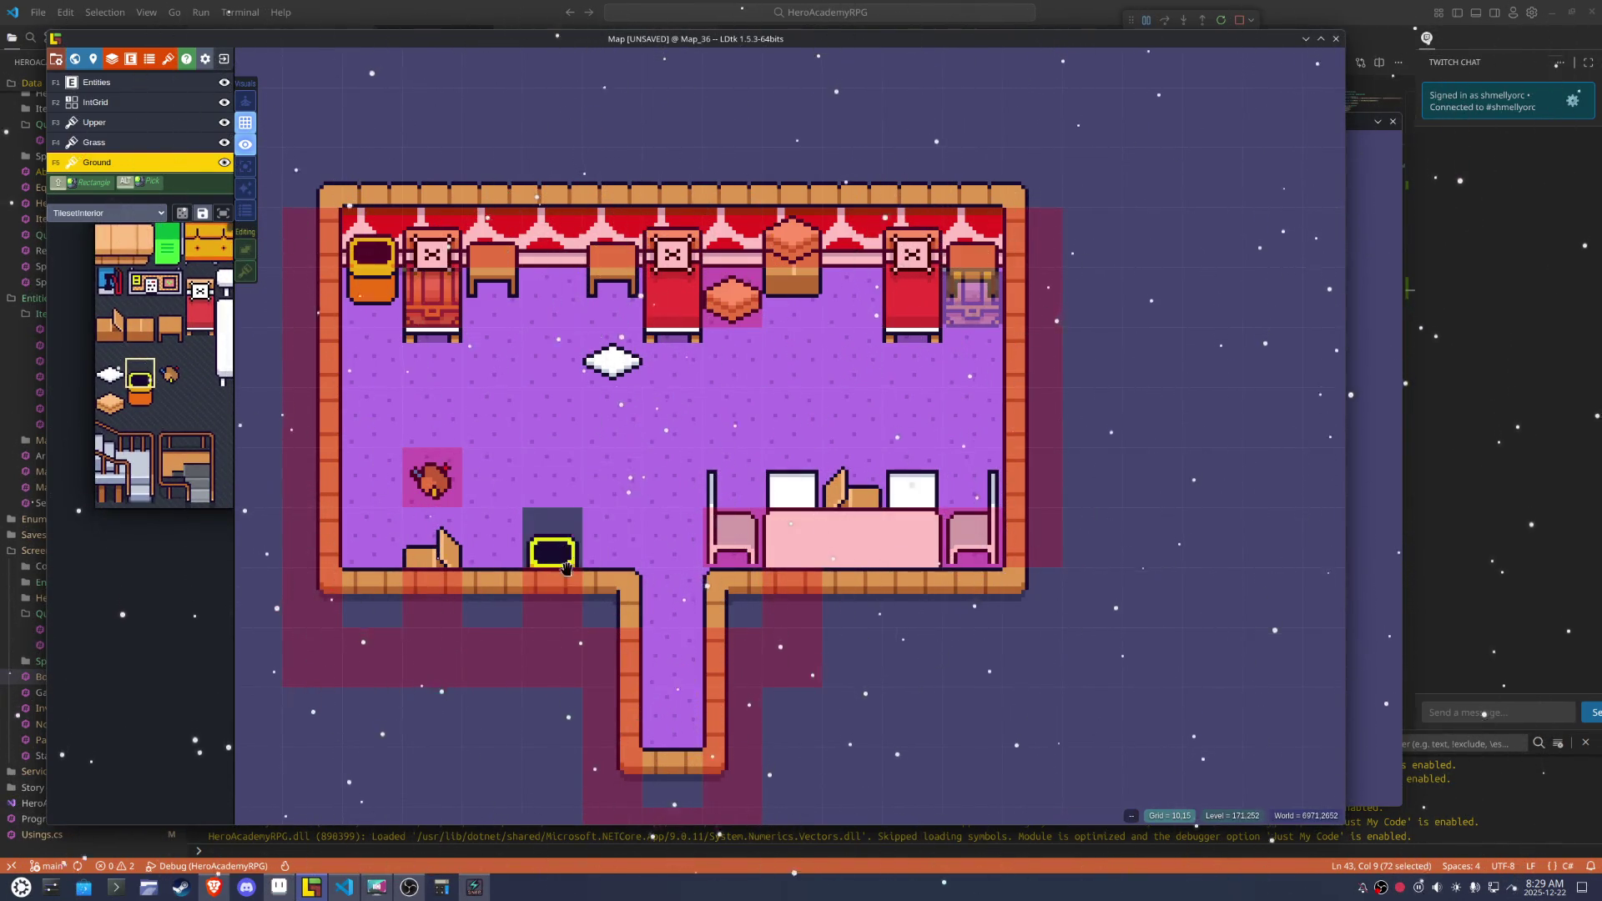
click(601, 444)
click(566, 527)
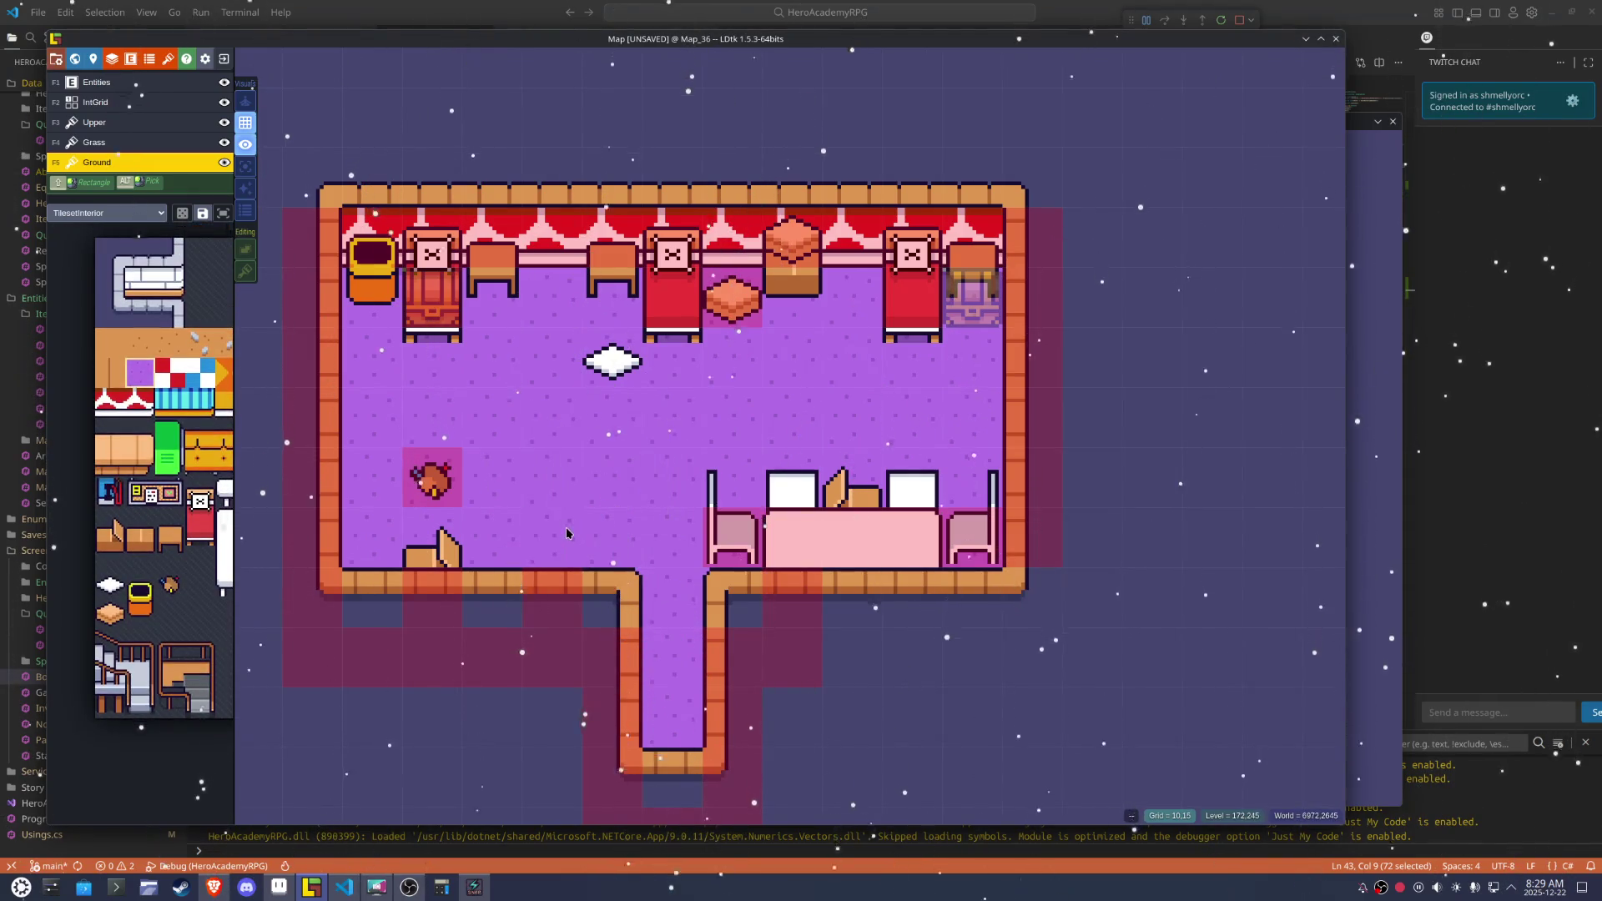
click(557, 580)
key(ctrl+z)
Replace the floor patch below the rug with purple floor
click(139, 589)
click(200, 122)
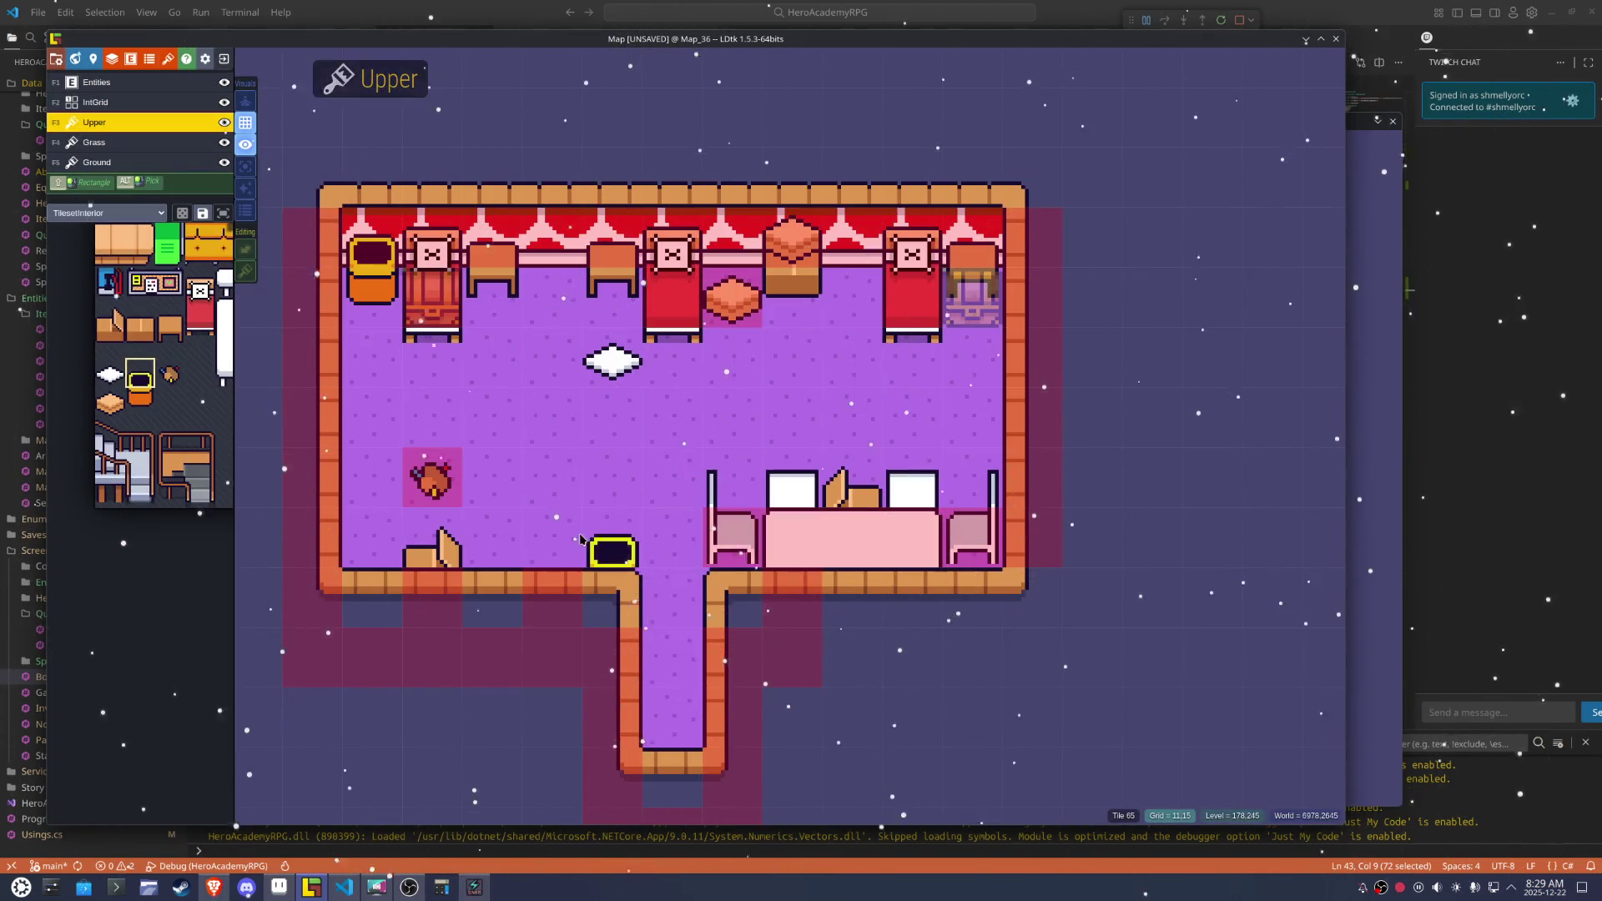
key(F5)
right_click(432, 538)
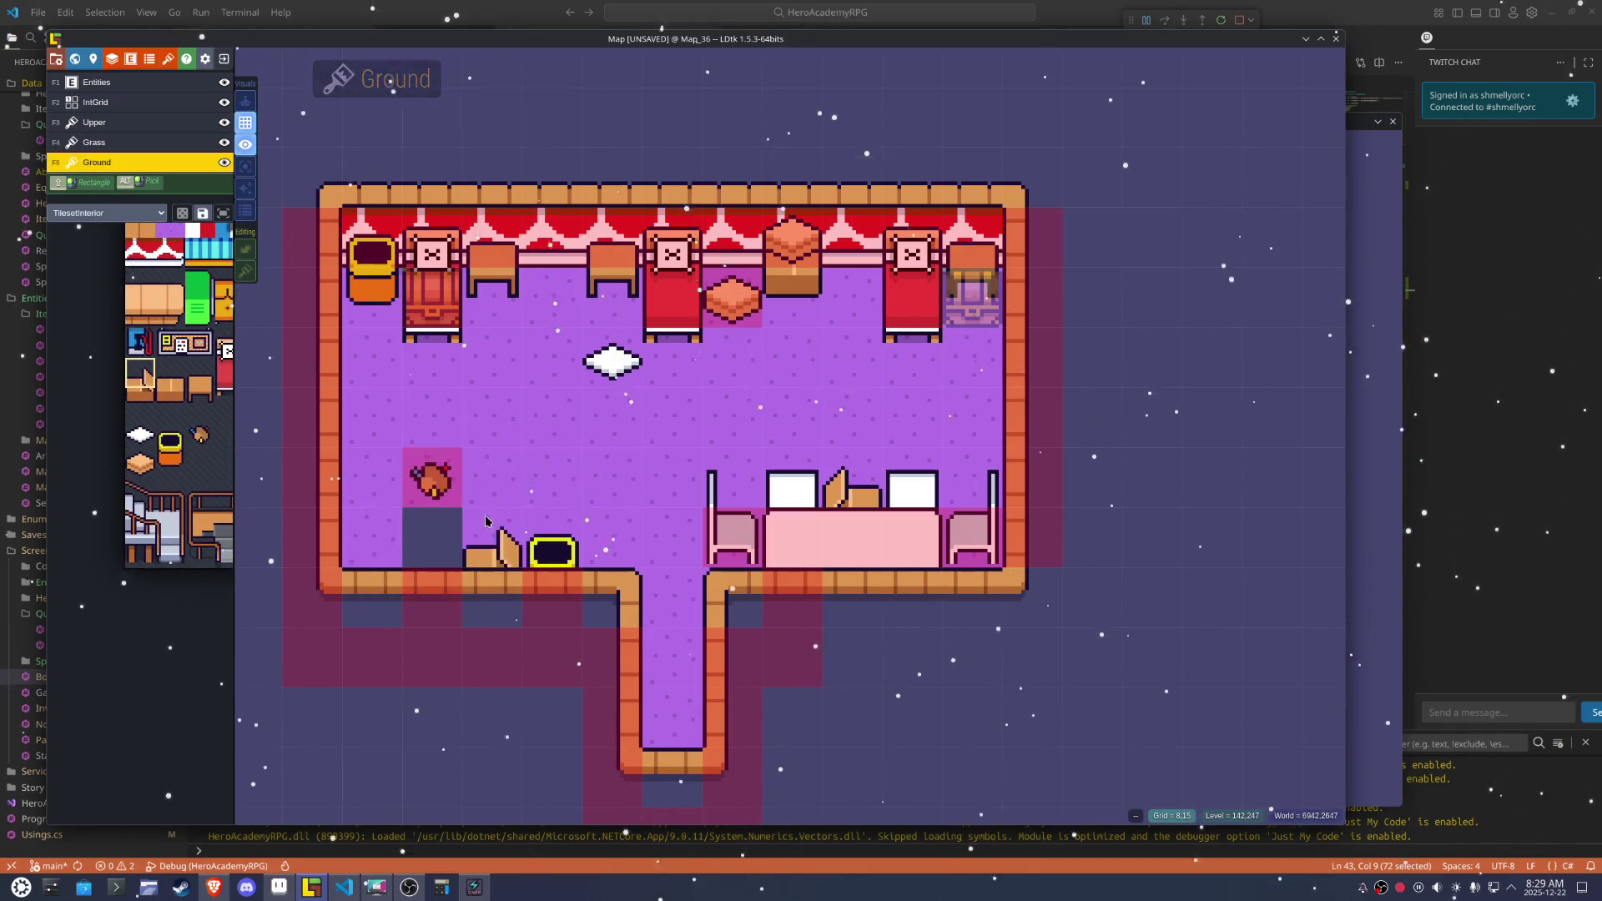
click(438, 542)
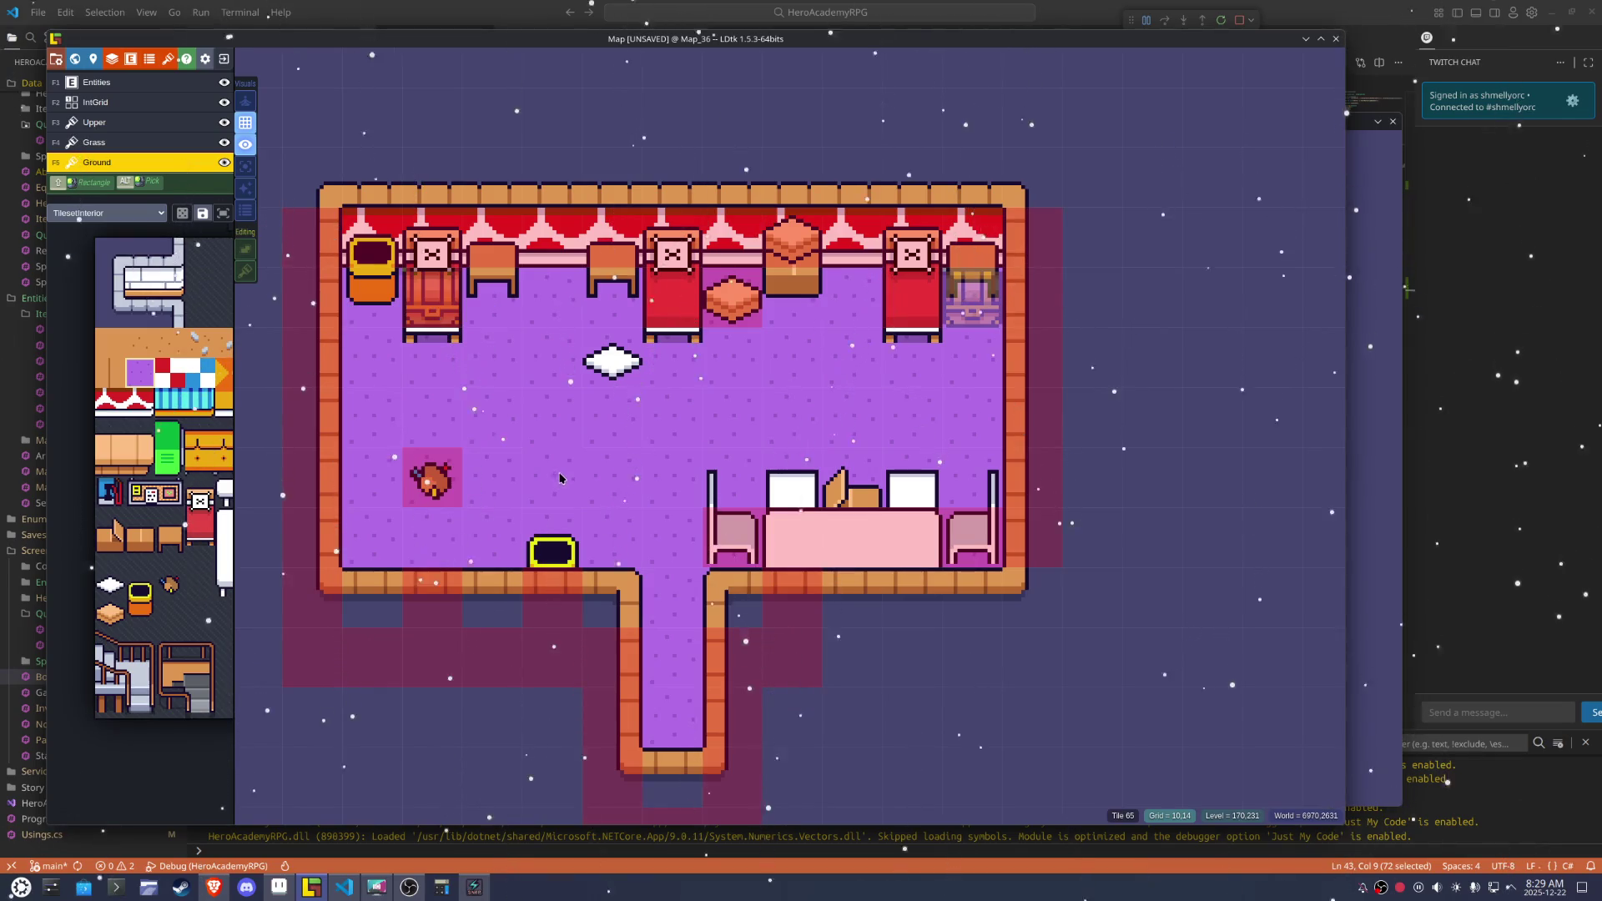
Stamp an unmirrored chair beside the rug and save the Map project
click(871, 478)
click(432, 528)
key(x)
click(417, 538)
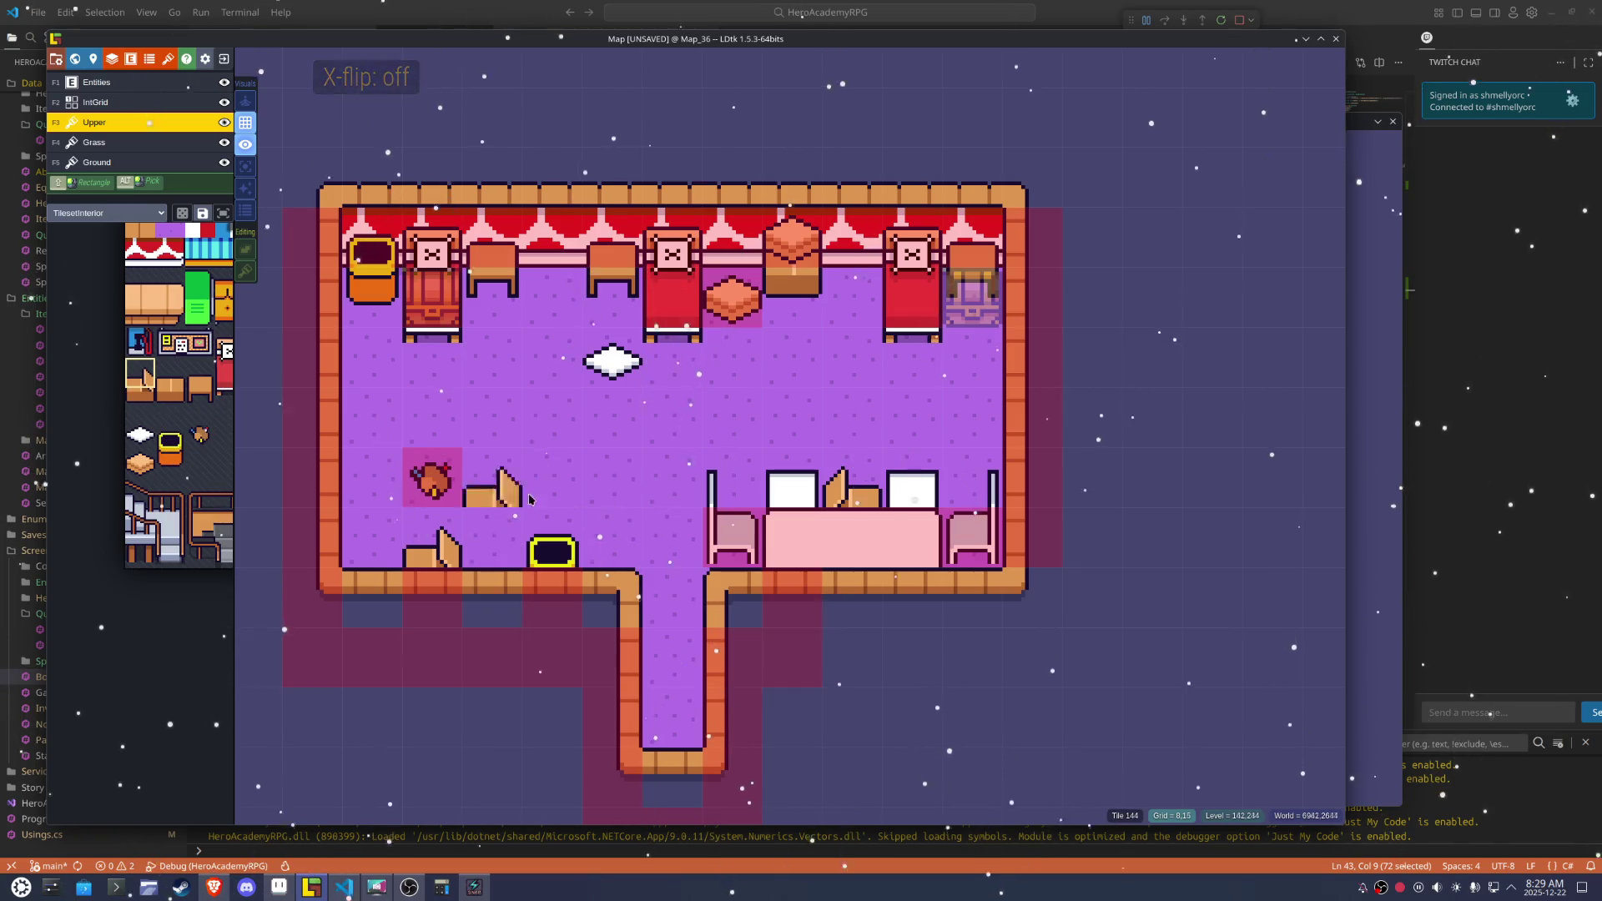
key(ctrl+s)
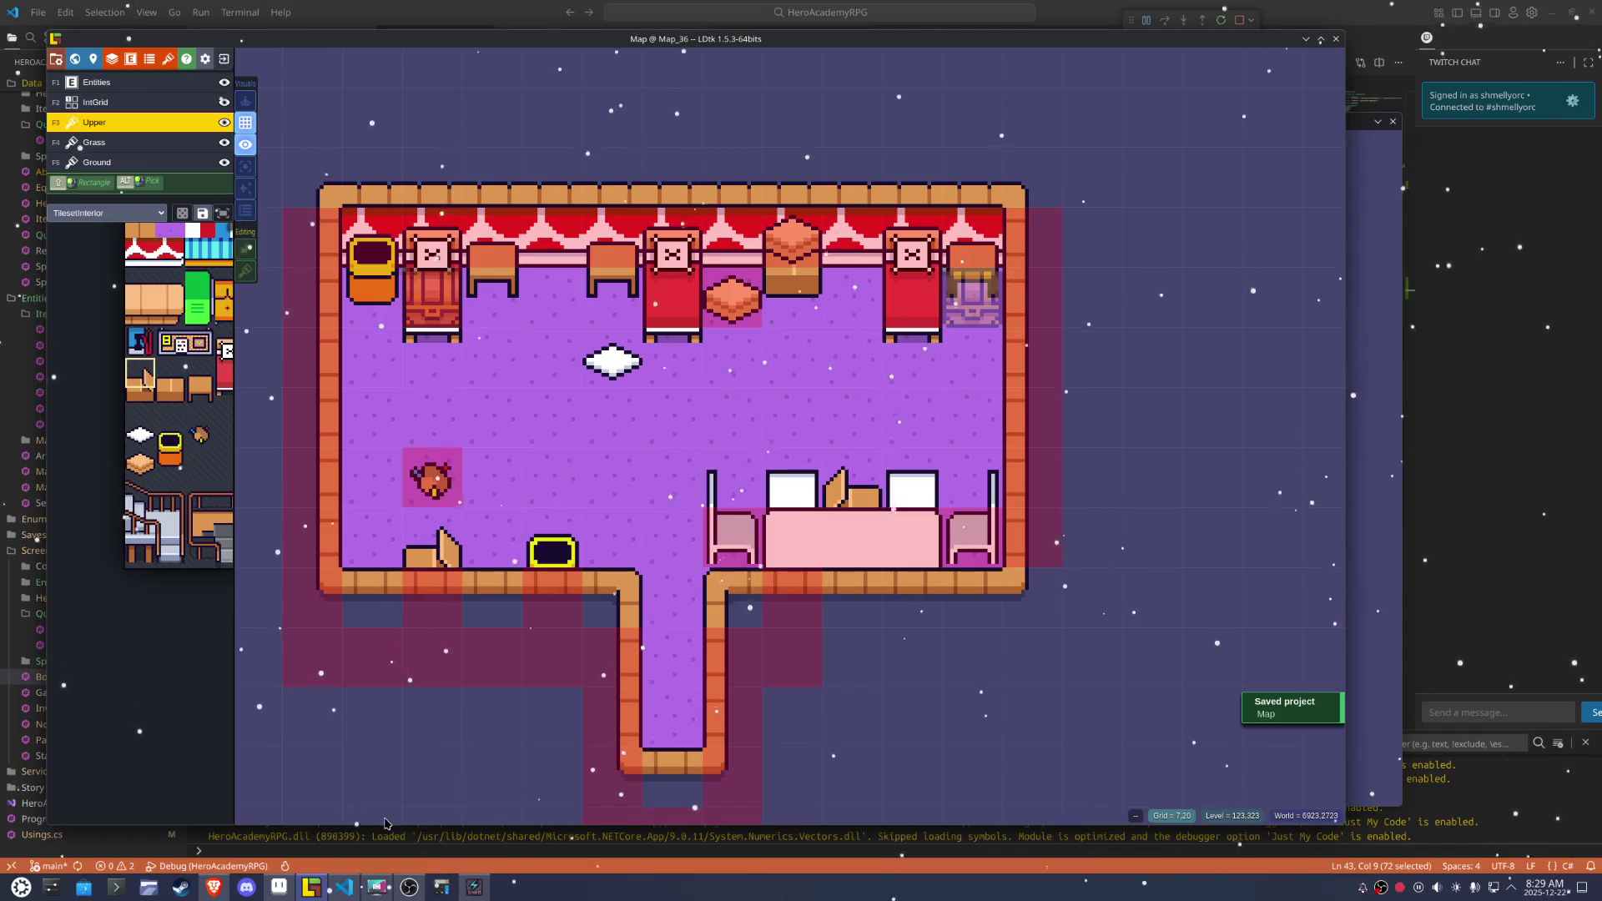
click(343, 892)
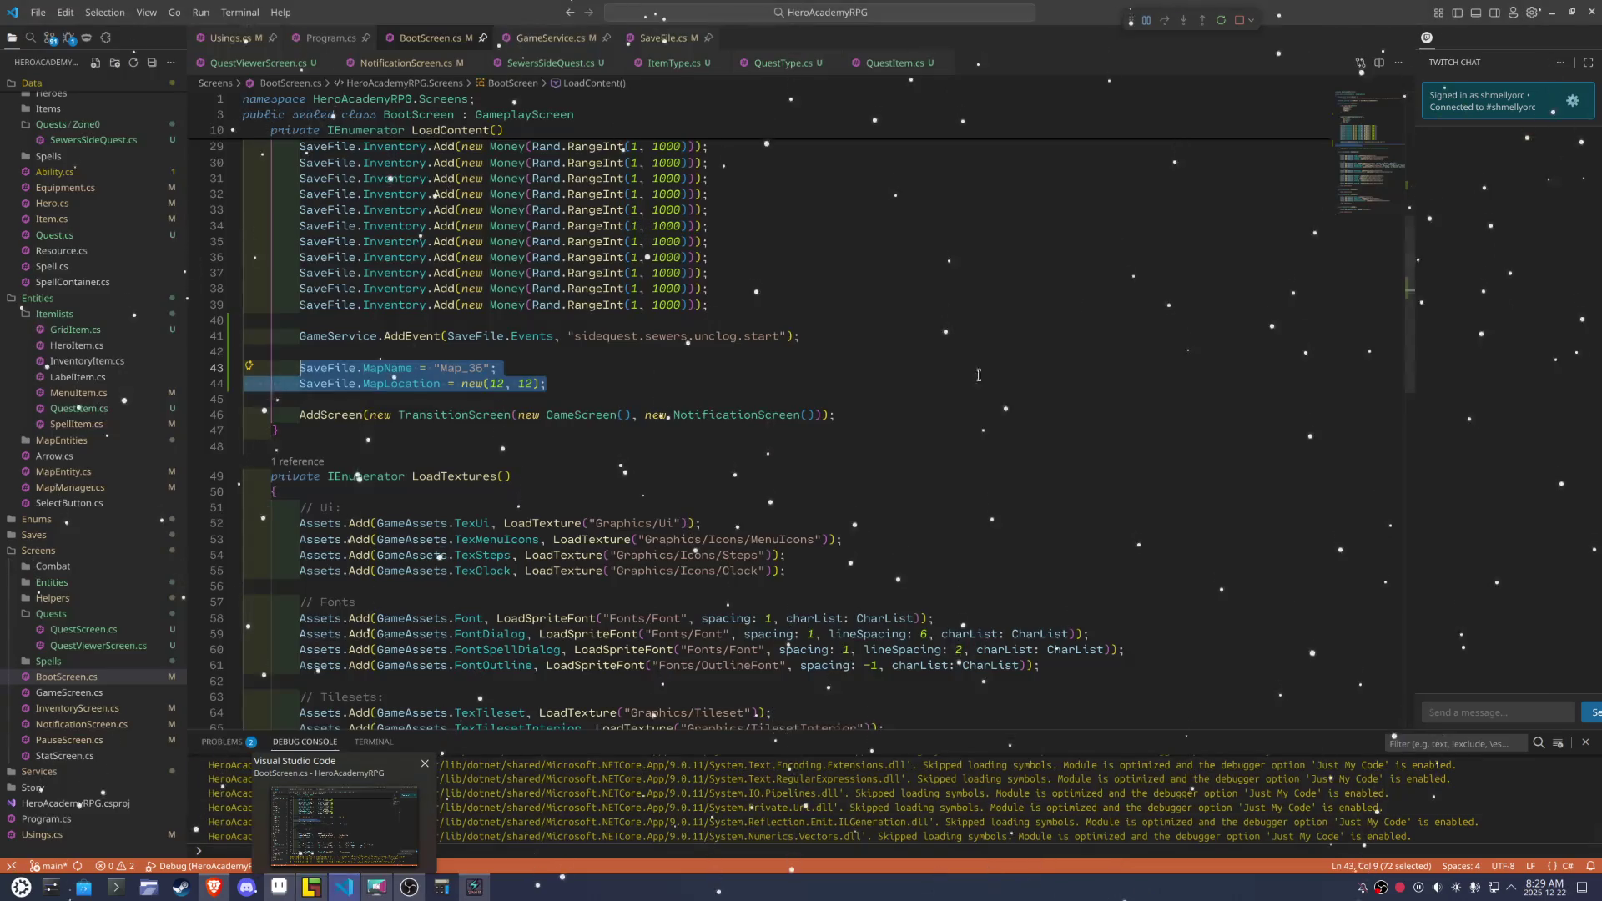
Launch a fresh build and walk the hero past the TV to the top-left corner and the chair
key(F5)
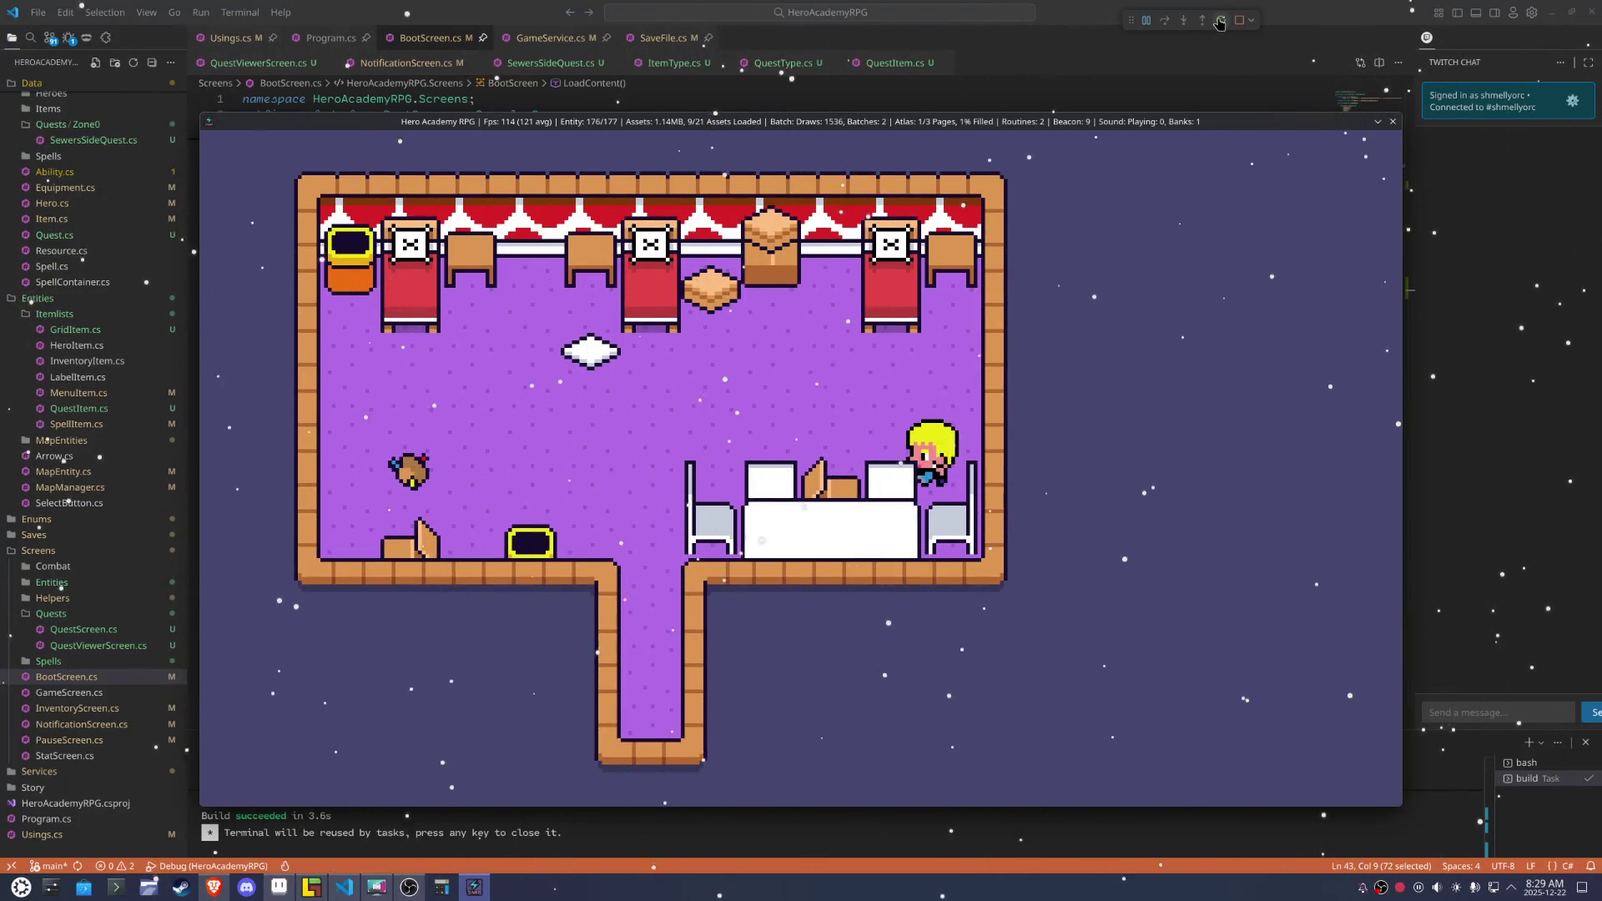
key(Down)
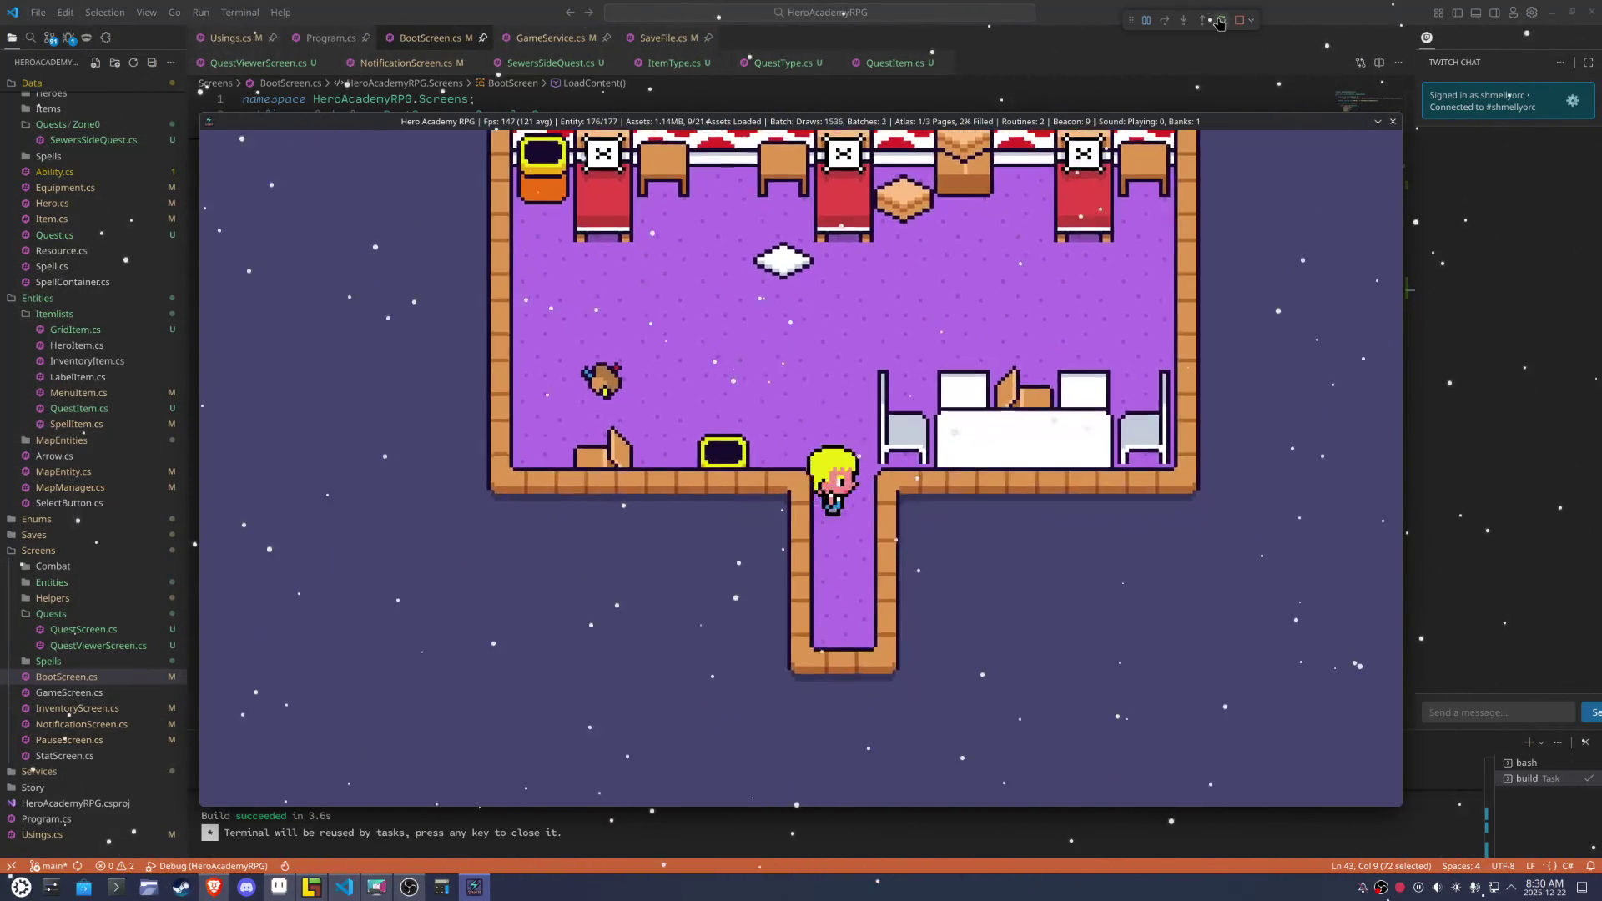
key(Left)
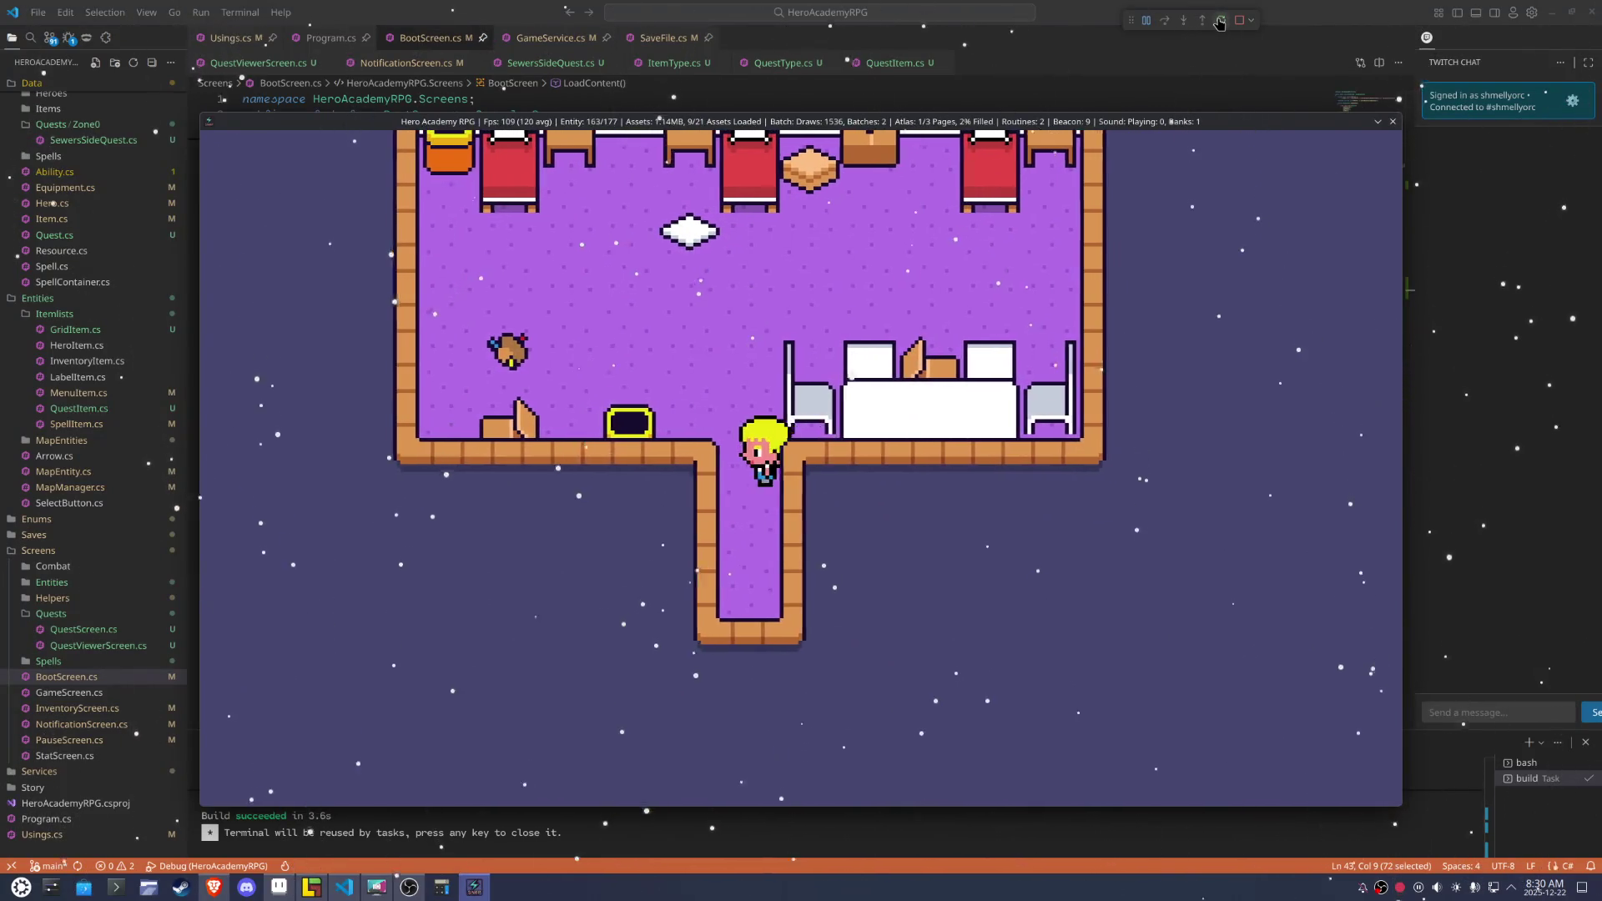
key(Left)
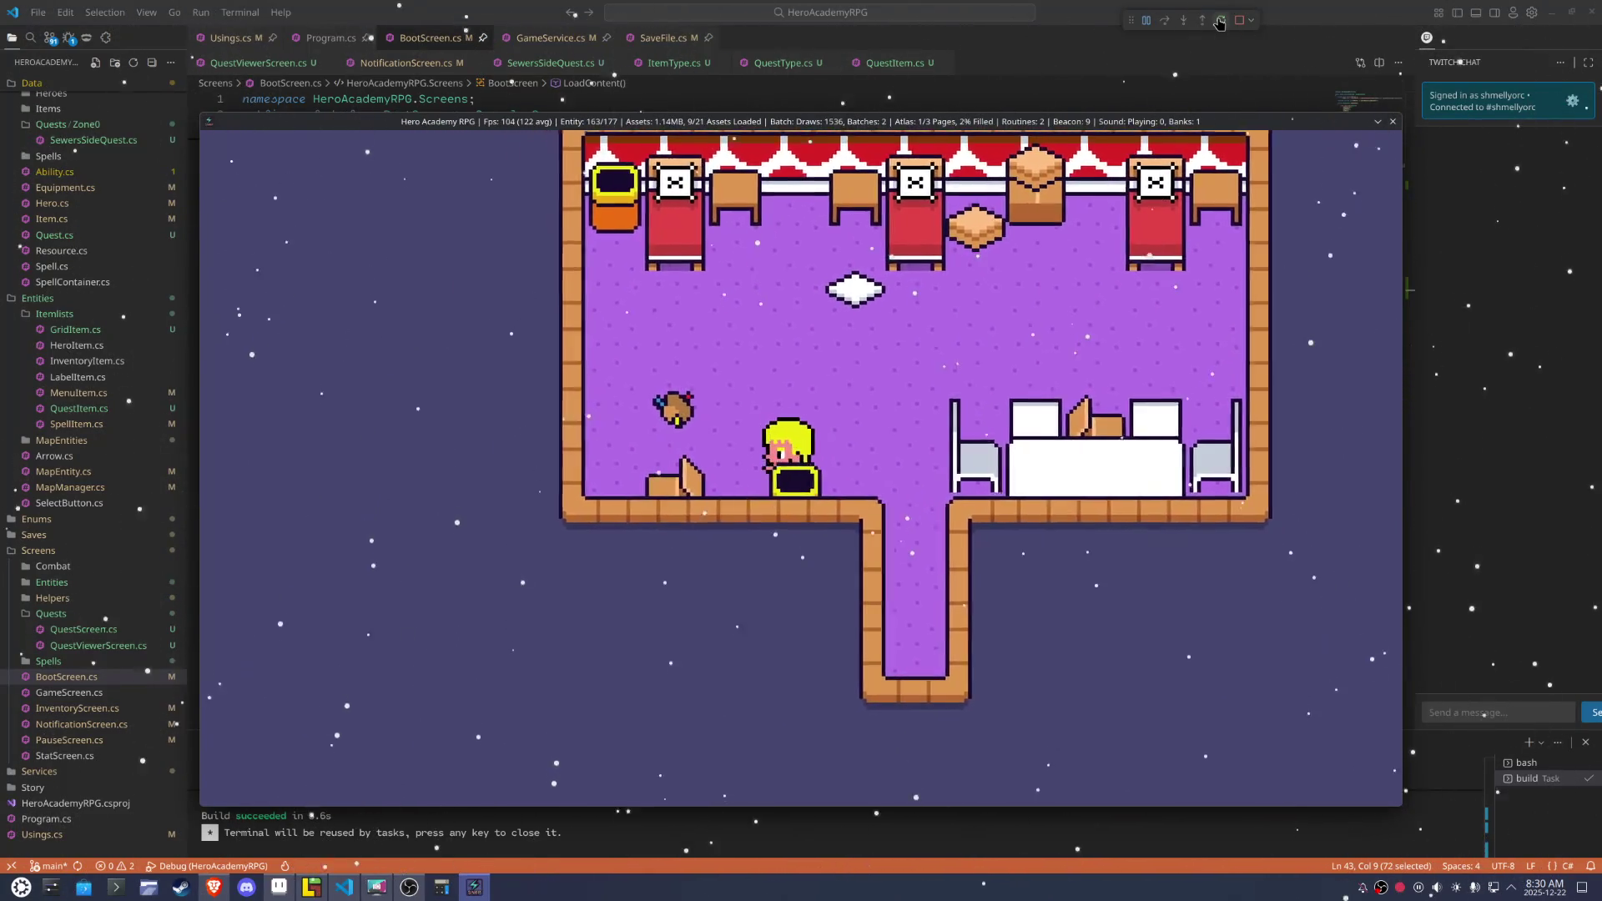
key(Up)
key(Up)
key(Left)
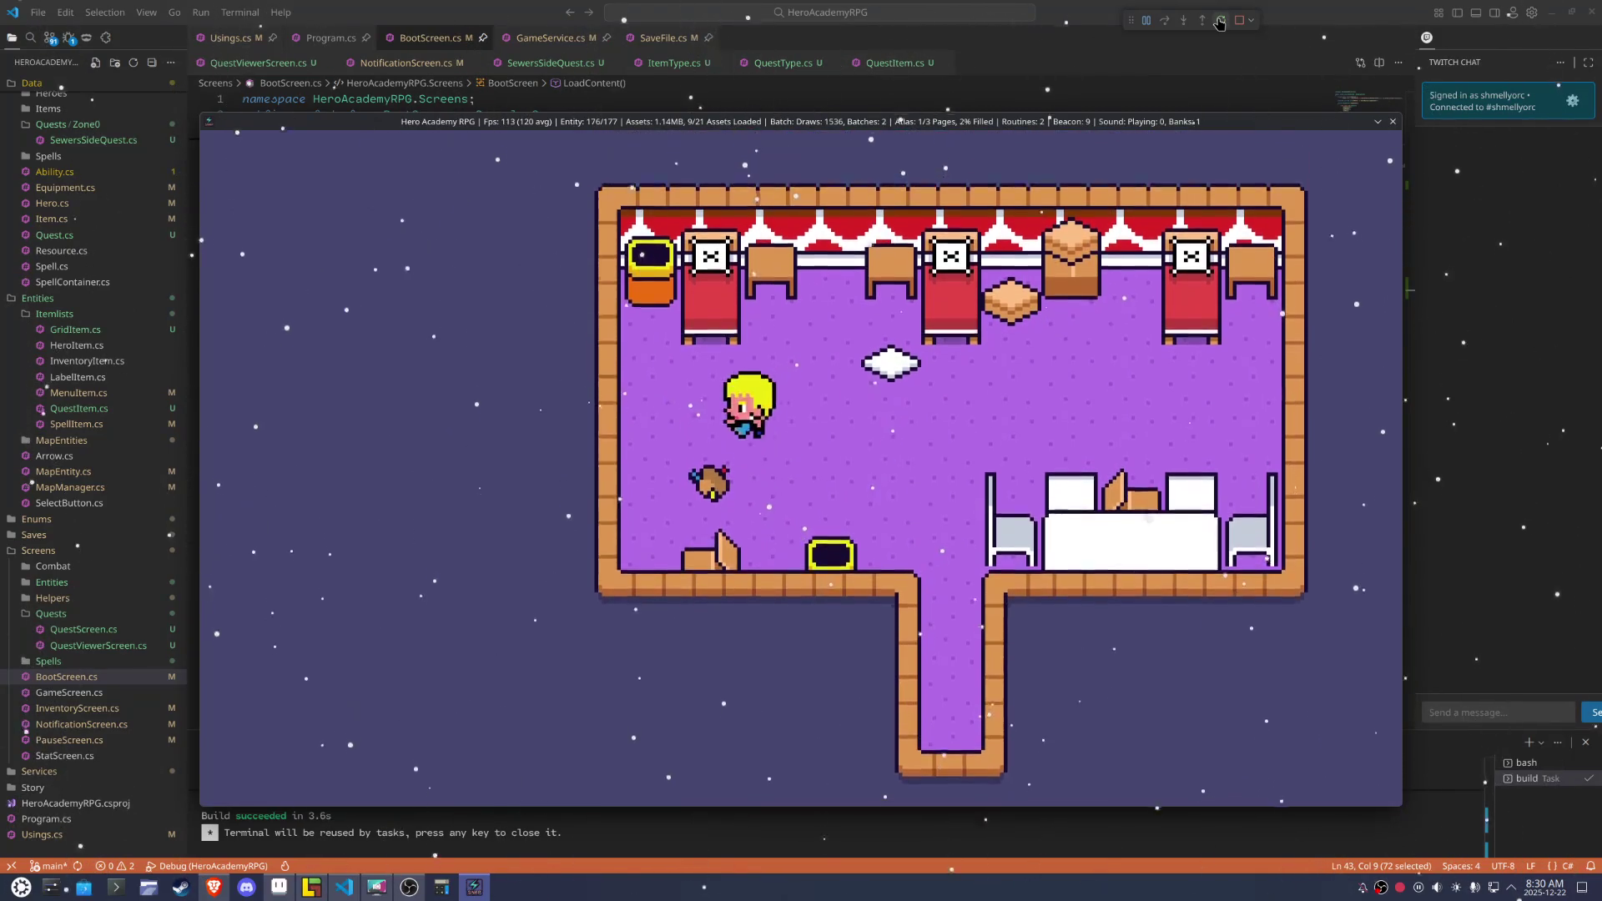
key(Right)
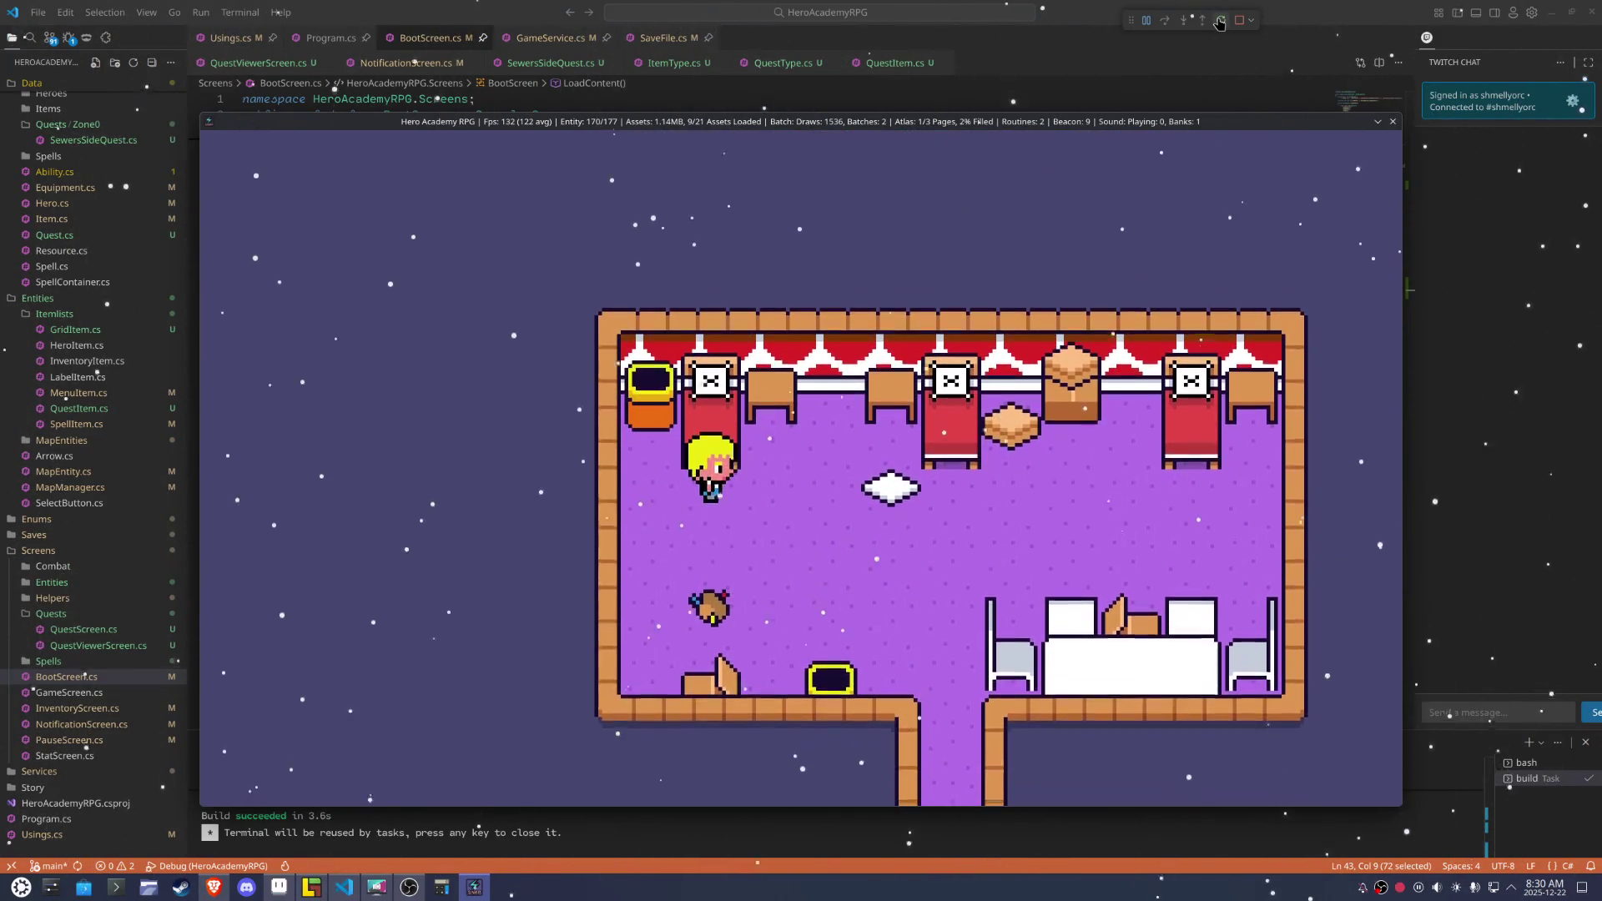
key(Right)
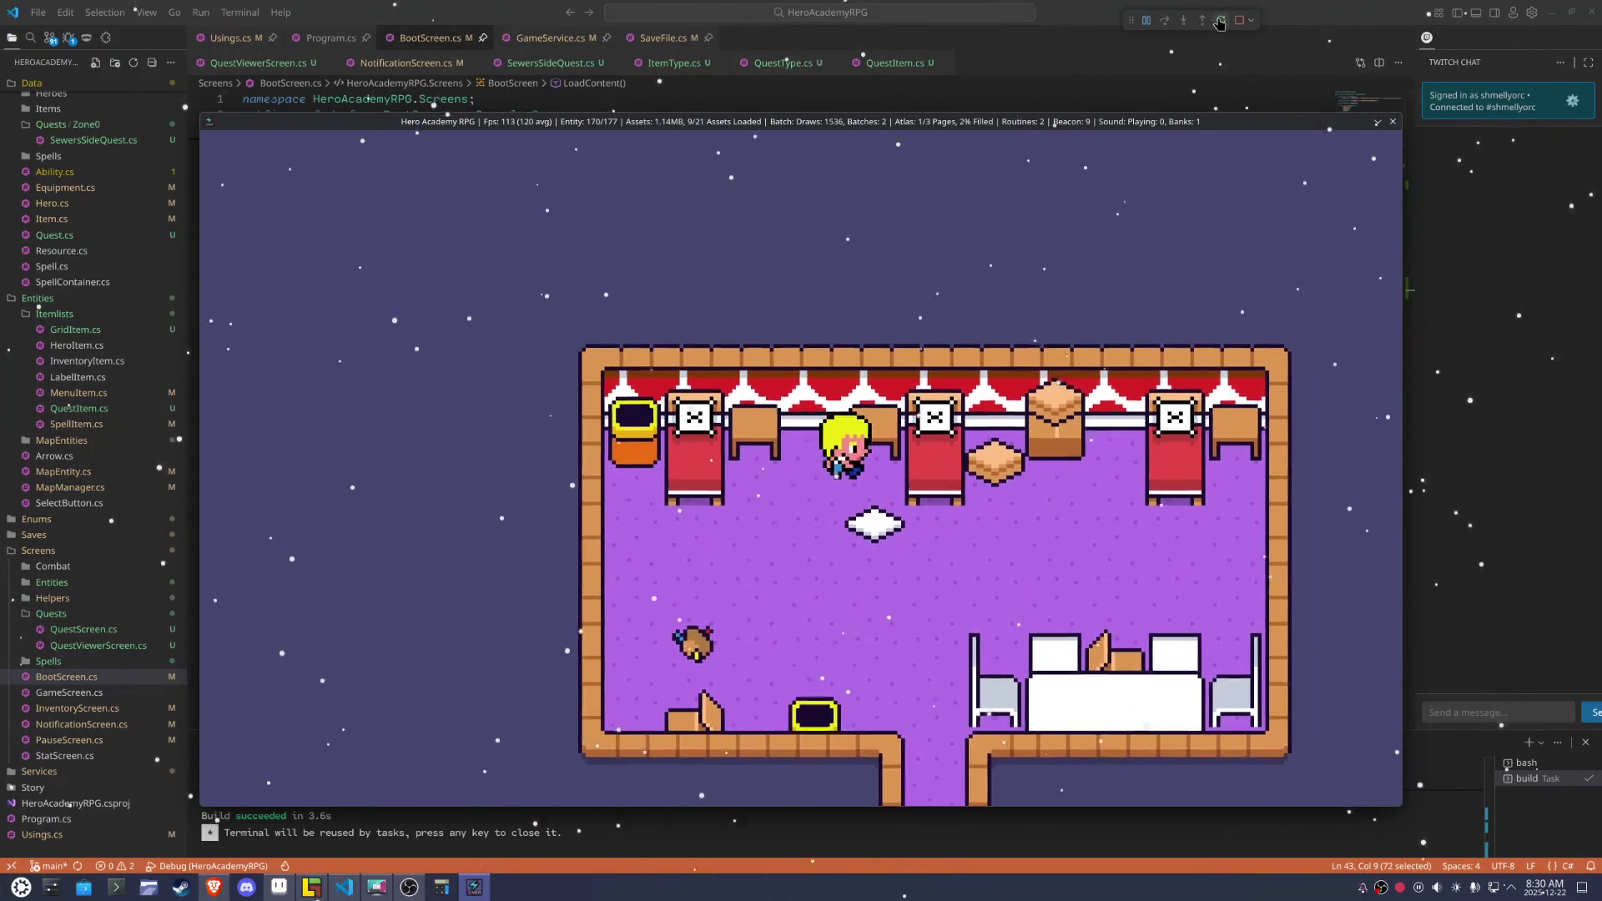
key(Left)
Walk the hero around the cushion, up toward the box, and along the table
key(Down)
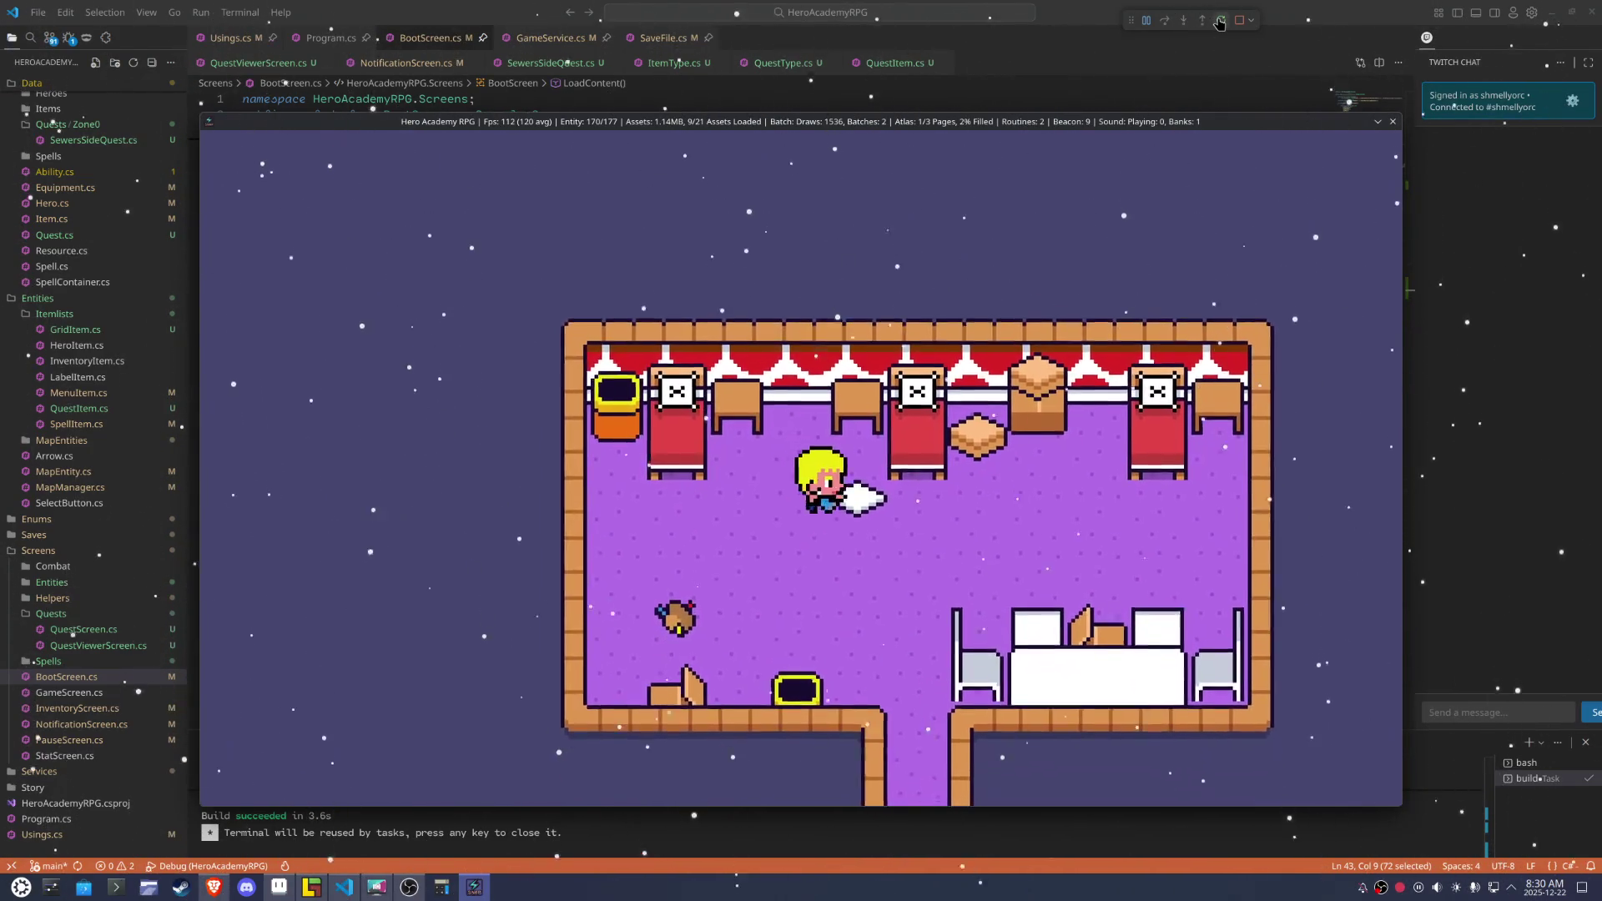
key(Right)
key(Up)
key(Left)
key(Down)
key(Right)
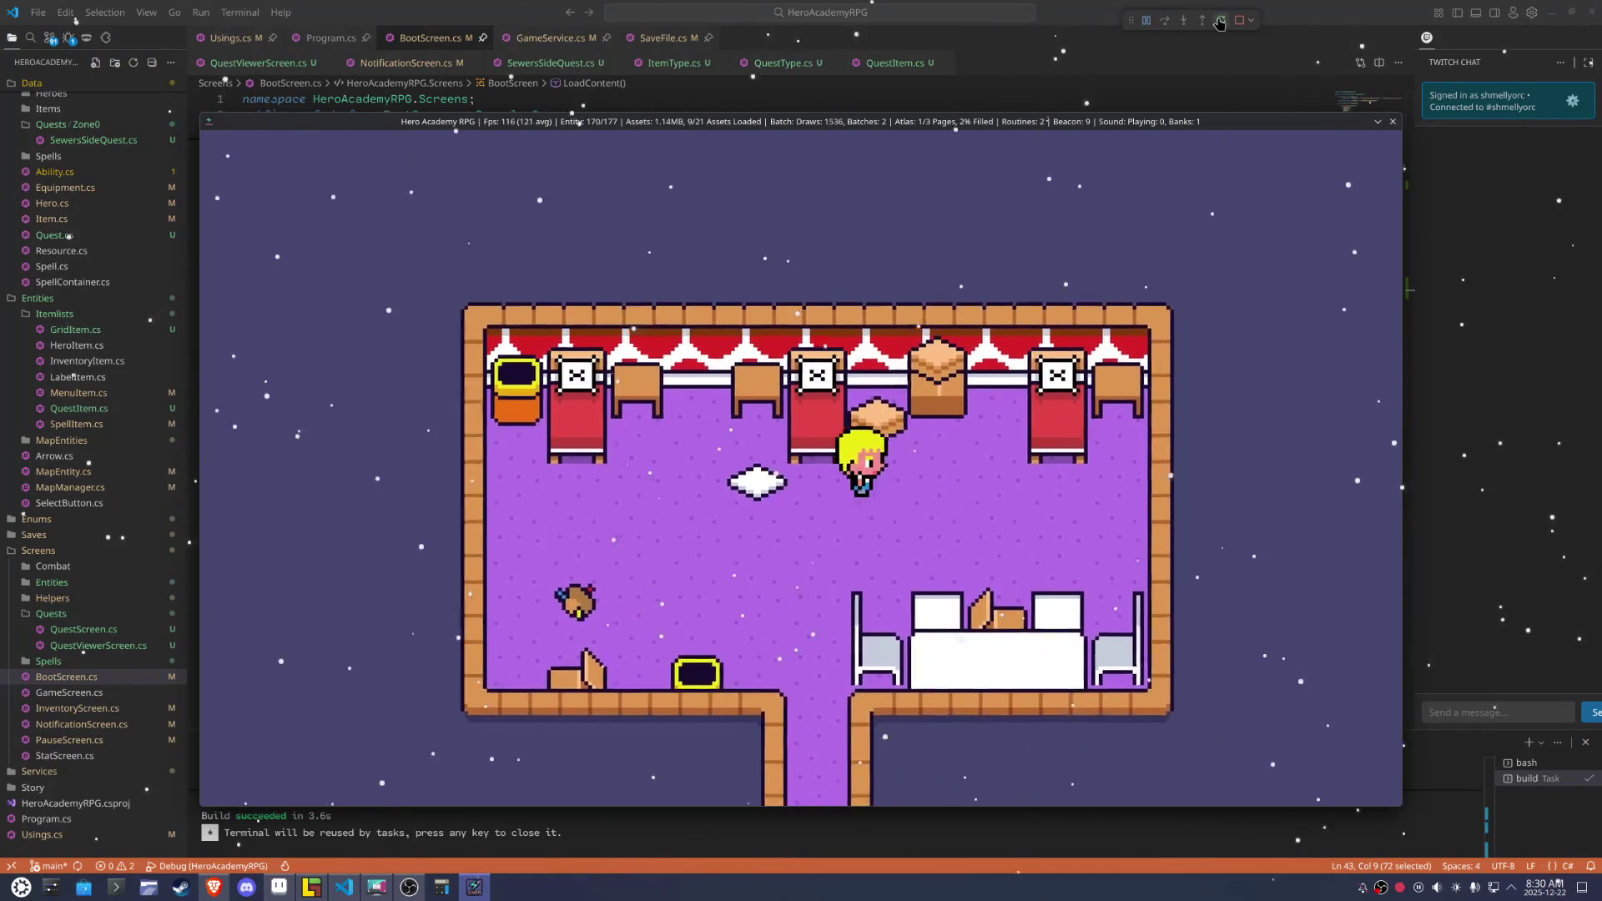
key(Up)
key(Right)
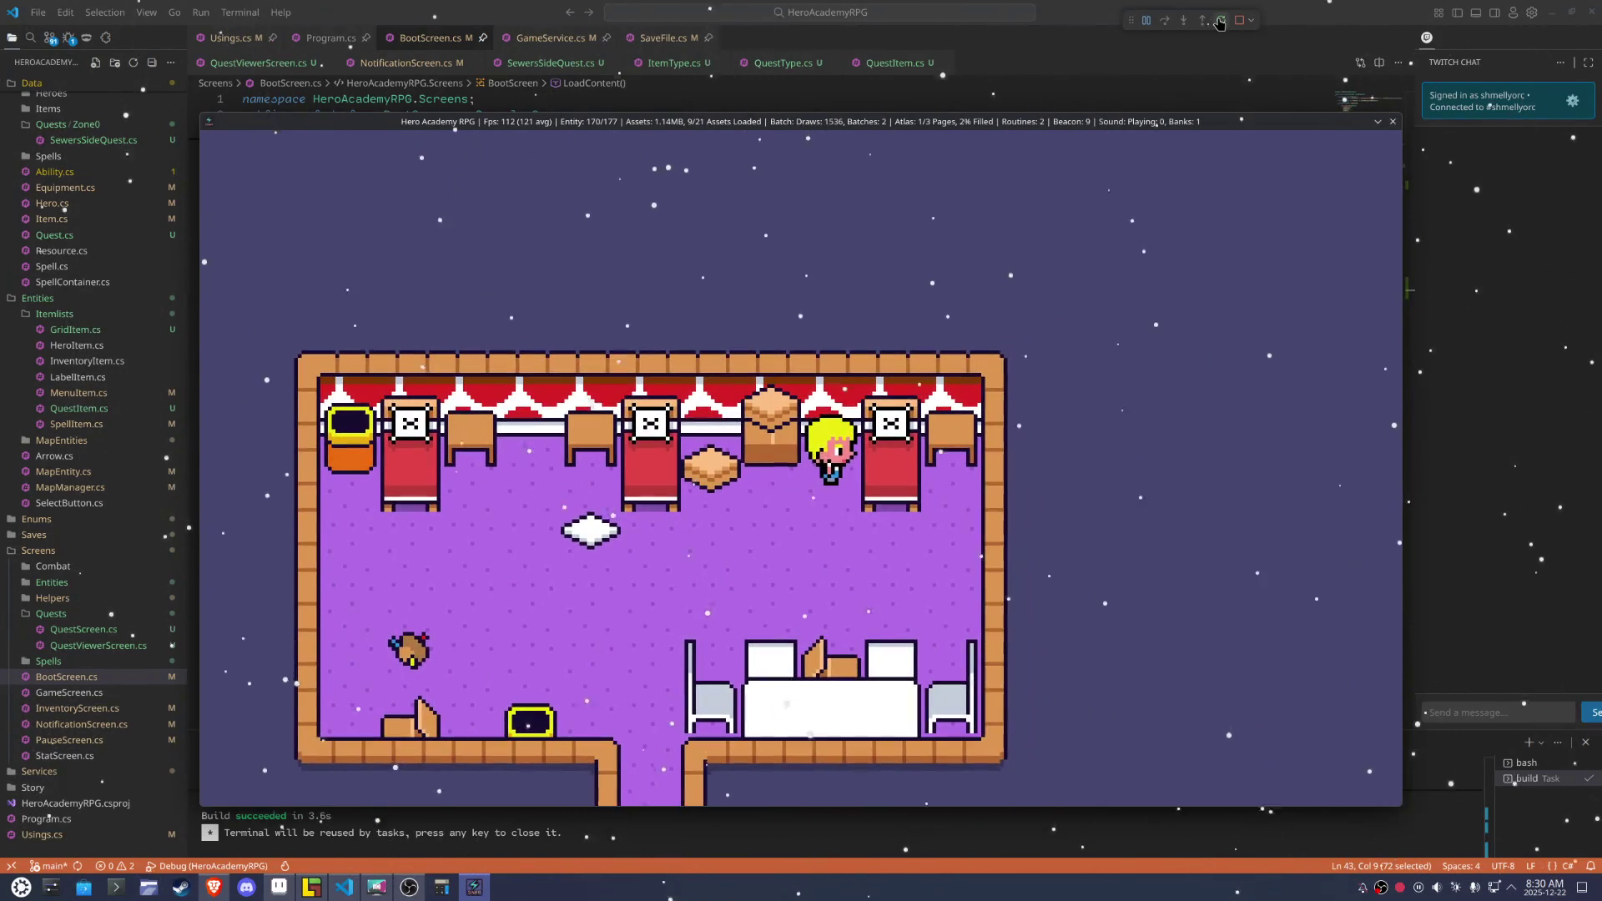
key(Down)
key(Right)
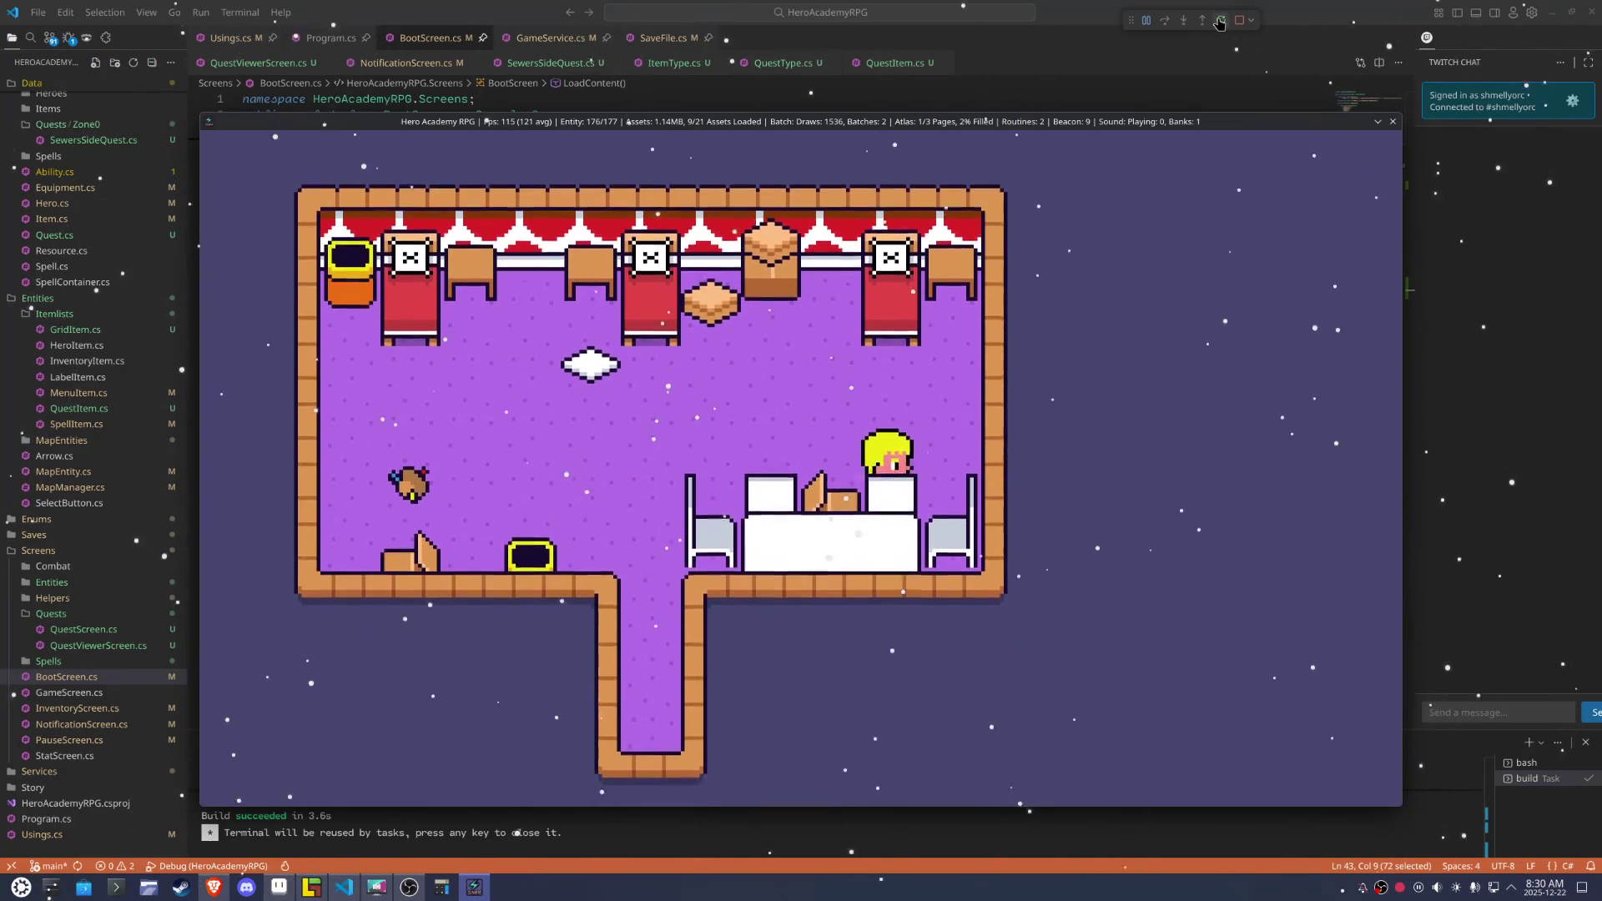
key(Left)
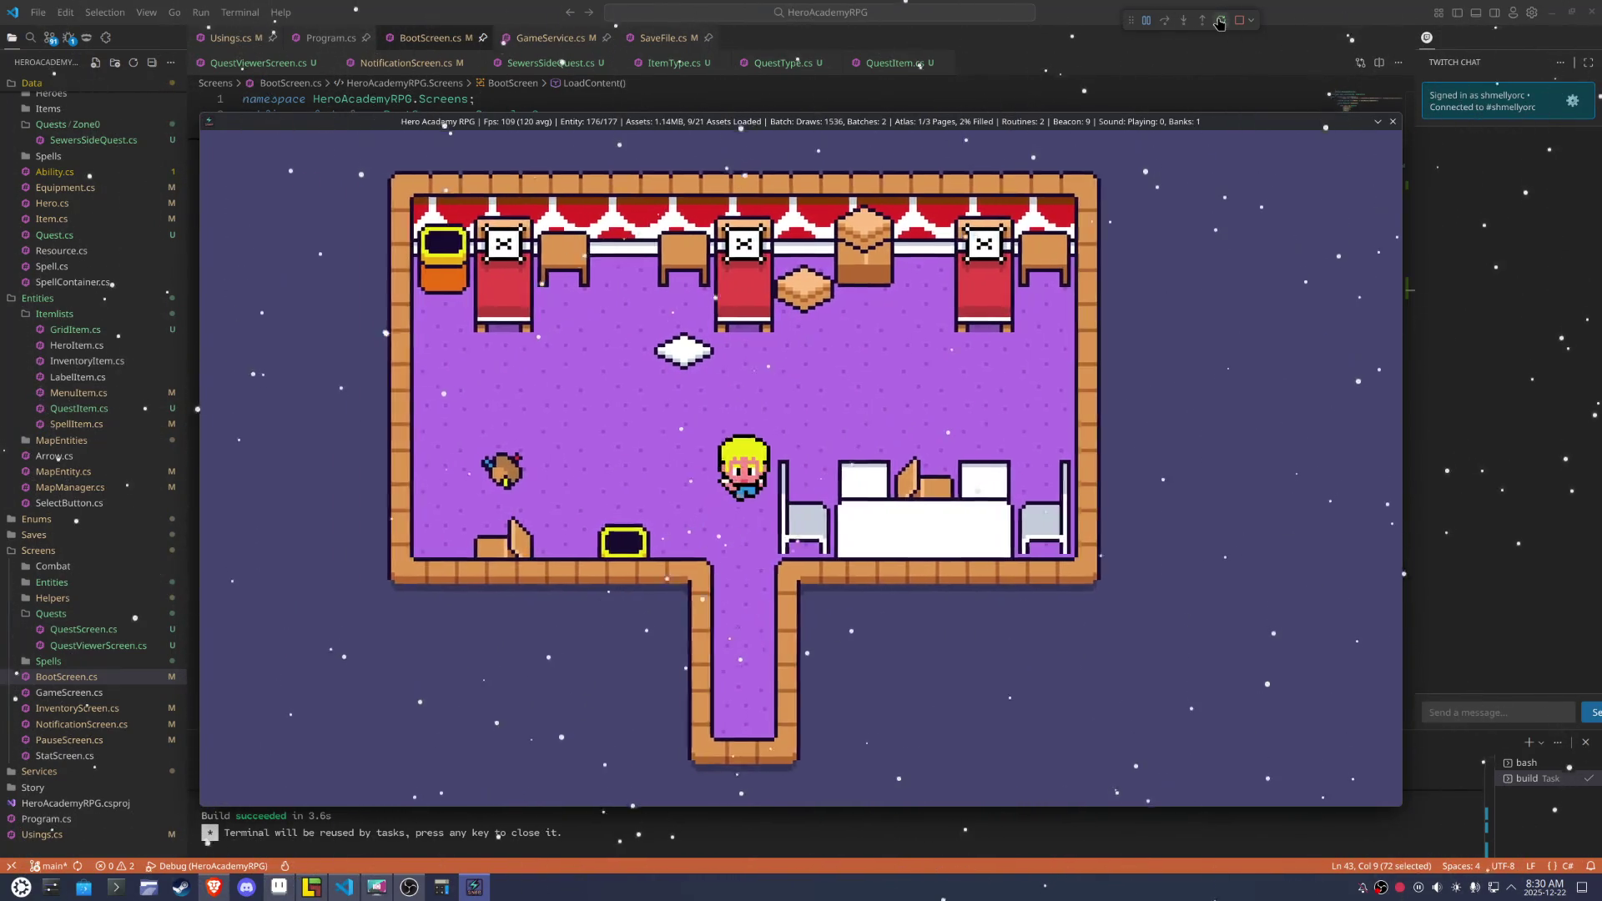
Walk the hero down the corridor and back, toward the top-right bed, then return to LDtk
key(Down)
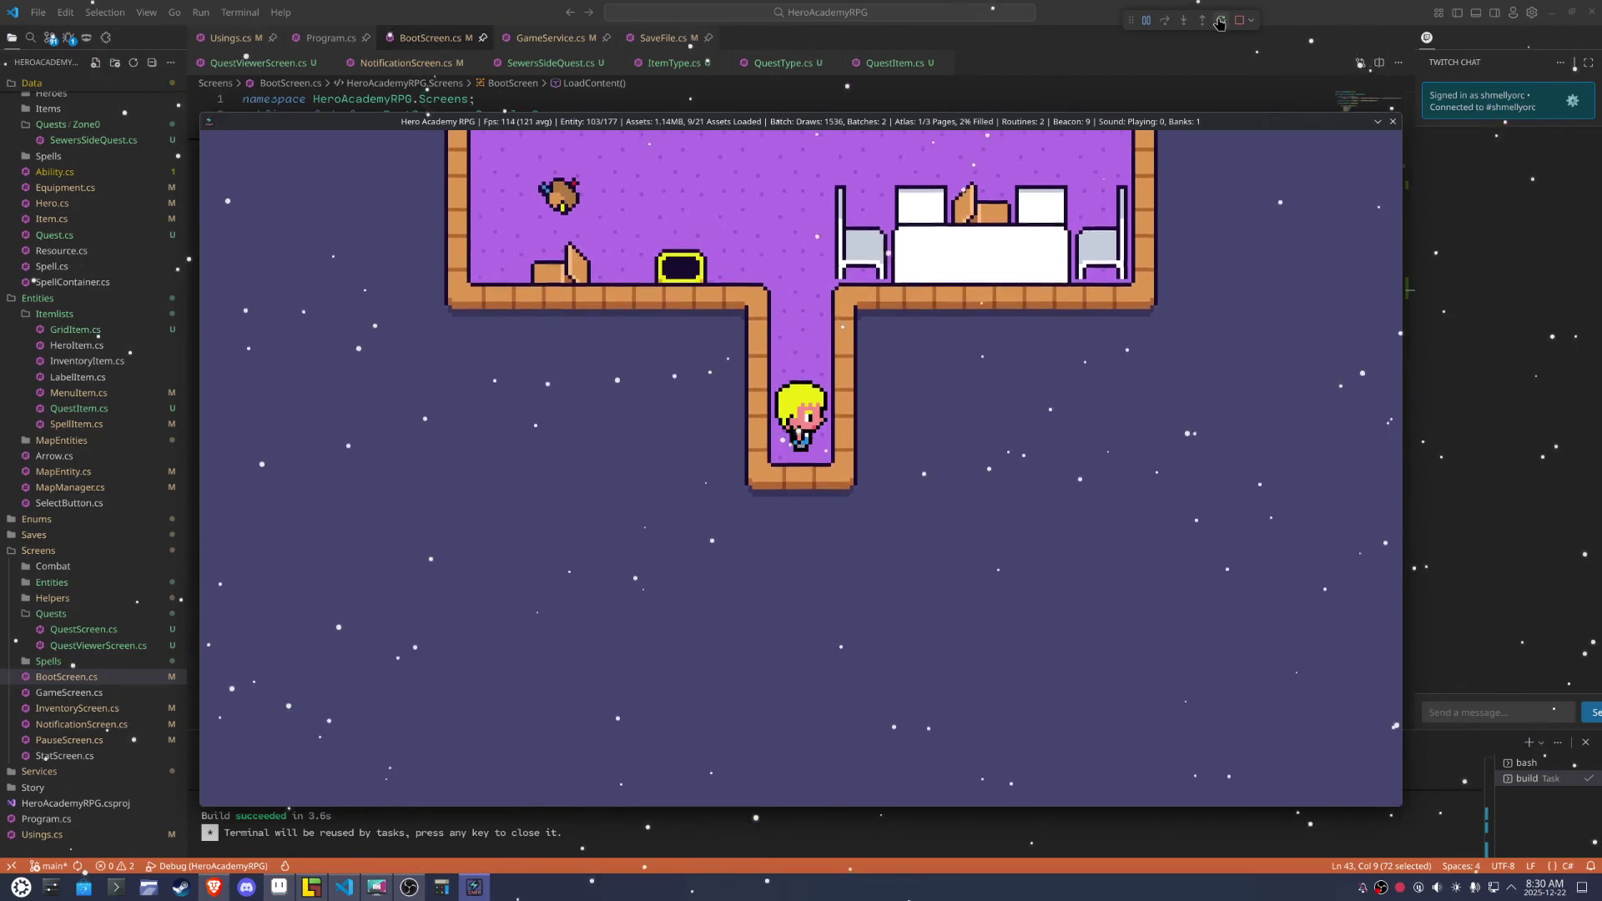
key(Up)
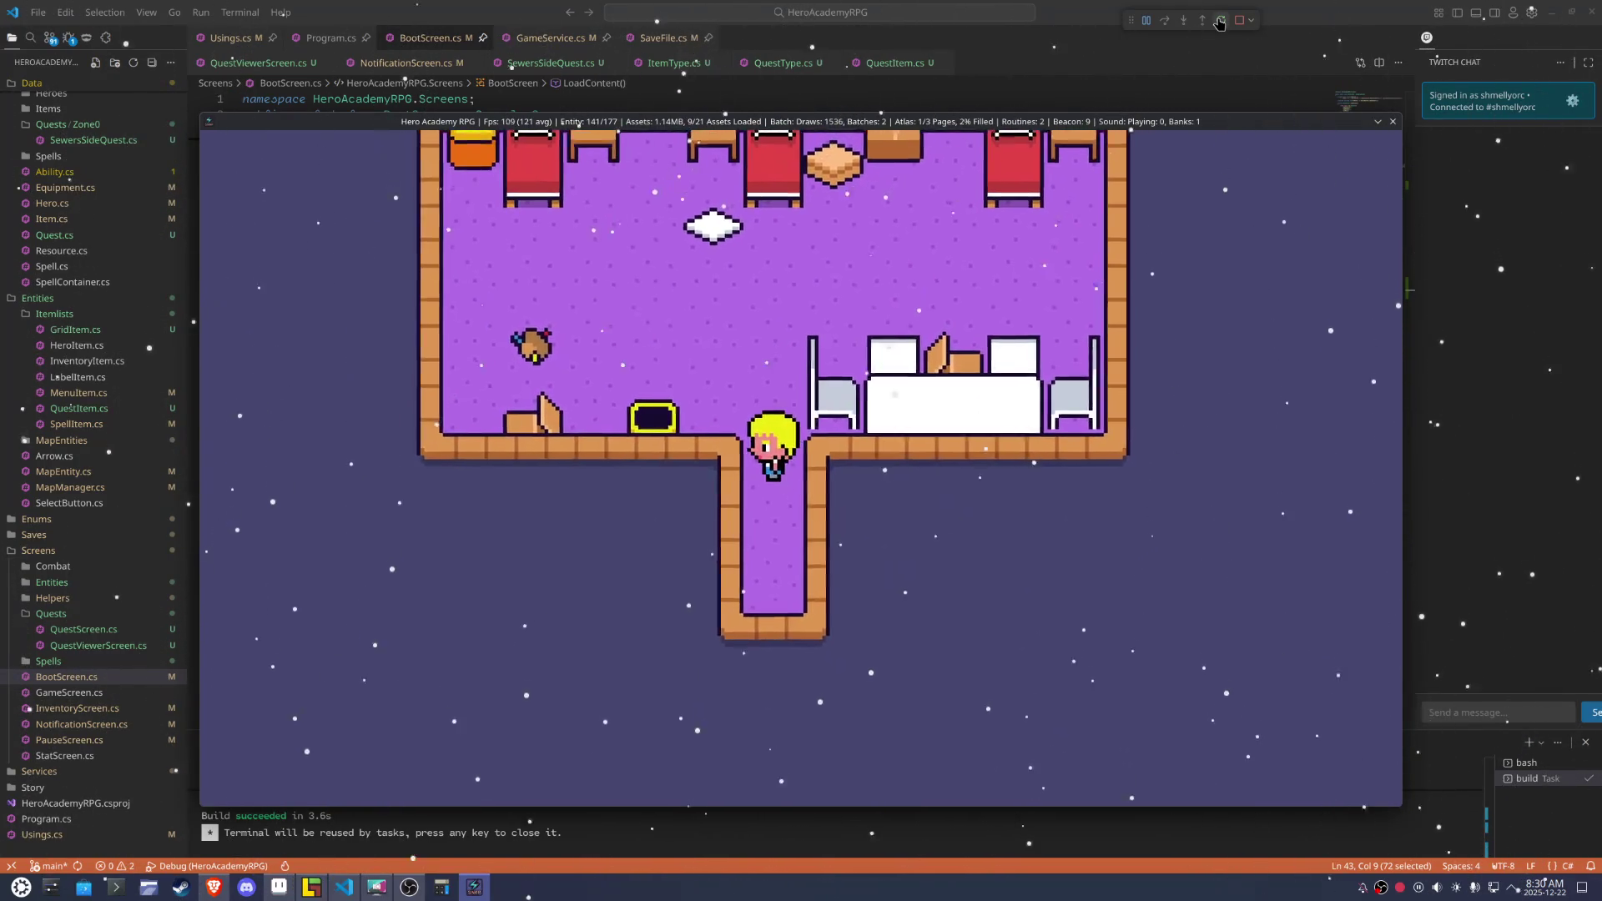
key(Right)
key(Down)
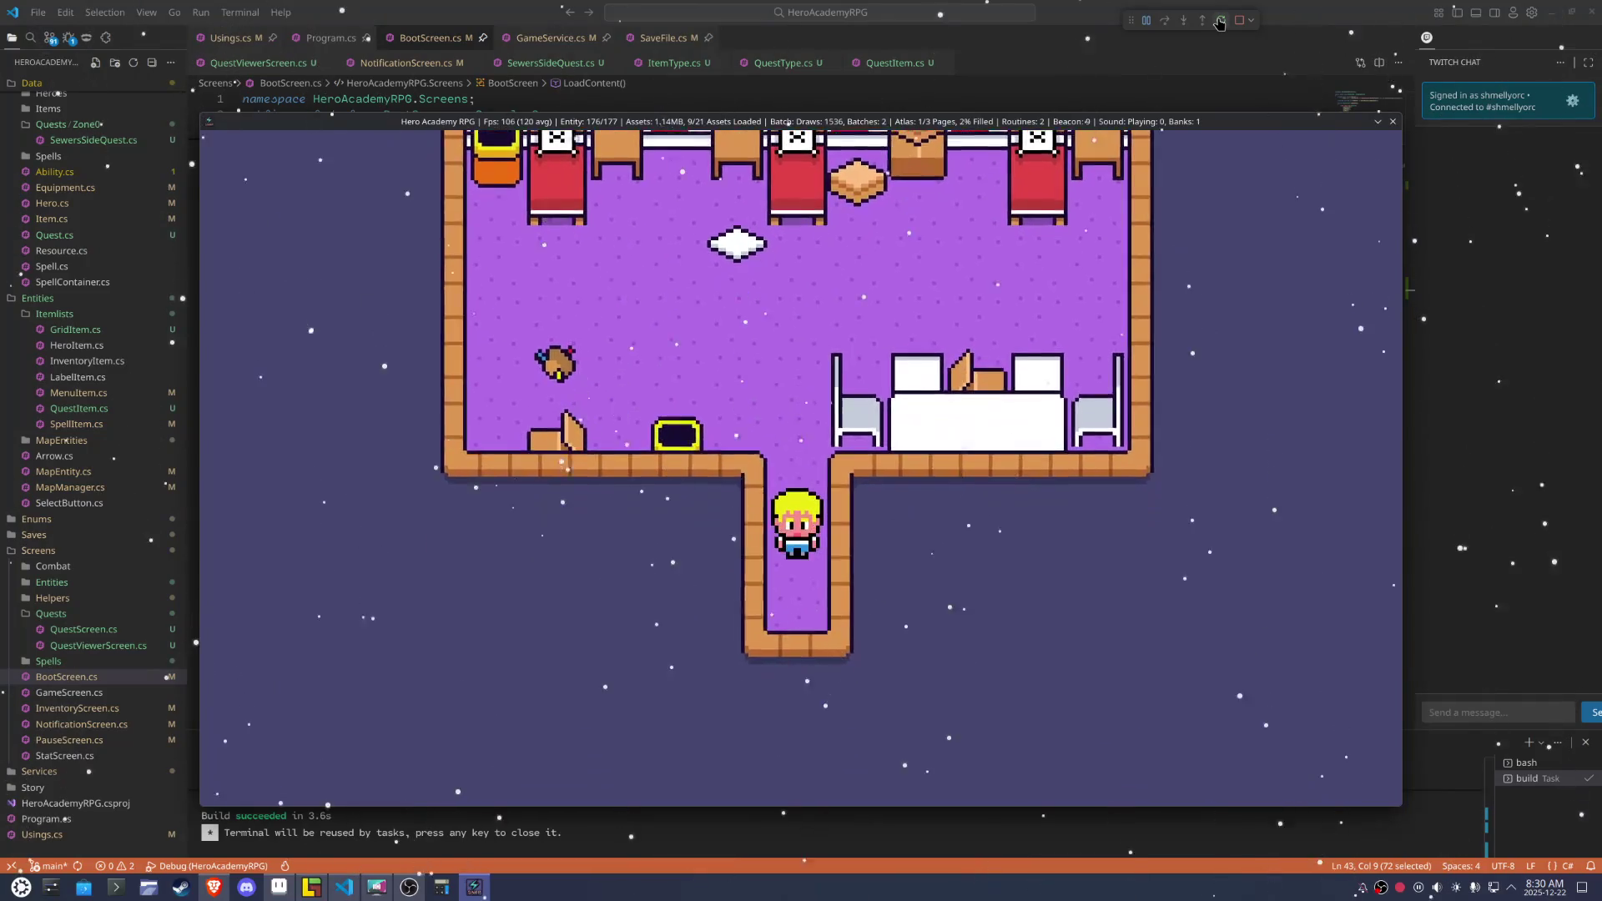
key(Up)
key(Right)
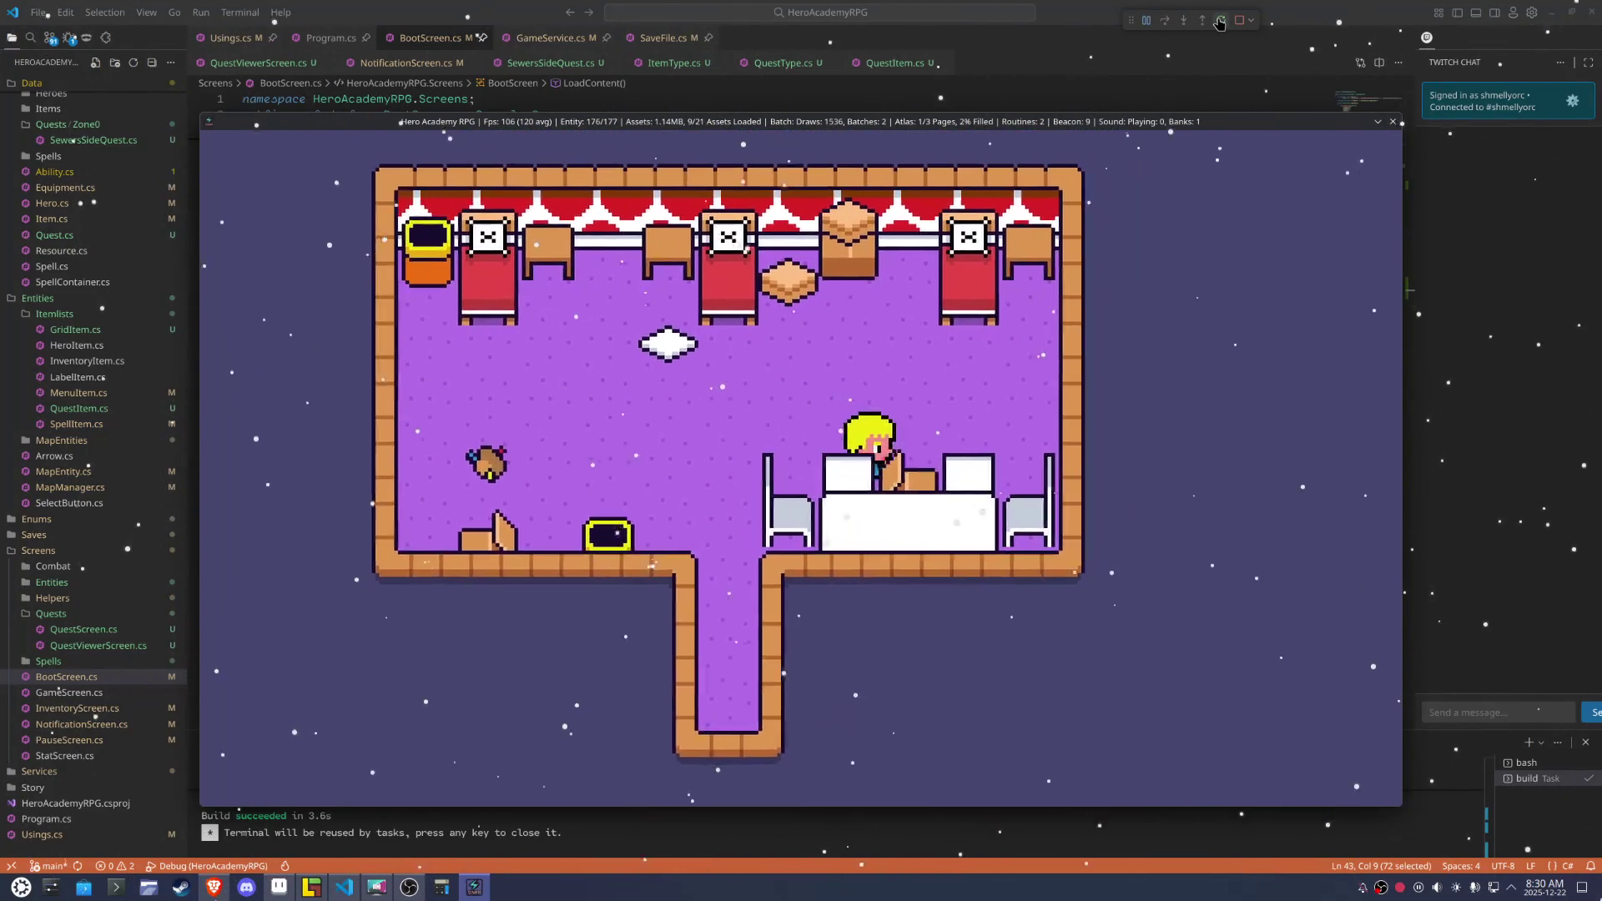
key(Up)
key(Right)
key(Left)
key(Down)
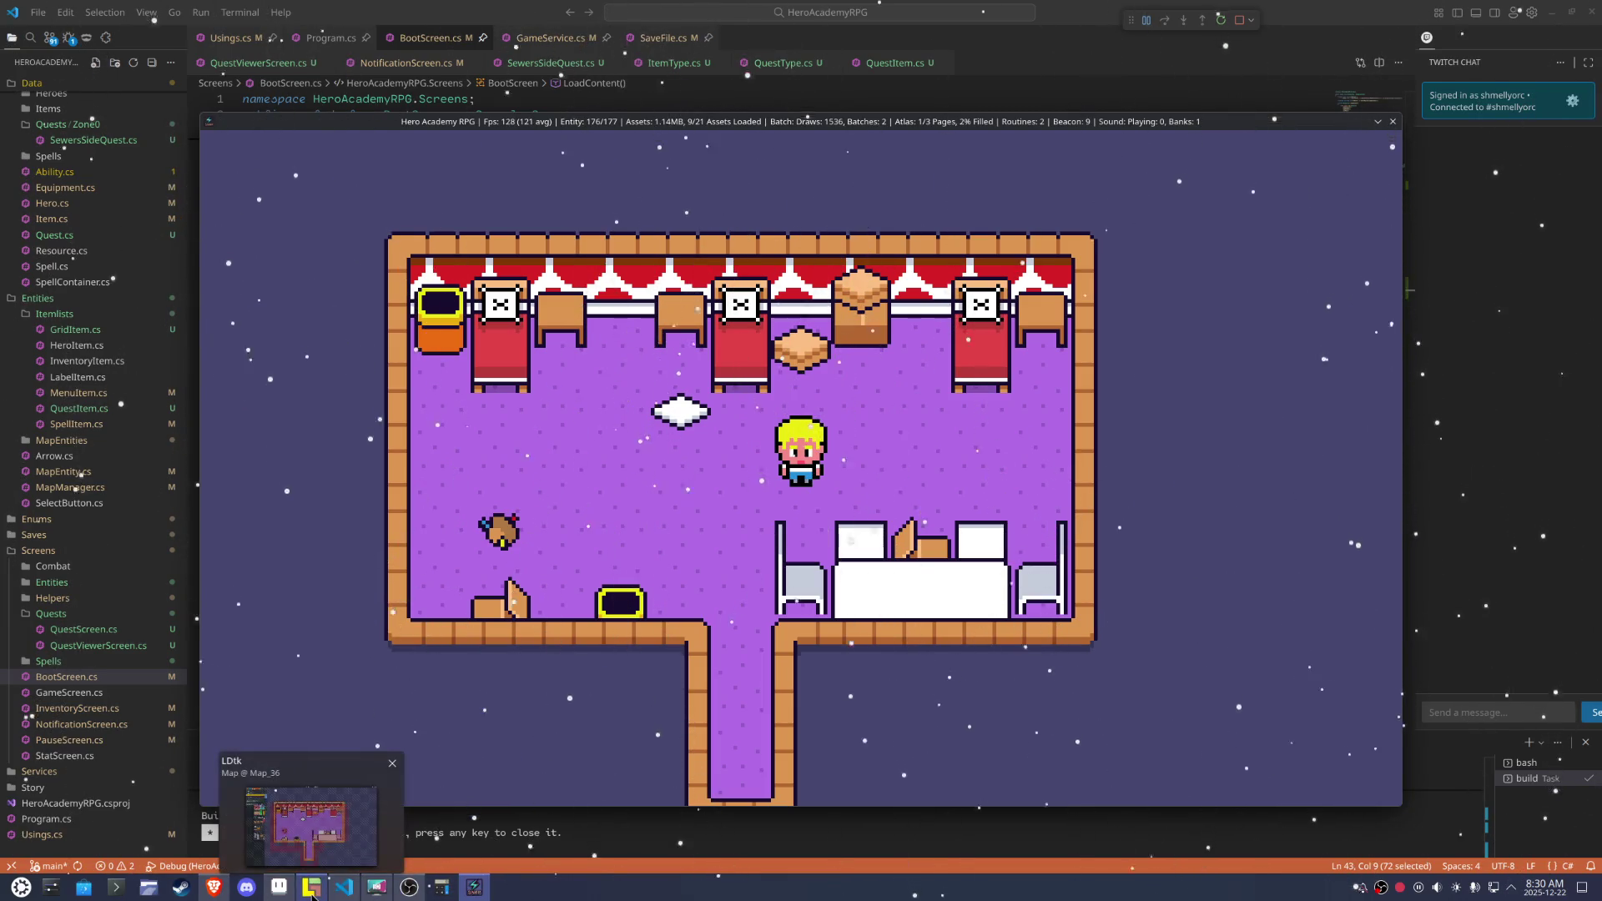
click(312, 895)
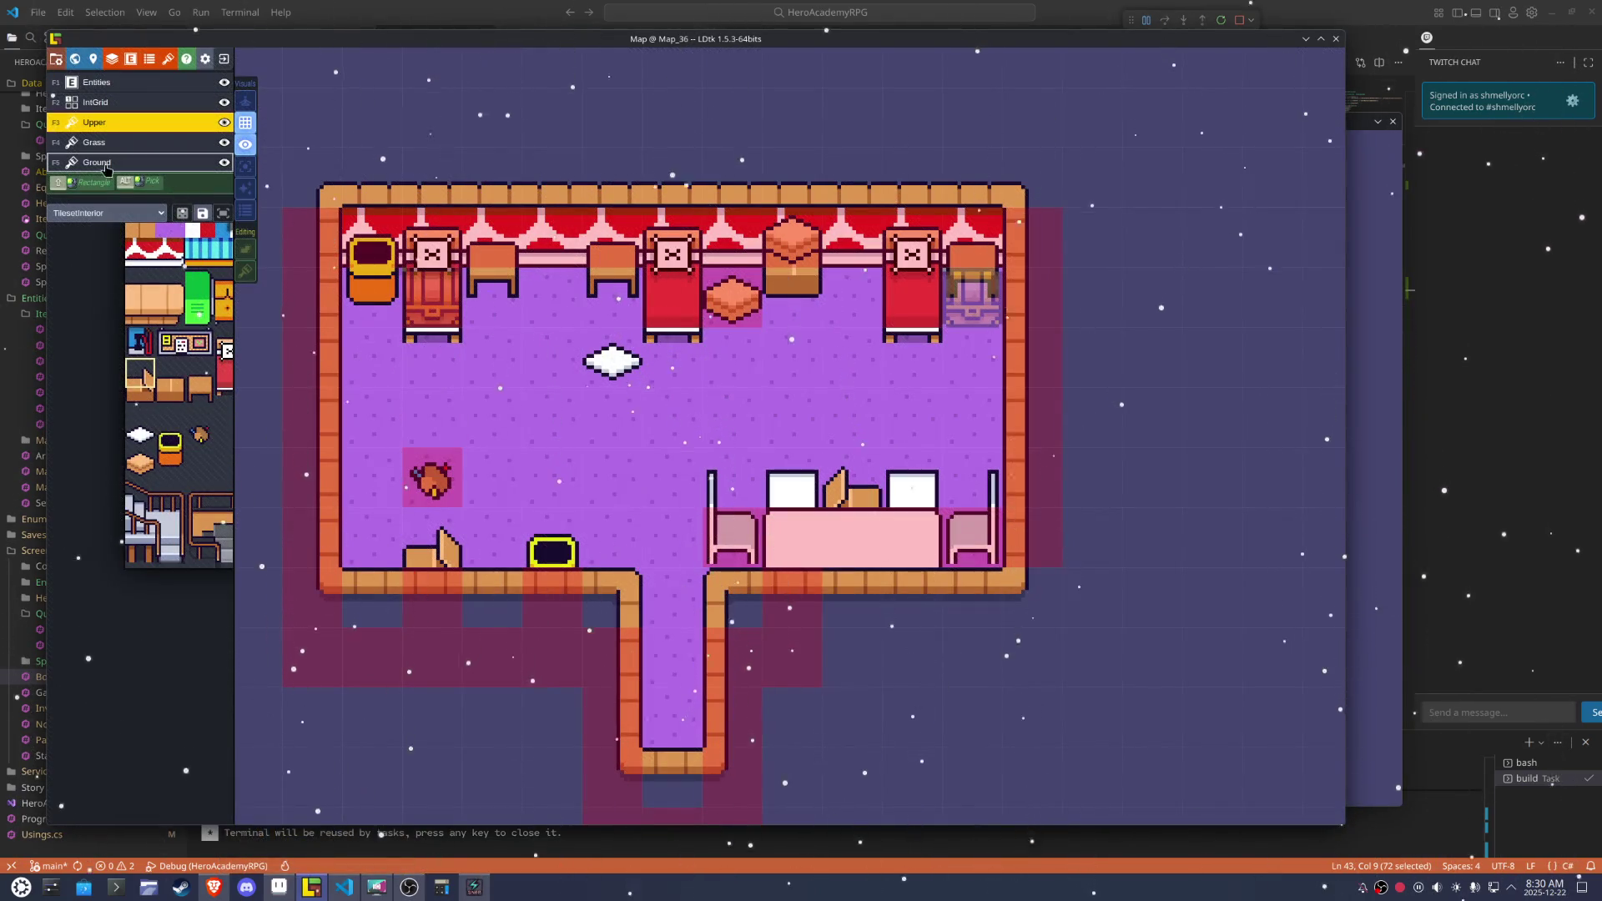
On the Ground layer, paint a floor tile, enable tile stacking and pick a tileset tile
click(106, 164)
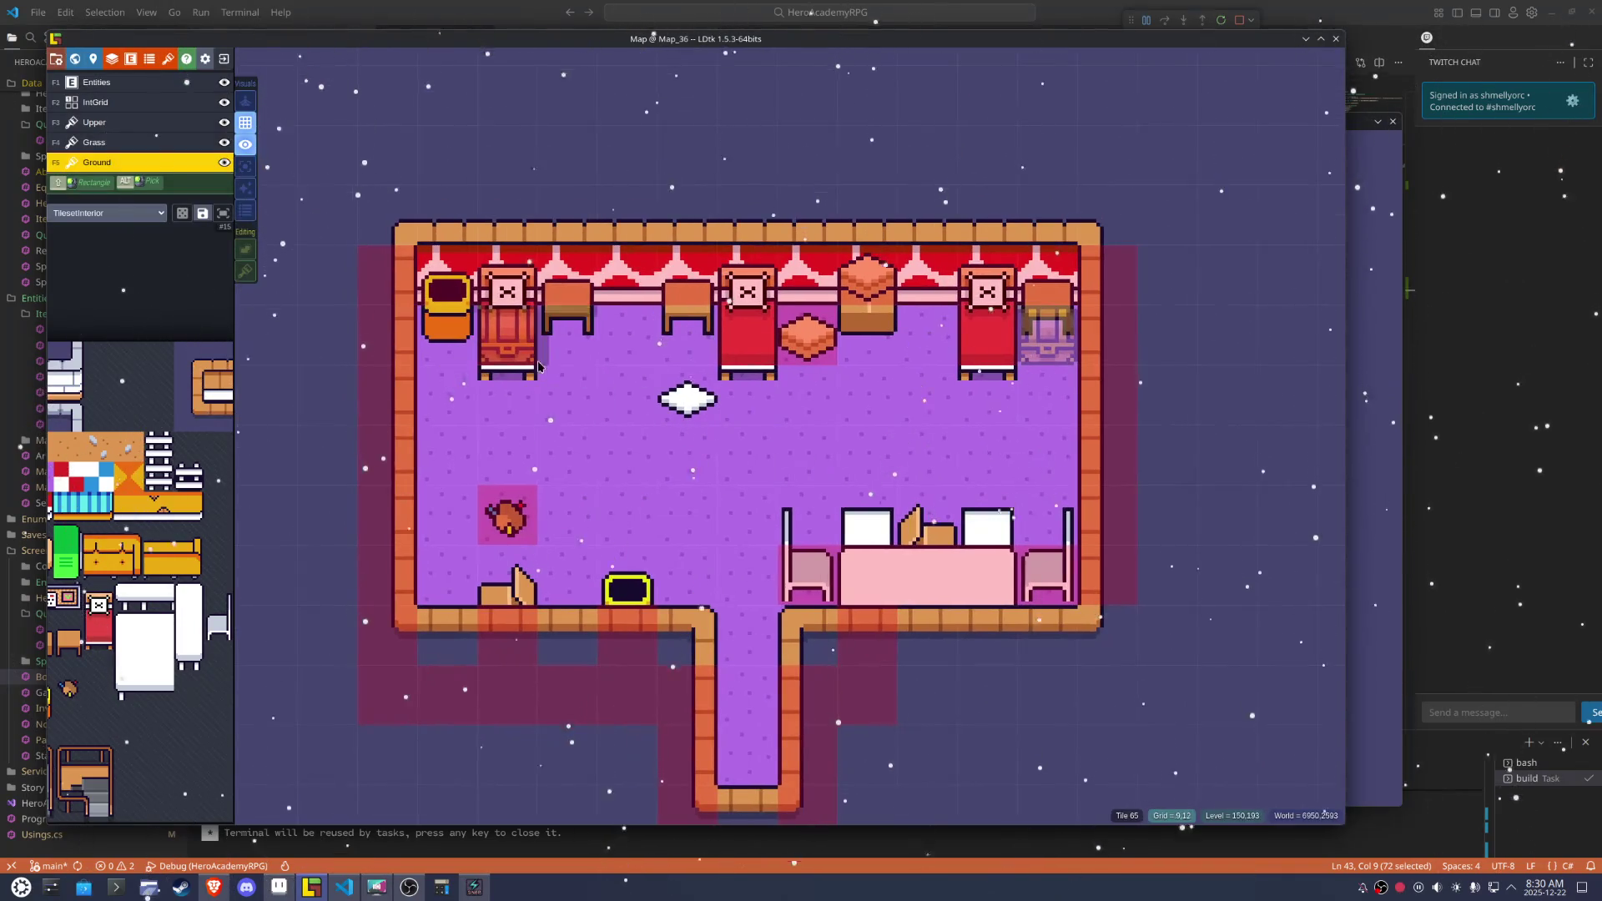
click(450, 333)
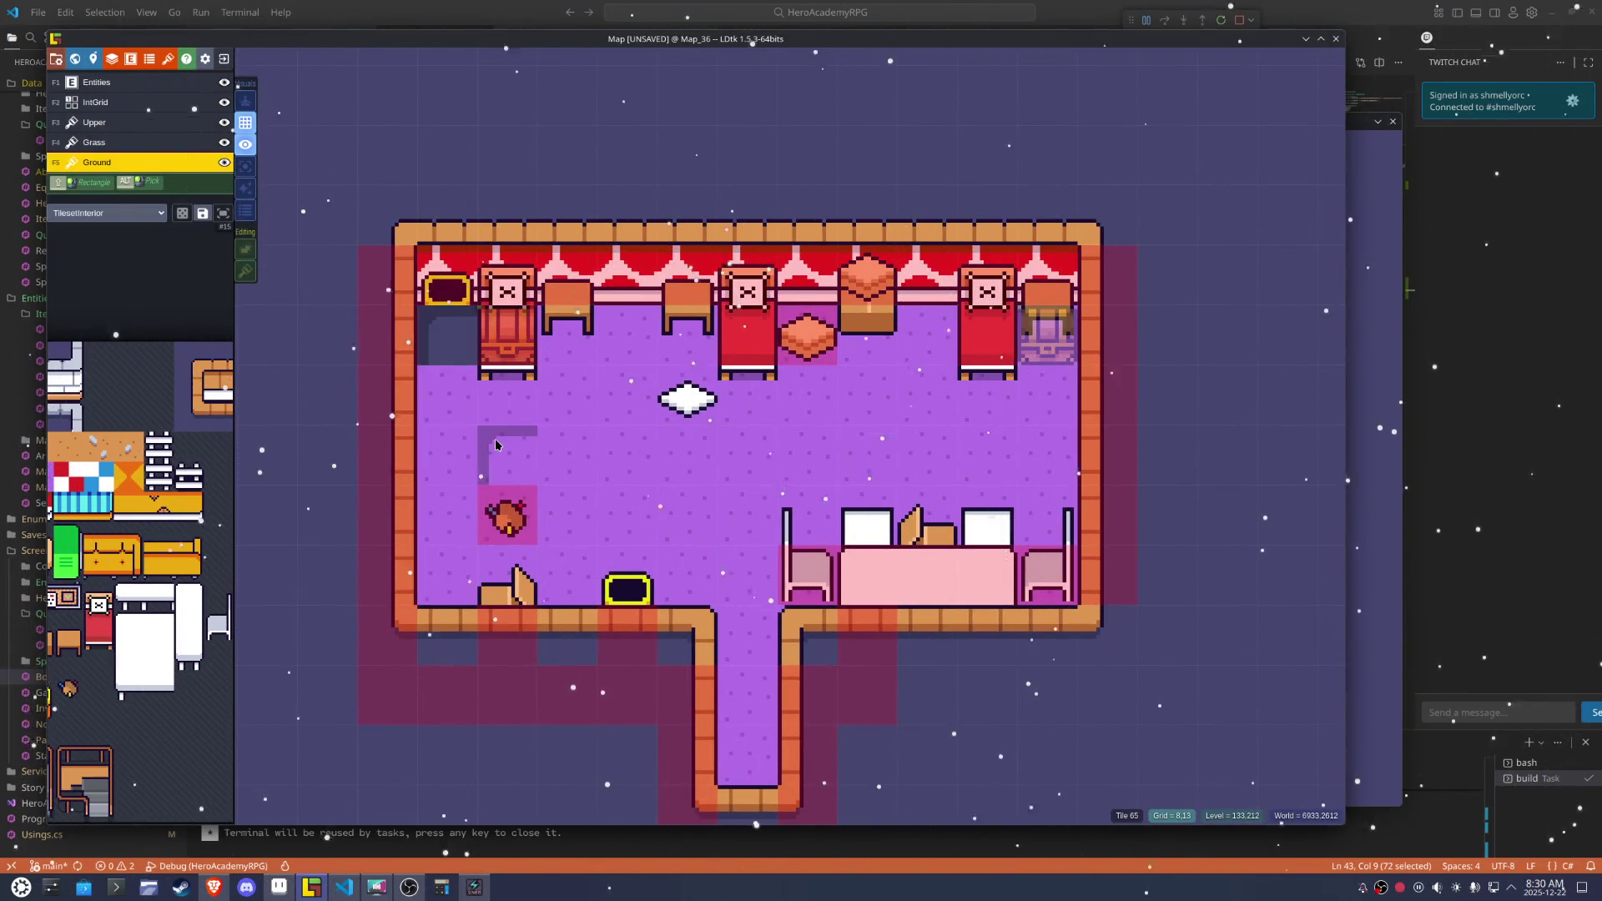
key(s)
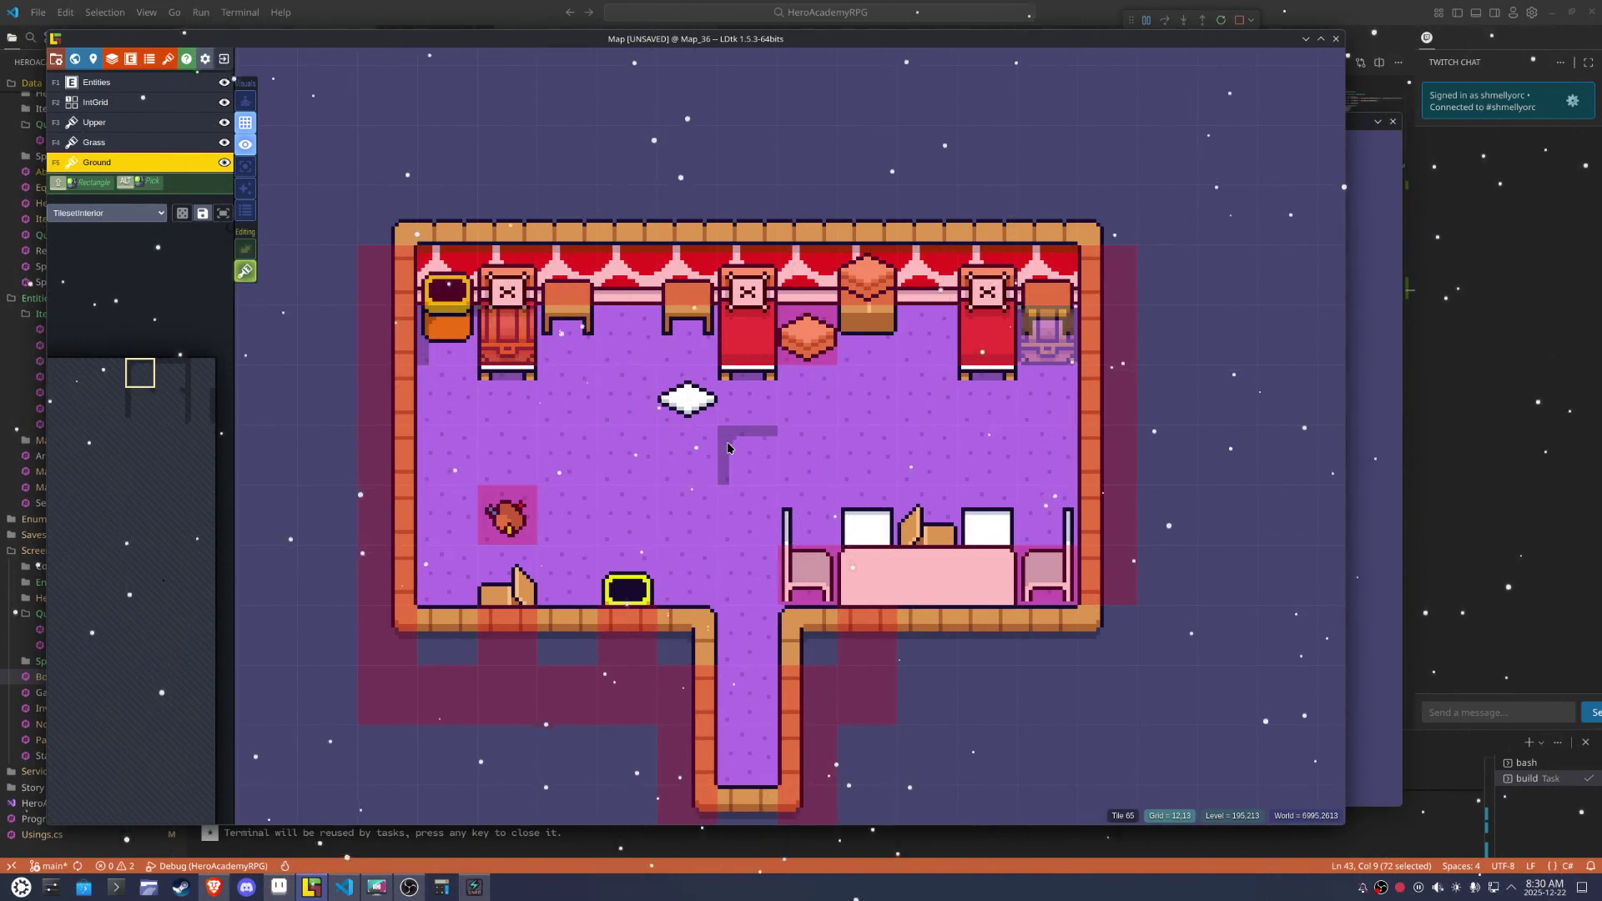
key(x)
key(x)
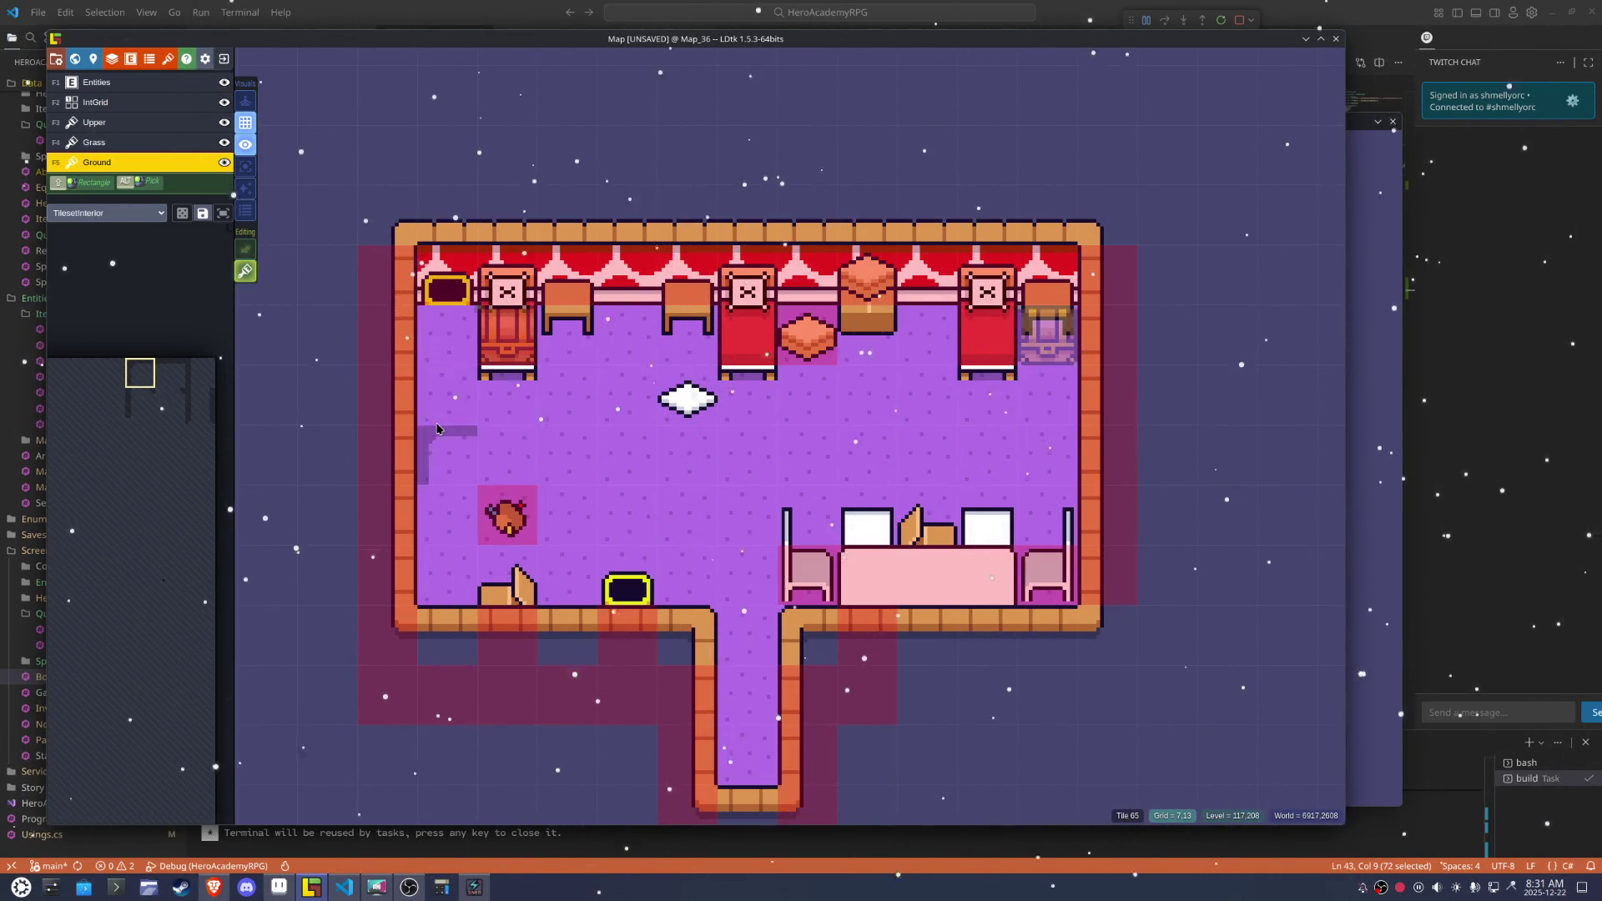
key(x)
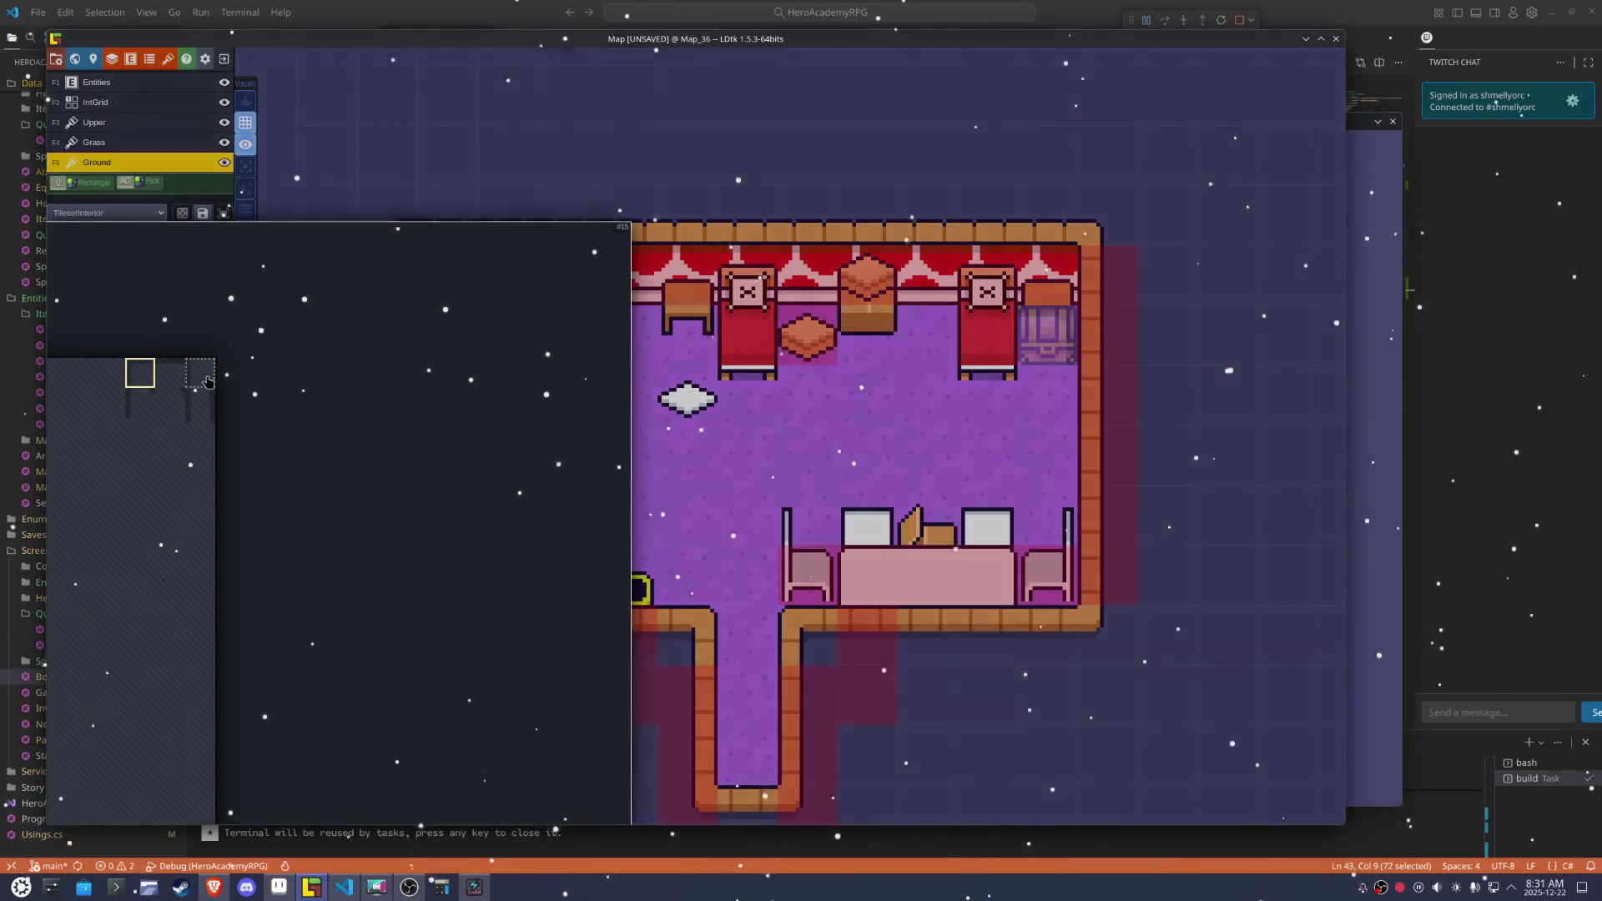
click(179, 377)
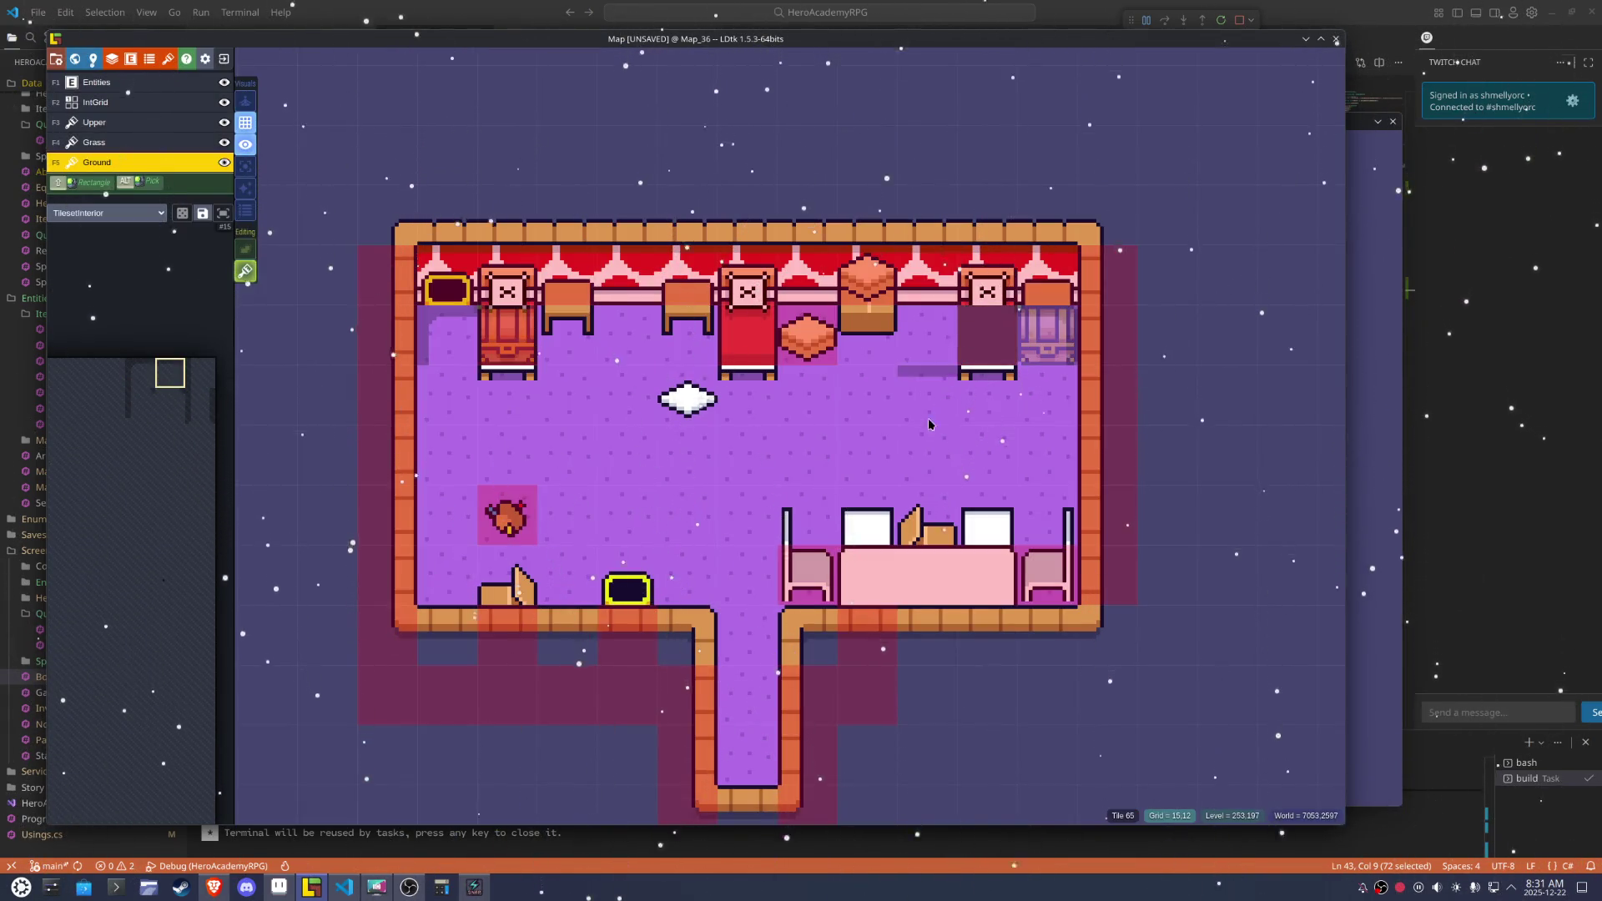
scroll(up, 3)
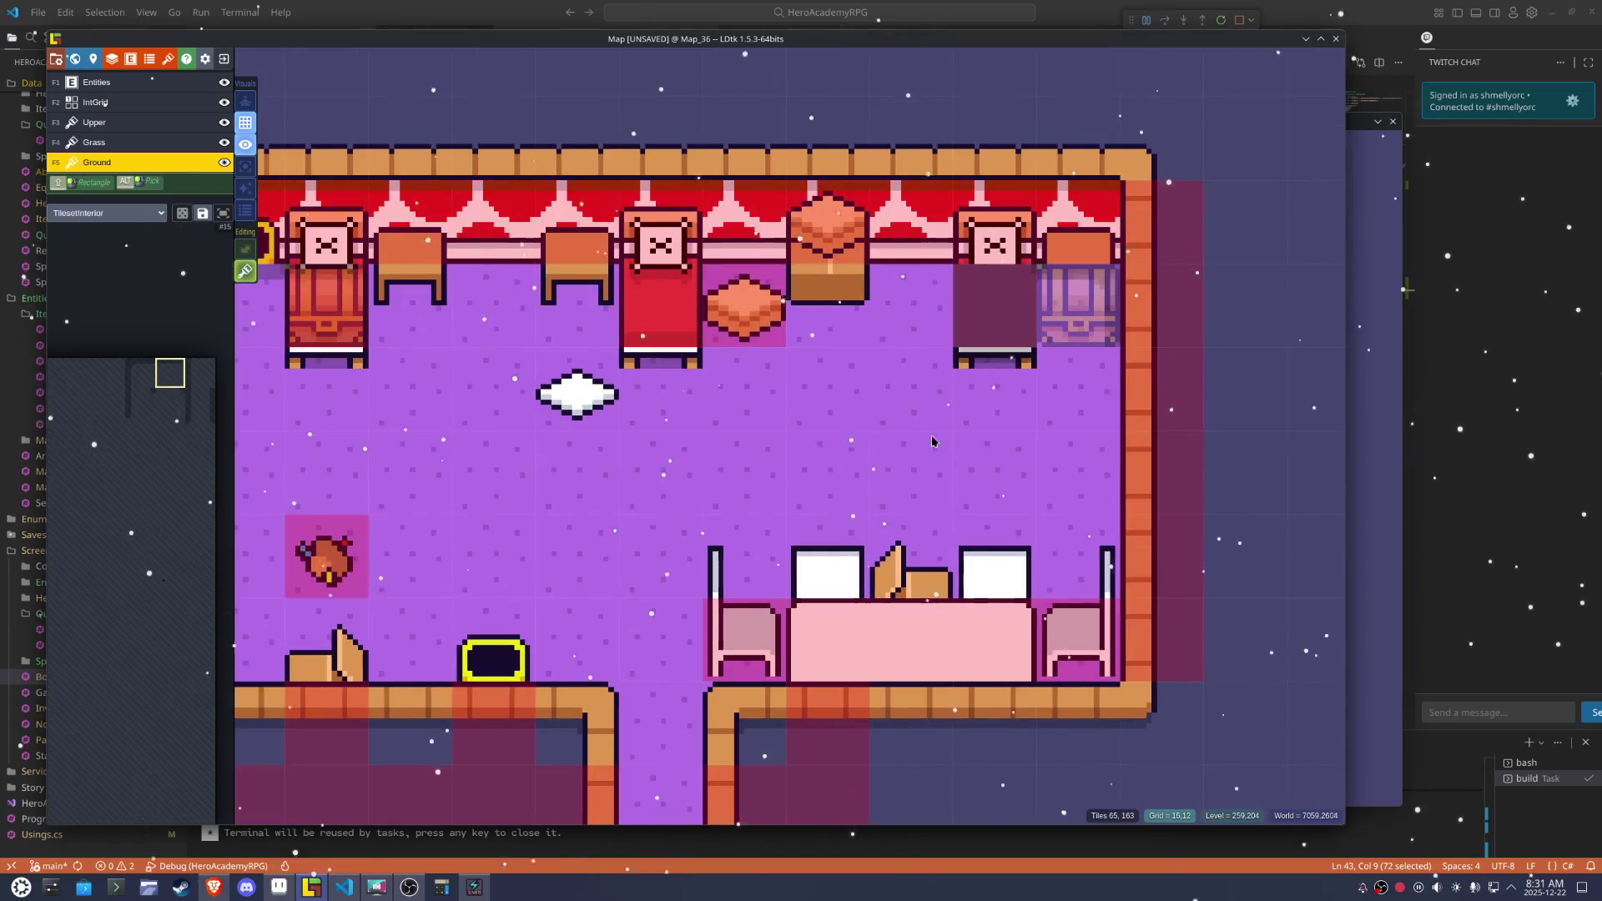
Erase the small table, the dresser bottom and the cells below the top wall, then repaint that row as floor
right_click(972, 361)
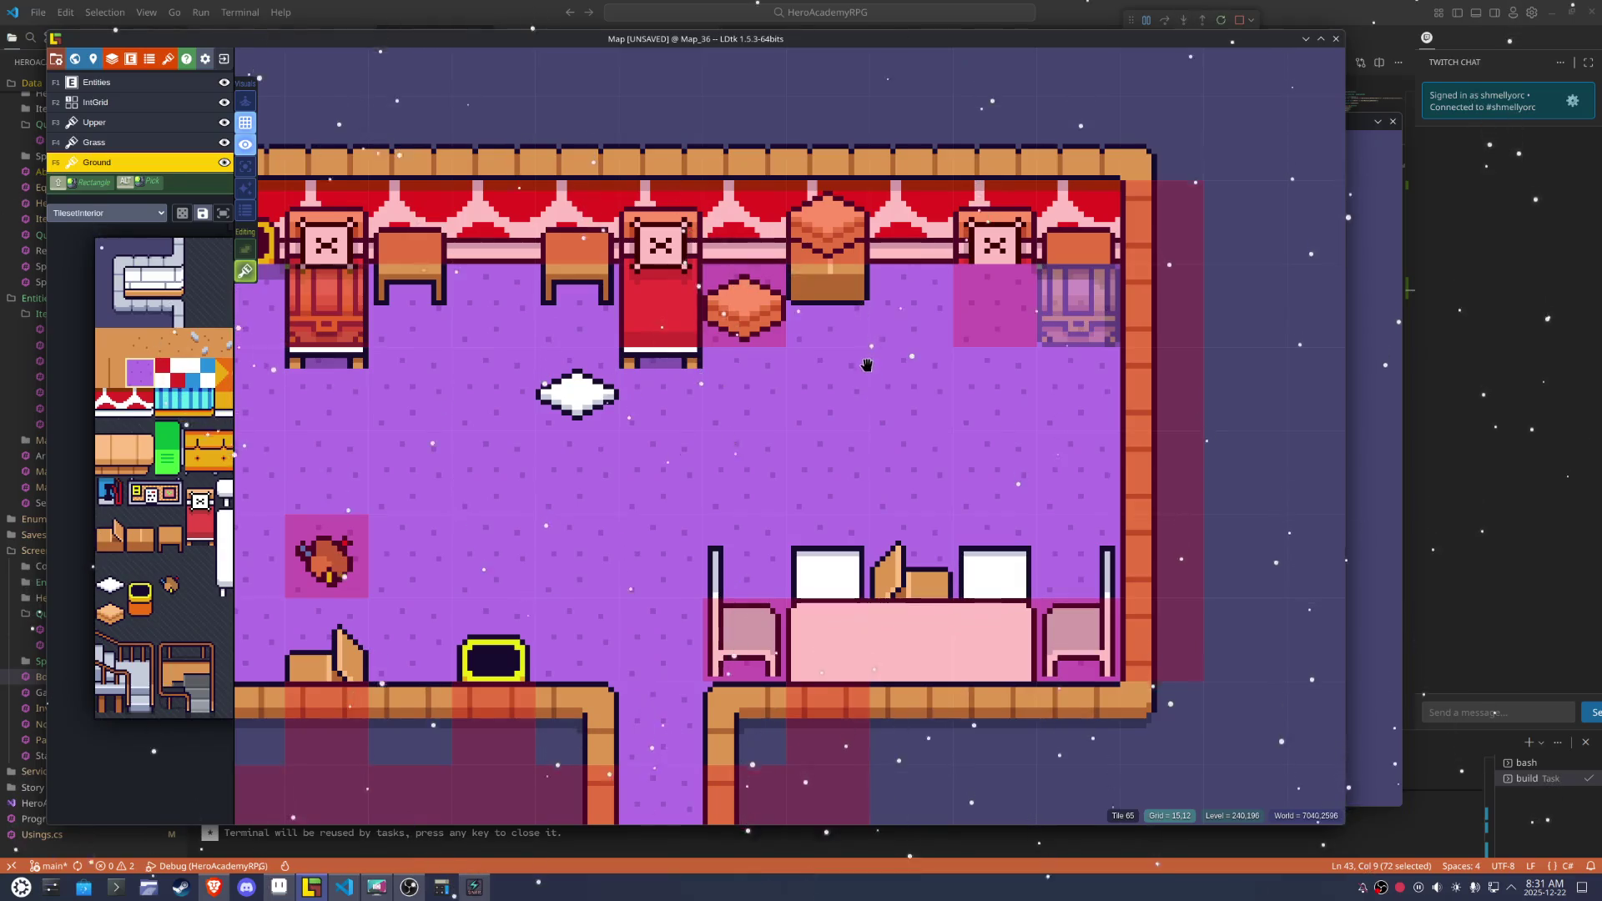
right_click(851, 320)
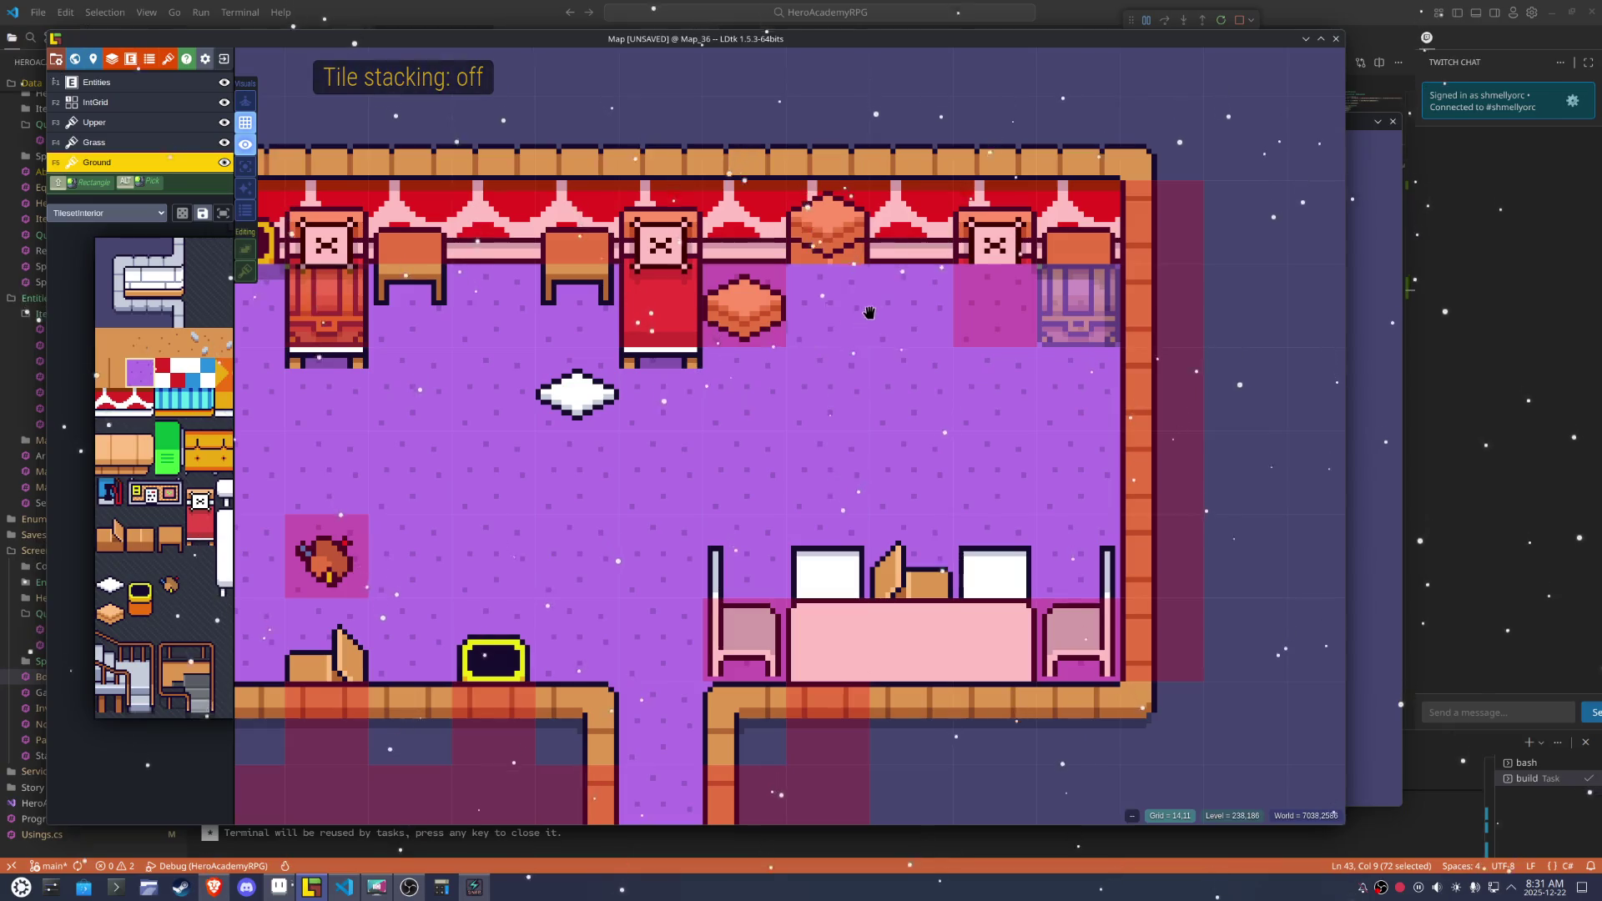
right_click(860, 313)
right_click(913, 308)
right_click(964, 309)
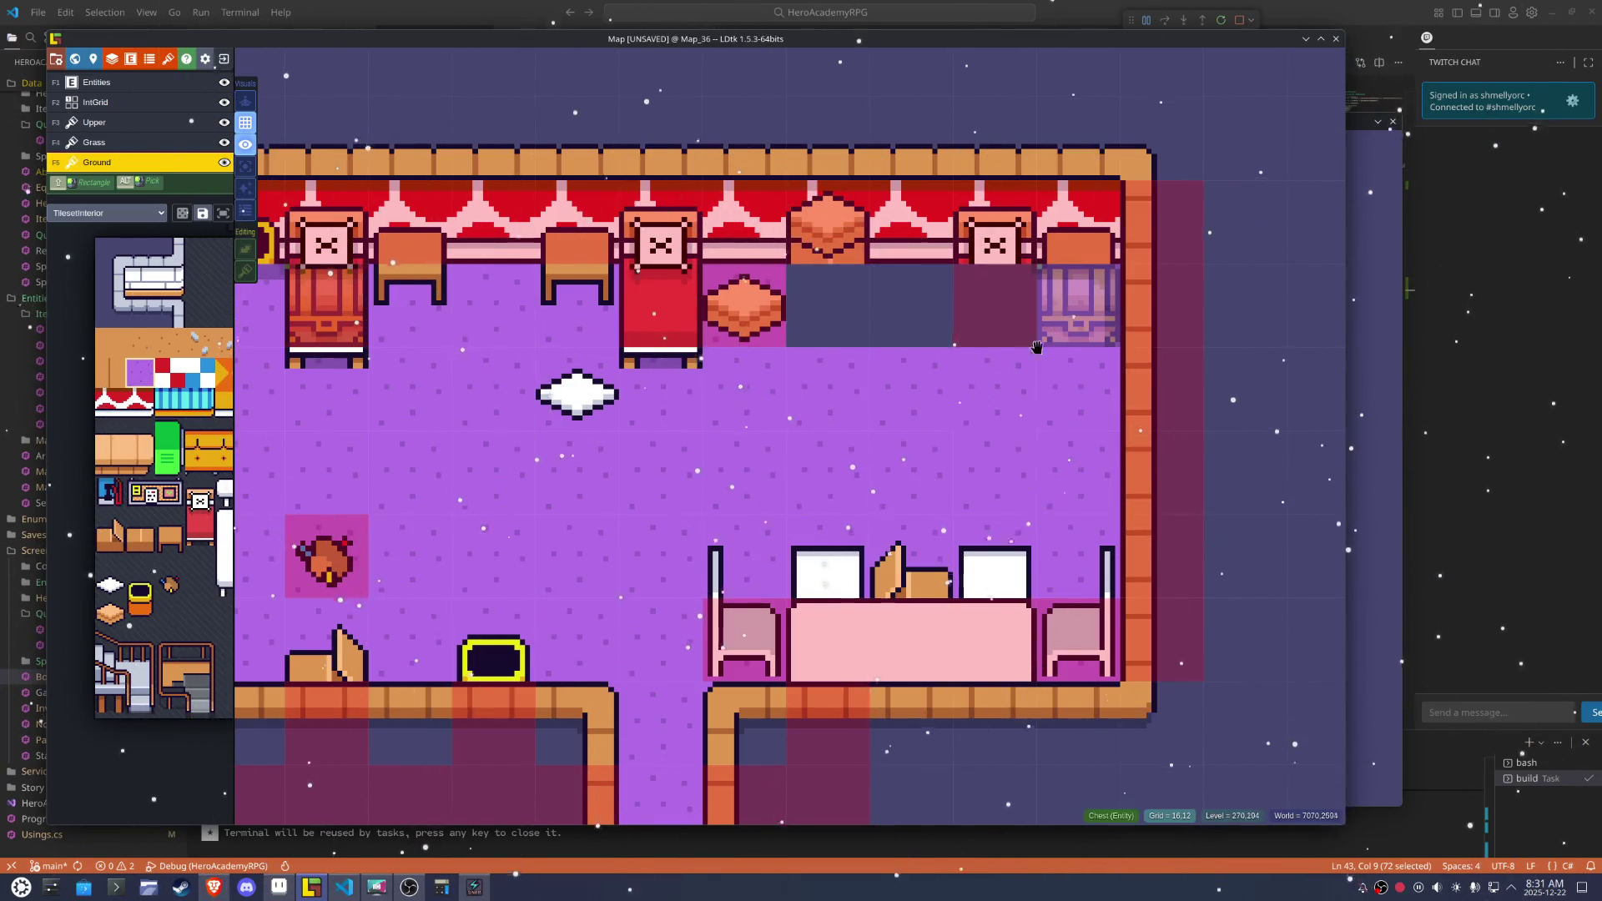
scroll(down, 3)
click(1040, 355)
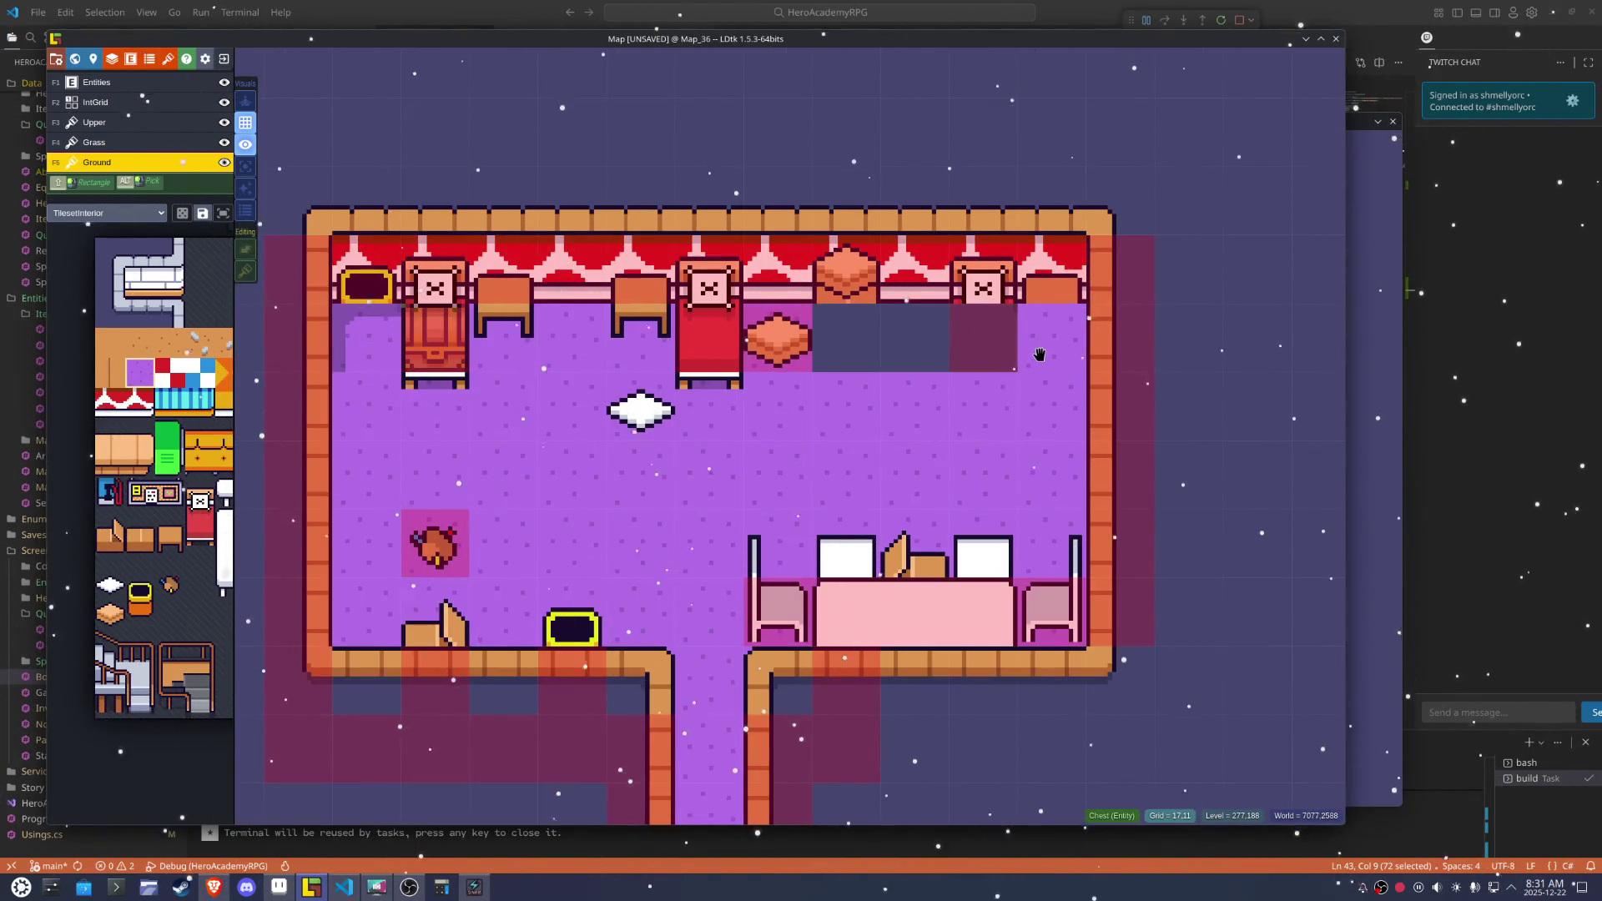
drag(1040, 355, 471, 338)
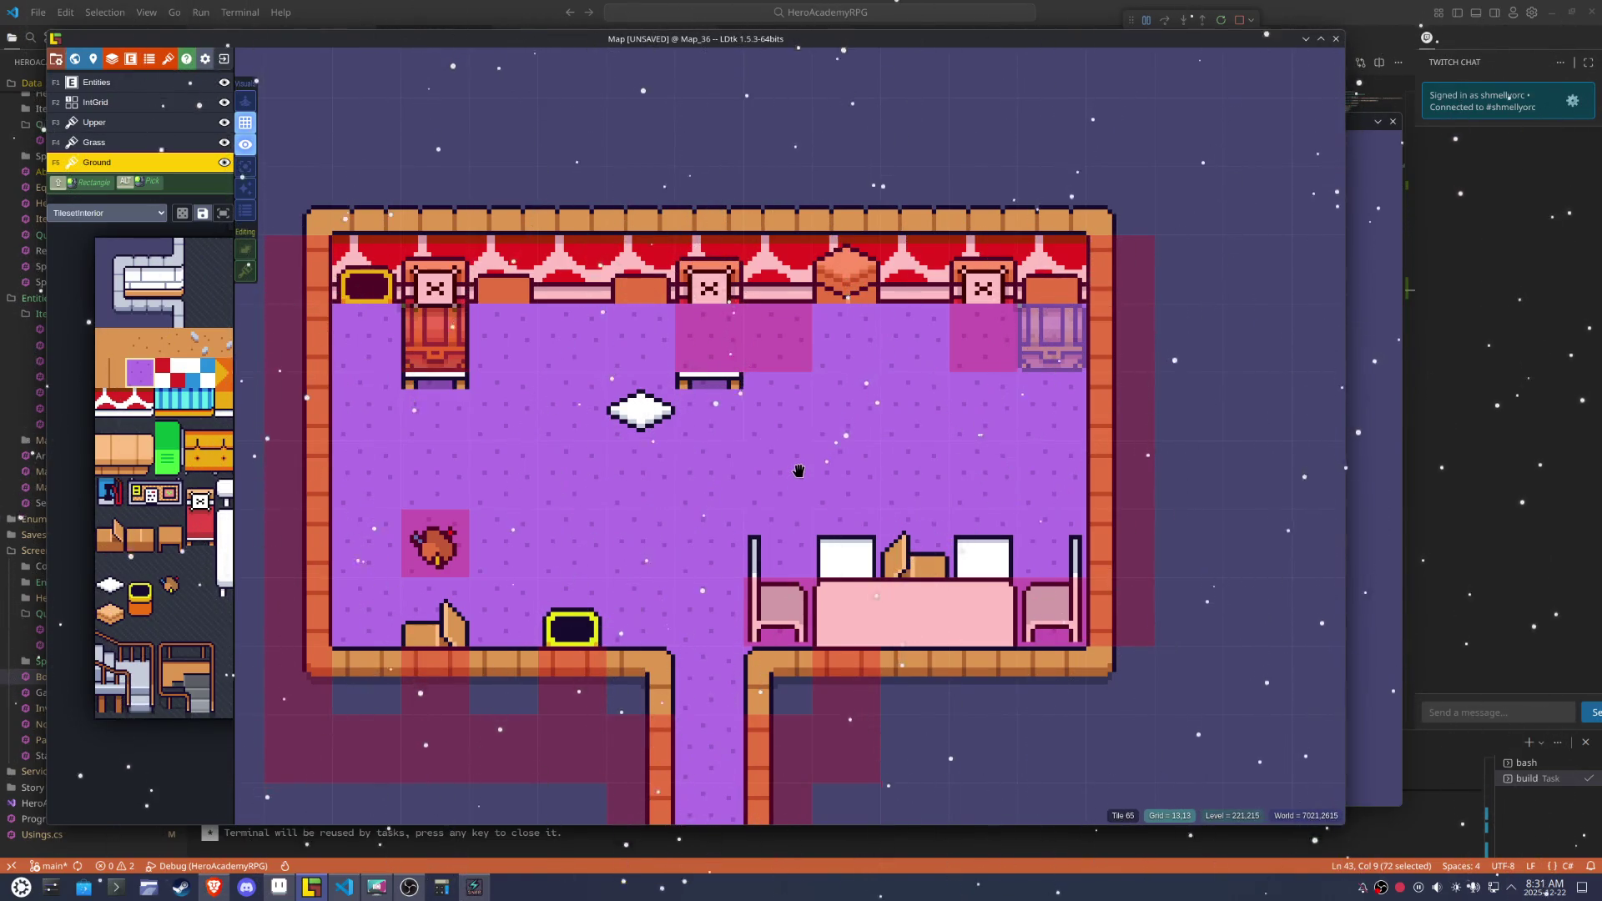
Repaint the cell beside the left chest as purple floor; try a mirrored corner tile under the right chest, then undo it
right_click(489, 344)
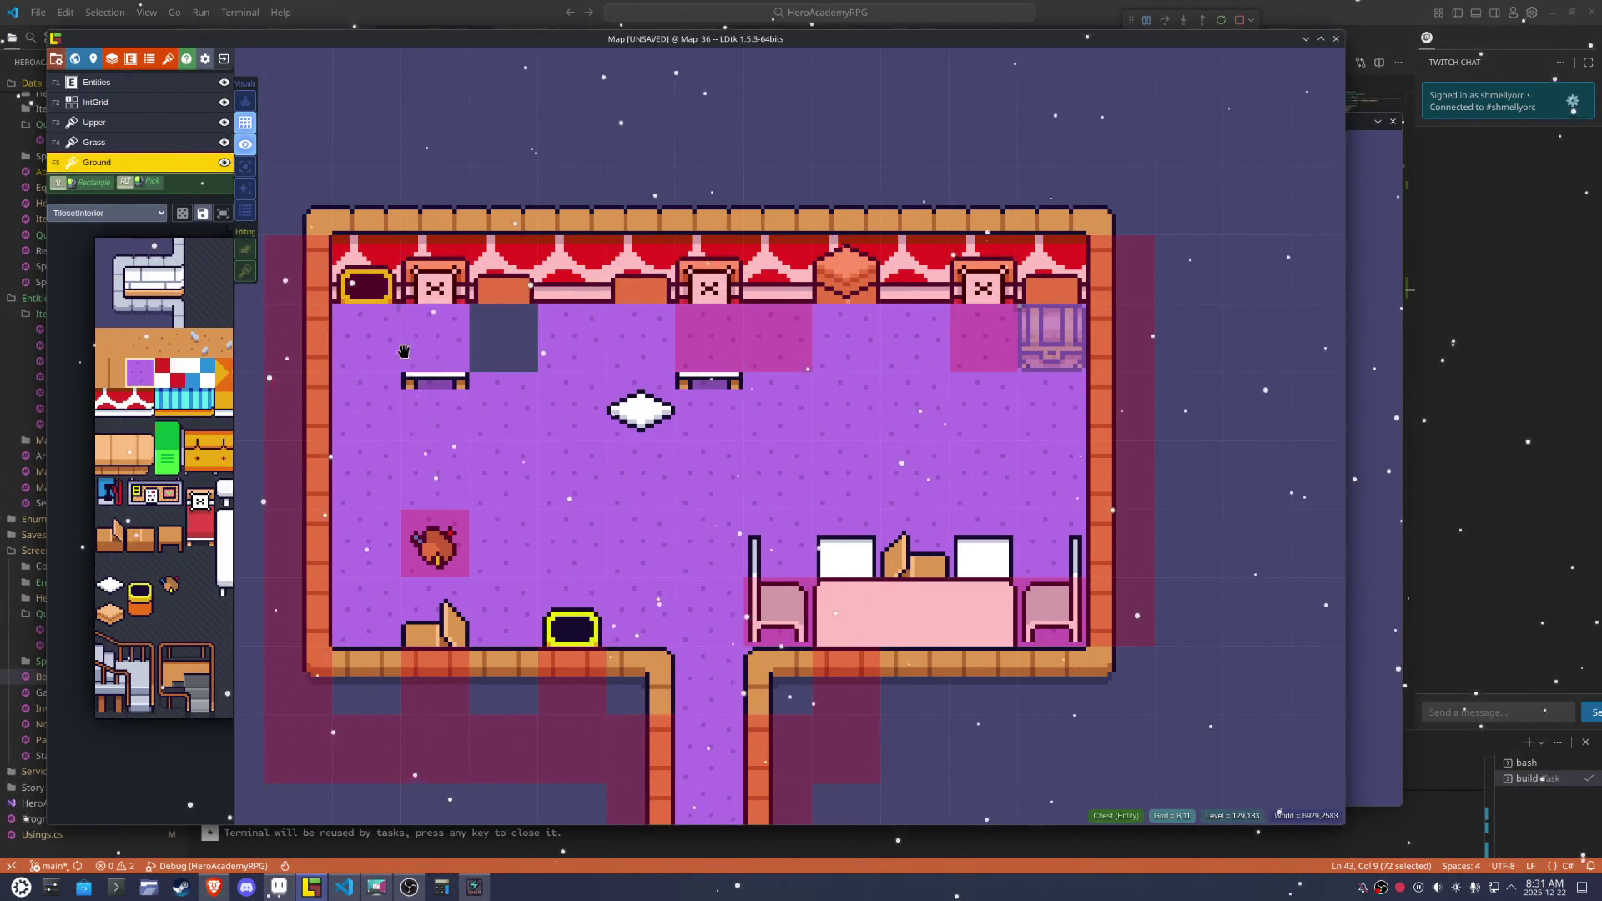
drag(509, 340, 434, 347)
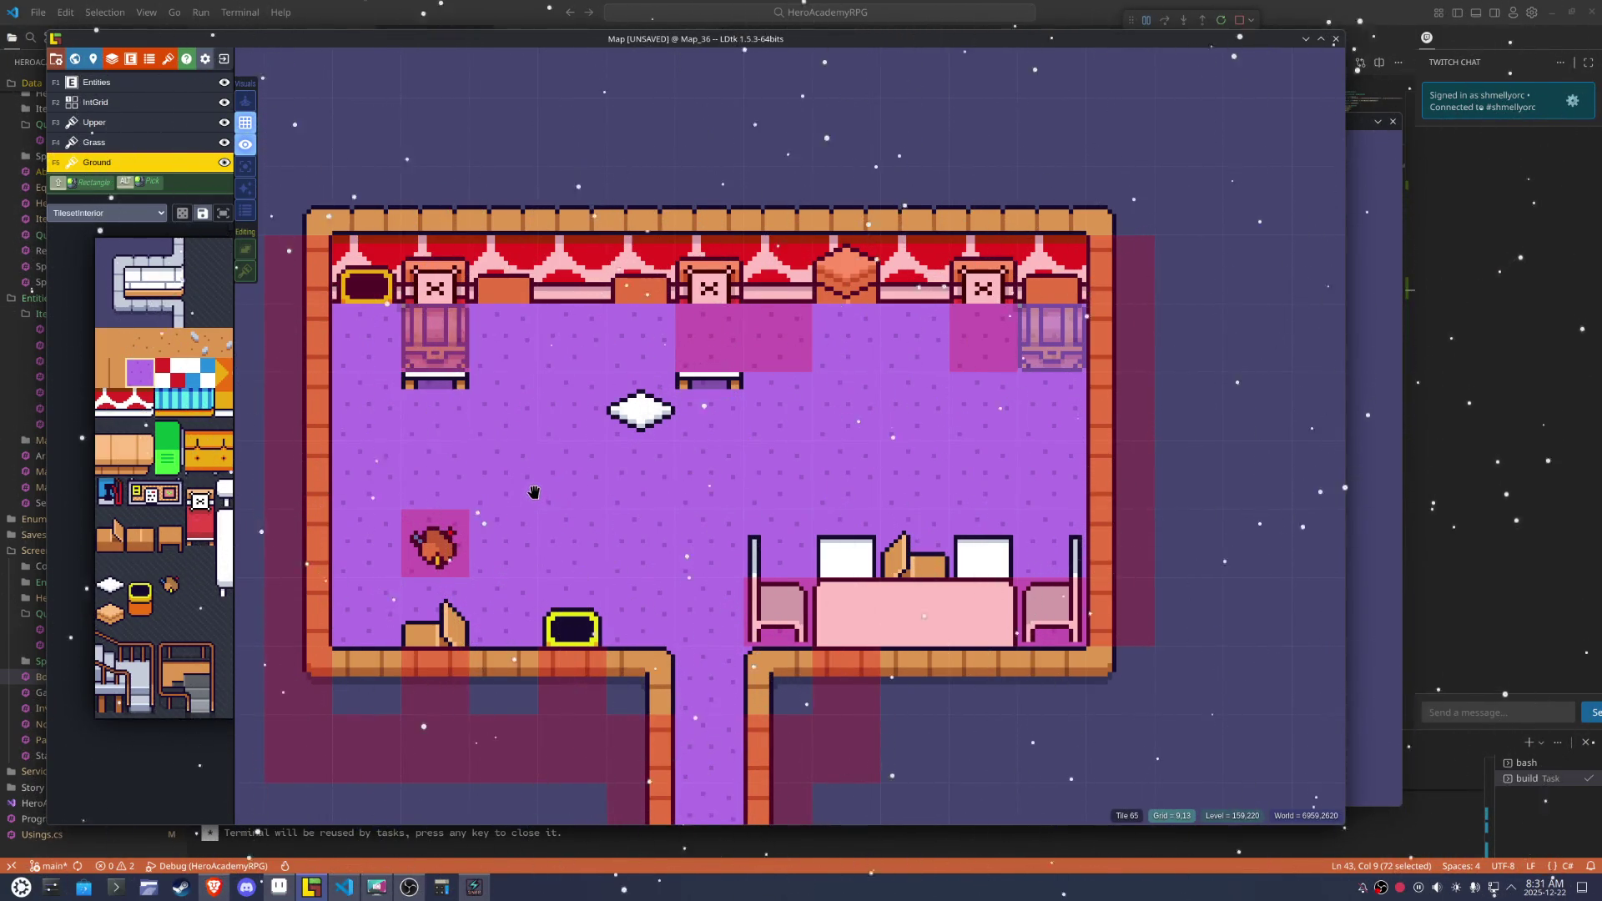
mouse_move(108, 641)
drag(510, 348, 455, 478)
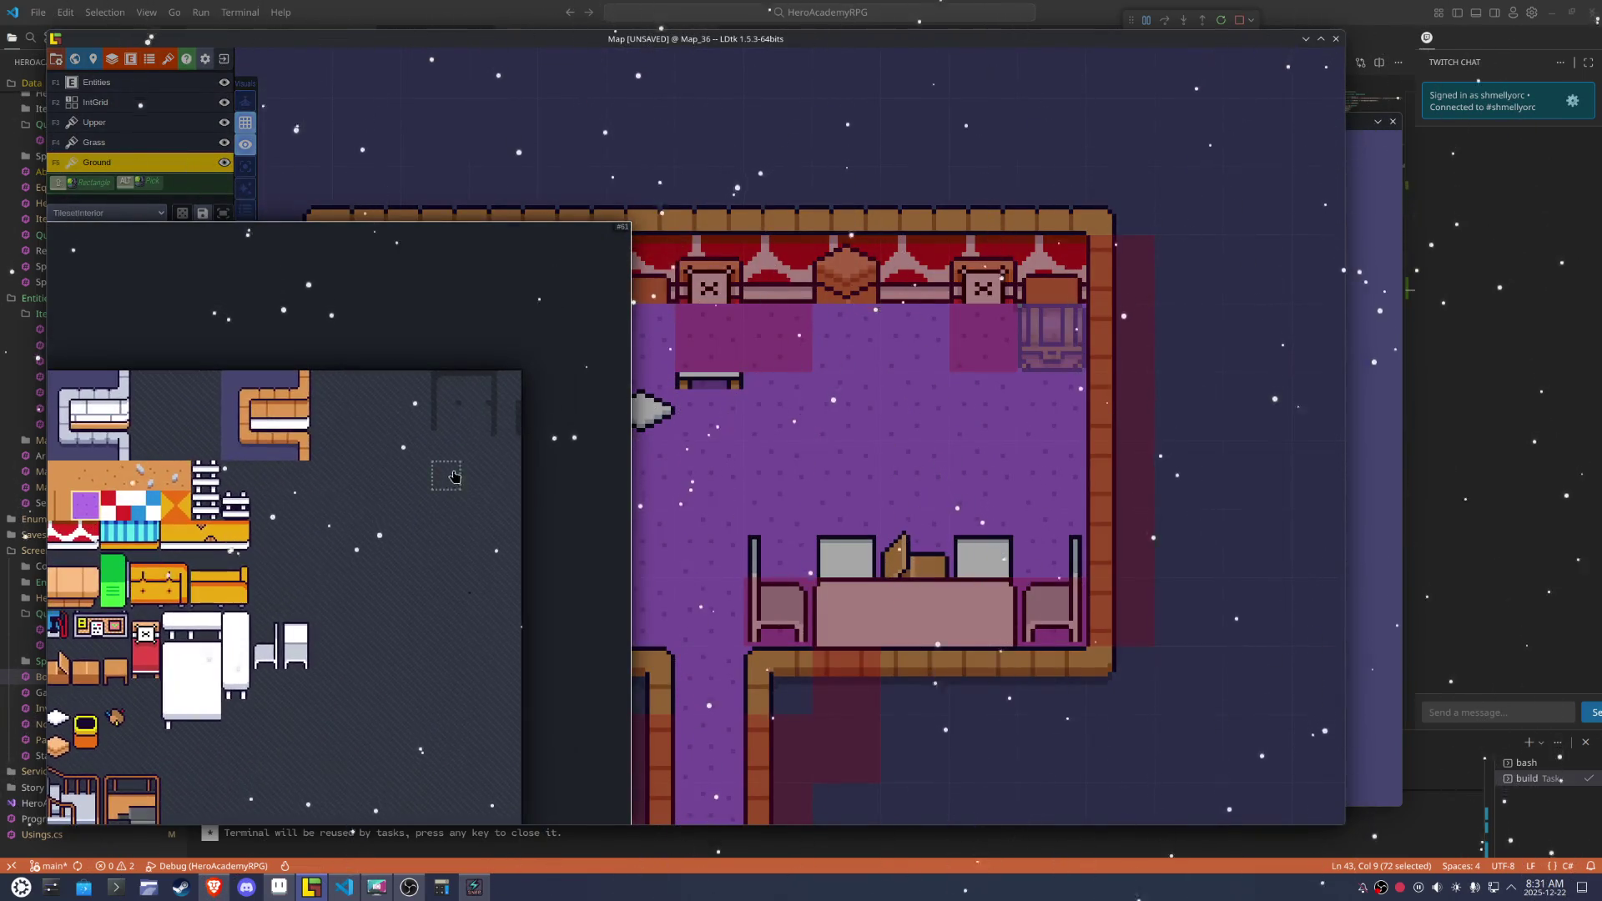
click(434, 385)
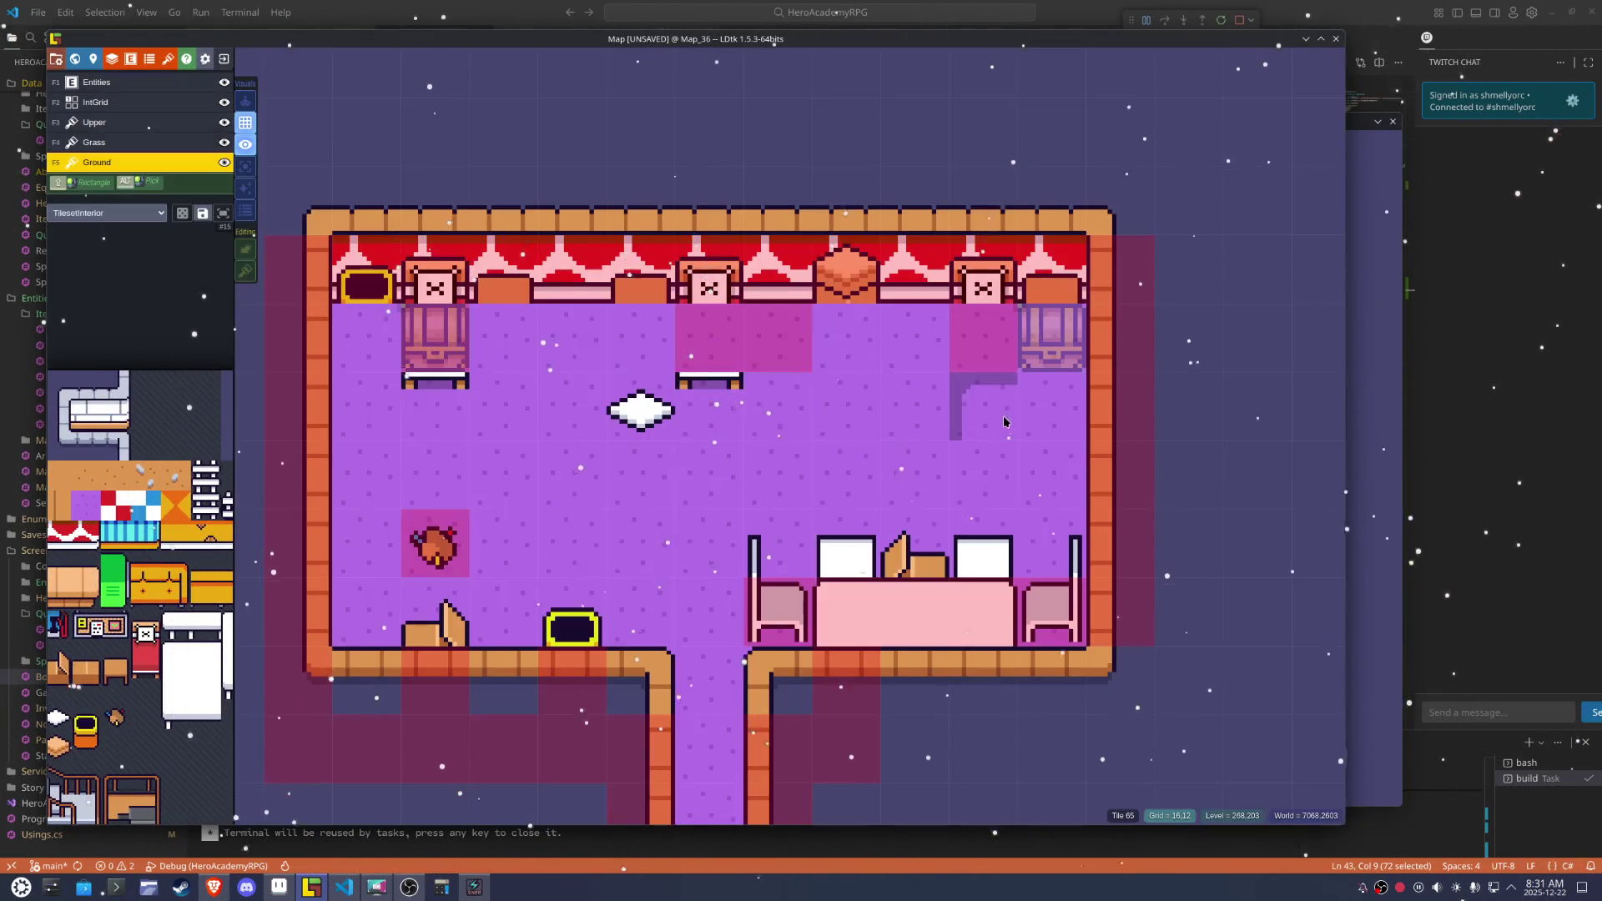
key(x)
click(1051, 338)
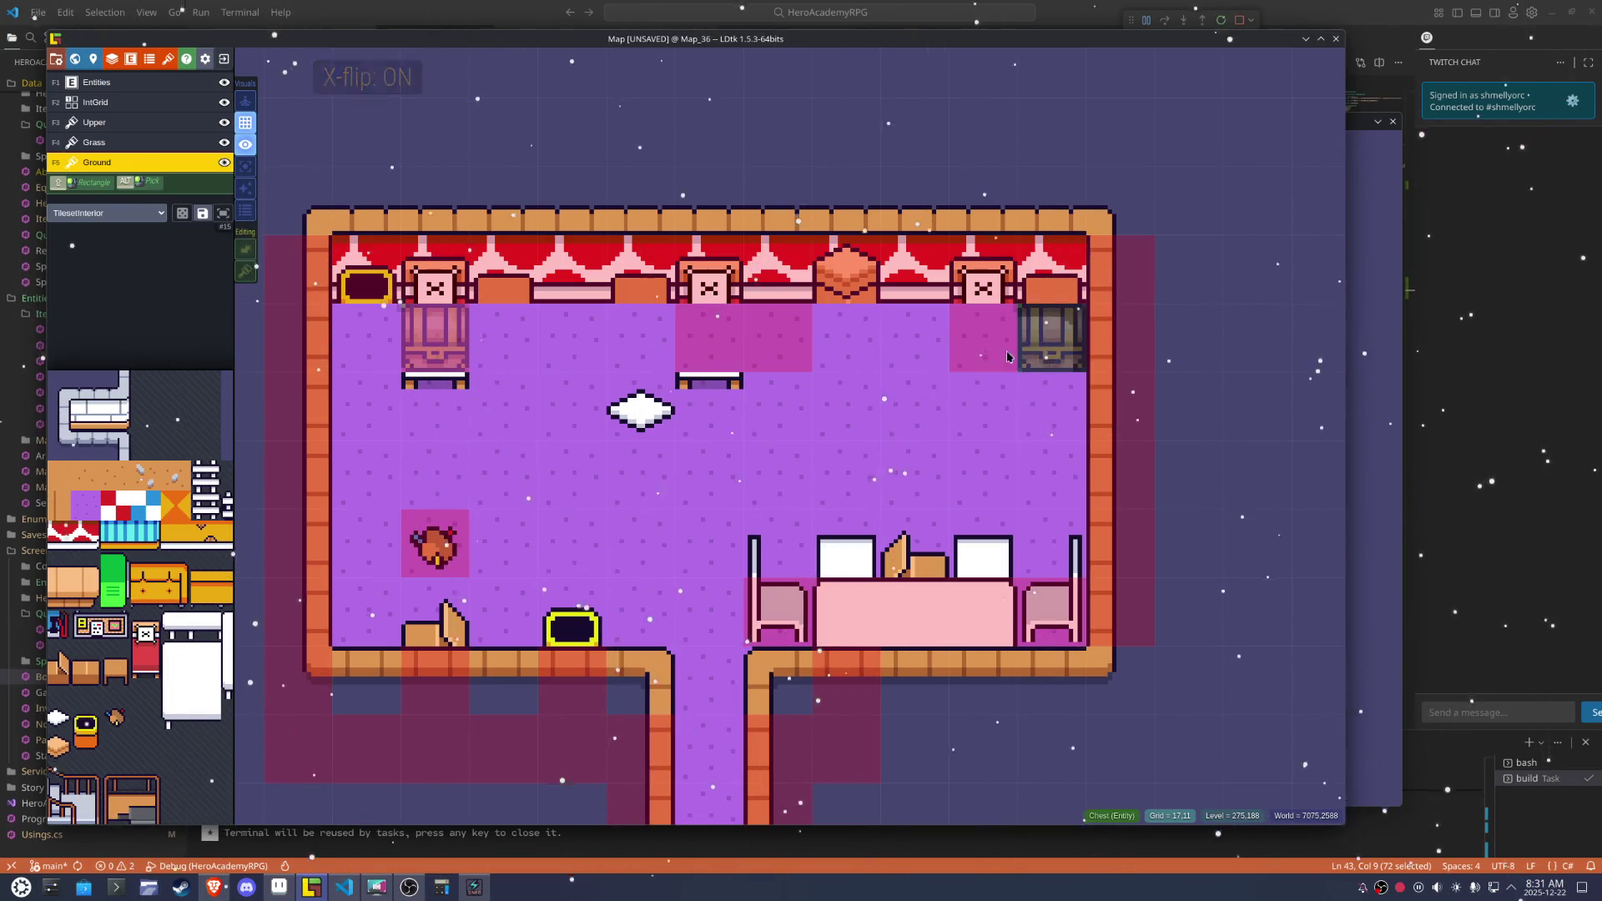
key(ctrl+z)
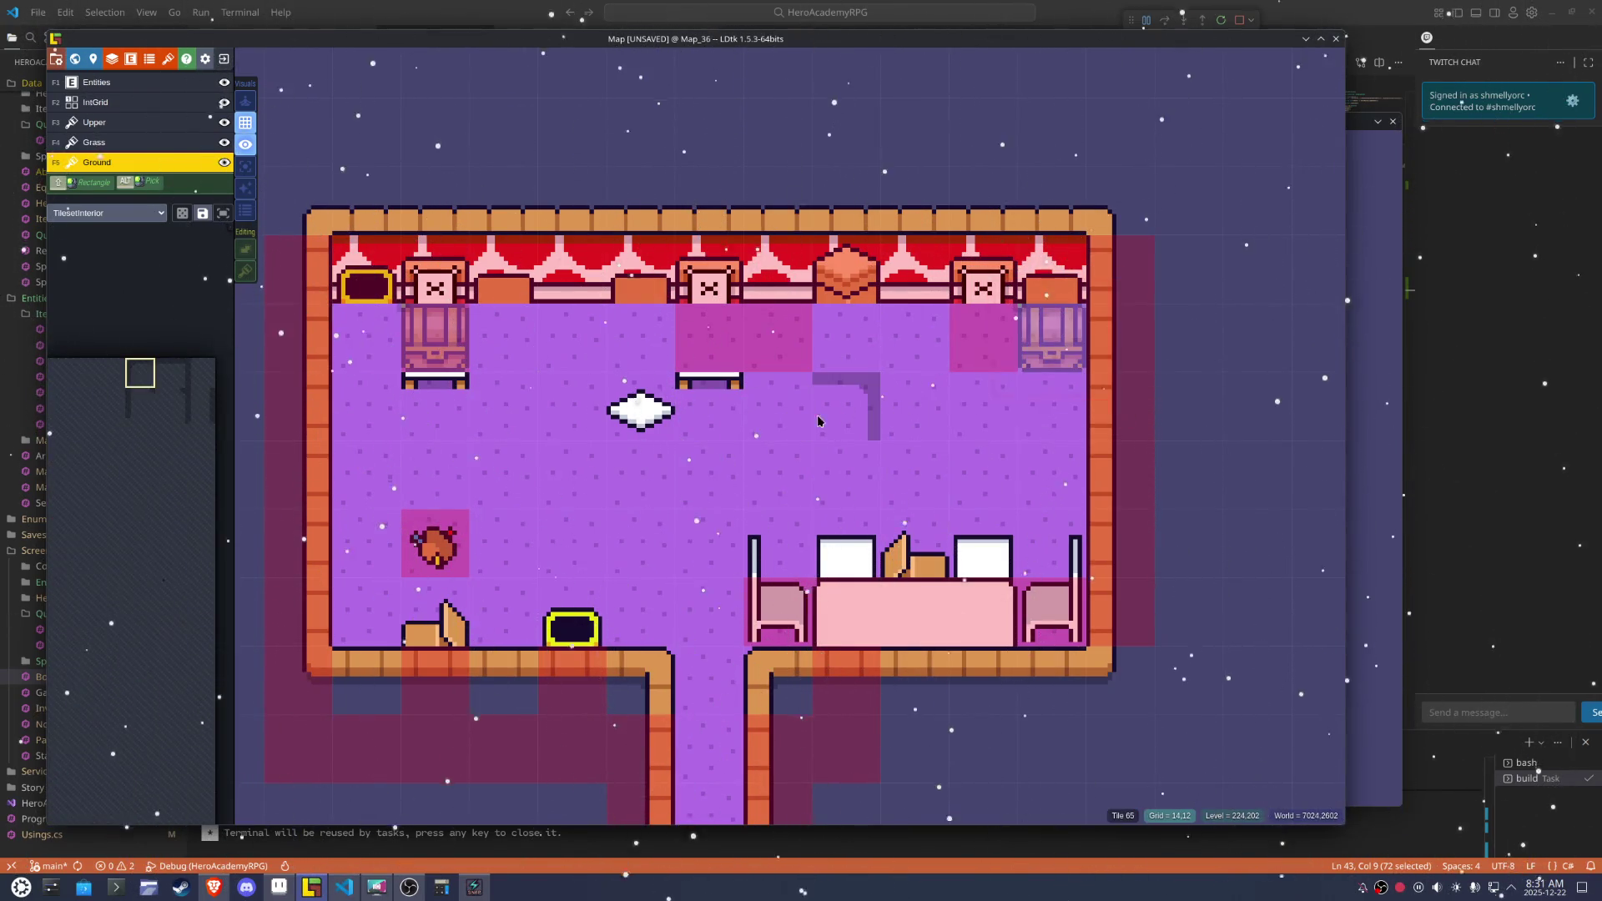
Re-enable tile stacking, clear mirroring, hide the Entities and IntGrid layers and return to Ground
key(t)
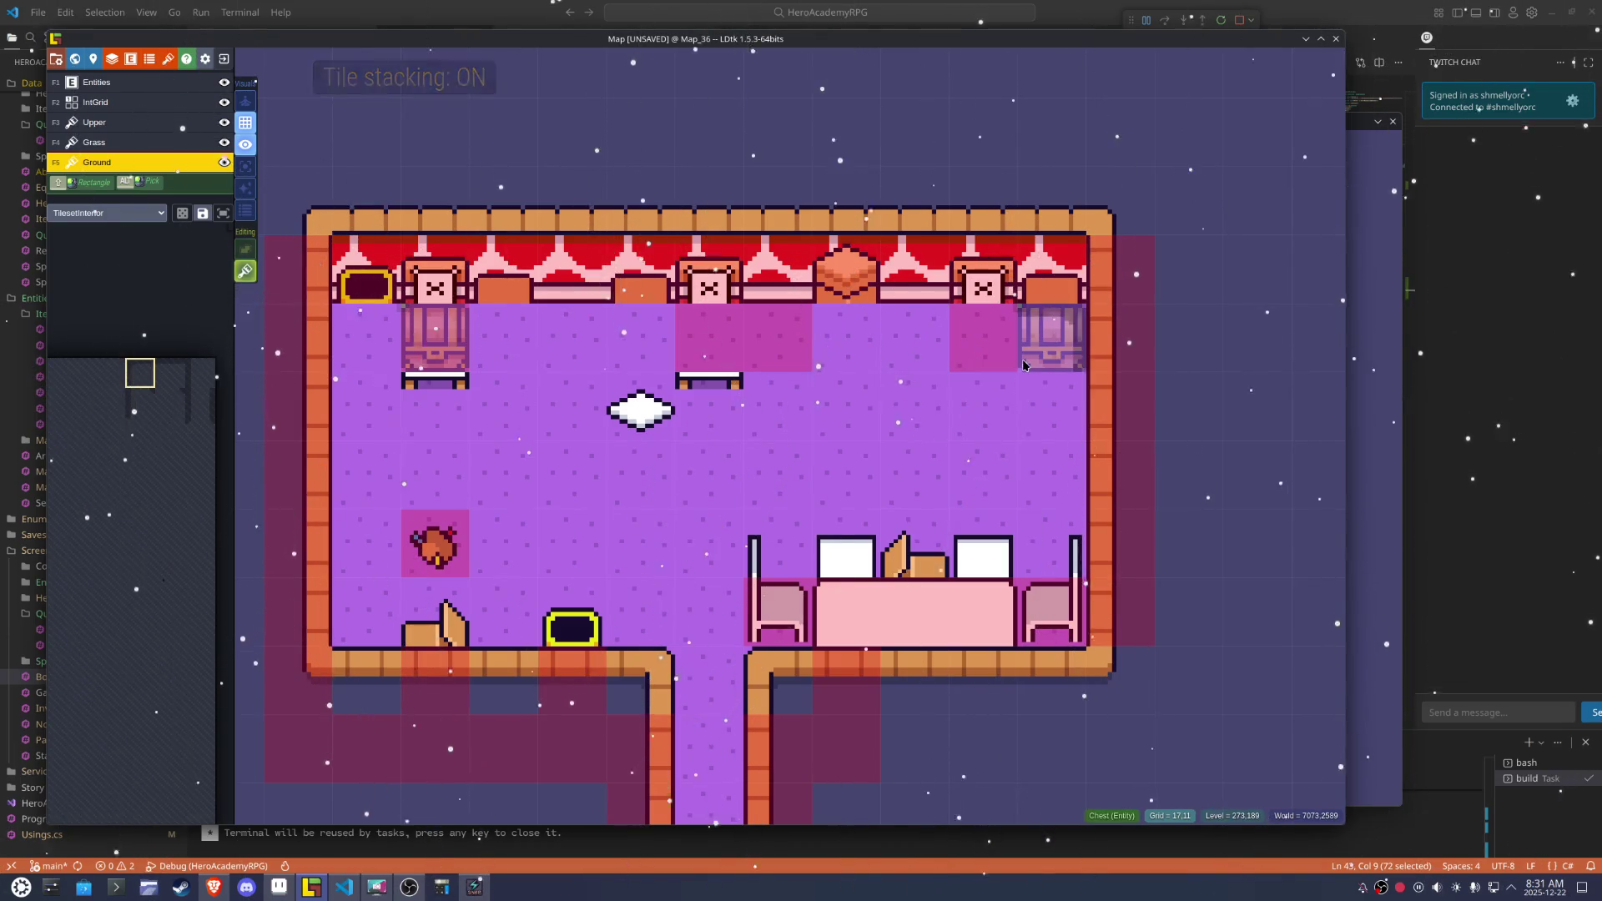
key(x)
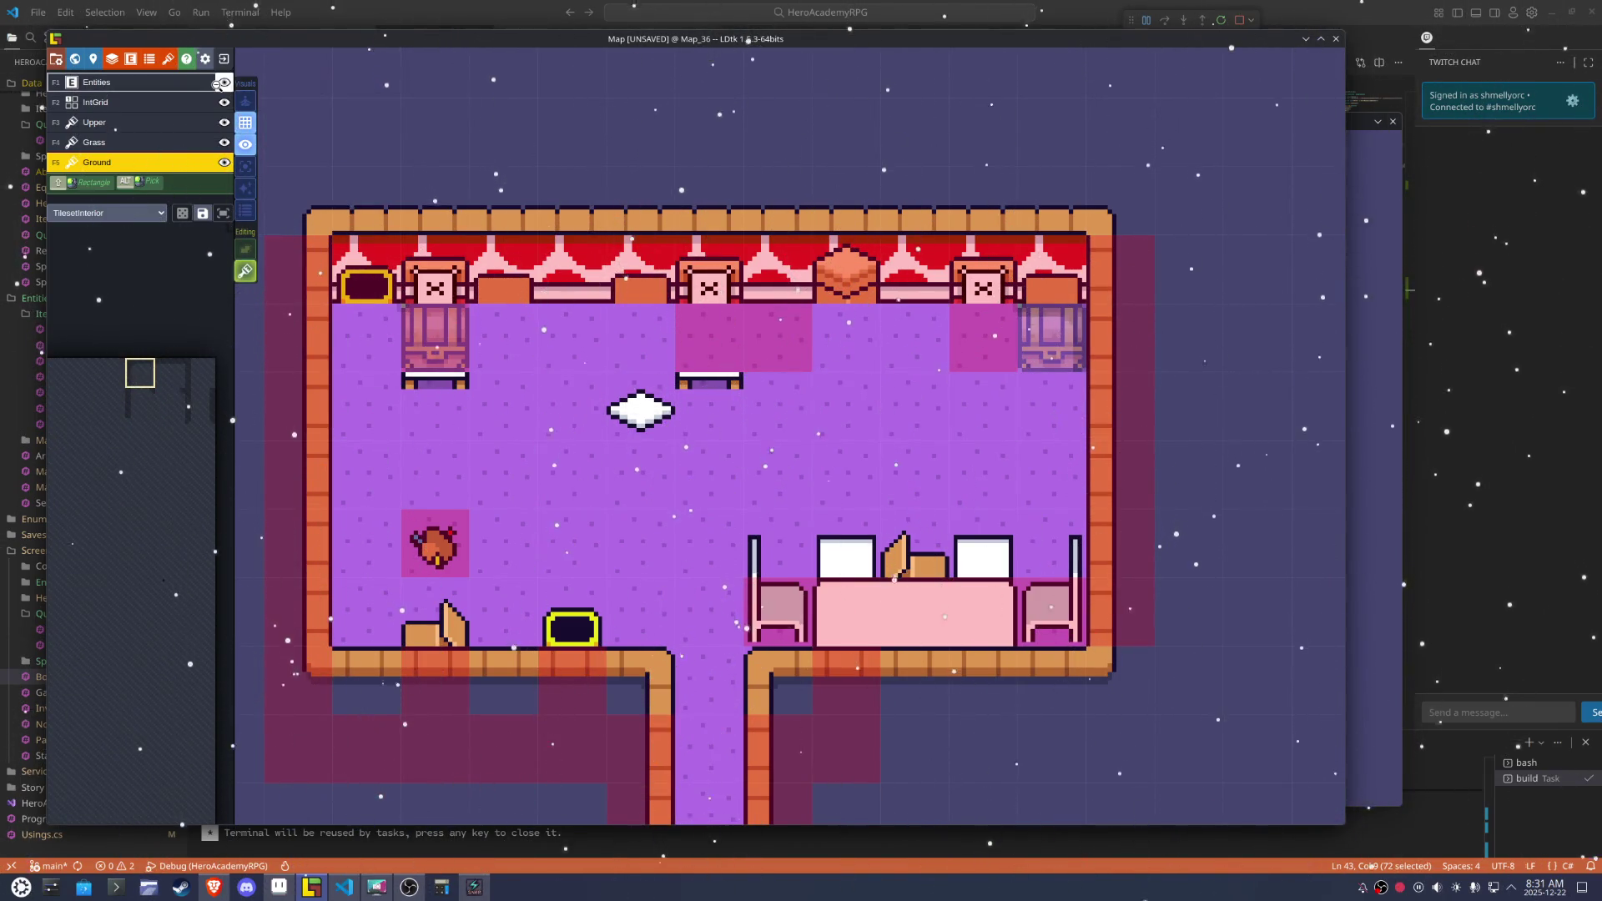
click(223, 82)
click(224, 101)
click(222, 109)
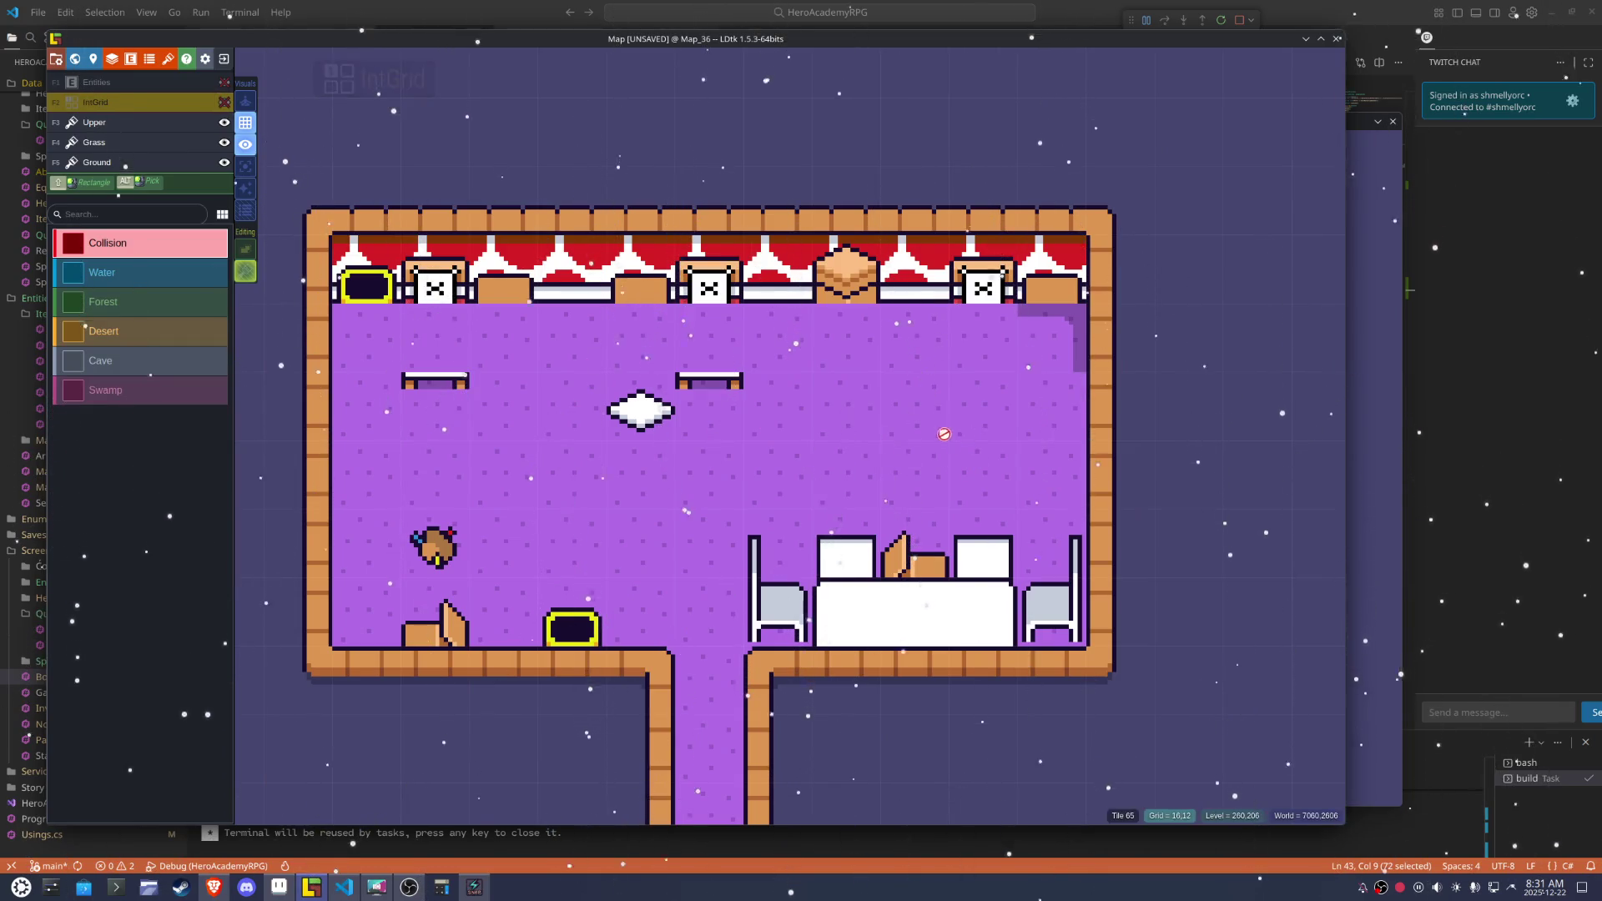
key(F5)
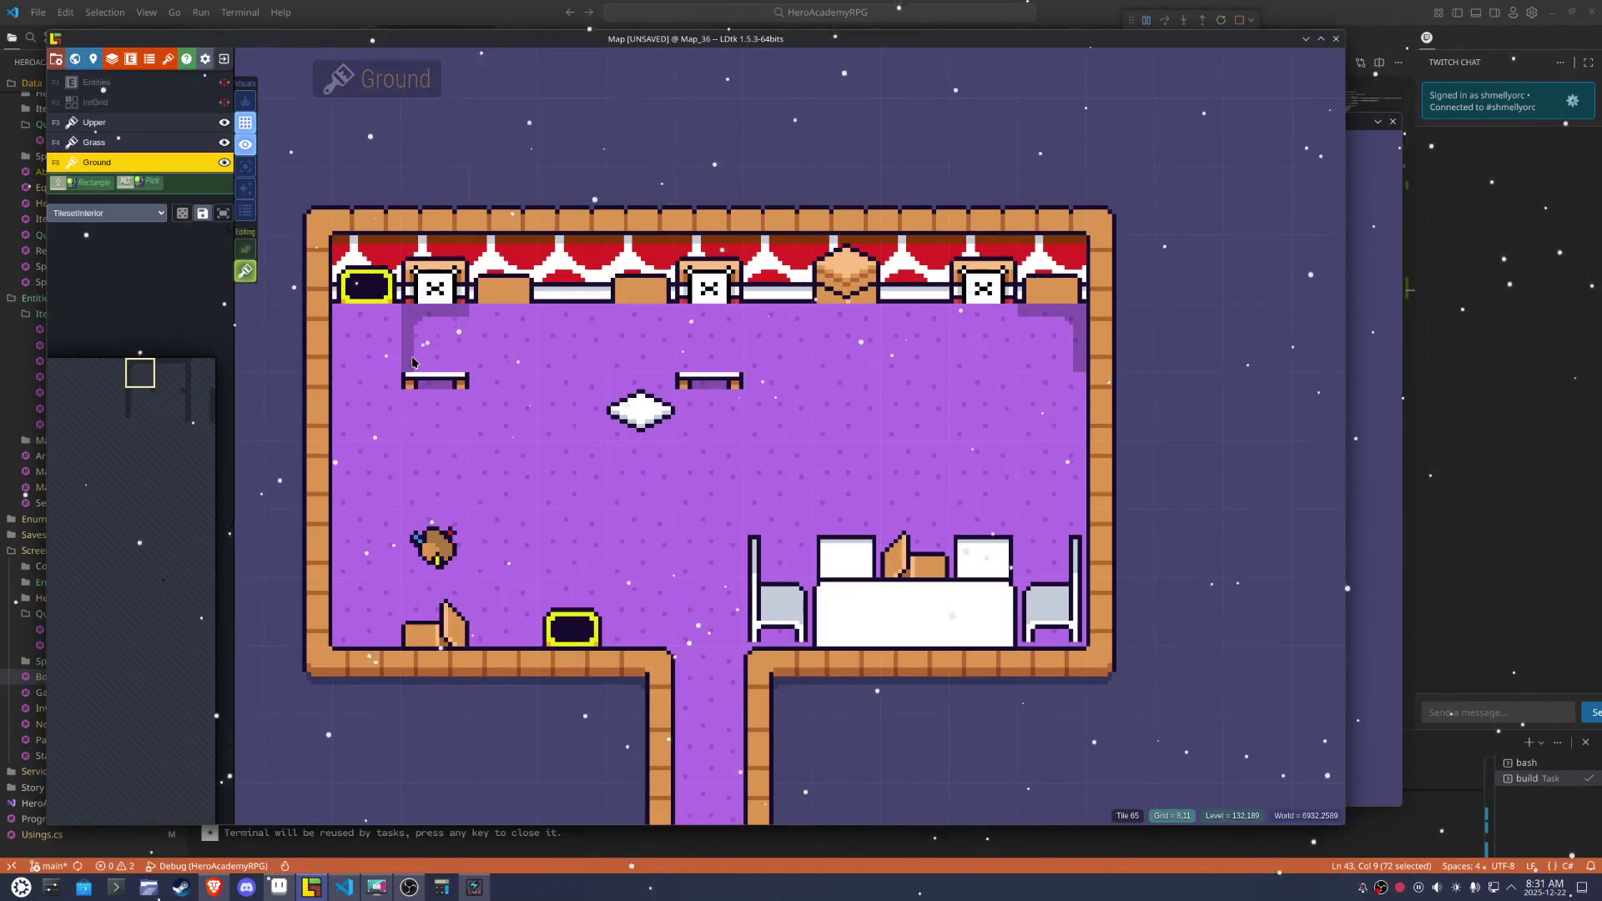
Pick a mirrored two-tile floor-edge shadow brush, briefly viewing the Ground layer alone
click(163, 380)
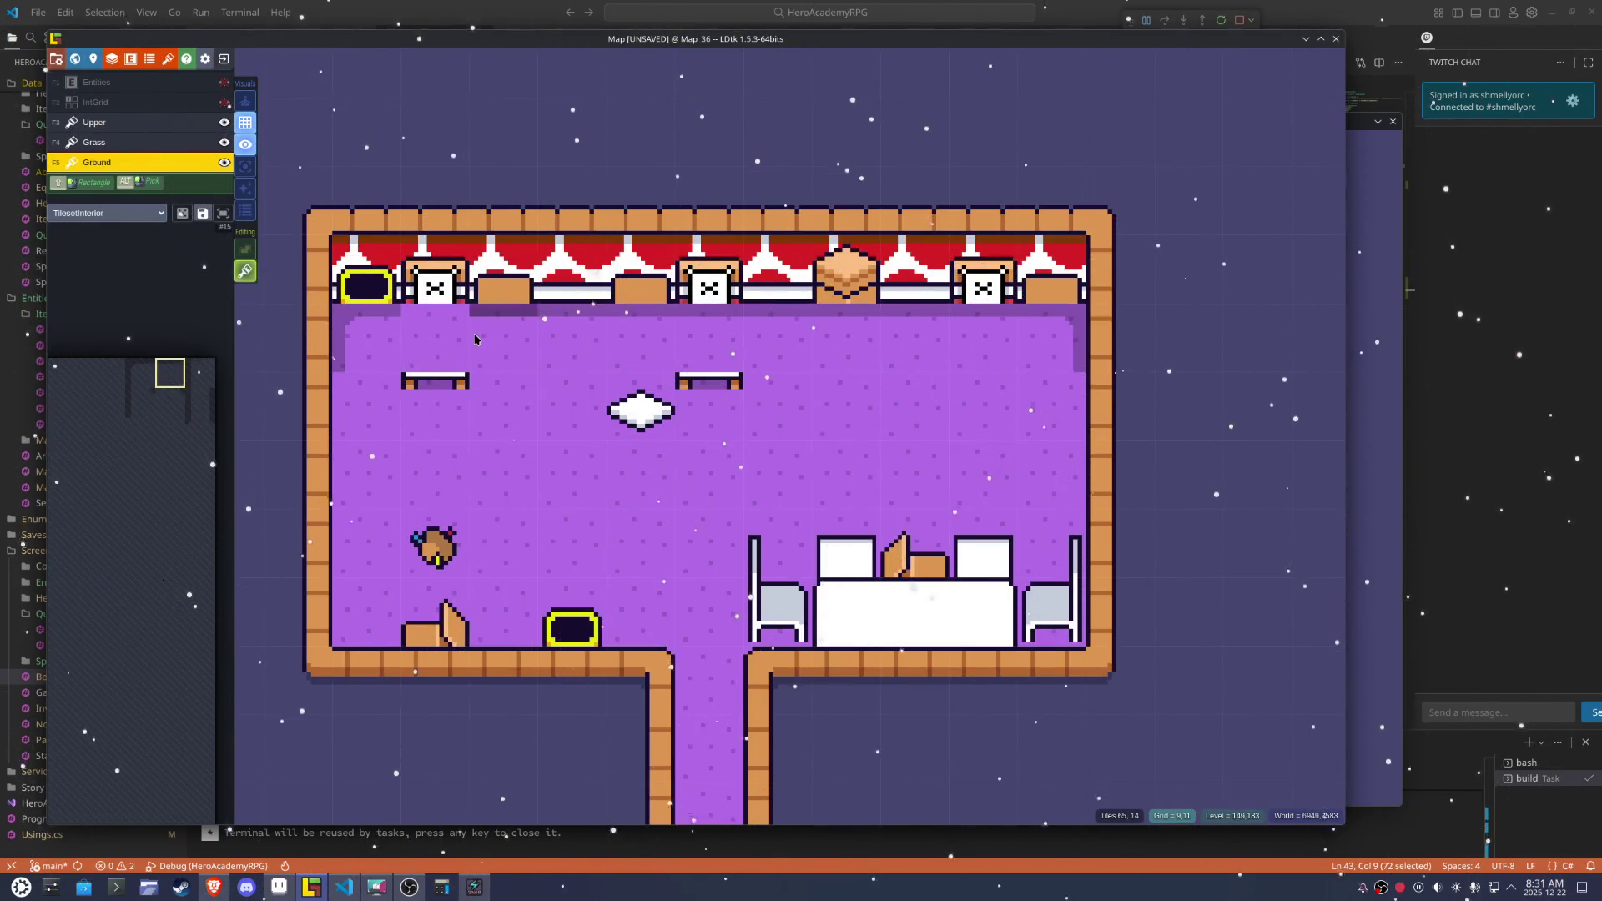
mouse_move(160, 414)
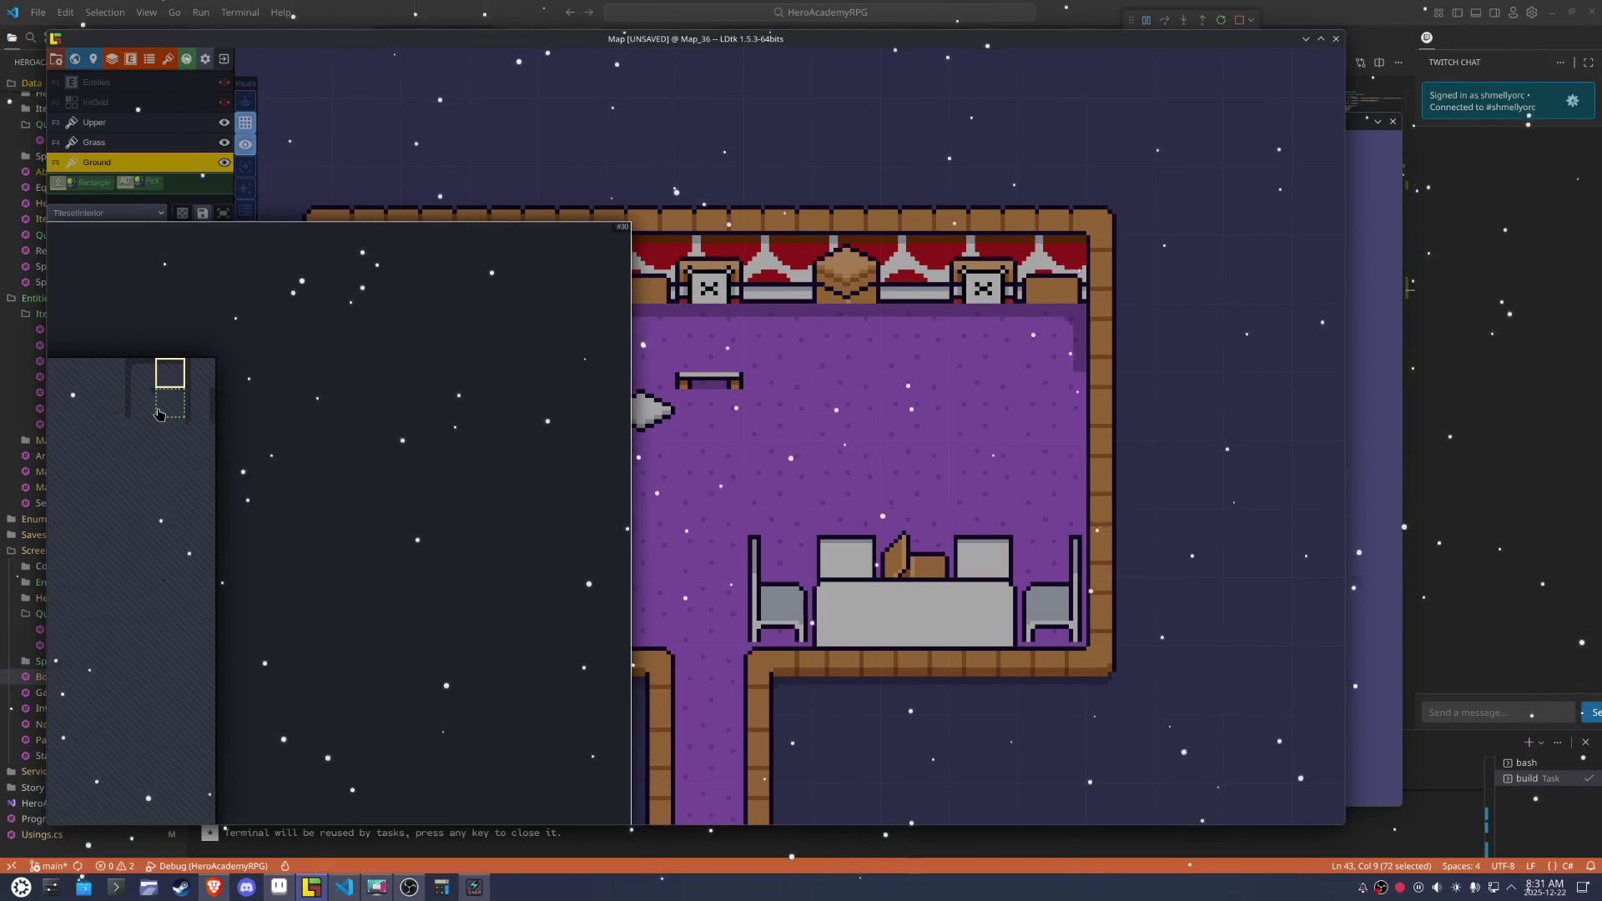
drag(129, 411, 169, 409)
click(155, 409)
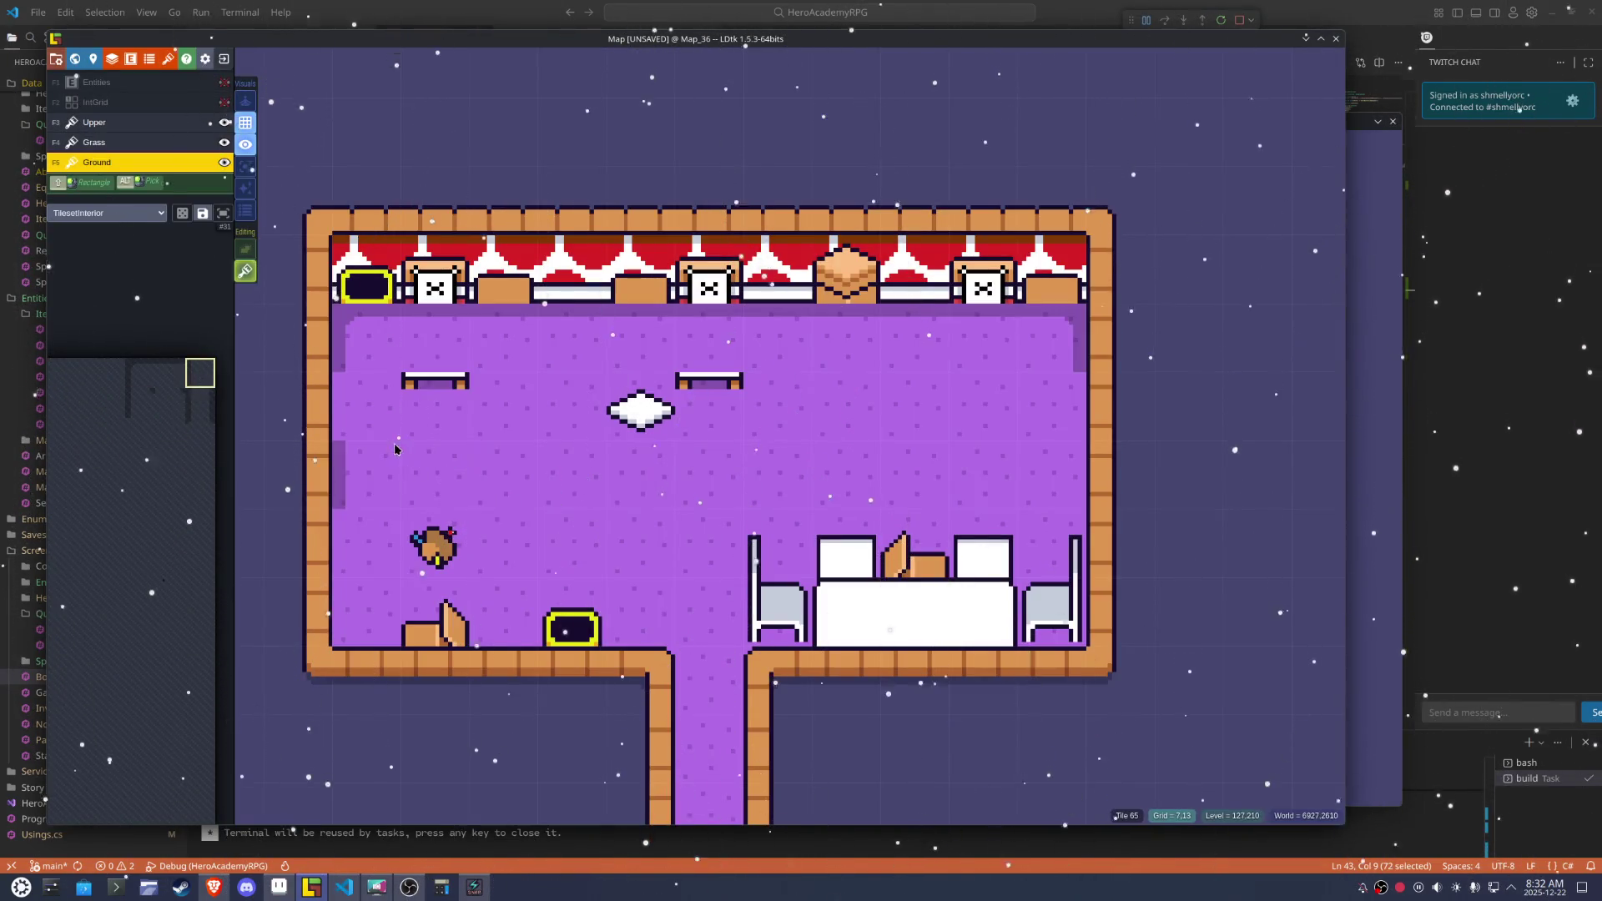
key(x)
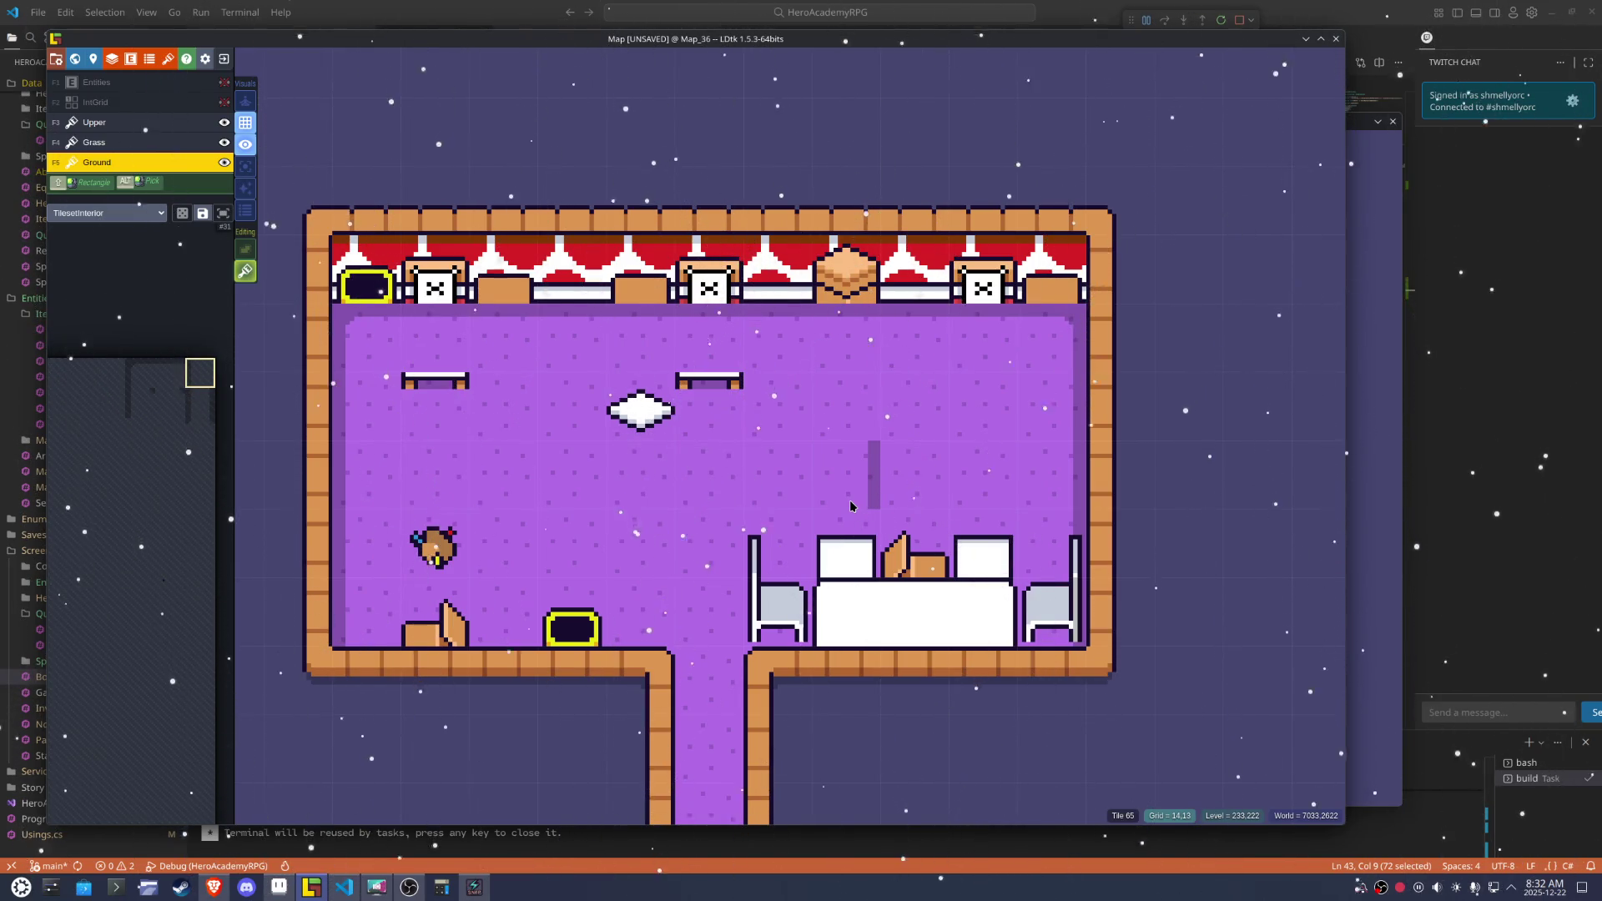
click(245, 168)
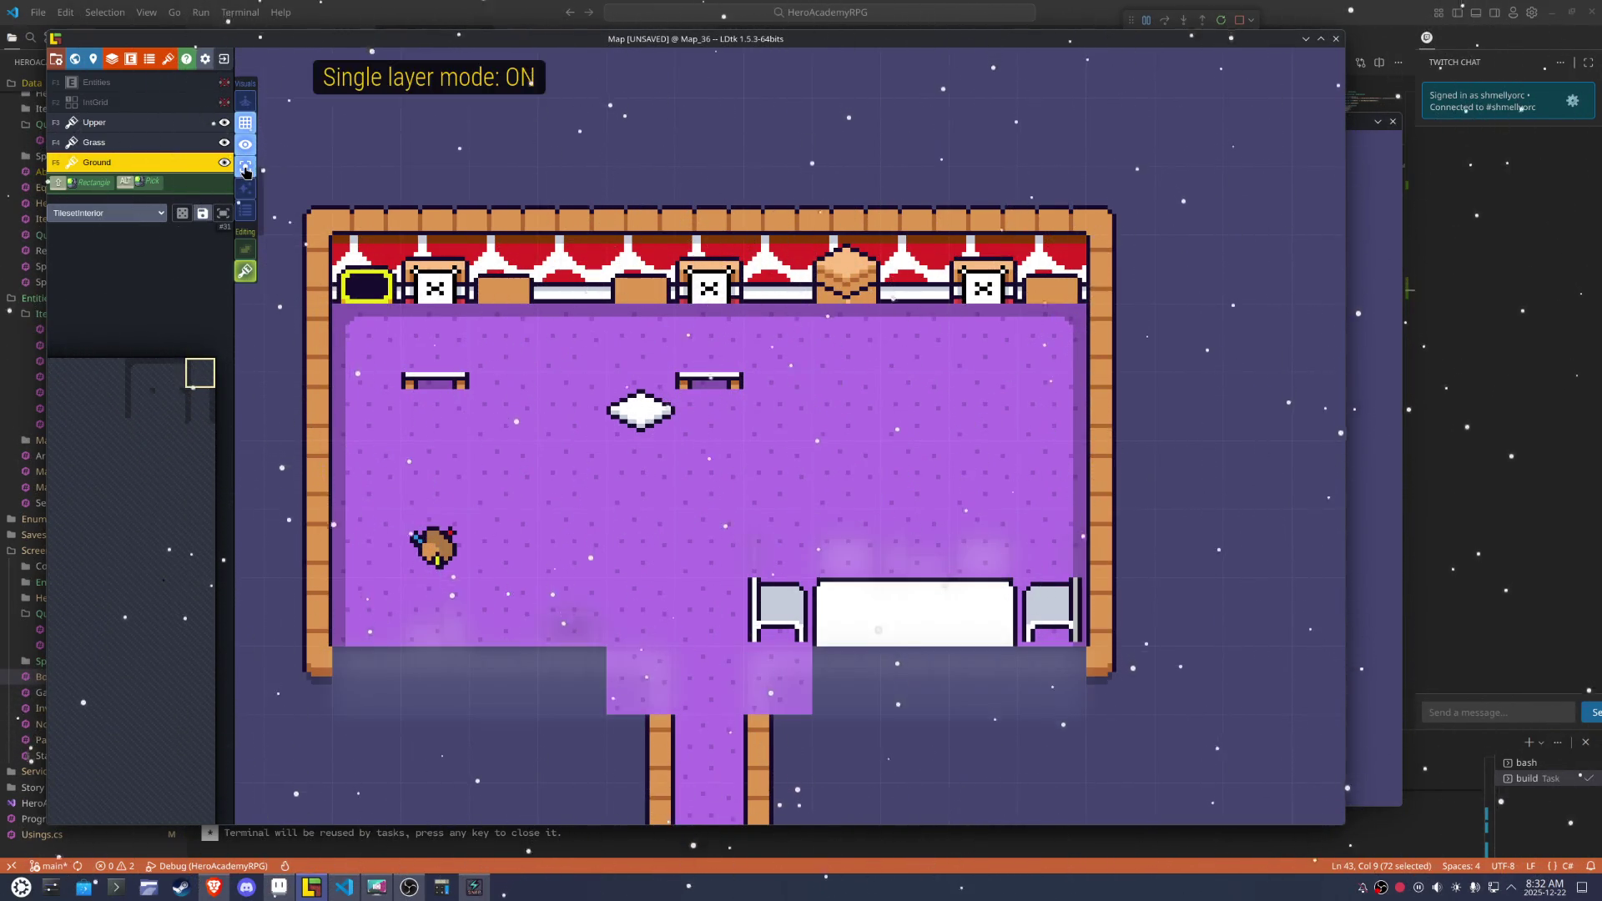
click(245, 168)
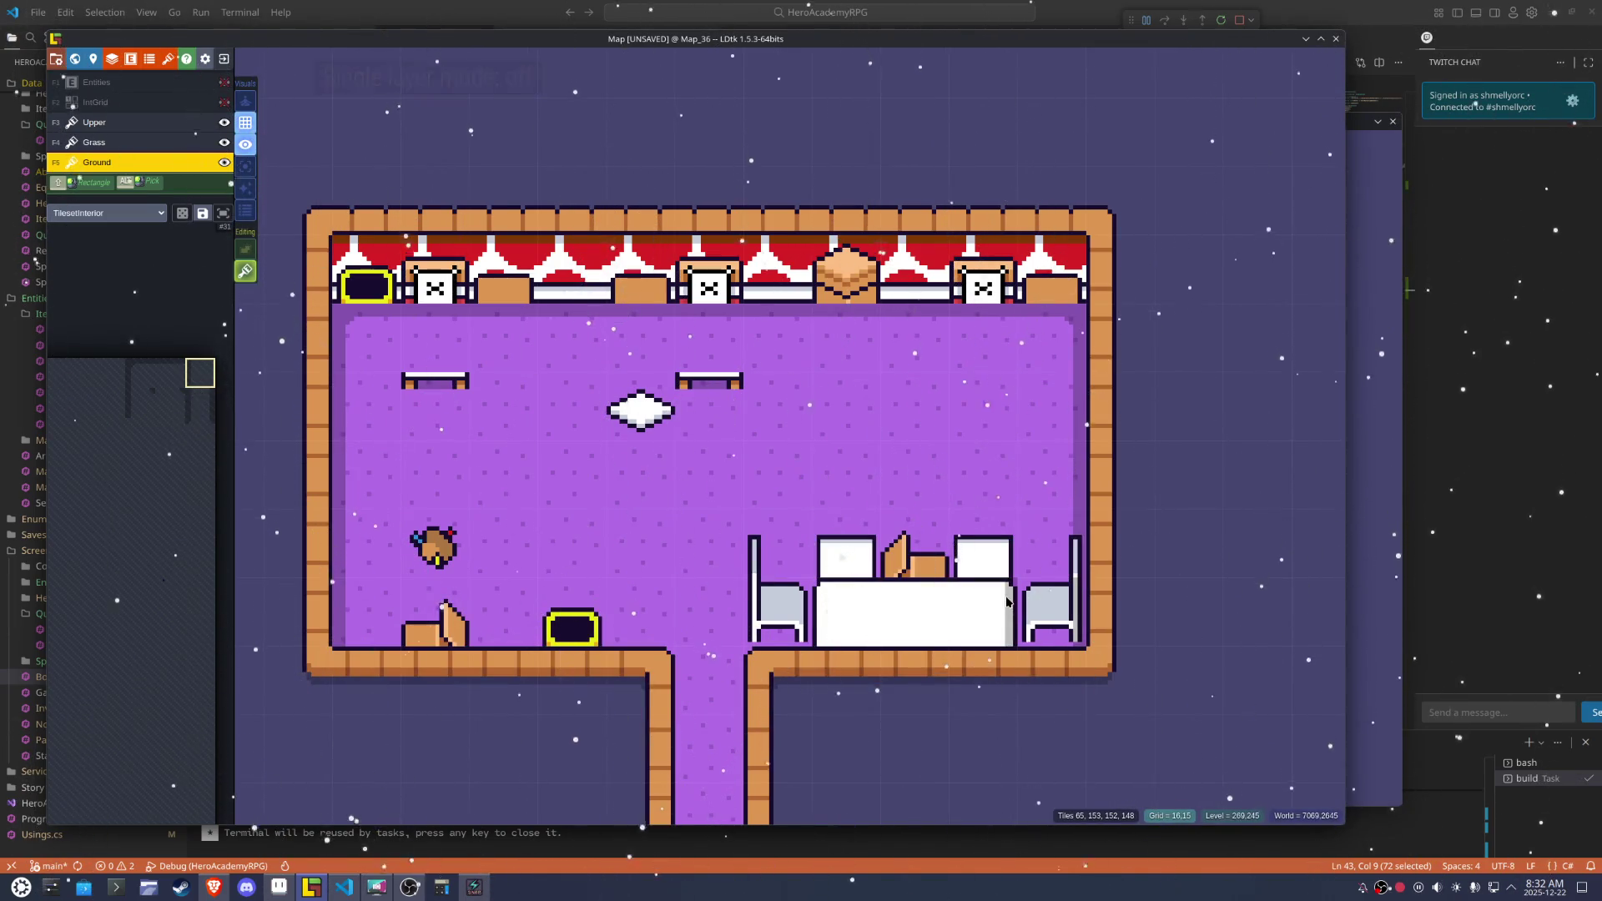
Extend the white table over the chair spot and put a chair at the table's right end
click(984, 609)
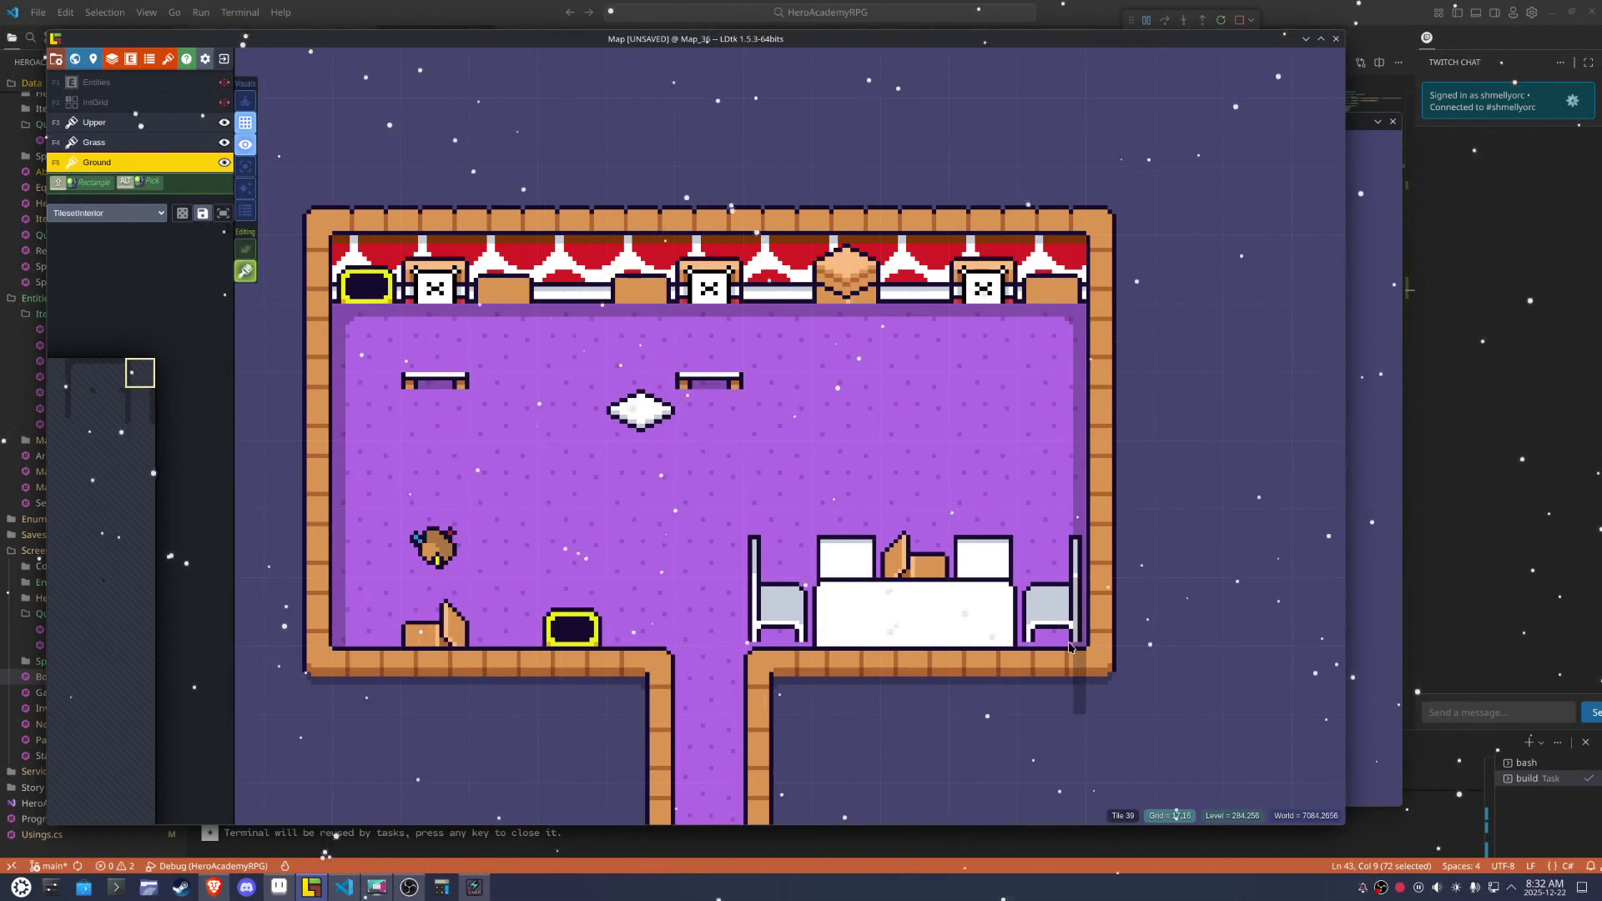
right_click(1062, 633)
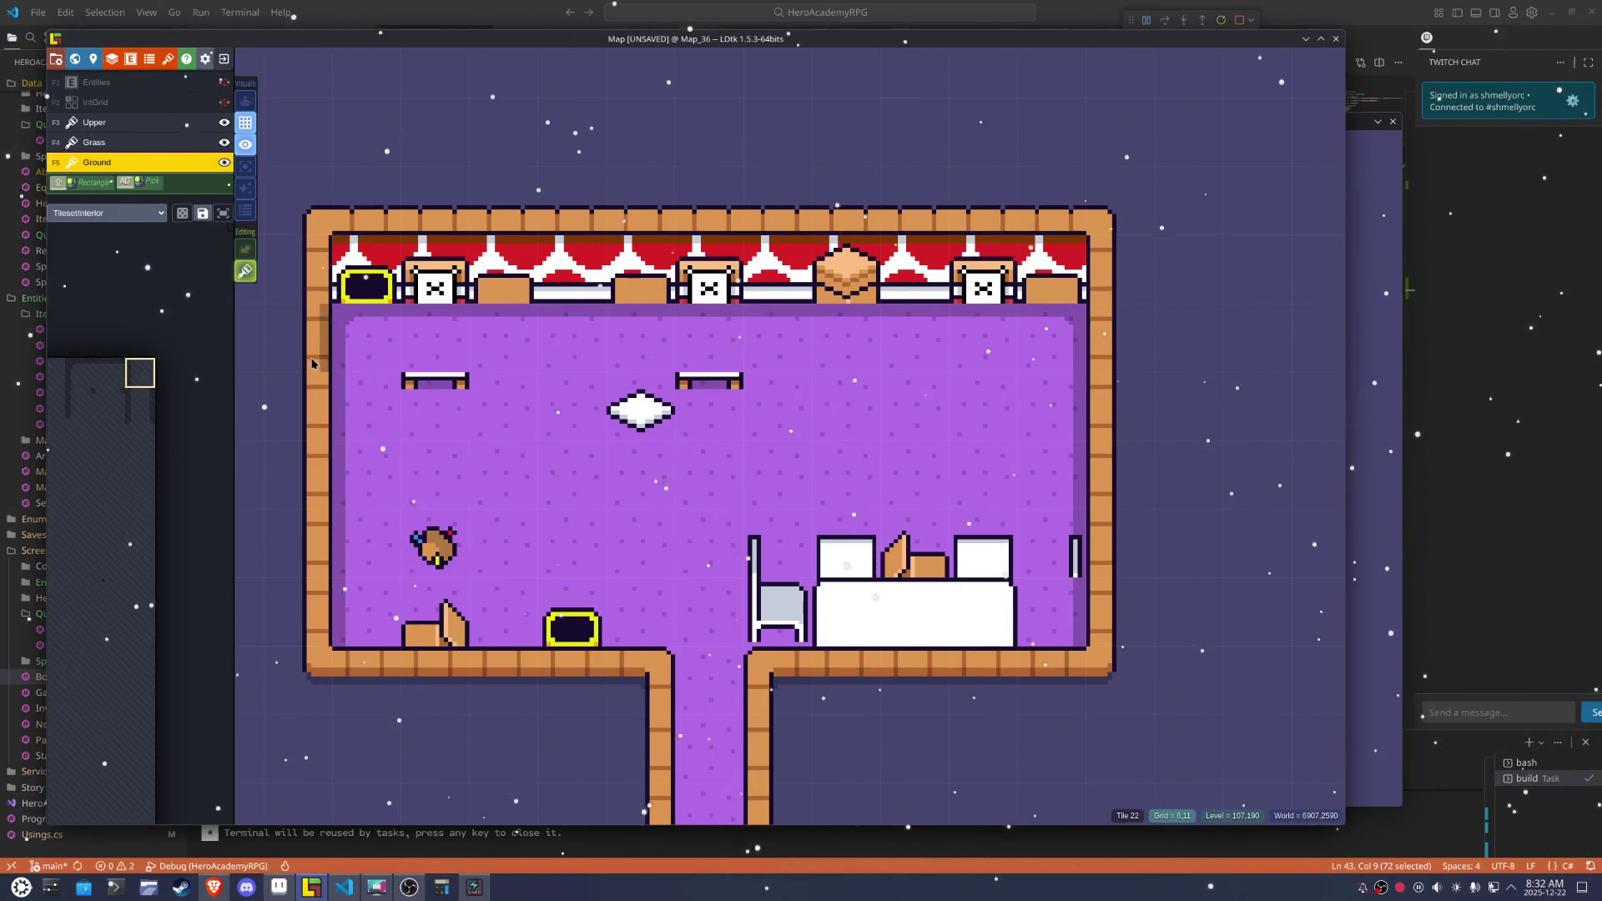
mouse_move(142, 376)
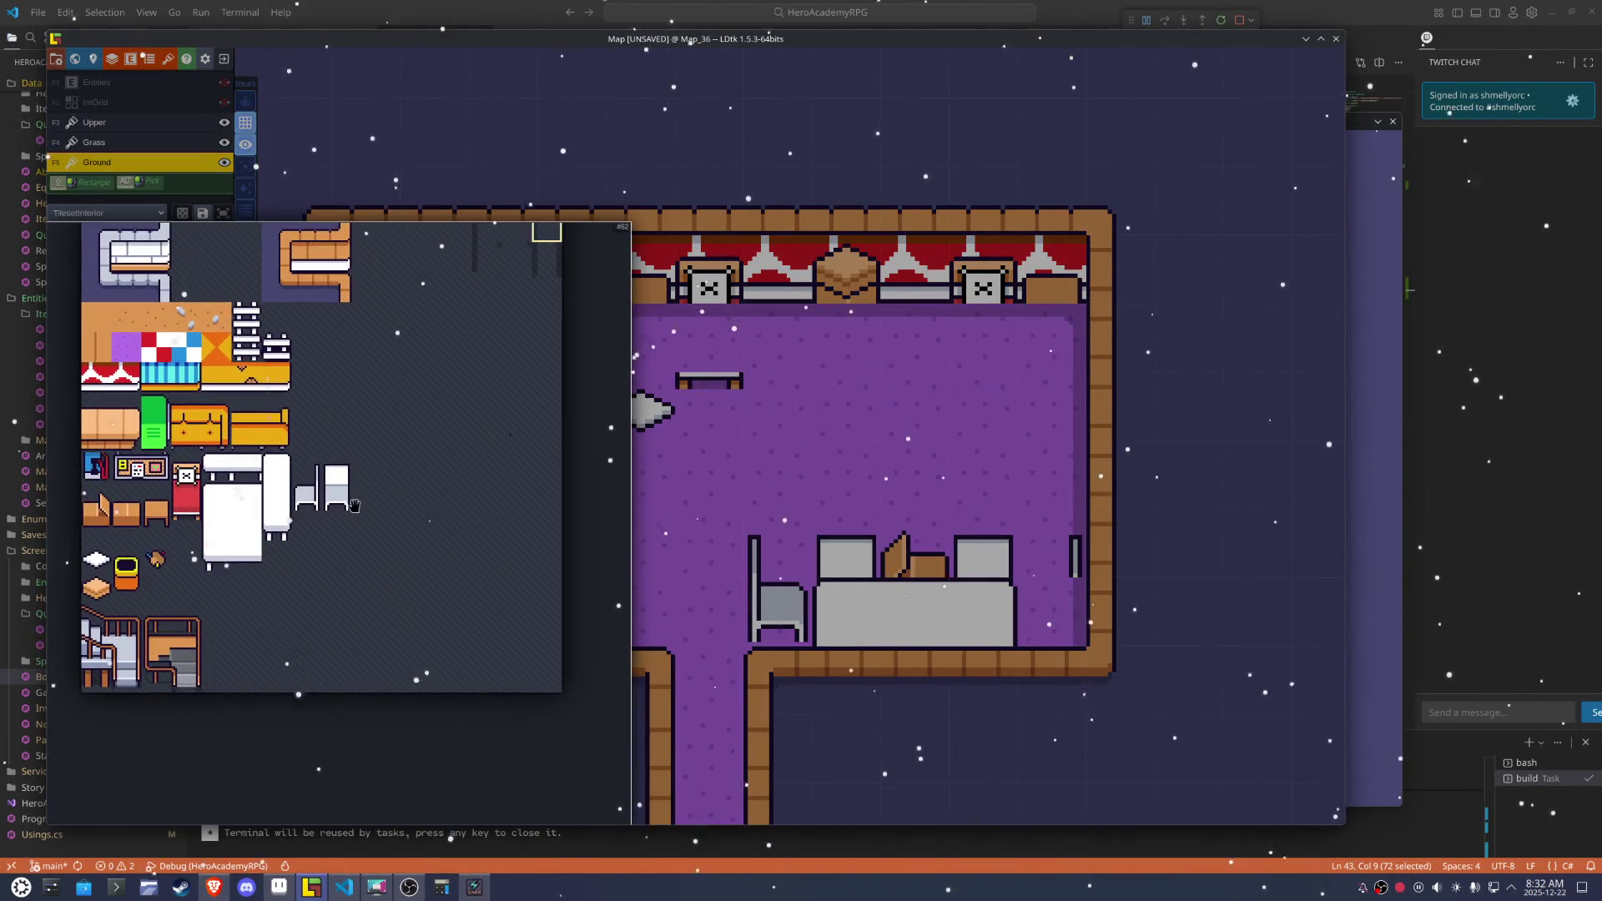
click(317, 514)
click(1076, 639)
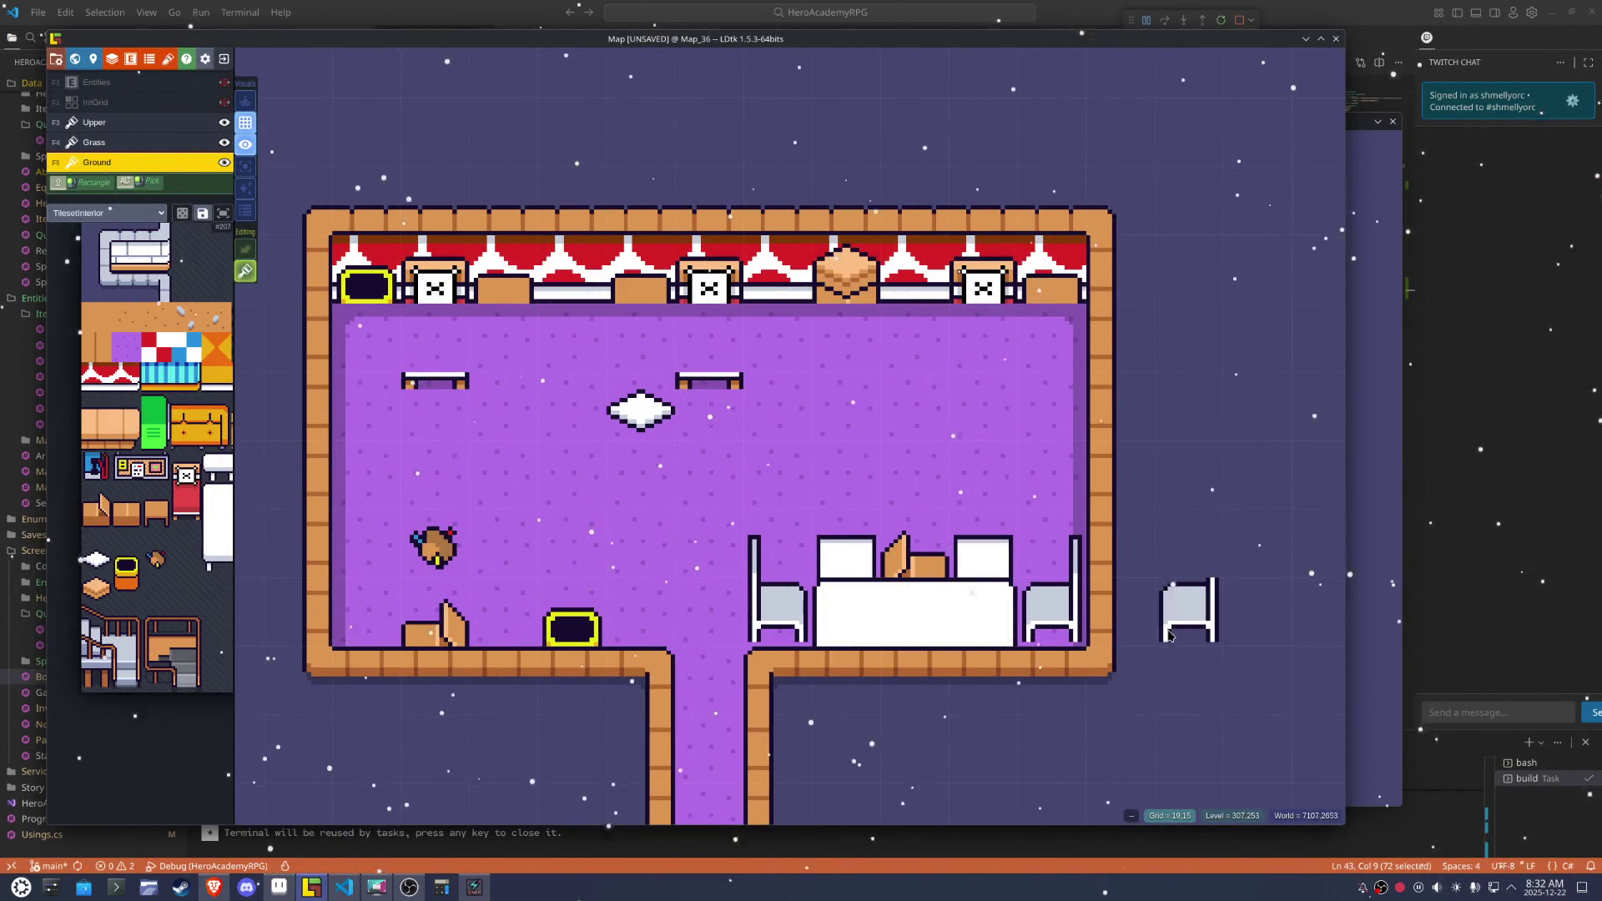
Place a two-tile red bed under the top-right headboard
click(181, 499)
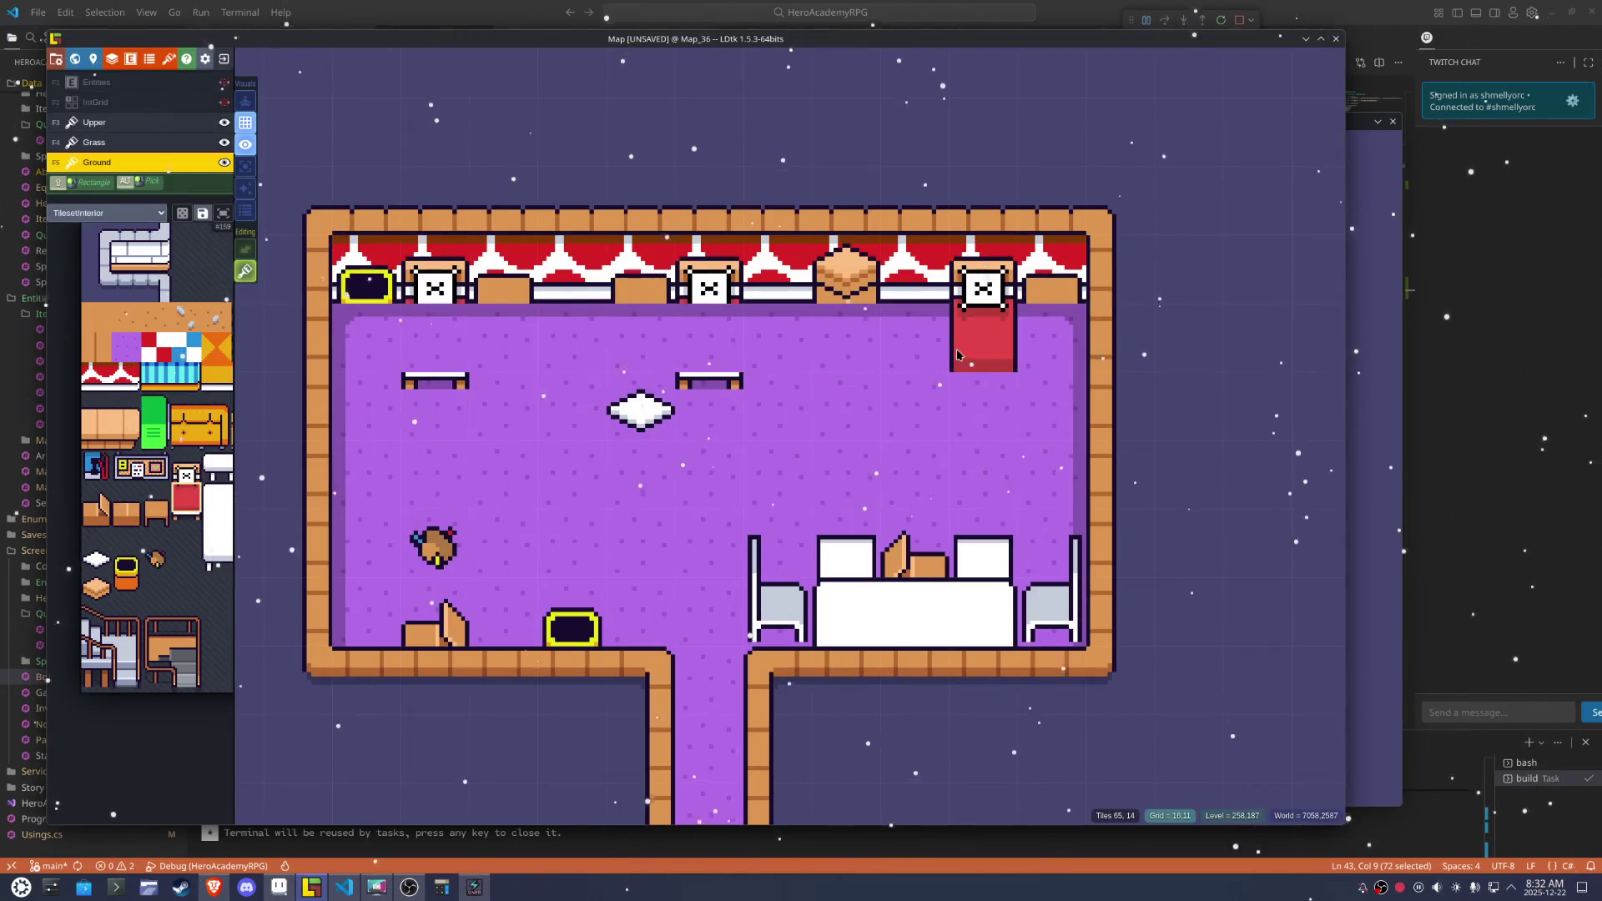
mouse_move(189, 527)
drag(189, 505, 187, 532)
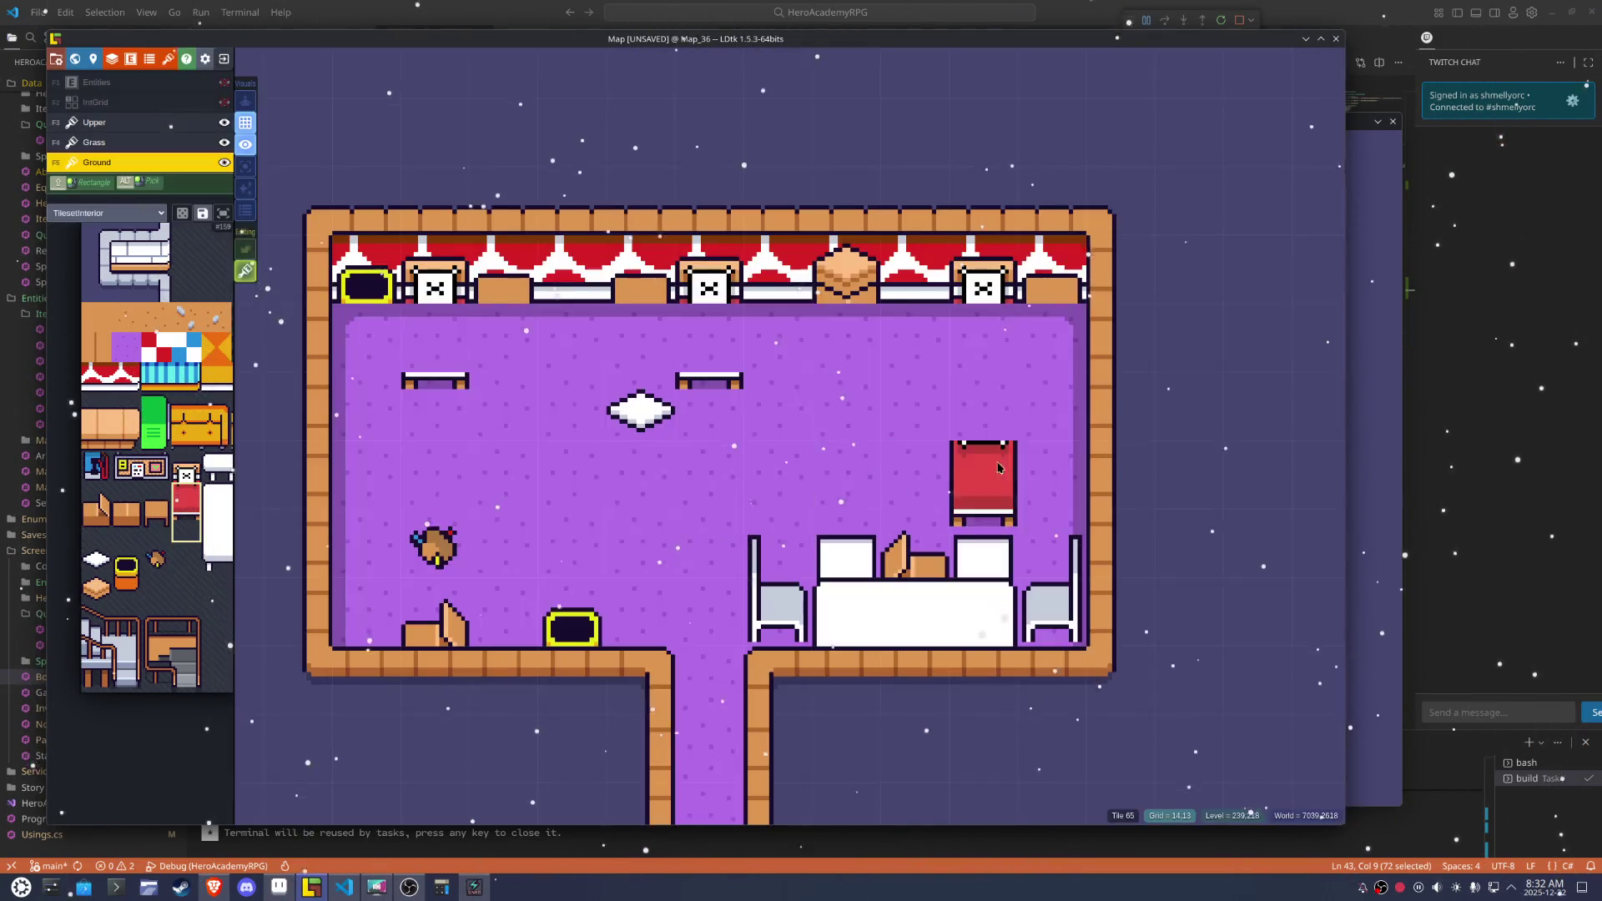
click(985, 350)
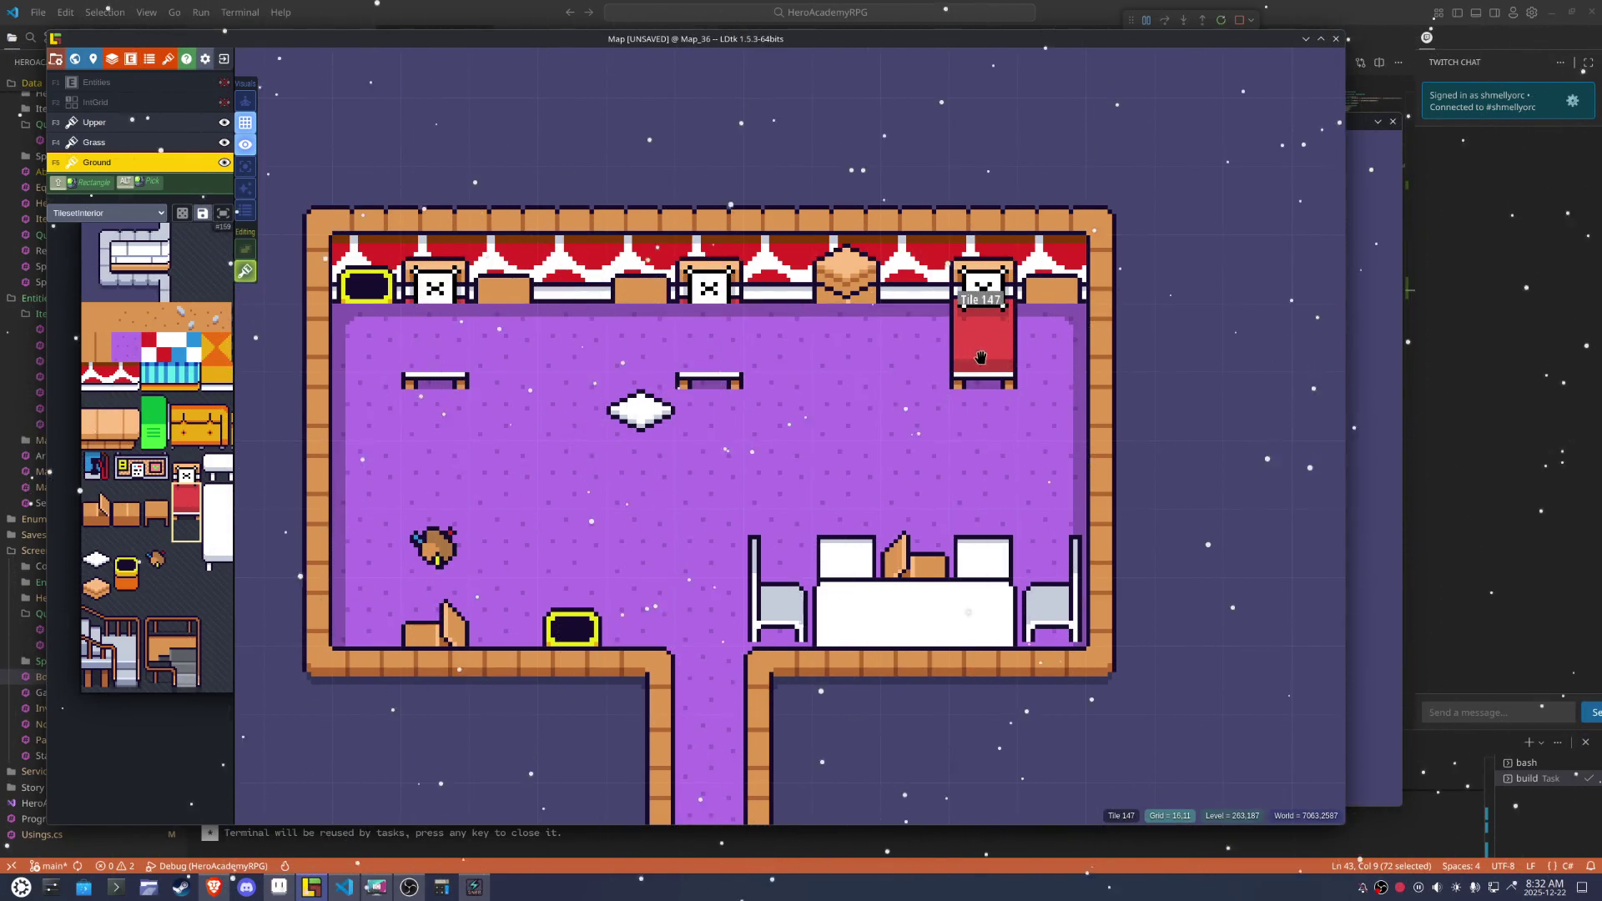
click(983, 380)
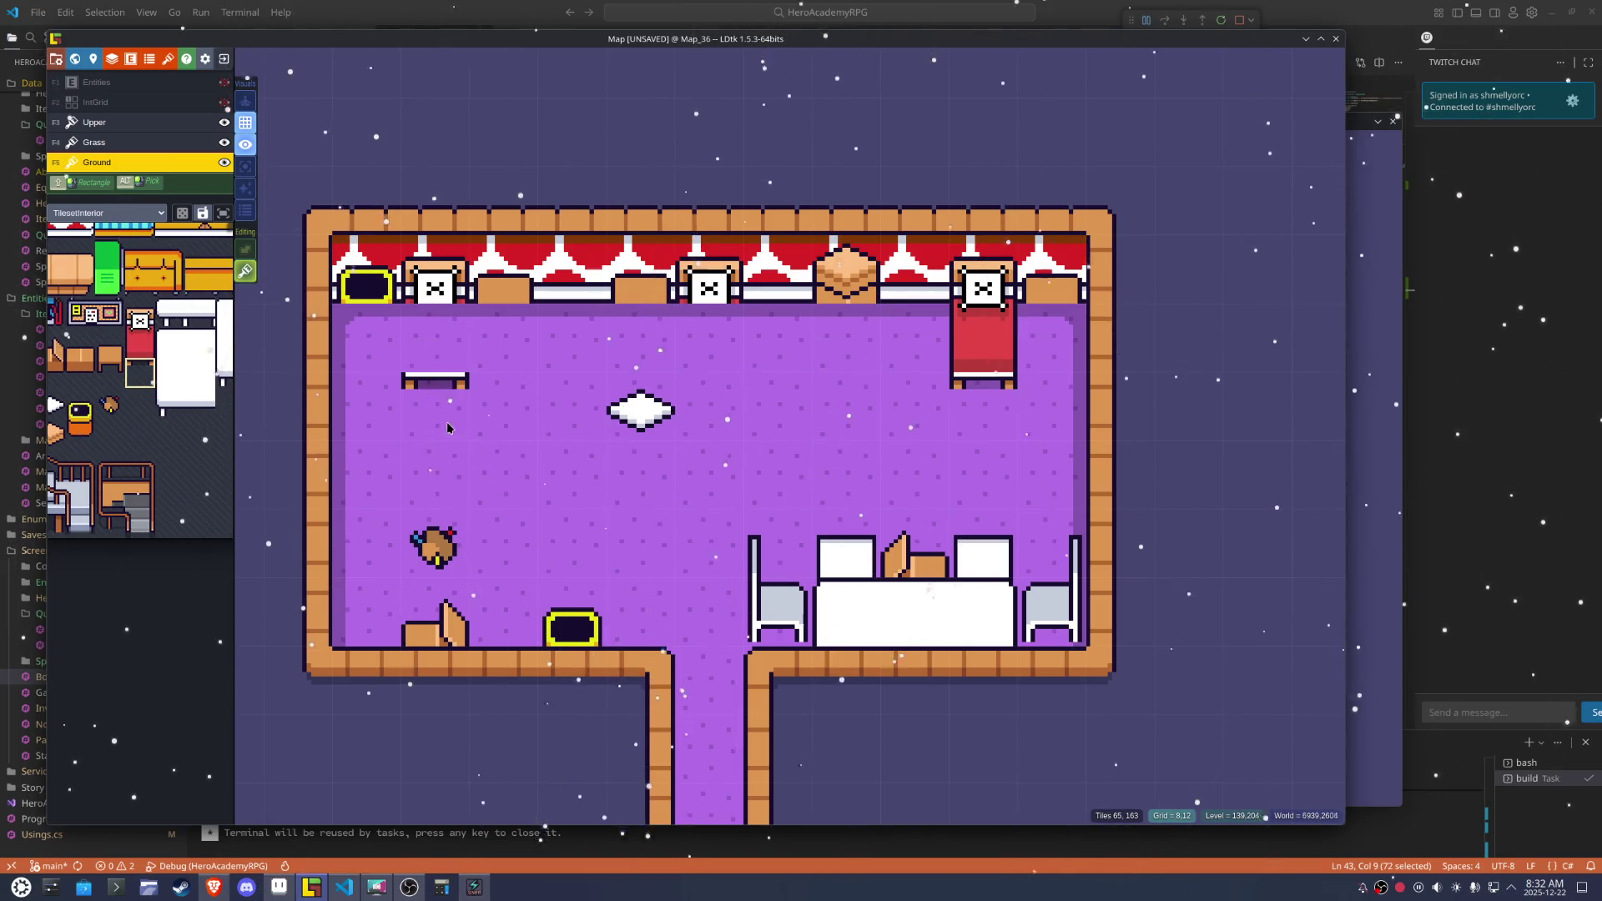
Add legs under two top-wall chairs, pick the orange pot and small table tiles, and save
mouse_move(184, 470)
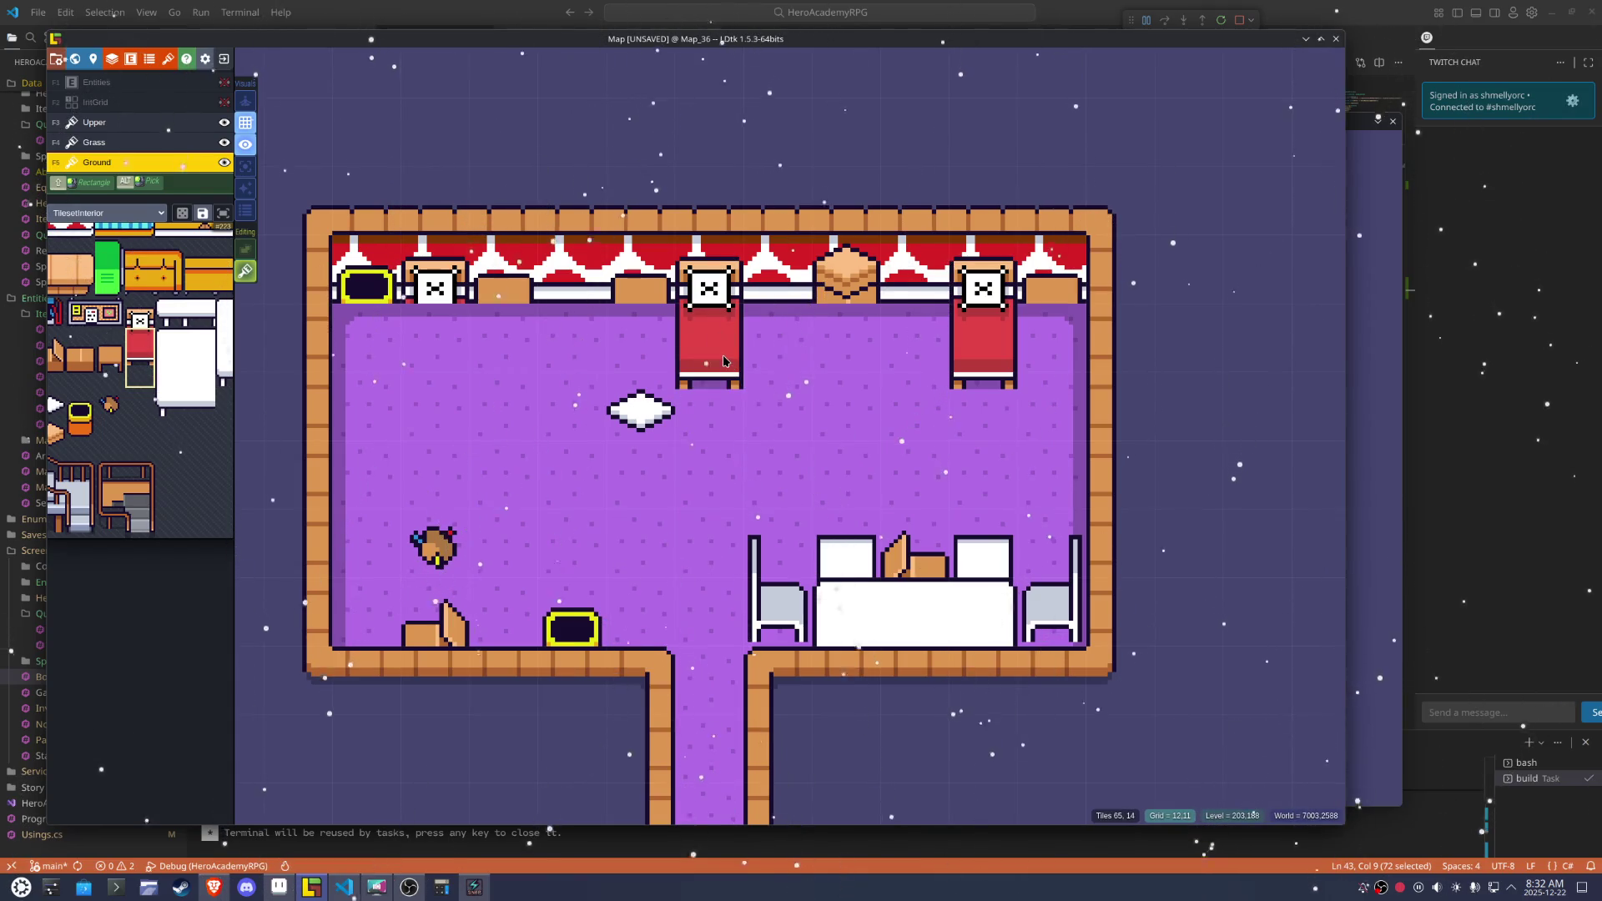
mouse_move(139, 353)
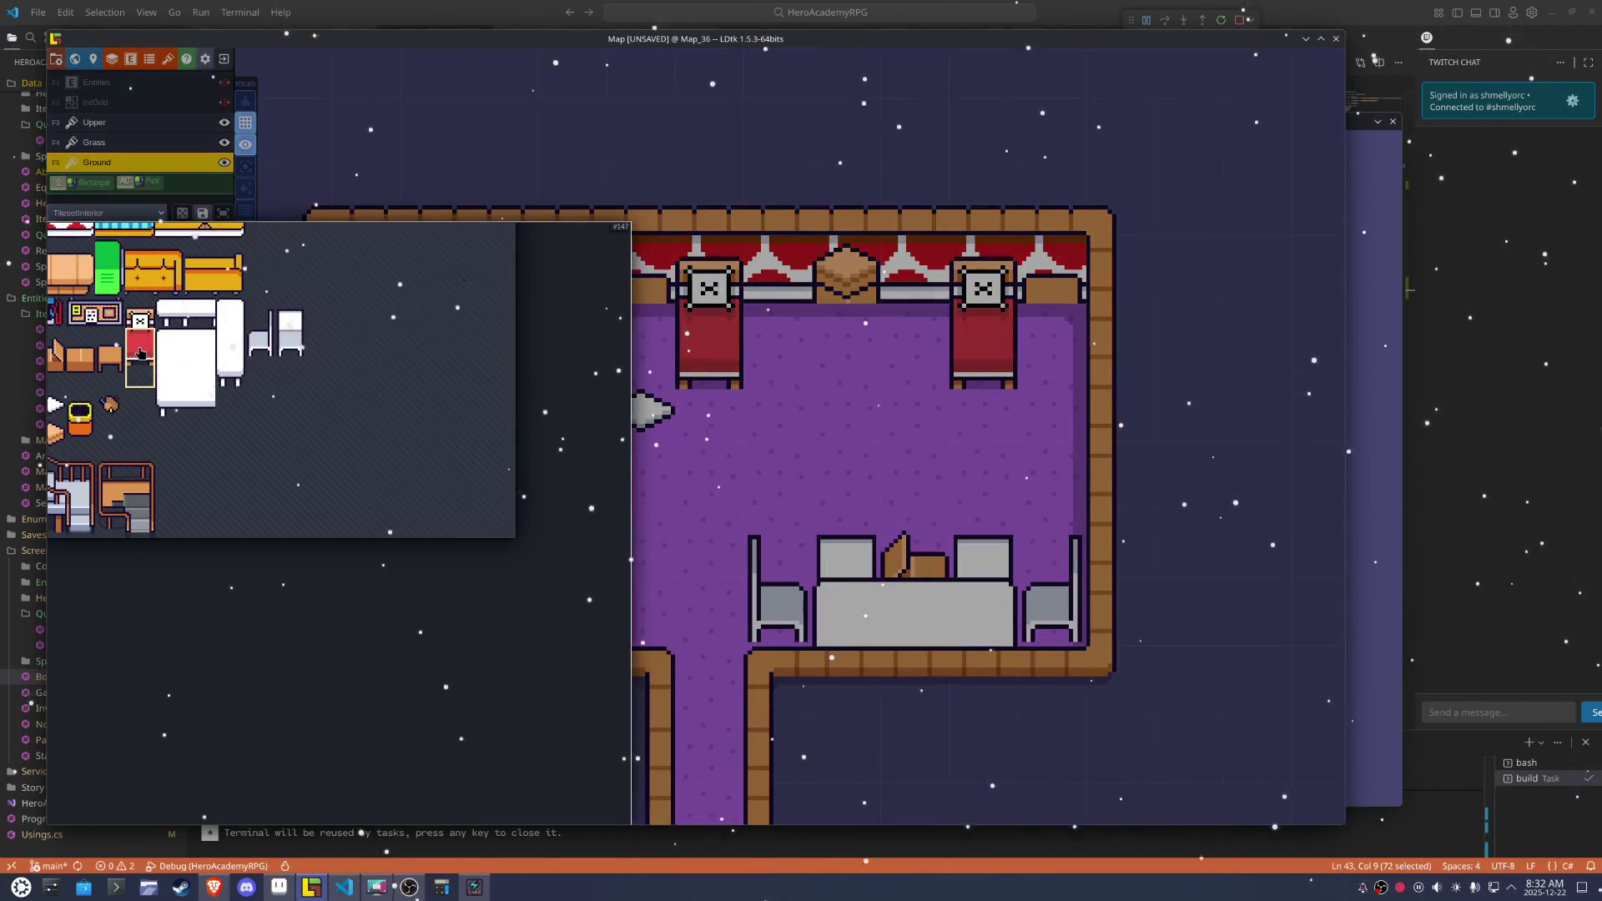
drag(139, 353, 267, 412)
click(845, 334)
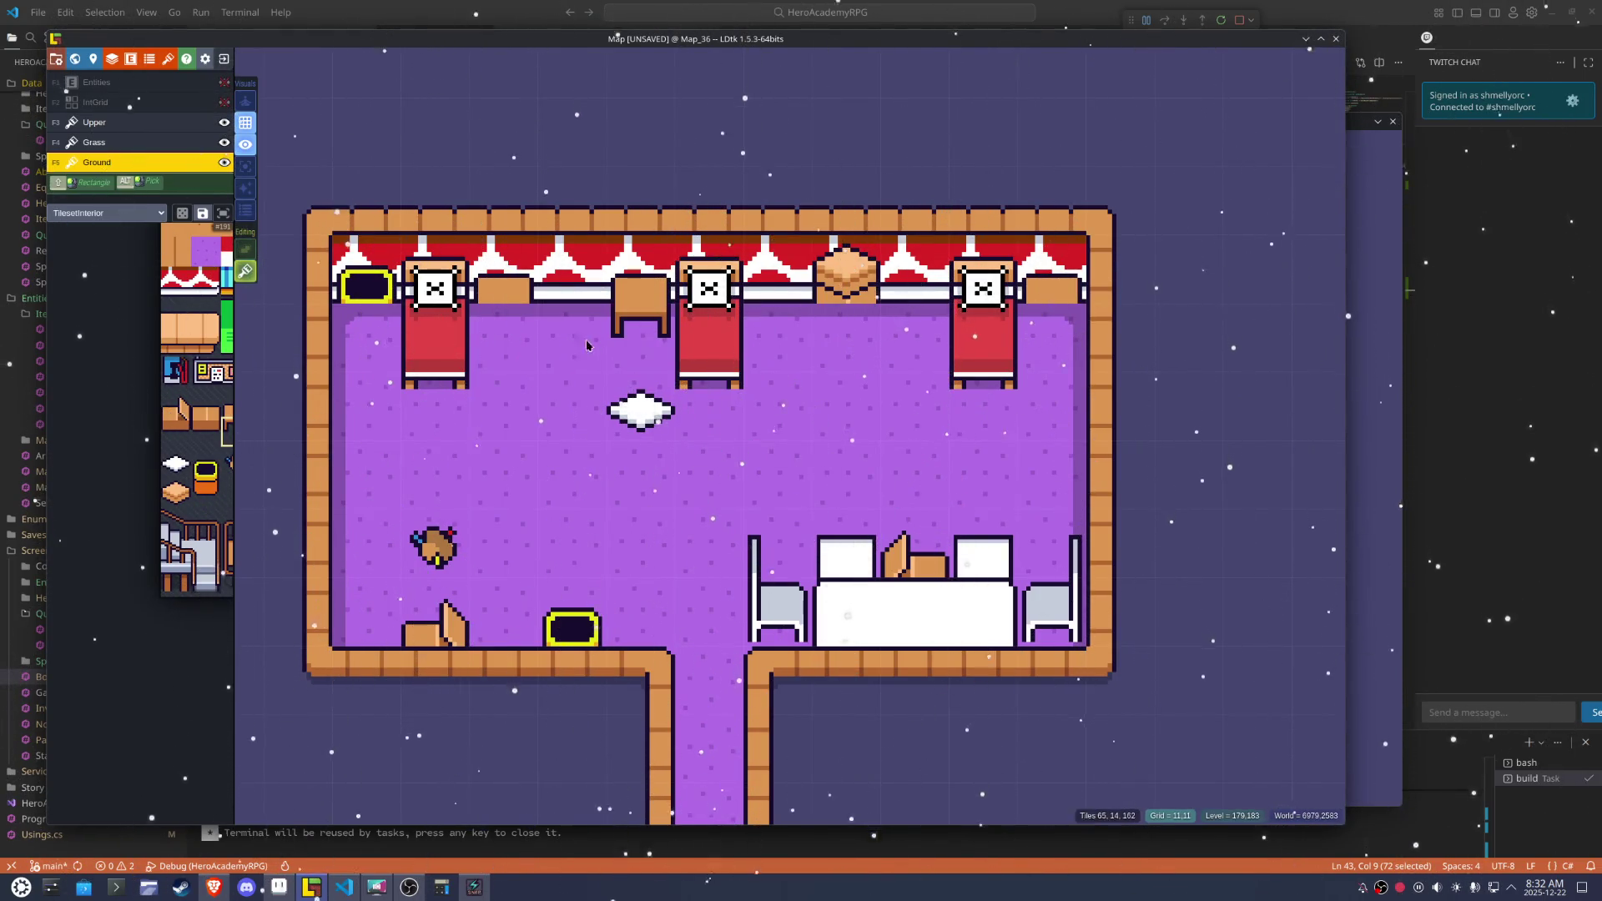
click(492, 355)
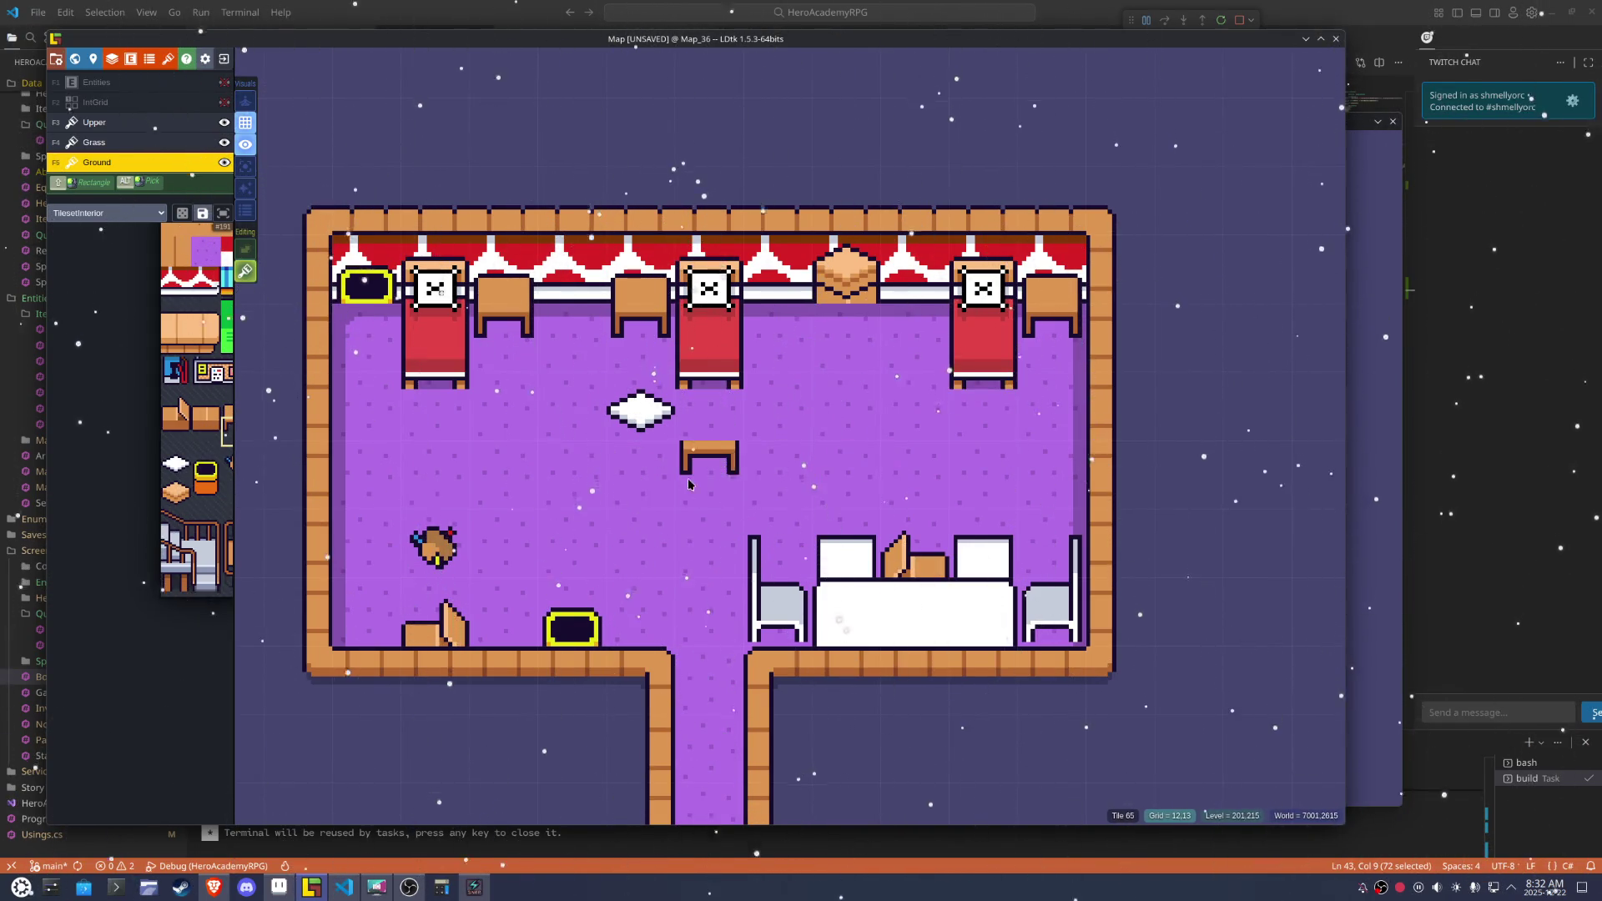
click(210, 488)
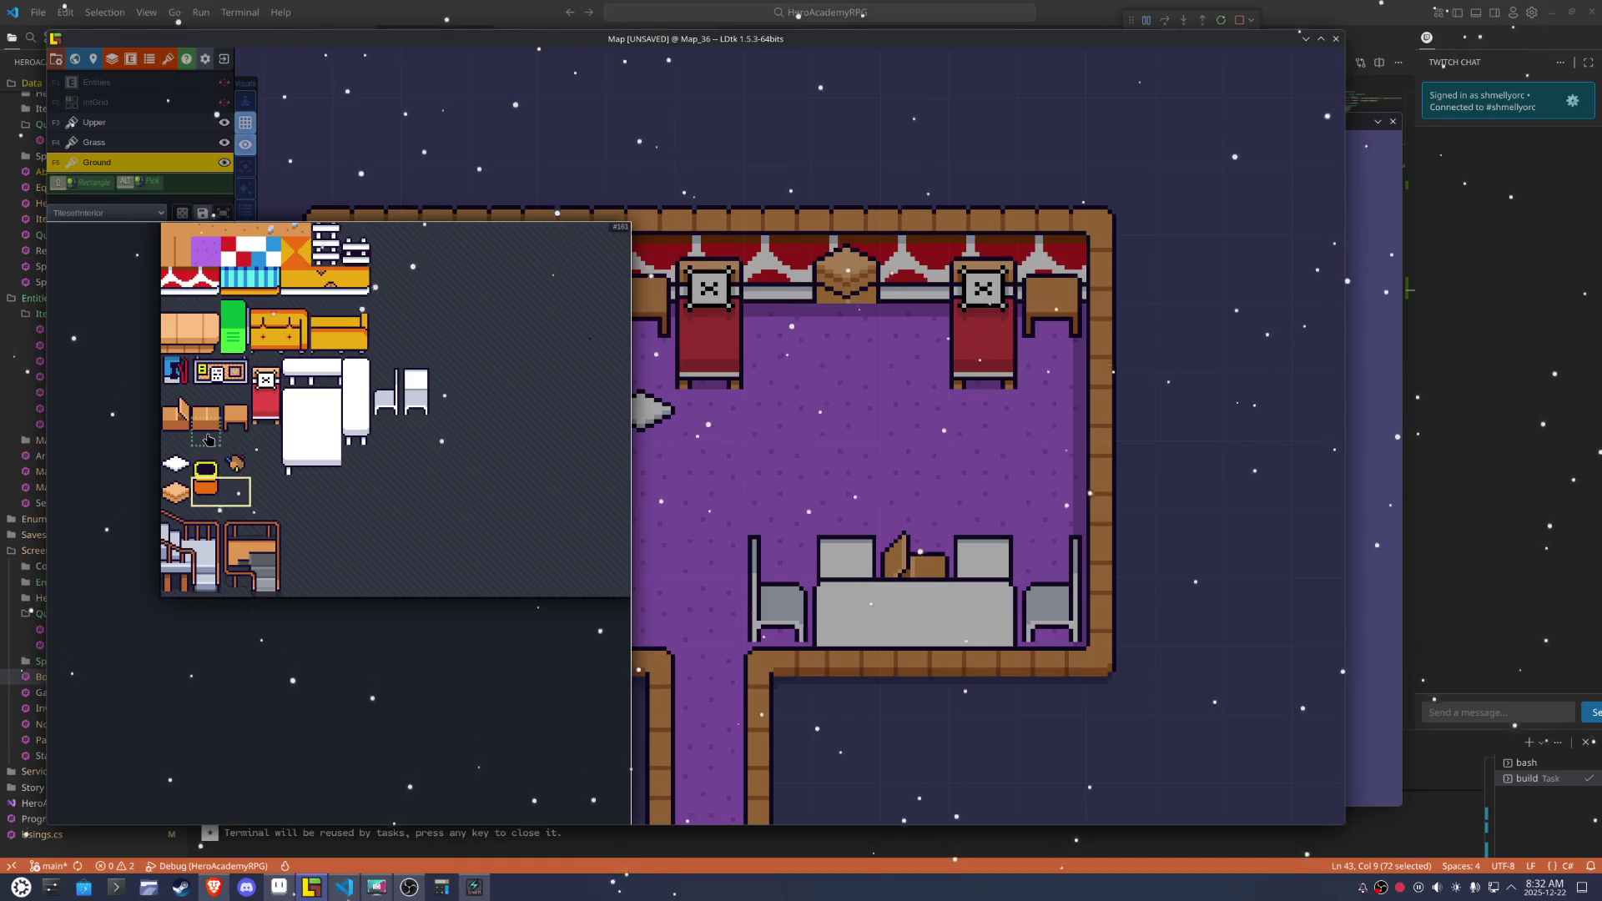
click(209, 439)
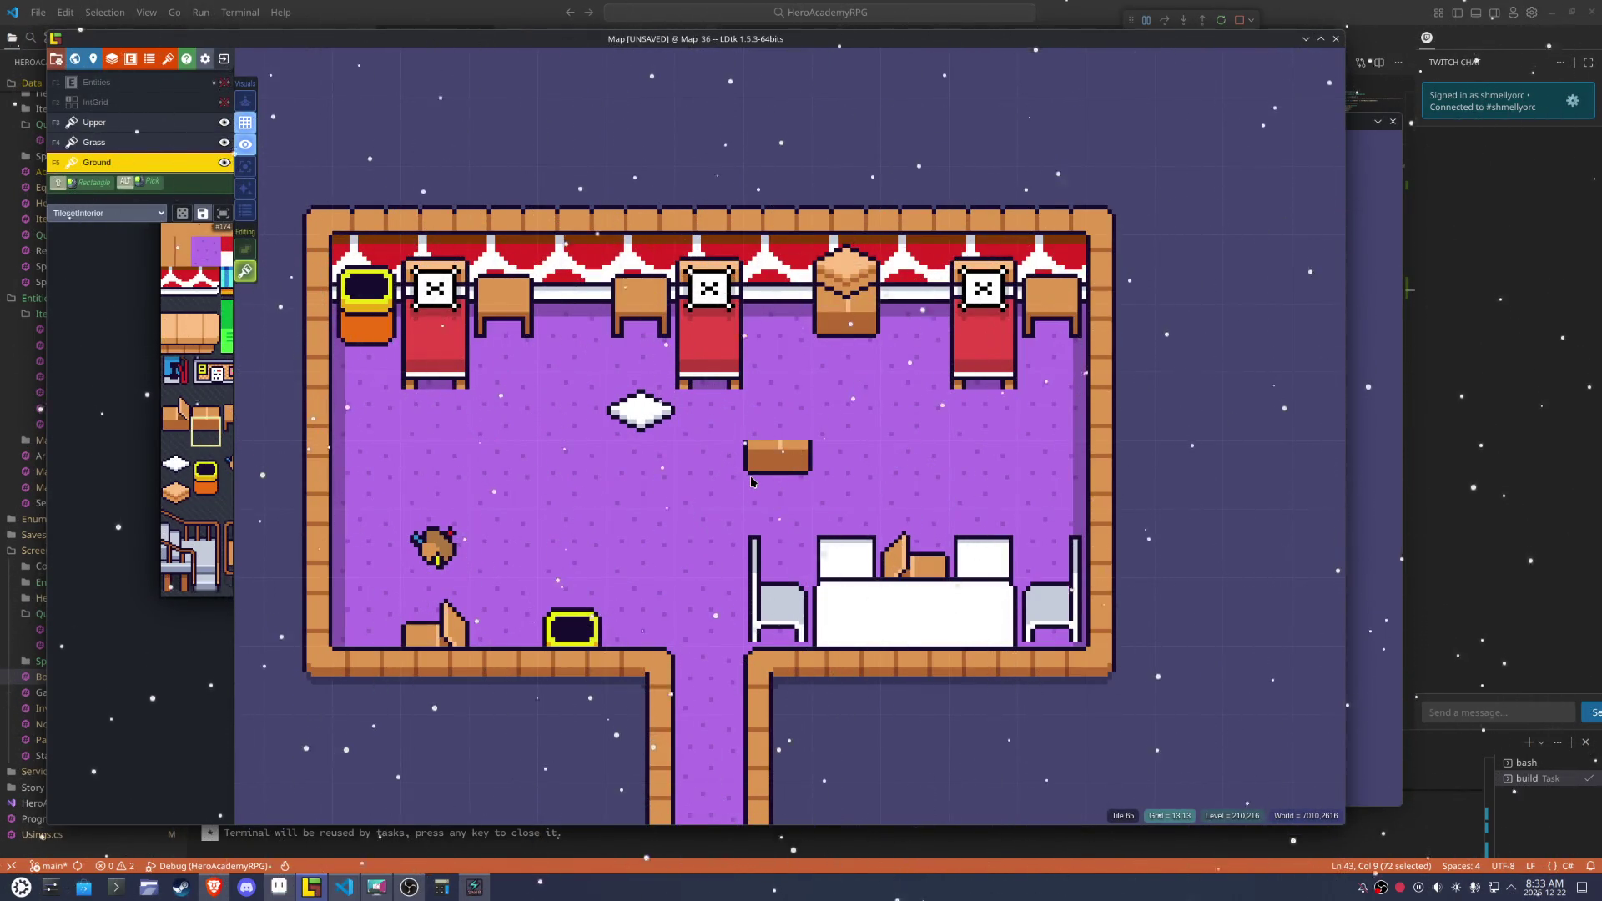
key(ctrl+s)
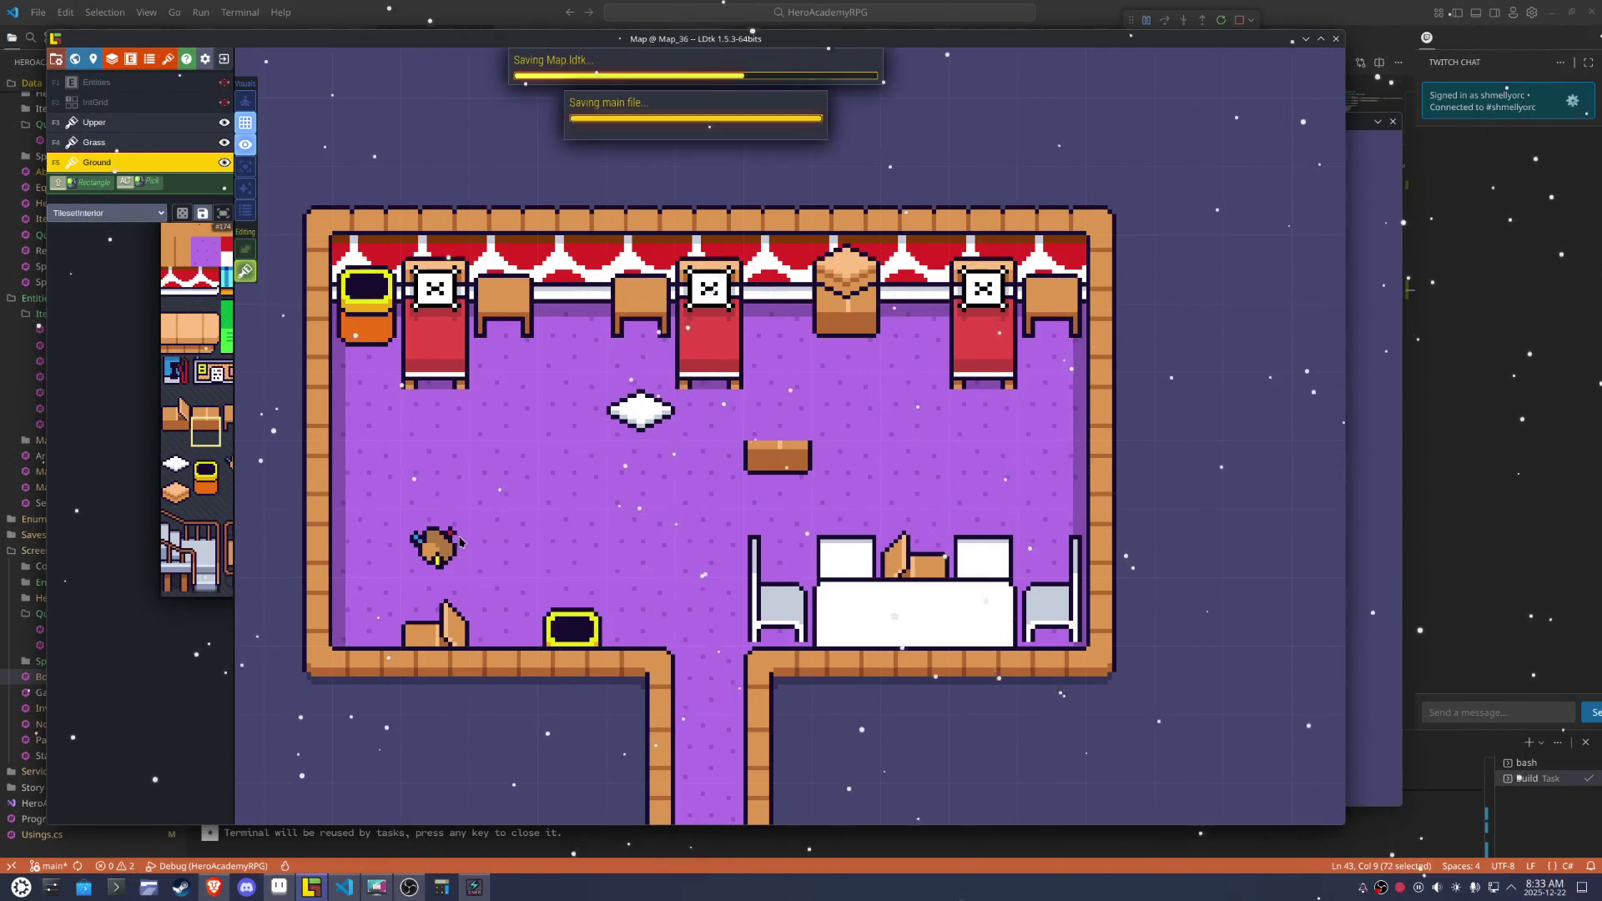
Paint corridor floor tiles at the room entrance, flip a tile vertically, and save Map_36
mouse_move(155, 326)
drag(268, 487, 421, 409)
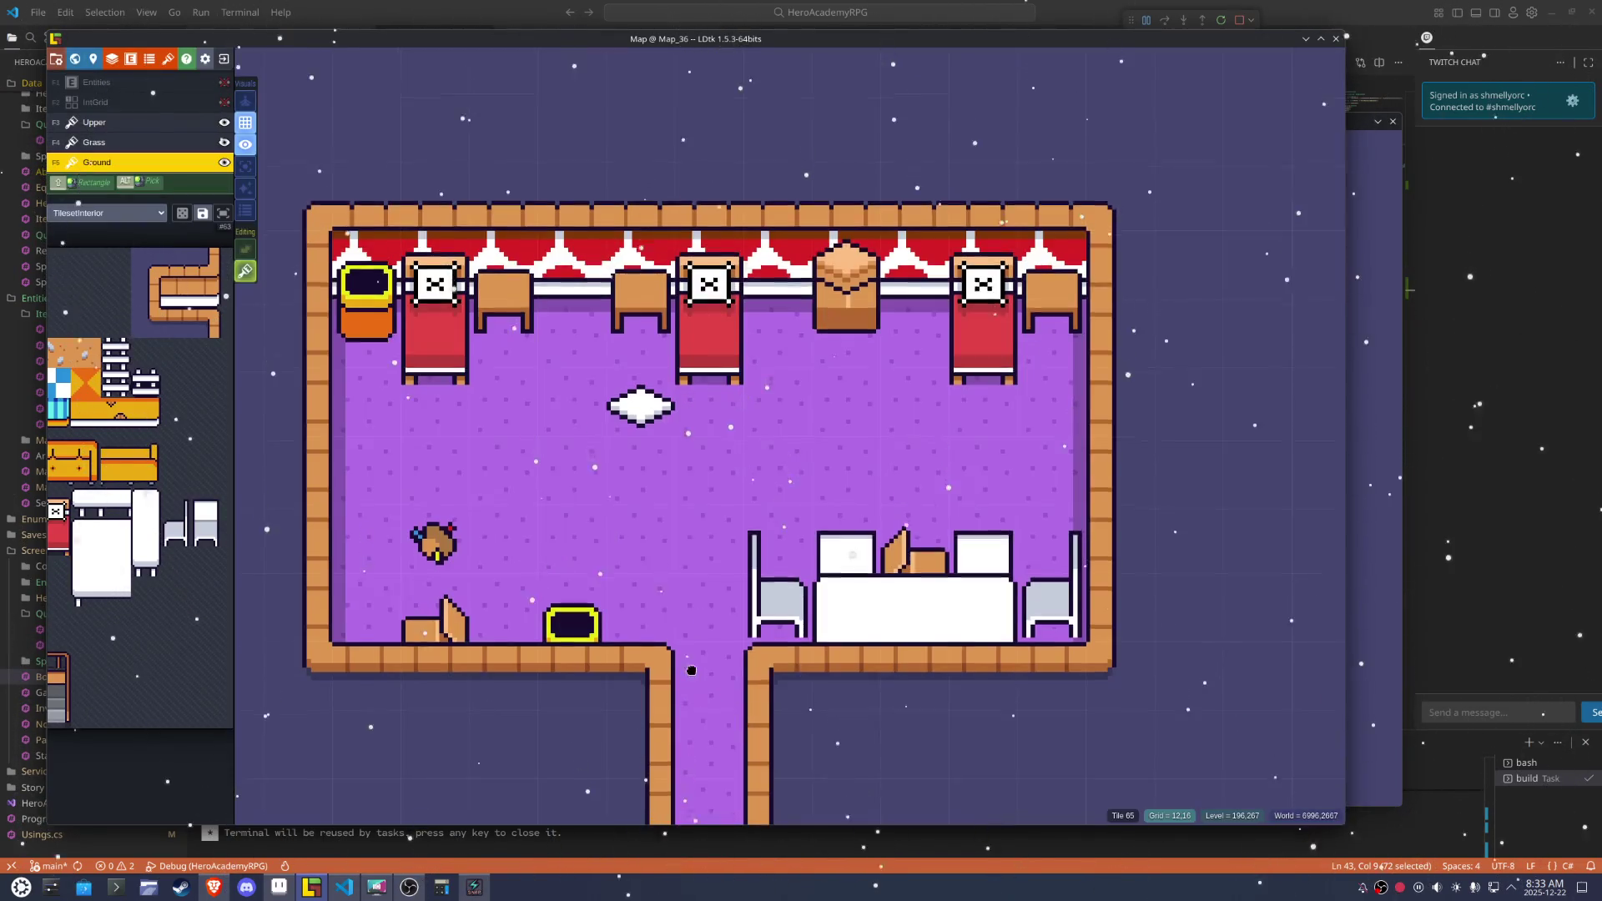
click(731, 684)
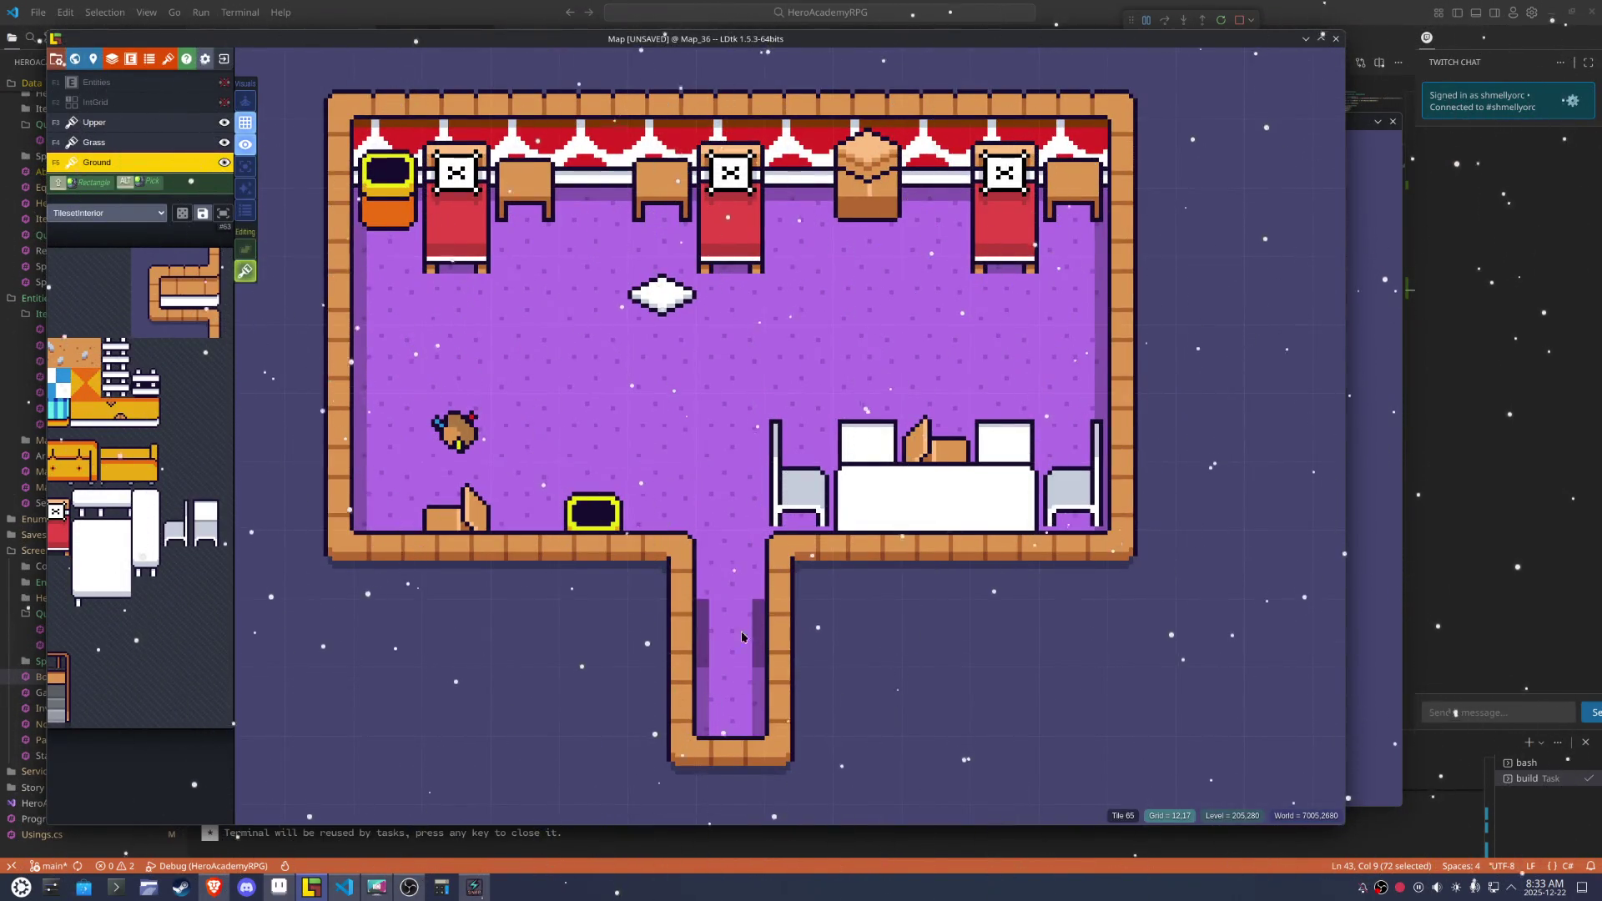
mouse_move(221, 403)
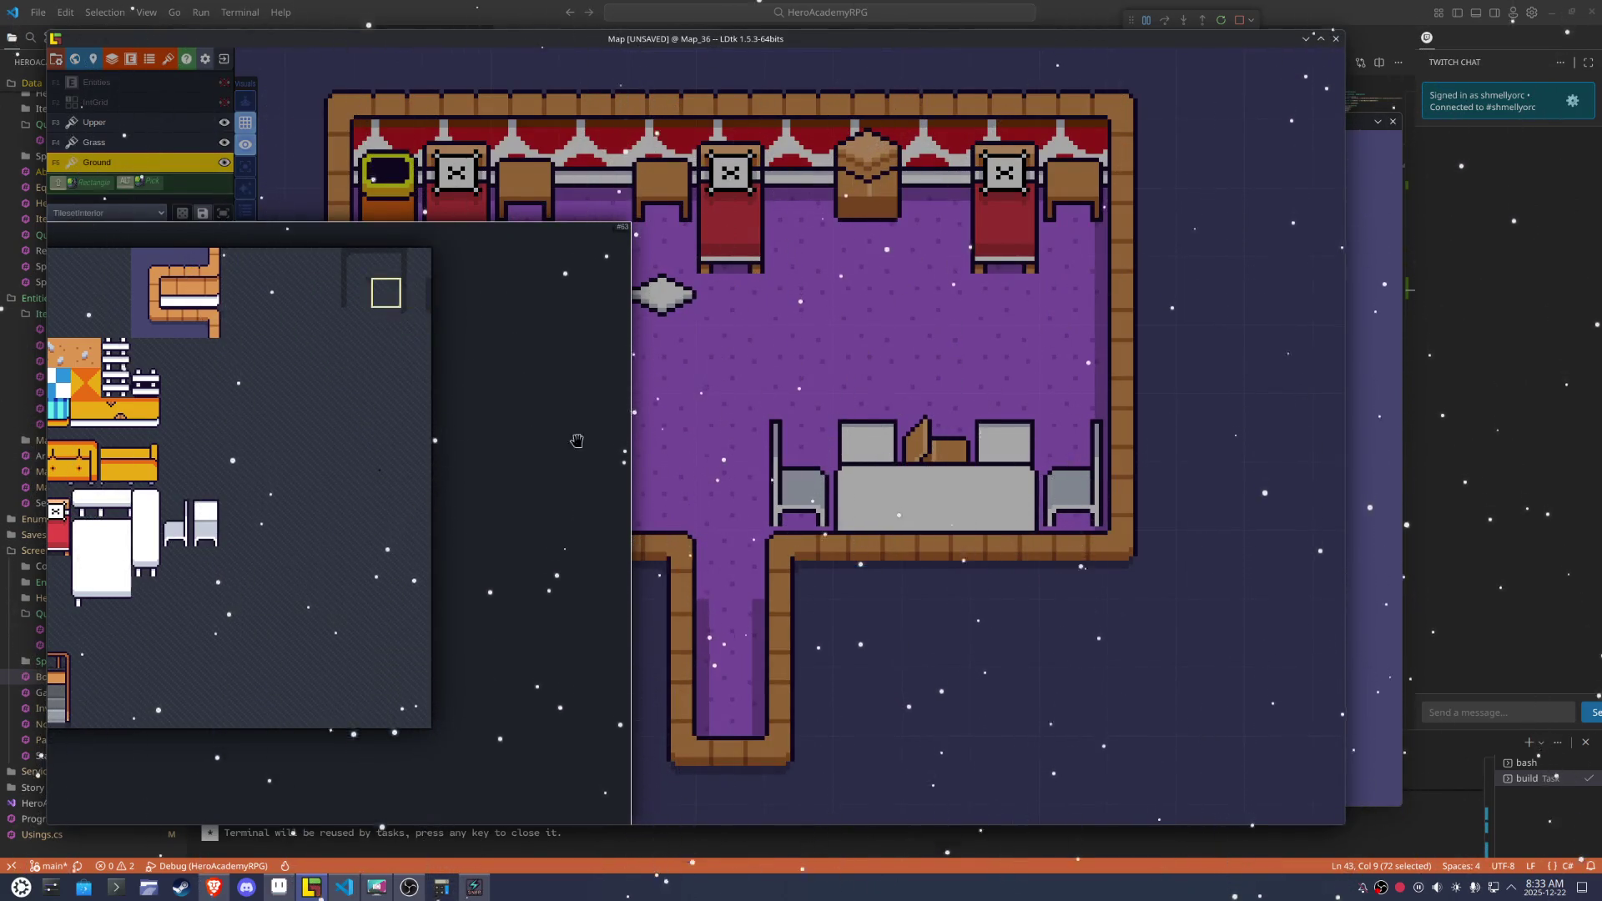
mouse_move(295, 314)
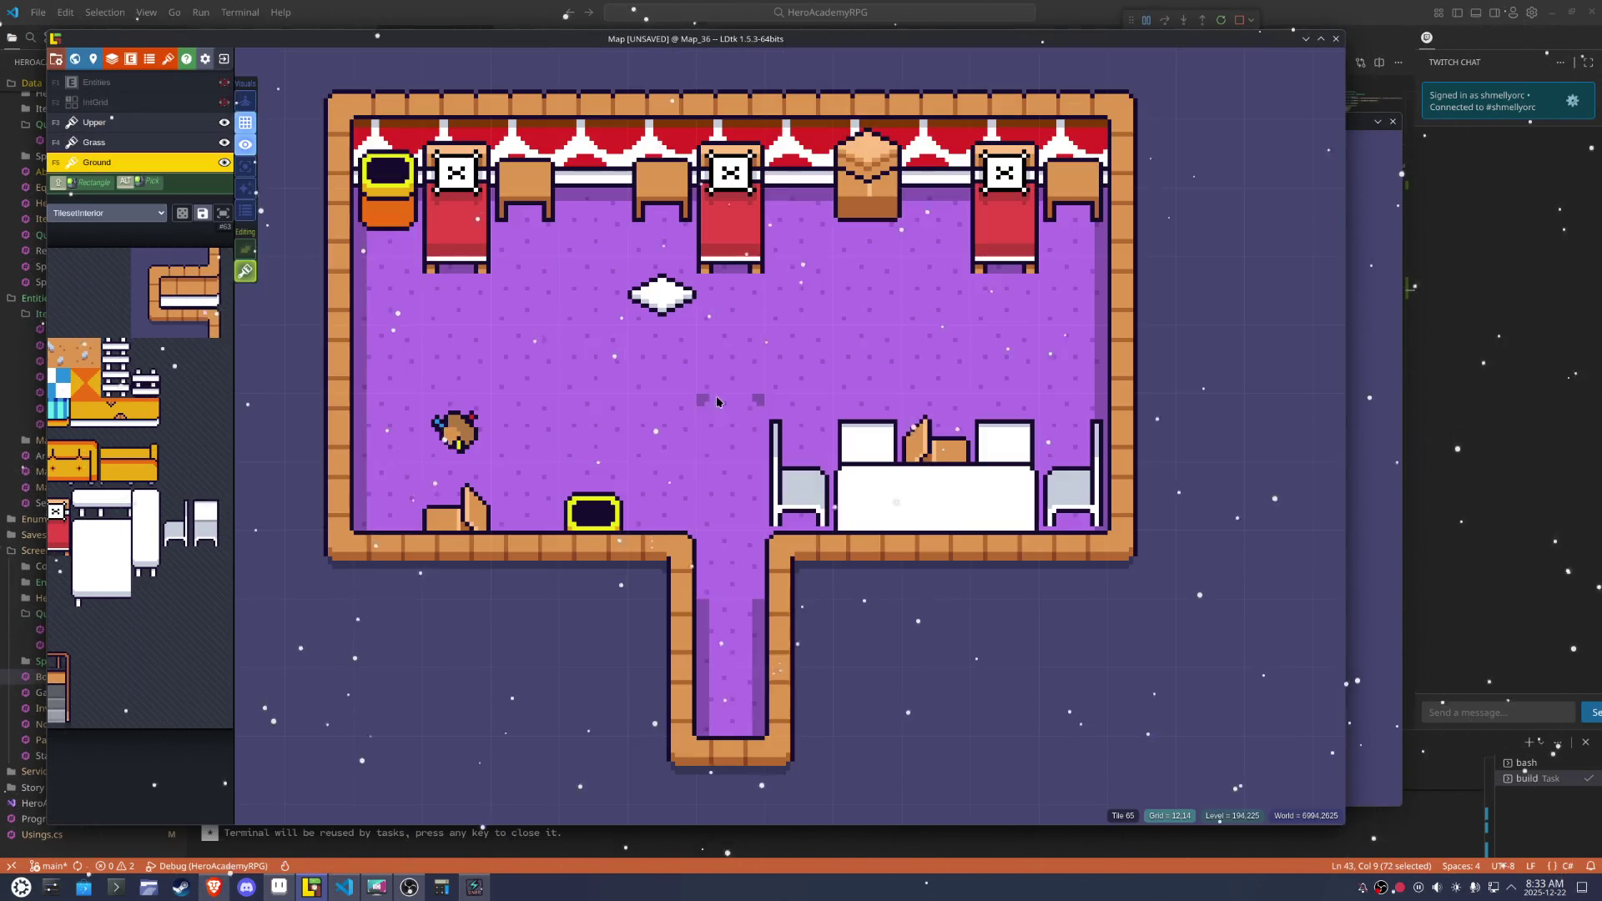
key(y)
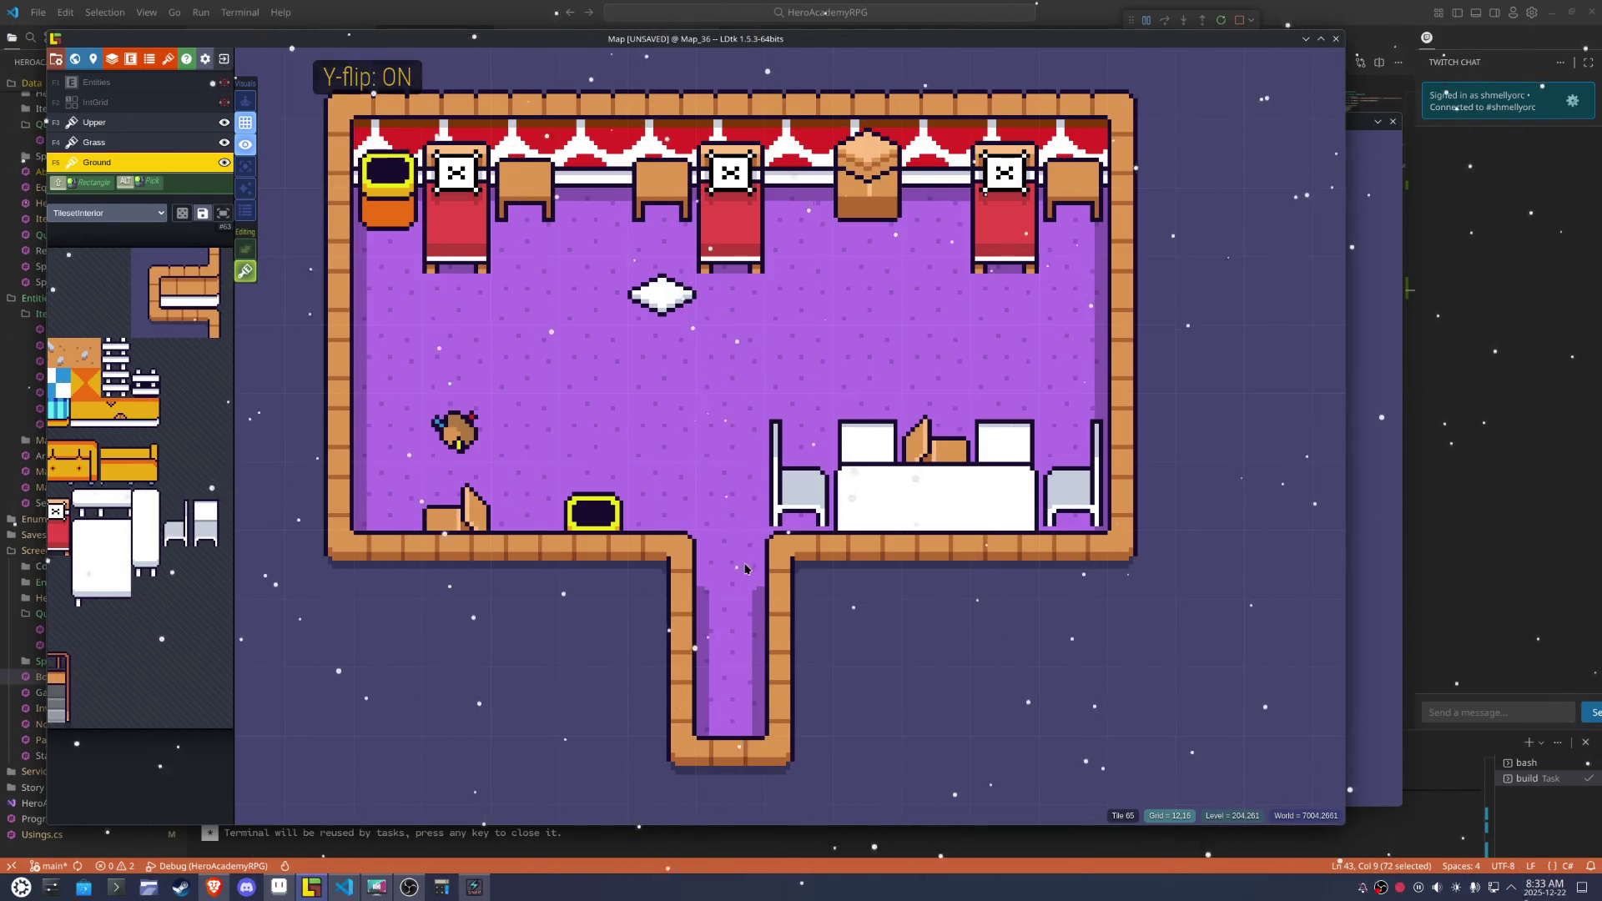
key(ctrl+s)
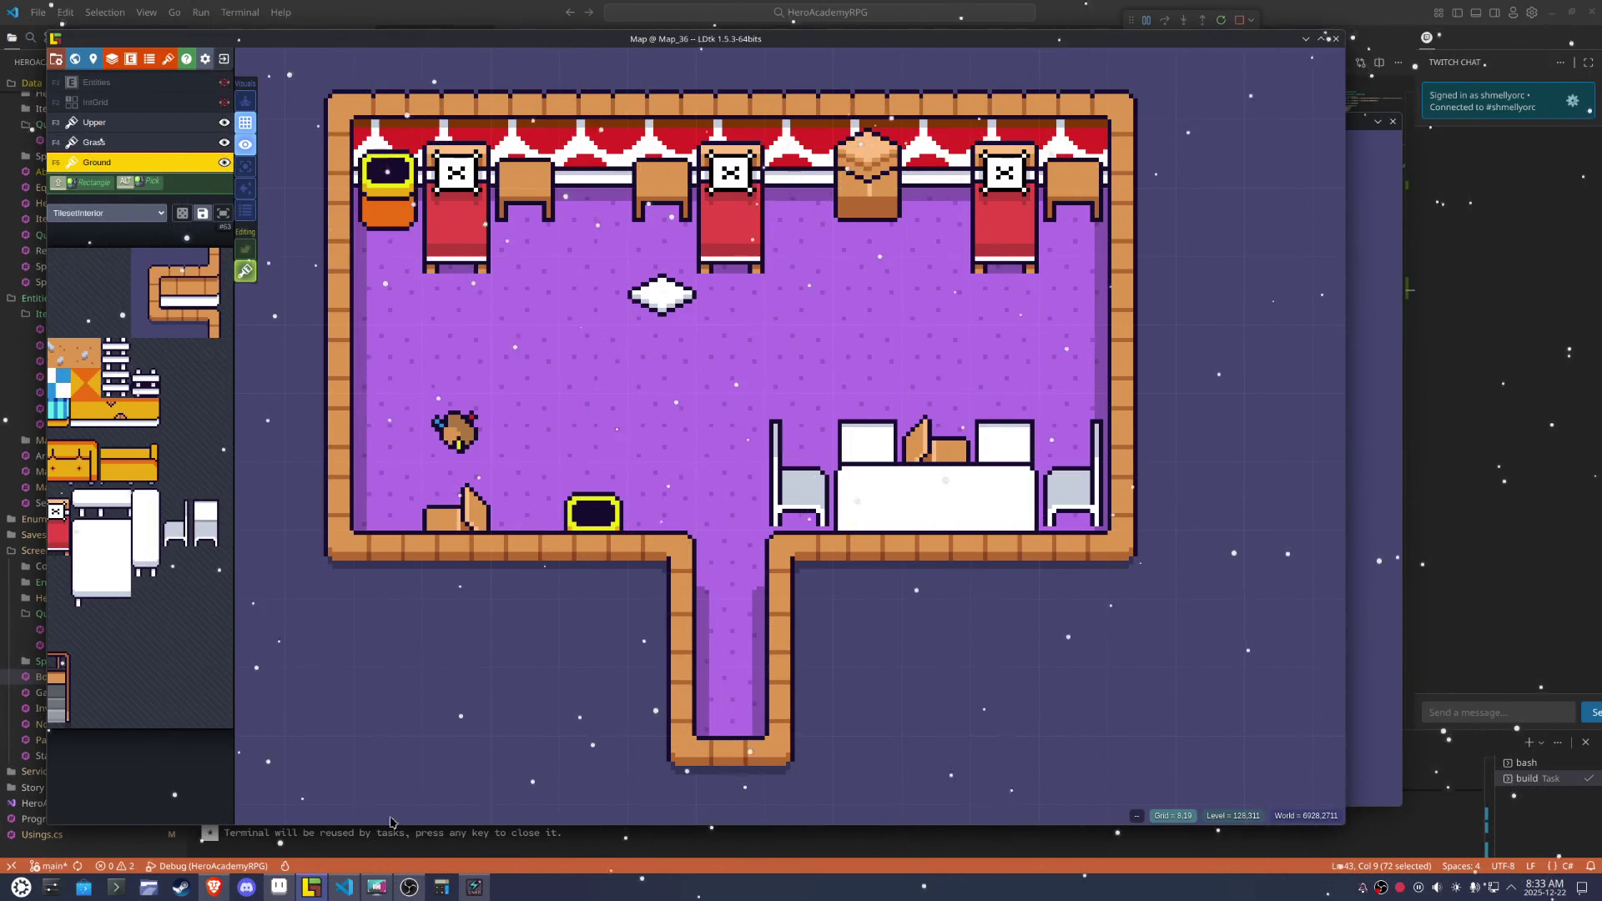
key(alt+Tab)
Paint a grey shadow strip under the wooden chair on the Shadow layer
scroll(down, 3)
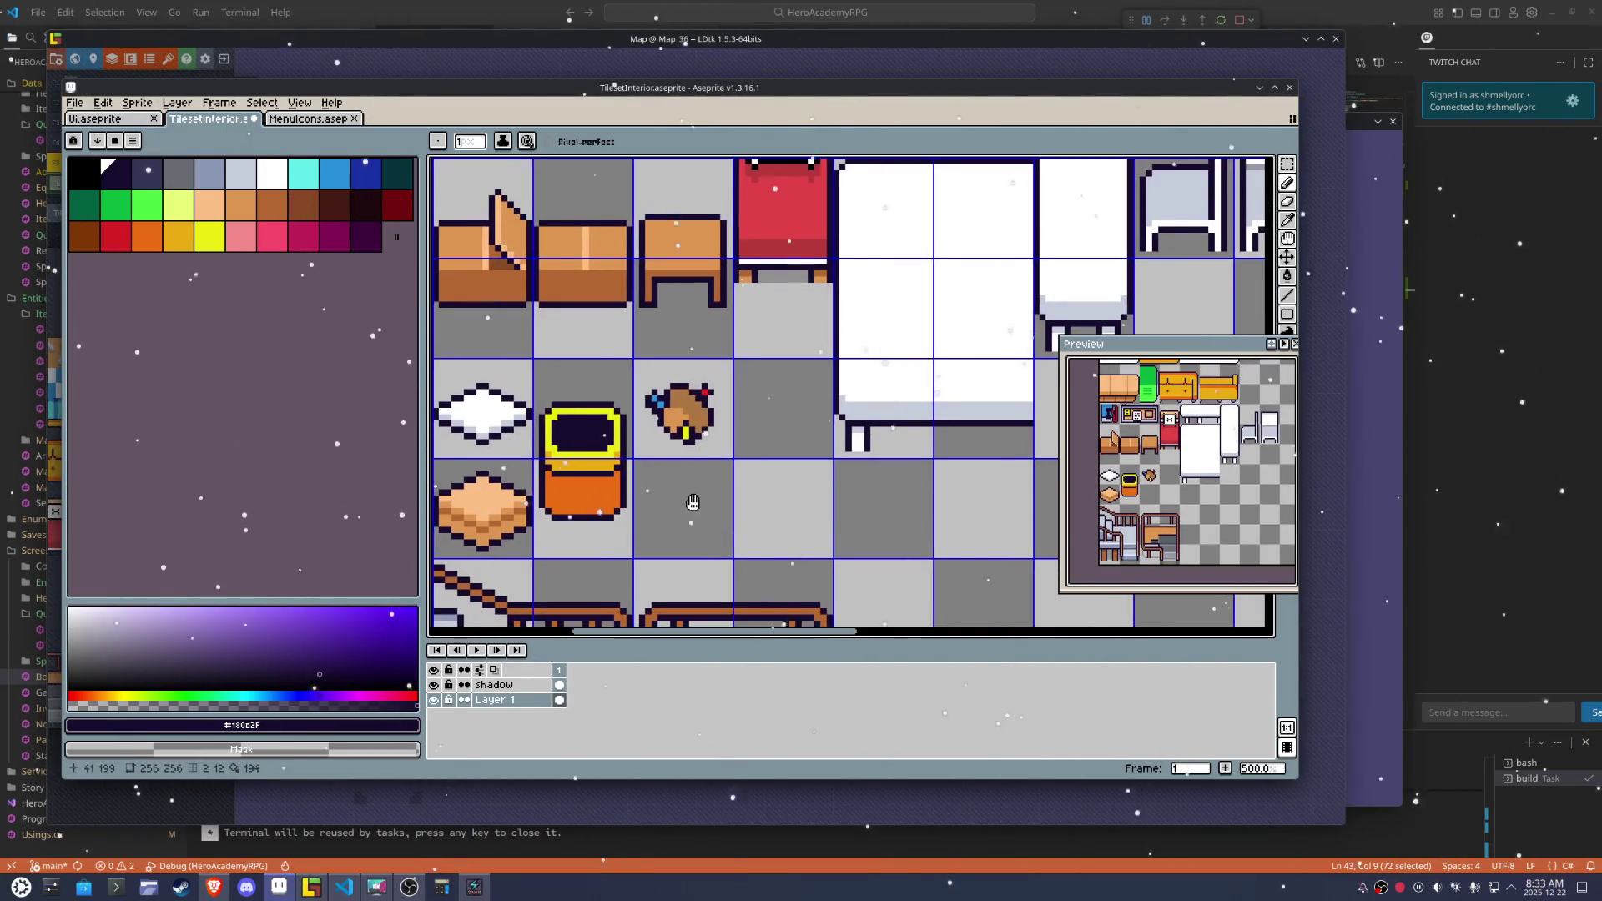
scroll(up, 3)
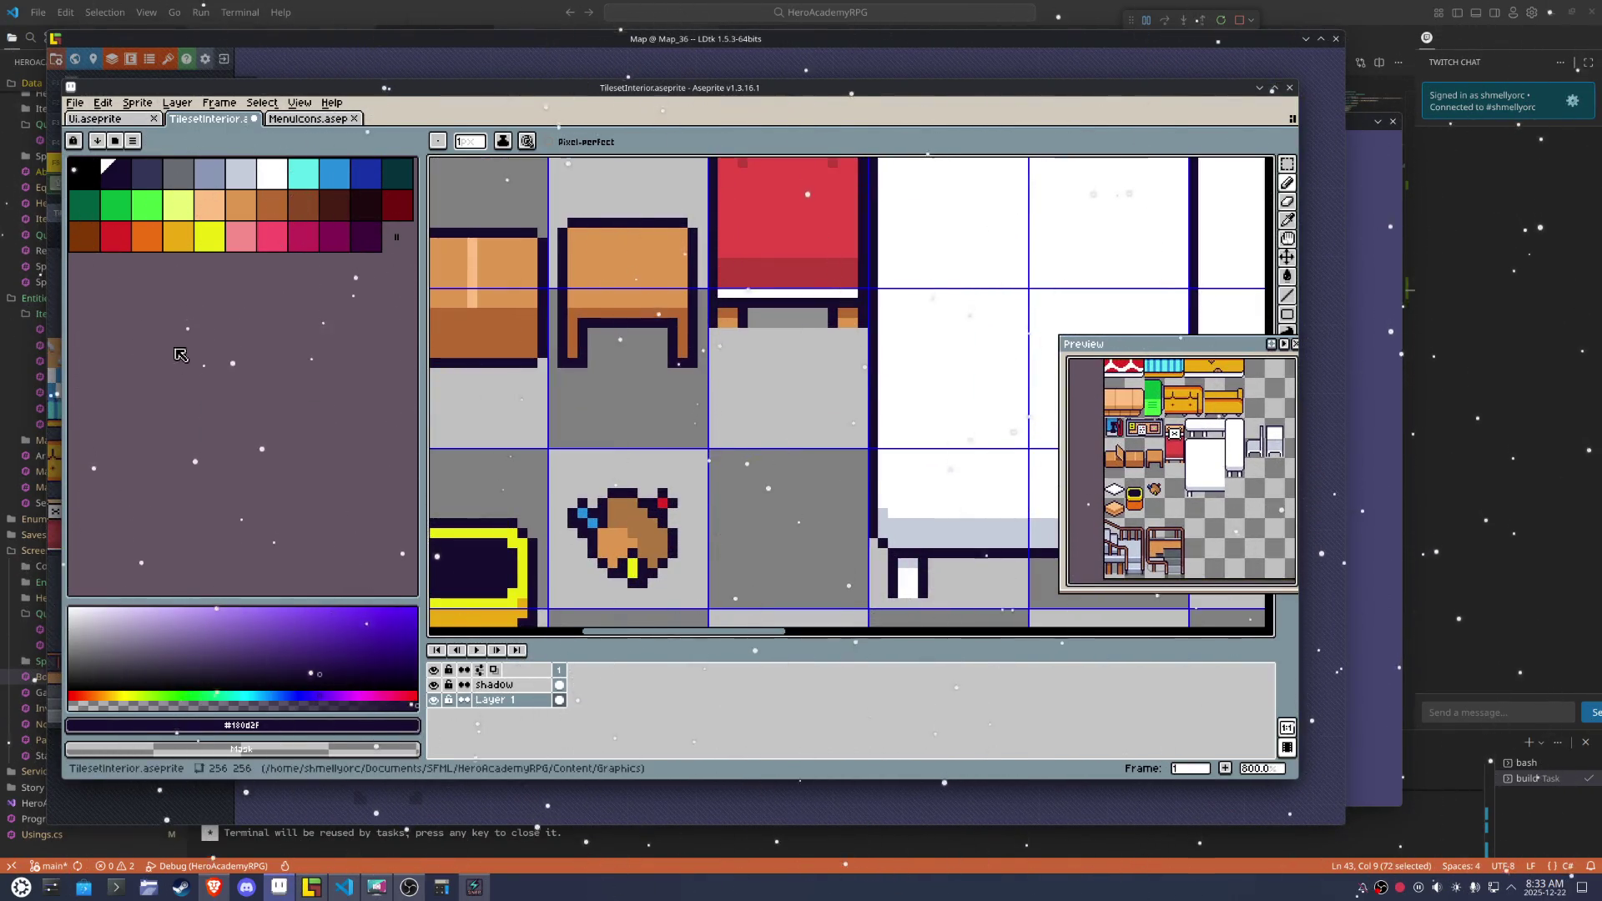
click(222, 547)
click(501, 685)
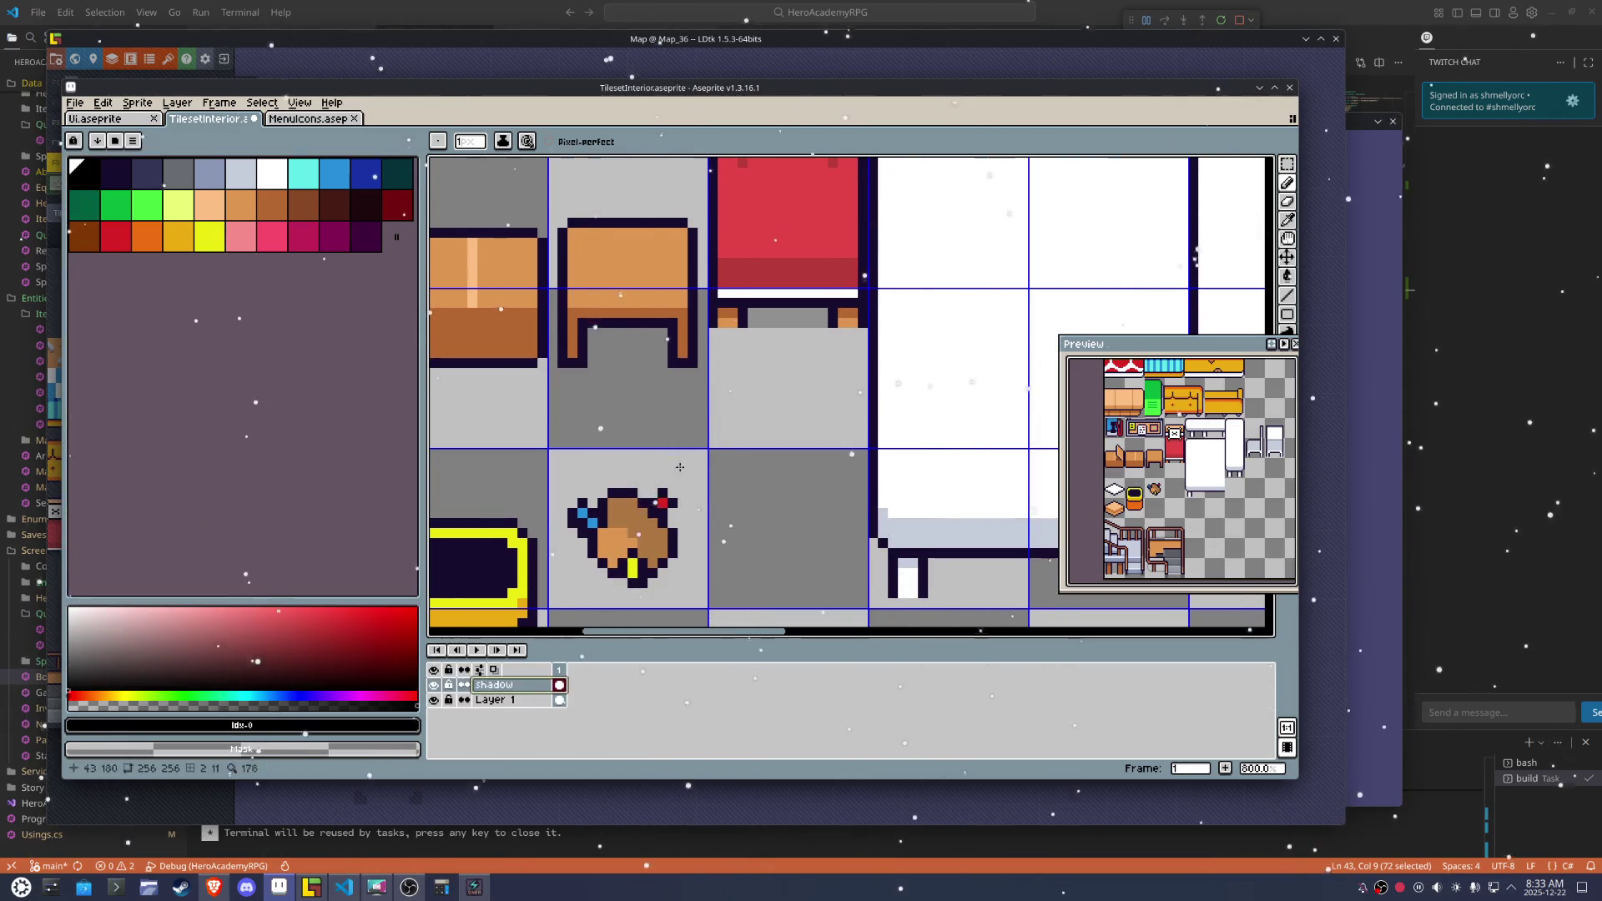
drag(664, 353, 590, 333)
key(ctrl)
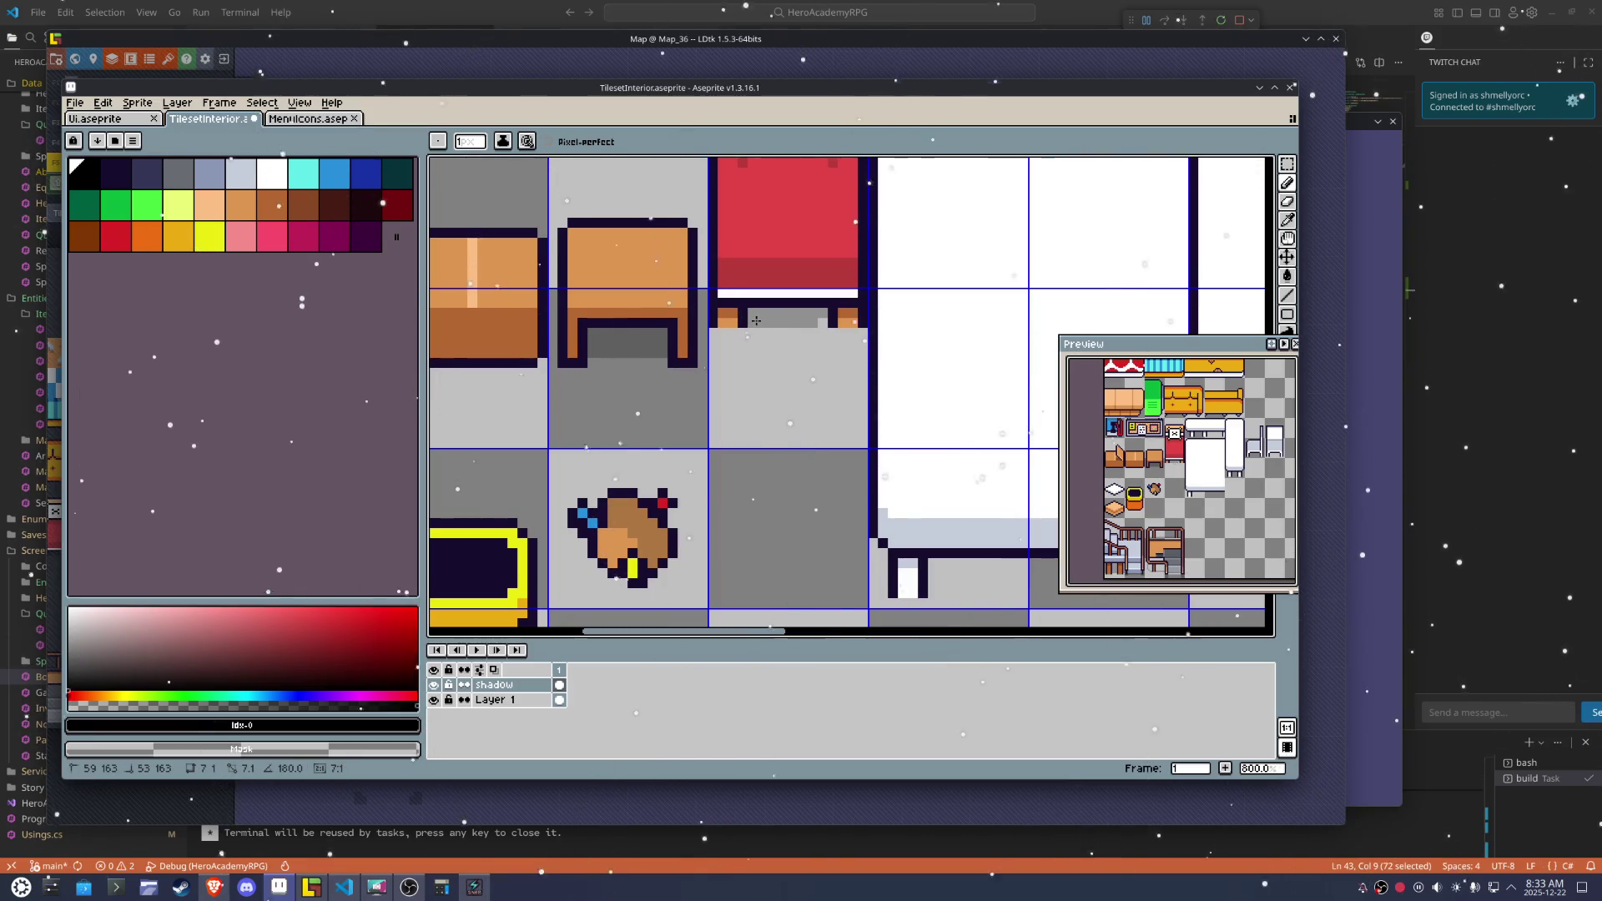
key(ctrl)
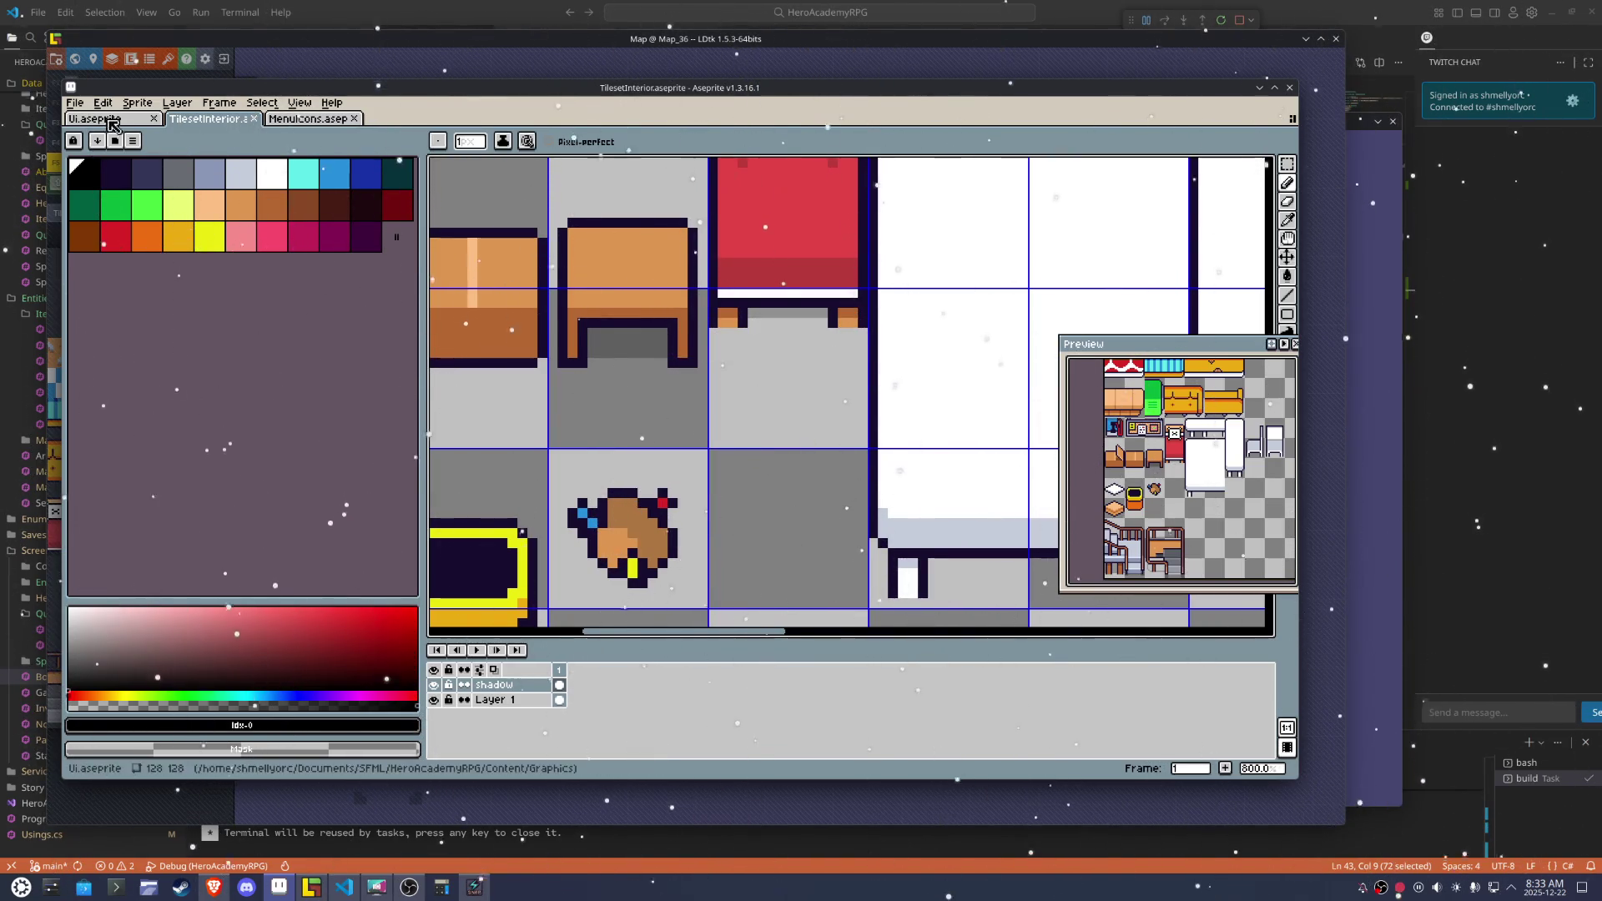
Re-export the tileset with Repeat Last Export and return to LDtk
click(74, 101)
mouse_move(135, 226)
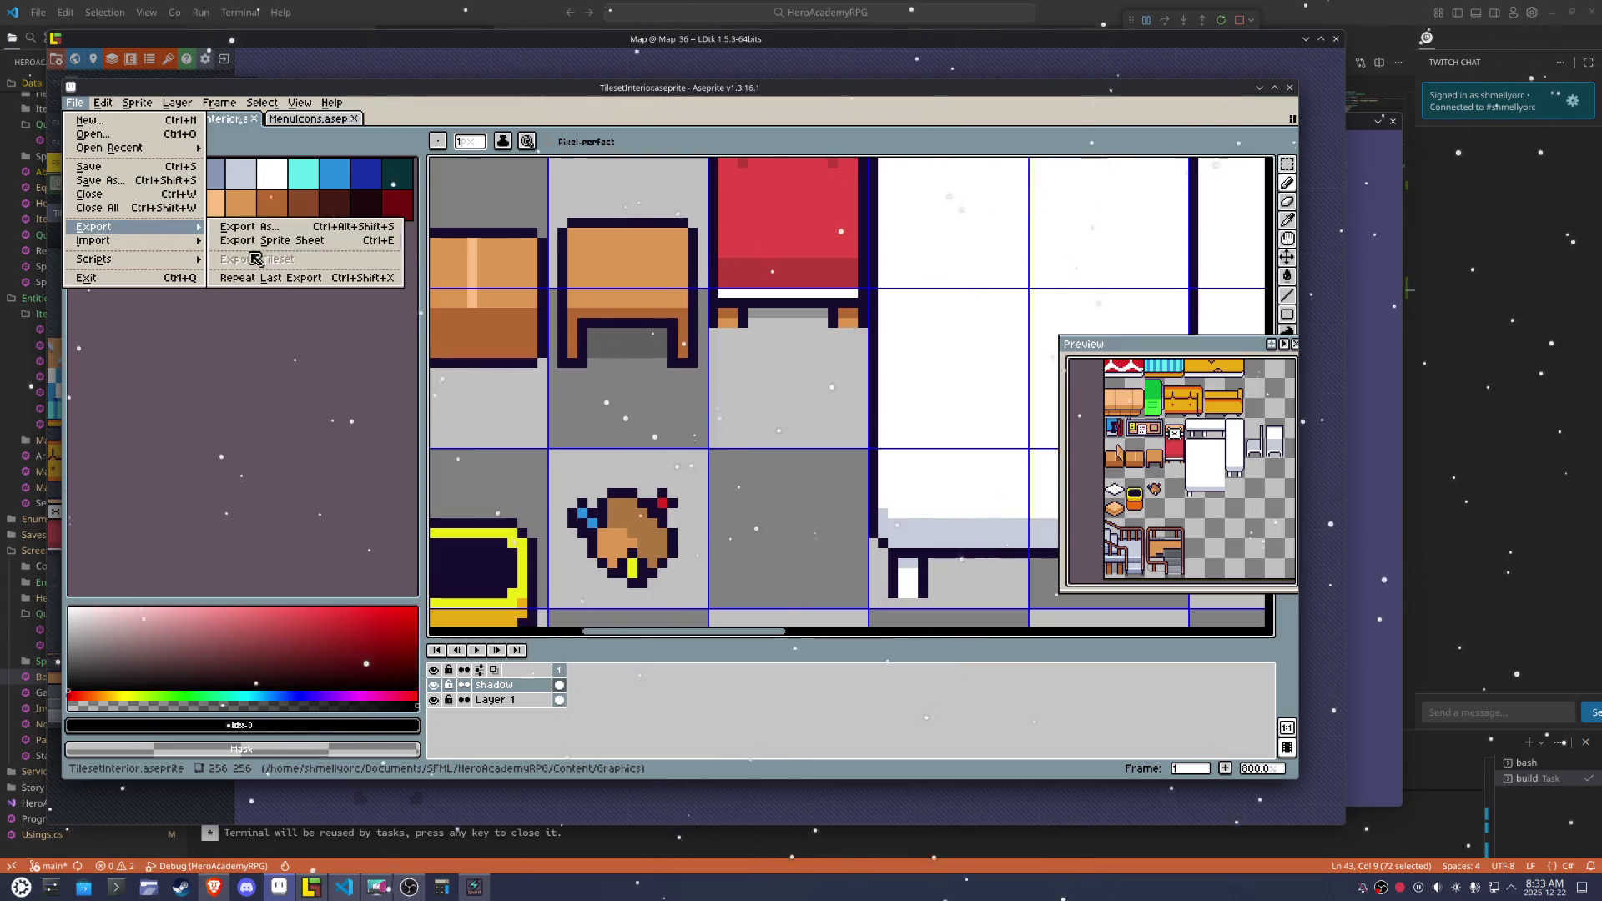
click(259, 275)
key(alt+Tab)
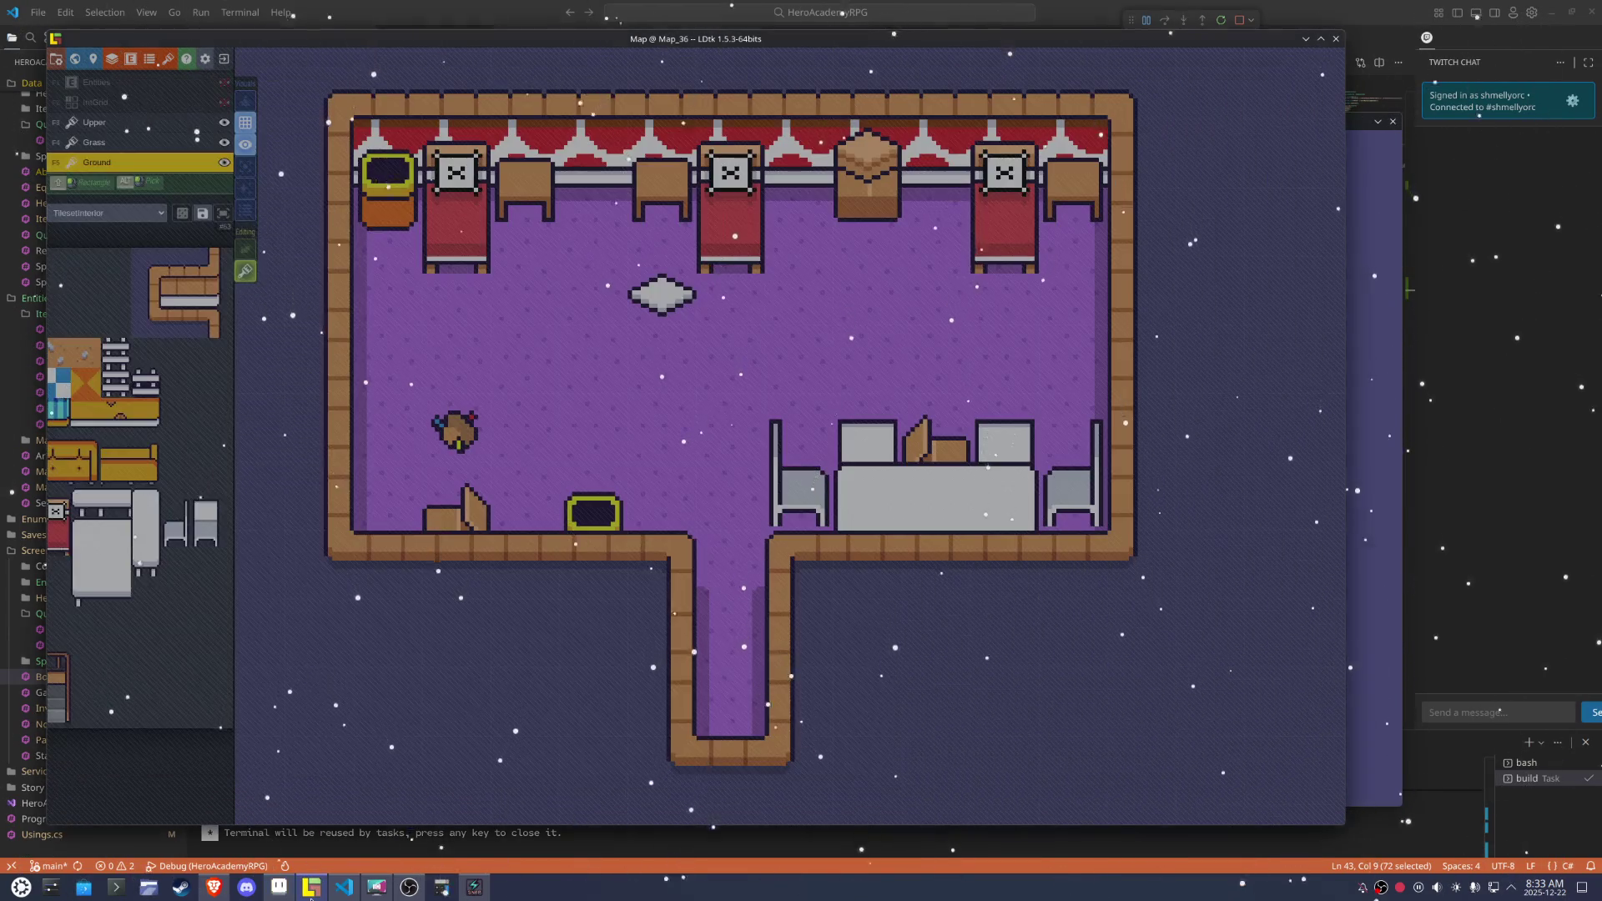
Save Map_36 with the refreshed tileset and turn the IntGrid and Entities layers back on
key(ctrl+s)
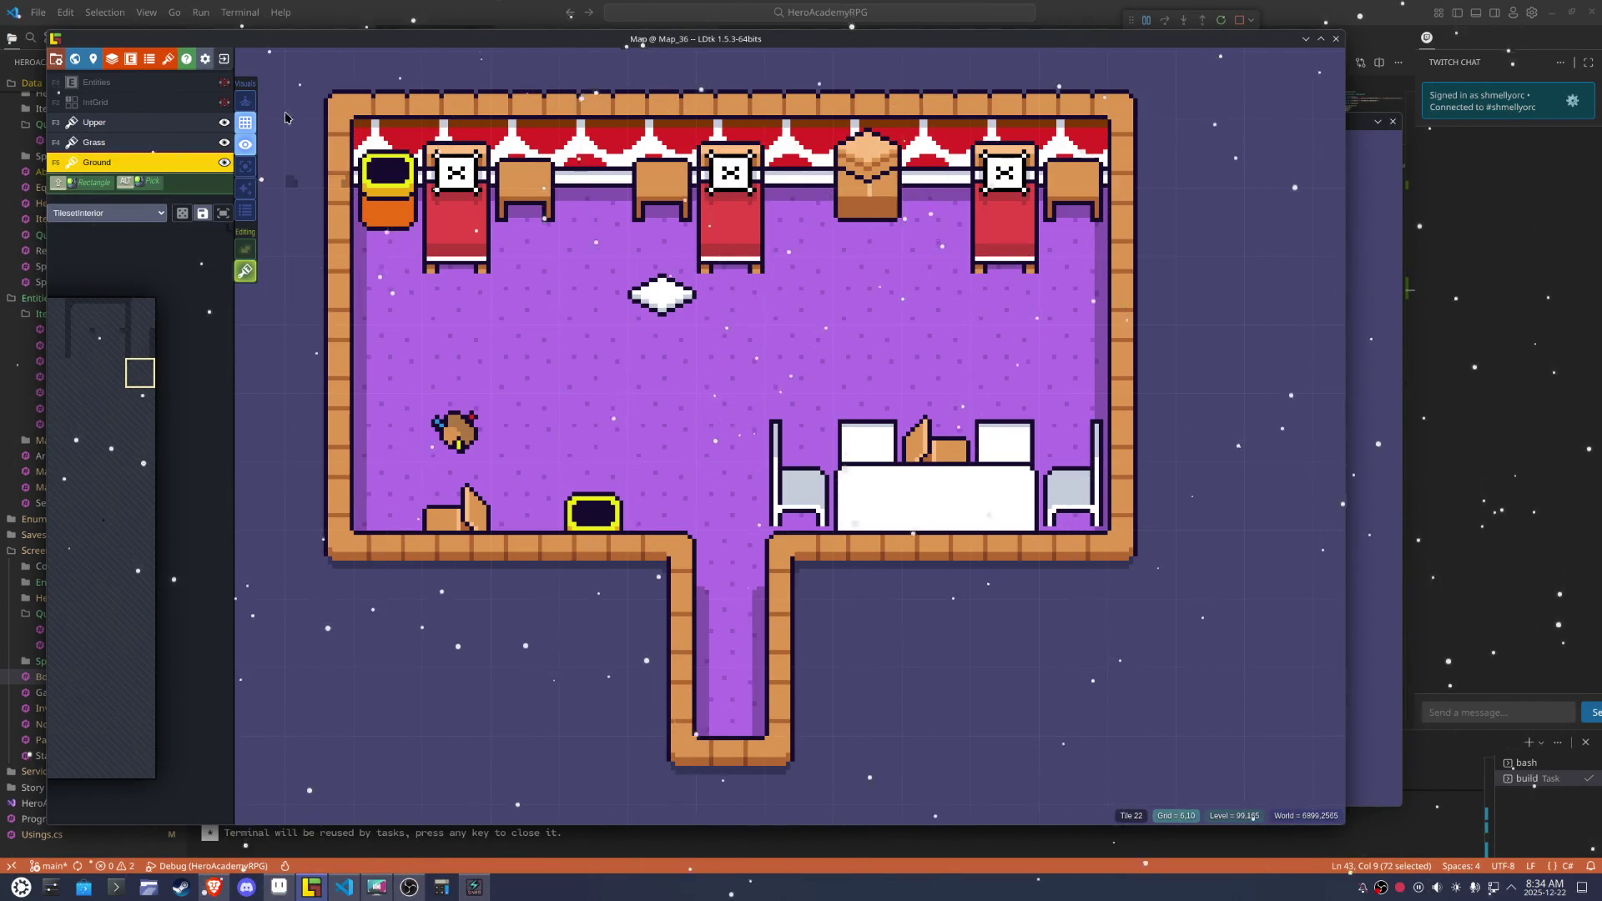
click(224, 102)
click(224, 82)
scroll(up, 3)
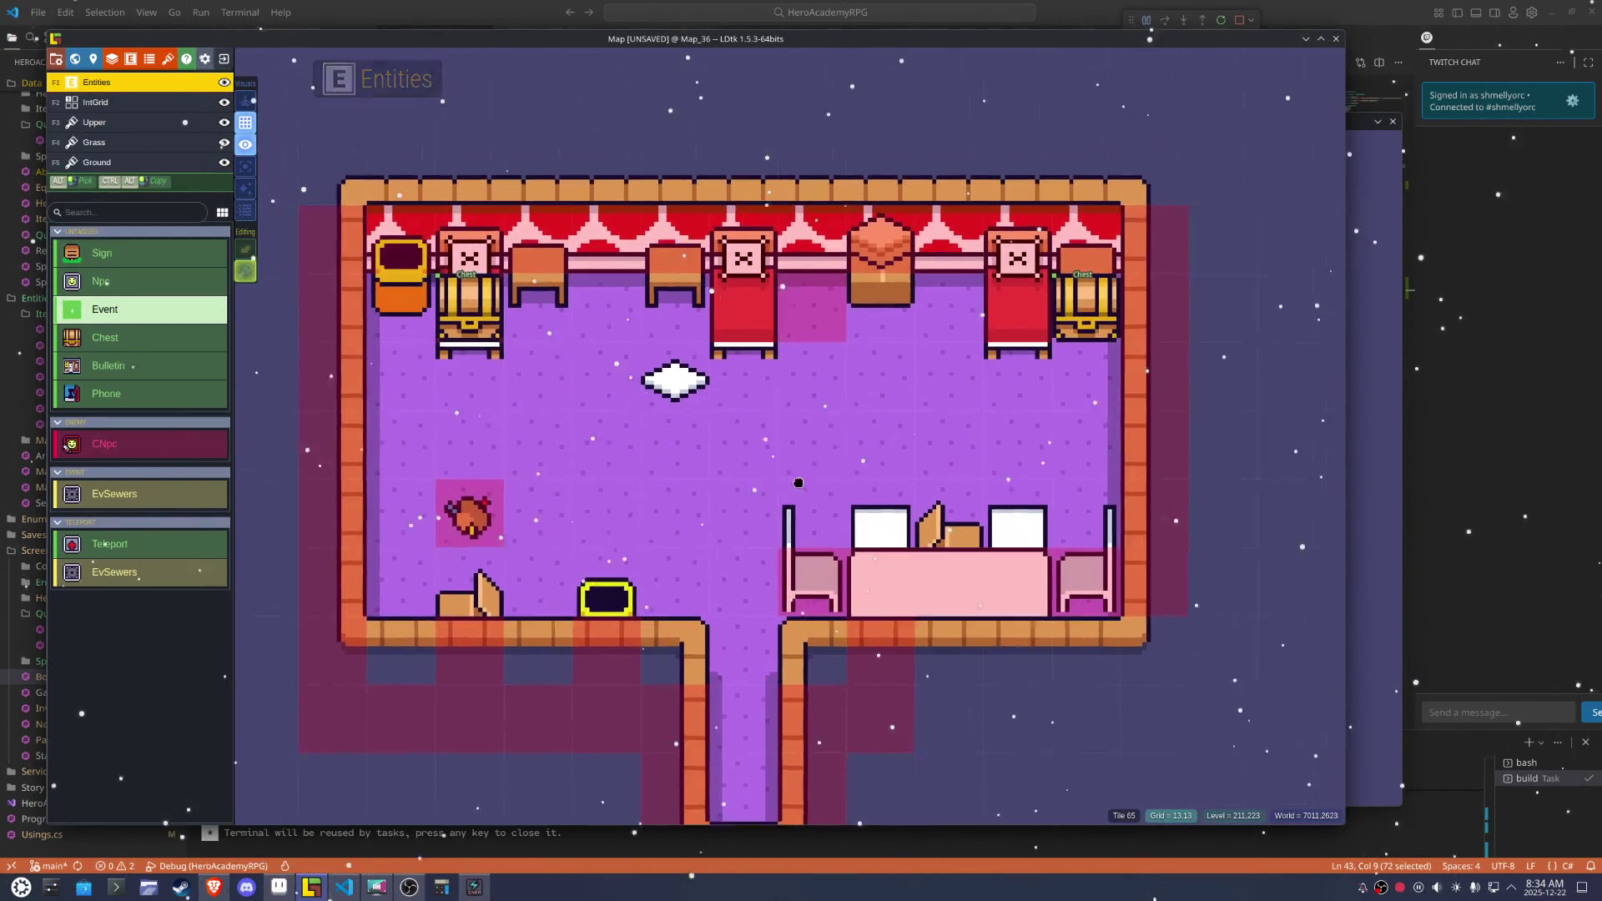
scroll(down, 3)
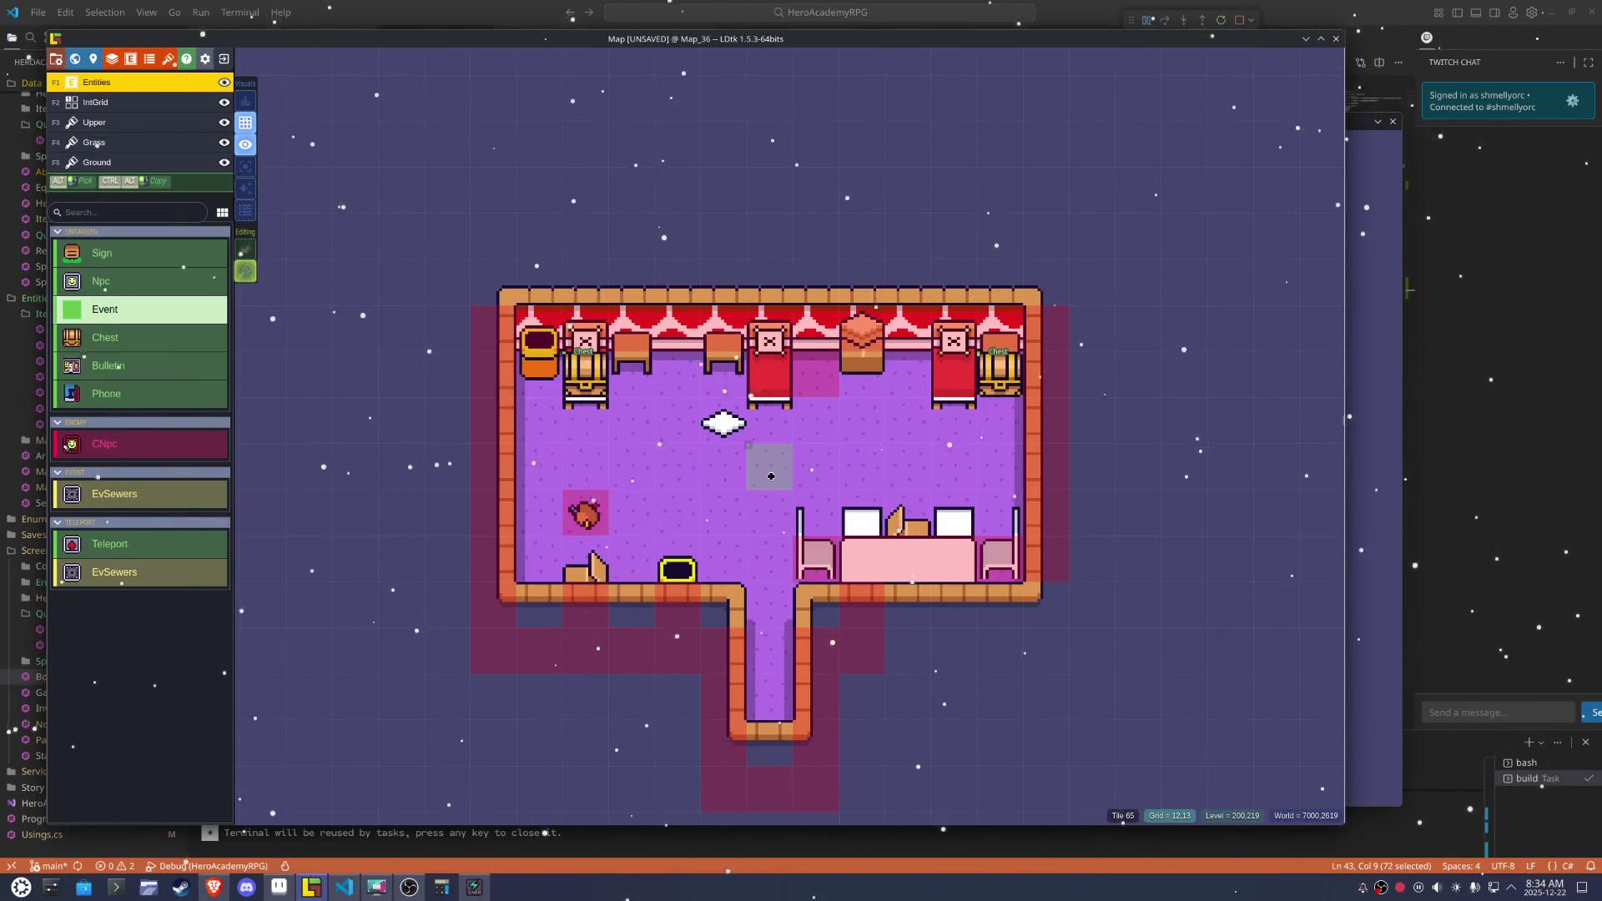
Switch to the collision grid, erase the collision cell between the beds, and save
key(F2)
drag(603, 633, 511, 561)
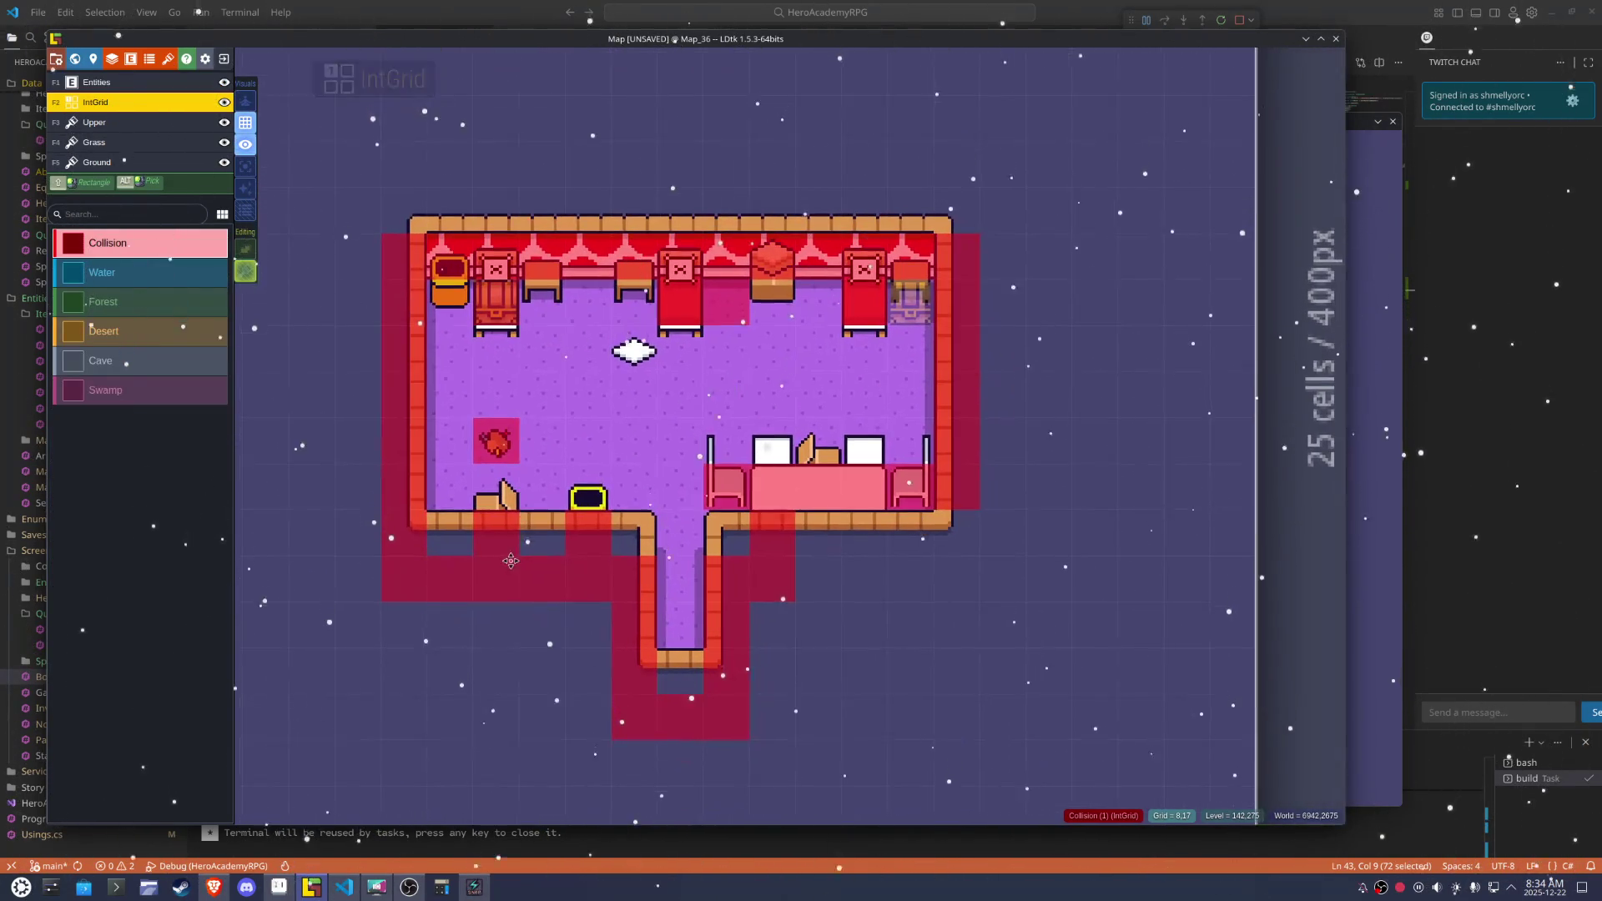
key(ctrl+s)
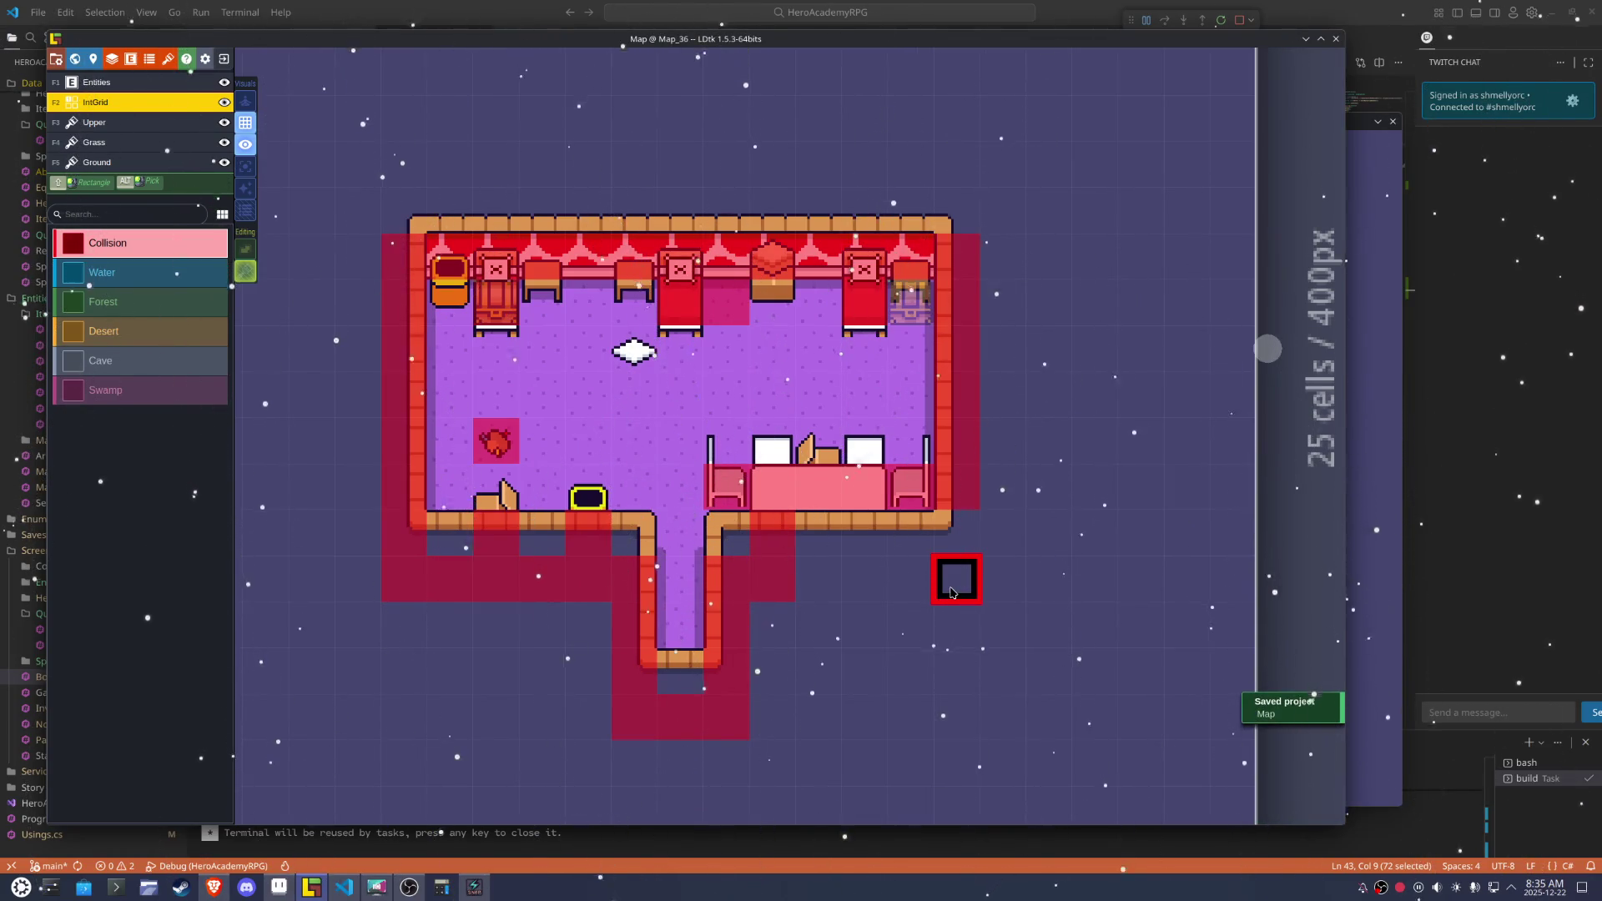
scroll(up, 3)
right_click(725, 278)
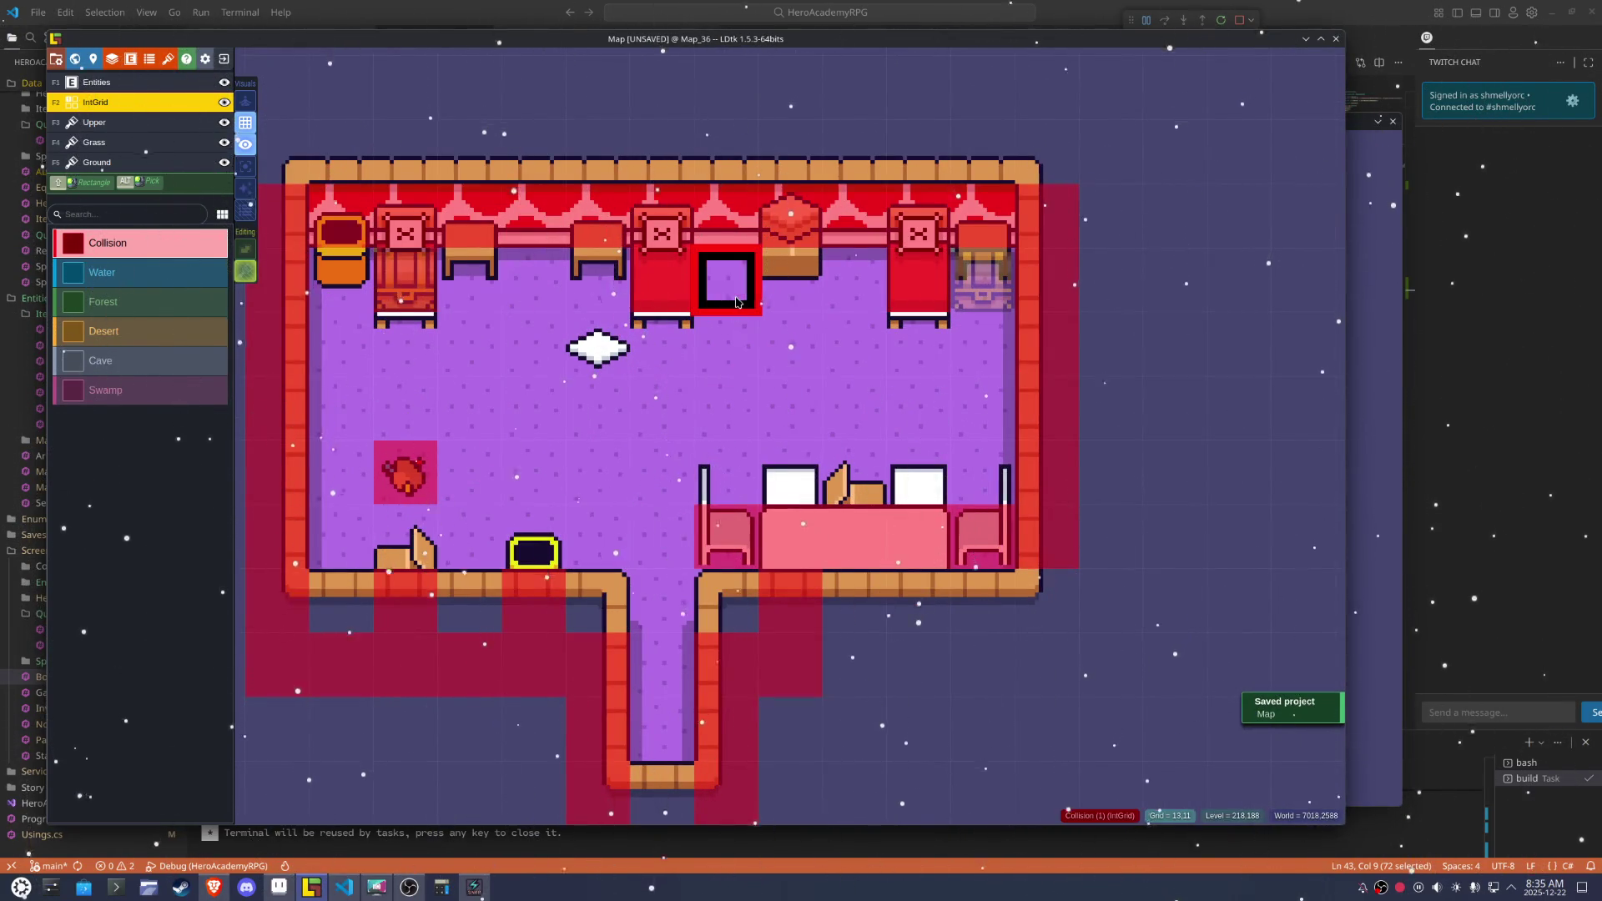
key(ctrl+s)
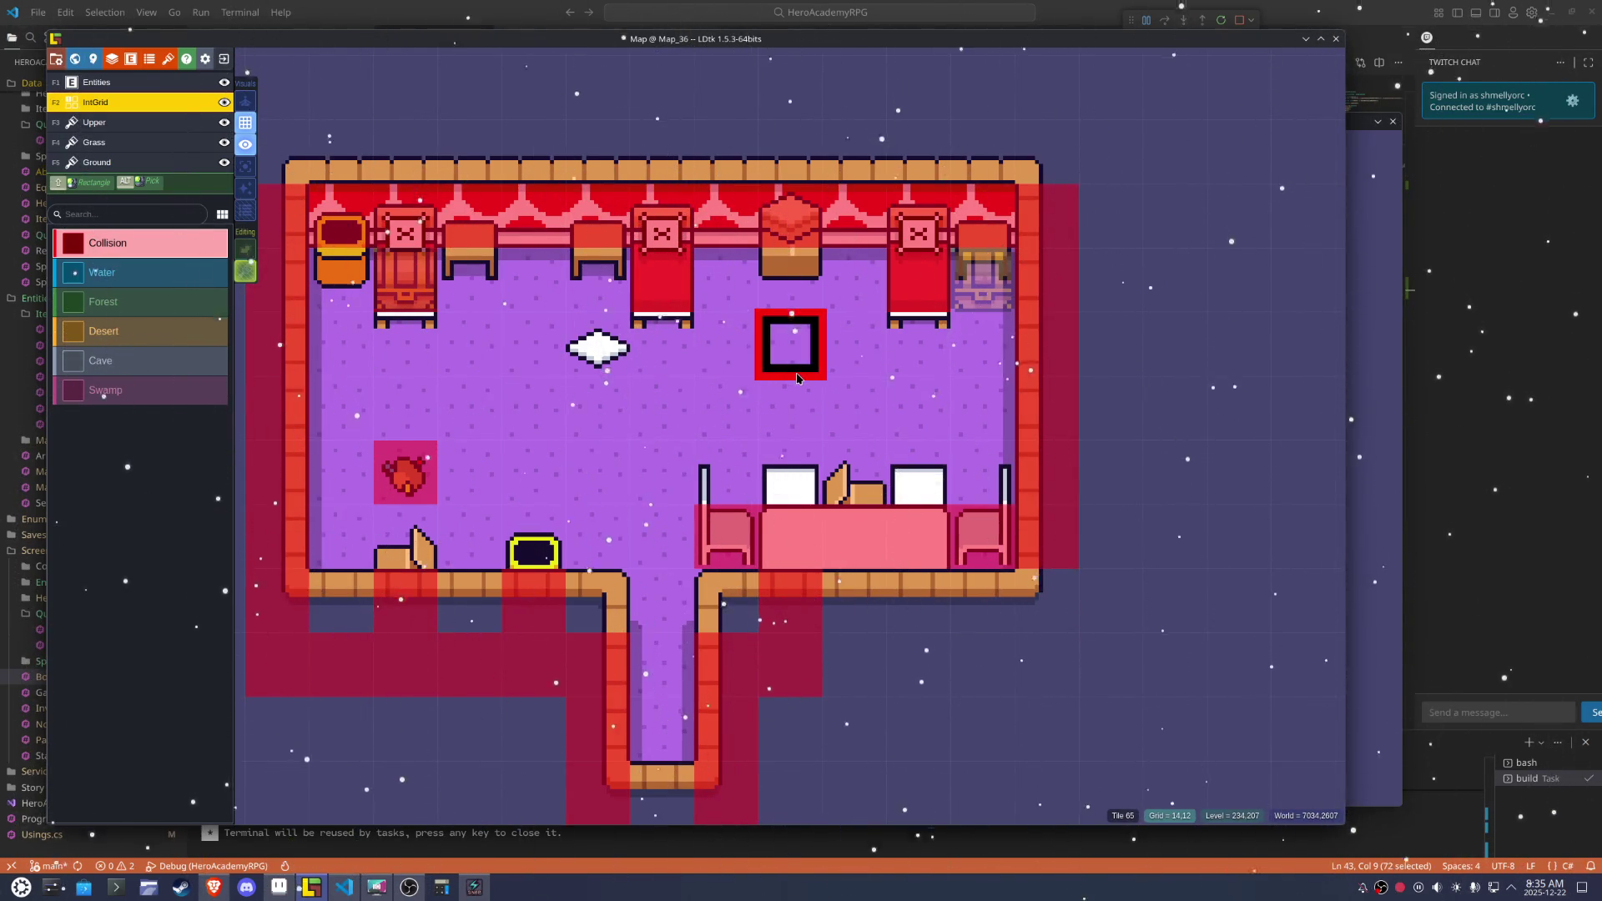
From the world overview, open Map_21 and place a Teleport entity at the top of its corridor
key(w)
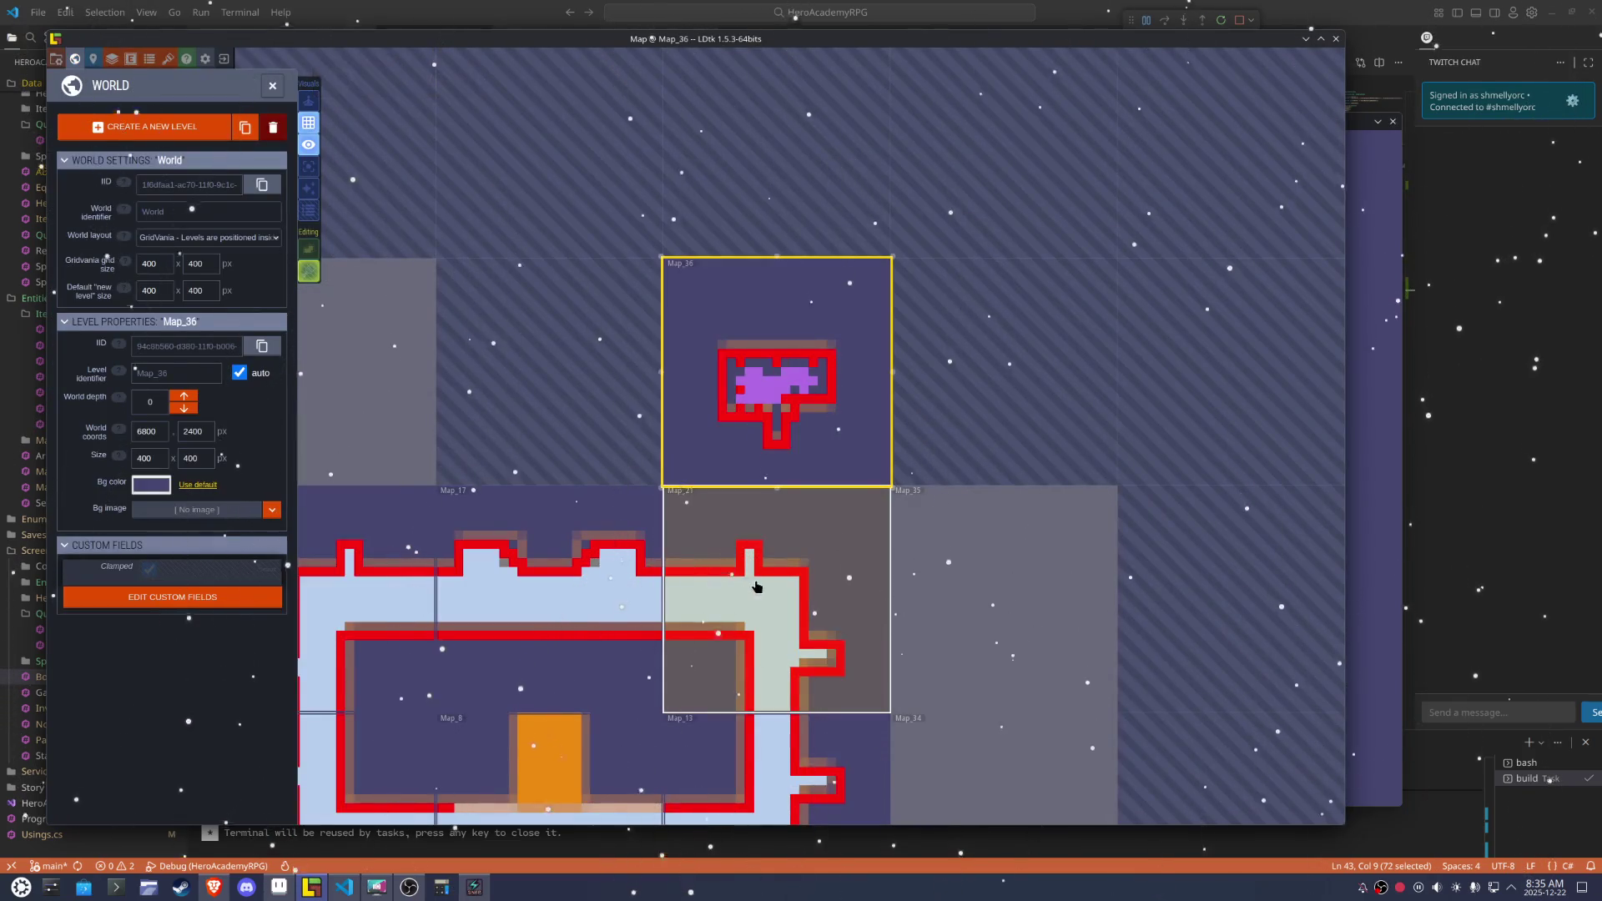
double_click(757, 586)
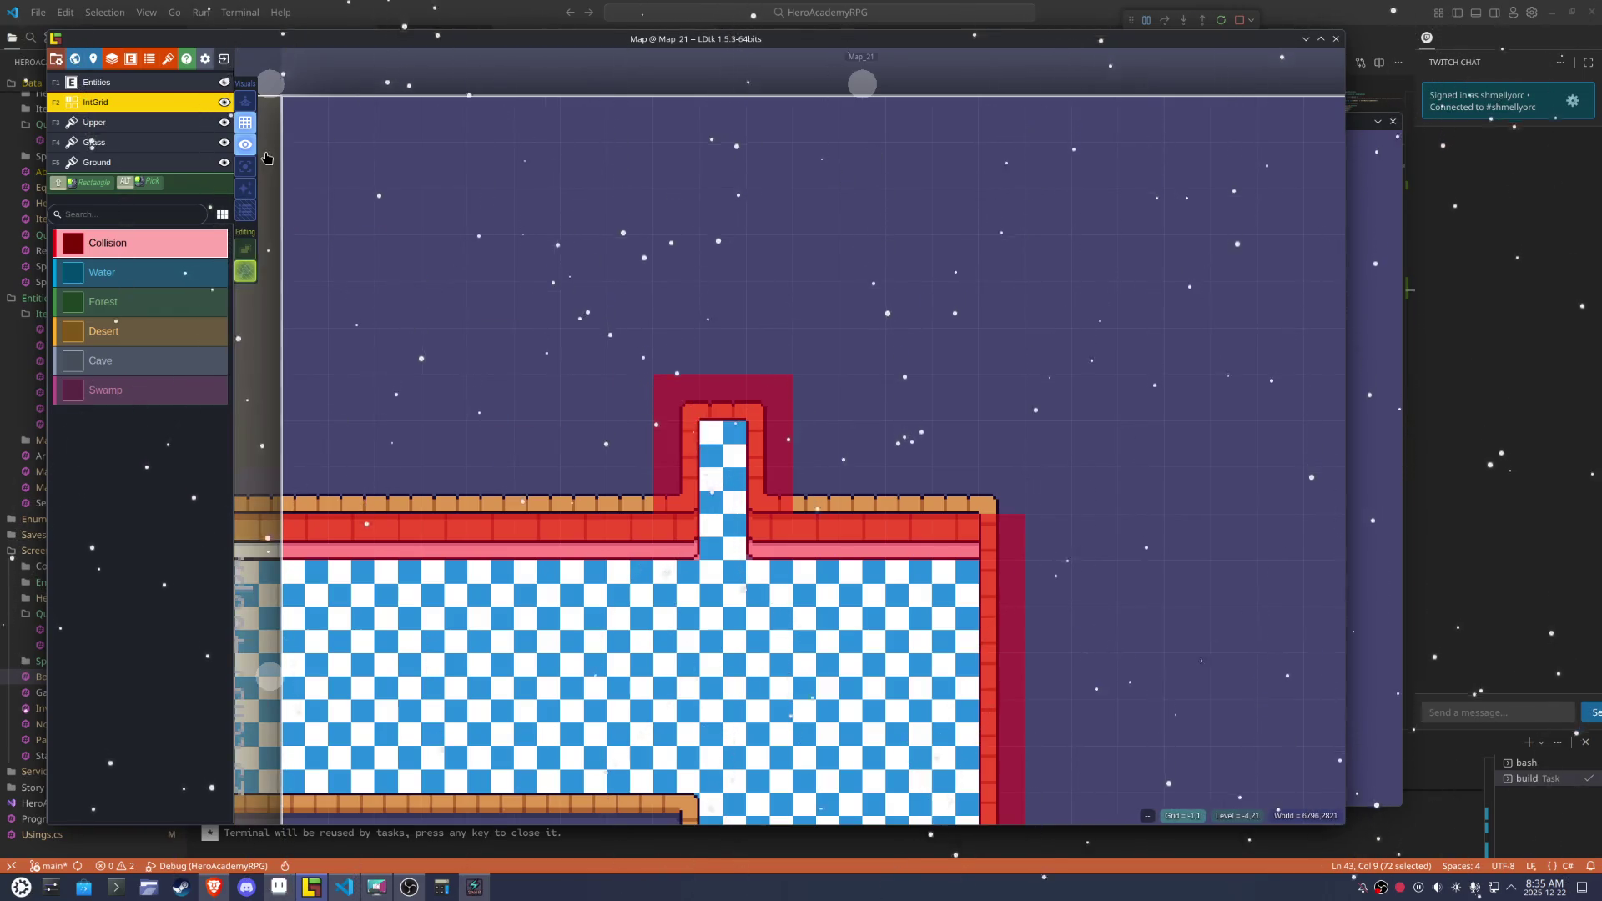
click(246, 166)
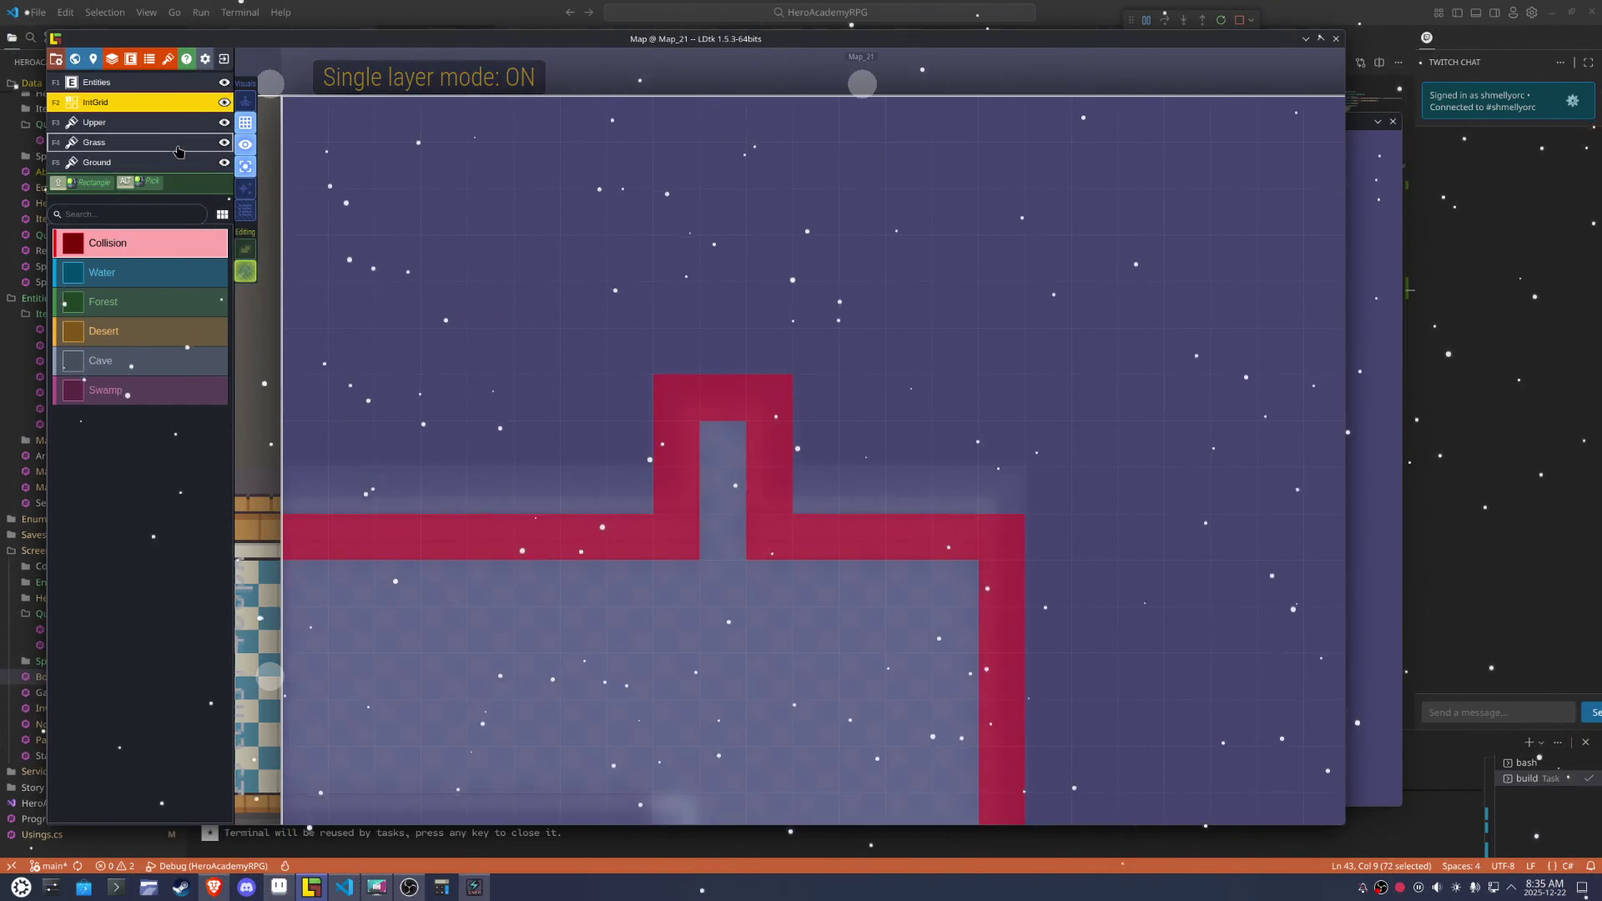
click(130, 123)
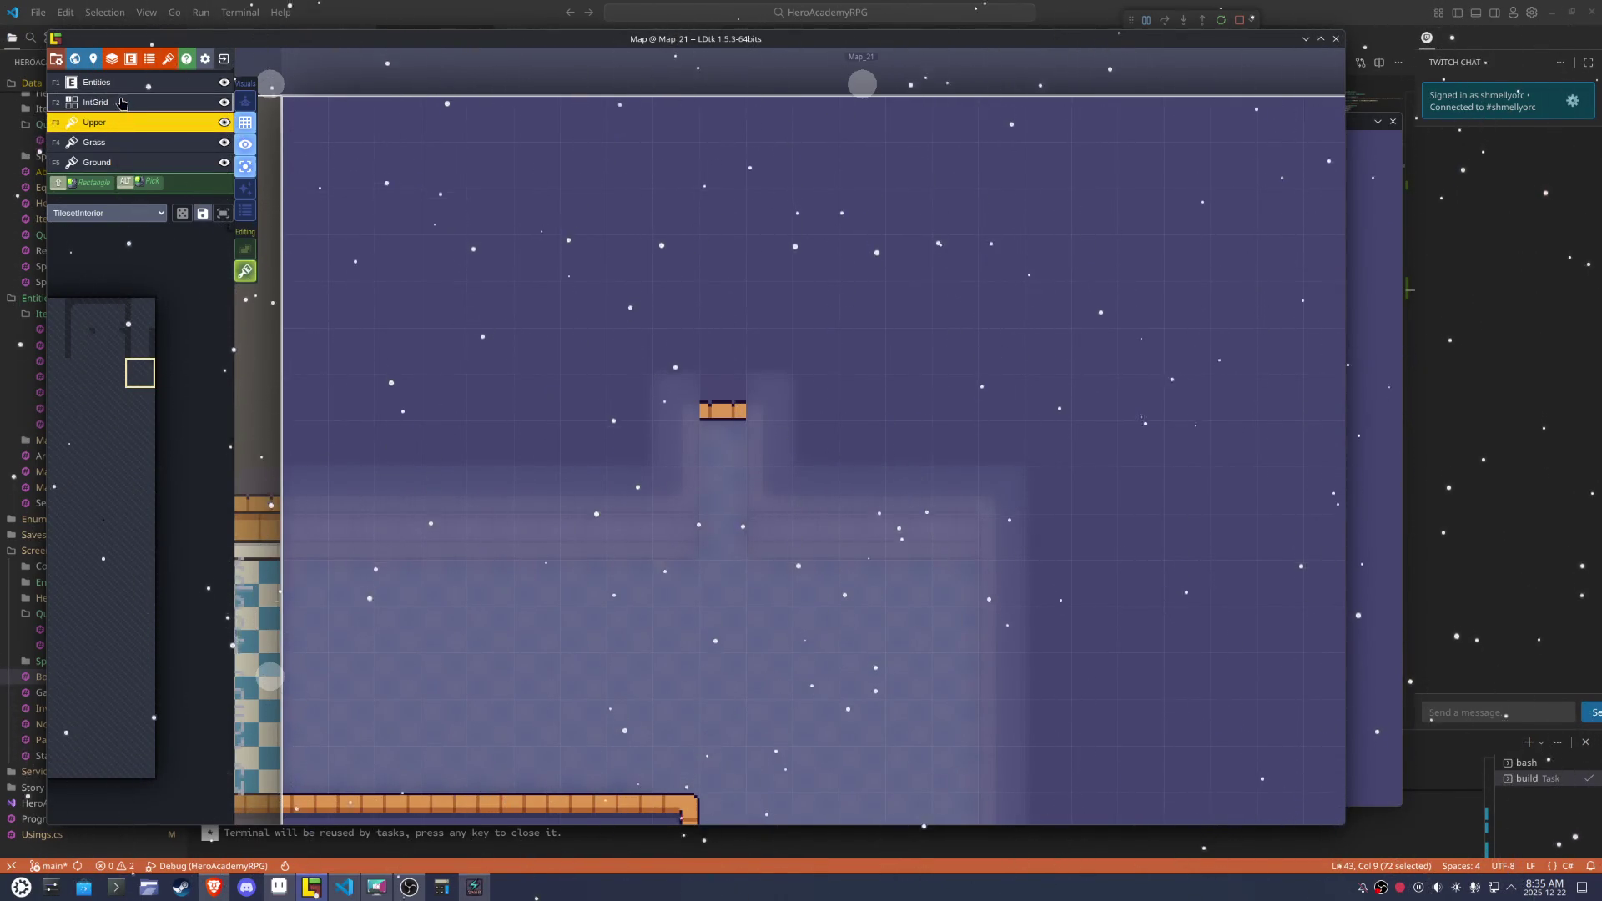
click(120, 85)
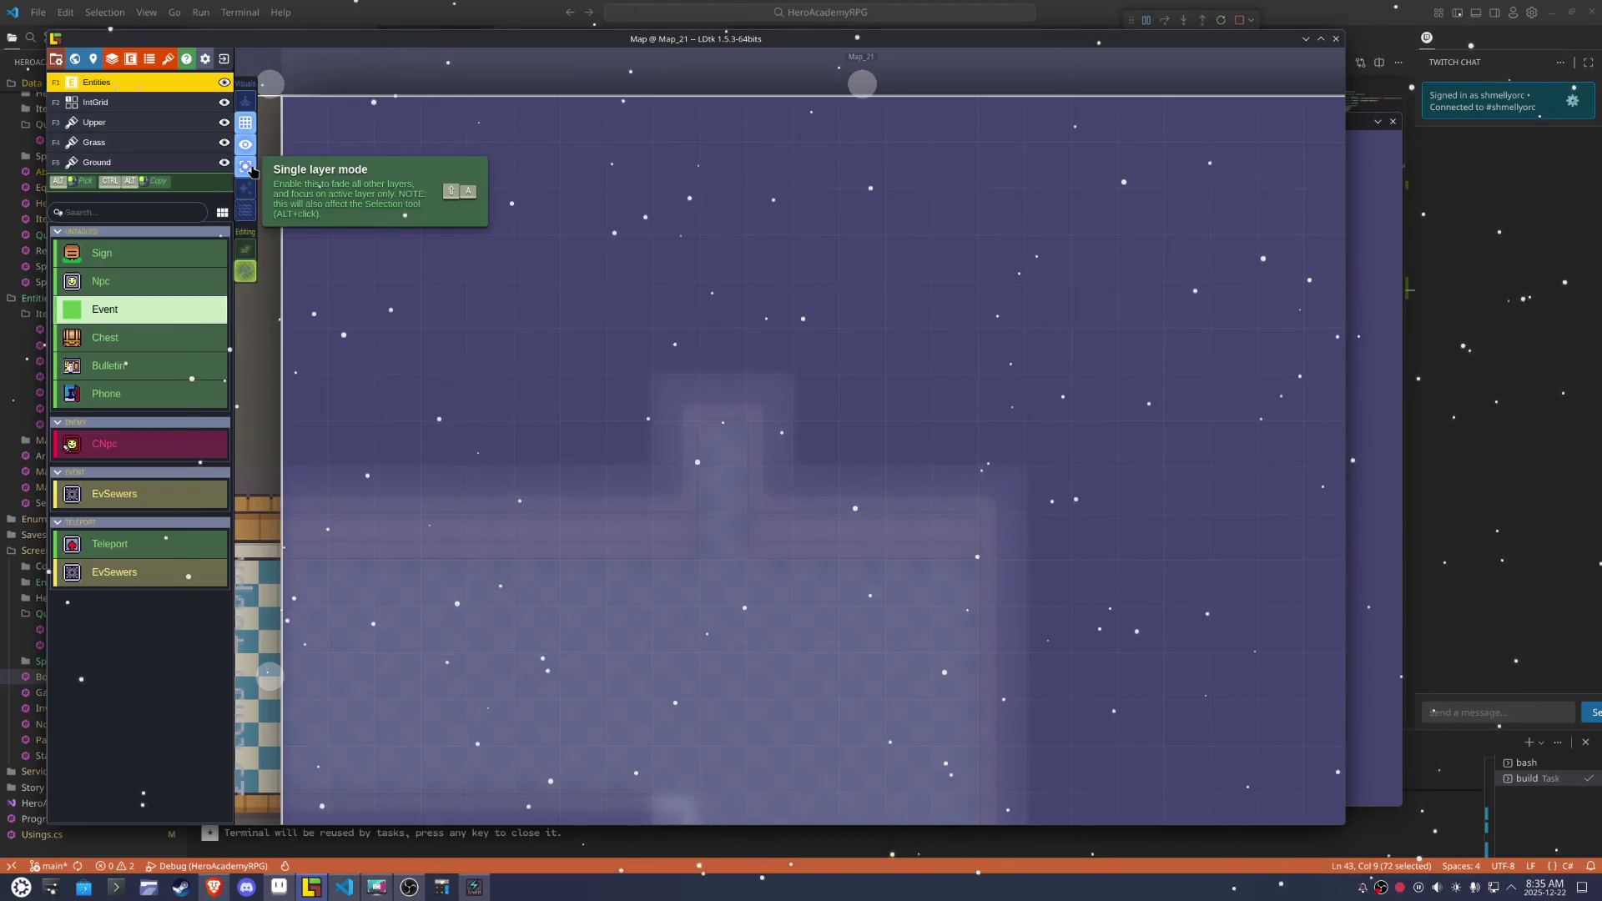
click(246, 166)
click(109, 543)
click(734, 445)
scroll(down, 3)
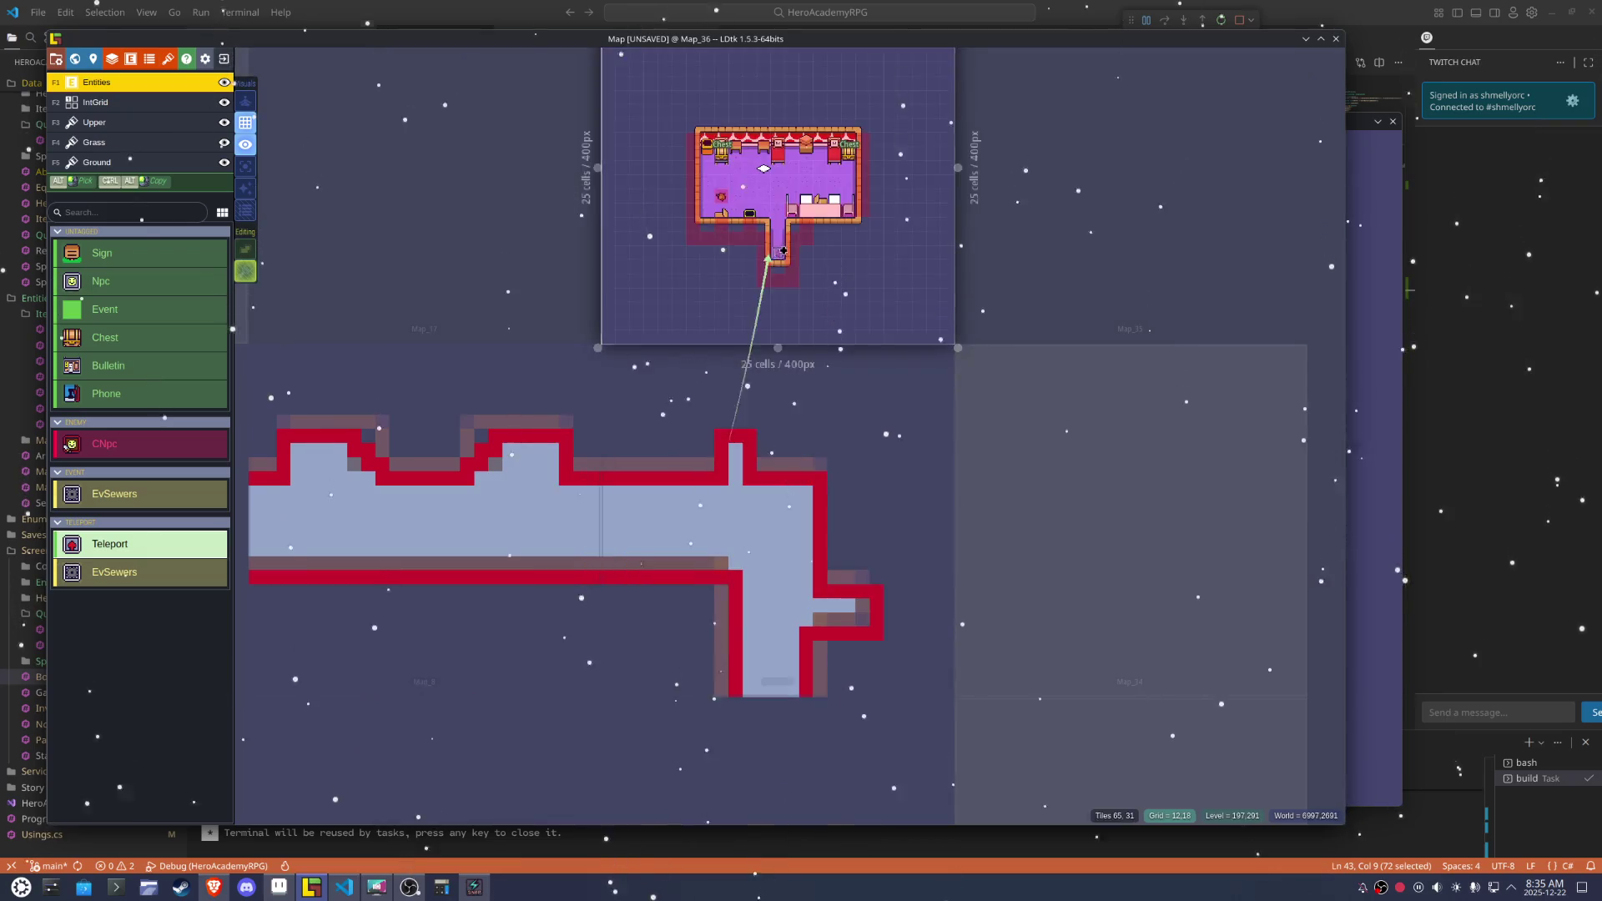
Place a Teleport in Map_36's doorway with its spawn point just above the doorway
scroll(up, 3)
click(767, 286)
click(768, 286)
click(1152, 491)
click(768, 254)
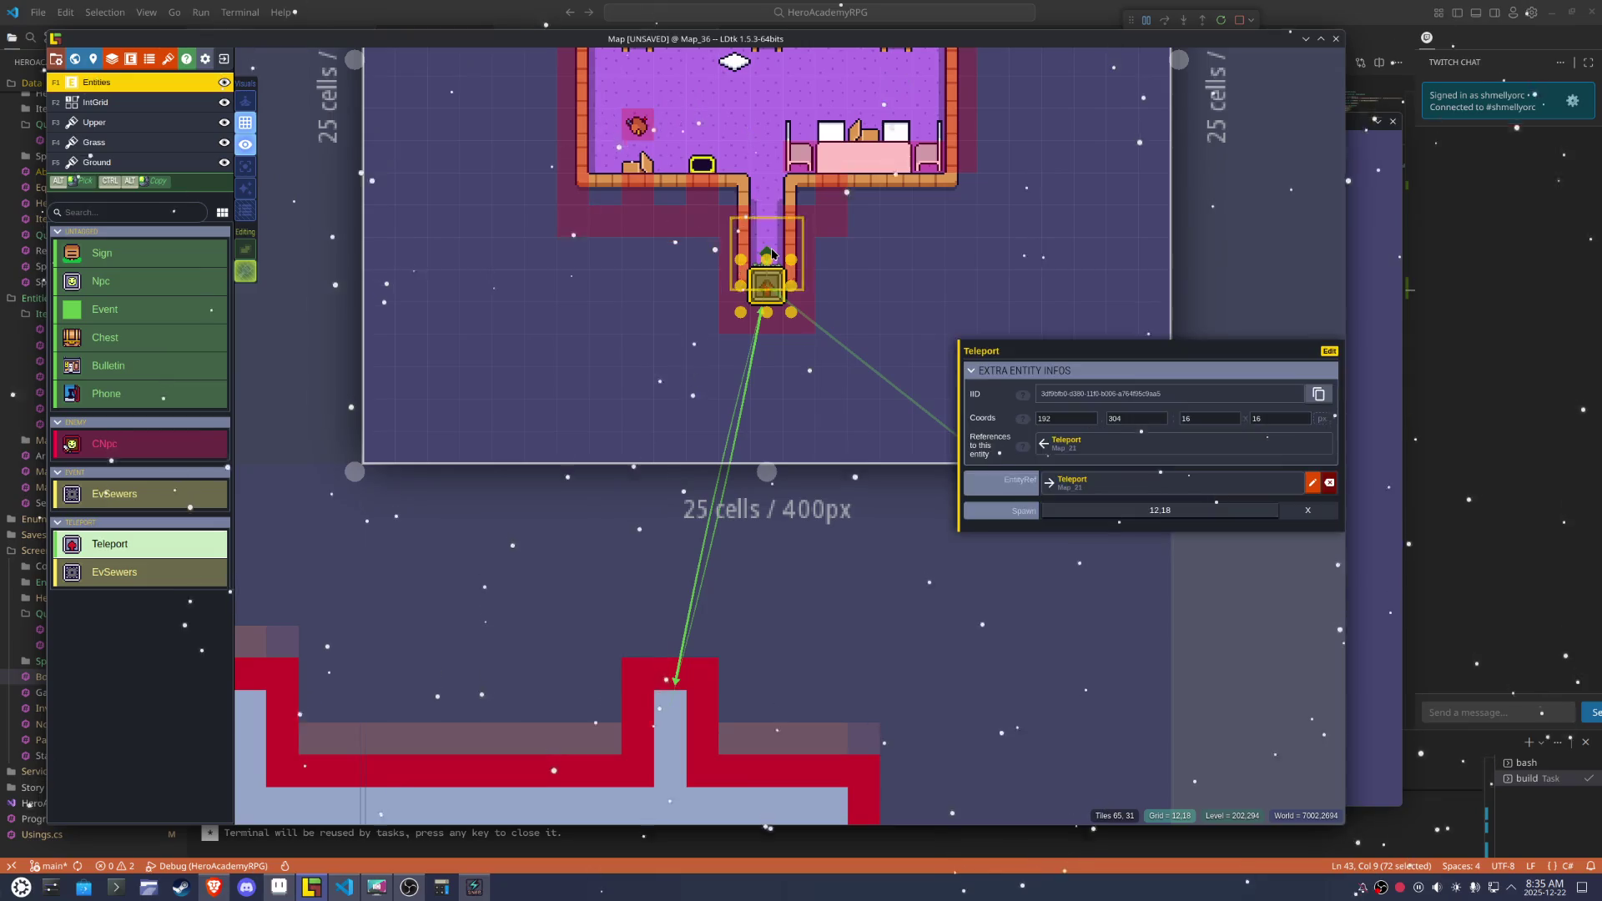
Set the linked Map_21 Teleport's spawn point to 9,8 and save the project
click(1089, 484)
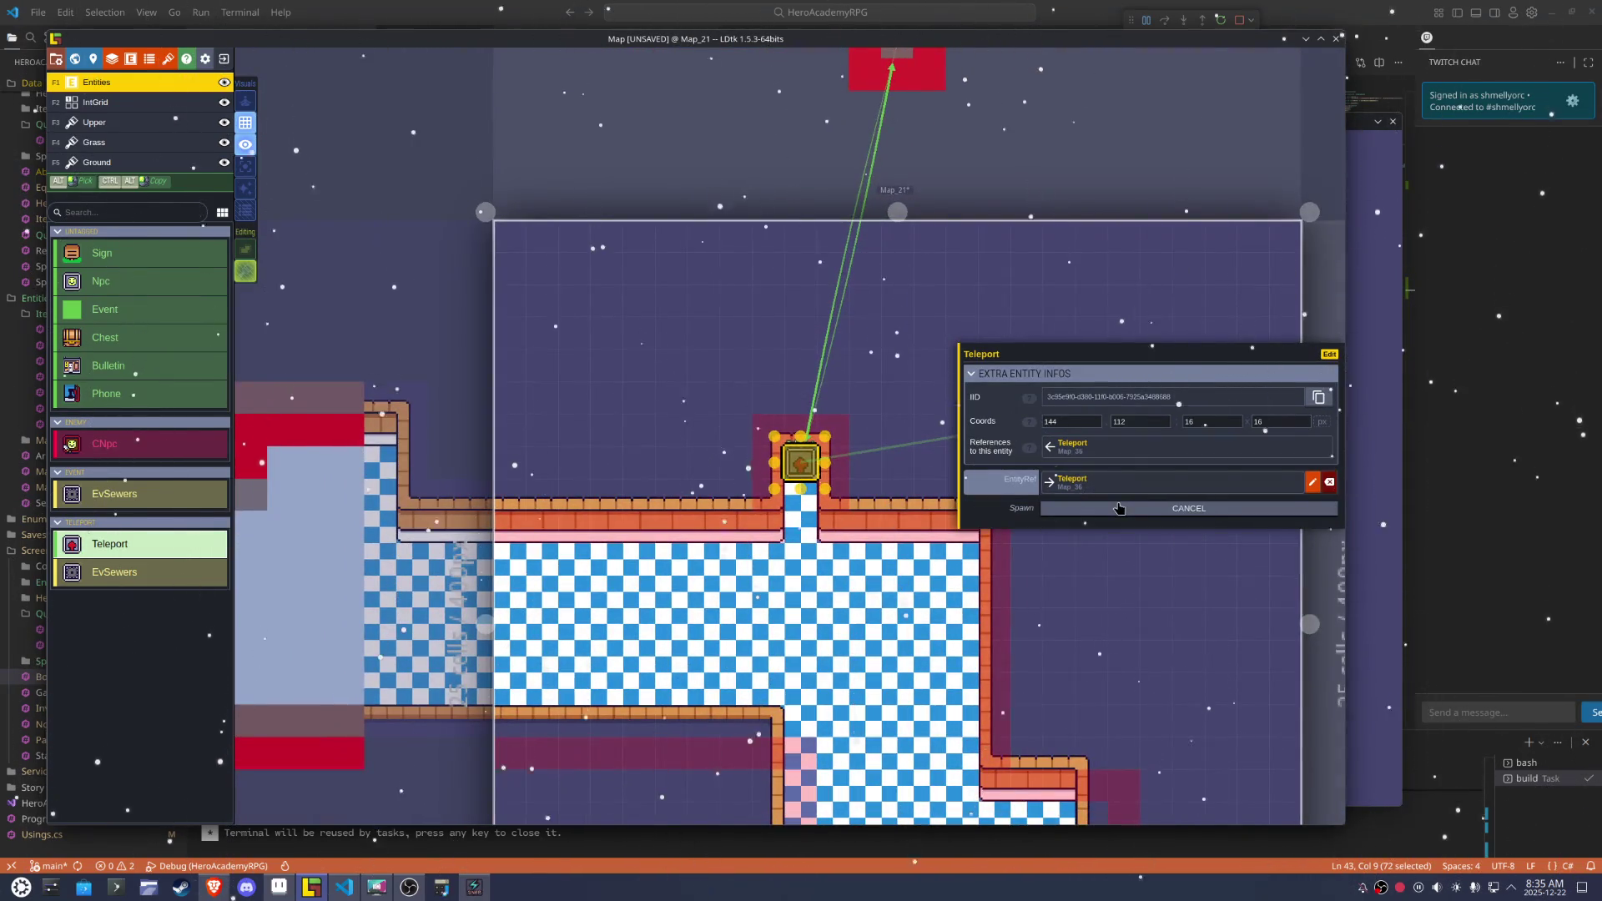
click(1098, 510)
click(814, 517)
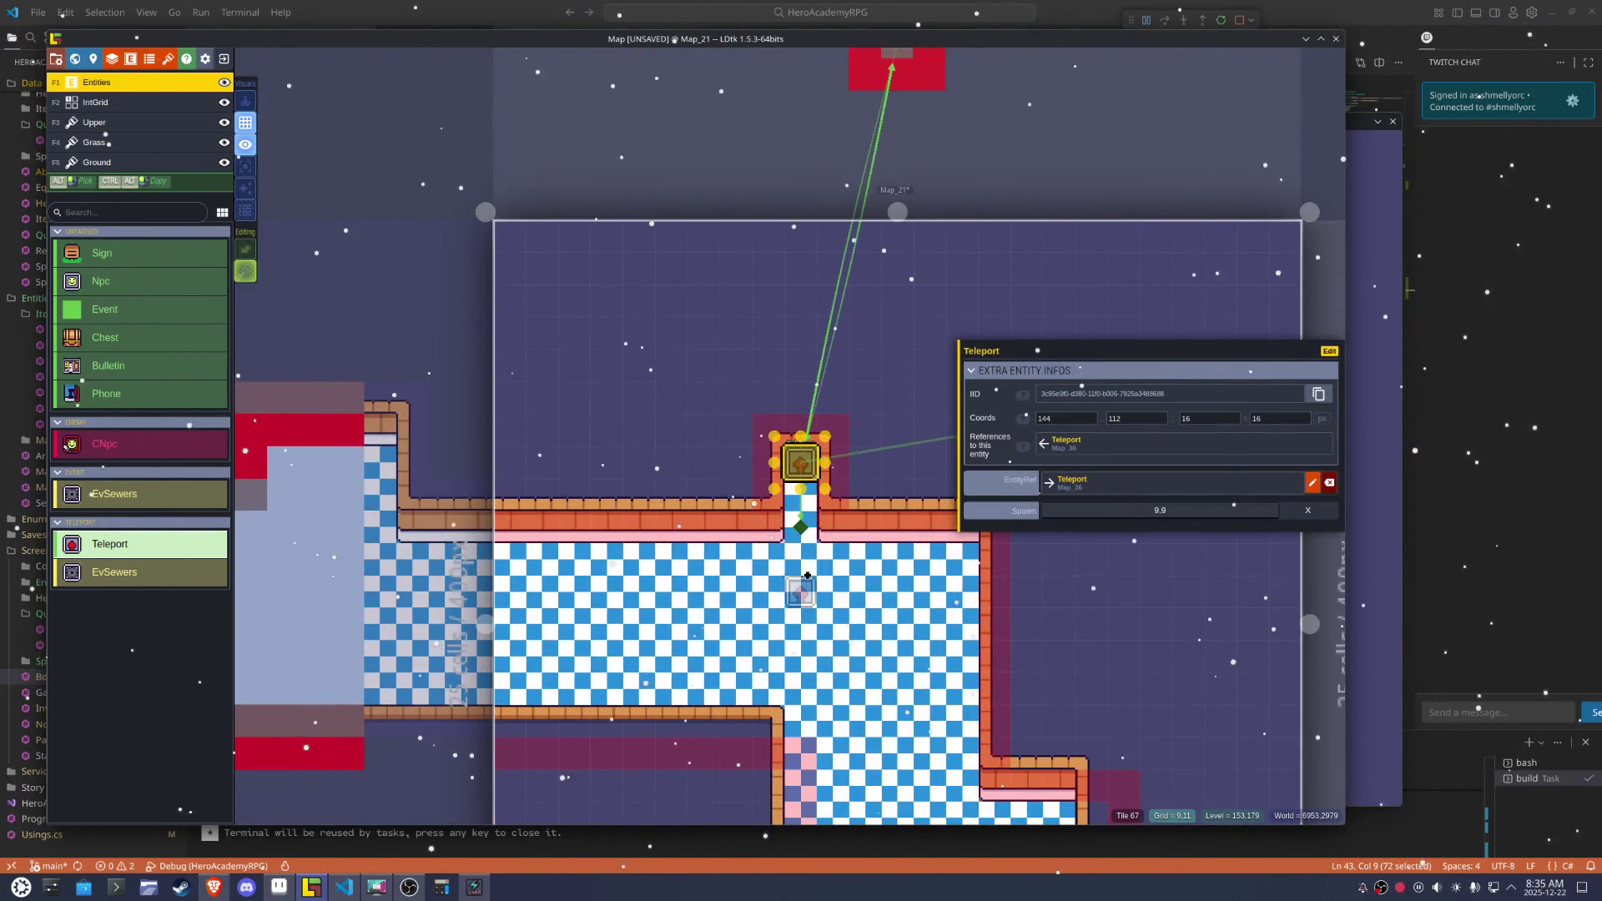
scroll(up, 3)
drag(767, 528, 776, 478)
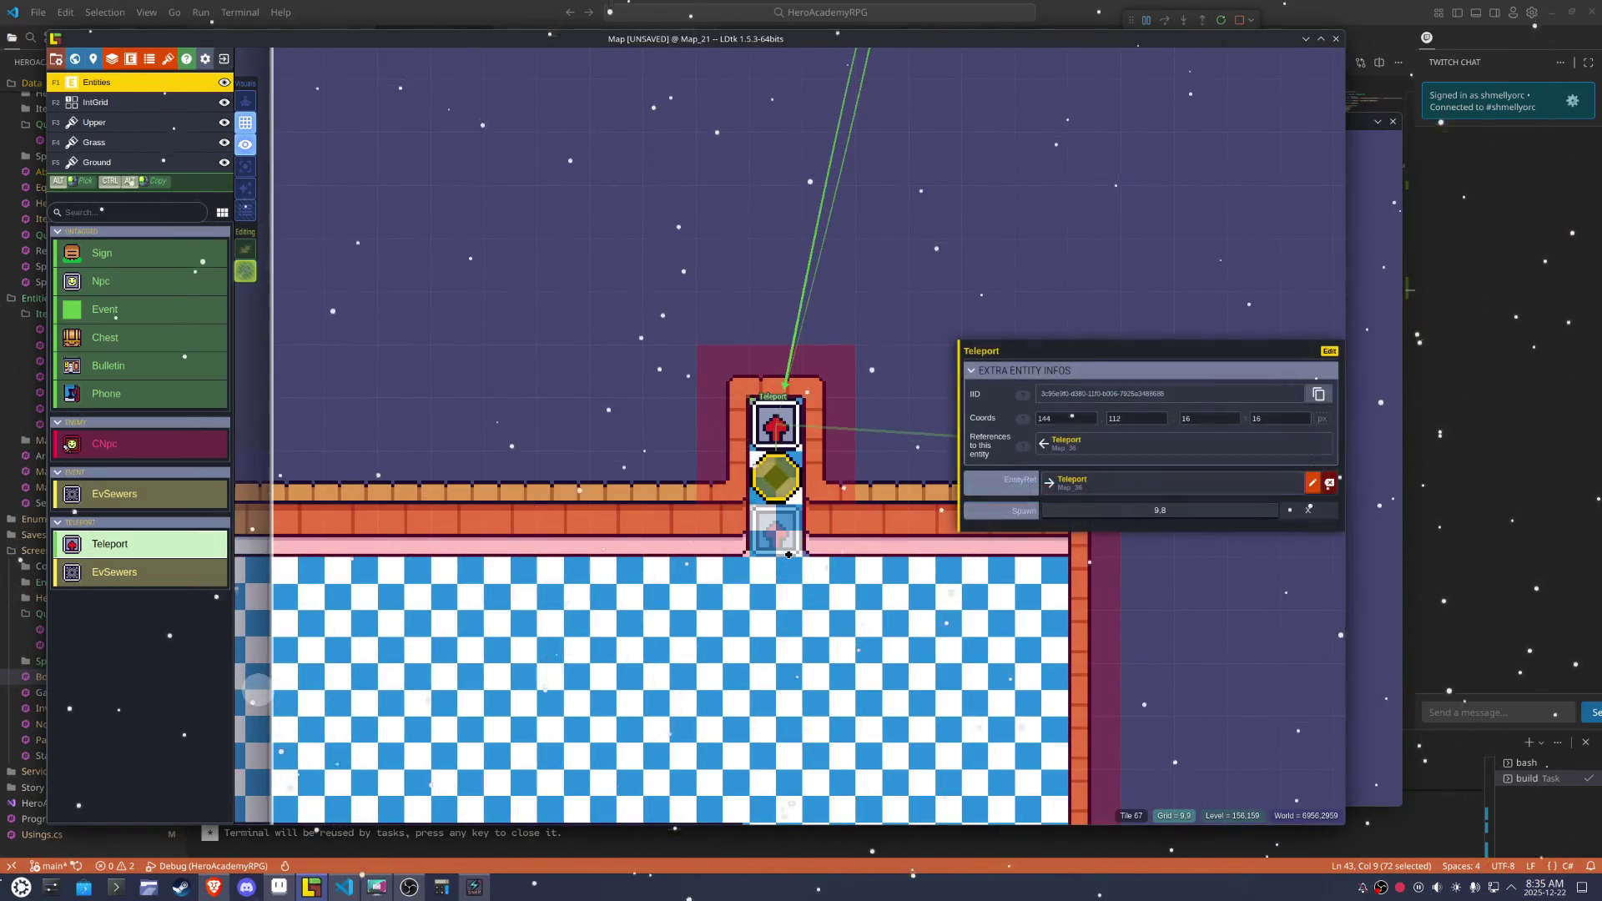
key(ctrl+s)
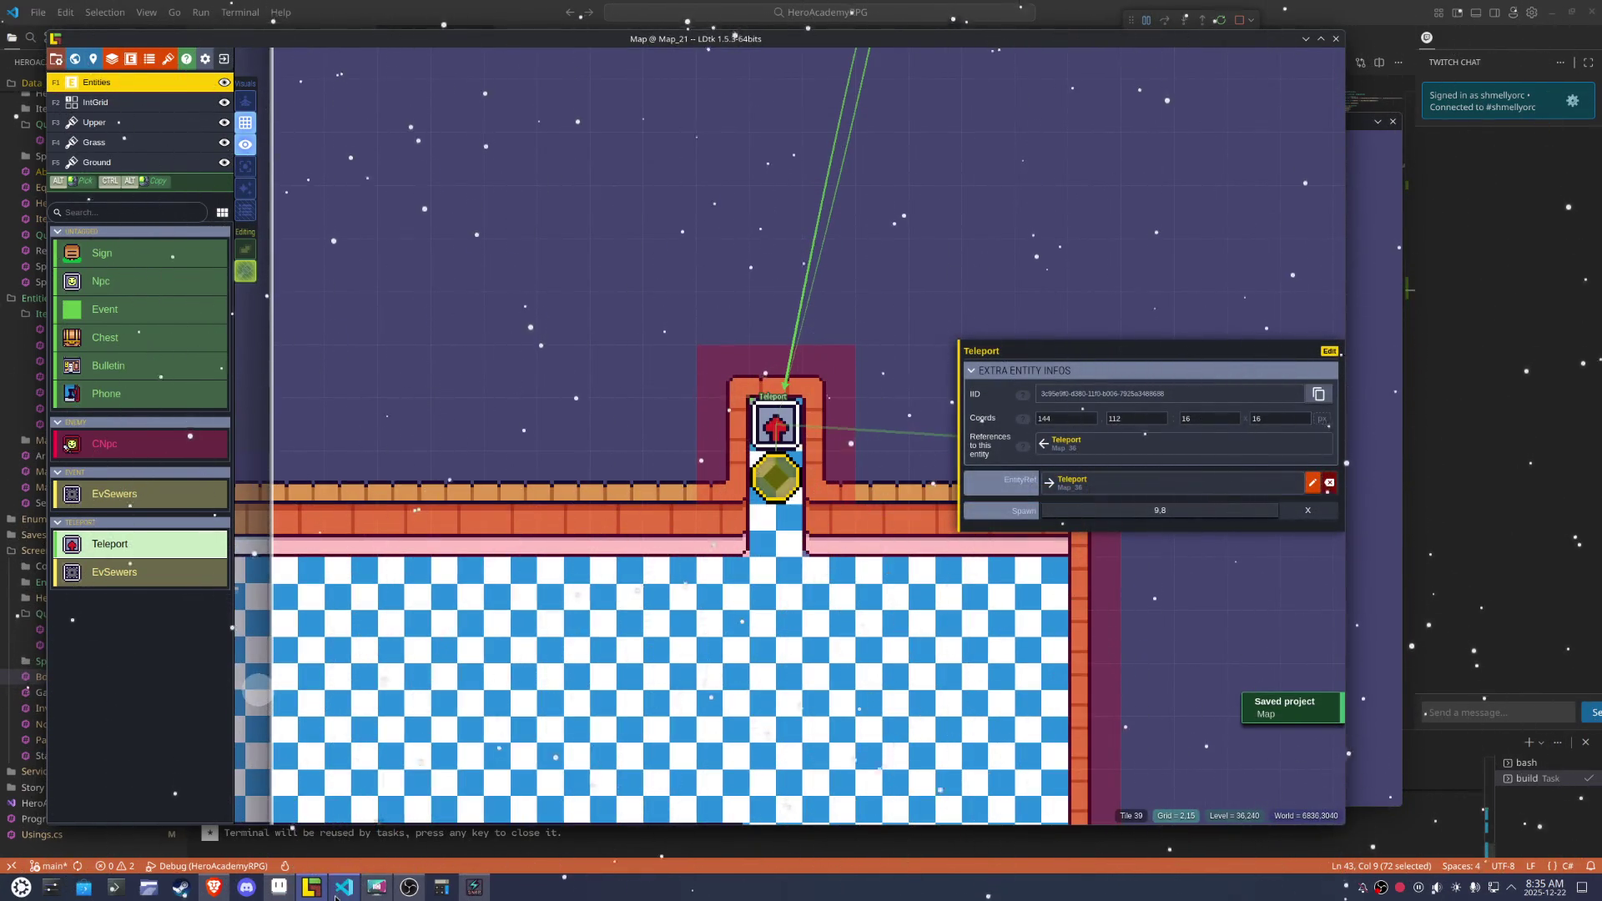
click(344, 886)
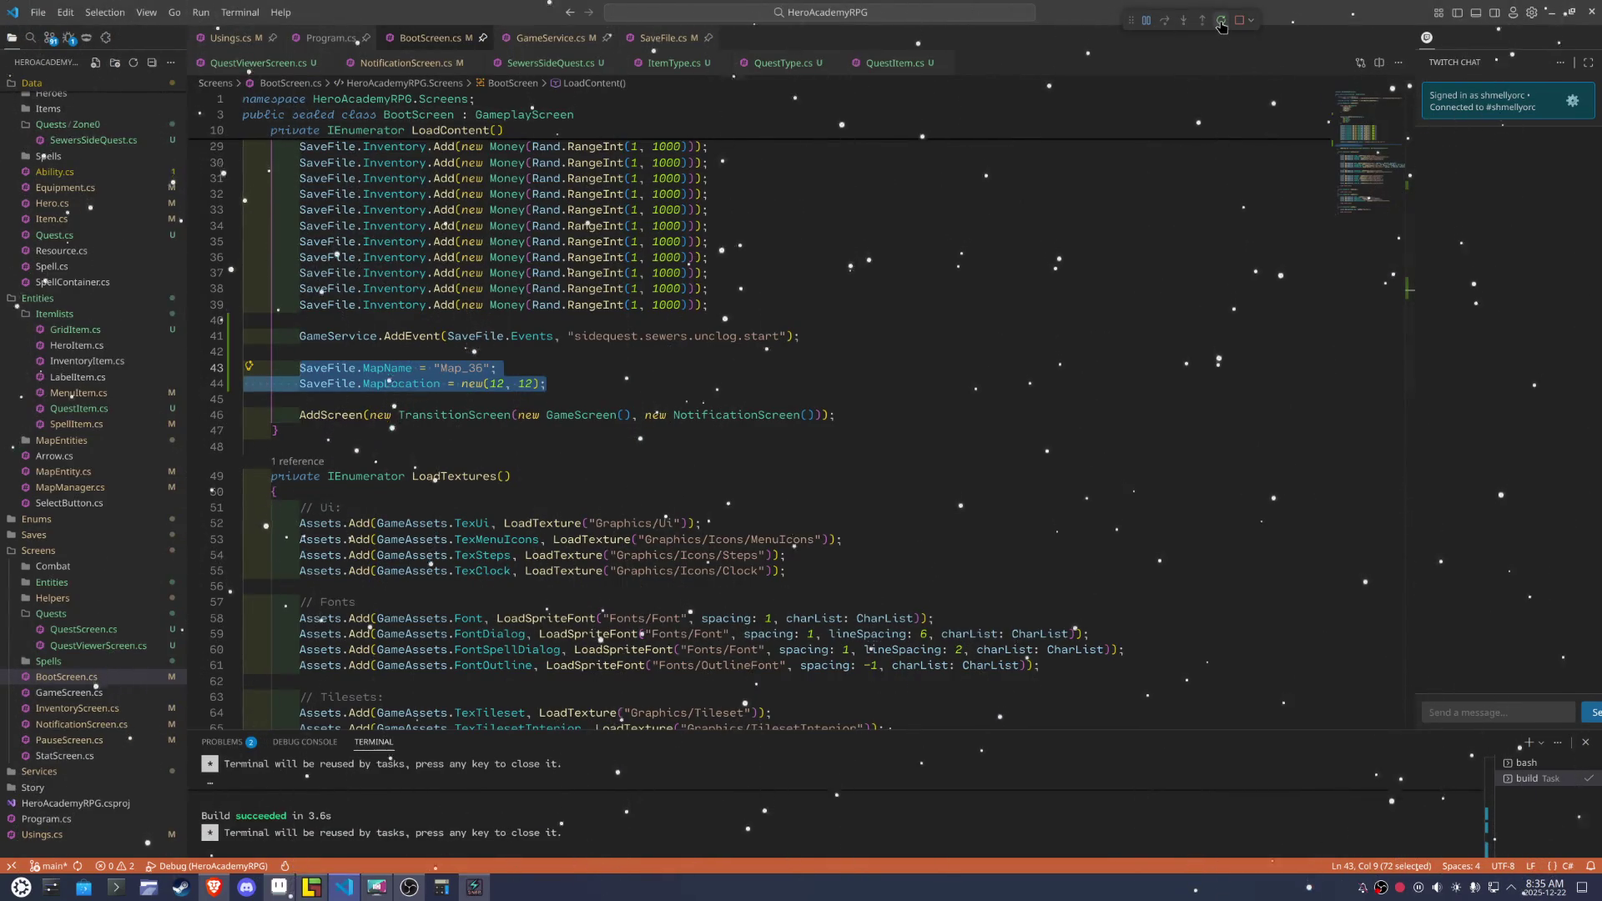
Relaunch the game and walk the hero around the purple bedroom, past the beds, pots and table
click(1220, 22)
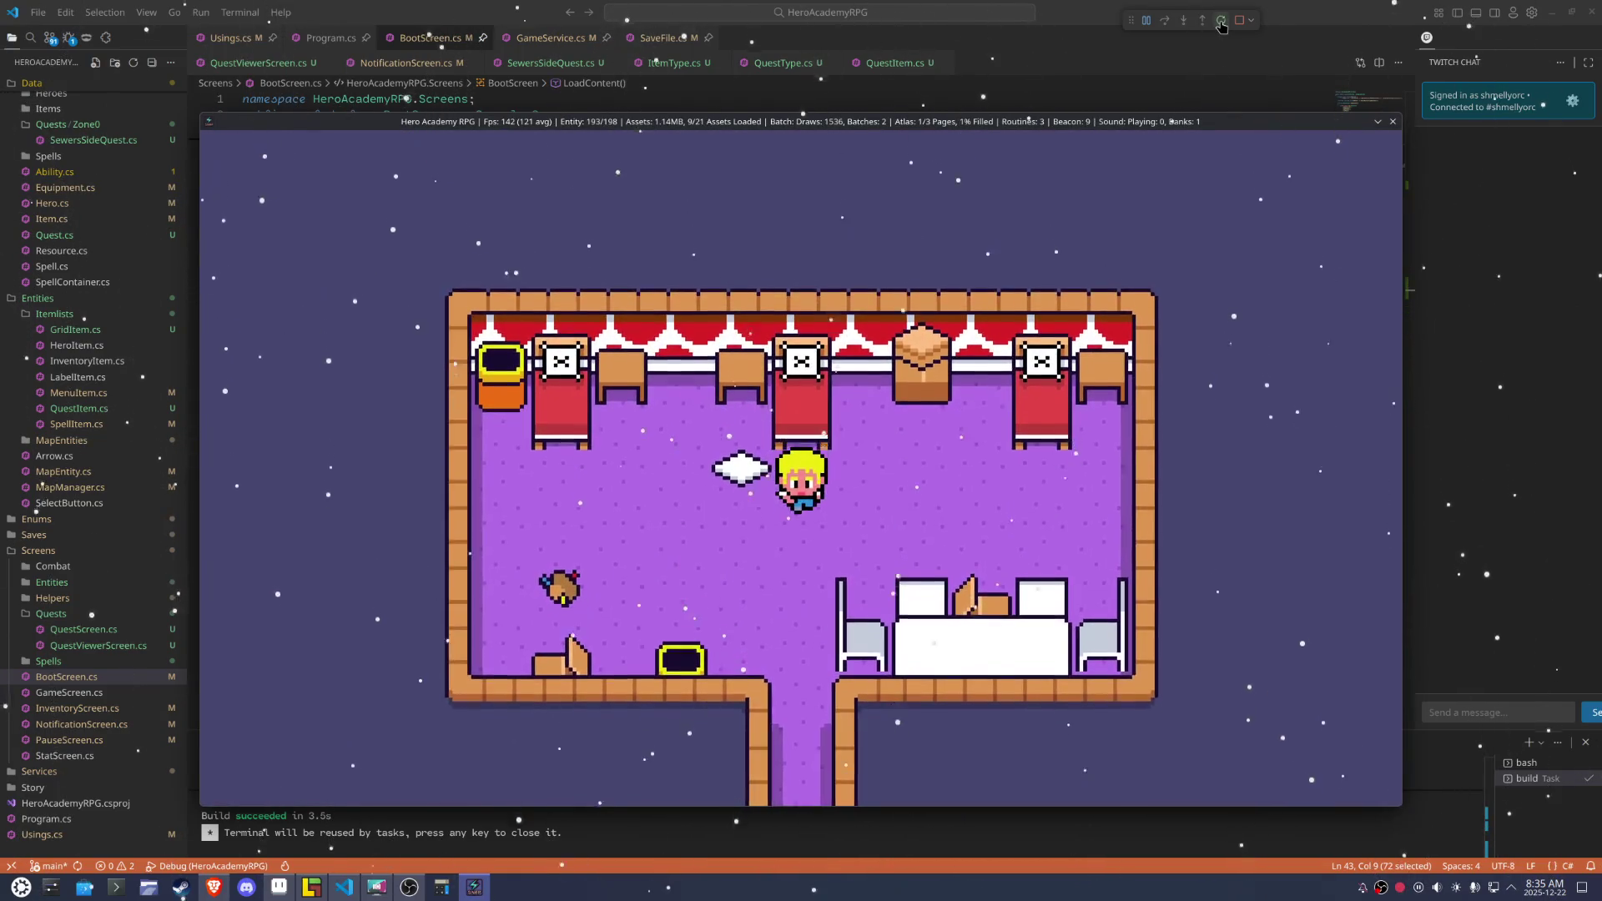
key(Down)
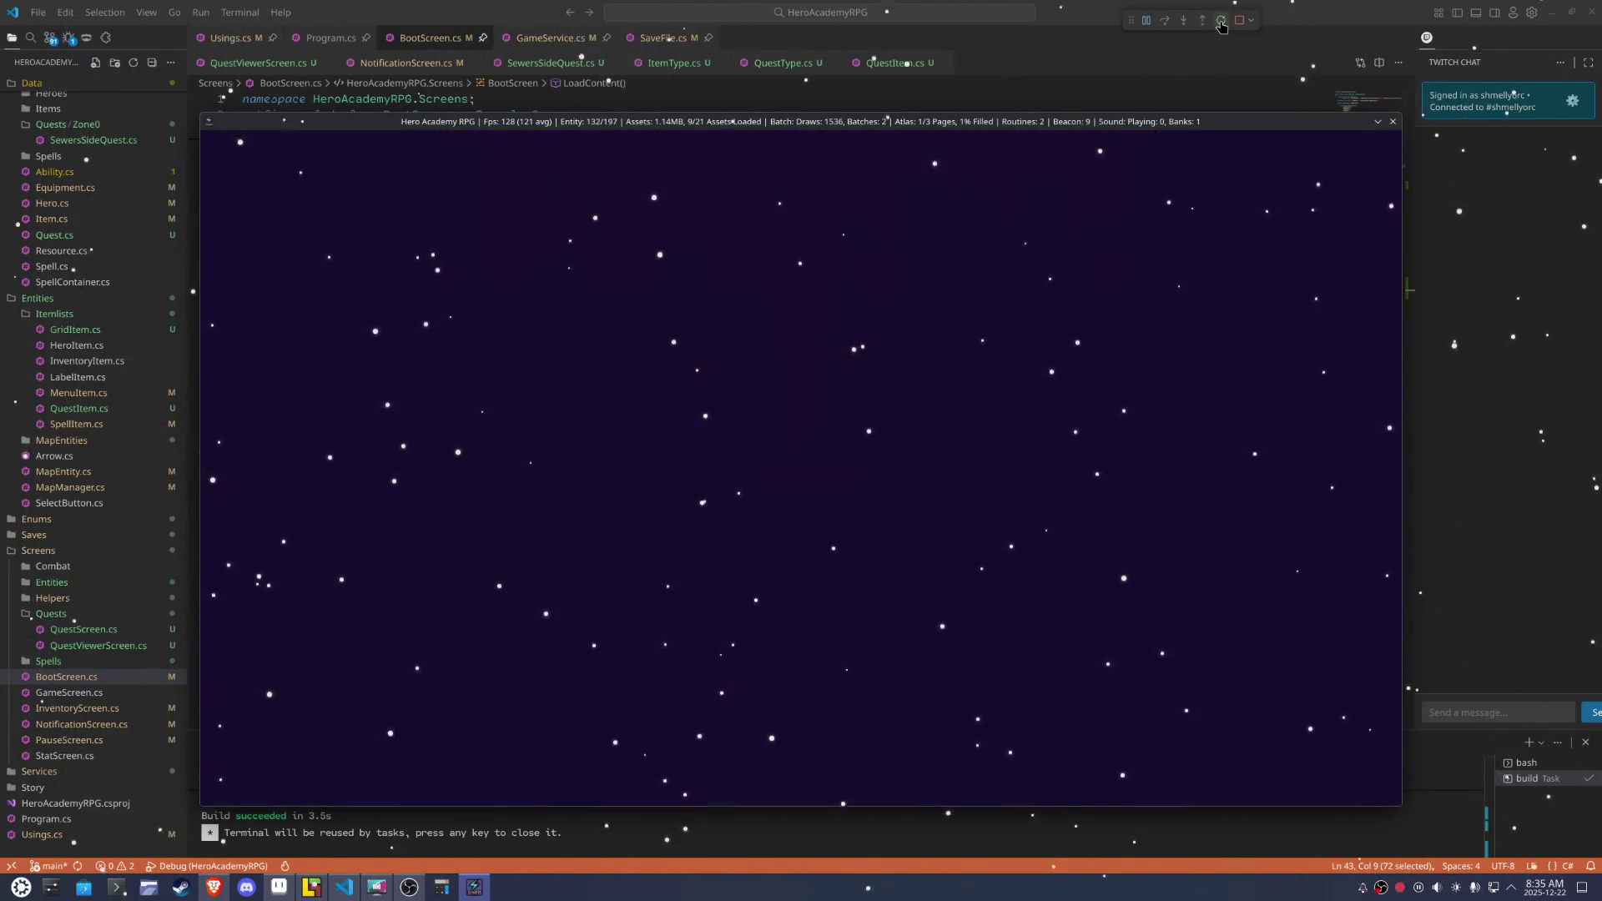
key(Up)
key(Down)
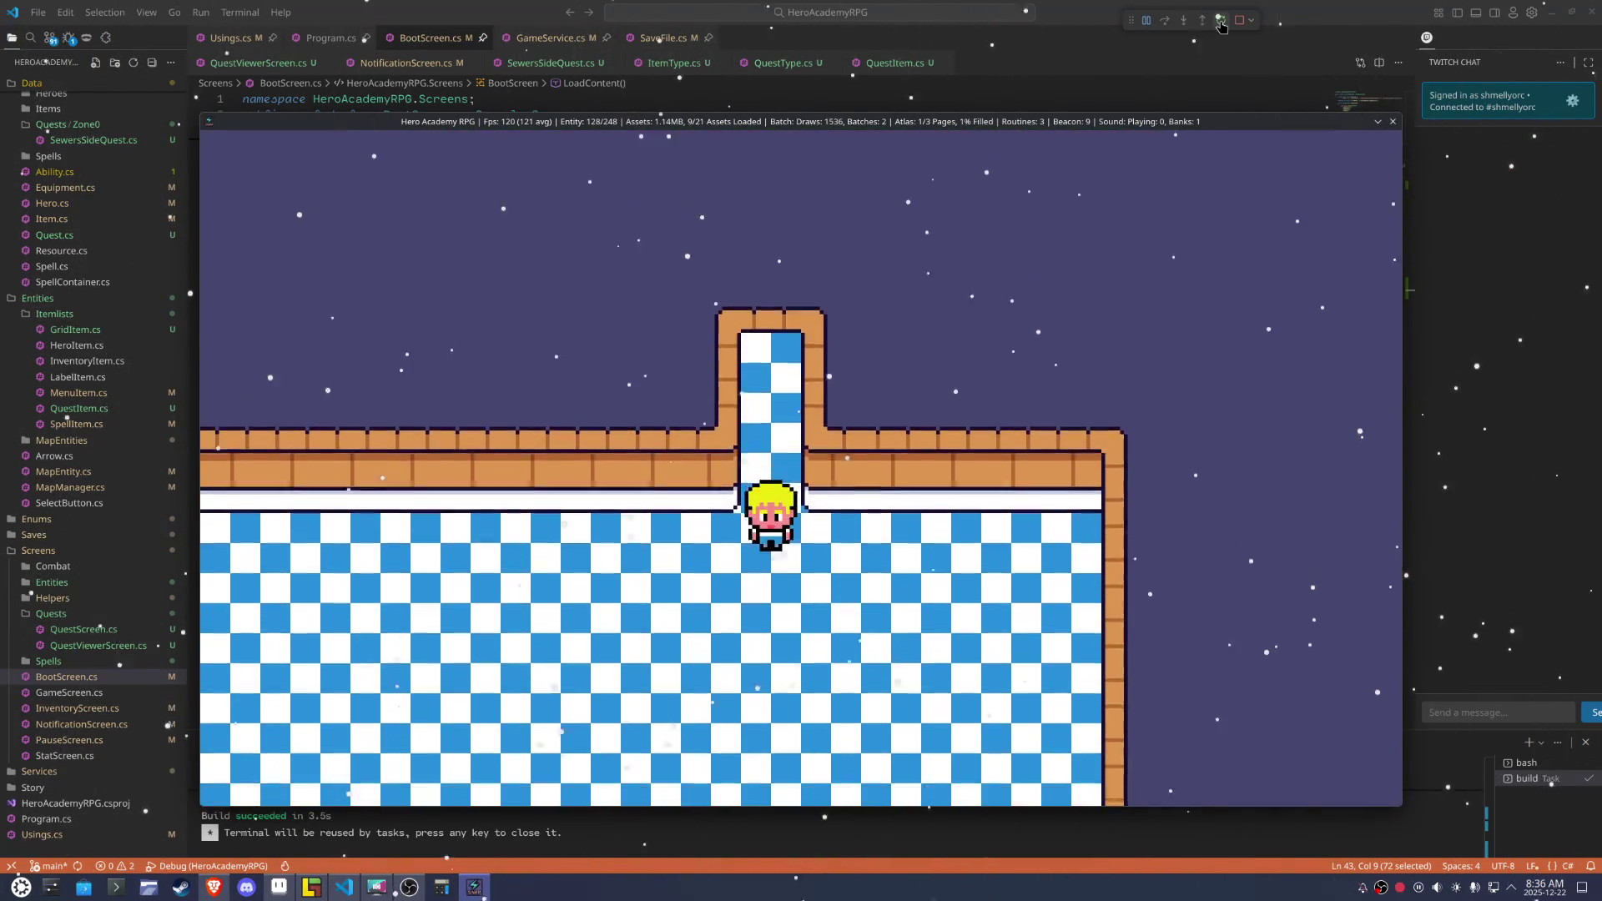
key(Up)
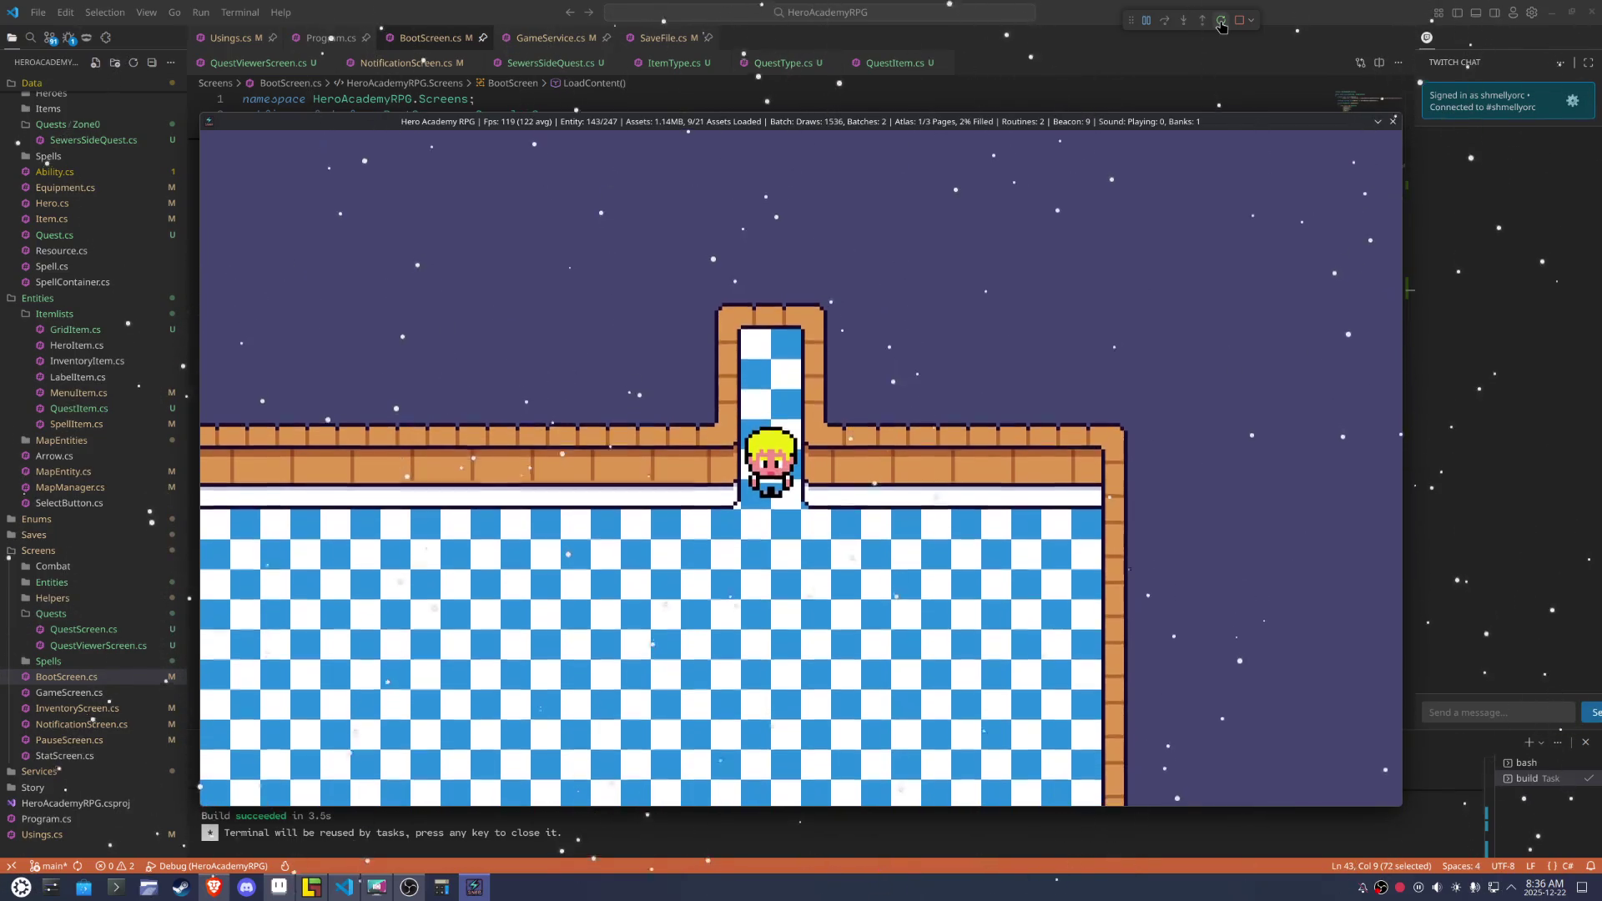
key(Up)
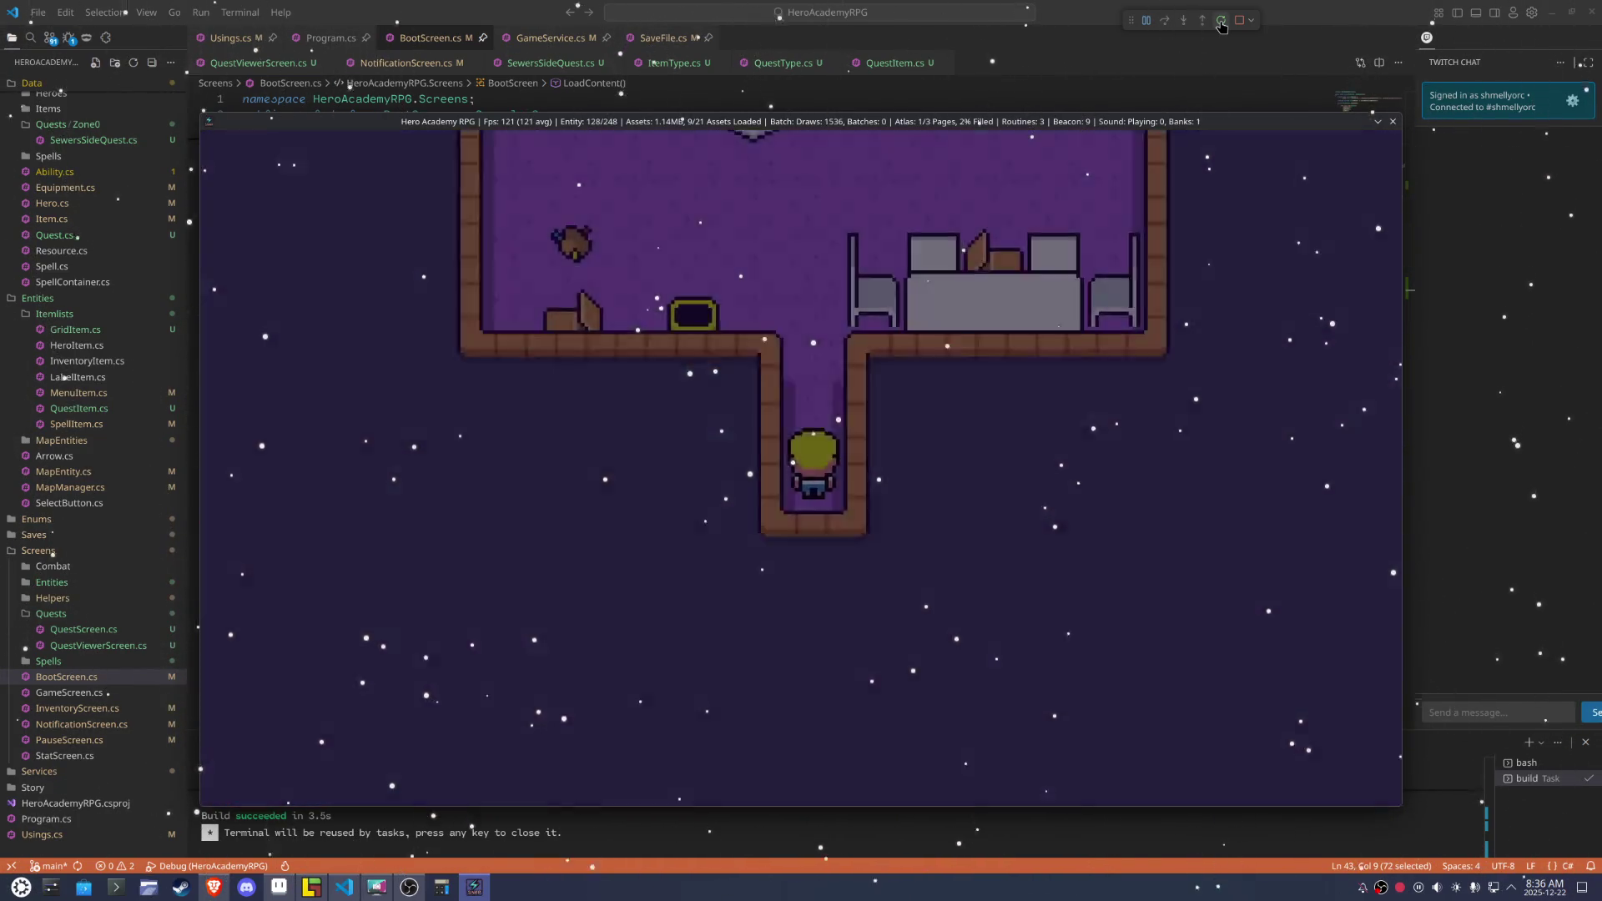
key(Down)
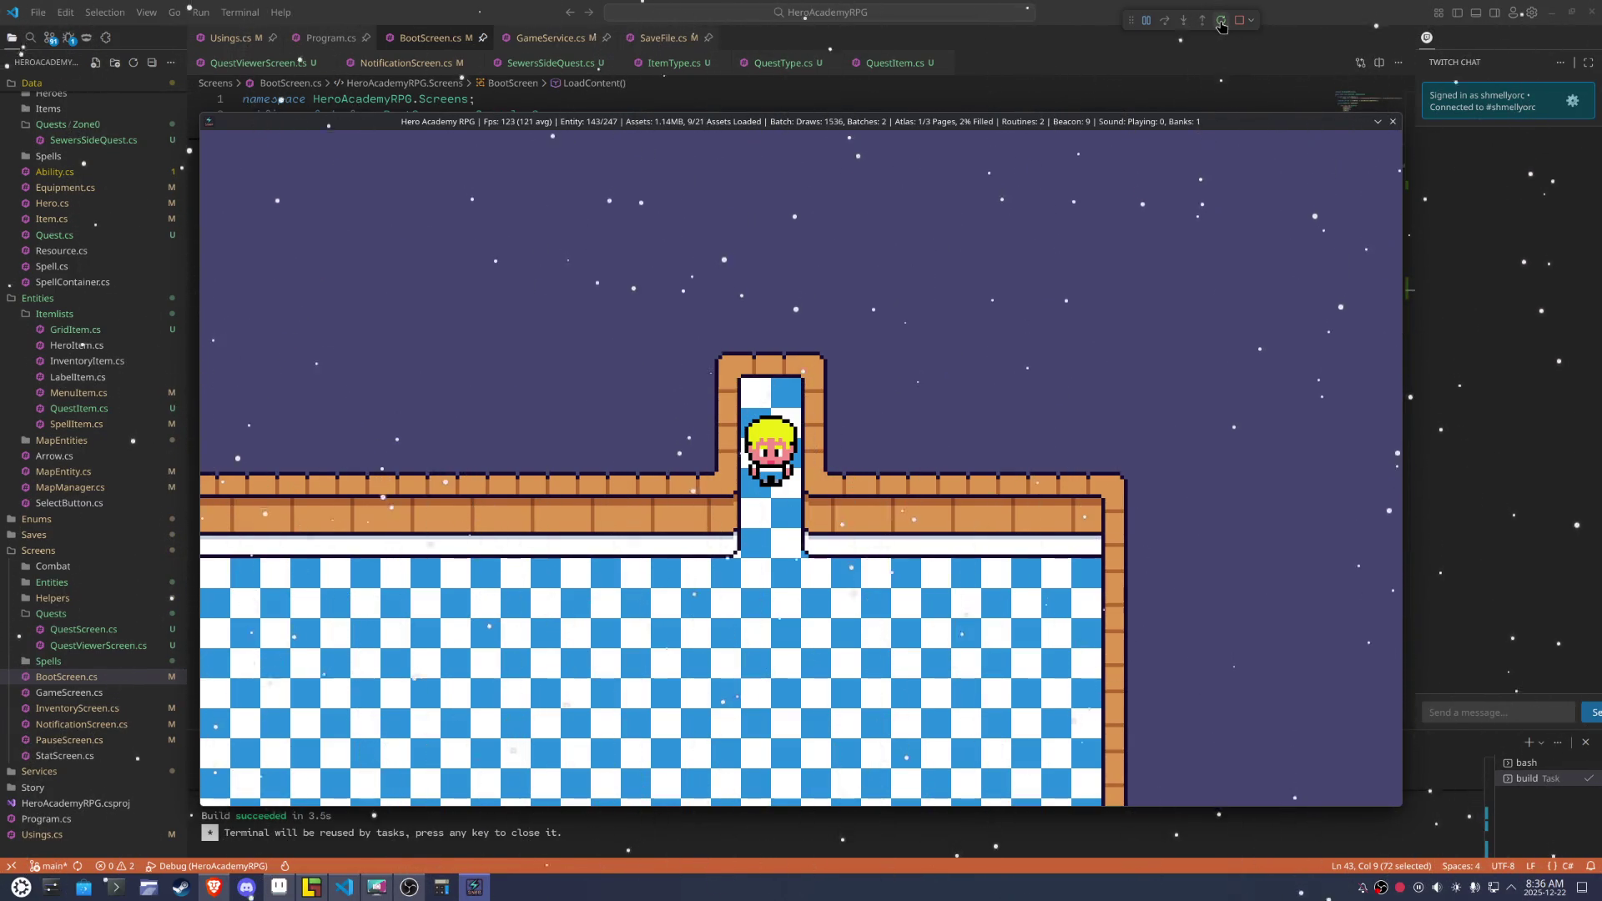
key(Up)
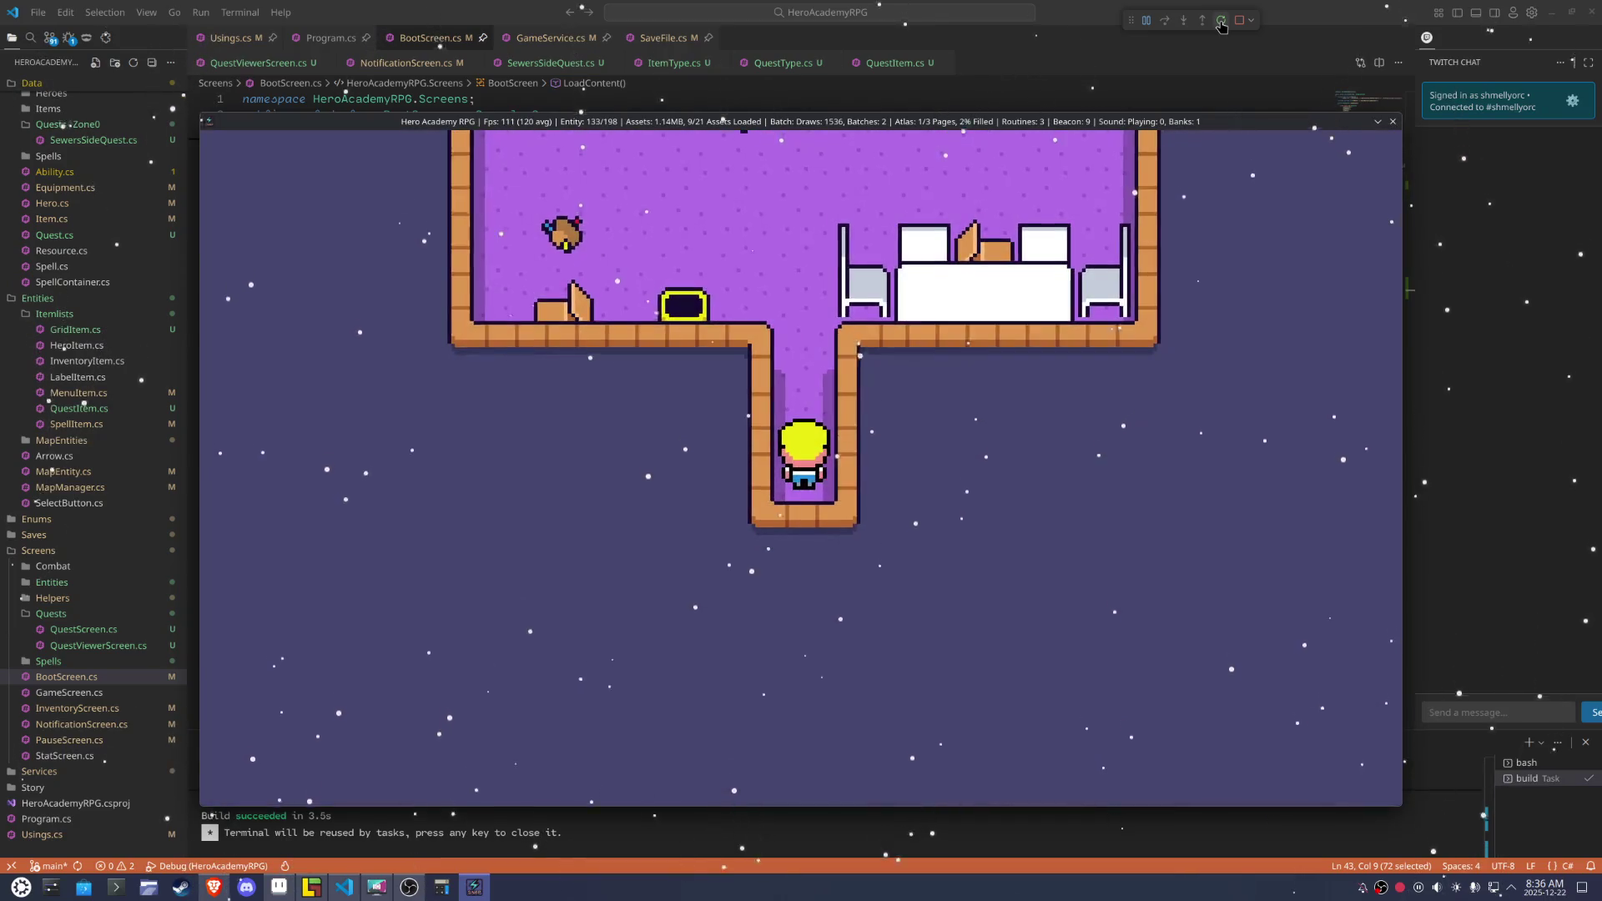
key(Up)
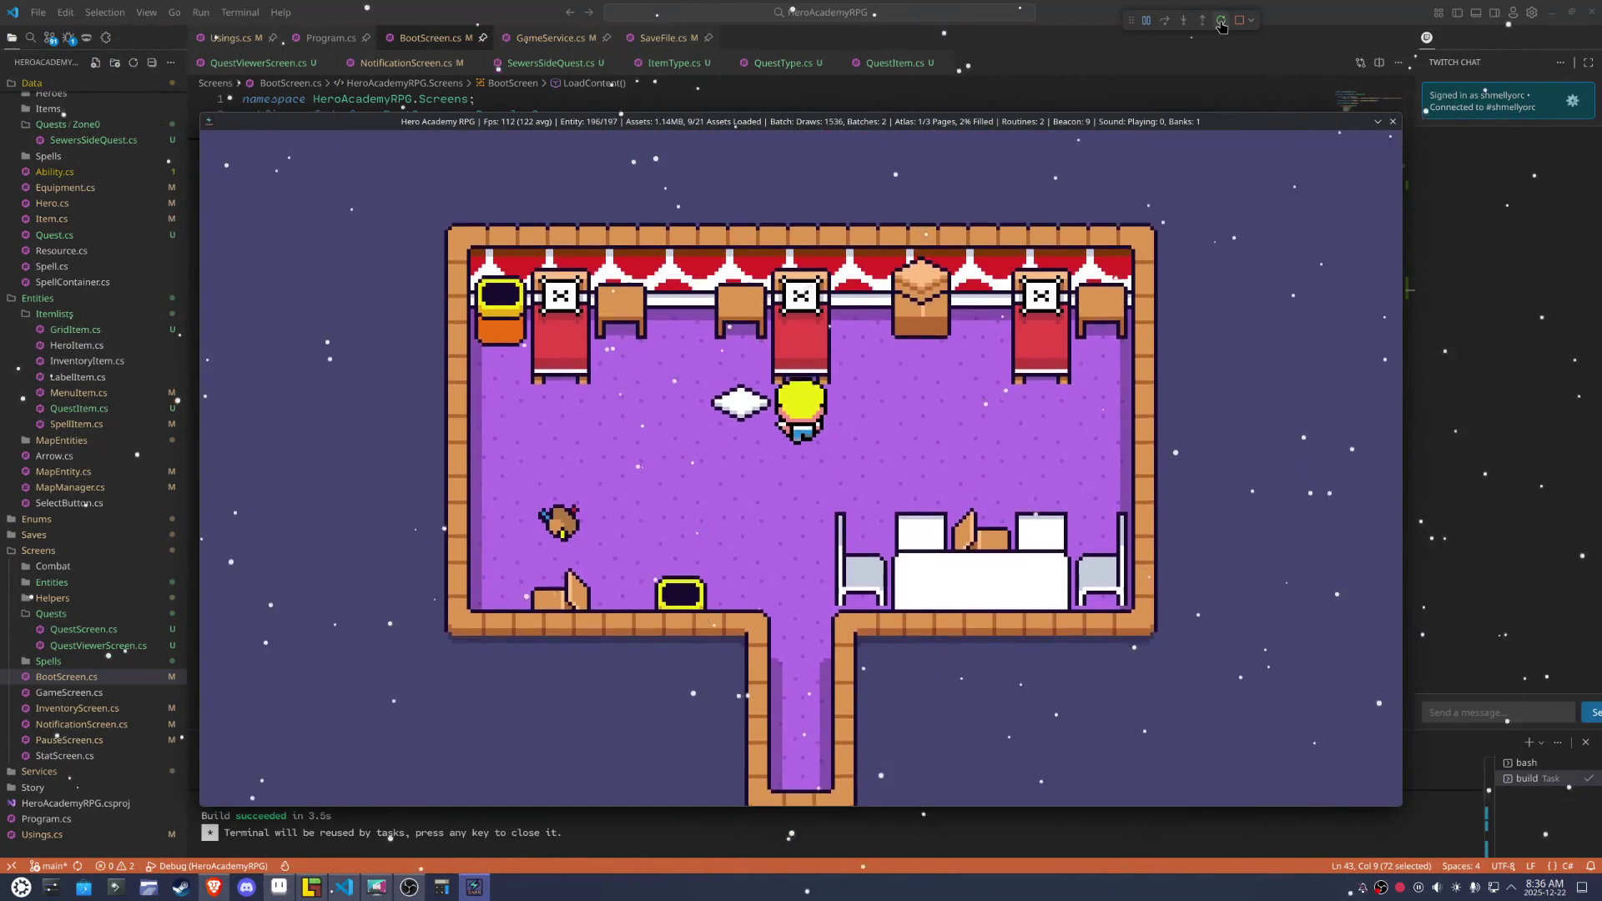
key(Up)
key(Right)
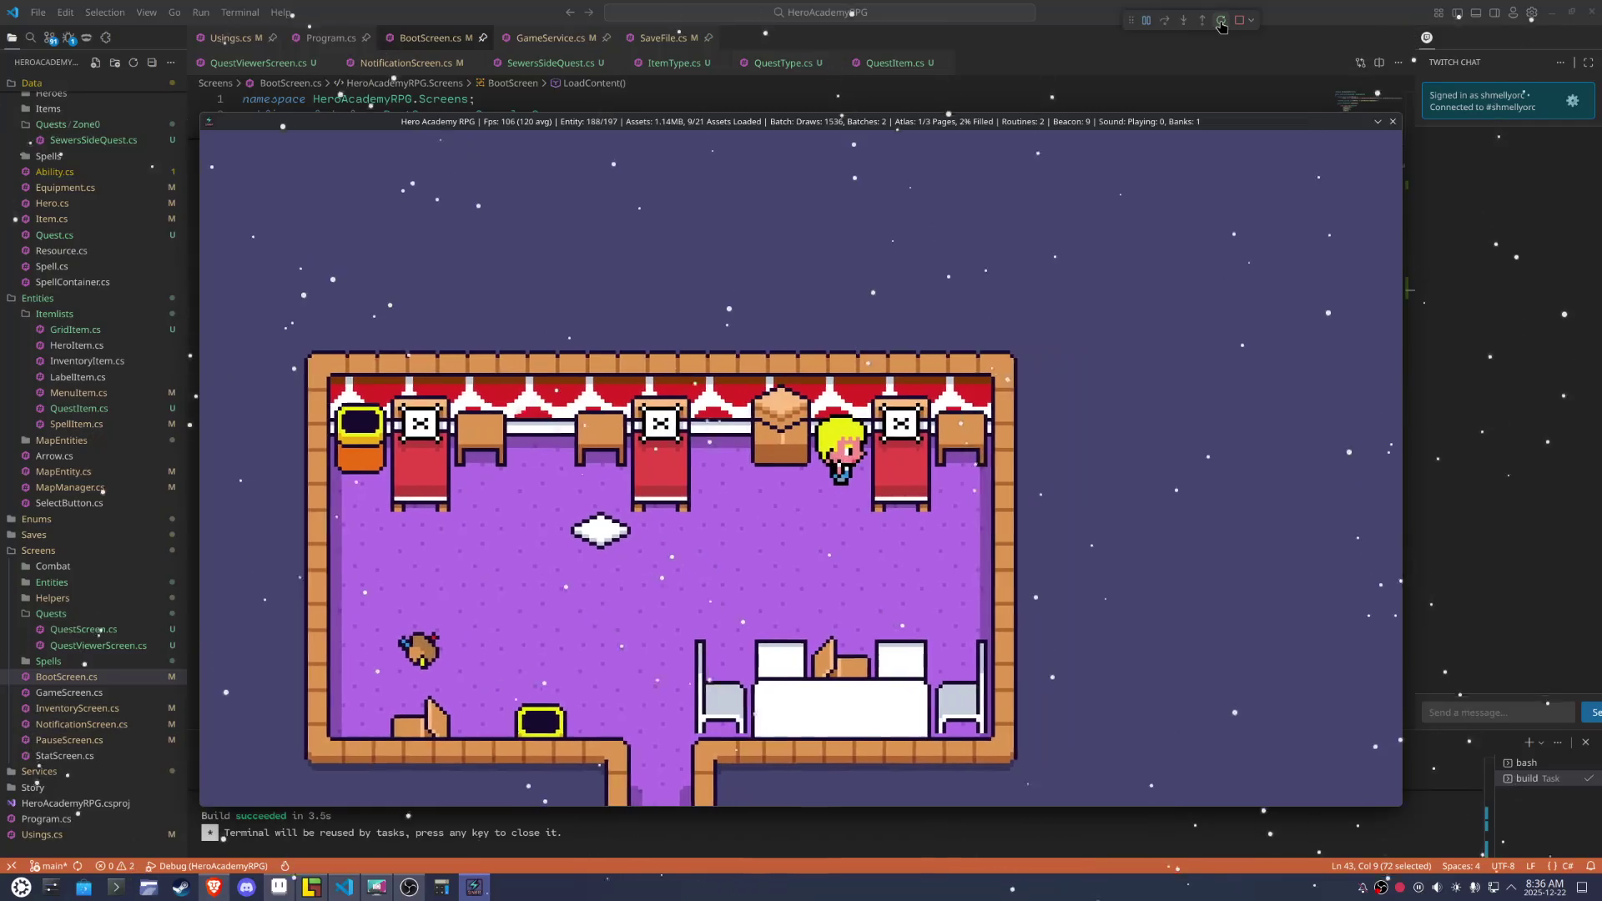
key(Down)
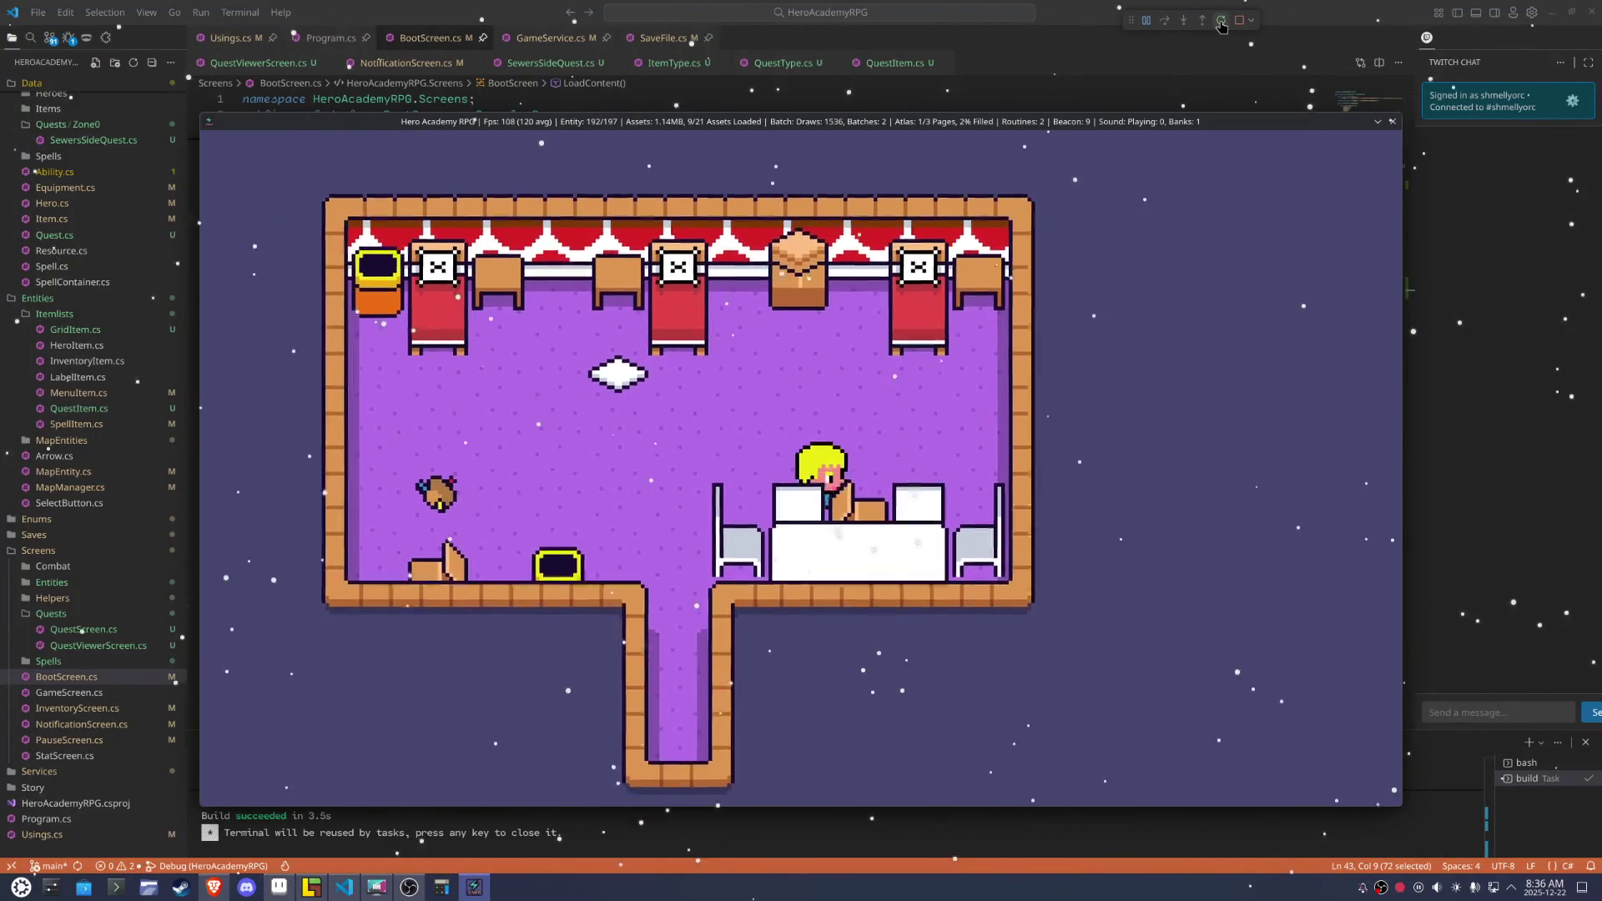
key(Up)
key(Left)
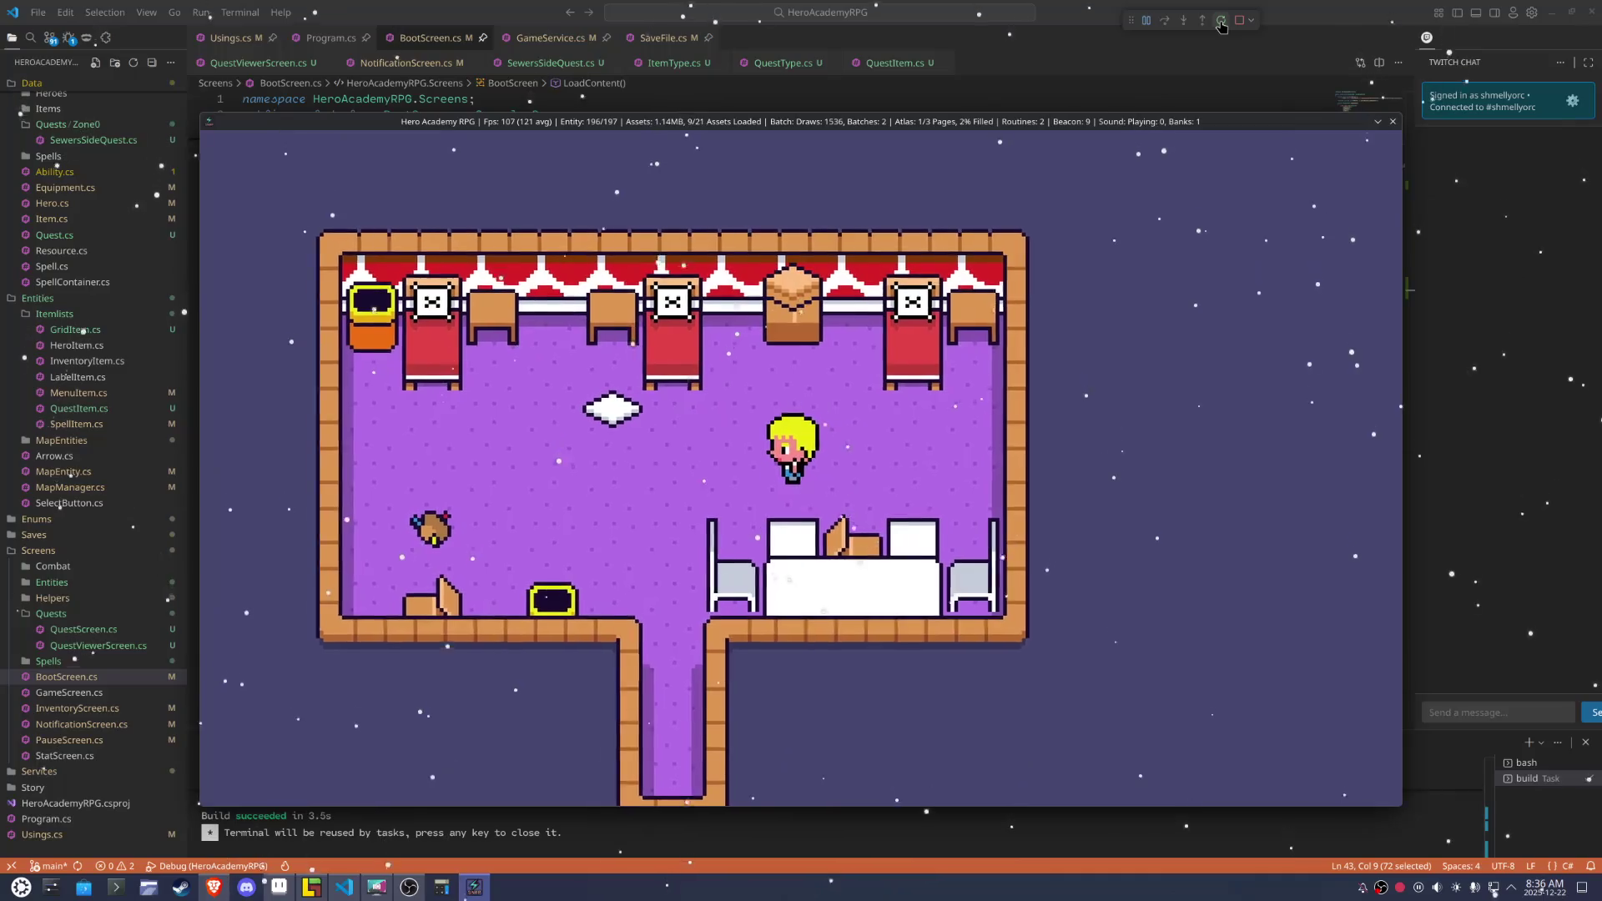
key(Up)
key(Left)
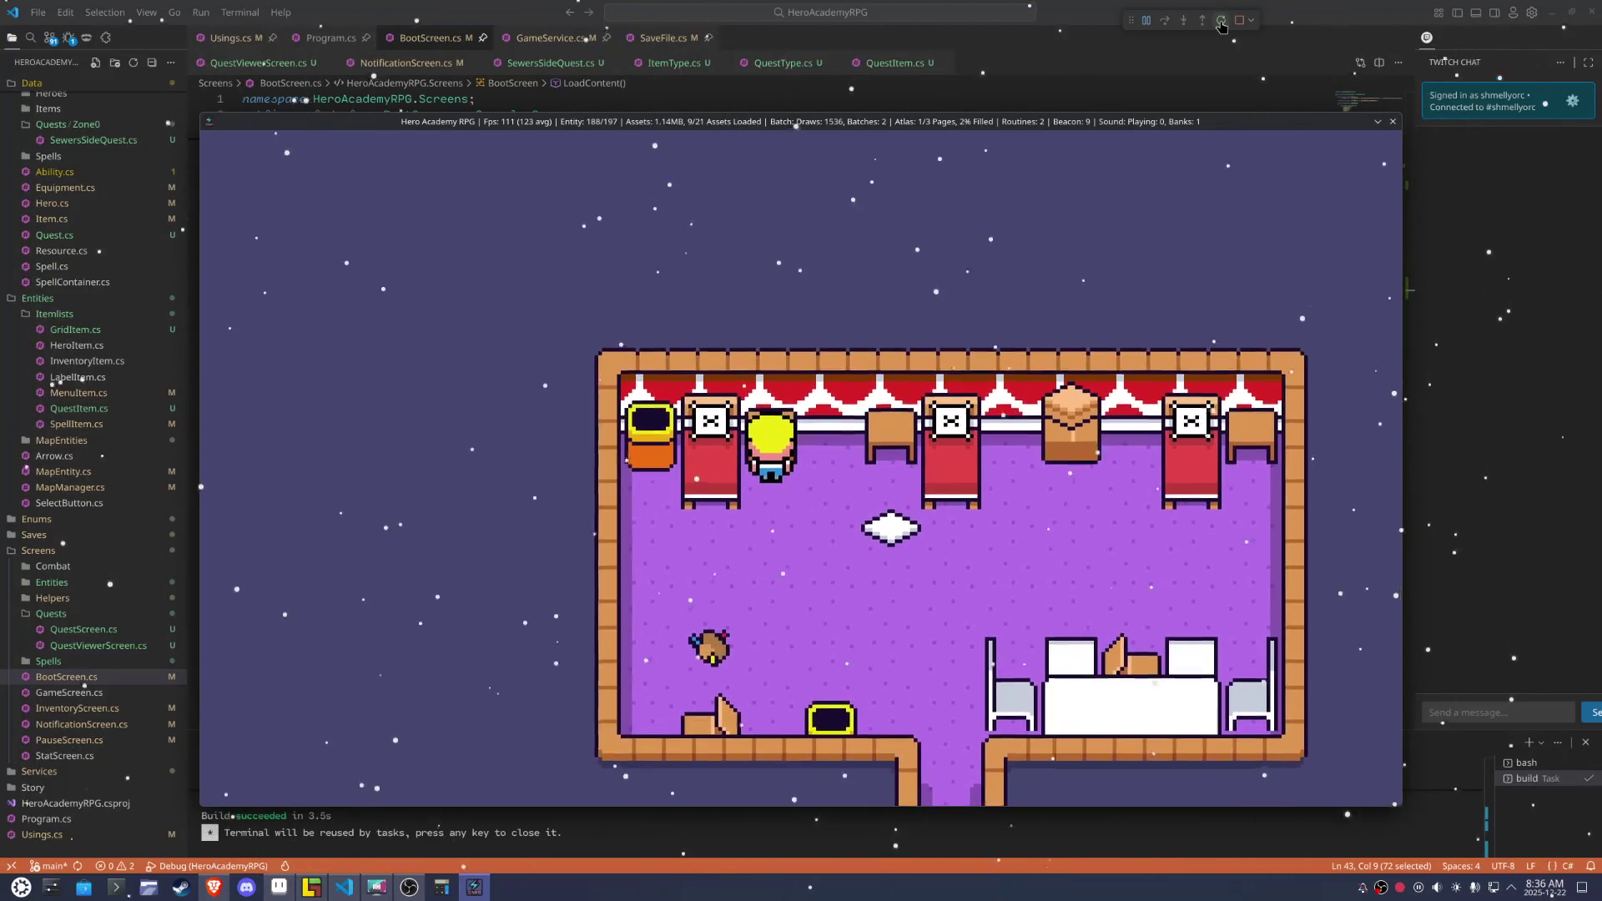
key(Left)
key(Down)
key(Left)
key(Up)
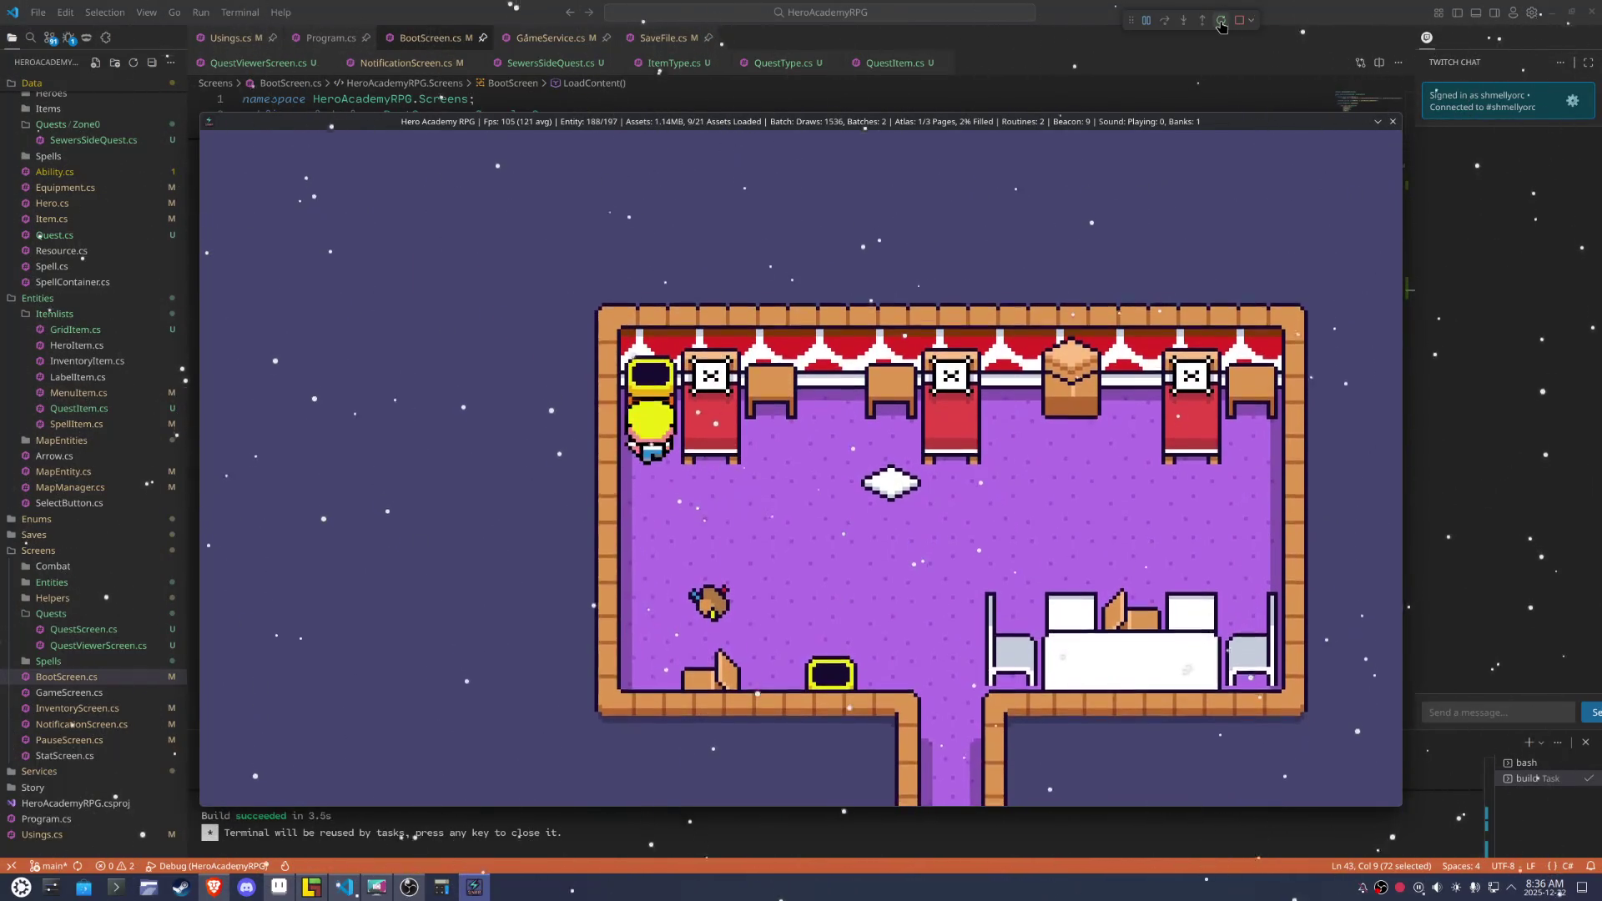
key(Down)
key(Up)
key(Down)
key(Down)
key(Up)
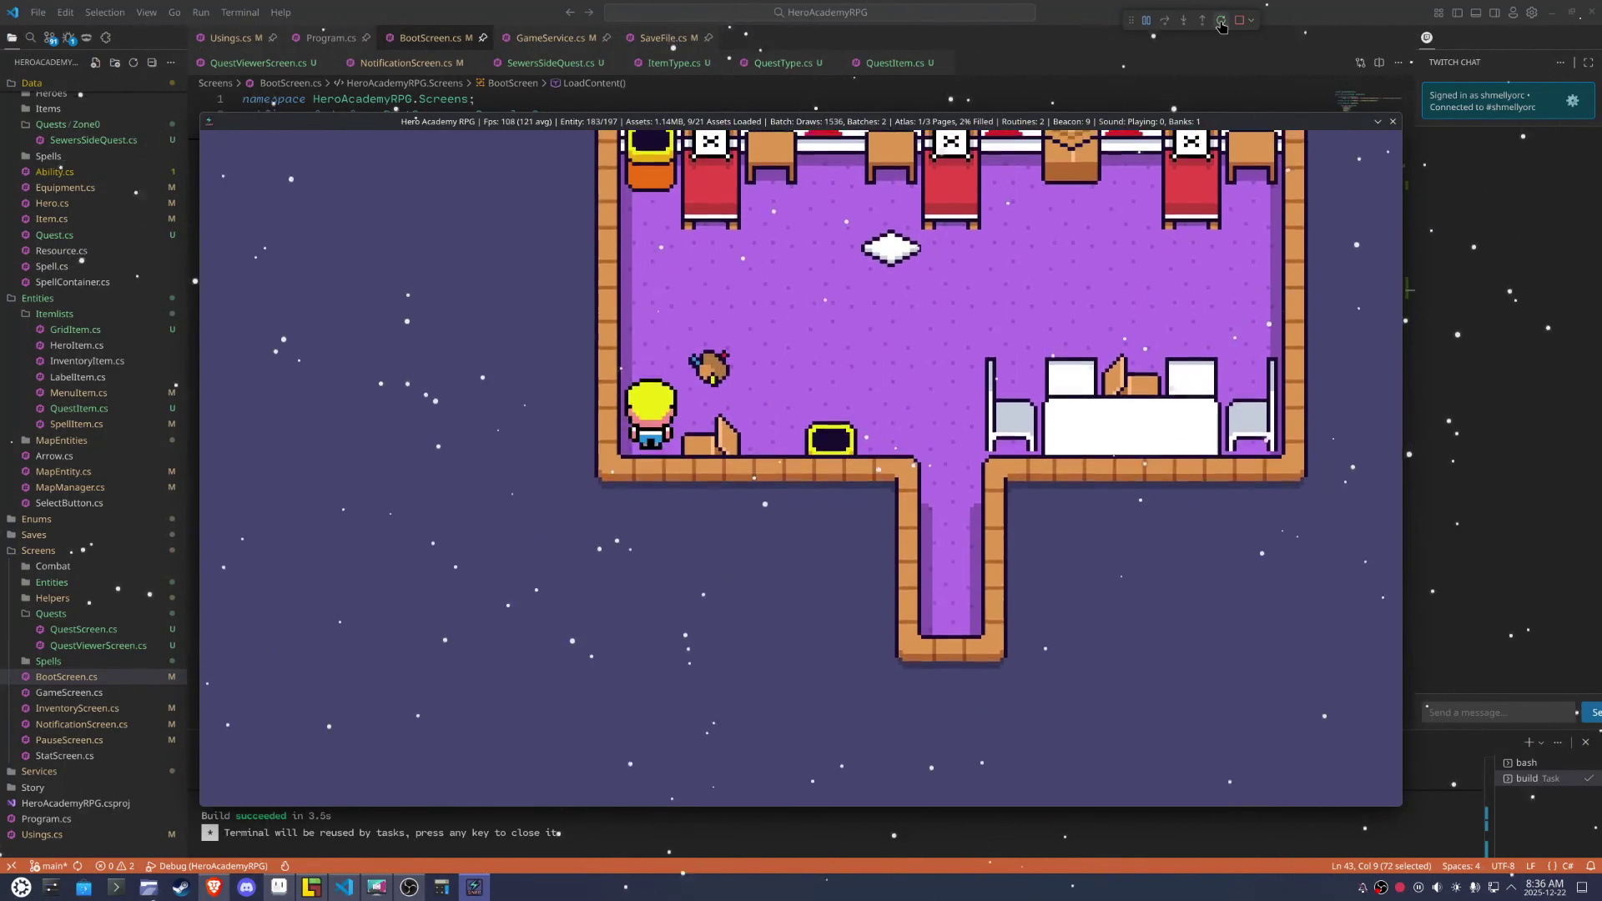
key(Down)
key(Right)
key(Down)
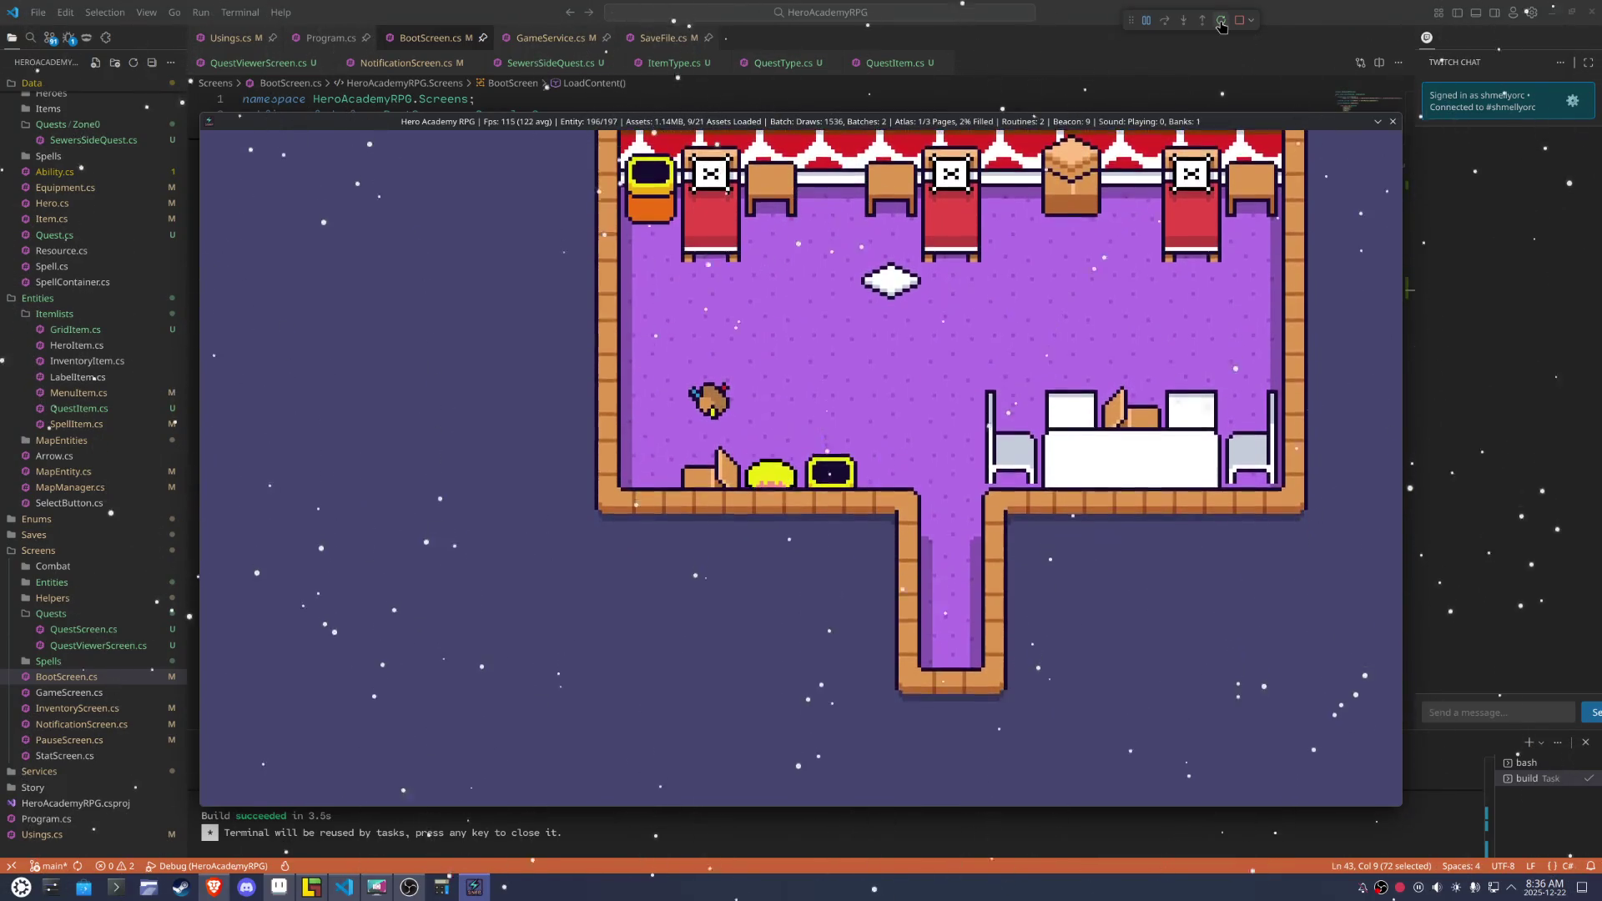
key(Up)
key(Right)
key(Down)
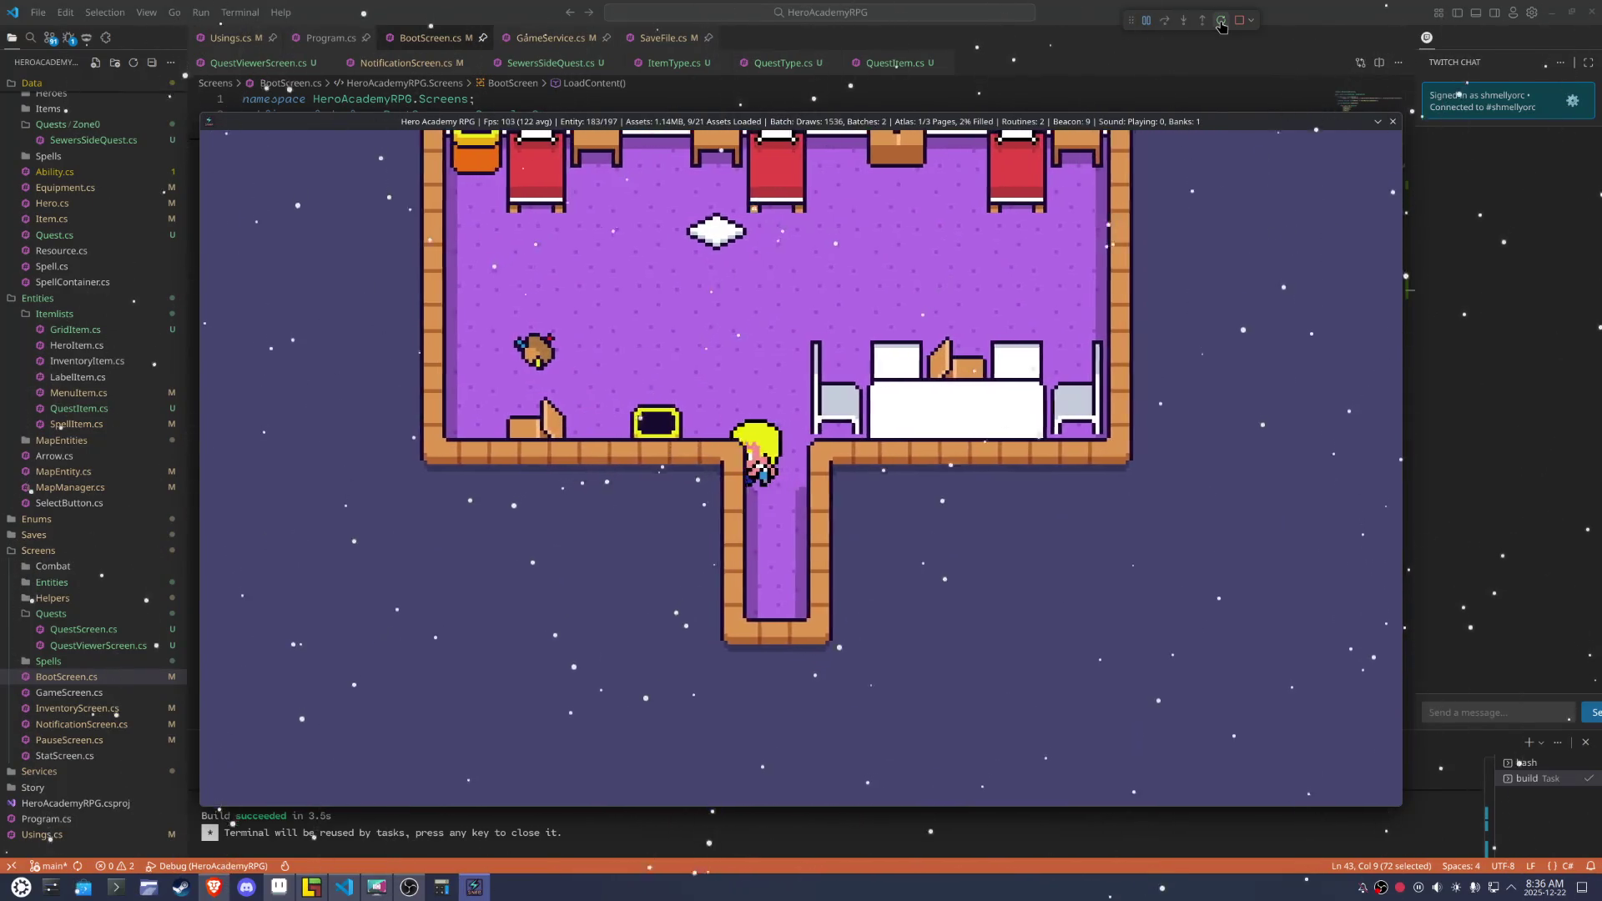
key(Up)
key(Right)
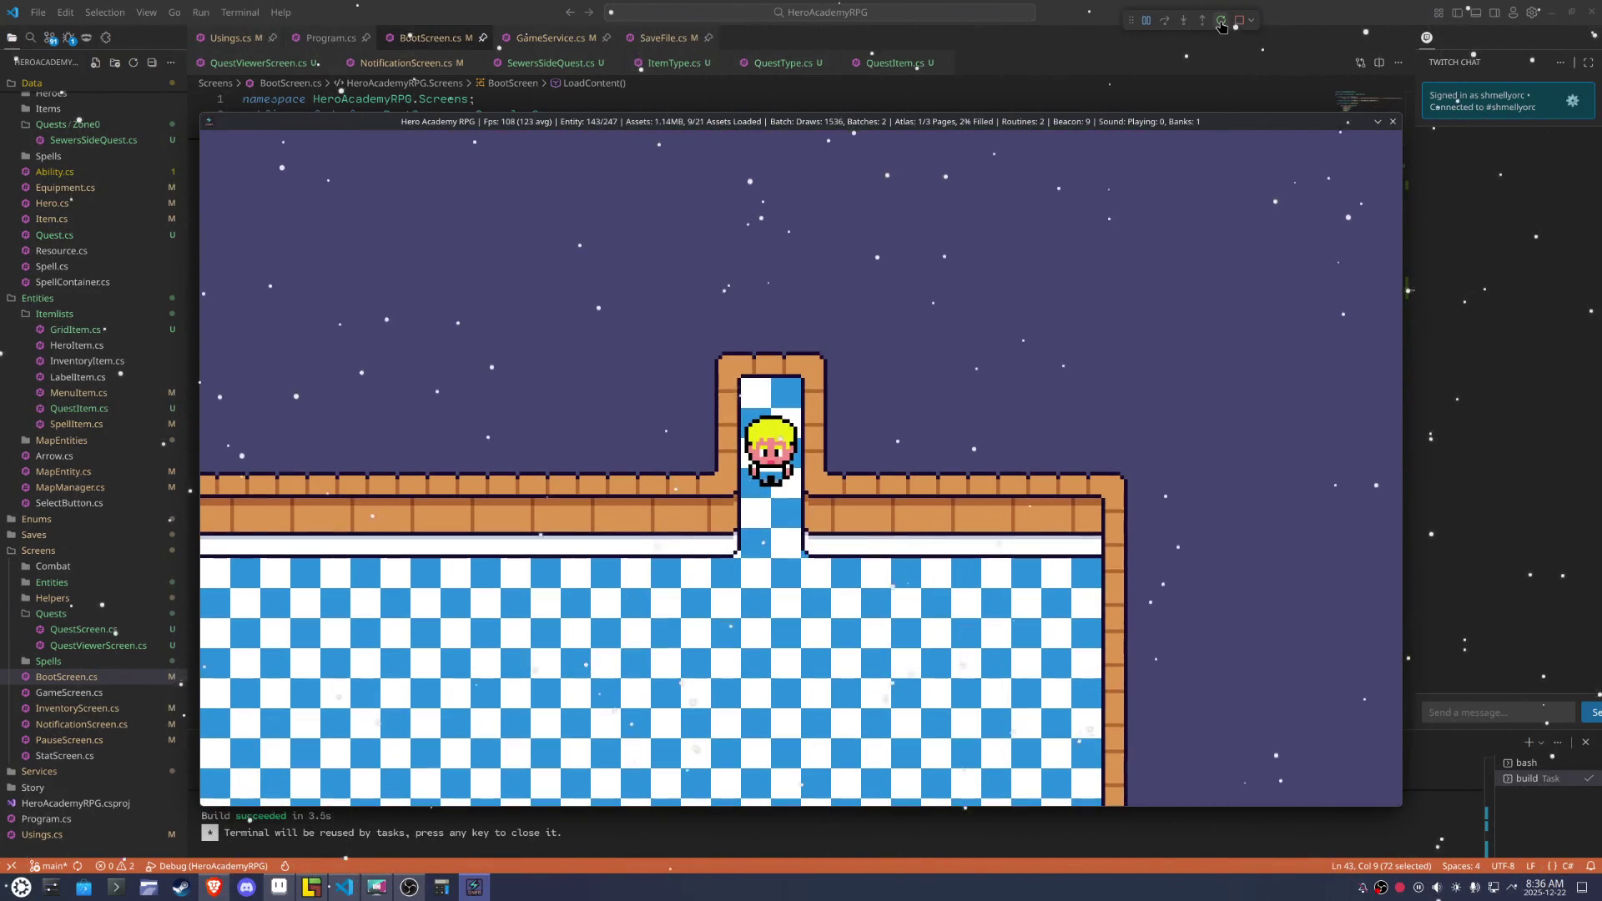
Walk the hero down into the checkered room and back through the doorway into the purple room
key(Down)
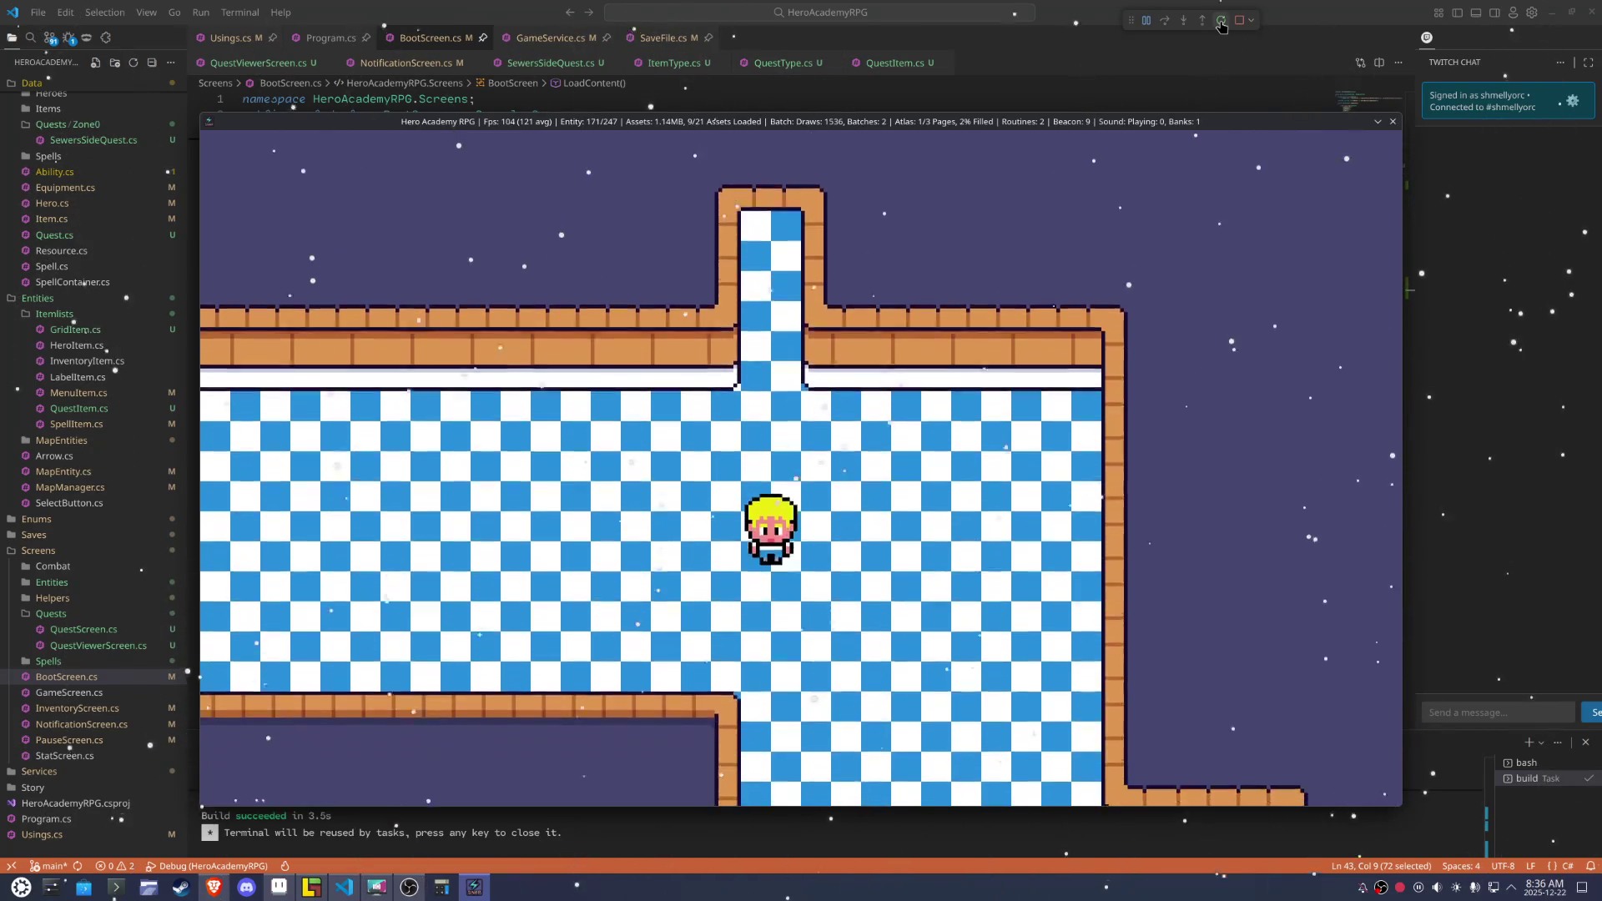
key(Right)
key(Down)
key(Left)
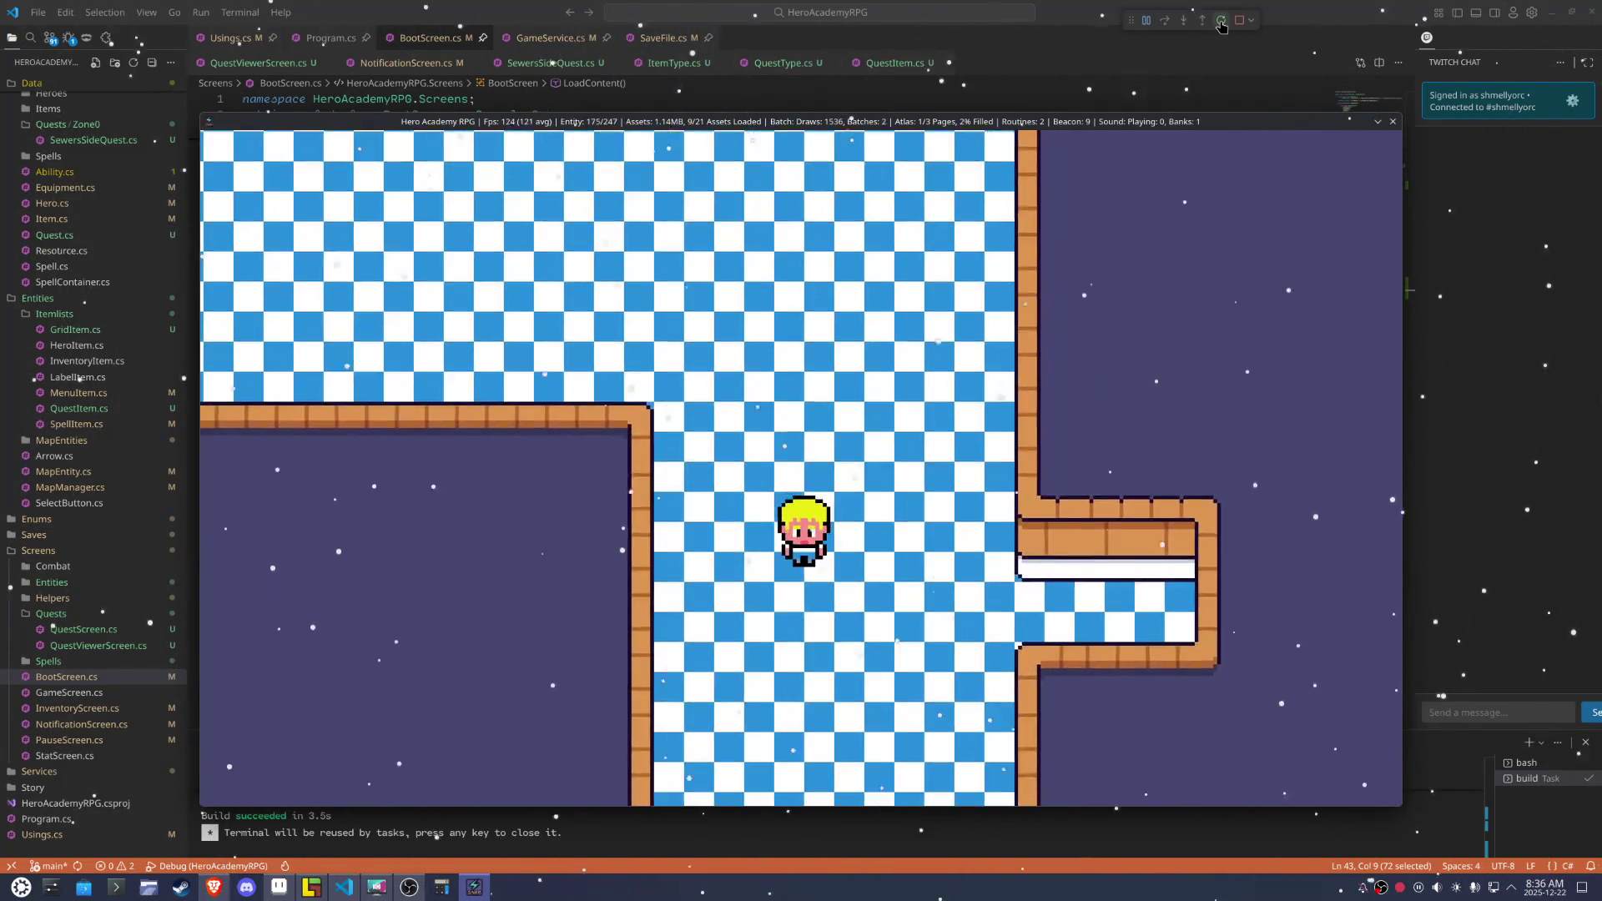
key(Up)
key(Up)
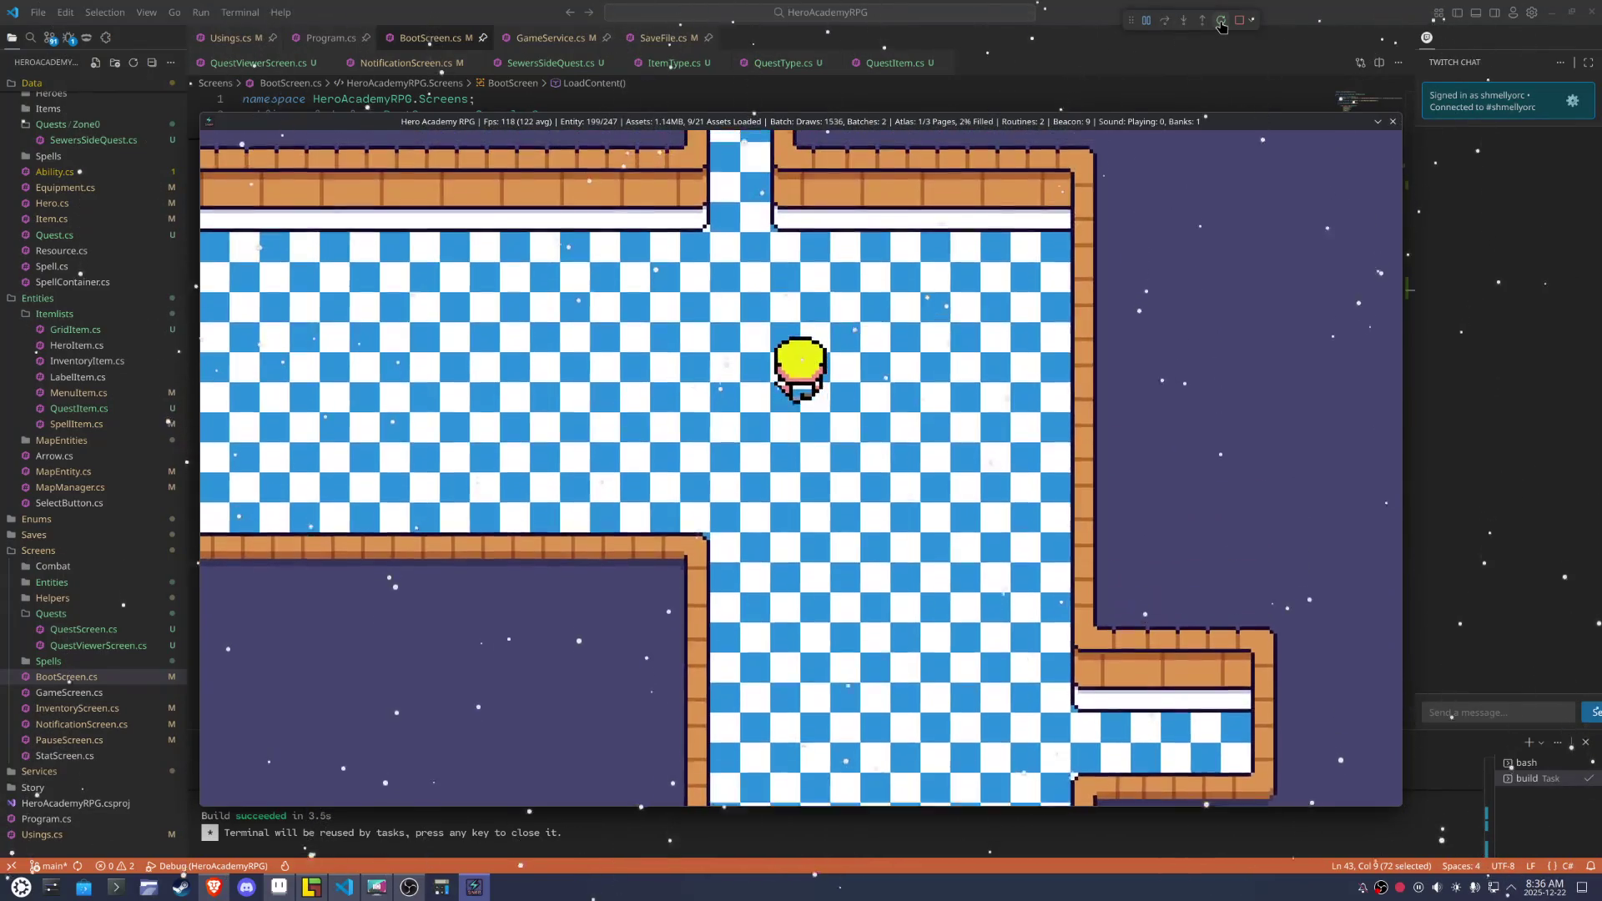
key(Up)
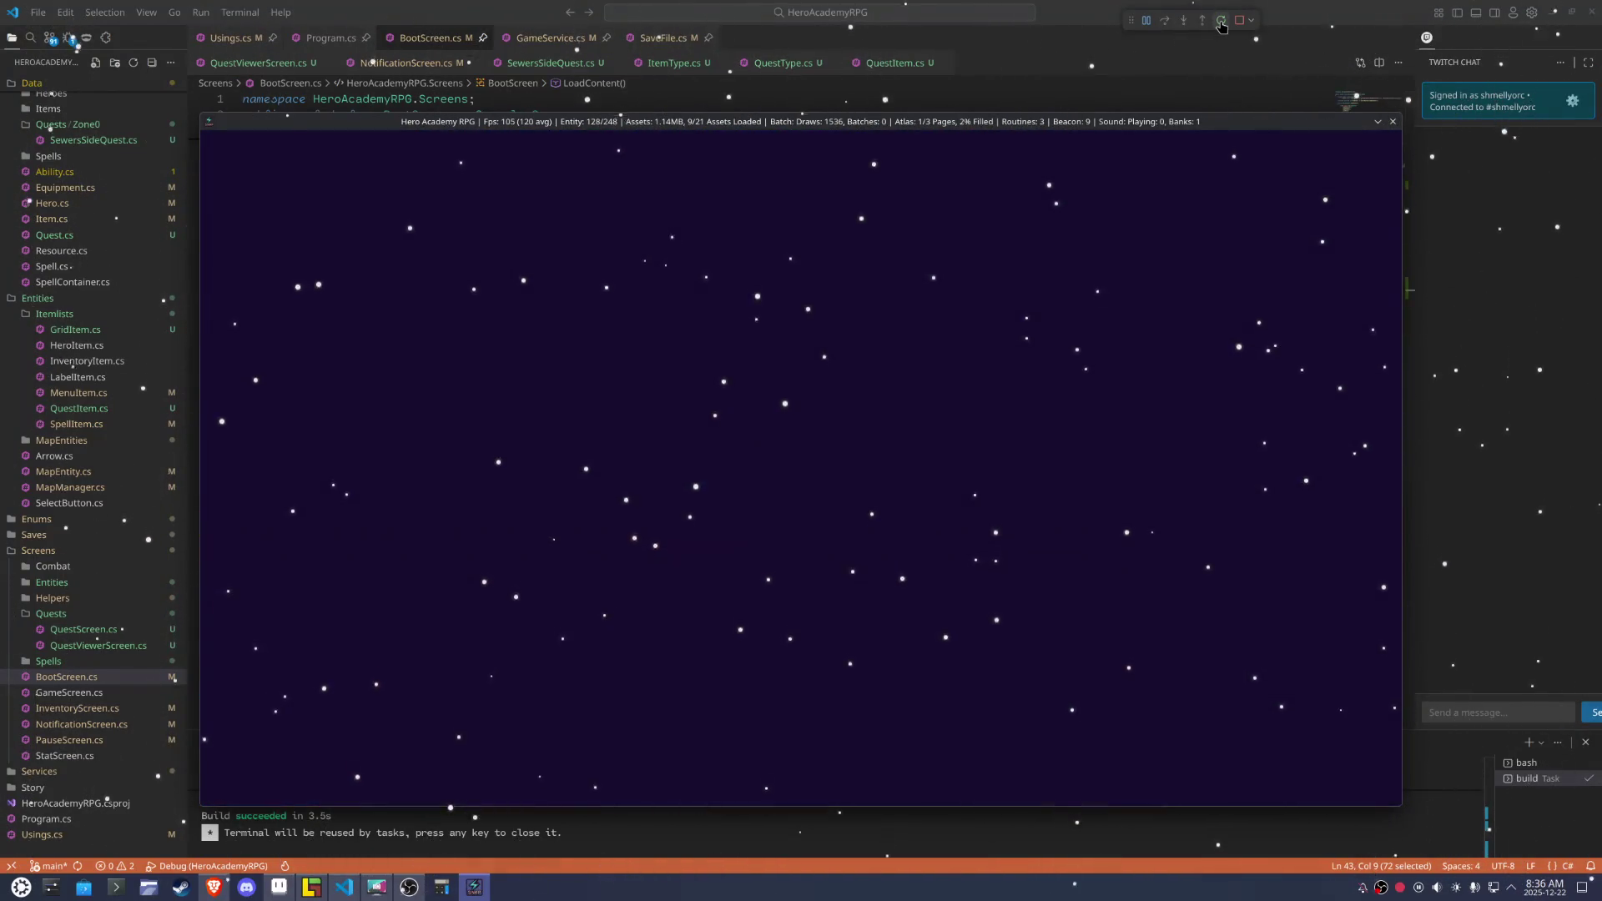
key(Up)
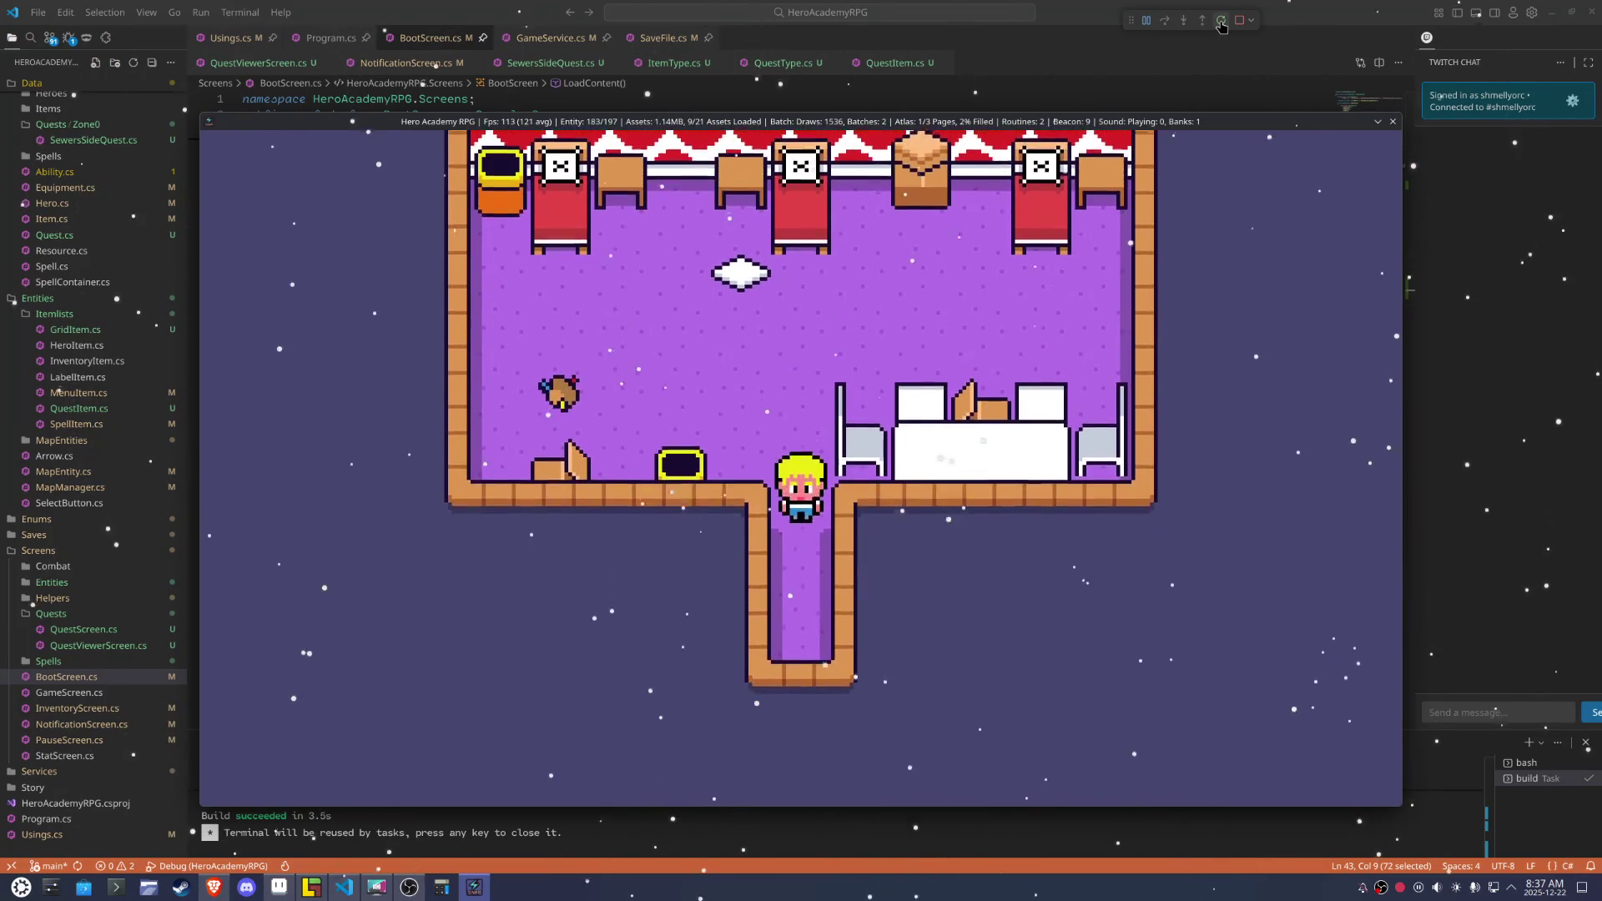
key(Right)
key(Up)
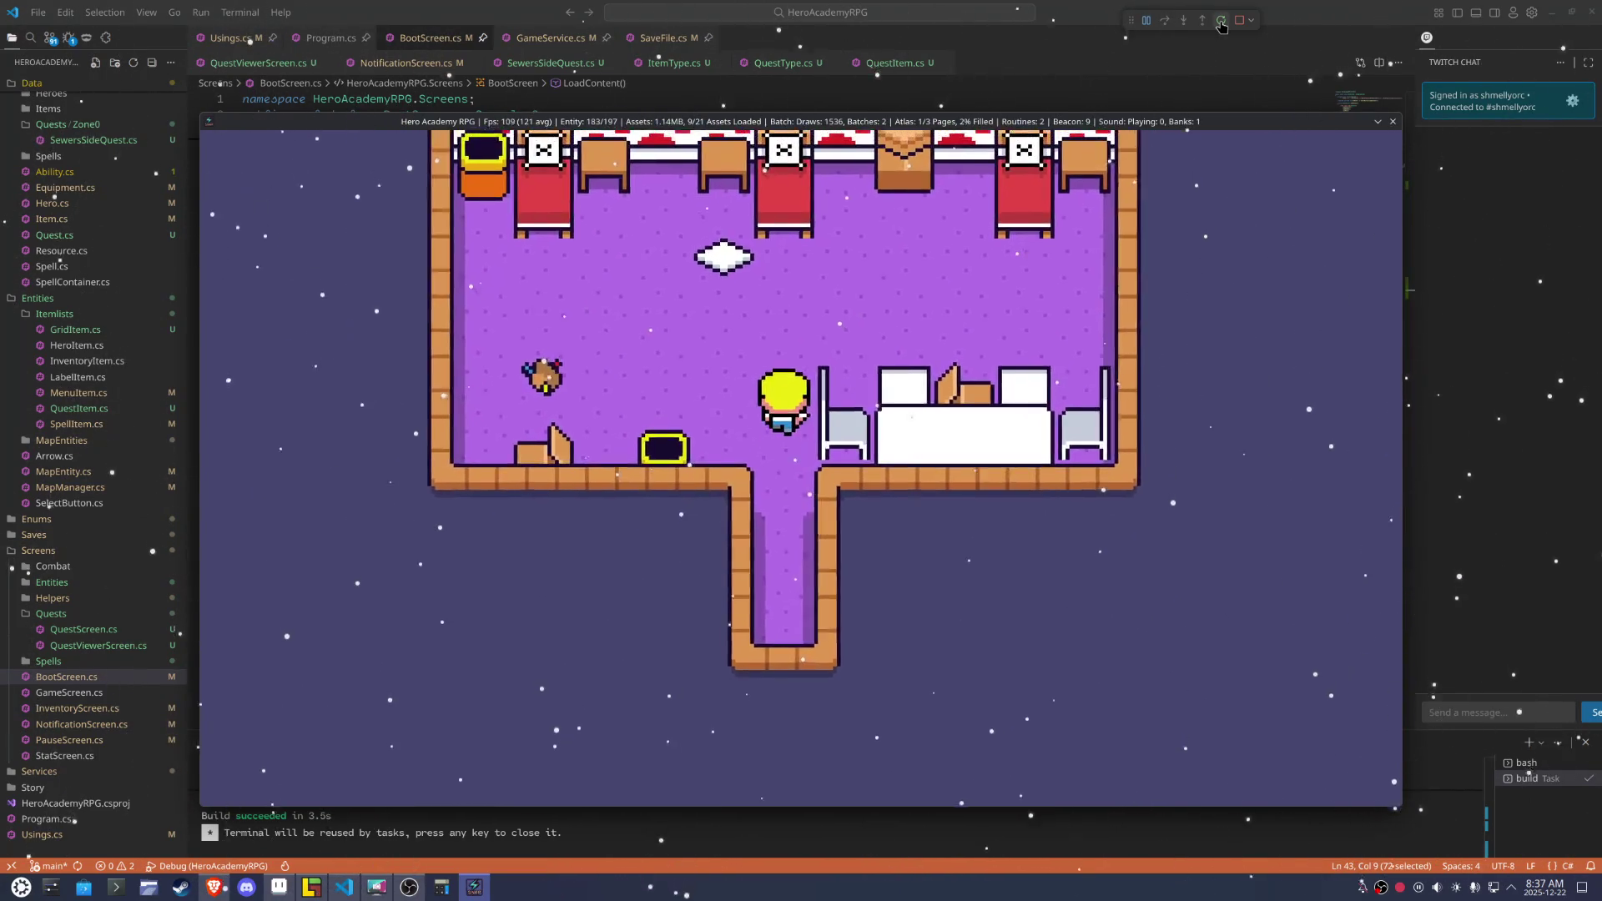
key(Right)
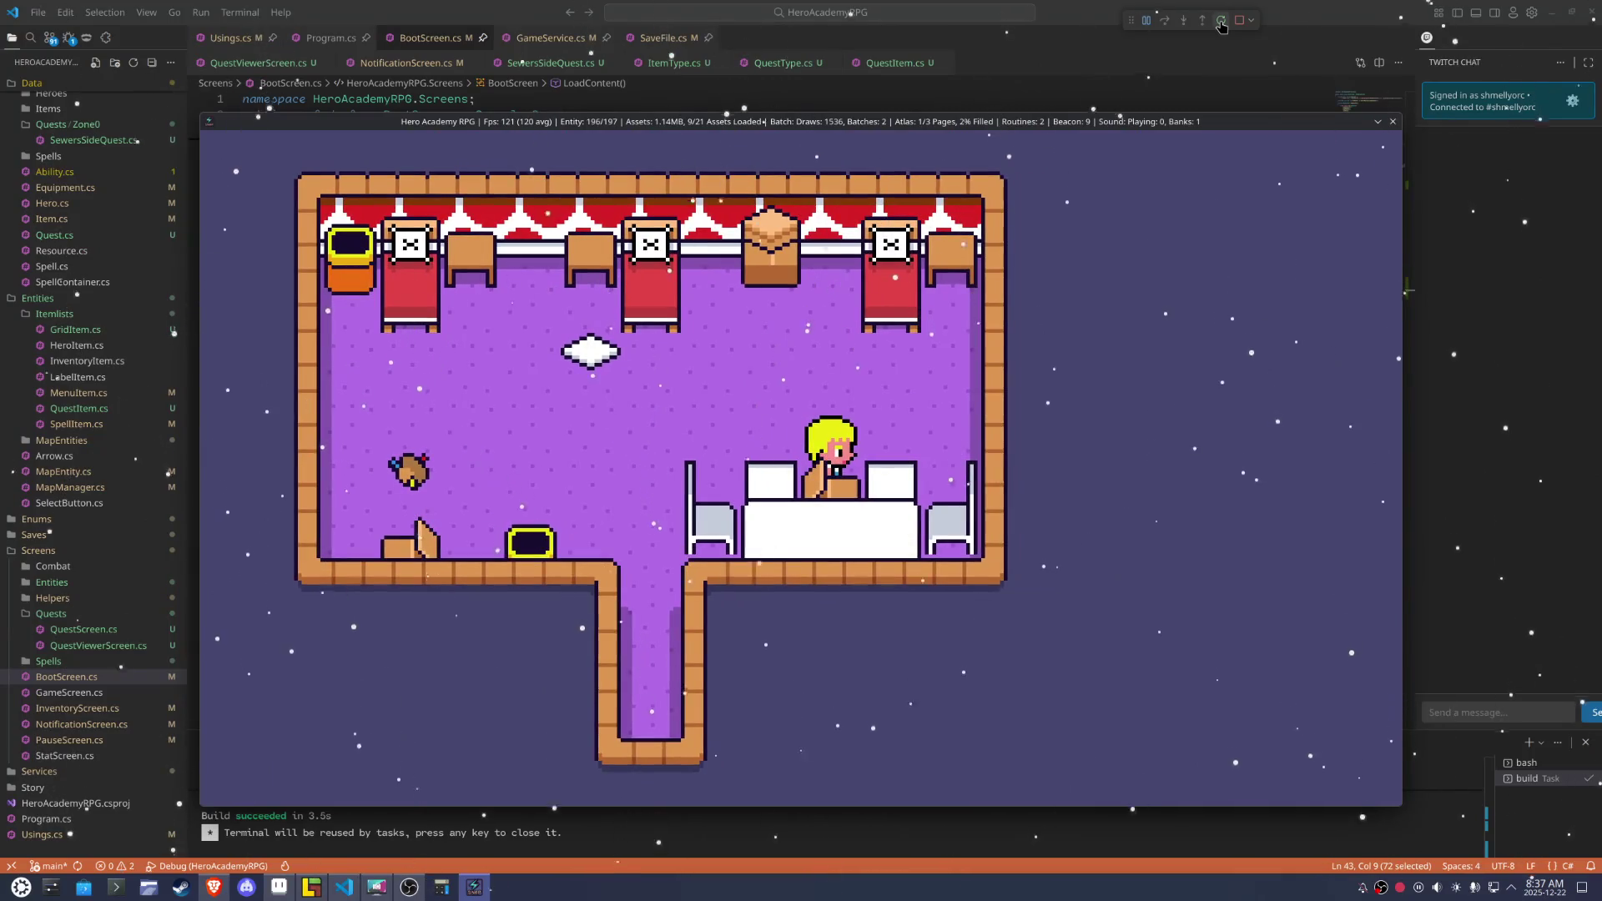
key(Up)
key(Left)
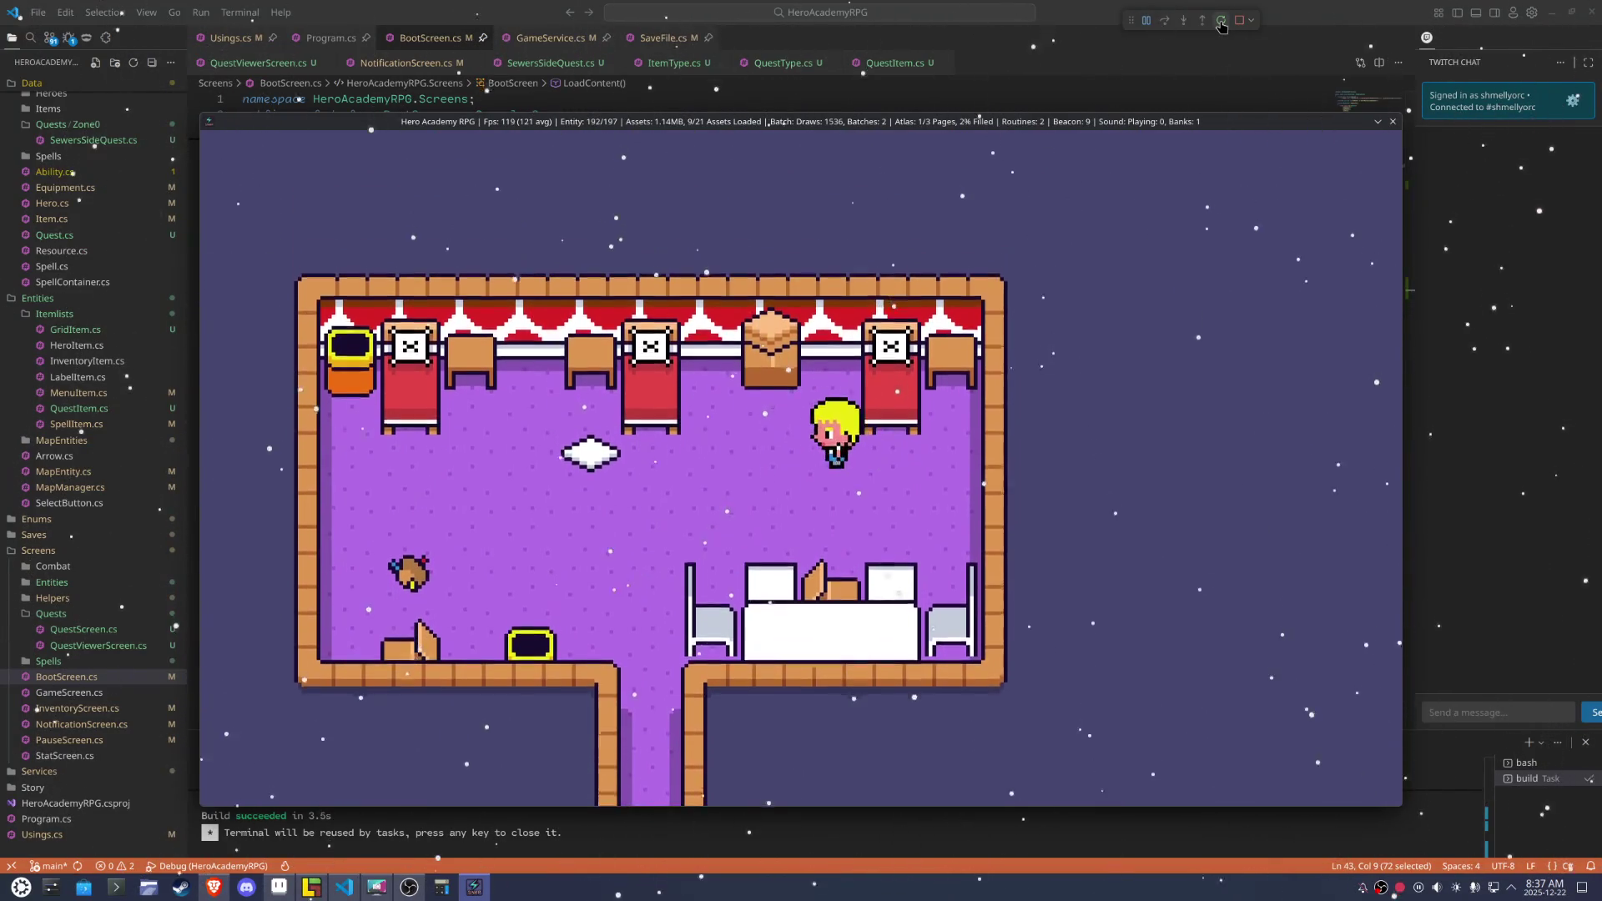
key(Down)
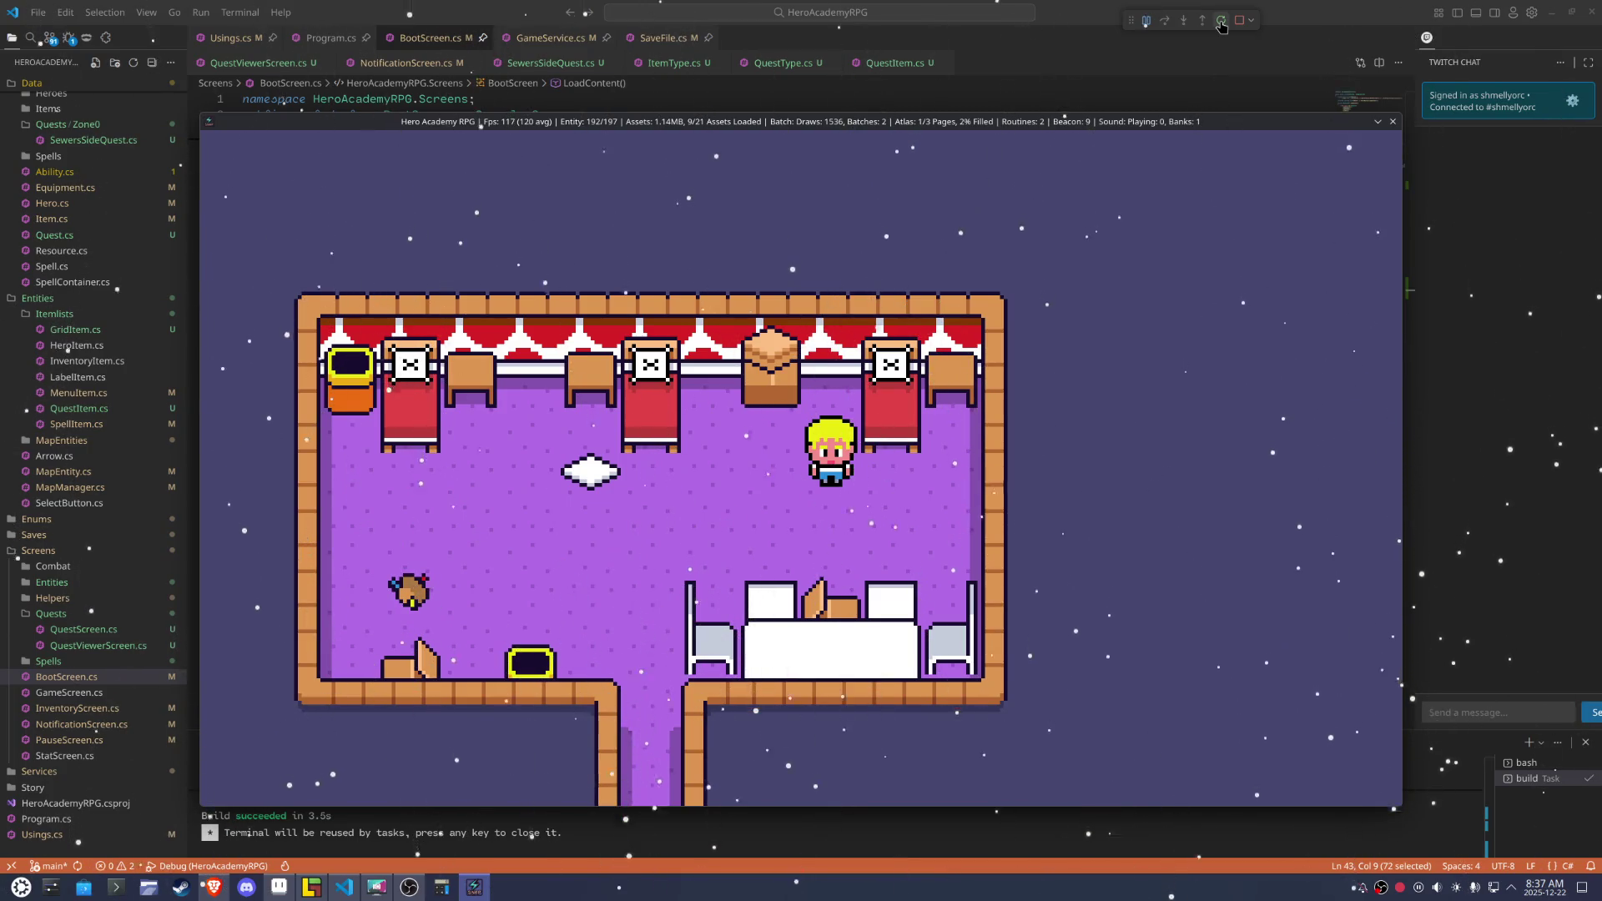
Check the pause menu's Quests list, which shows no quests, and return to the map
key(Escape)
key(Down)
key(Down)
key(Down)
key(f)
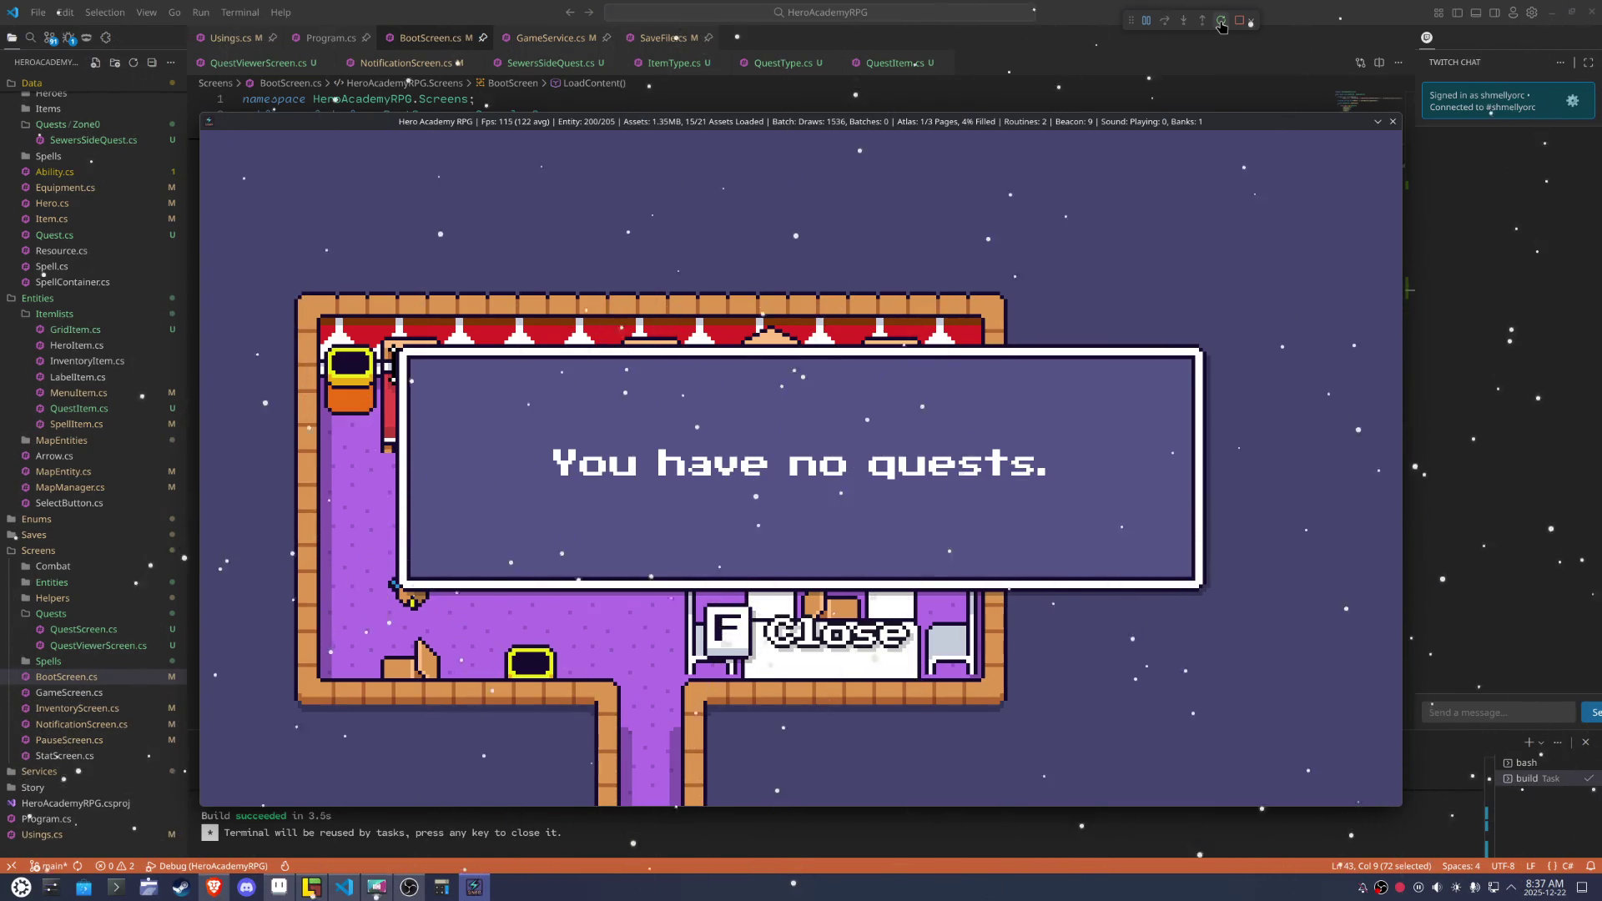
key(f)
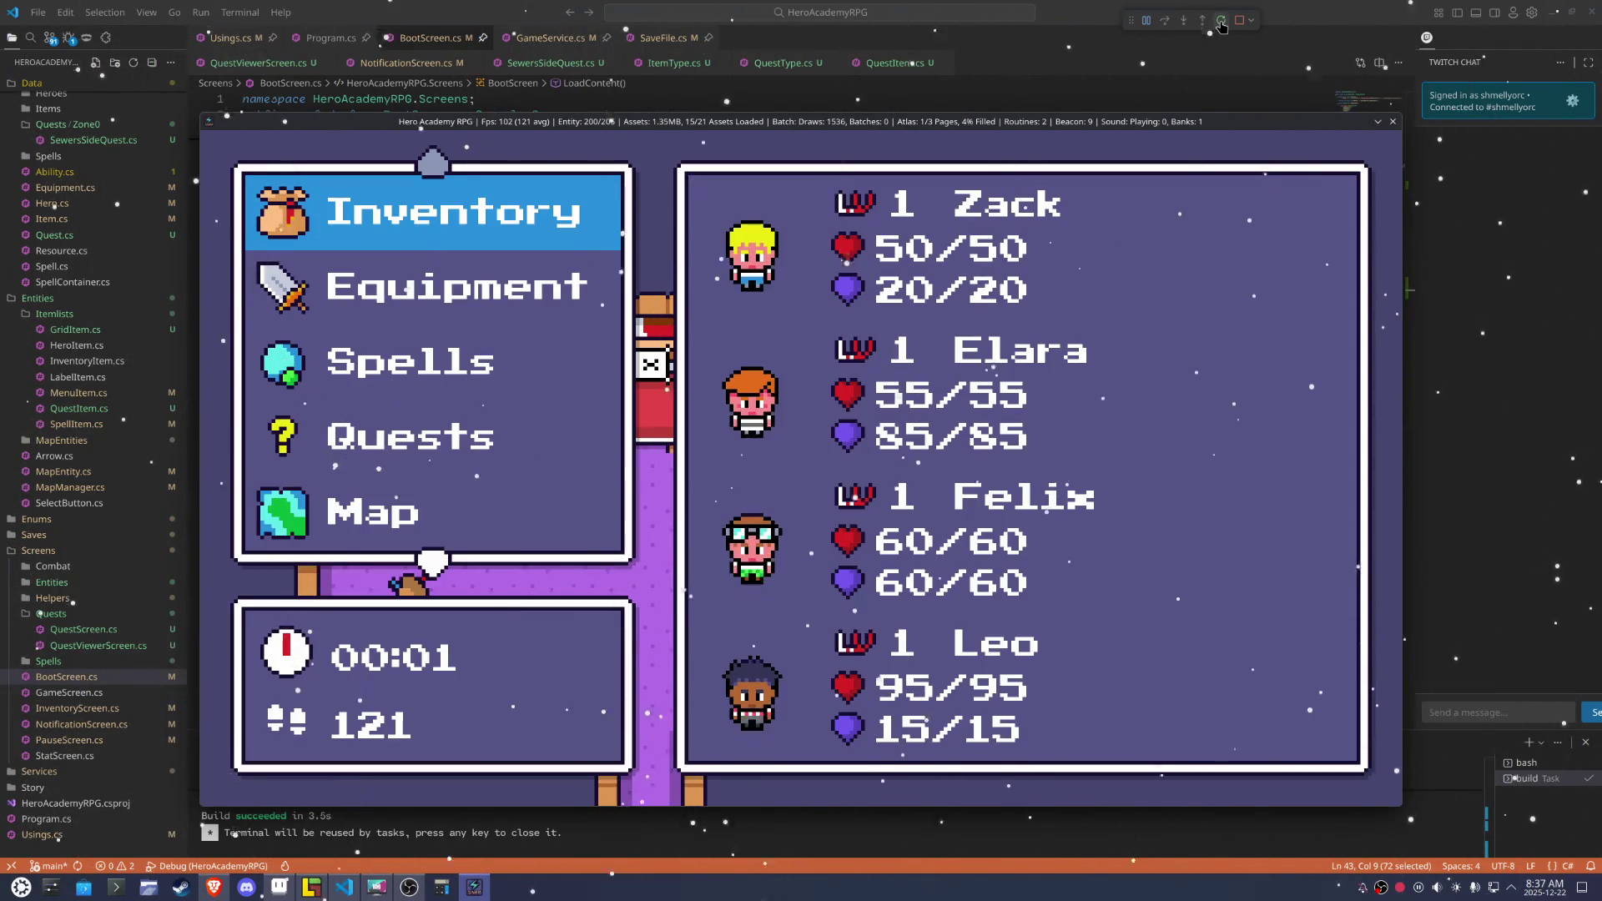
key(Escape)
Walk the hero around a little more, then stop the running game
key(Down)
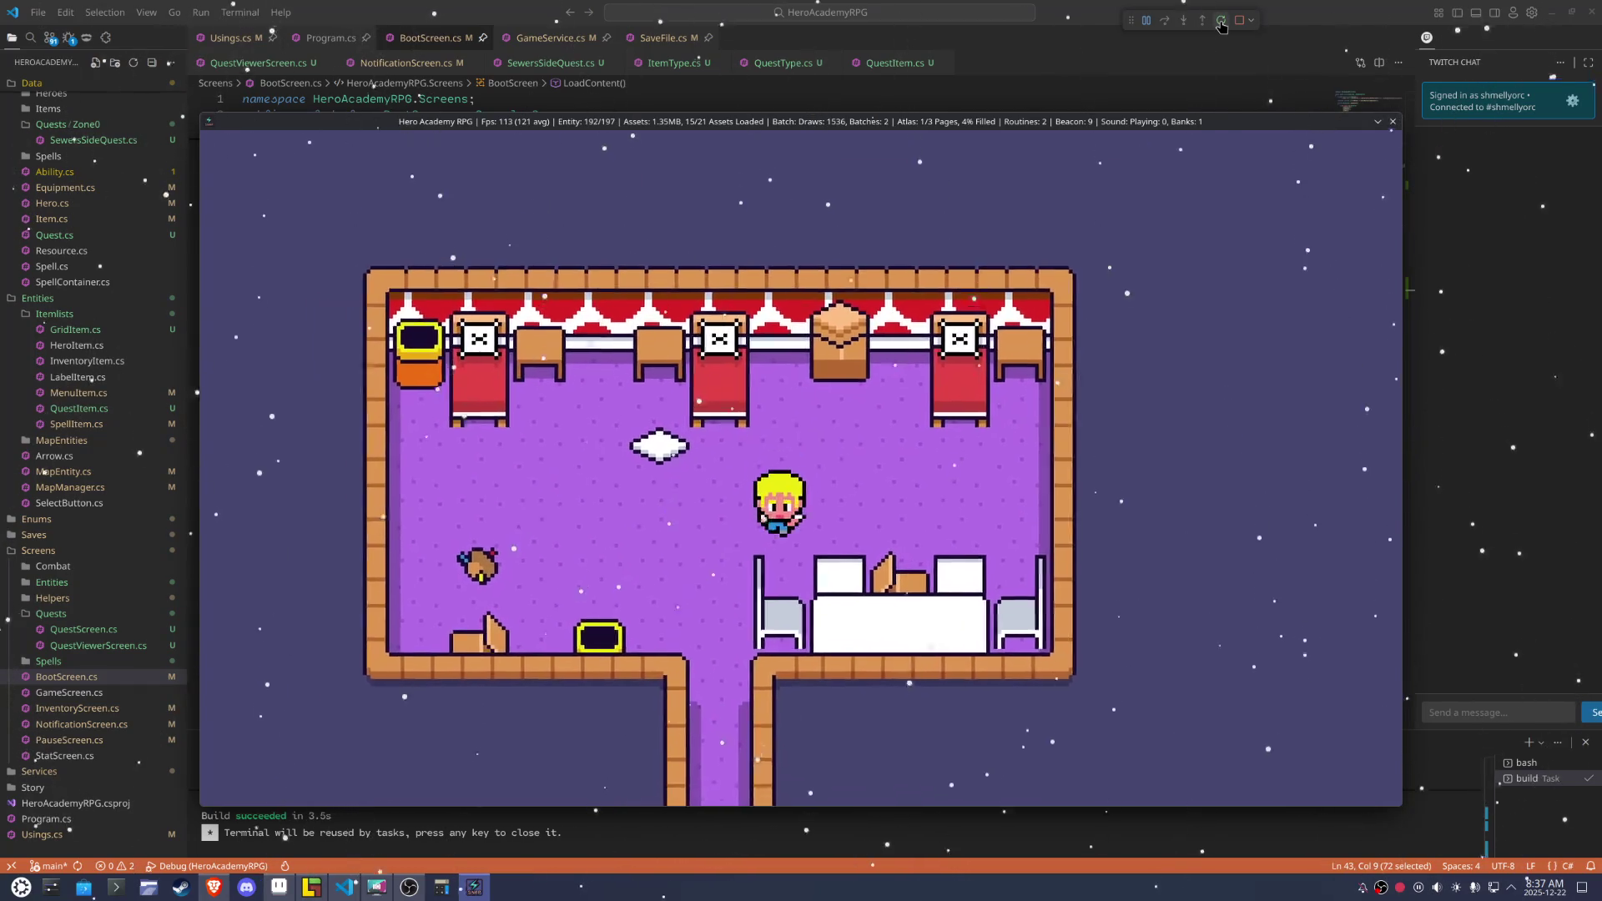
key(Left)
key(Right)
key(Left)
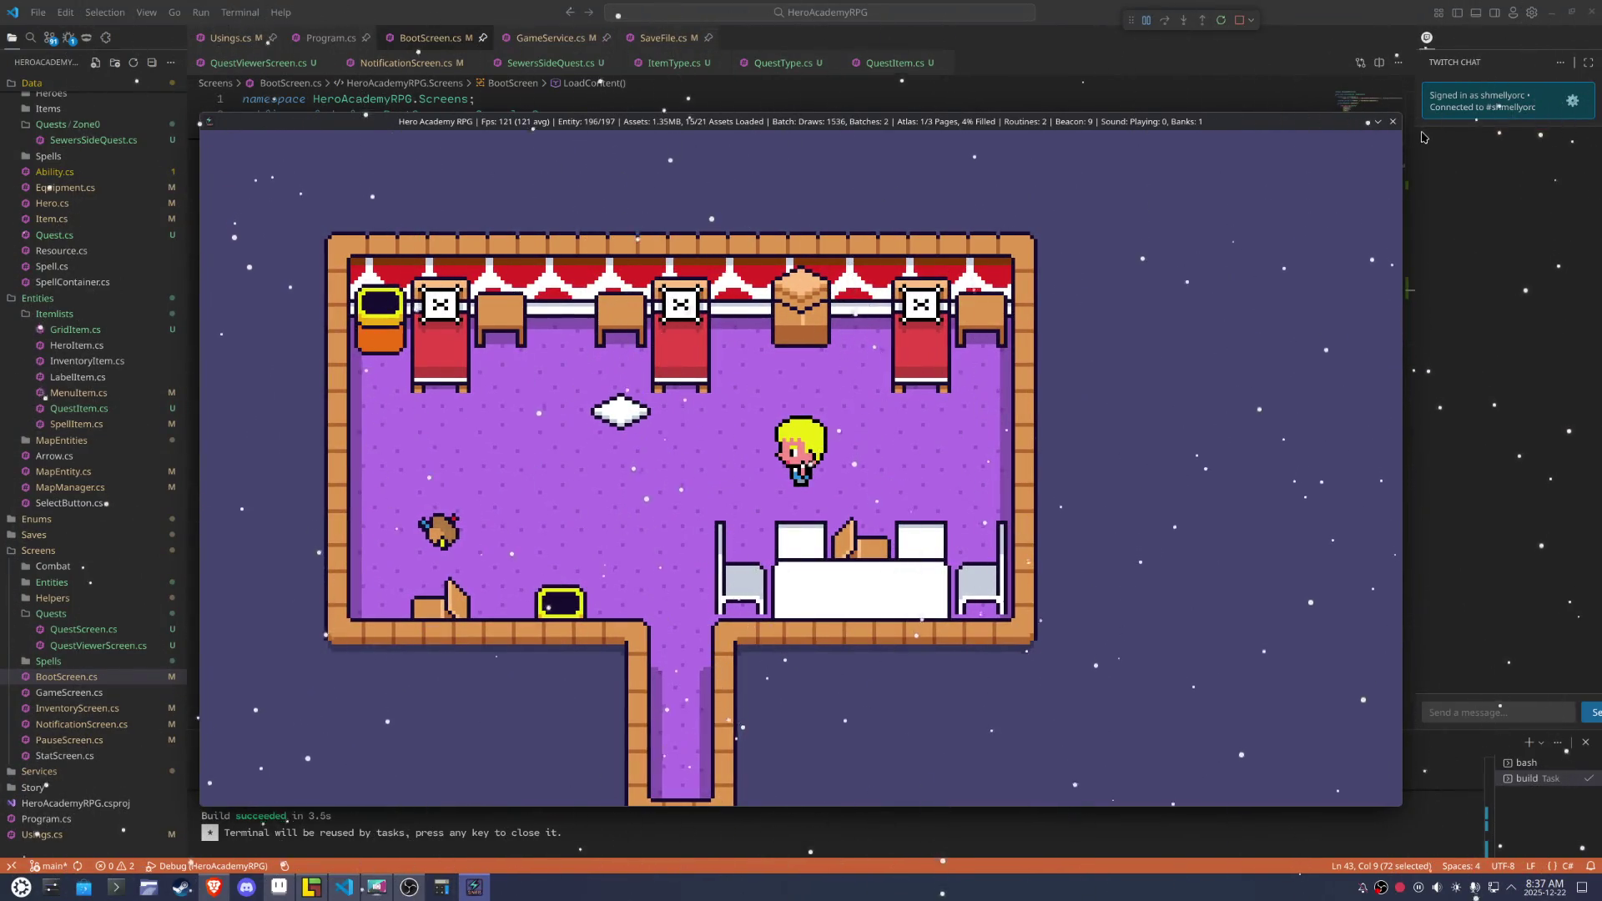
click(1396, 122)
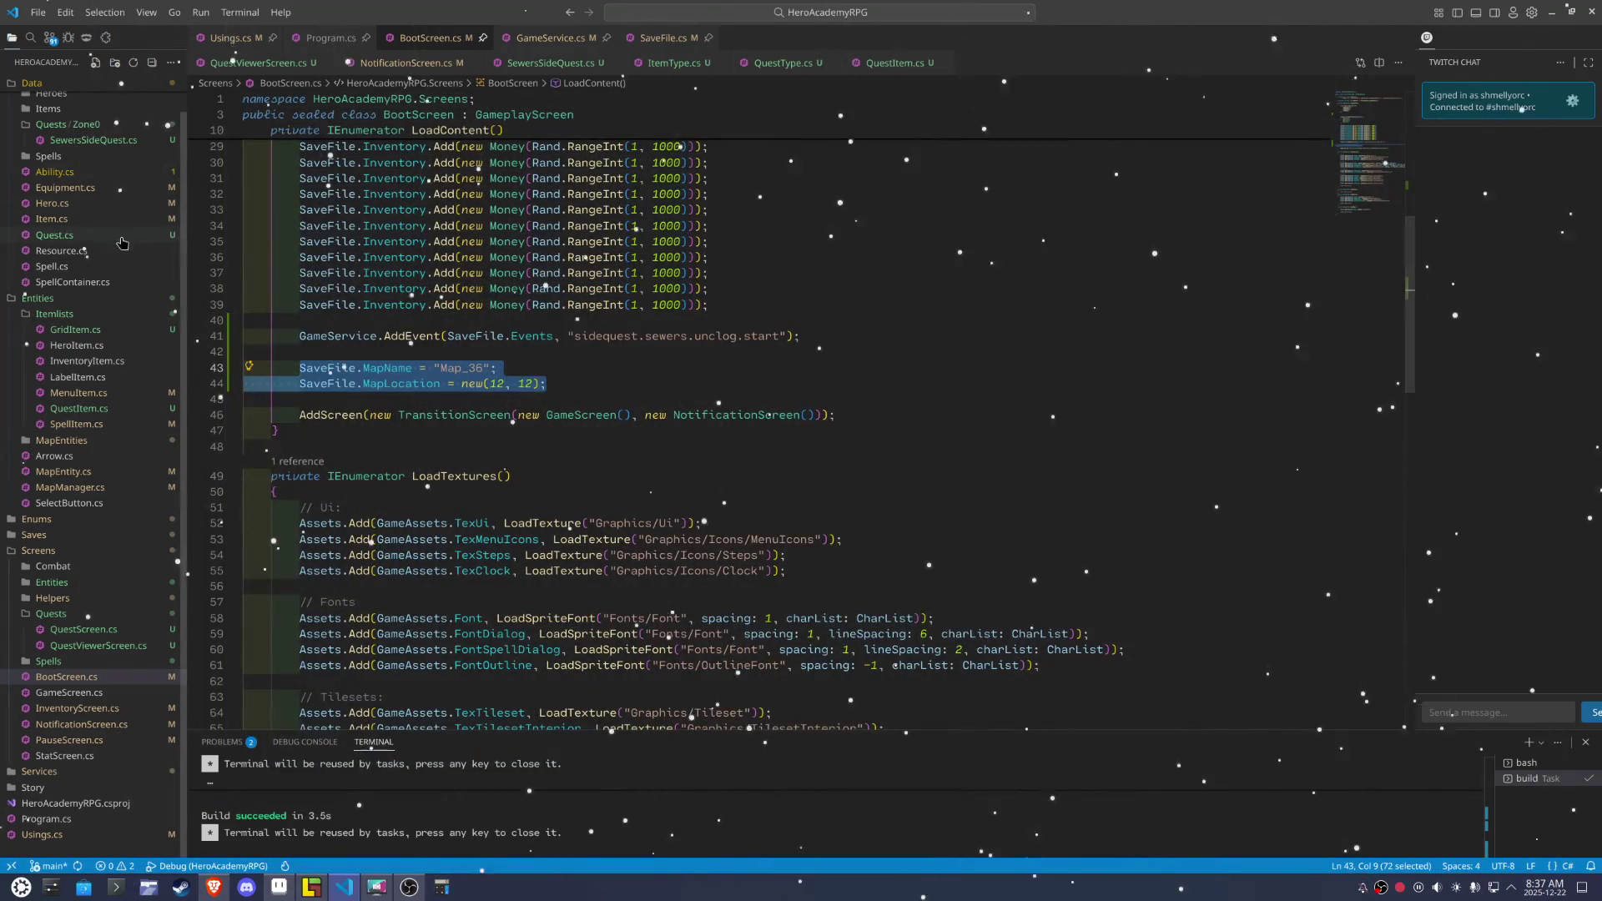
Expand the MapEntities folder and open Player.cs
scroll(up, 3)
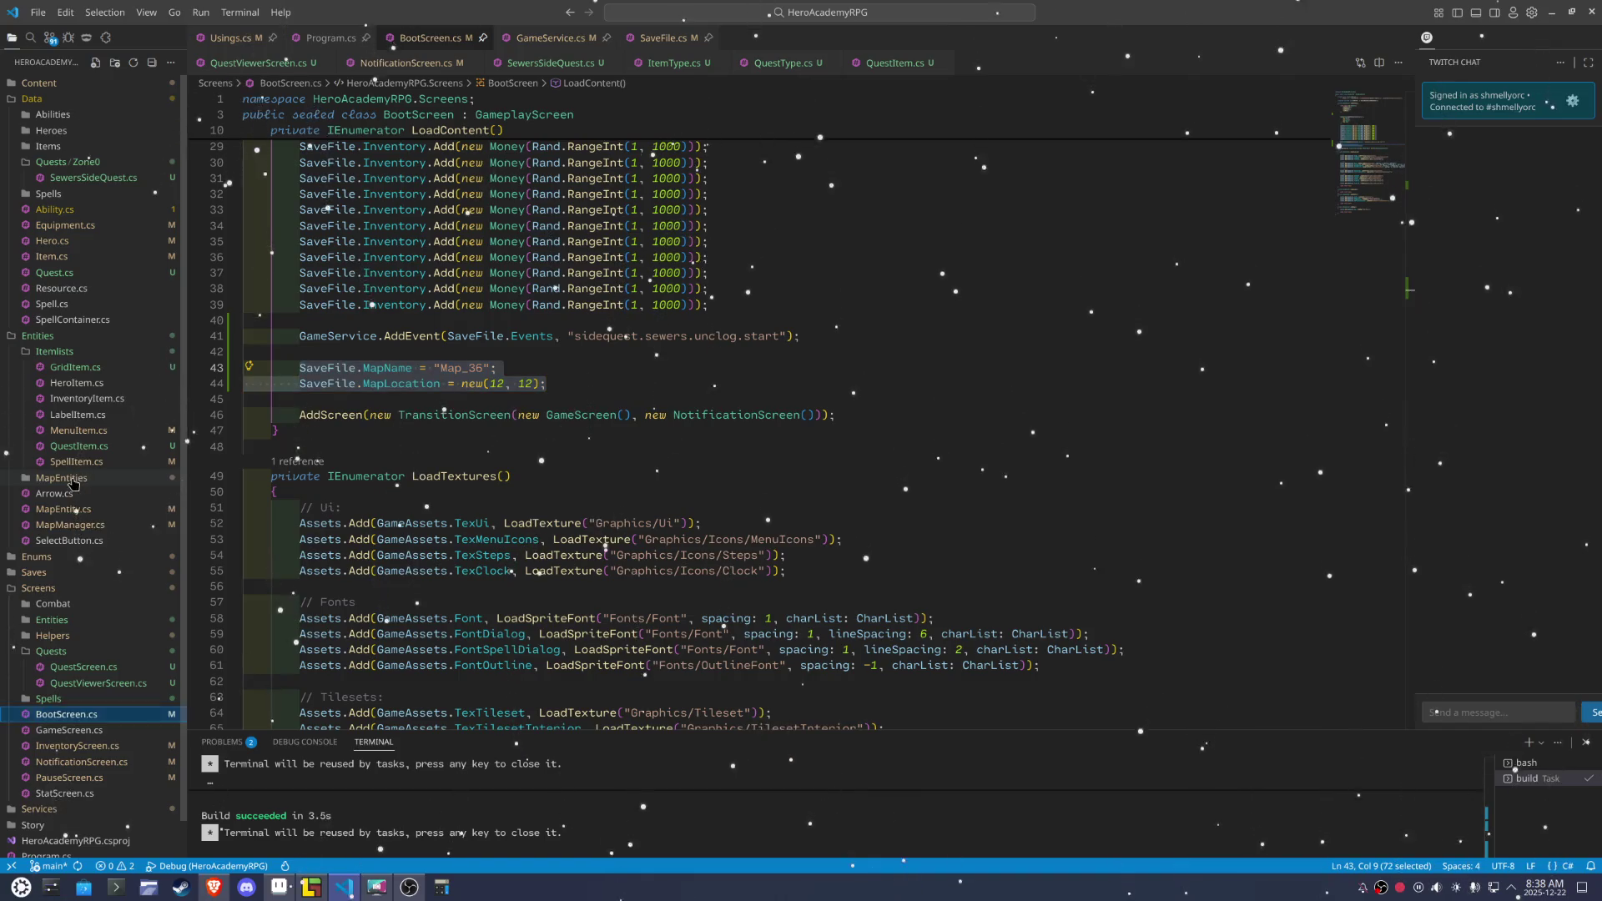
click(74, 479)
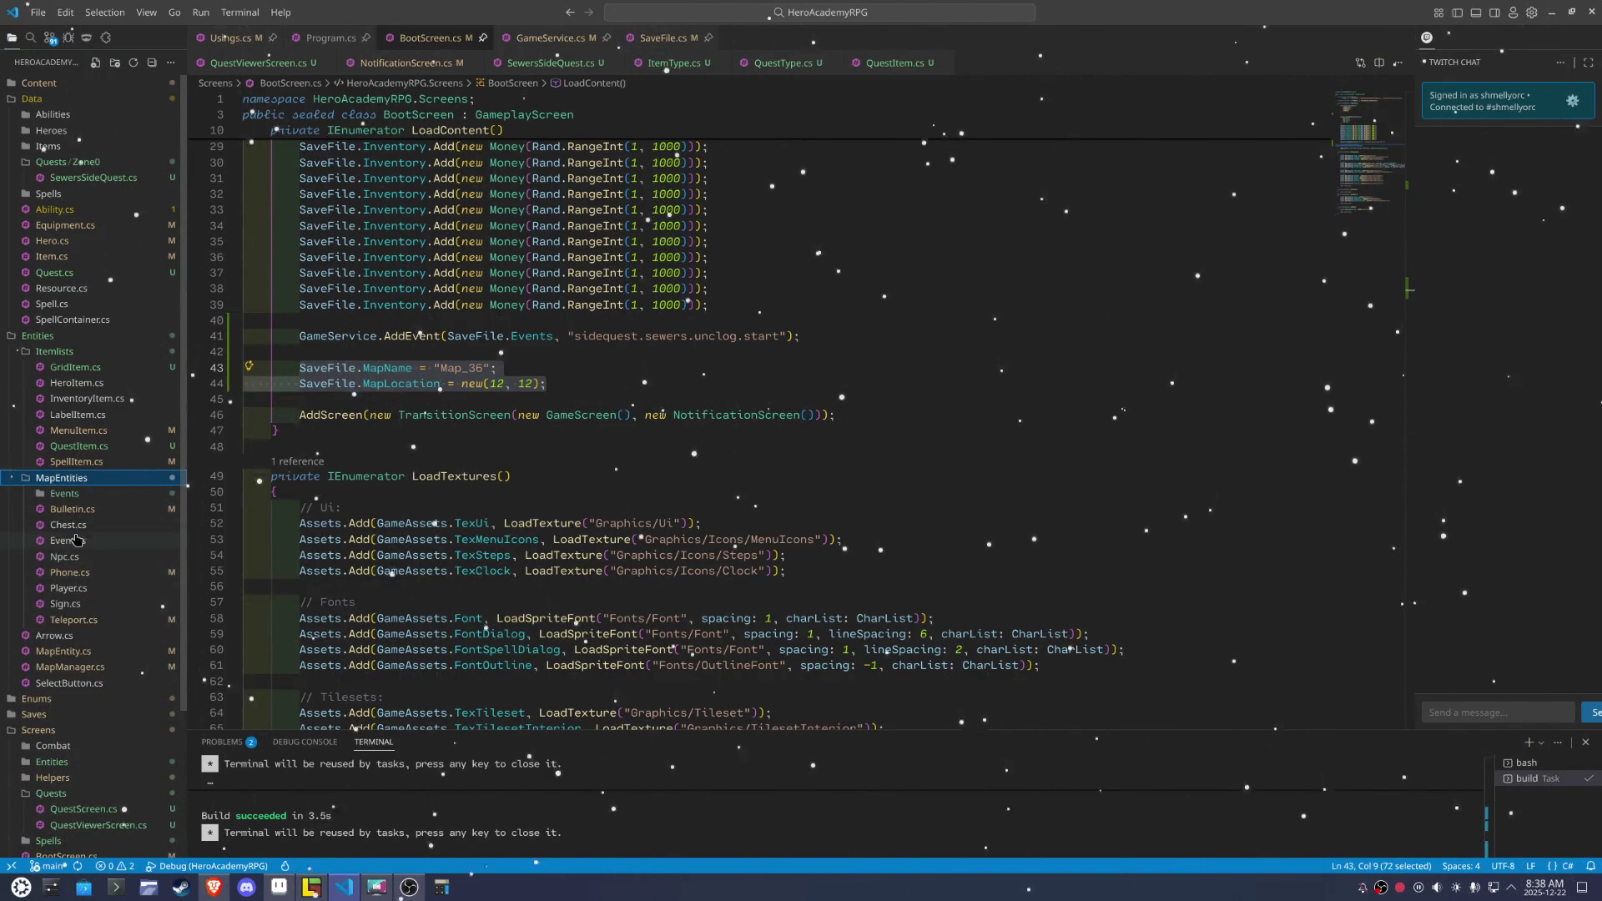
click(71, 588)
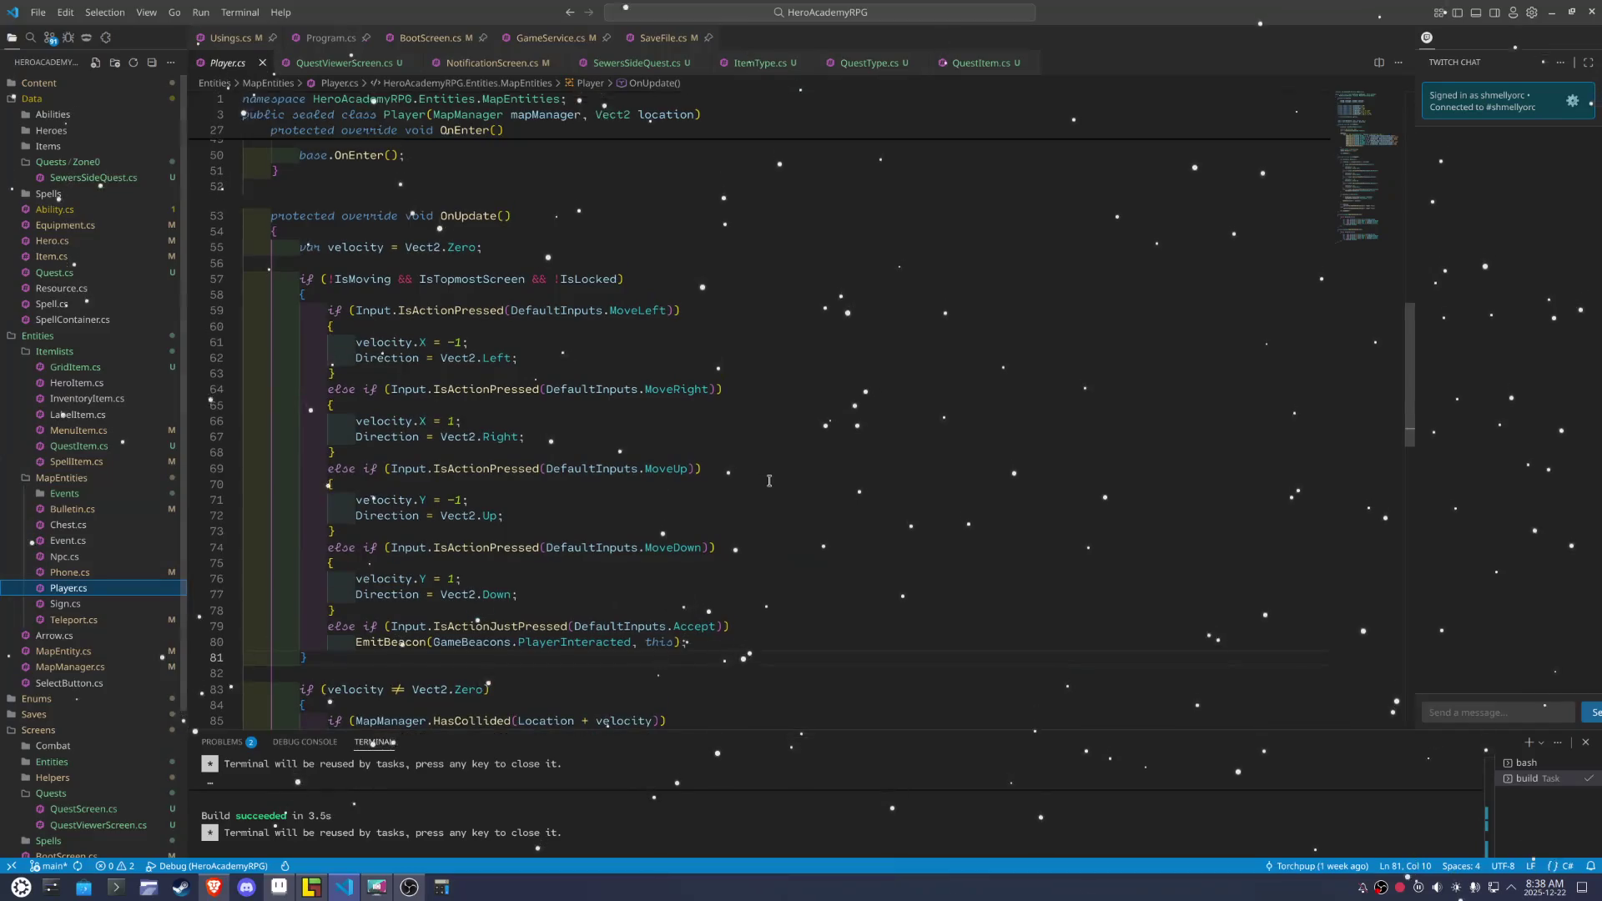
Start an Origin argument on line 35, revert it, and jump to the AnimatedSprite constructor
scroll(up, 3)
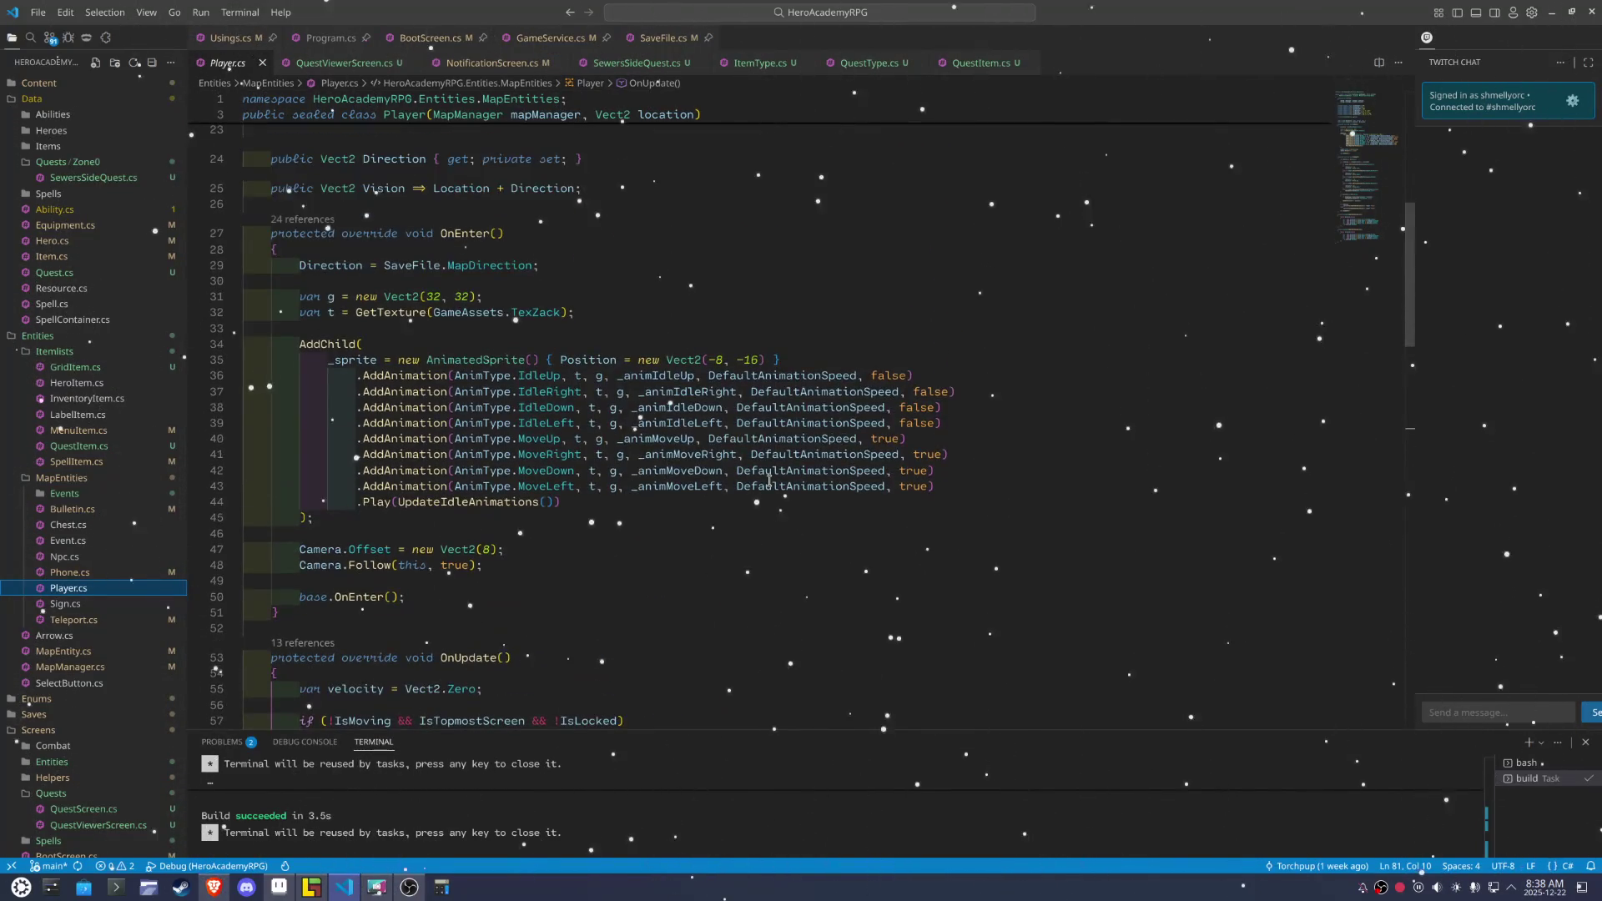
click(765, 363)
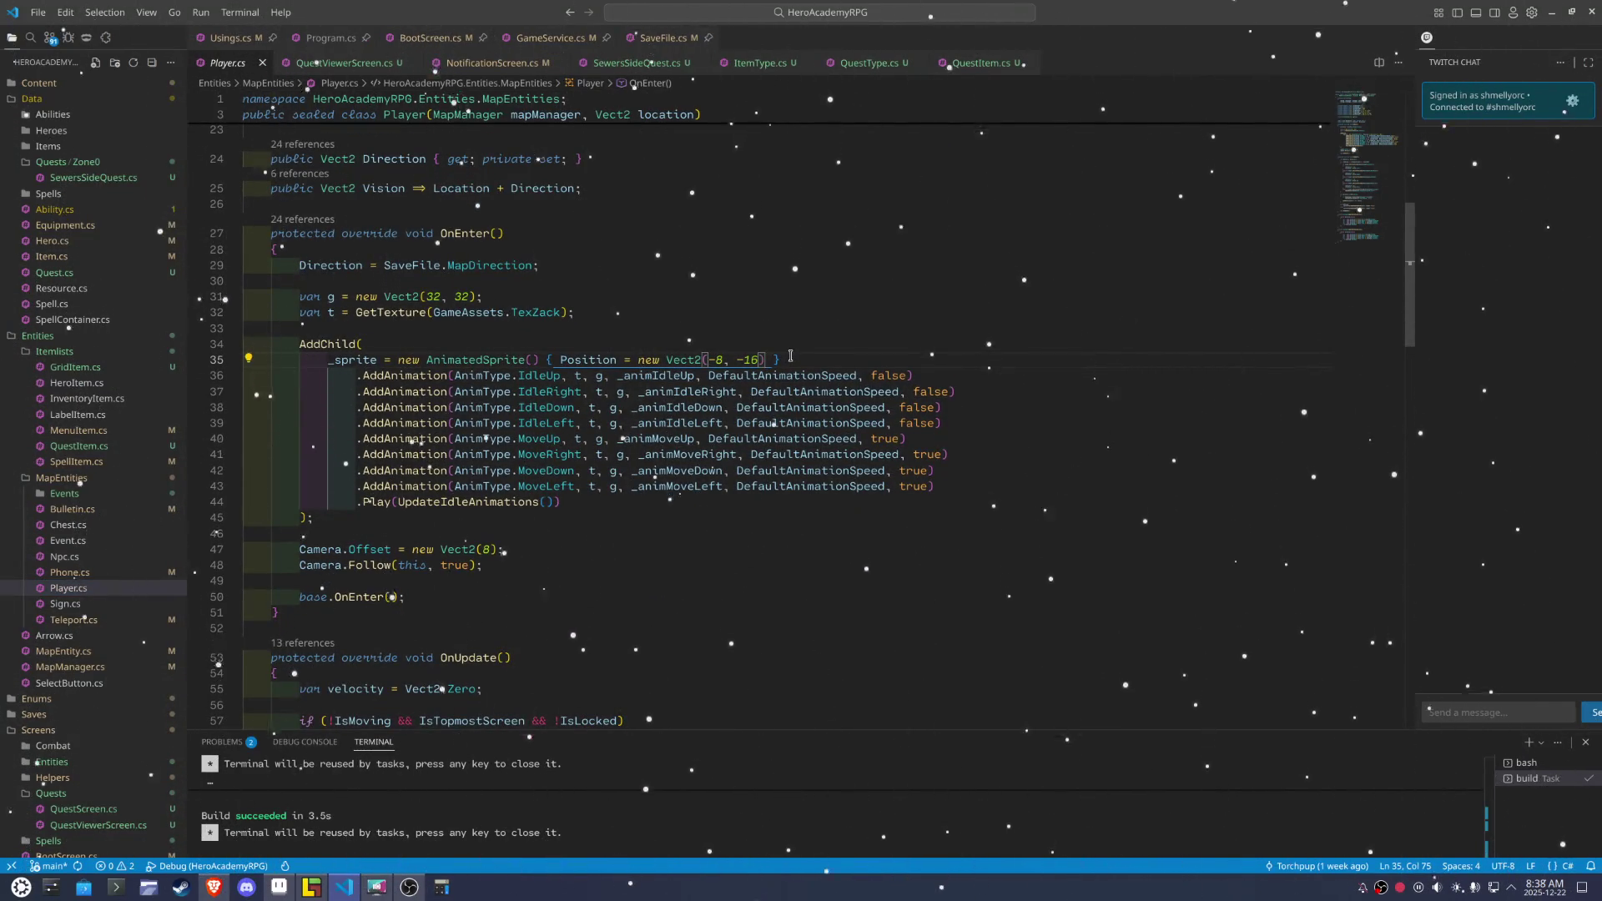
text(, Or)
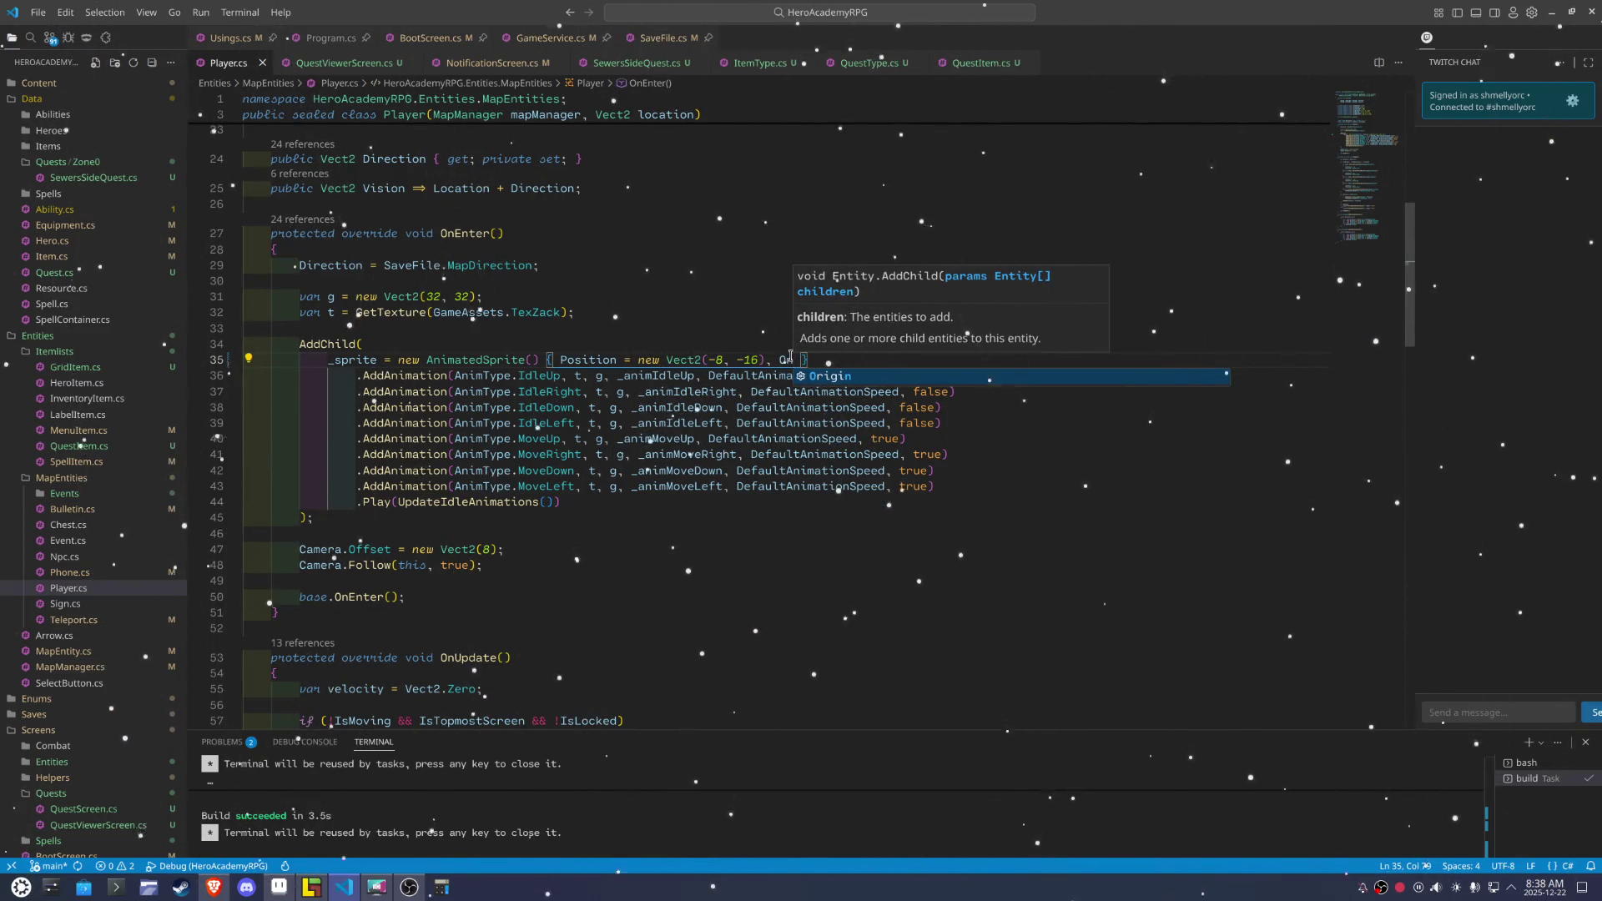
key(BackSpace)
key(BackSpace)
key(BackSpace)
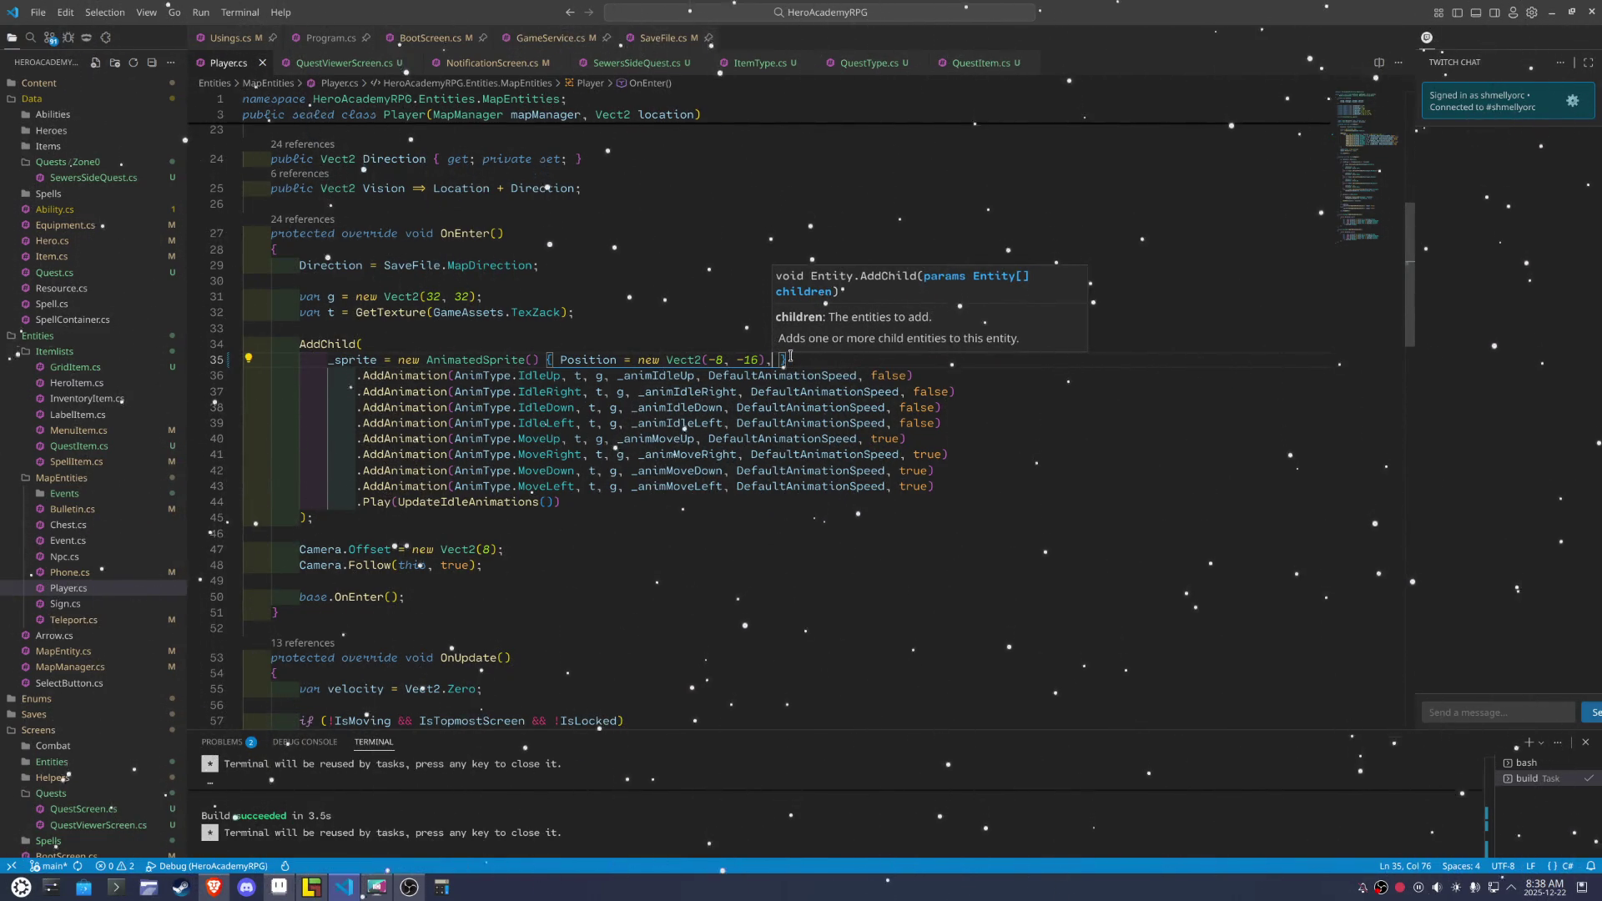
key(BackSpace)
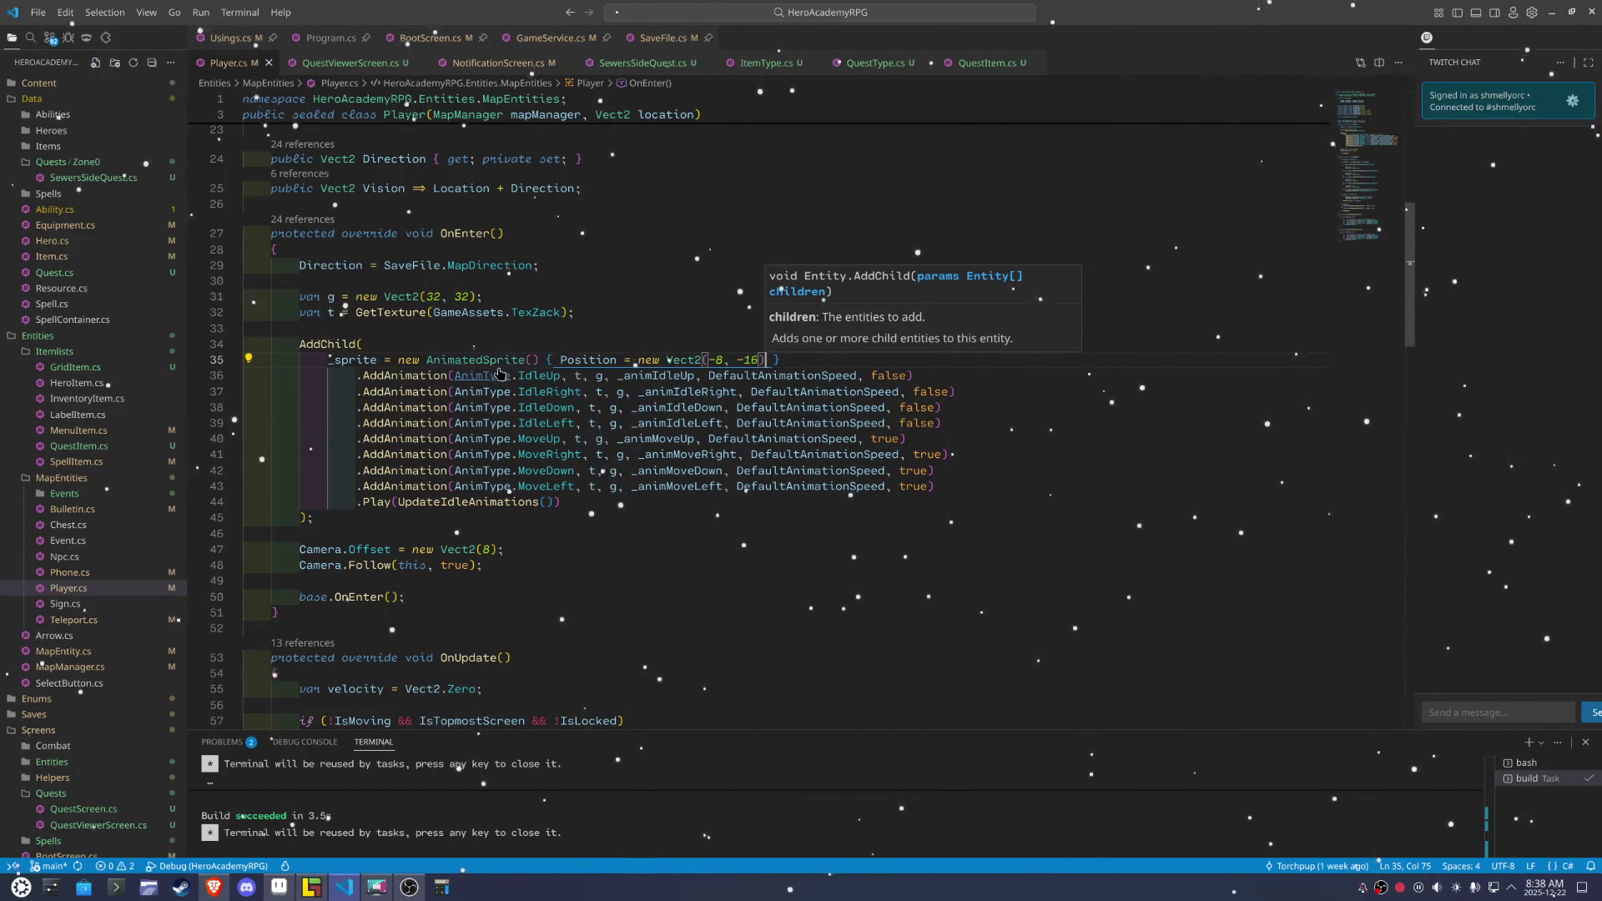
click(476, 360)
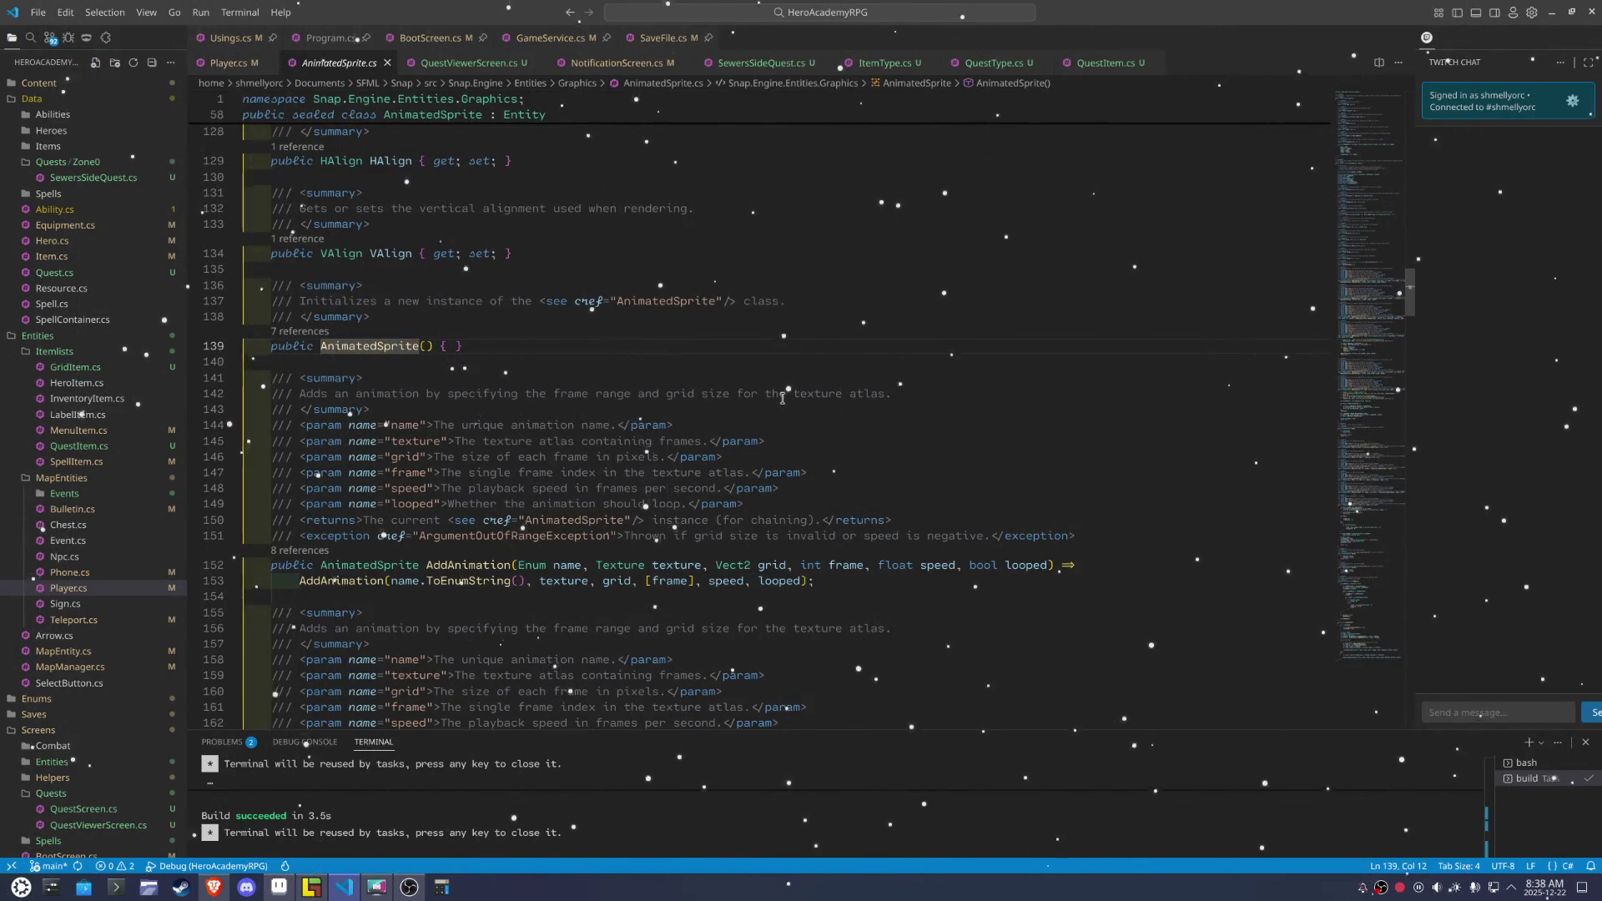
Skim AnimatedSprite.cs via the minimap, close it back to Player.cs, and switch to Aseprite
scroll(down, 3)
scroll(down, 3)
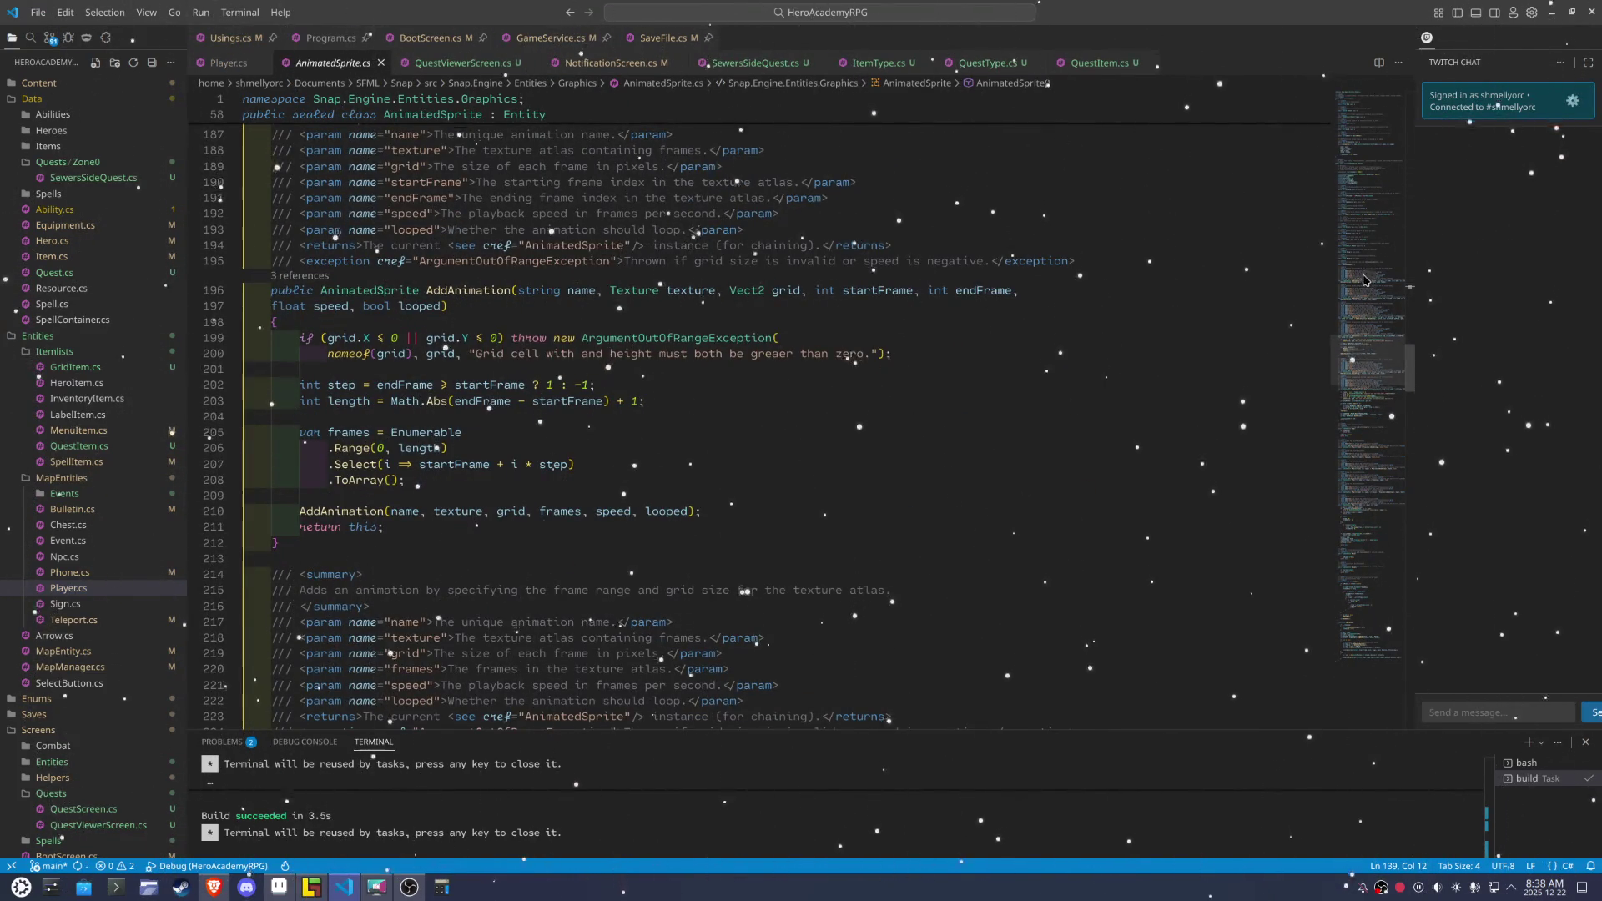
drag(1373, 336, 1383, 211)
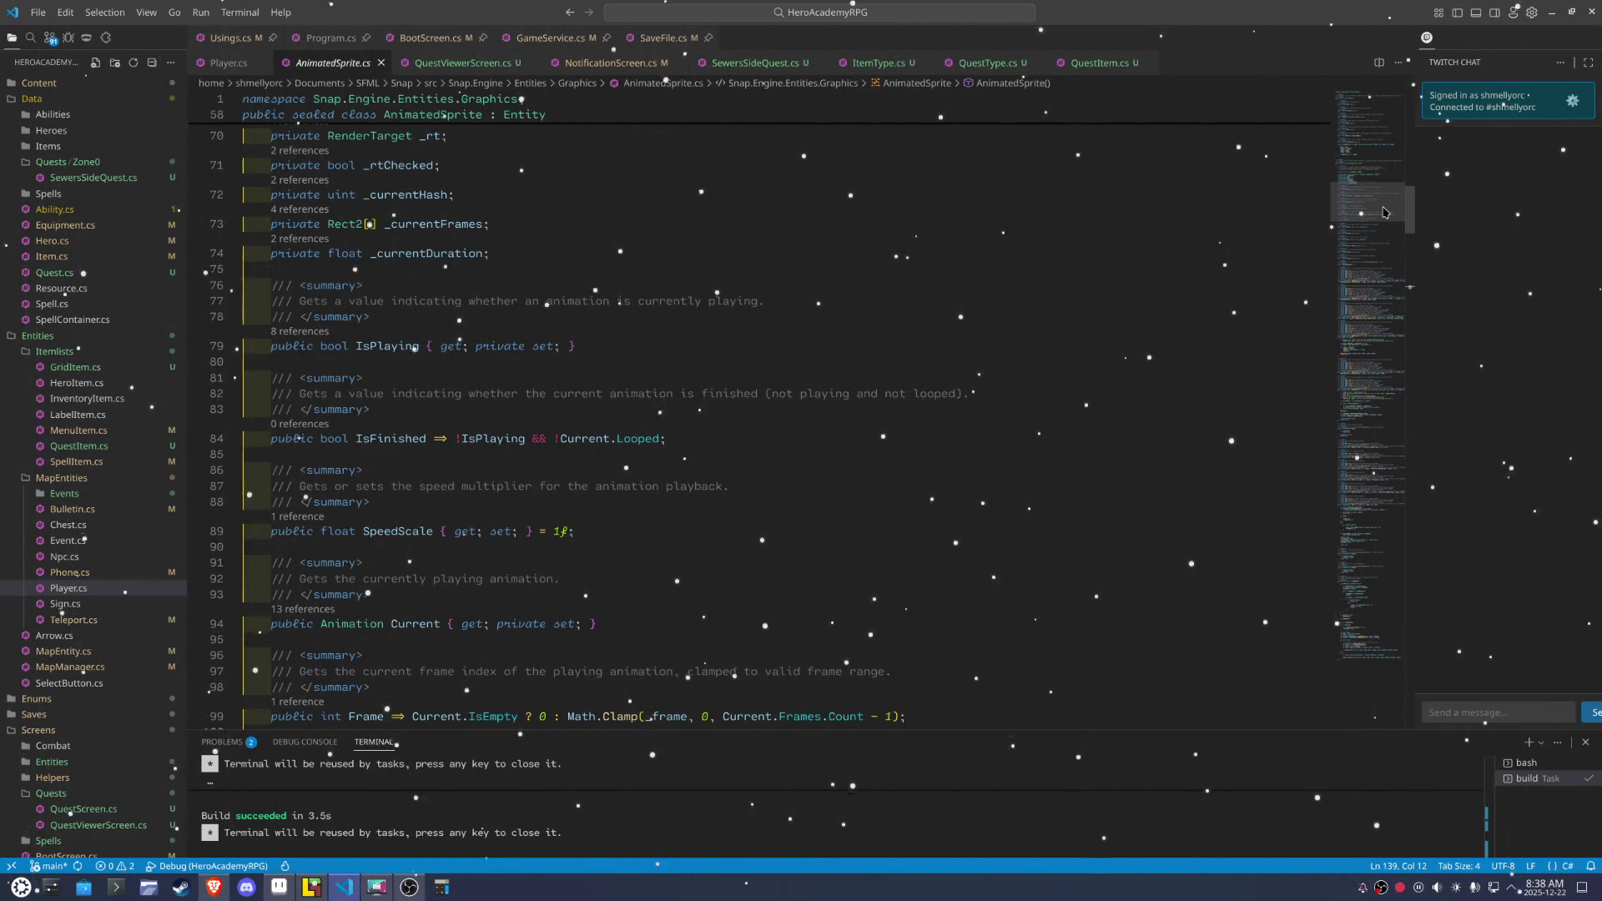
drag(1384, 212, 1353, 327)
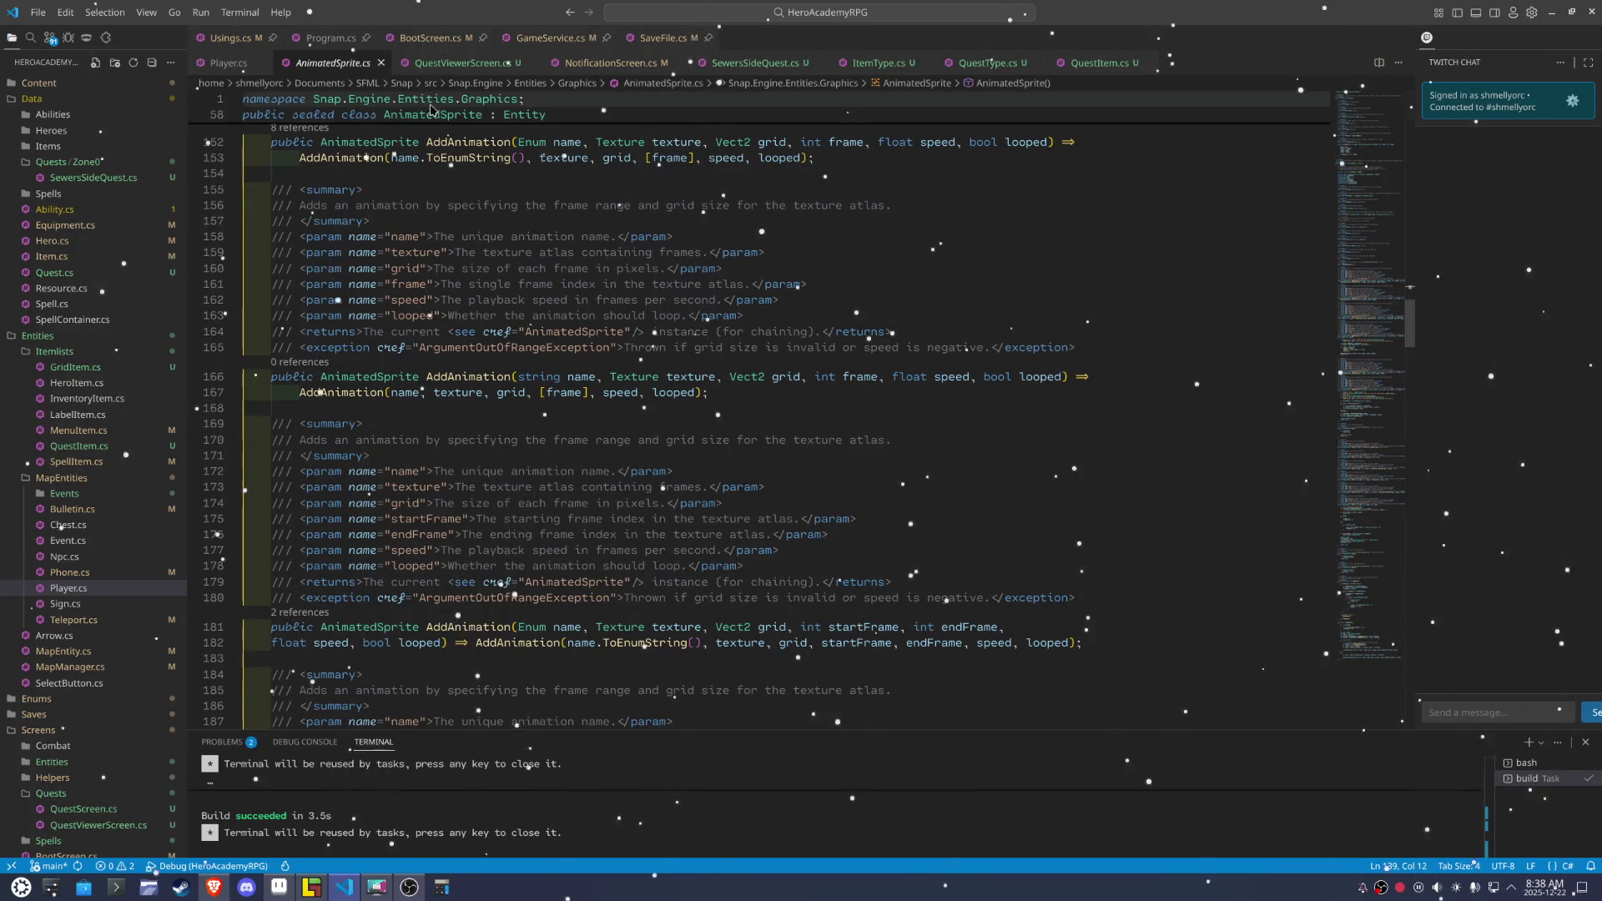
click(381, 63)
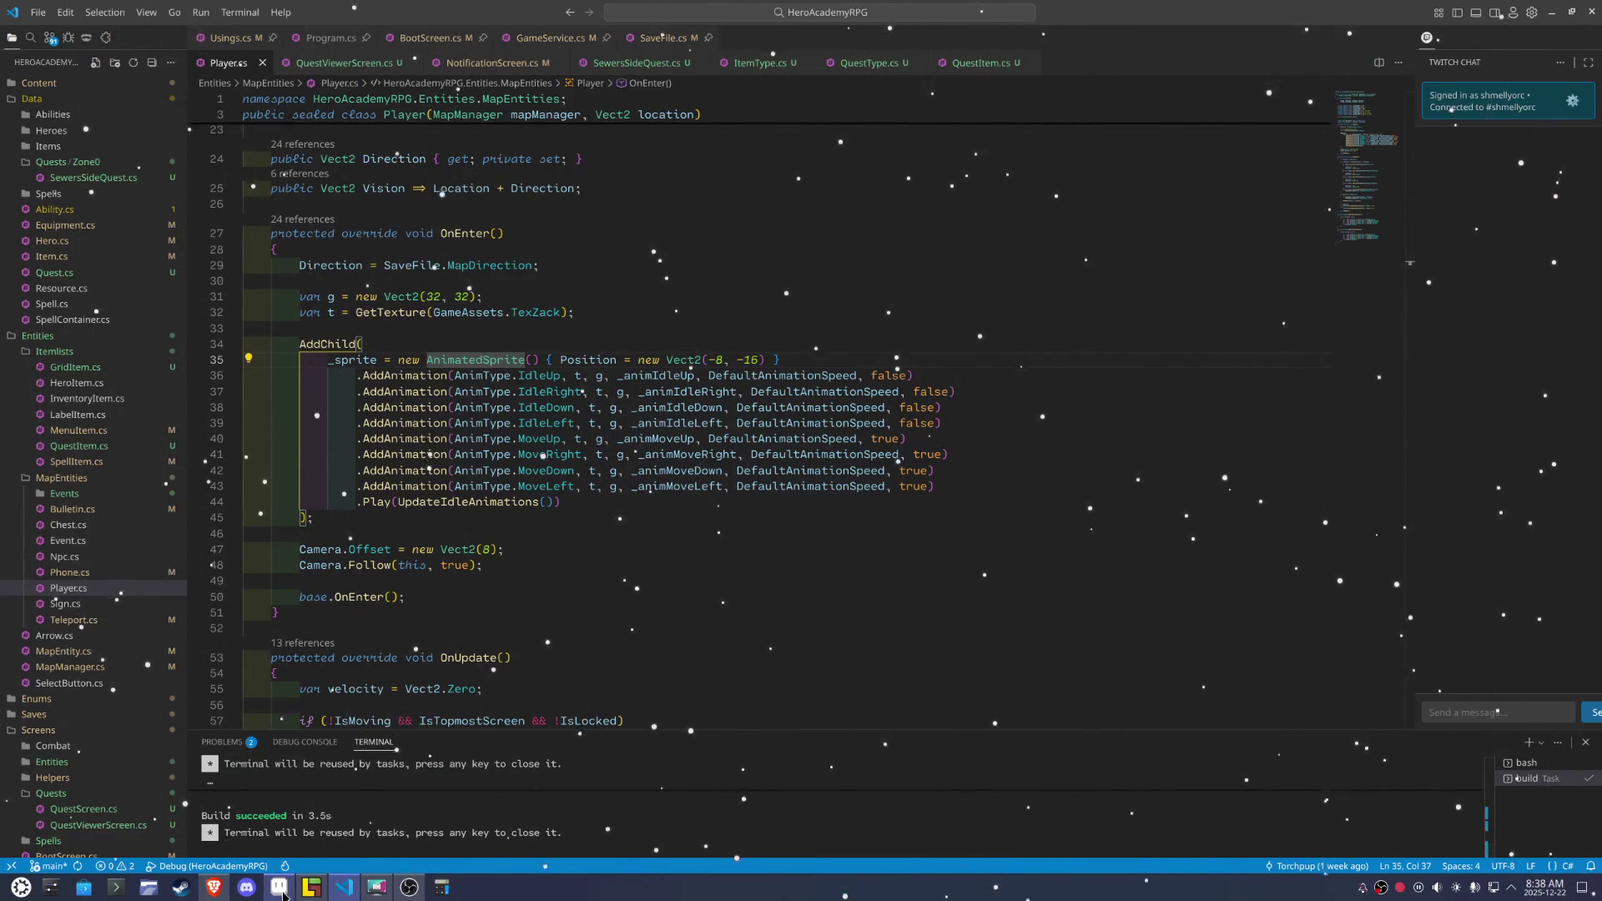
click(283, 894)
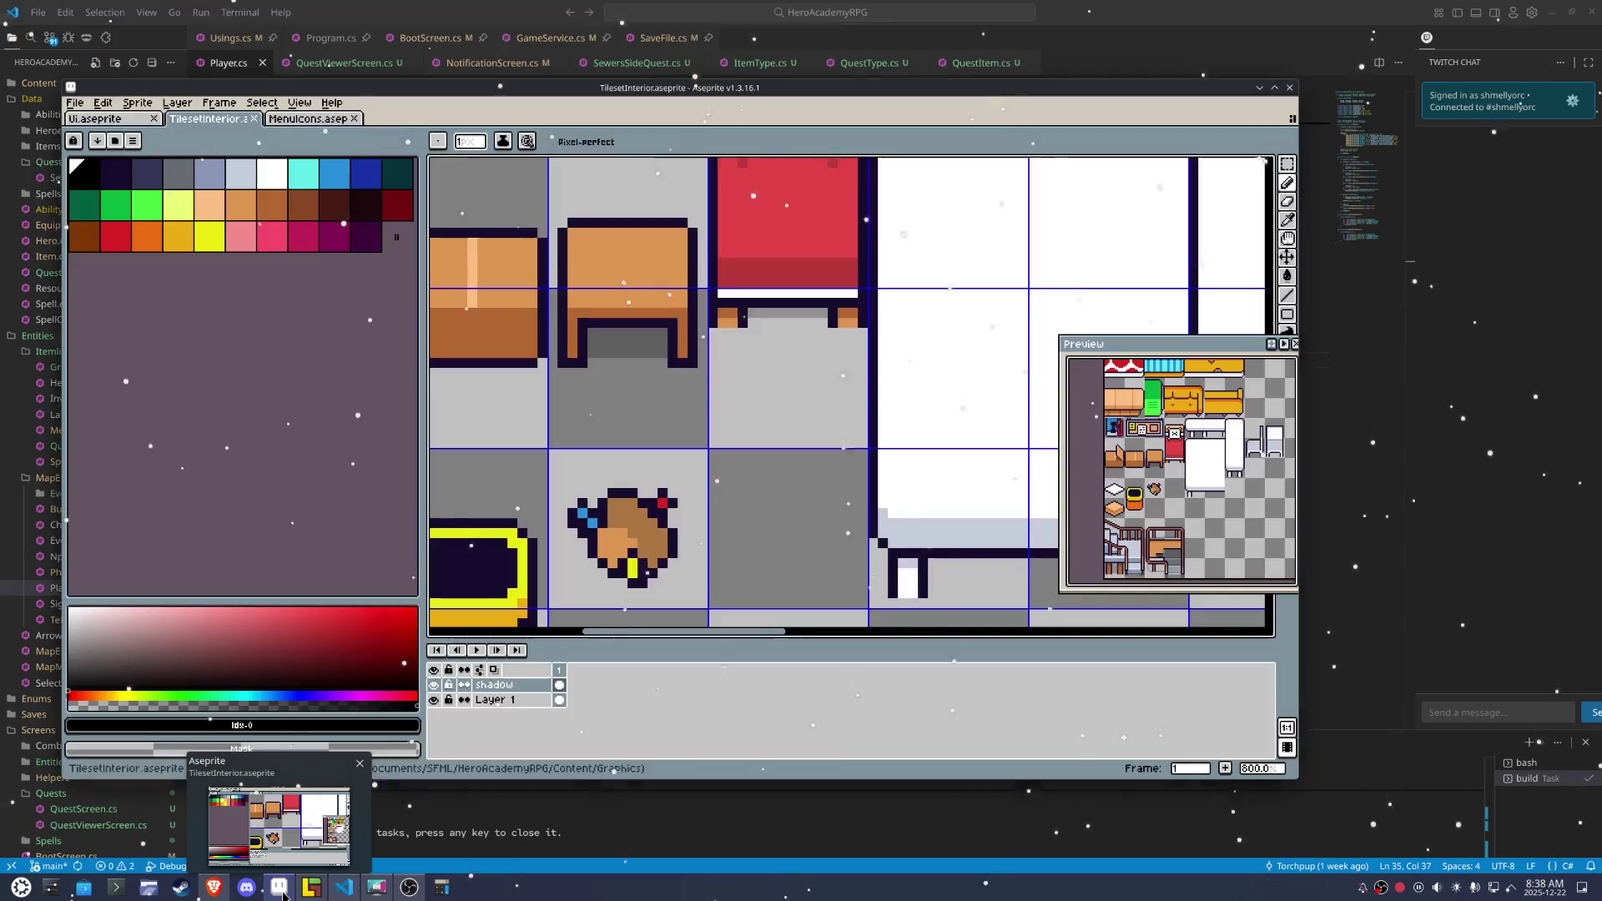
Open Shadow.aseprite from the Graphics/Chars folder
click(77, 104)
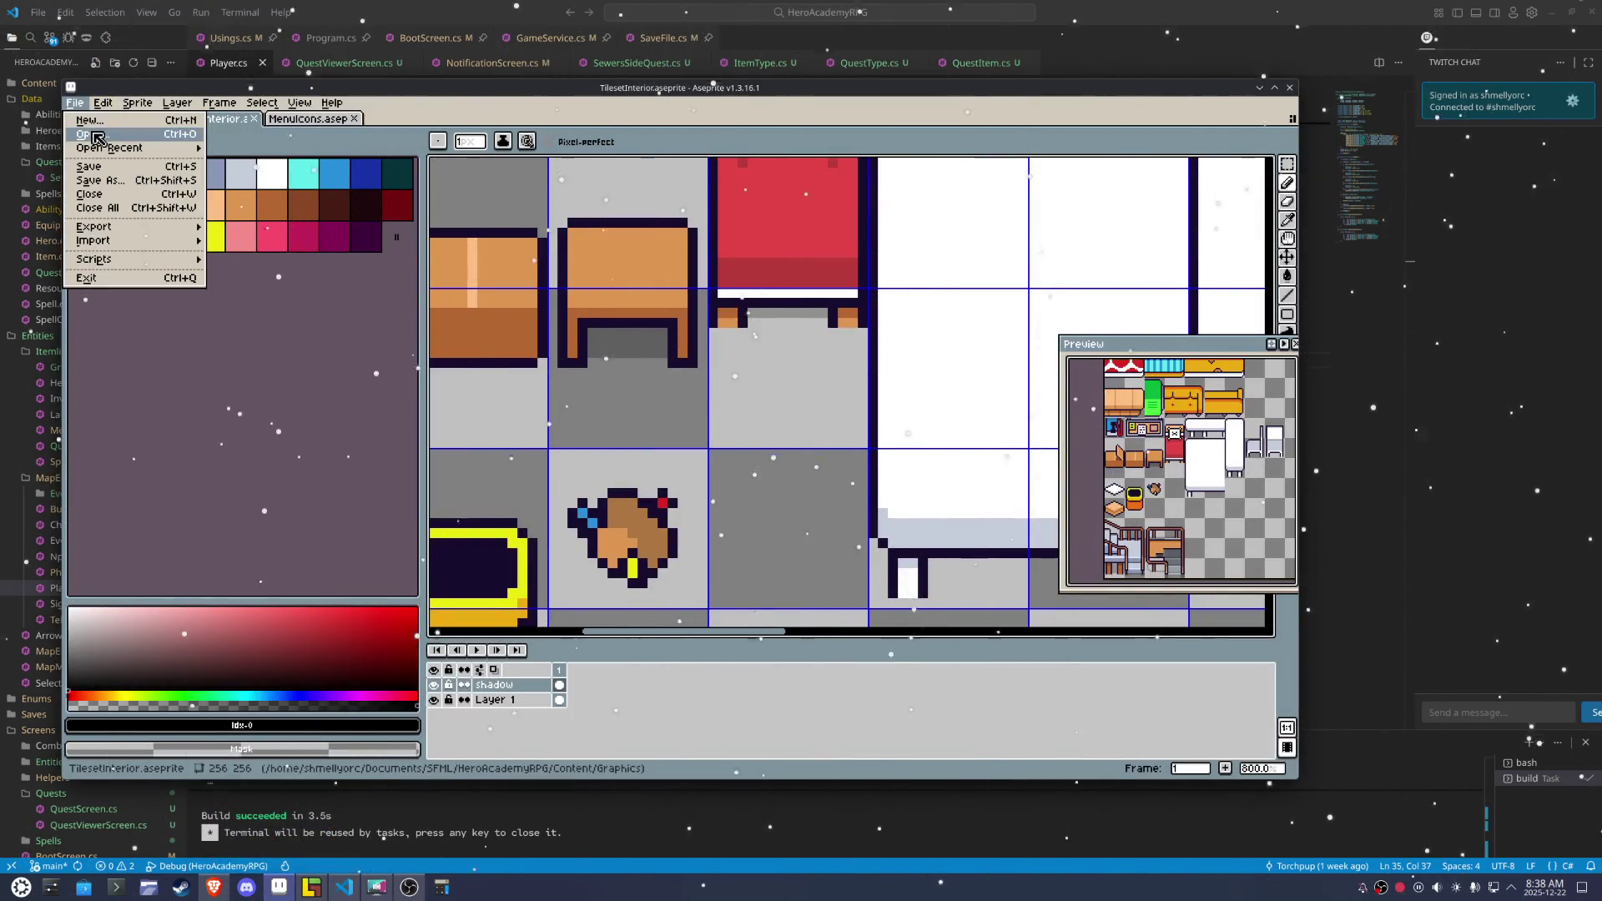
click(92, 133)
click(293, 207)
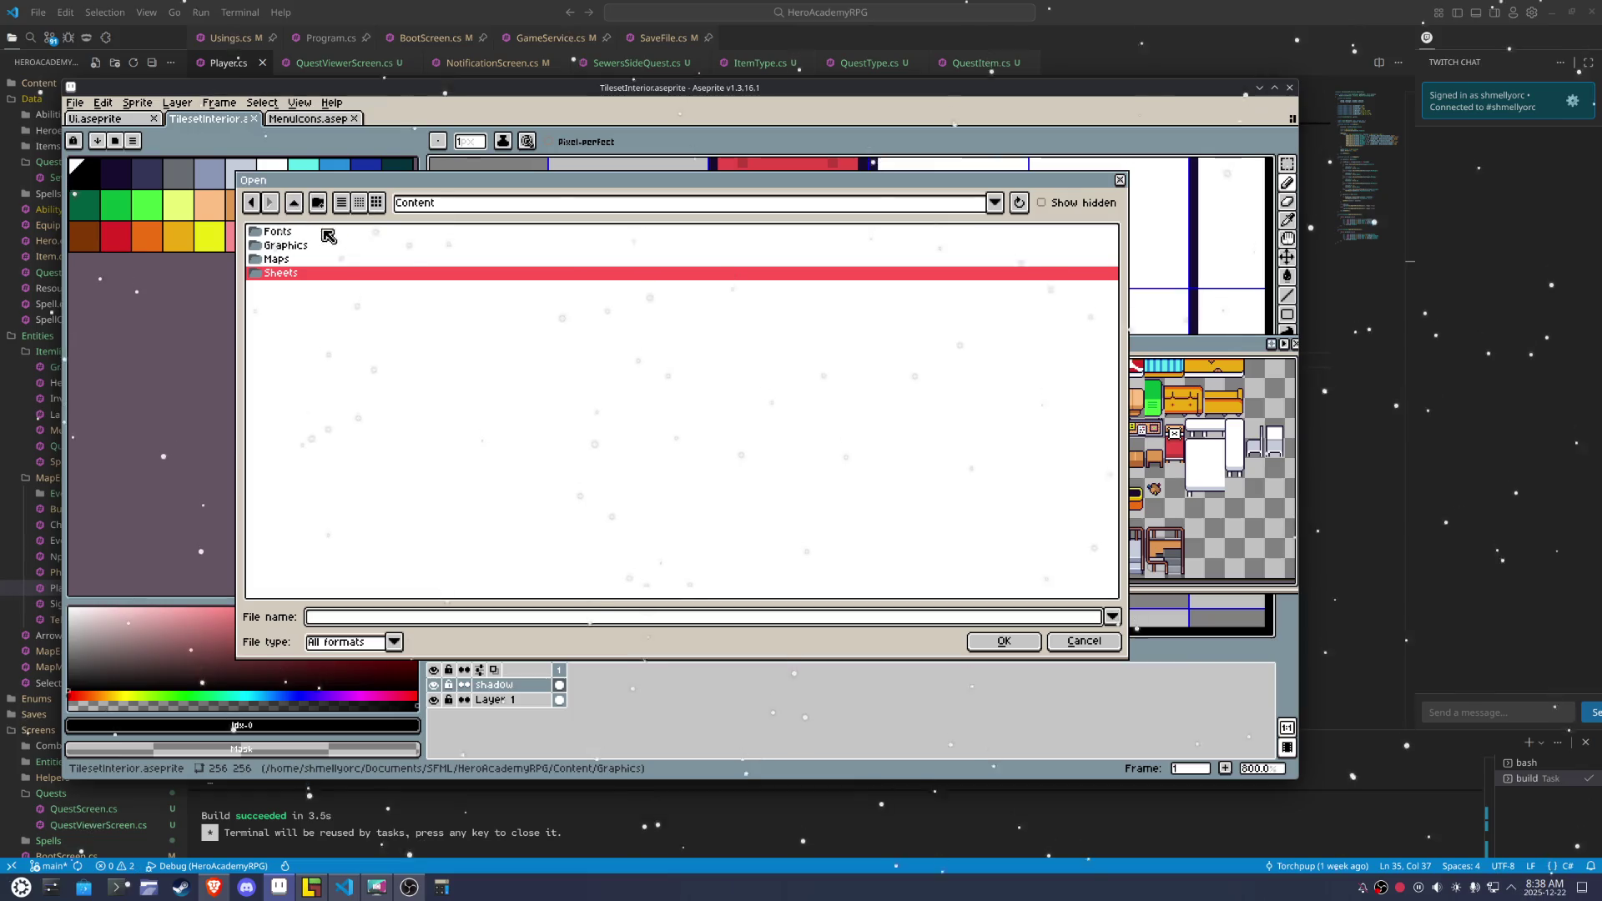
double_click(317, 256)
double_click(316, 233)
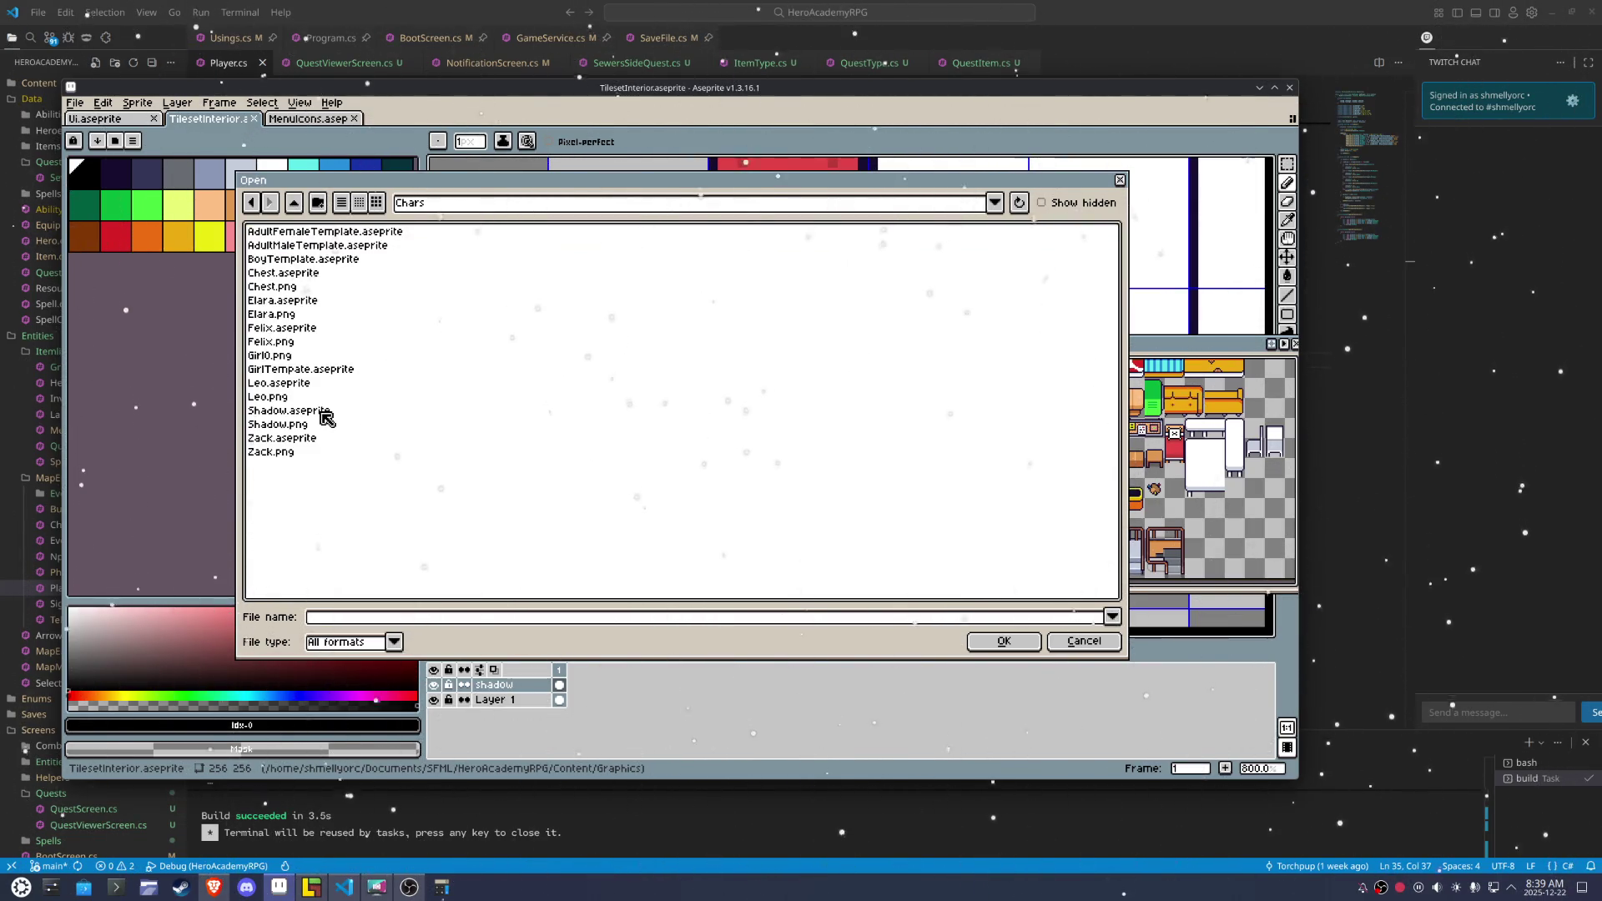
double_click(324, 415)
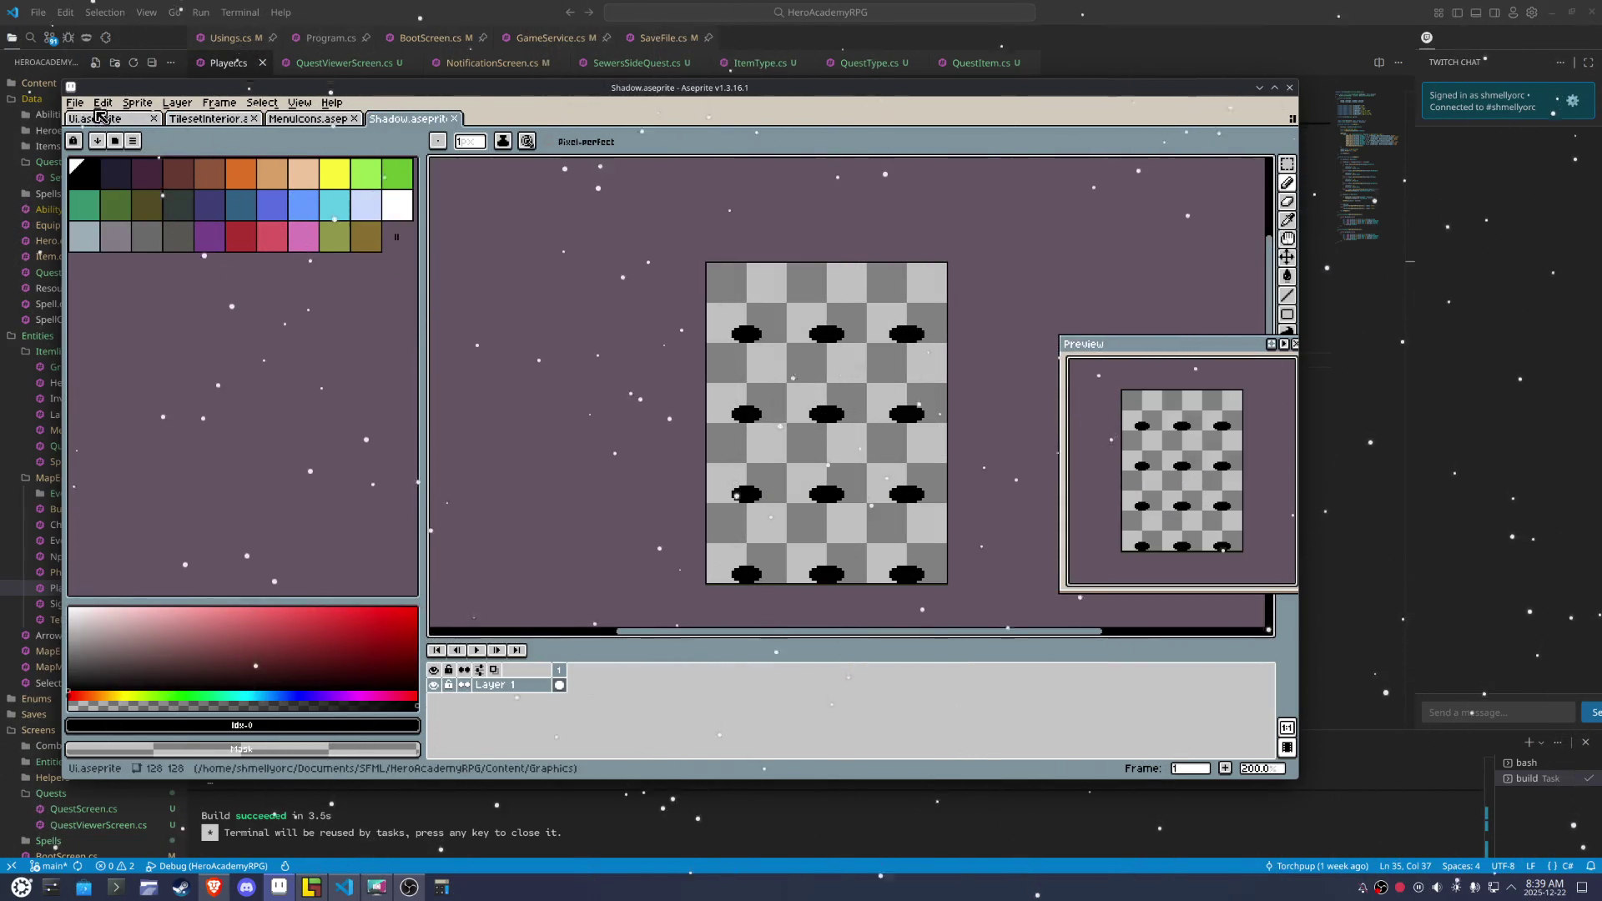
Export the shadow sprite as Shadow.png, overwriting the existing image
click(74, 102)
mouse_move(167, 226)
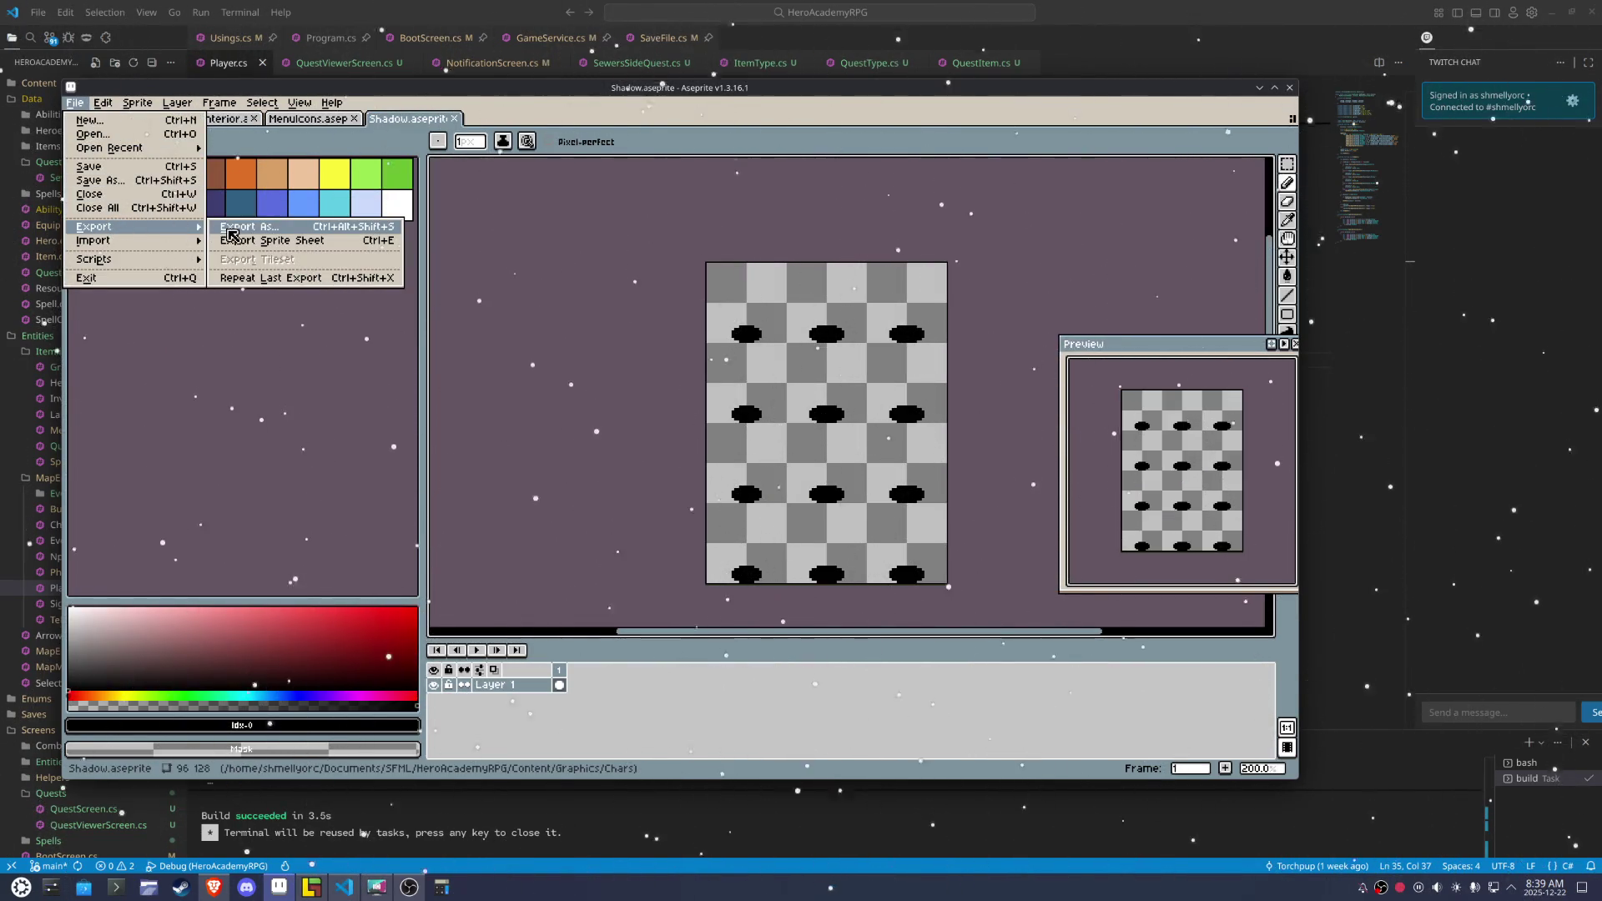
click(231, 229)
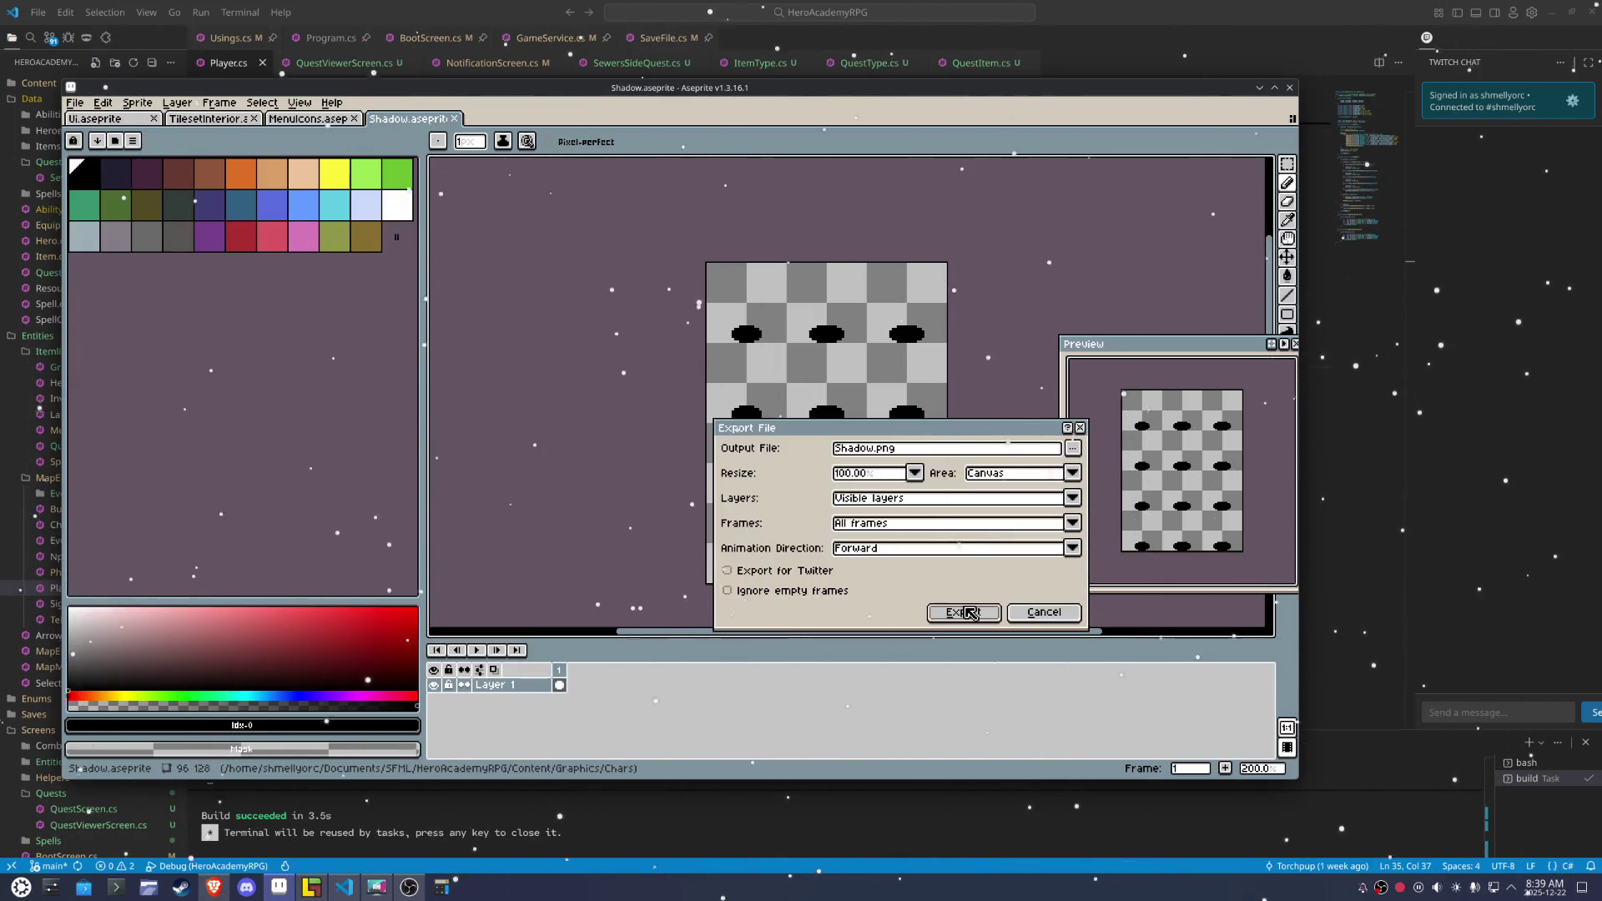
click(964, 613)
click(705, 484)
key(alt+Tab)
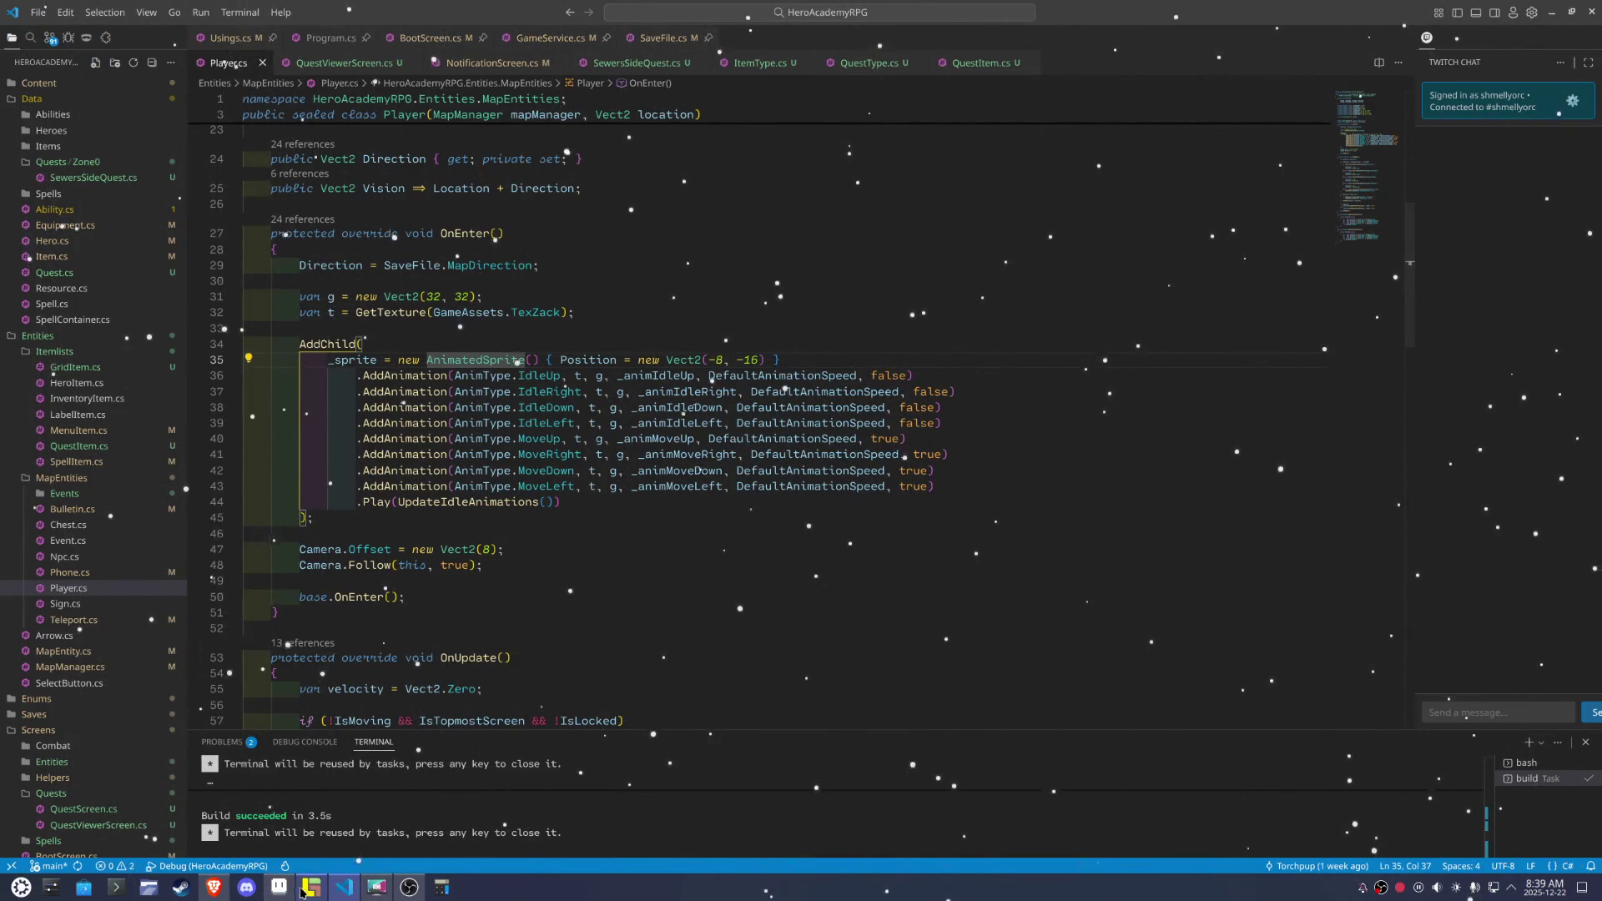
click(303, 890)
Re-export the shadow sprite under an edited output file name
click(75, 102)
mouse_move(93, 226)
click(269, 228)
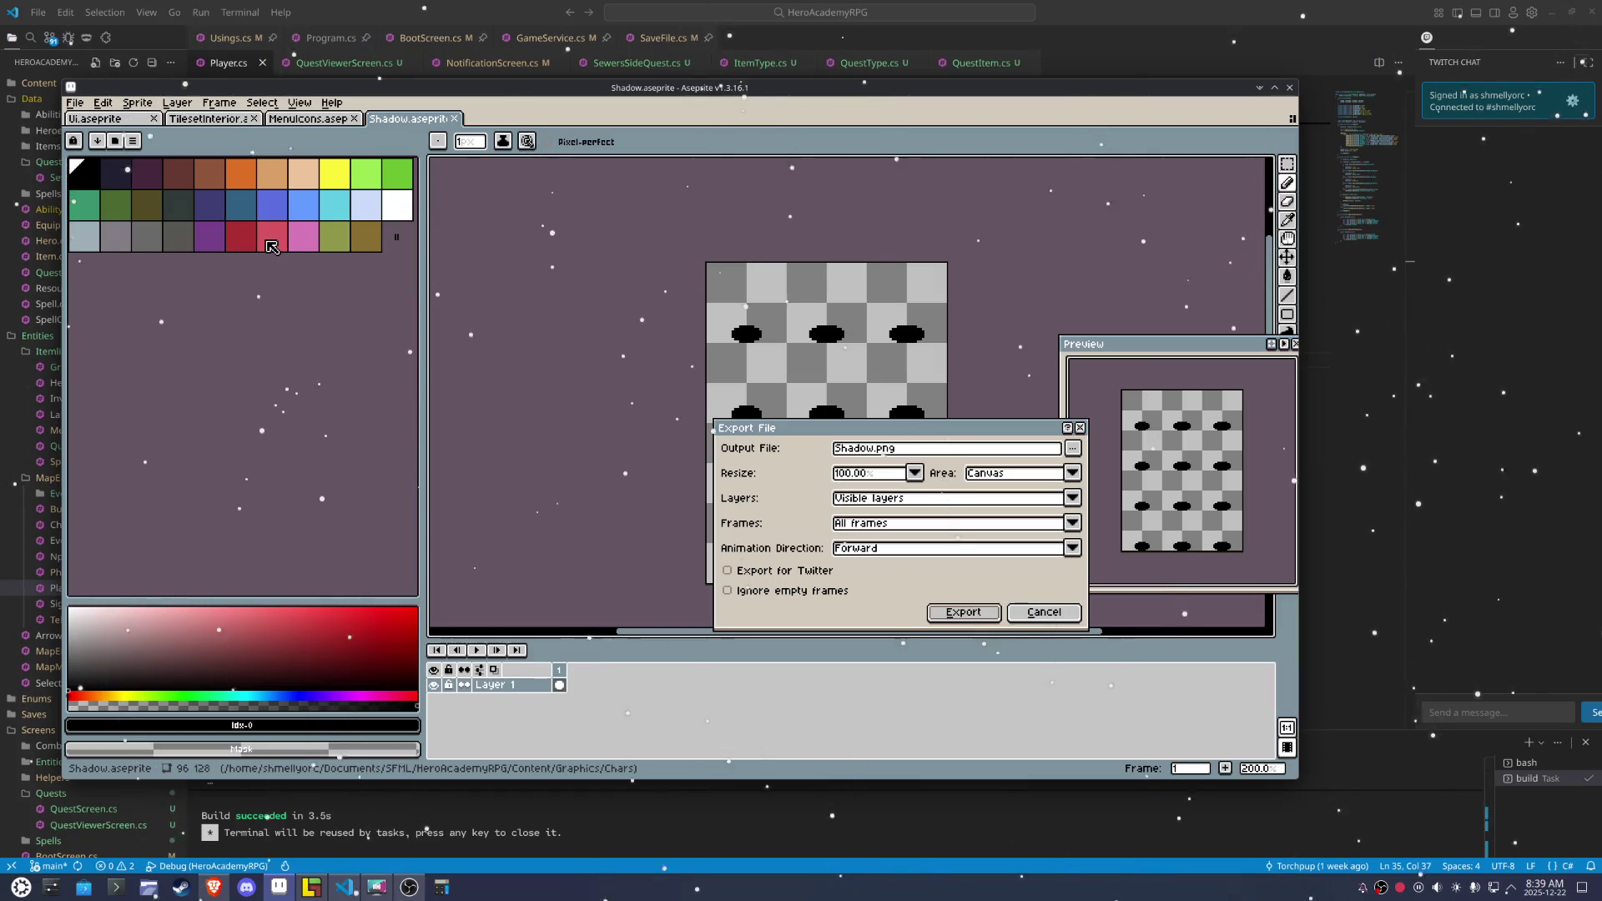
click(837, 449)
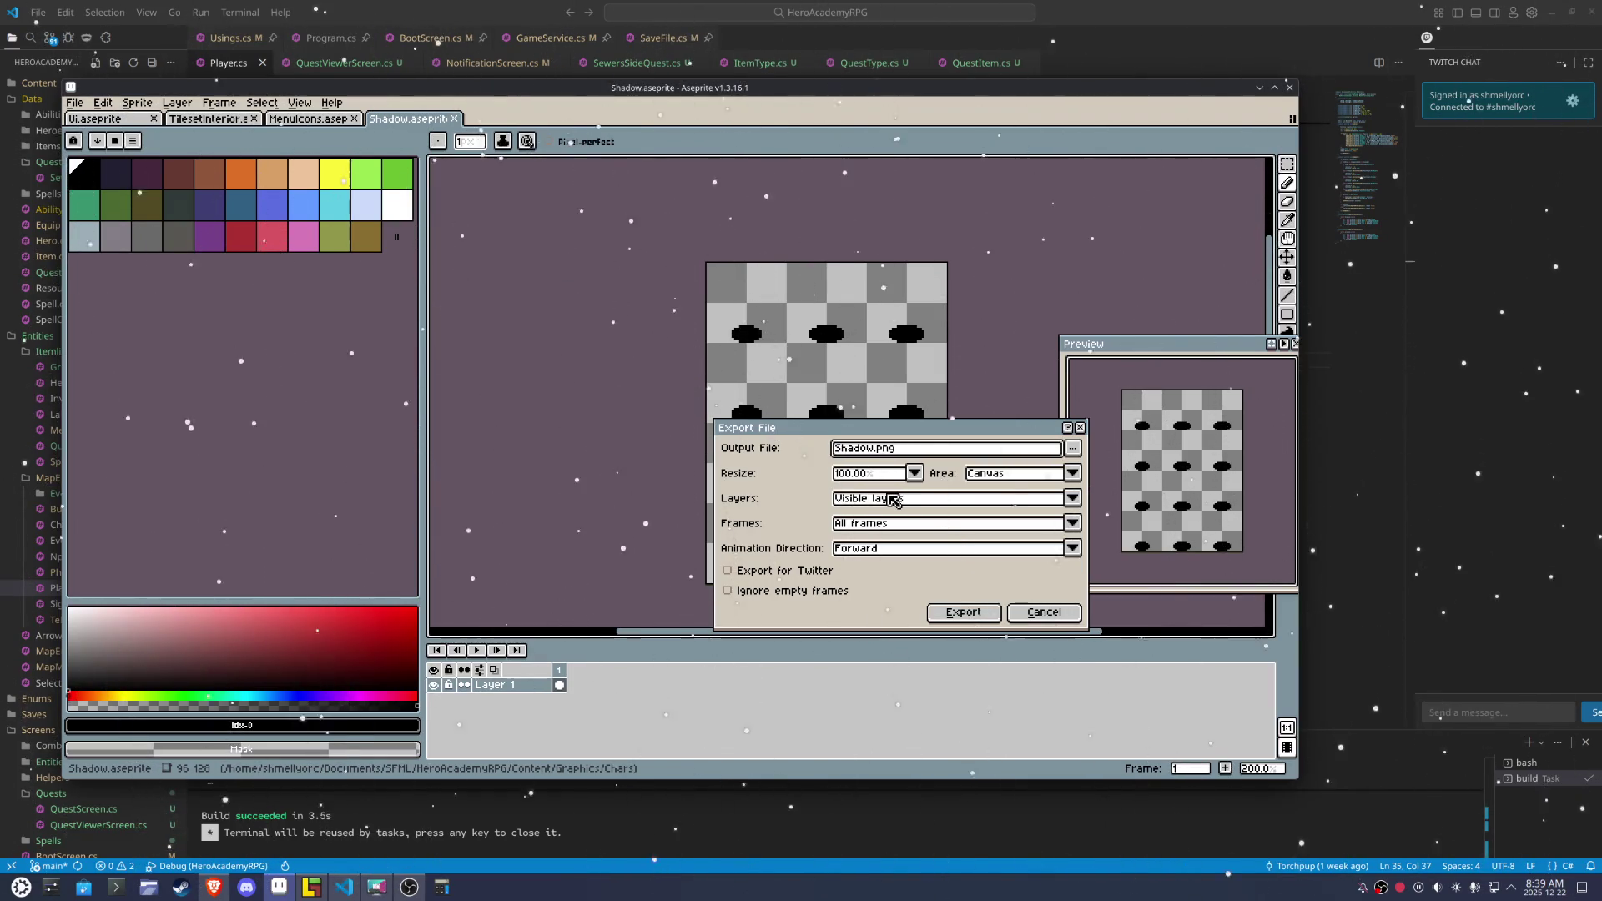
text(Char)
key(Return)
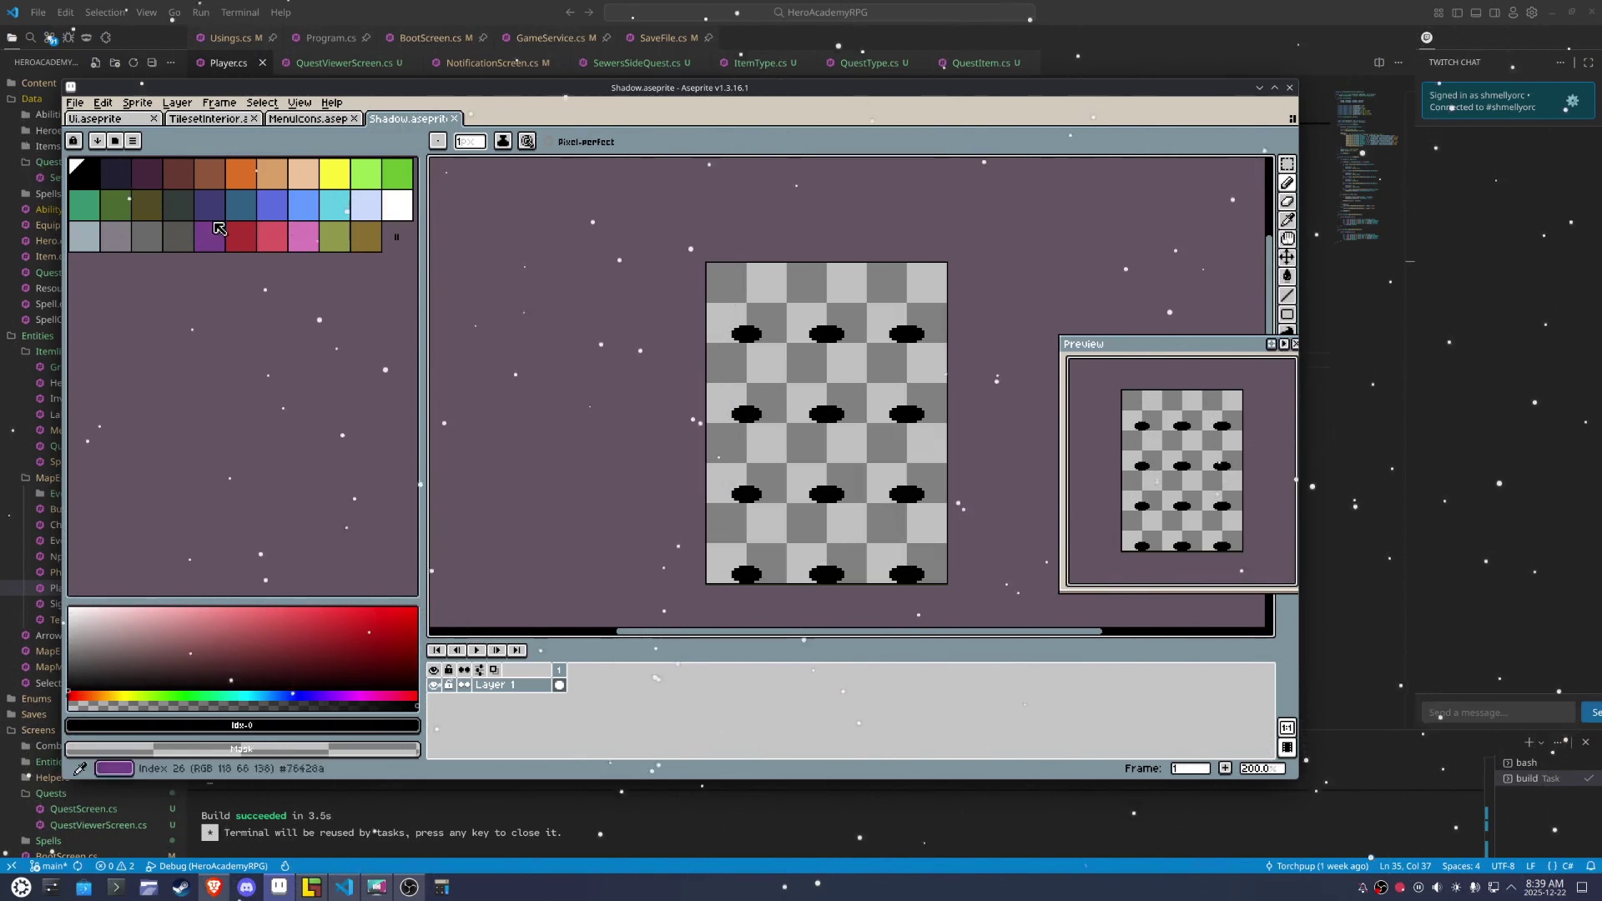
click(1112, 6)
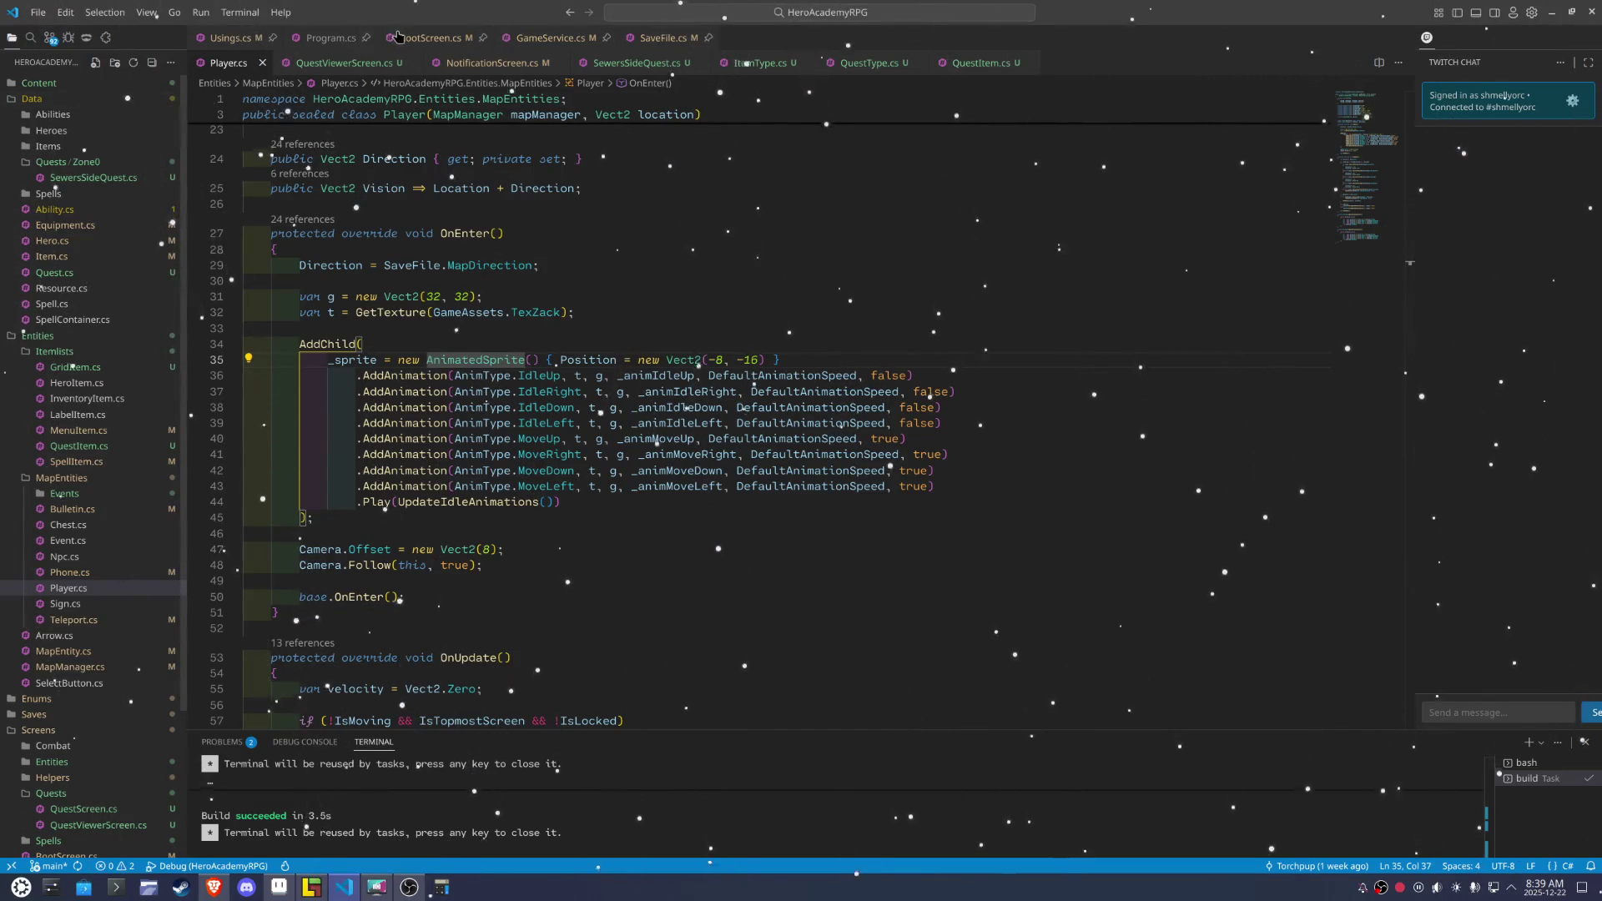
In BootScreen.cs, duplicate the Chest texture line under // Chars
click(430, 37)
scroll(up, 3)
scroll(up, 3)
scroll(down, 3)
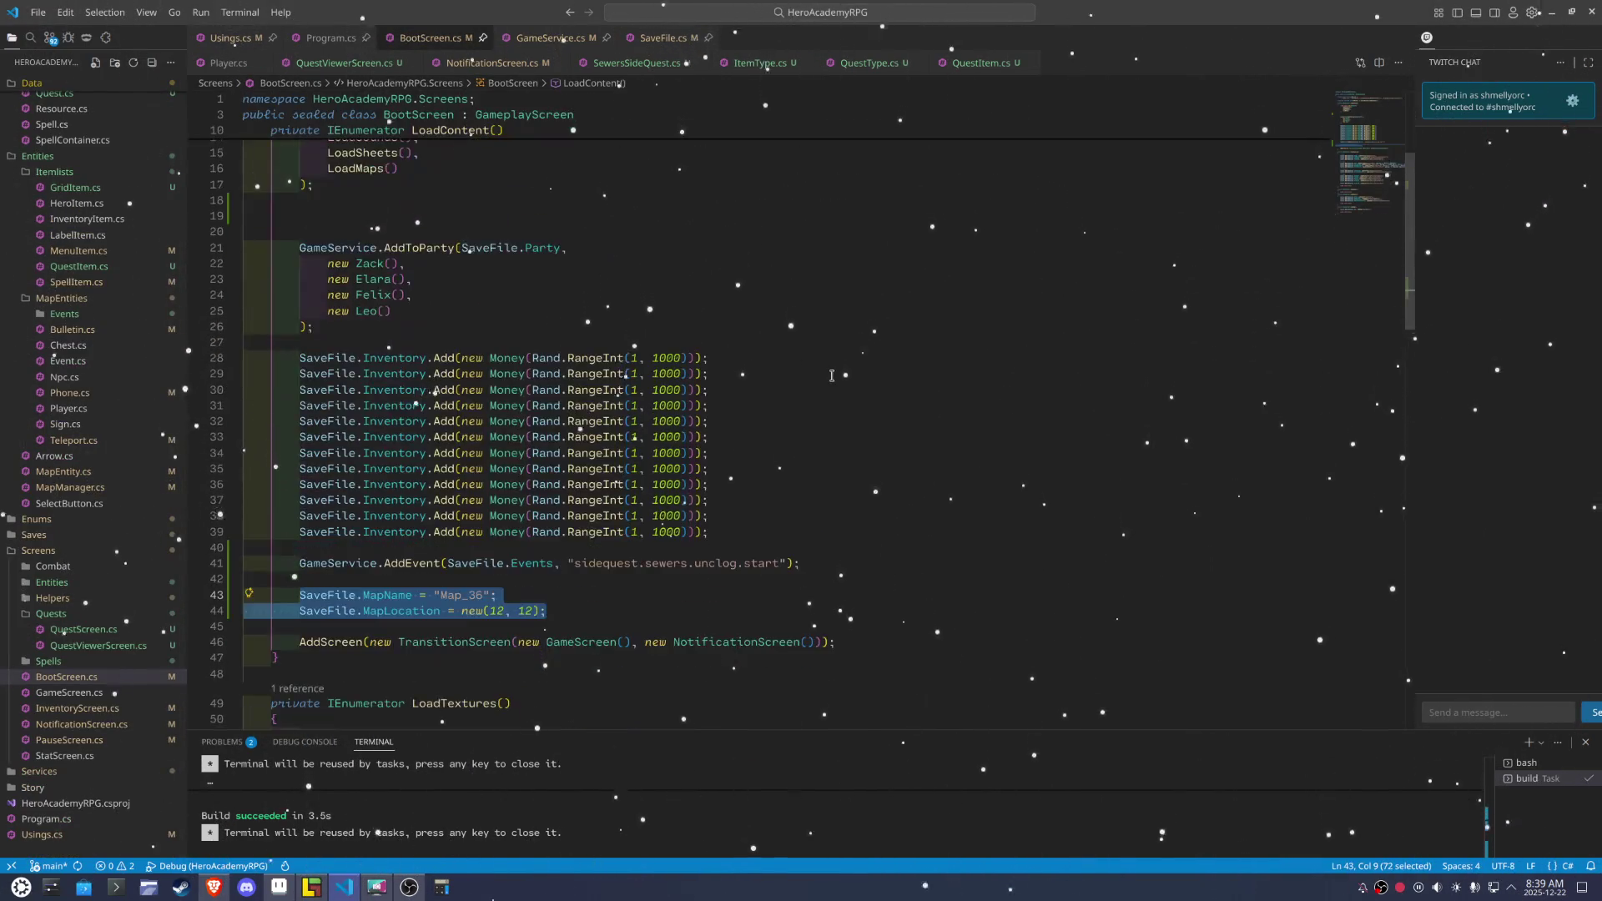
scroll(down, 3)
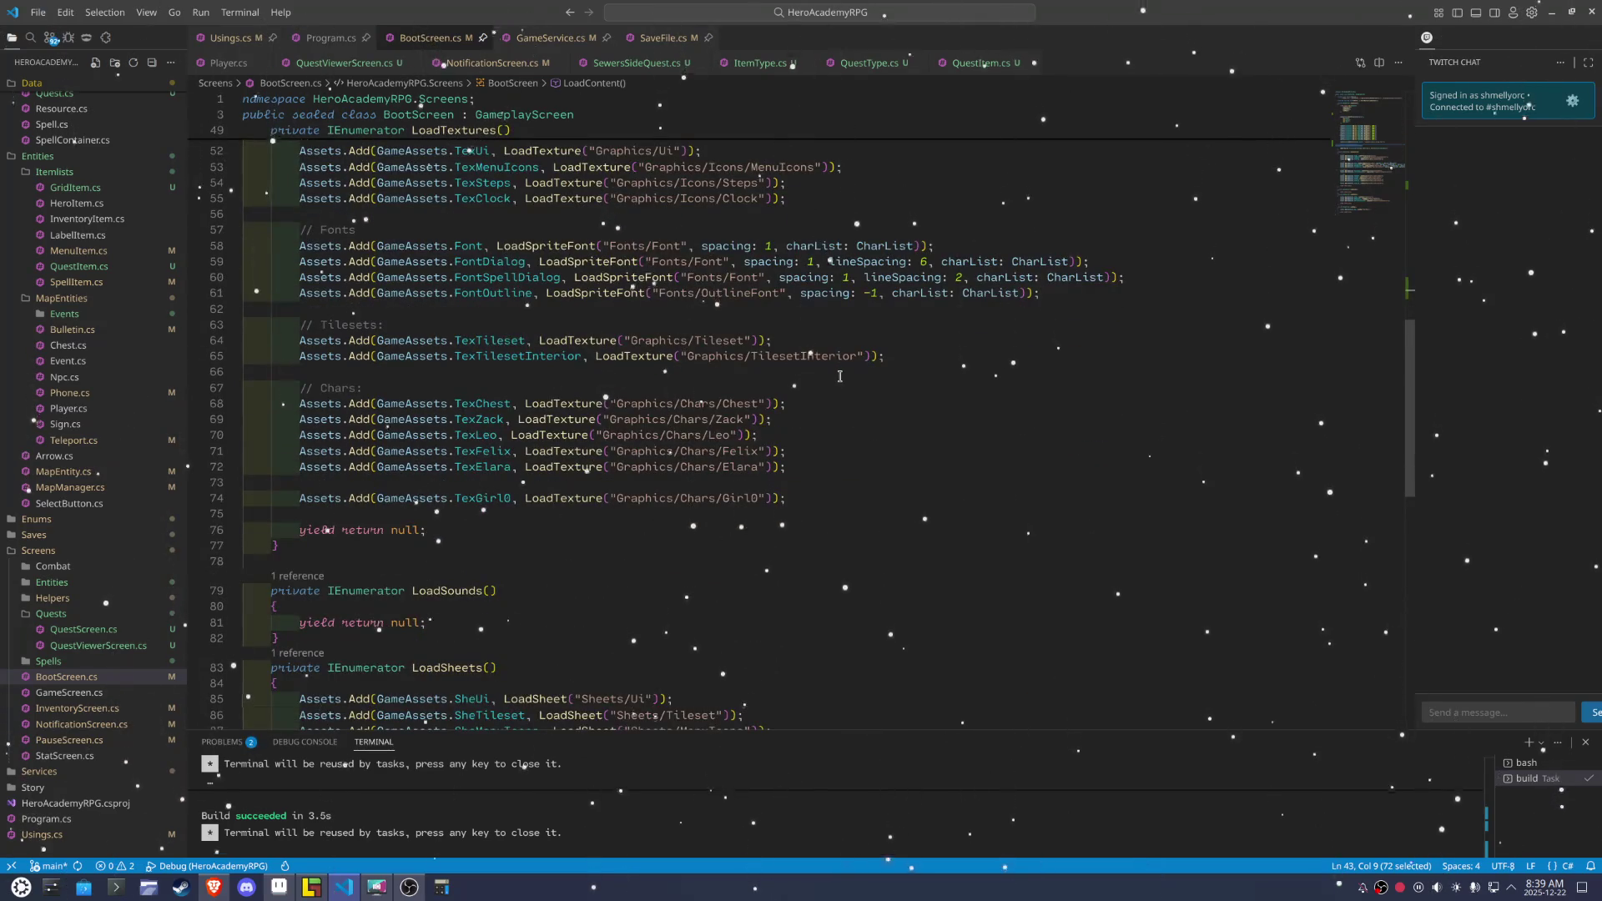
click(826, 405)
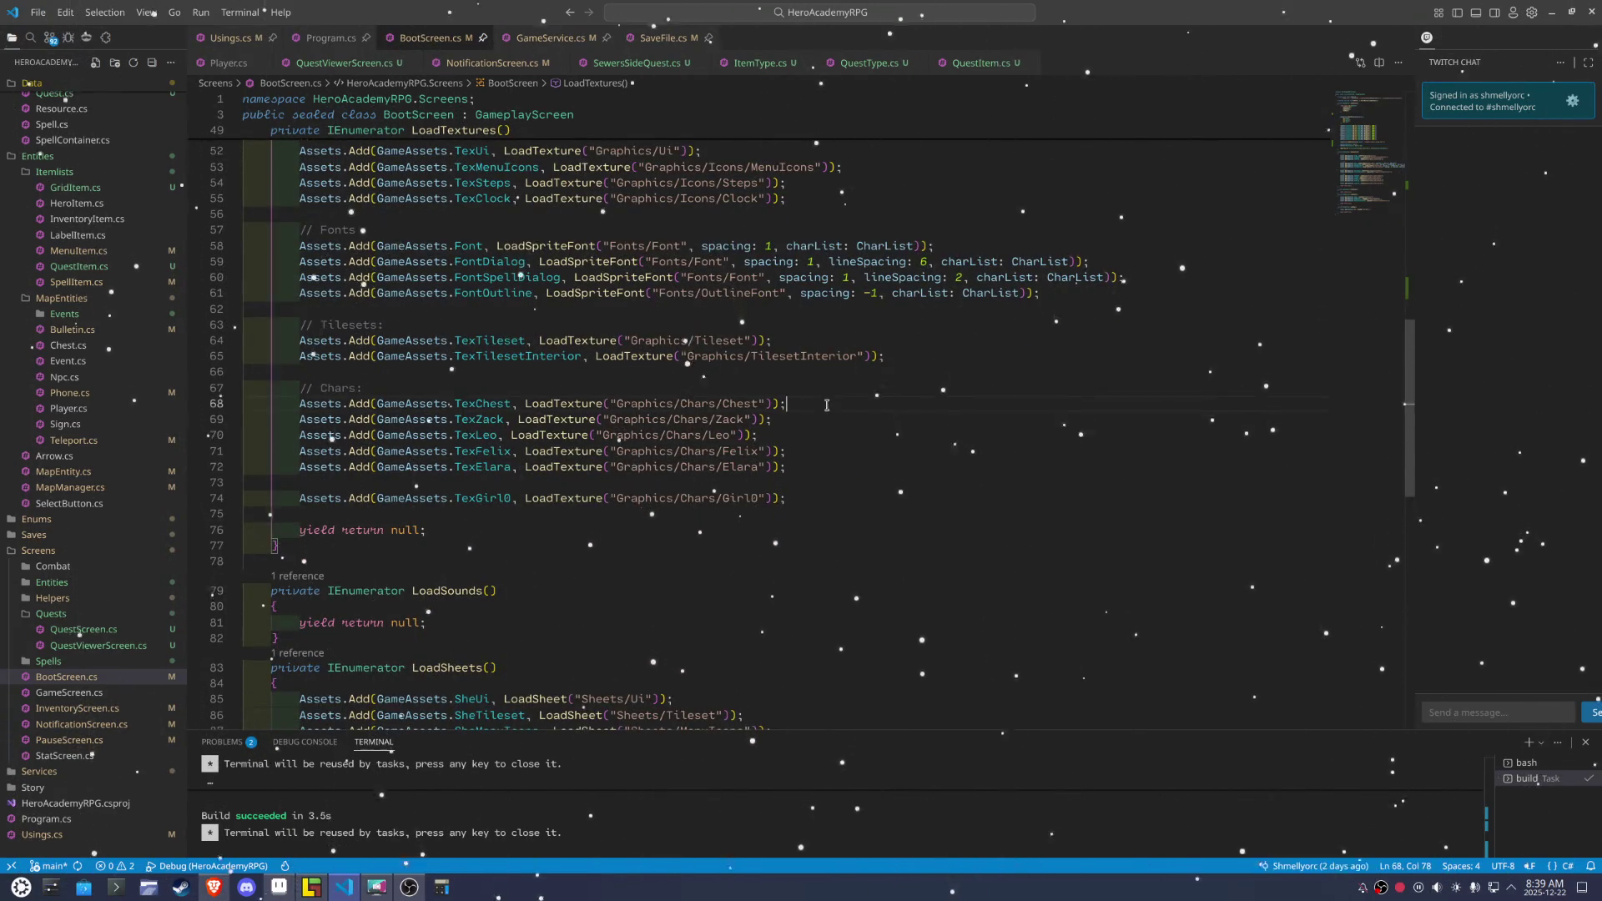
click(811, 402)
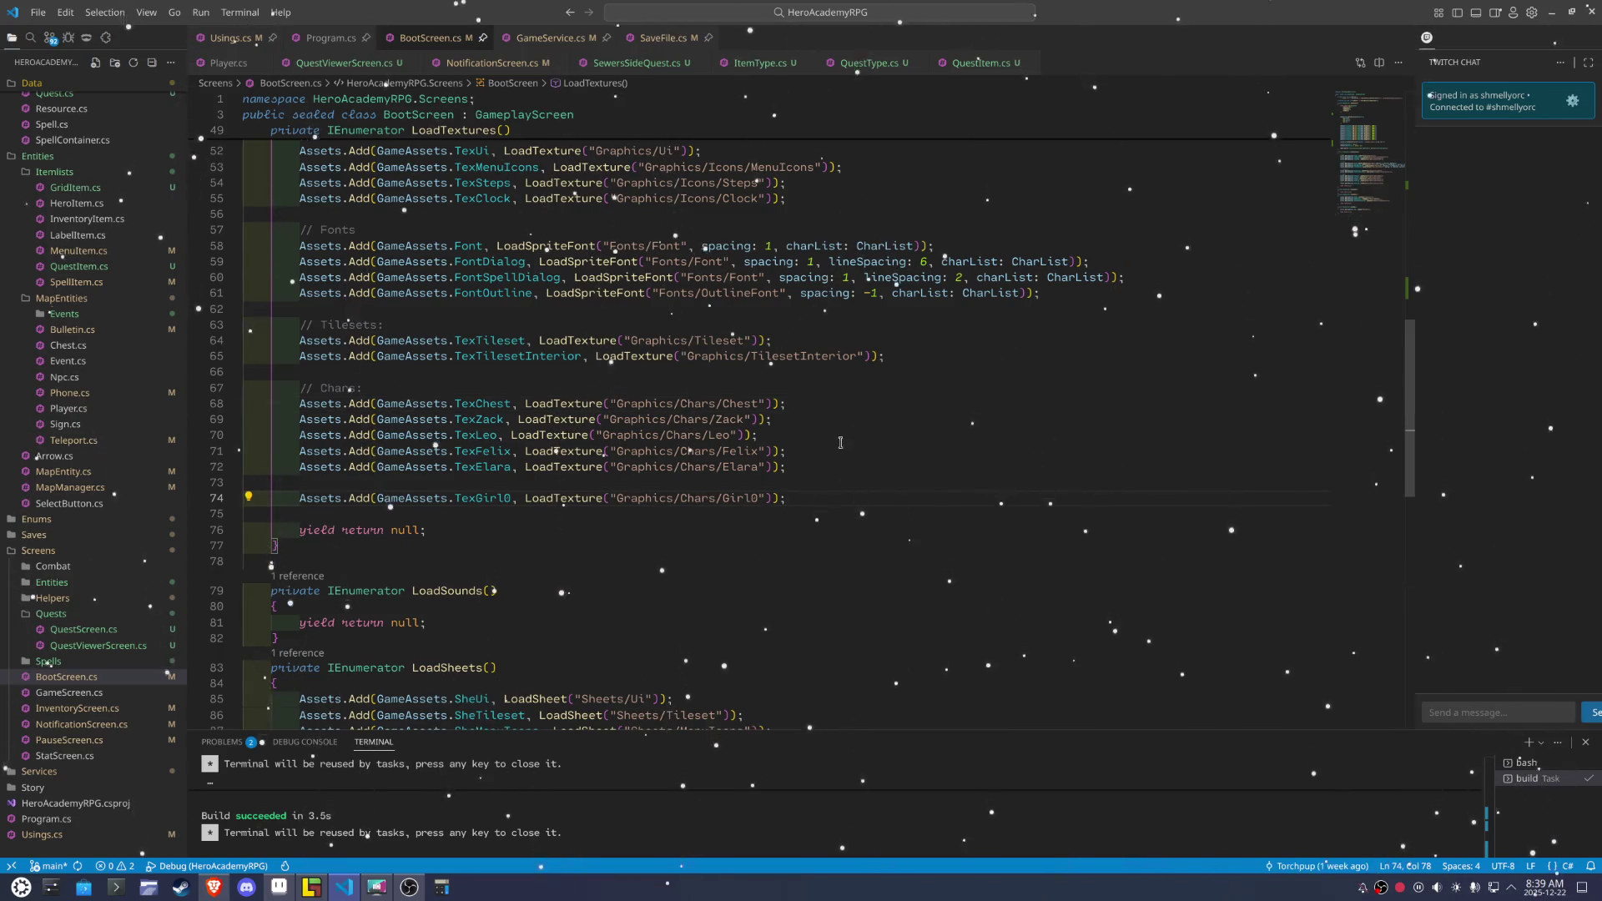
key(shift+Home)
key(Home)
key(Home)
key(Return)
key(Return)
key(Up)
key(Up)
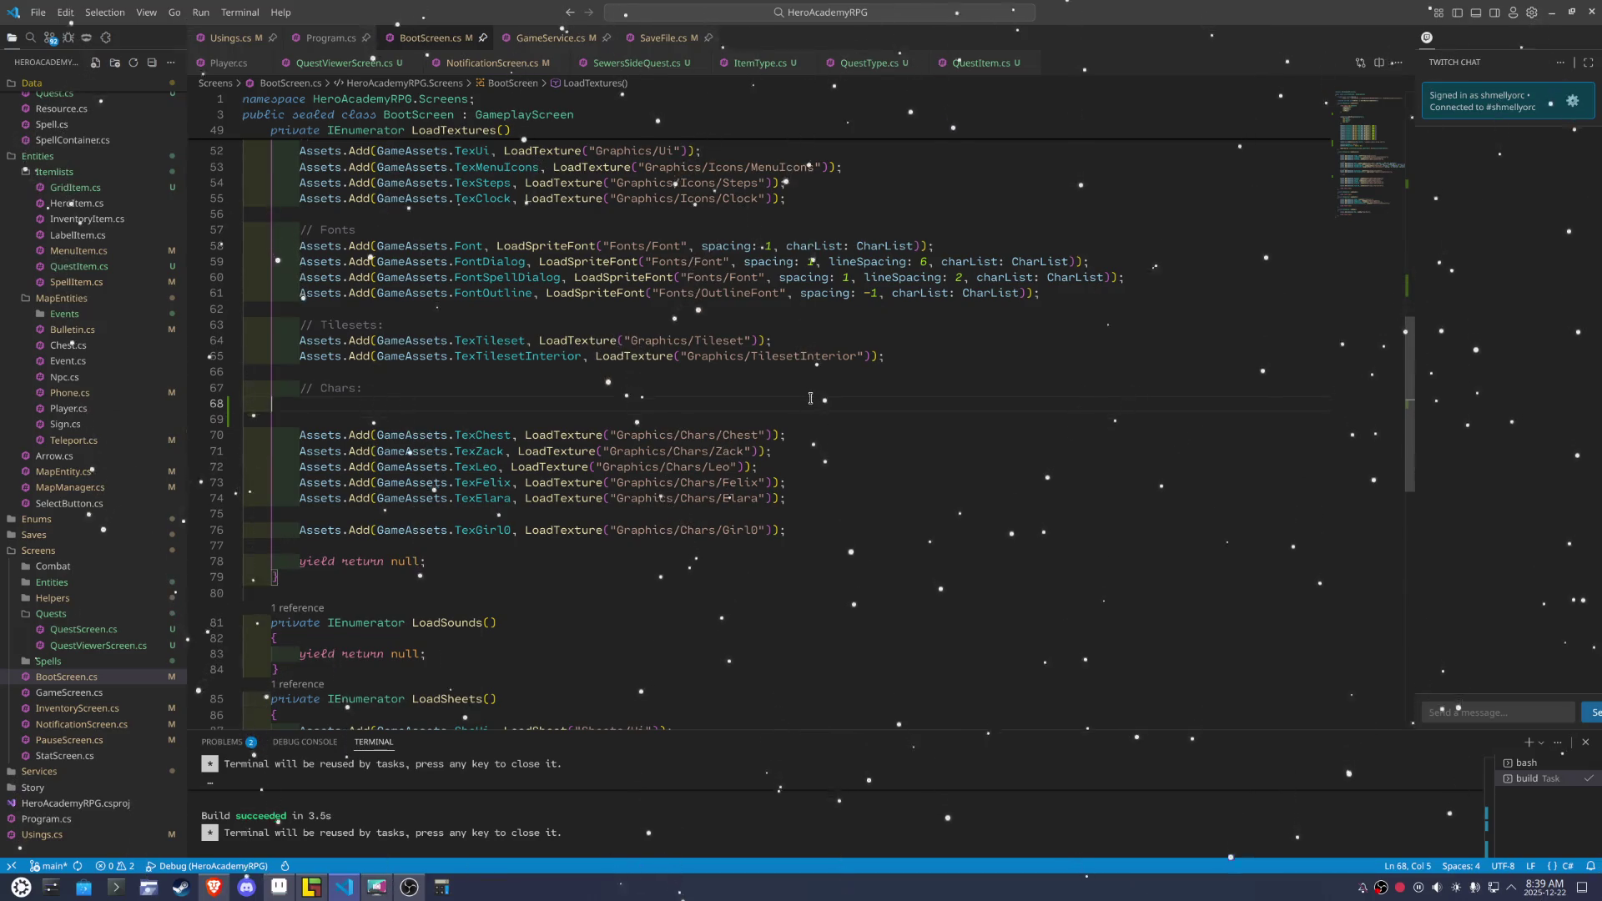
text(Assets.Add(GameAssets.TexChest, LoadTexture("Graphics/Chars/Chest"));)
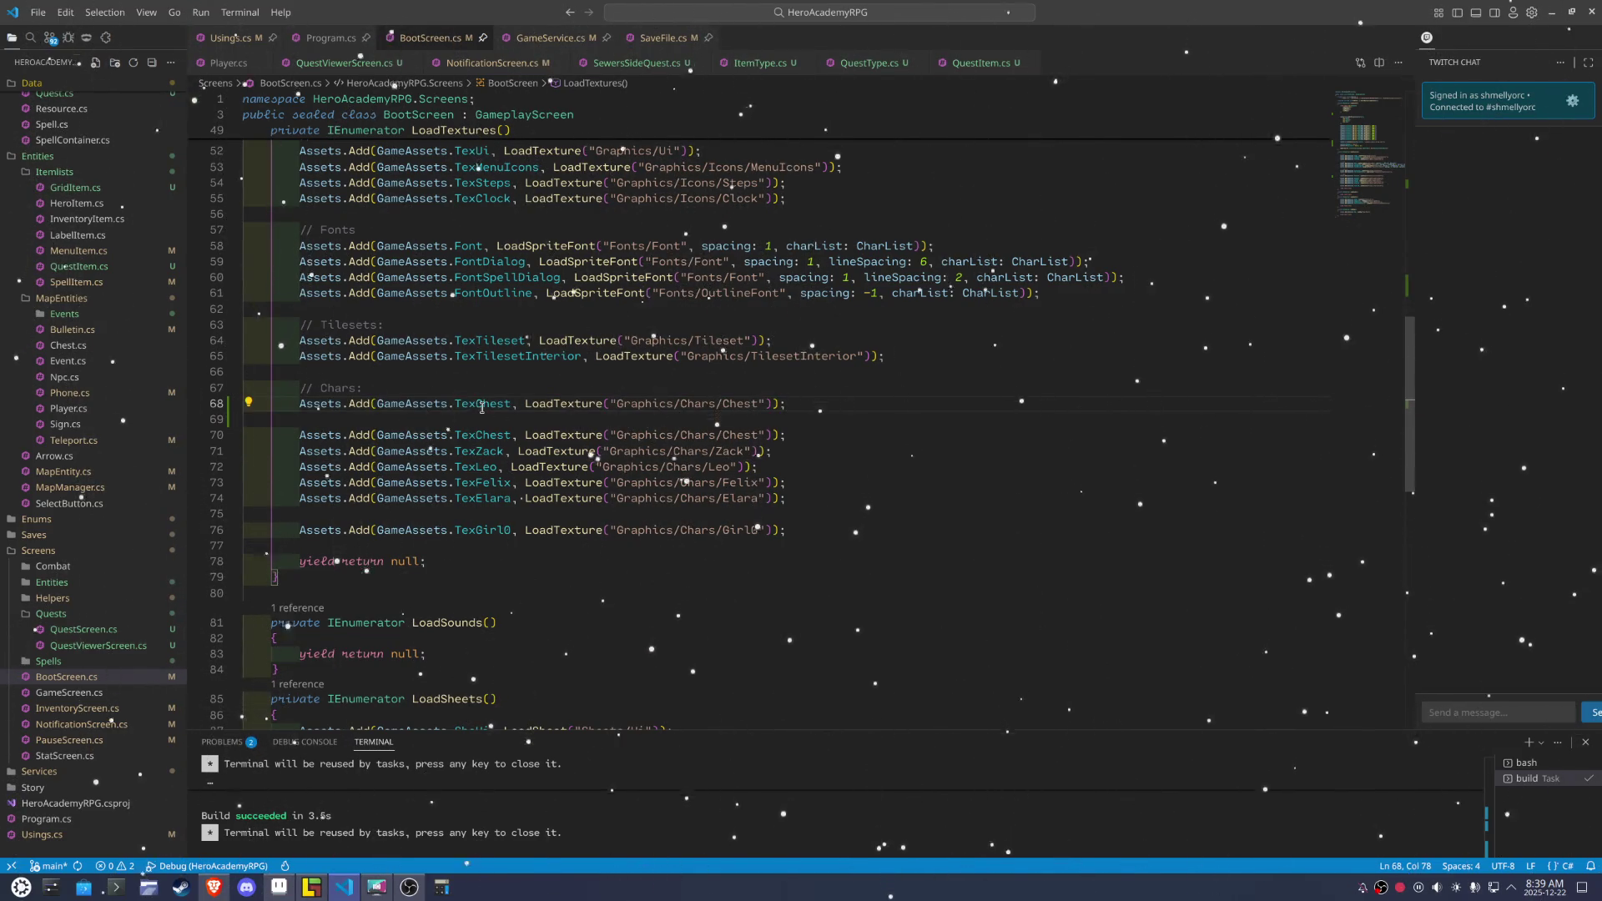
Rename the copy to TexCharShadow loading from Graphics/Chars/CharShadow
click(479, 405)
key(ctrl+shift+Right)
text(CharShad)
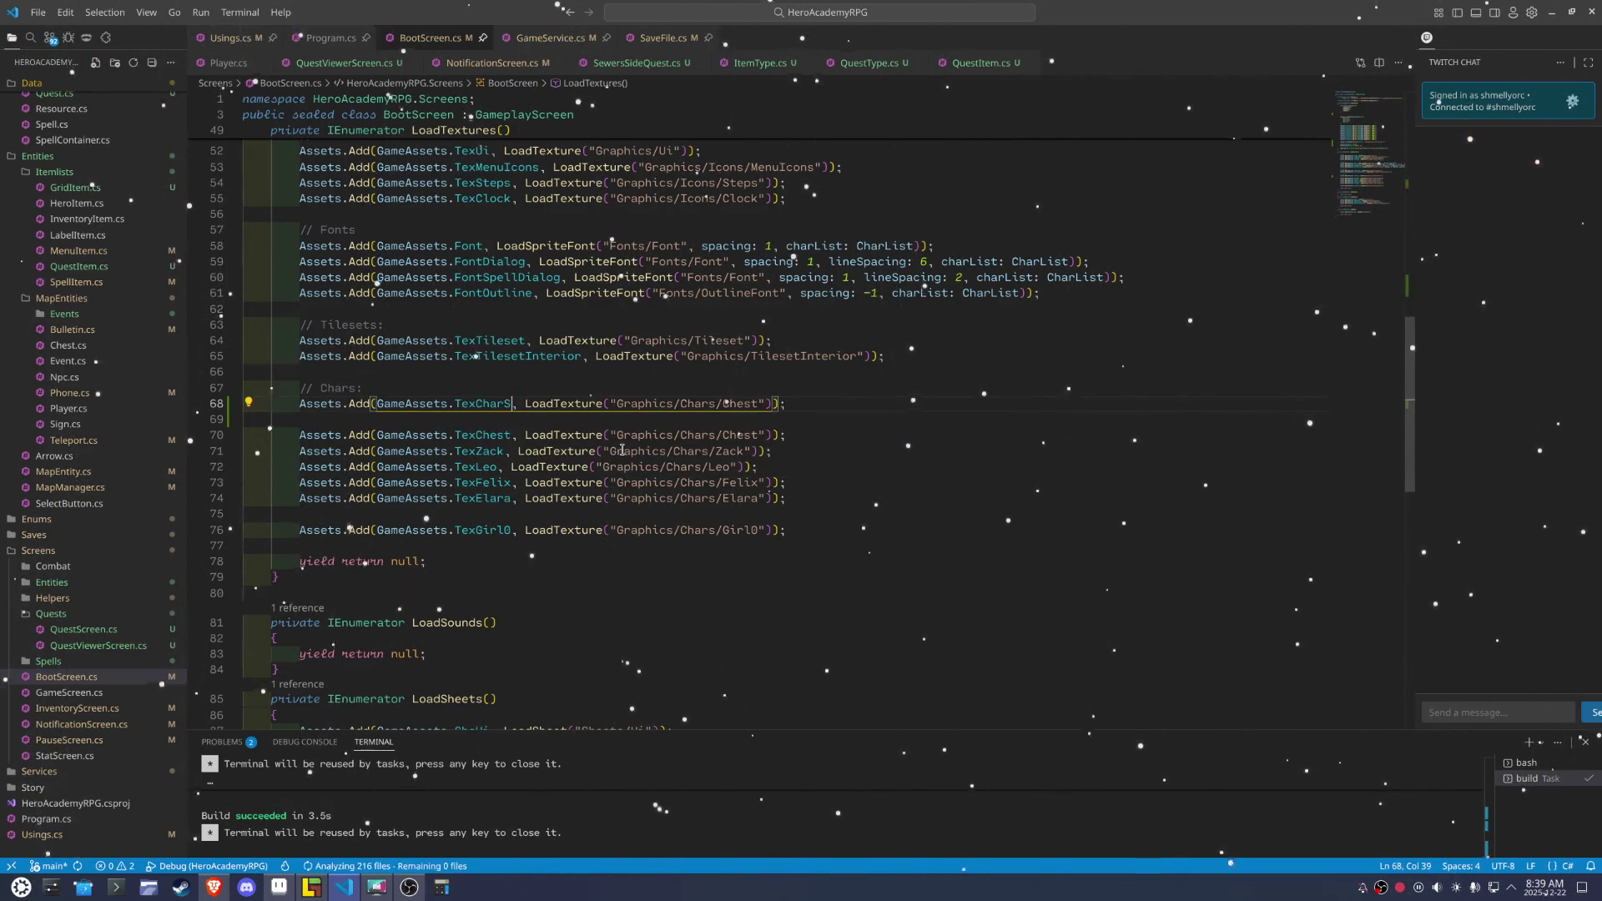
text(ow)
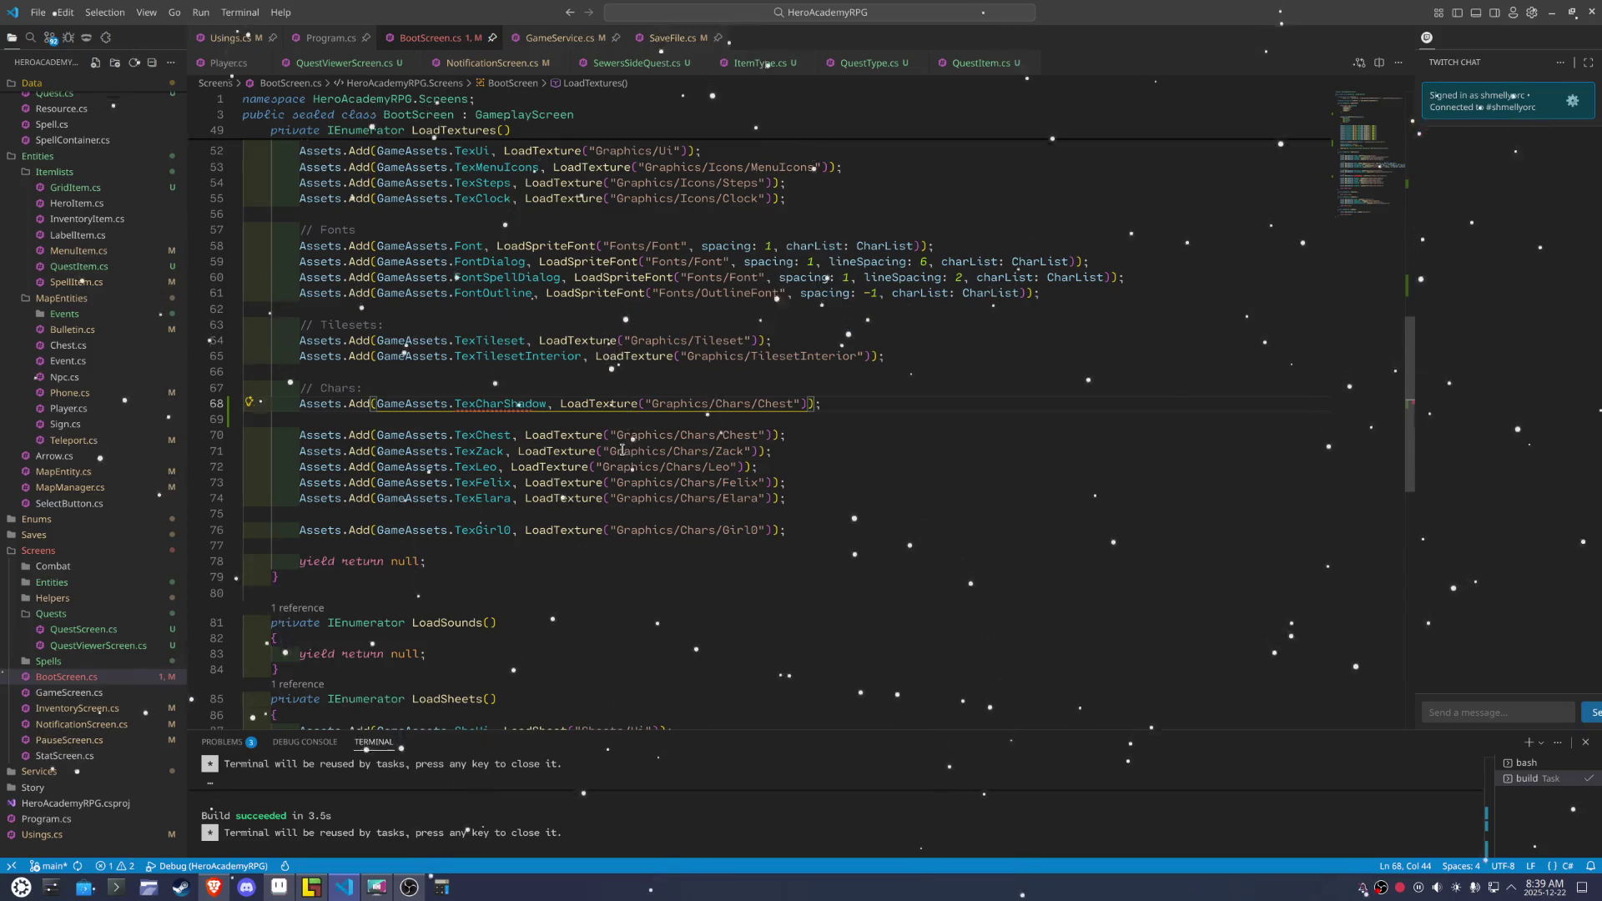
key(ctrl+shift+Left)
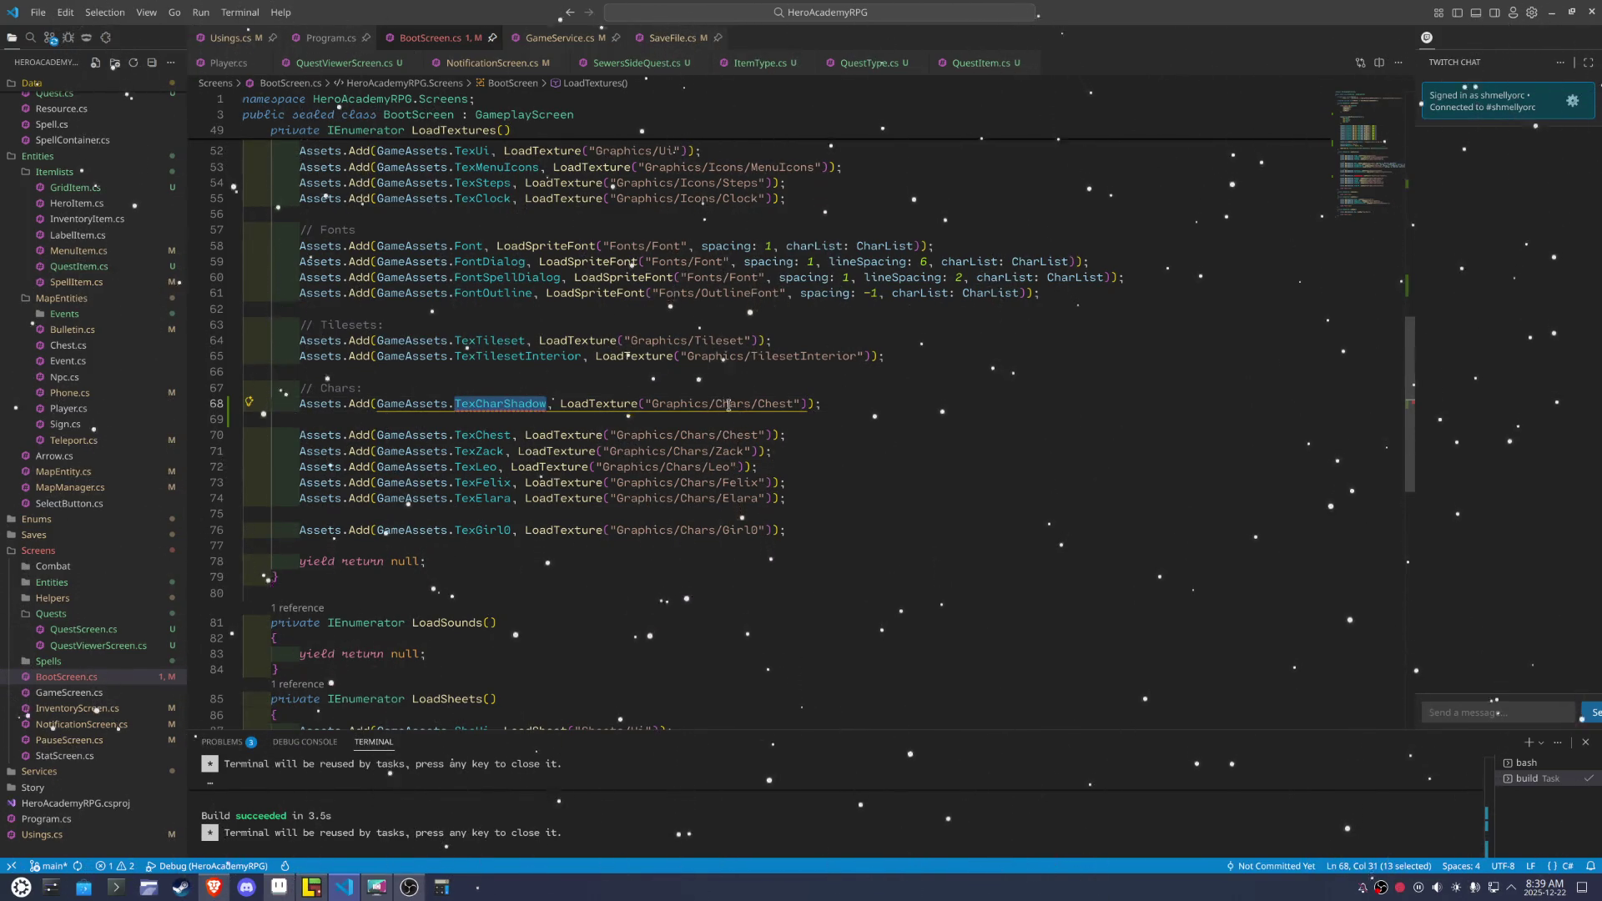
key(ctrl+c)
double_click(759, 404)
key(ctrl+v)
click(966, 467)
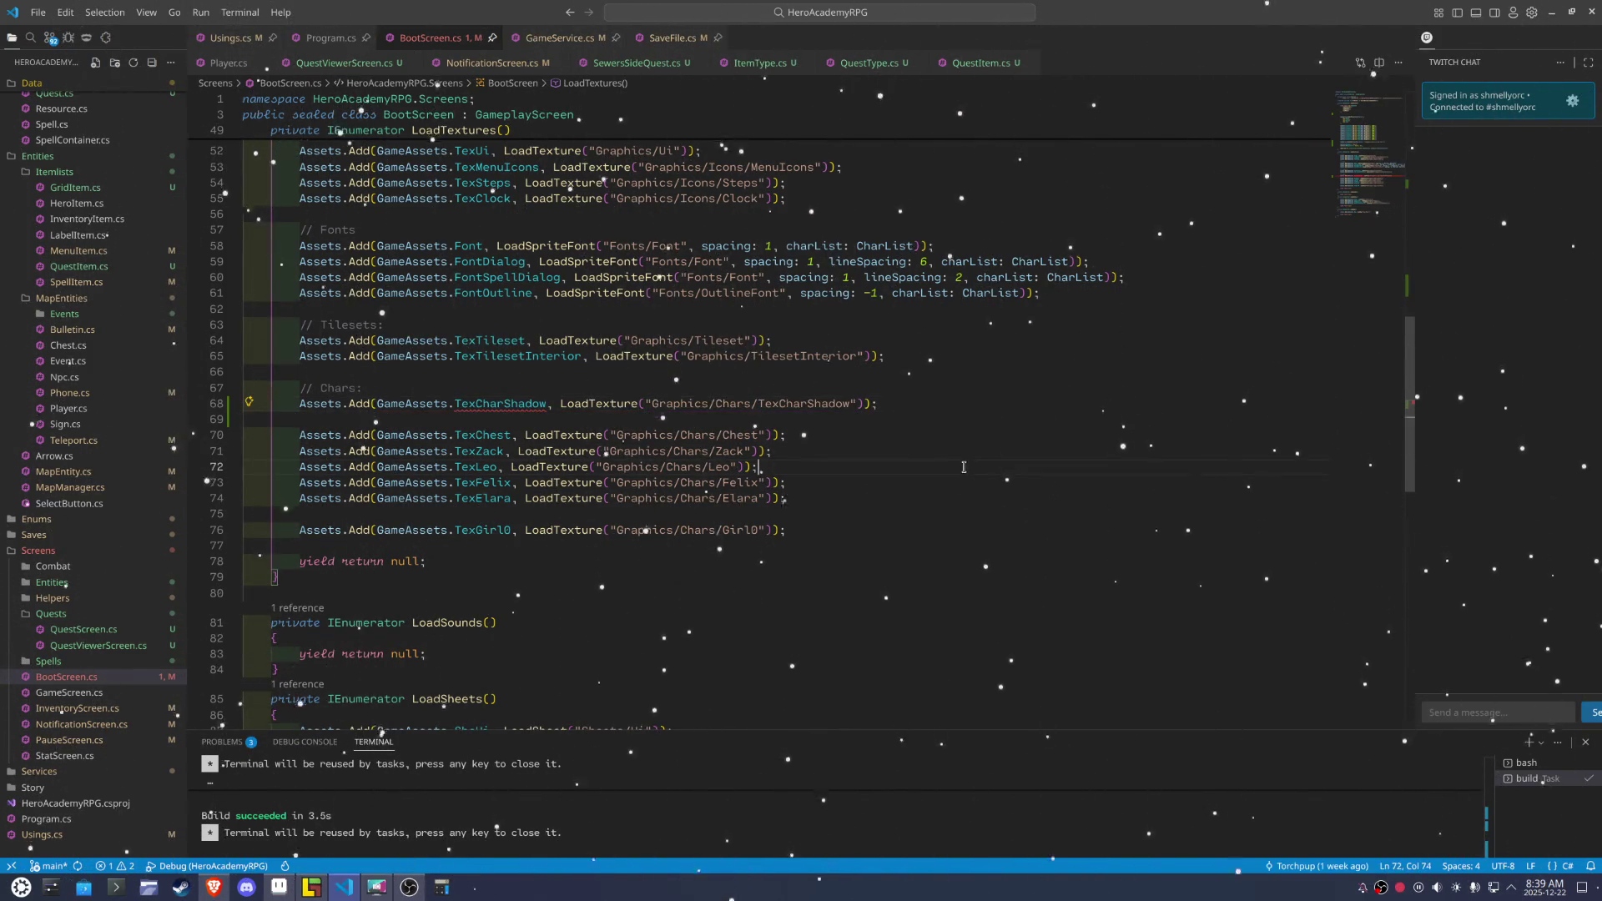
click(780, 404)
key(BackSpace)
key(BackSpace)
key(BackSpace)
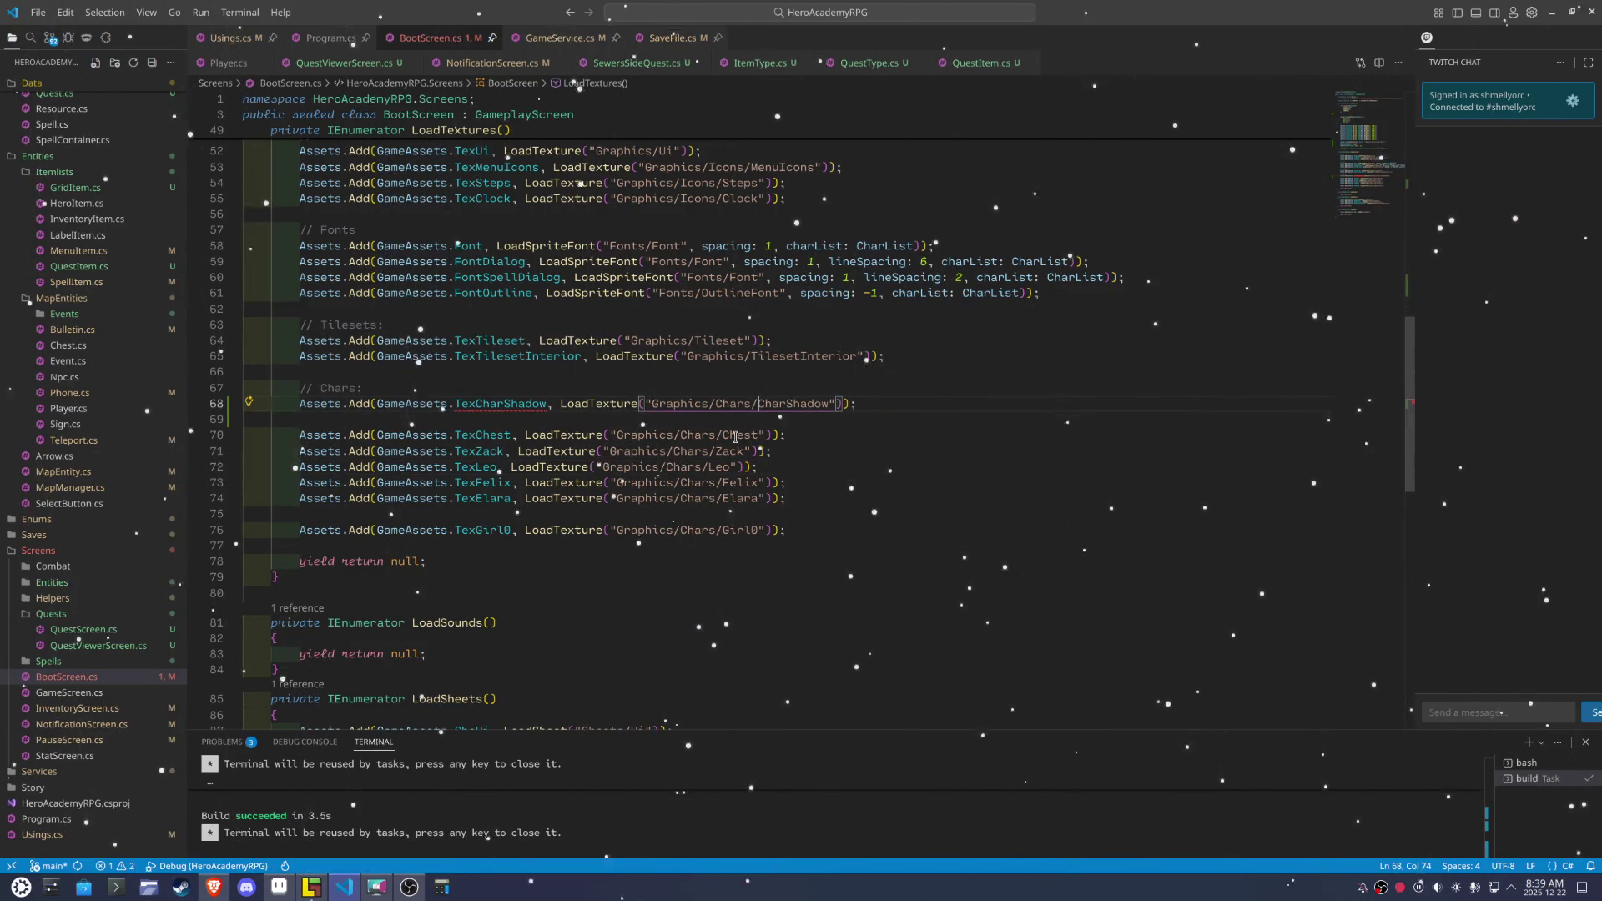
Add the missing TexCharShadow asset entry with a quick fix, then go back to Player.cs
click(475, 404)
key(ctrl+period)
key(Escape)
key(End)
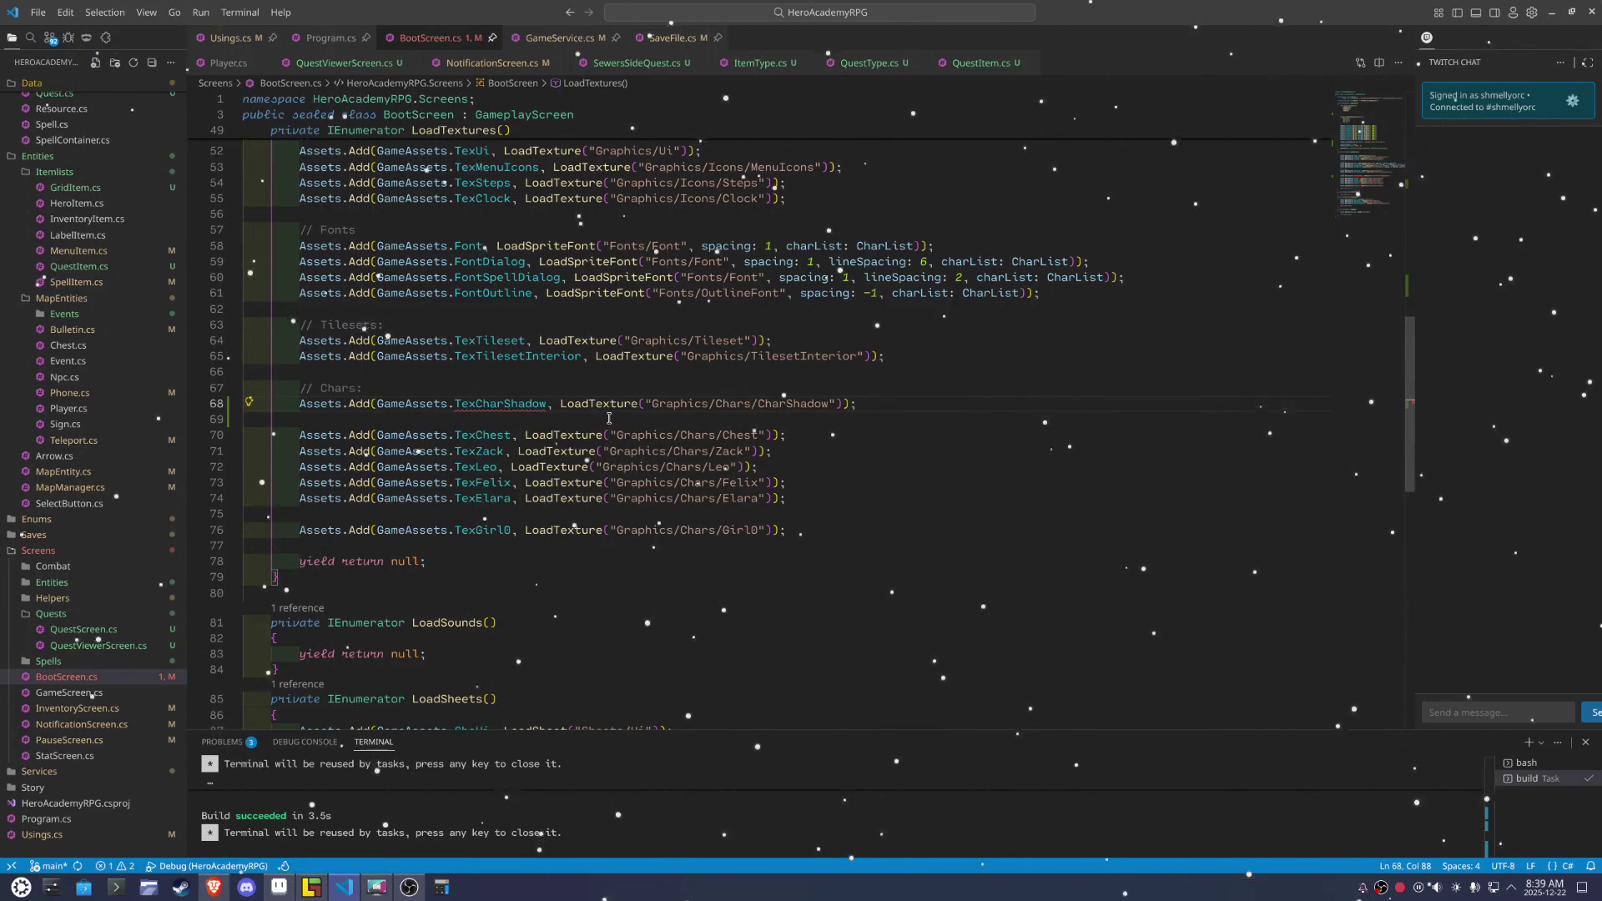
click(877, 435)
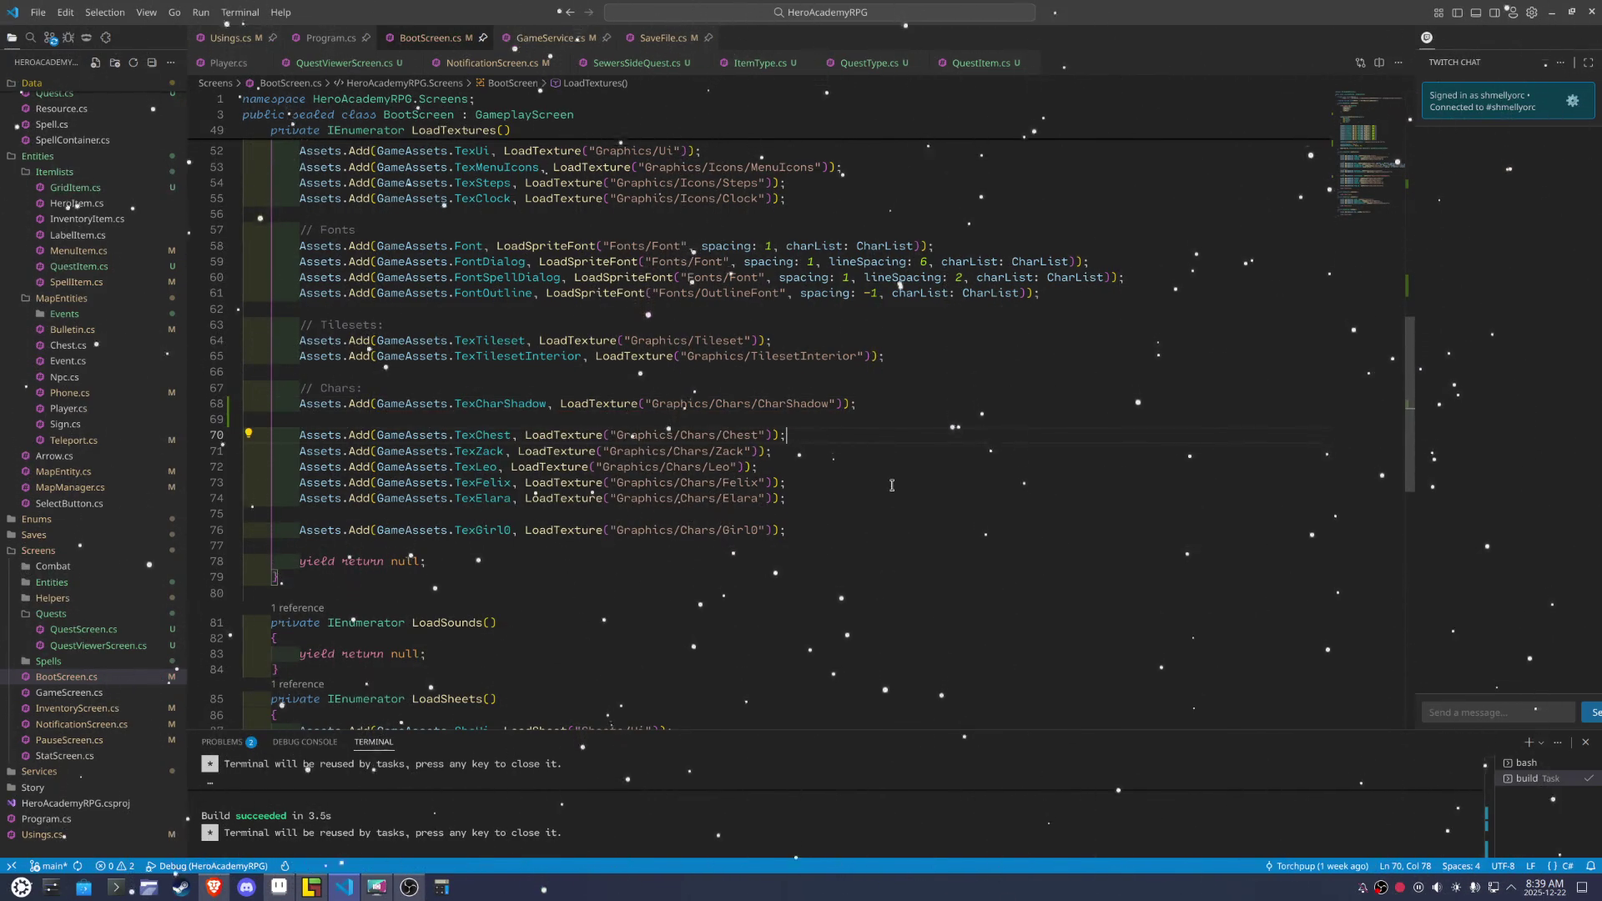
scroll(down, 3)
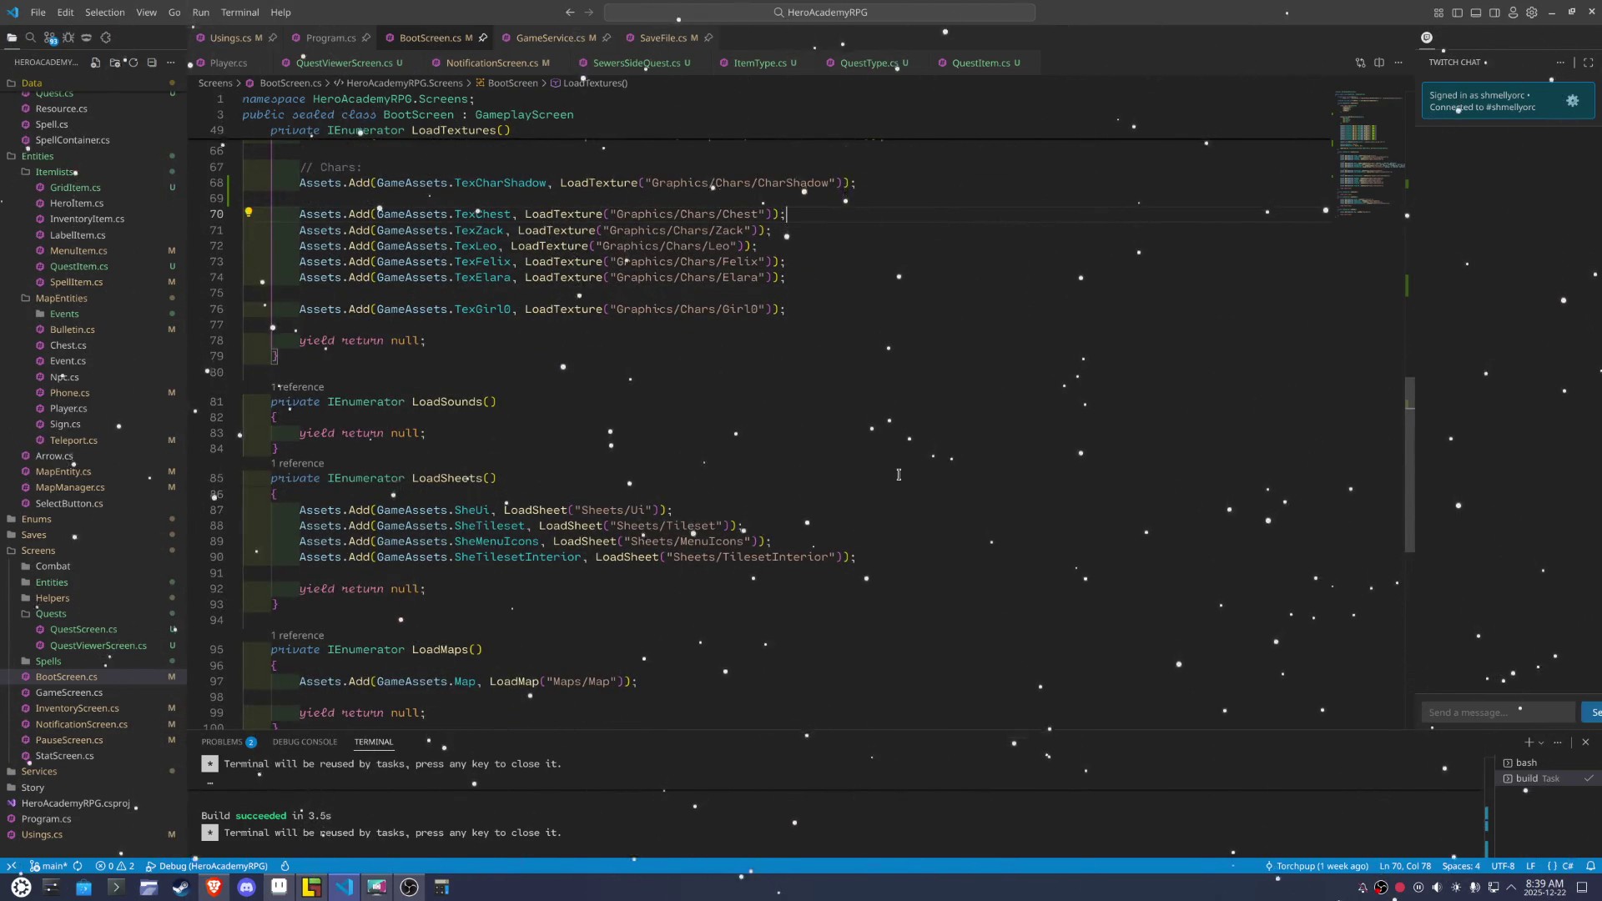
scroll(up, 3)
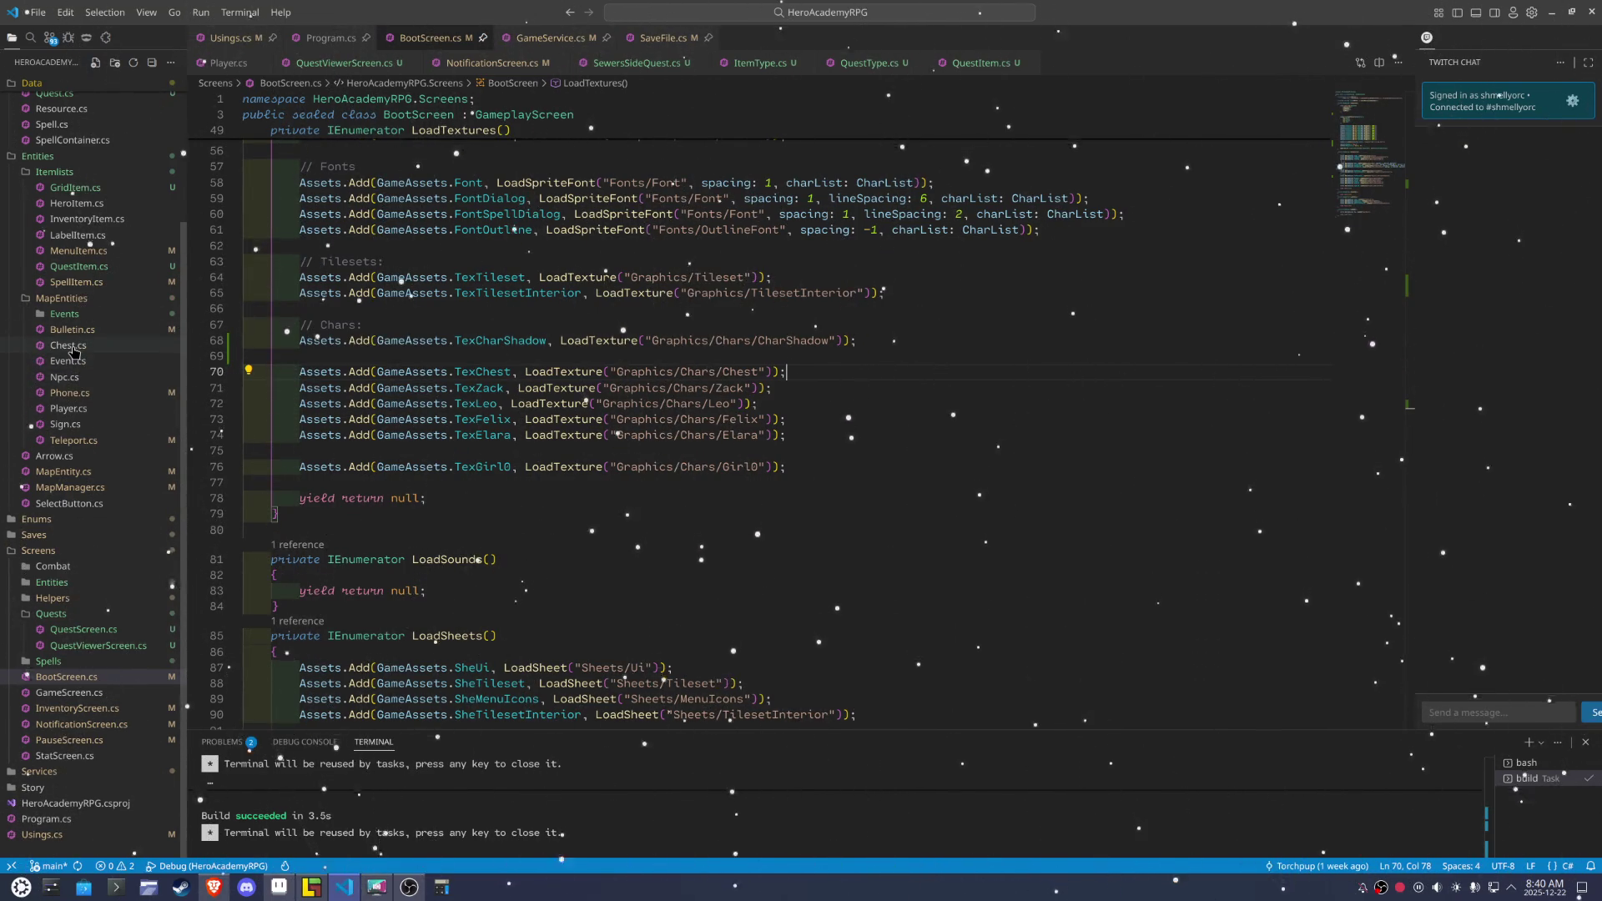
click(70, 408)
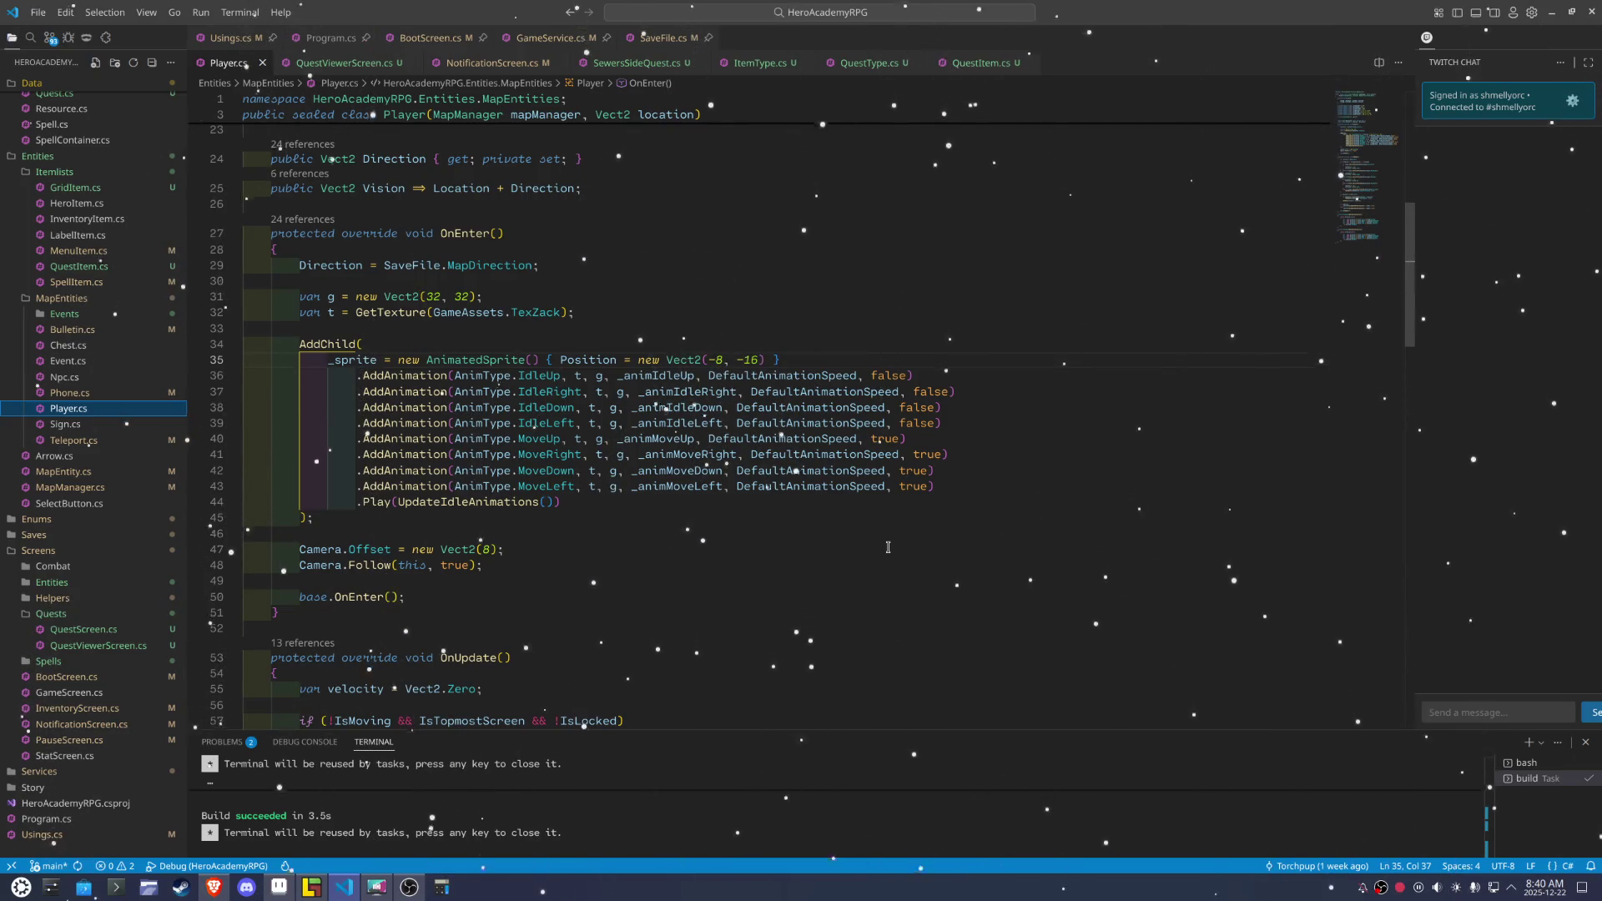
Declare a _shadow field alongside _sprite in Player.cs
scroll(up, 3)
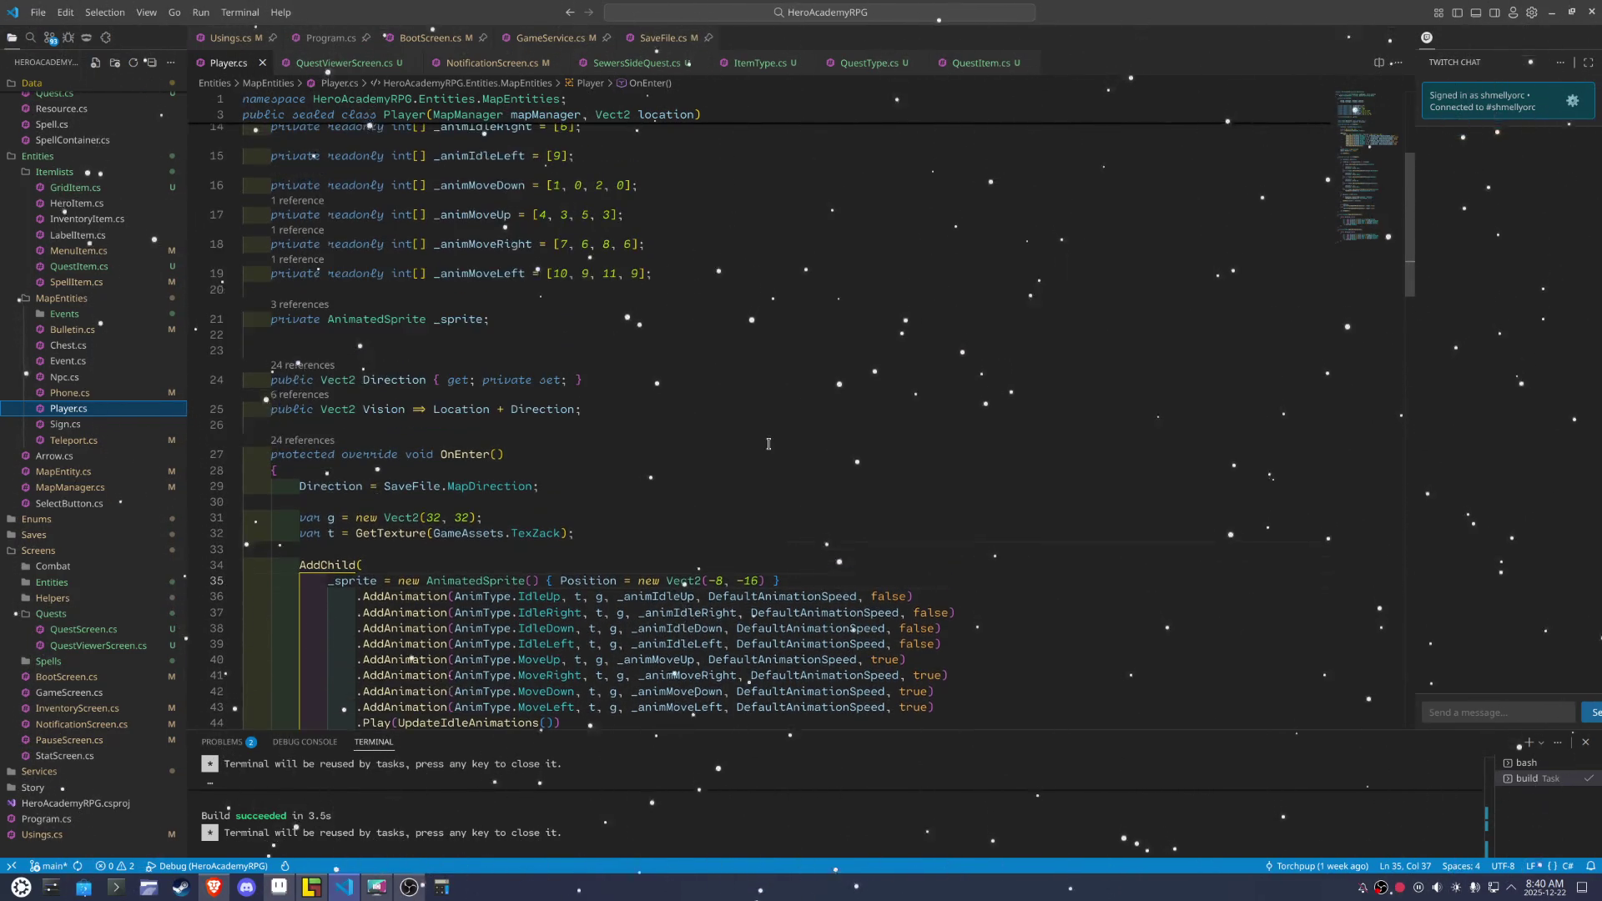
double_click(458, 318)
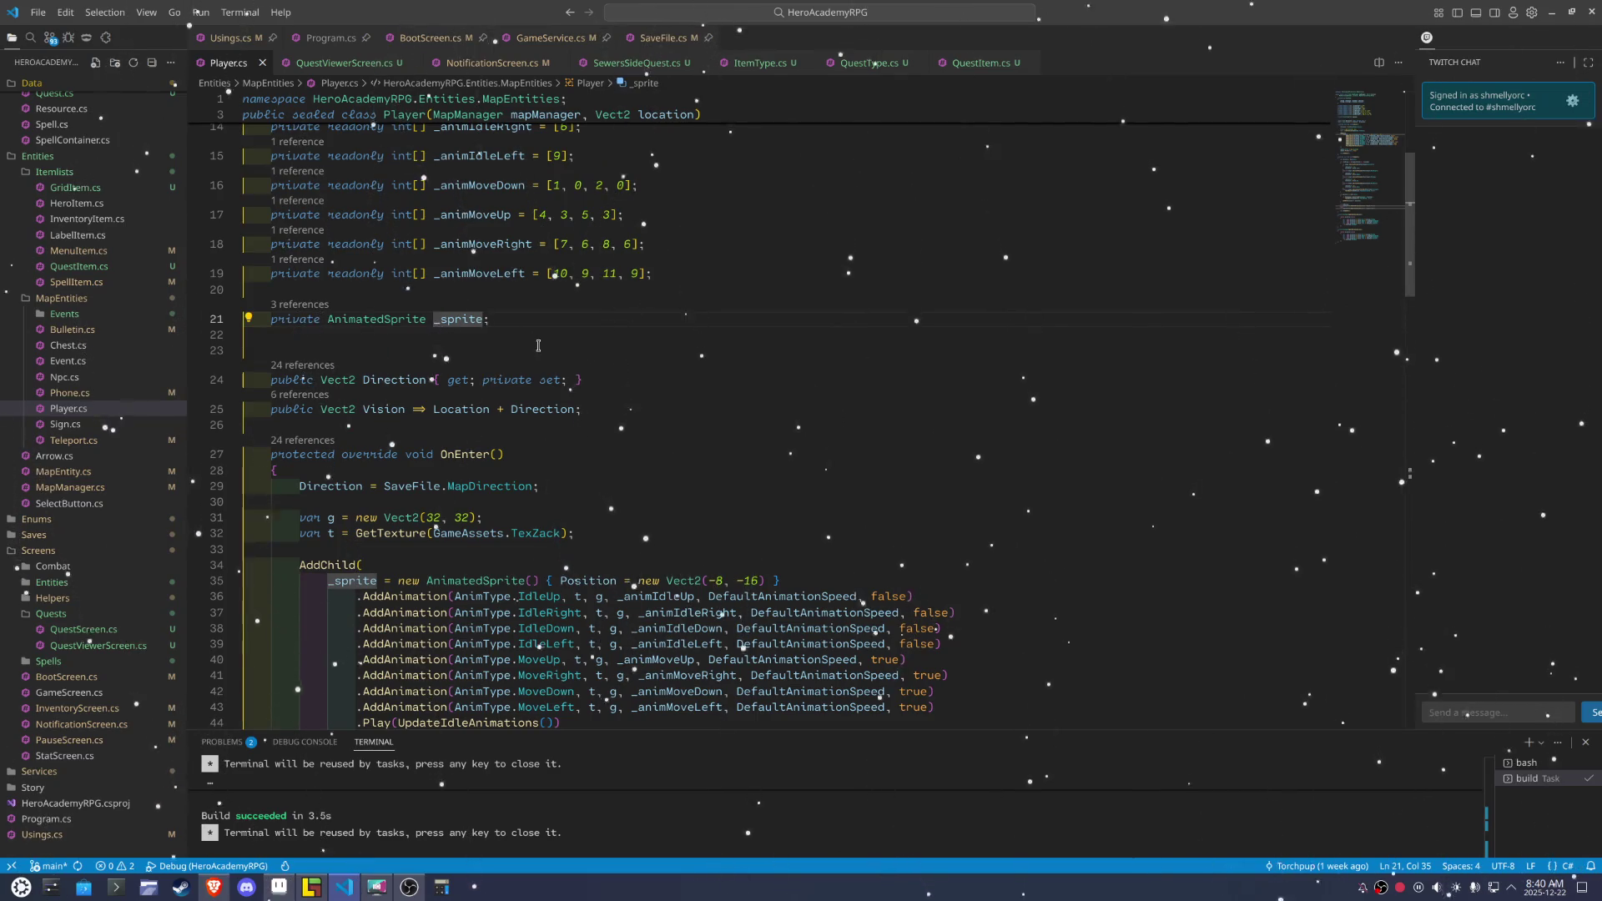
key(Right)
text(, _shado)
text(w)
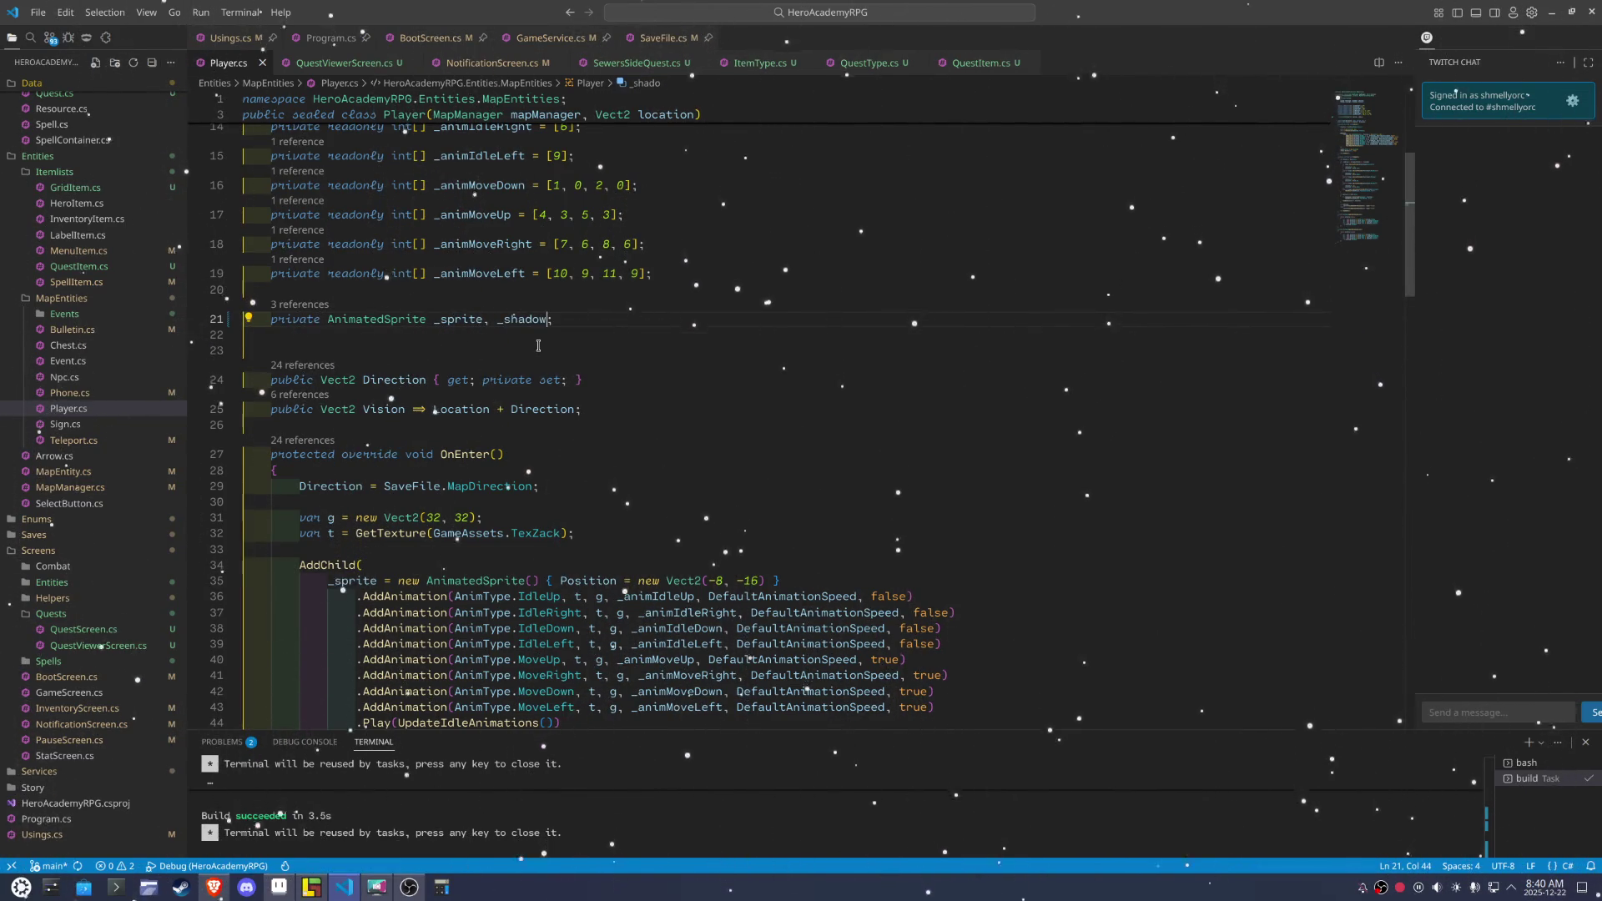
scroll(down, 3)
click(531, 193)
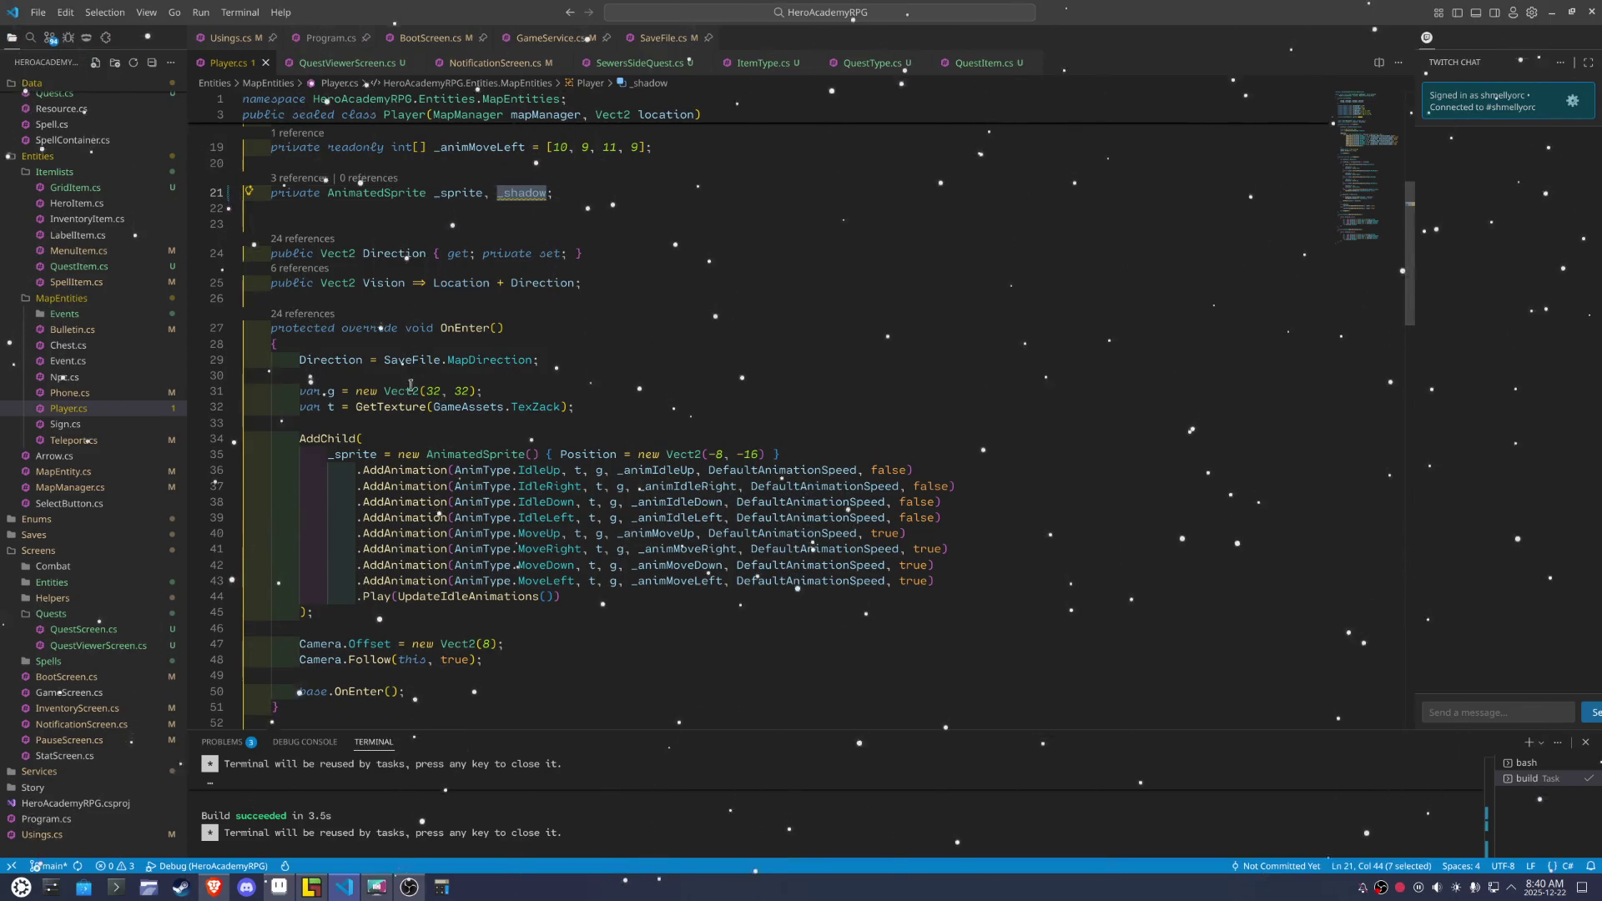
Add _shadow in AddChild above _sprite, using a copy of the sprite's animation setup
click(378, 440)
key(Return)
key(Return)
key(Up)
text(_shadow)
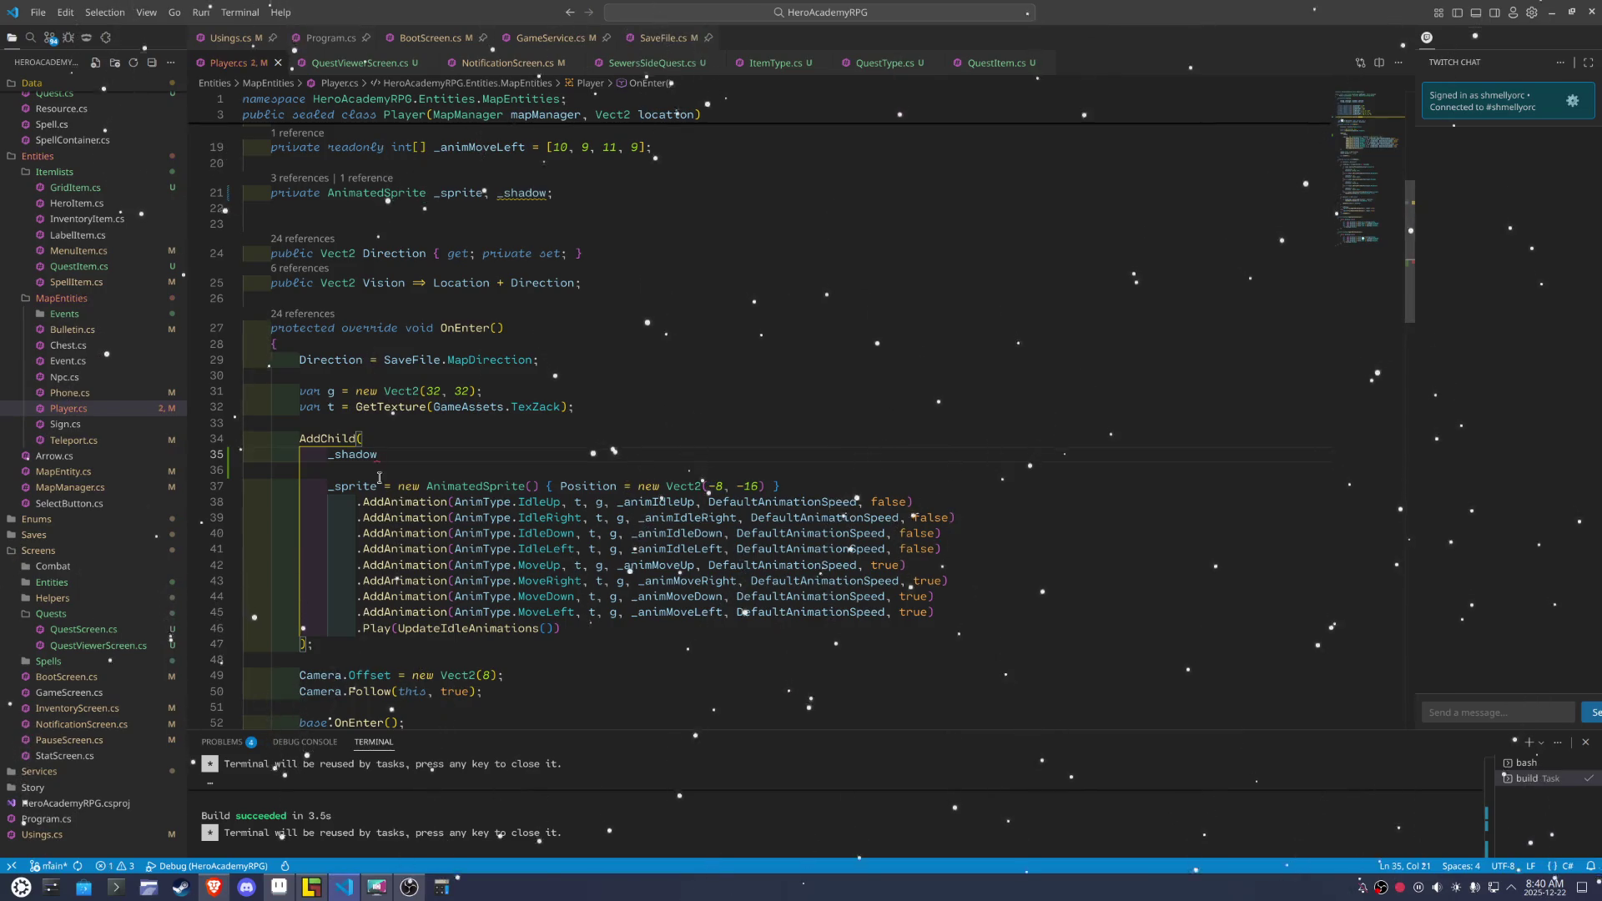
drag(383, 486, 571, 630)
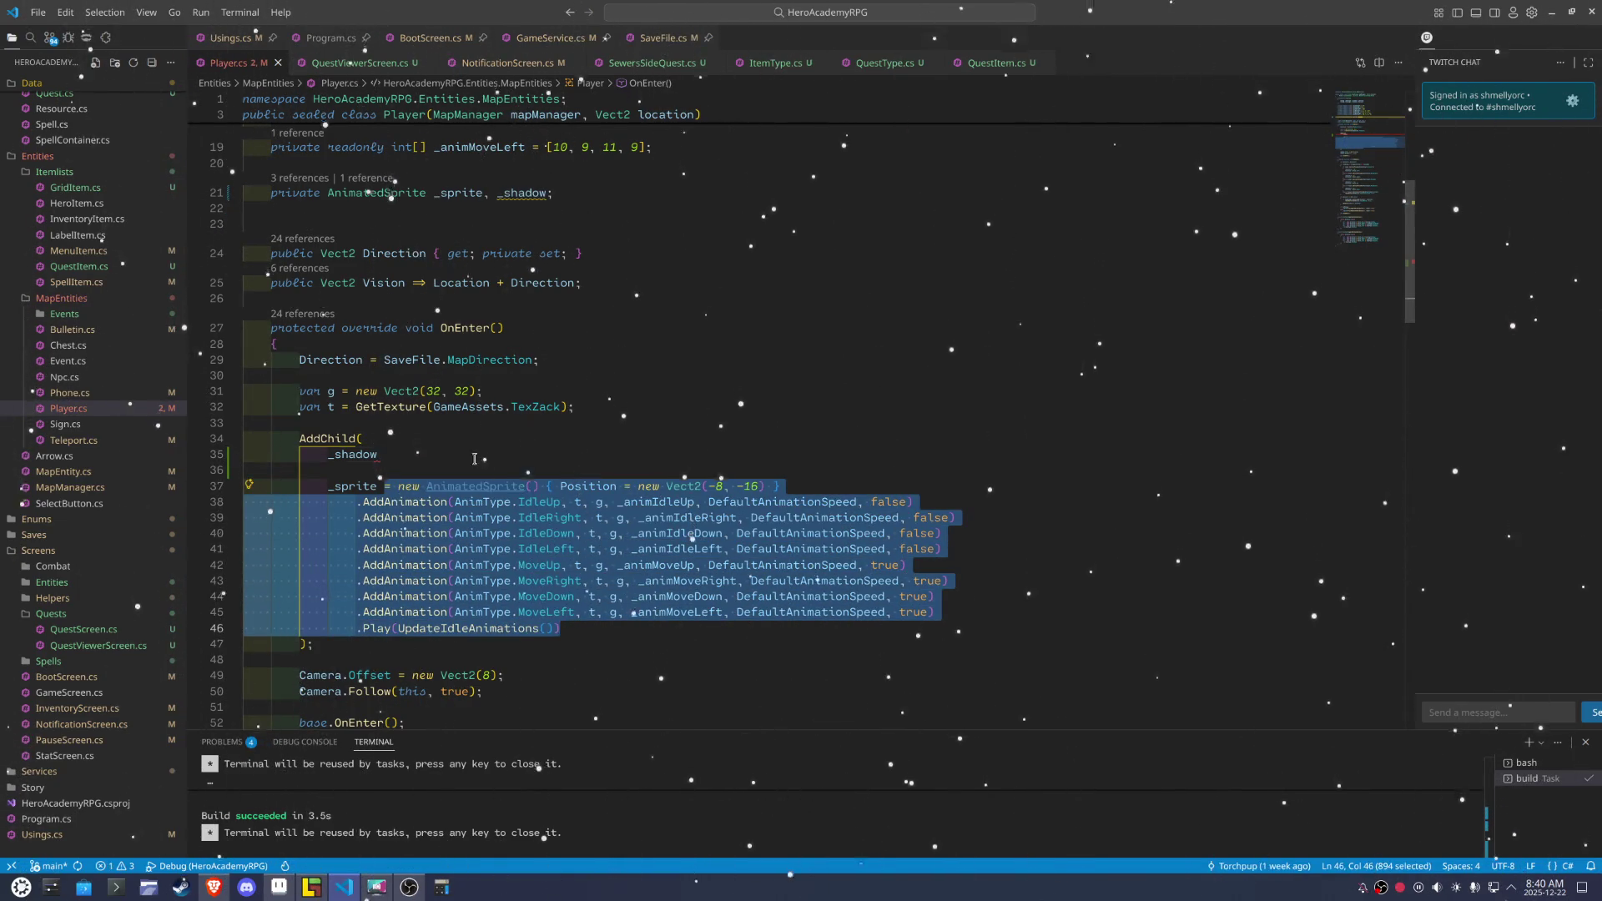
click(435, 453)
key(ctrl+v)
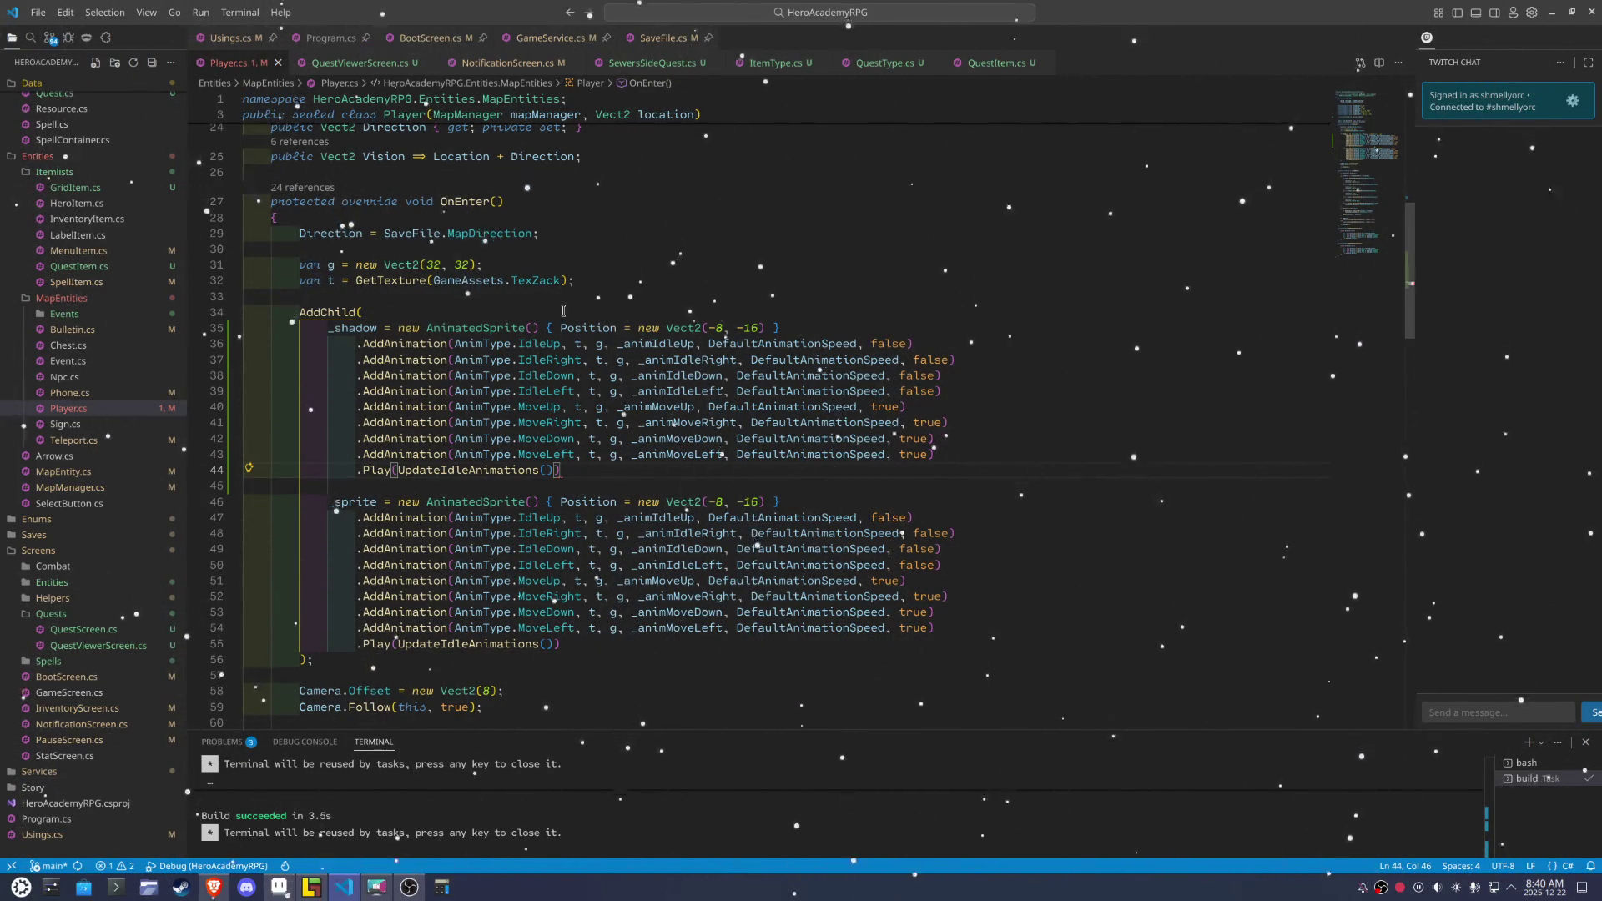
click(582, 280)
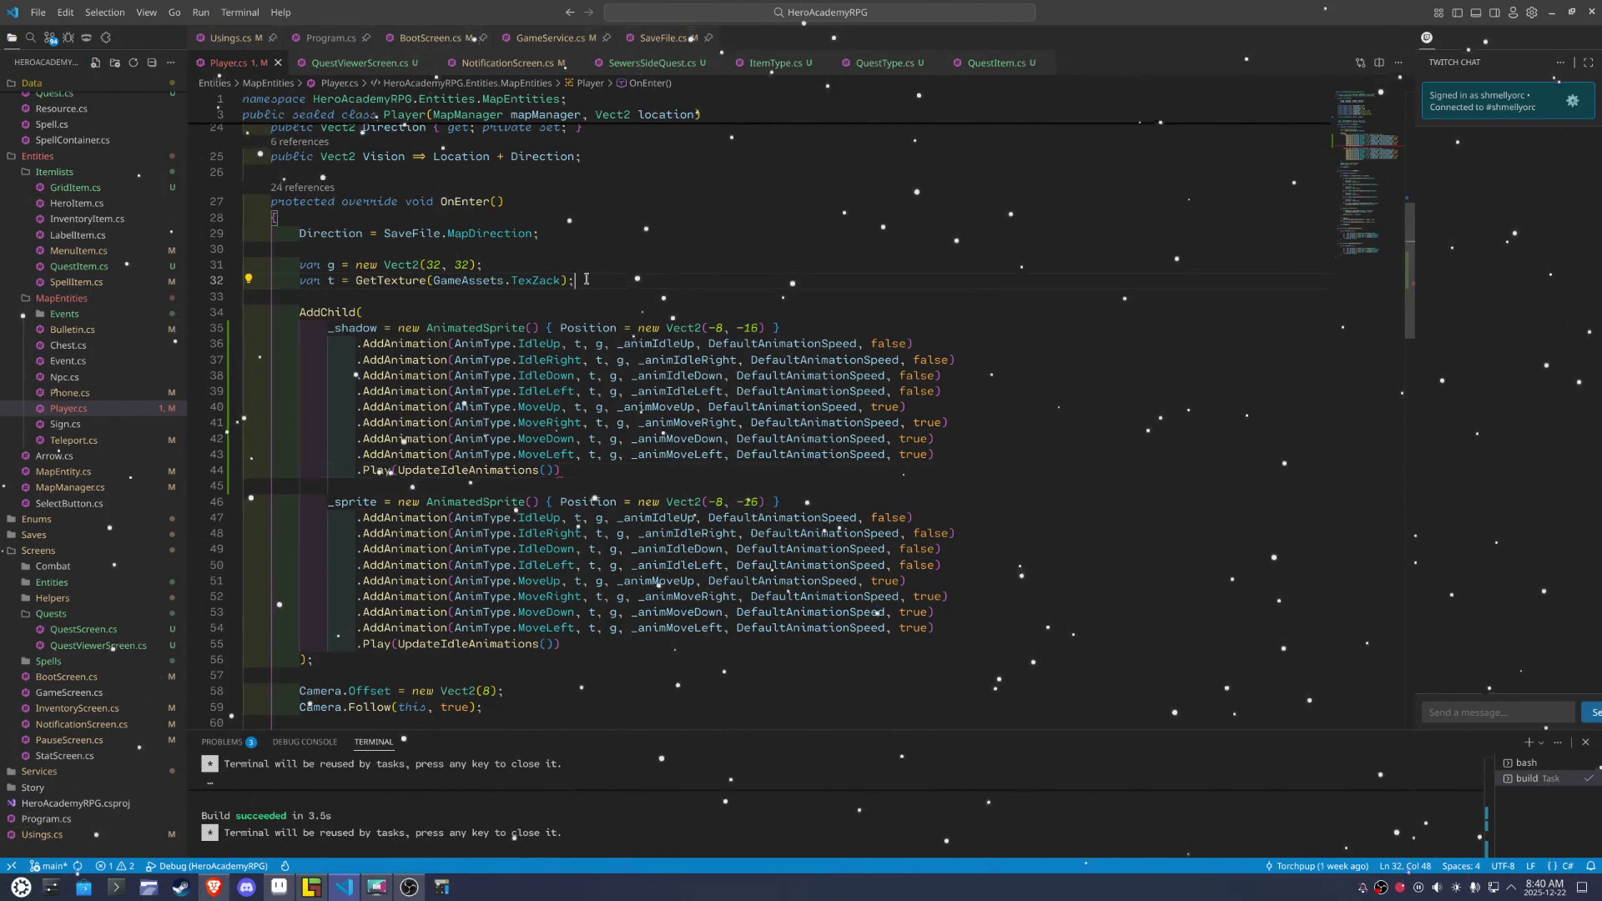
Add a new line 'var ts = GetTexture(GameAssets.TexCharShadow);' to load the shadow texture
key(Return)
text(var ts)
text( = )
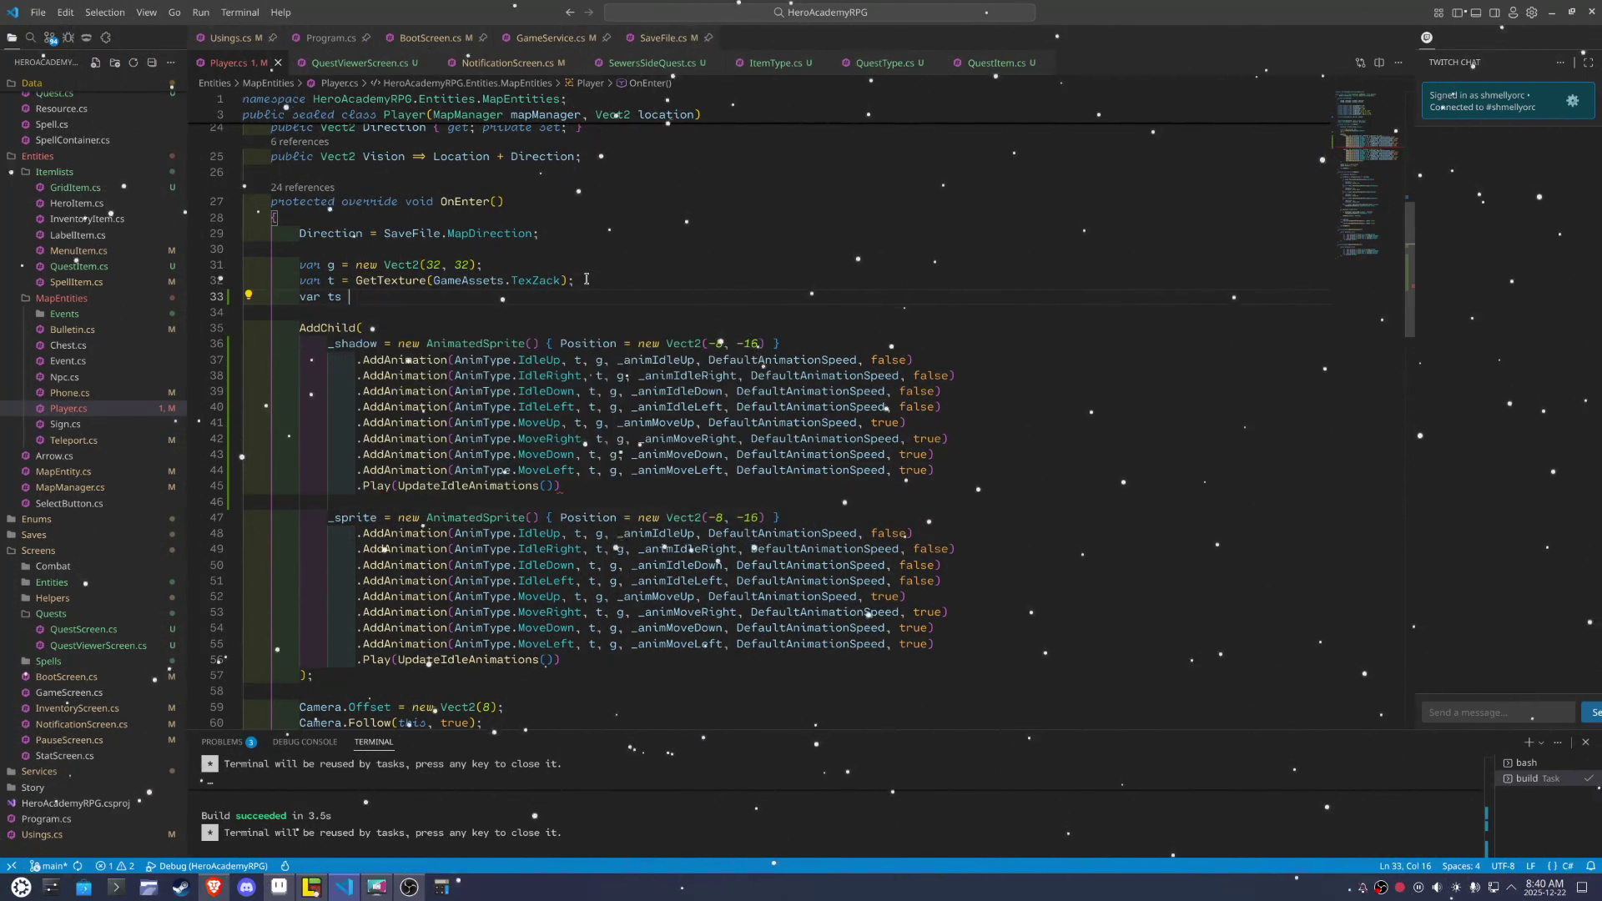
text(GetTexture(Gama)
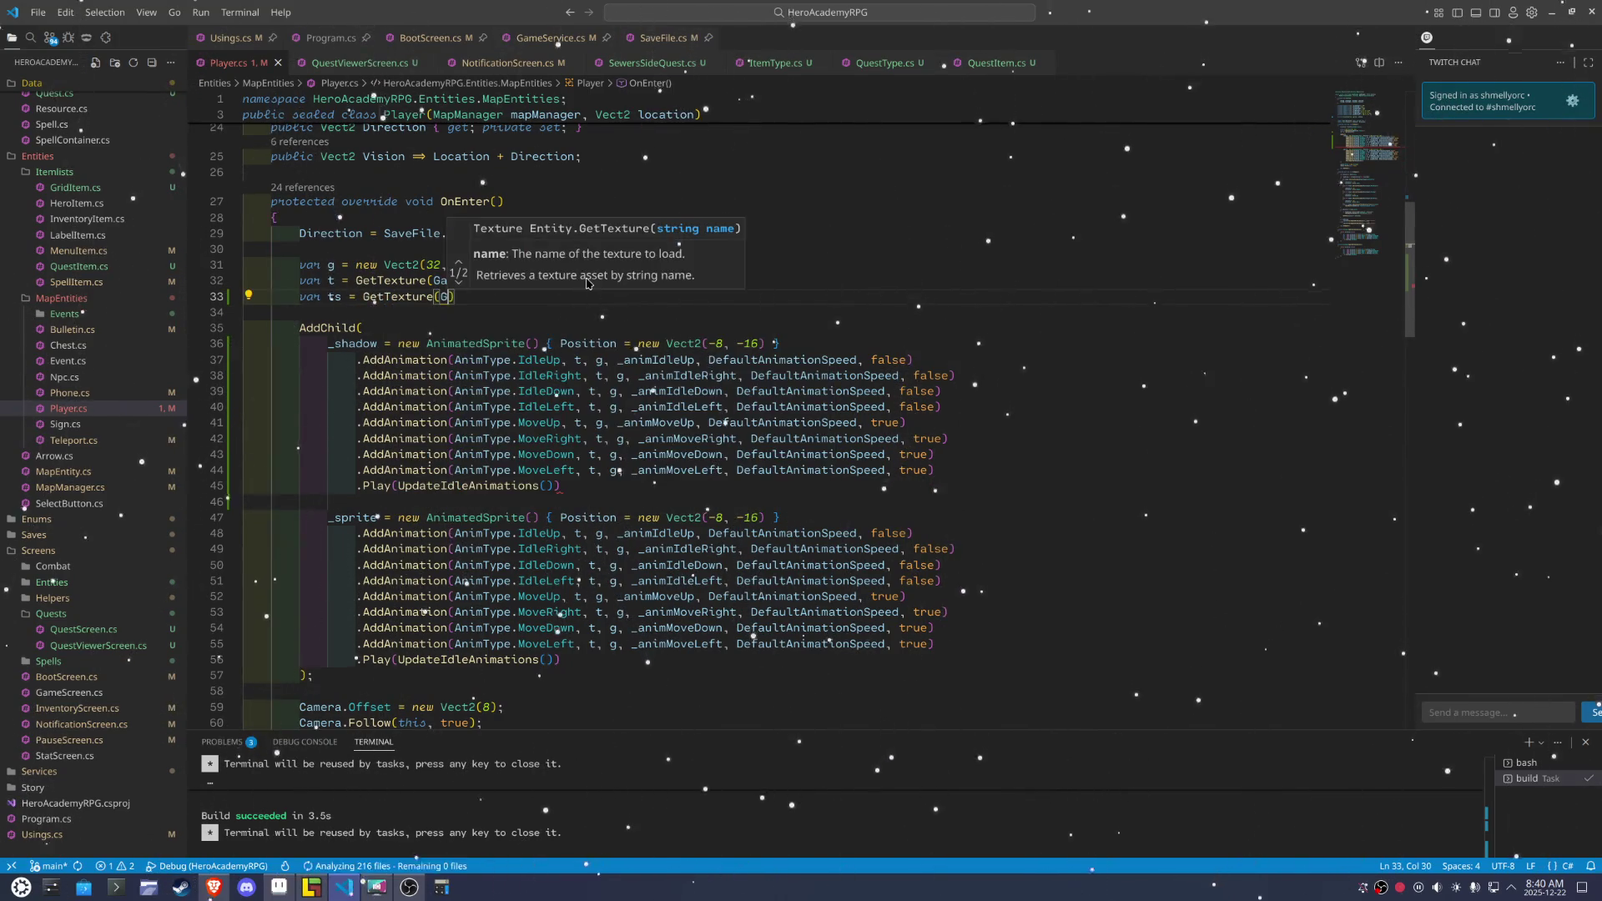
key(Tab)
text(.)
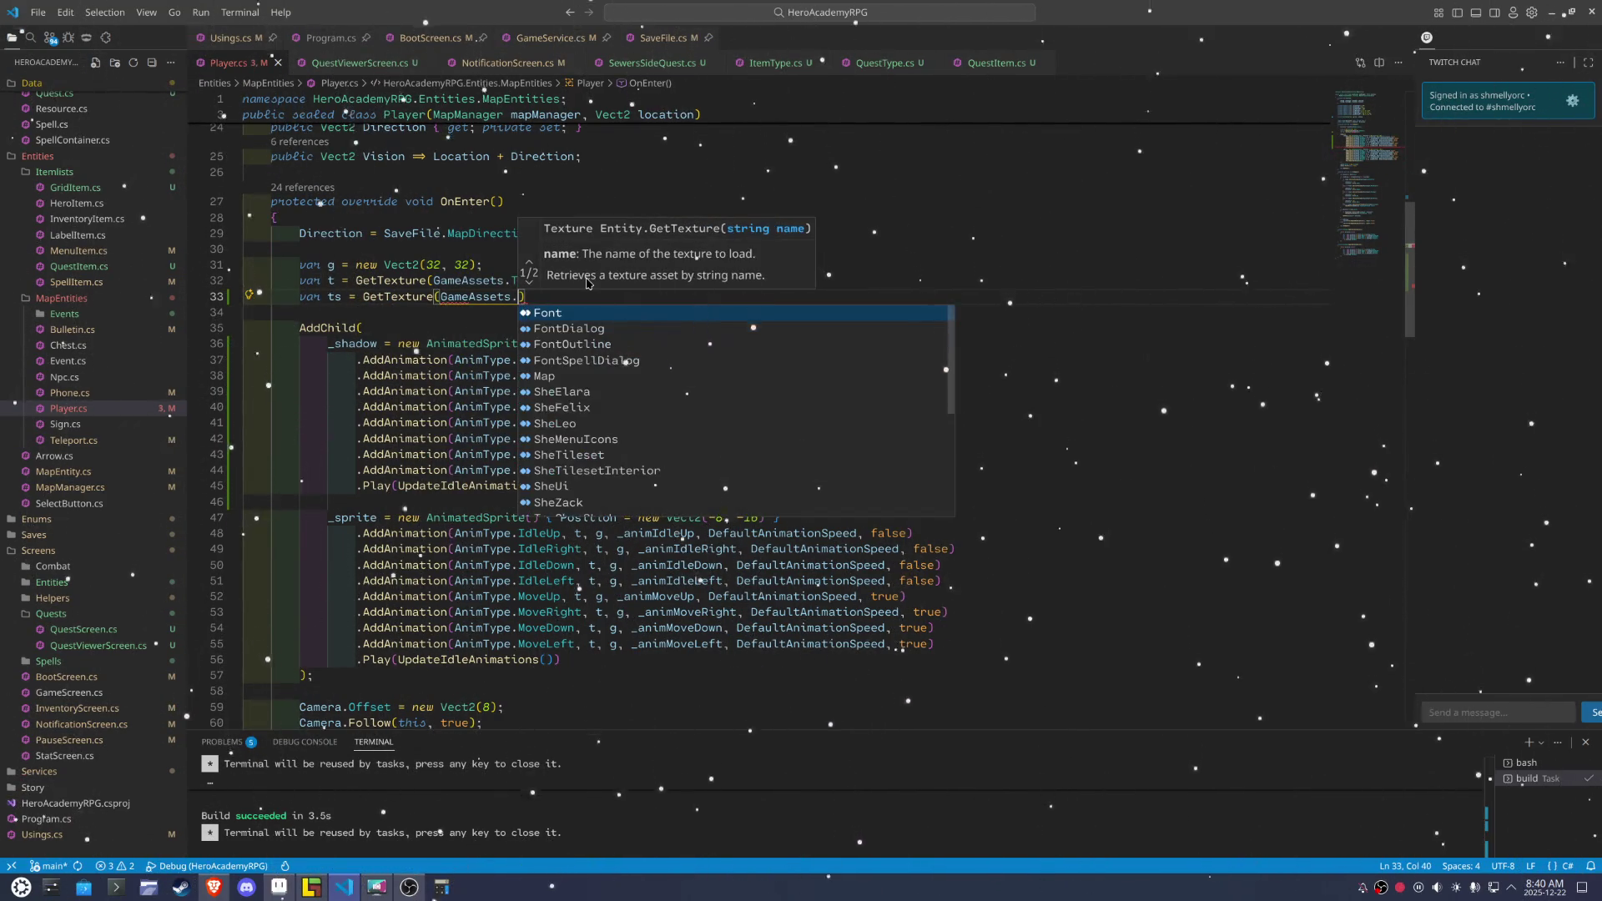
text(TexCharS)
key(Tab)
text())
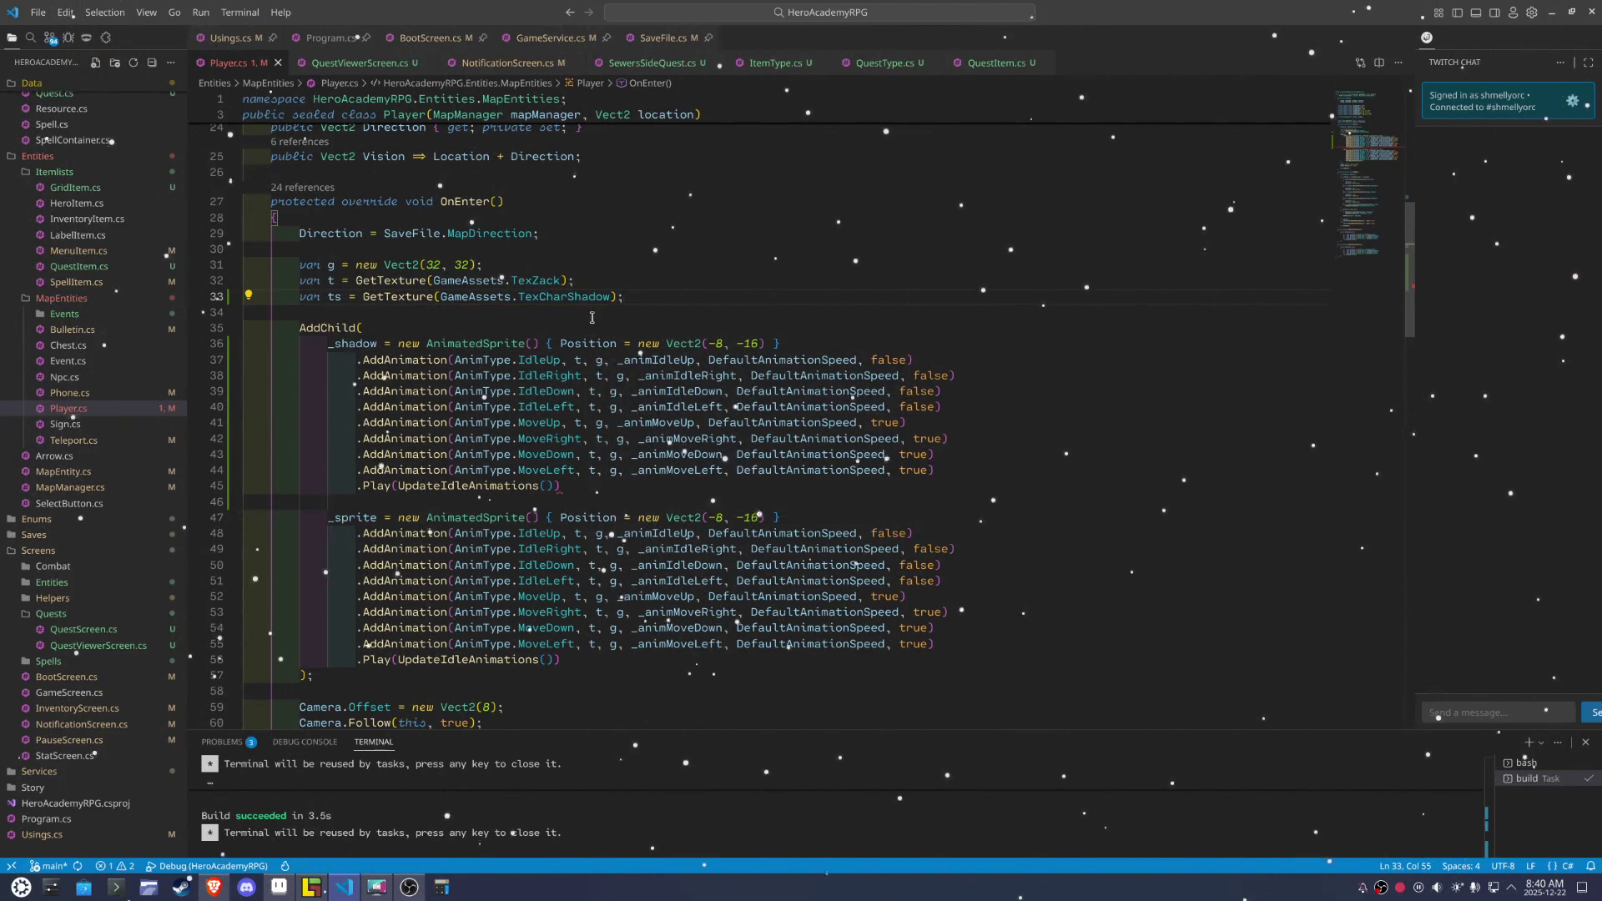
Change the idle _shadow animations to use ts instead of t
click(586, 364)
text(s)
click(615, 297)
click(600, 375)
click(600, 405)
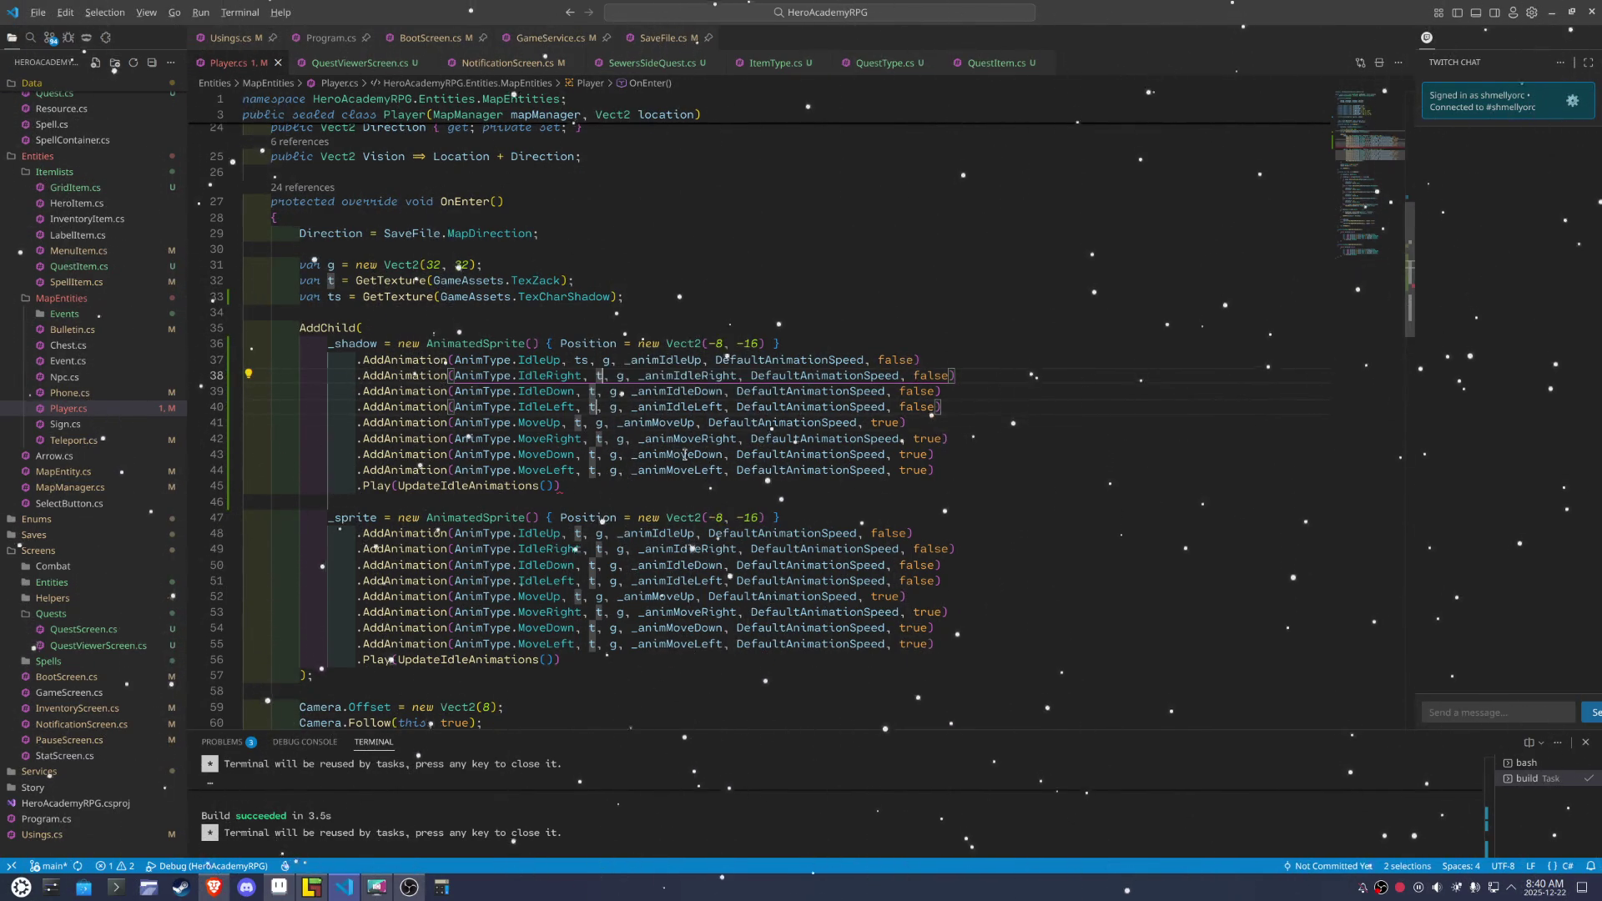
text(x)
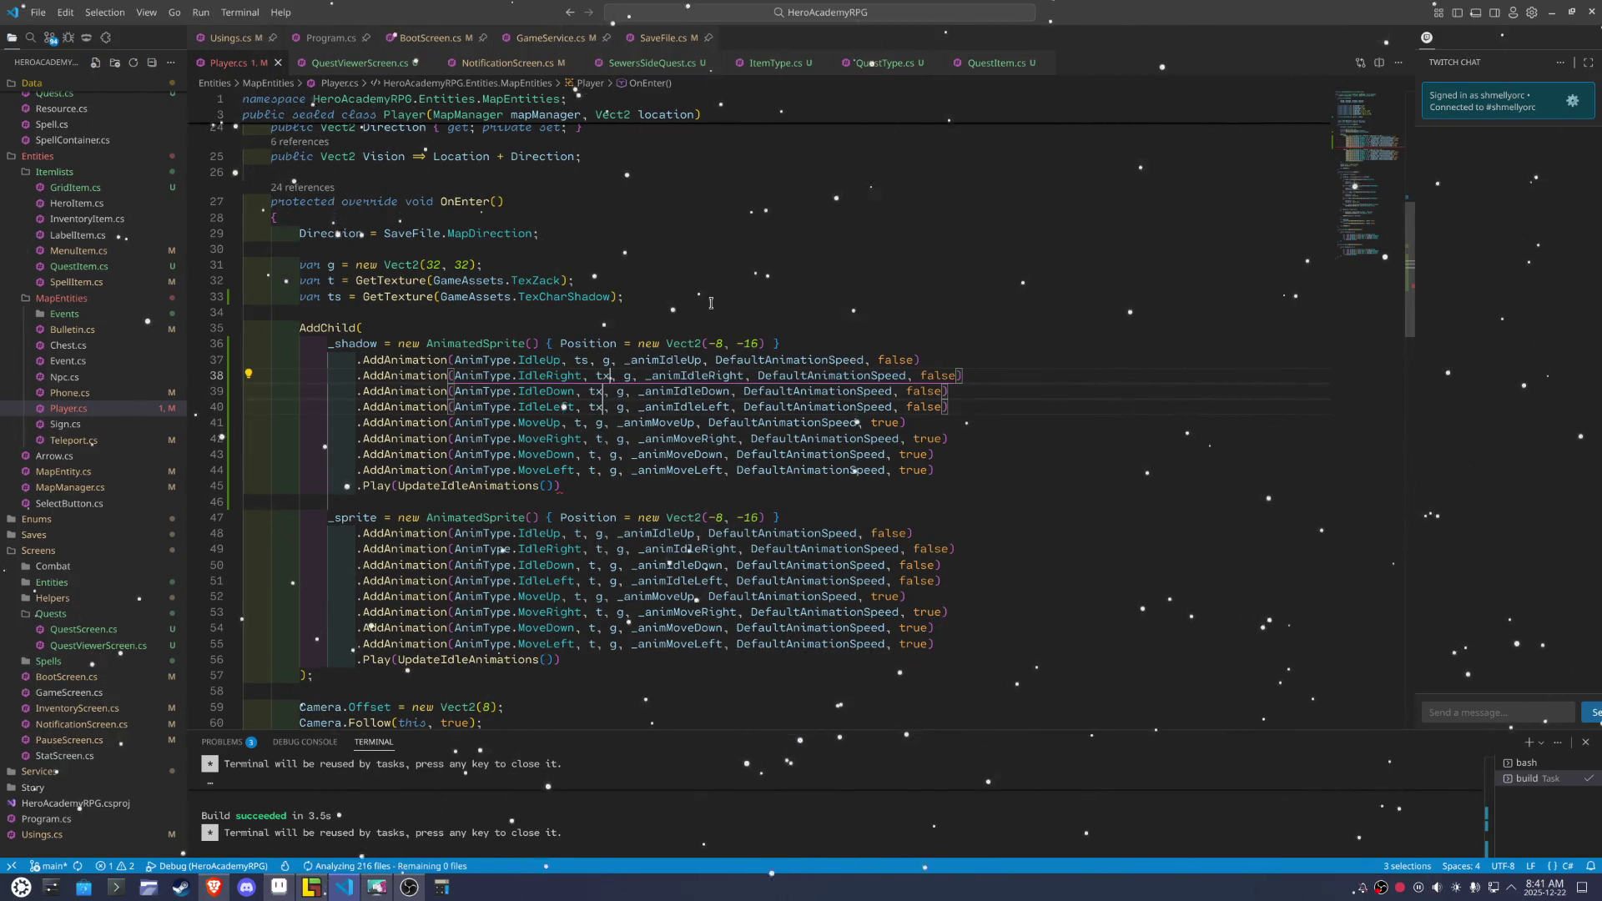
key(BackSpace)
text(s)
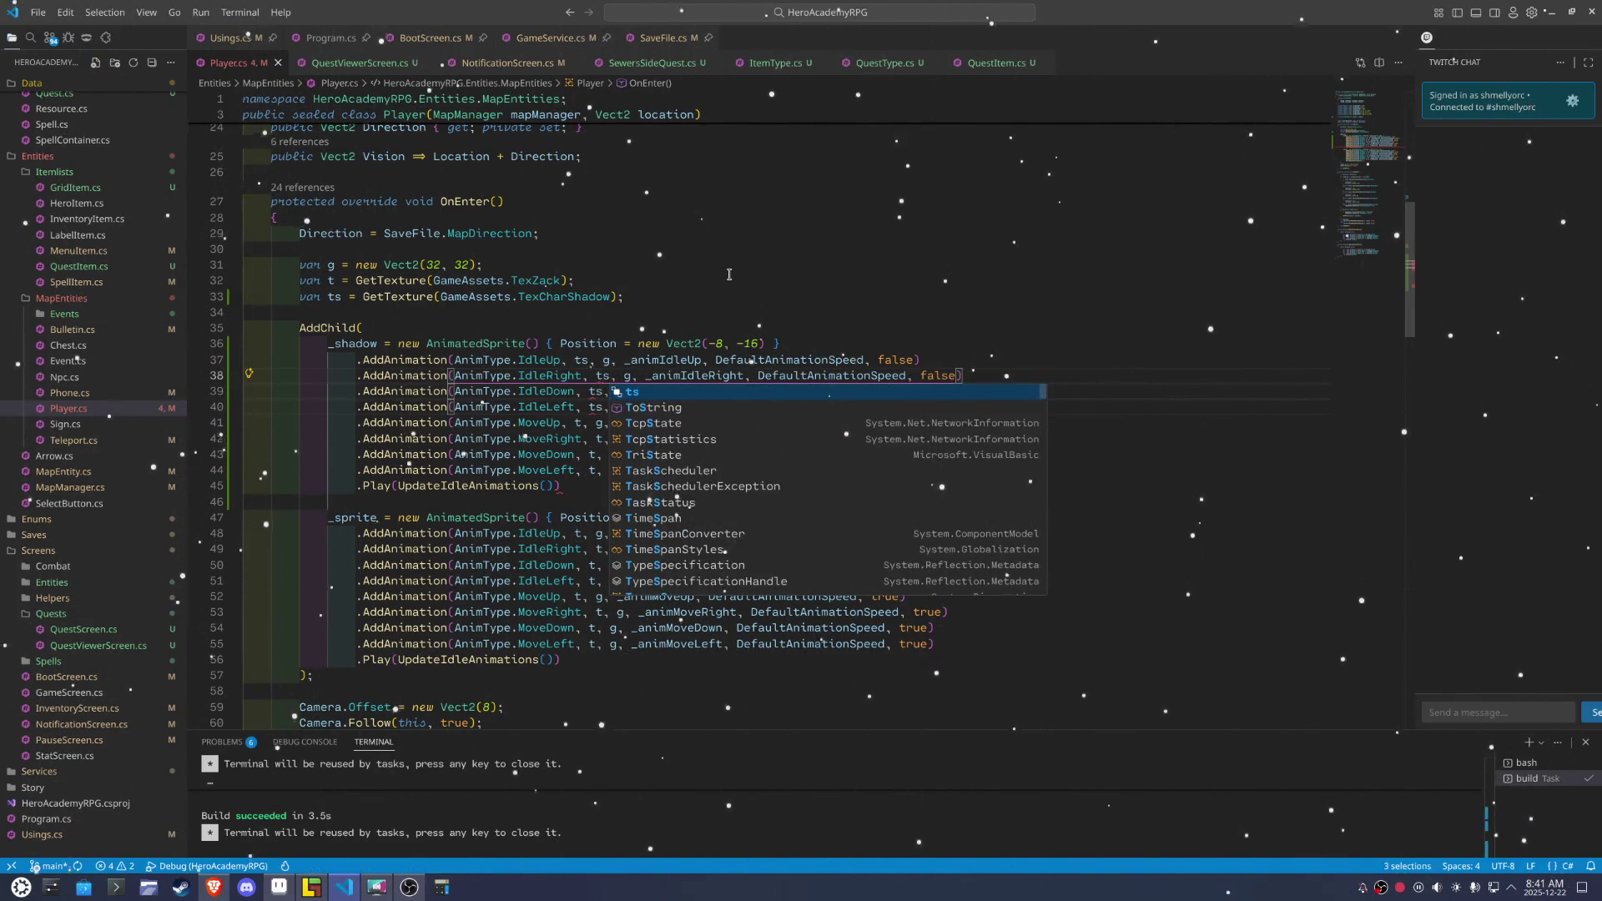
click(729, 275)
Change the MoveUp, MoveLeft, MoveDown and MoveRight _shadow animations to use ts
click(583, 423)
text(s)
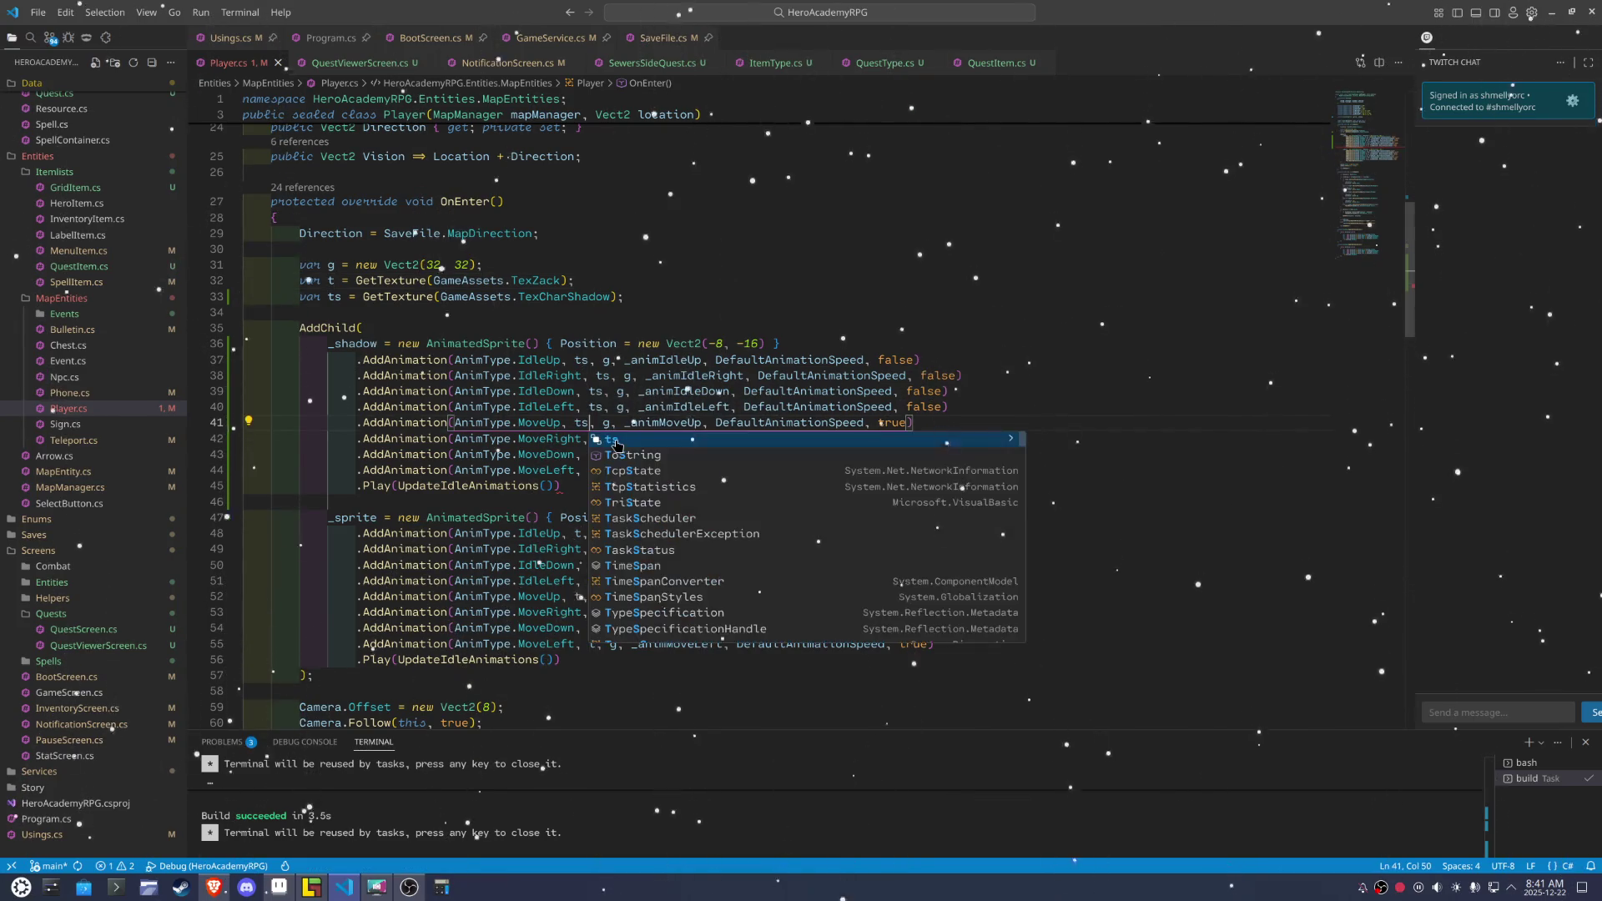
click(597, 470)
text(s)
click(600, 454)
text(s)
key(Escape)
click(602, 438)
text(s)
key(Escape)
click(788, 247)
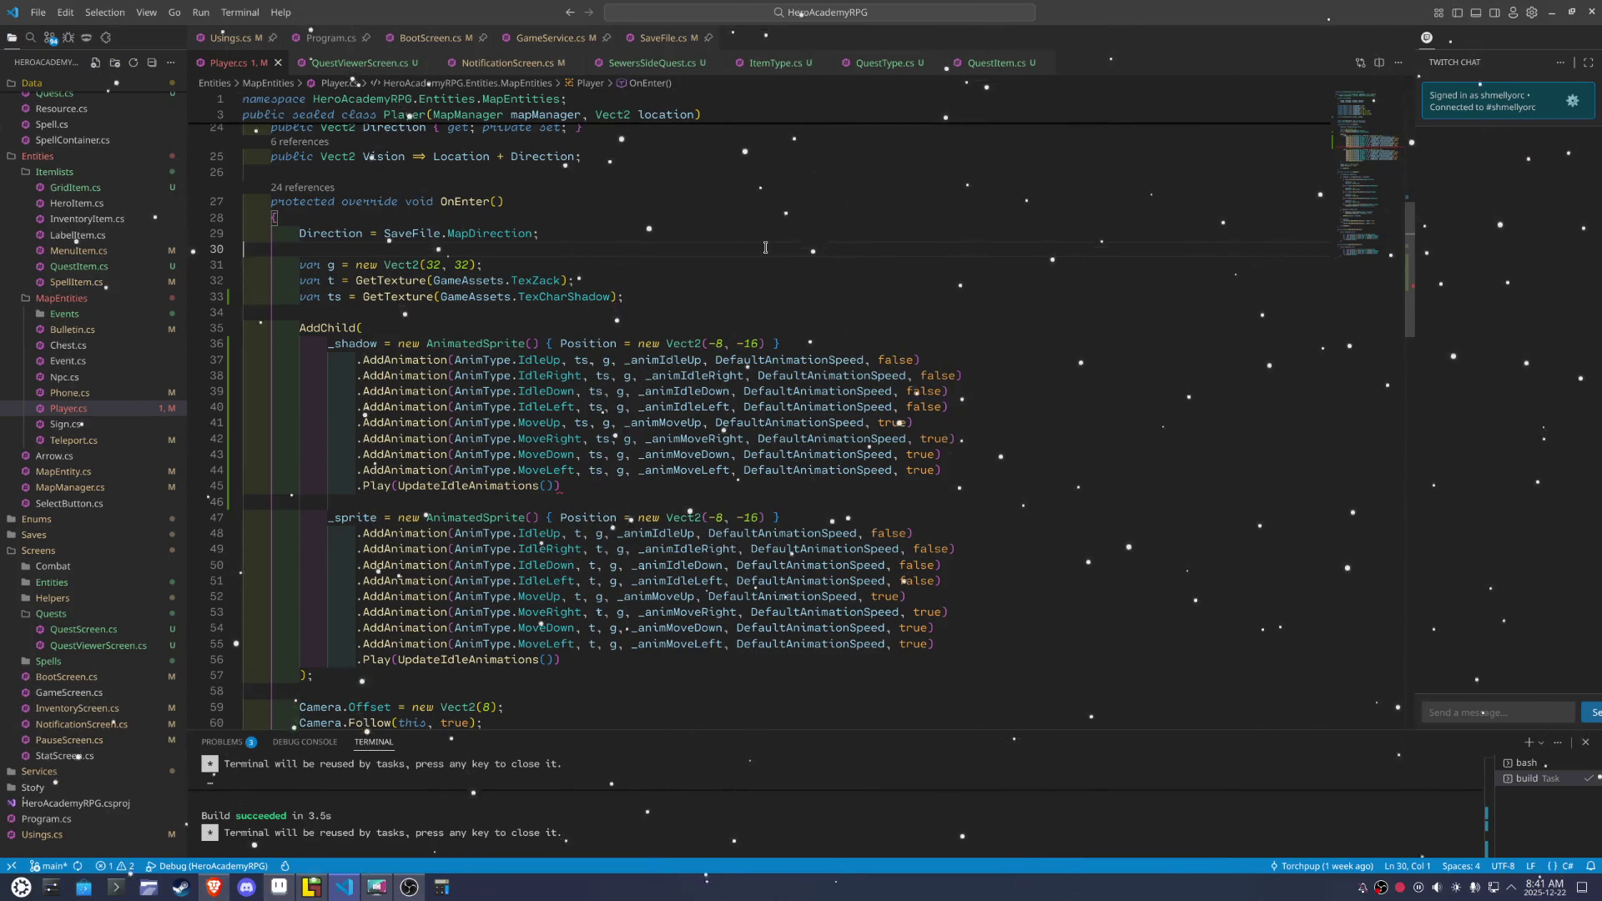
Add a comma after the _shadow Play call and remove the blank line between the sprites
double_click(357, 343)
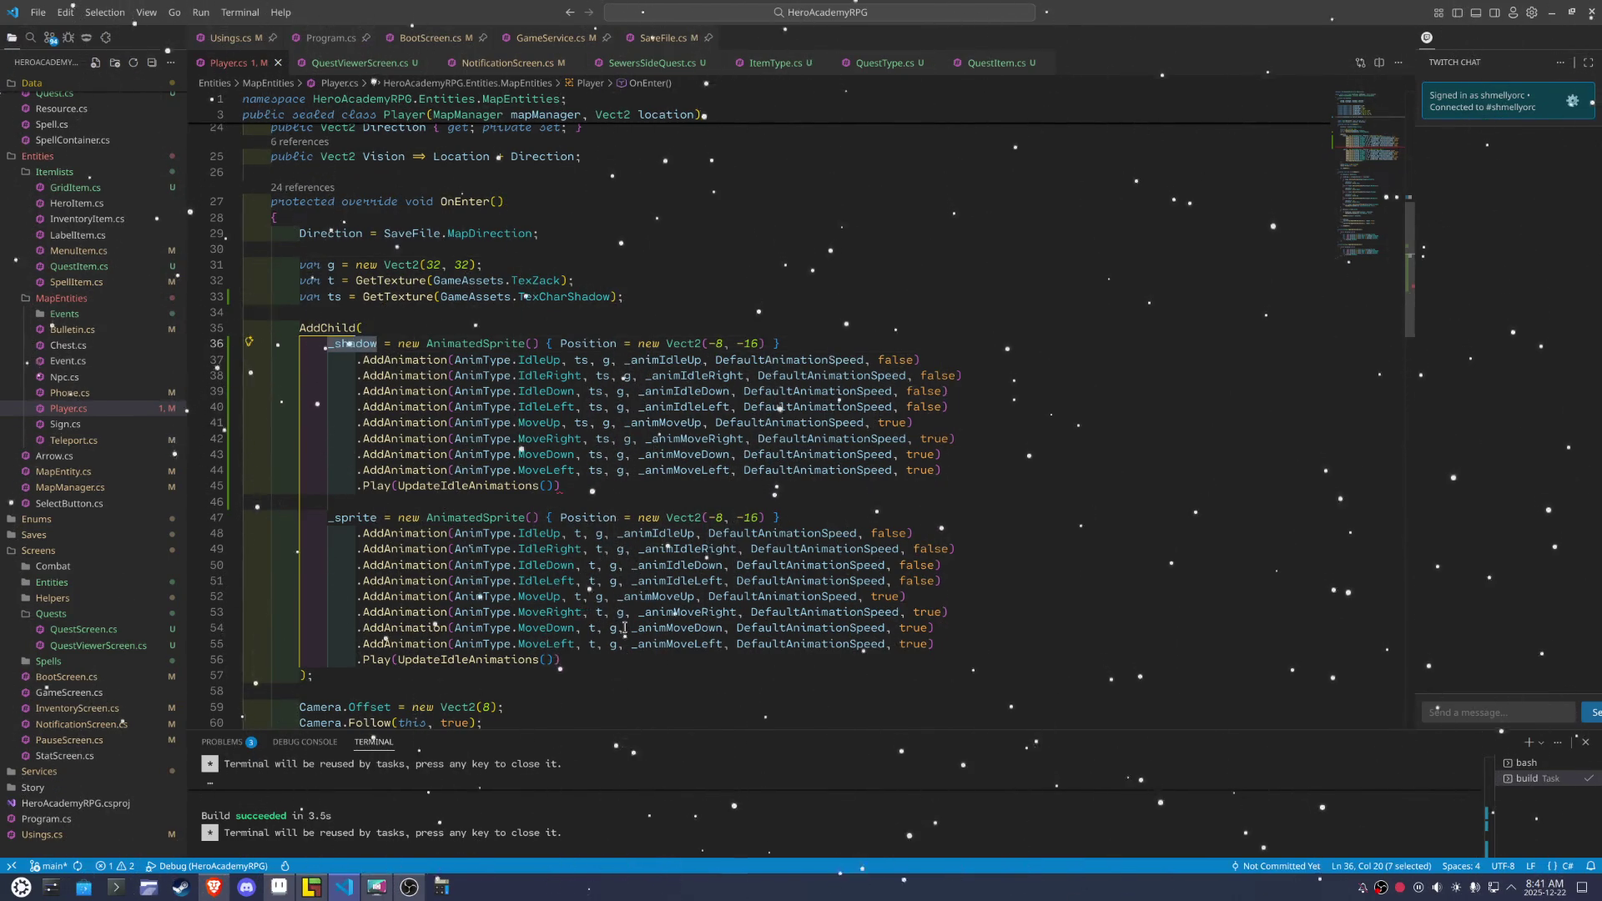
click(565, 486)
text(,)
click(525, 505)
key(BackSpace)
Wrap the move branch in braces containing both the sprite and shadow Play calls
double_click(372, 343)
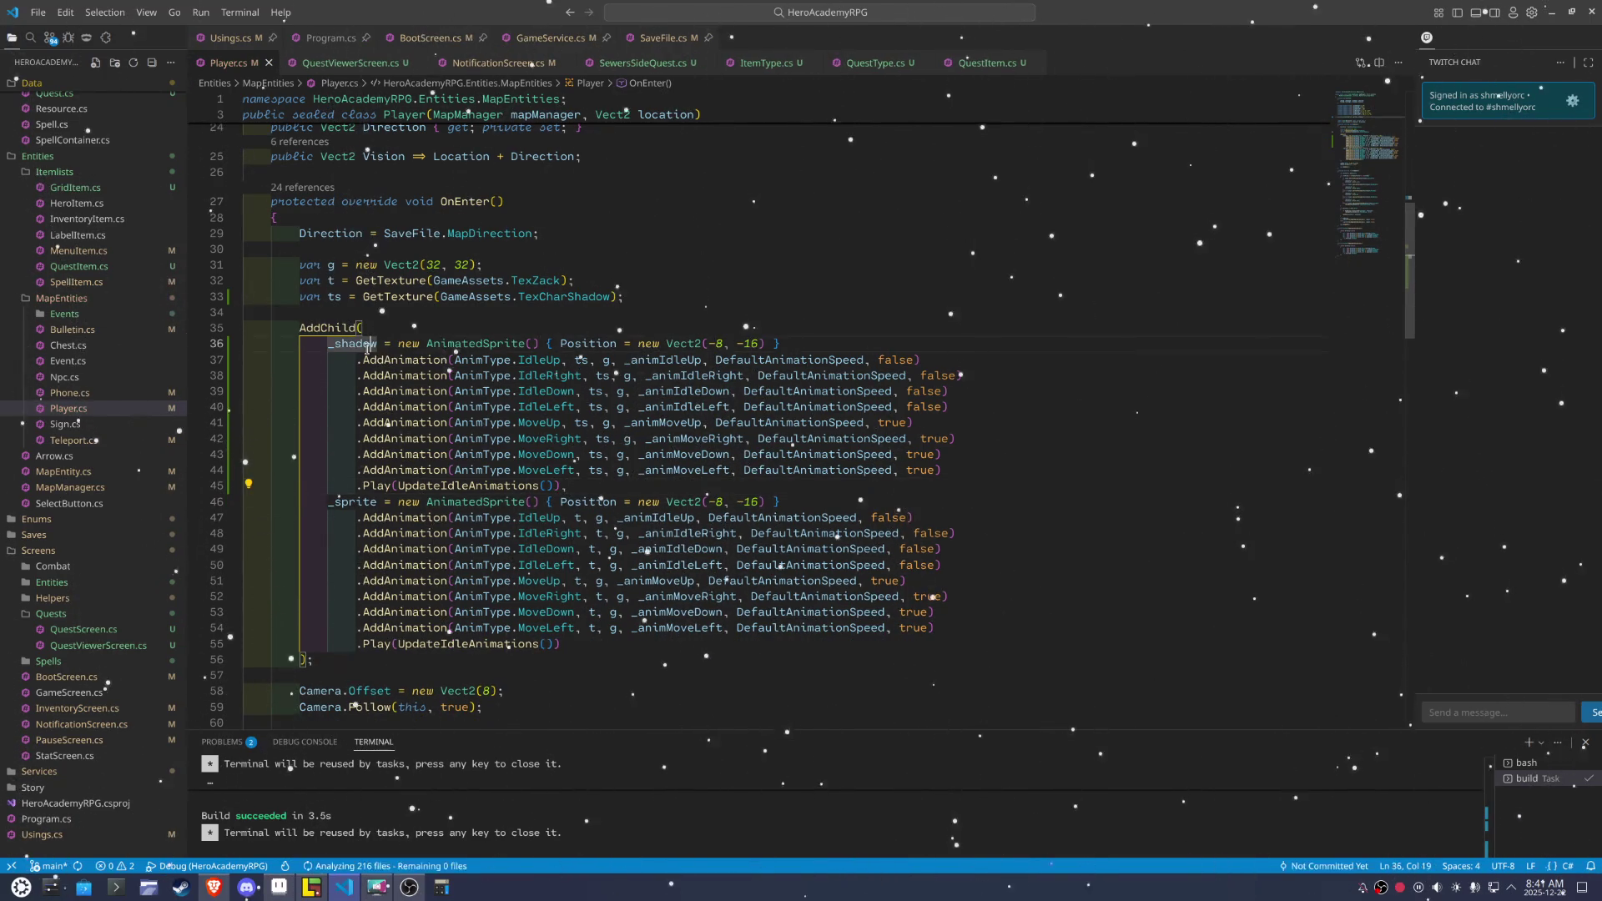
scroll(down, 3)
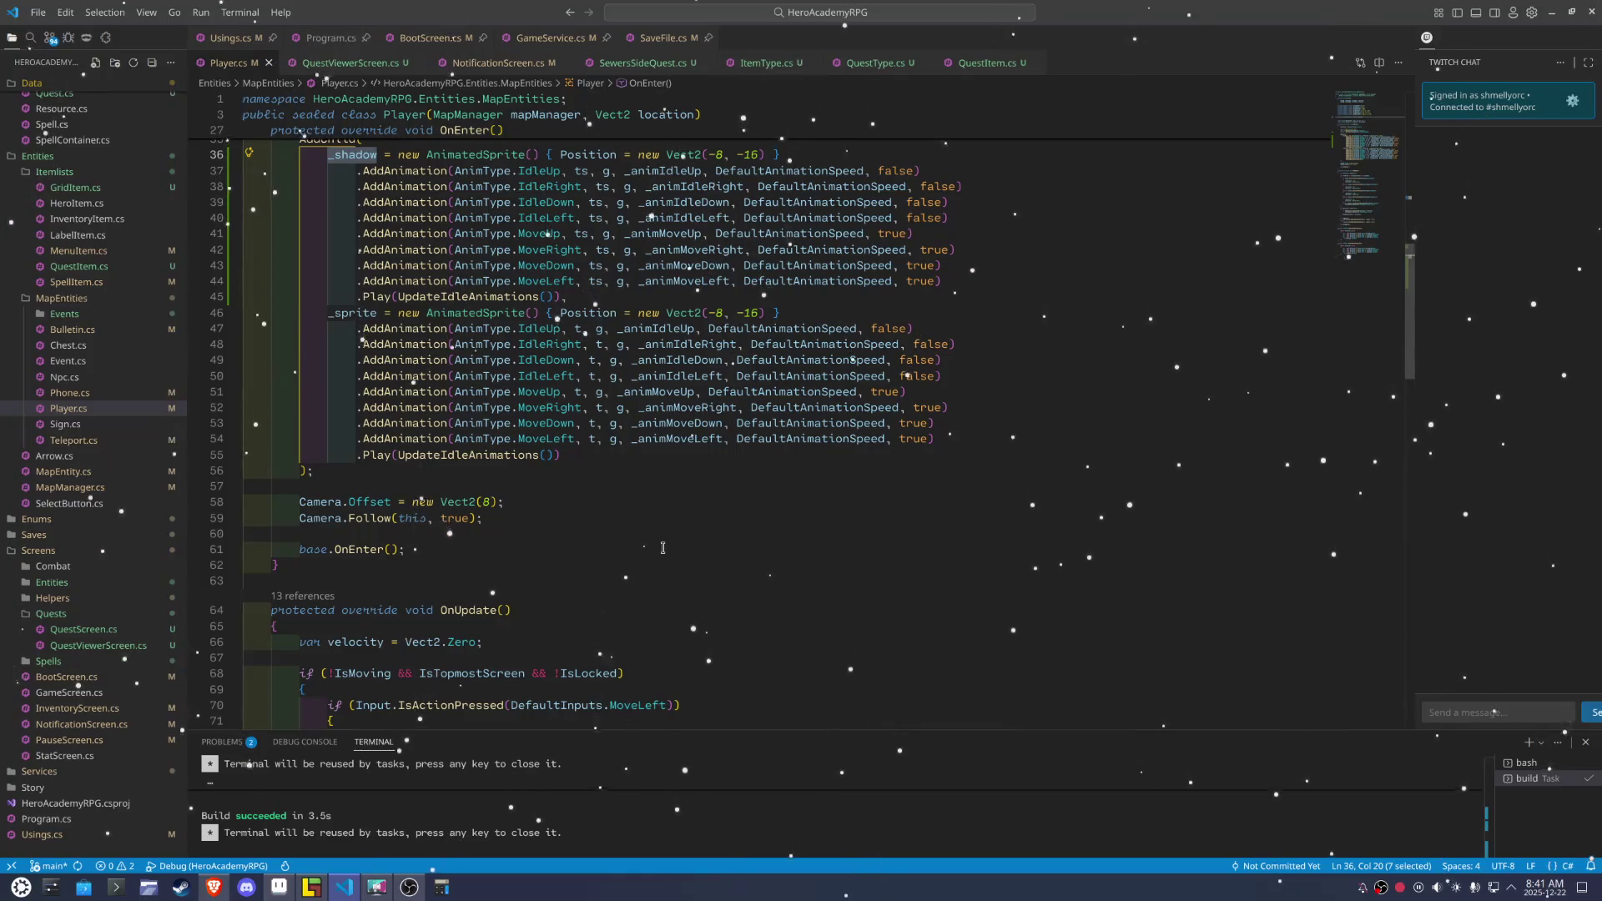
scroll(down, 3)
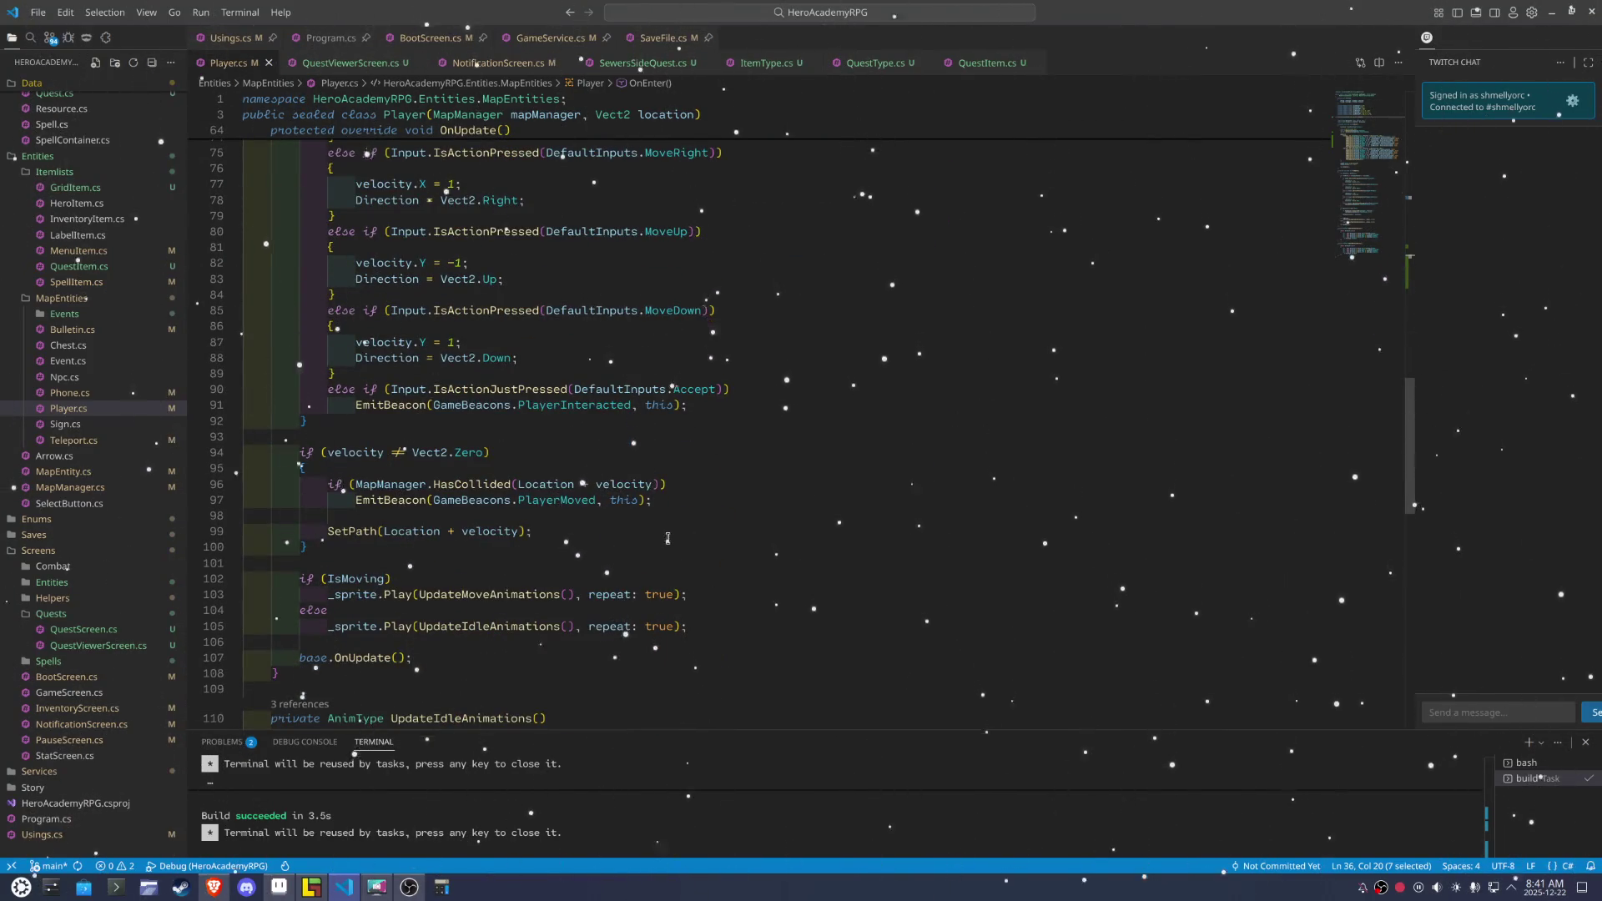
scroll(down, 3)
click(700, 501)
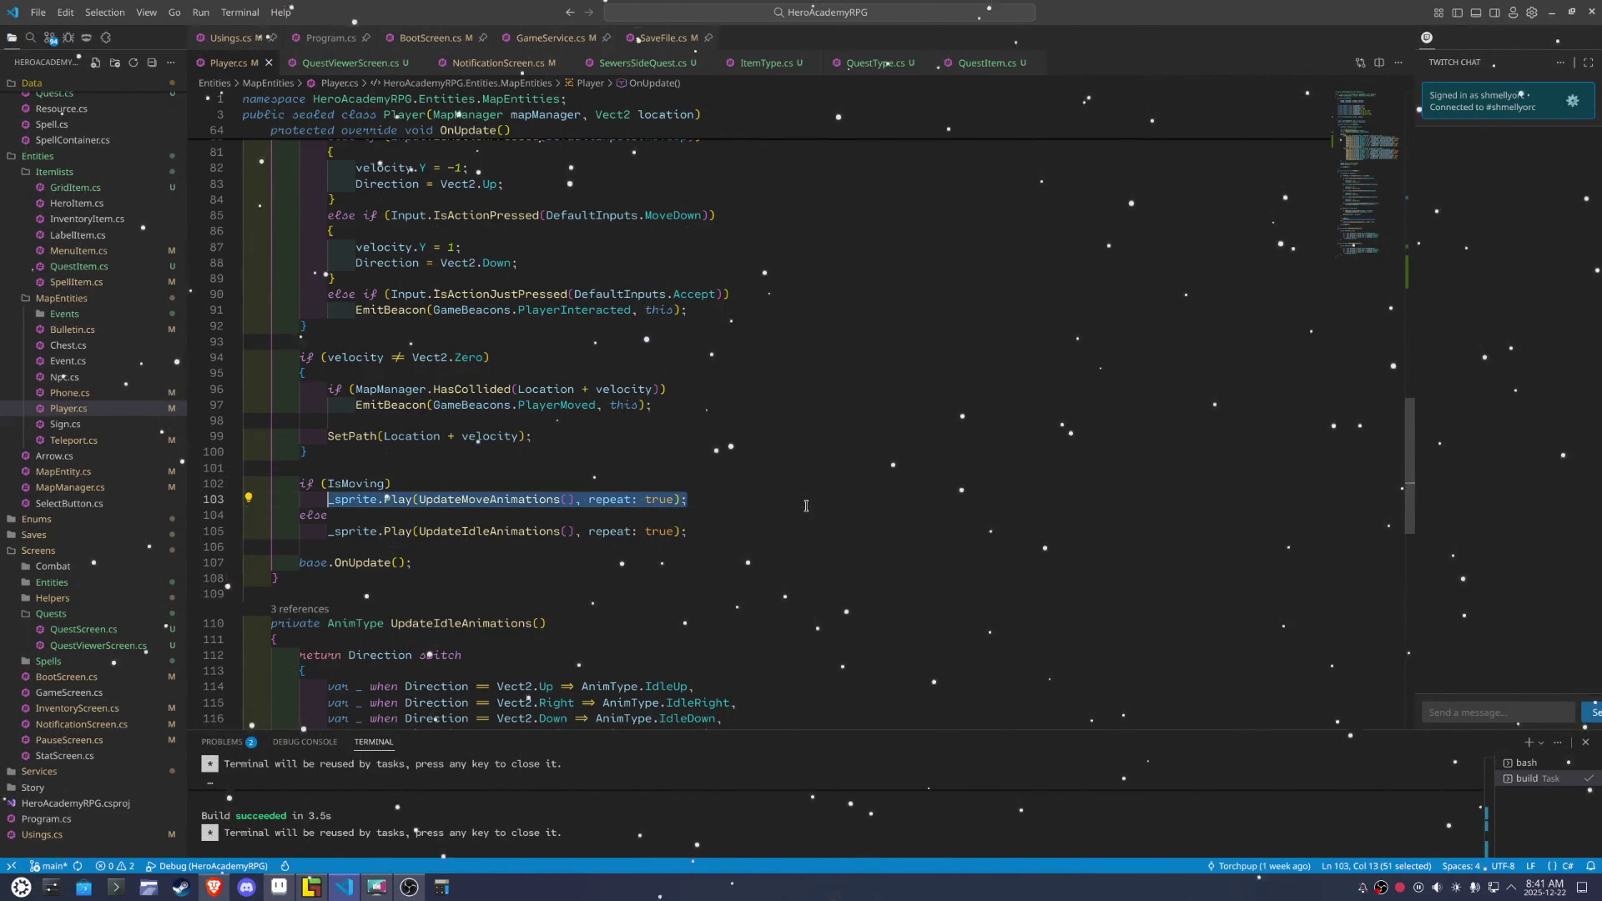
key(Return)
key(Tab)
key(shift+Up)
key(shift+Home)
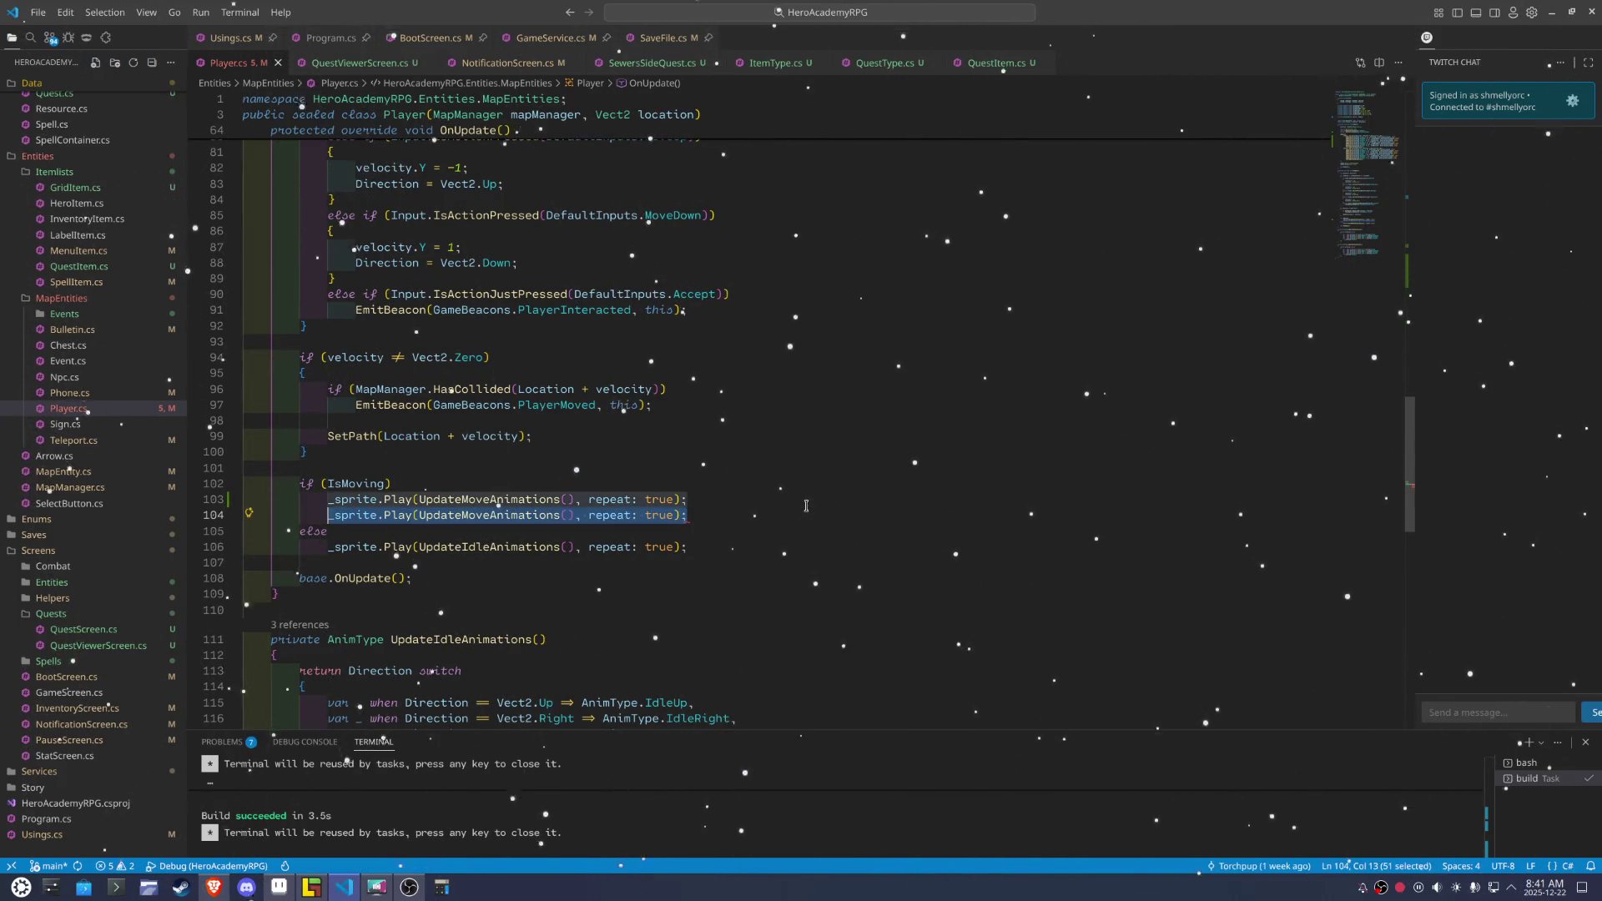
key(BackSpace)
text({)
key(Return)
text(_sprite.Play(UpdateMoveAnimations(), repeat: true); _sprite.Play(UpdateMoveAnimations(), repeat: true);)
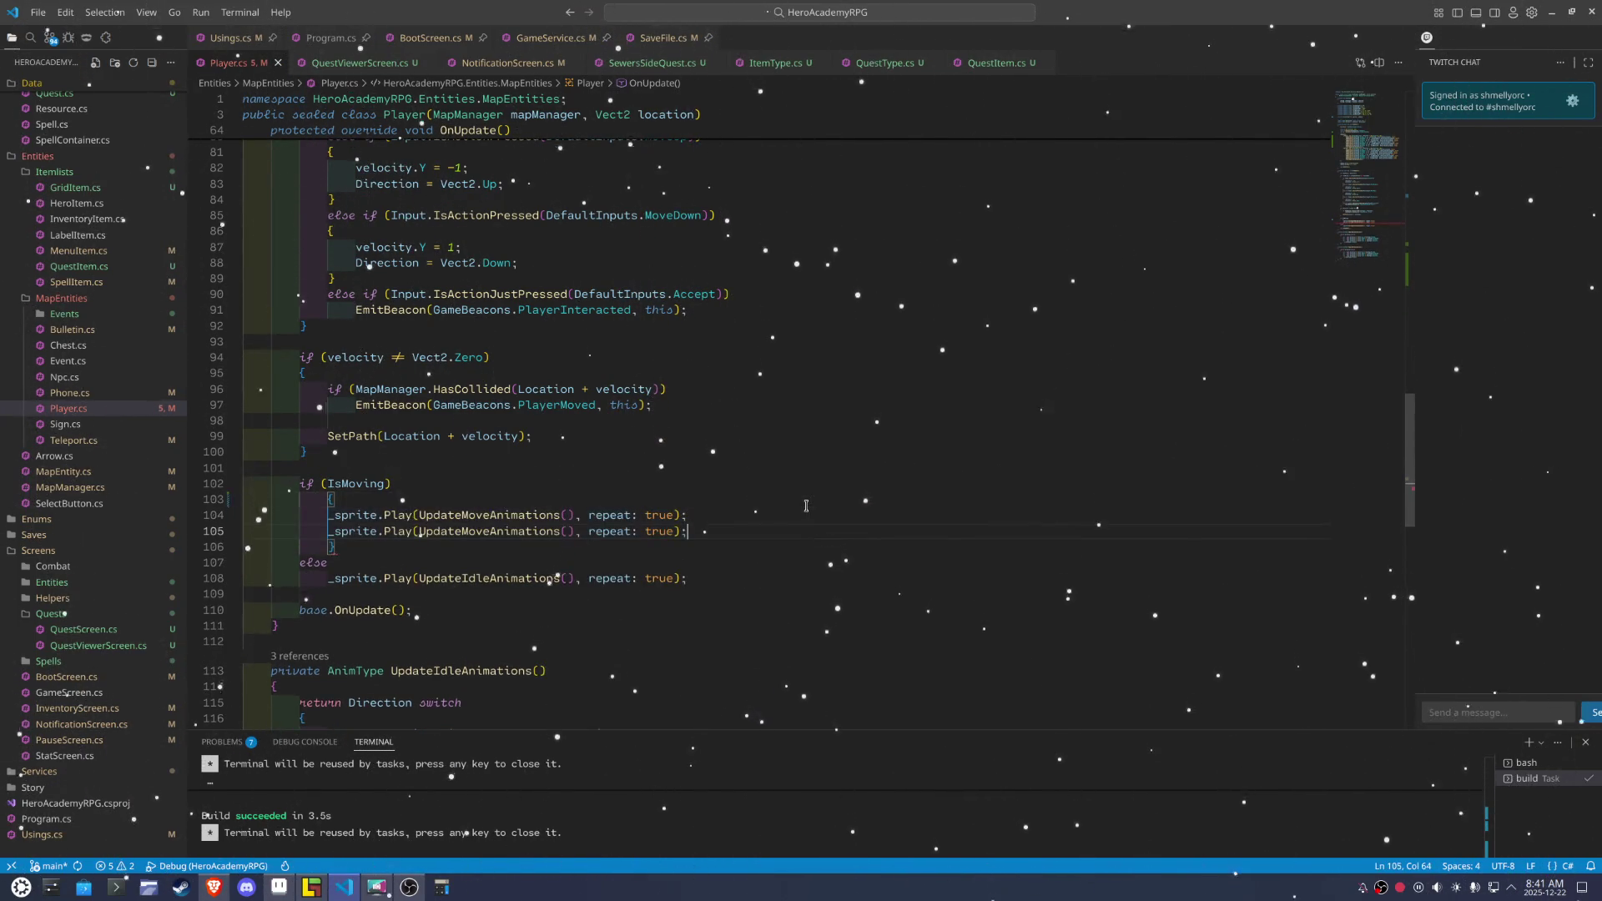
Wrap the else branch's idle animation statement in braces
key(Down)
key(Down)
key(Down)
key(End)
key(shift+Home)
key(ctrl+x)
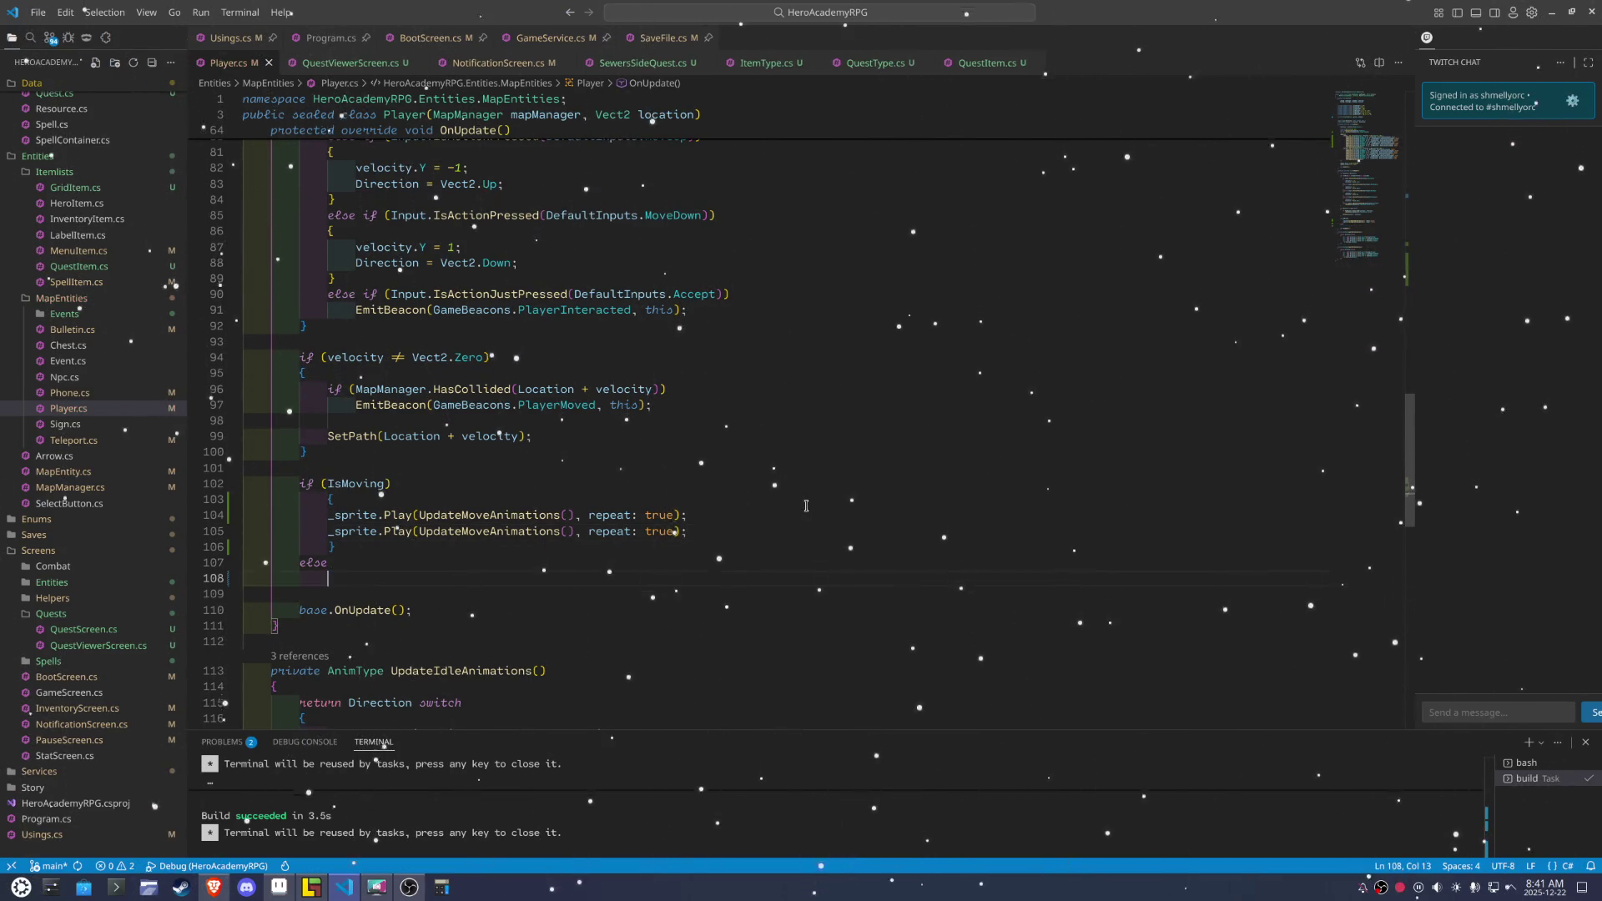
text({)
key(Return)
key(ctrl+v)
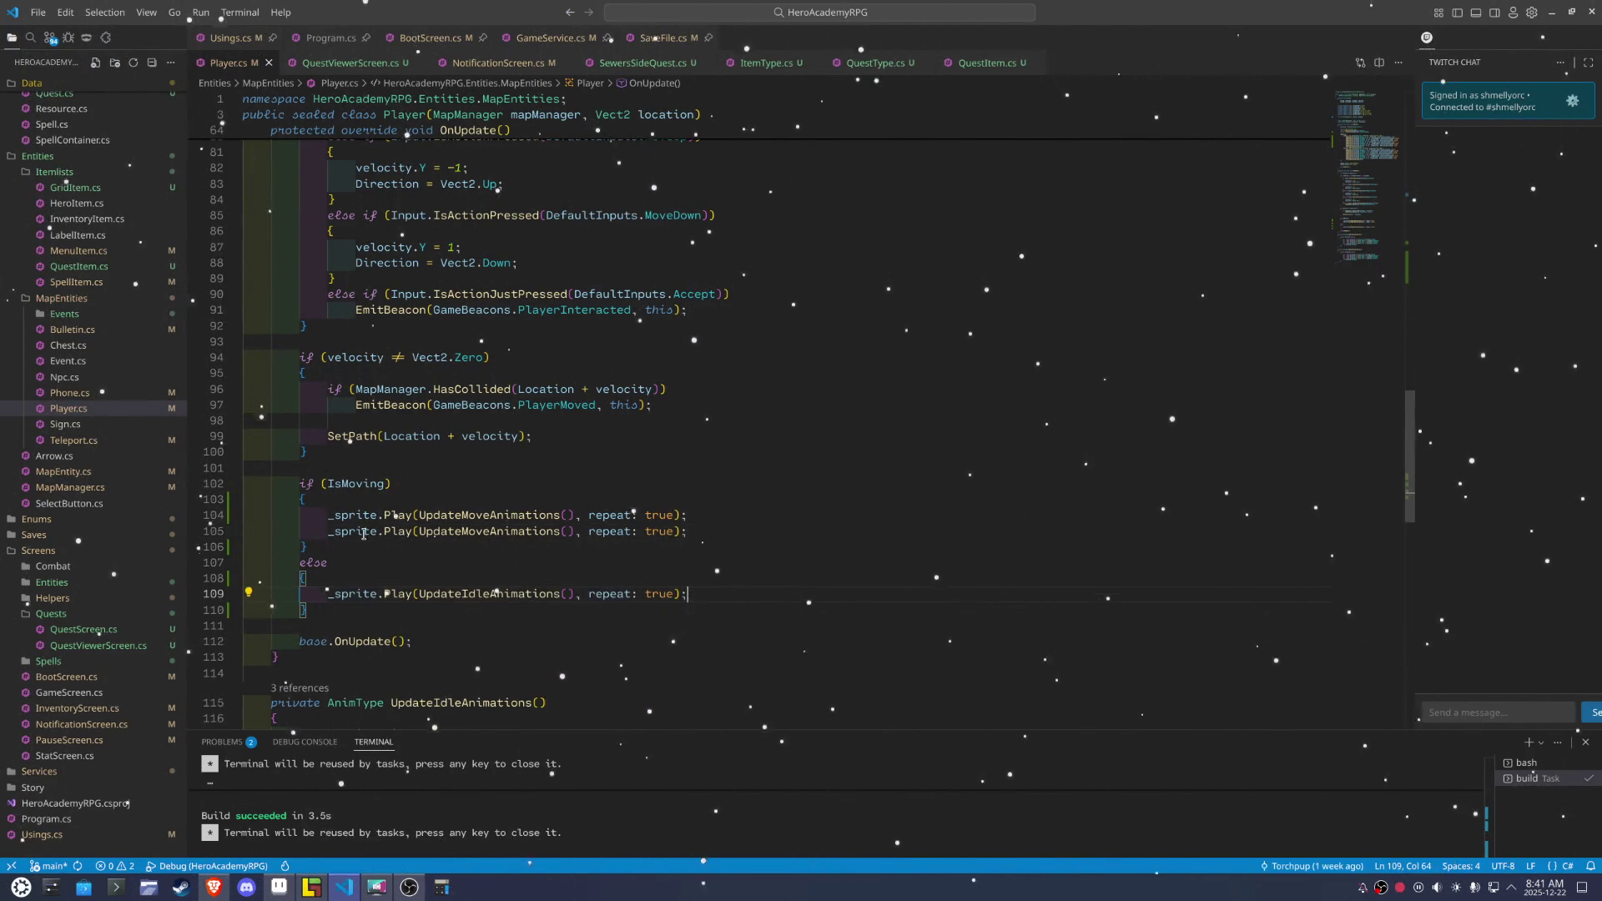
Add a matching _shadow Play call for the idle animation inside the else block
double_click(364, 534)
text(_shadow)
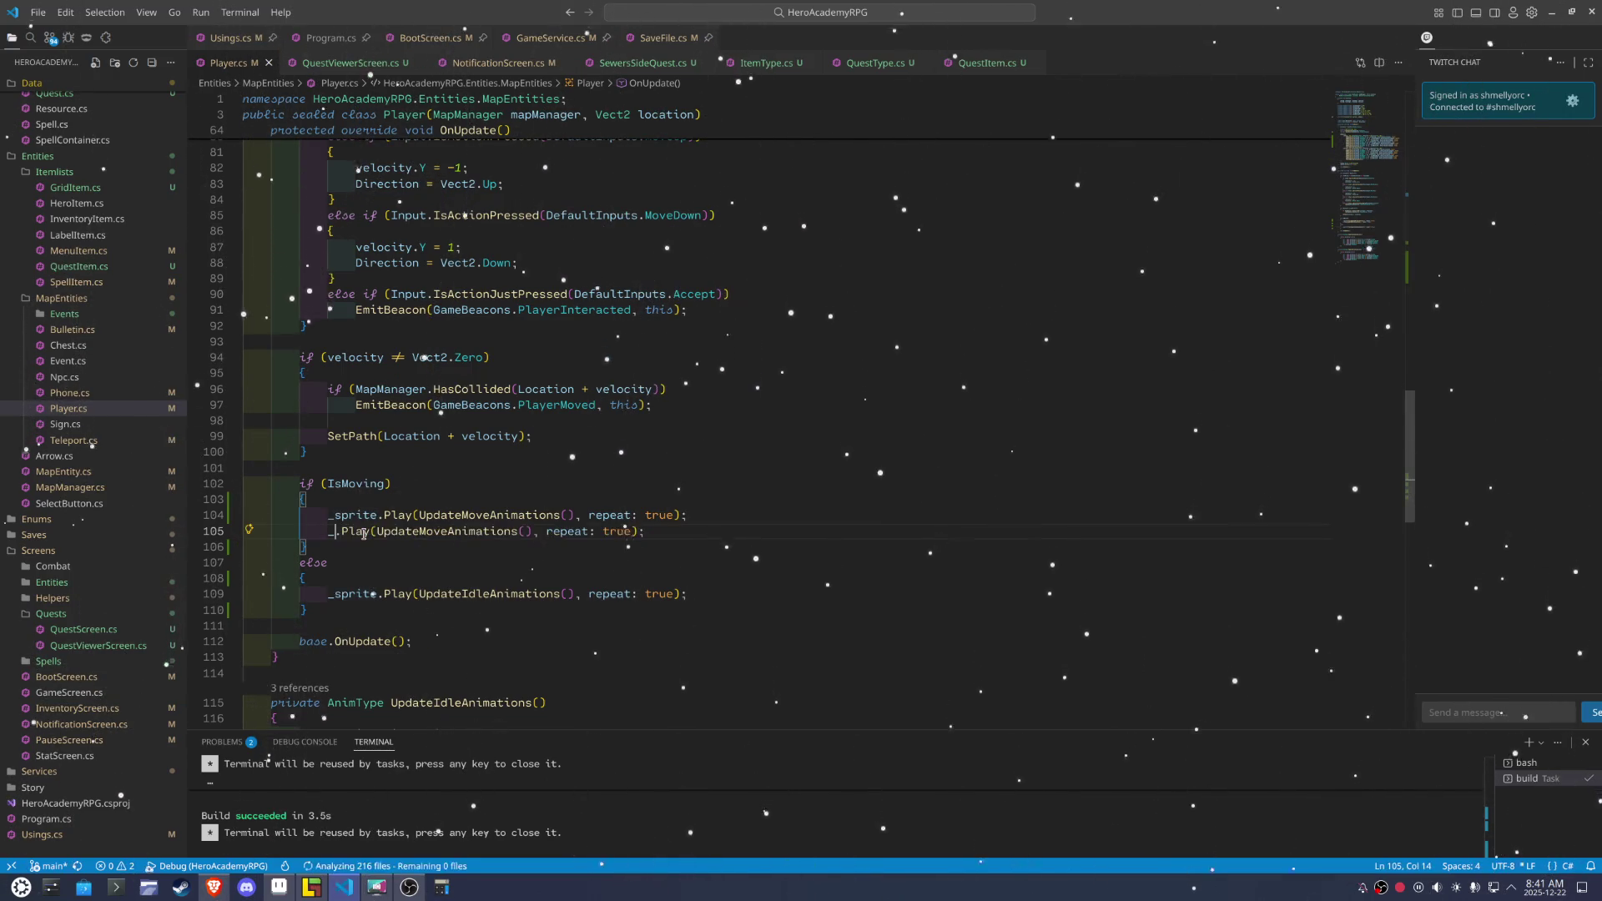
key(ctrl+shift+Left)
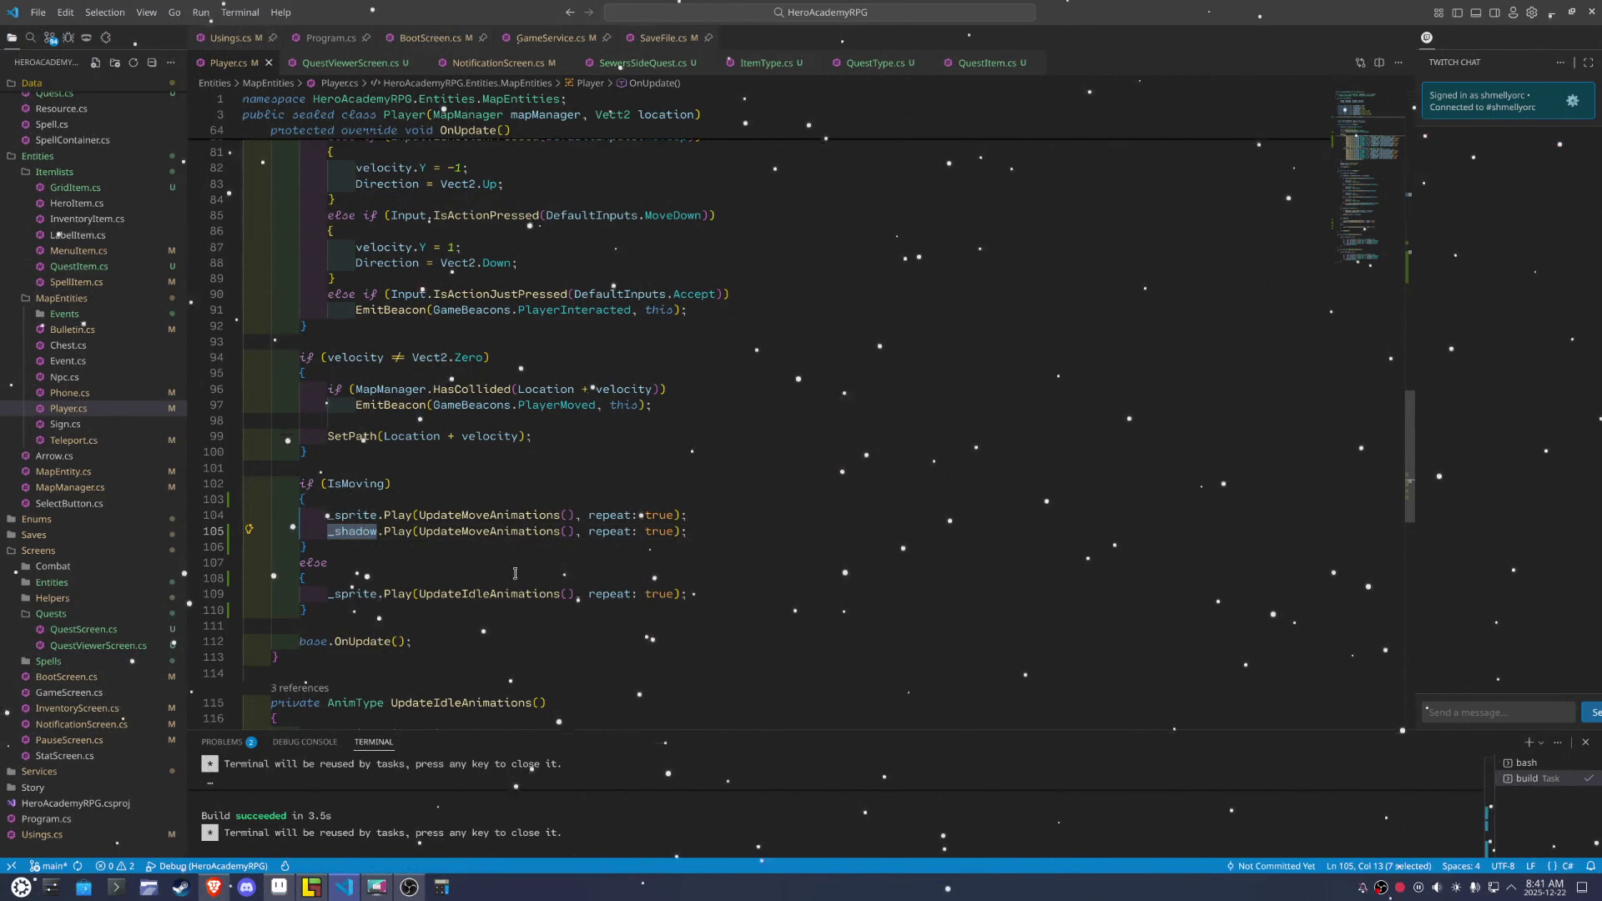
key(ctrl+c)
click(731, 590)
key(Return)
key(ctrl+v)
key(Up)
key(End)
key(ctrl+shift+Left)
key(ctrl+shift+Left)
key(ctrl+shift+Left)
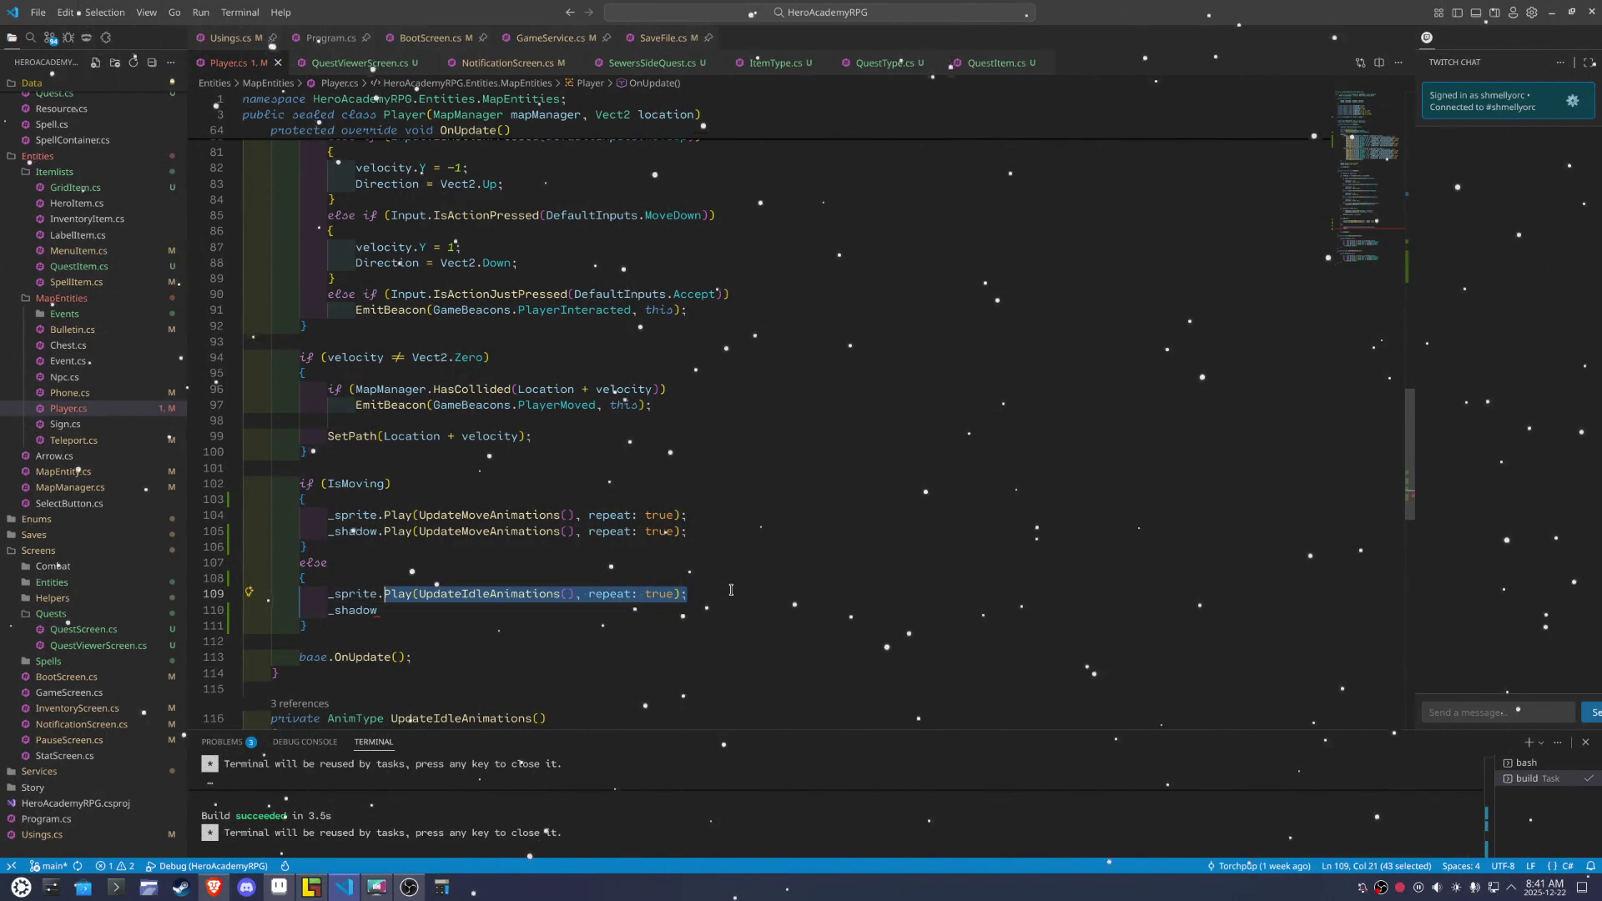
key(ctrl+c)
key(Down)
key(ctrl+v)
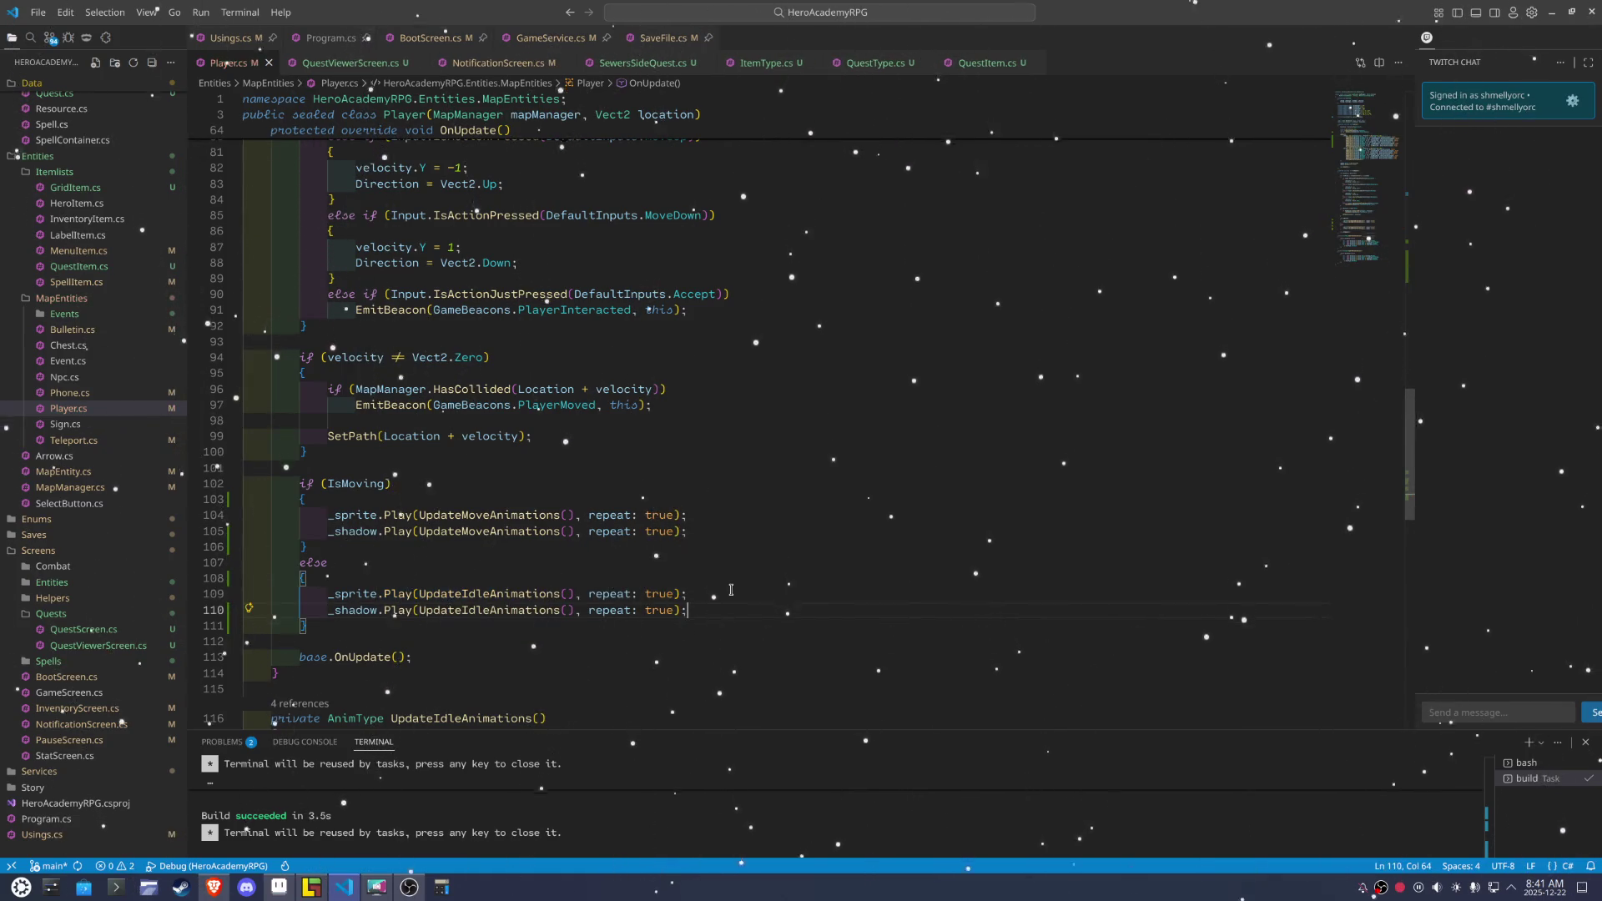
scroll(up, 3)
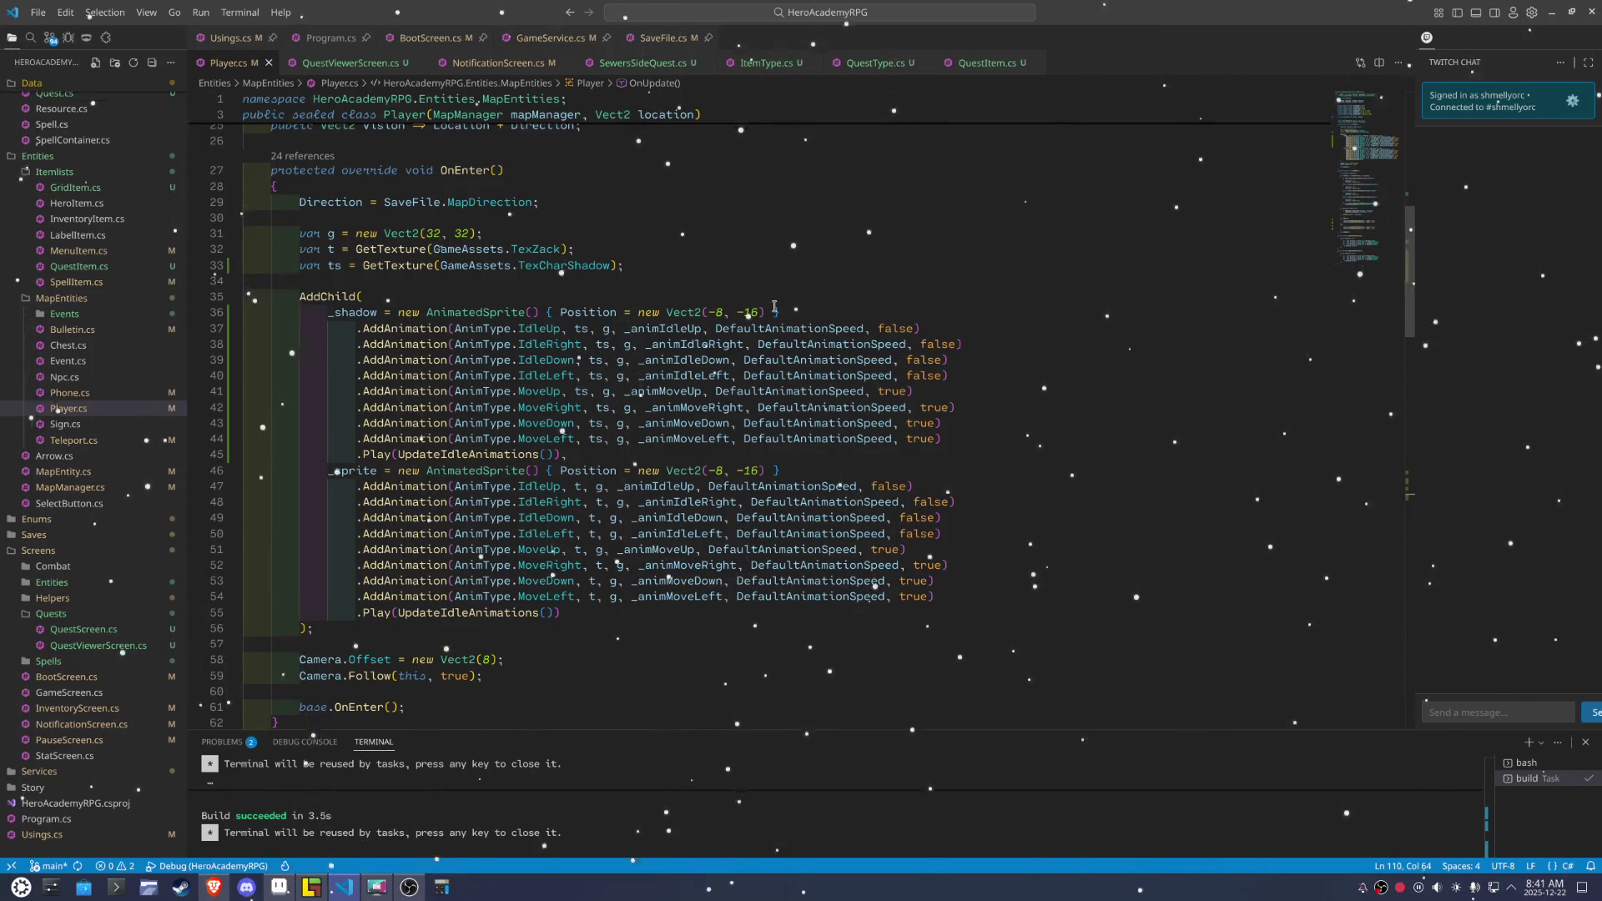
Append 'Color.White * 0.25f' to the _shadow sprite initializer
click(766, 313)
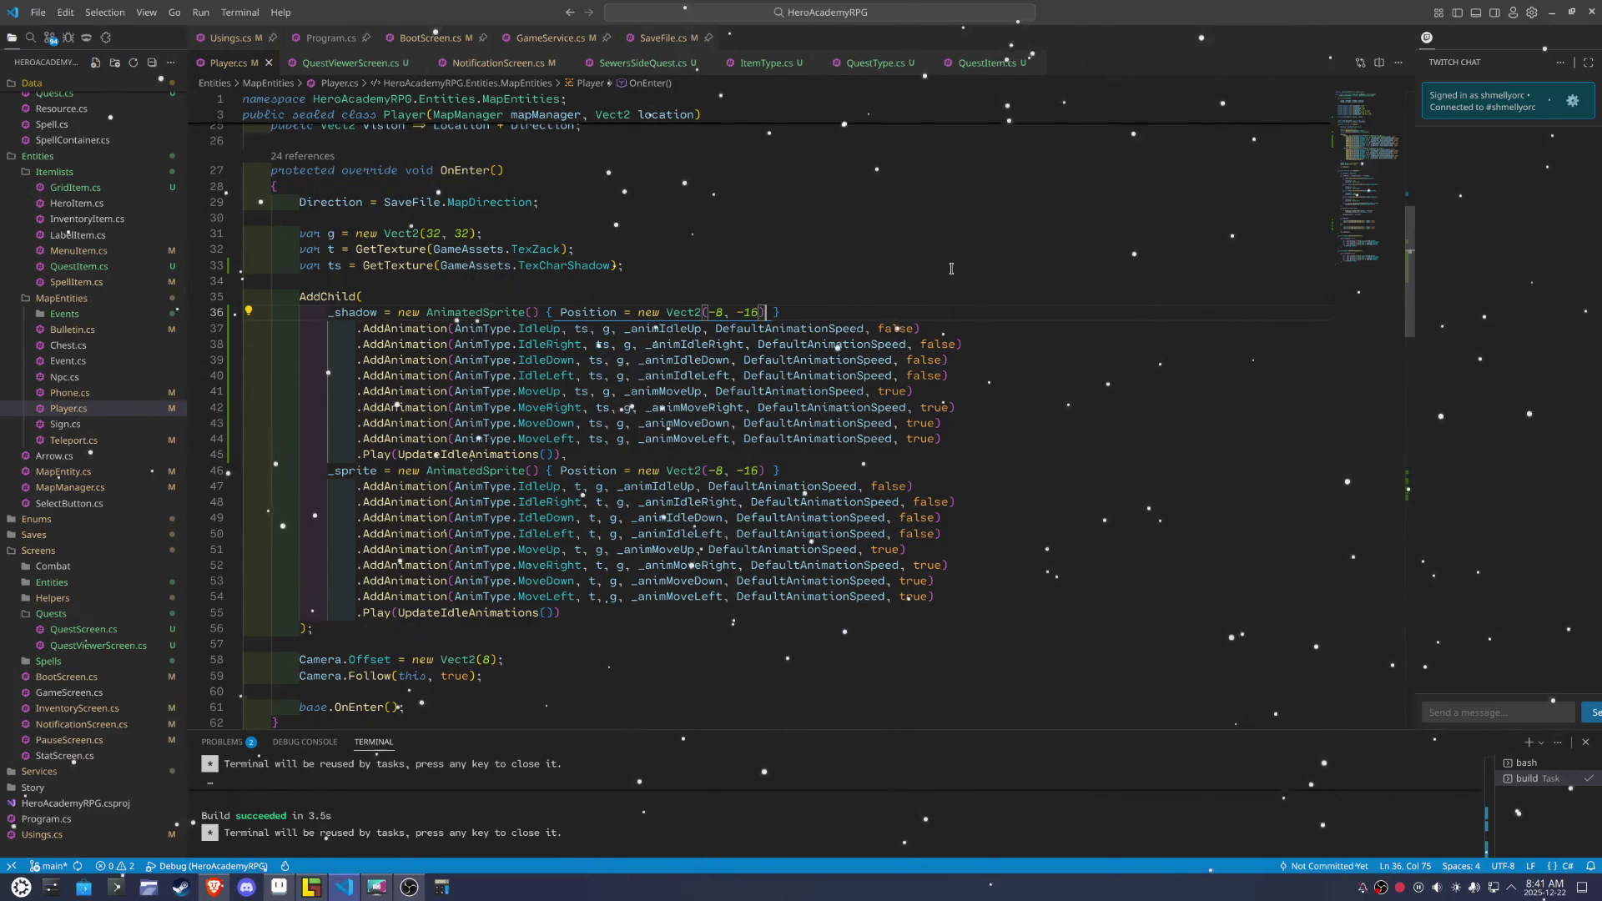
click(952, 269)
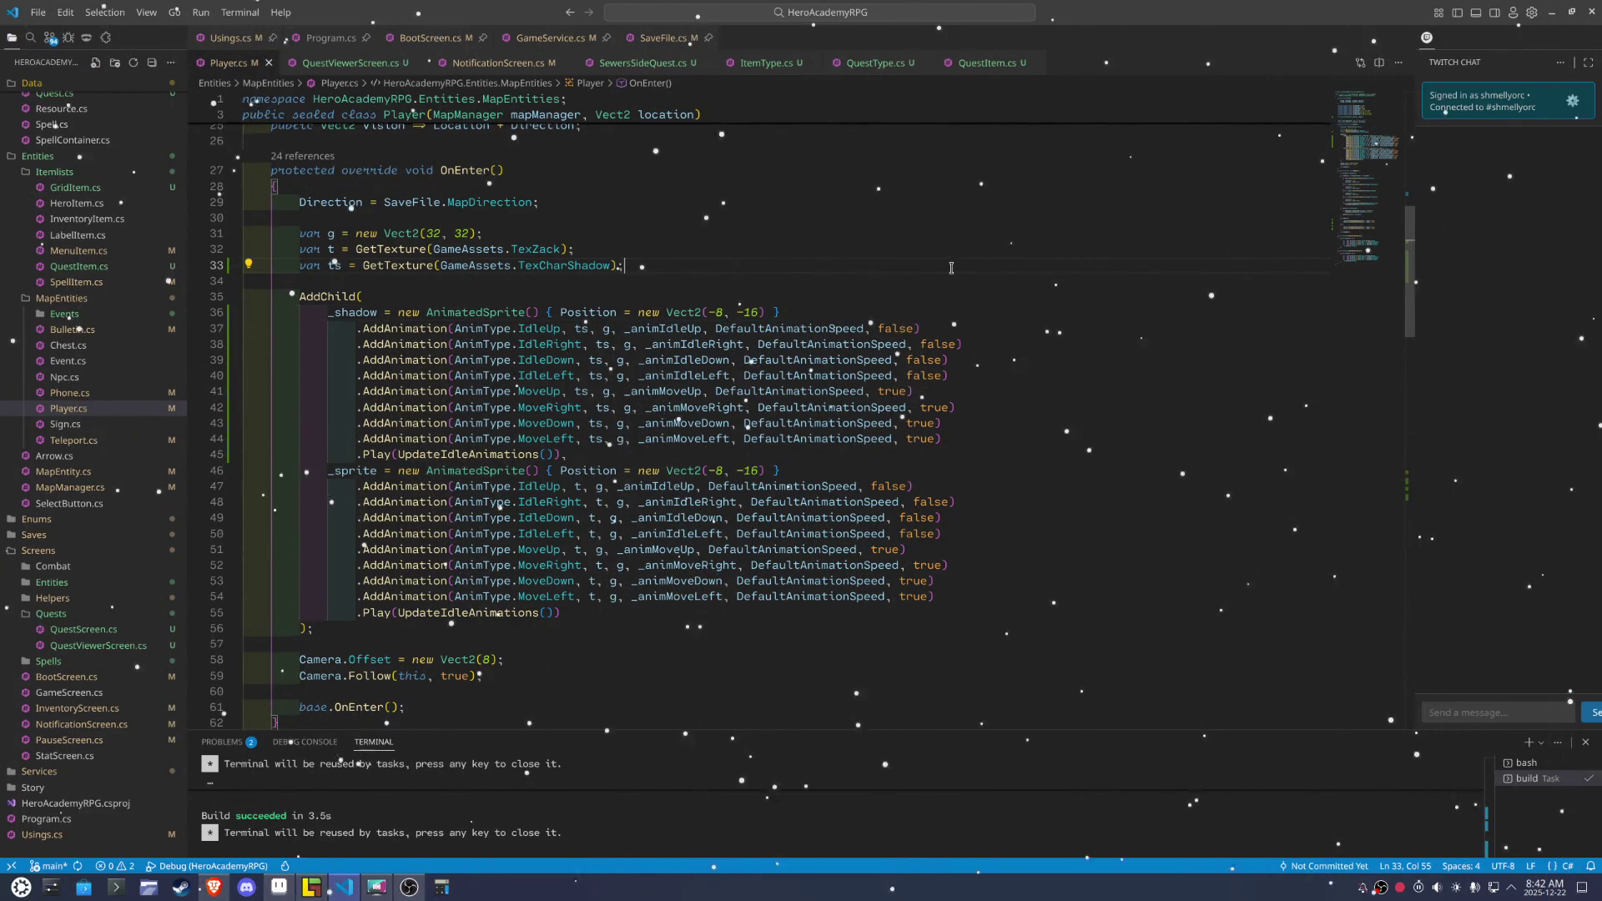
click(781, 308)
text(, Color.wh)
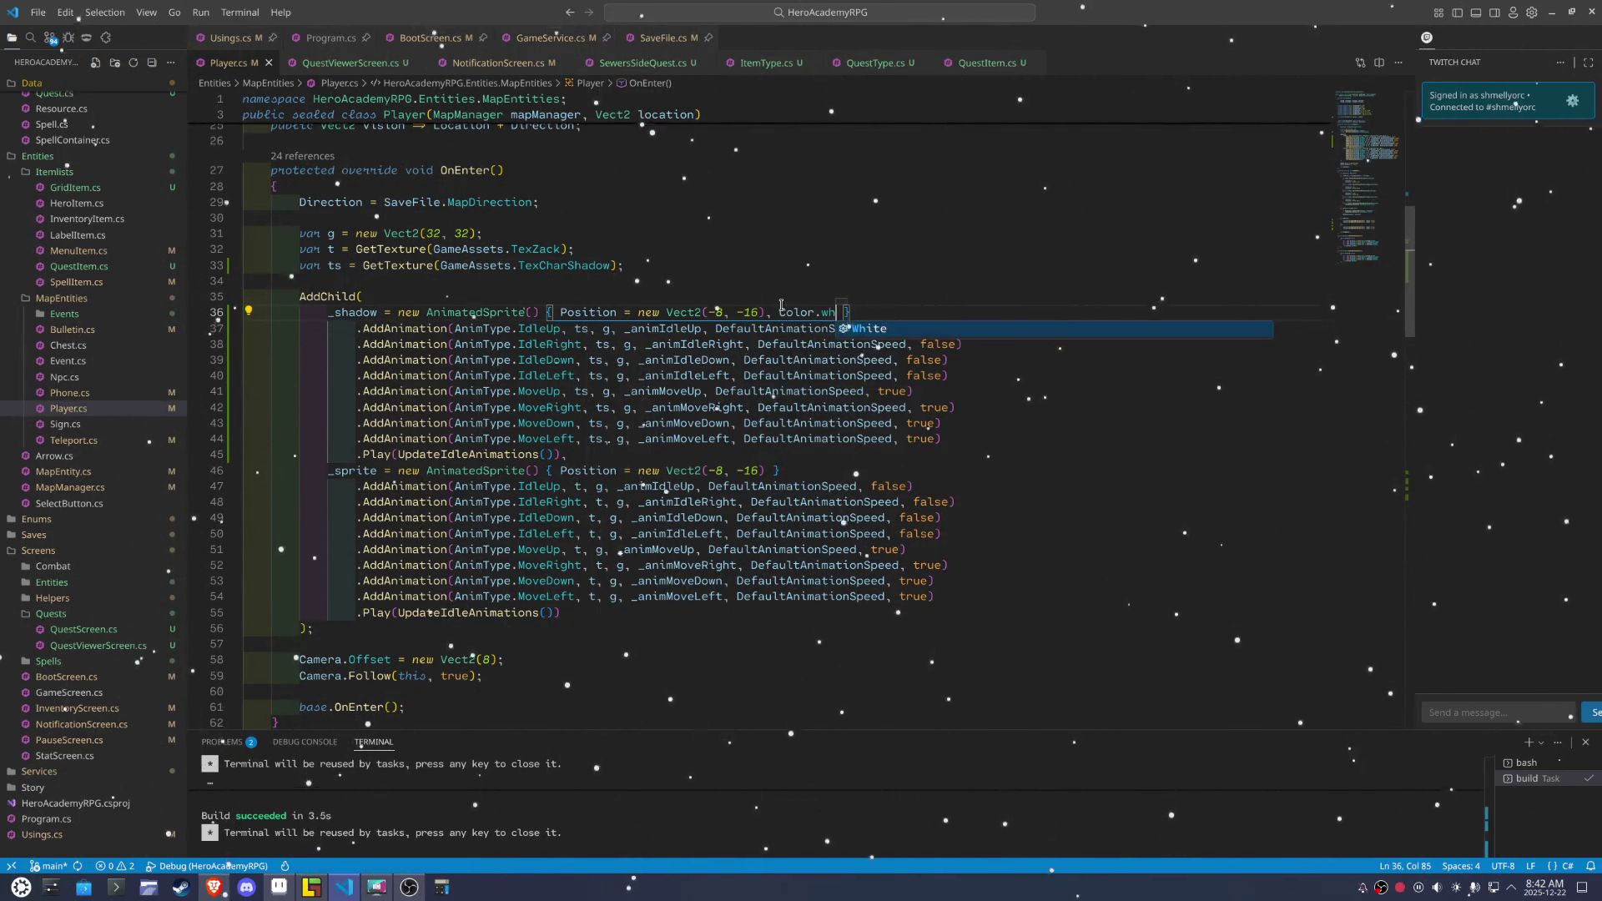
key(Tab)
text(( -/)
key(BackSpace)
key(BackSpace)
key(BackSpace)
text(* 0.)
text(25f)
key(BackSpace)
Prefix the value with 'Color =' so it reads Color = Color.White * 0.25f, then build
click(969, 250)
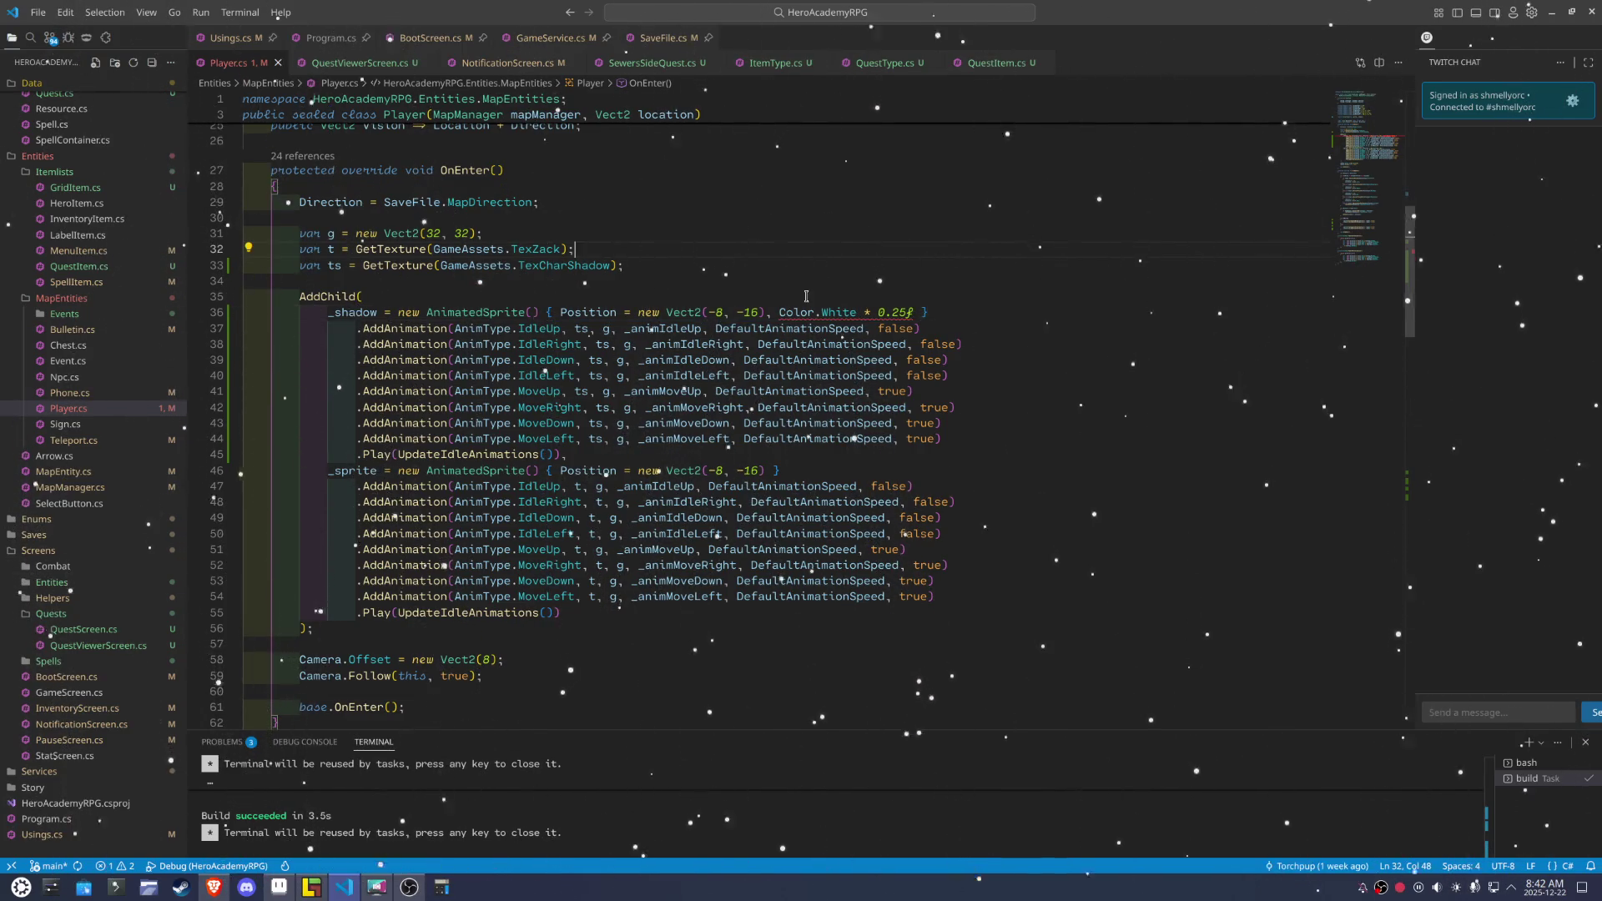
click(778, 314)
text(Color)
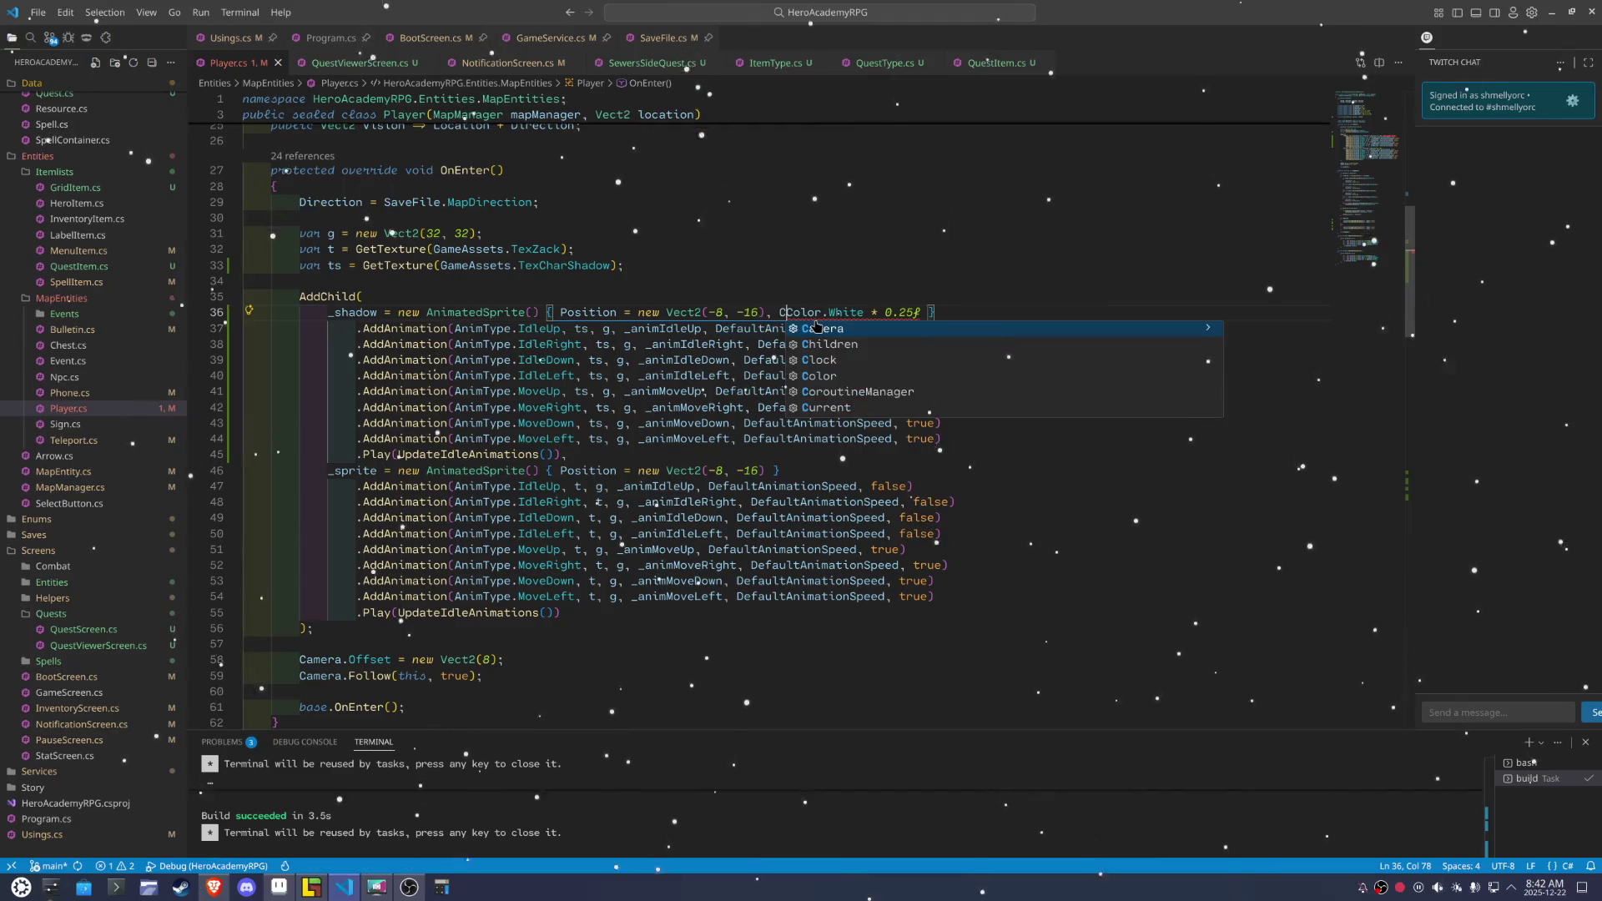
text( =)
click(966, 250)
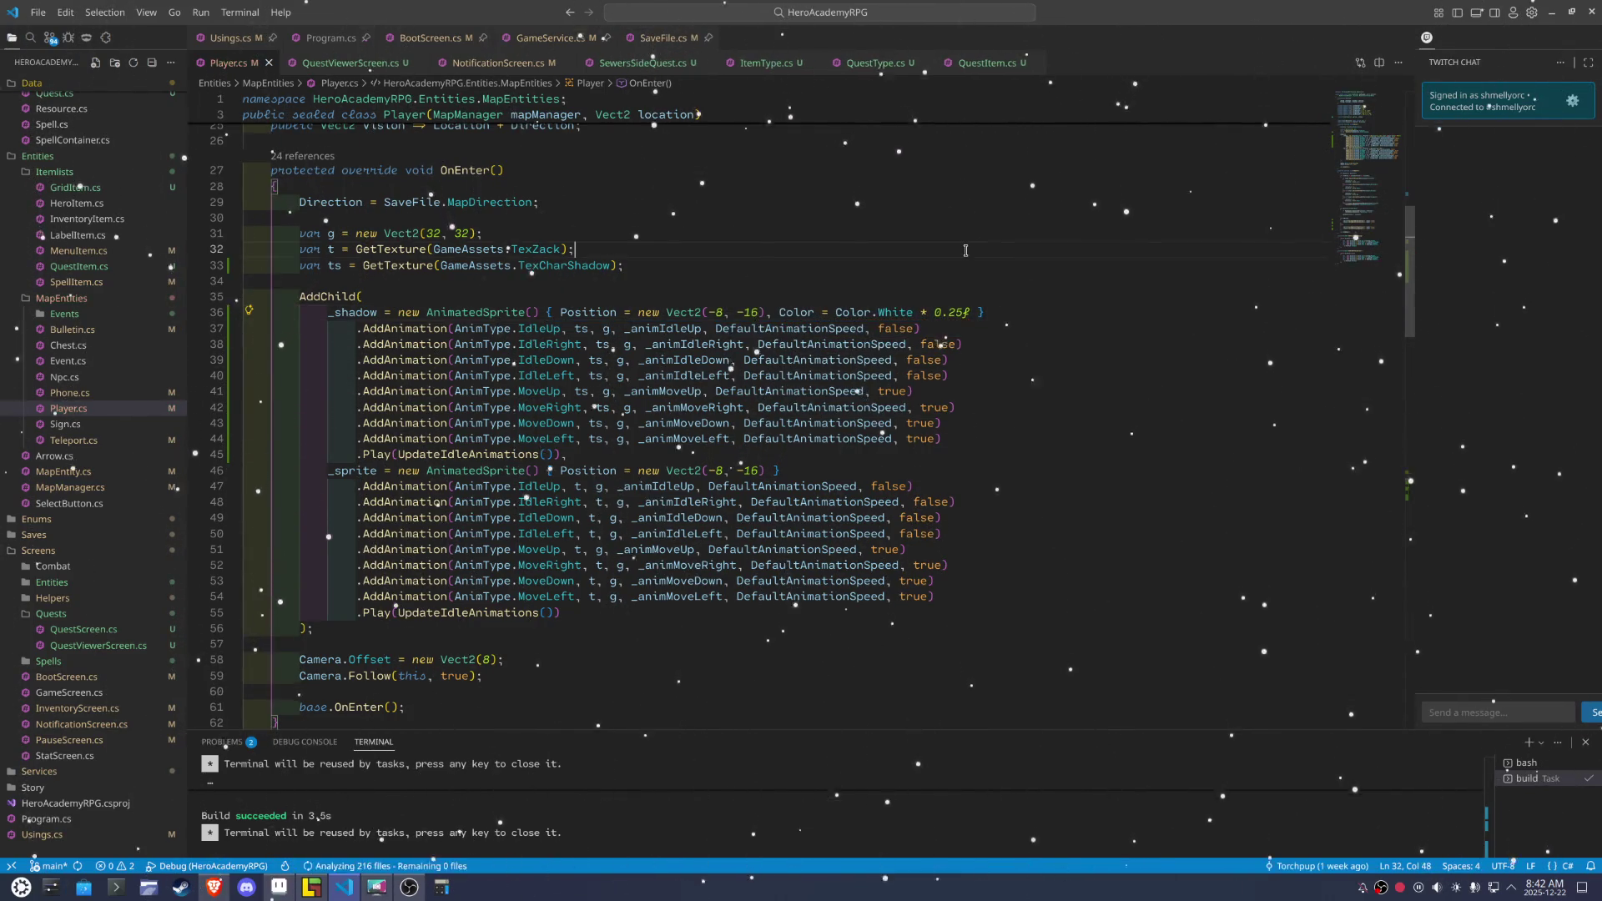
key(F5)
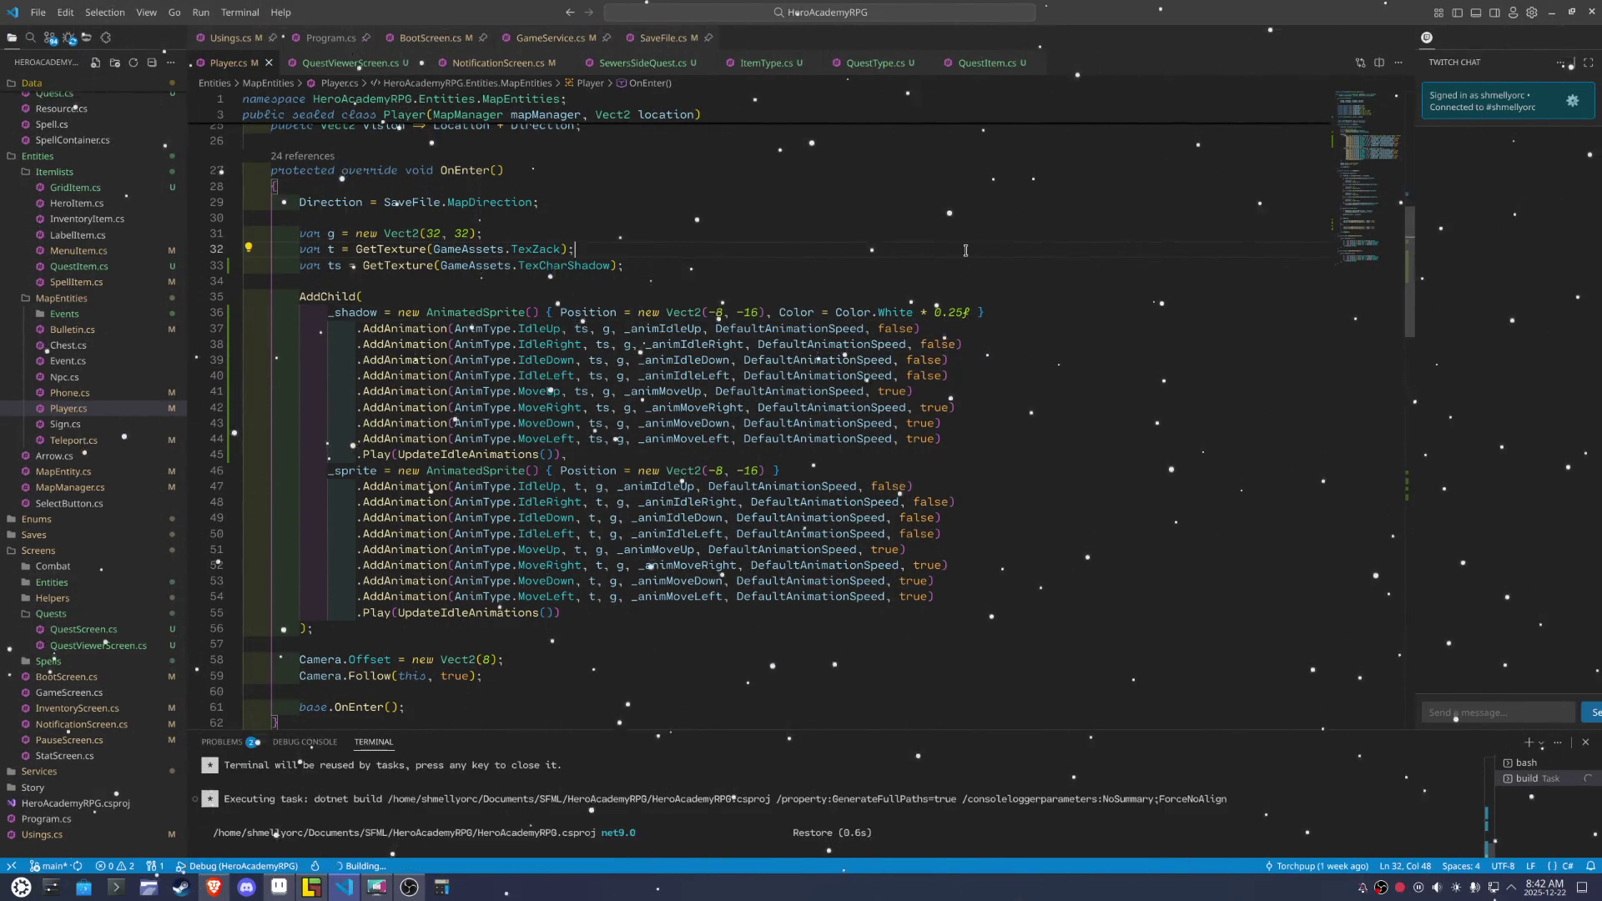
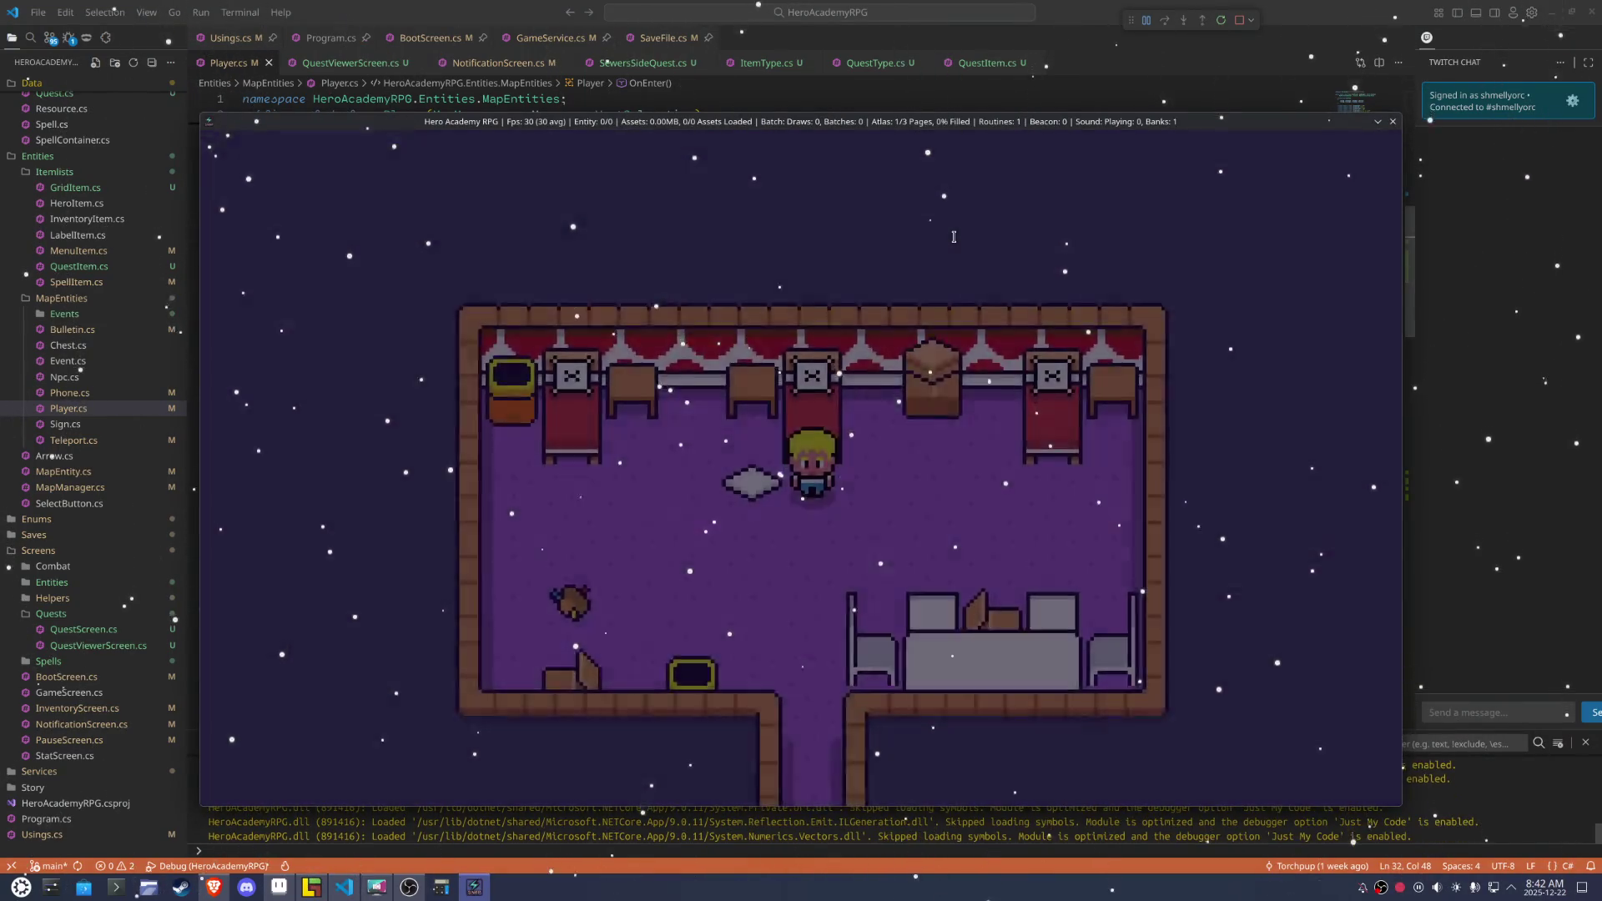
Walk the hero across the purple room and down the corridor into the checkered room
key(Right)
key(Down)
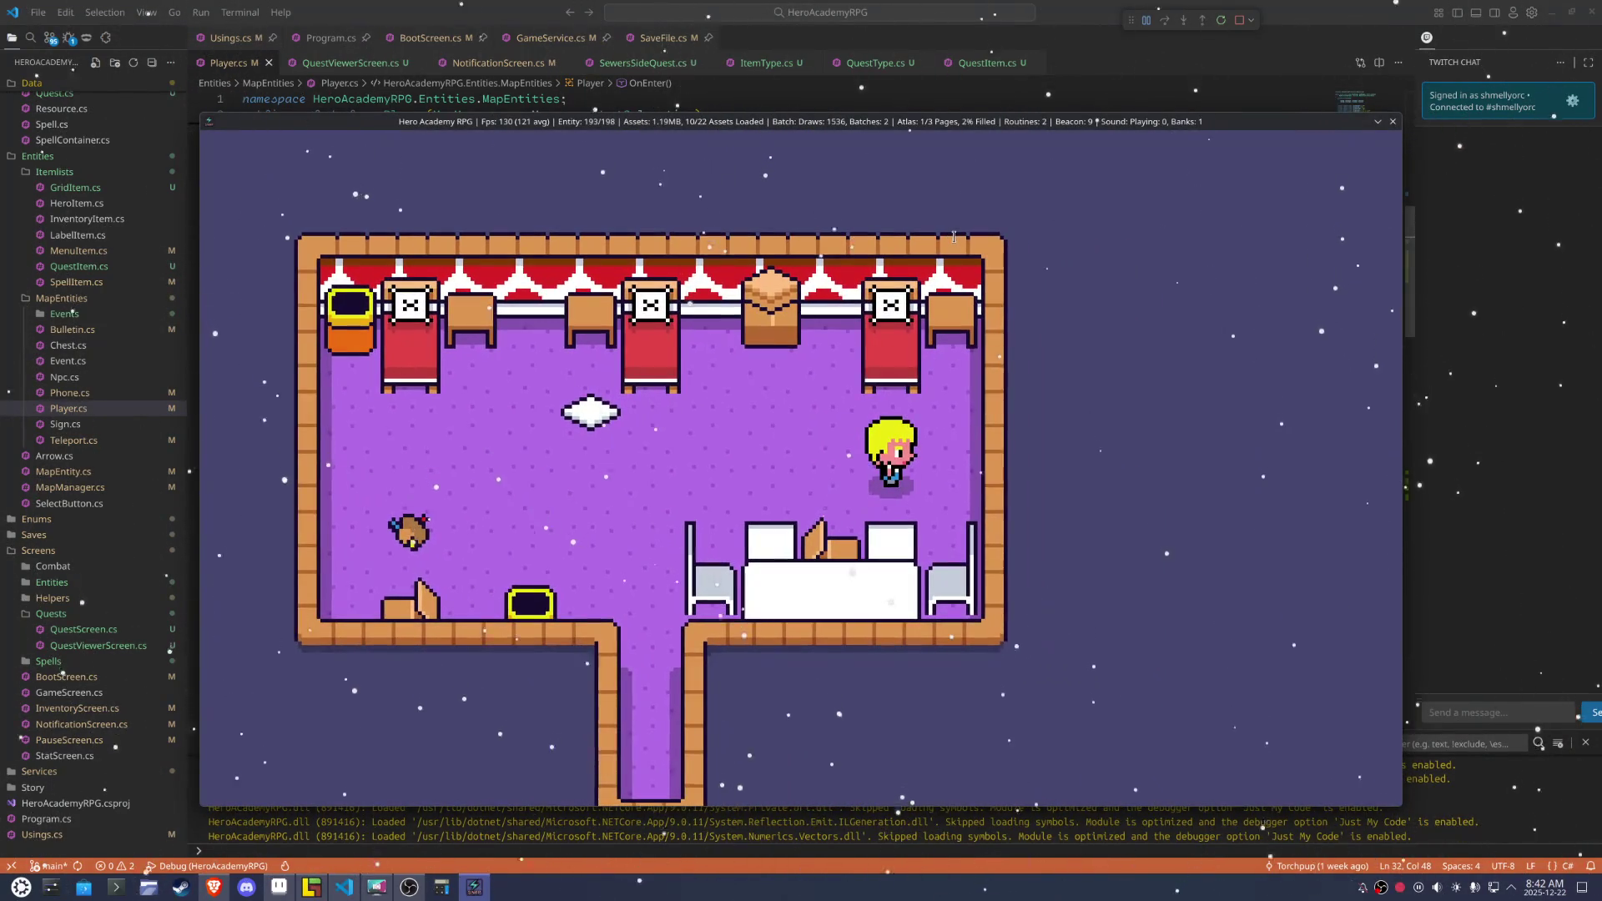
key(Left)
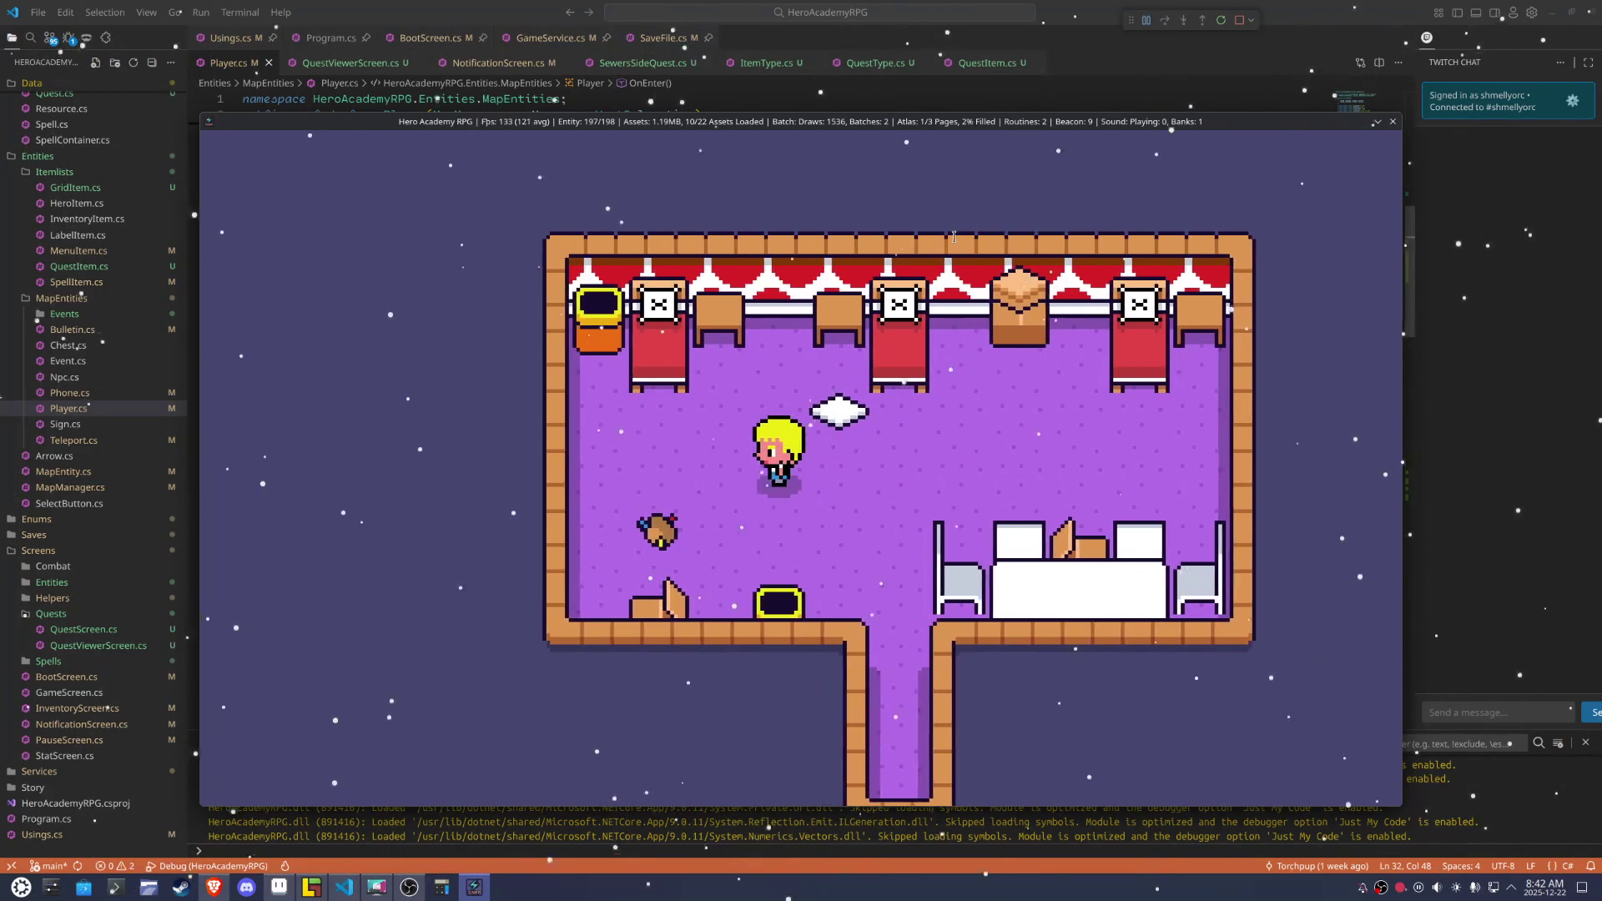
key(Right)
key(Down)
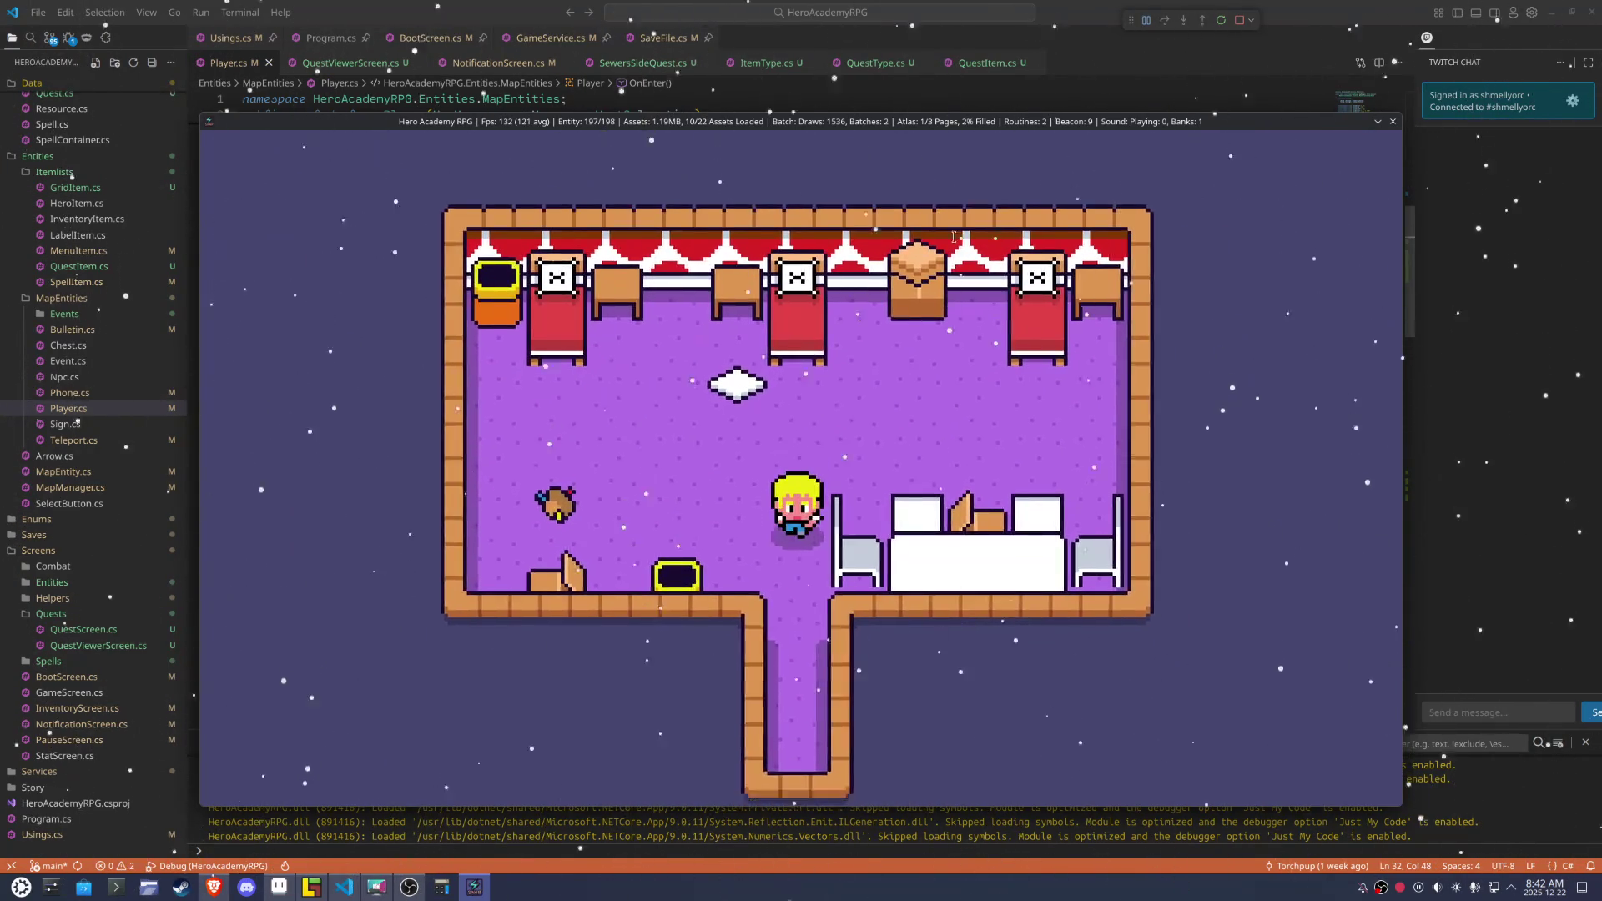
key(Down)
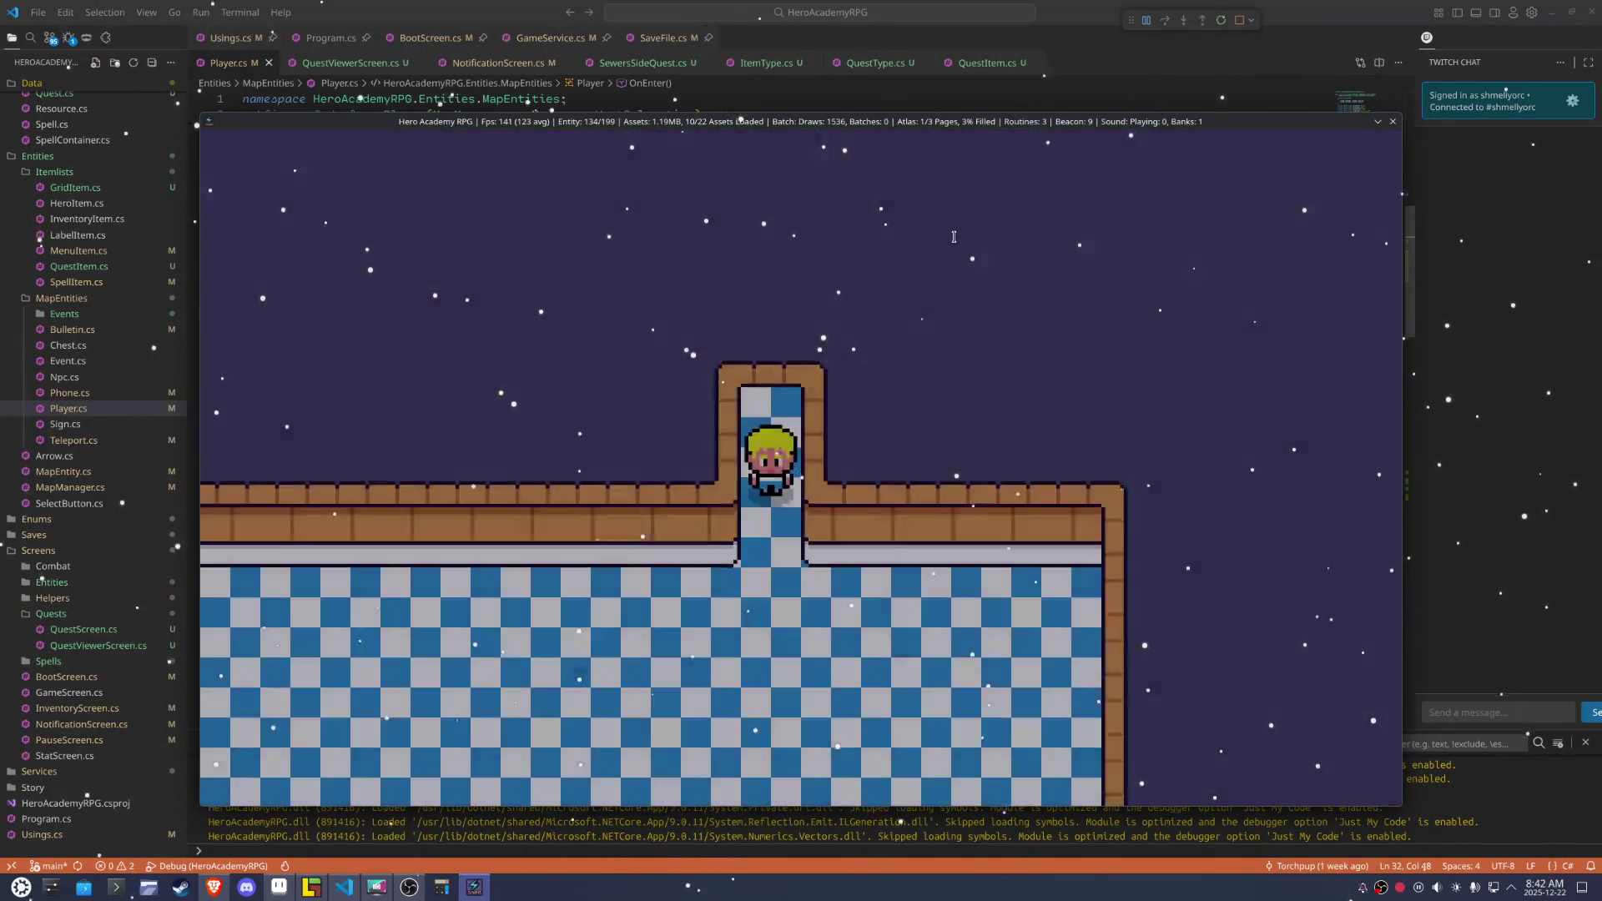
key(Down)
Cross the checkered floor and walk back up the corridor into the purple room
key(Right)
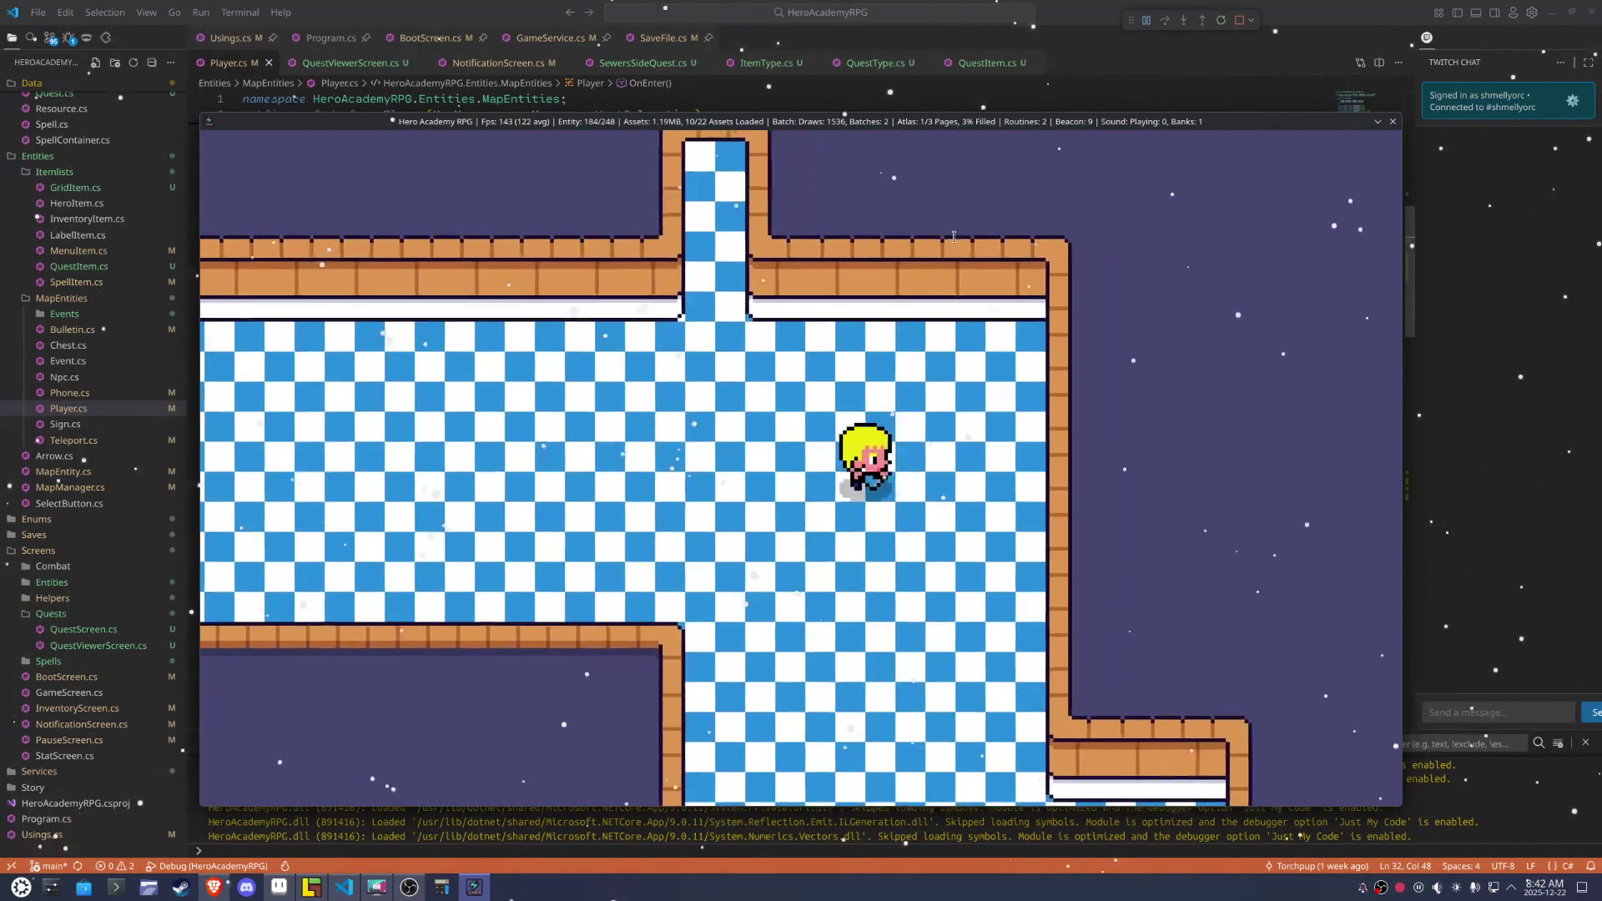
key(Left)
key(Right)
key(Up)
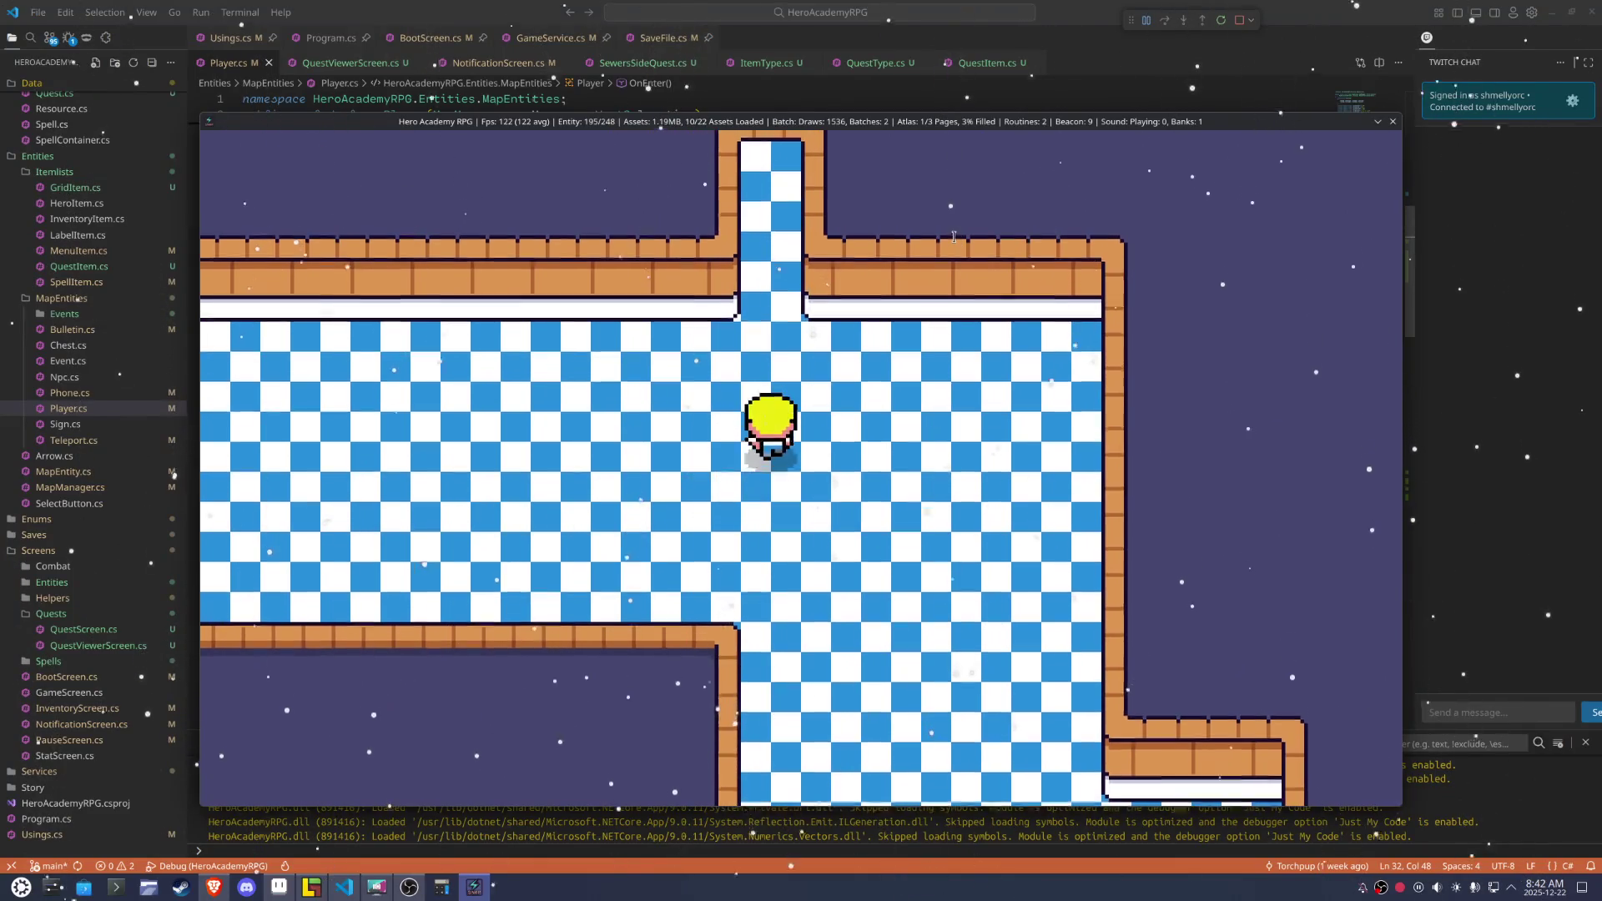
key(Up)
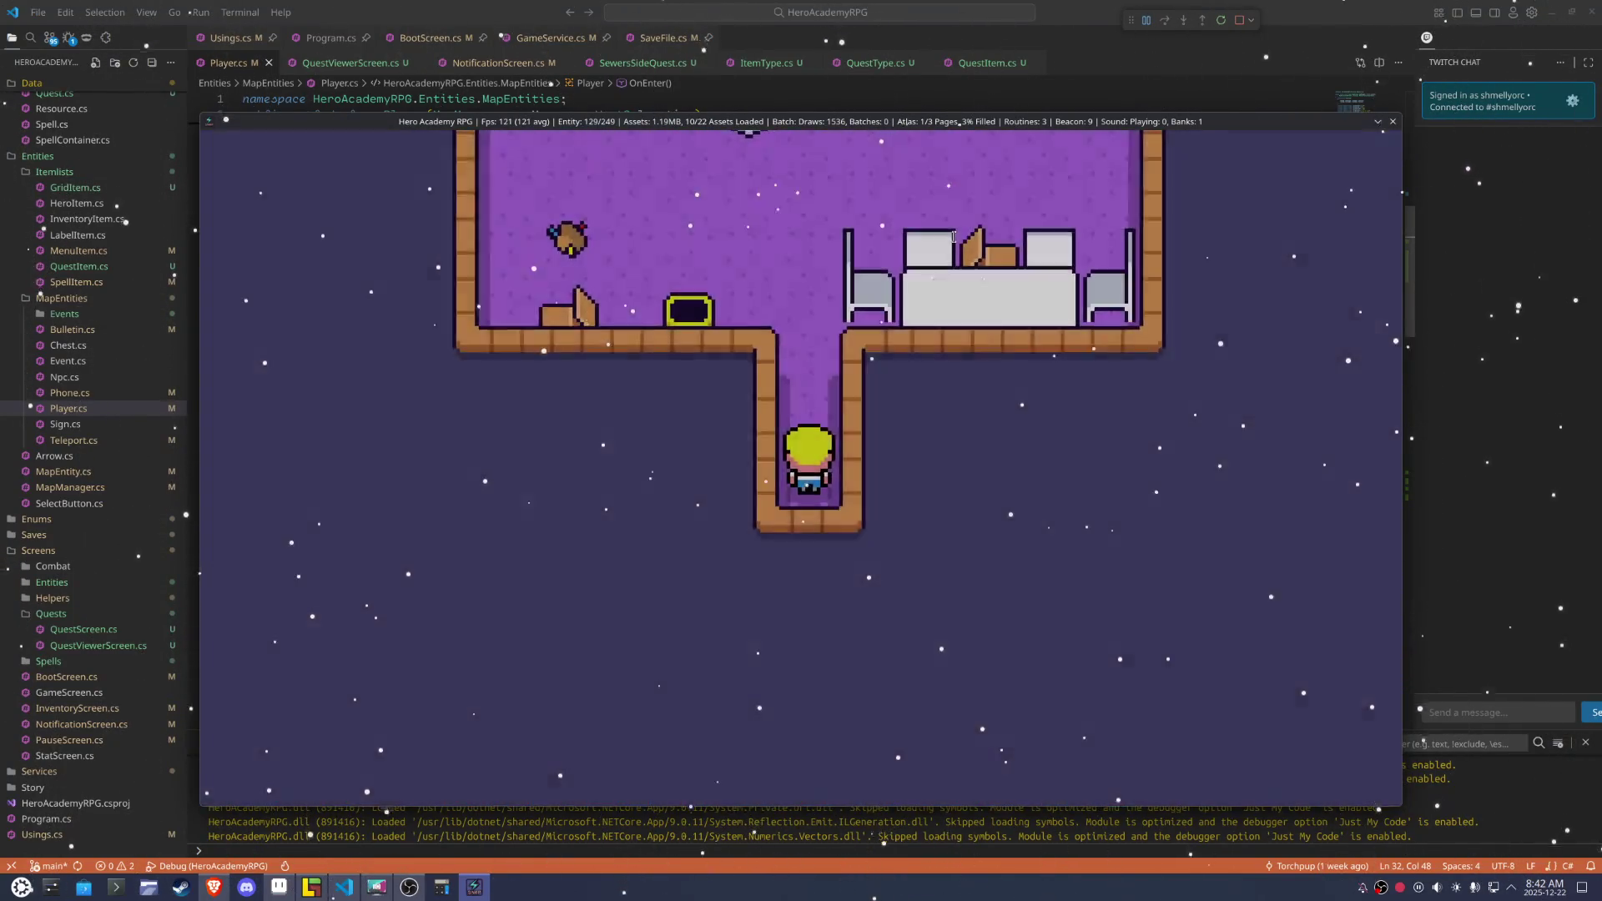
key(Up)
Walk the hero around the beds and cushion in the purple room, then open the party menu
key(Right)
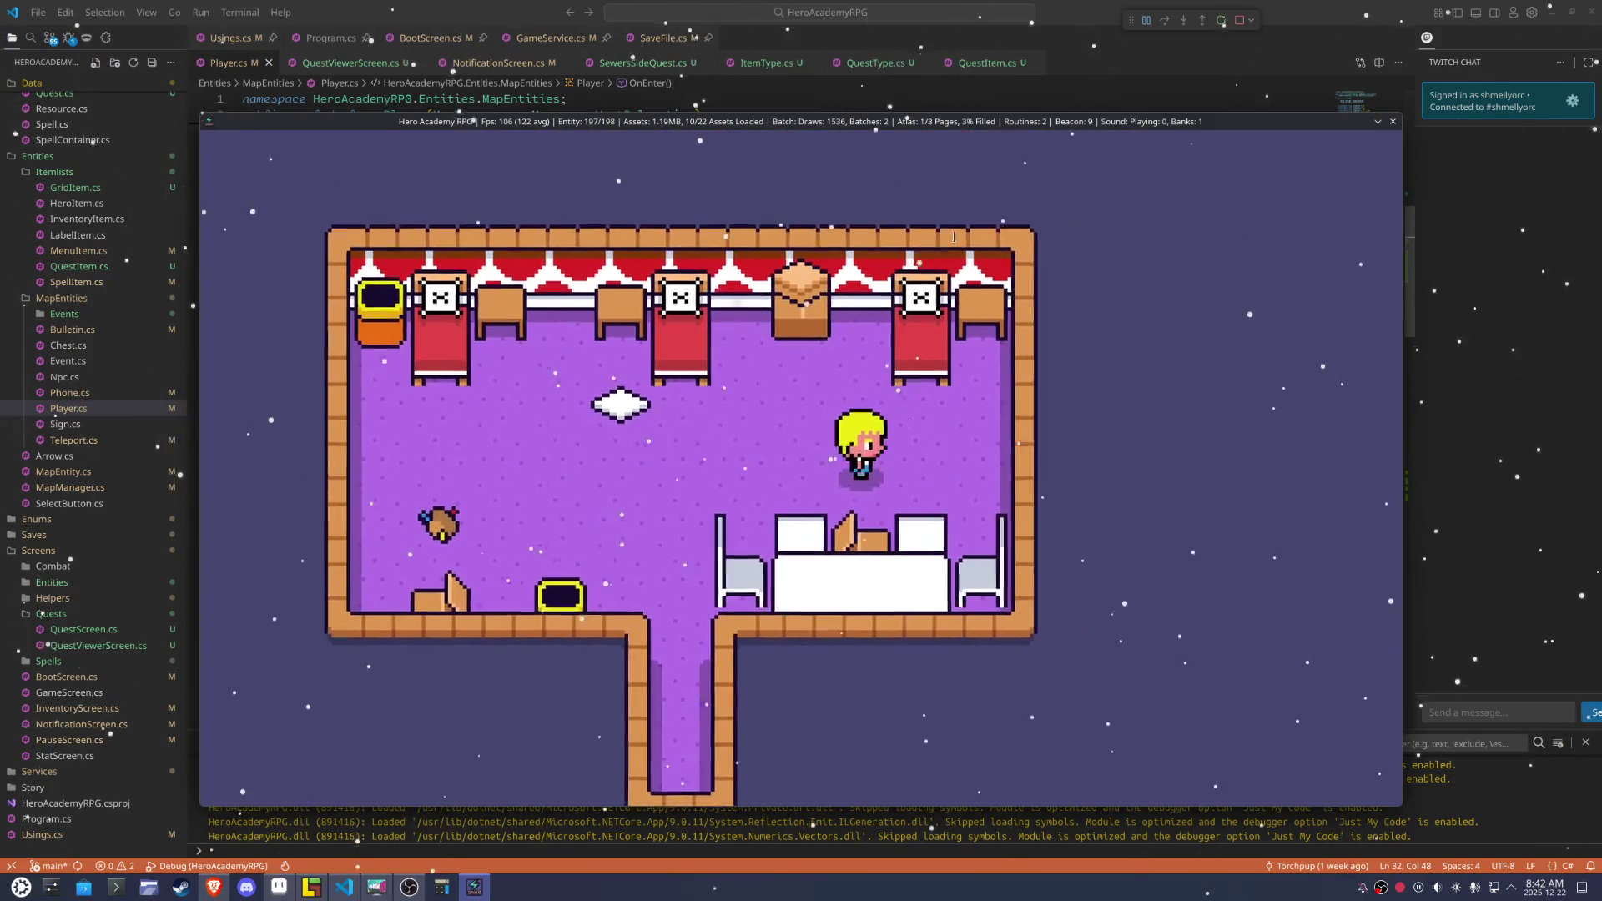
key(Left)
key(Up)
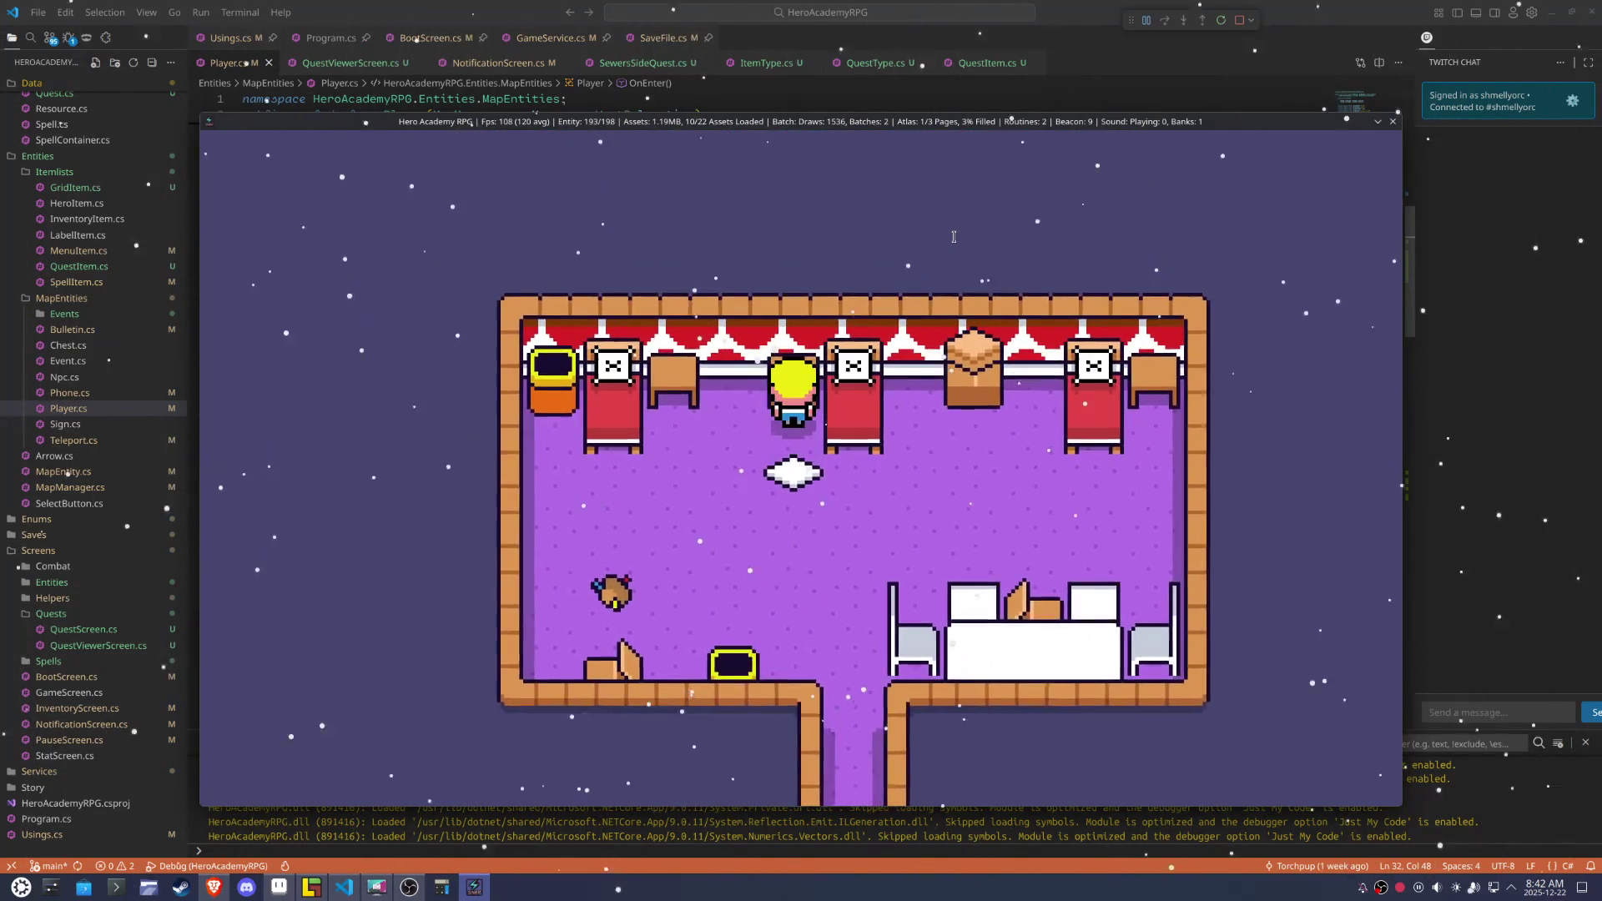
key(Down)
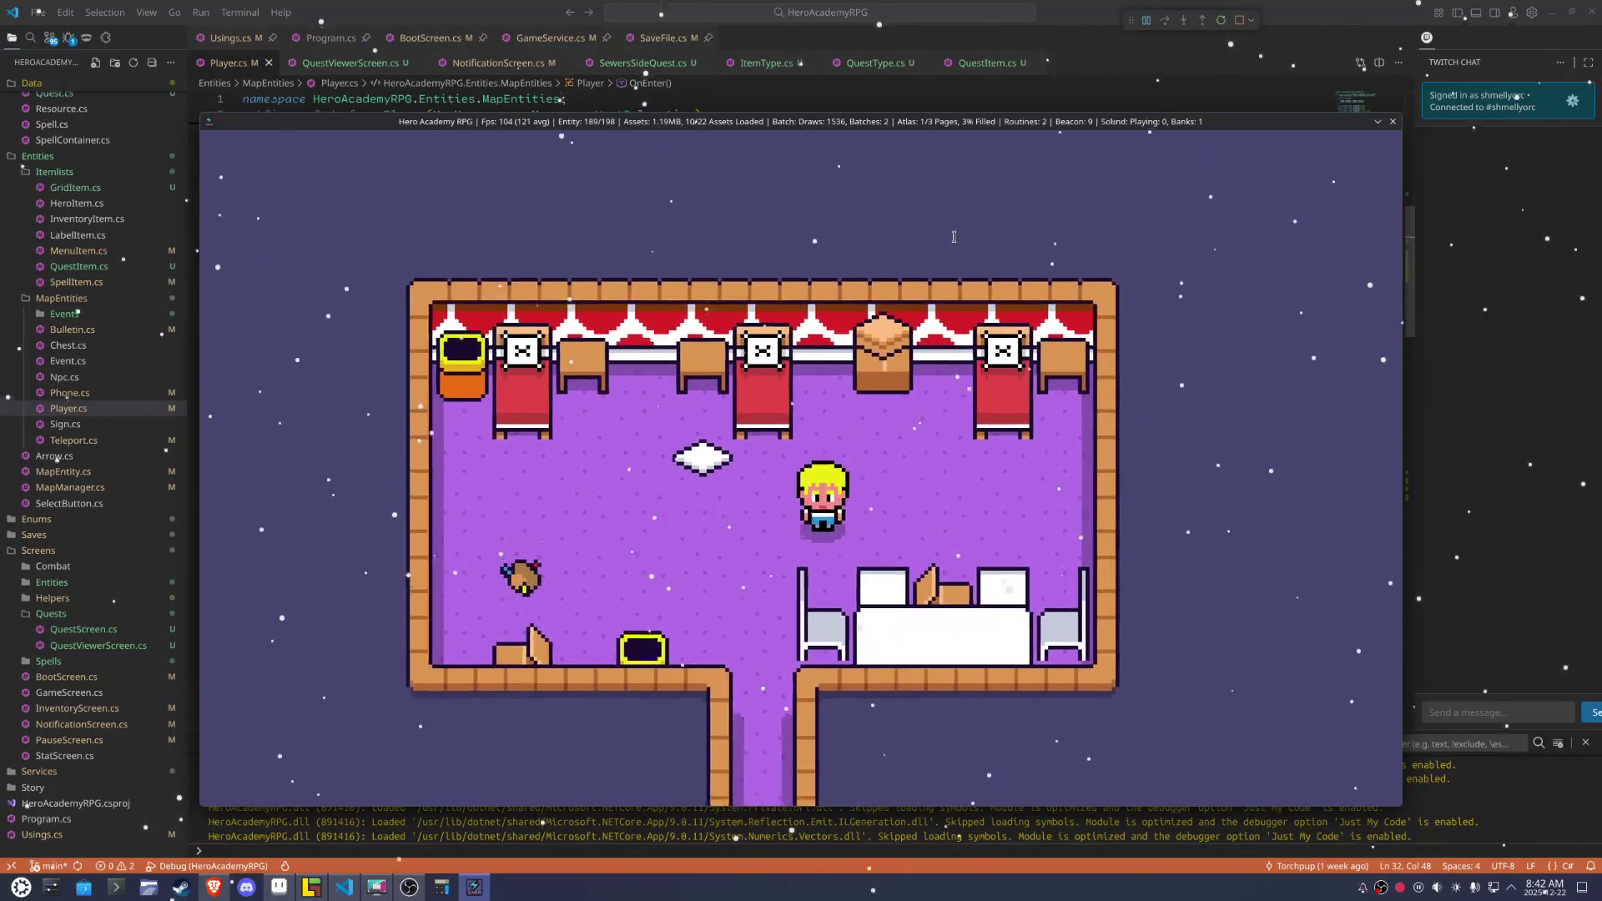
key(Right)
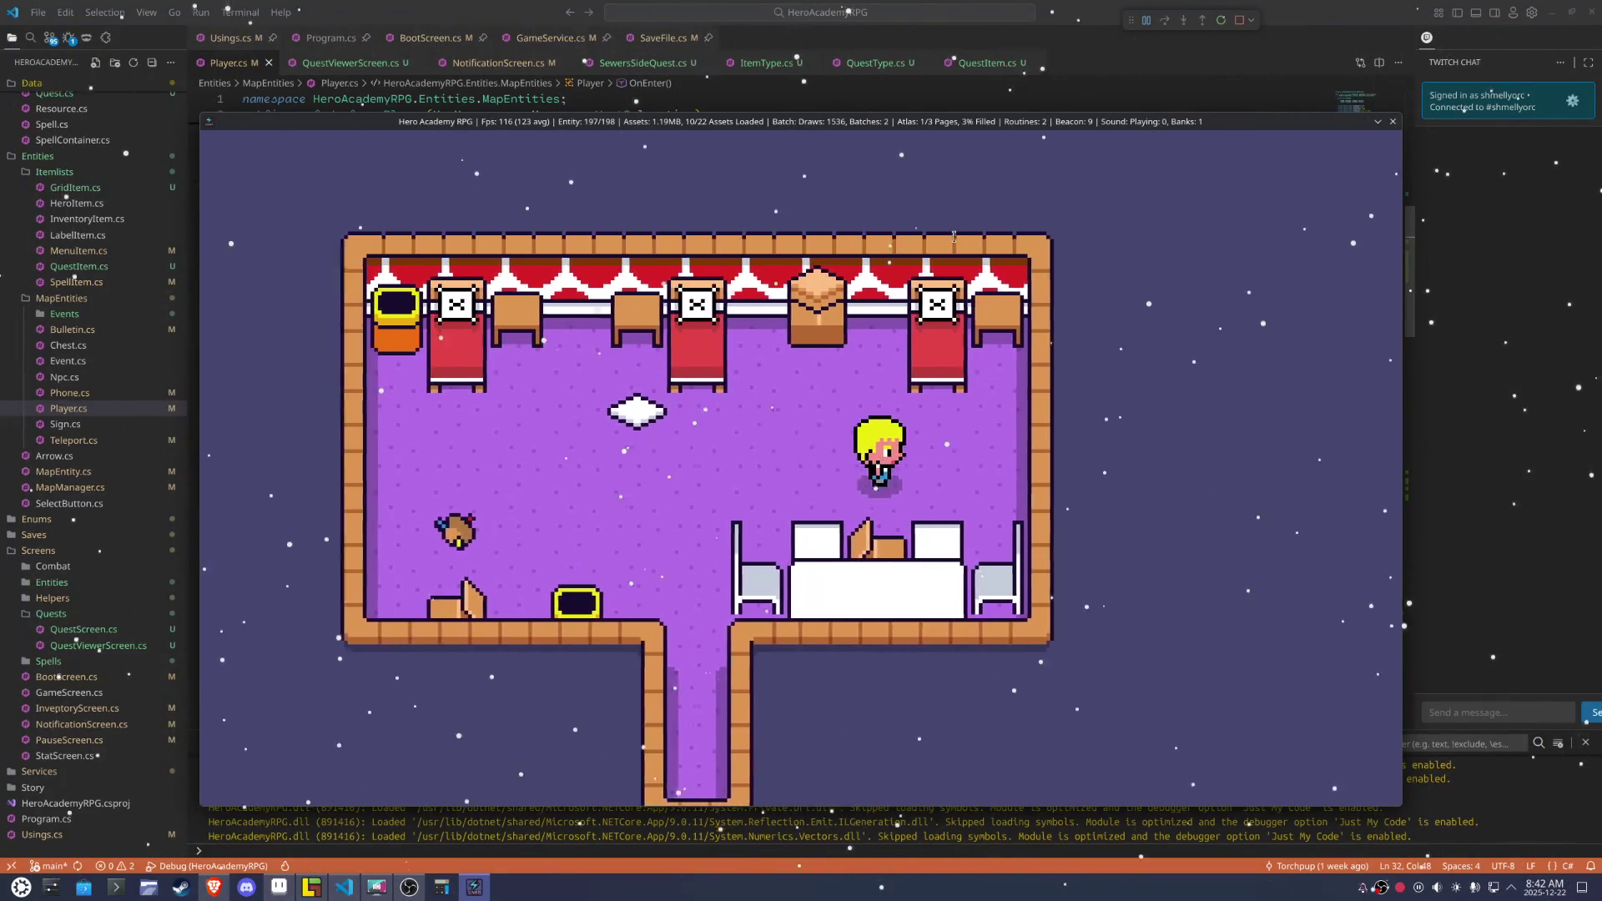
key(Left)
key(Right)
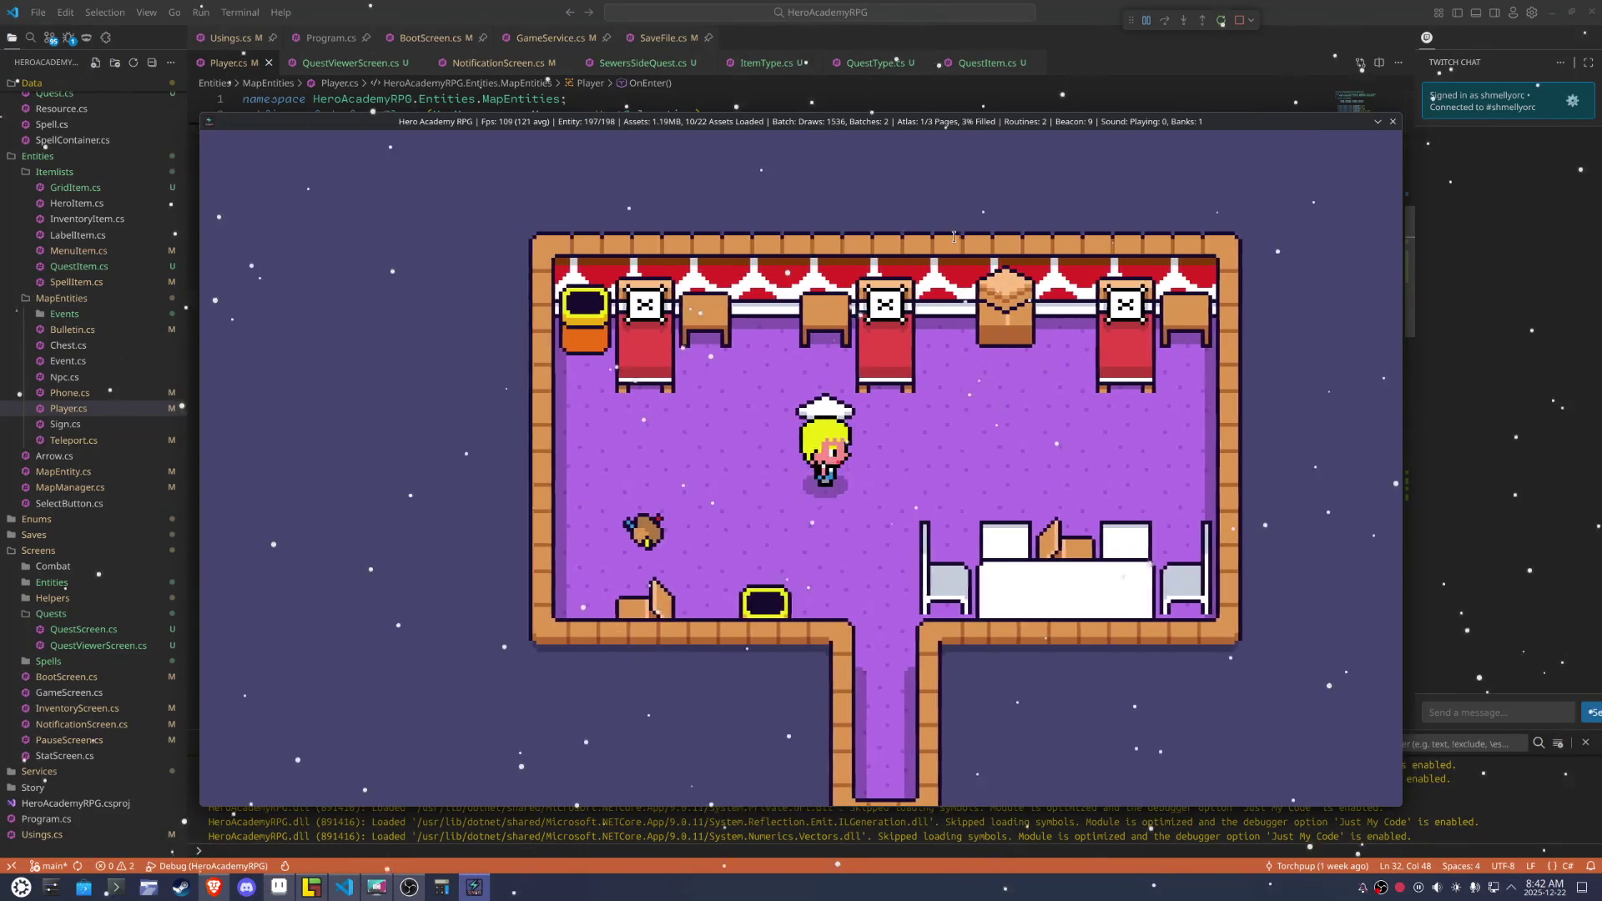
key(Left)
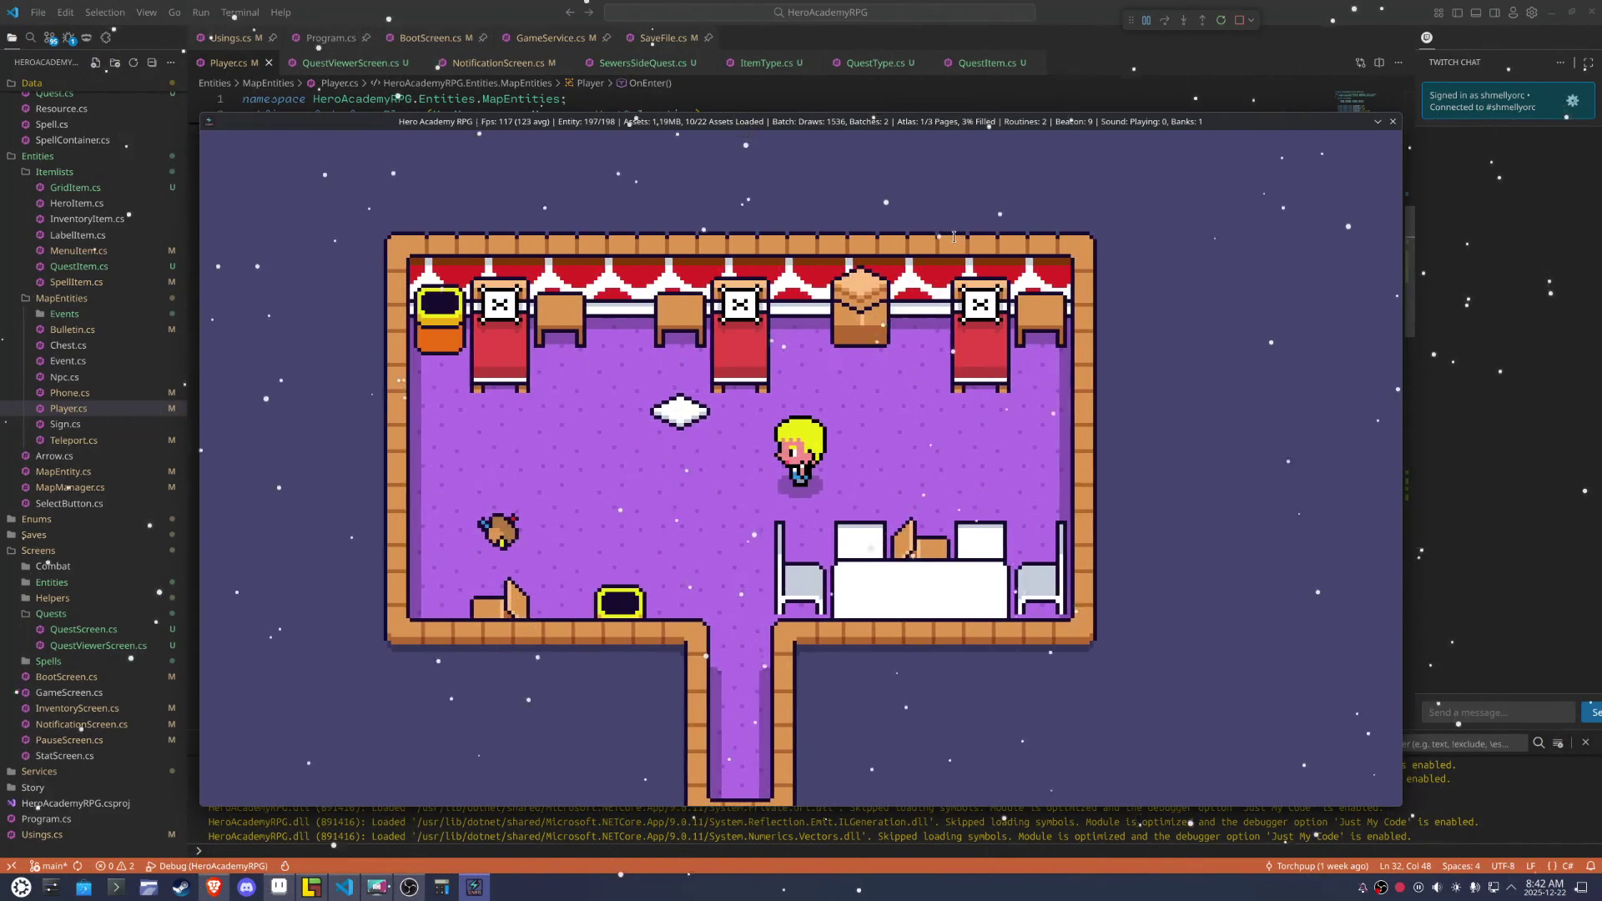
key(Escape)
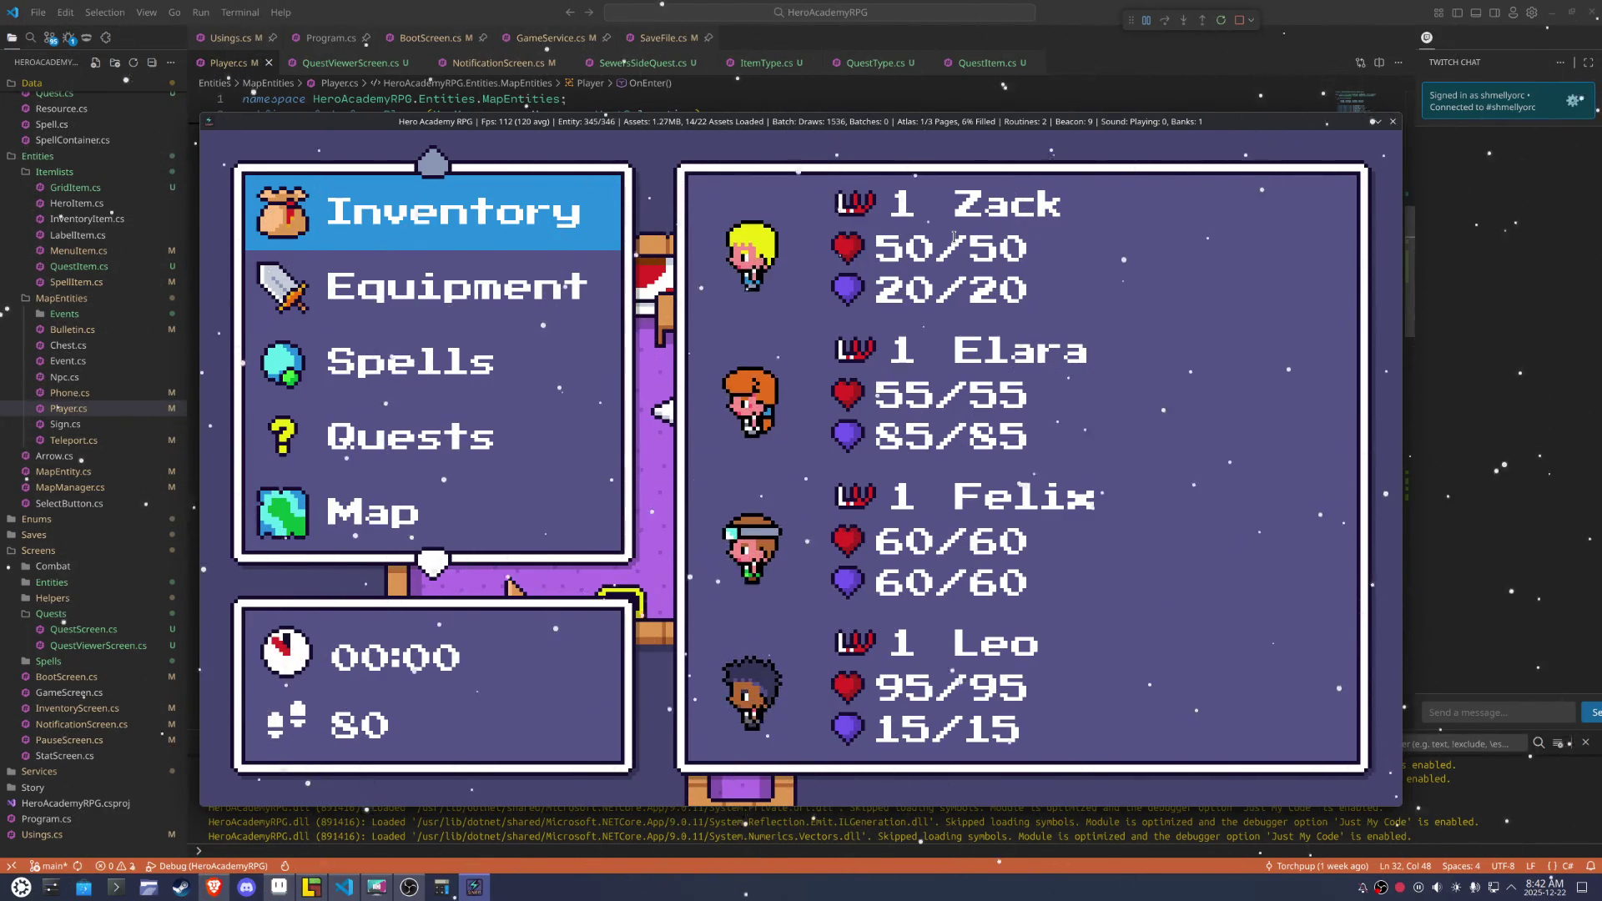
Reopen the party menu, enter Spells hero selection, cancel it, and close the menu
key(Escape)
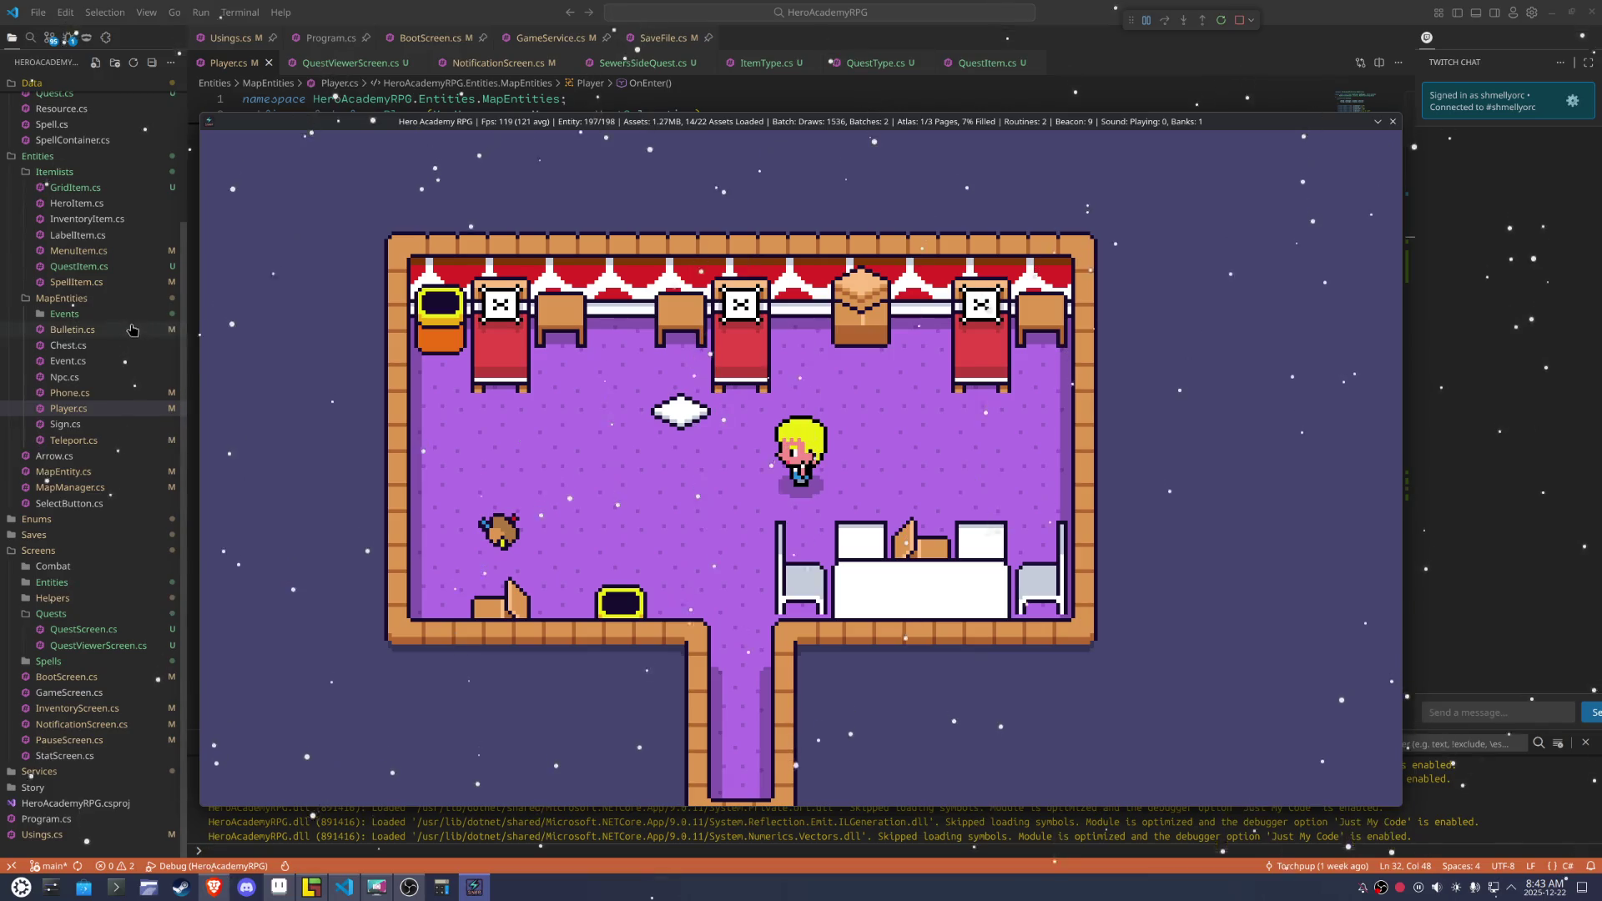
scroll(up, 3)
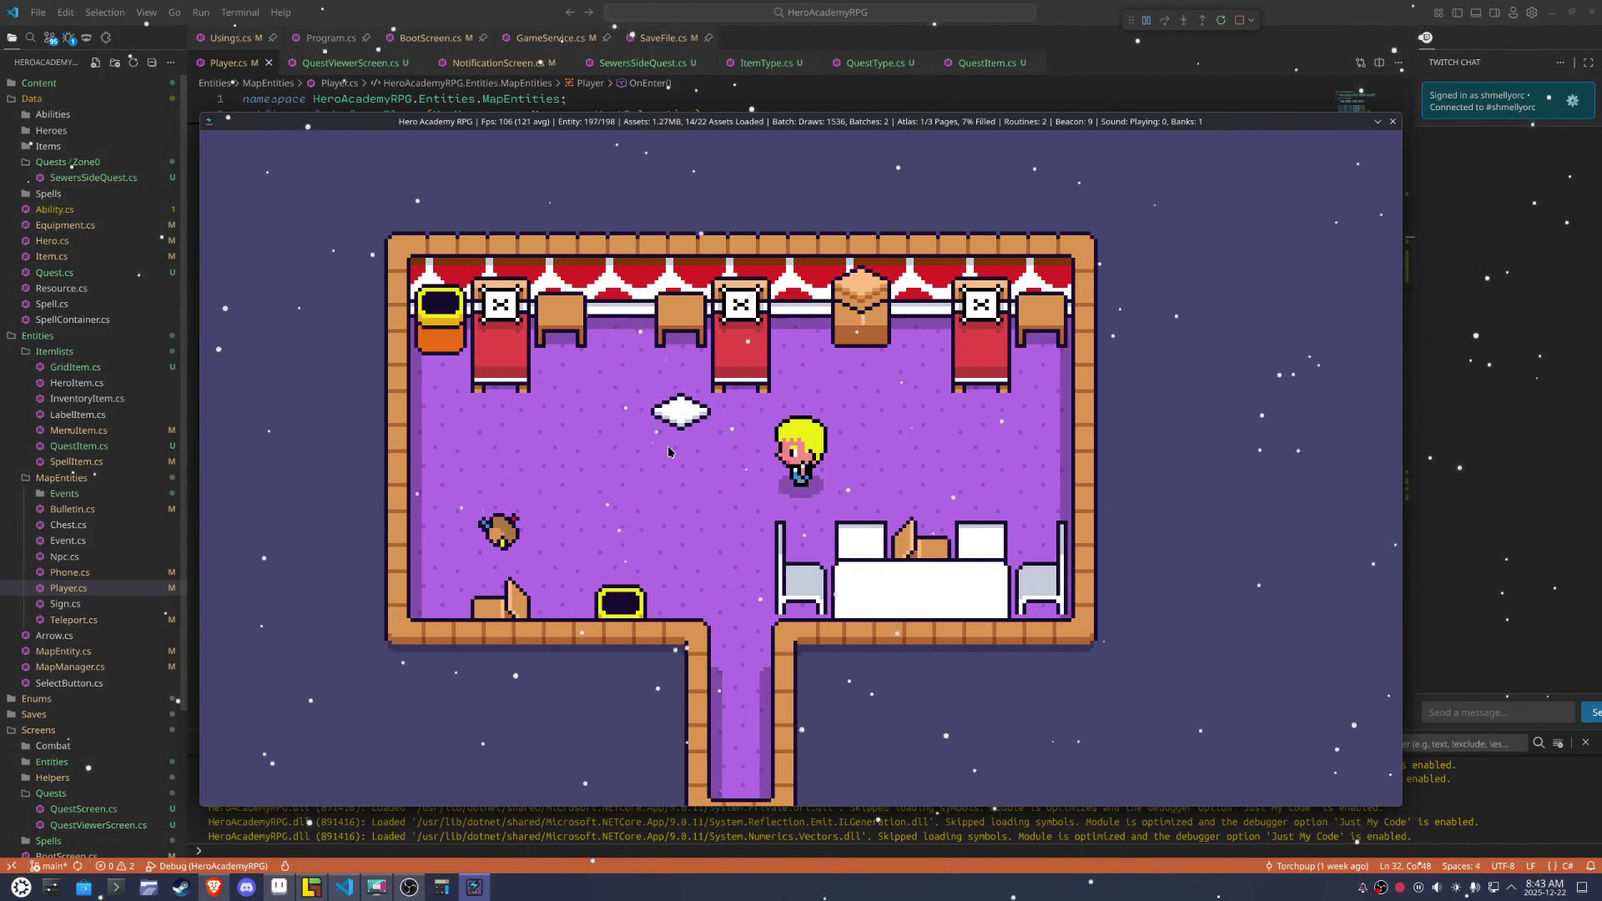
key(Escape)
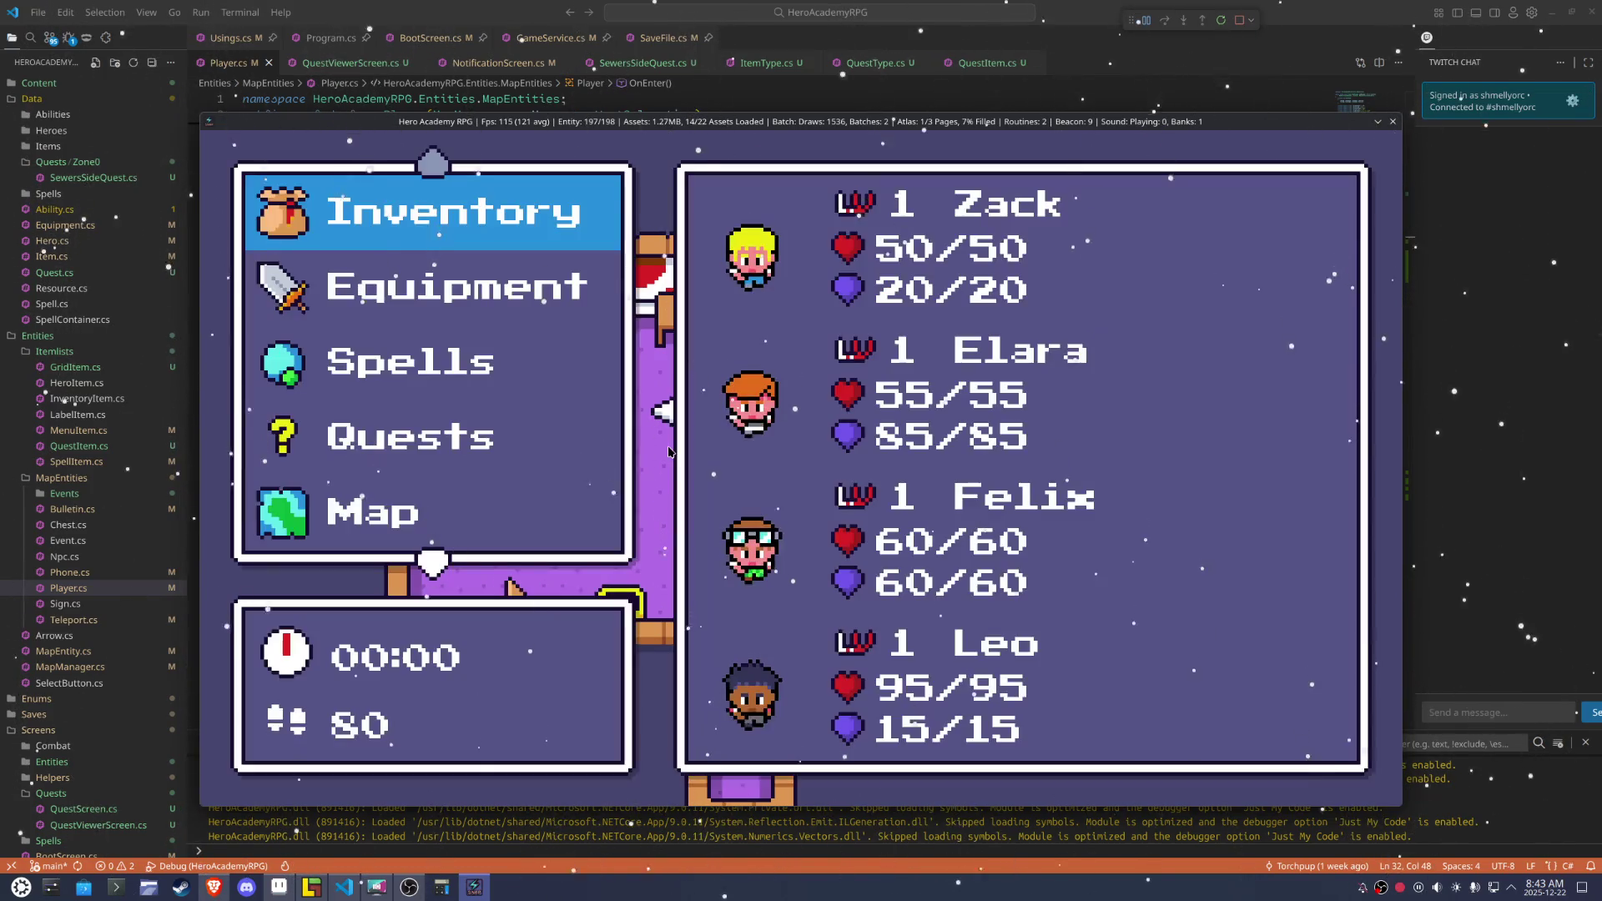
key(Down)
key(Down)
key(e)
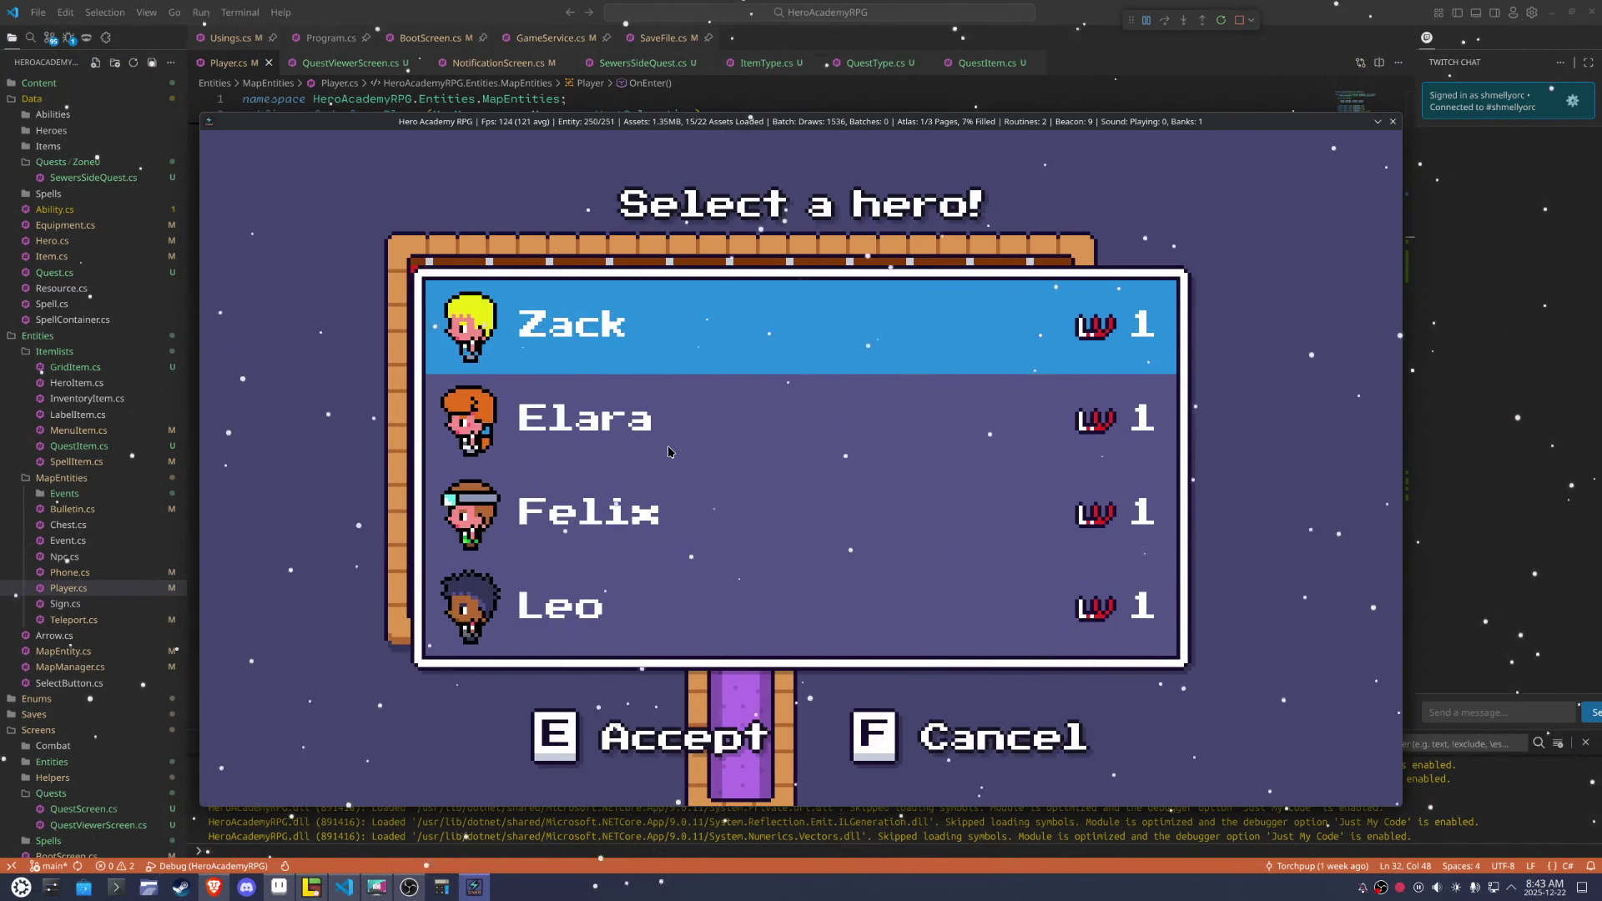
key(e)
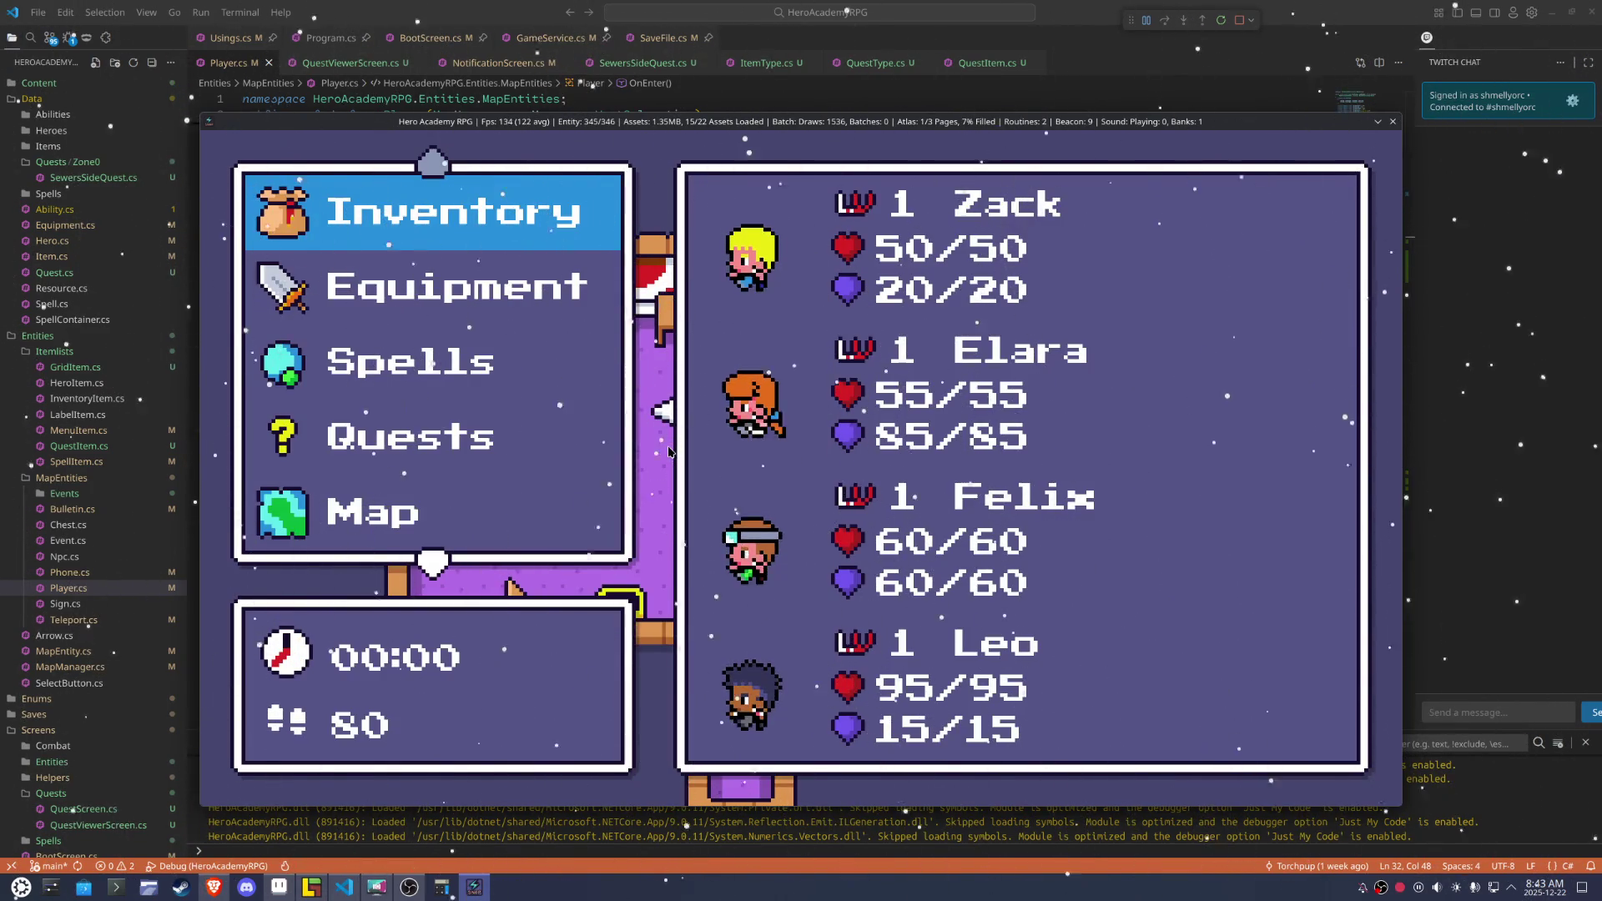
key(Escape)
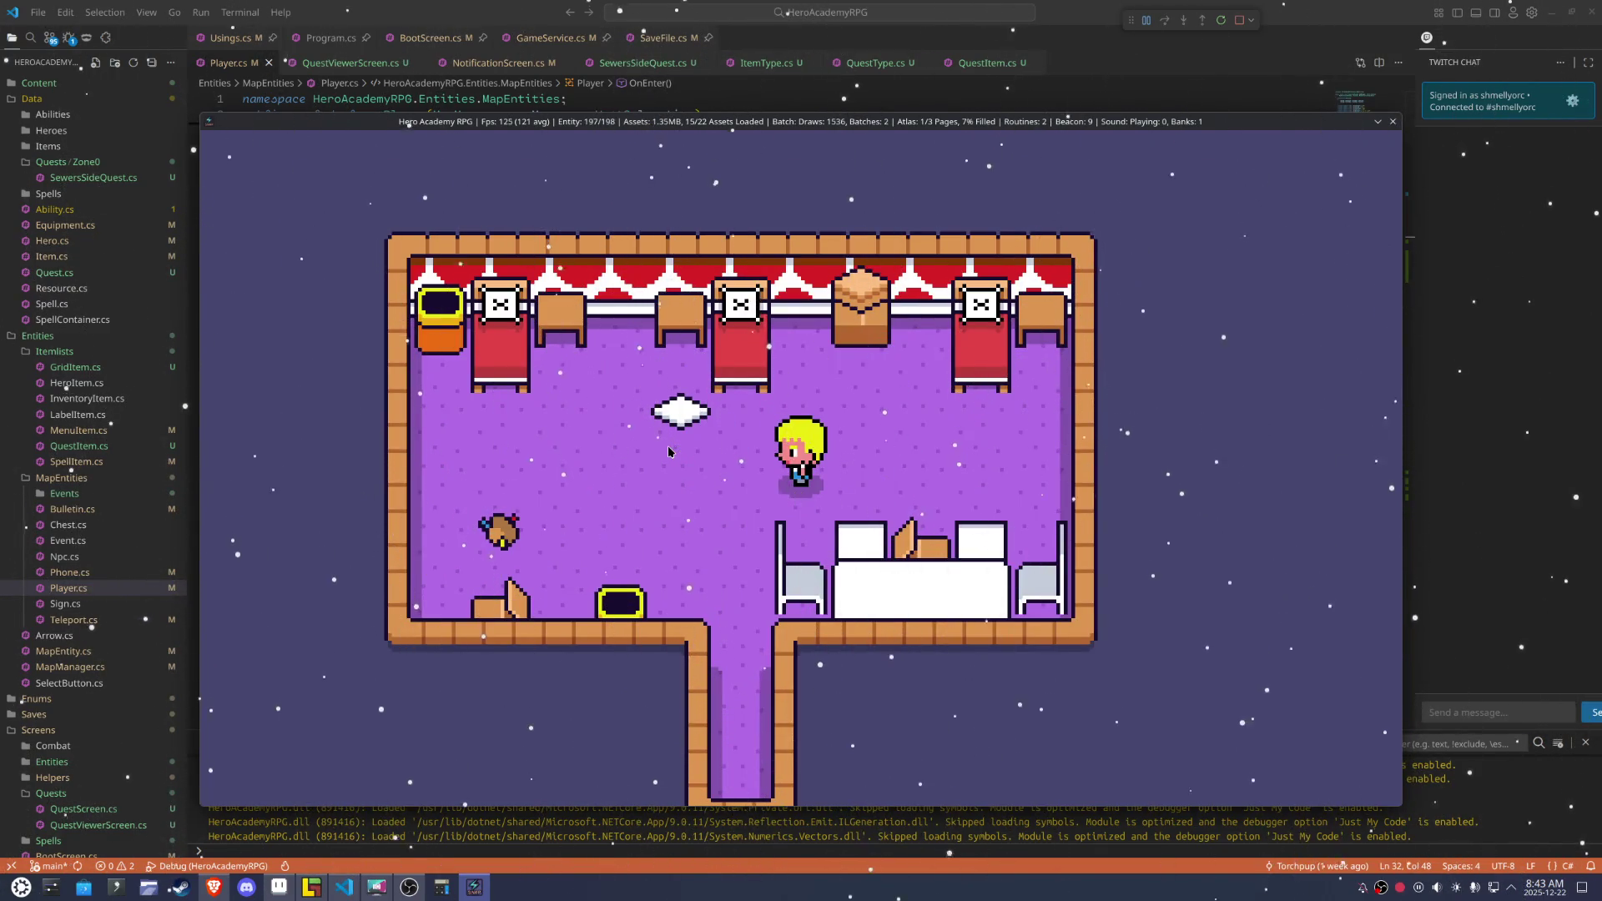
Pick up the white cushion, toggle the party menu, and walk right leaving the cushion
key(Left)
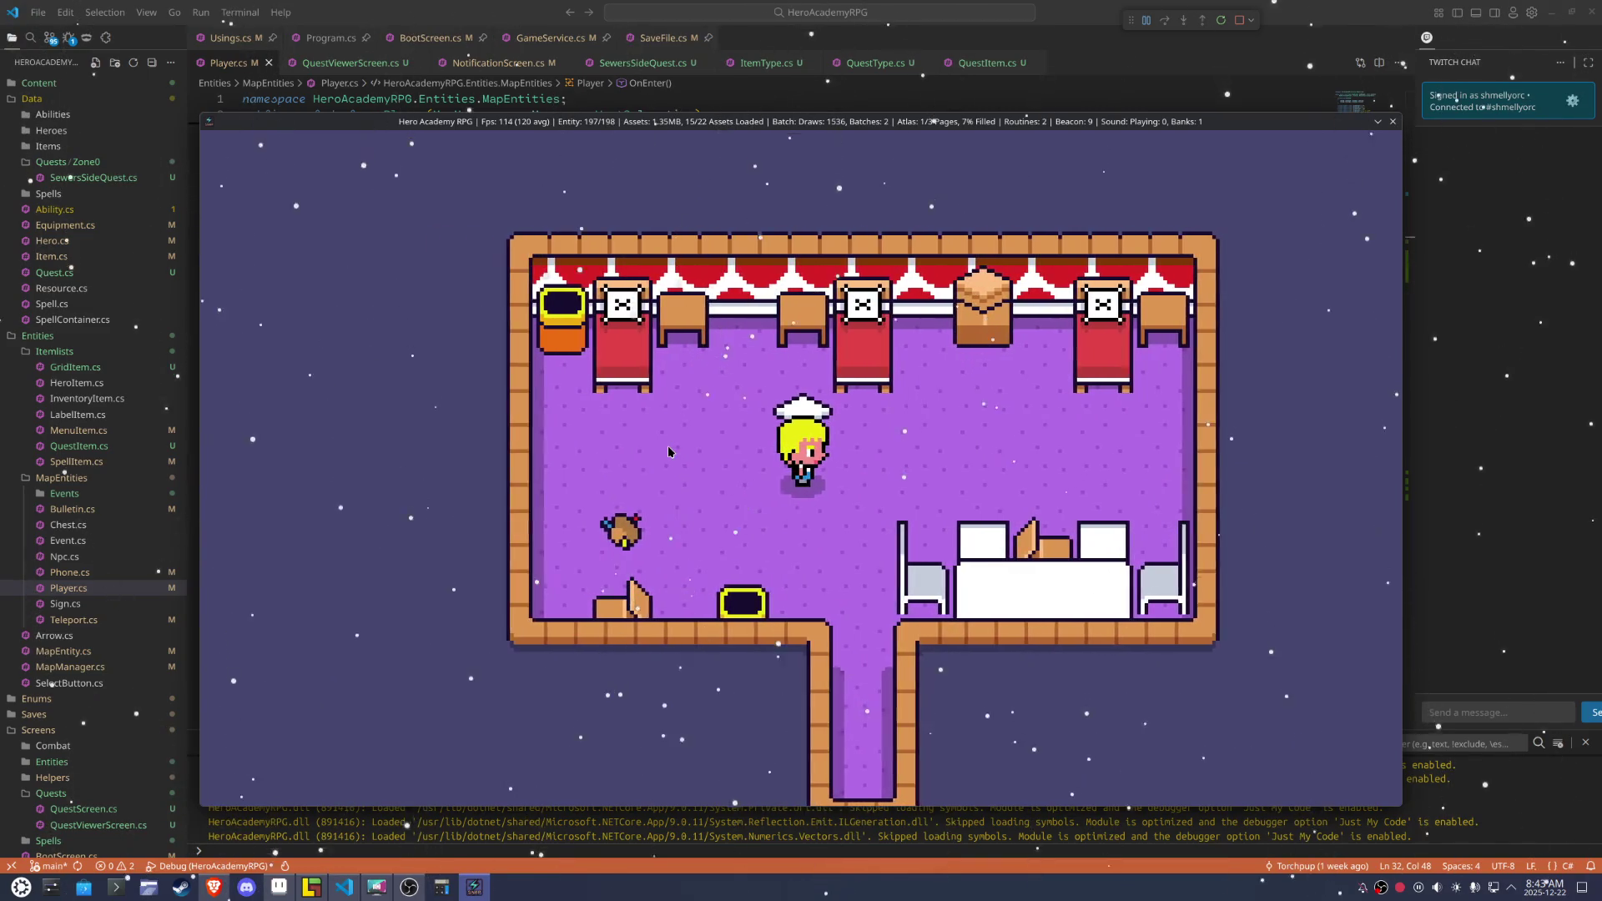
key(Escape)
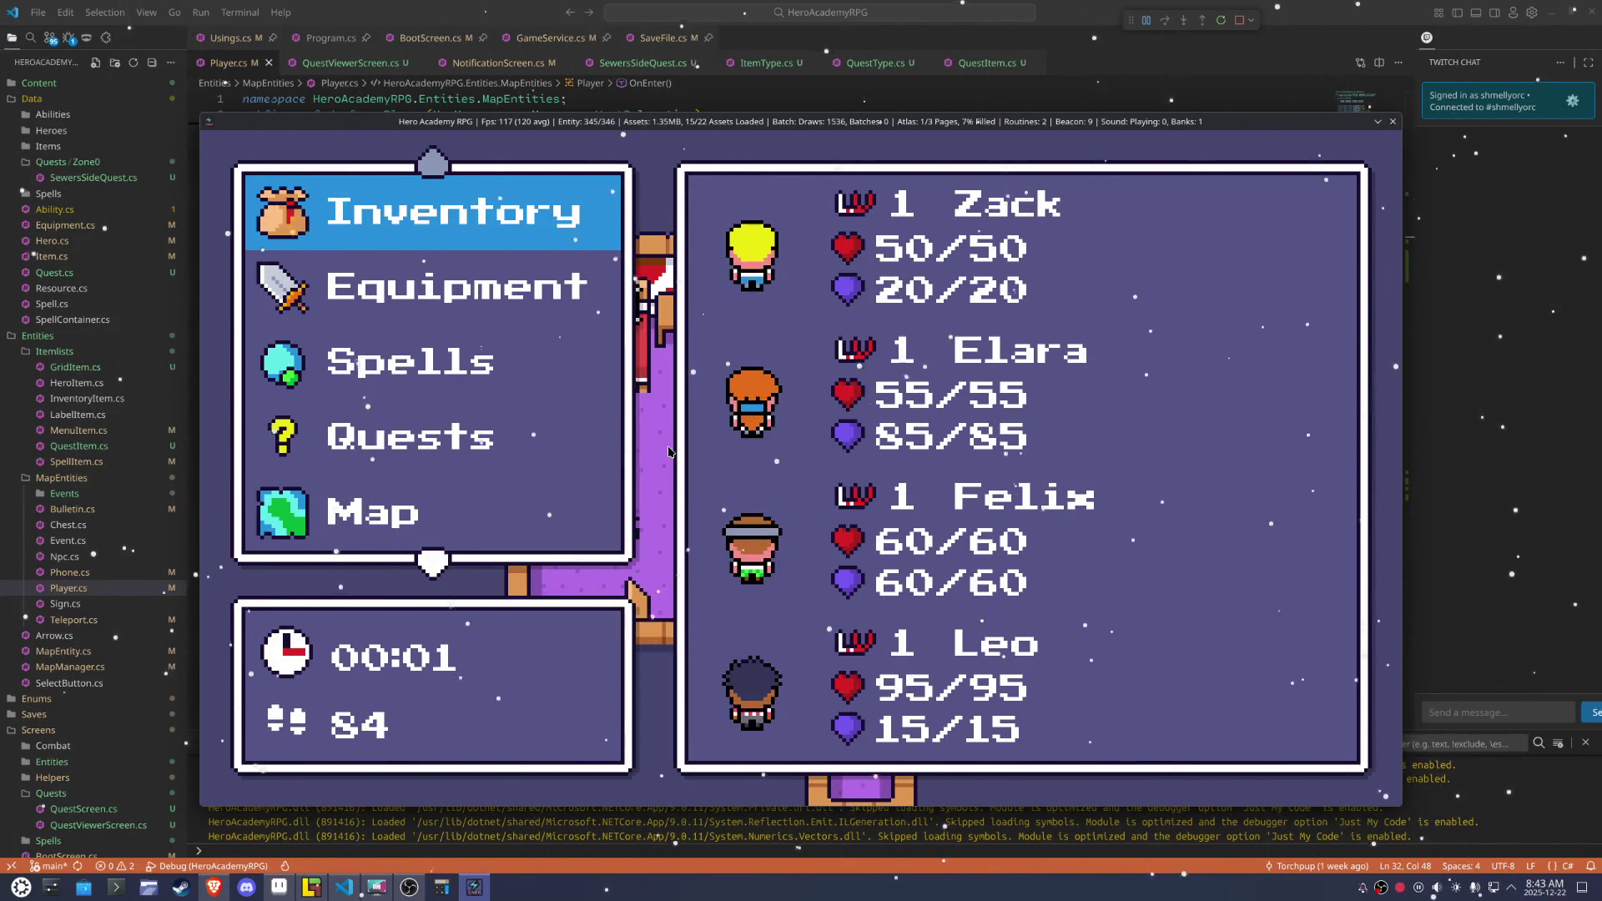
key(Escape)
key(Right)
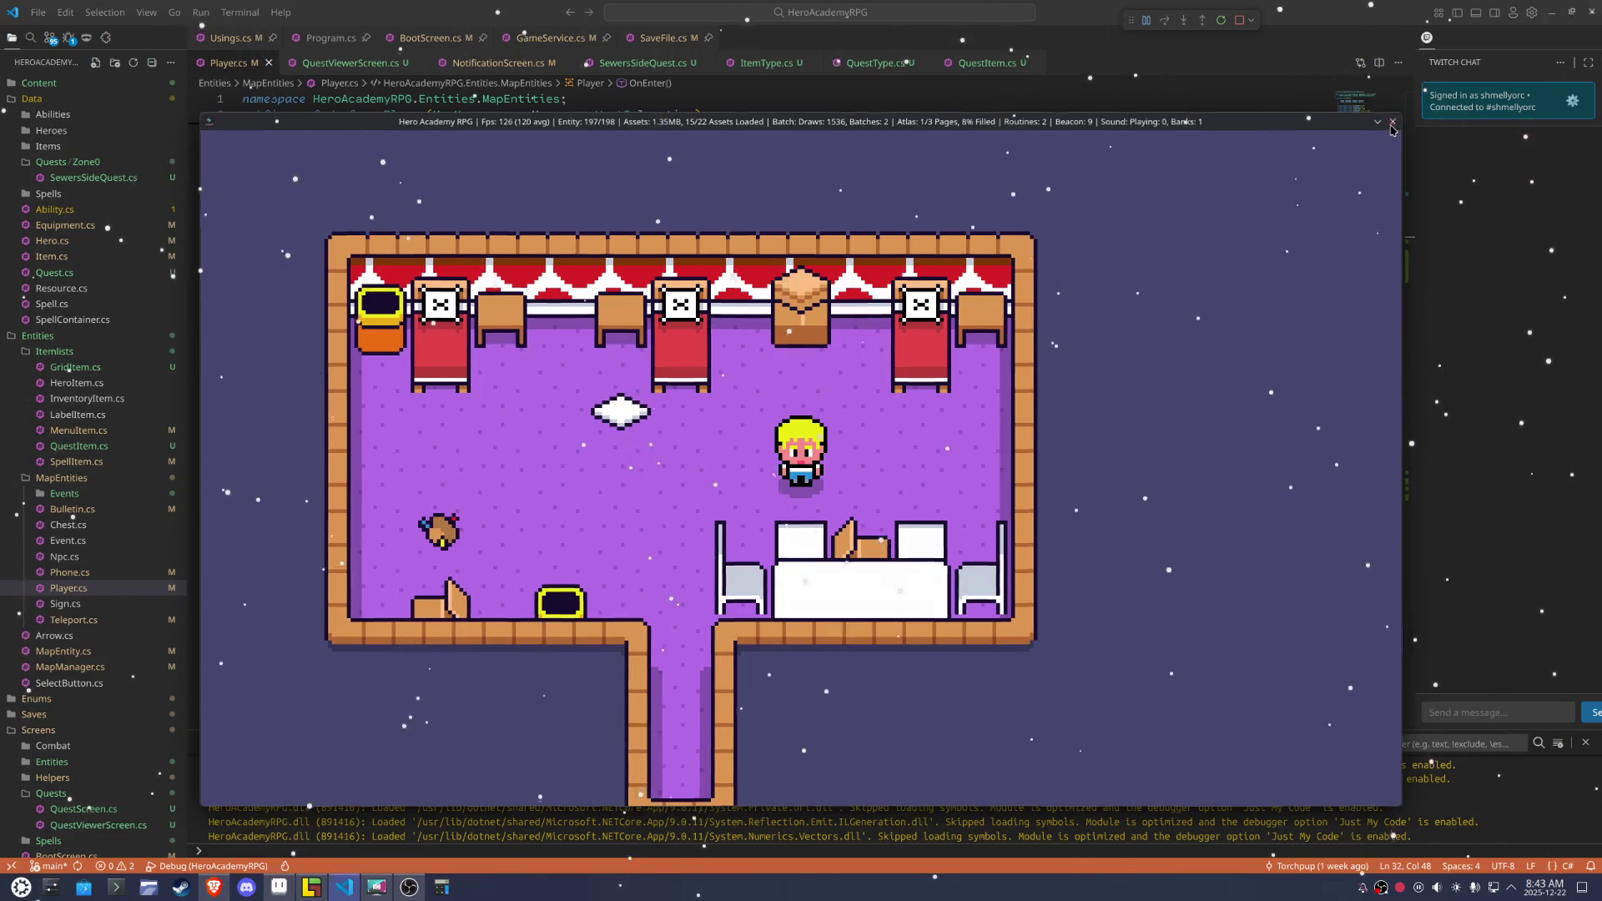
Close the game and create a new C# class named UnitFollow in the MapEntities folder
click(1392, 123)
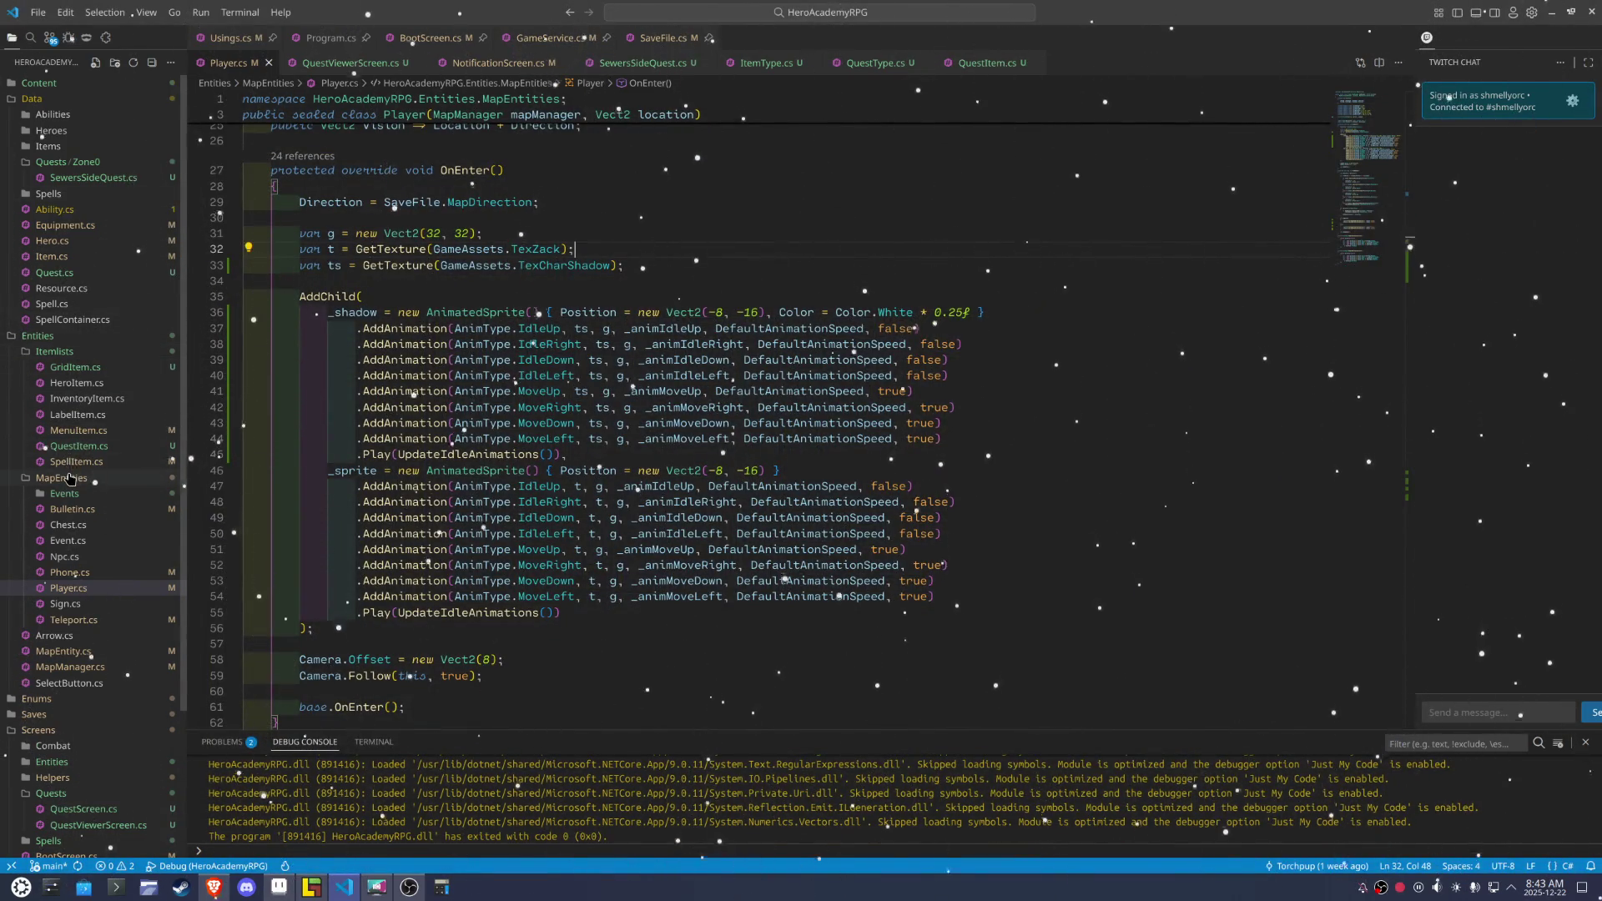
right_click(71, 479)
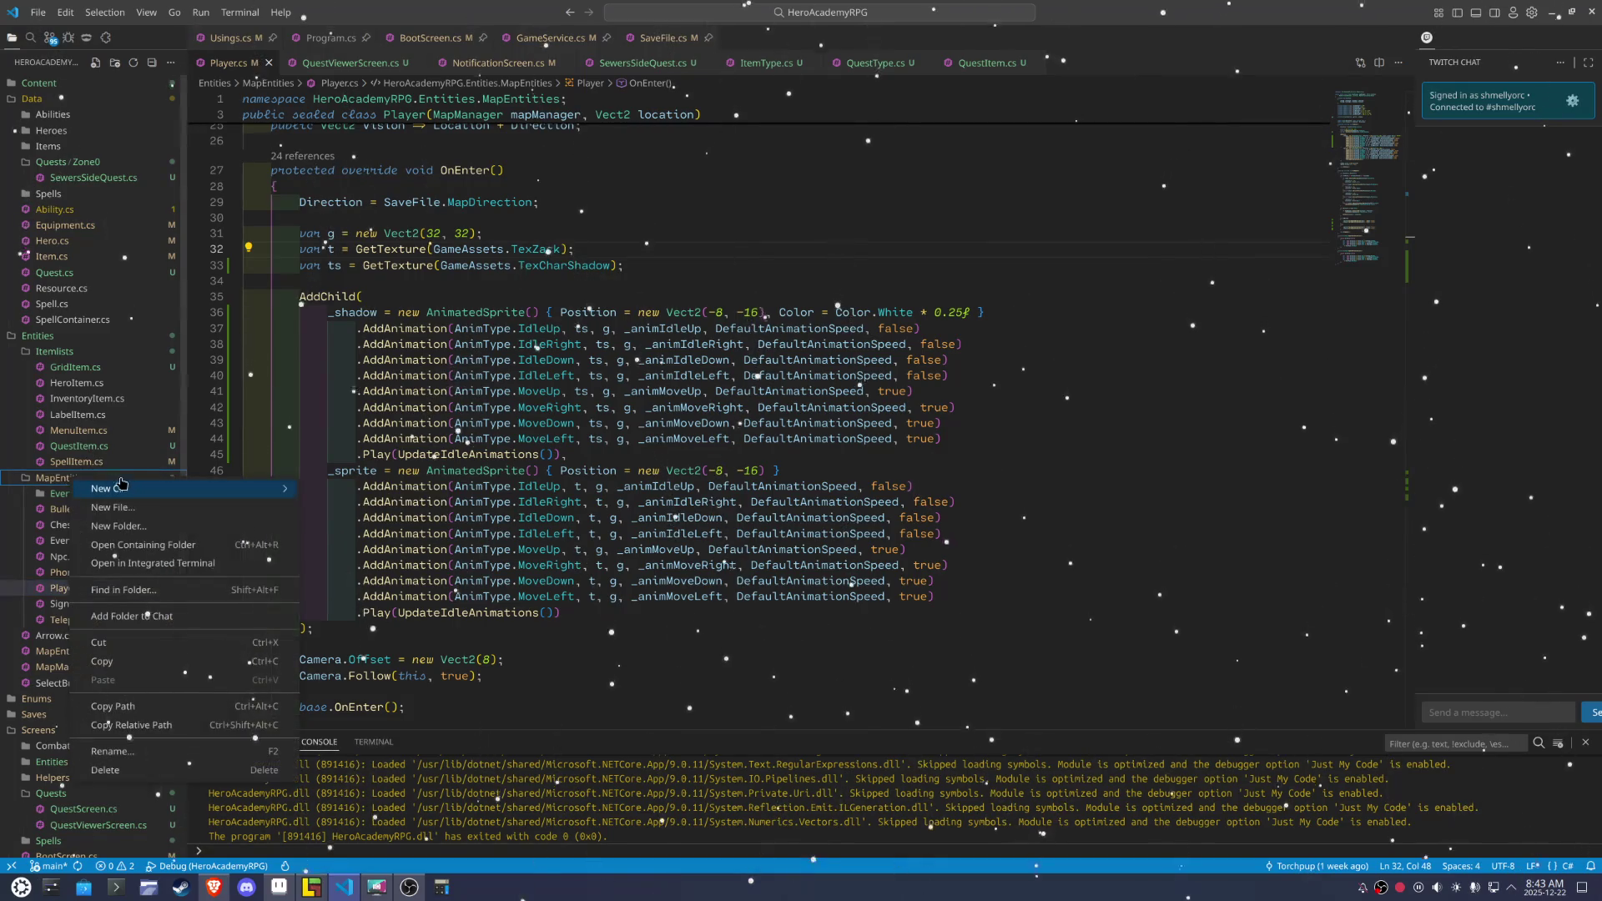
mouse_move(167, 487)
click(385, 486)
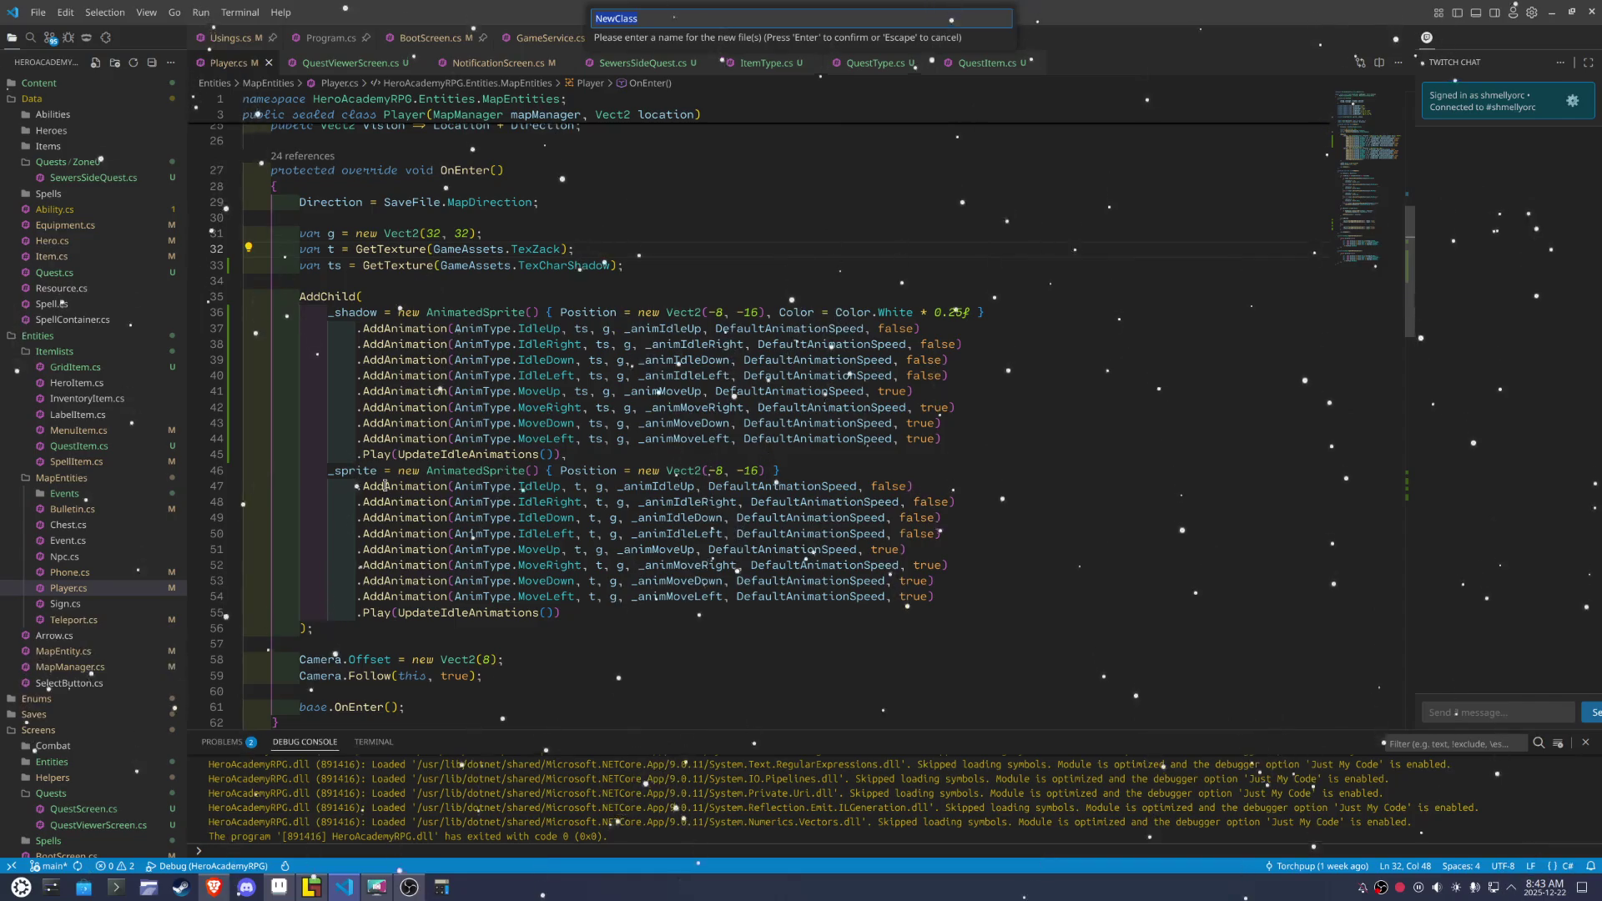
text(tF)
text(ollow)
key(Return)
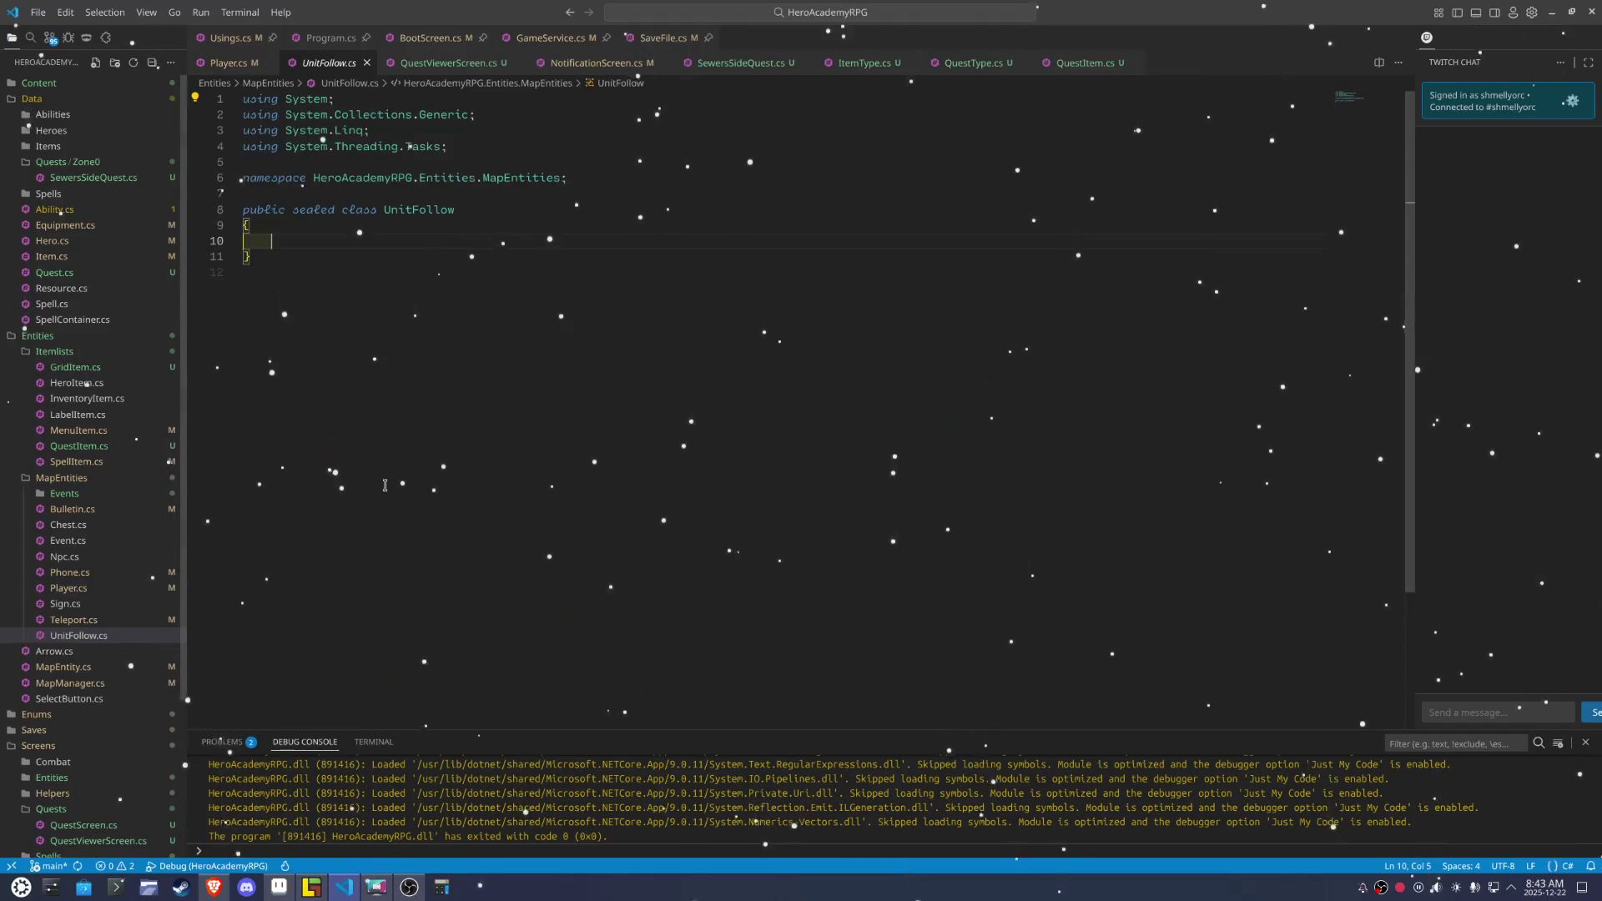
Make UnitFollow inherit from MapEntity, cleaning up stray parentheses
text(()
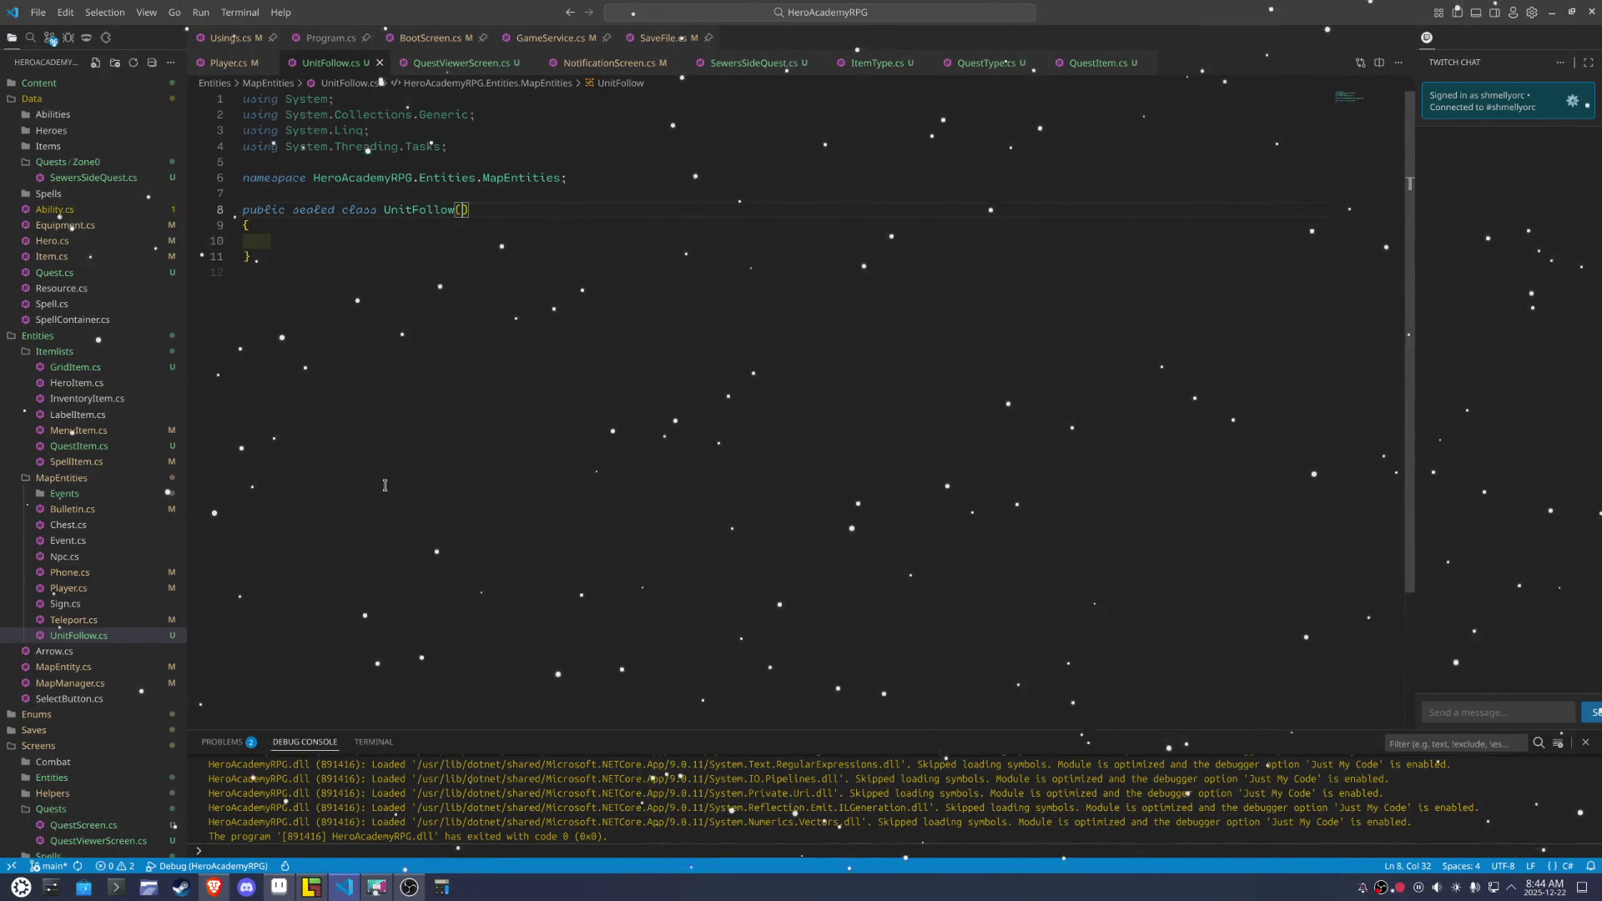
text() : Ma)
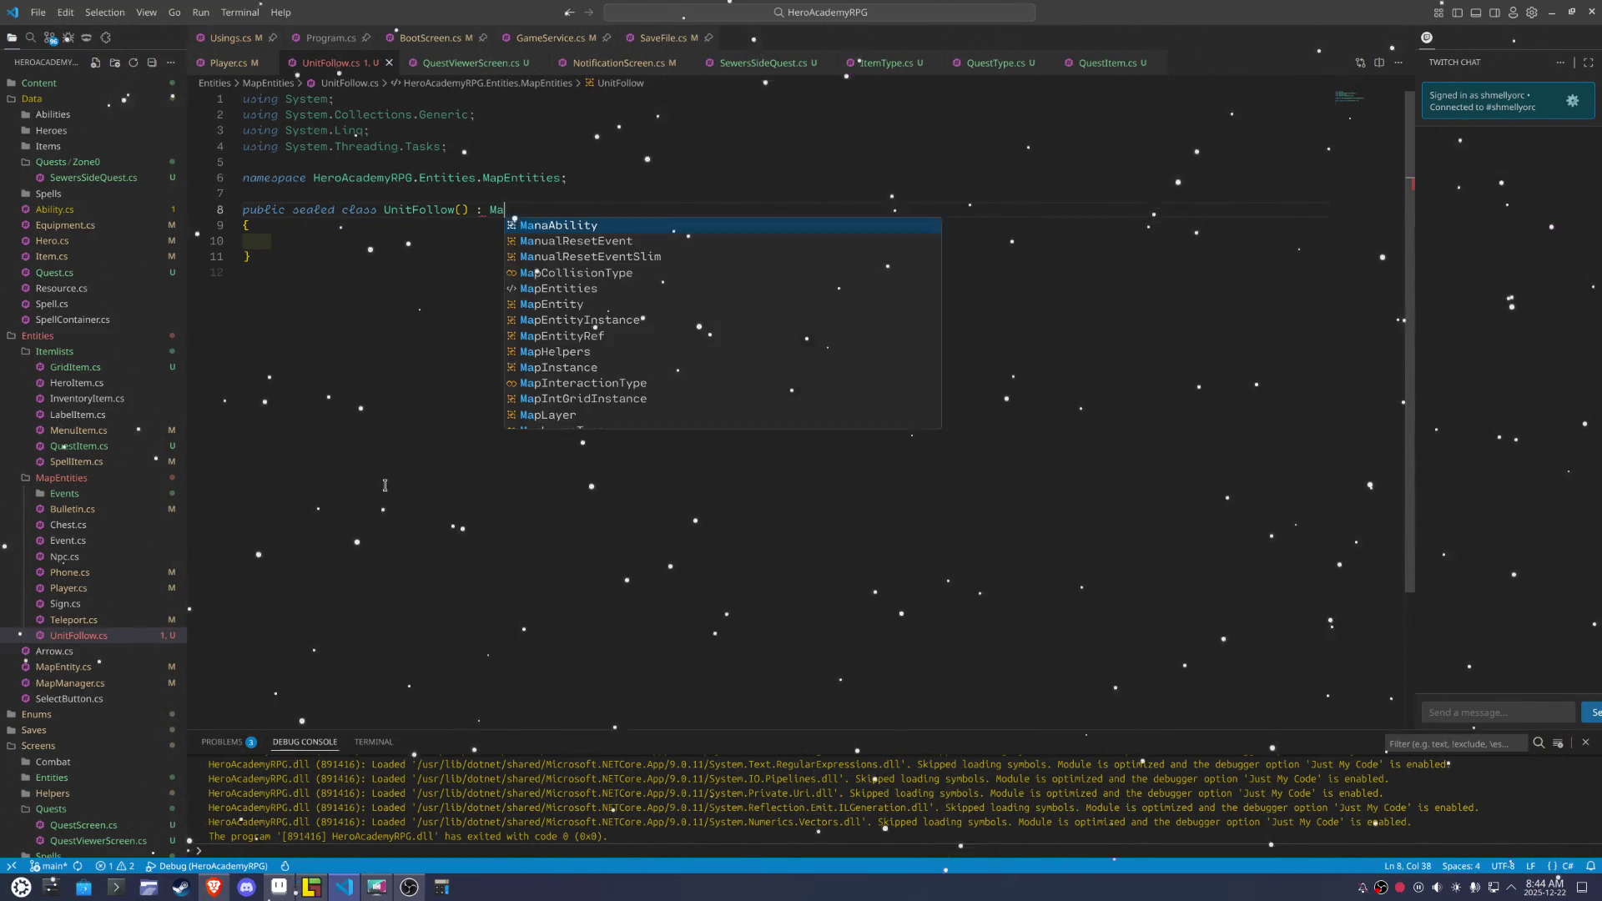
text(pEnt)
key(Down)
key(Tab)
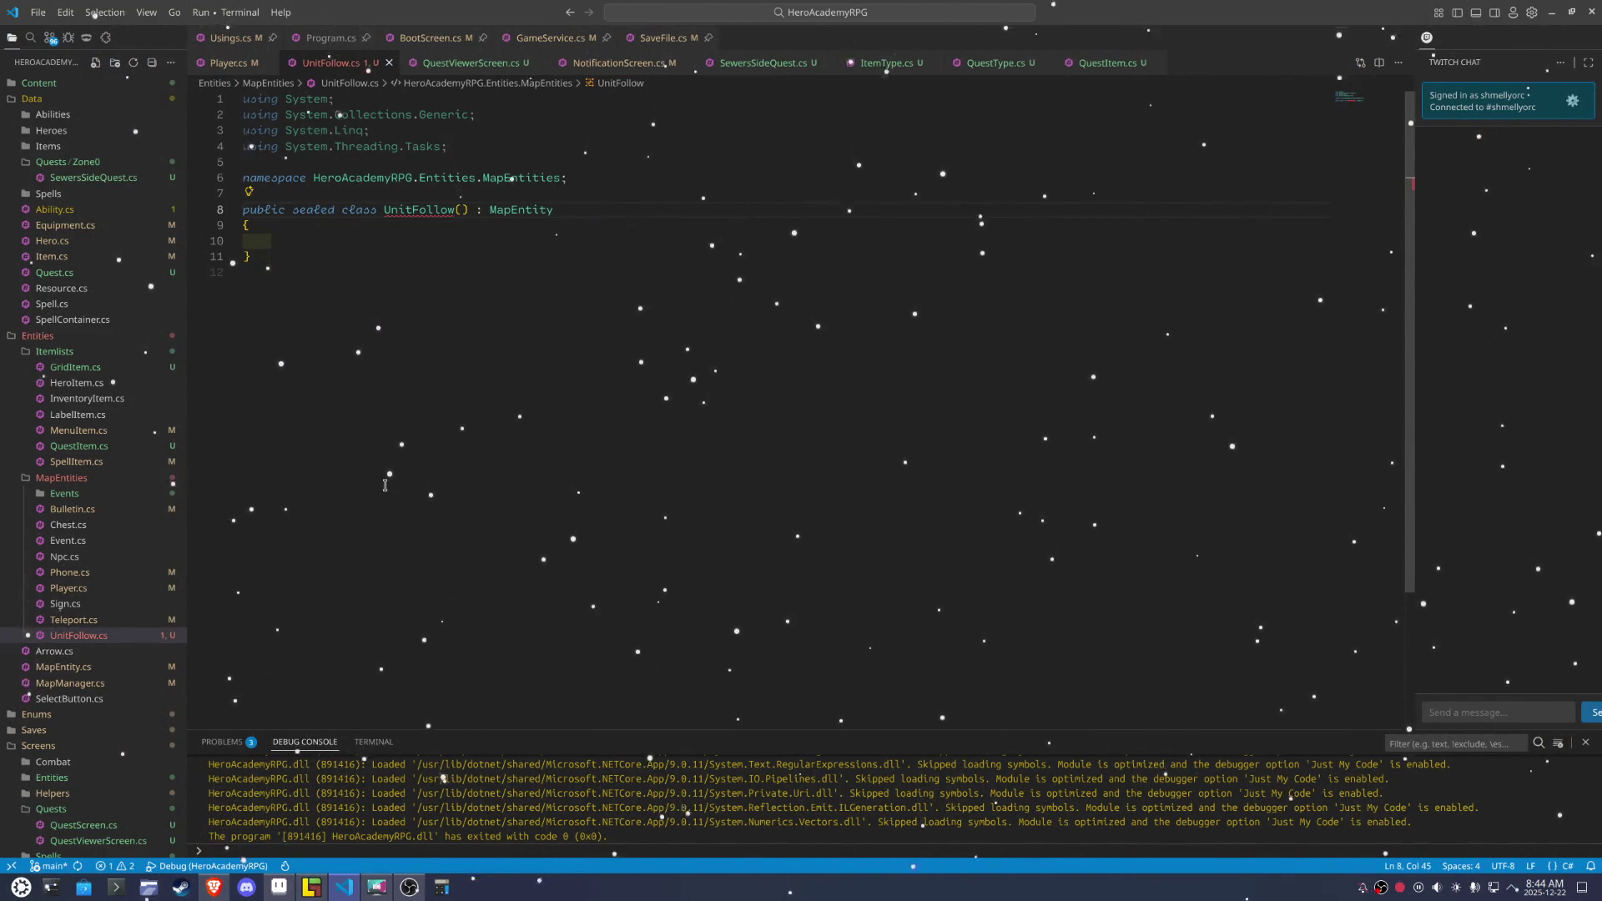
key(Left)
key(BackSpace)
key(BackSpace)
key(End)
text(()
key(BackSpace)
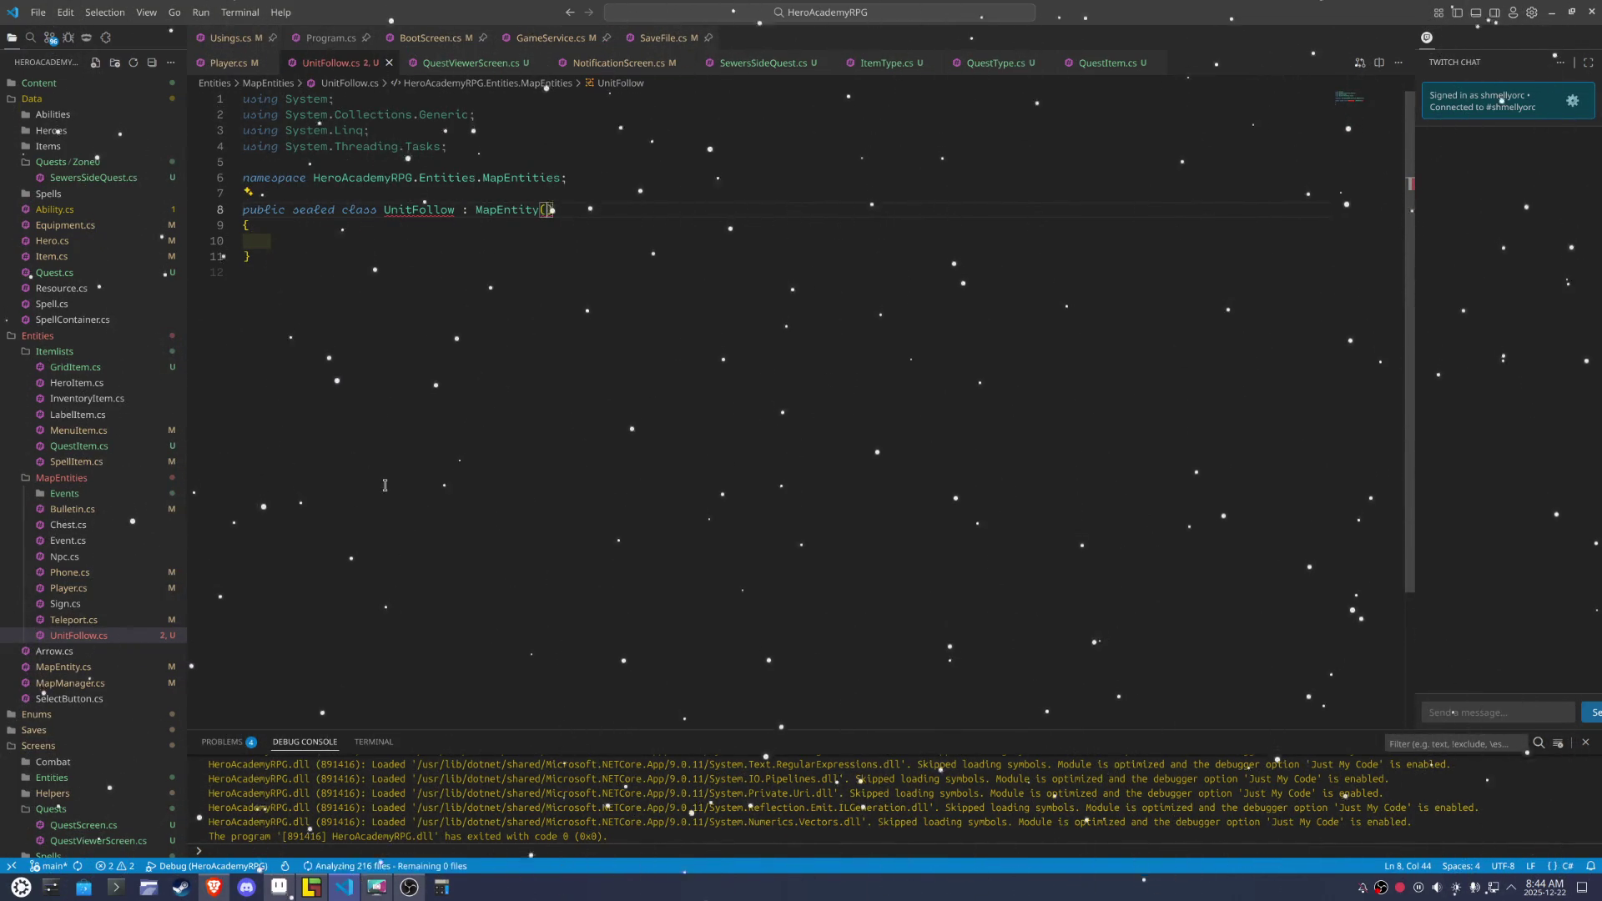
key(Left)
key(Left)
key(Left)
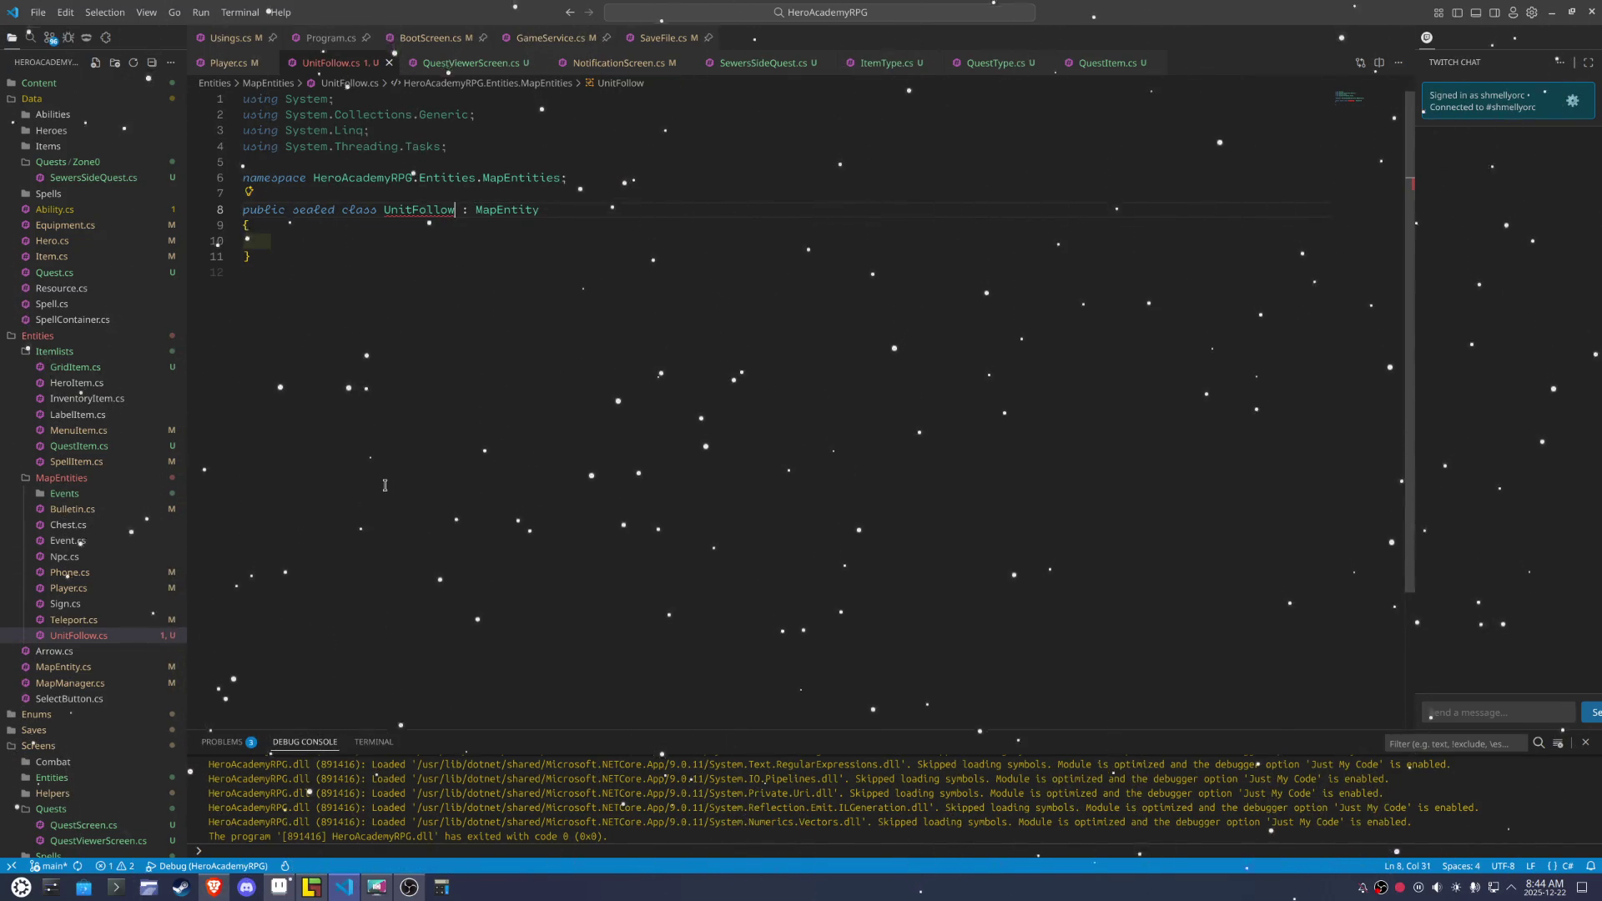
Generate the location-and-type base constructor via Quick Fix and delete the using directives
key(ctrl+comma)
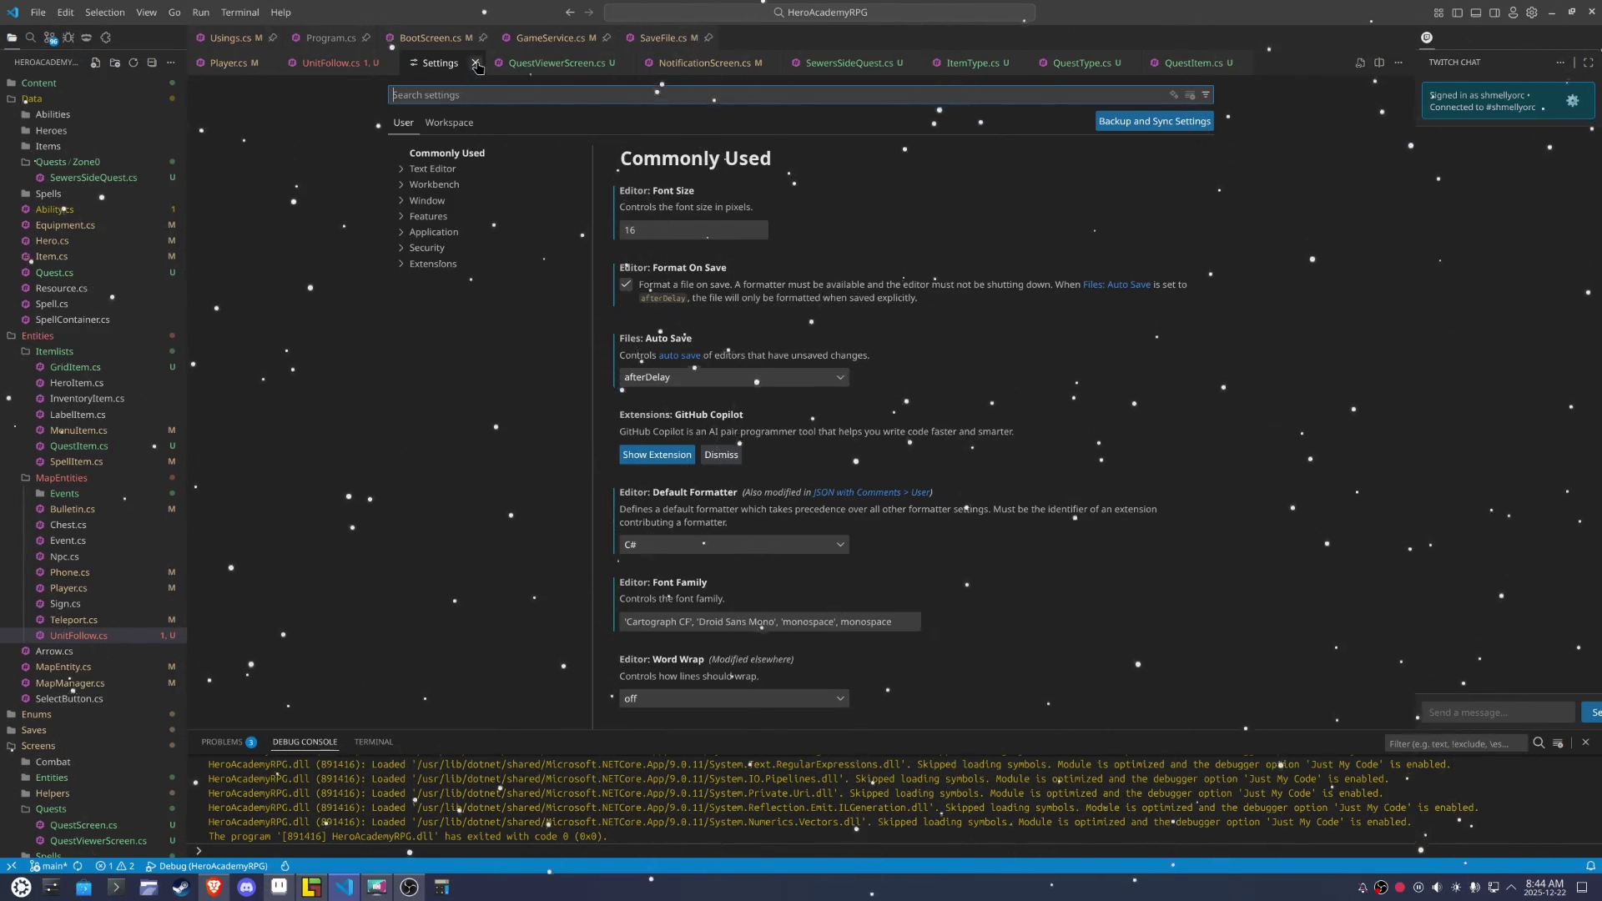
click(476, 63)
key(ctrl+period)
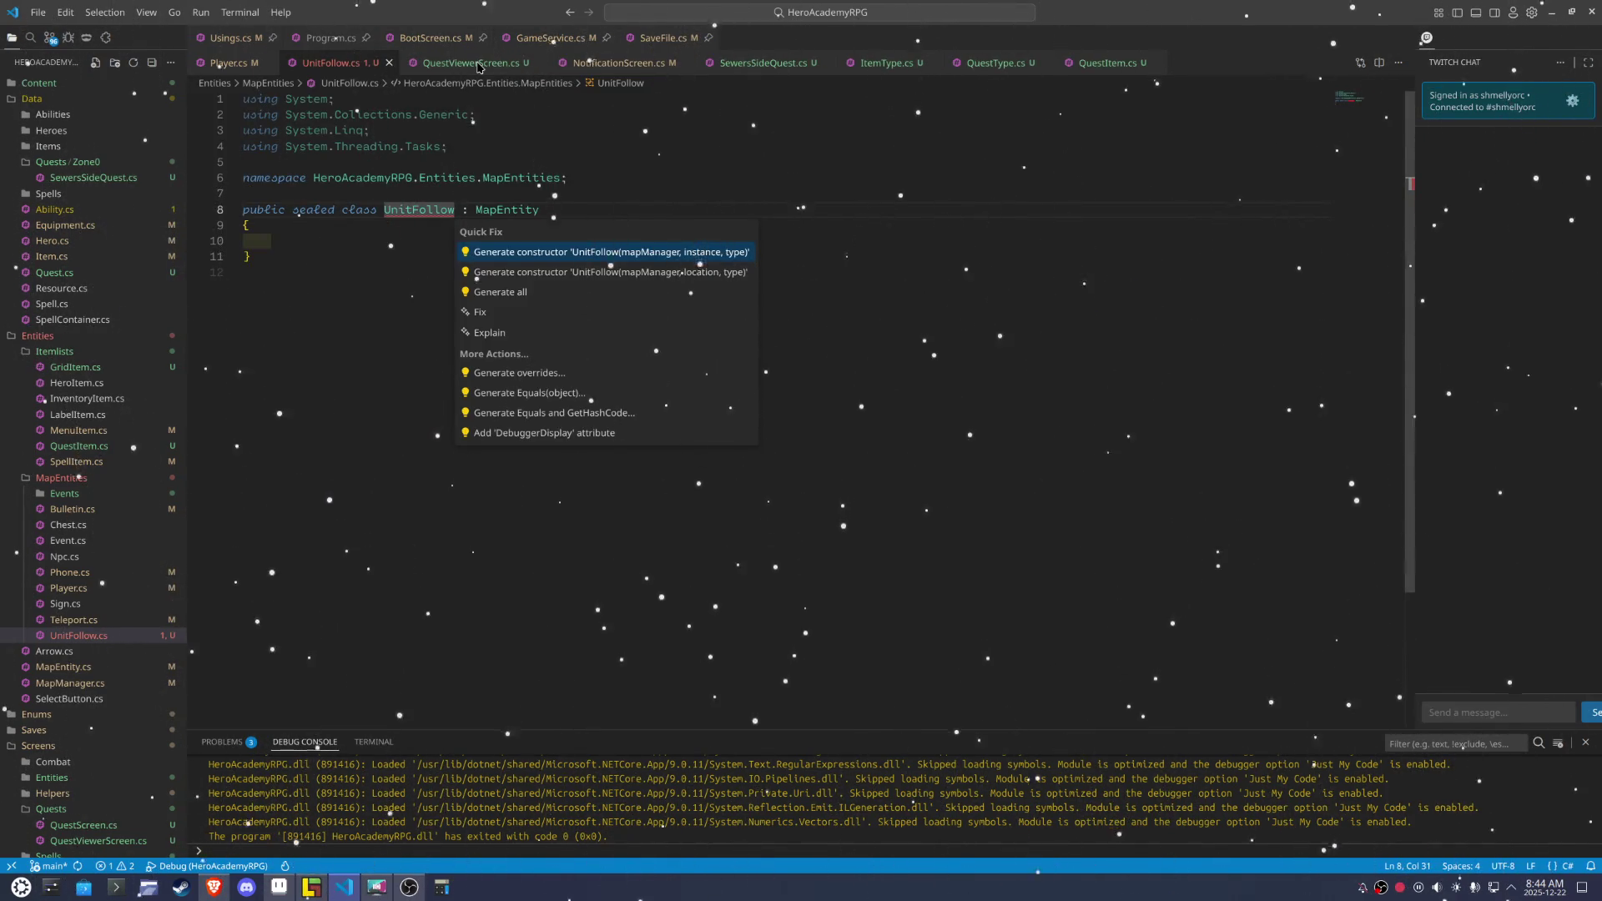
key(Down)
key(Return)
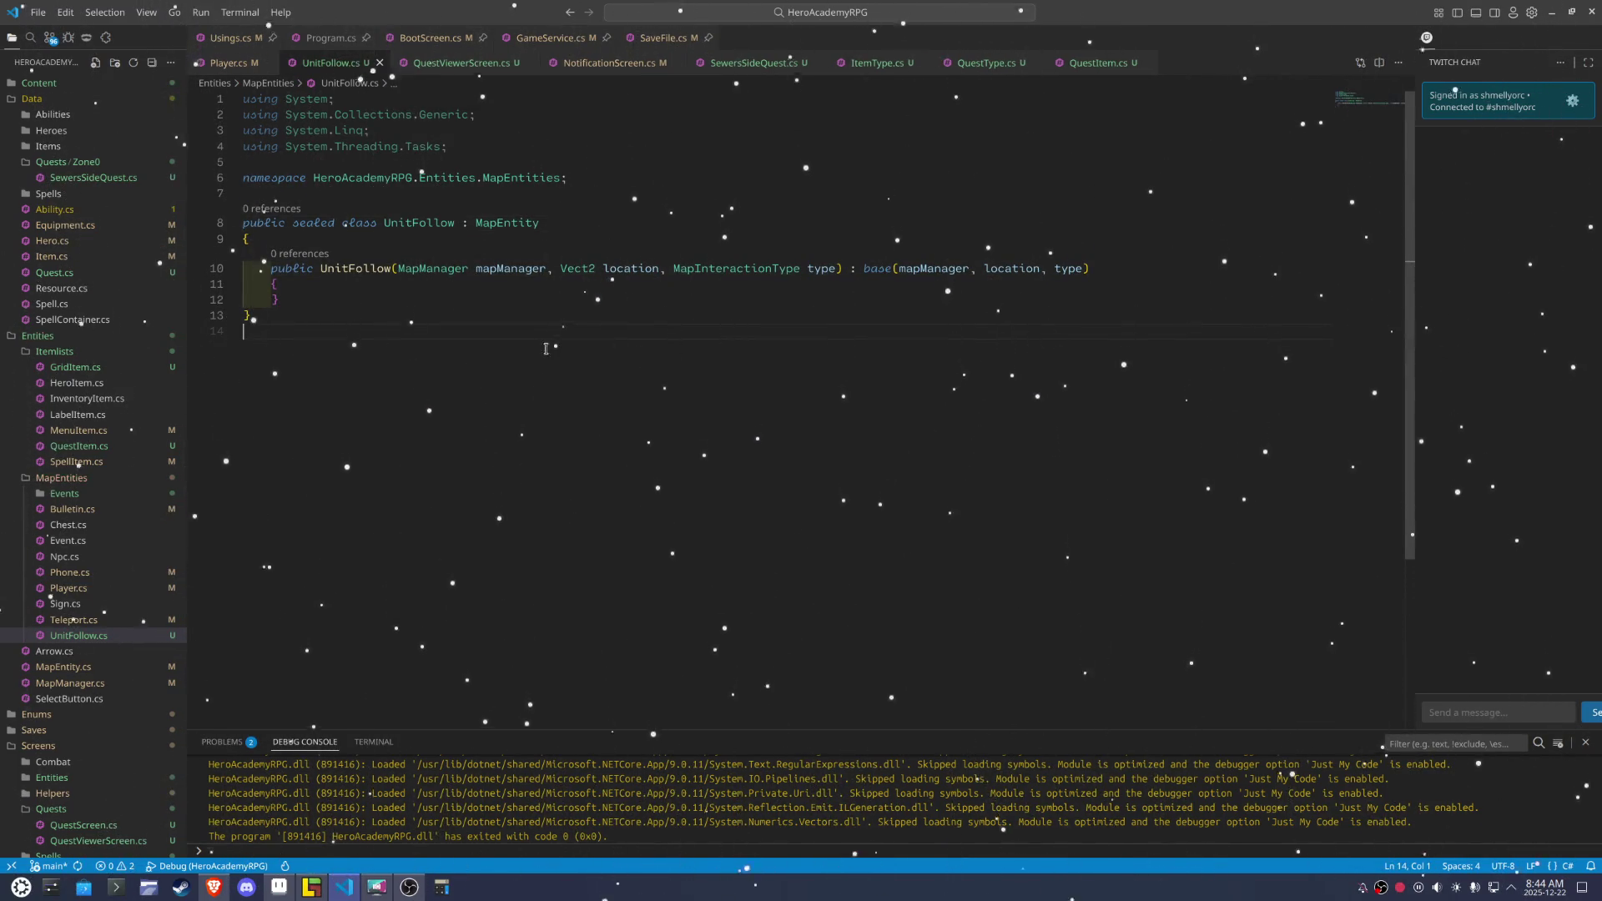
drag(448, 146, 242, 98)
key(Delete)
key(Delete)
key(Delete)
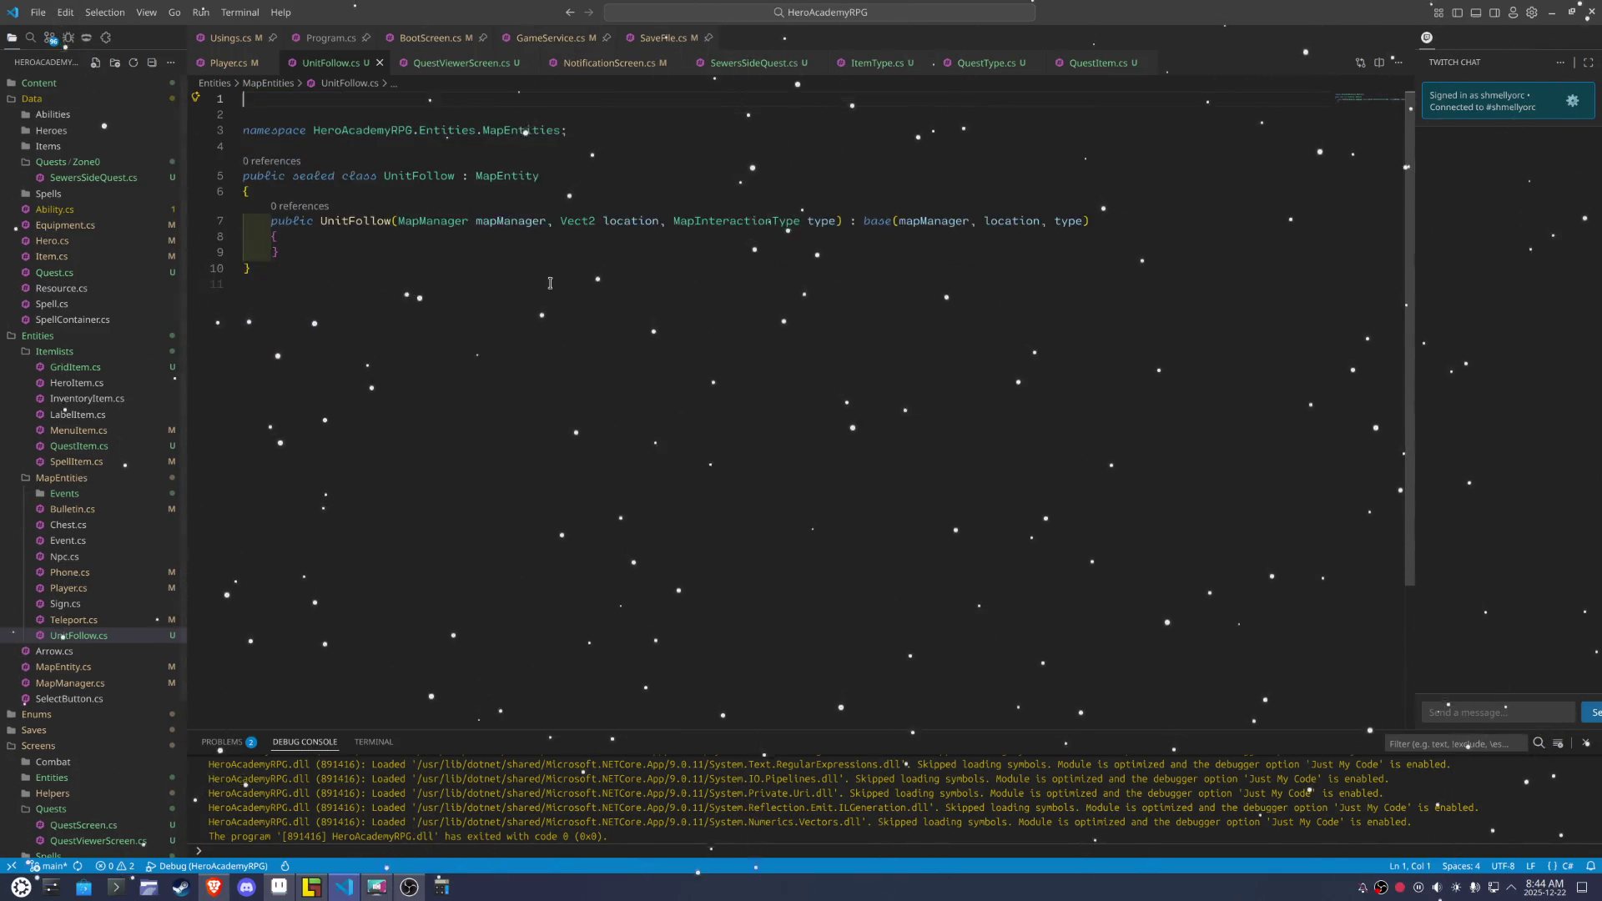
Remove the type parameter and pass MapInteractionType.None to the base constructor
drag(837, 188, 661, 189)
key(Delete)
double_click(892, 189)
key(BackSpace)
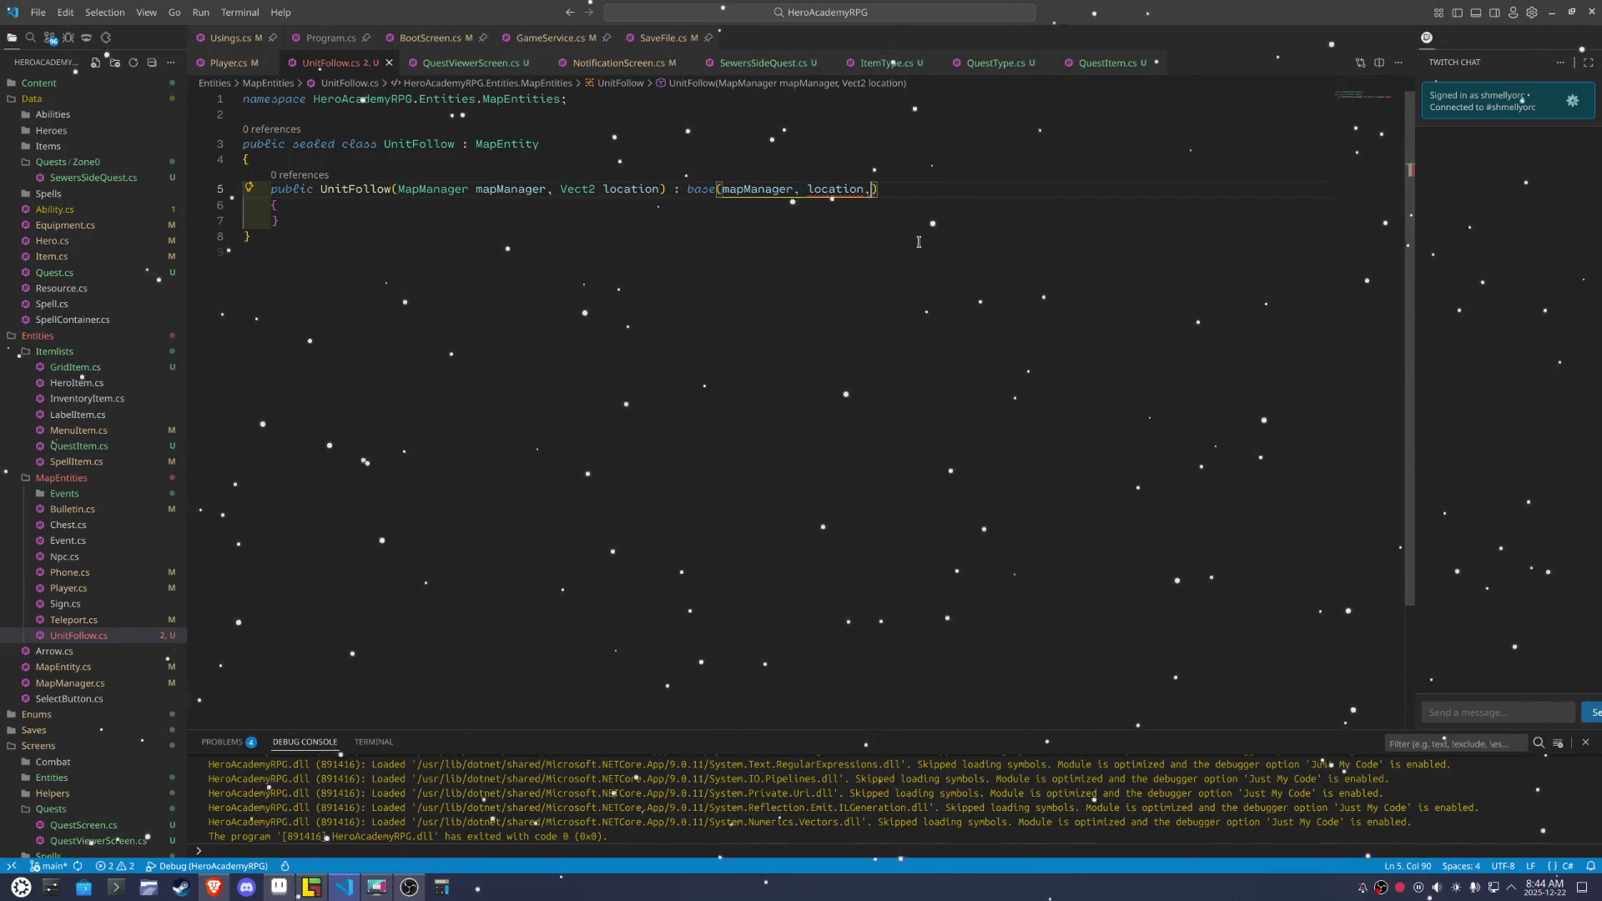
key(ctrl+space)
key(Return)
click(650, 330)
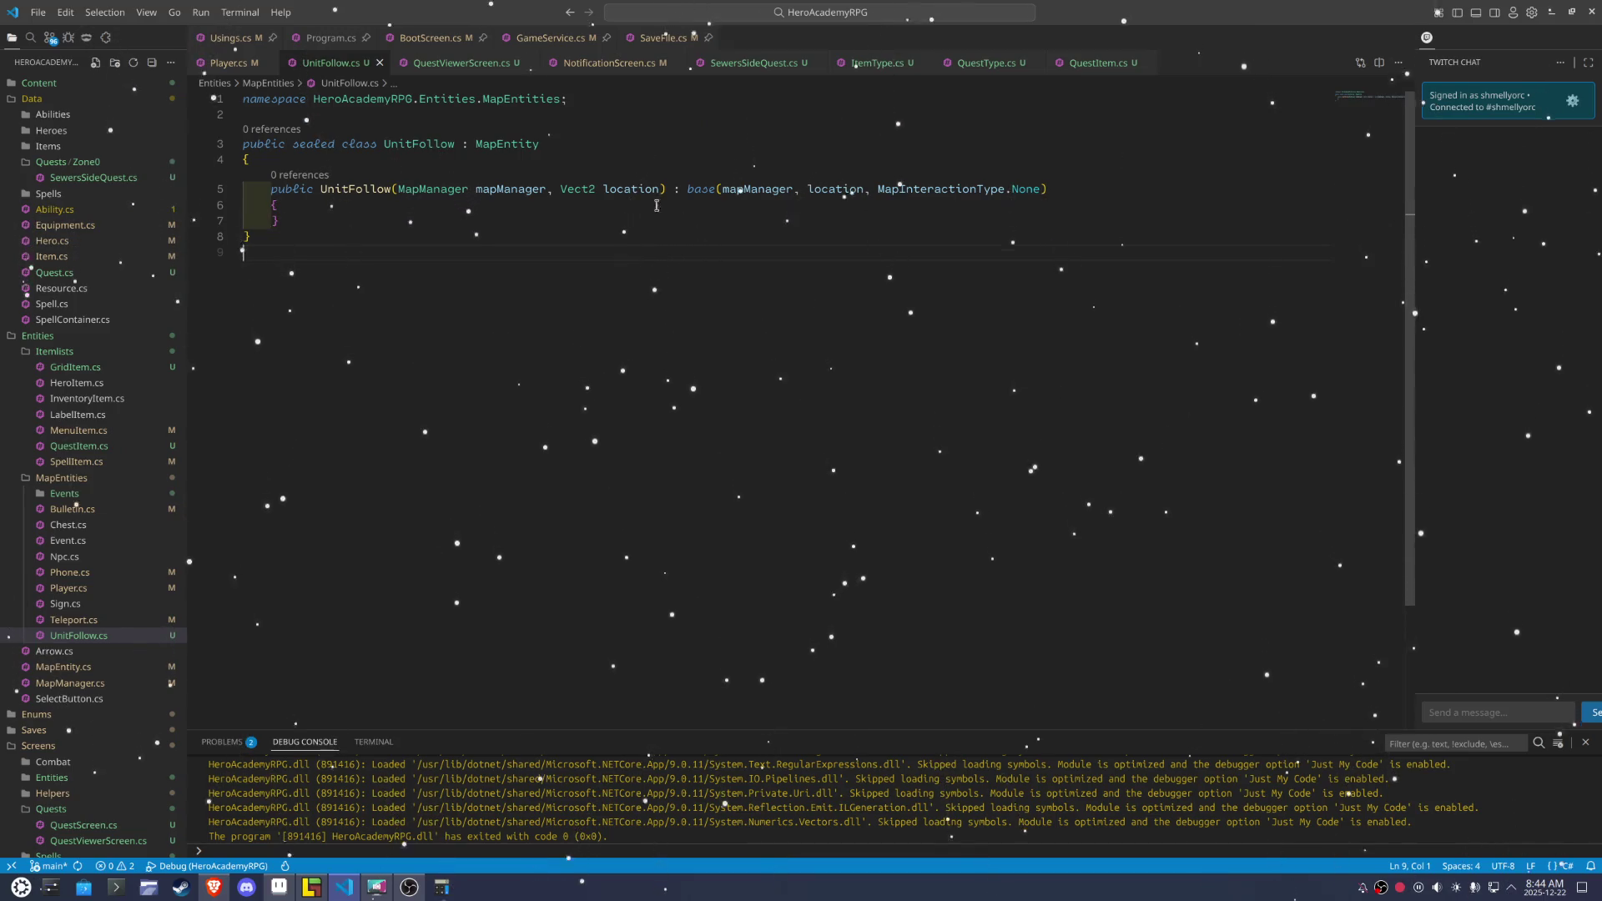
Put the base call on its own line and add an 'int index' constructor parameter
click(675, 189)
key(Return)
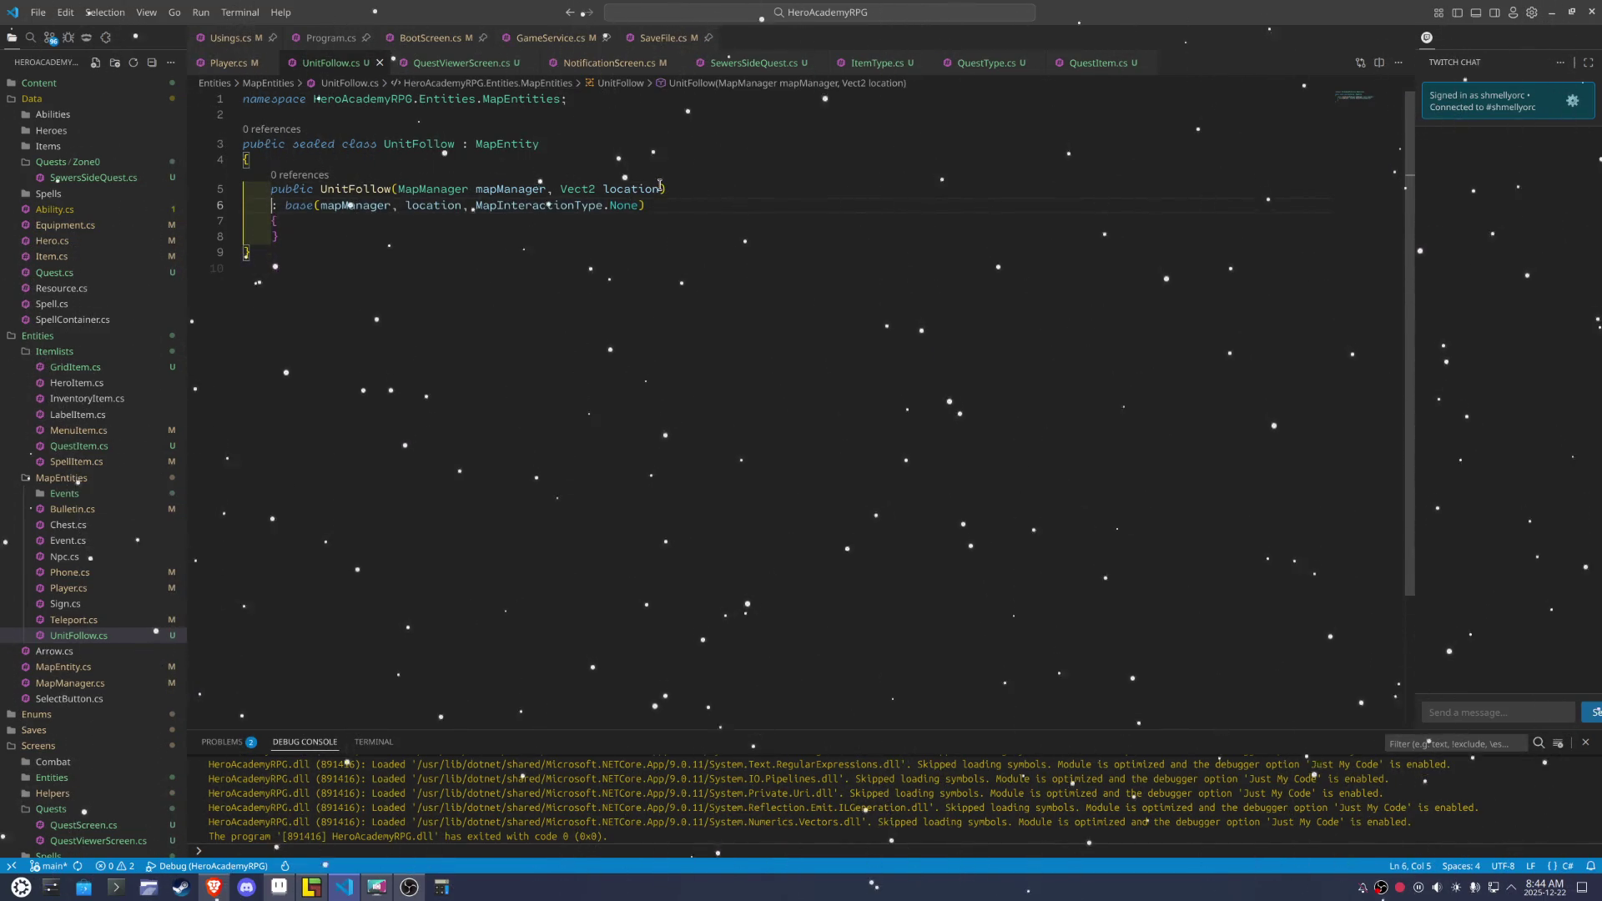
key(Up)
key(End)
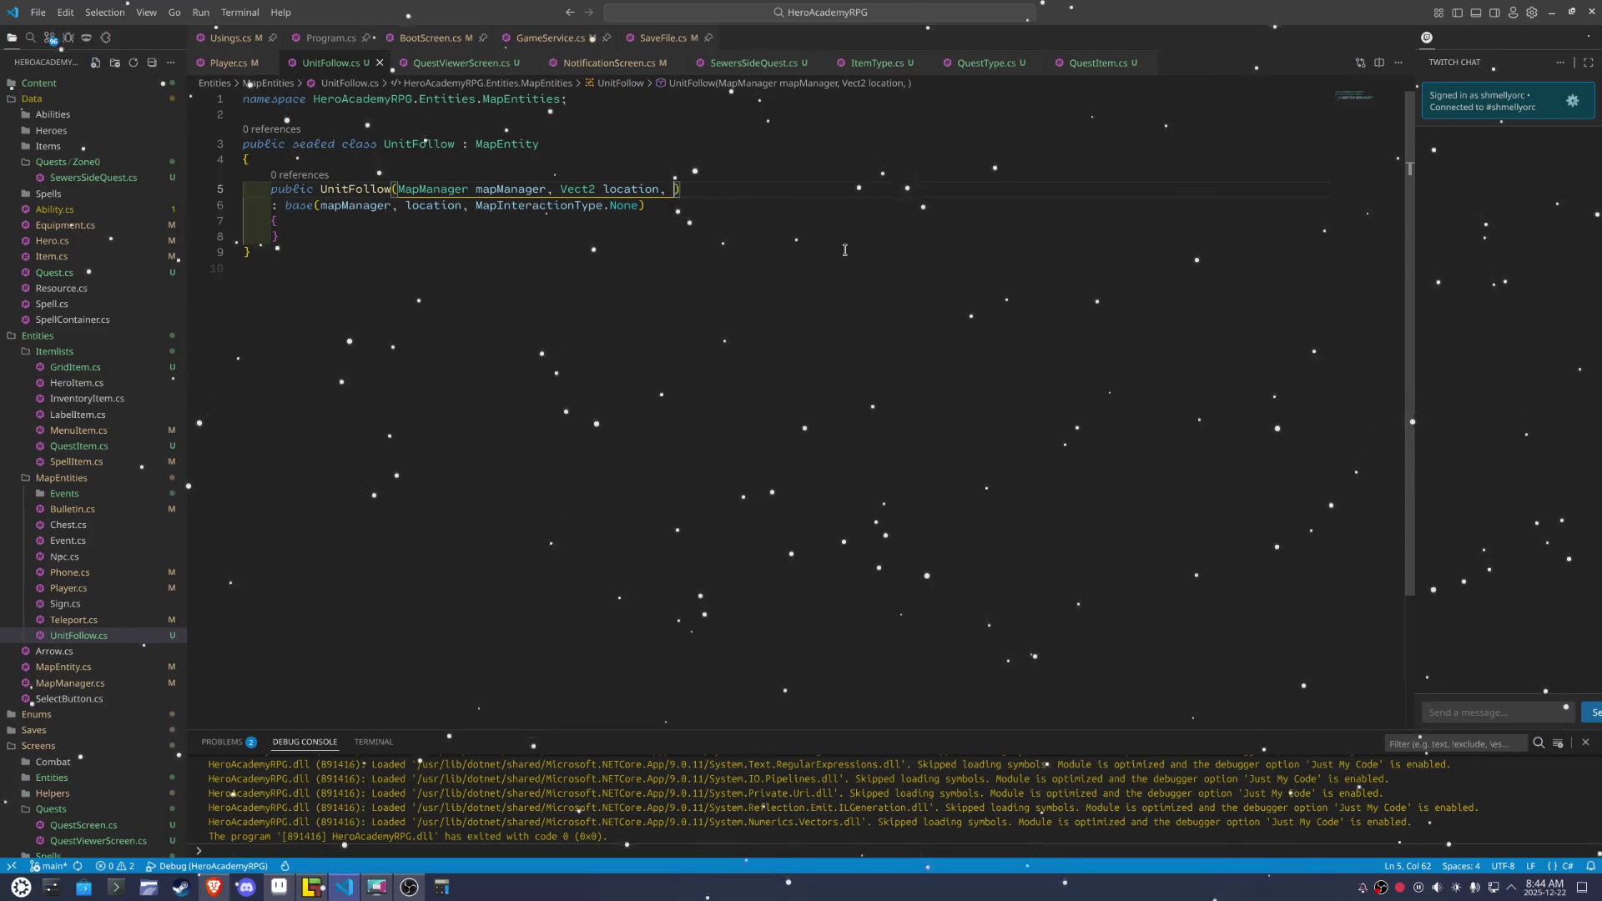
text(Ve)
key(BackSpace)
key(BackSpace)
text(int index)
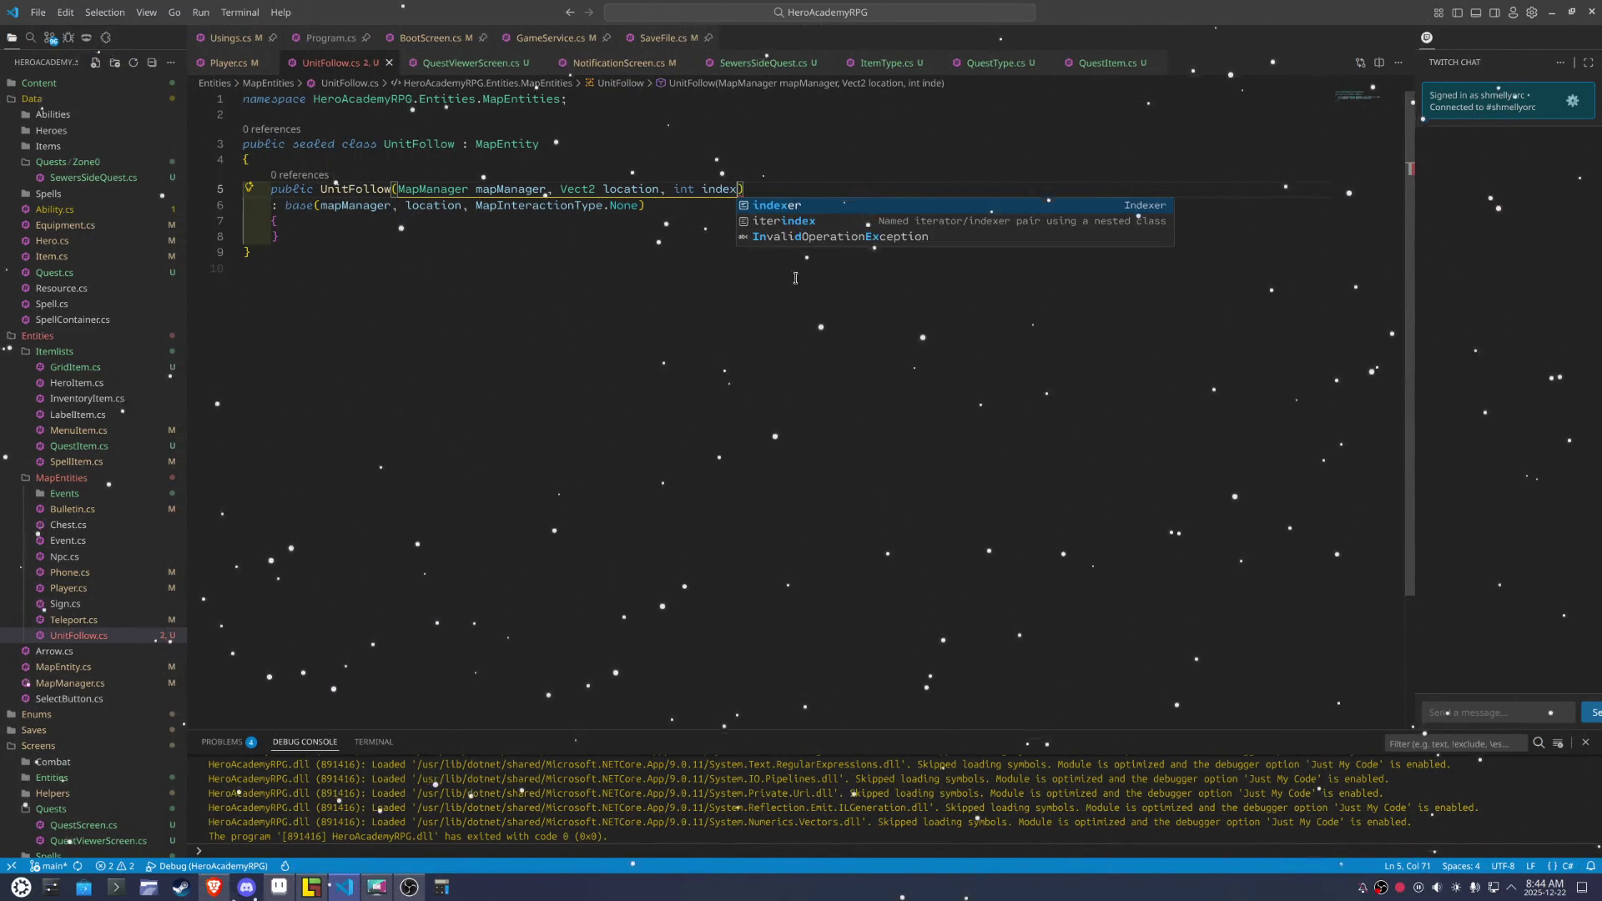
click(814, 268)
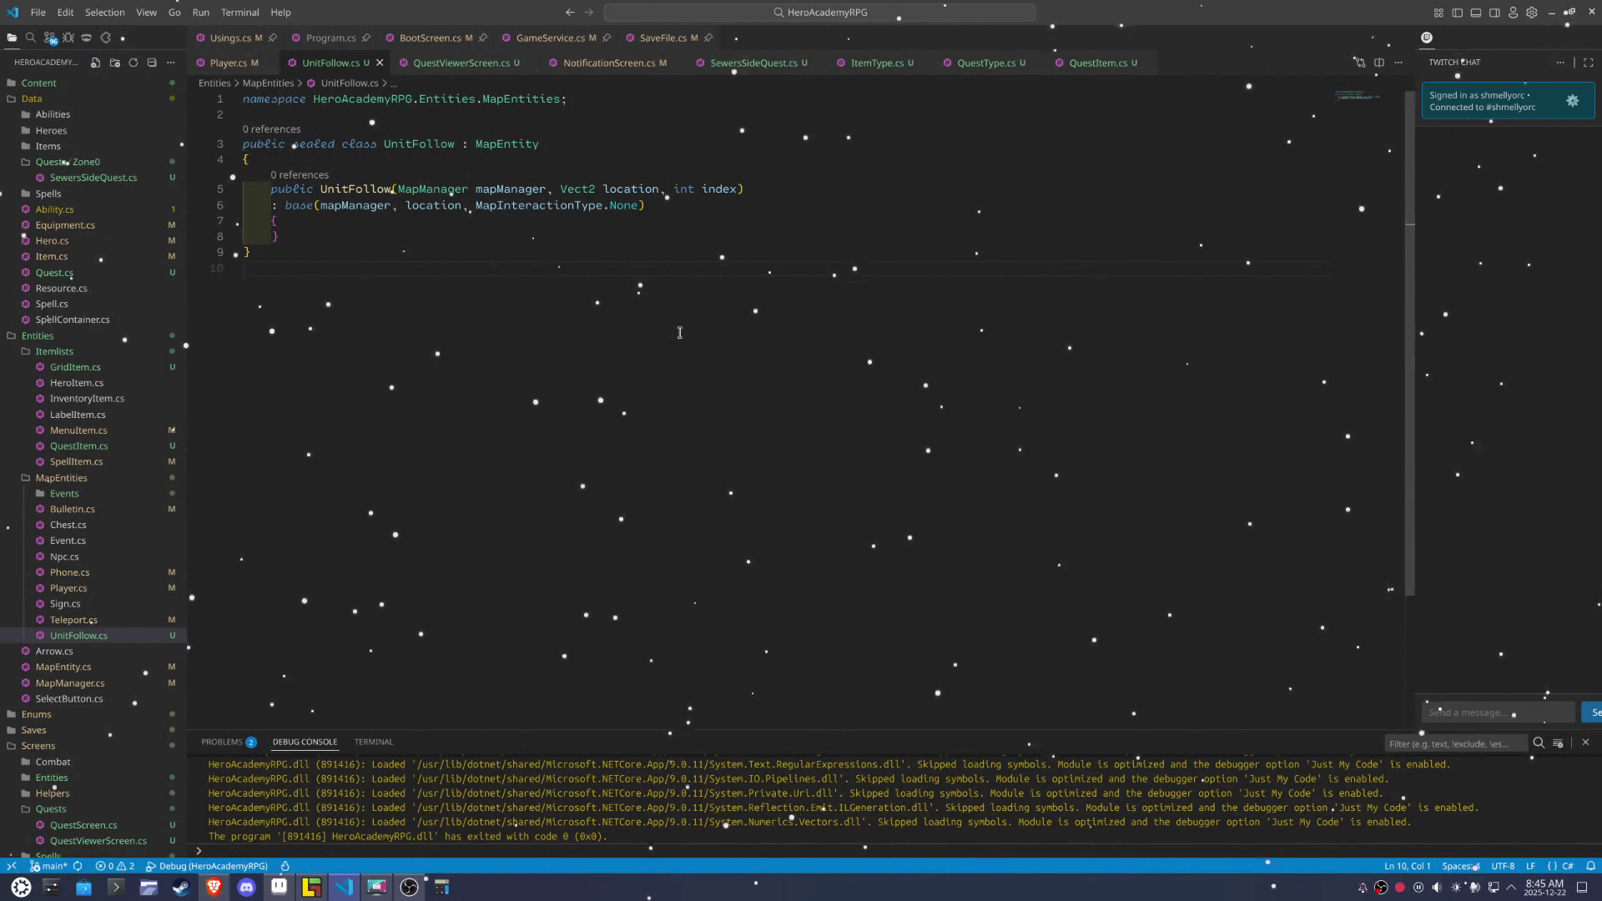
Add an OnPlayerMoved override below the constructor
key(Left)
key(Left)
key(Left)
key(Return)
key(Return)
text(override)
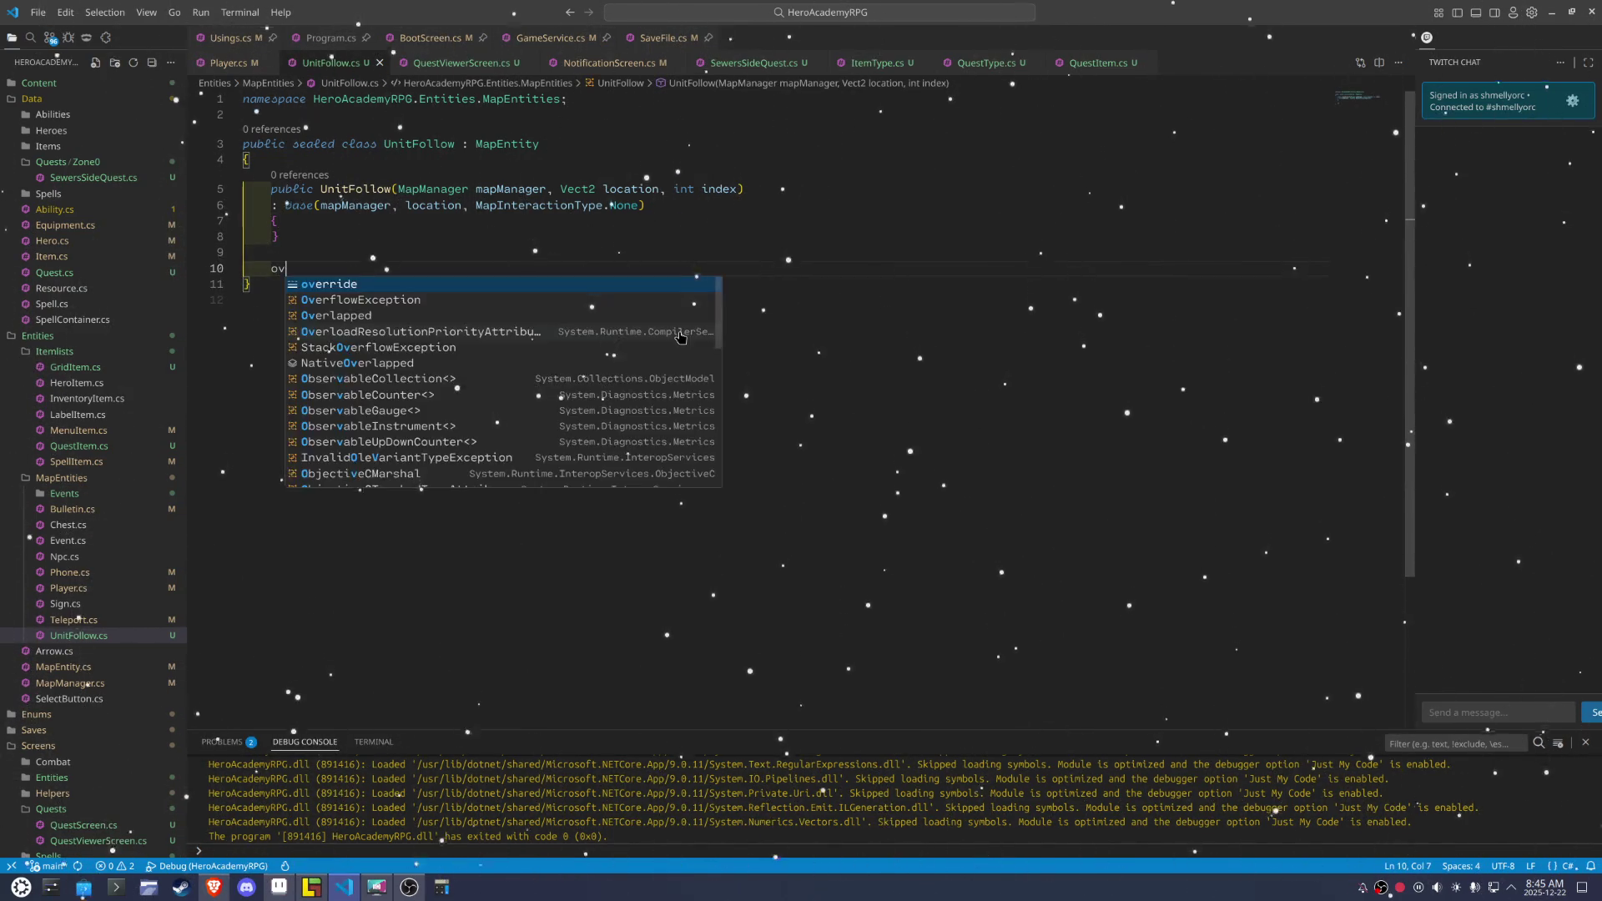
key(Down)
key(Down)
key(Down)
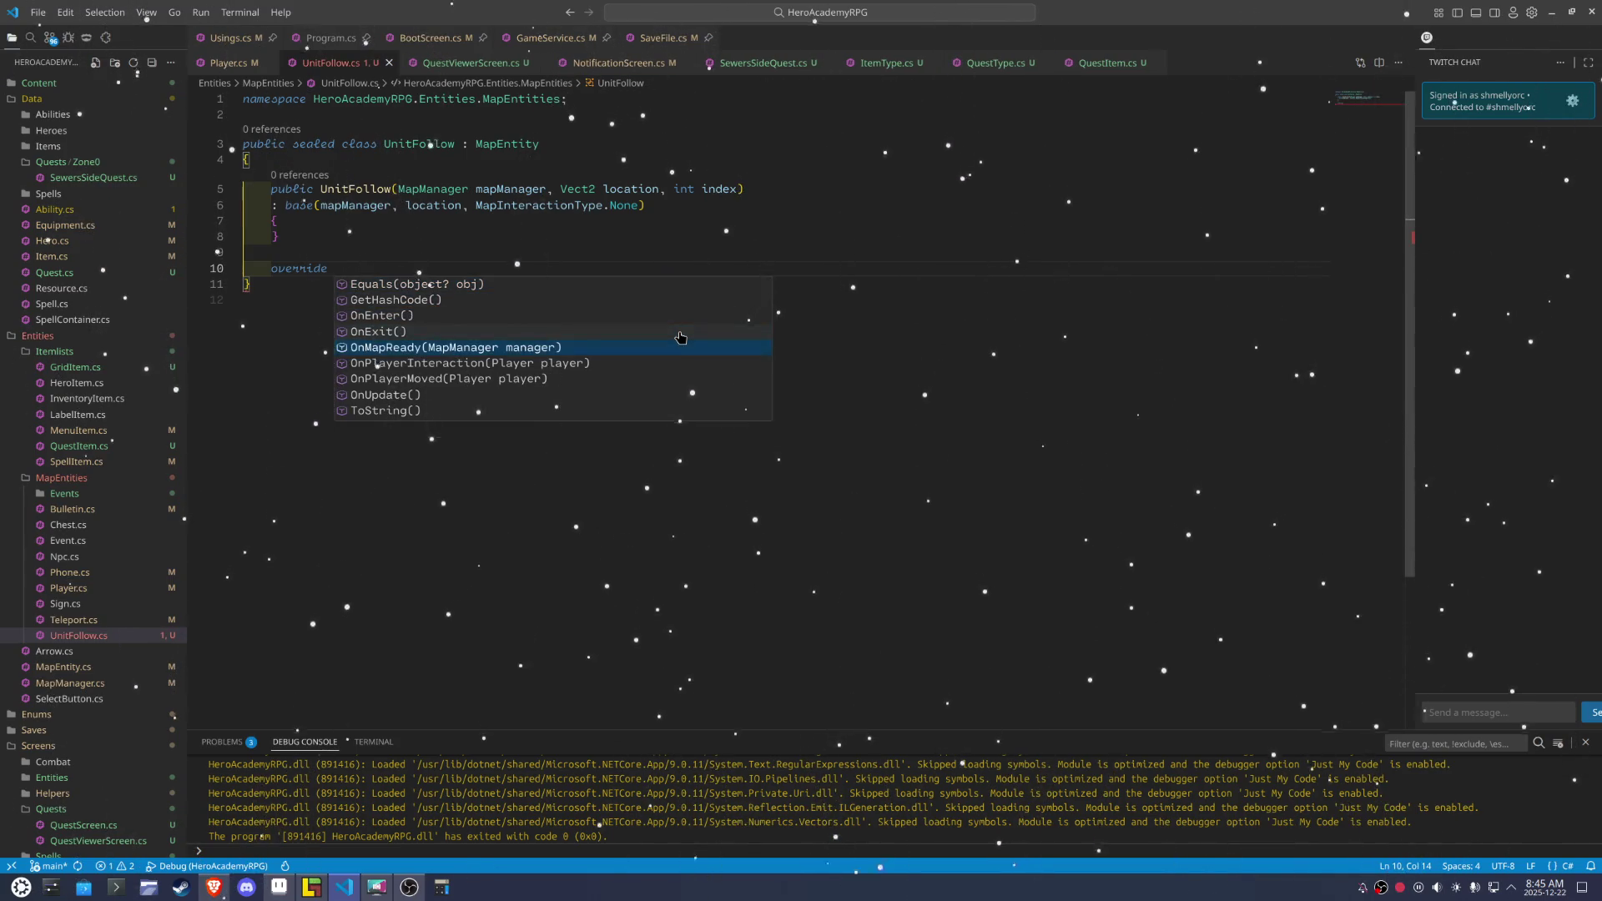
key(Return)
key(Up)
key(Up)
key(Up)
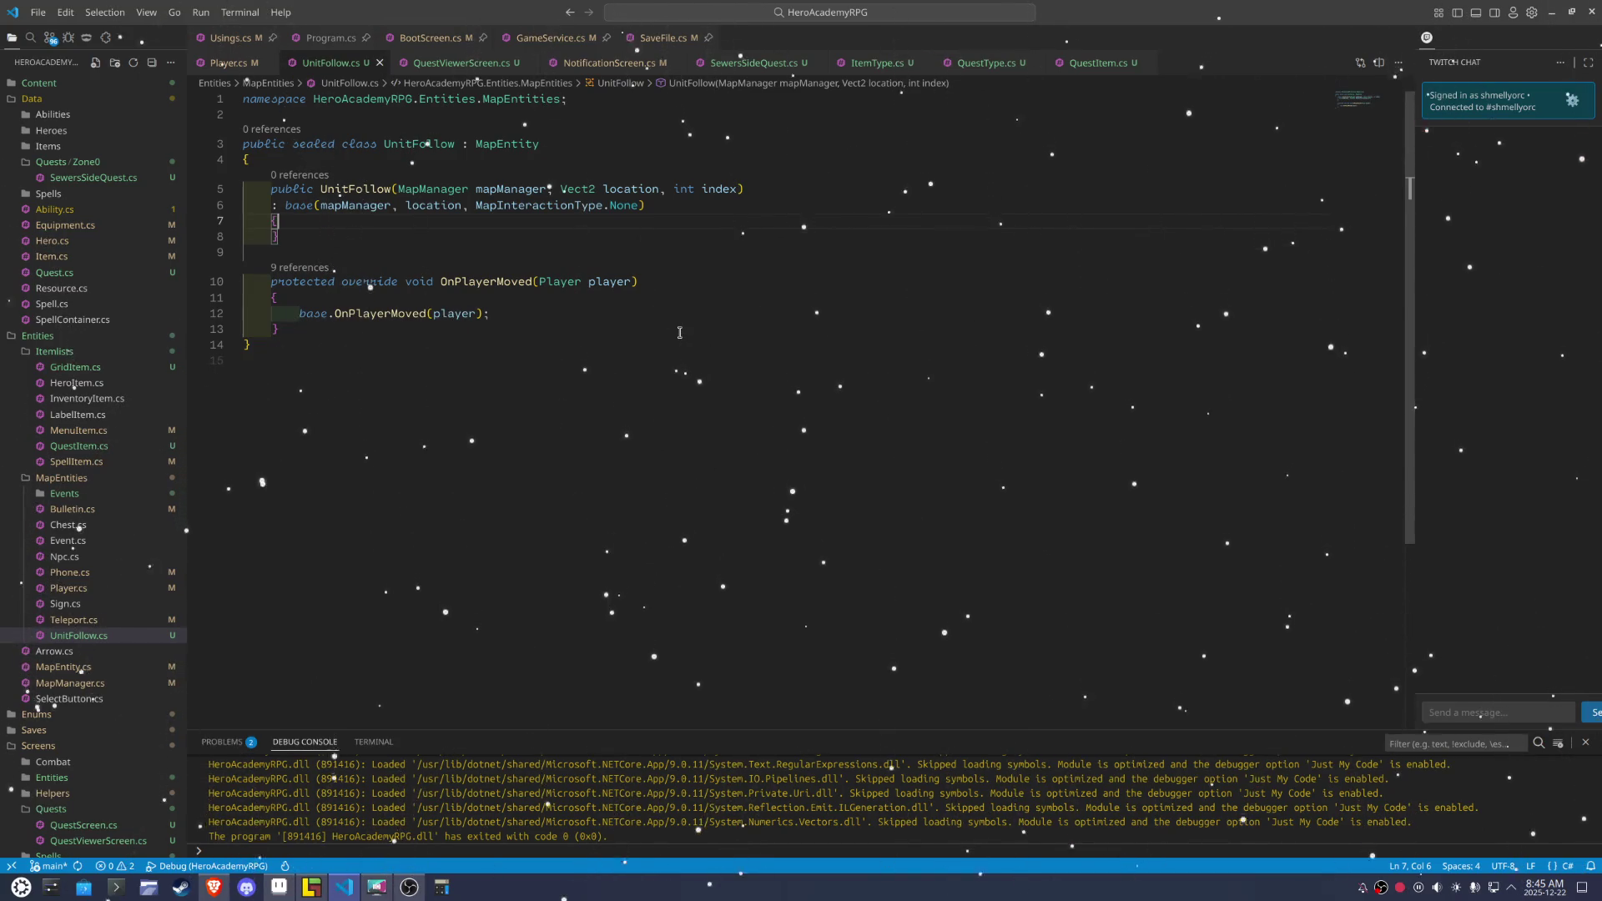